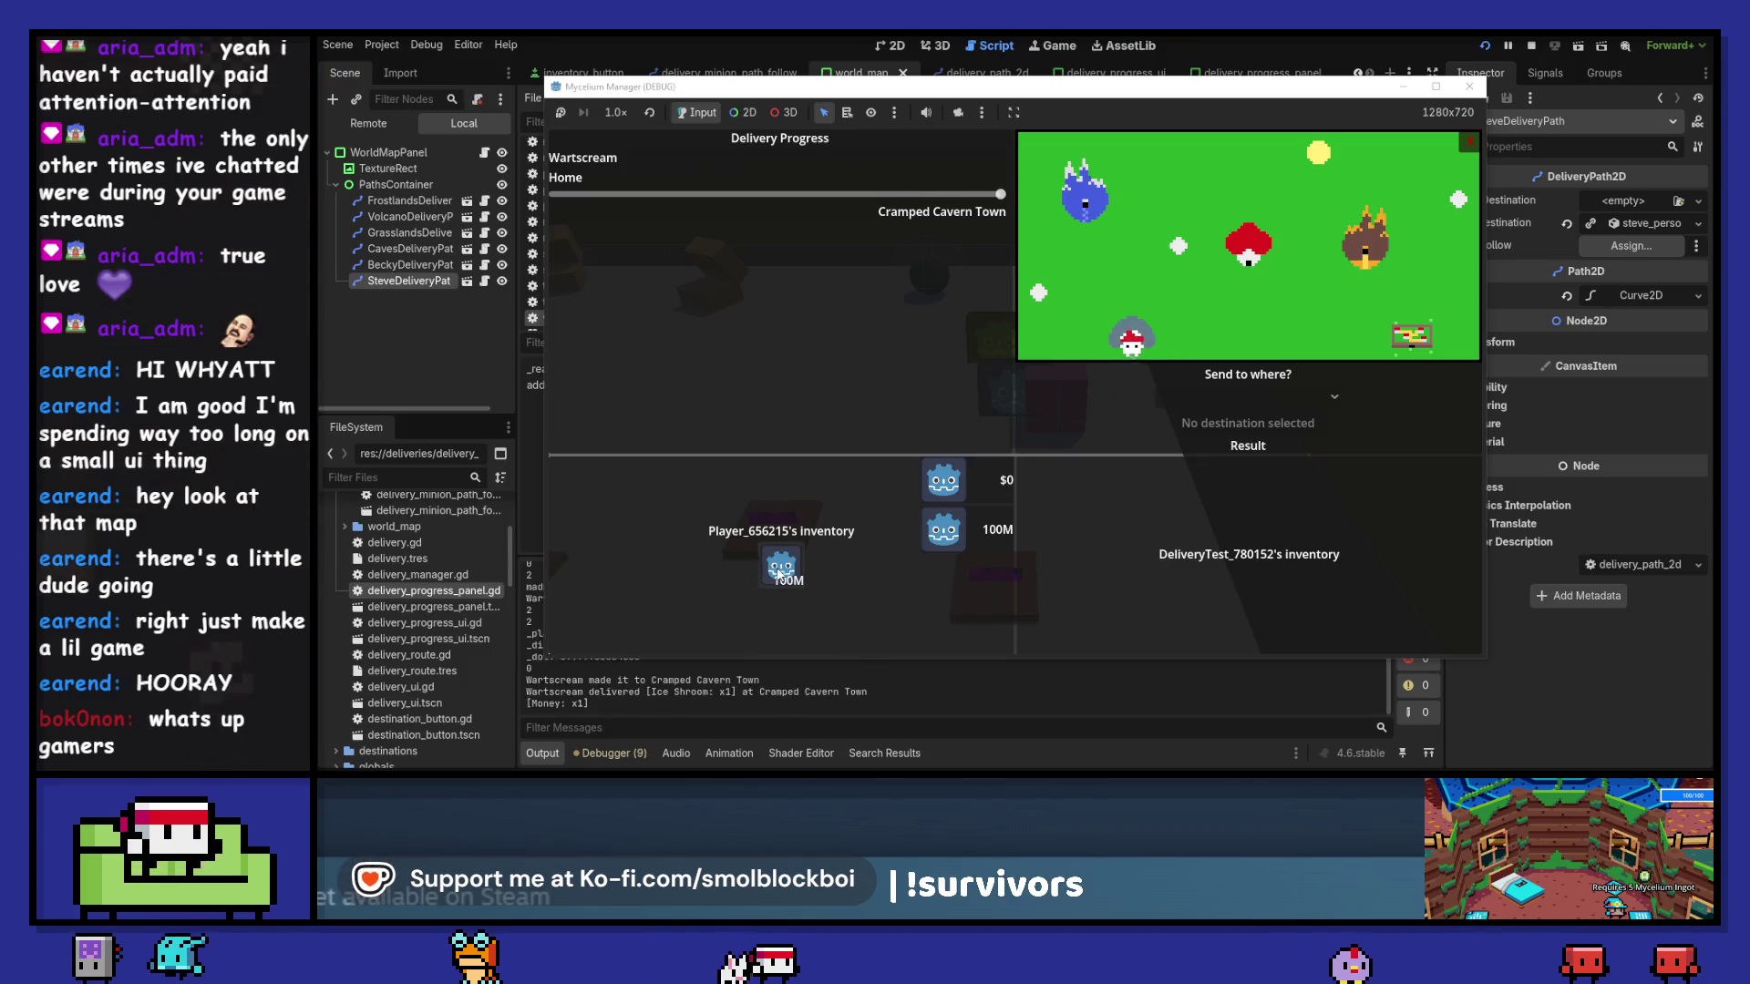
# - Send test mana deliveries to Becky's Business and Faraway Frostlands City
pyautogui.click(1266, 391)
pyautogui.click(1249, 424)
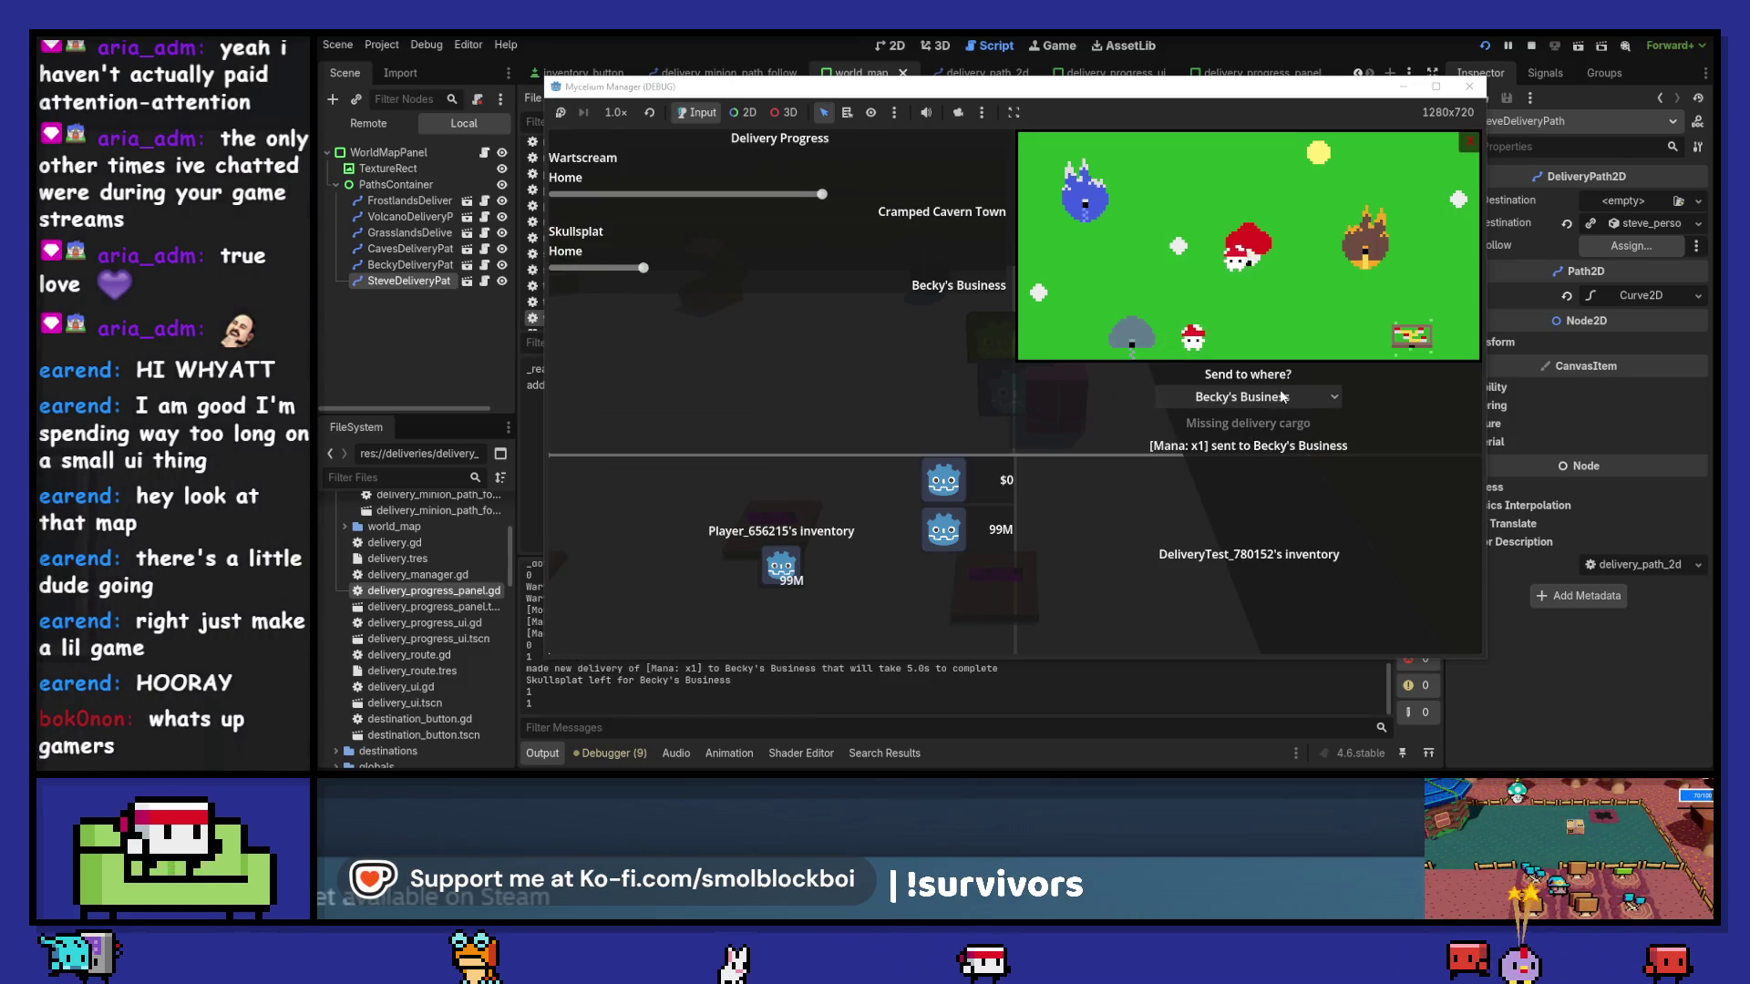
pyautogui.click(1249, 399)
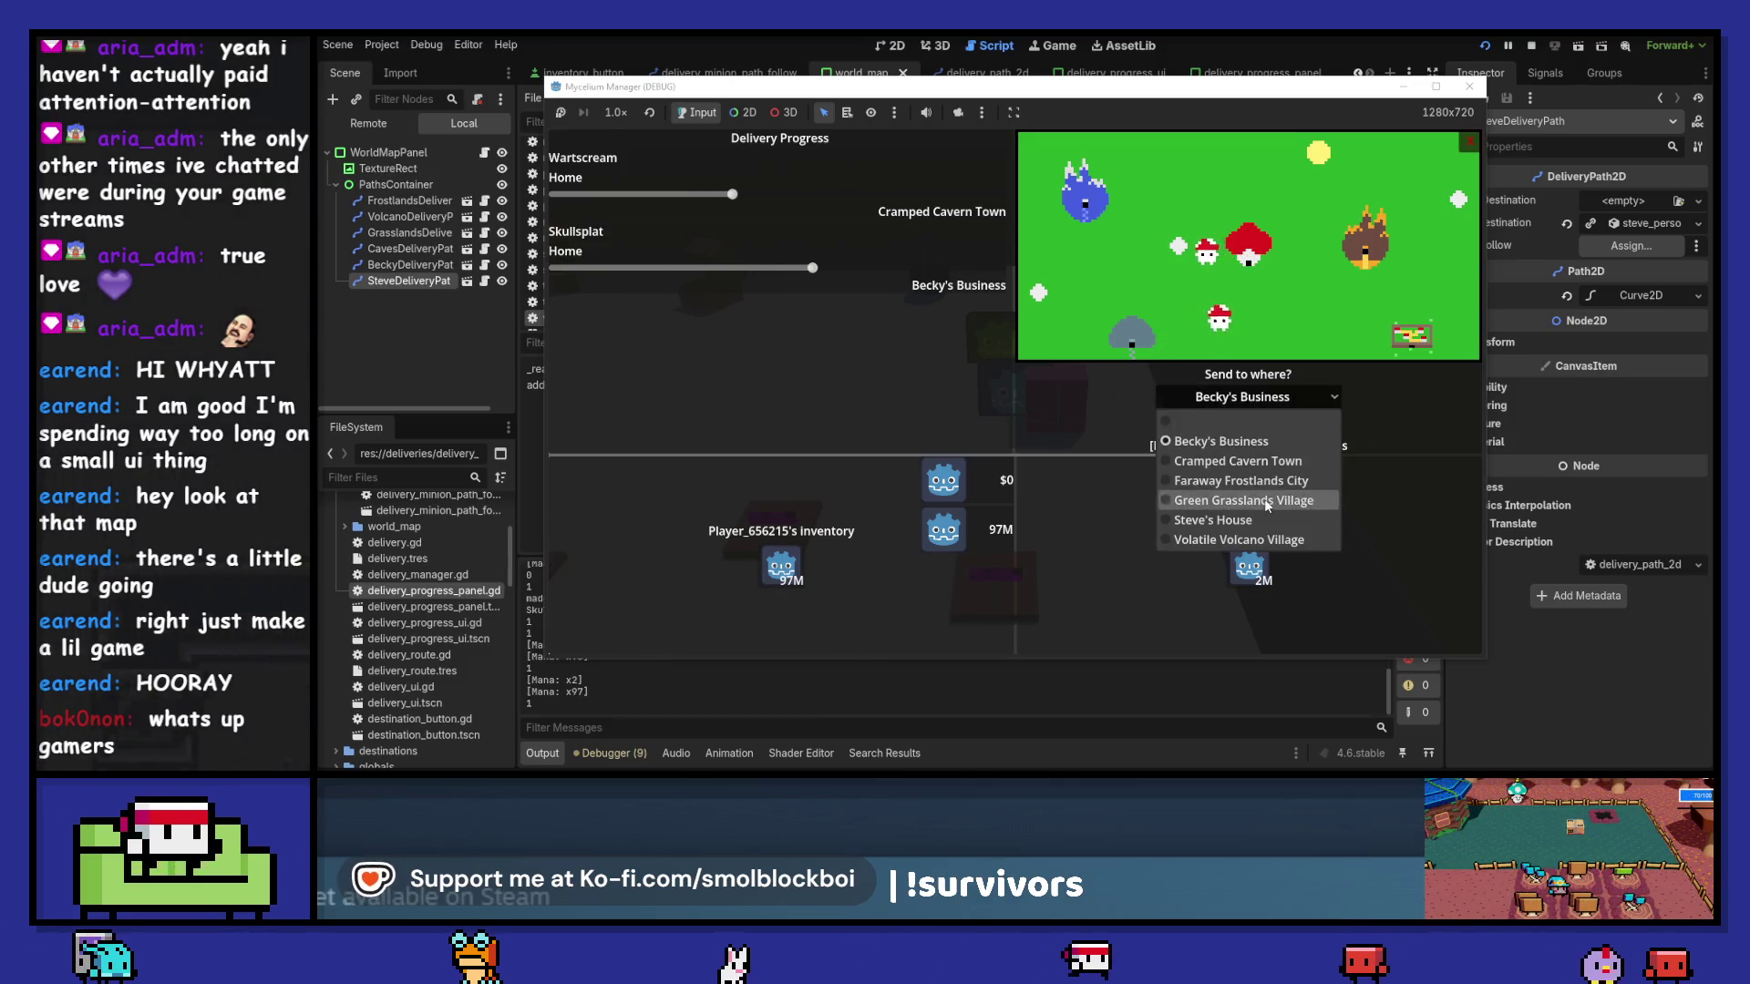
pyautogui.click(1243, 501)
pyautogui.click(1248, 397)
pyautogui.click(1263, 481)
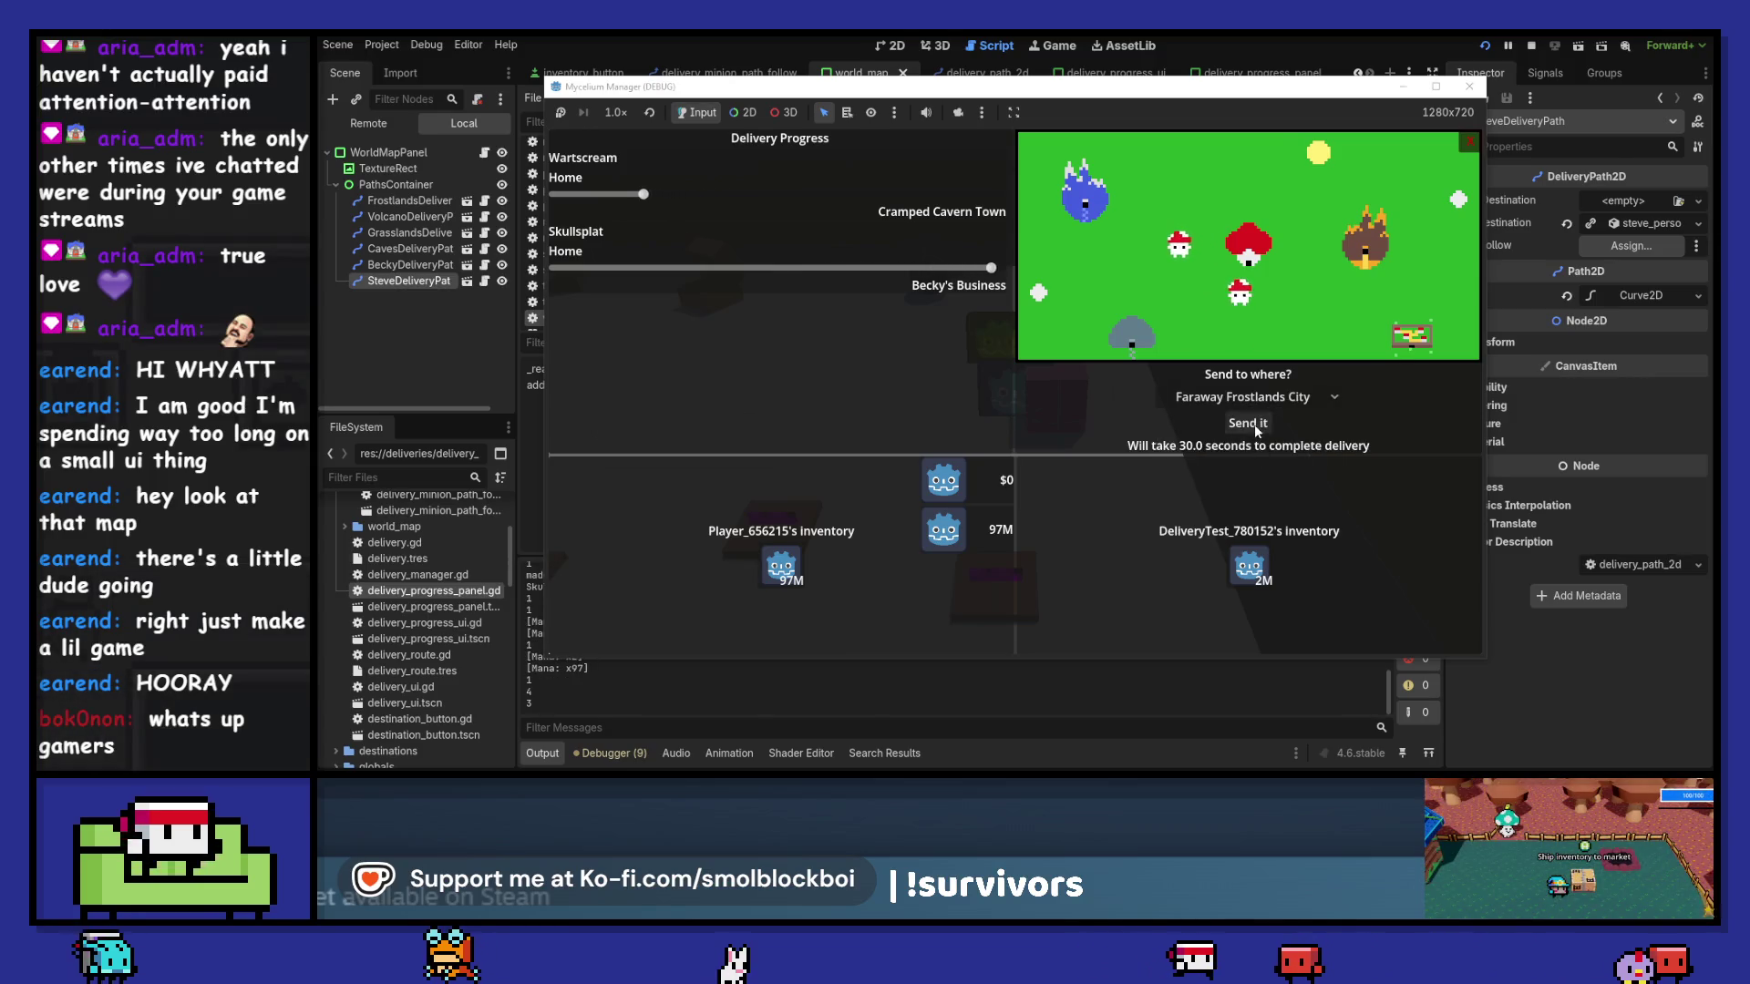
pyautogui.click(1254, 424)
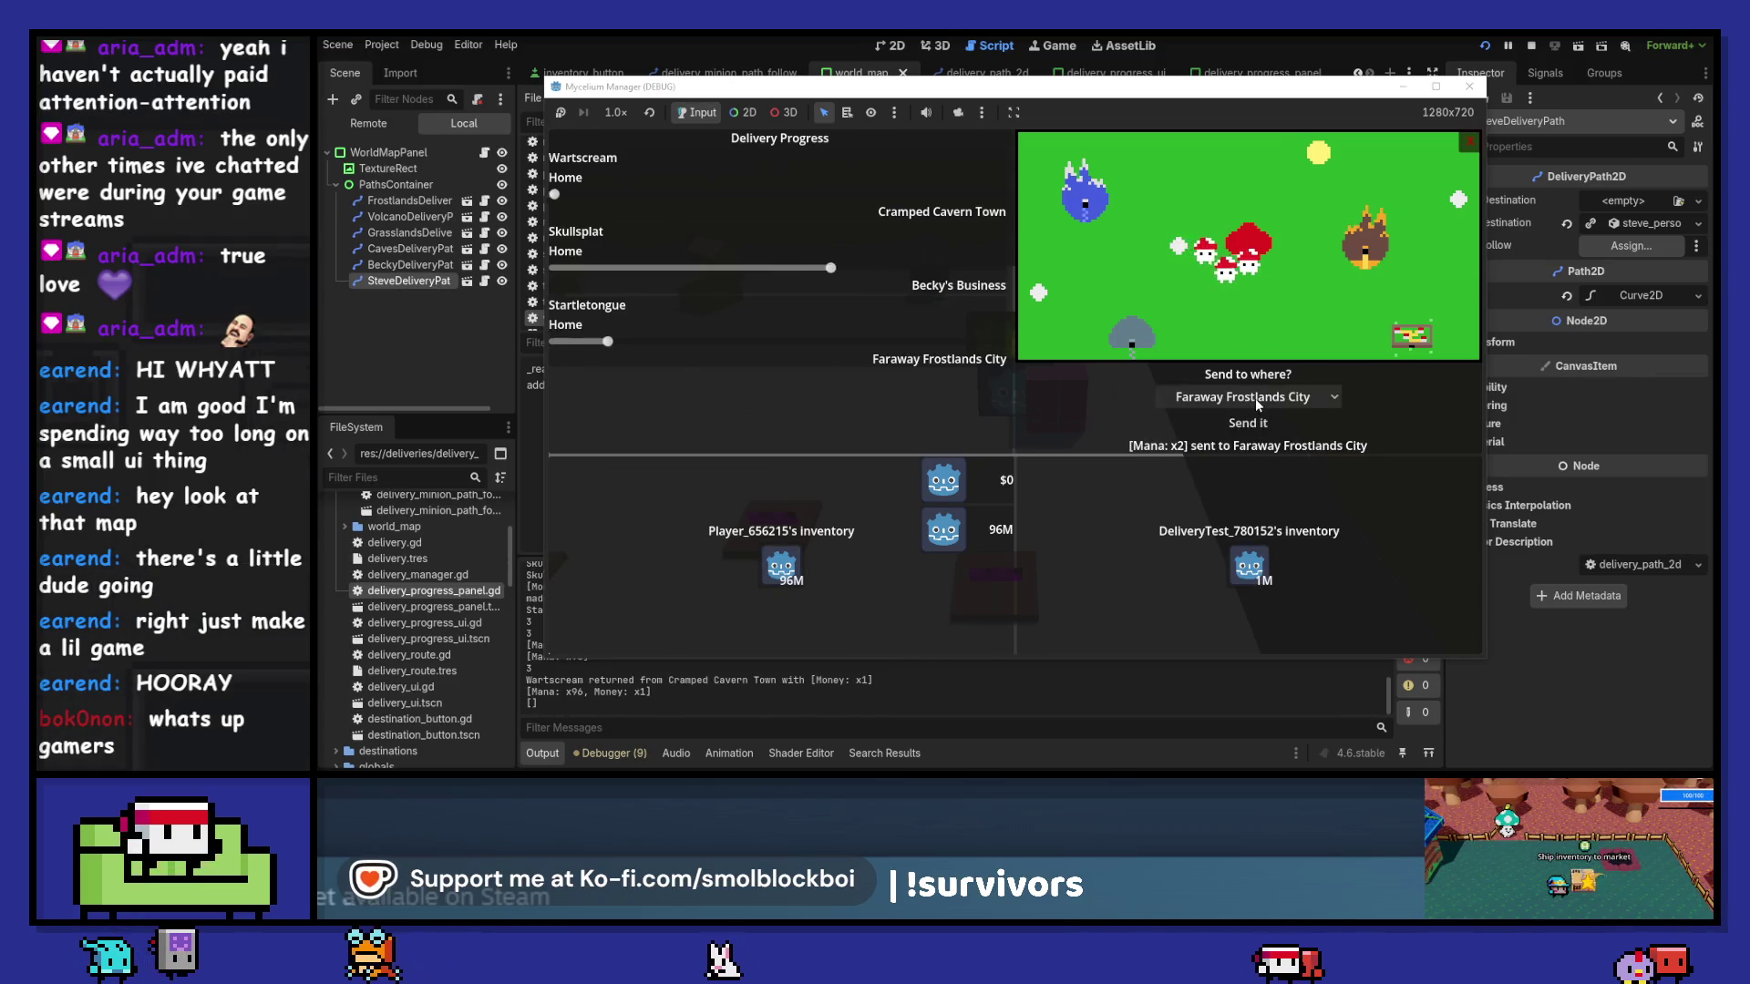
# - Send deliveries to Volatile Volcano Village and Mana x1 to Cramped Cavern Town, then stop the game
pyautogui.click(1254, 397)
pyautogui.click(1248, 540)
pyautogui.click(1249, 423)
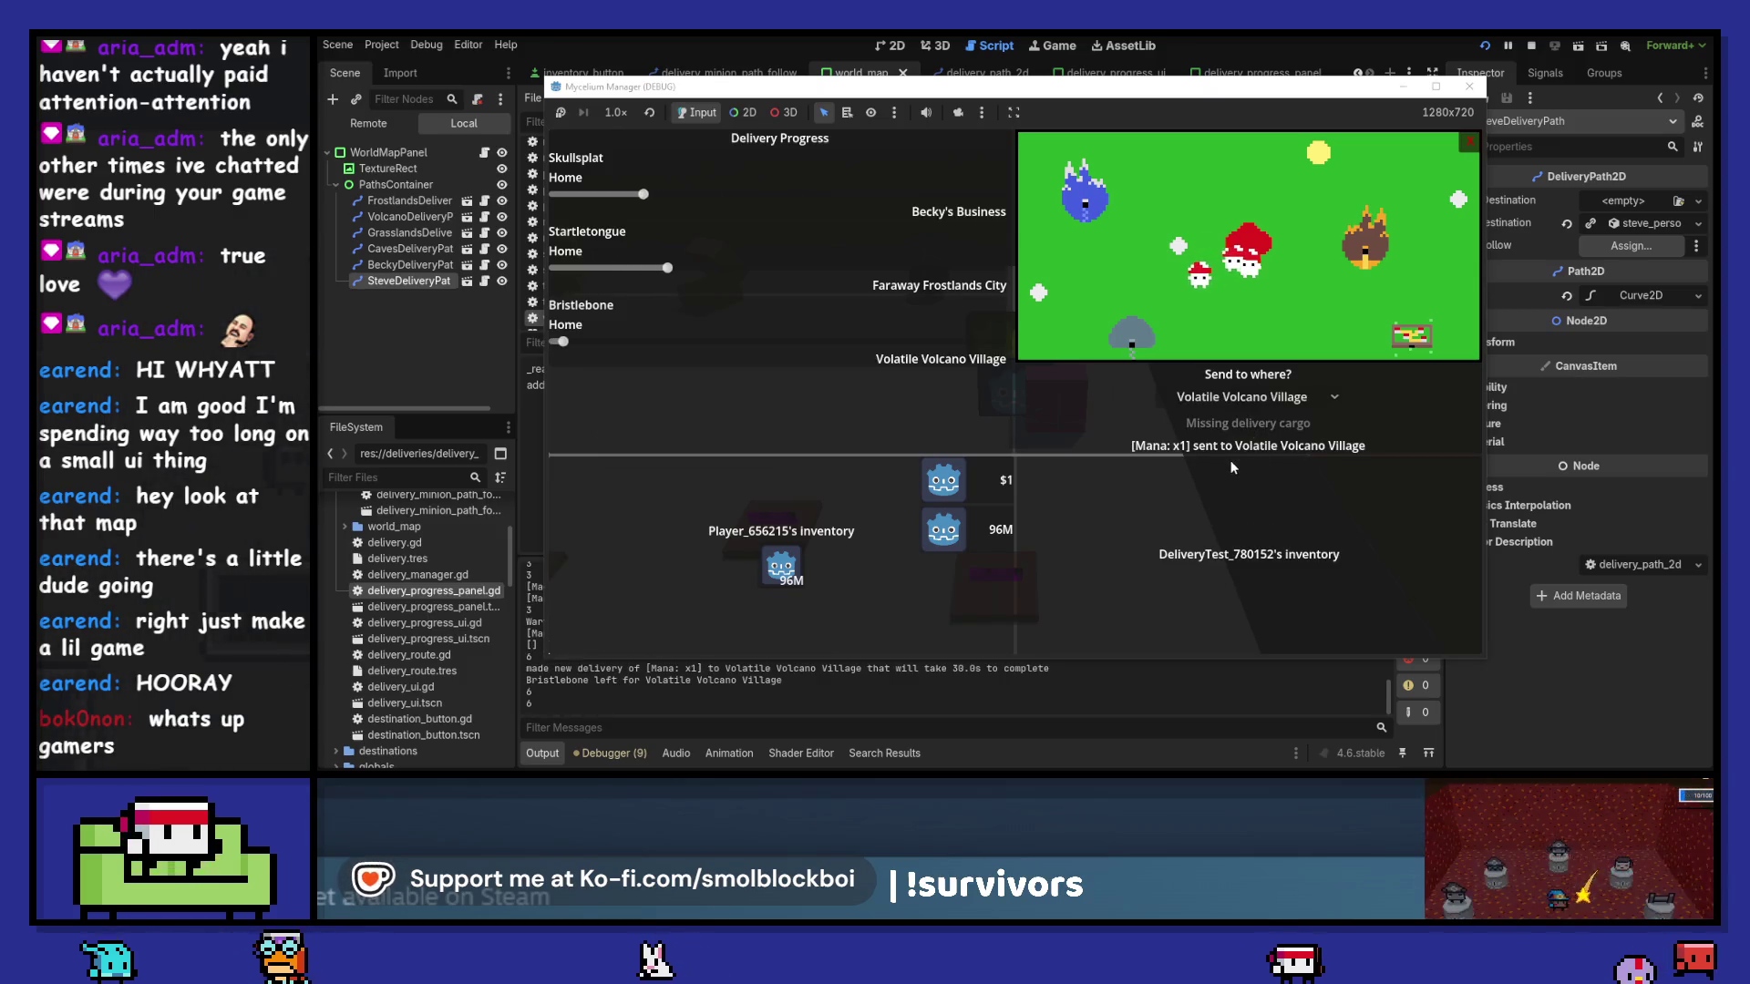
pyautogui.click(784, 568)
pyautogui.click(1237, 398)
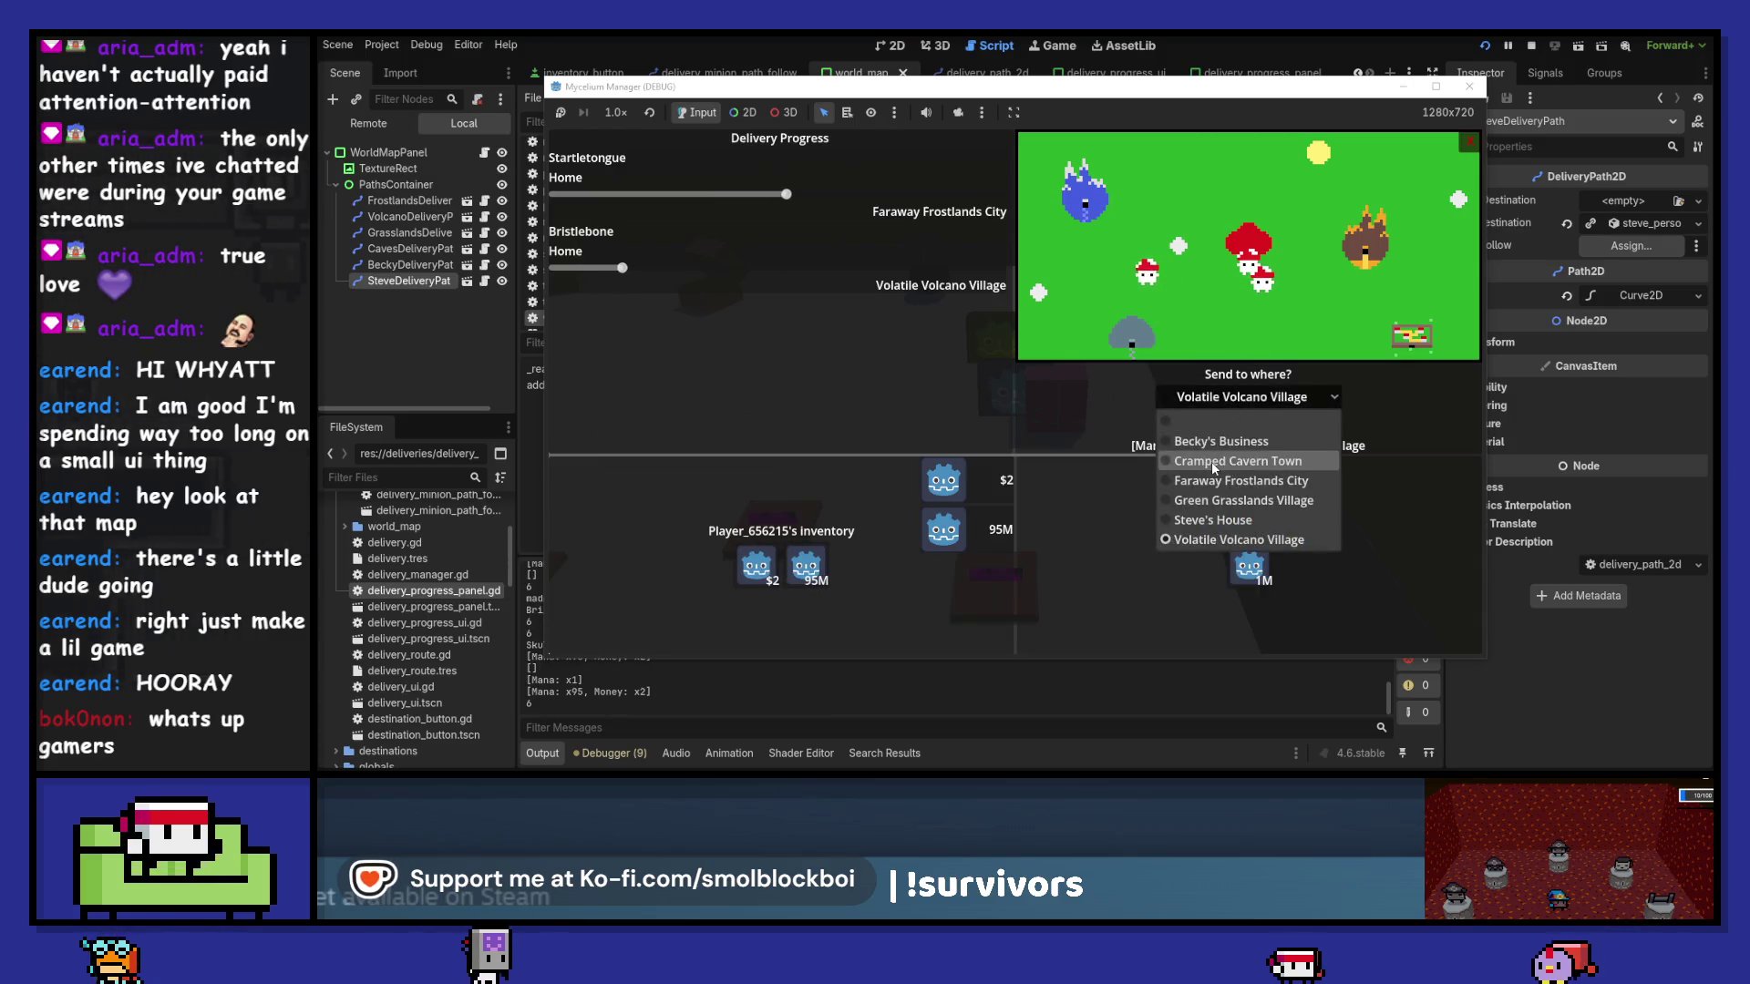
pyautogui.click(1241, 547)
pyautogui.click(1248, 423)
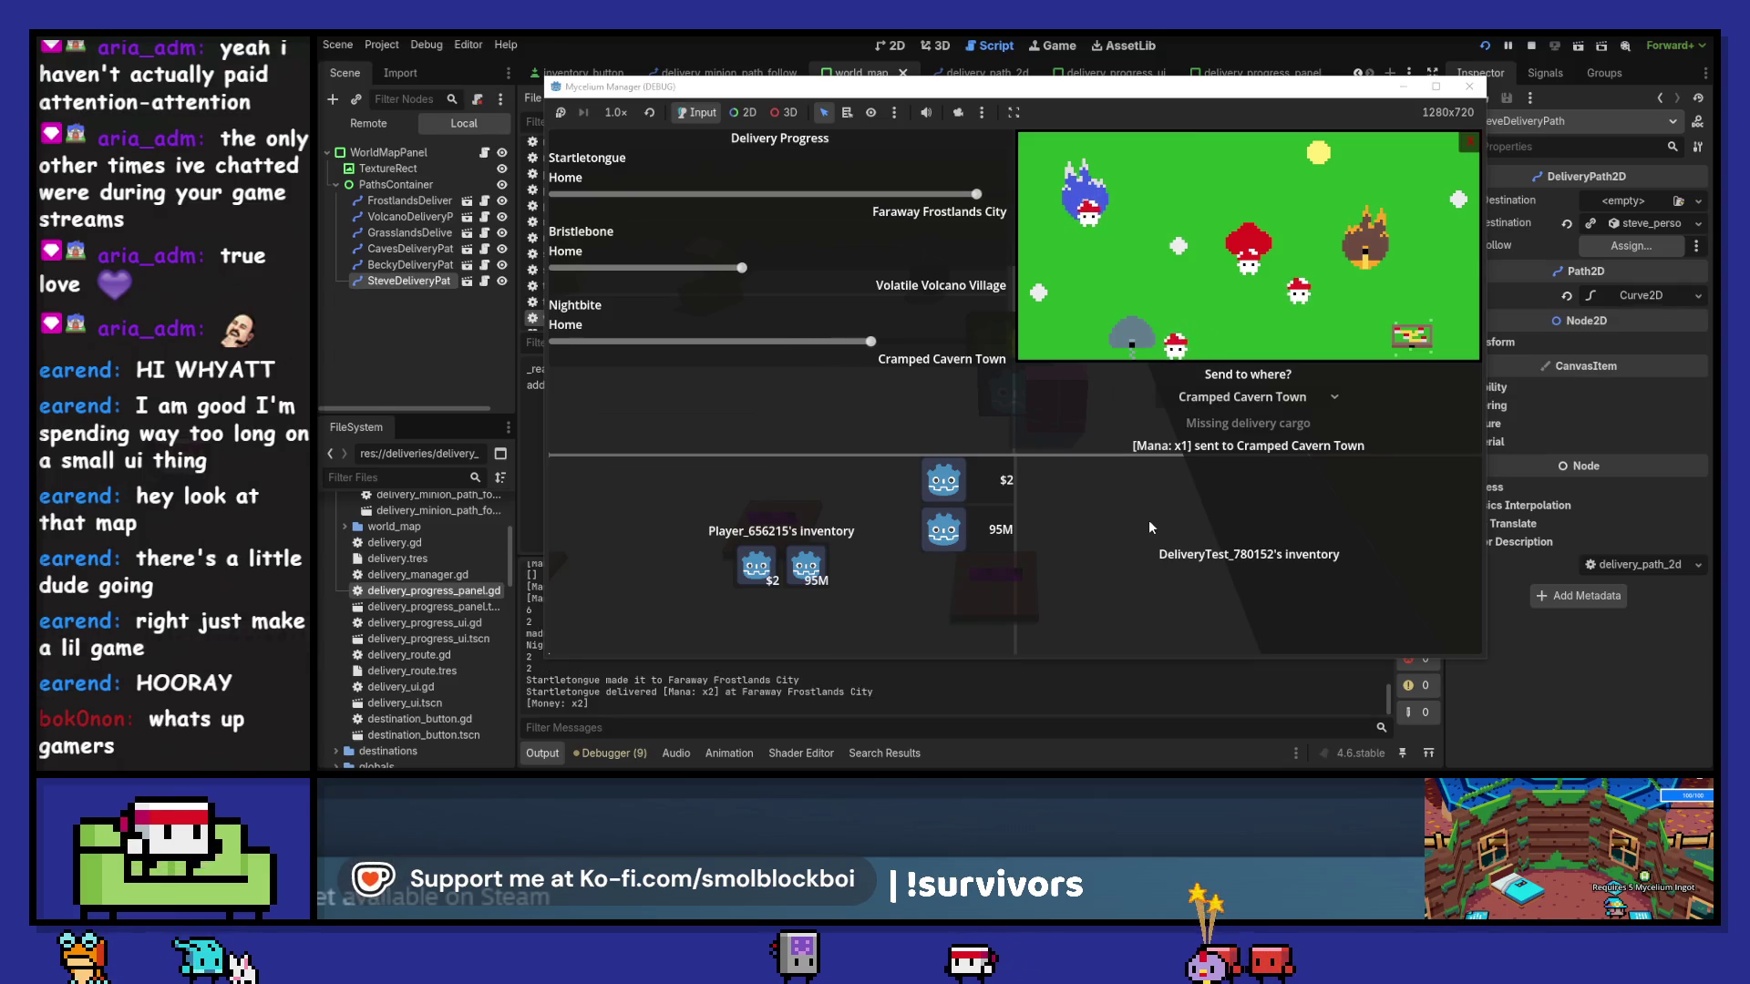
pyautogui.click(1469, 95)
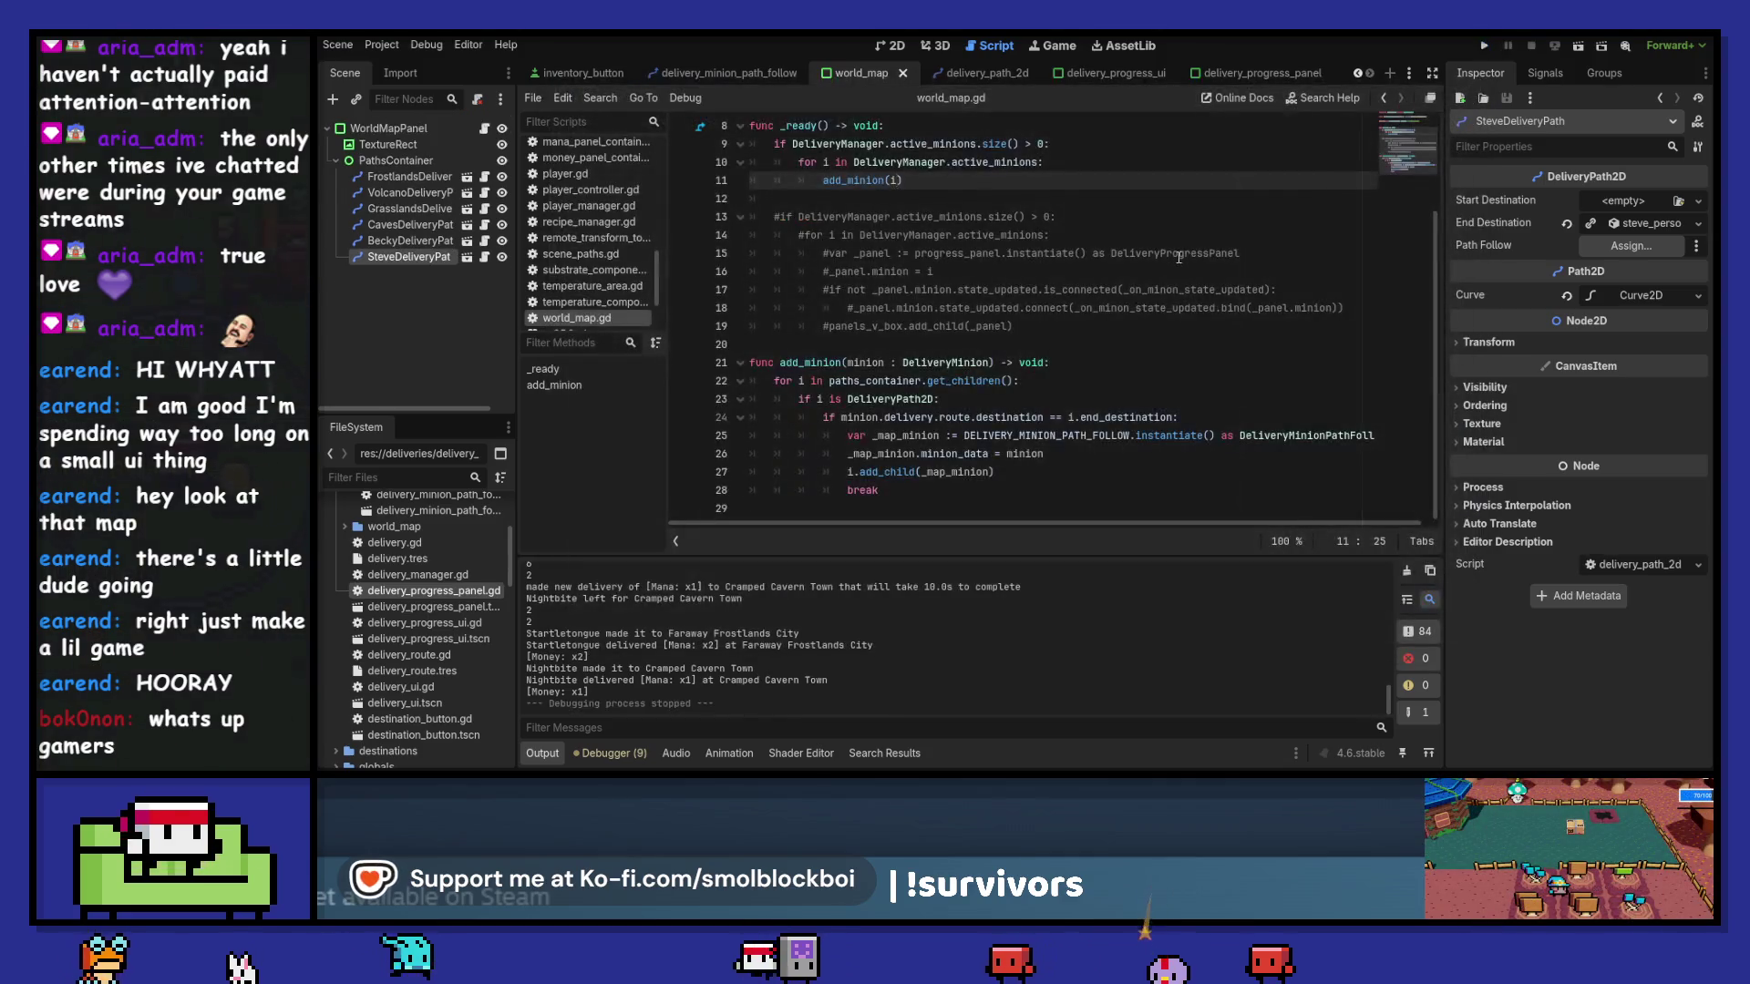
# - Delete the commented-out panel code on lines 13–19 and save world_map.gd
pyautogui.moveTo(1013, 324)
pyautogui.mouseDown()
pyautogui.moveTo(757, 218)
pyautogui.moveTo(754, 200)
pyautogui.mouseUp()
pyautogui.press('BackSpace')
pyautogui.press('BackSpace')
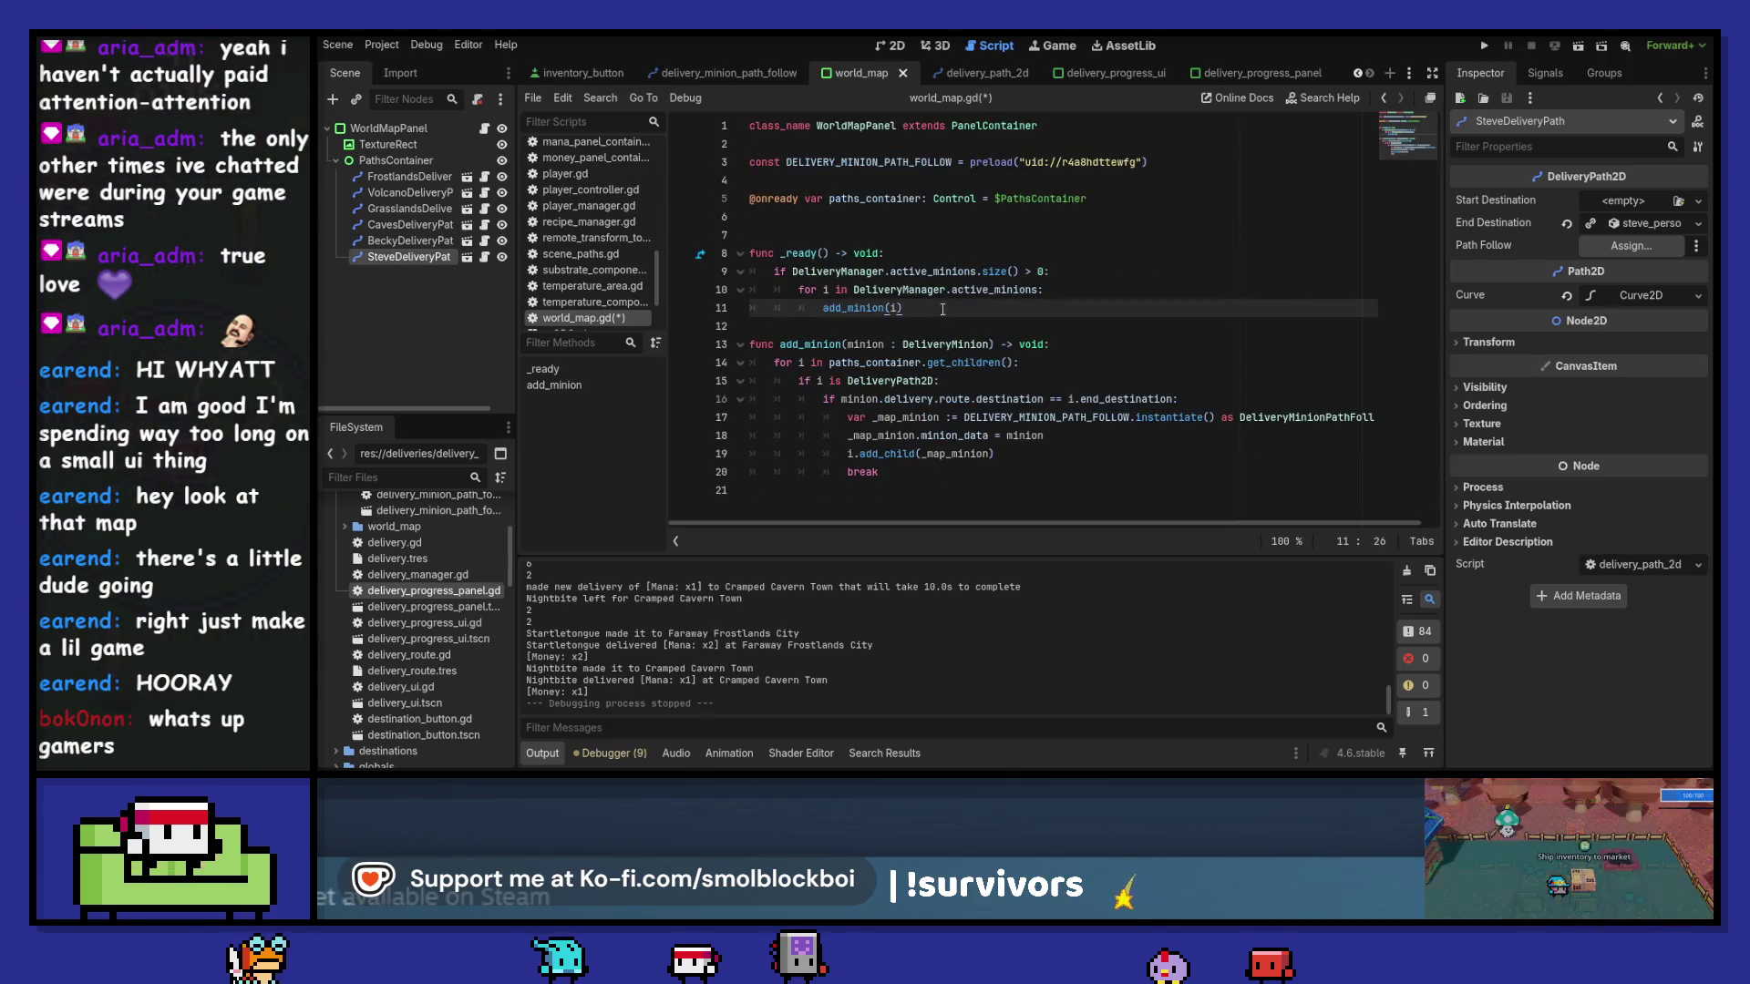
pyautogui.click(936, 326)
pyautogui.press('Return')
pyautogui.hotkey('ctrl', 's')
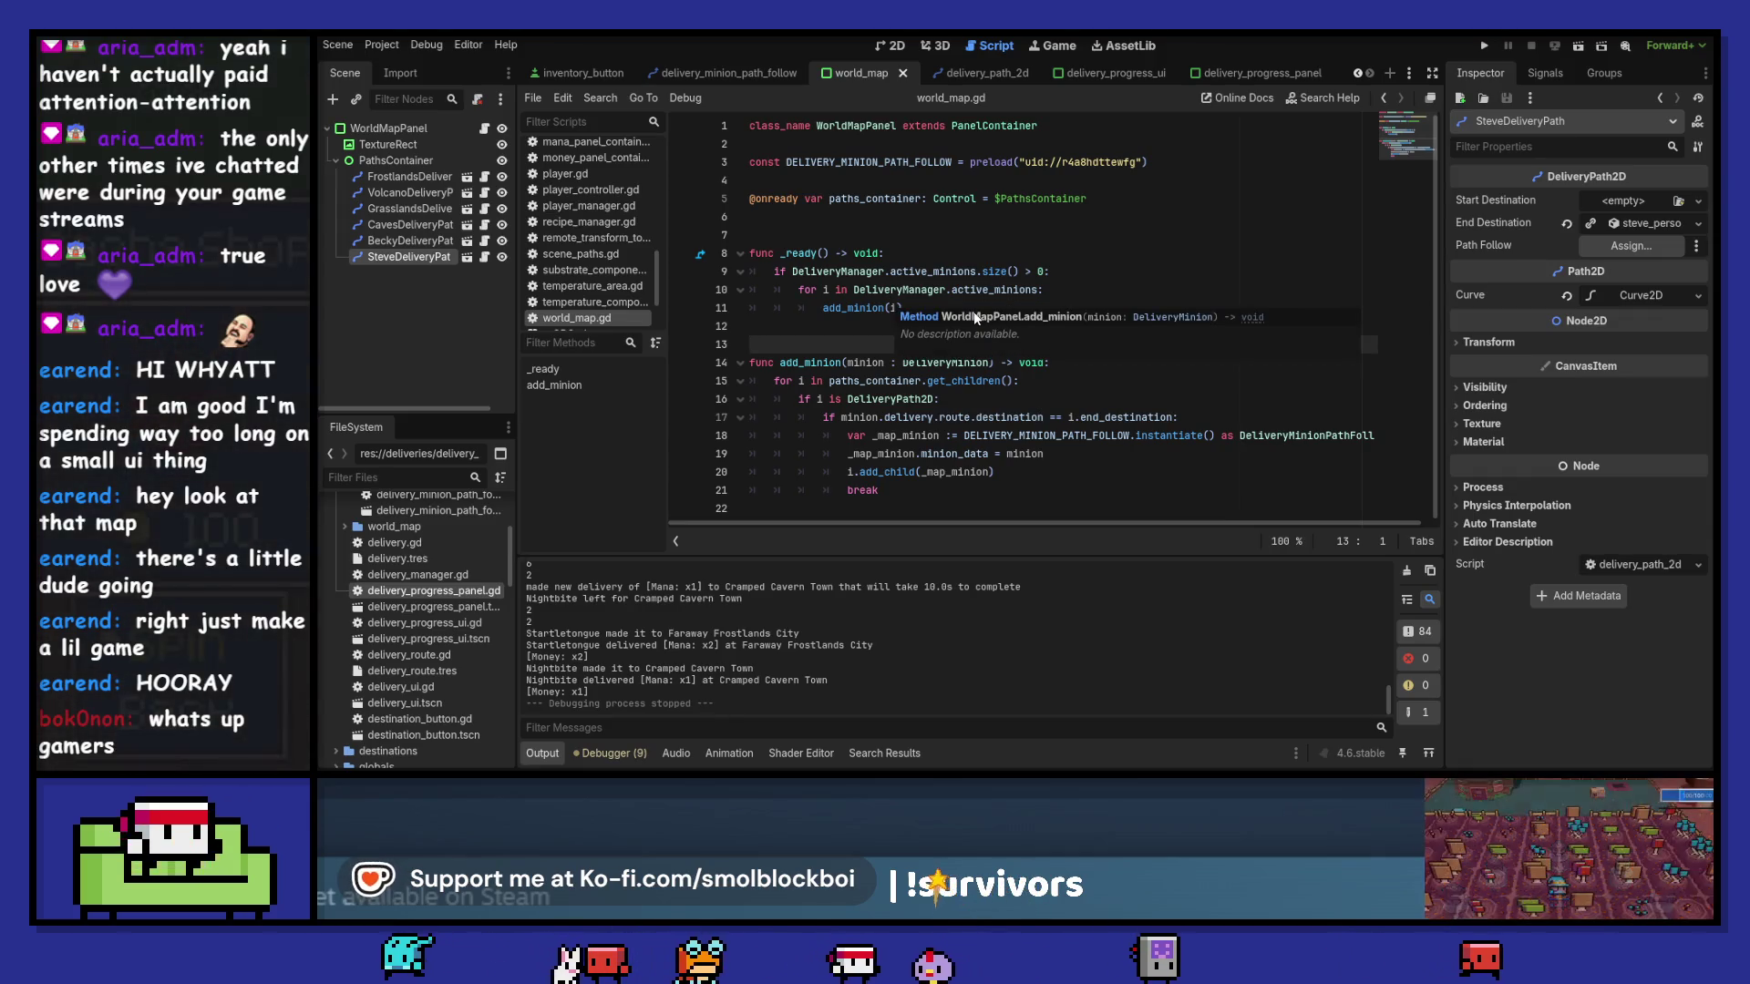
# - Add minion.state_updated.connect(_on_minion_state_updated) after the add_child line
pyautogui.click(993, 471)
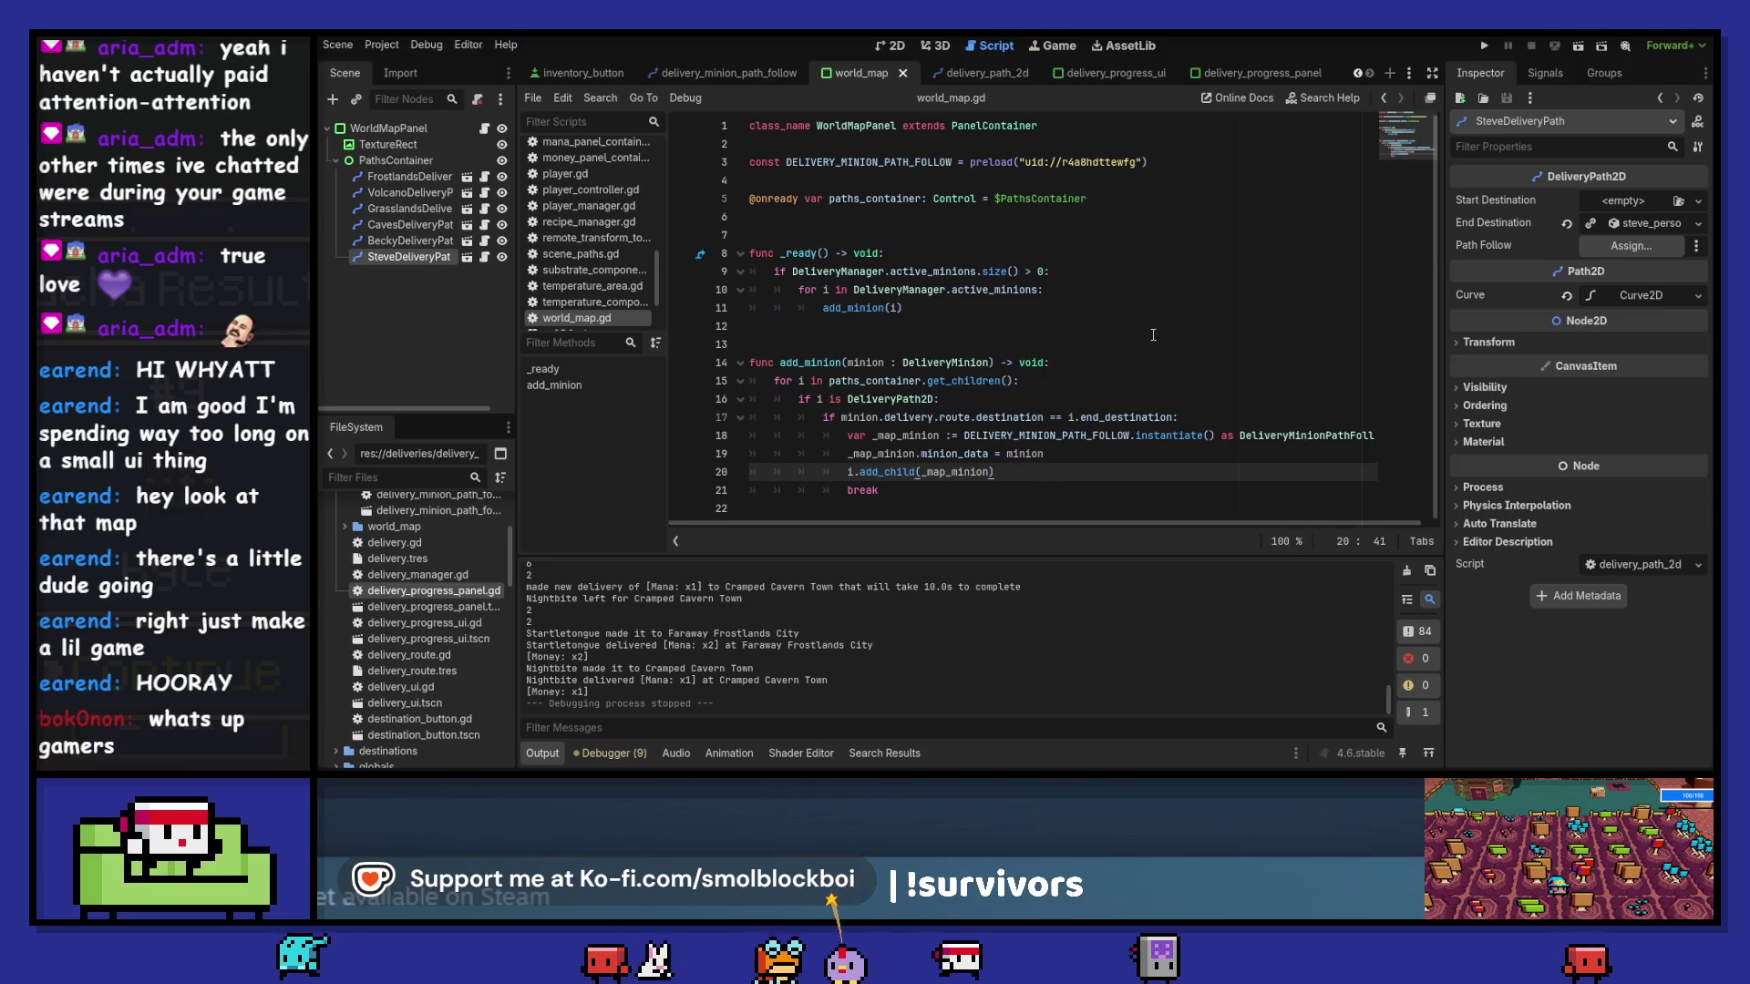
pyautogui.press('Return')
pyautogui.write('_')
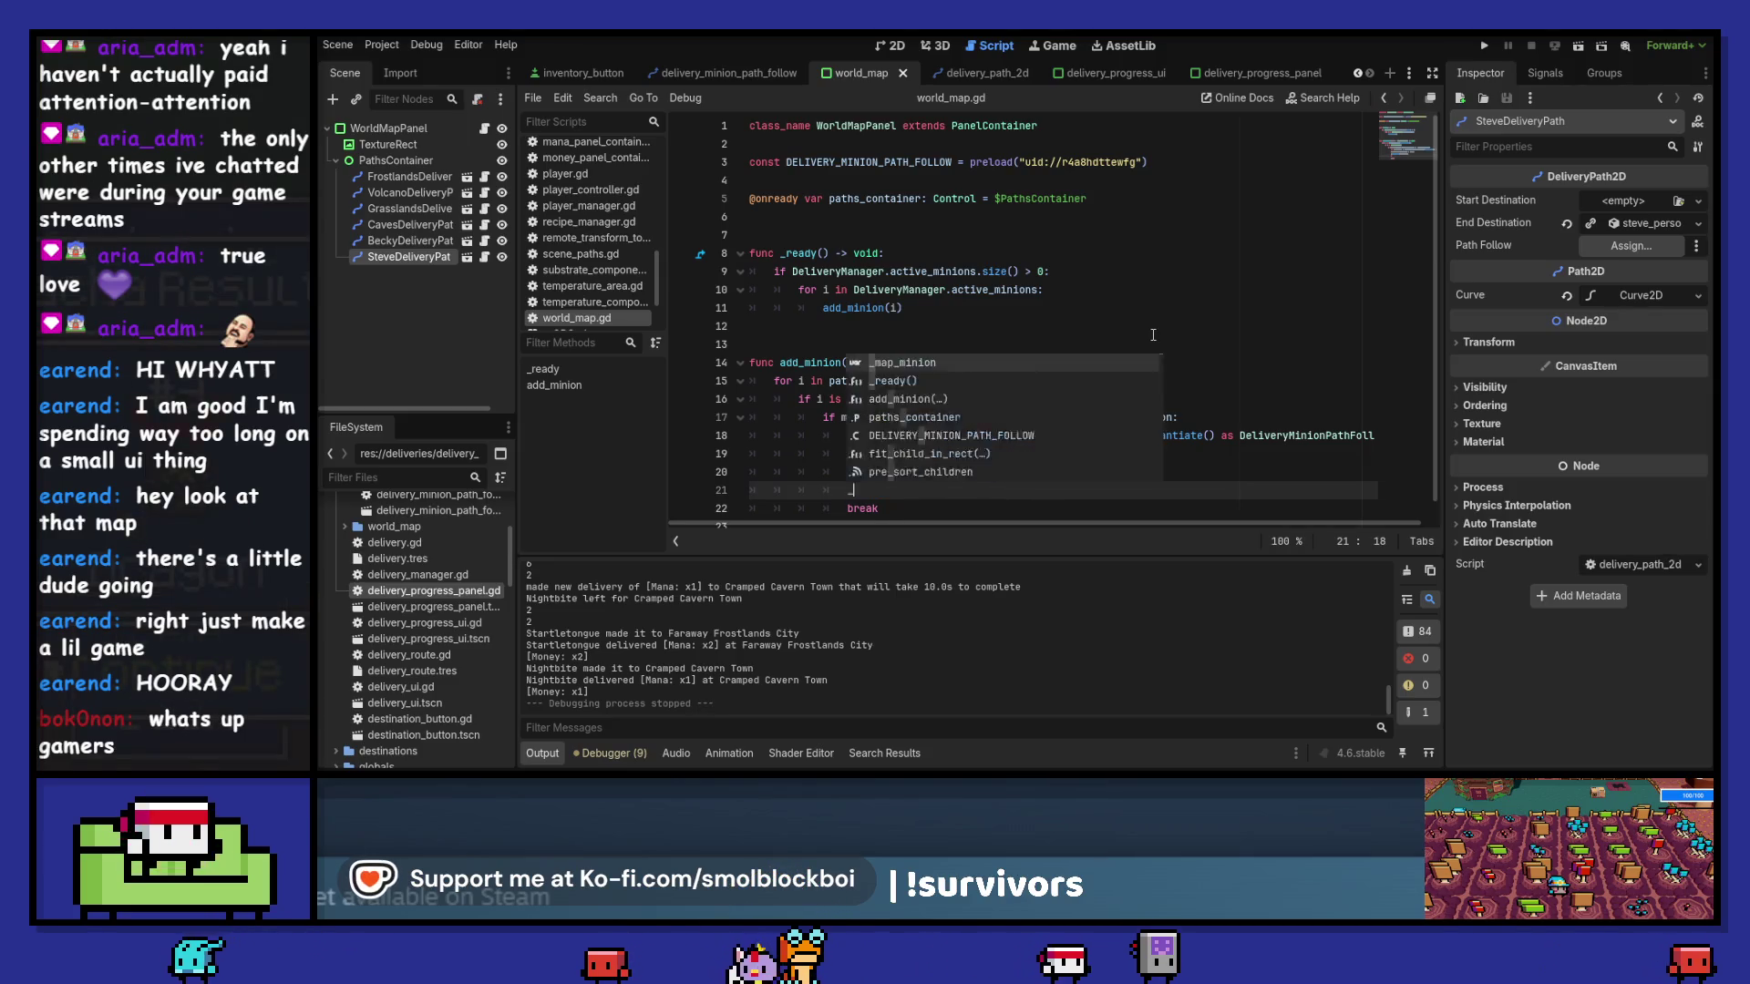
pyautogui.write('map_minion.')
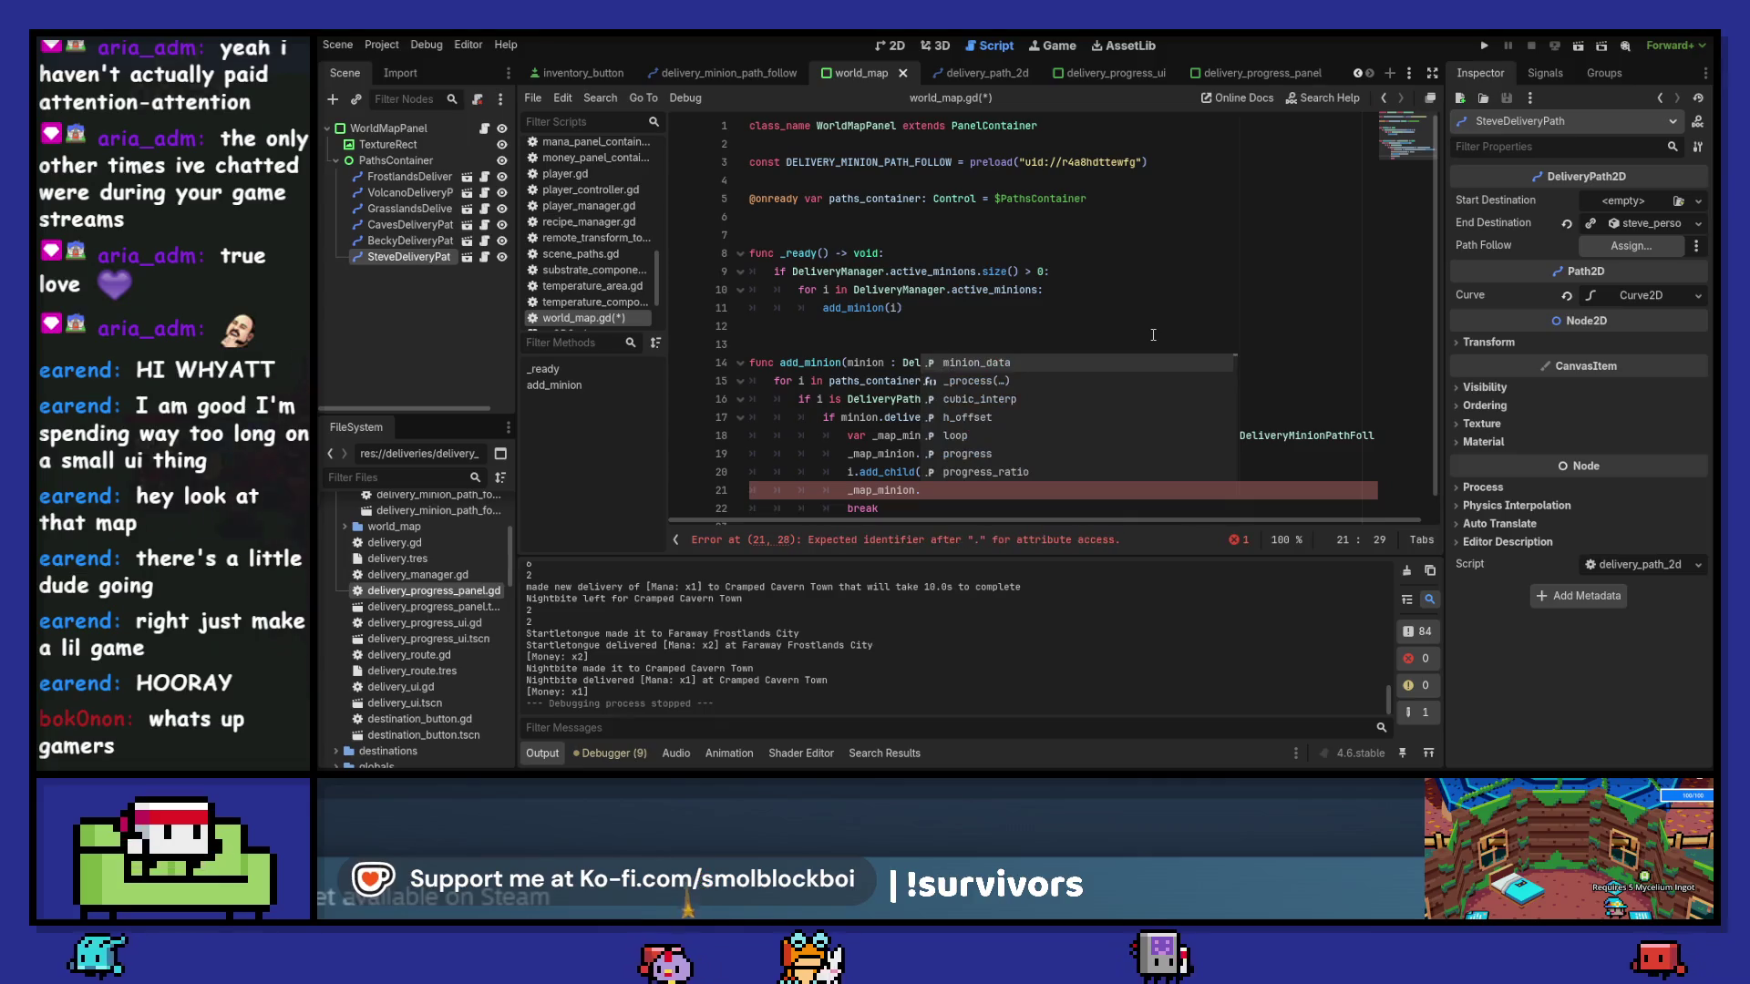
pyautogui.press('Down')
pyautogui.press('Down')
pyautogui.press('Down')
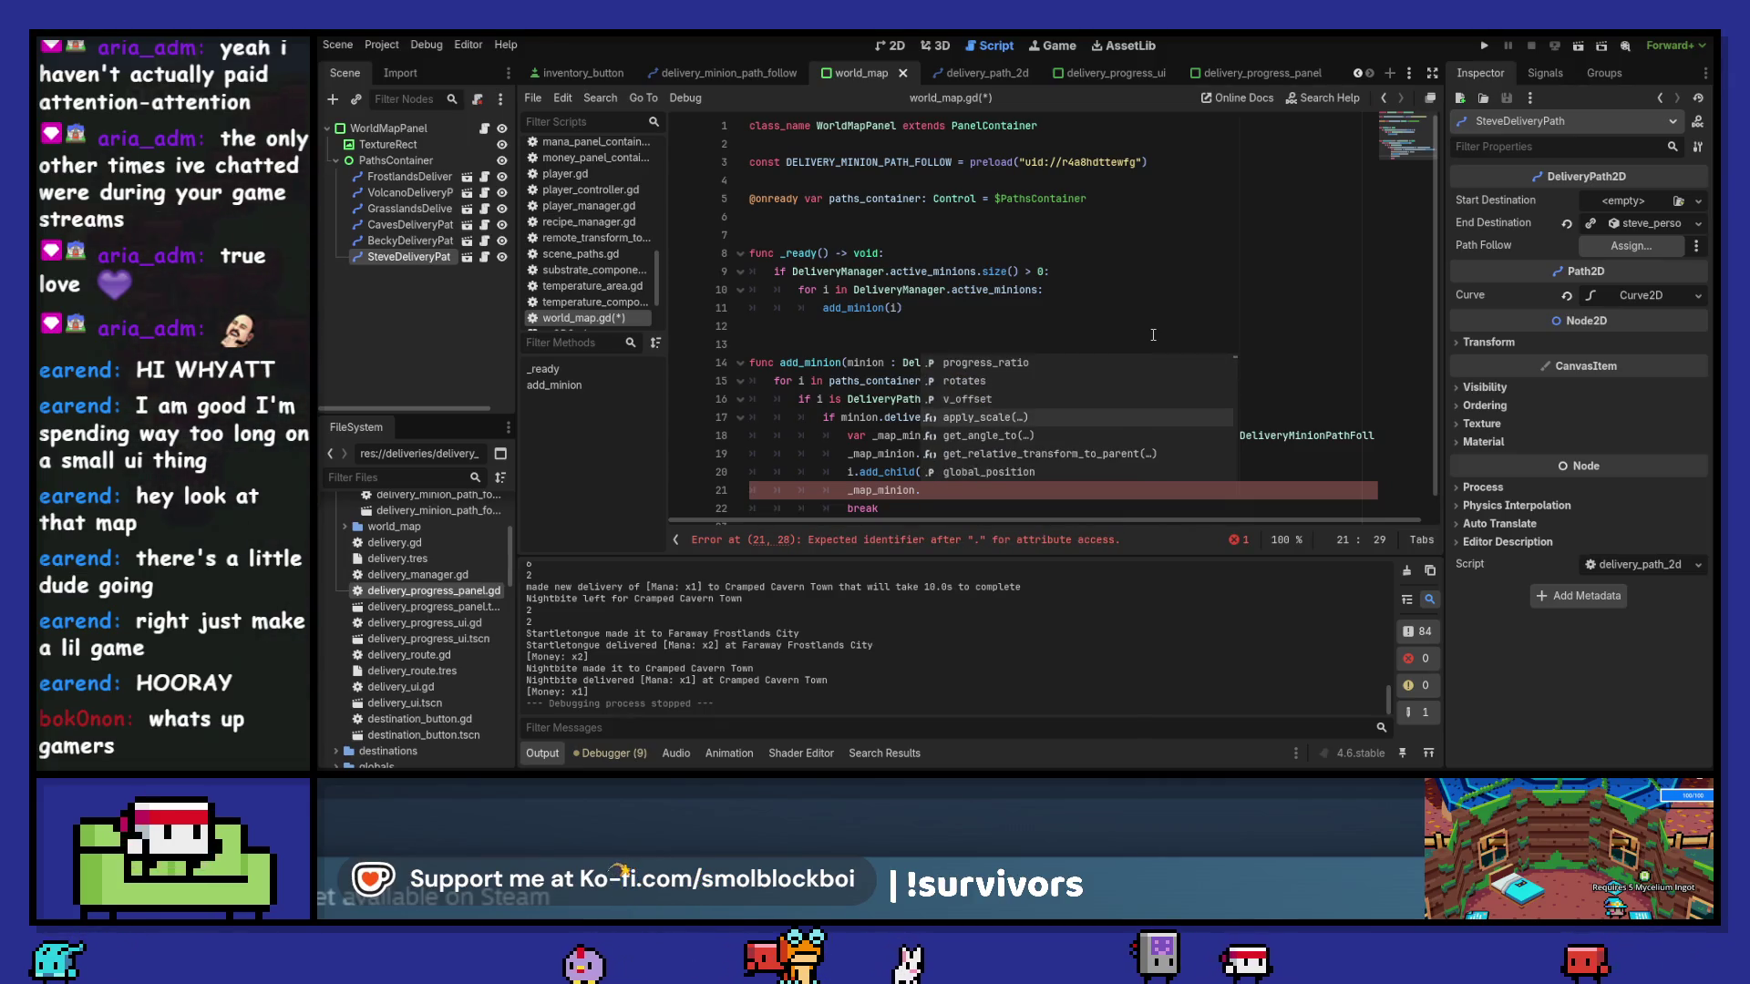
pyautogui.hotkey('shift', 'Home')
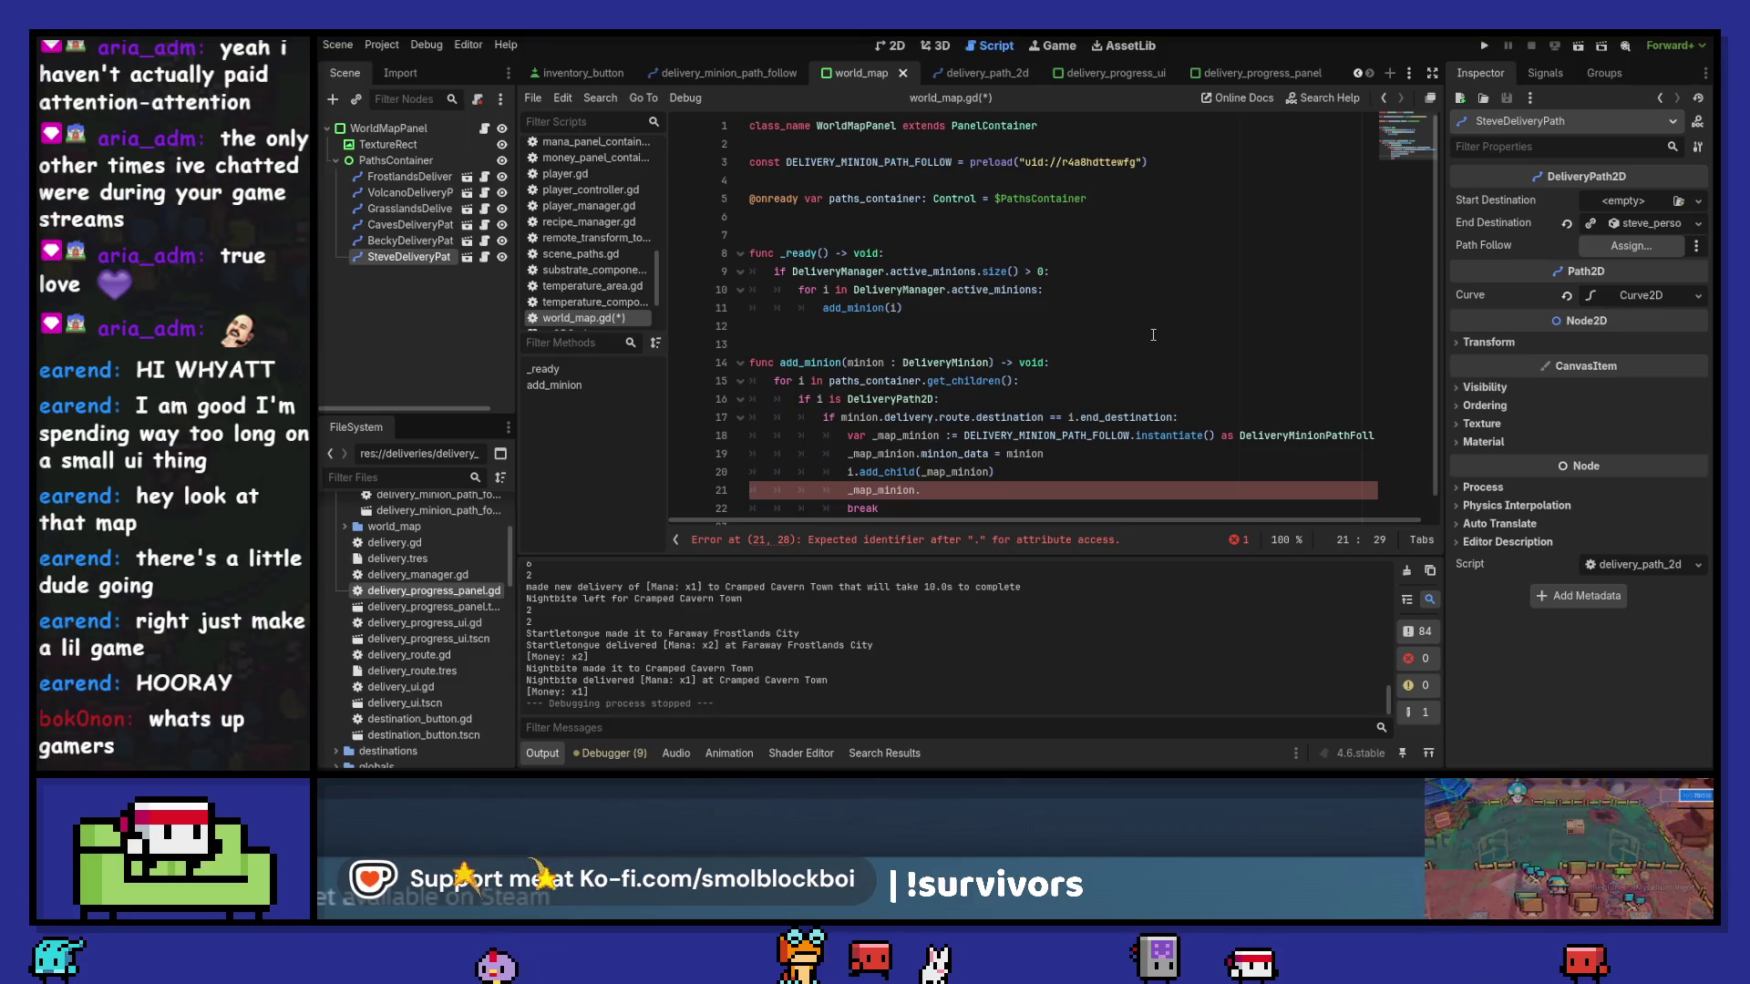
pyautogui.write('.')
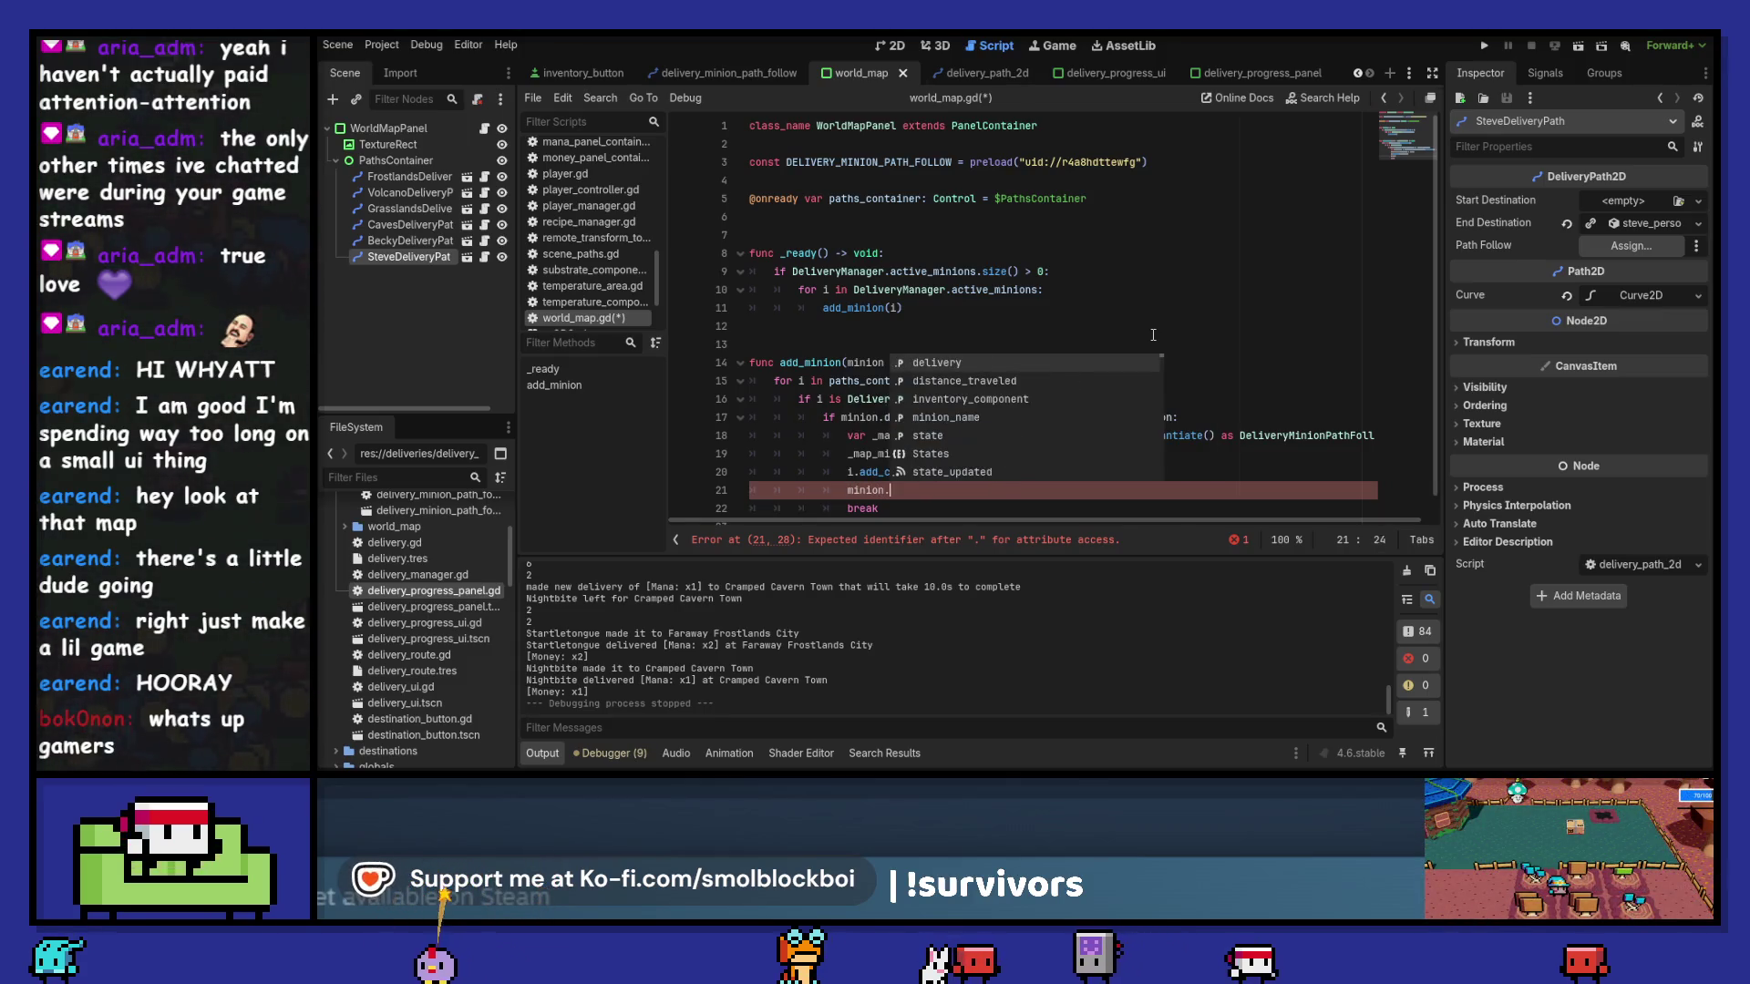
pyautogui.press('Down')
pyautogui.press('Down')
pyautogui.press('Down')
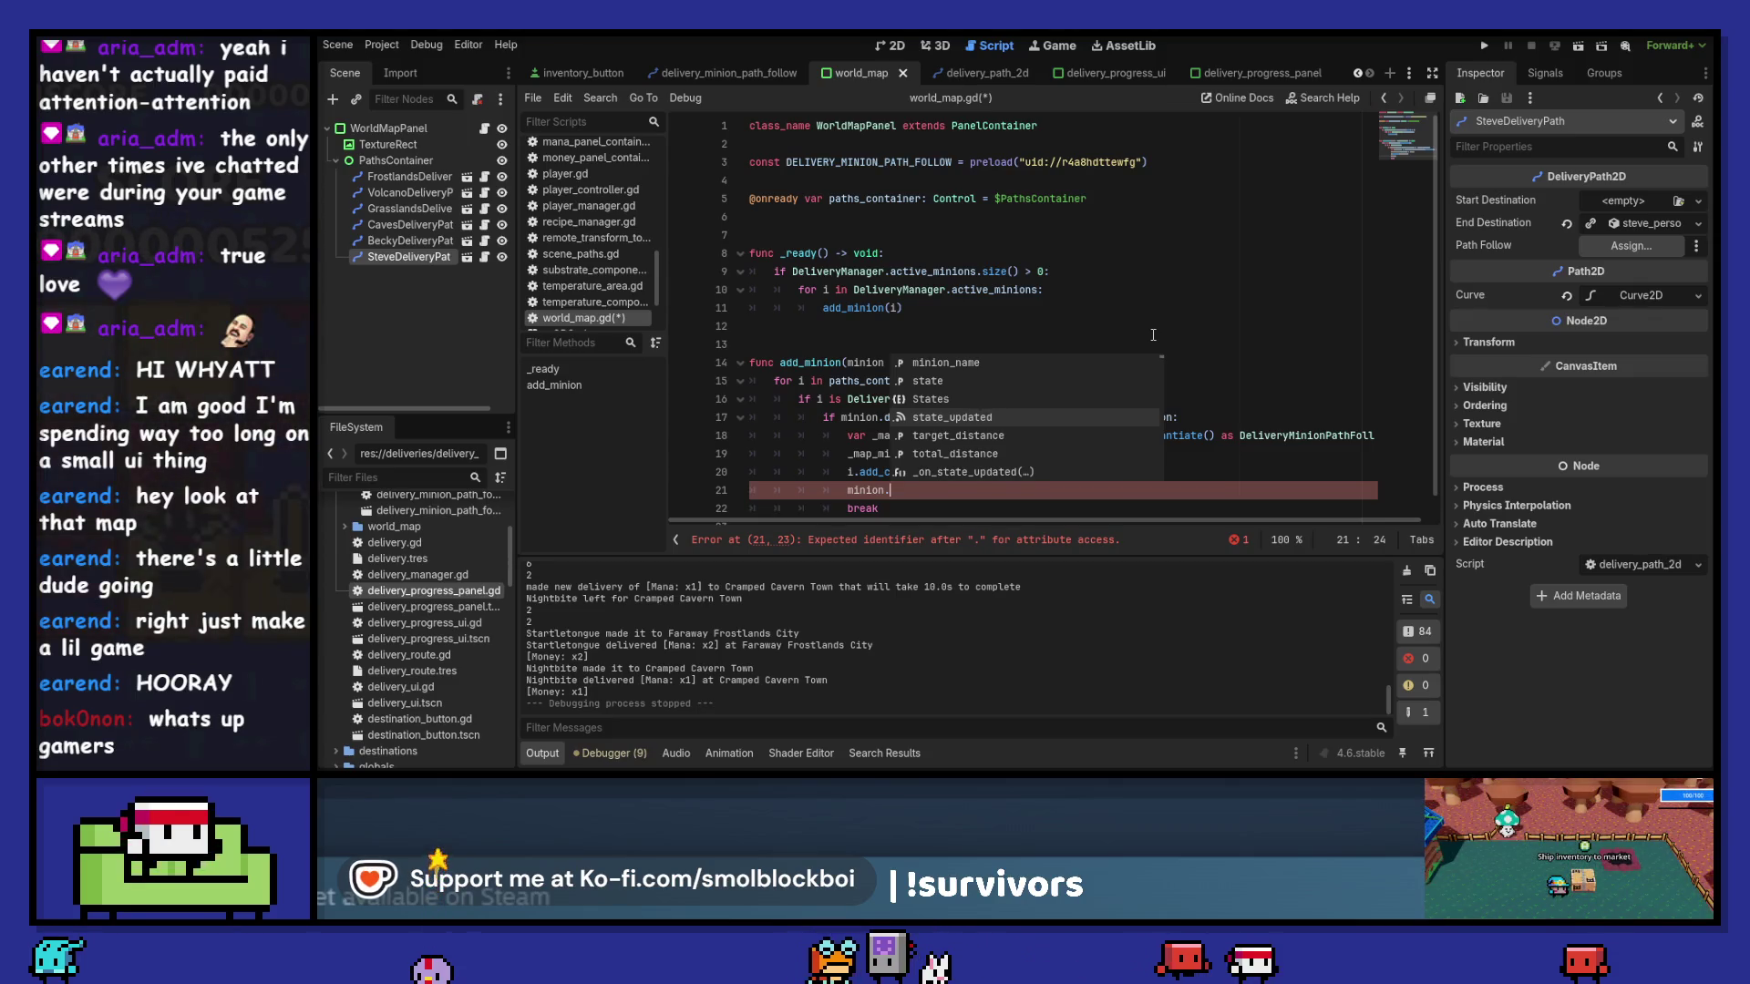
pyautogui.press('Return')
pyautogui.write('.con')
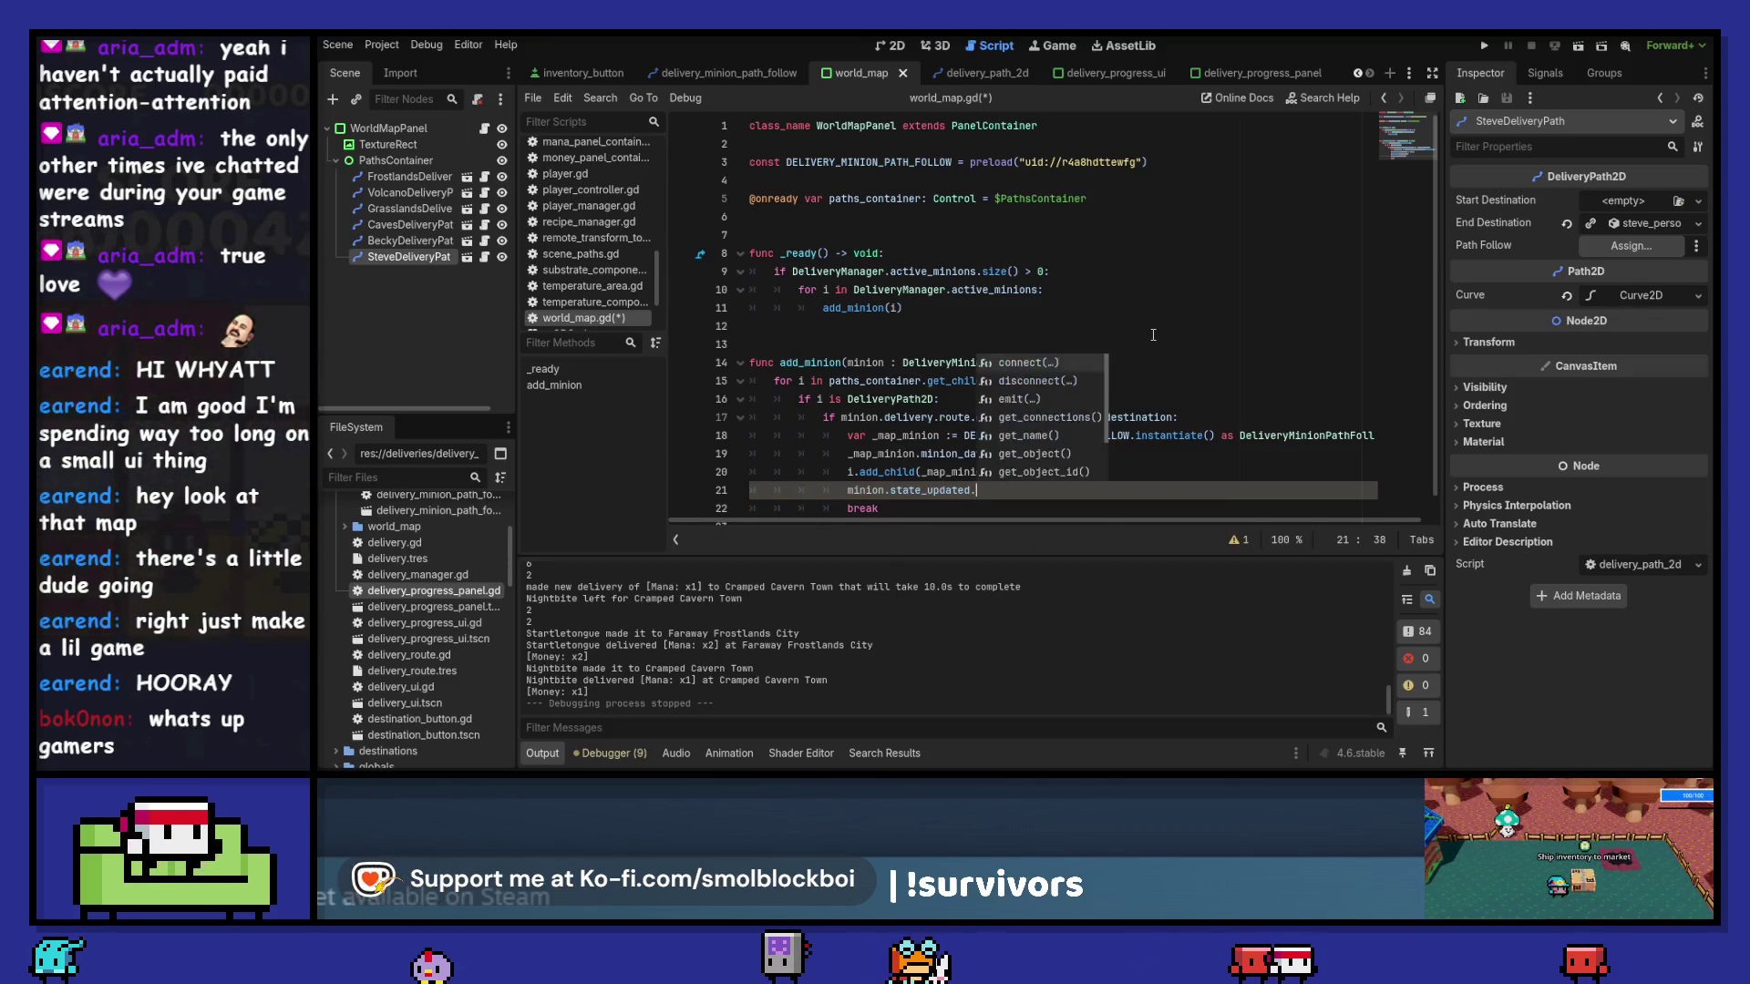
pyautogui.press('Return')
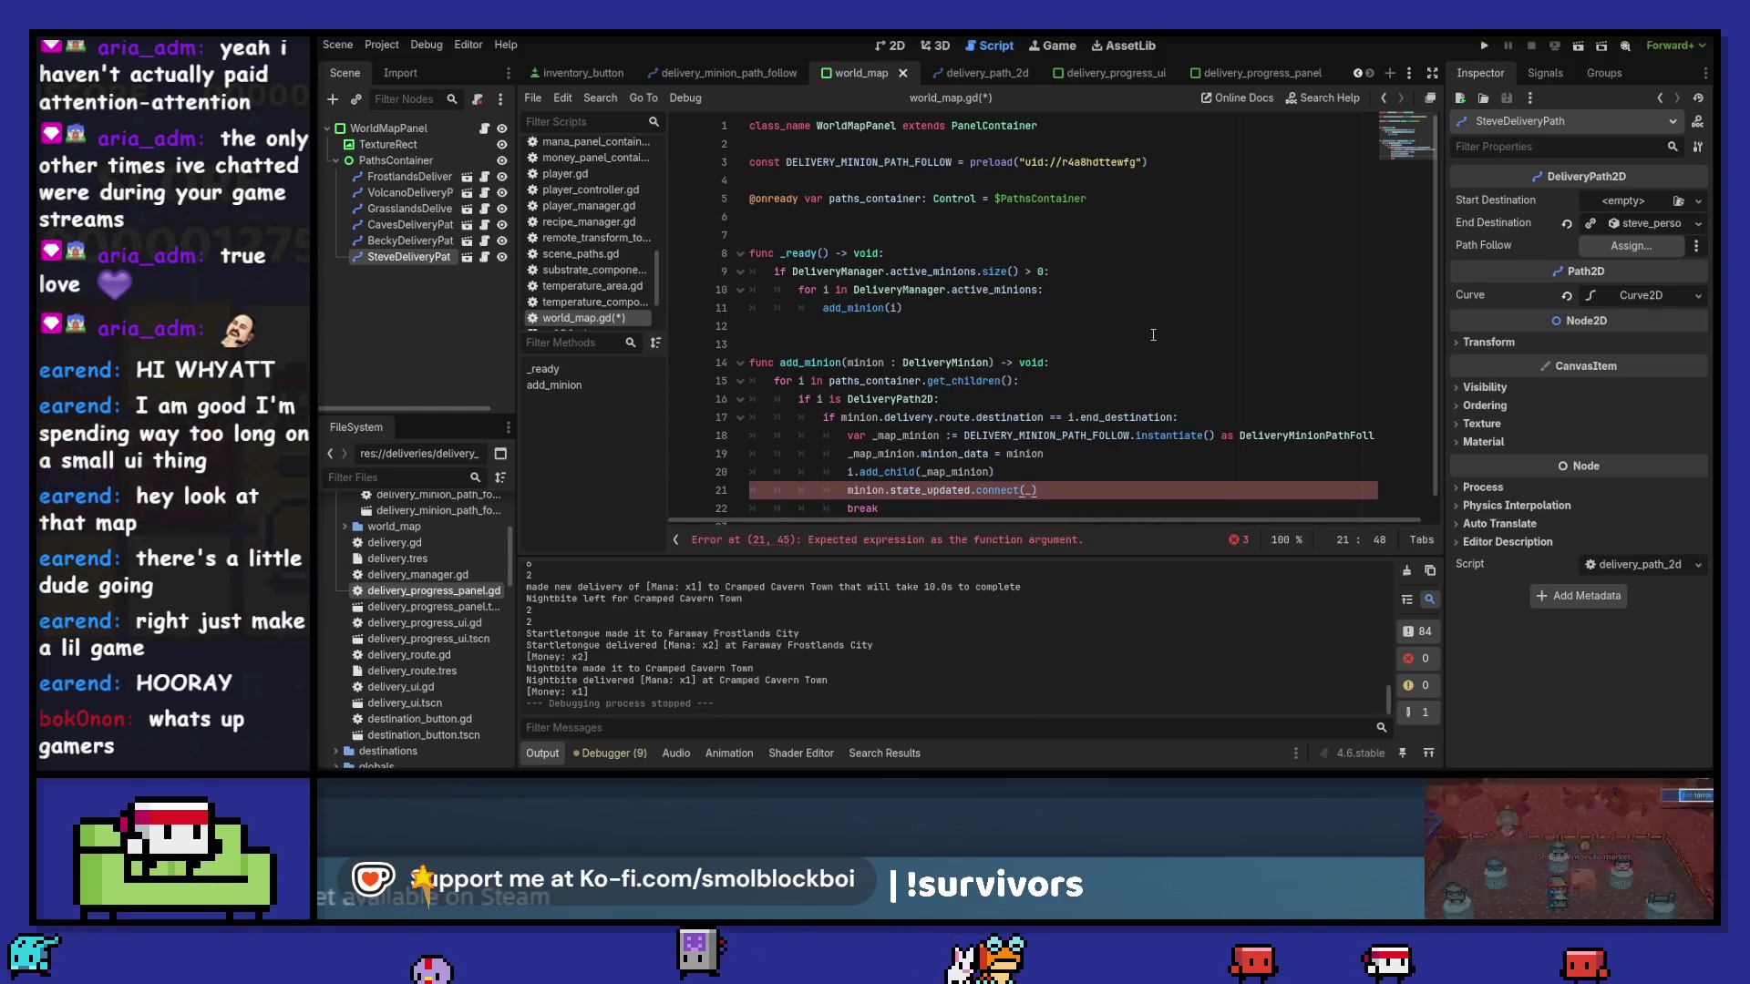
pyautogui.write('_on_minion_')
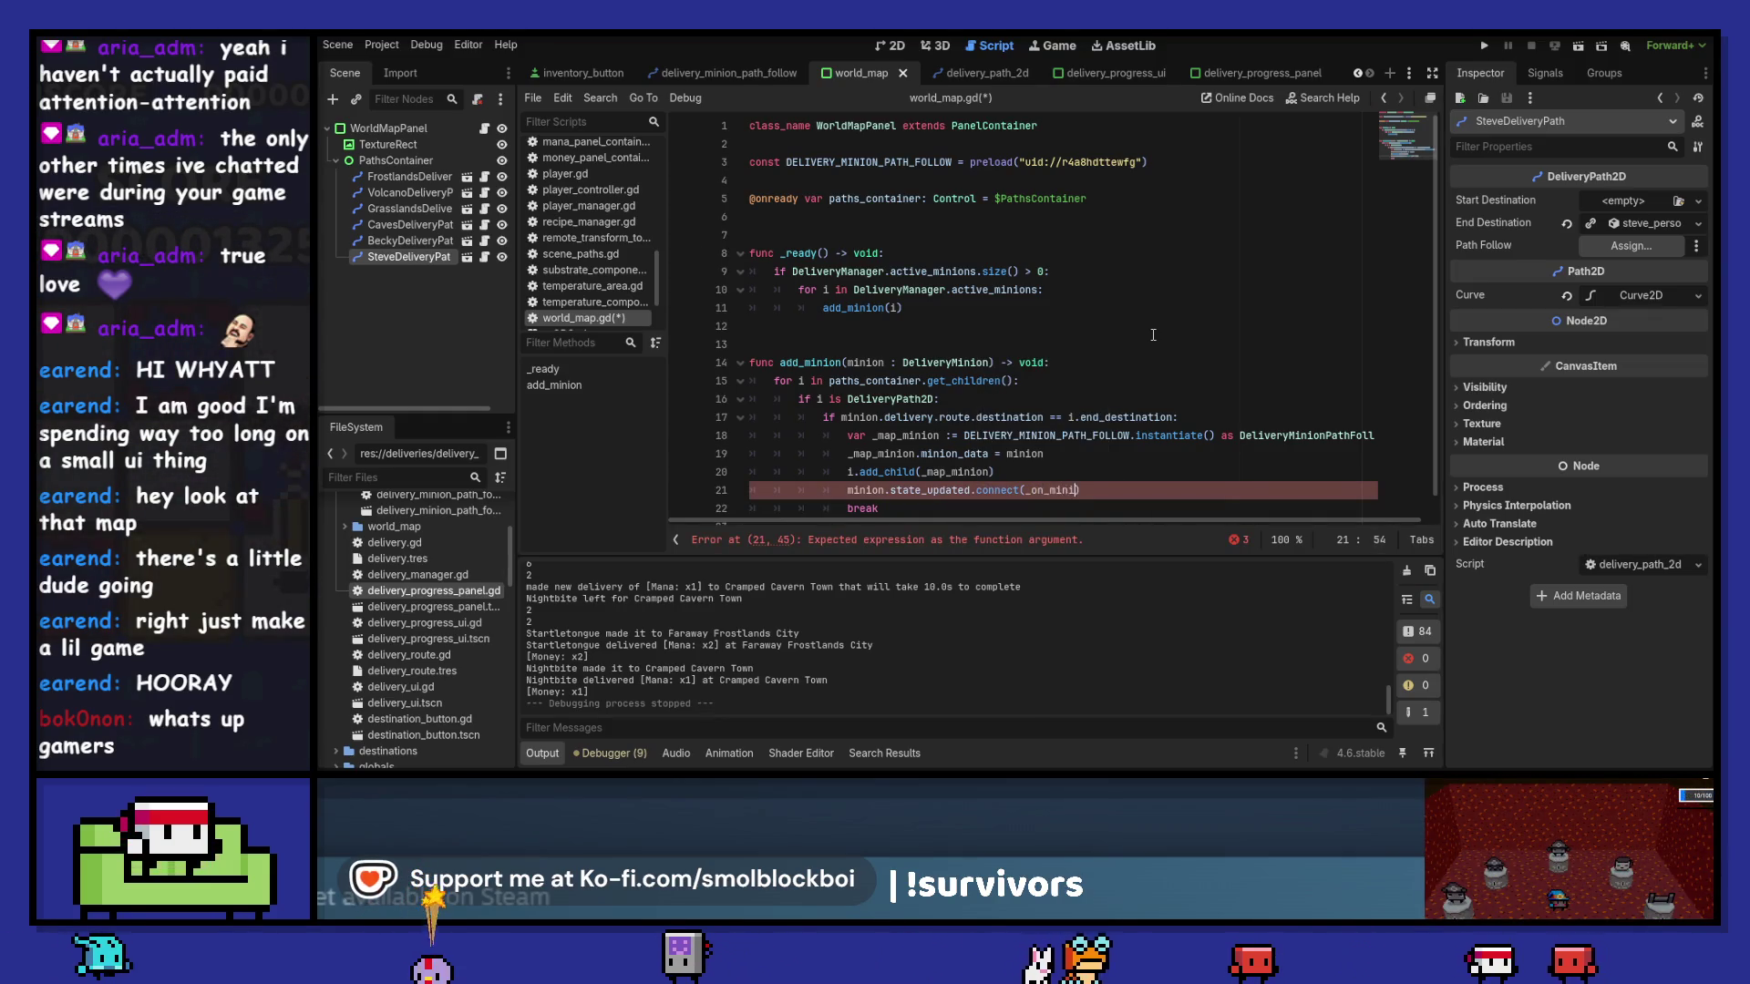
pyautogui.write('state_up')
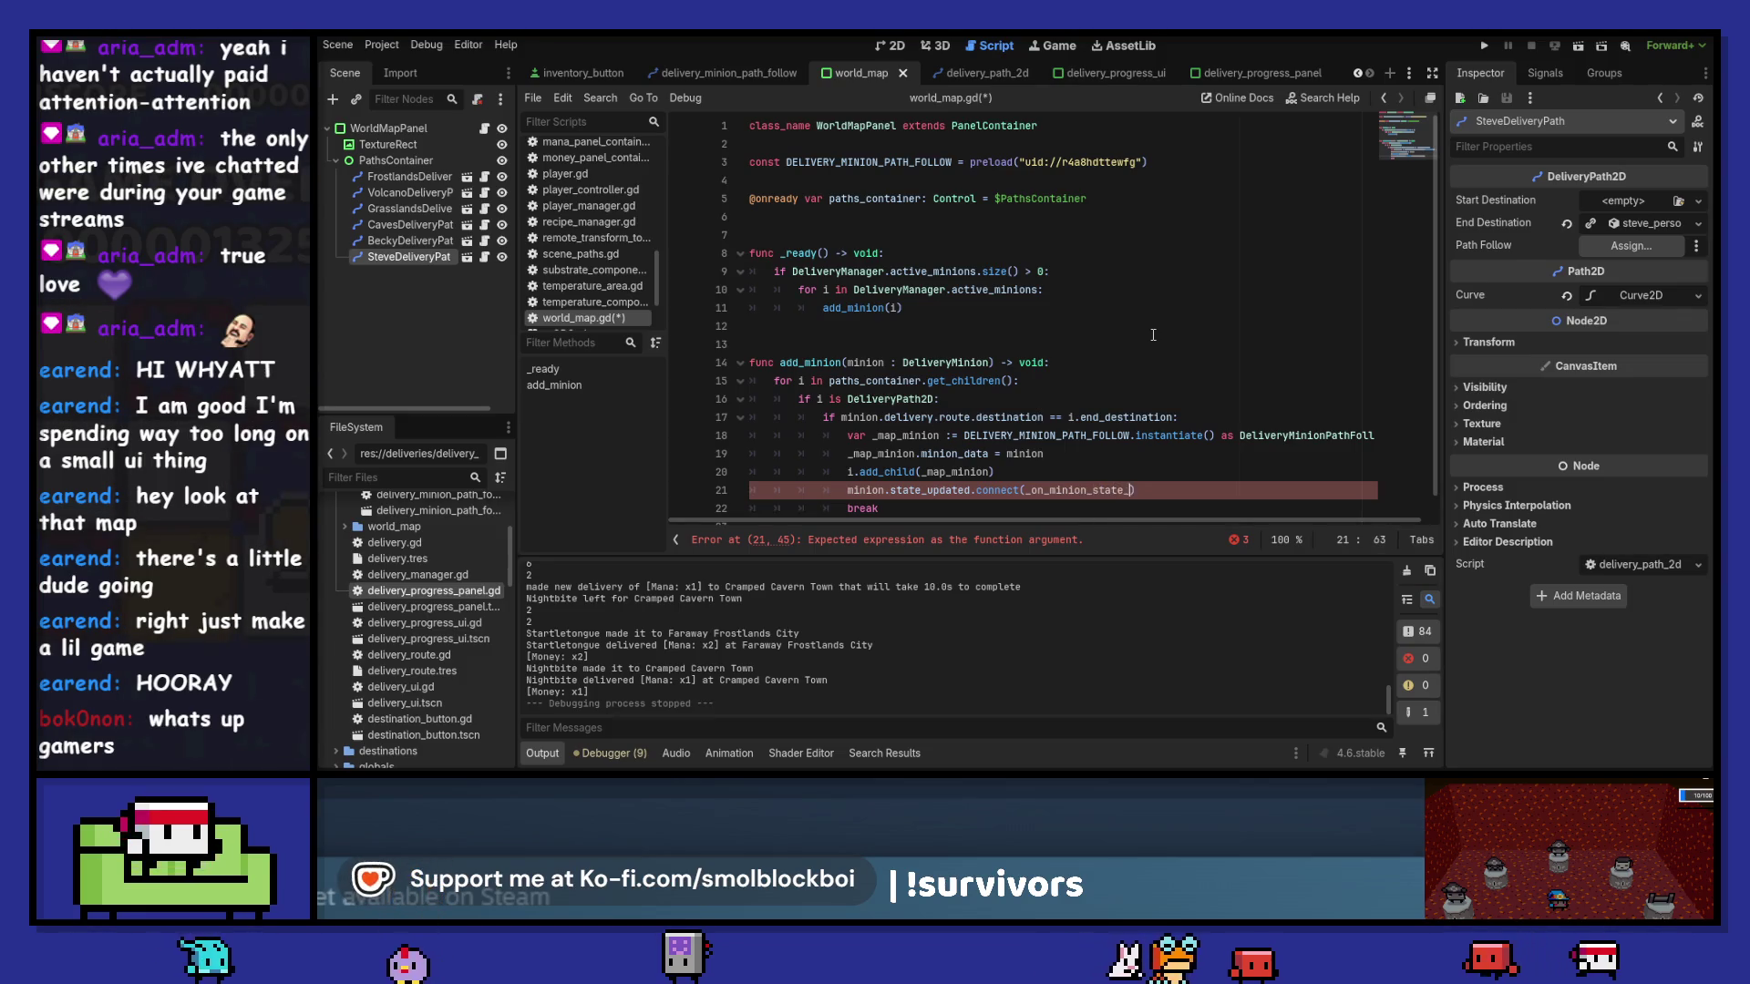
pyautogui.write('dated')
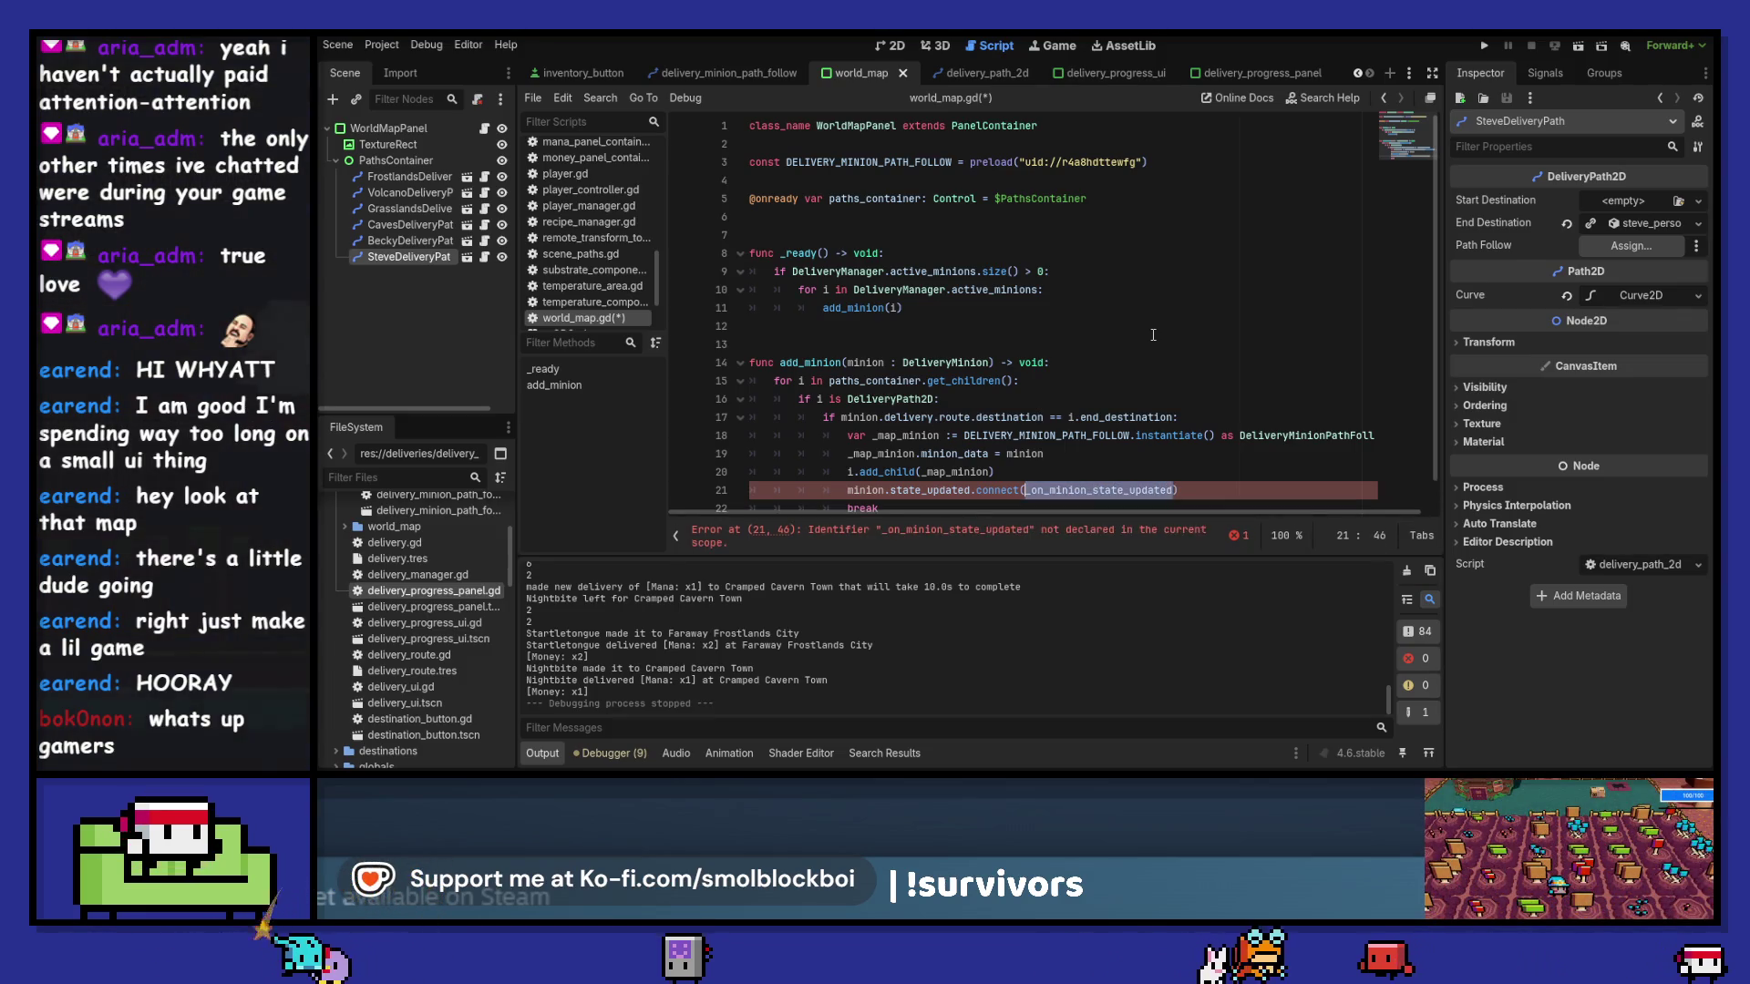
# - Add a func _on_minion_state_updated(state) stub, then go to state_updated's definition in delivery_minion.gd
pyautogui.press('Down')
pyautogui.press('Return')
pyautogui.press('Return')
pyautogui.write('func')
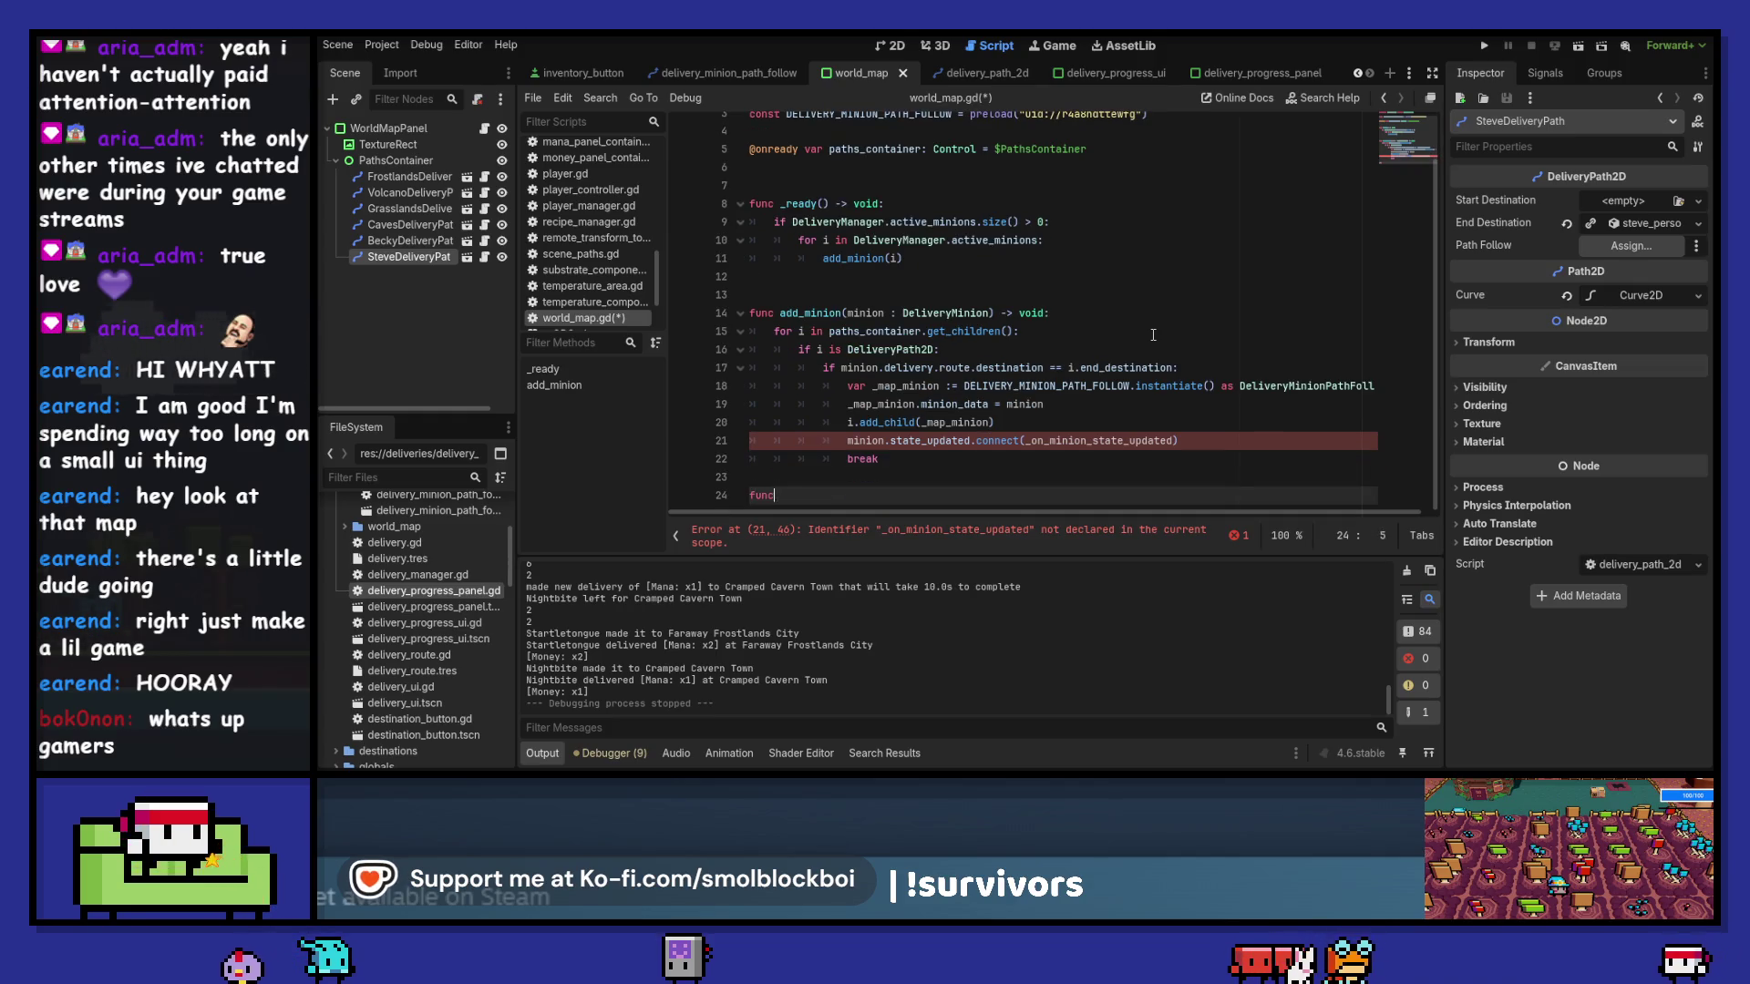
pyautogui.write(' _on_minion_state_updated(state :')
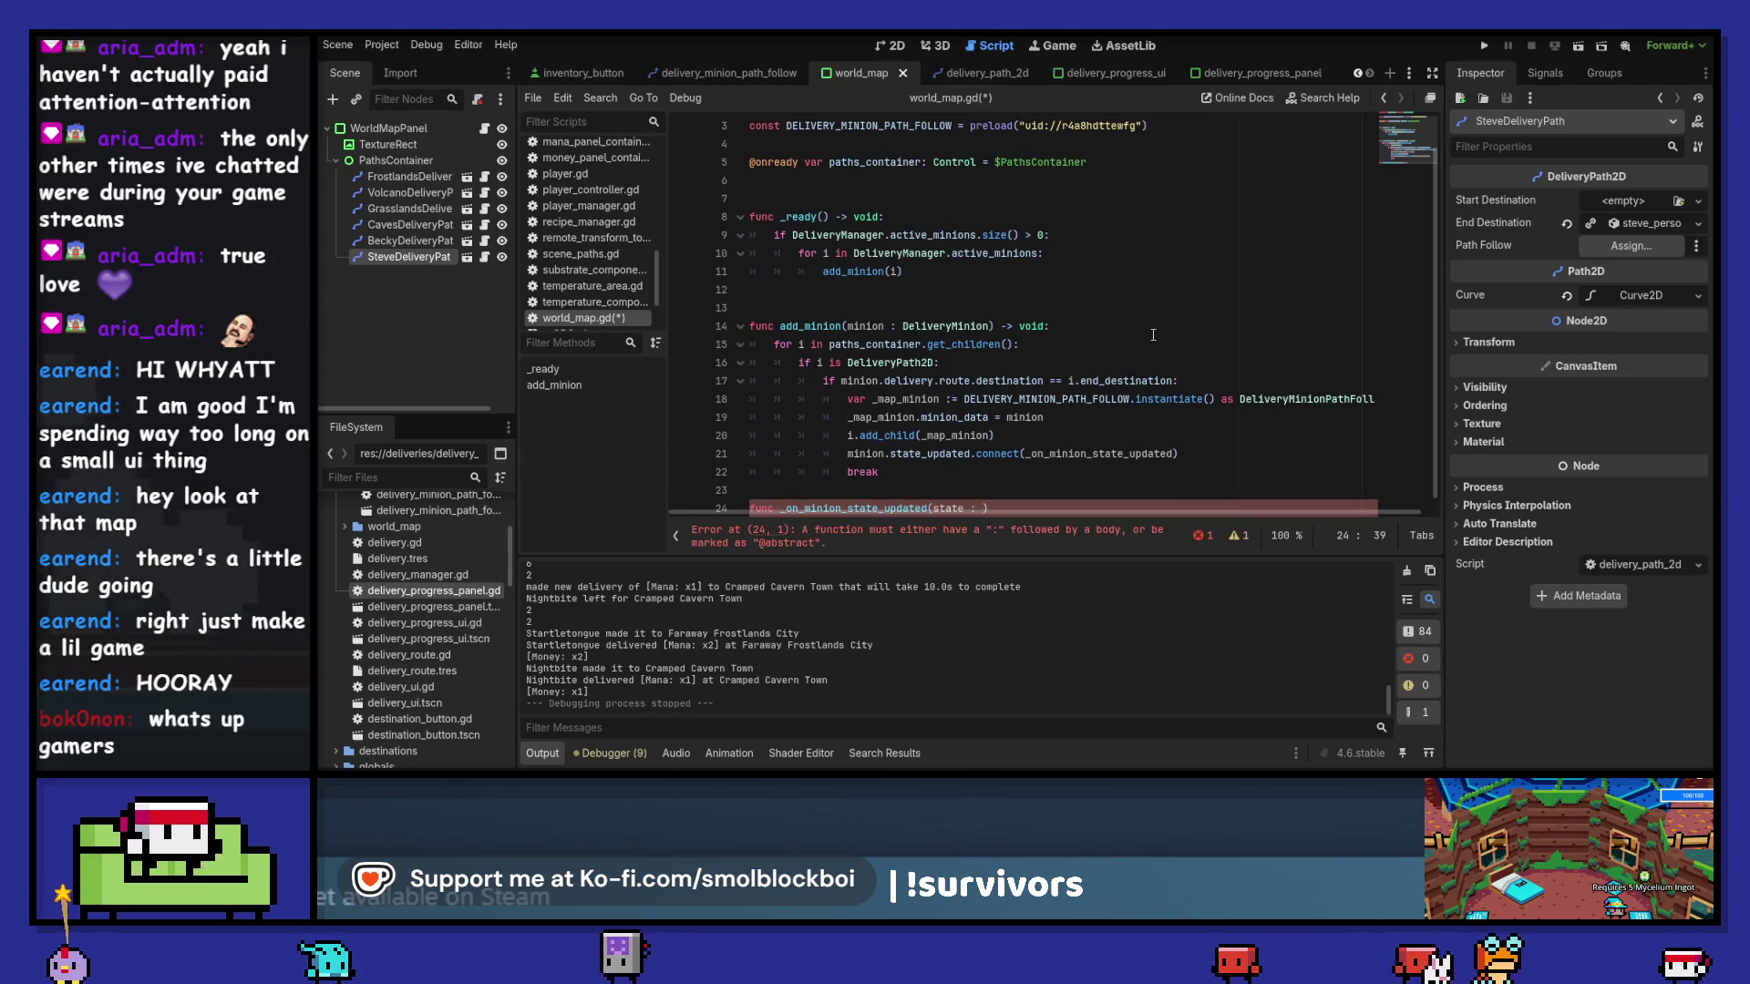
pyautogui.scroll(-1, 1151, 365)
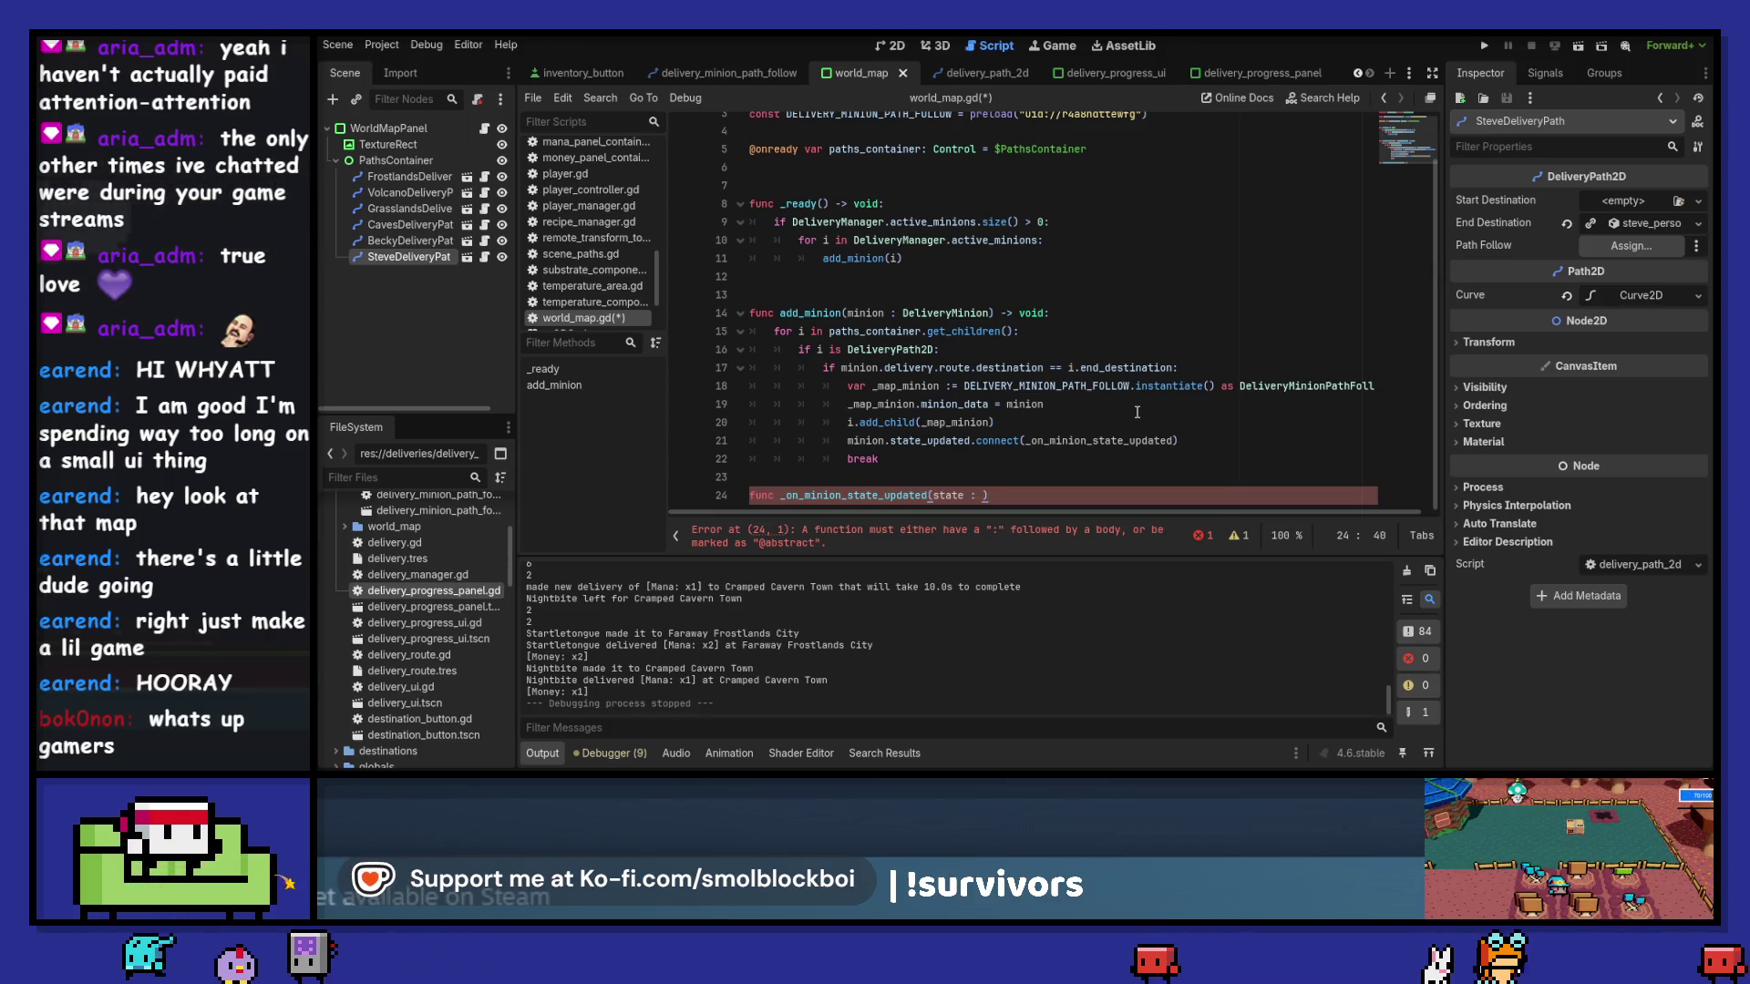
pyautogui.write(':')
pyautogui.press('Return')
pyautogui.write('pass')
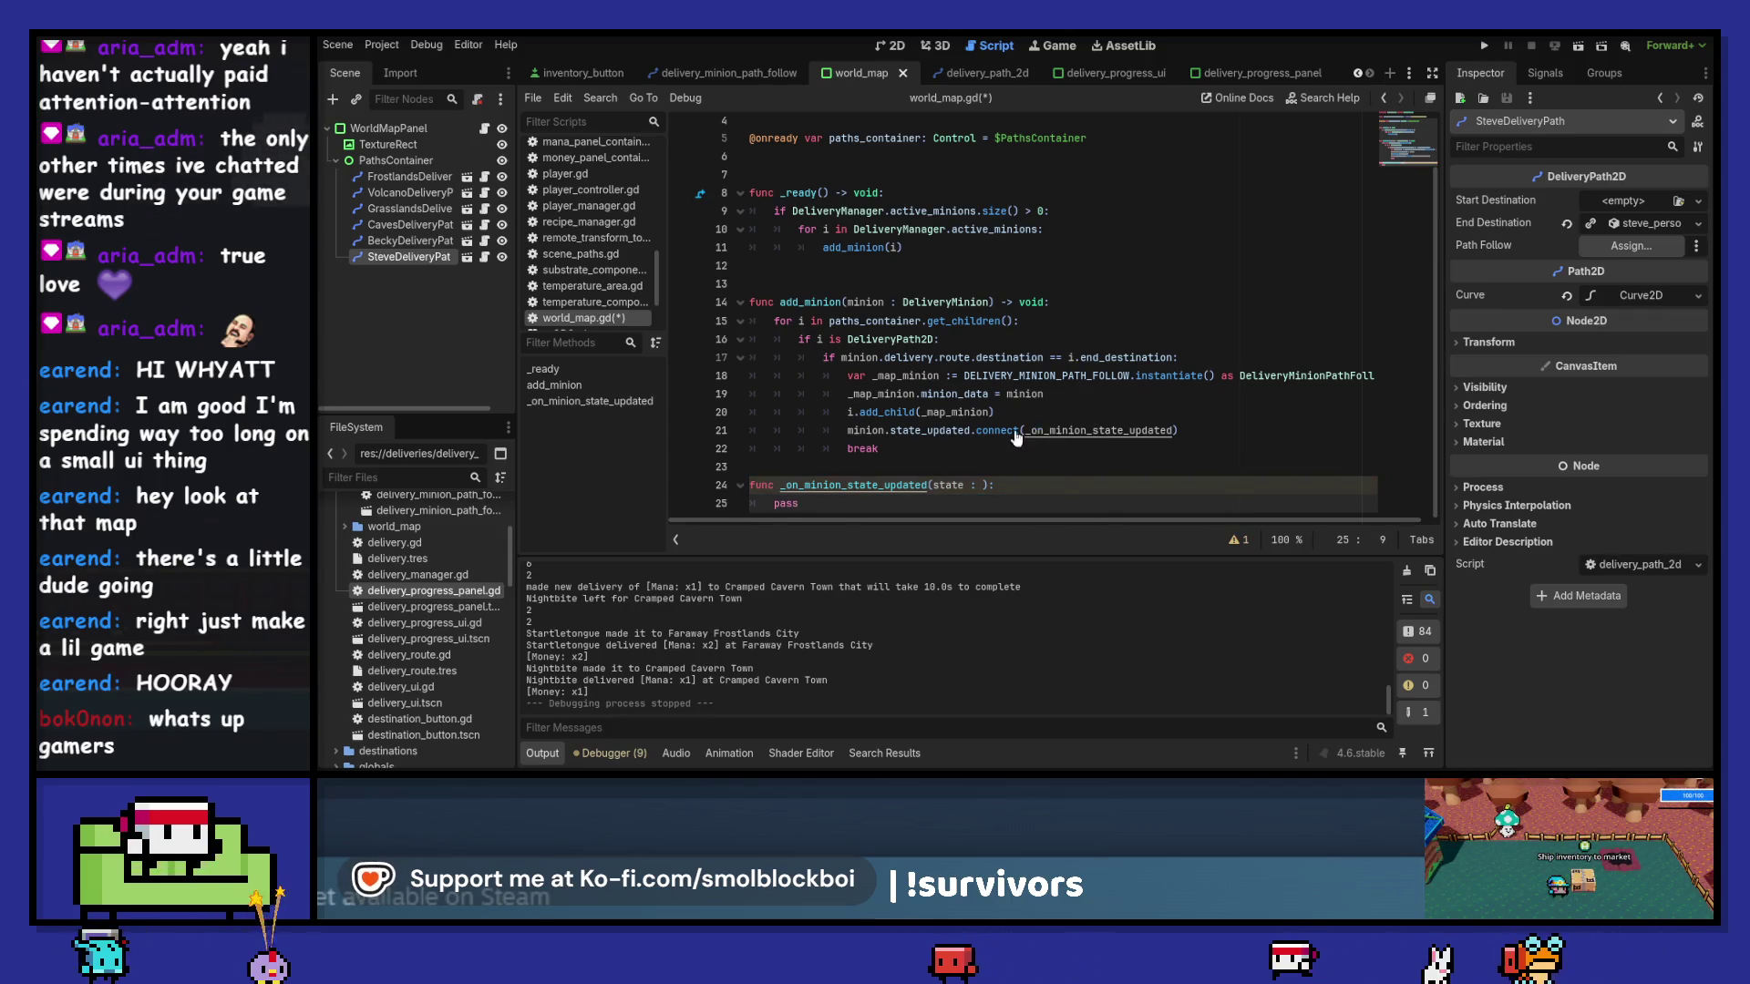
pyautogui.keyDown('ctrl'); pyautogui.click(927, 435); pyautogui.keyUp('ctrl')
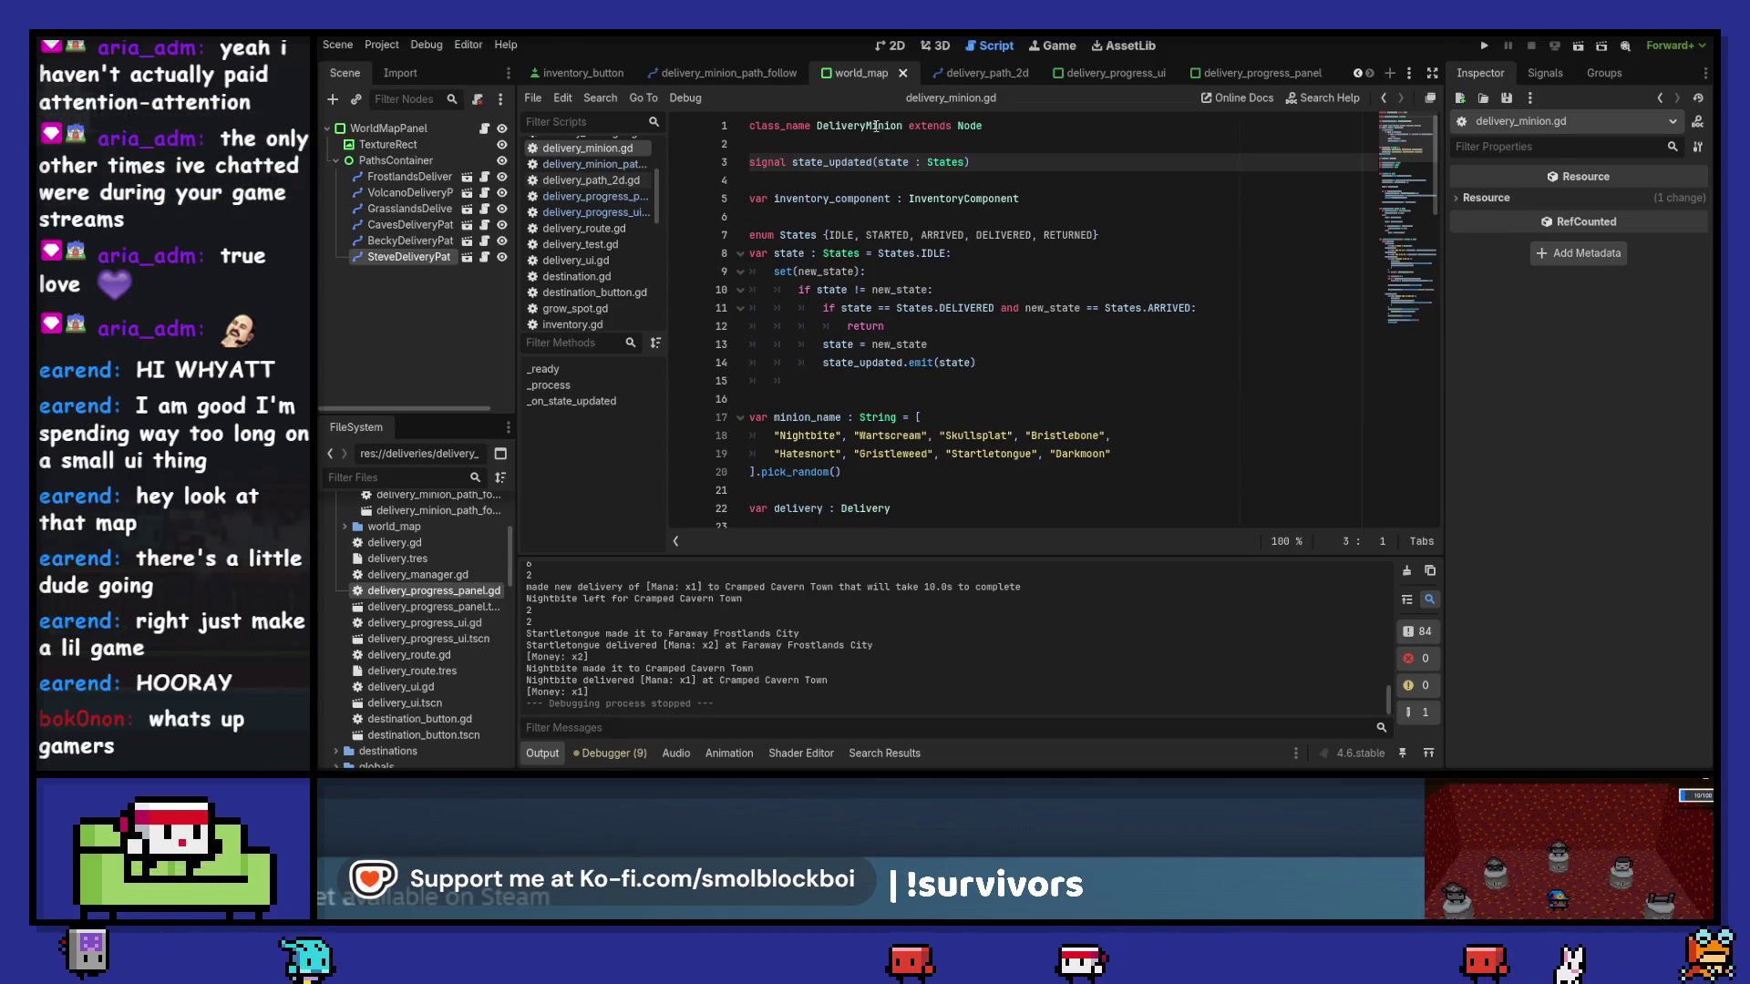
# - Edit the handler's state parameter type and look up the RETURNED state in delivery_minion.gd
pyautogui.click(1382, 98)
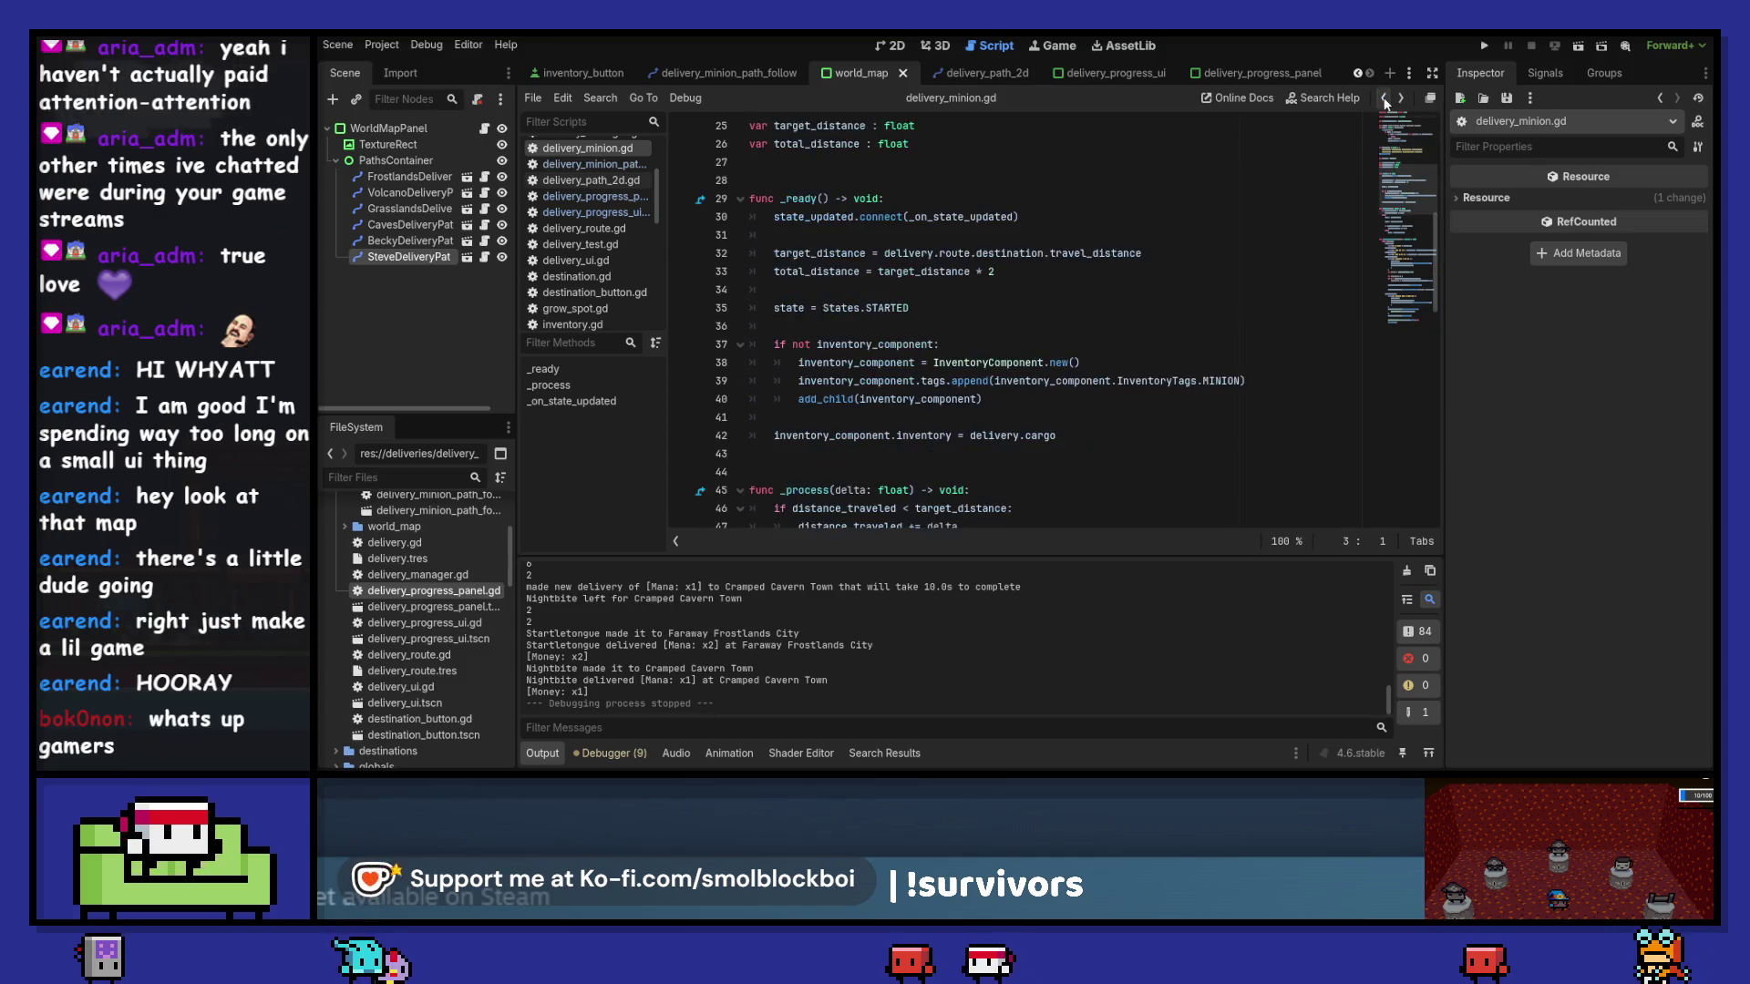
pyautogui.click(985, 492)
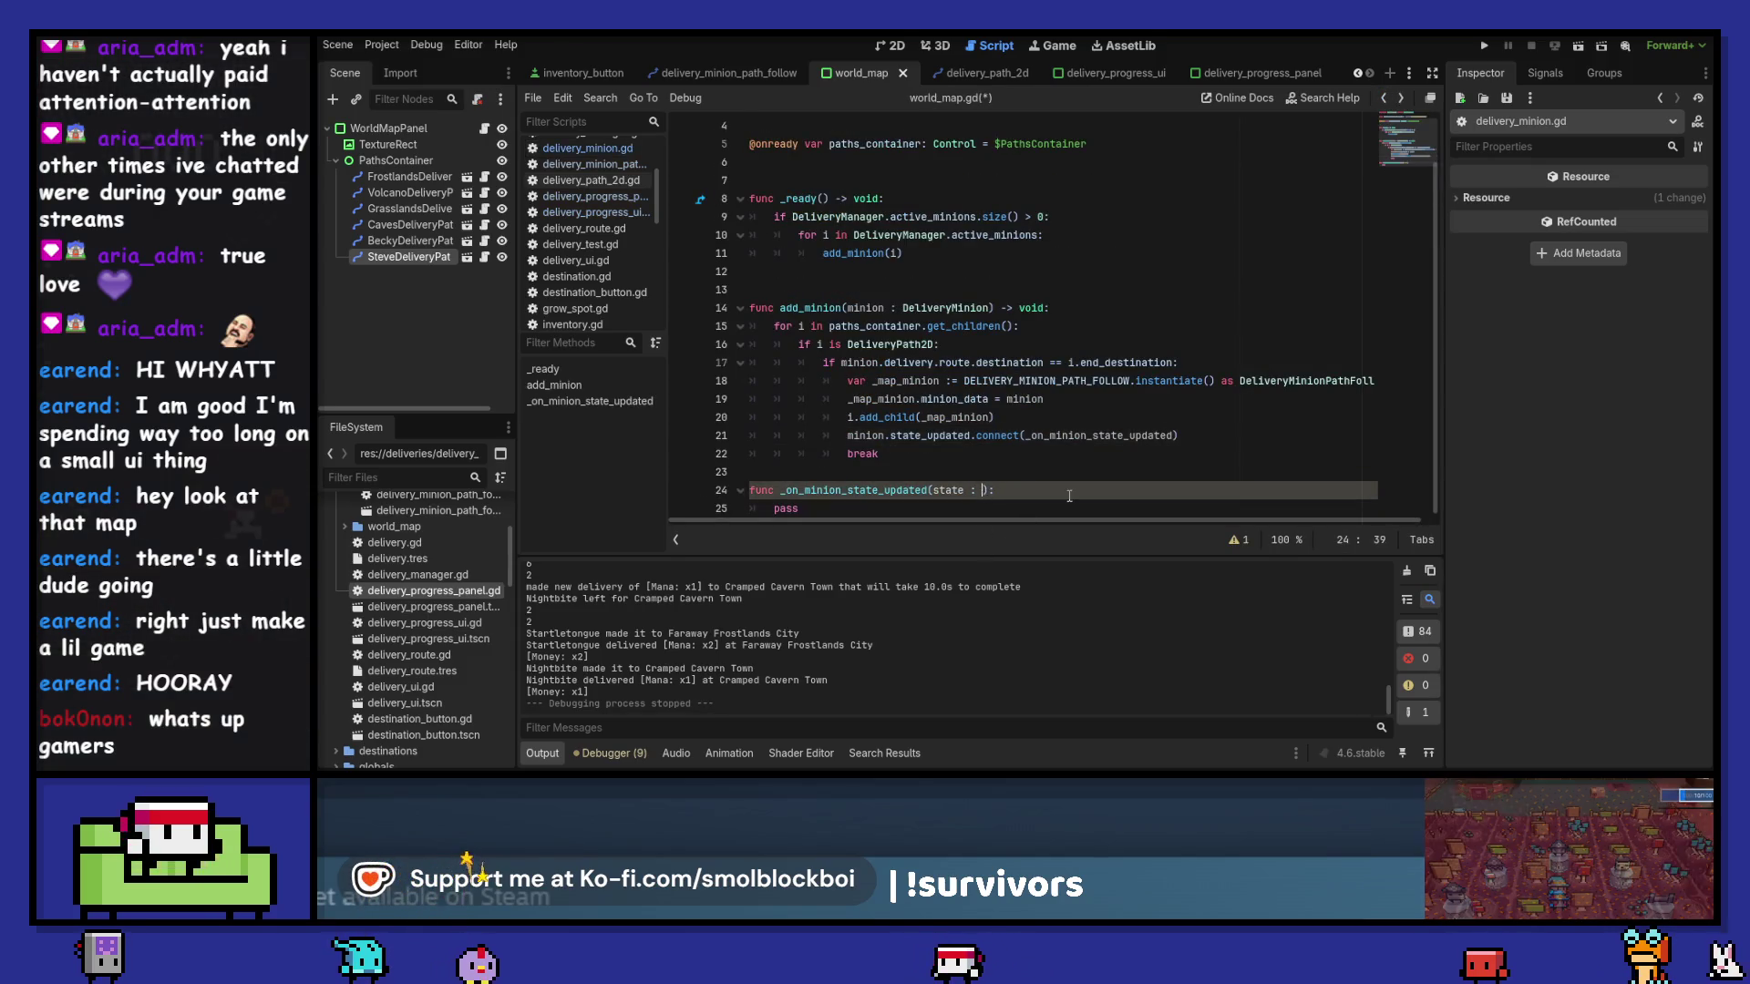
pyautogui.write('DeliveryMin')
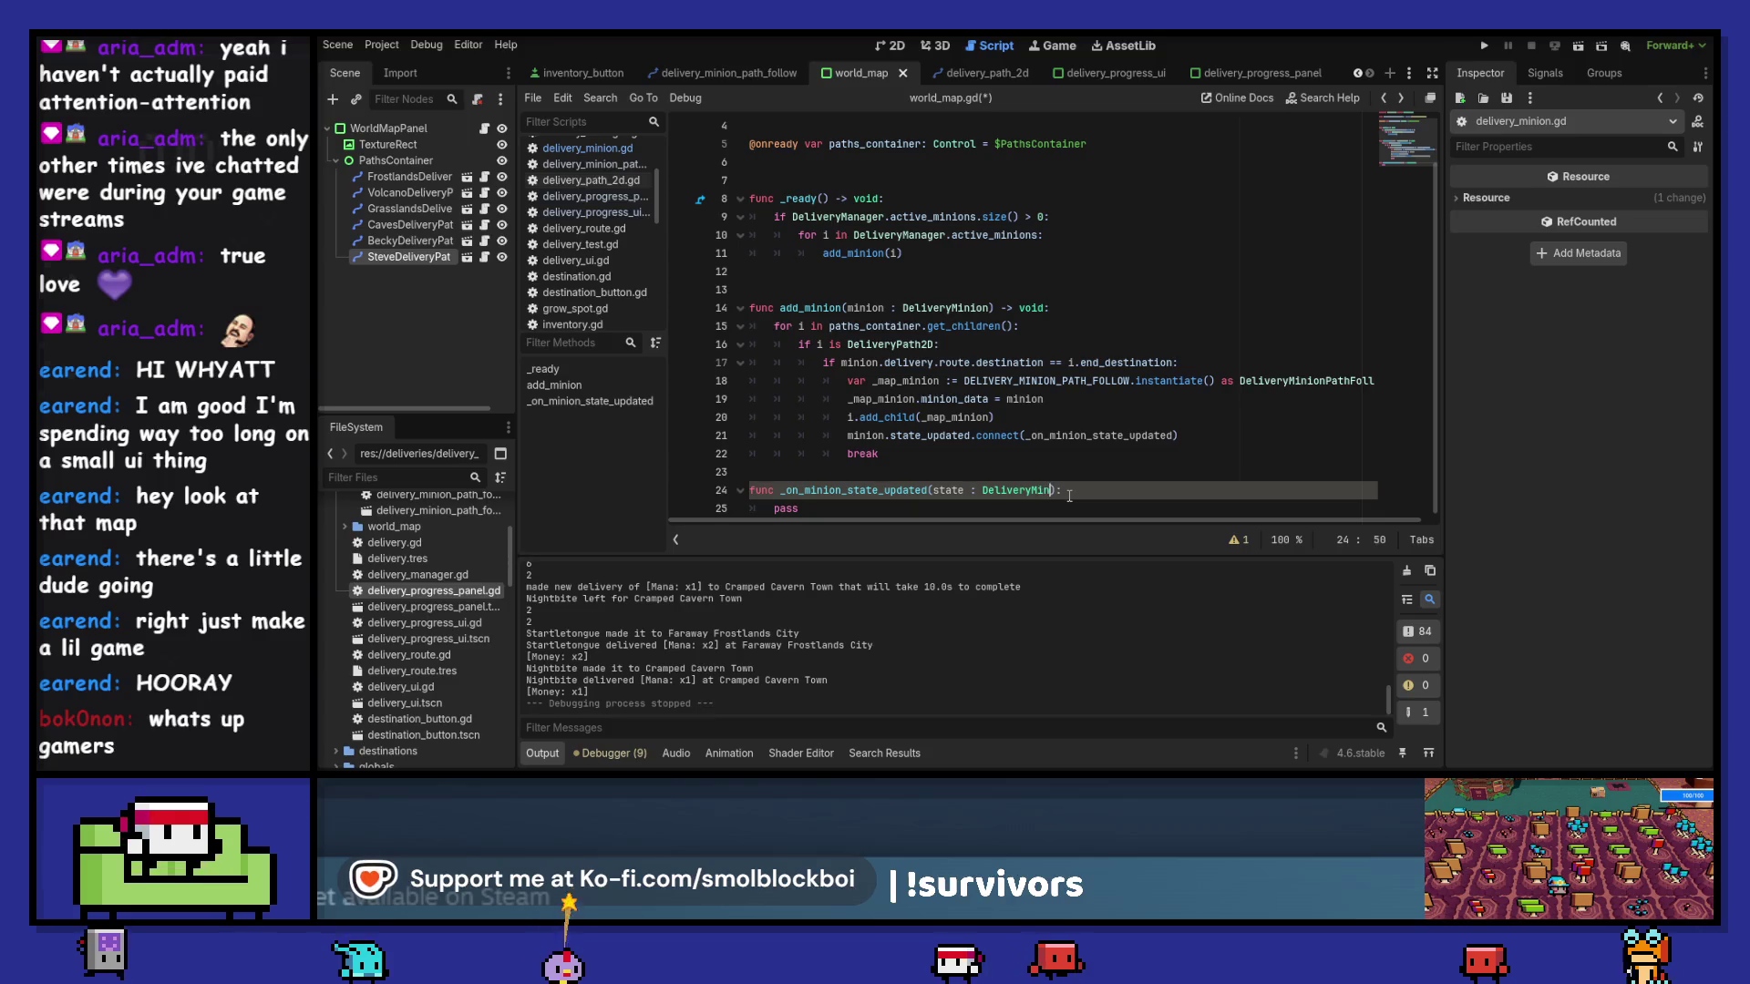
pyautogui.write('tates')
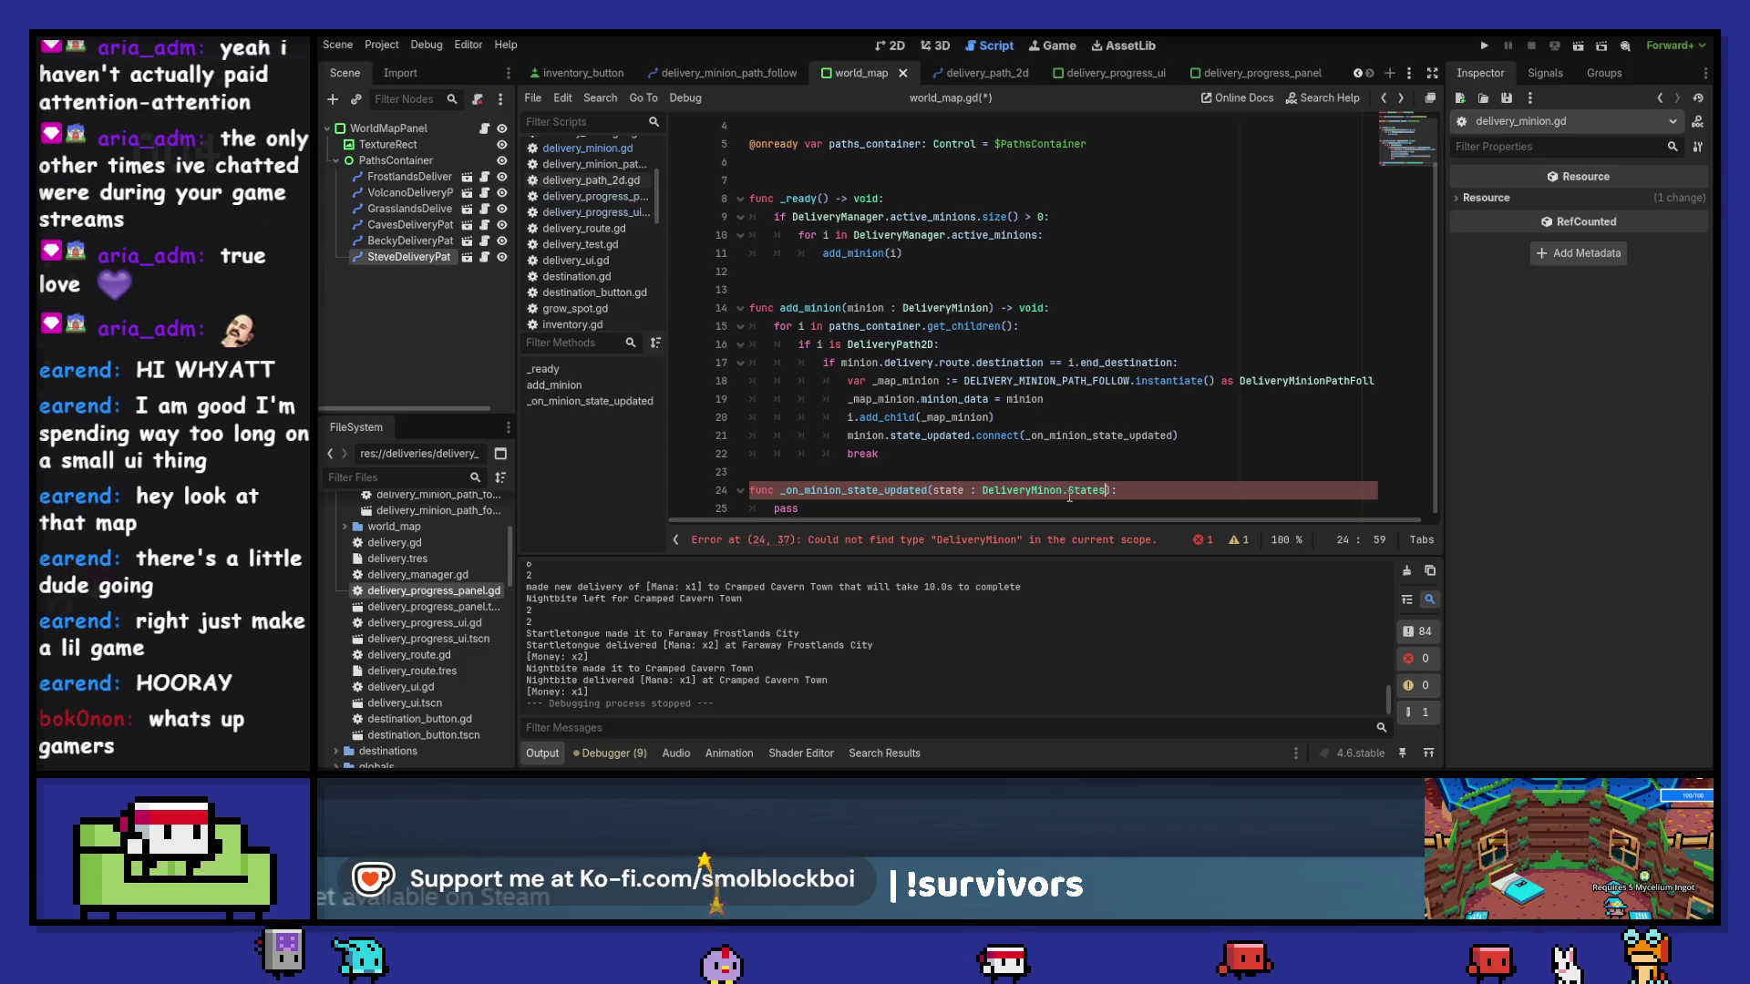
pyautogui.write('i')
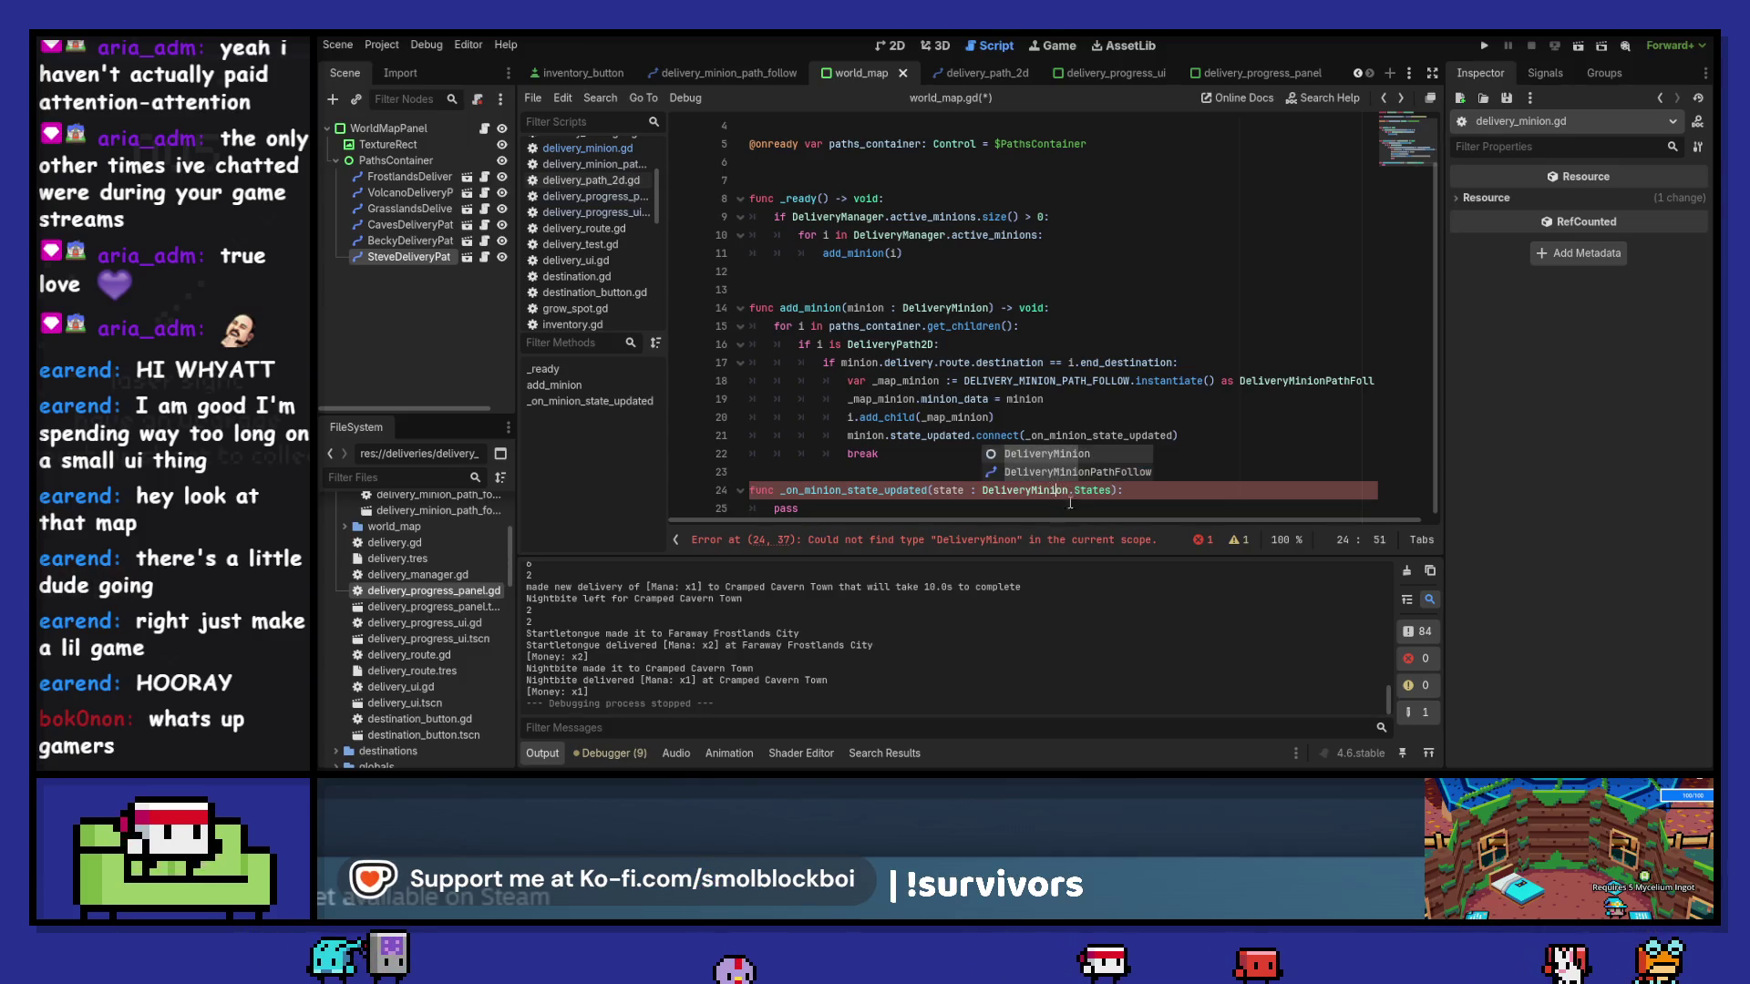
pyautogui.doubleClick(1034, 504)
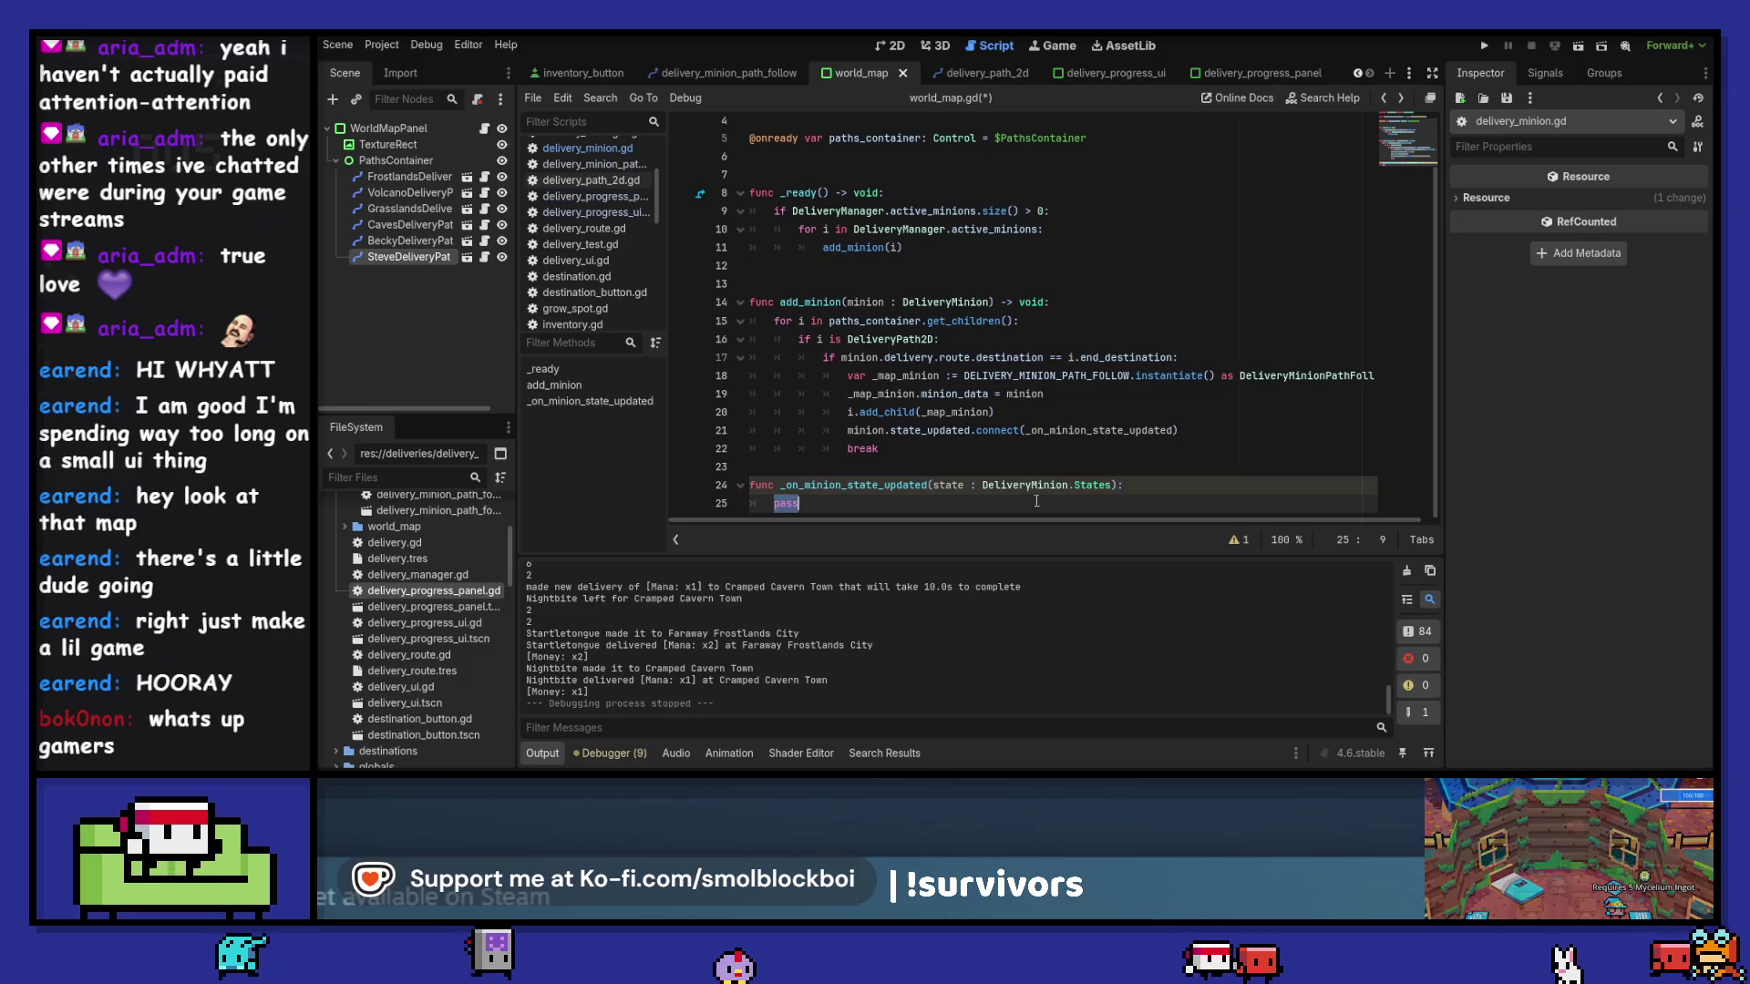
pyautogui.click(1082, 470)
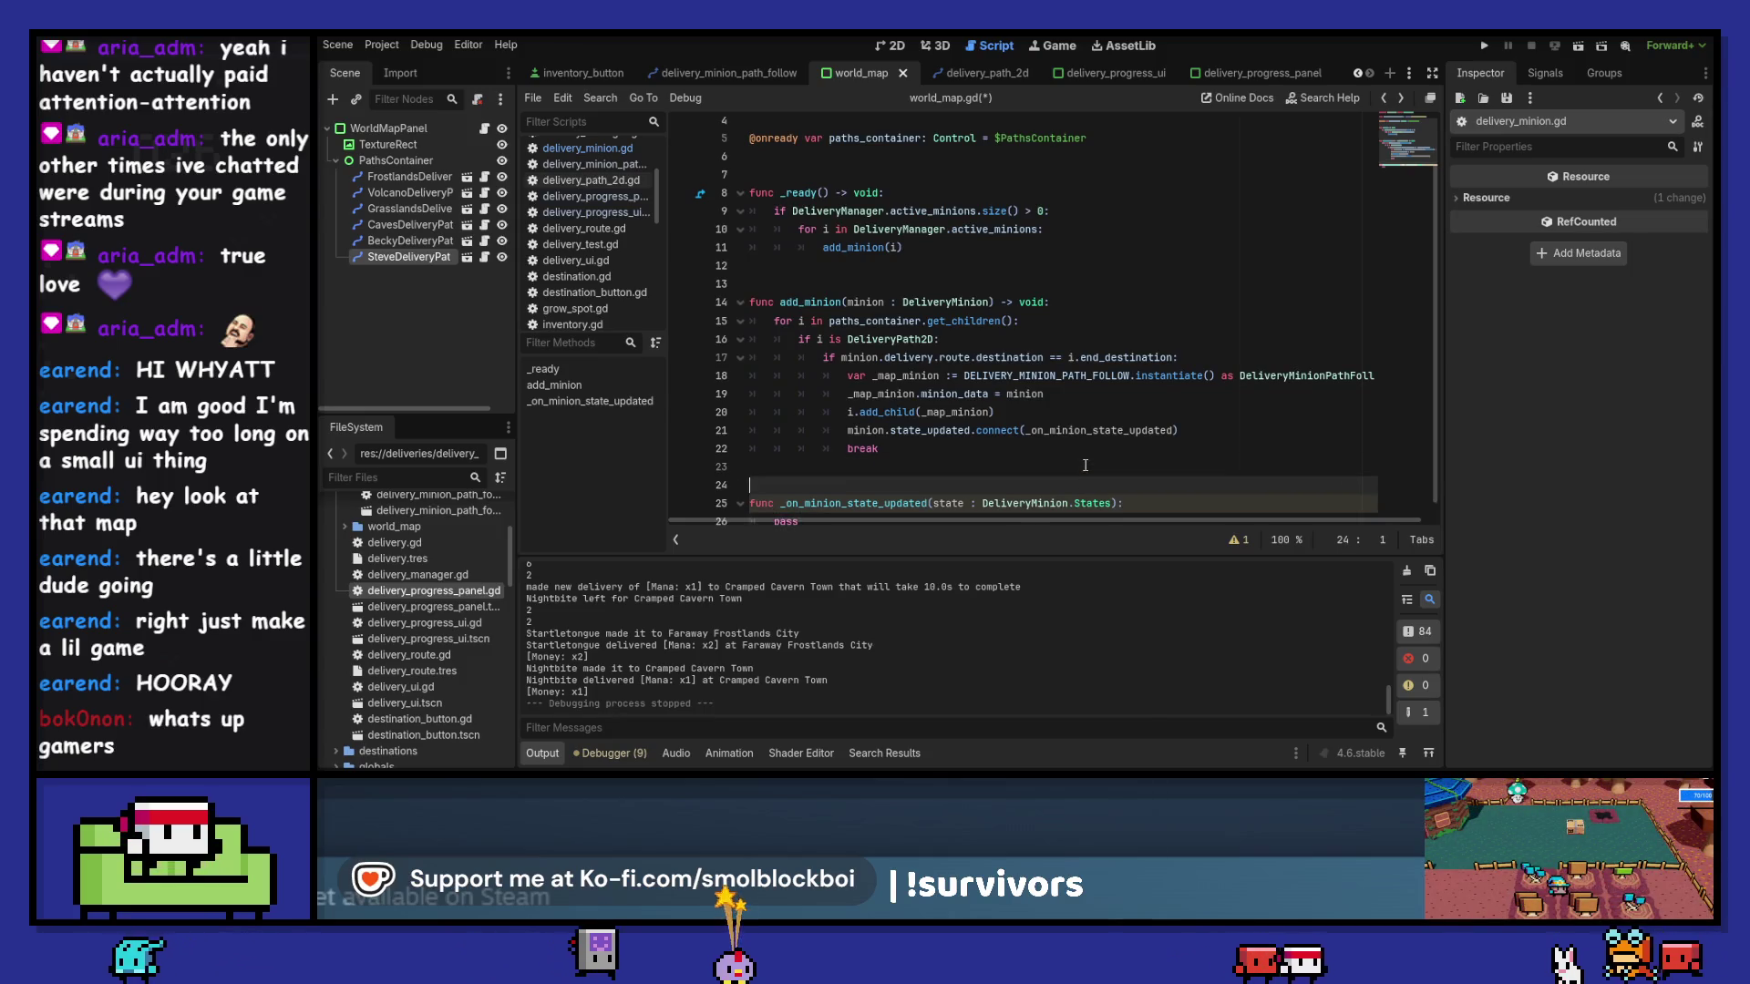
pyautogui.press('Return')
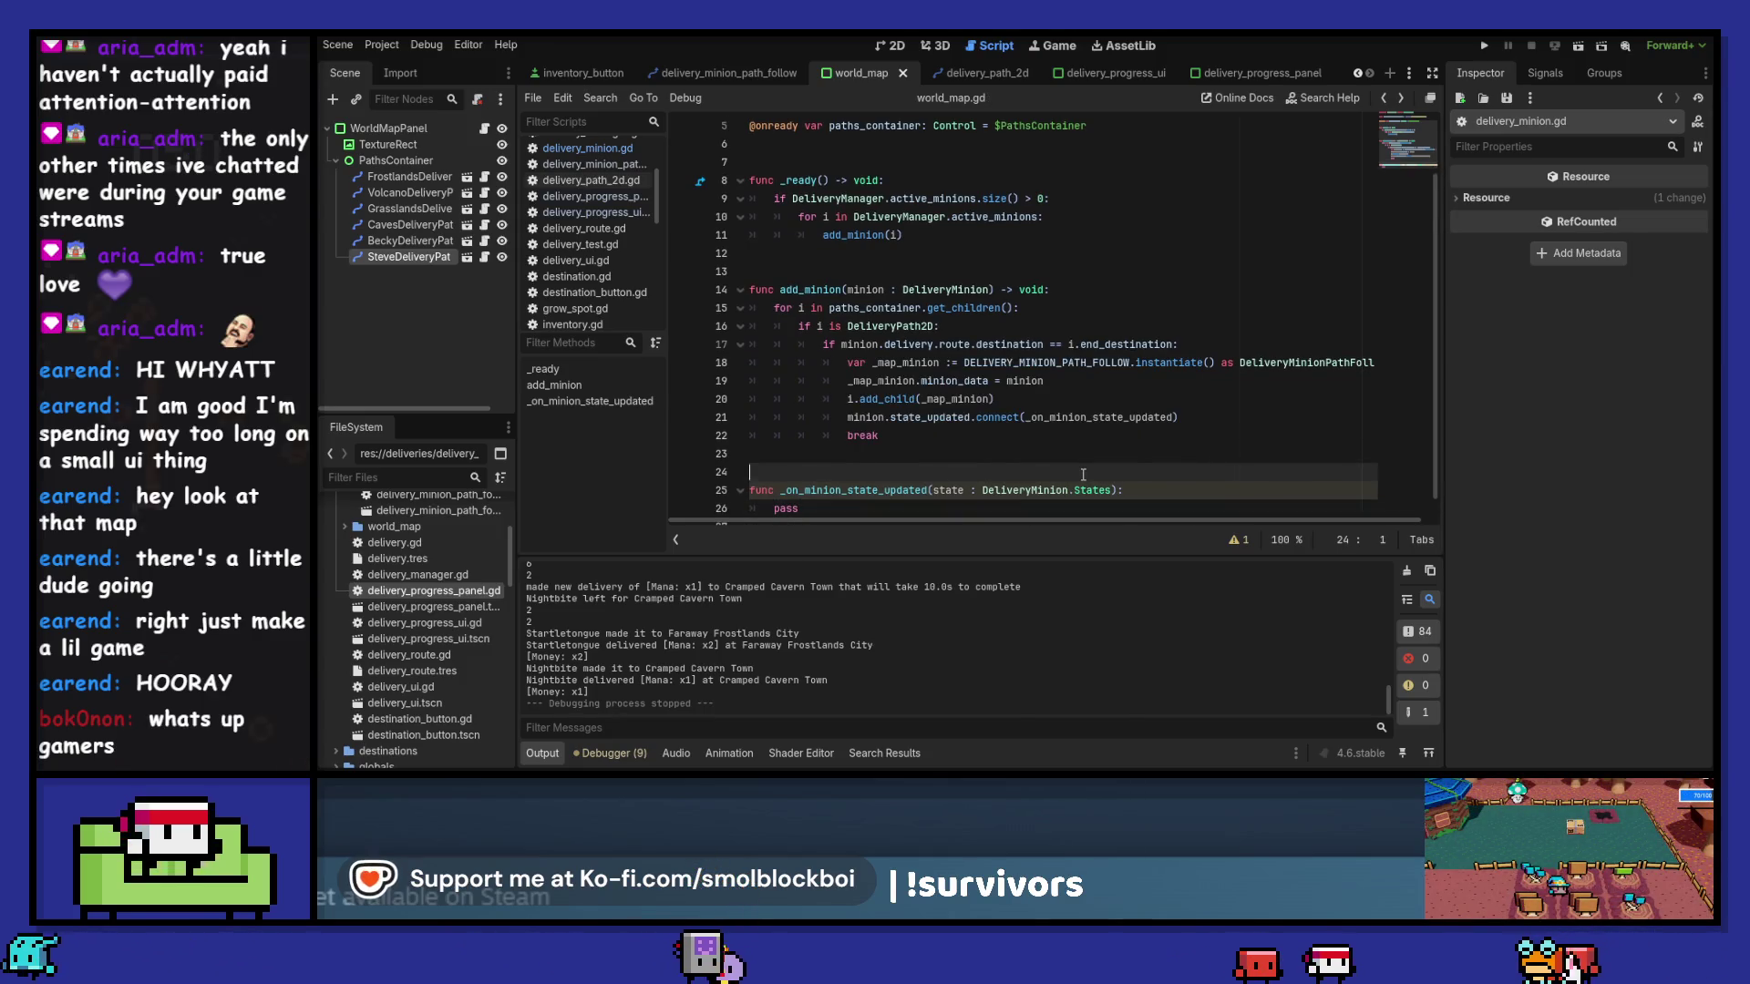
pyautogui.keyDown('ctrl'); pyautogui.click(902, 417); pyautogui.keyUp('ctrl')
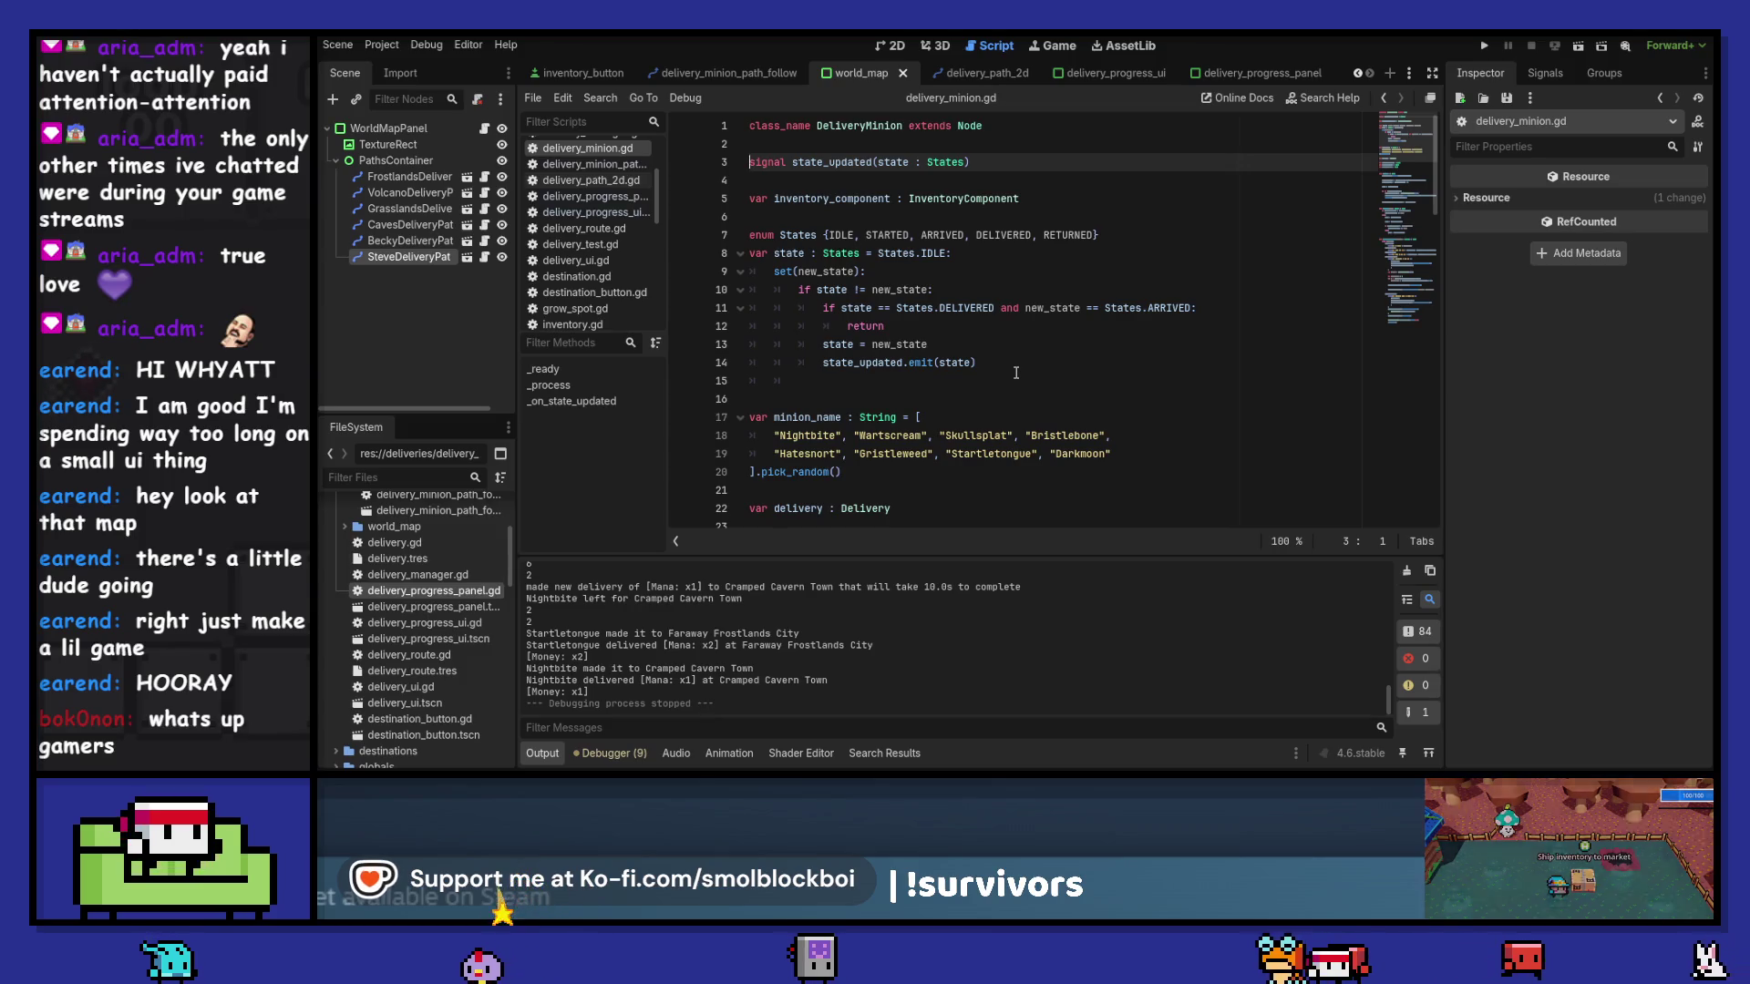
pyautogui.doubleClick(1076, 235)
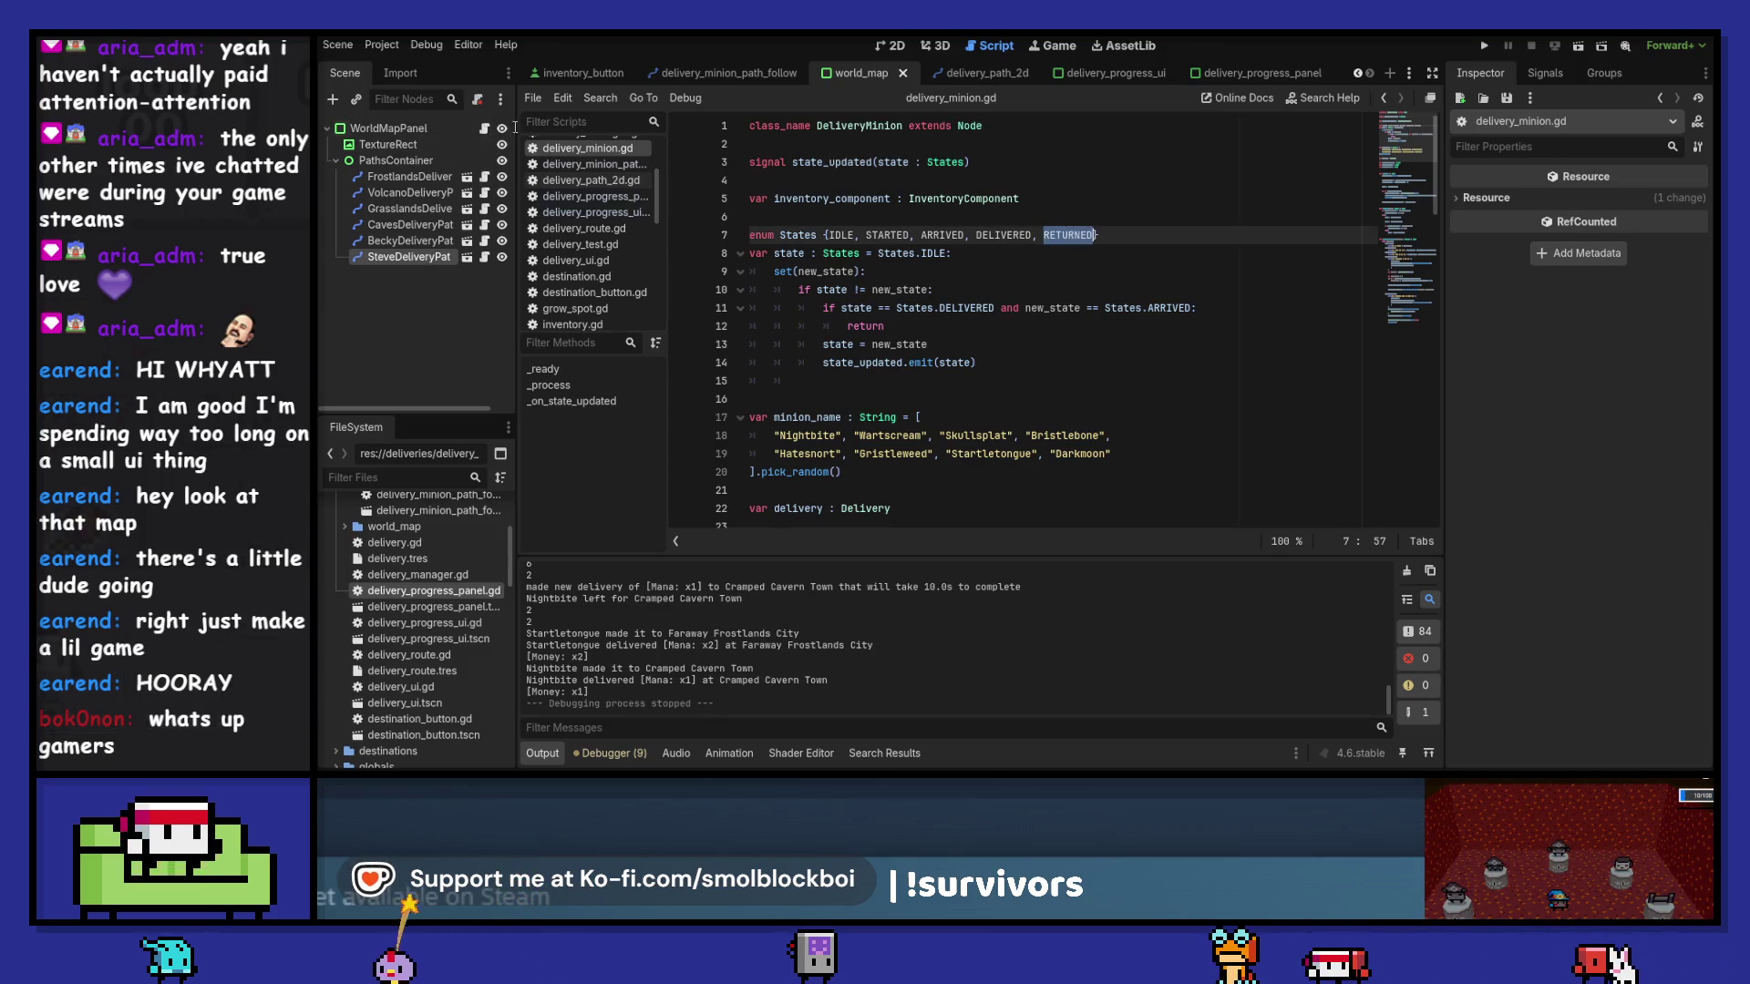
pyautogui.click(484, 133)
# - Replace pass with 'if state == DeliveryMinion.States.RETURNED: queue_free()', save, and run the game
pyautogui.click(855, 491)
pyautogui.press('BackSpace')
pyautogui.press('BackSpace')
pyautogui.press('BackSpace')
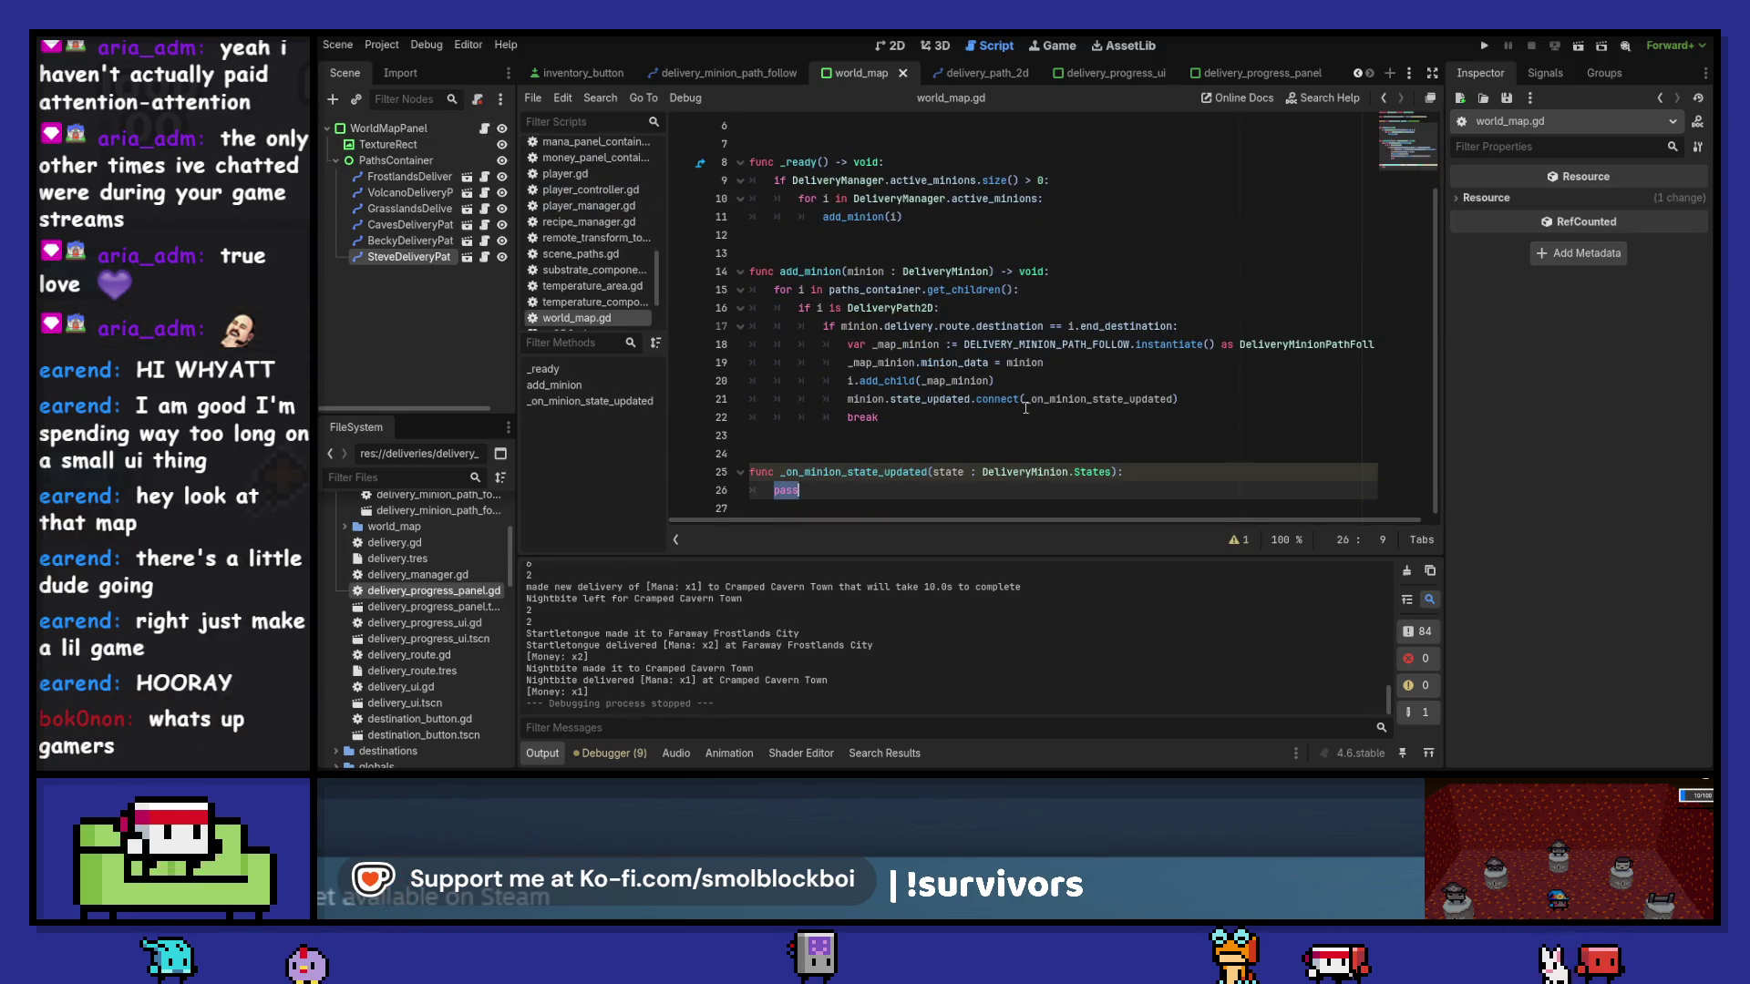
pyautogui.write('if state == De')
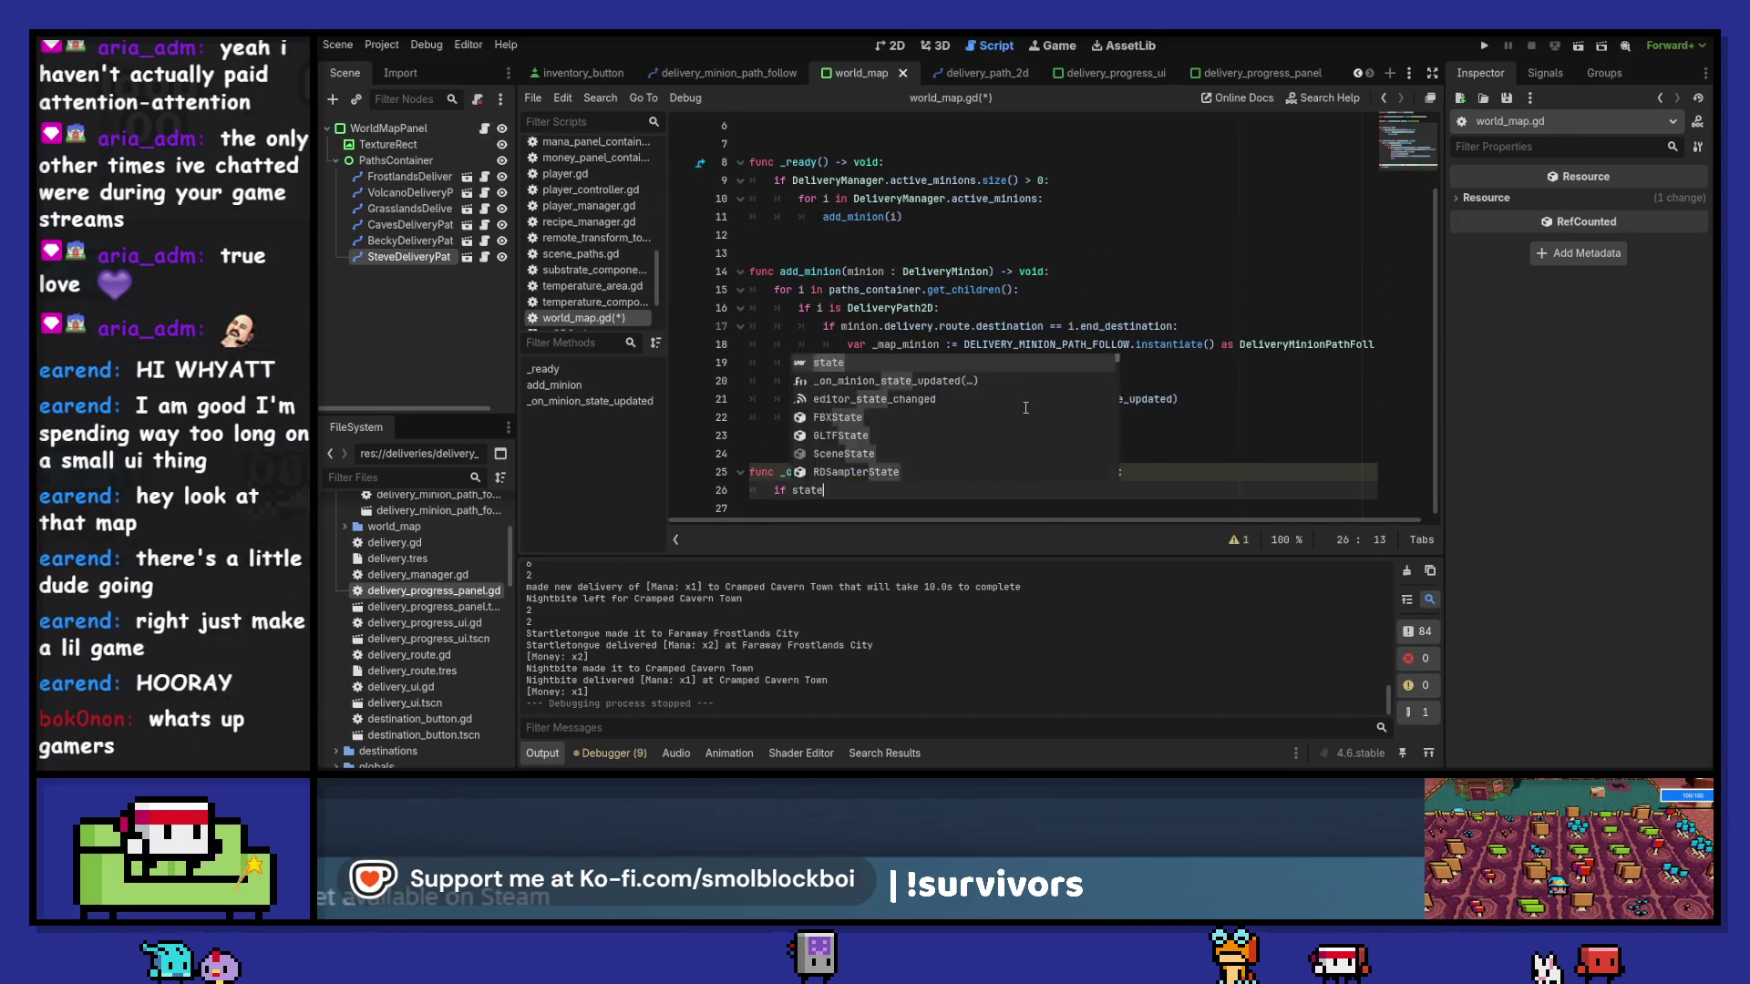
pyautogui.write('liv')
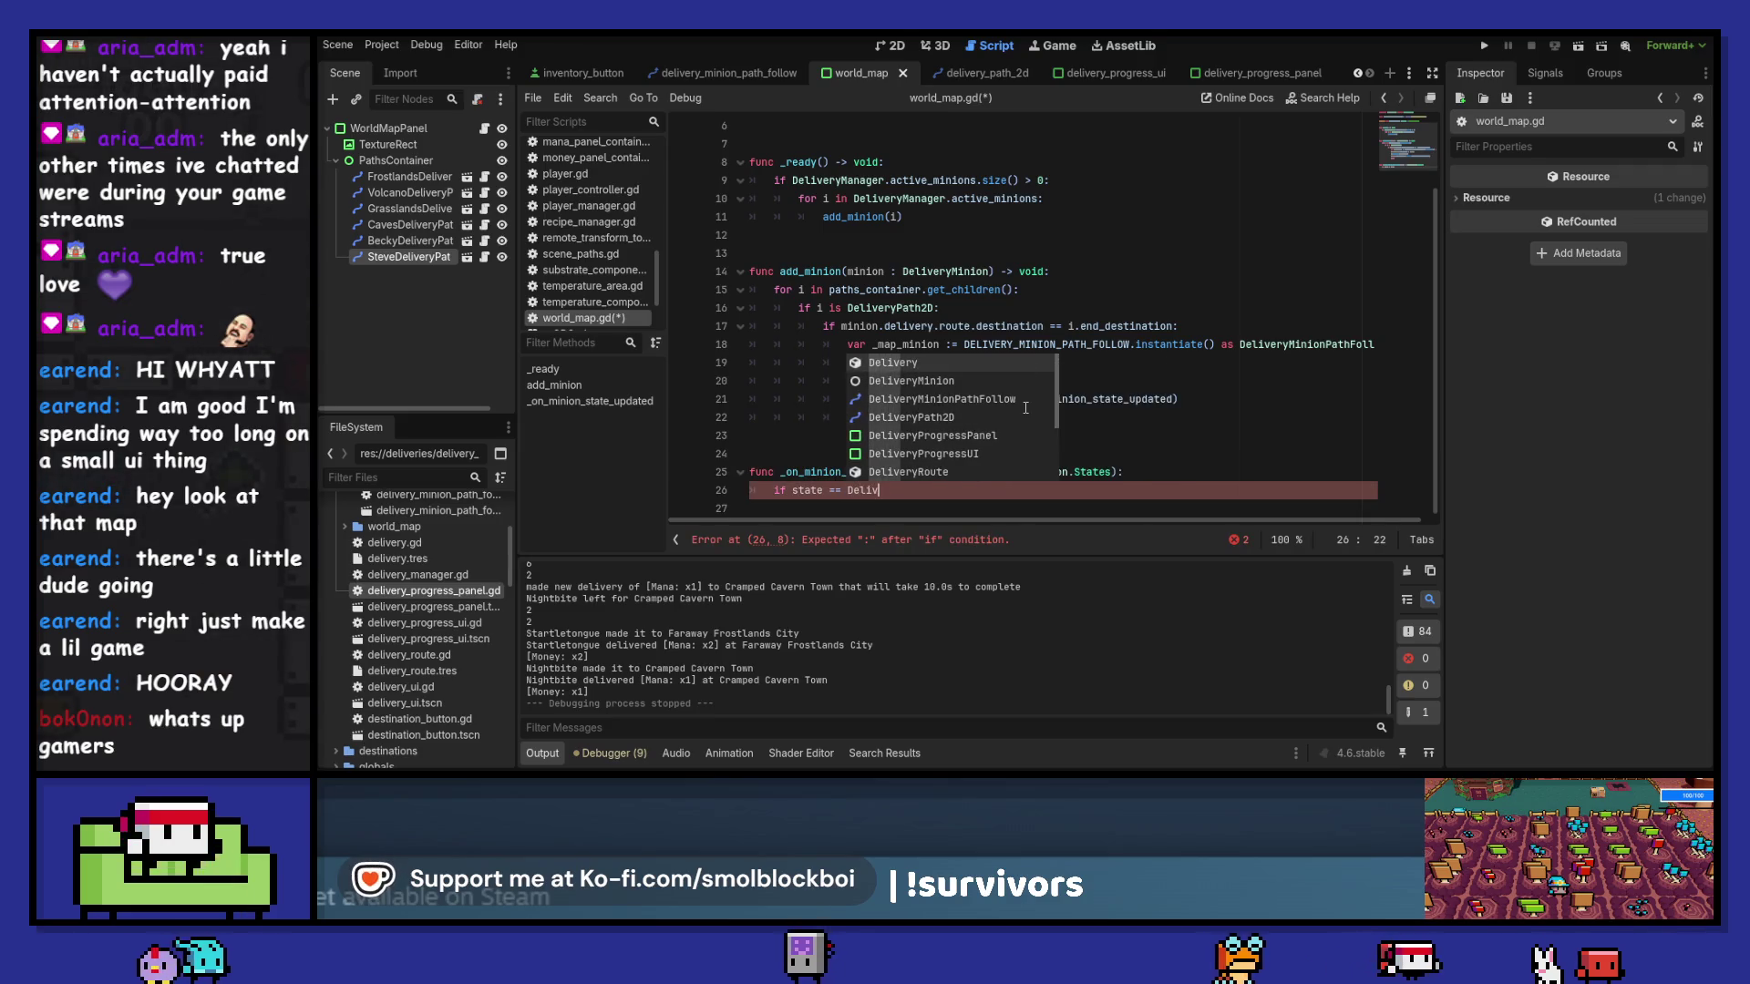
pyautogui.press('Down')
pyautogui.press('Return')
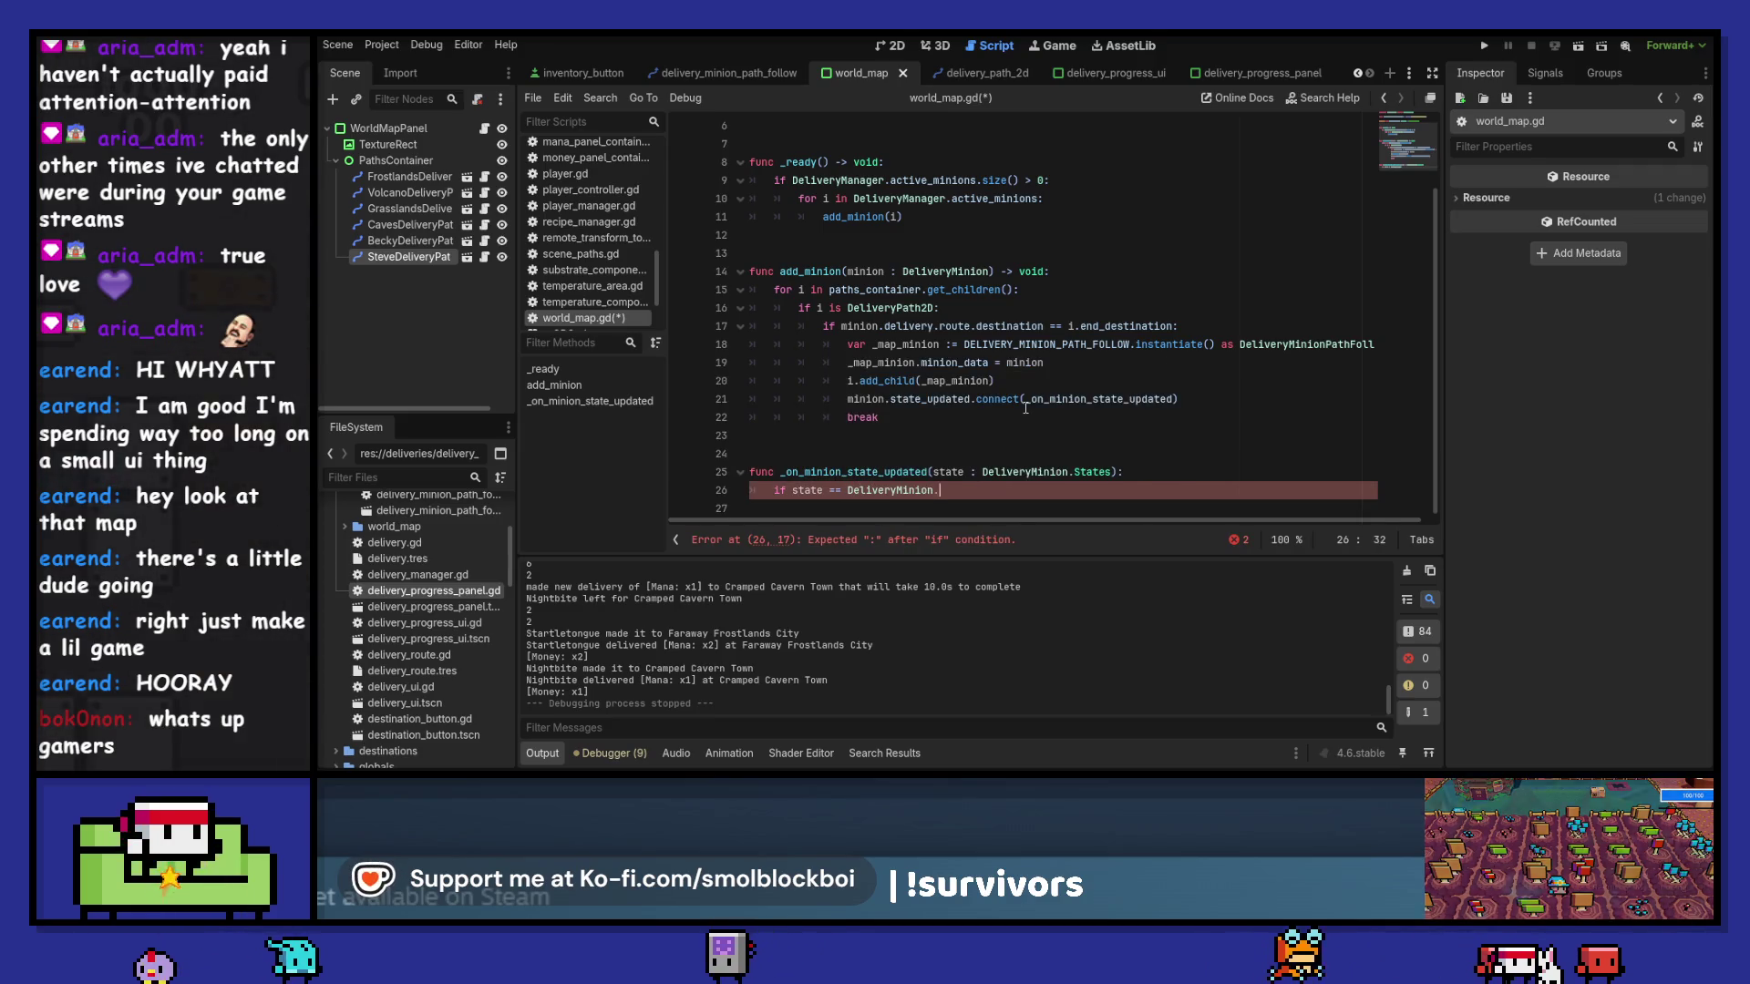
pyautogui.write('States.RETURNED')
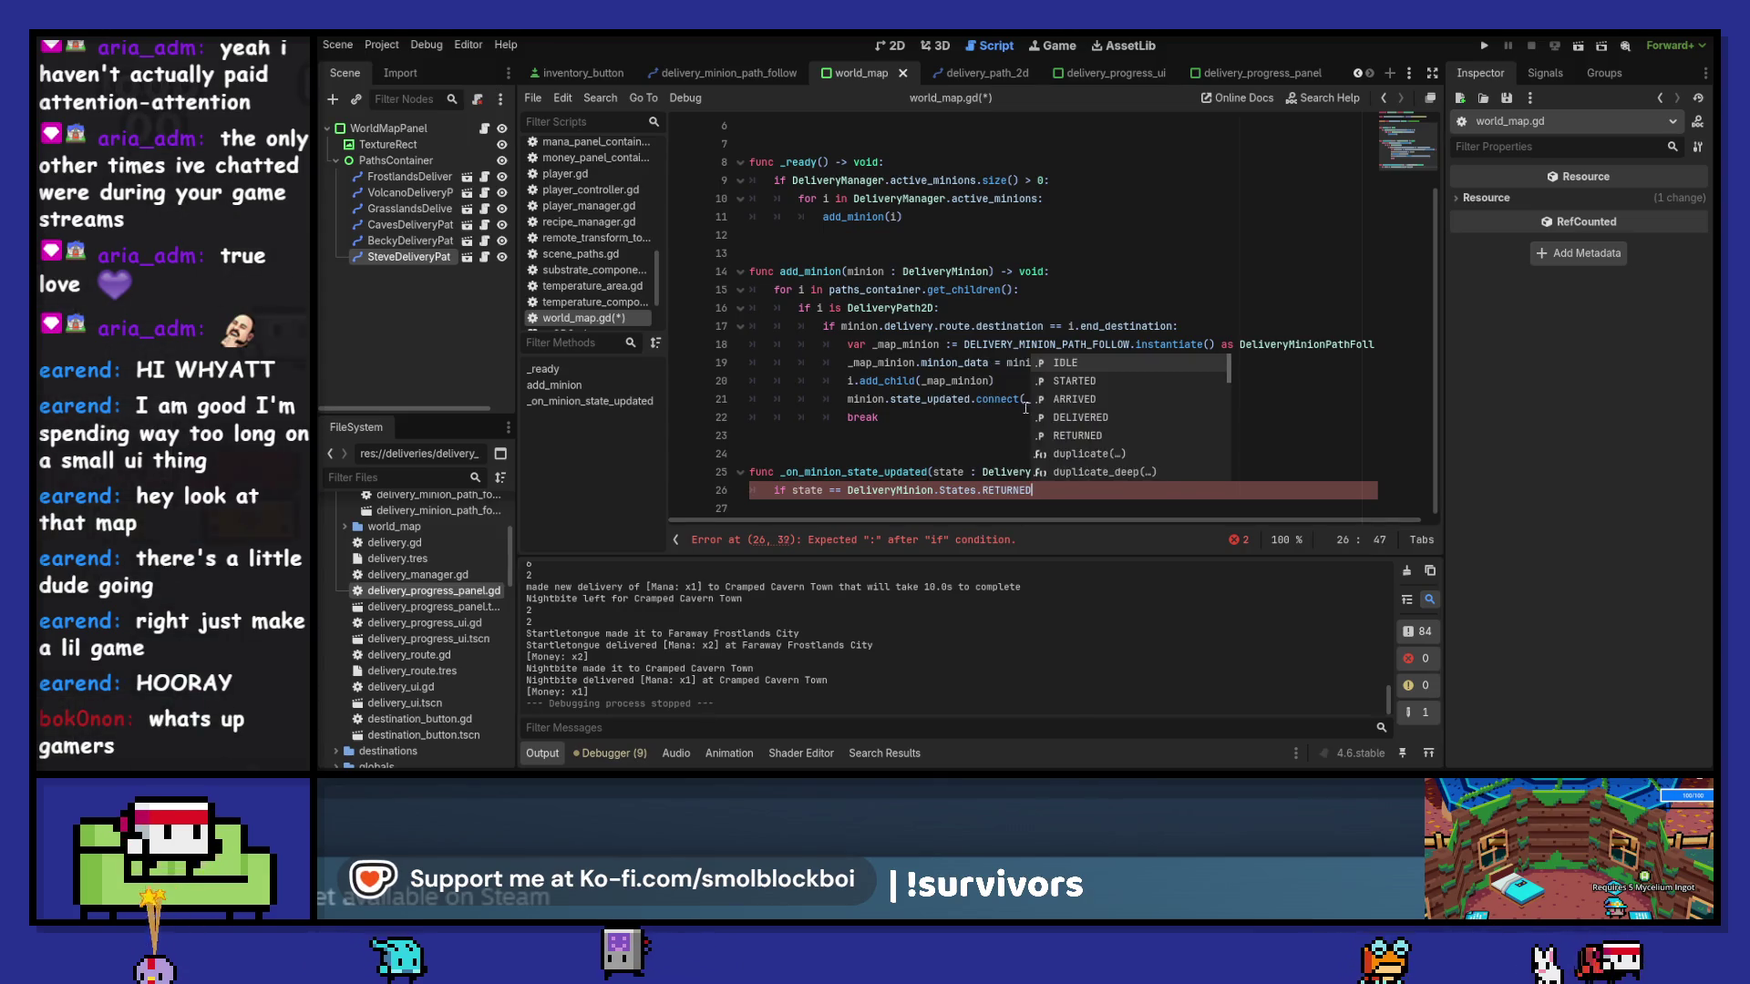
pyautogui.write(':')
pyautogui.press('Return')
pyautogui.write('queue')
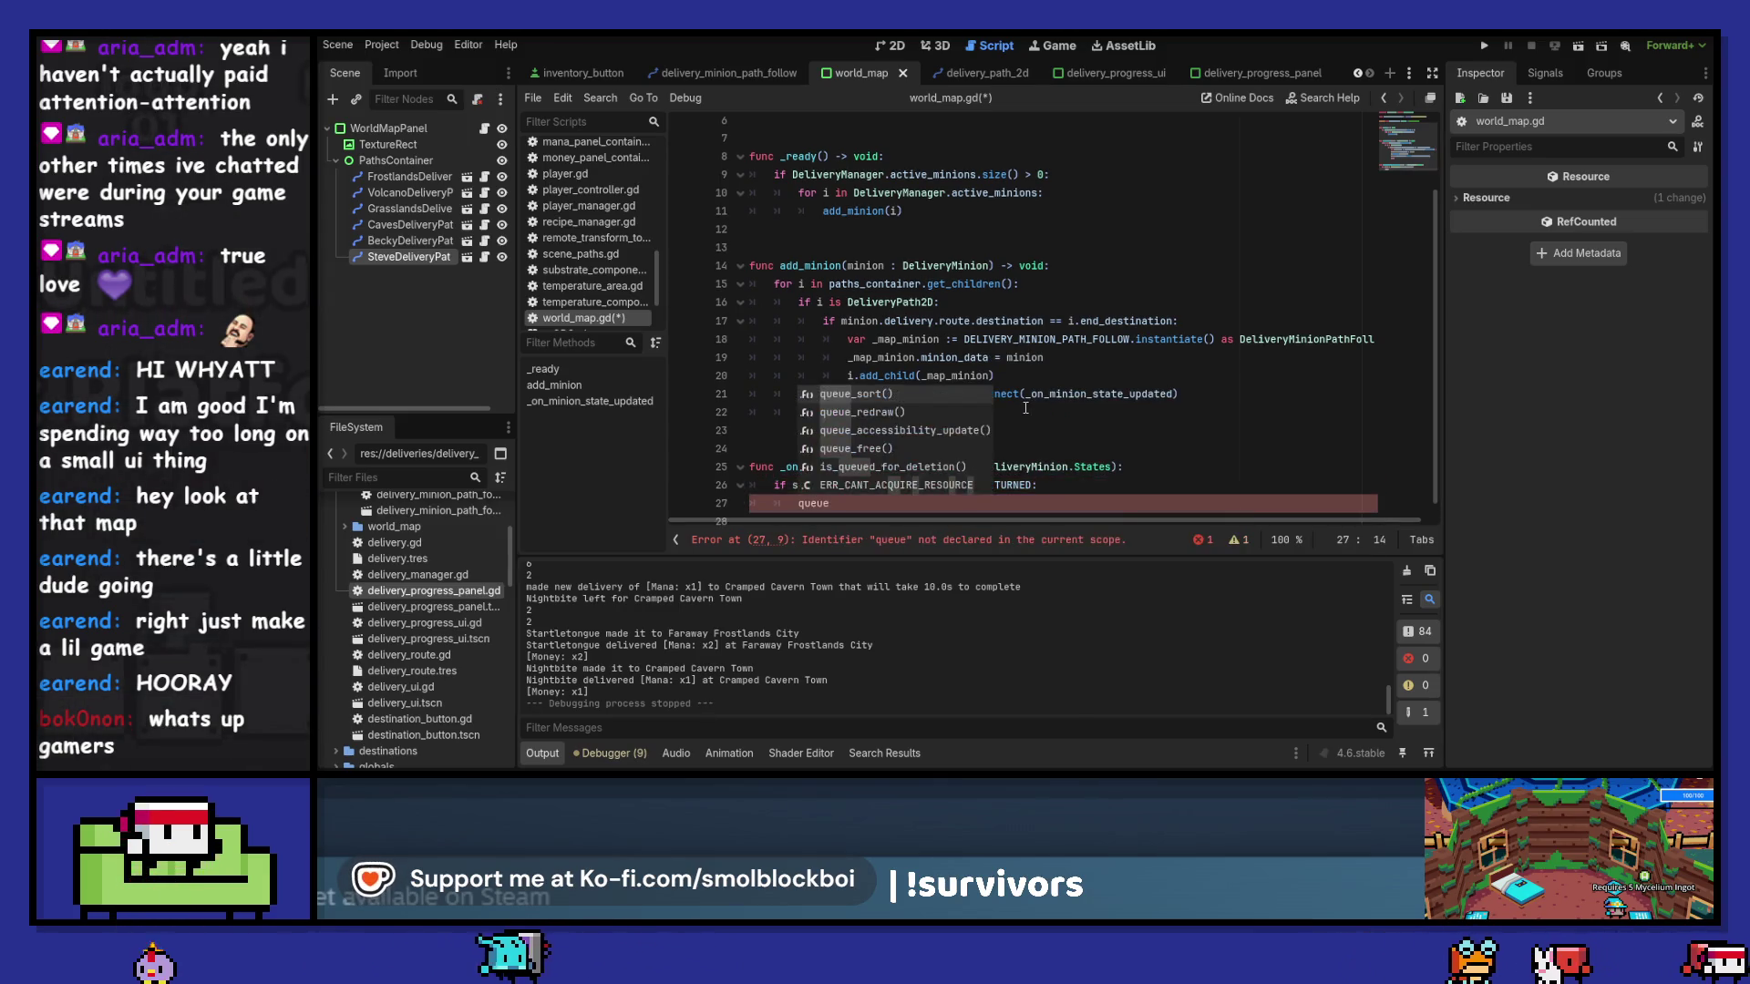
pyautogui.press('Down')
pyautogui.press('Down')
pyautogui.press('Down')
pyautogui.press('Return')
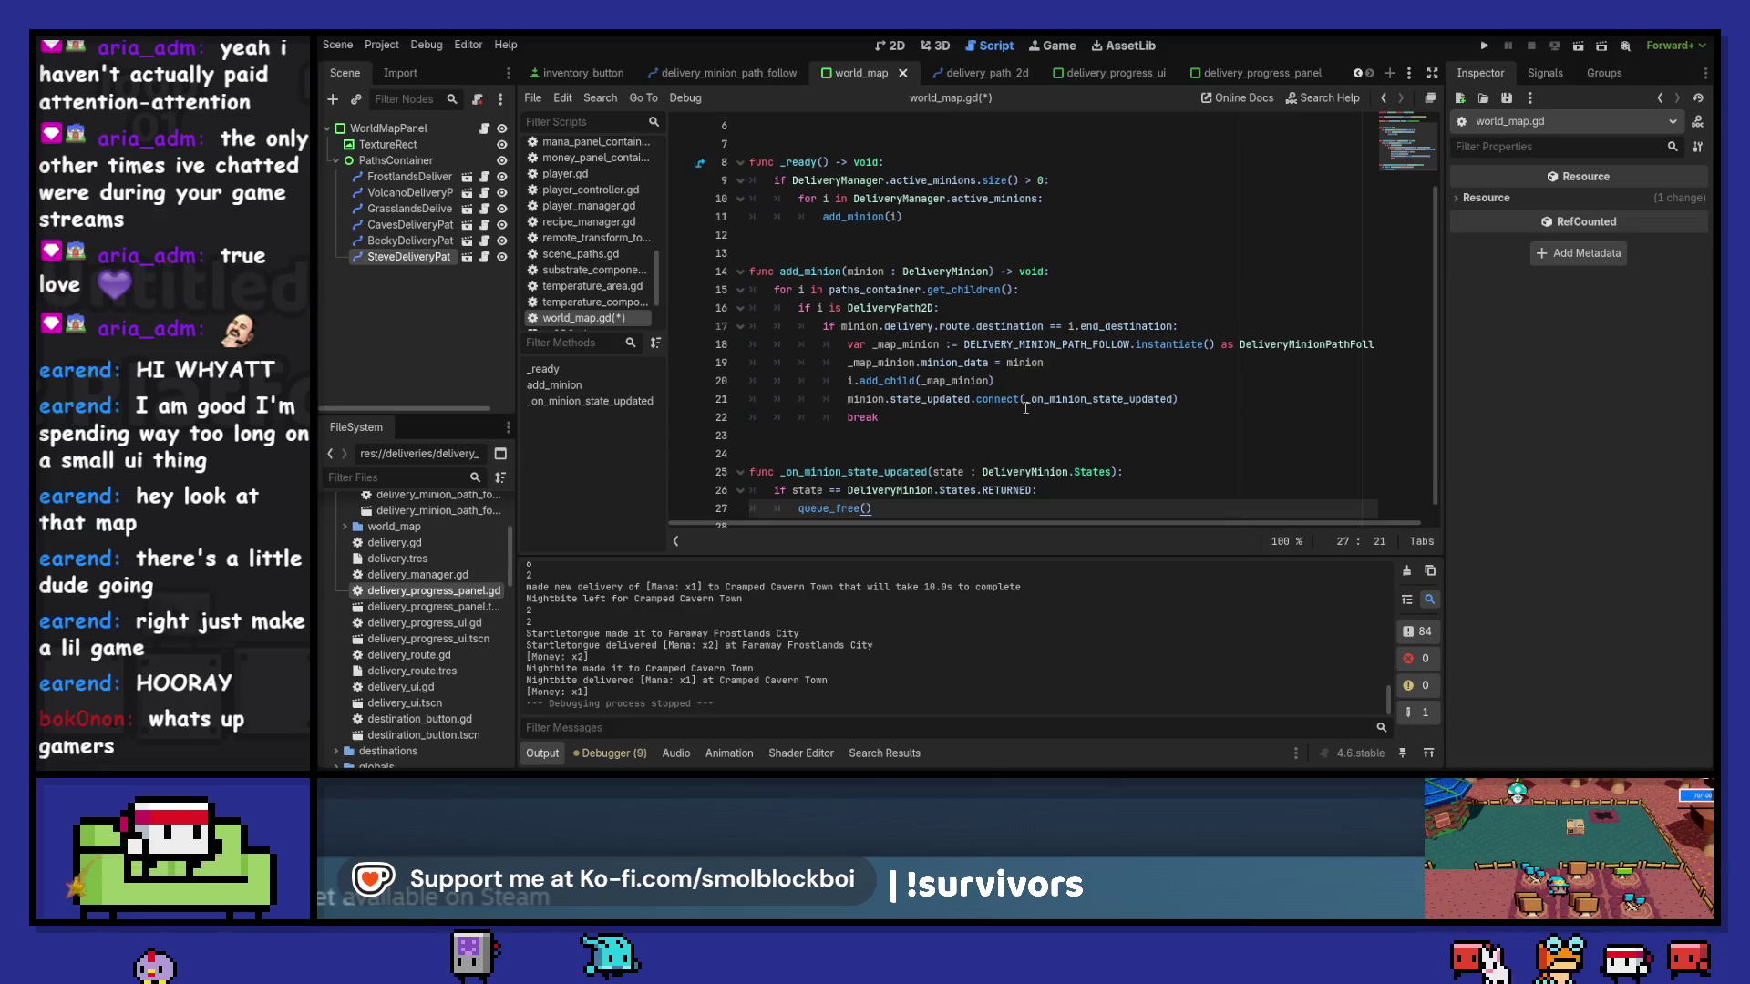
pyautogui.hotkey('ctrl', 's')
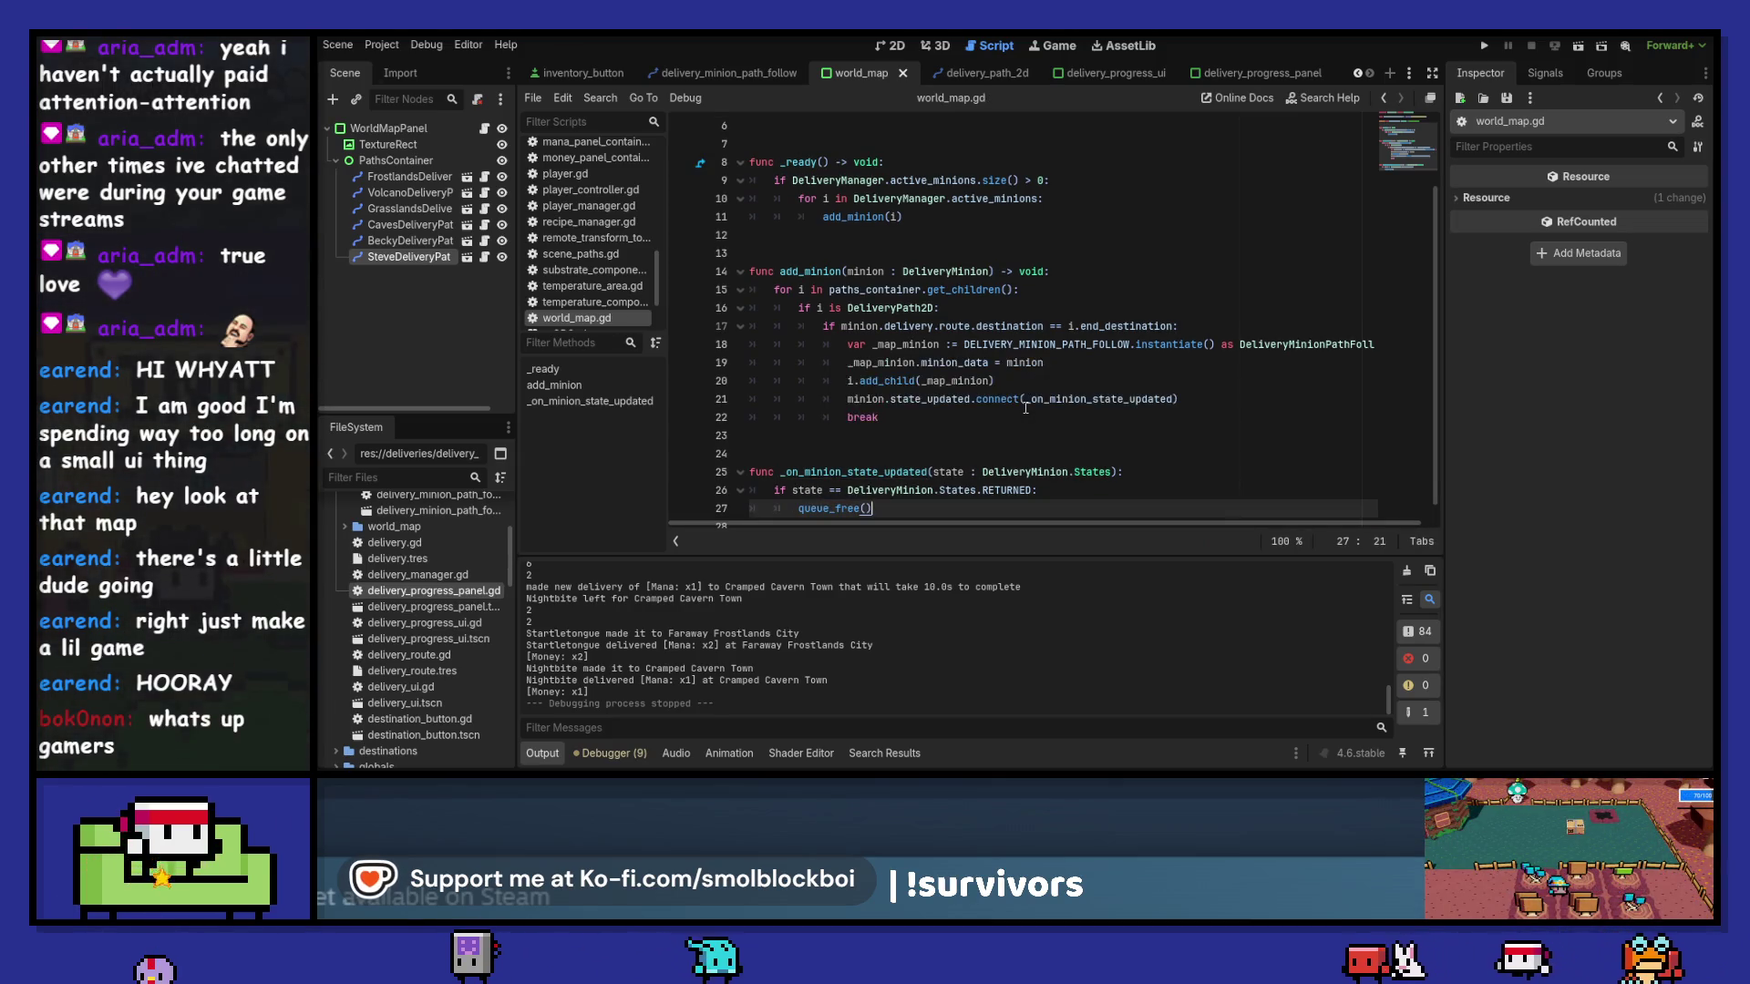
pyautogui.press('F5')
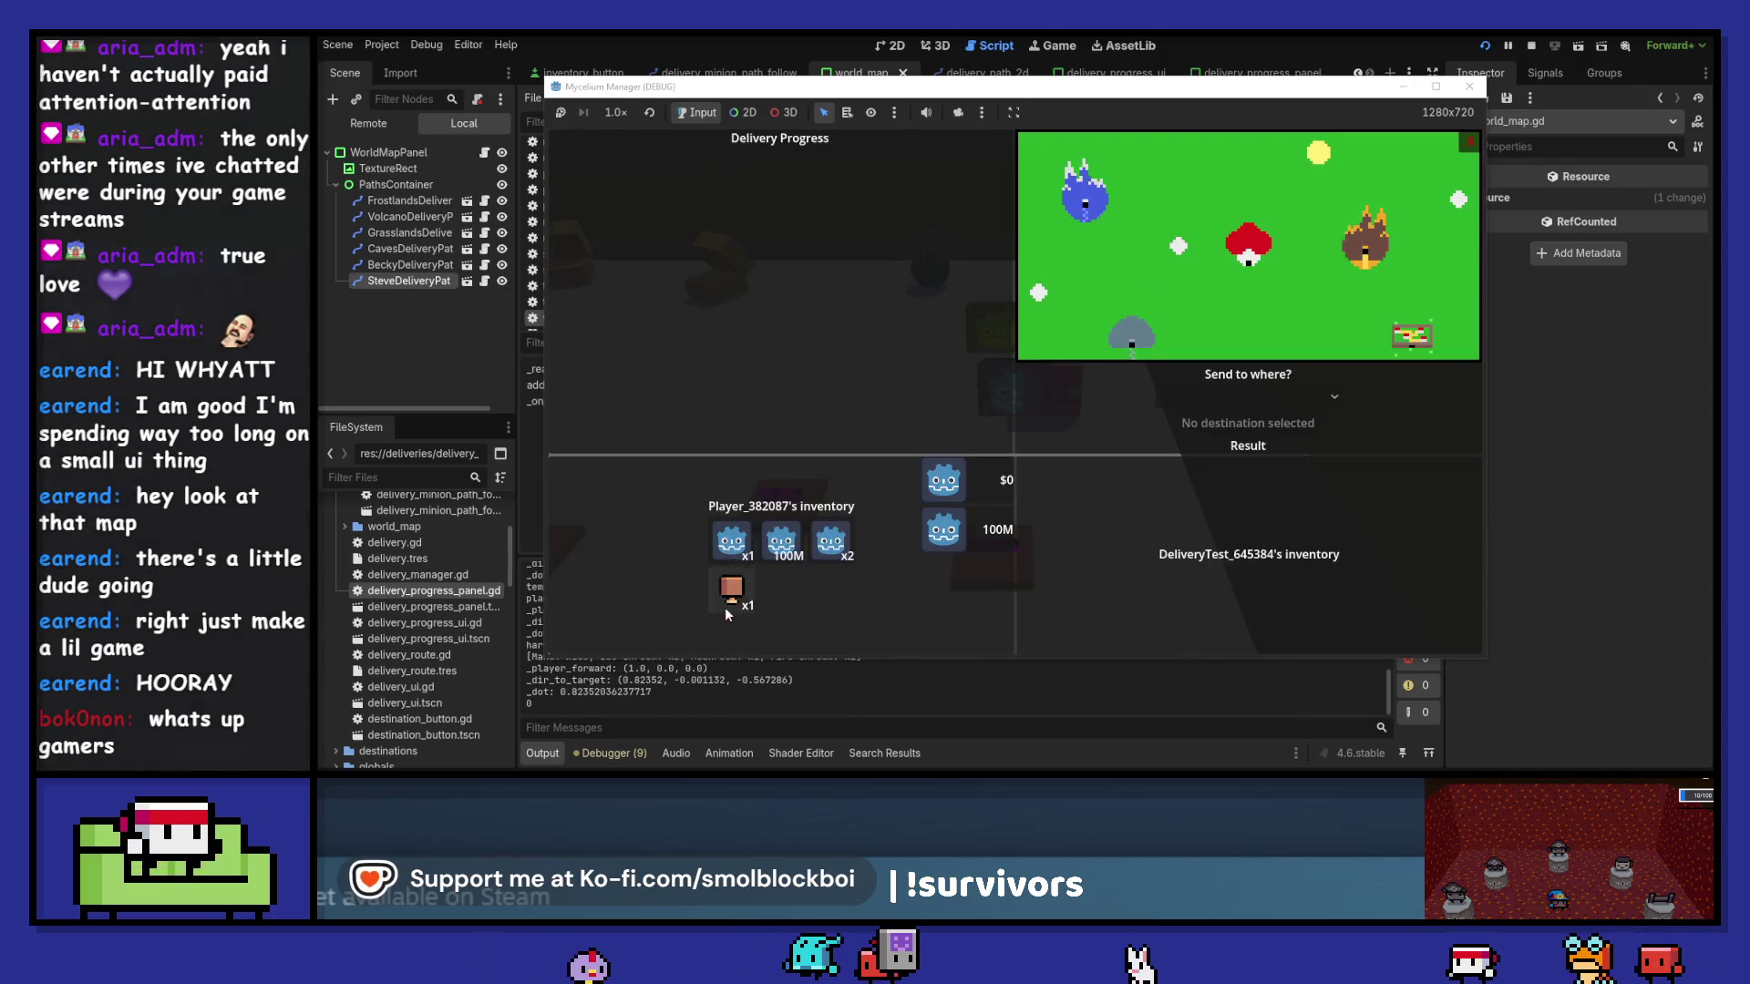
# - Send a mushroom to Volatile Volcano Village and 2 Mana to Faraway Frostlands City
pyautogui.moveTo(728, 614); pyautogui.dragTo(1244, 456)
pyautogui.click(1241, 401)
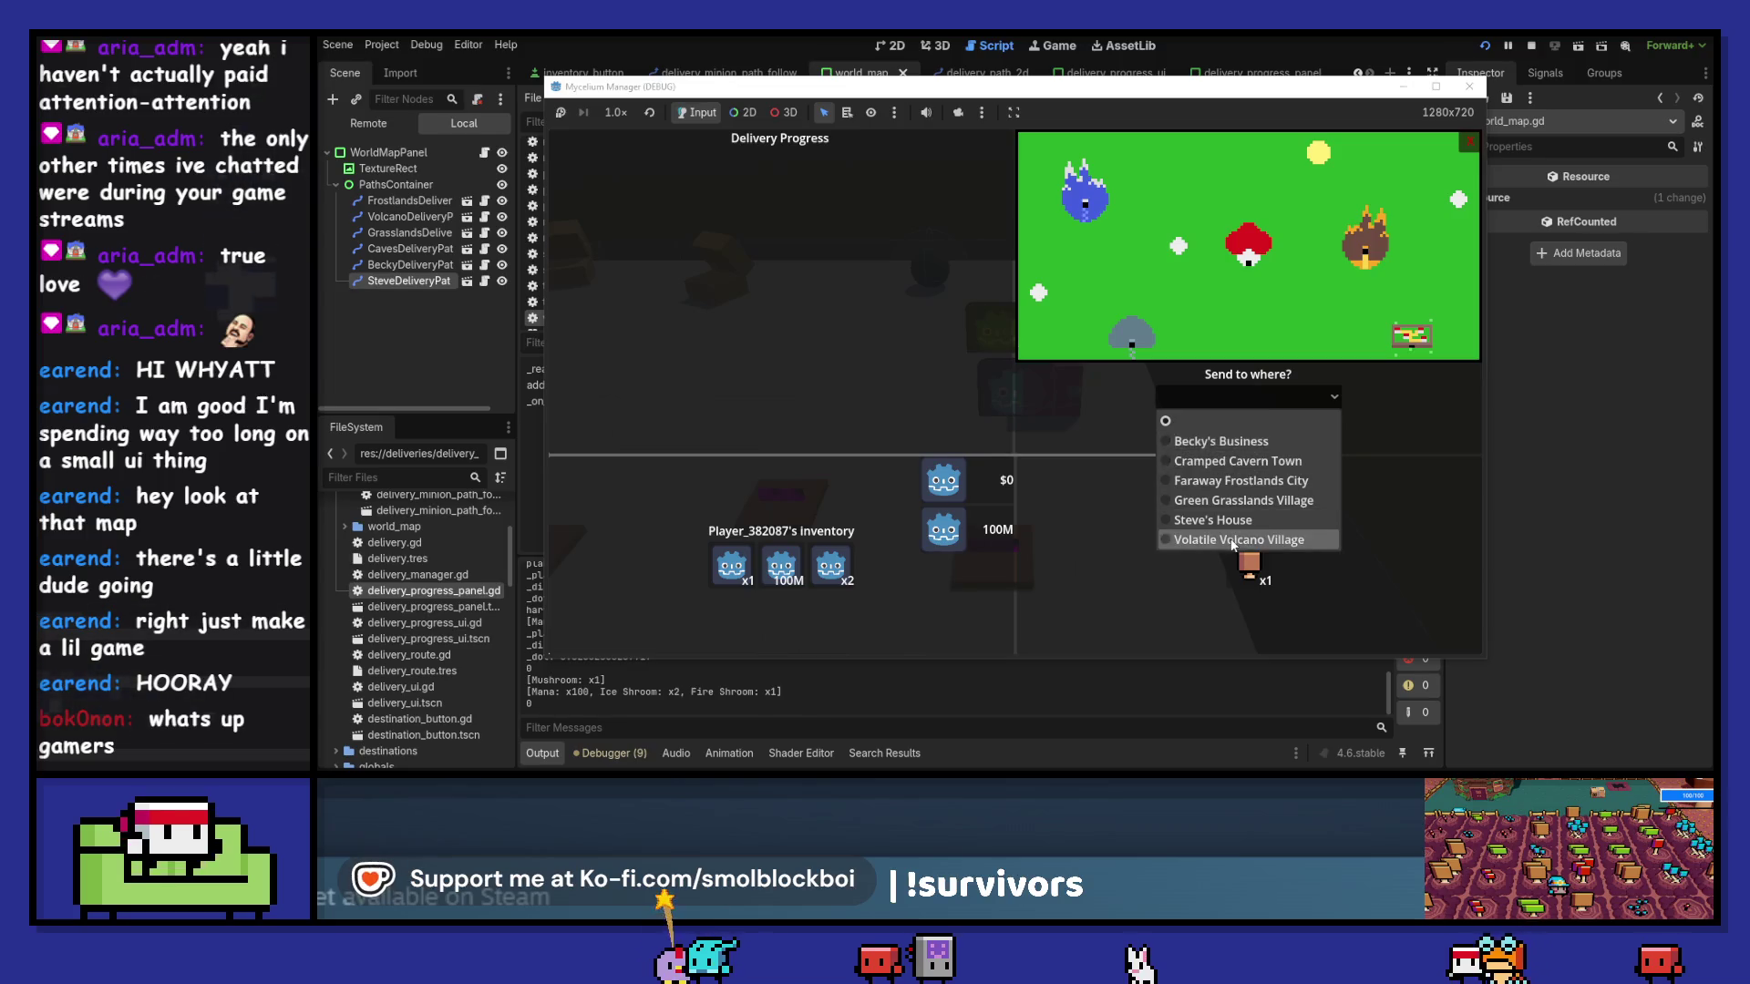
pyautogui.click(1294, 542)
pyautogui.moveTo(780, 565); pyautogui.dragTo(1248, 565)
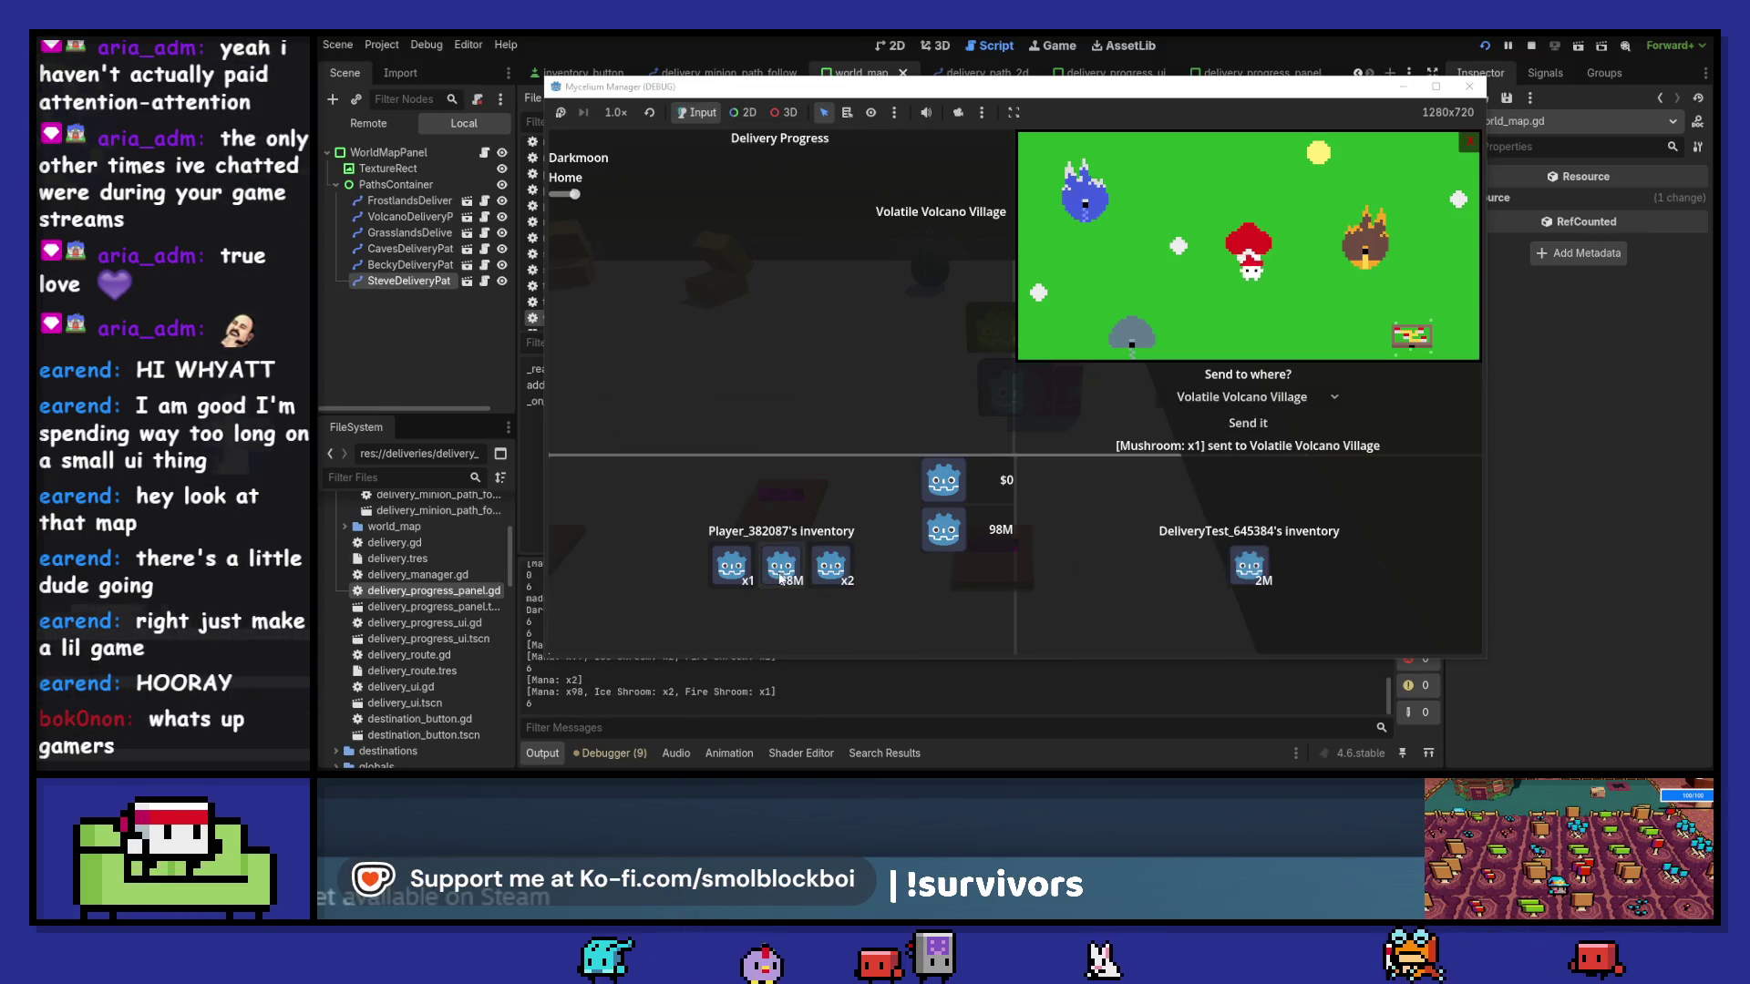
pyautogui.click(1244, 397)
pyautogui.click(1226, 481)
pyautogui.click(1248, 422)
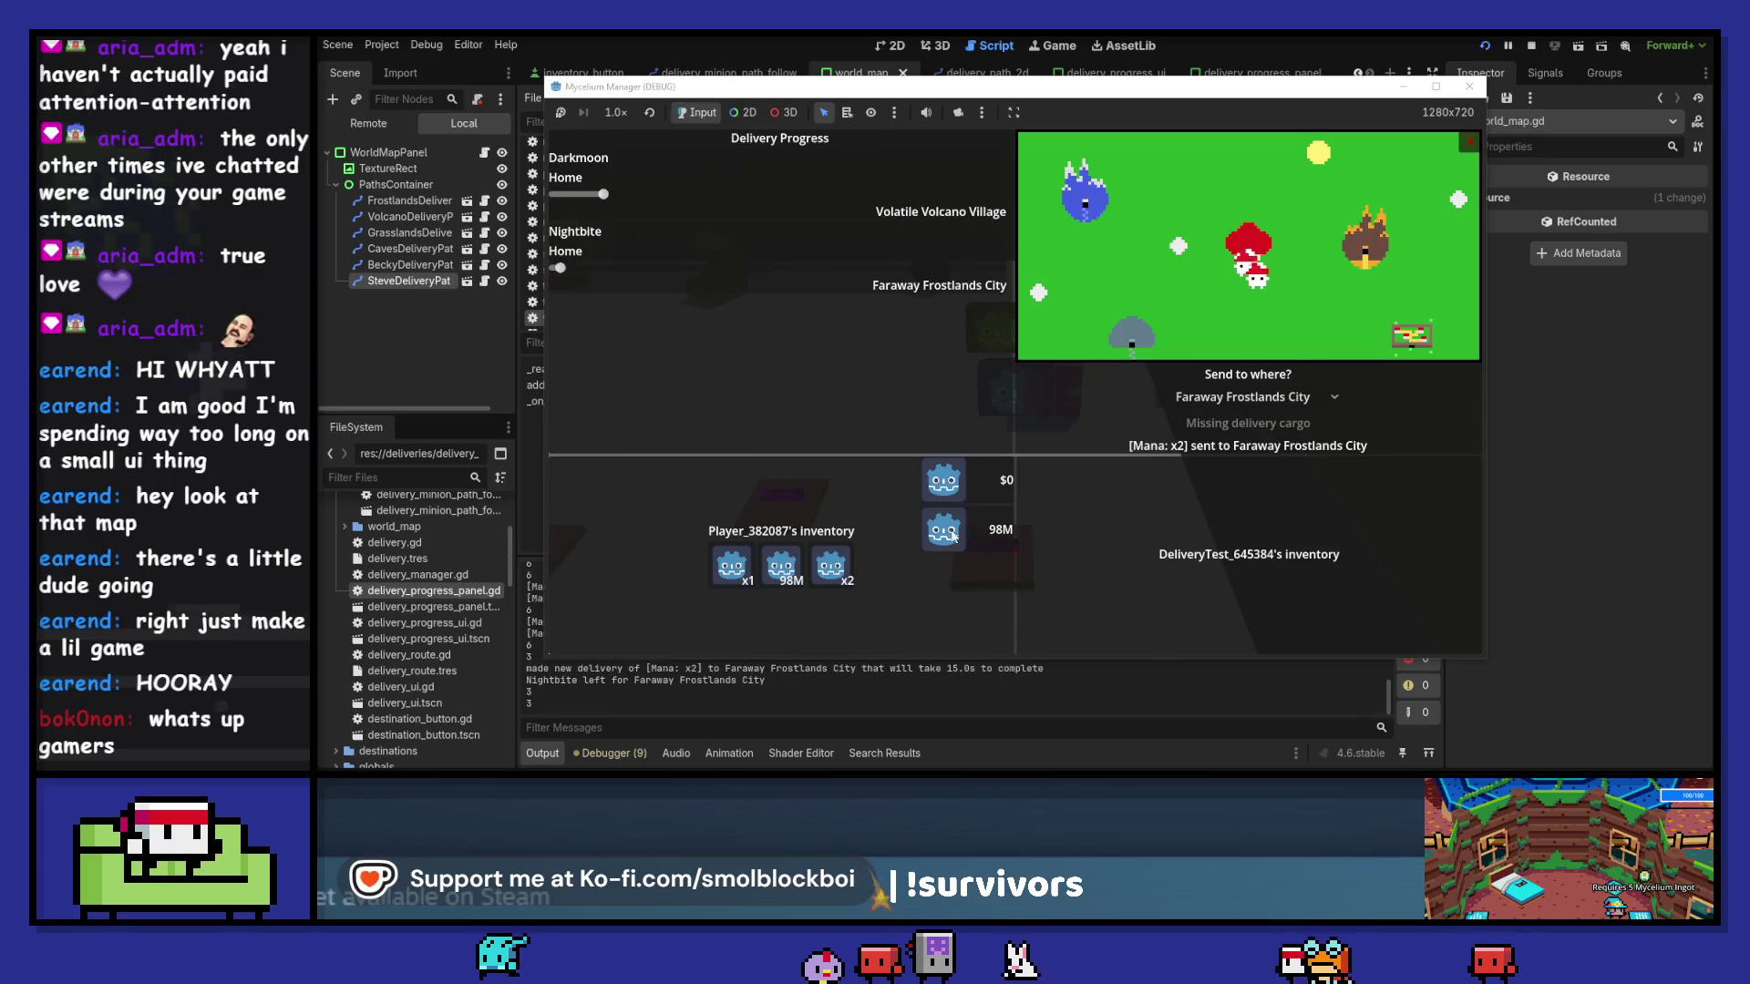
# - Send a Fire Shroom to Green Grasslands Village and an Ice Shroom to Becky's Business, then close the game
pyautogui.click(1217, 401)
pyautogui.click(1258, 489)
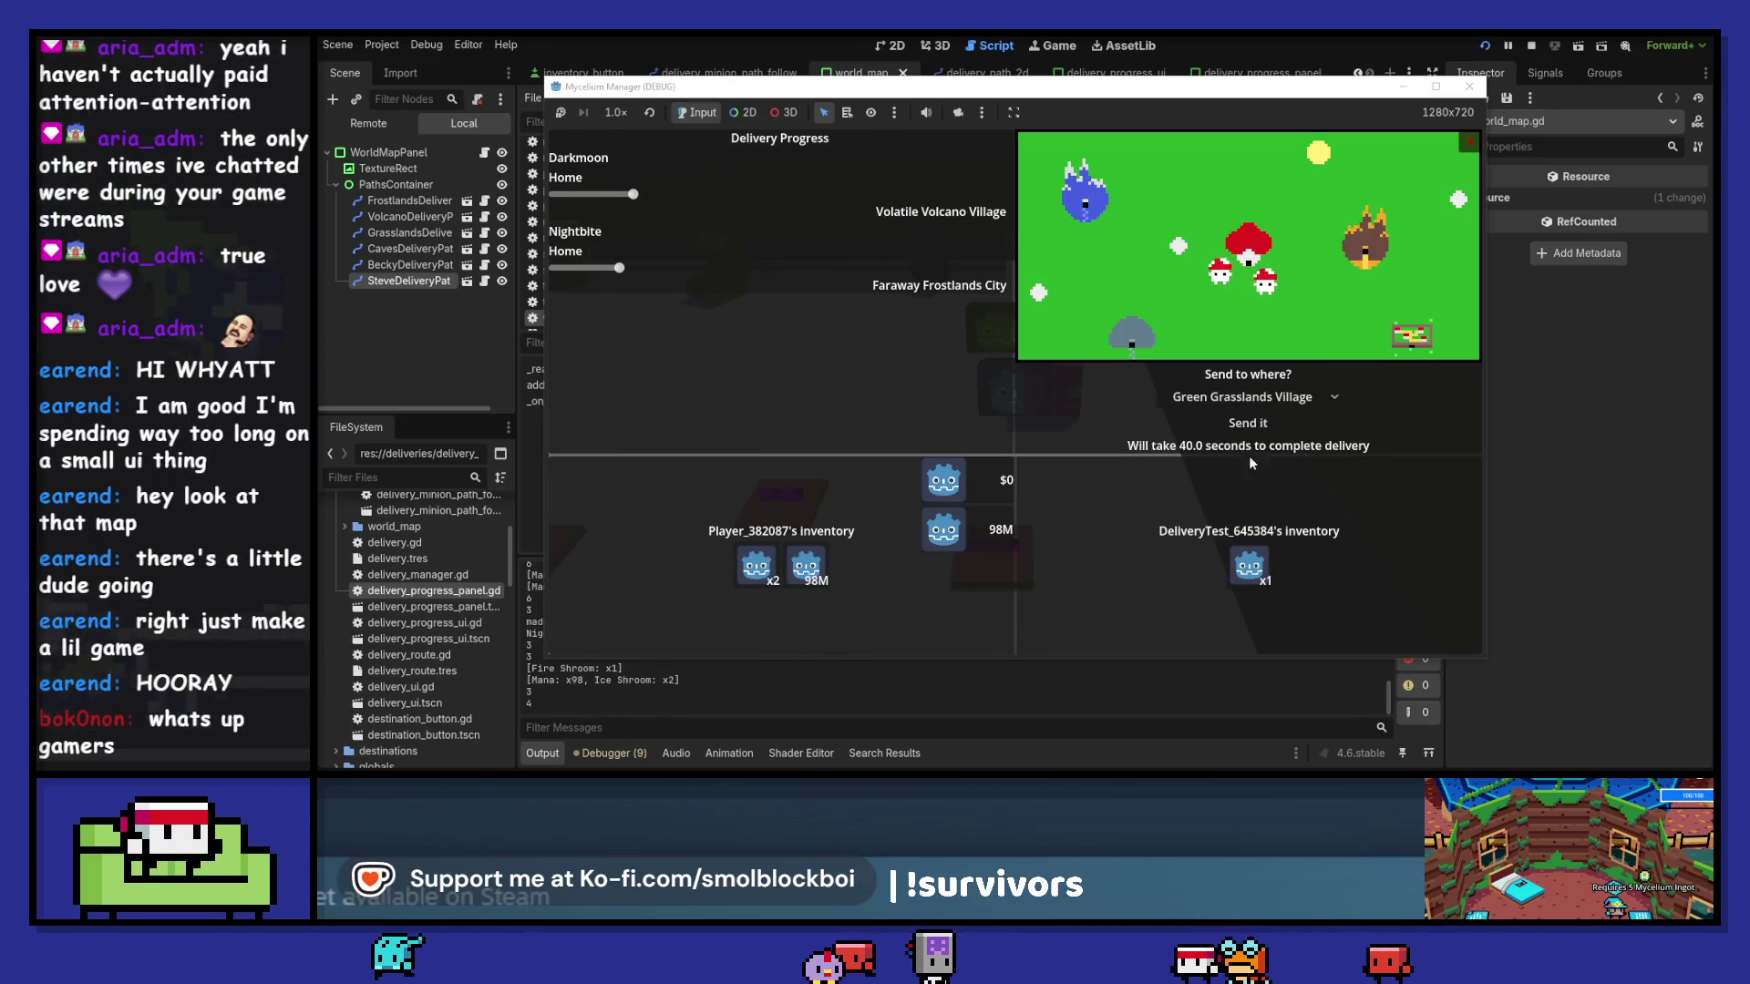
pyautogui.click(1248, 423)
pyautogui.moveTo(757, 565); pyautogui.dragTo(1248, 565)
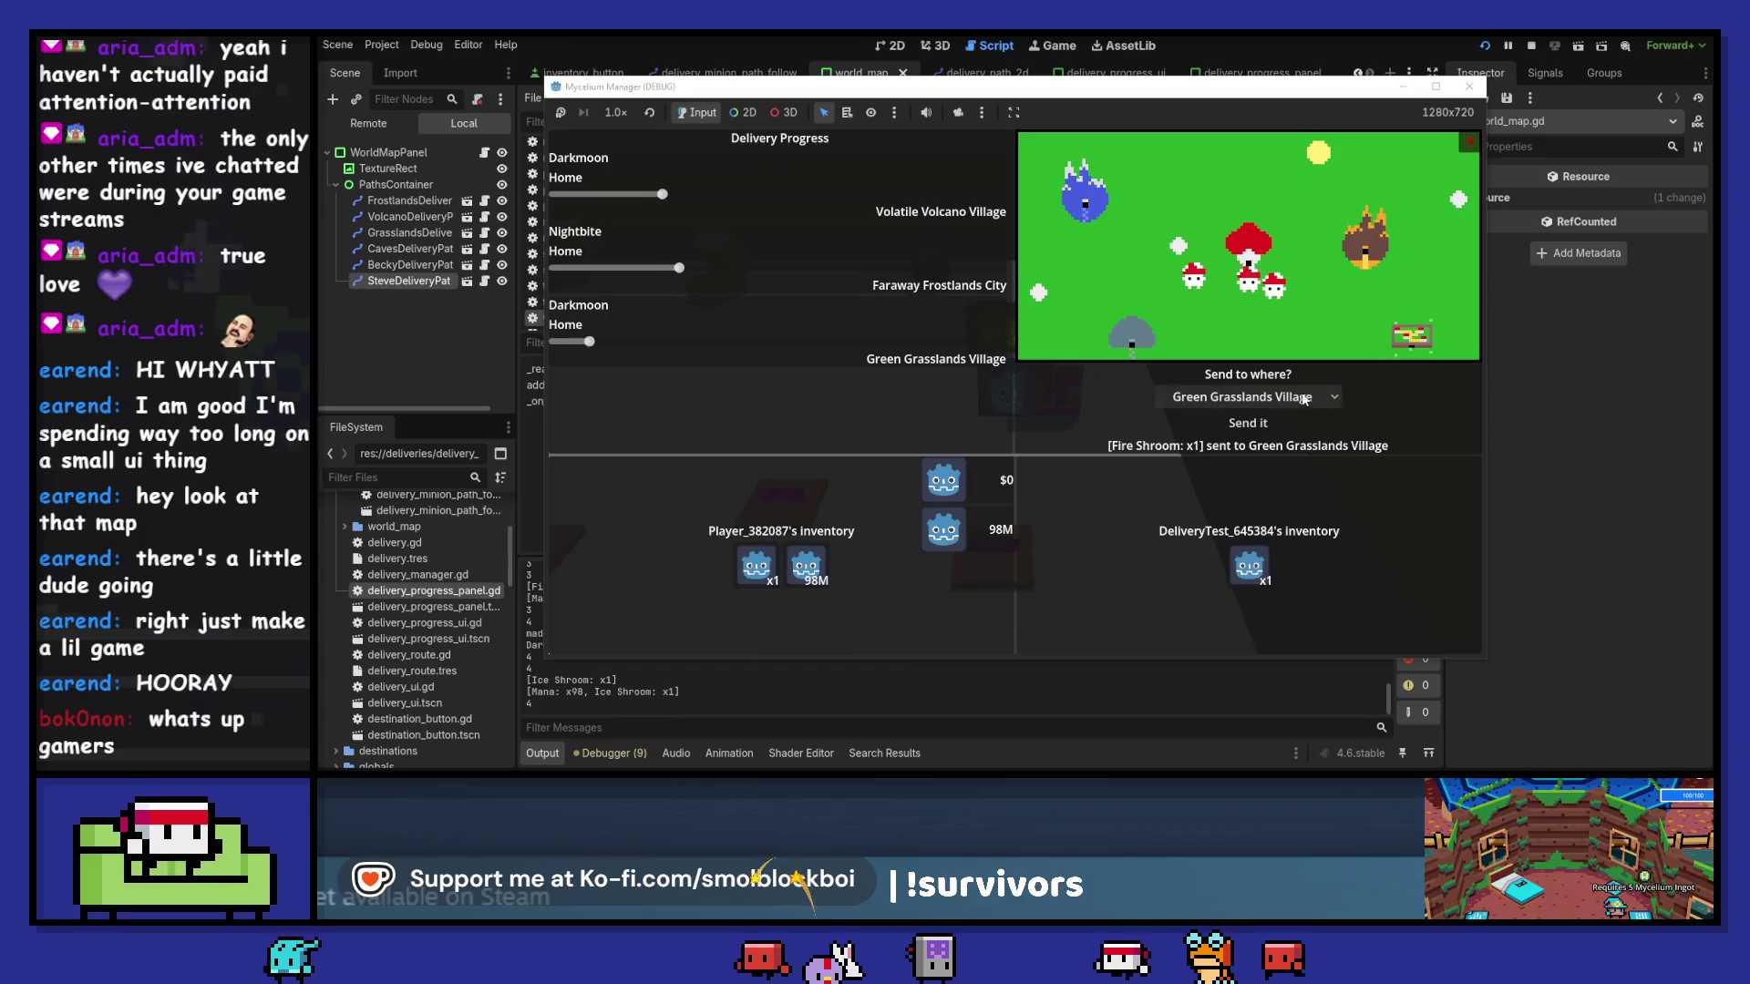
pyautogui.click(1244, 397)
pyautogui.click(1221, 461)
pyautogui.click(1251, 401)
pyautogui.click(1221, 433)
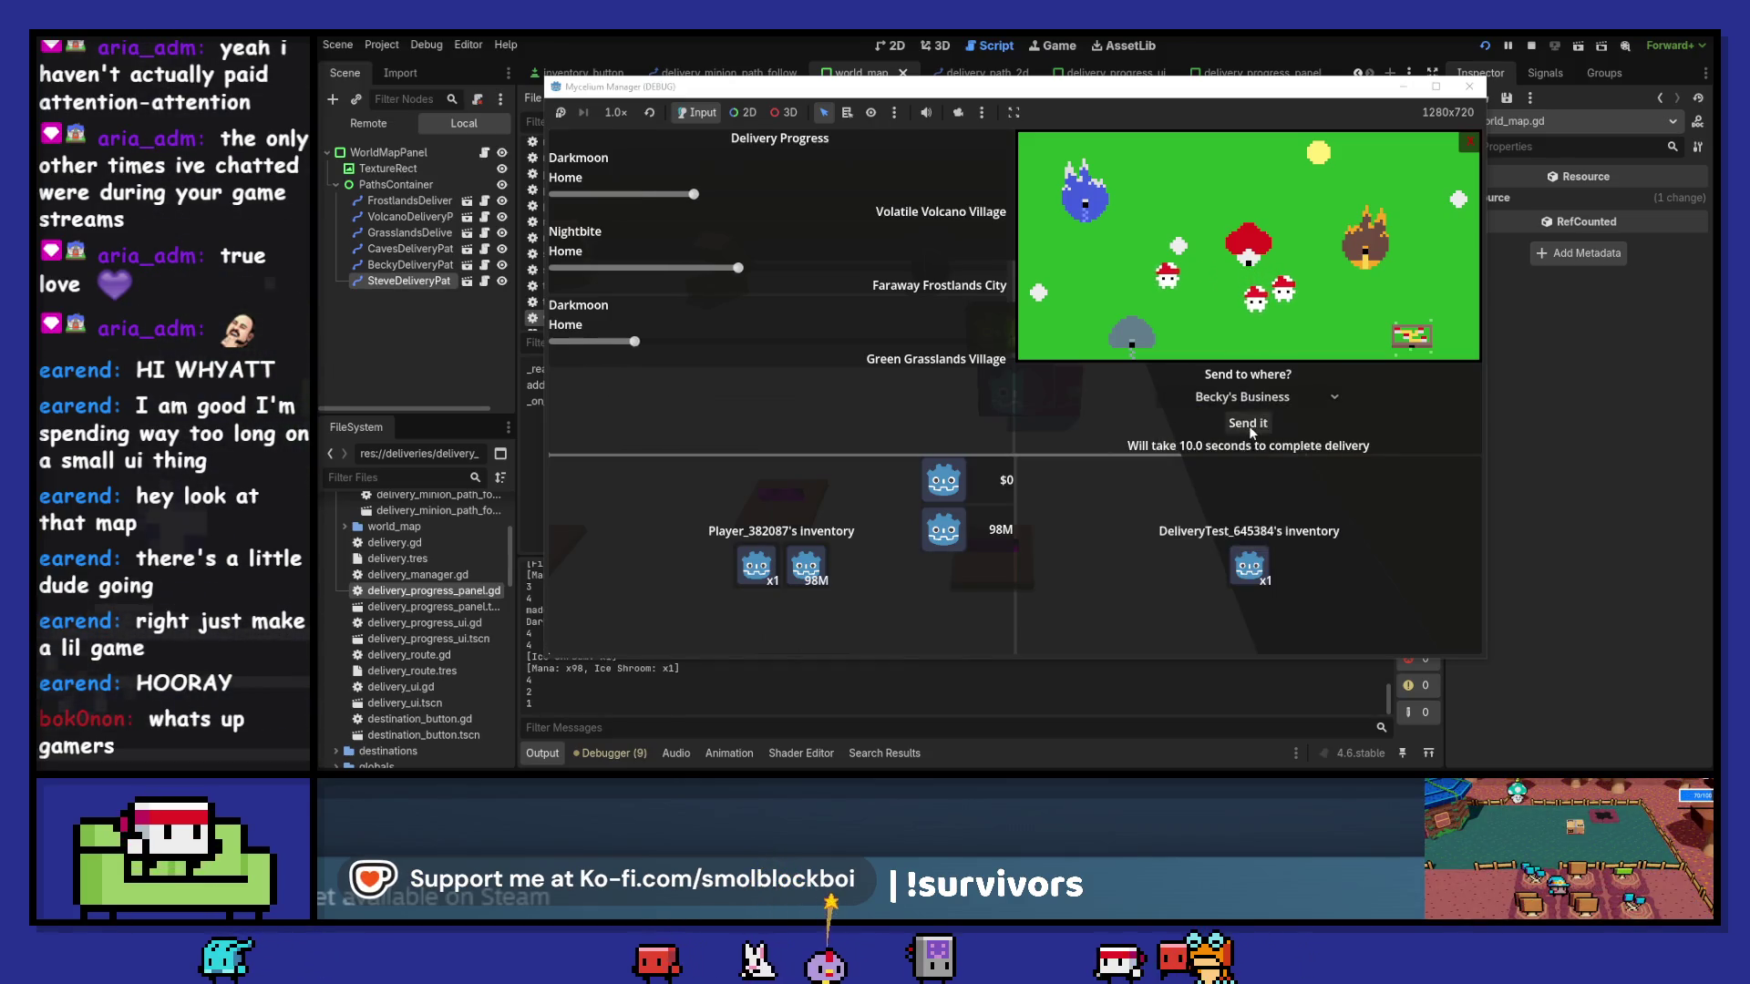
pyautogui.click(1248, 422)
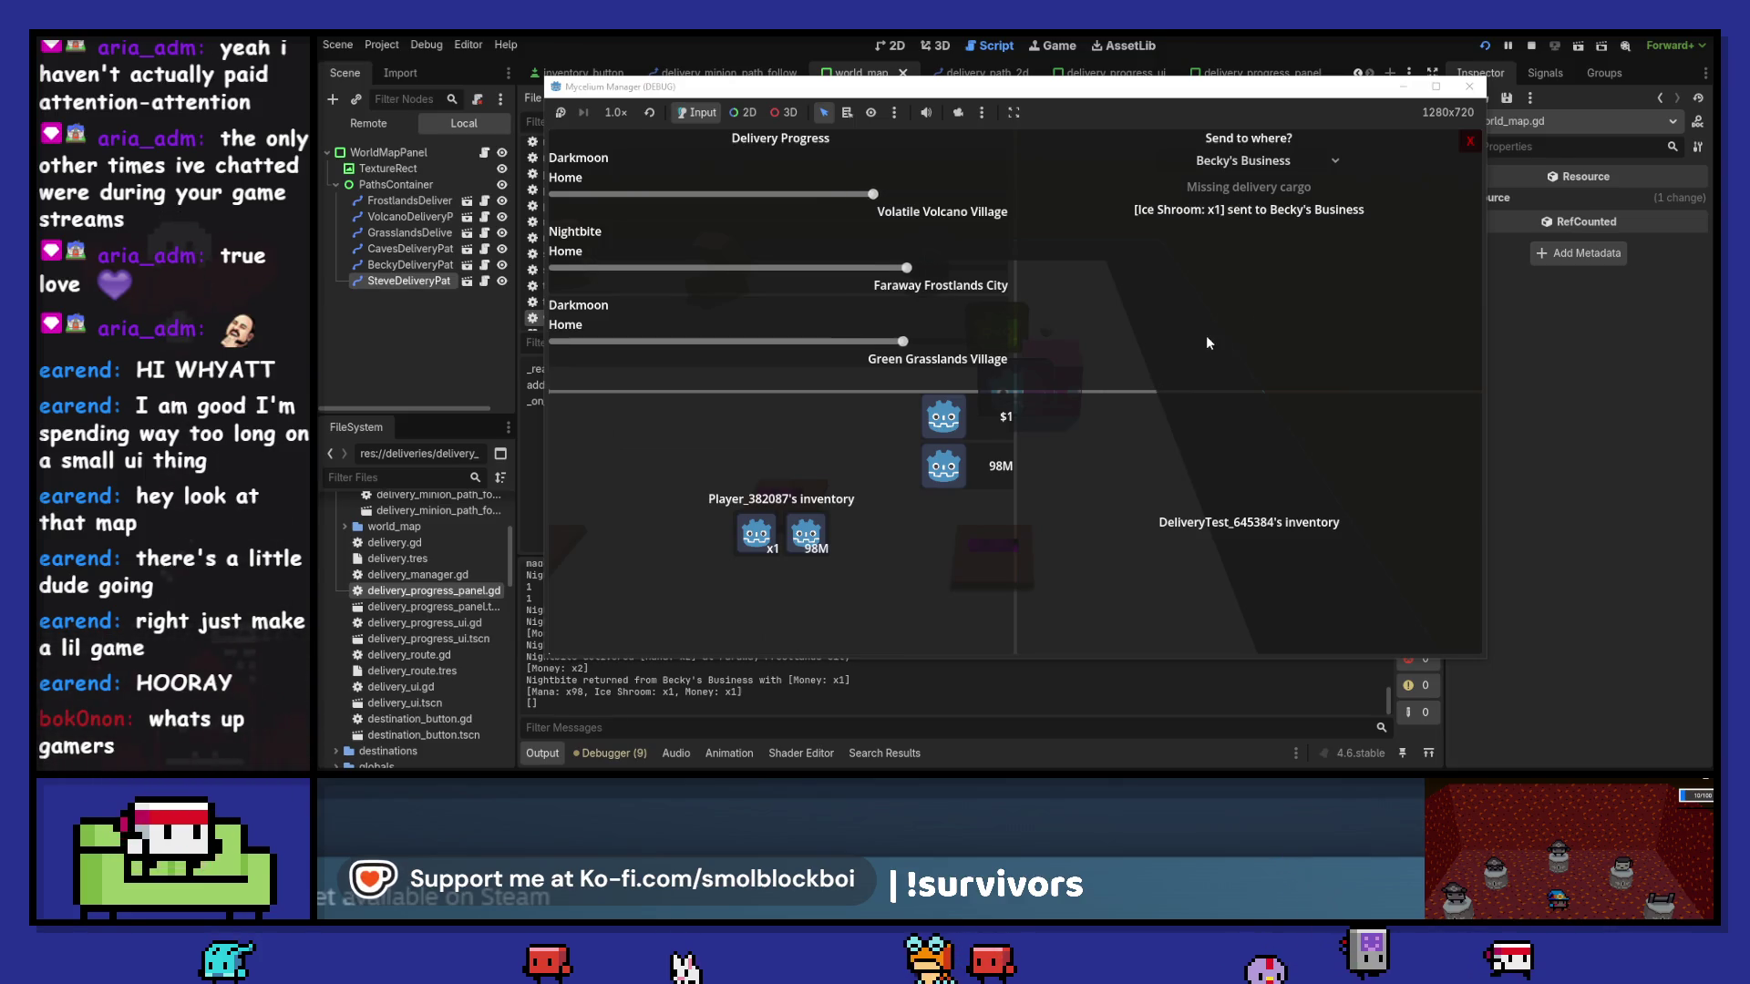
pyautogui.click(1468, 87)
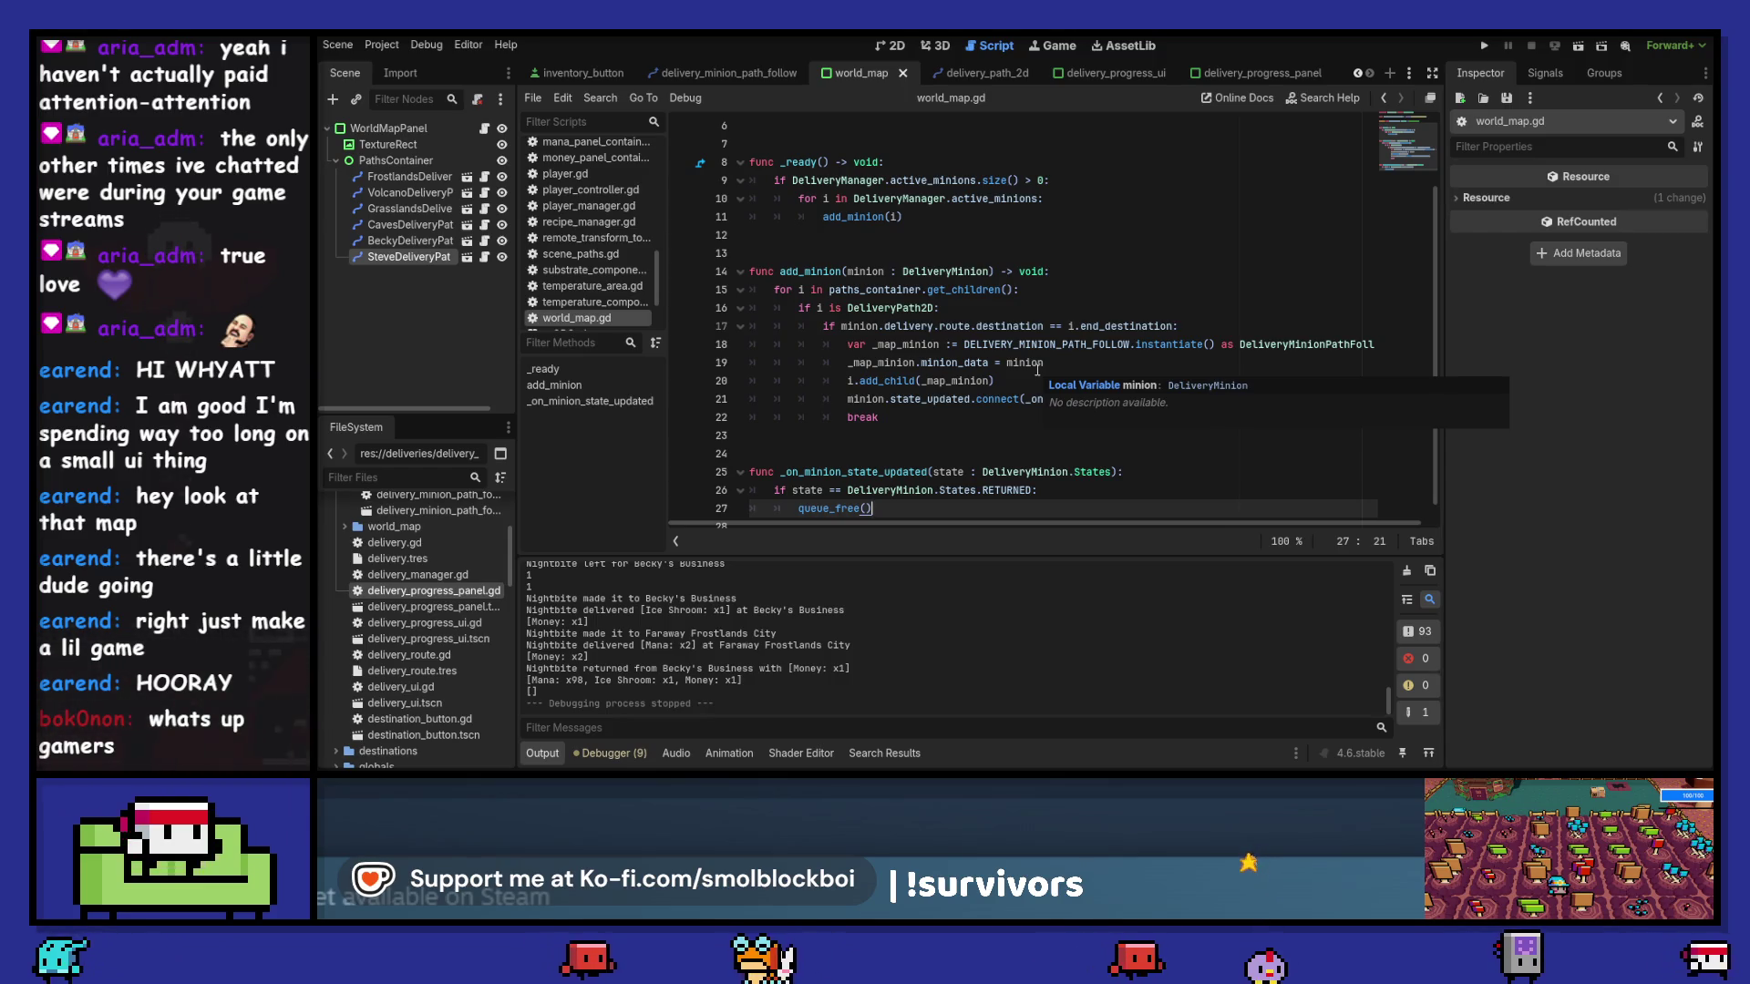
# - Point the connect() call at _map_minion._on_minion_state_updated
pyautogui.scroll(2, 1037, 369)
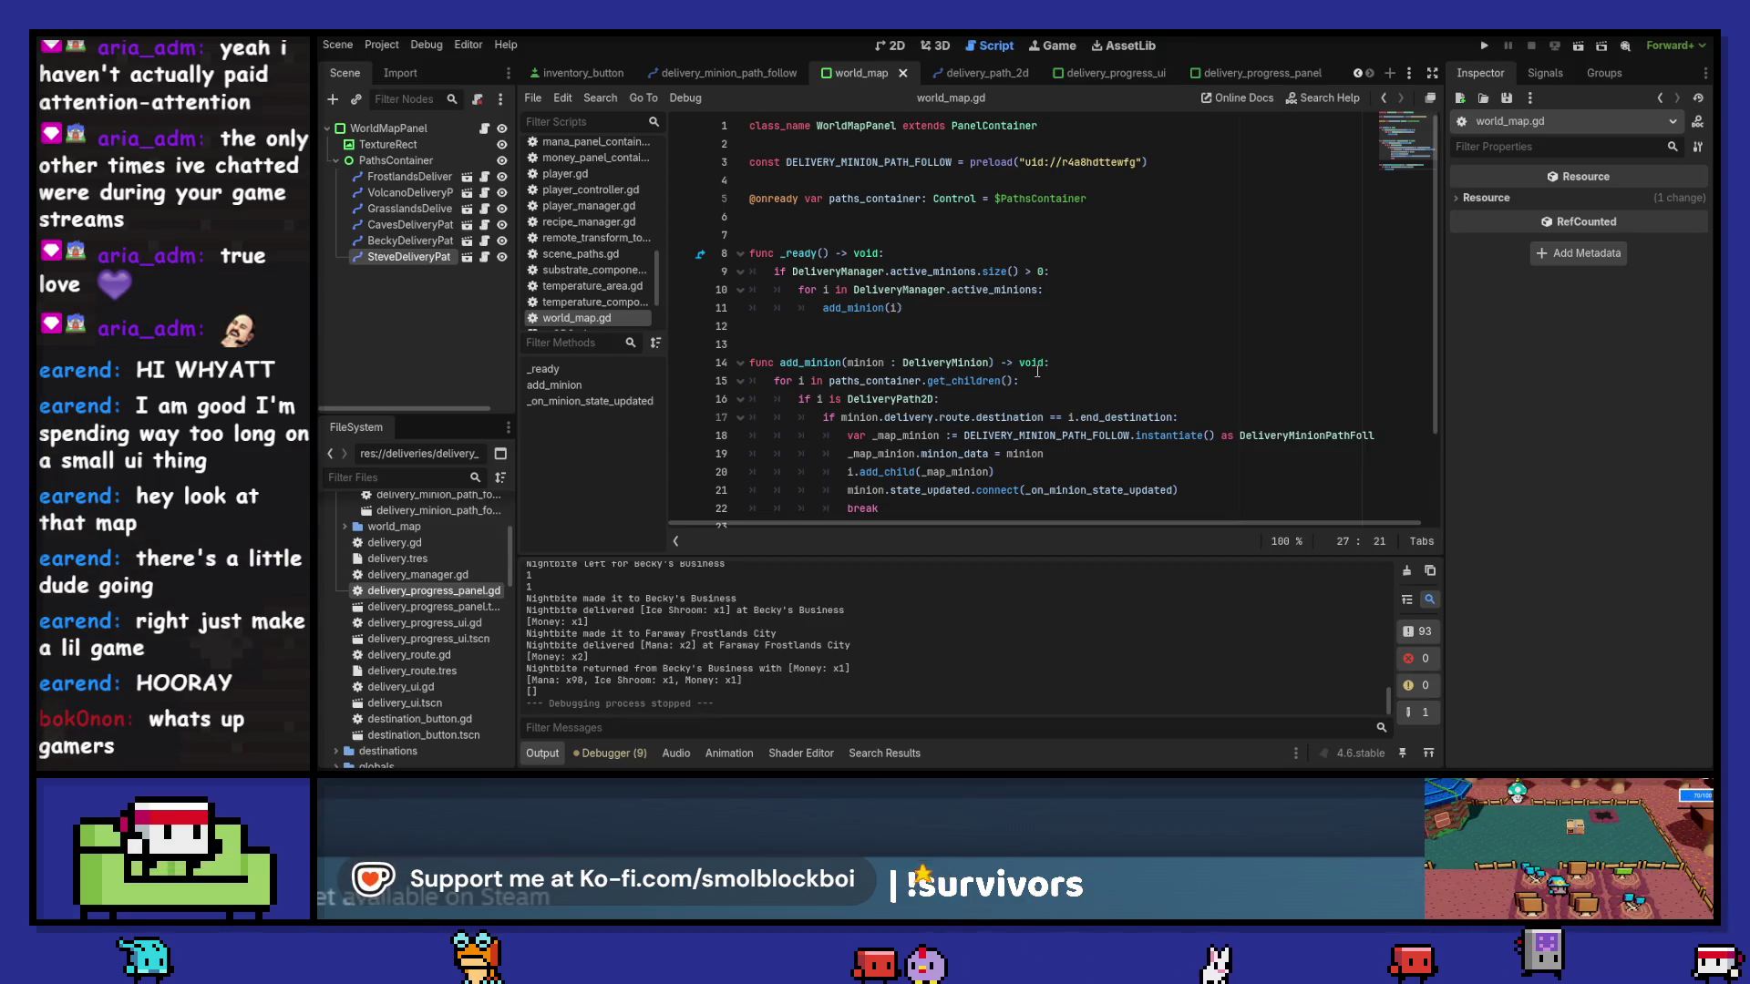
pyautogui.scroll(-2, 1036, 371)
pyautogui.moveTo(1025, 380)
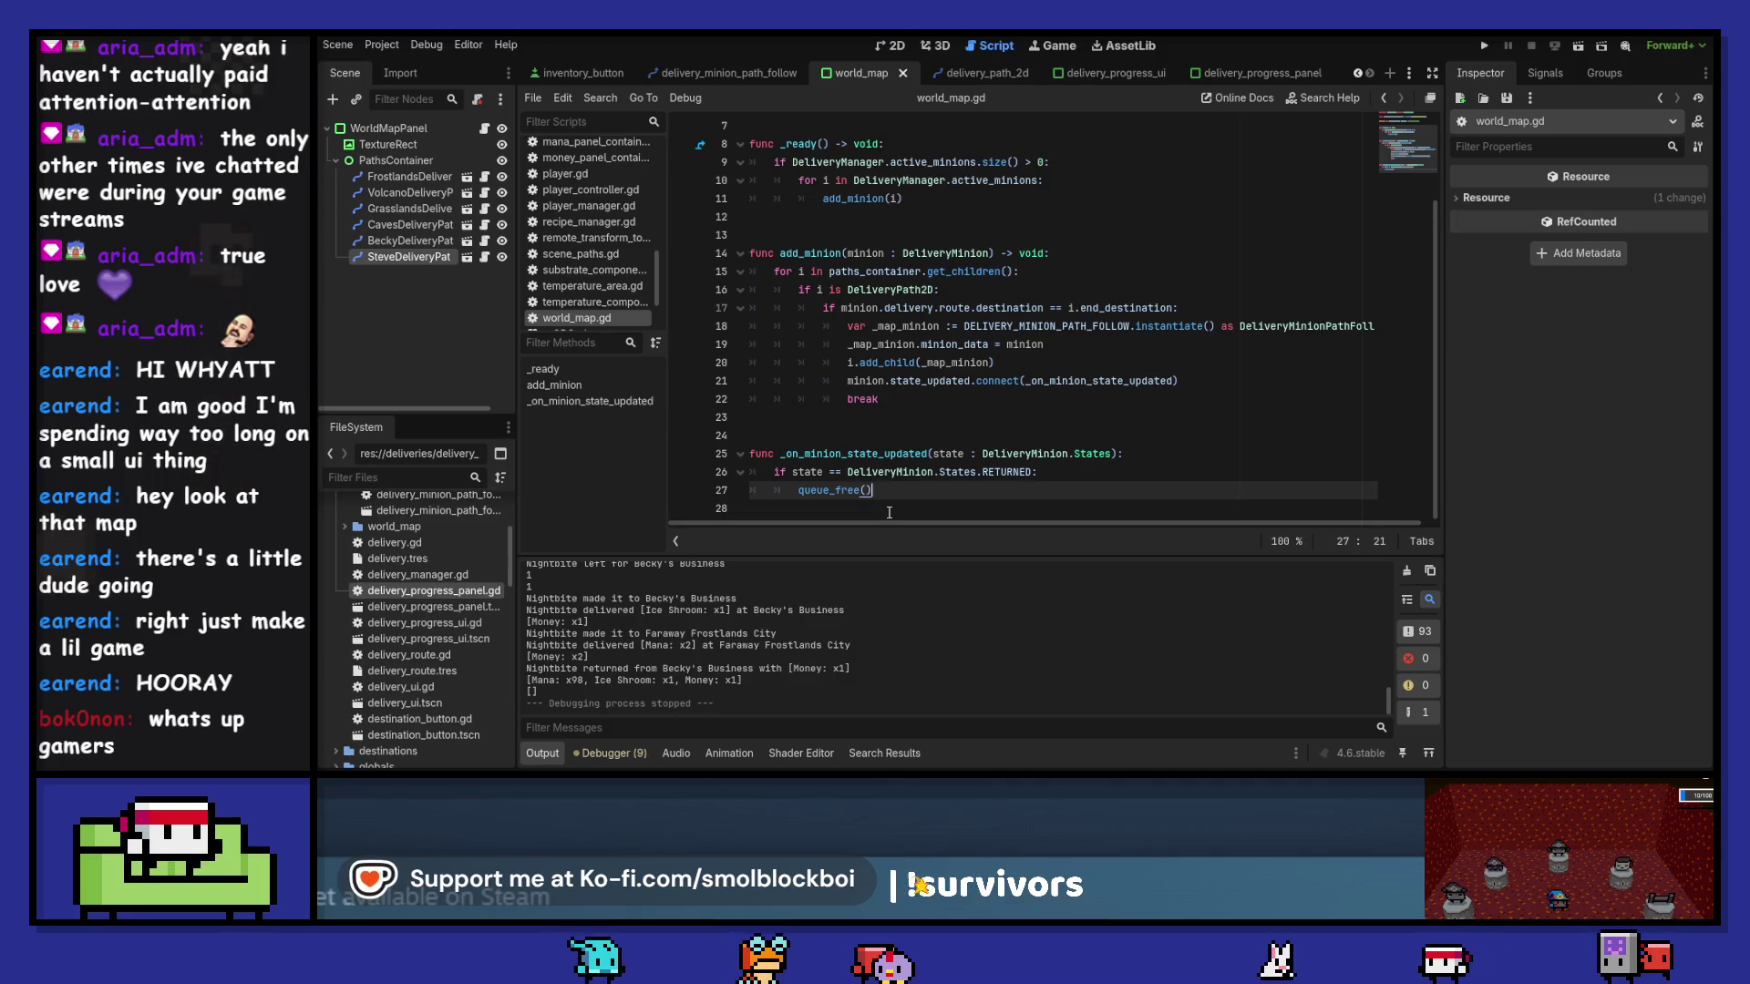
pyautogui.click(870, 346)
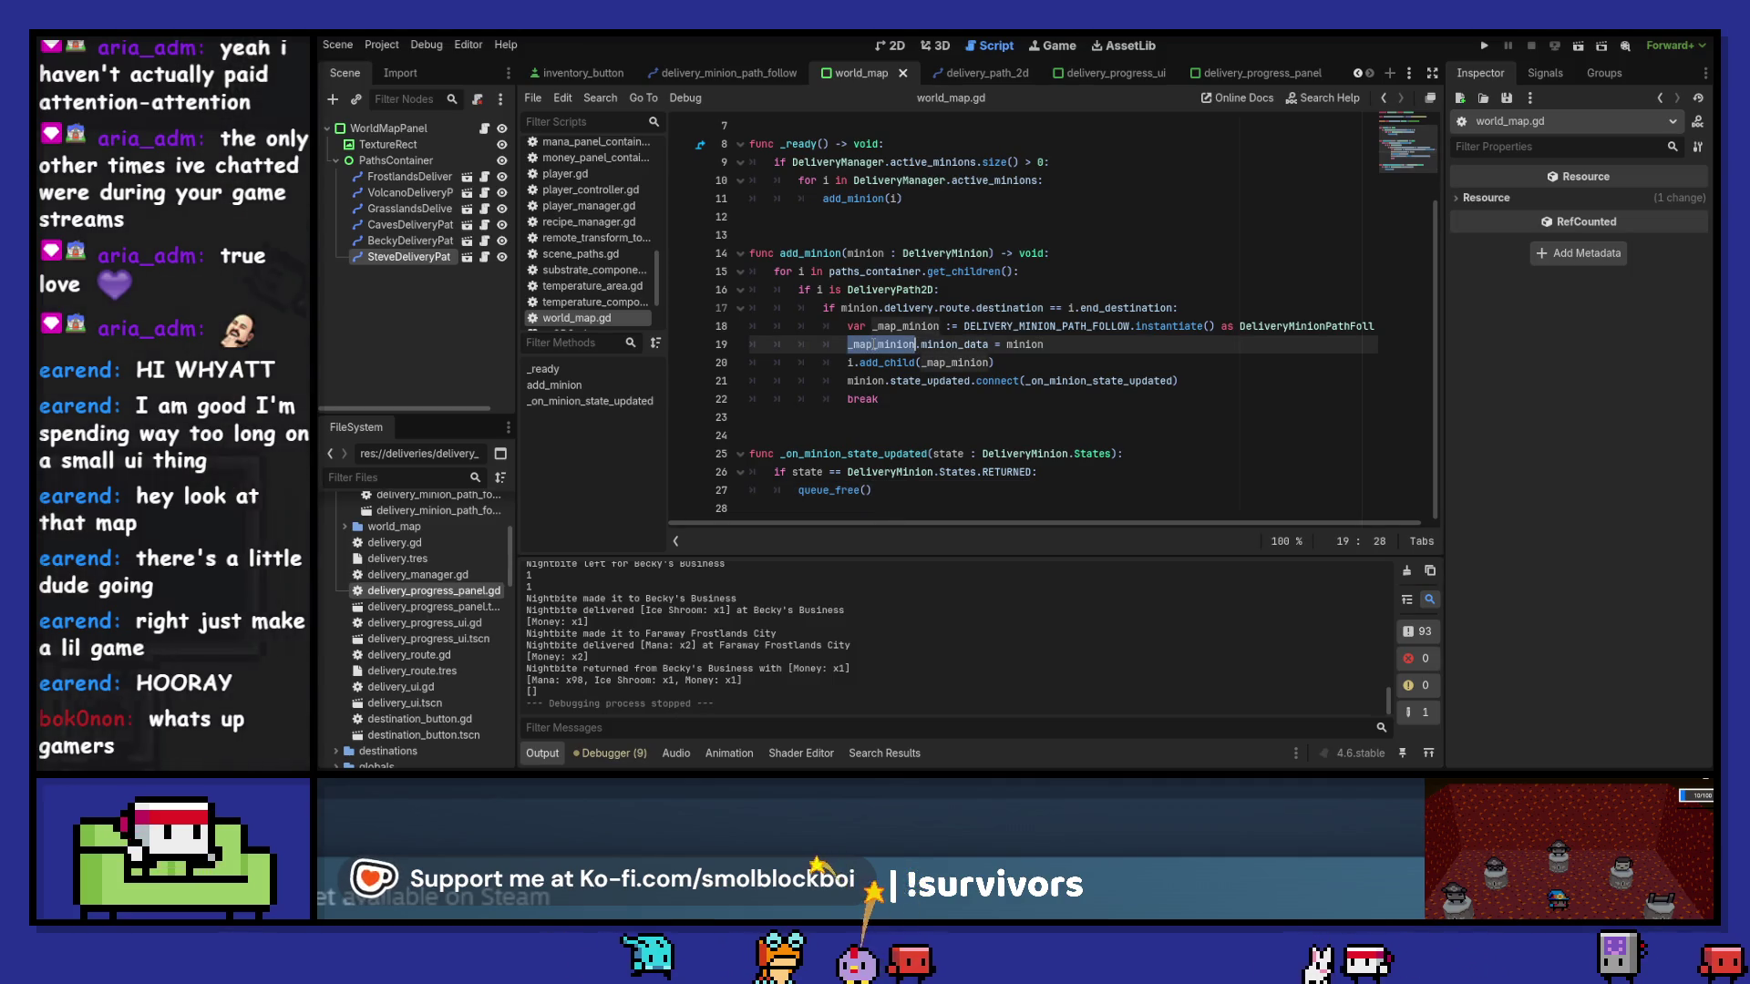
pyautogui.click(1025, 381)
pyautogui.write('map_minion._')
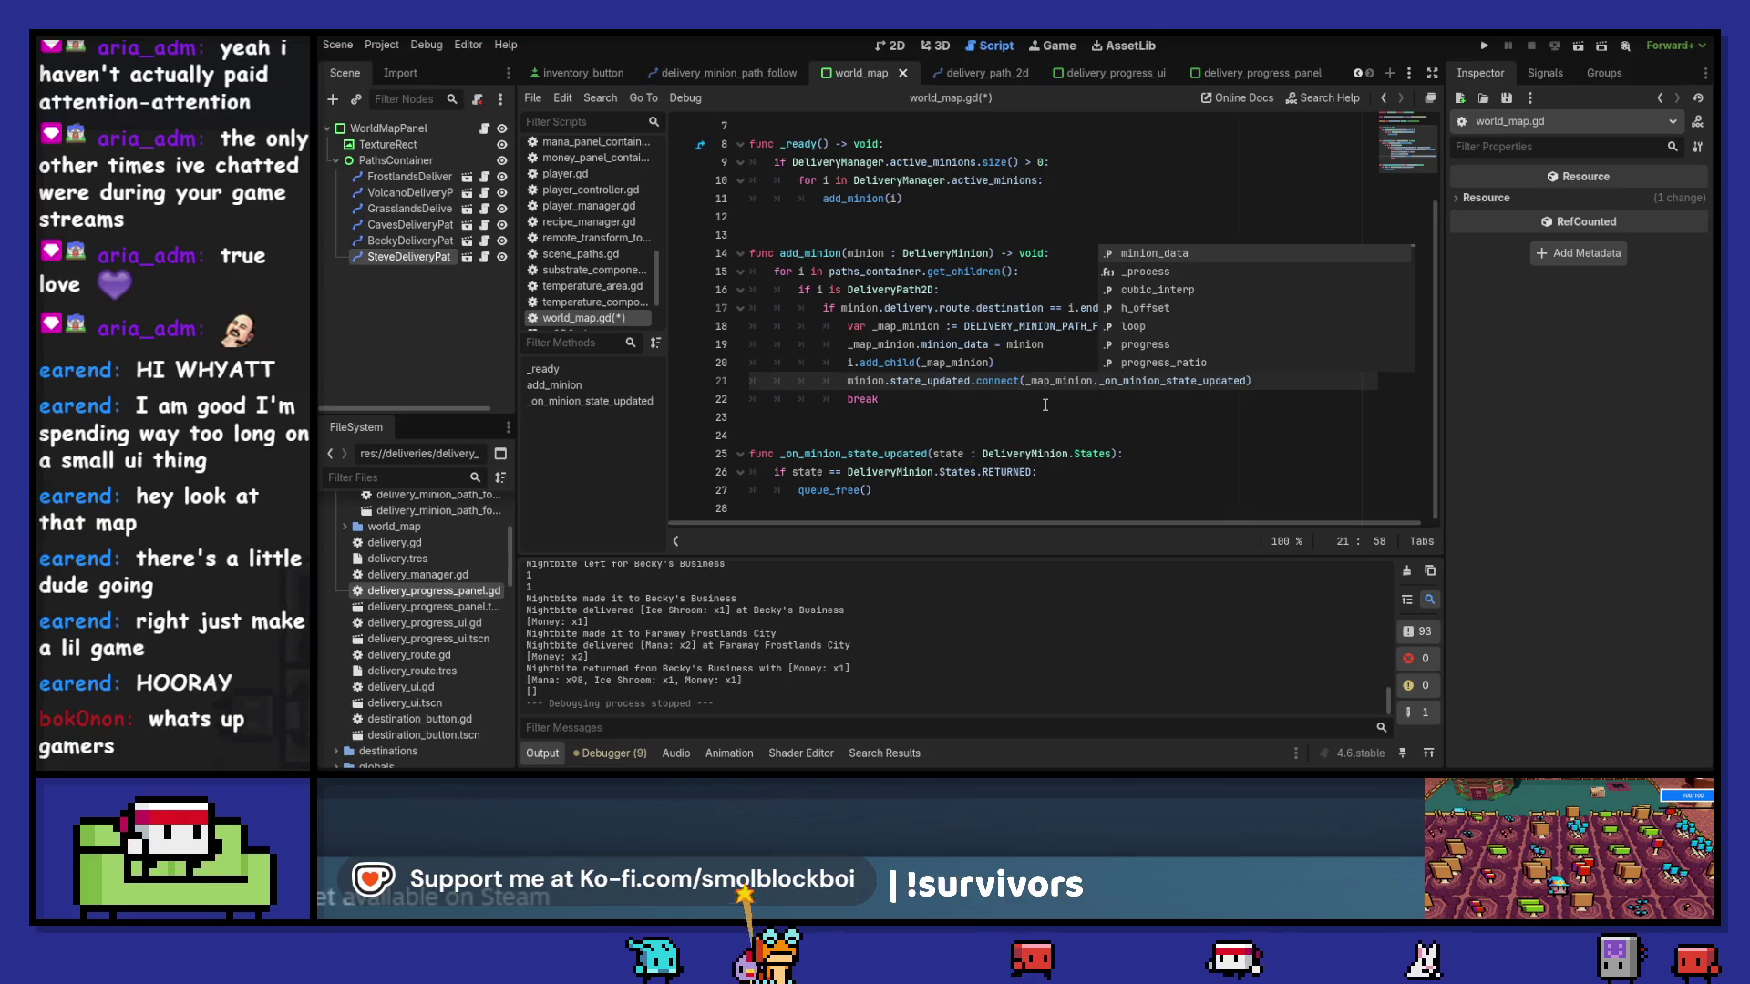
pyautogui.press('Escape')
# - Delete the old _on_minion_state_updated handler from world_map.gd and save
pyautogui.moveTo(885, 511); pyautogui.dragTo(731, 453)
pyautogui.hotkey('ctrl', 'c')
pyautogui.press('BackSpace')
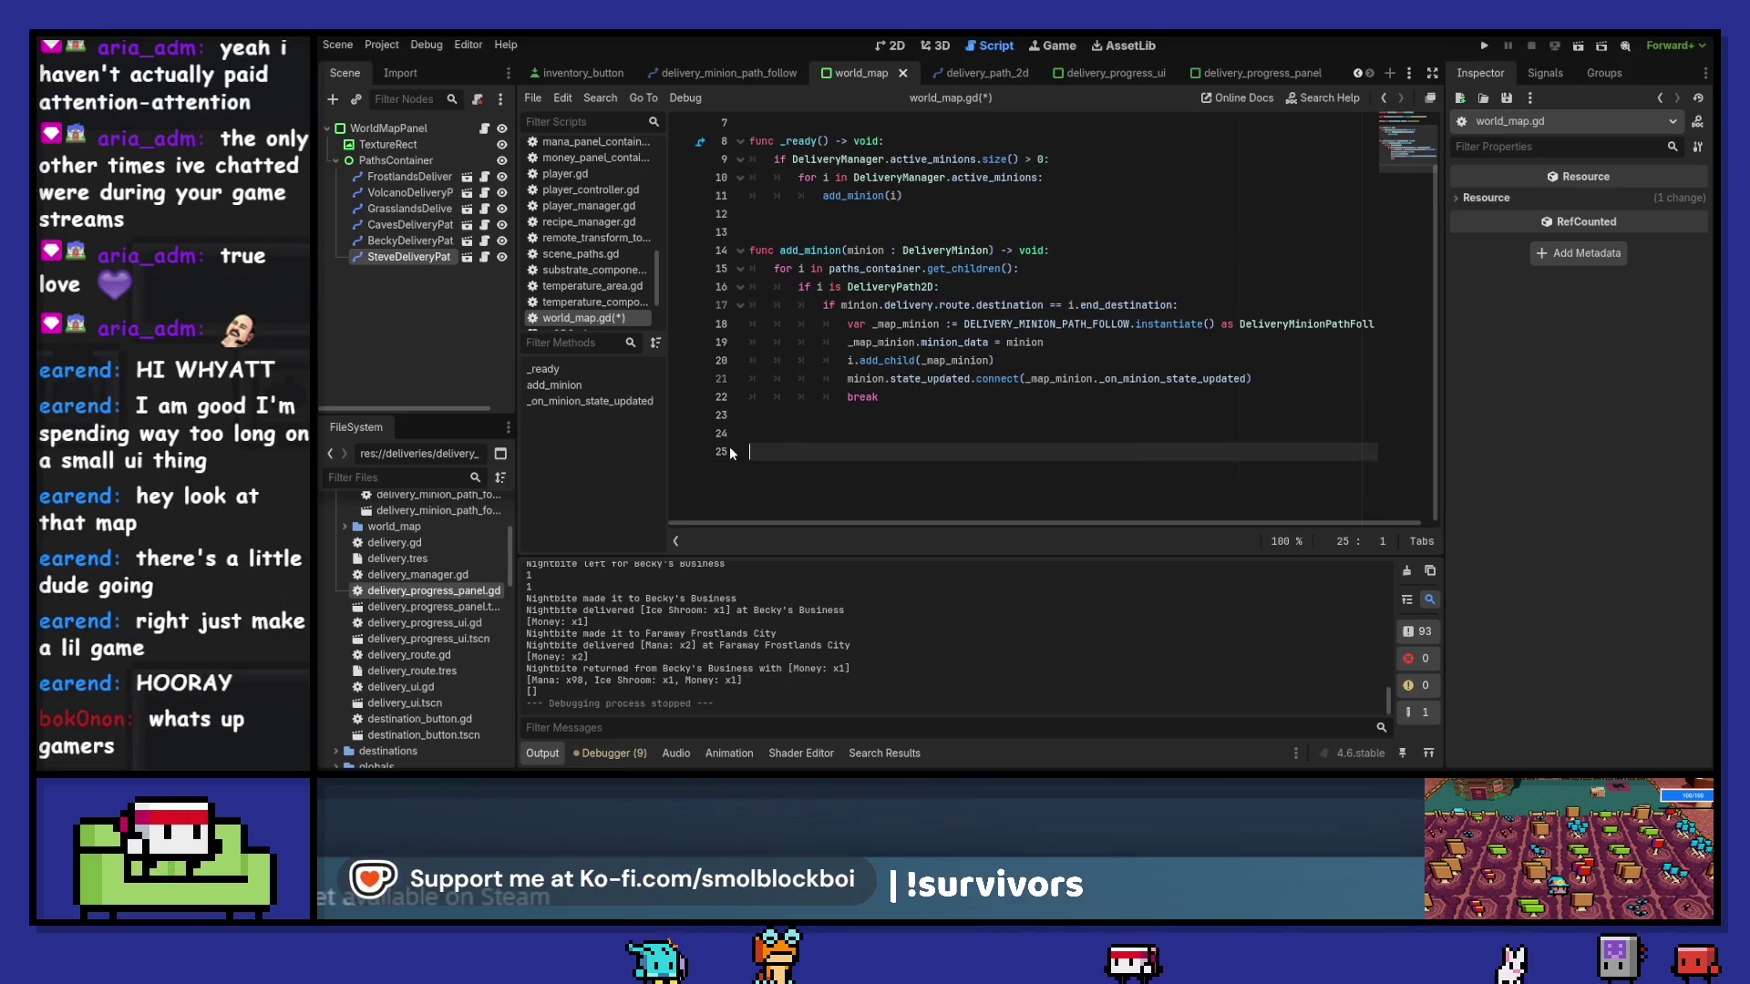
pyautogui.press('BackSpace')
pyautogui.press('BackSpace')
pyautogui.press('BackSpace')
pyautogui.hotkey('ctrl', 's')
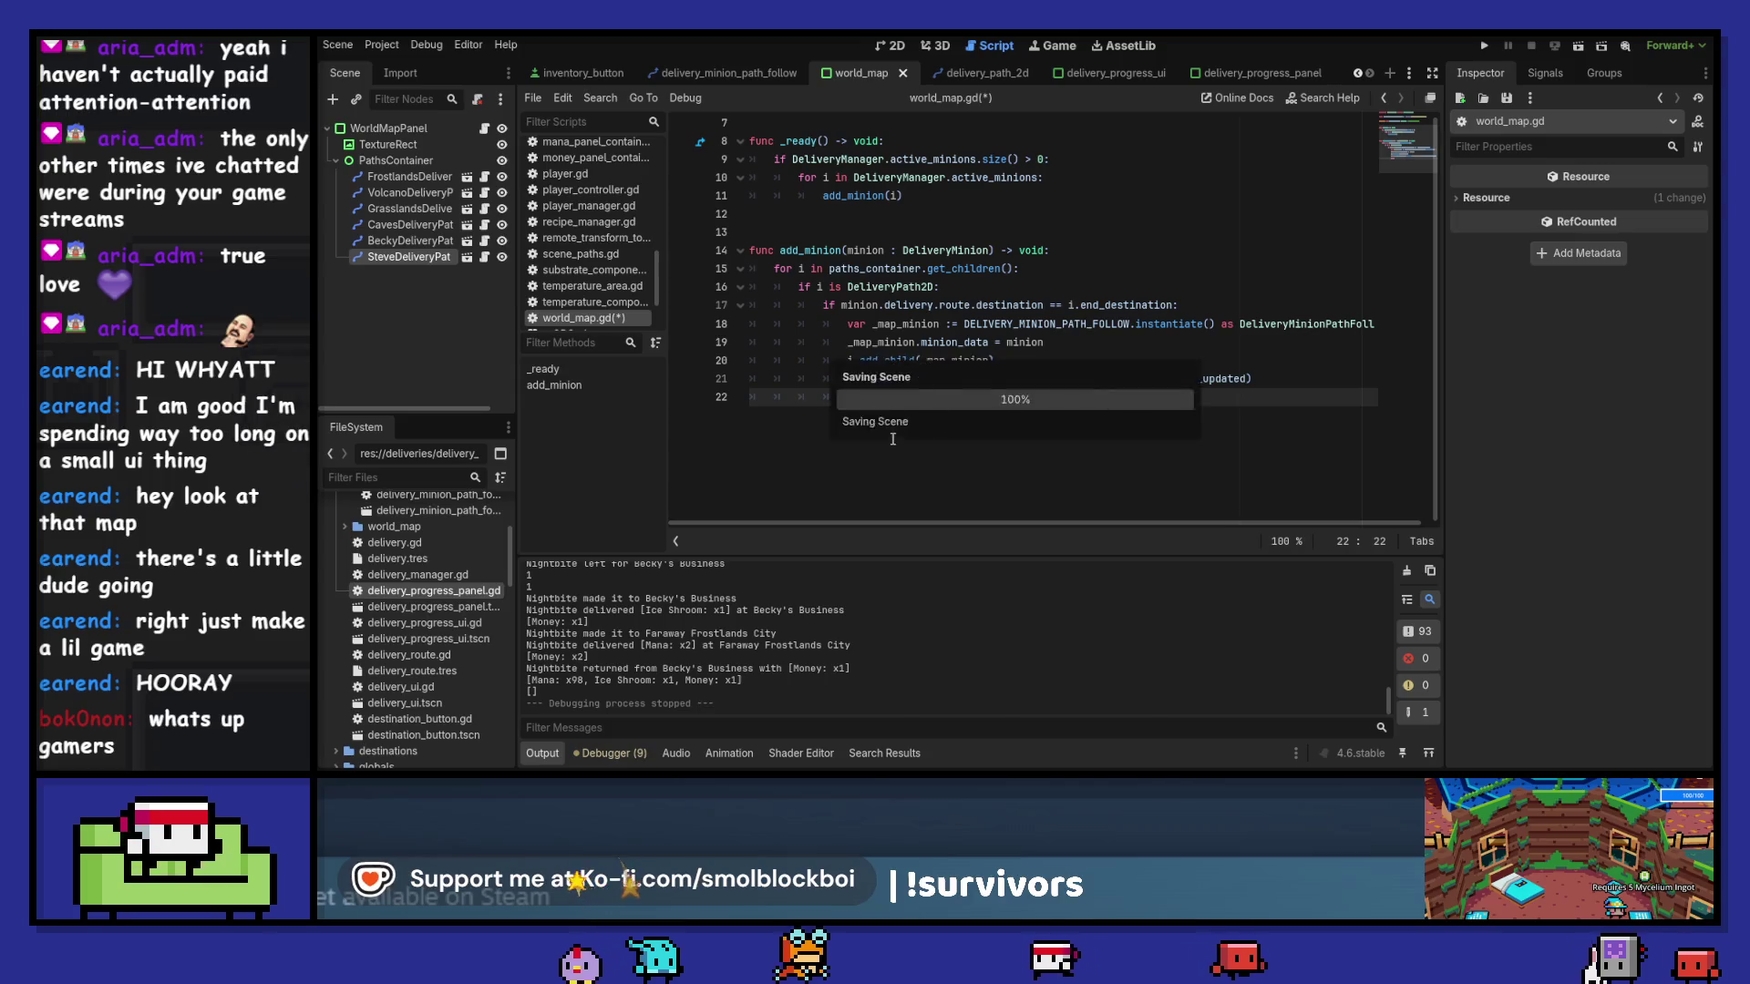
pyautogui.scroll(2, 961, 313)
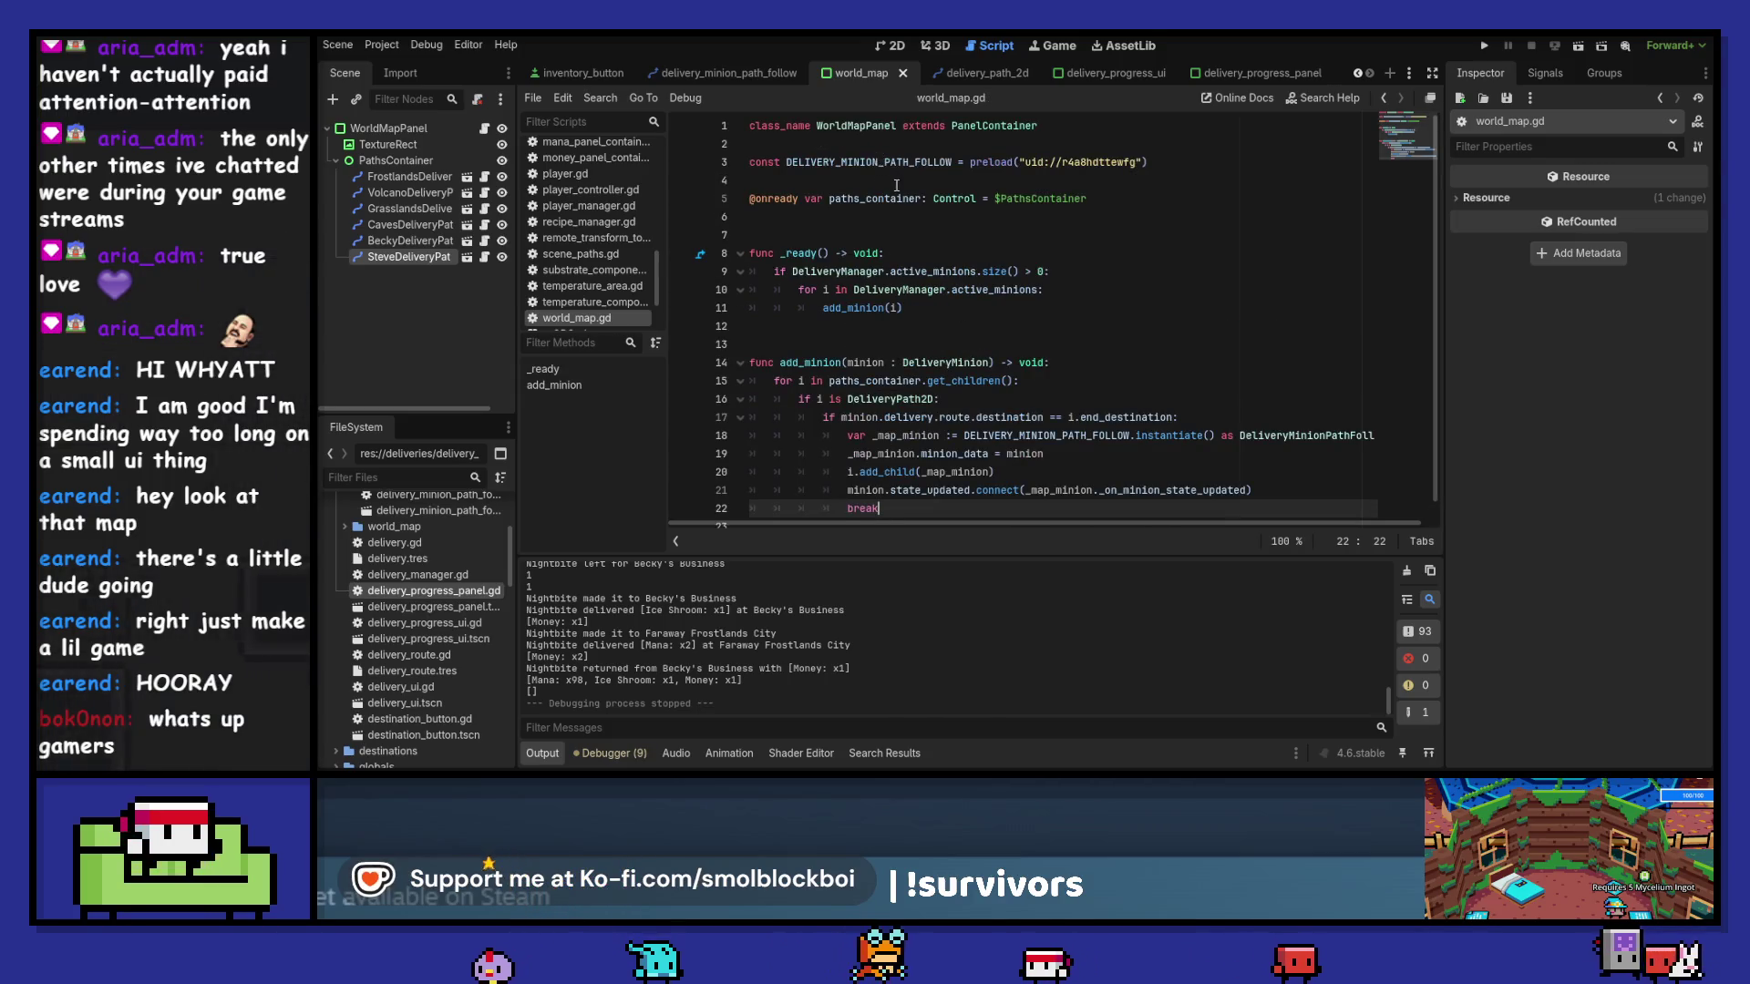
# - Paste the _on_minion_state_updated handler into delivery_minion_path_follow.gd after the progress code
pyautogui.click(728, 73)
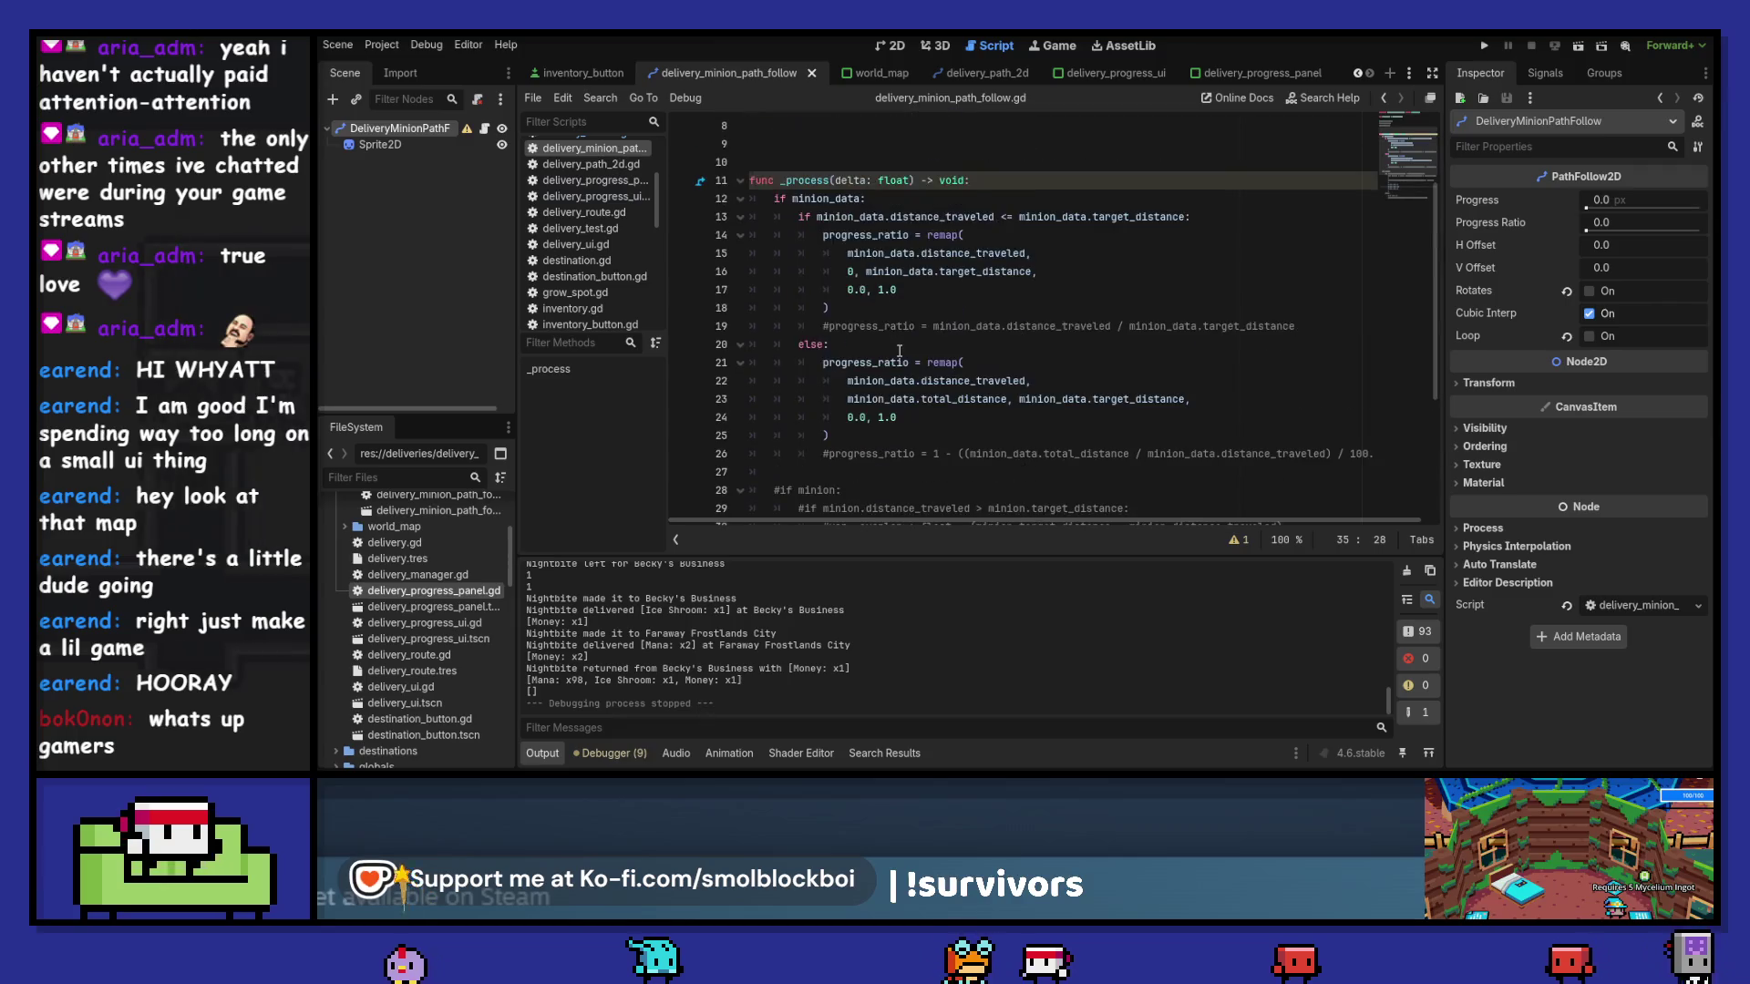
pyautogui.scroll(-3, 893, 346)
pyautogui.click(836, 328)
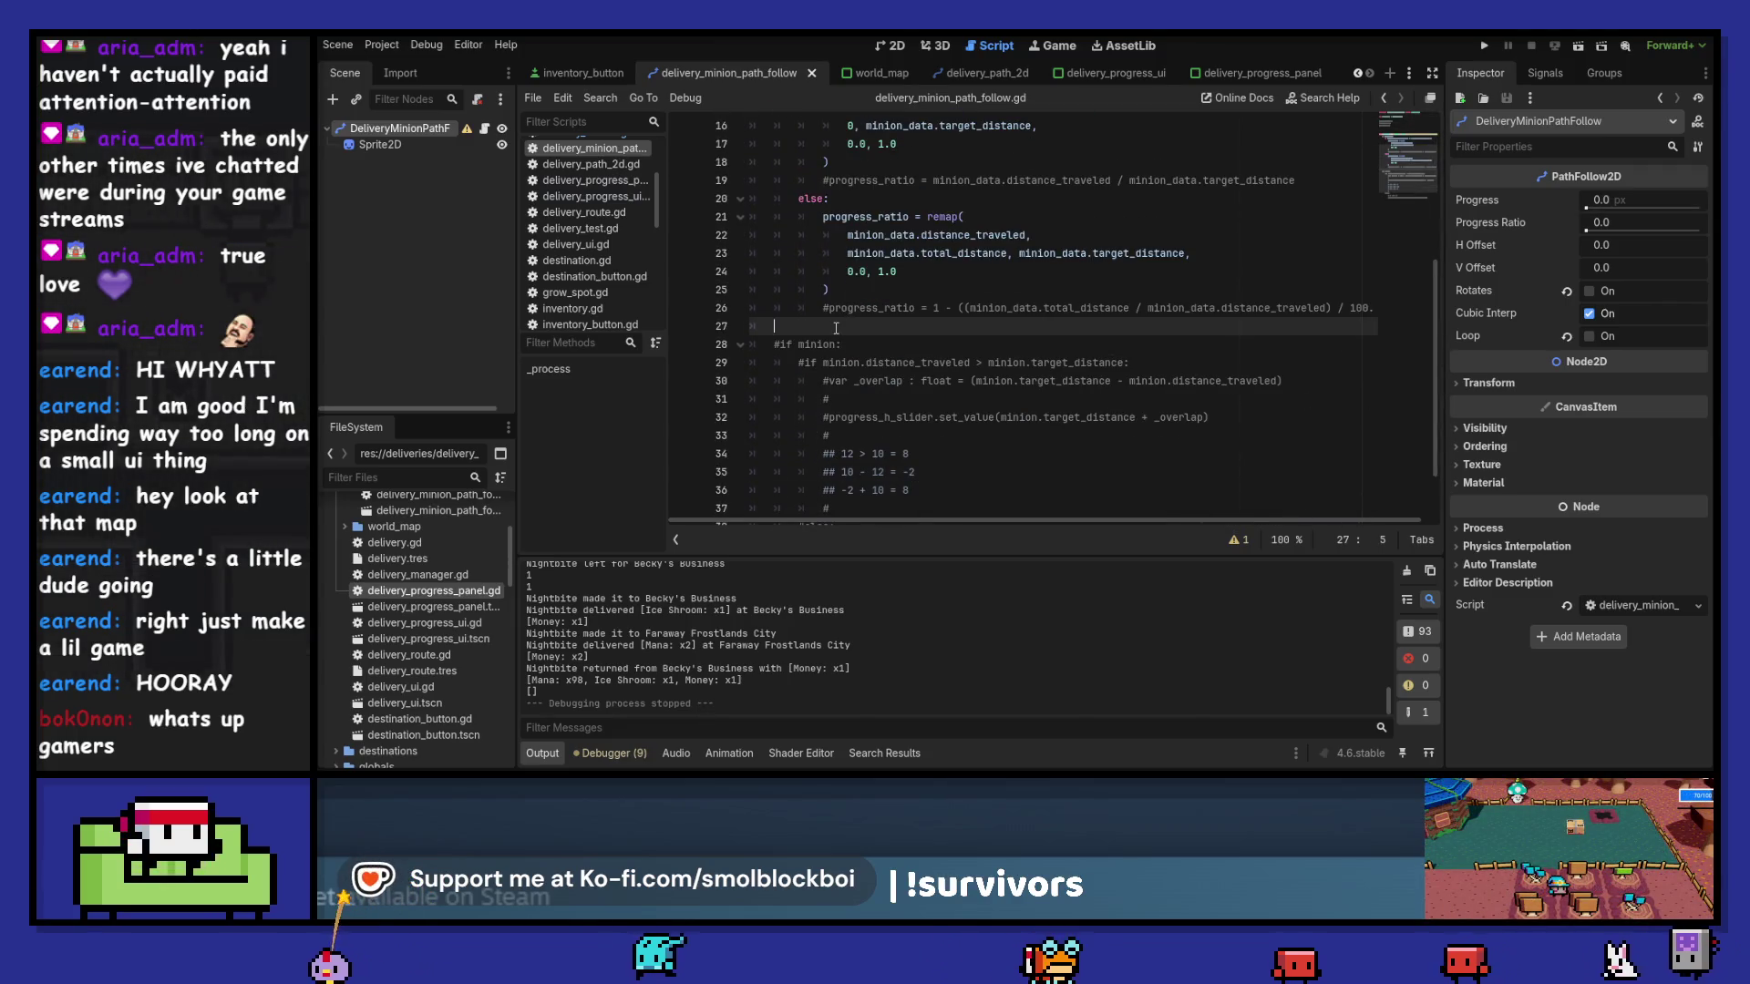
pyautogui.press('Return')
pyautogui.press('Return')
pyautogui.hotkey('ctrl', 'v')
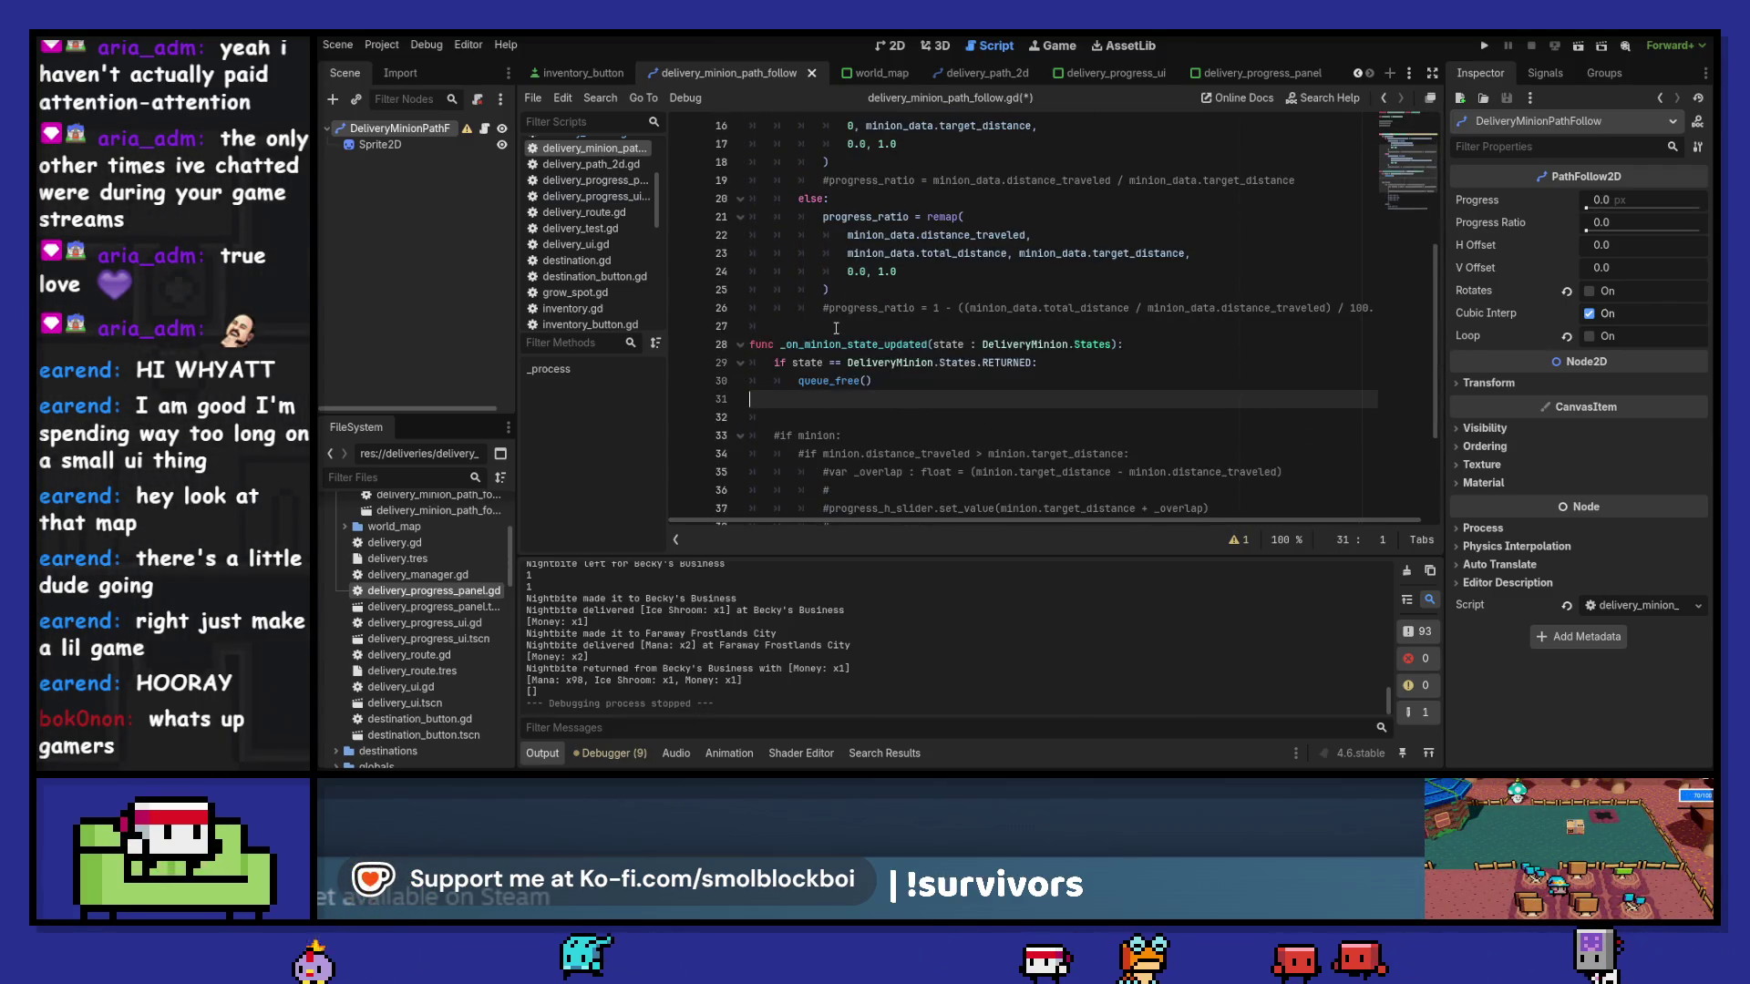
pyautogui.click(835, 328)
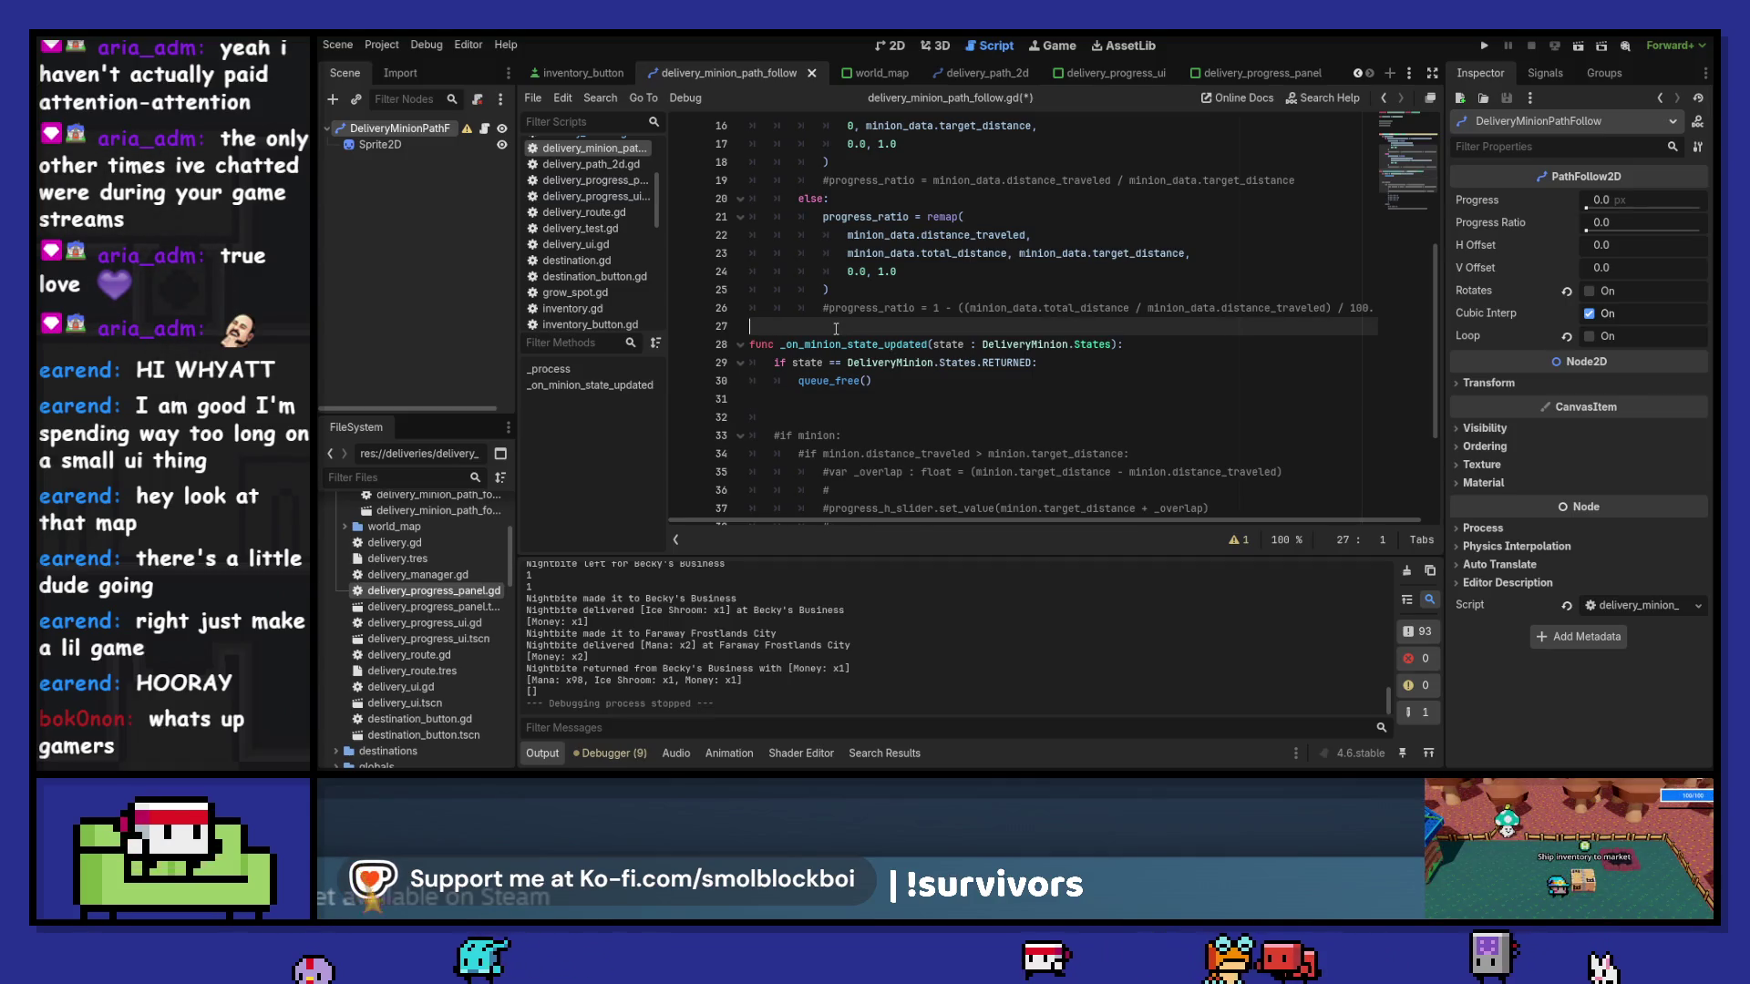
pyautogui.press('Return')
# - Delete the commented-out #if minion block
pyautogui.scroll(-4, 835, 328)
pyautogui.moveTo(1156, 485); pyautogui.dragTo(775, 266)
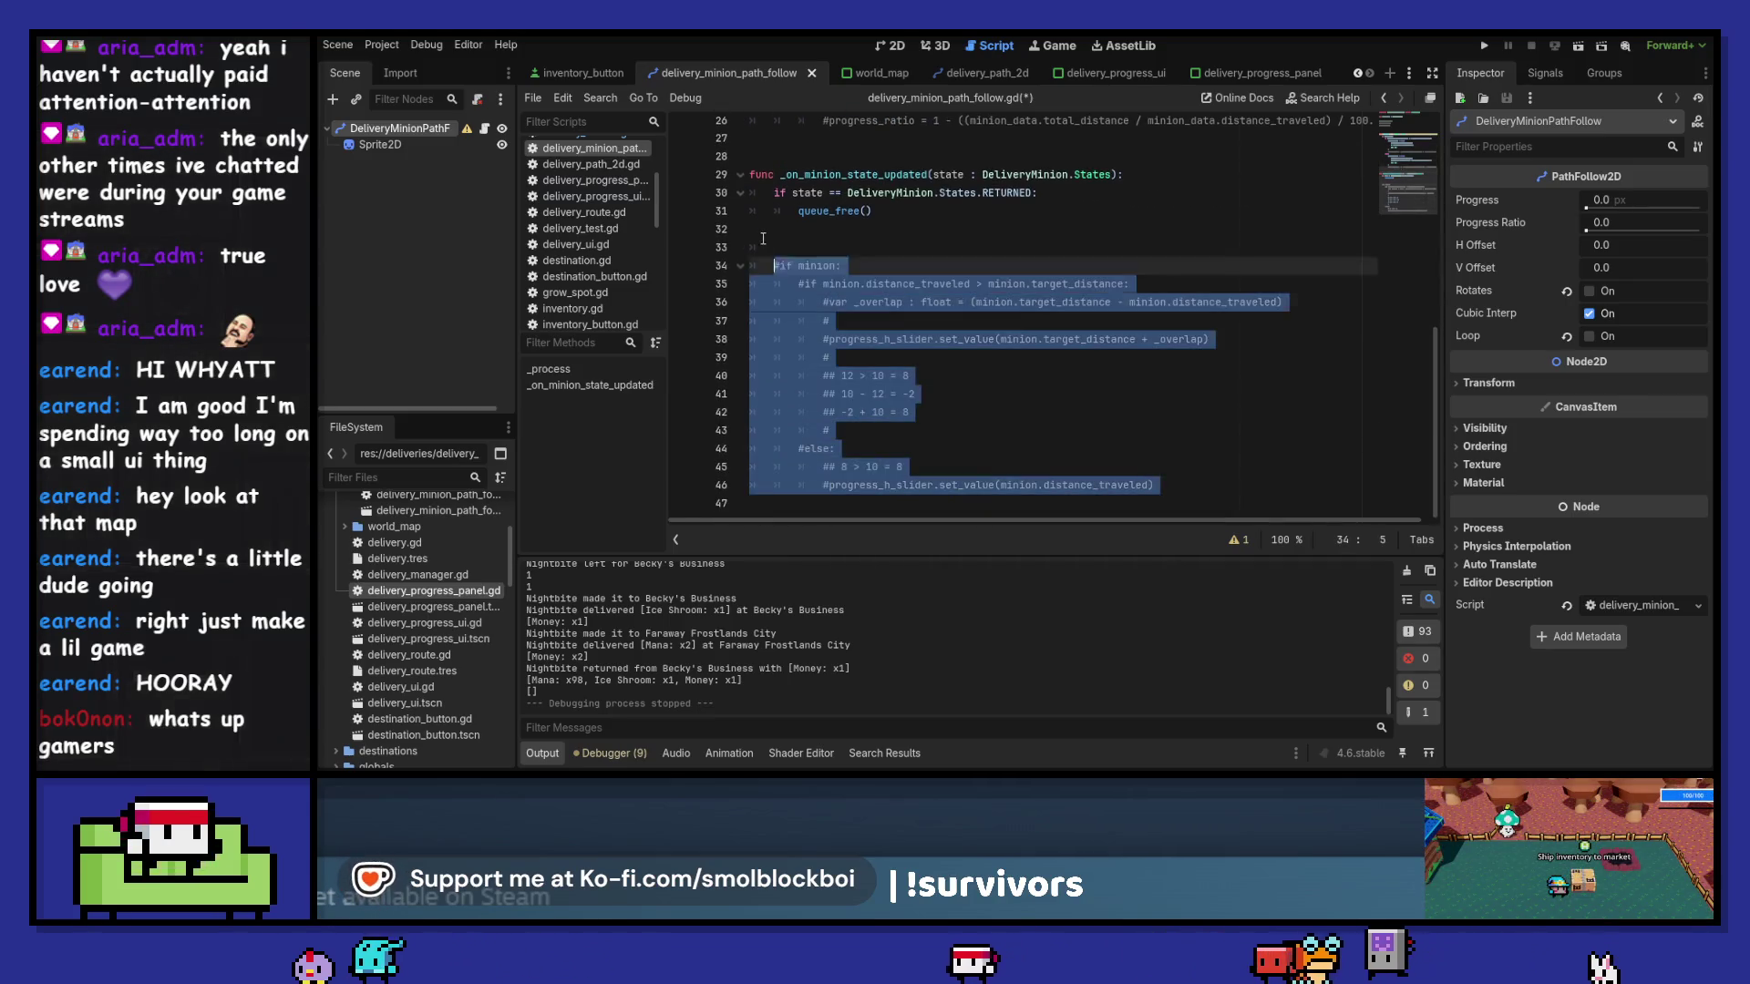
pyautogui.press('BackSpace')
pyautogui.press('BackSpace')
pyautogui.press('BackSpace')
pyautogui.scroll(7, 977, 349)
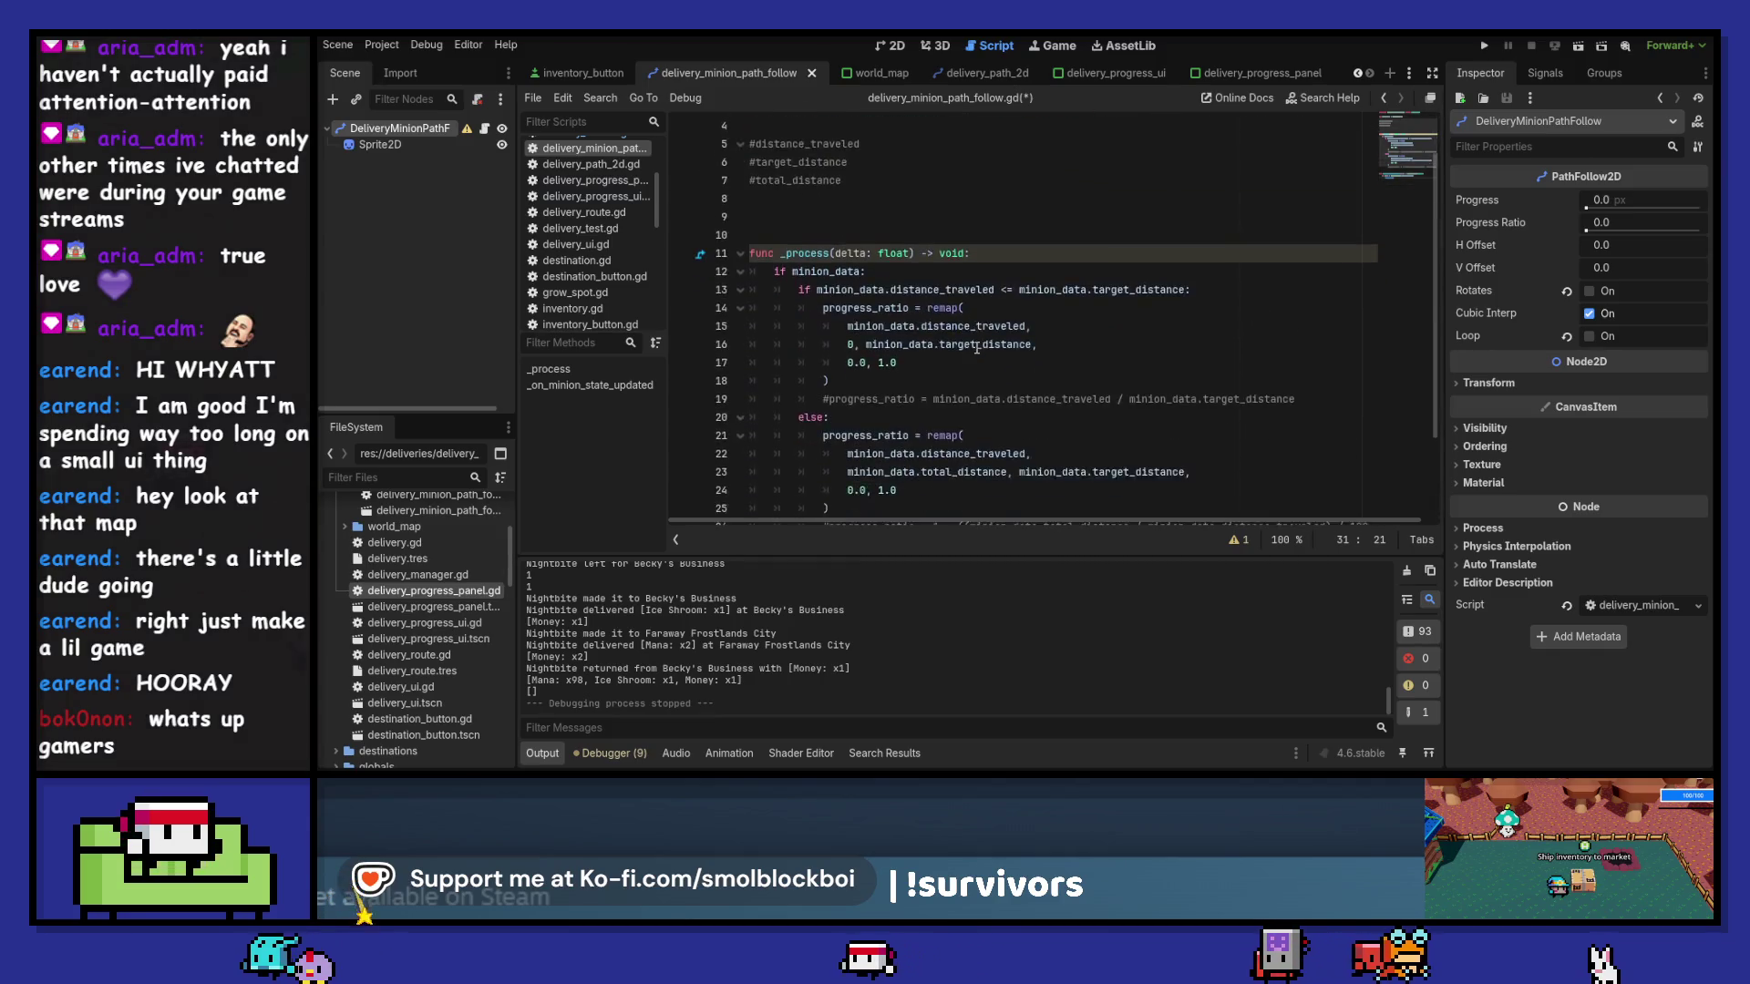
pyautogui.scroll(-2, 977, 349)
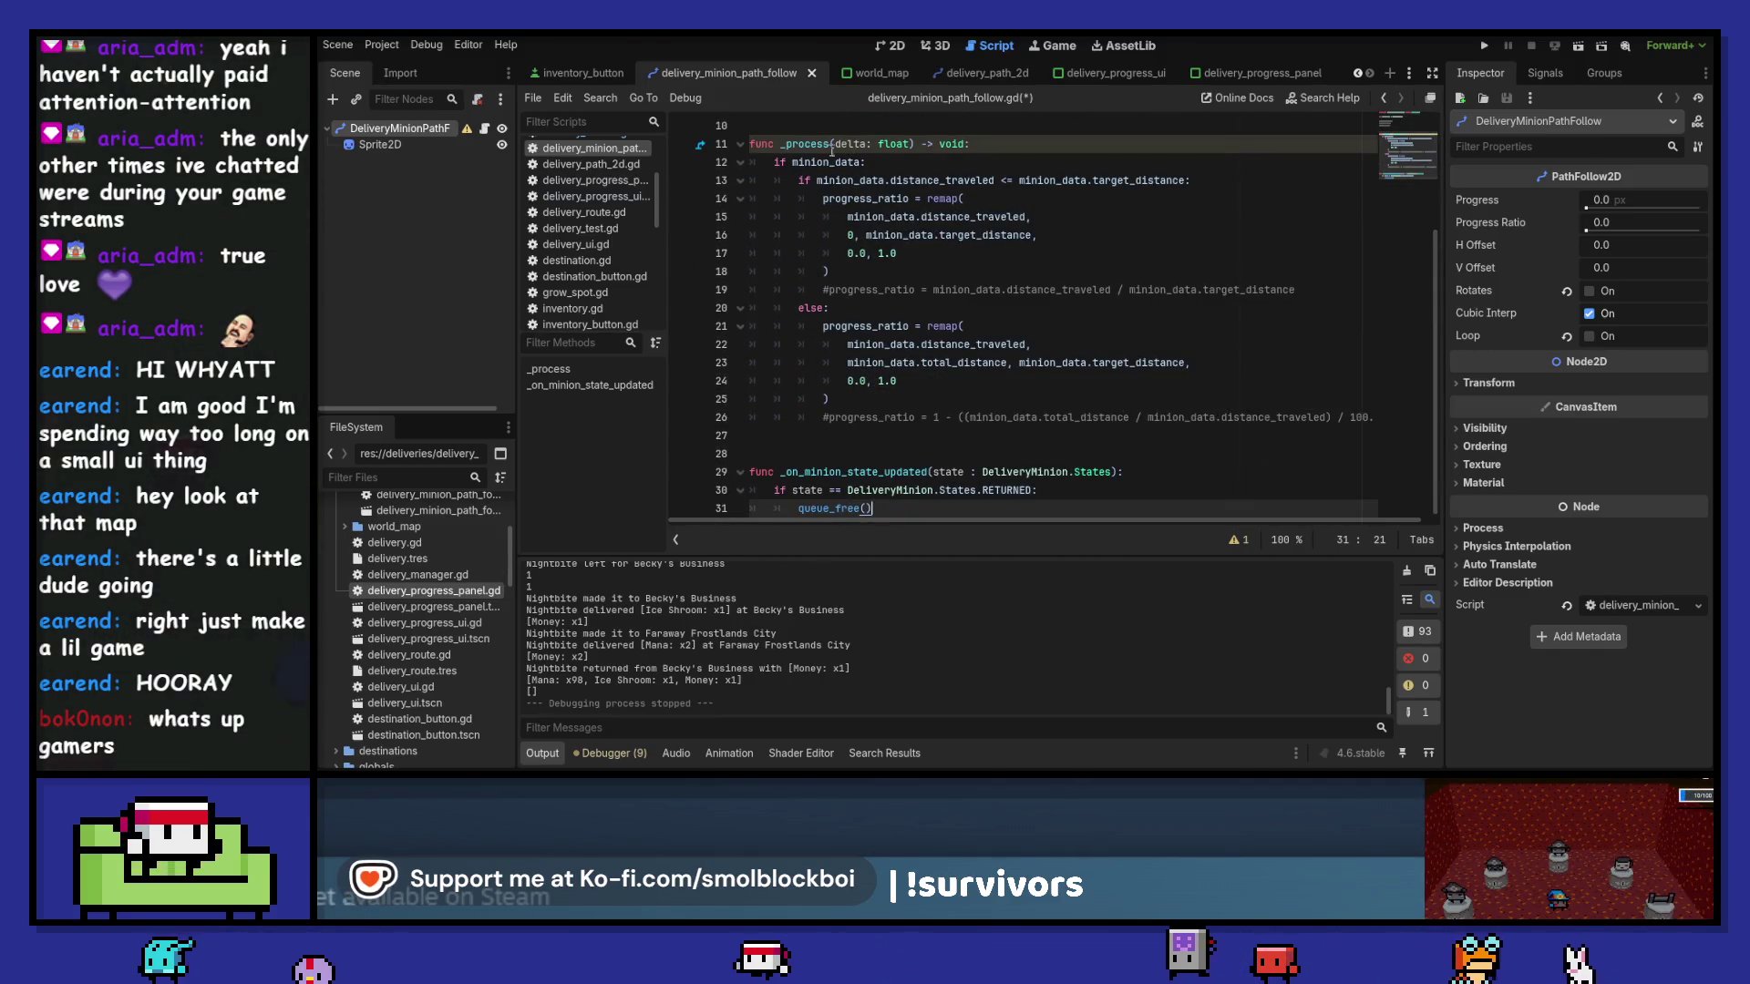
# - Remove the two commented progress_ratio lines, save the script, and run the game
pyautogui.click(831, 144)
pyautogui.write('_')
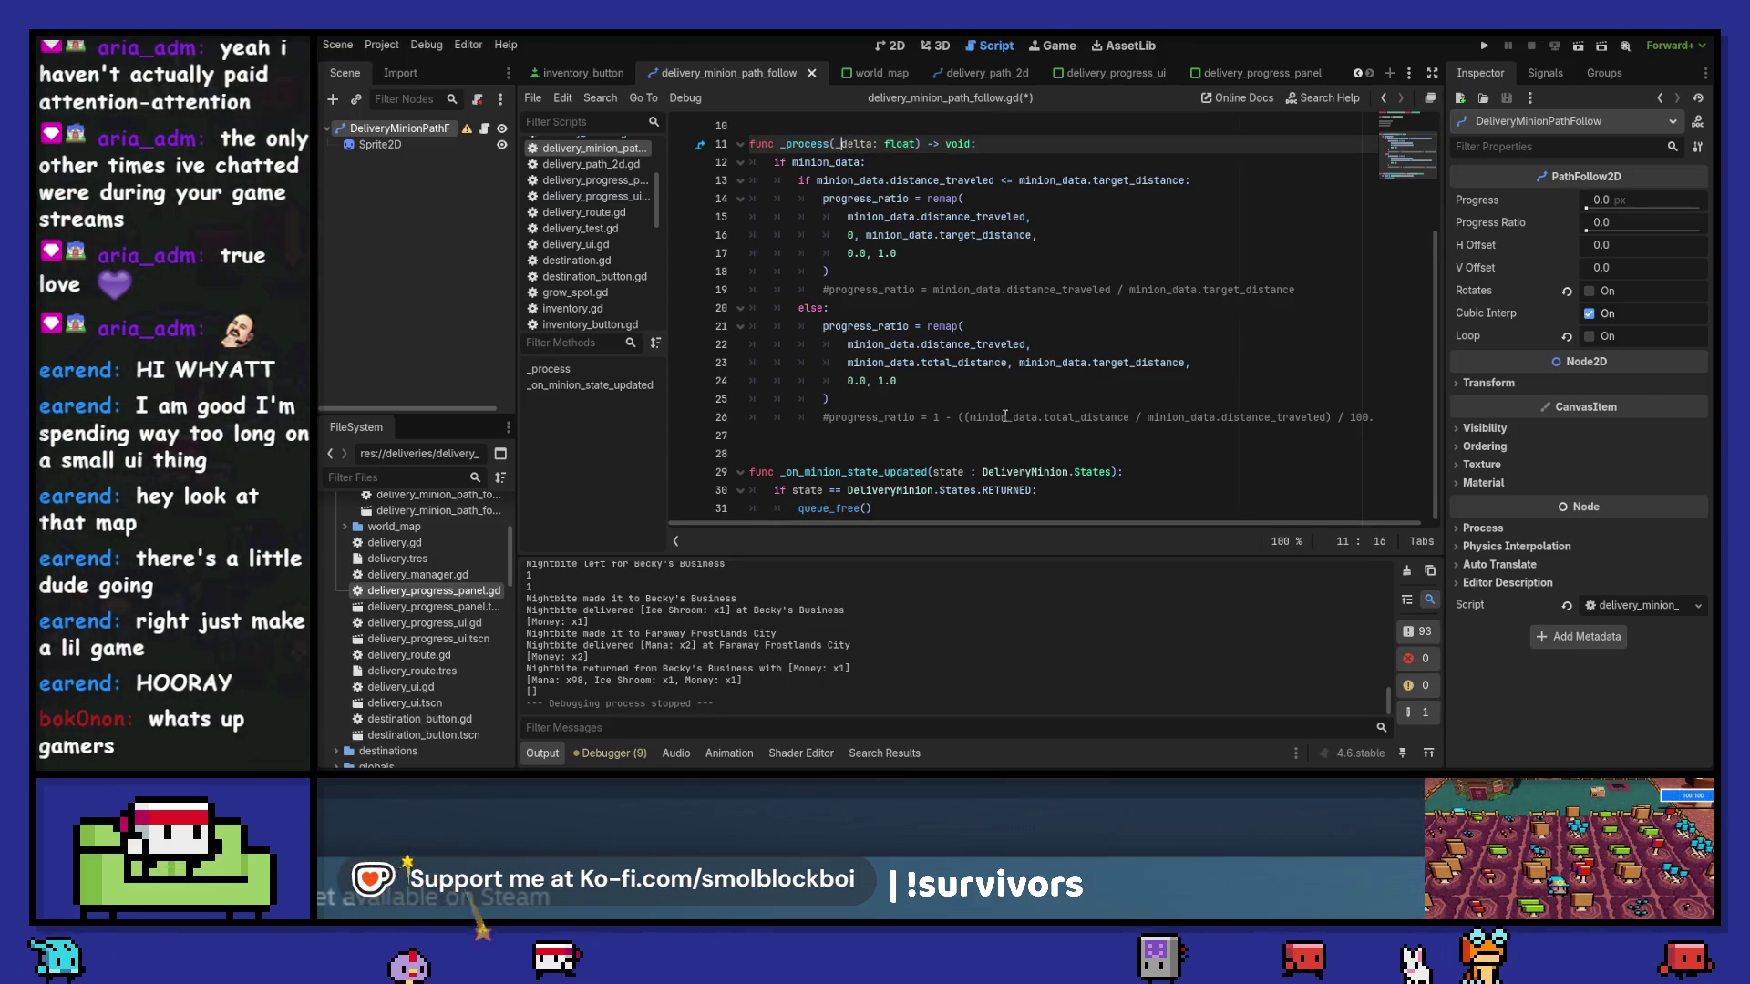
pyautogui.click(1005, 416)
pyautogui.hotkey('ctrl', 'shift', 'k')
pyautogui.press('Up')
pyautogui.press('Up')
pyautogui.press('Up')
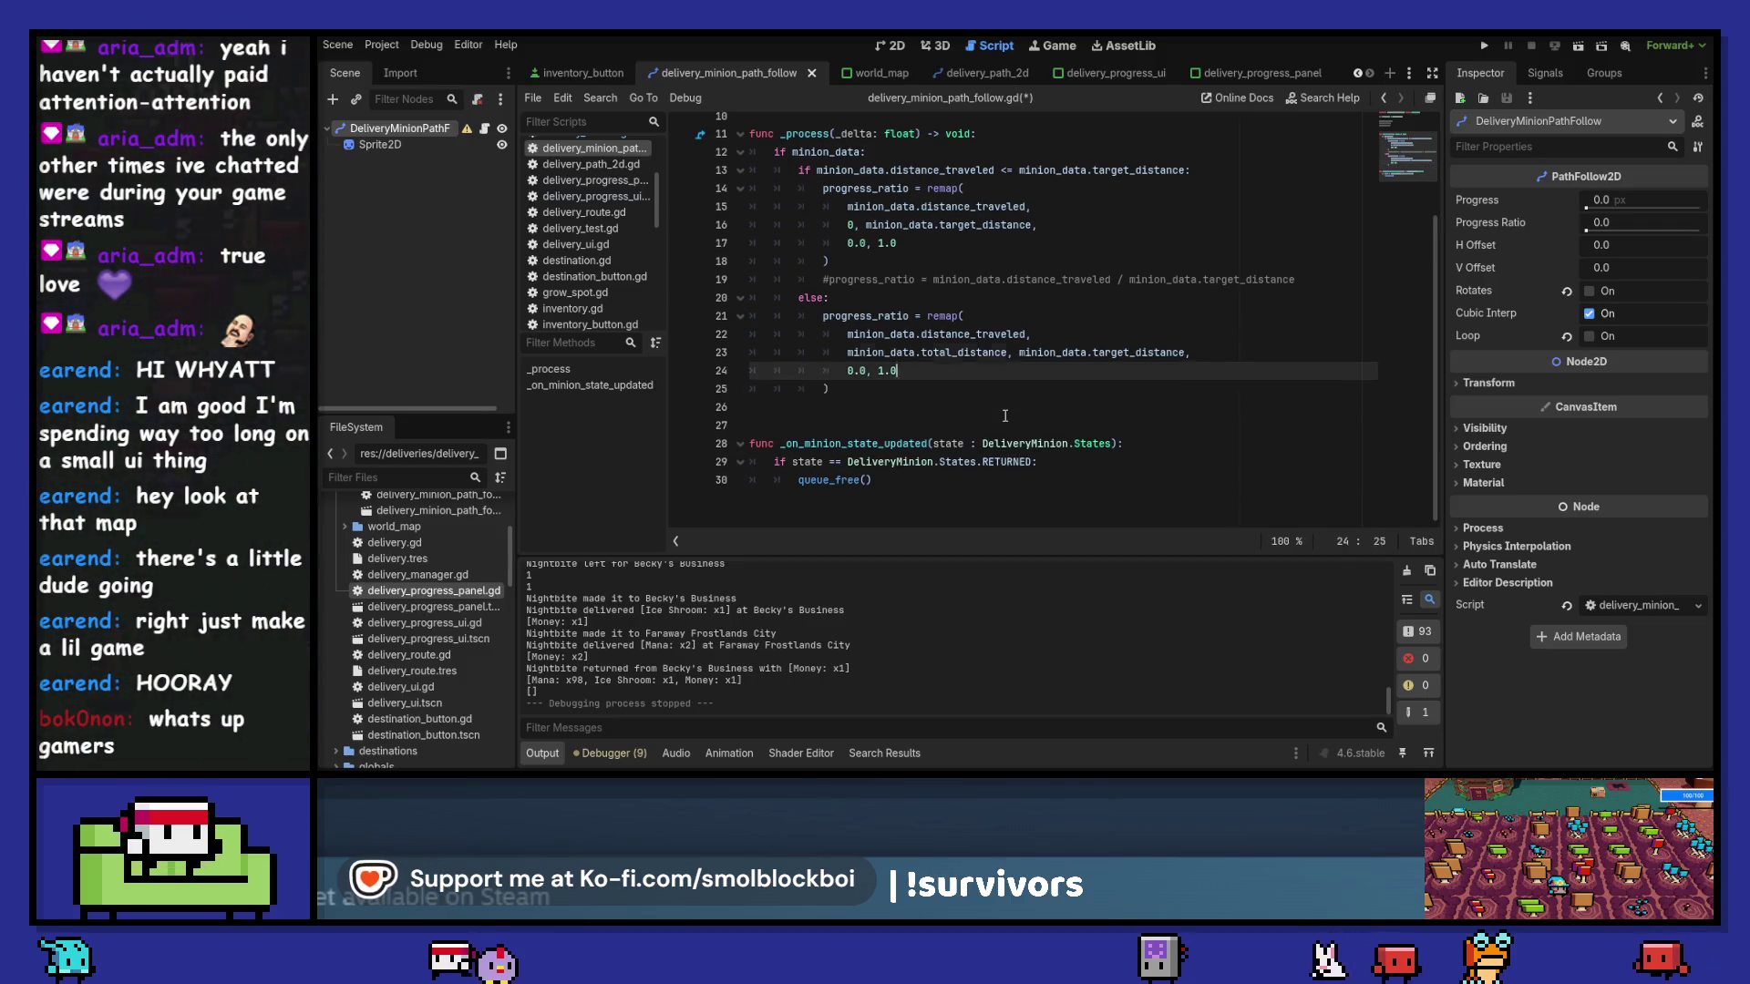
pyautogui.hotkey('ctrl', 'shift', 'k')
pyautogui.hotkey('ctrl', 's')
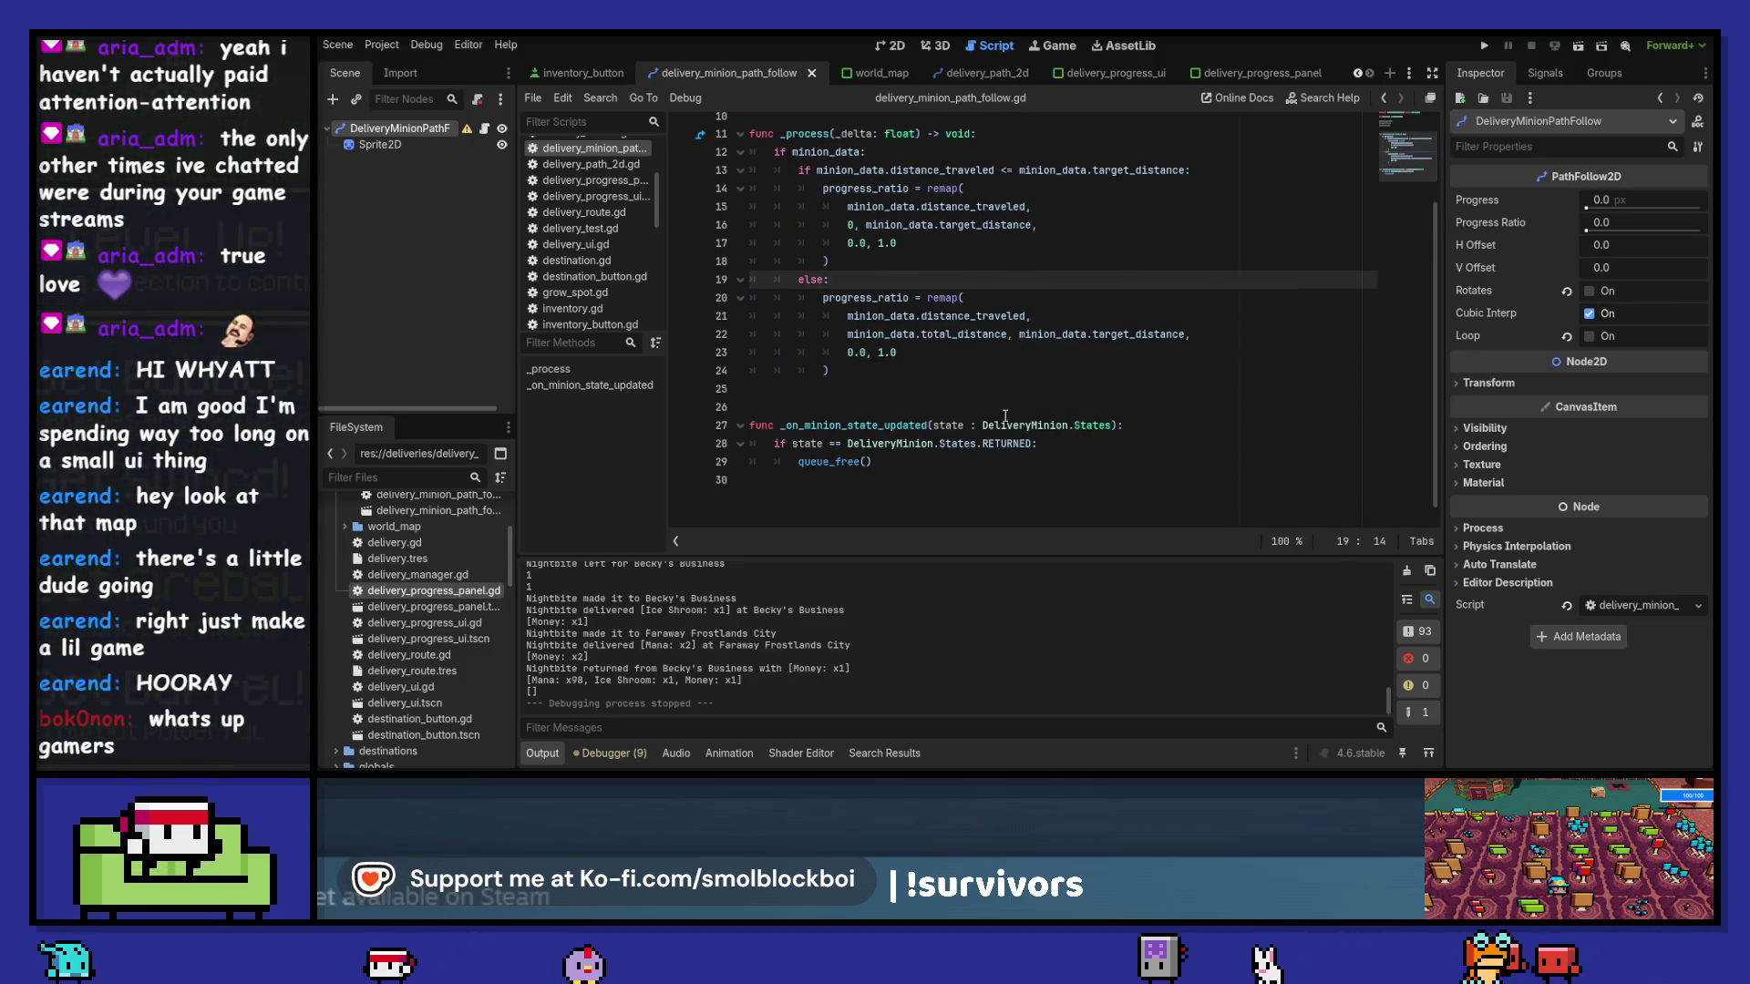
pyautogui.press('F5')
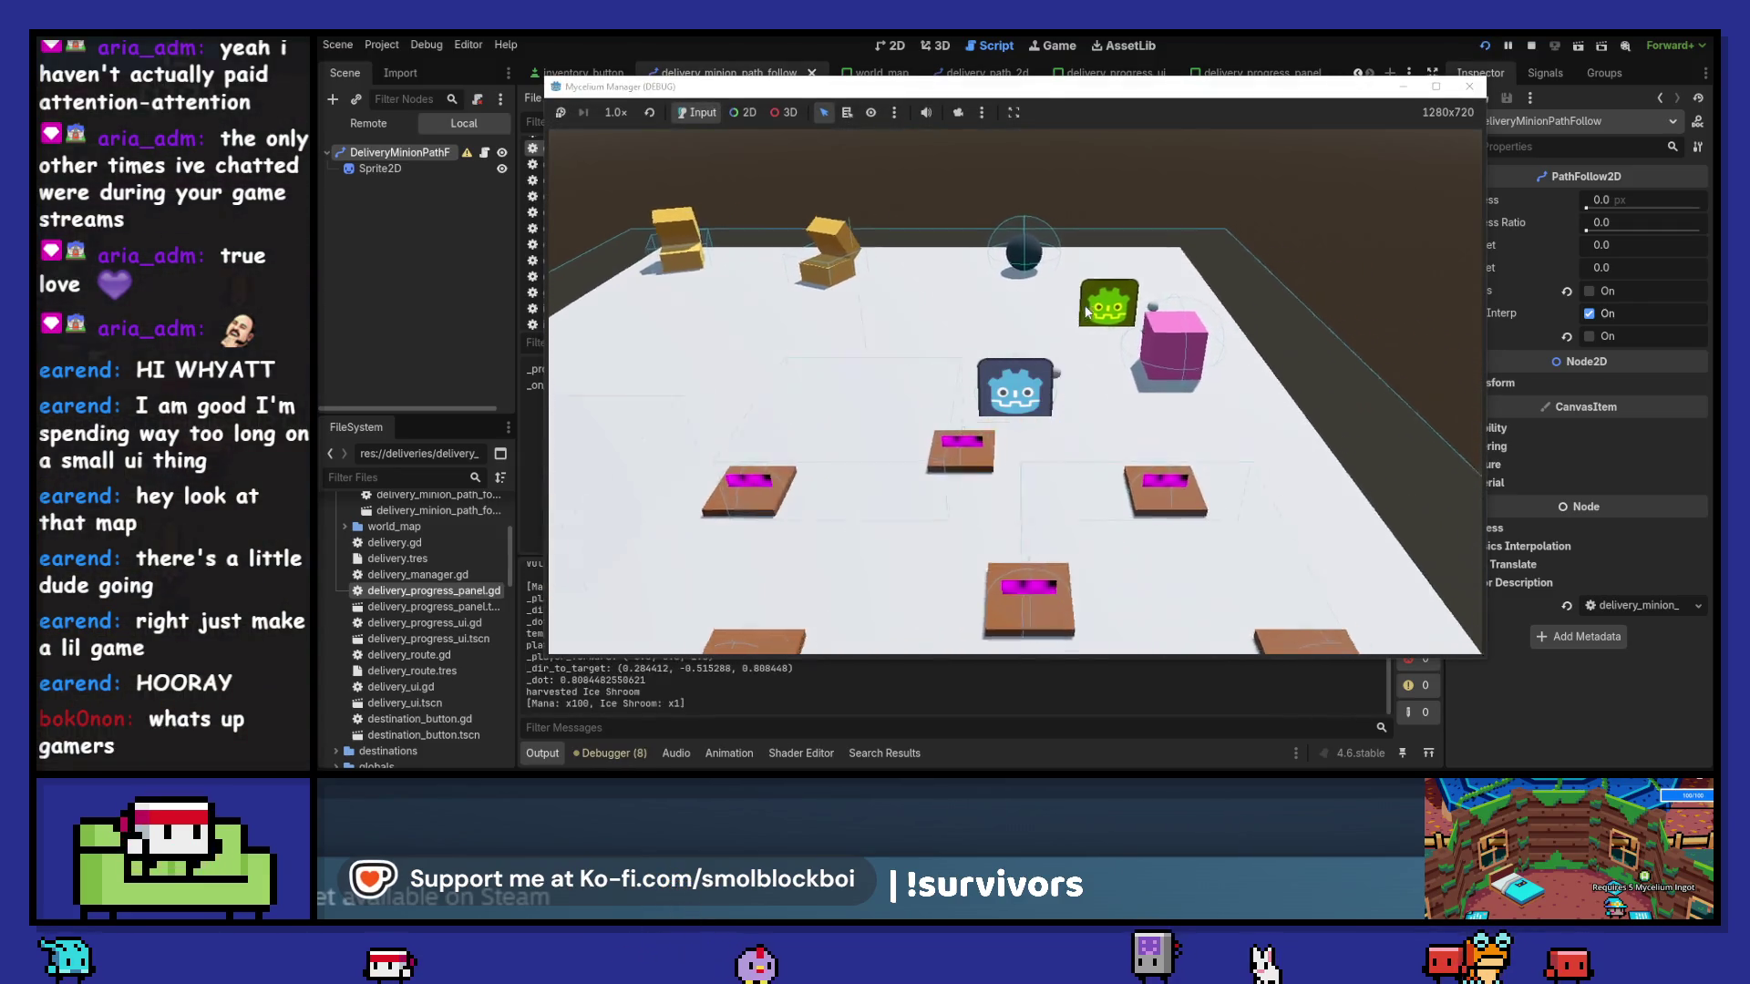
# - Send an Ice Shroom to Cramped Cavern Town and Mana to Becky's Business
pyautogui.click(1087, 311)
pyautogui.click(1263, 398)
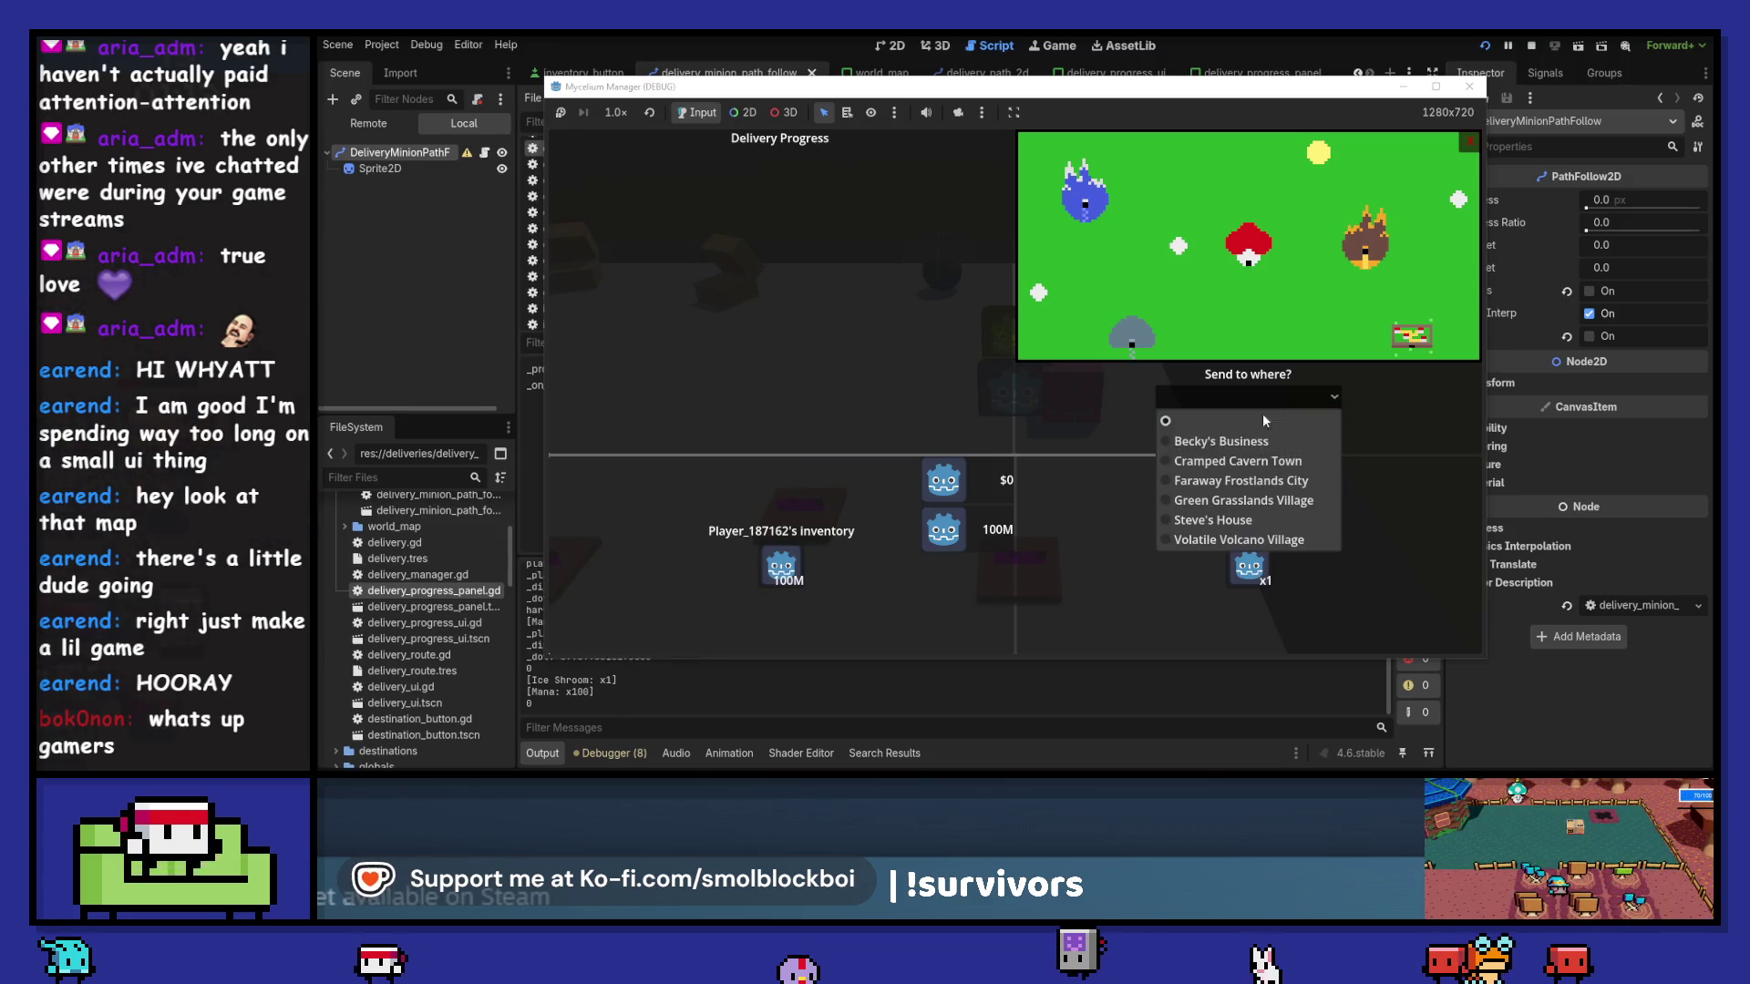
pyautogui.click(1237, 461)
pyautogui.click(1259, 425)
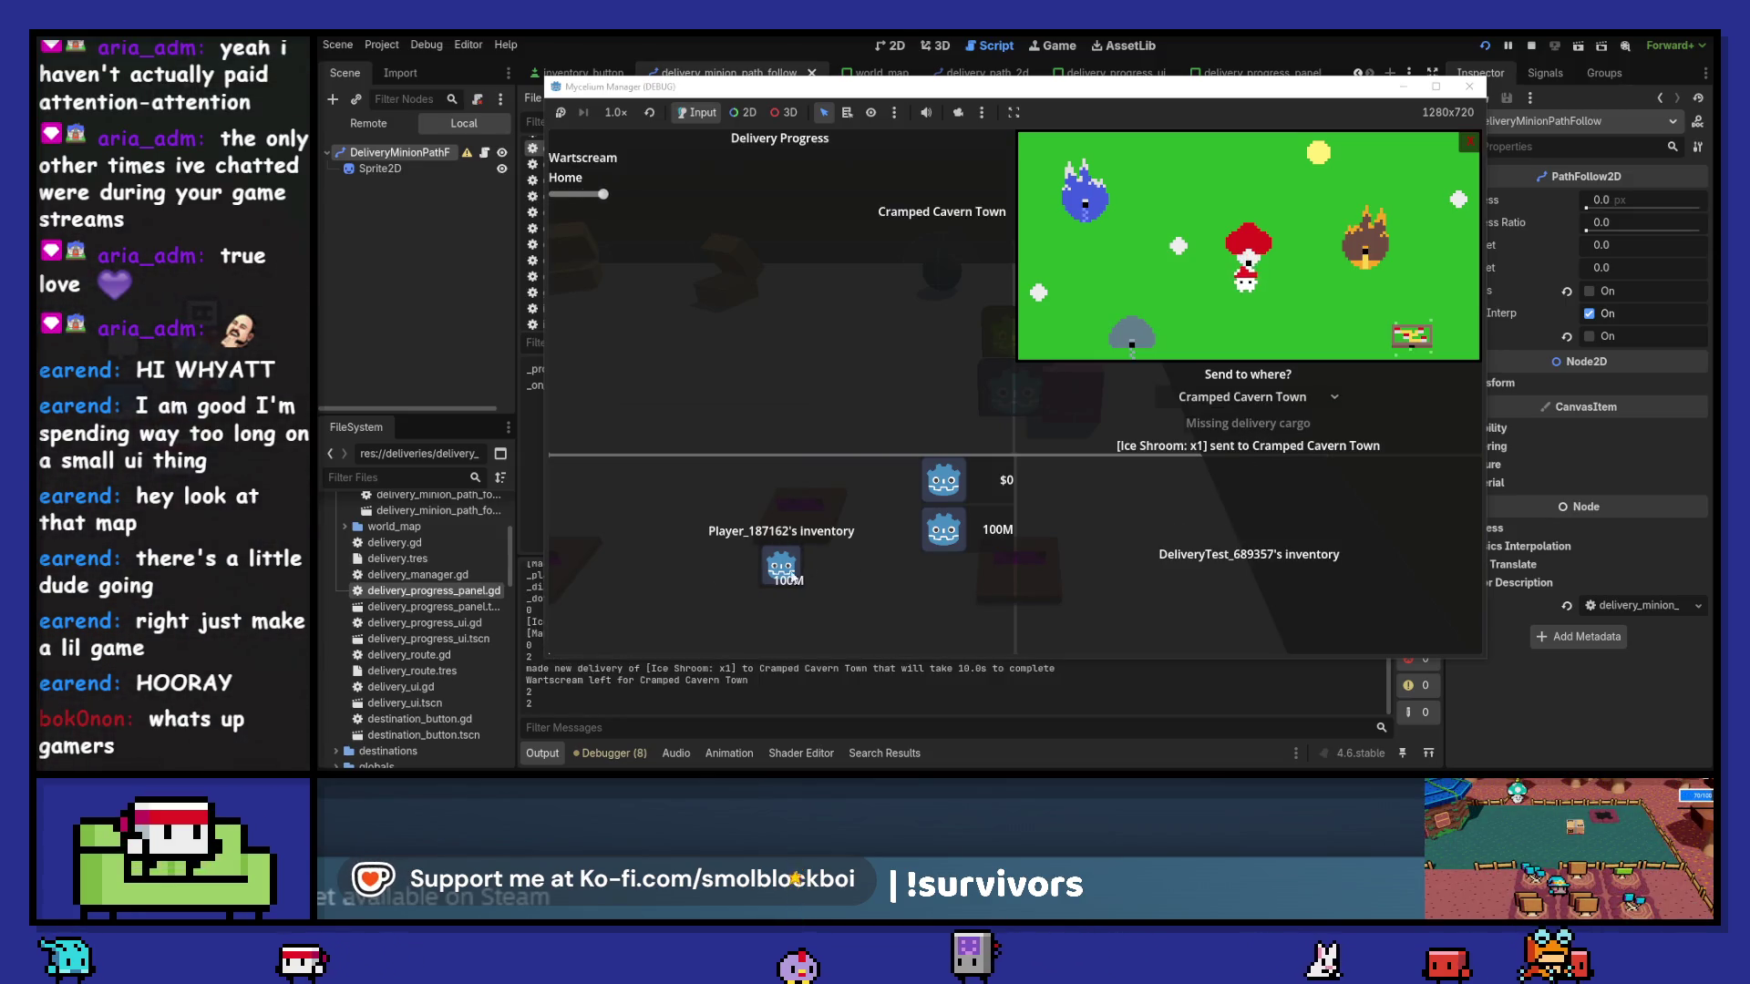
pyautogui.click(783, 569)
pyautogui.click(1258, 397)
pyautogui.click(1241, 432)
pyautogui.click(1247, 423)
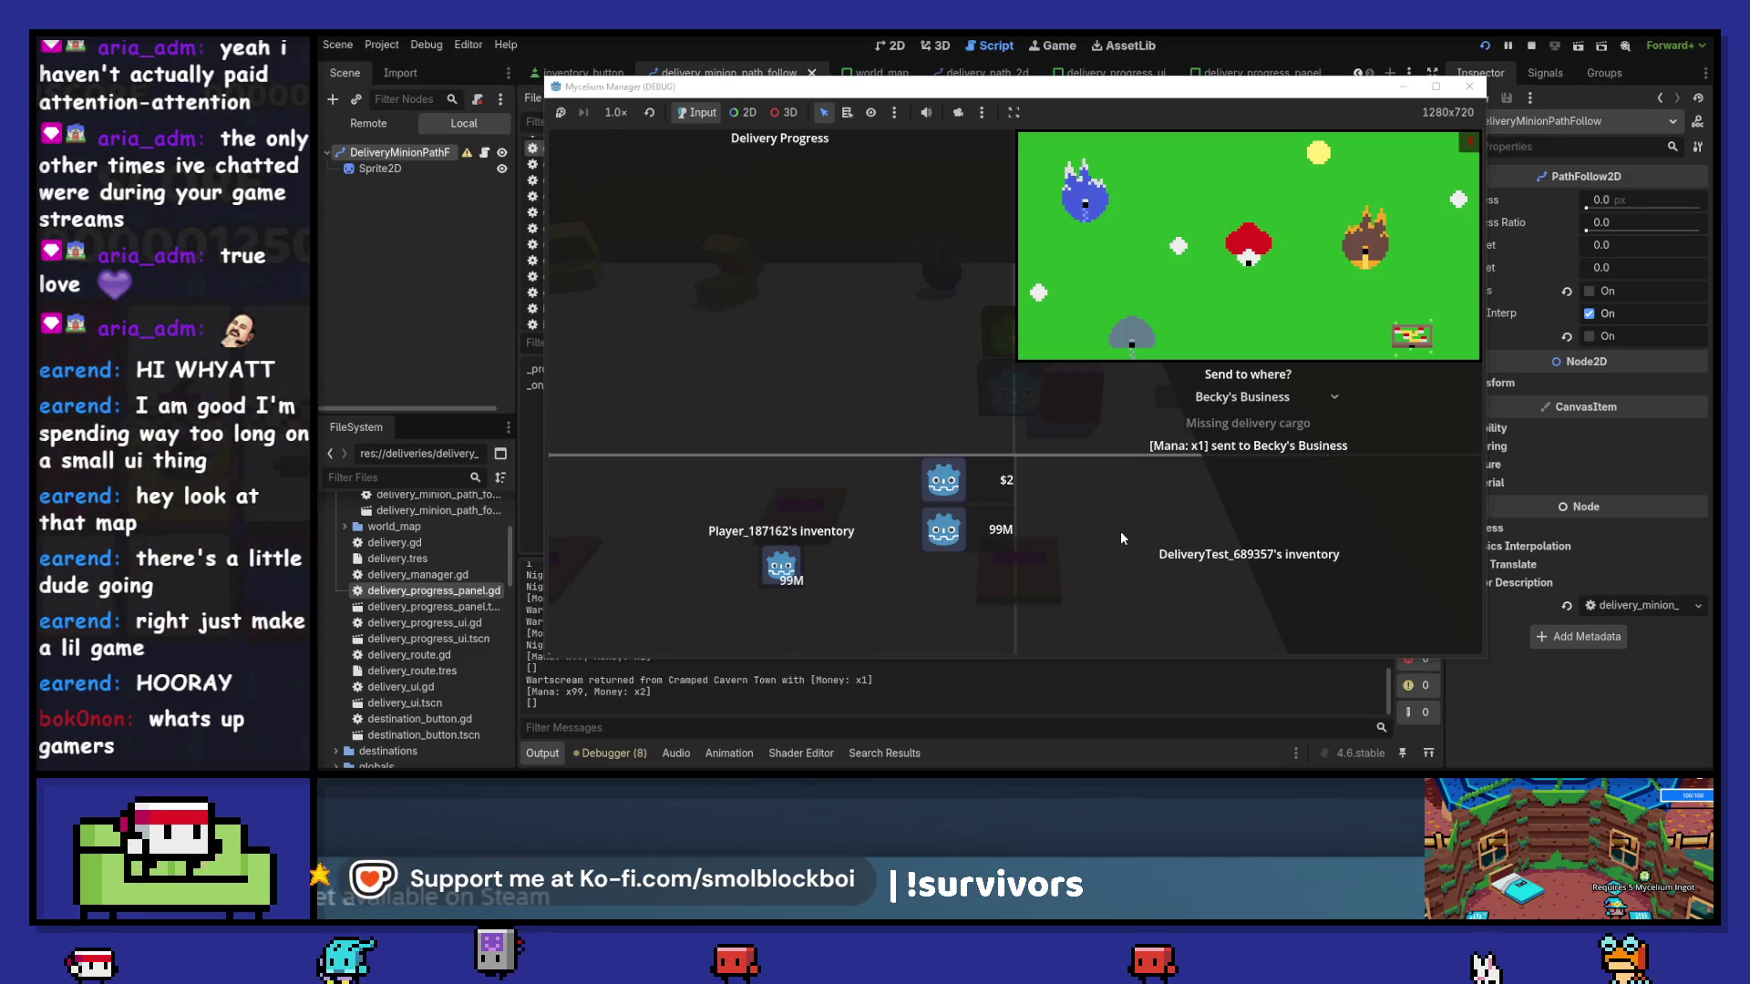
# - Send two Mana to Steve's House, then close the game window
pyautogui.click(791, 570)
pyautogui.click(791, 569)
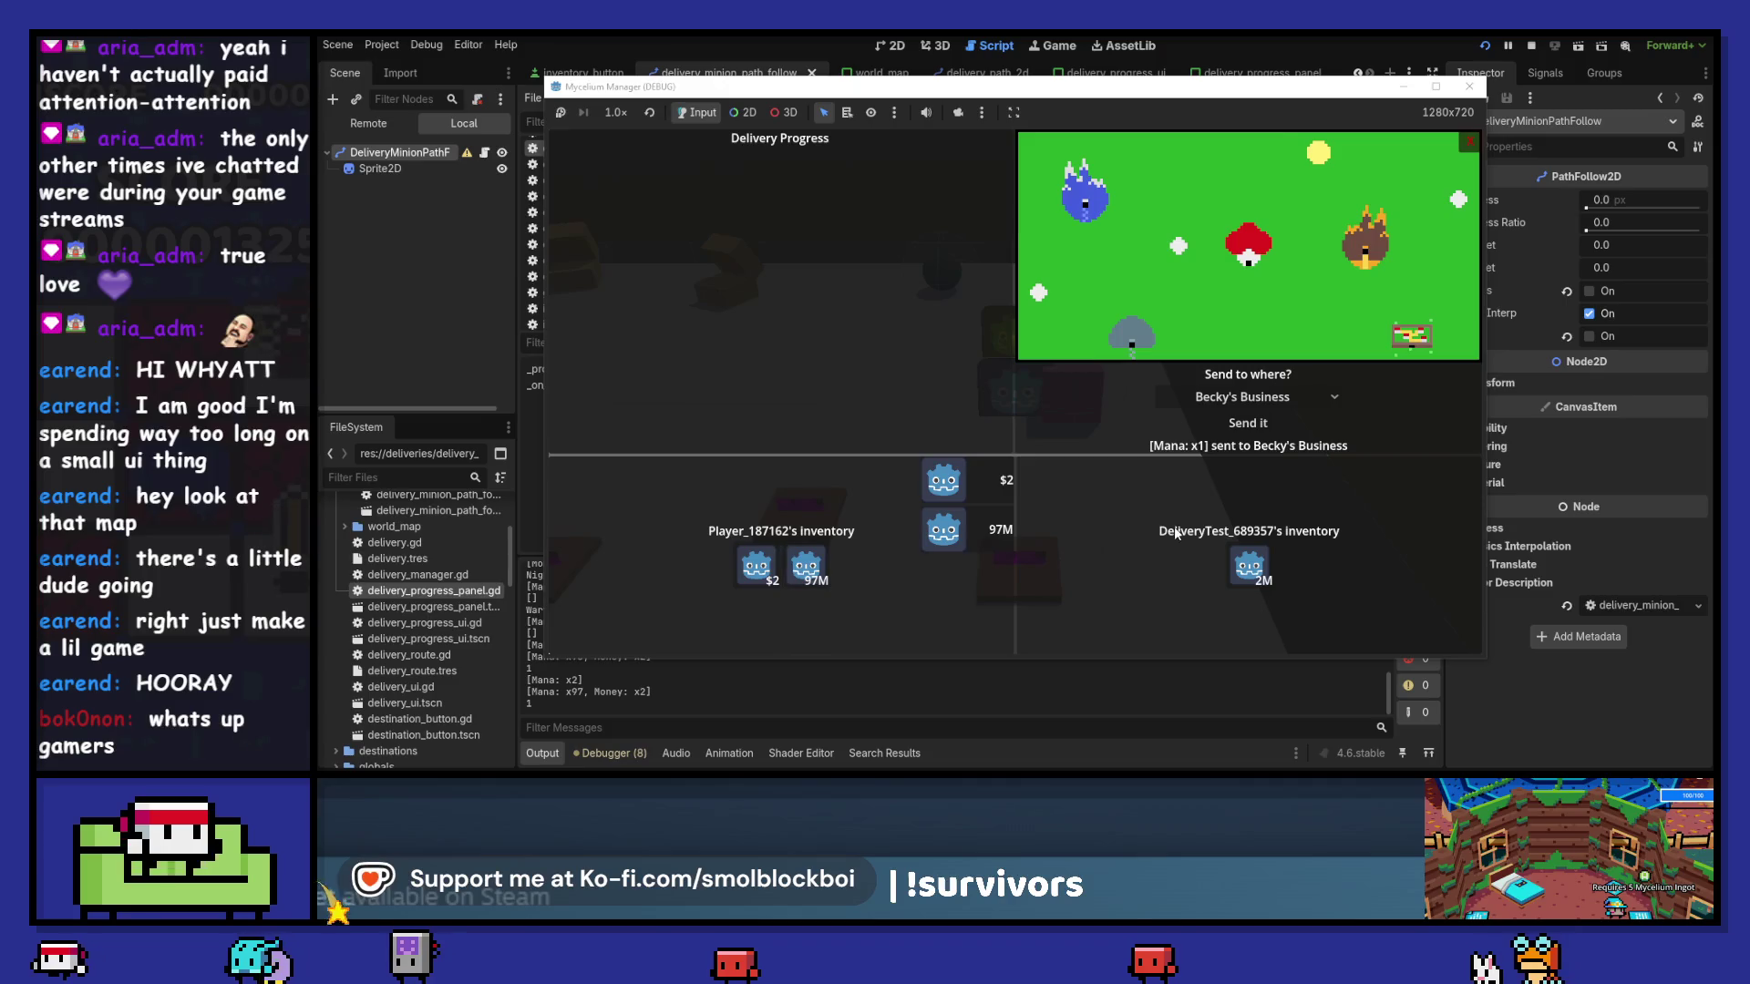
pyautogui.click(1244, 397)
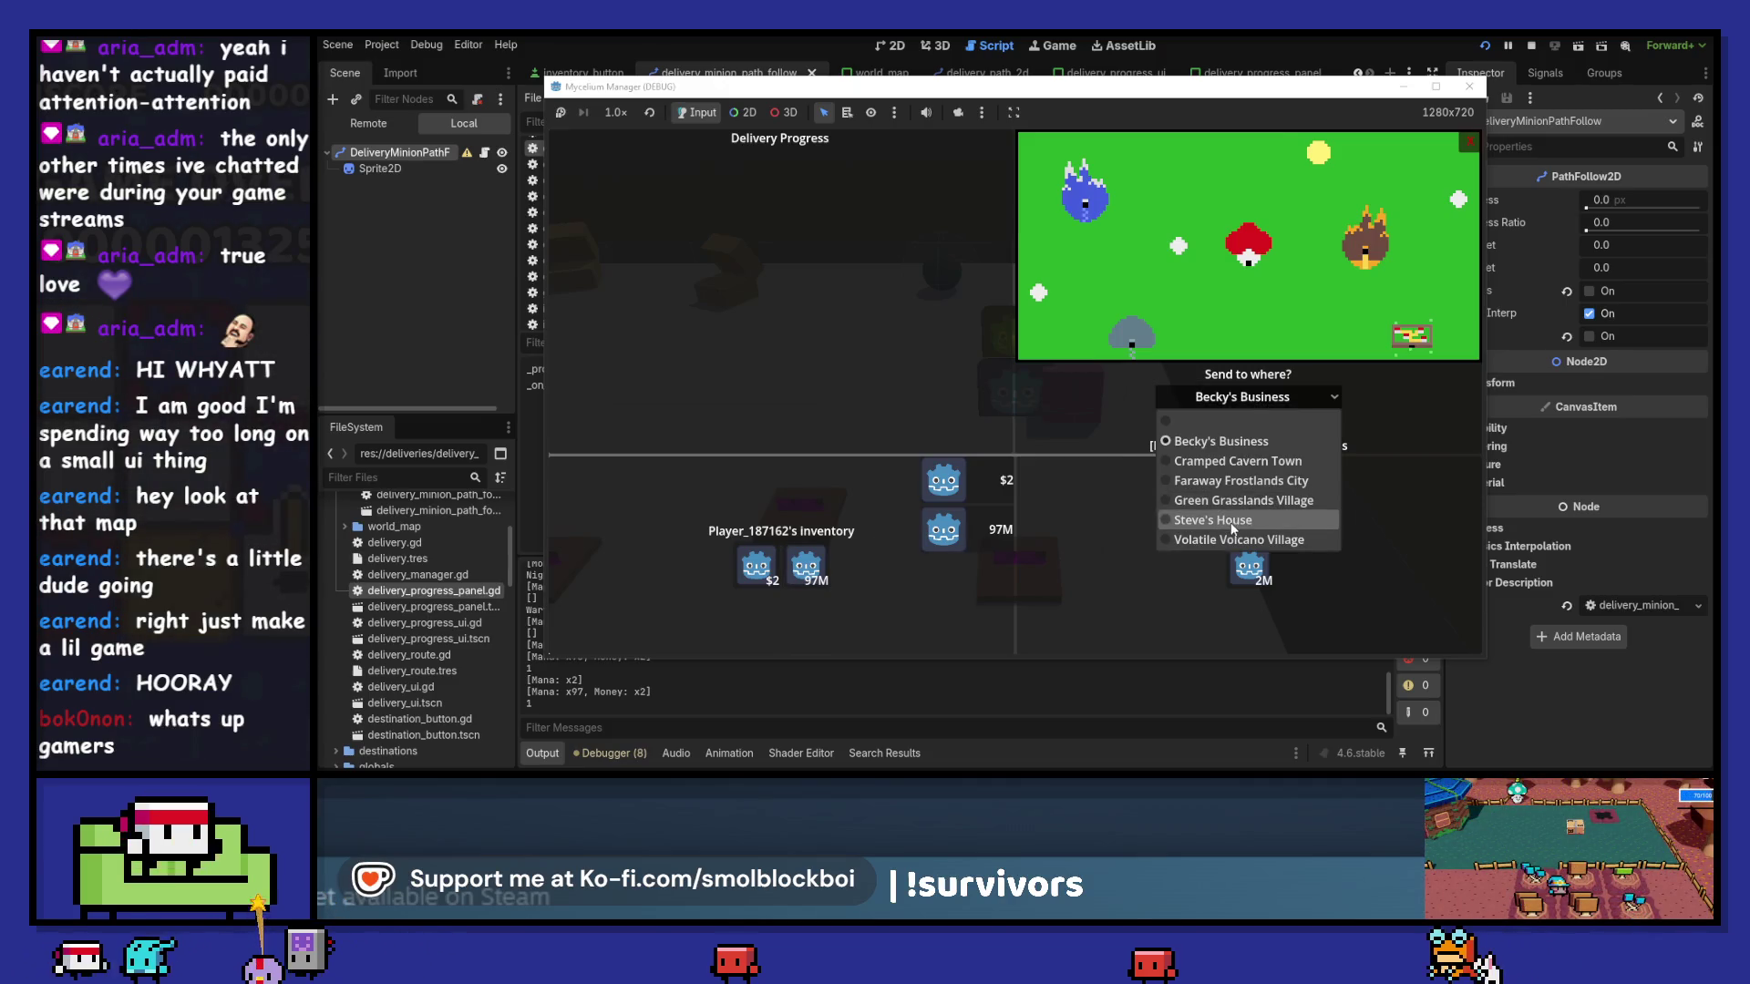
pyautogui.click(1237, 519)
pyautogui.click(1246, 421)
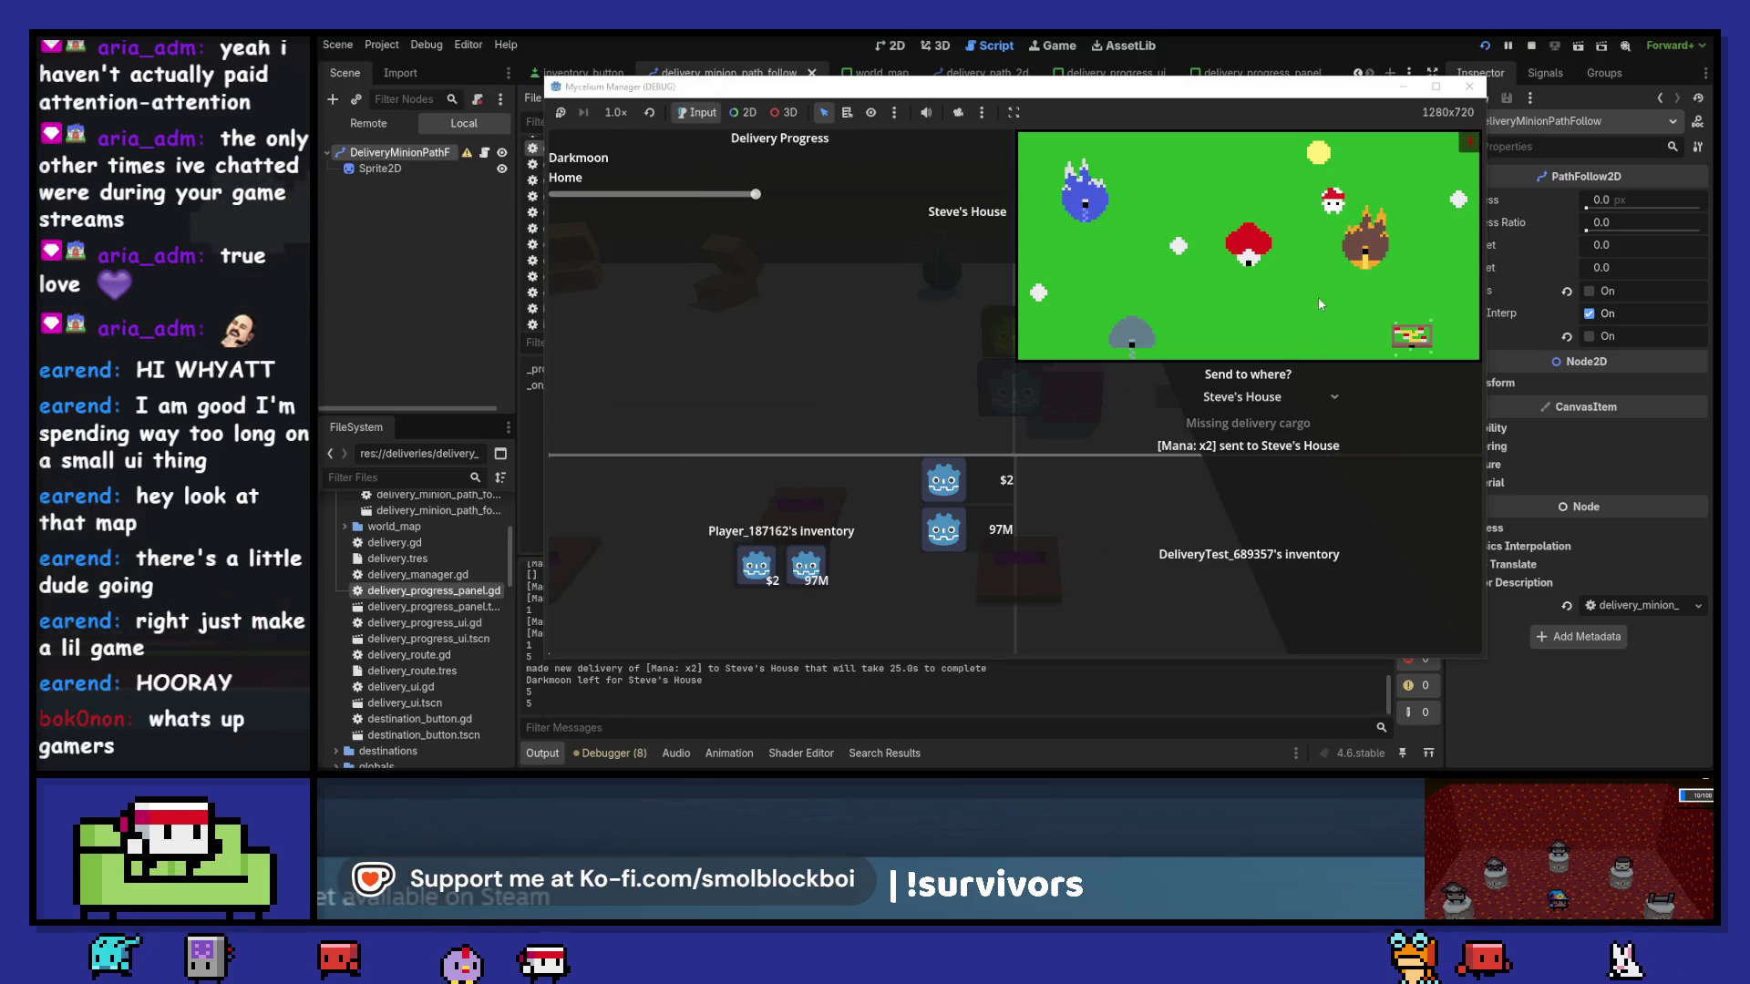
pyautogui.click(1479, 87)
# - In Aseprite, add the second black eye pixel and repaint white and red hat pixels
pyautogui.hotkey('alt', 'Tab')
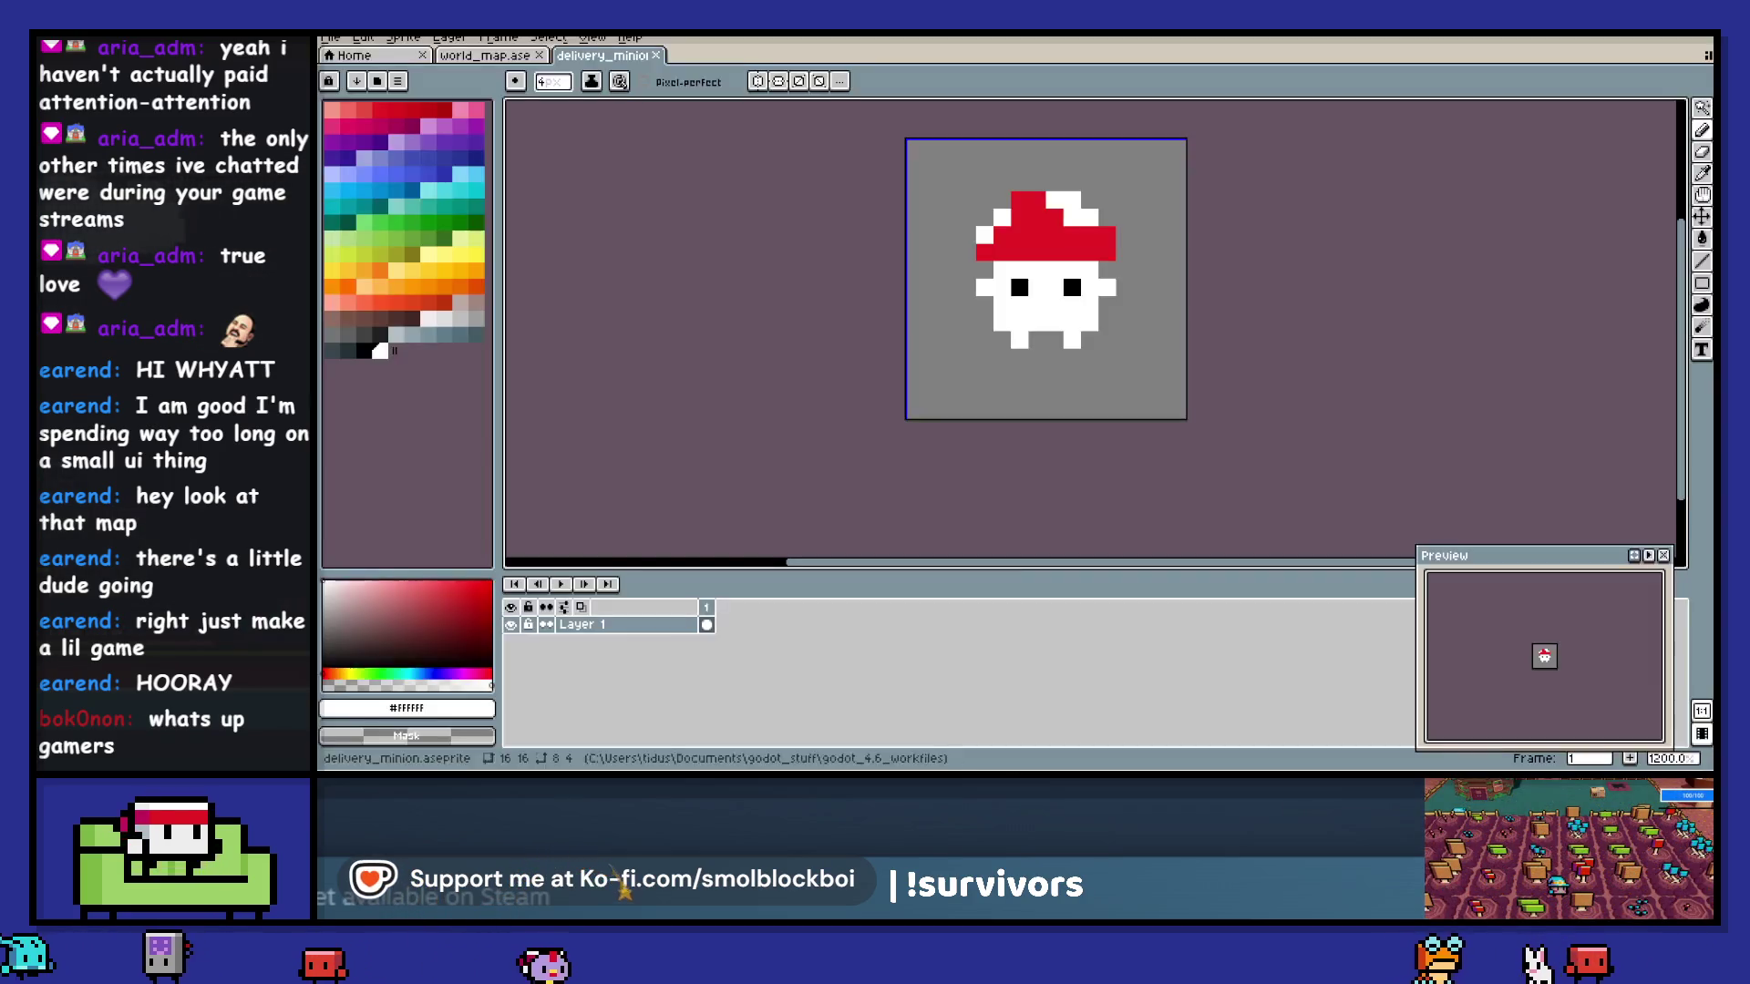
pyautogui.click(1071, 287)
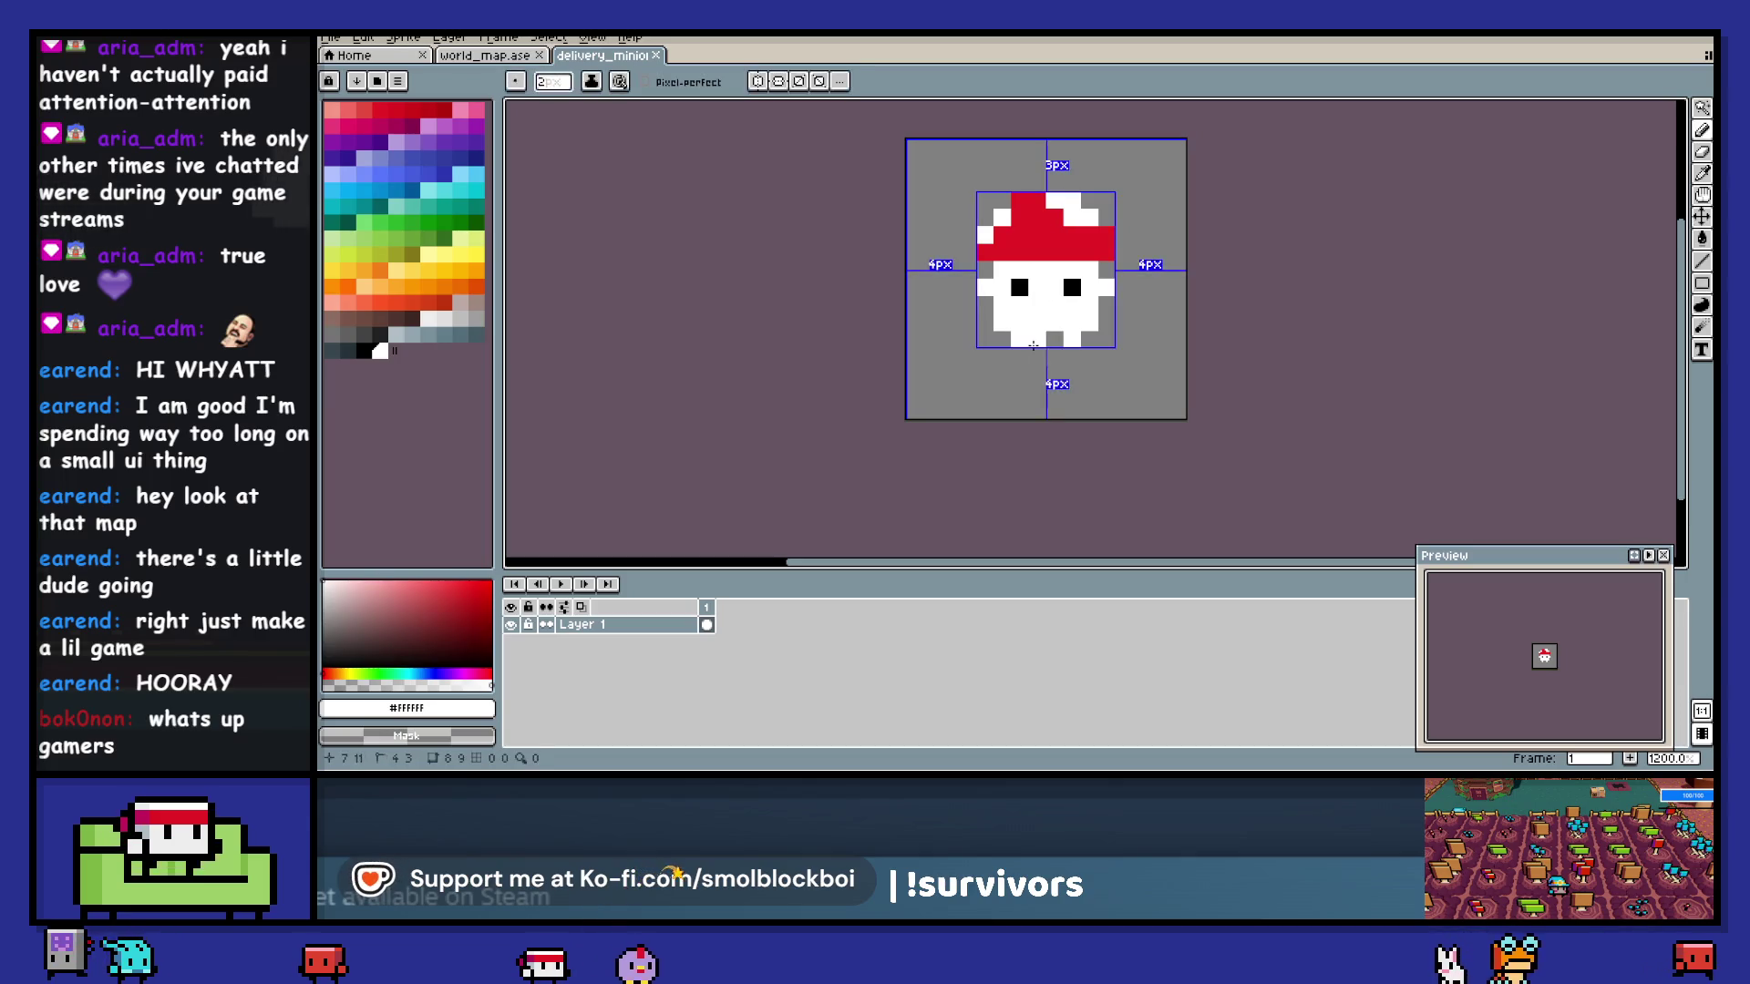
pyautogui.hscroll(2, 1032, 347)
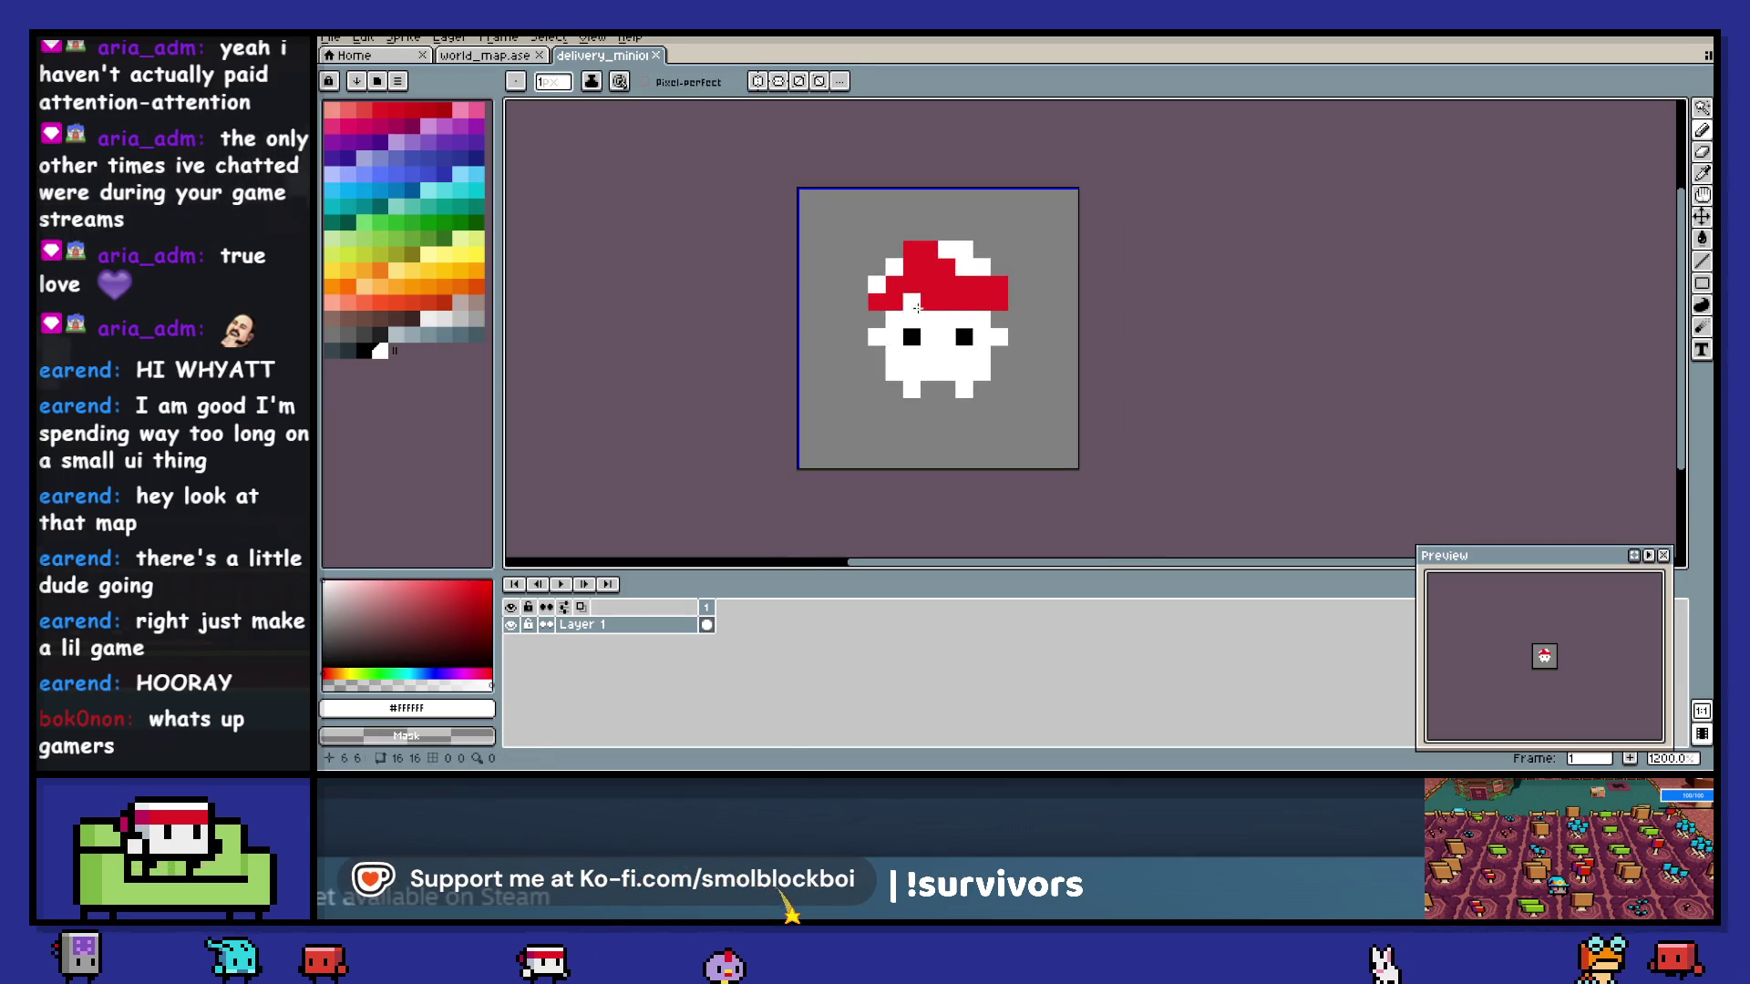
pyautogui.rightClick(917, 307)
pyautogui.click(911, 275)
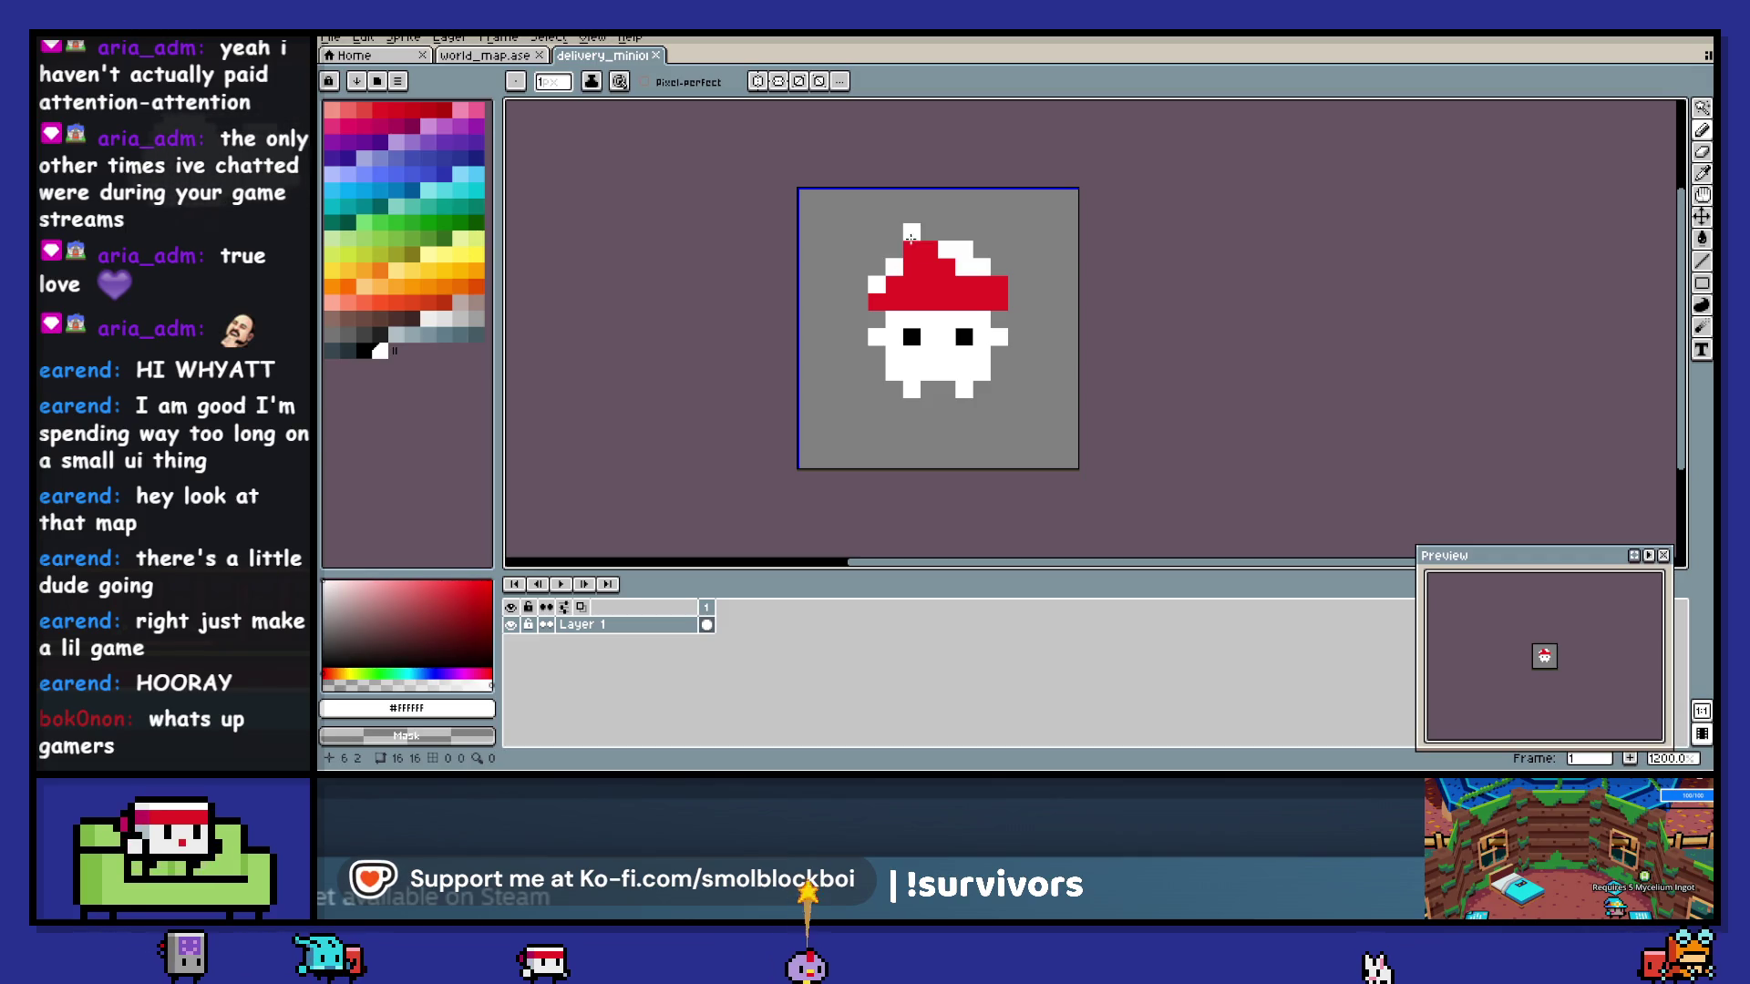
# - Erase two mirrored pixels at the hat's top, then undo the erasure
pyautogui.press('e')
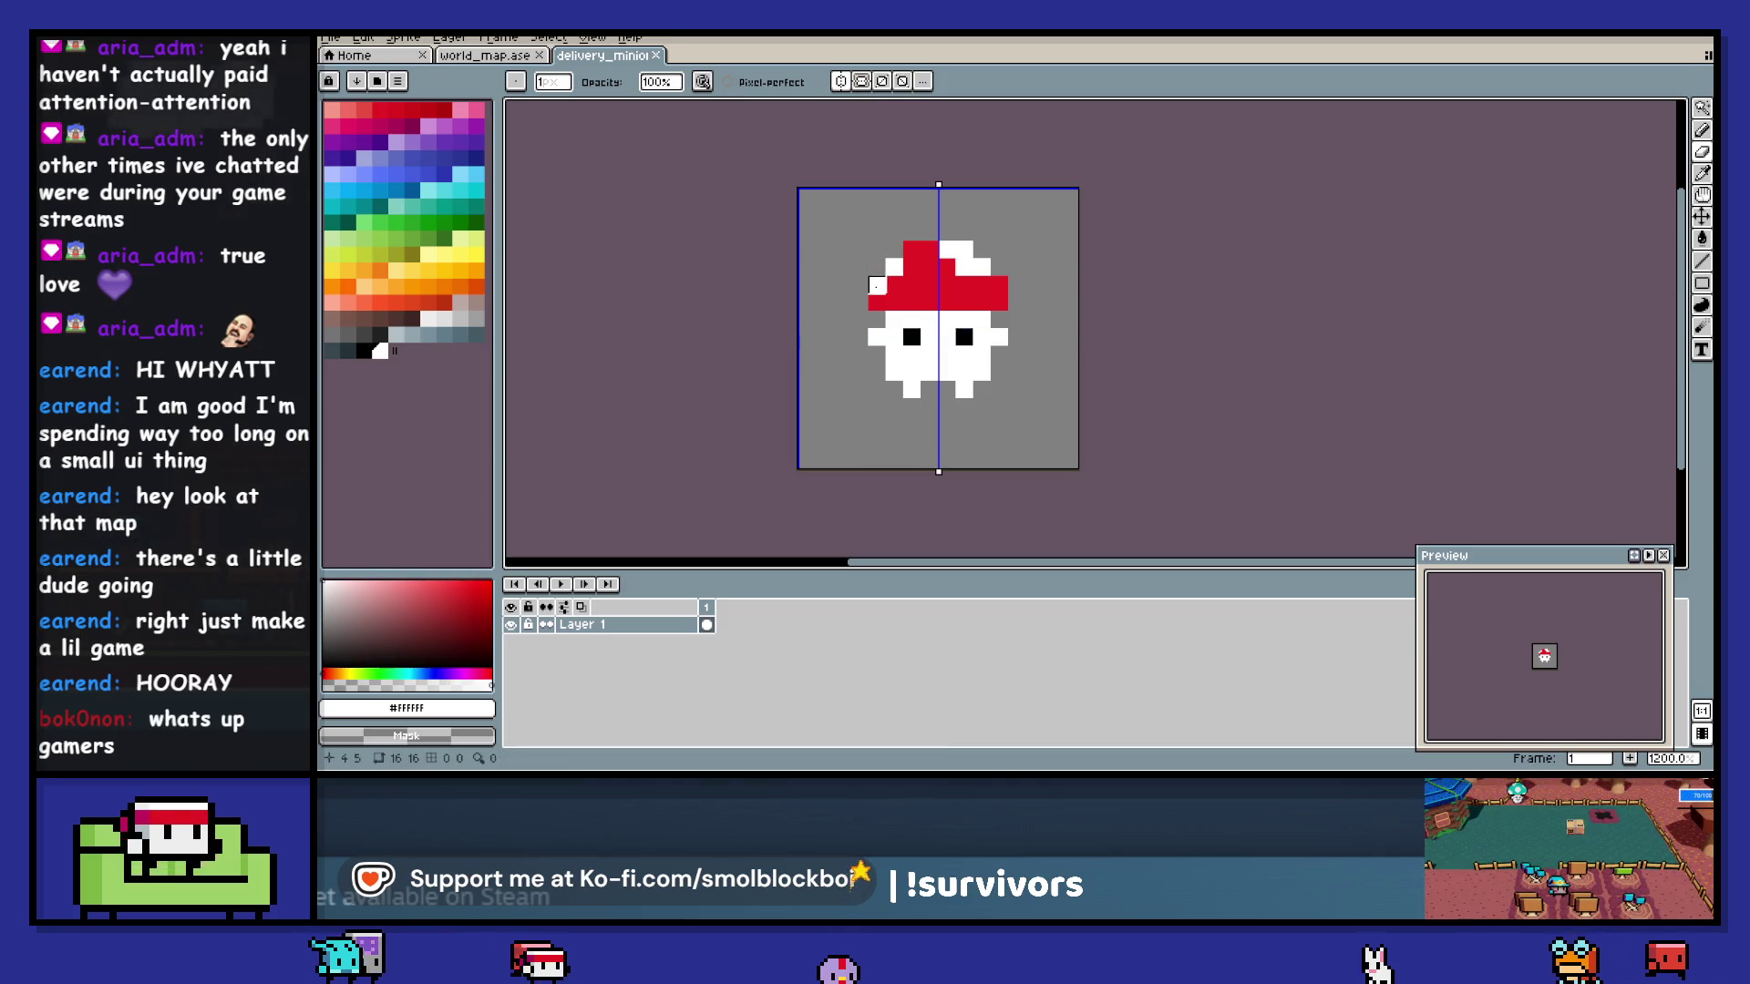
pyautogui.click(911, 249)
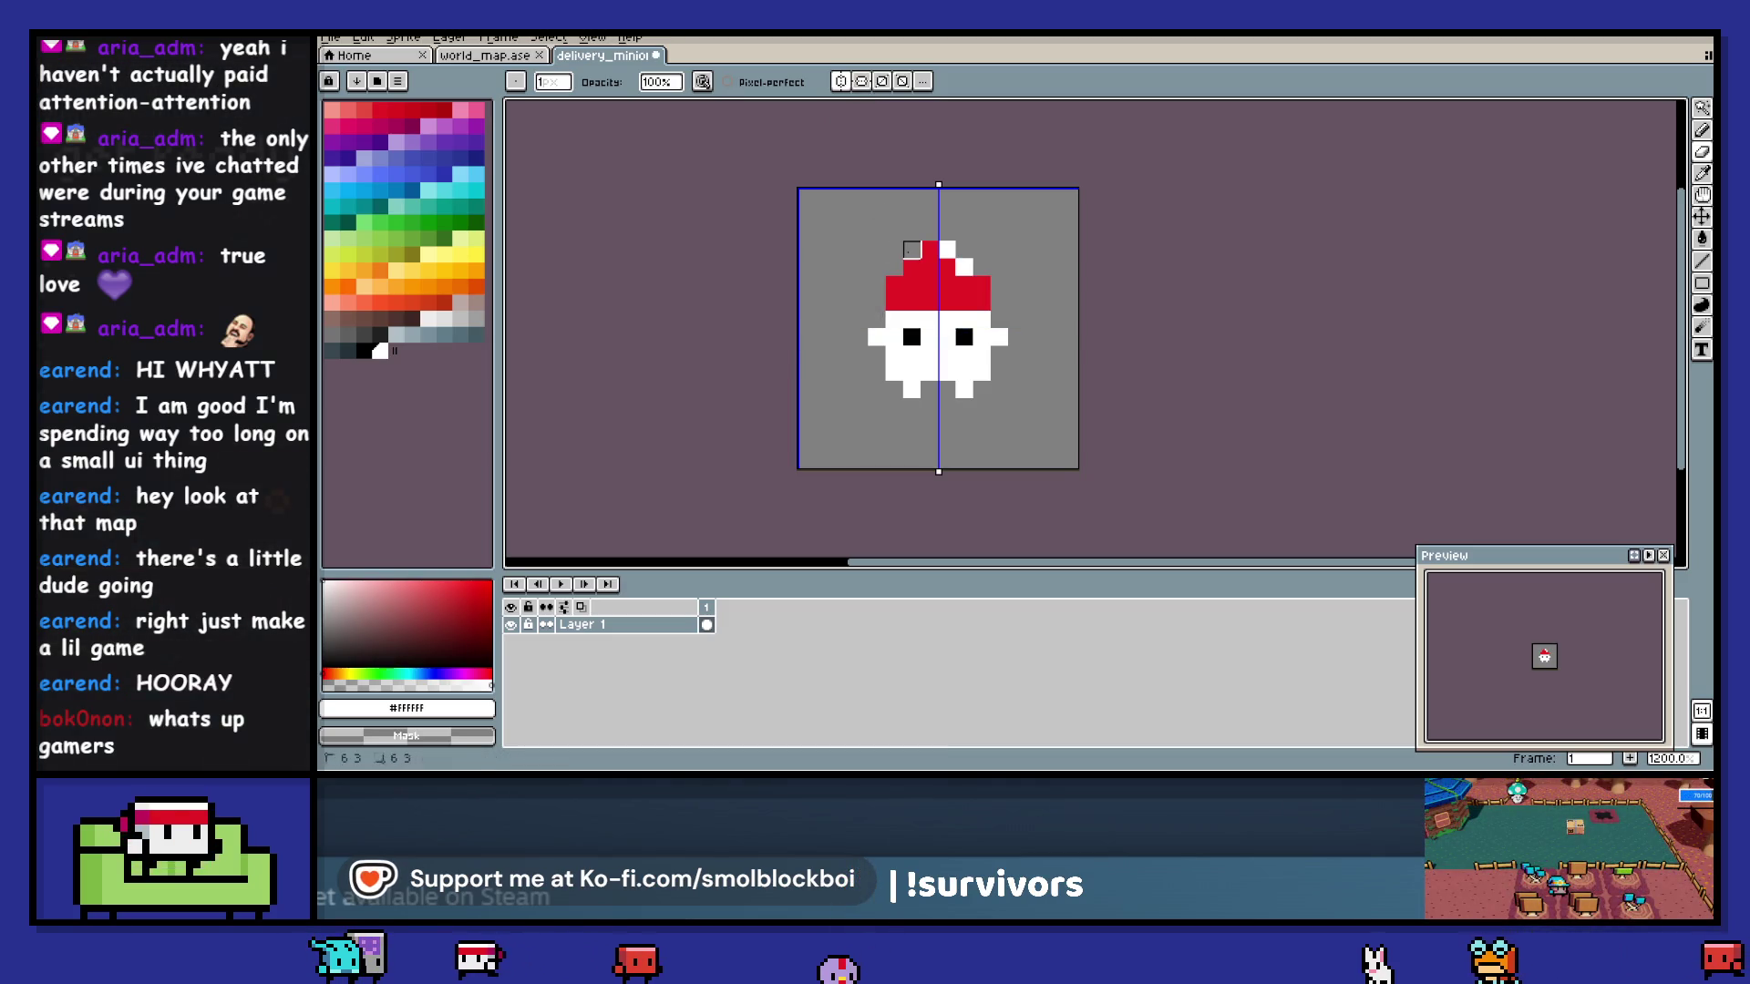
pyautogui.click(929, 250)
pyautogui.hotkey('ctrl', 'z')
pyautogui.hotkey('ctrl', 'z')
pyautogui.hotkey('ctrl', 'z')
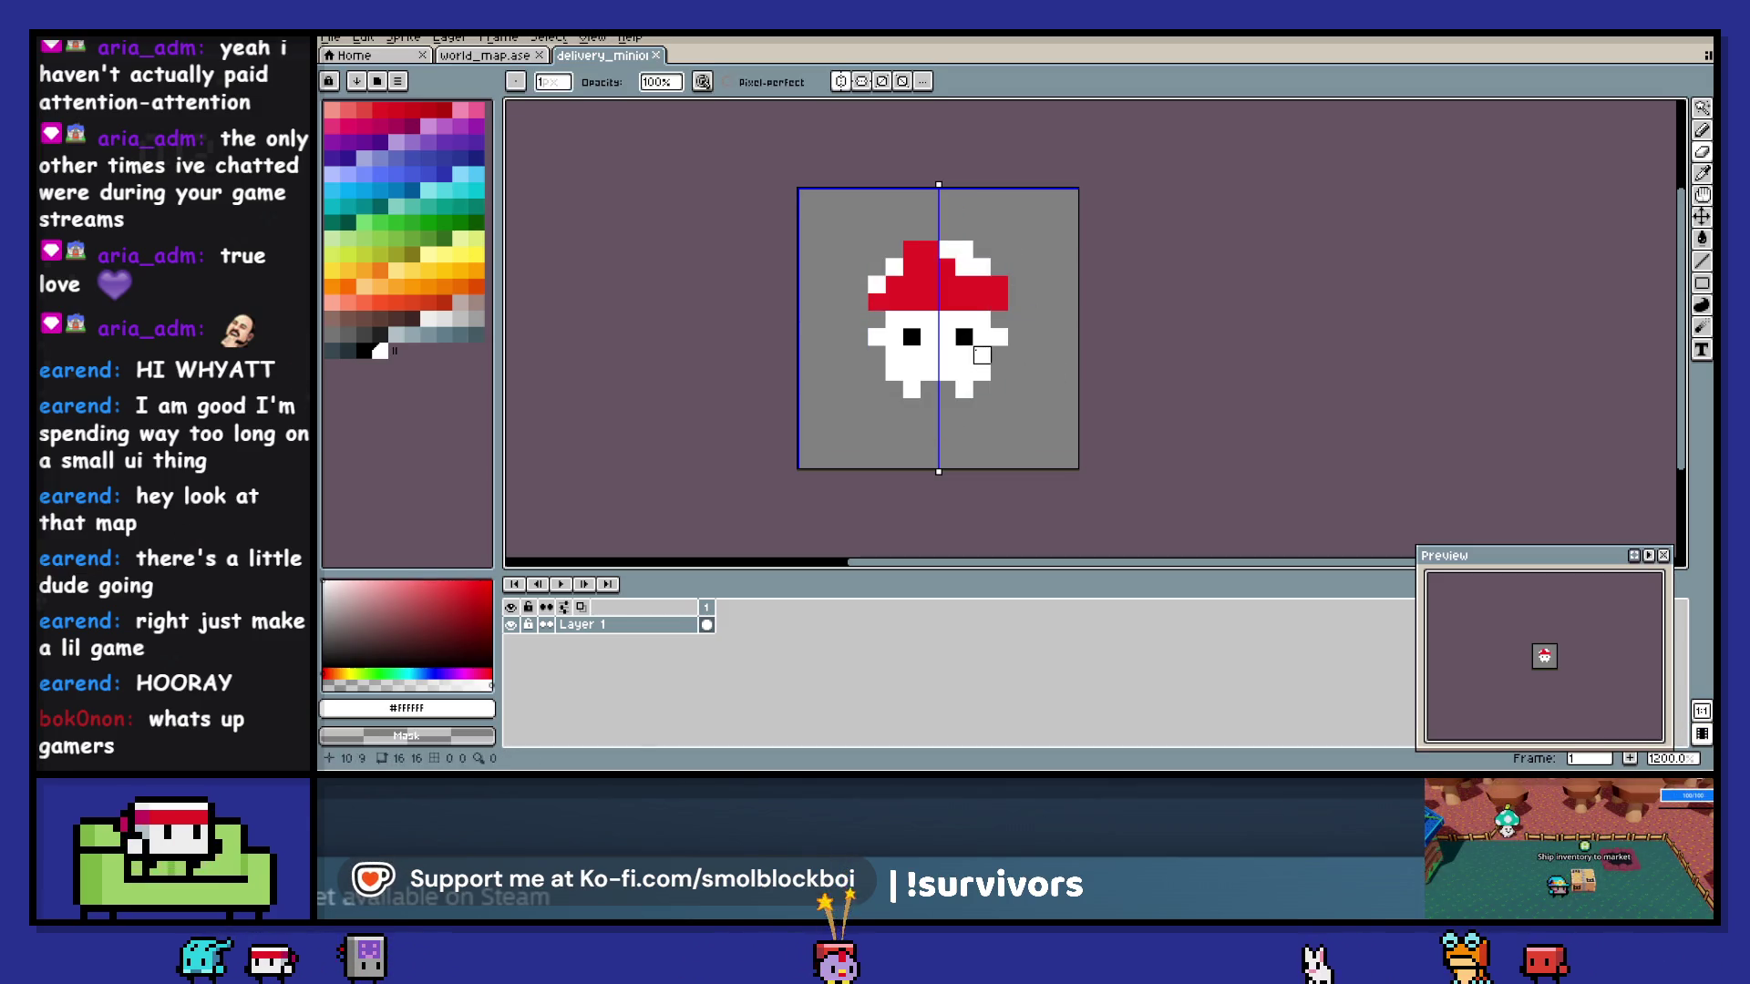
# - Widen the canvas to 32 px and paste a copy of the mushroom into the right half
pyautogui.hotkey('ctrl', 'alt', 'c')
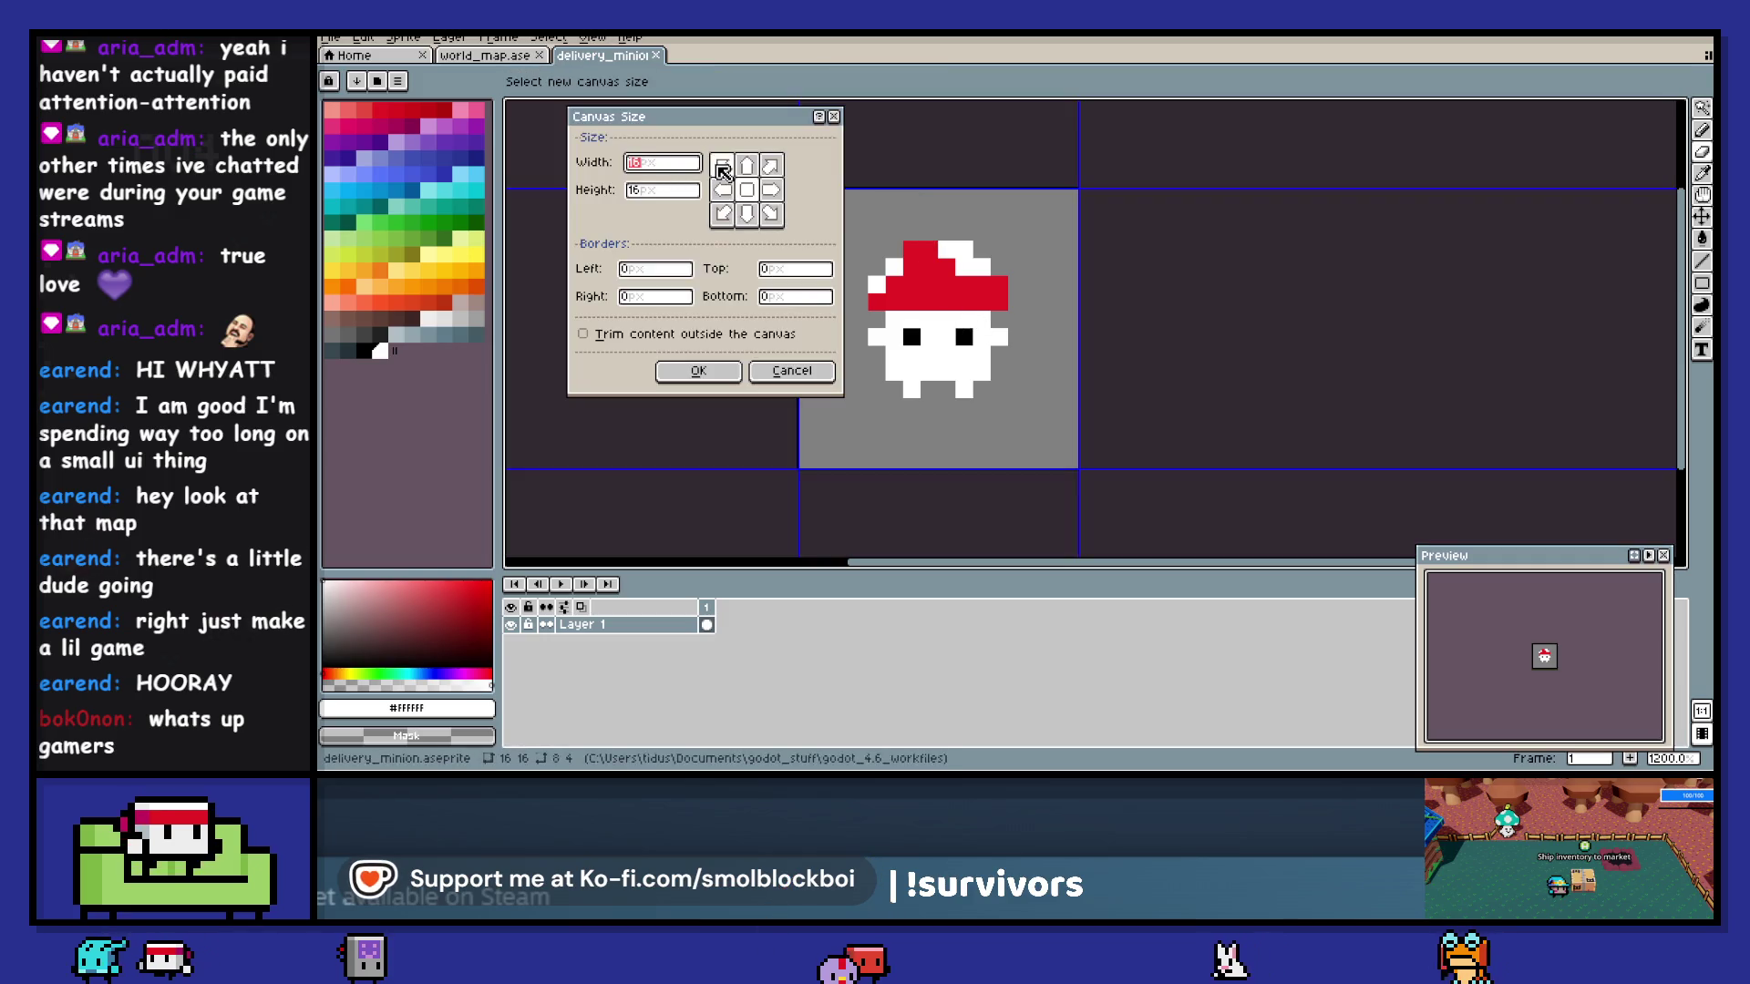
pyautogui.write('32')
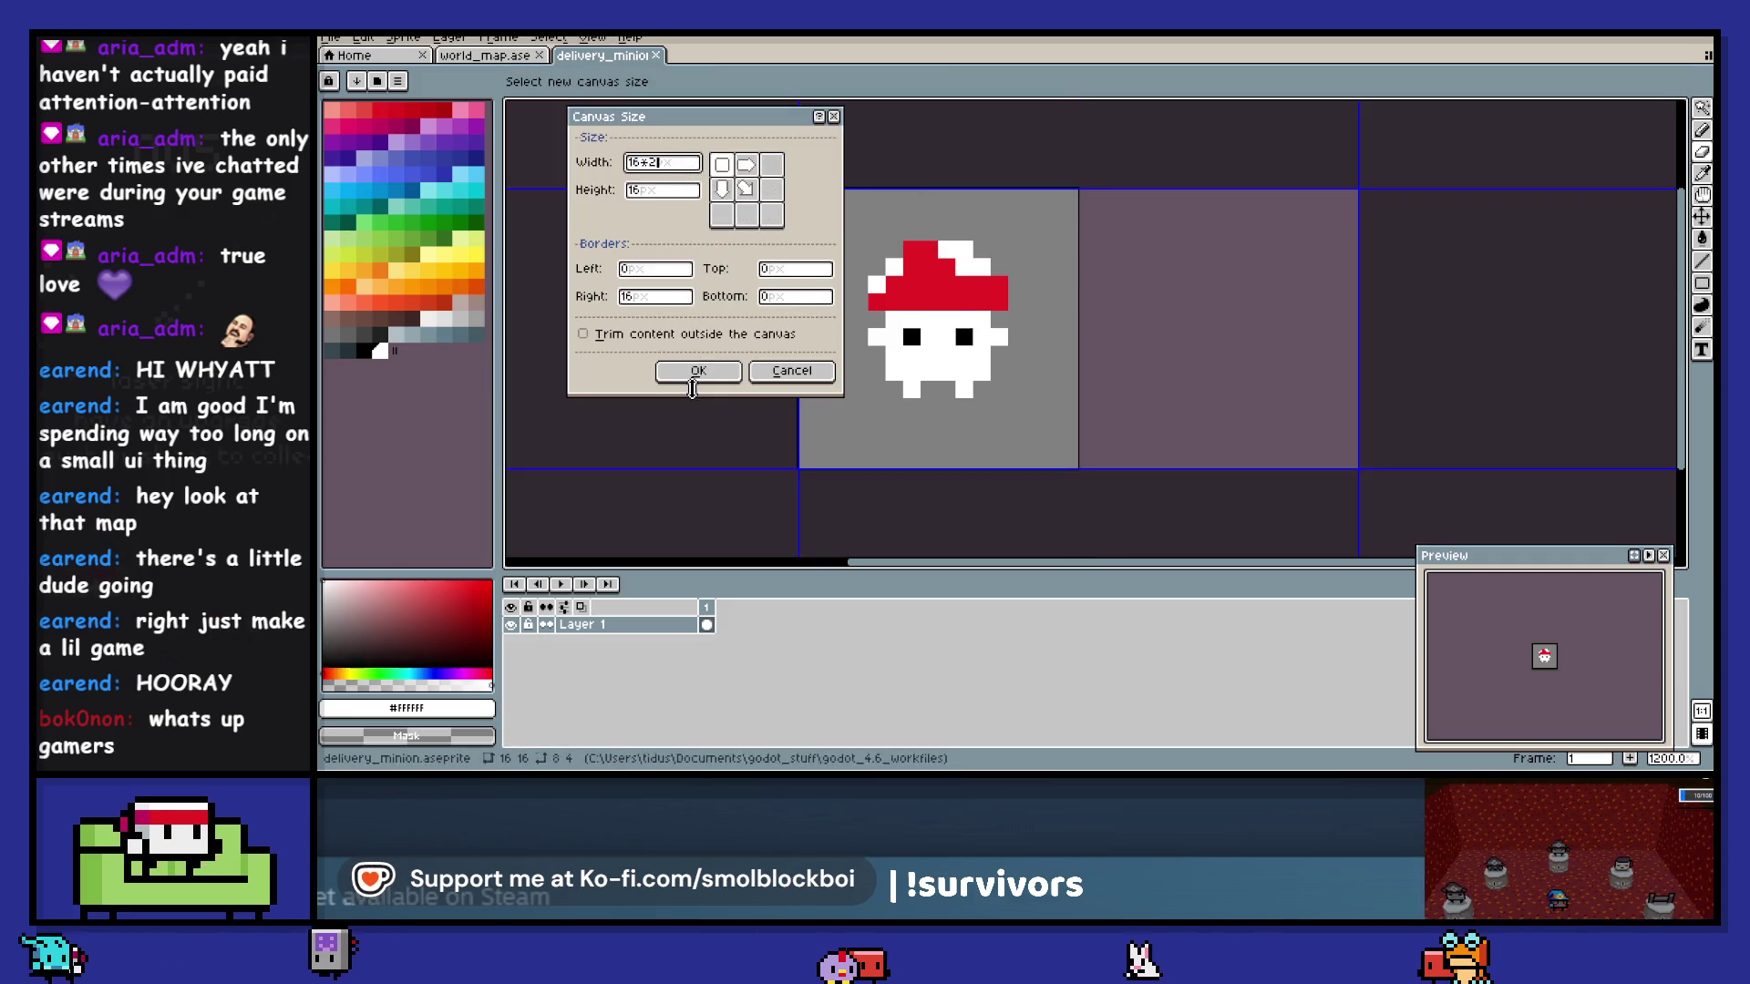
pyautogui.click(698, 370)
pyautogui.hotkey('ctrl', 'c')
pyautogui.hotkey('ctrl', 'v')
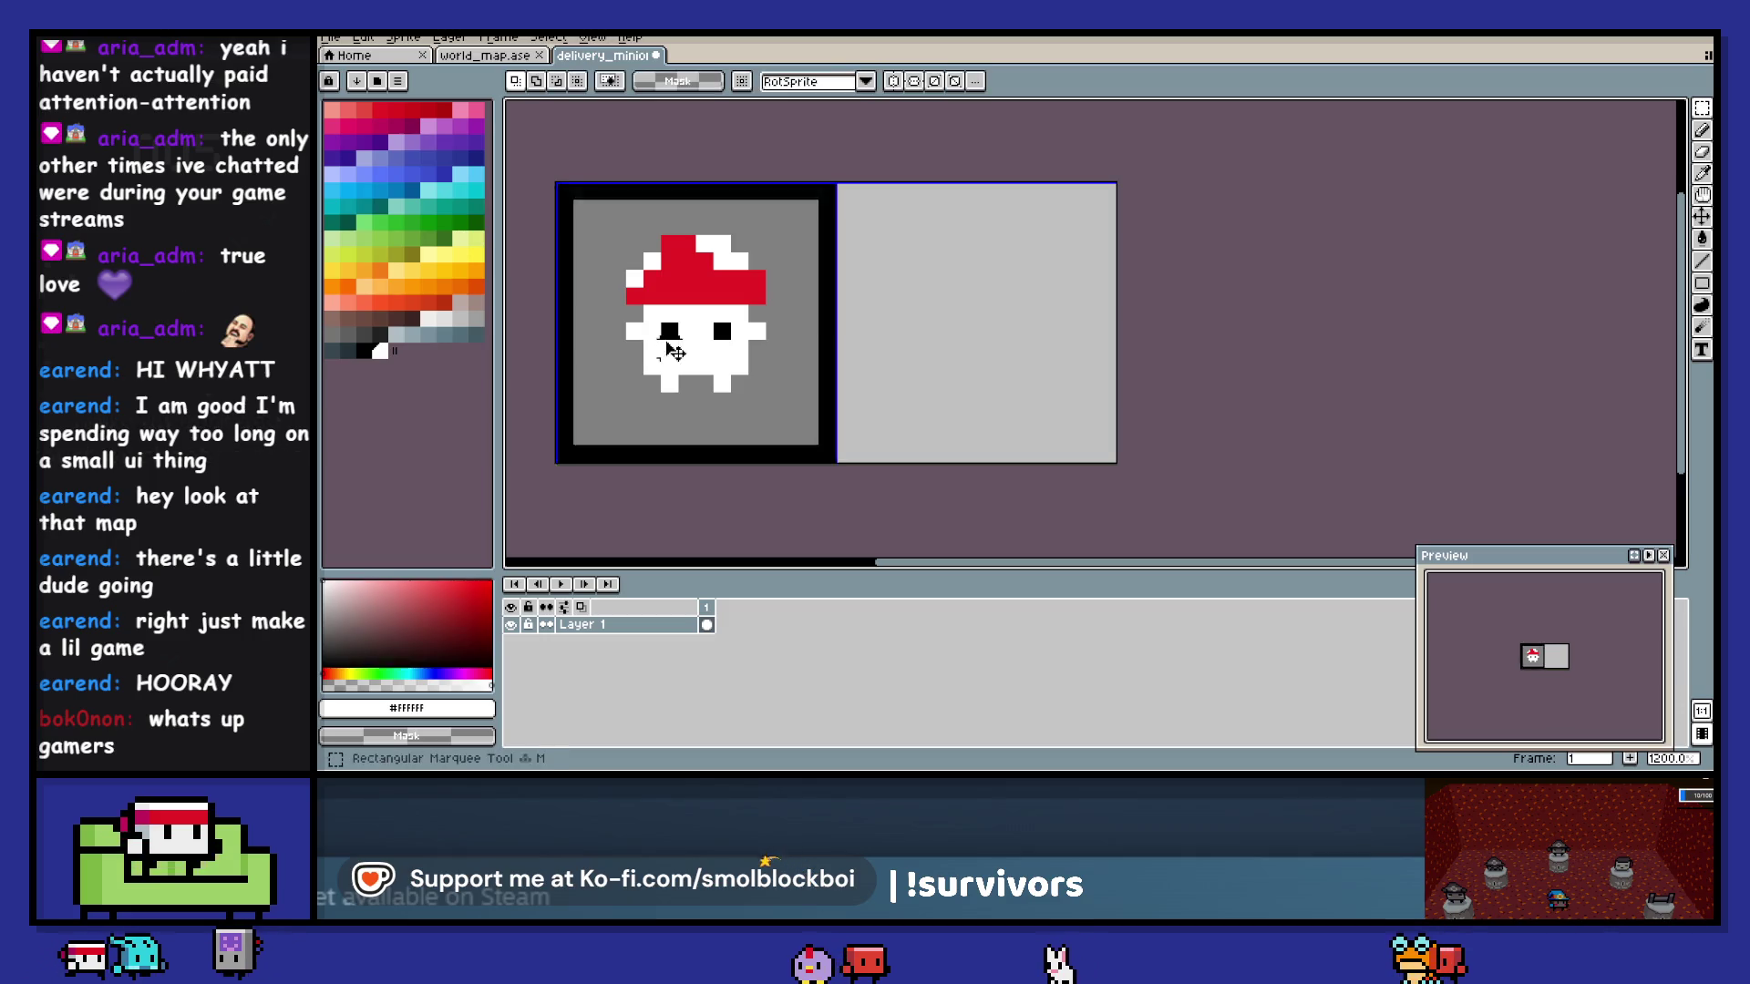
pyautogui.moveTo(716, 351); pyautogui.dragTo(999, 356)
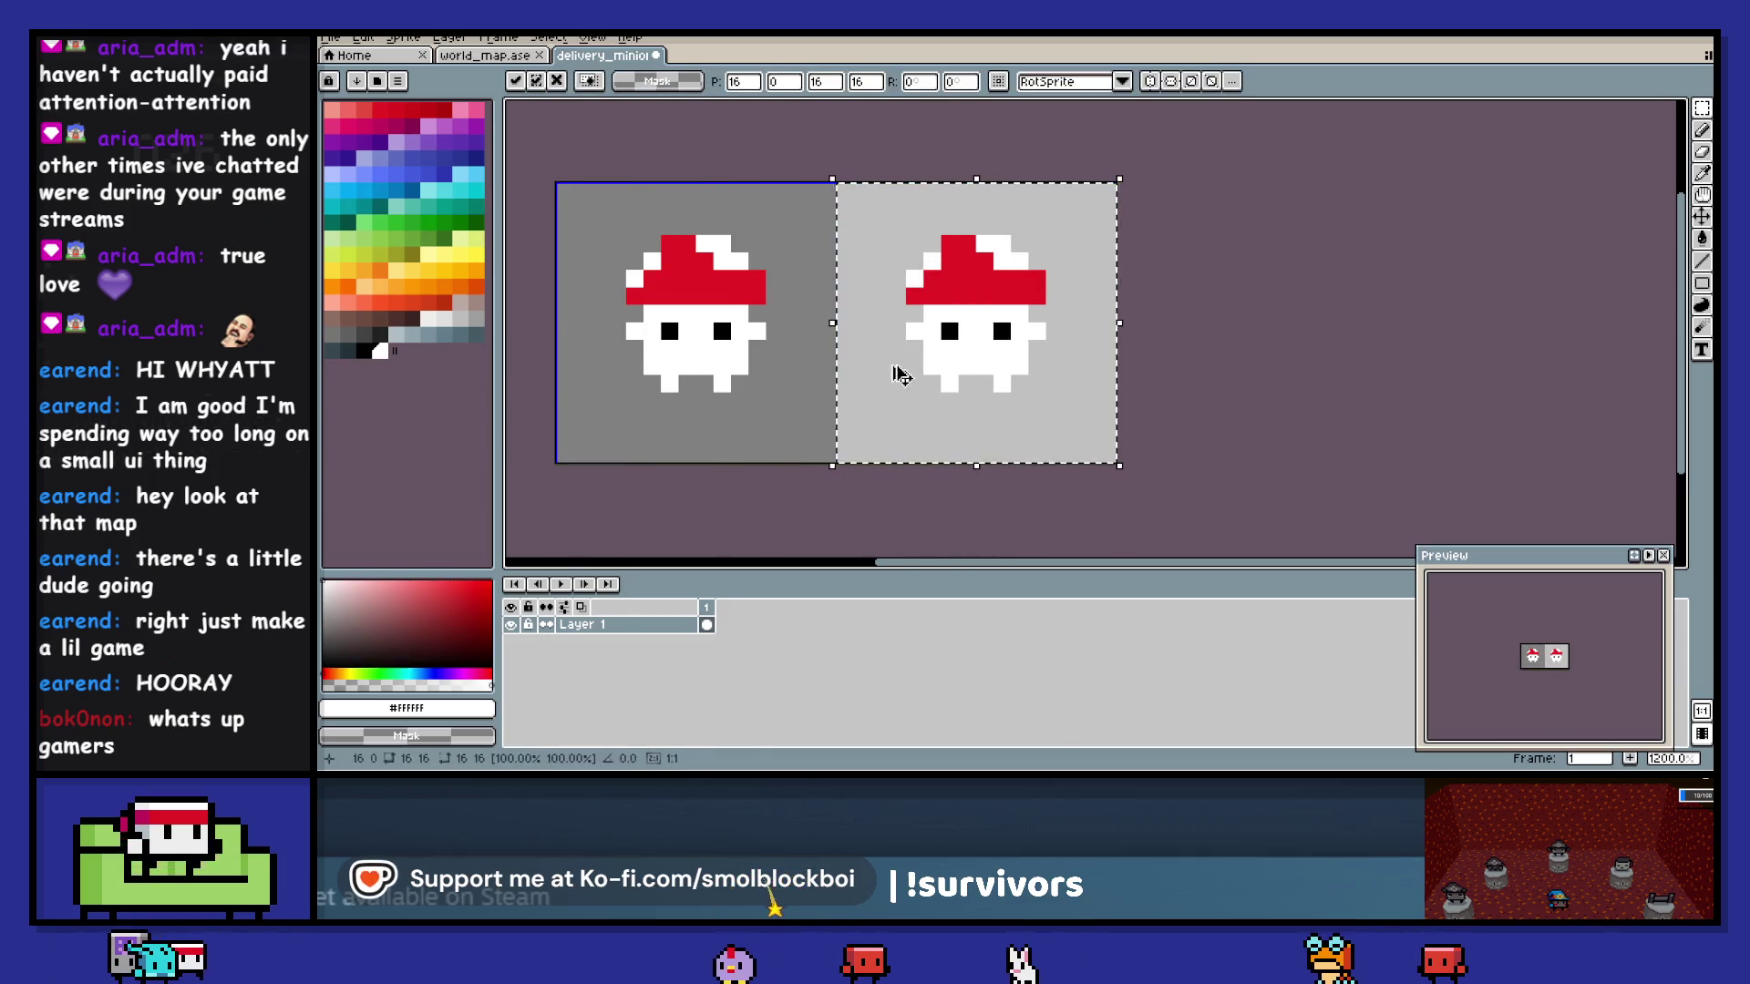
pyautogui.hotkey('ctrl', 'd')
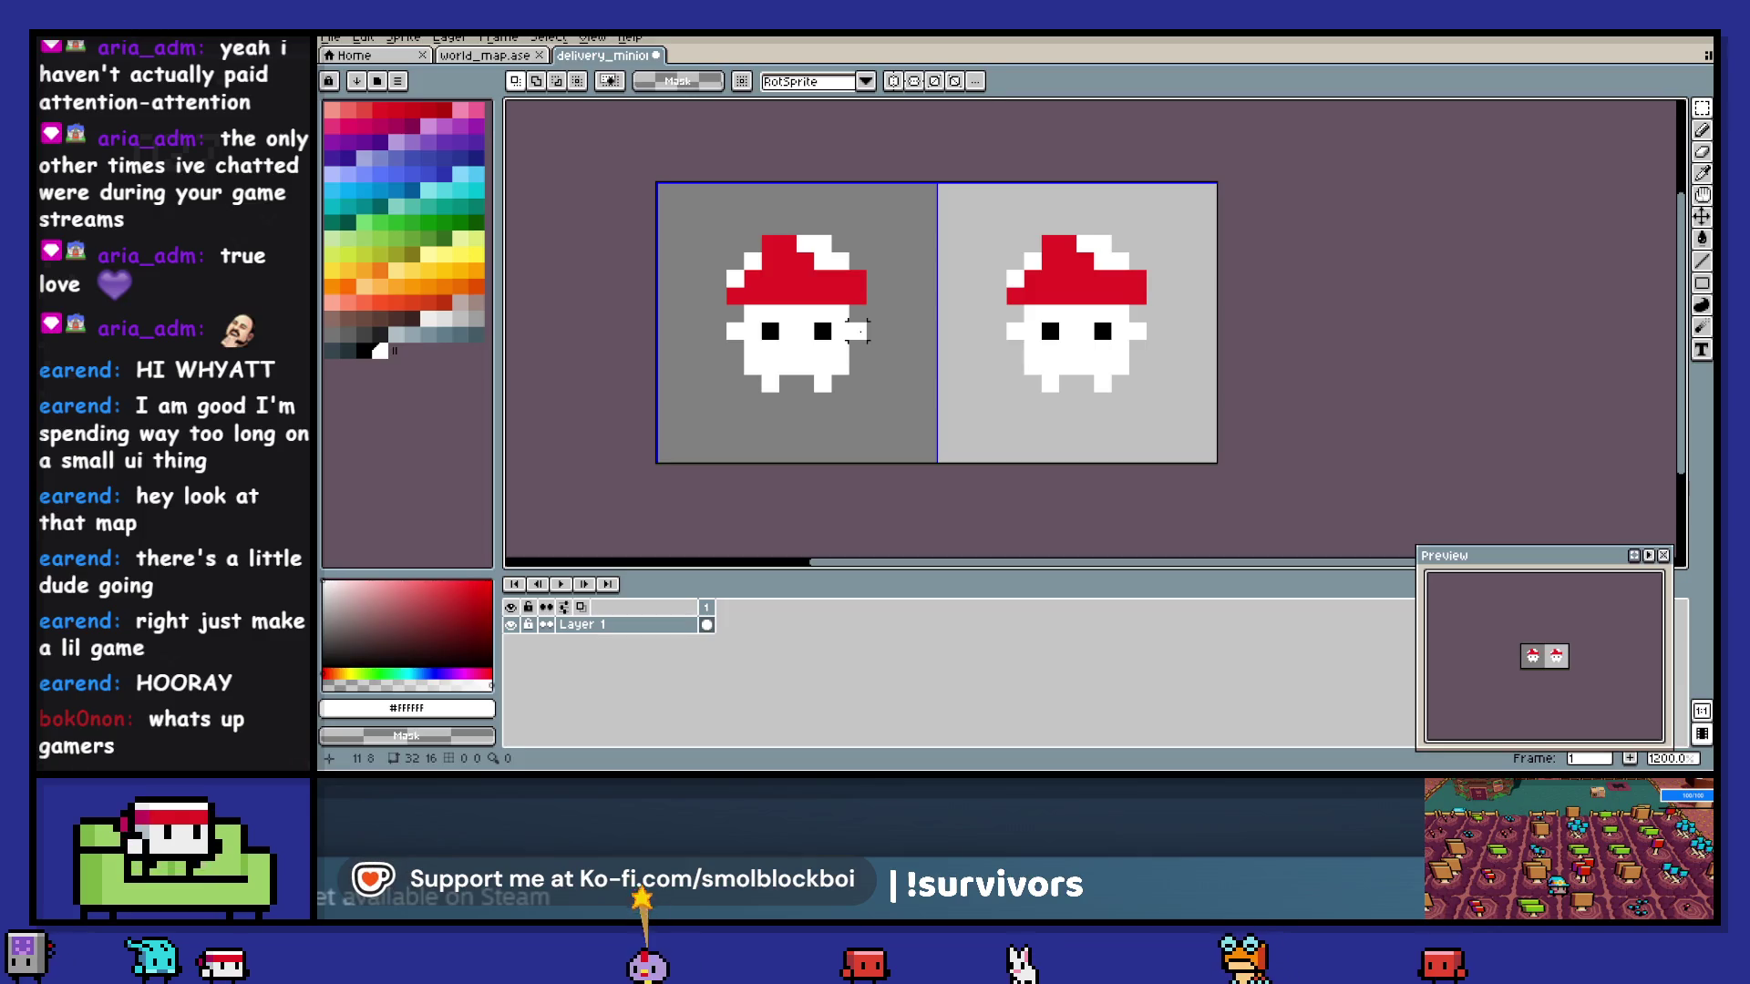
# - Nudge the arm pixel down one row, then clear the right-hand copy
pyautogui.moveTo(856, 331); pyautogui.dragTo(857, 349)
pyautogui.press('b')
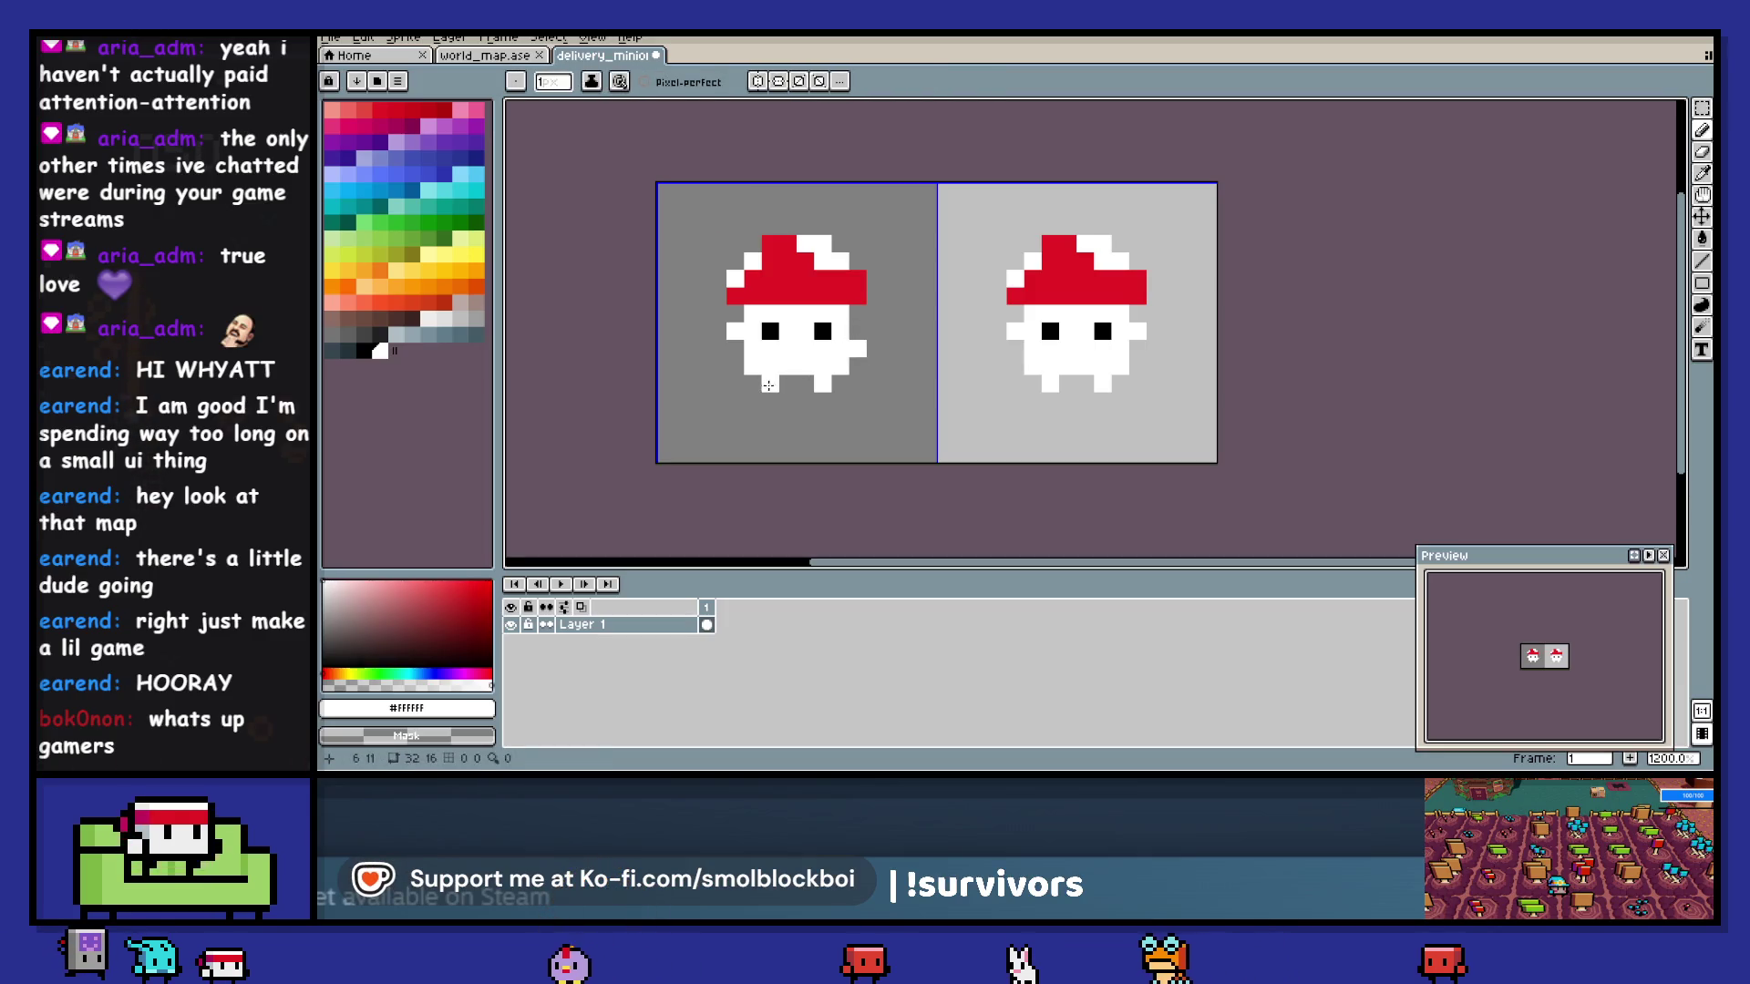
pyautogui.press('e')
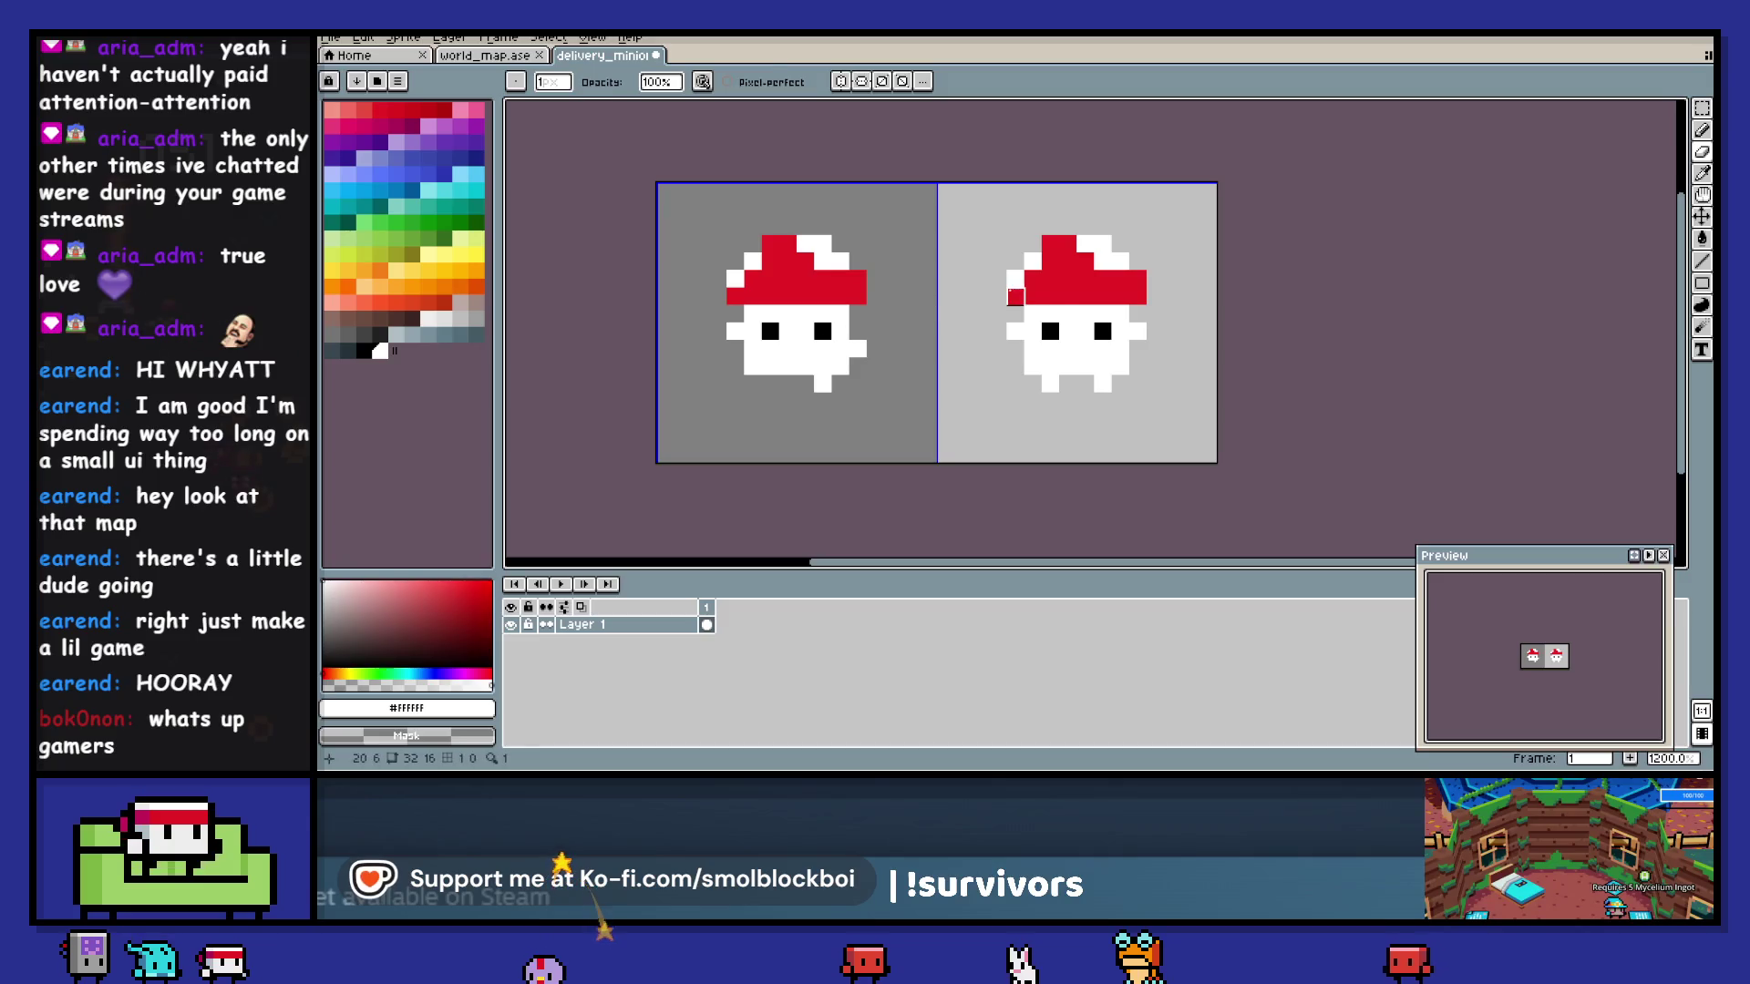
pyautogui.press('m')
pyautogui.hotkey('ctrl', 'shift', 'd')
pyautogui.press('Delete')
# - Paste a fresh copy of the left 16×16 frame into the right frame
pyautogui.hotkey('ctrl', 'shift', 'd')
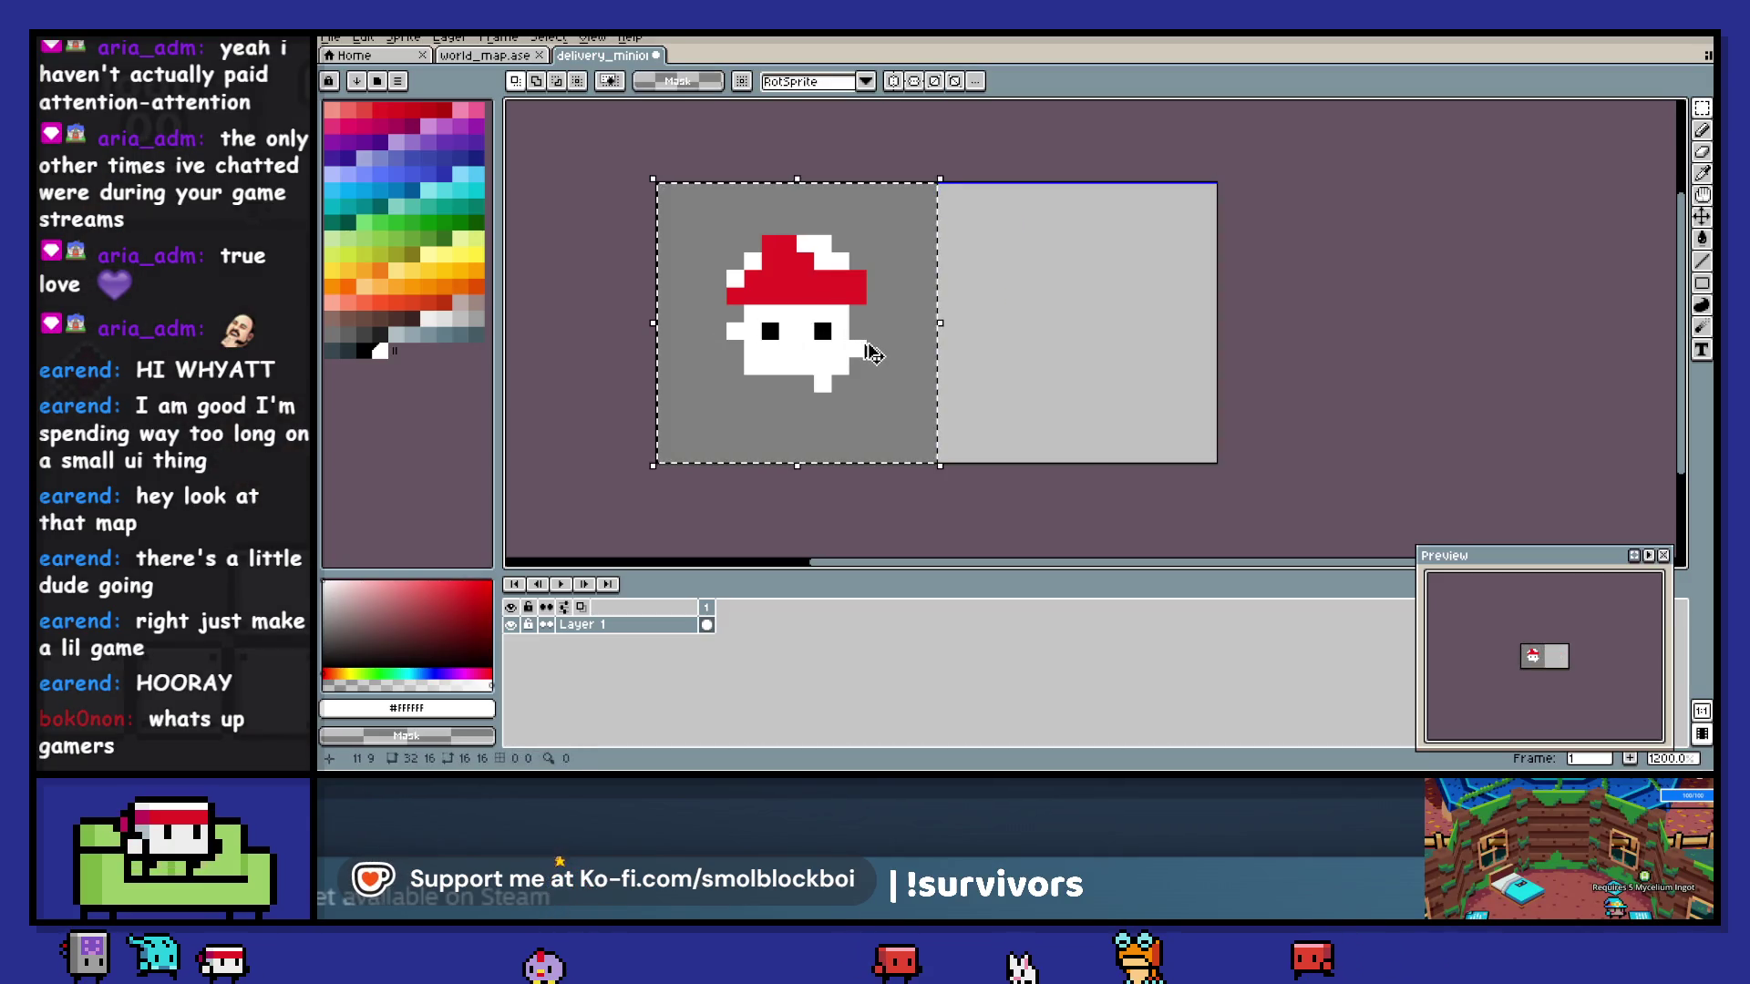
pyautogui.hotkey('ctrl', 'c')
pyautogui.hotkey('ctrl', 'v')
pyautogui.hotkey('shift', 'Right')
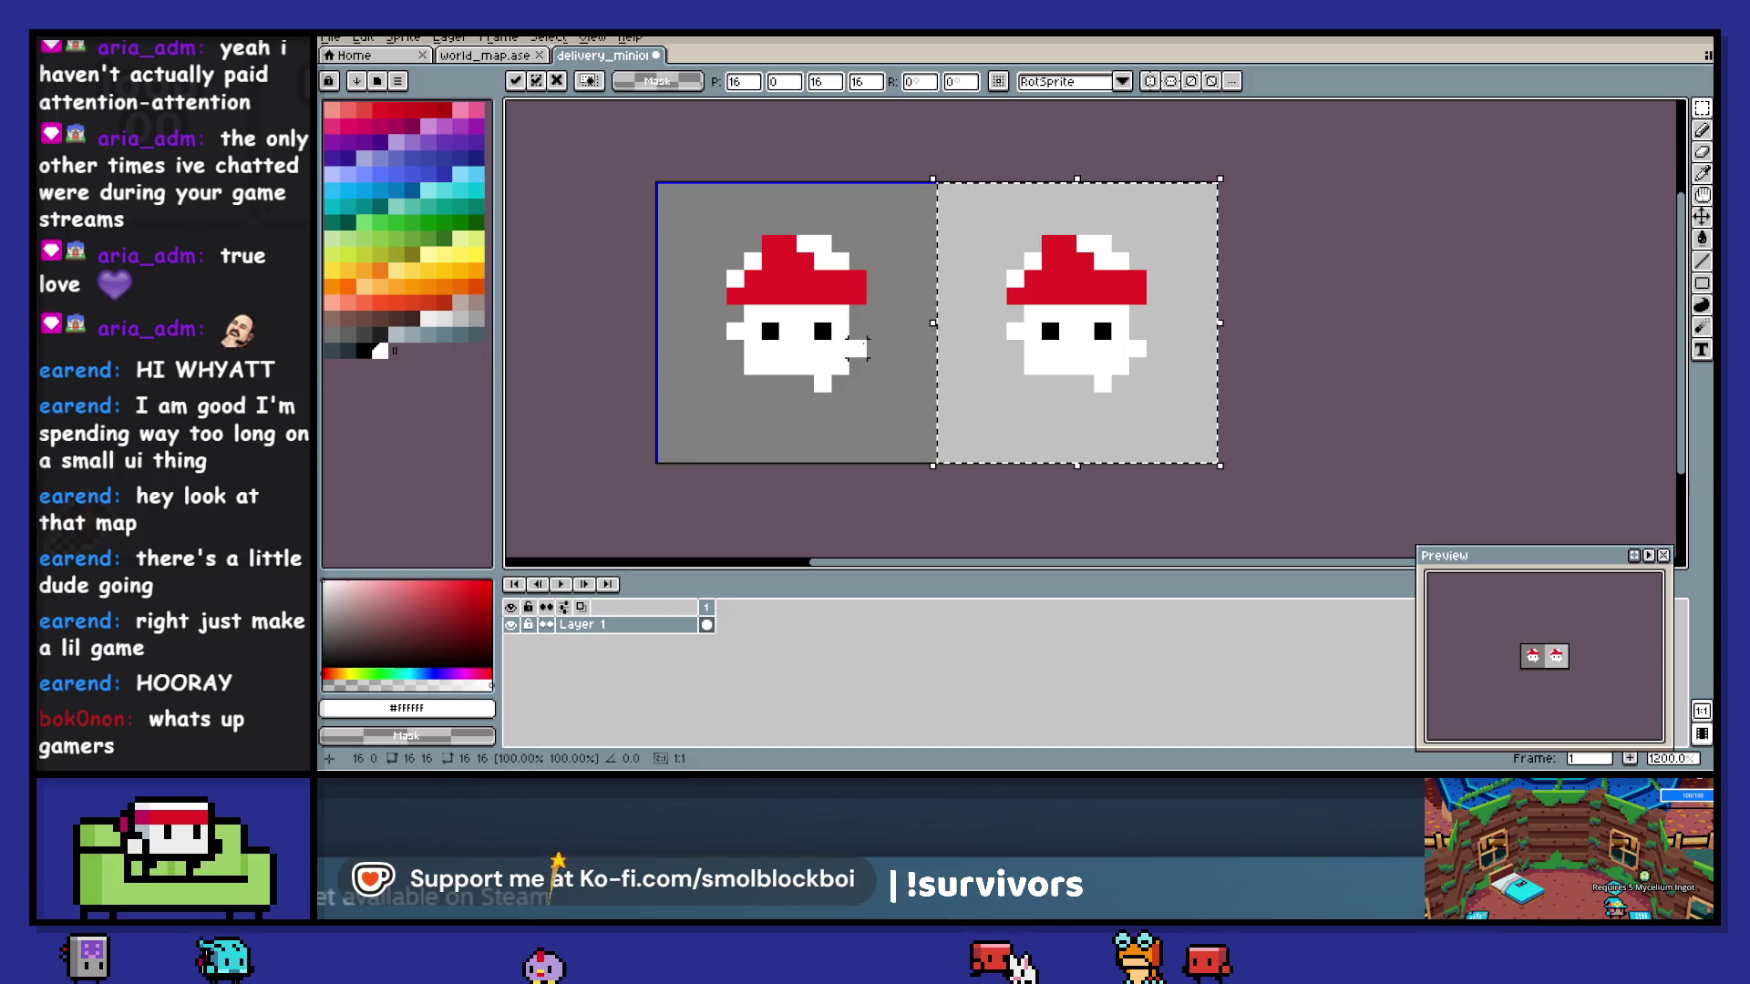
# - Commit the right-frame copy, retouch its pixels, and save delivery_minion.aseprite
pyautogui.hotkey('ctrl', 'd')
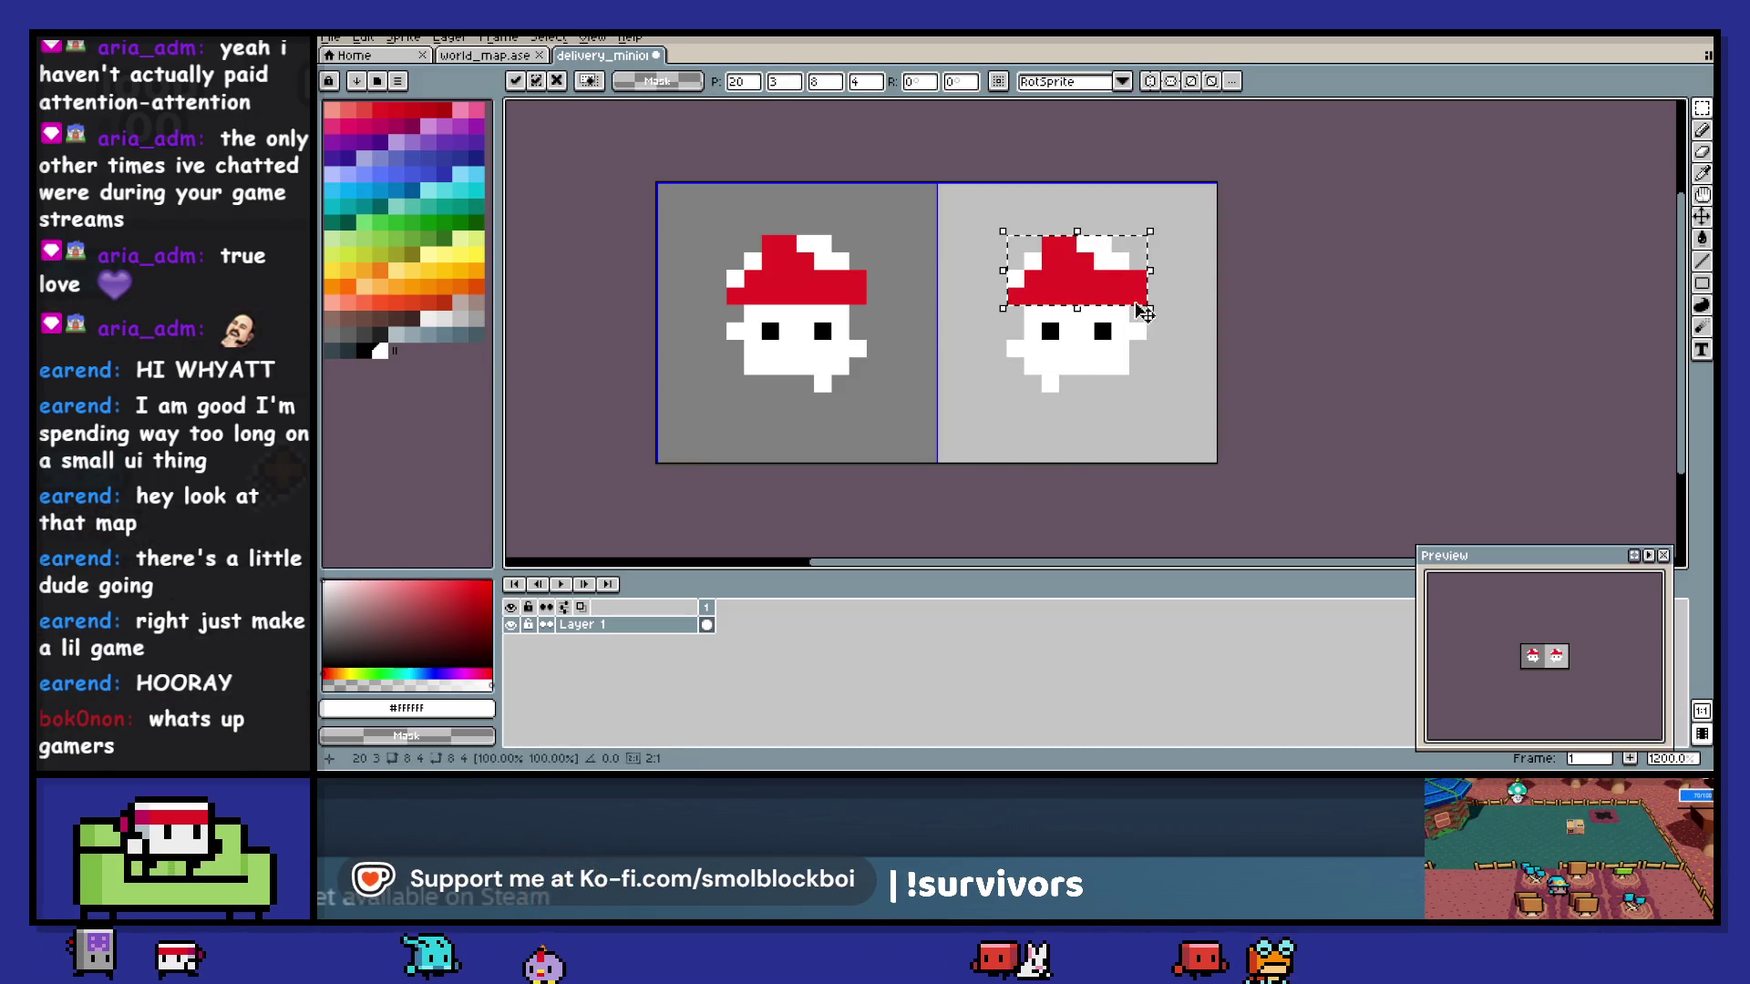
pyautogui.hotkey('ctrl', 's')
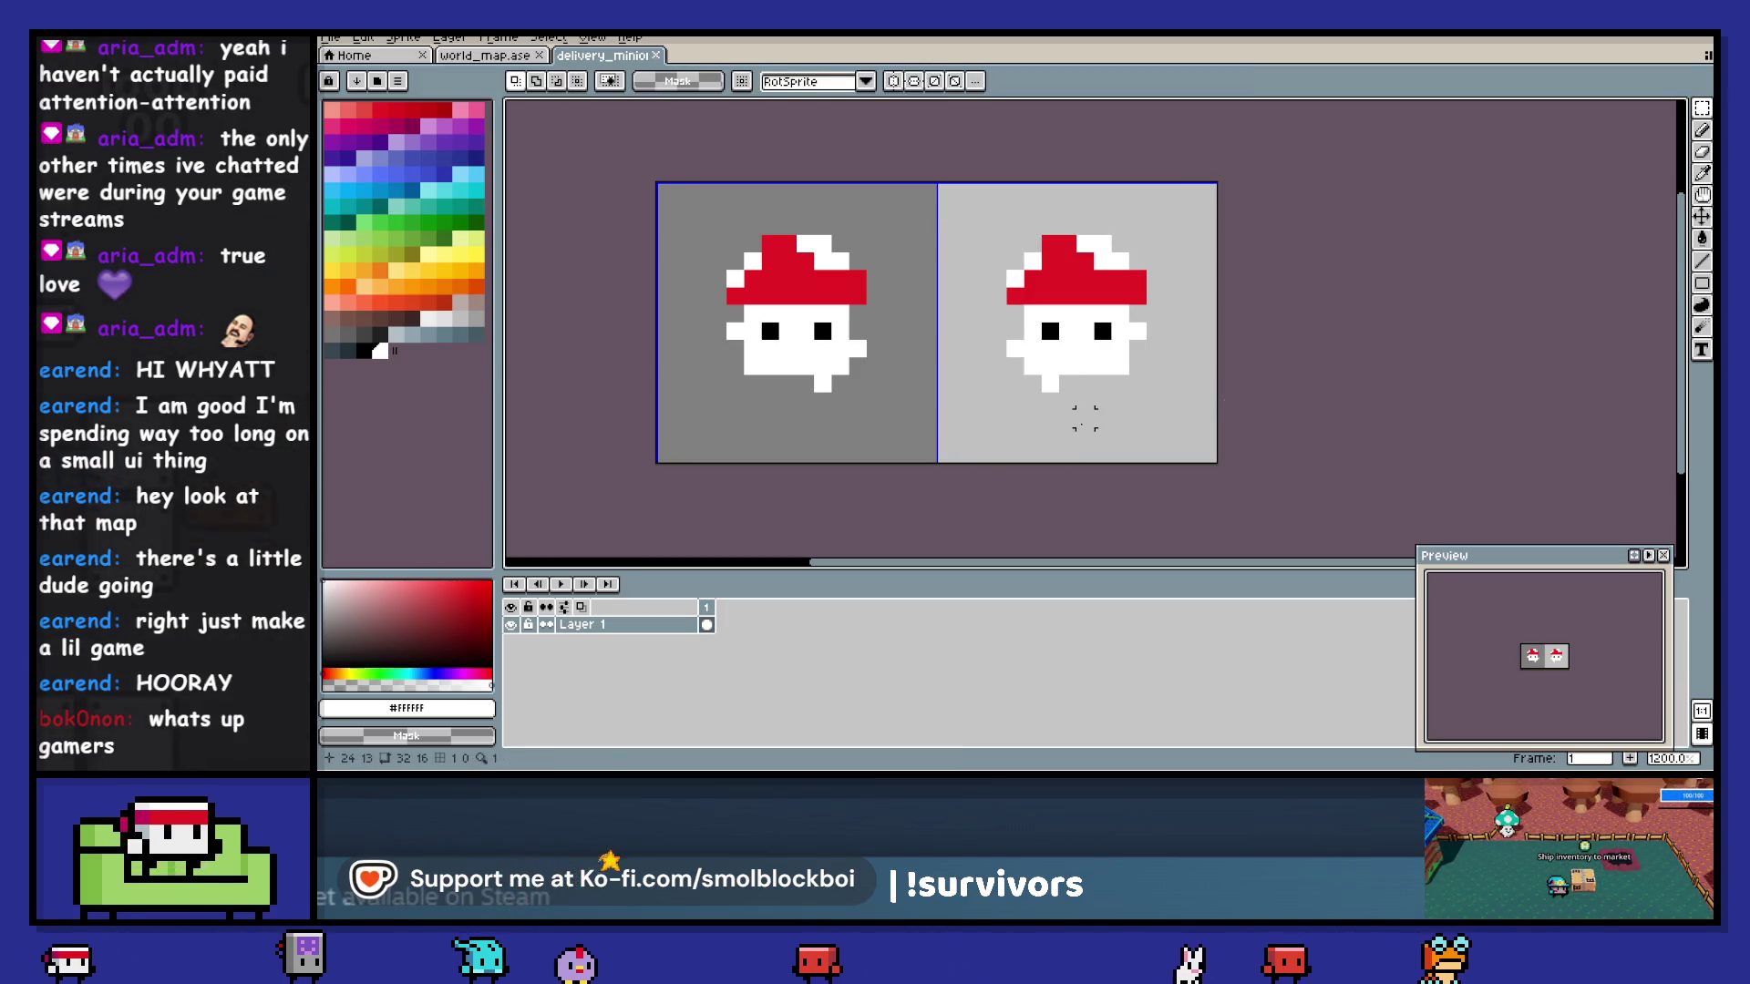
pyautogui.press('b')
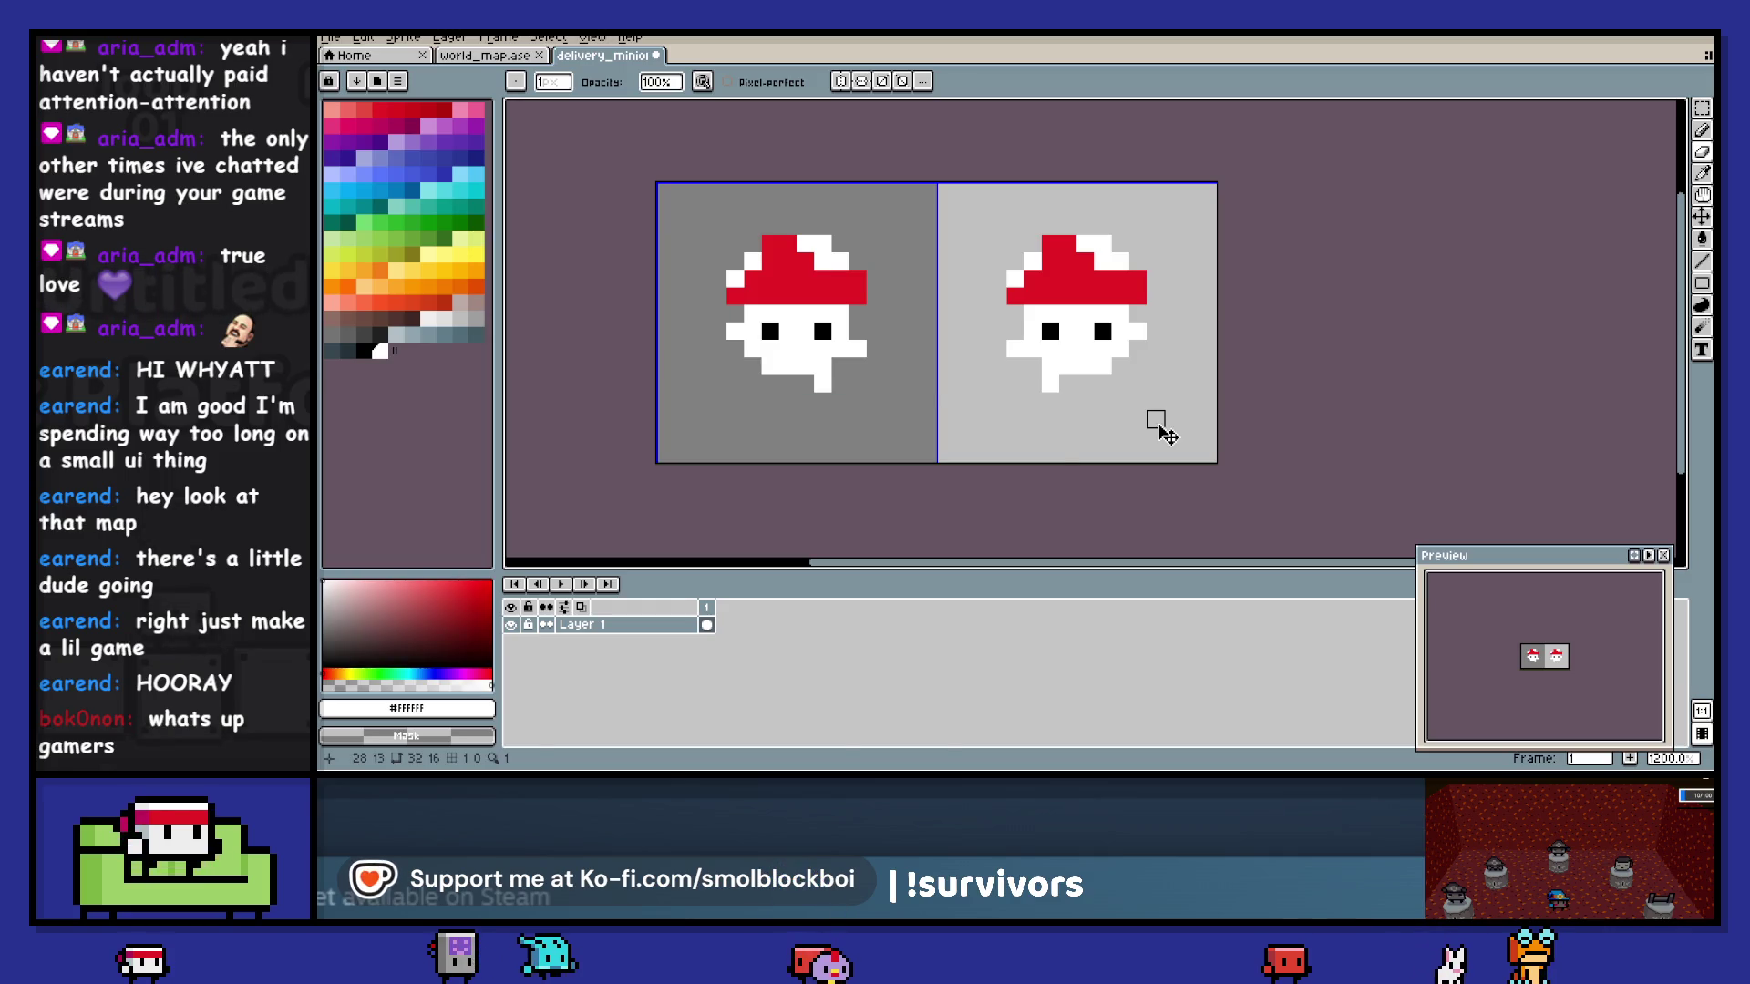
pyautogui.hotkey('ctrl', 's')
pyautogui.press('i')
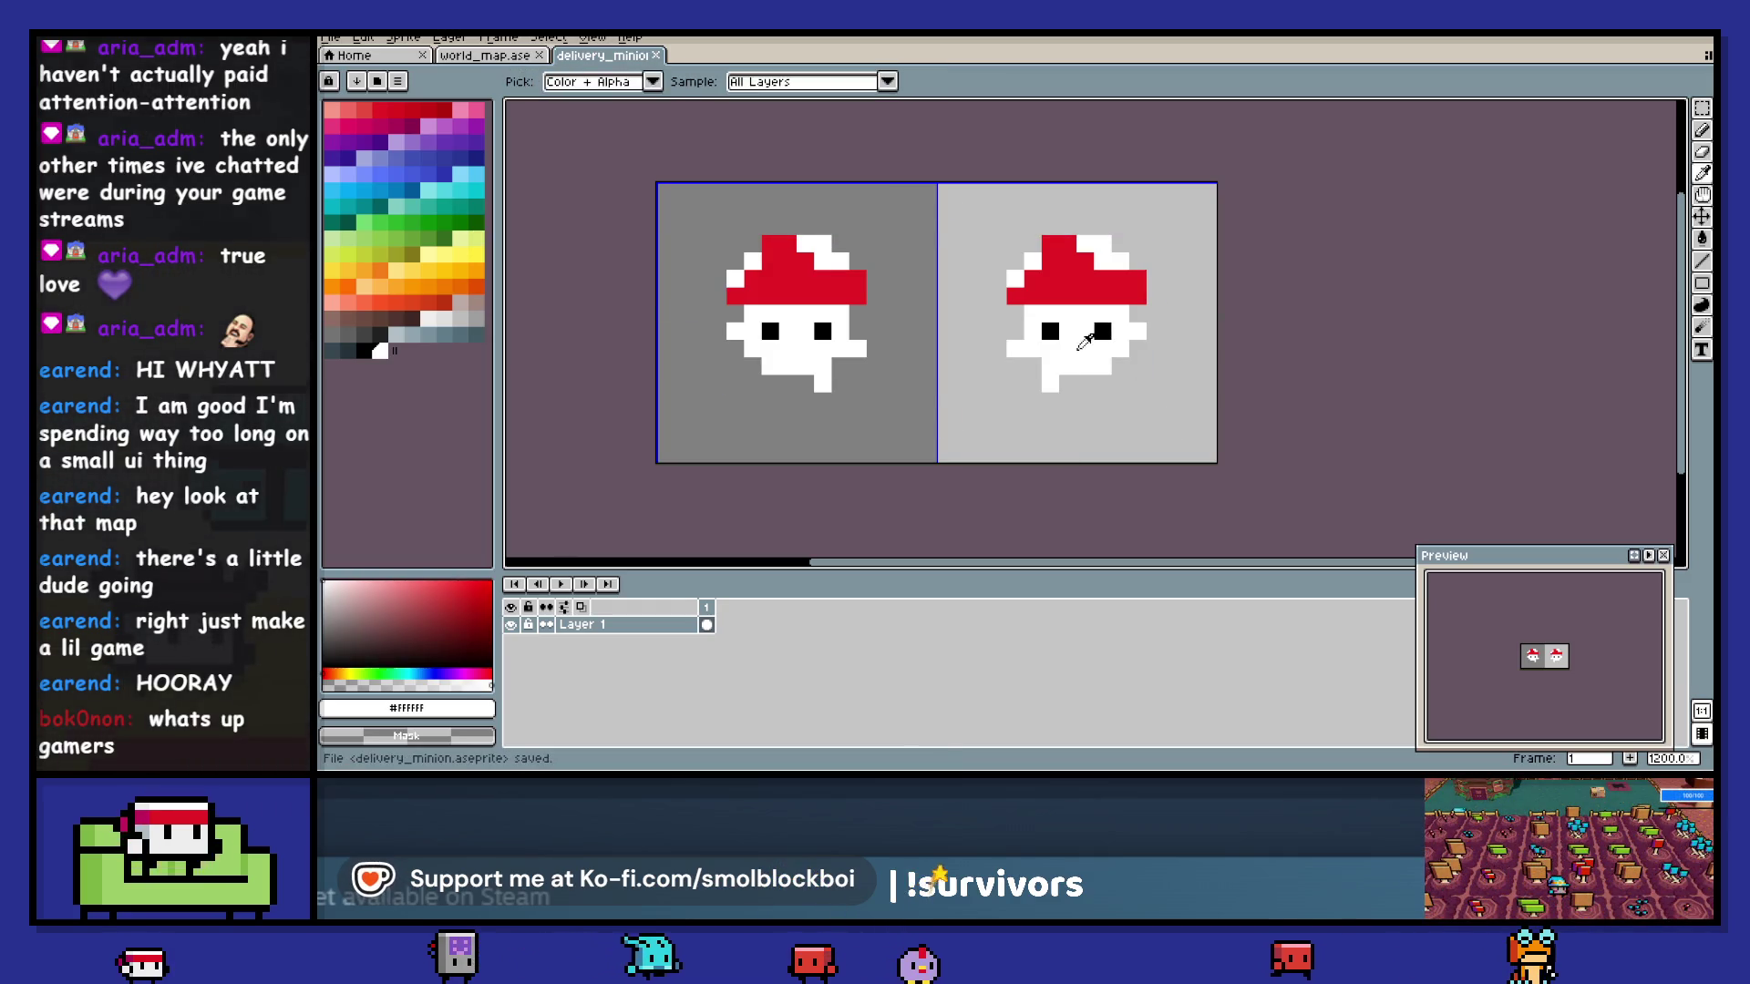
pyautogui.press('b')
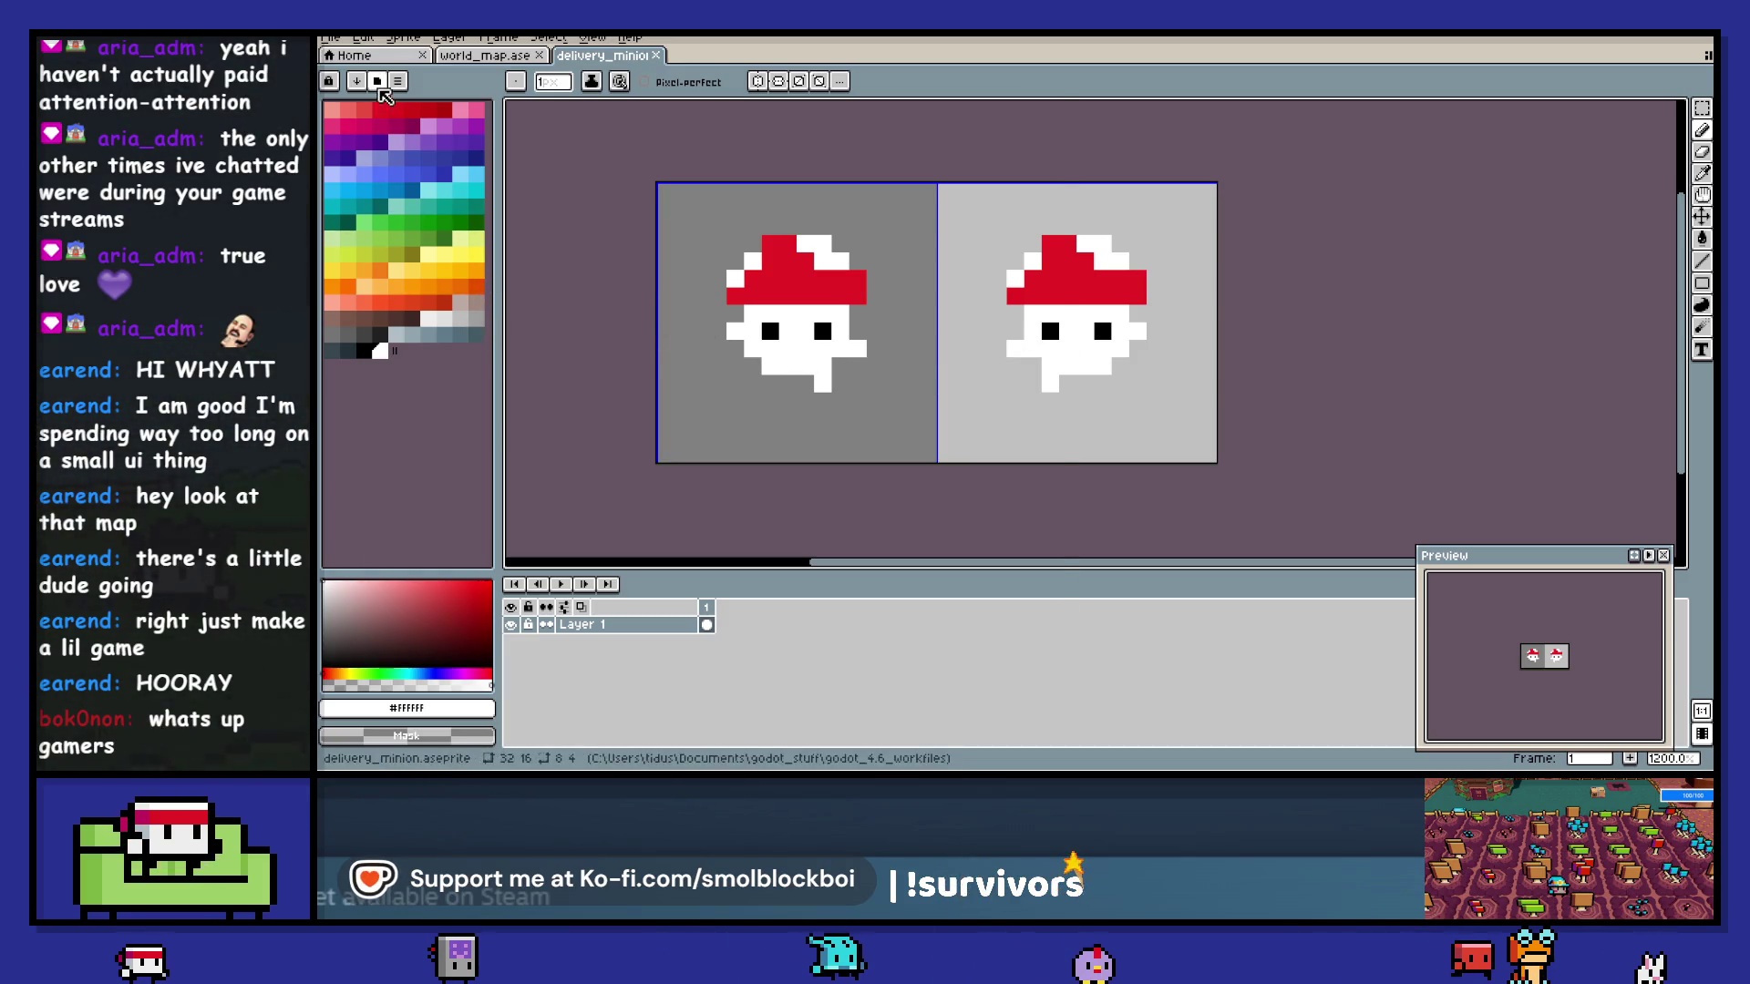
# - Load the mort-us-zughy-1x palette and fill both white faces with skin tone, then save
pyautogui.click(377, 81)
pyautogui.write('mort')
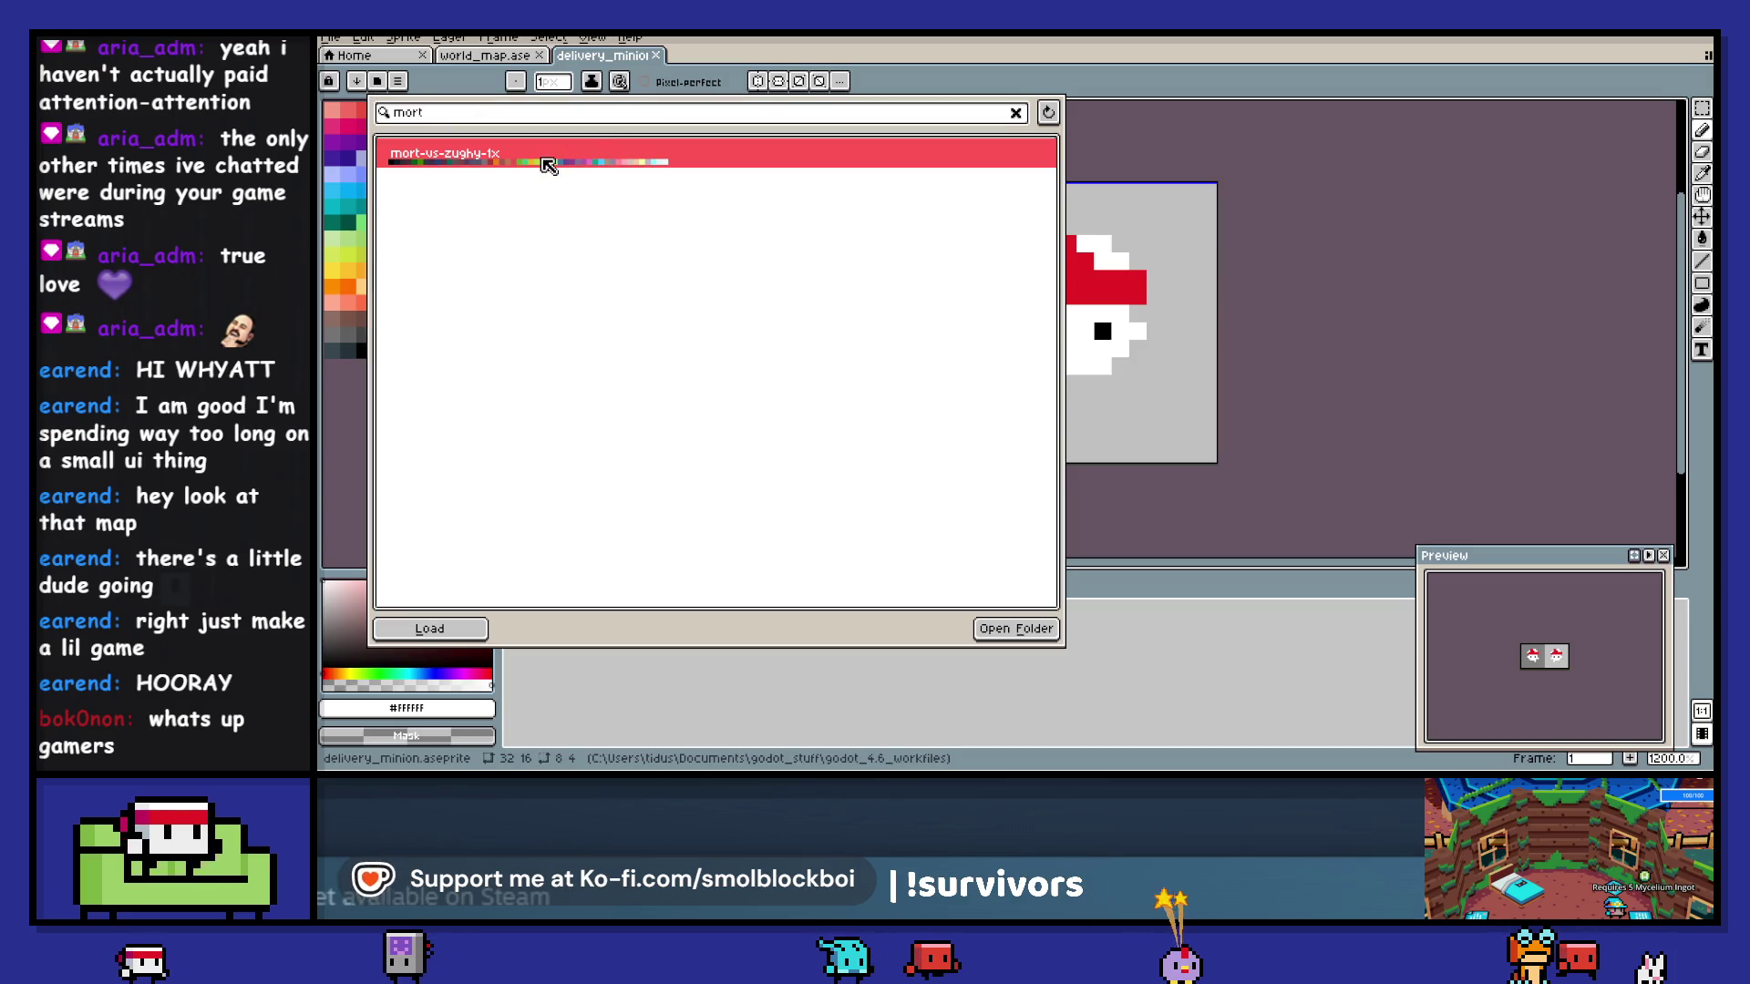
pyautogui.doubleClick(547, 156)
pyautogui.click(370, 178)
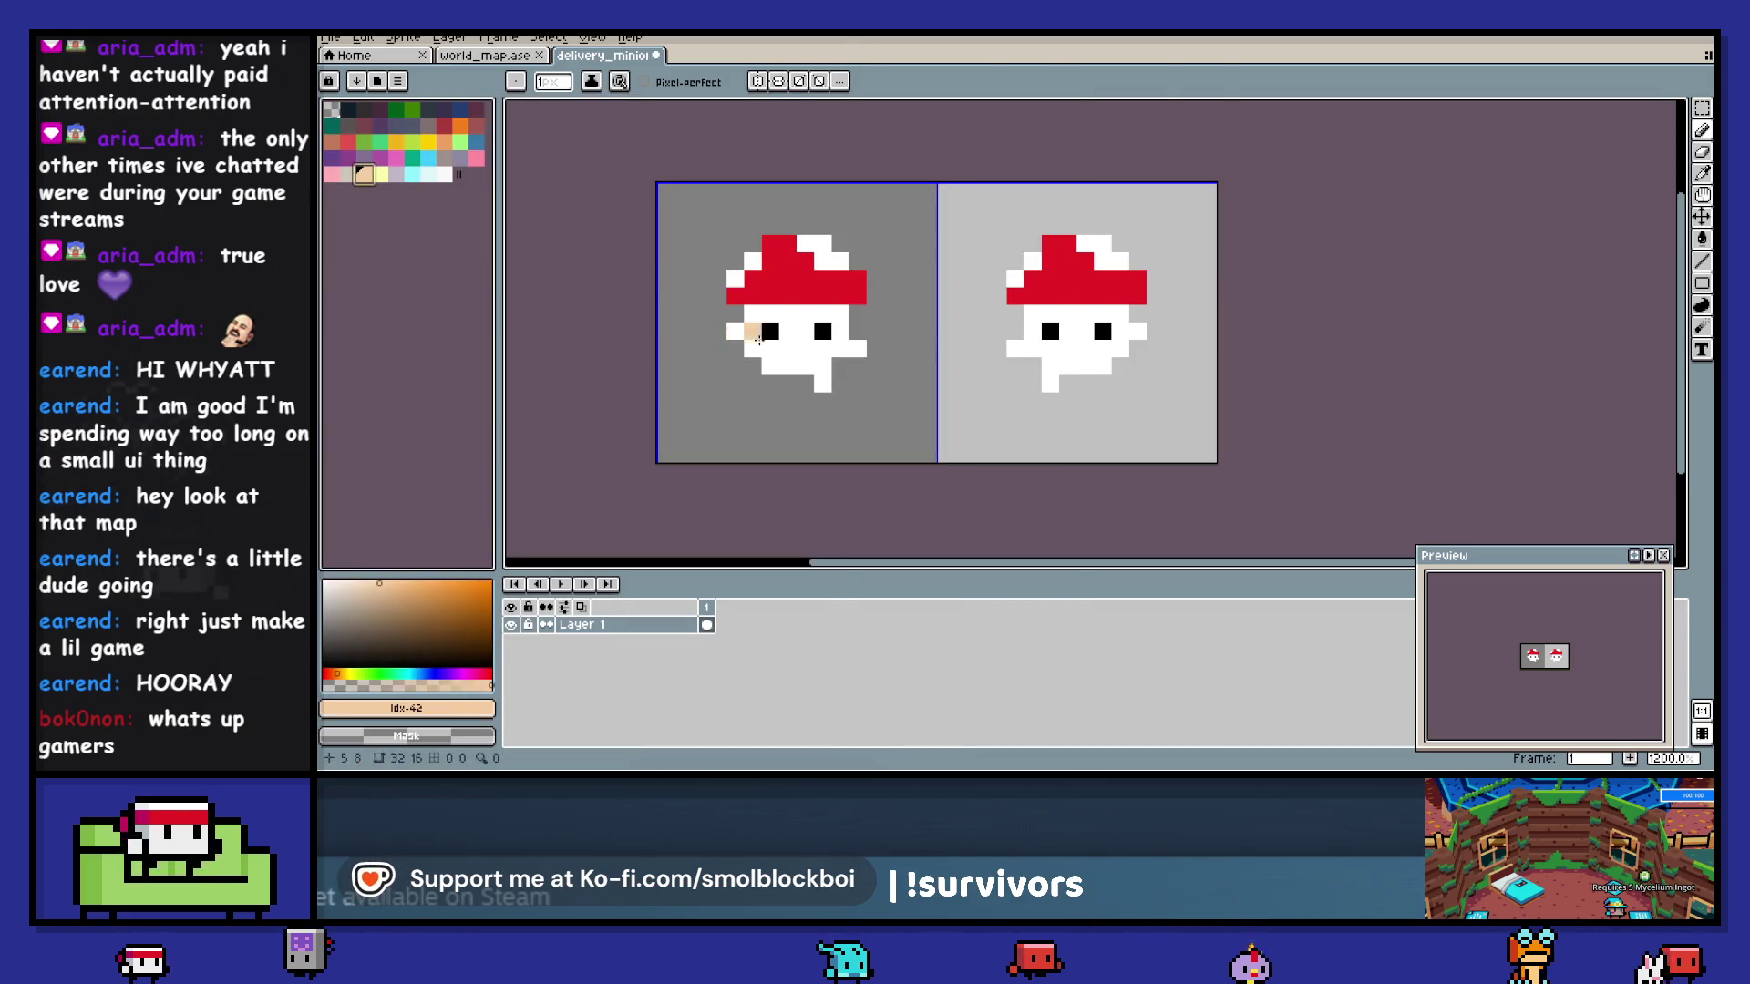
pyautogui.press('w')
pyautogui.click(802, 355)
pyautogui.press('f')
pyautogui.click(1102, 364)
pyautogui.press('f')
pyautogui.hotkey('ctrl', 'd')
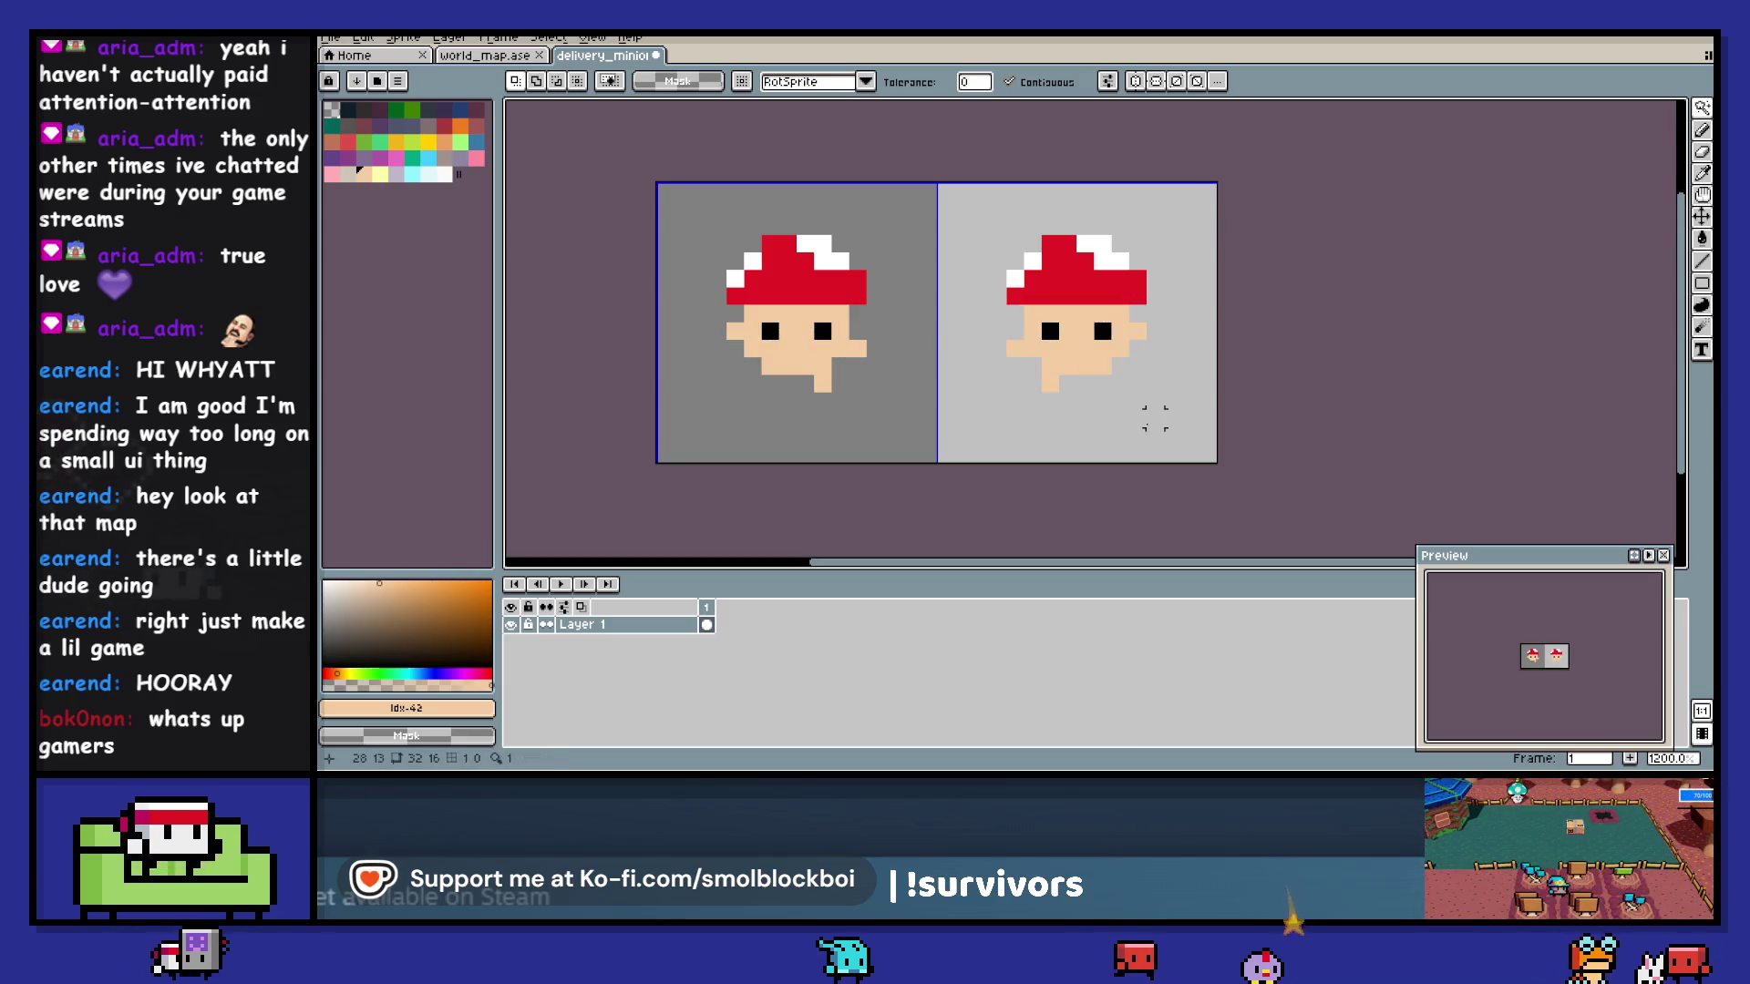
pyautogui.hotkey('ctrl', 's')
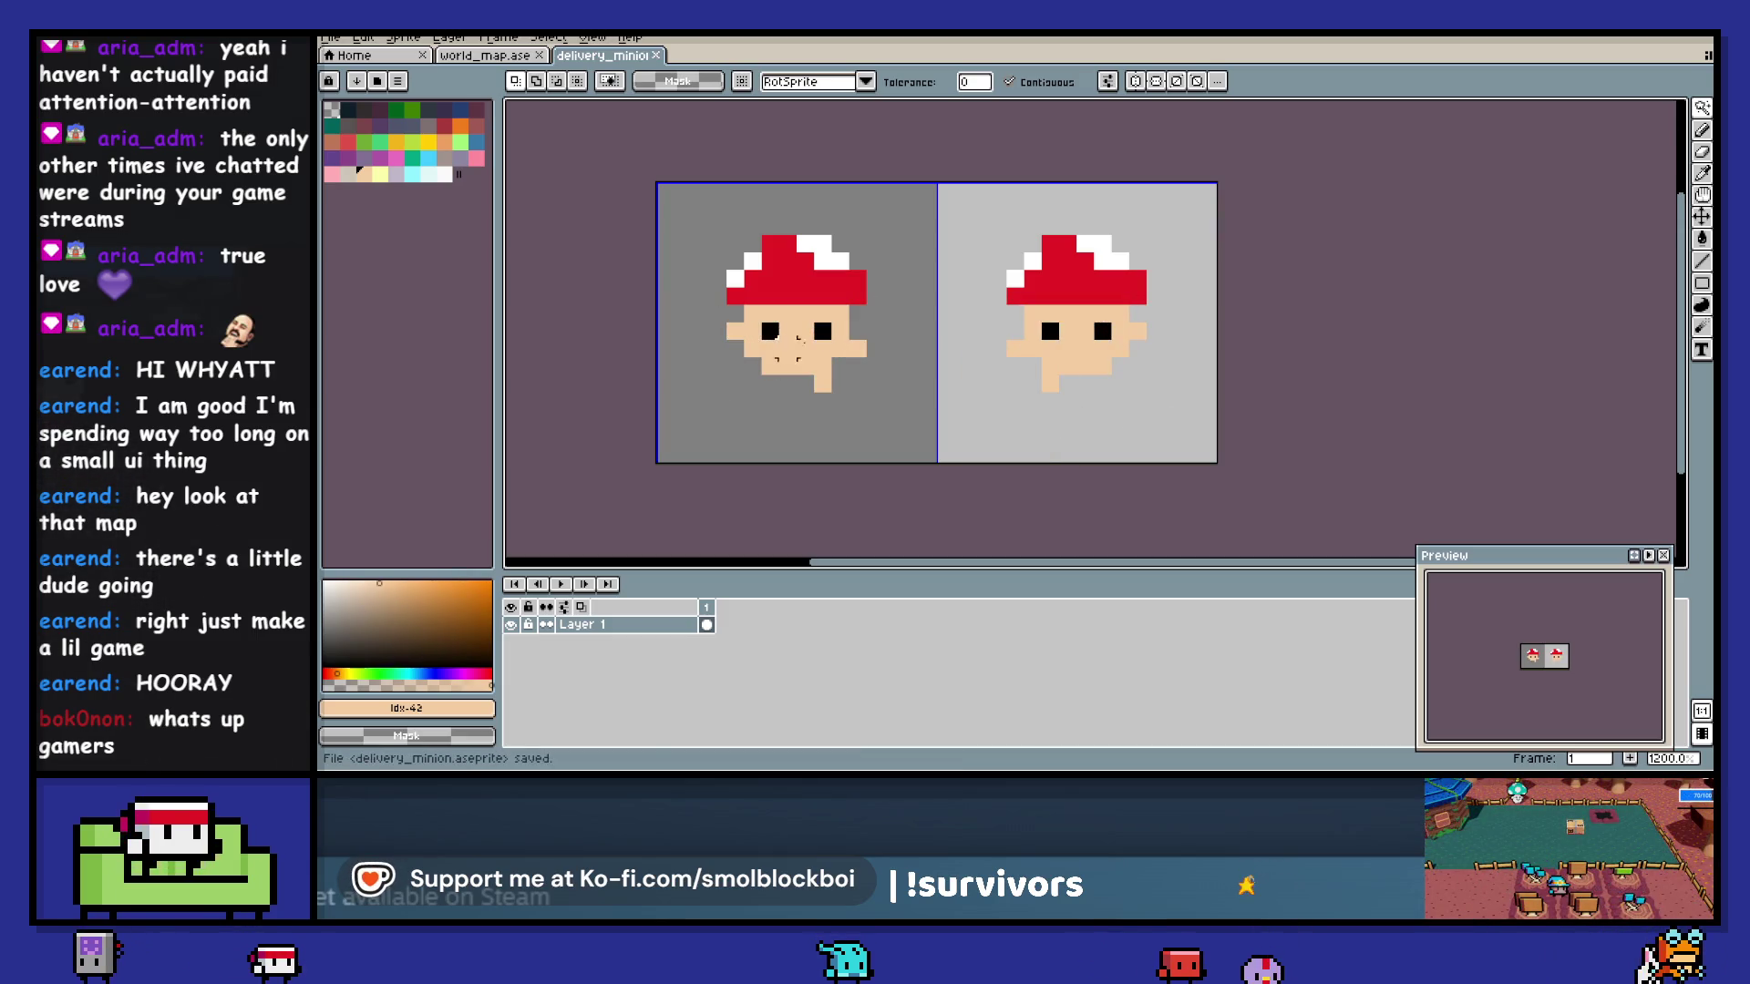
# - Paint an orange row under each mushroom hat and save the sprite
pyautogui.press('b')
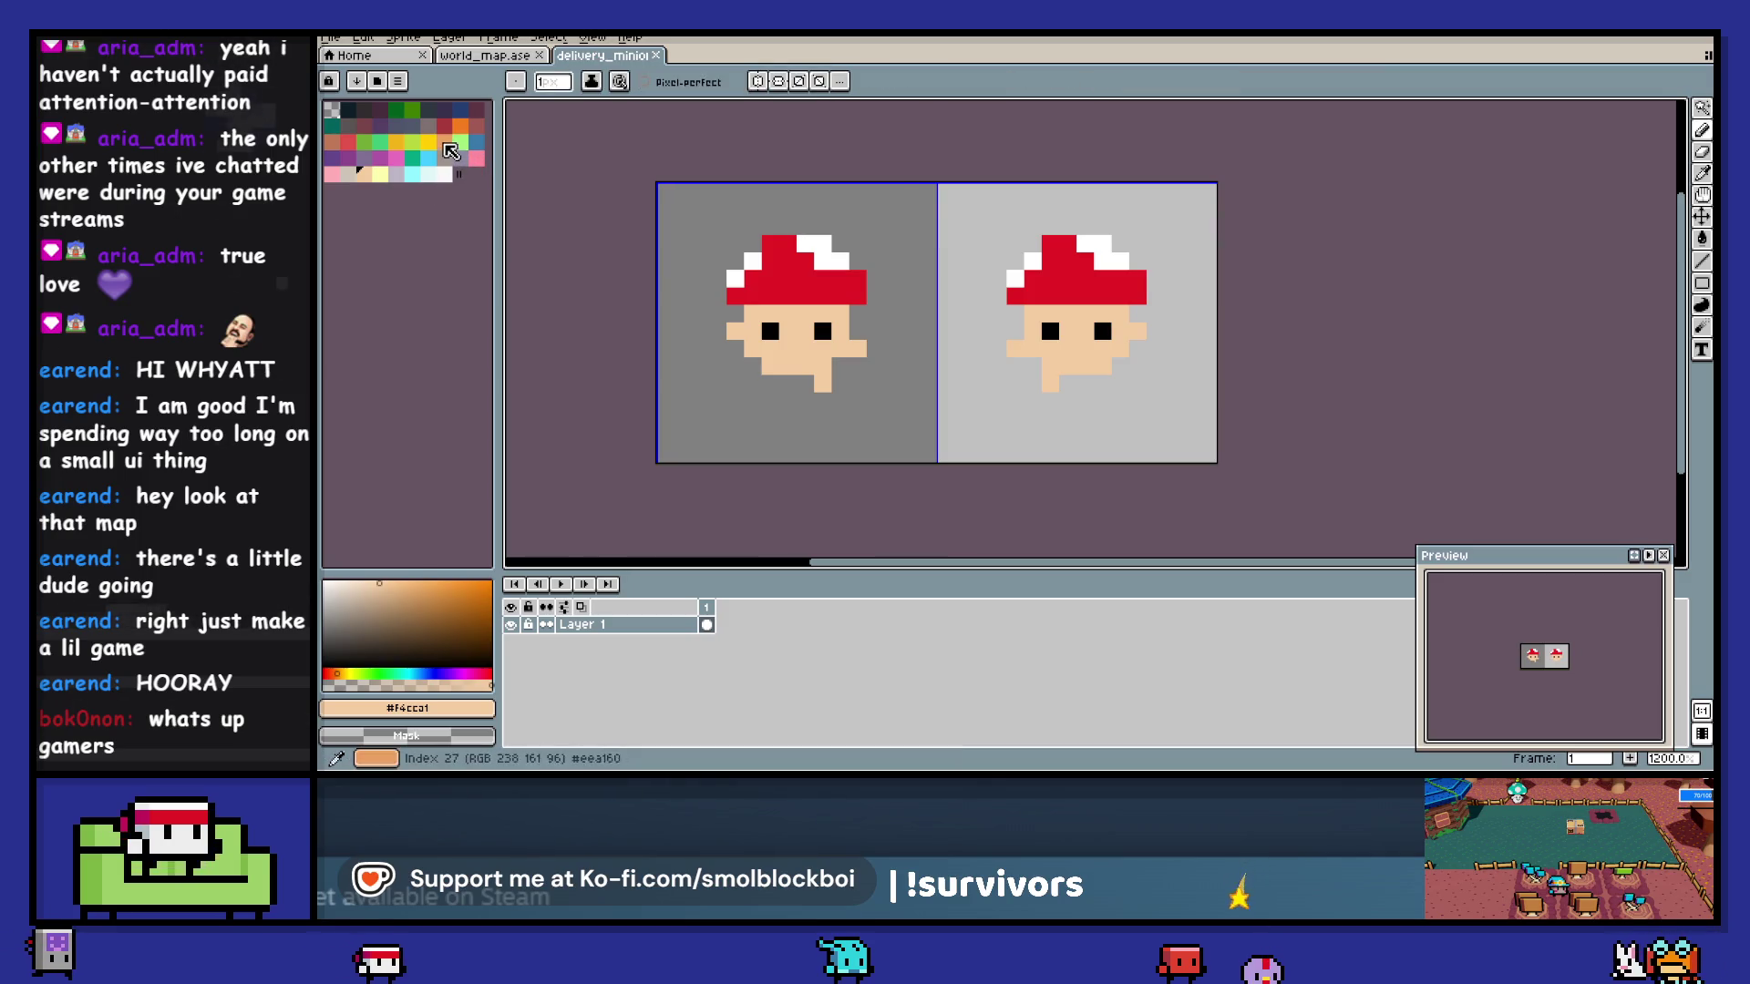
pyautogui.click(450, 150)
pyautogui.moveTo(745, 313); pyautogui.dragTo(846, 312)
pyautogui.moveTo(1033, 313); pyautogui.dragTo(1120, 310)
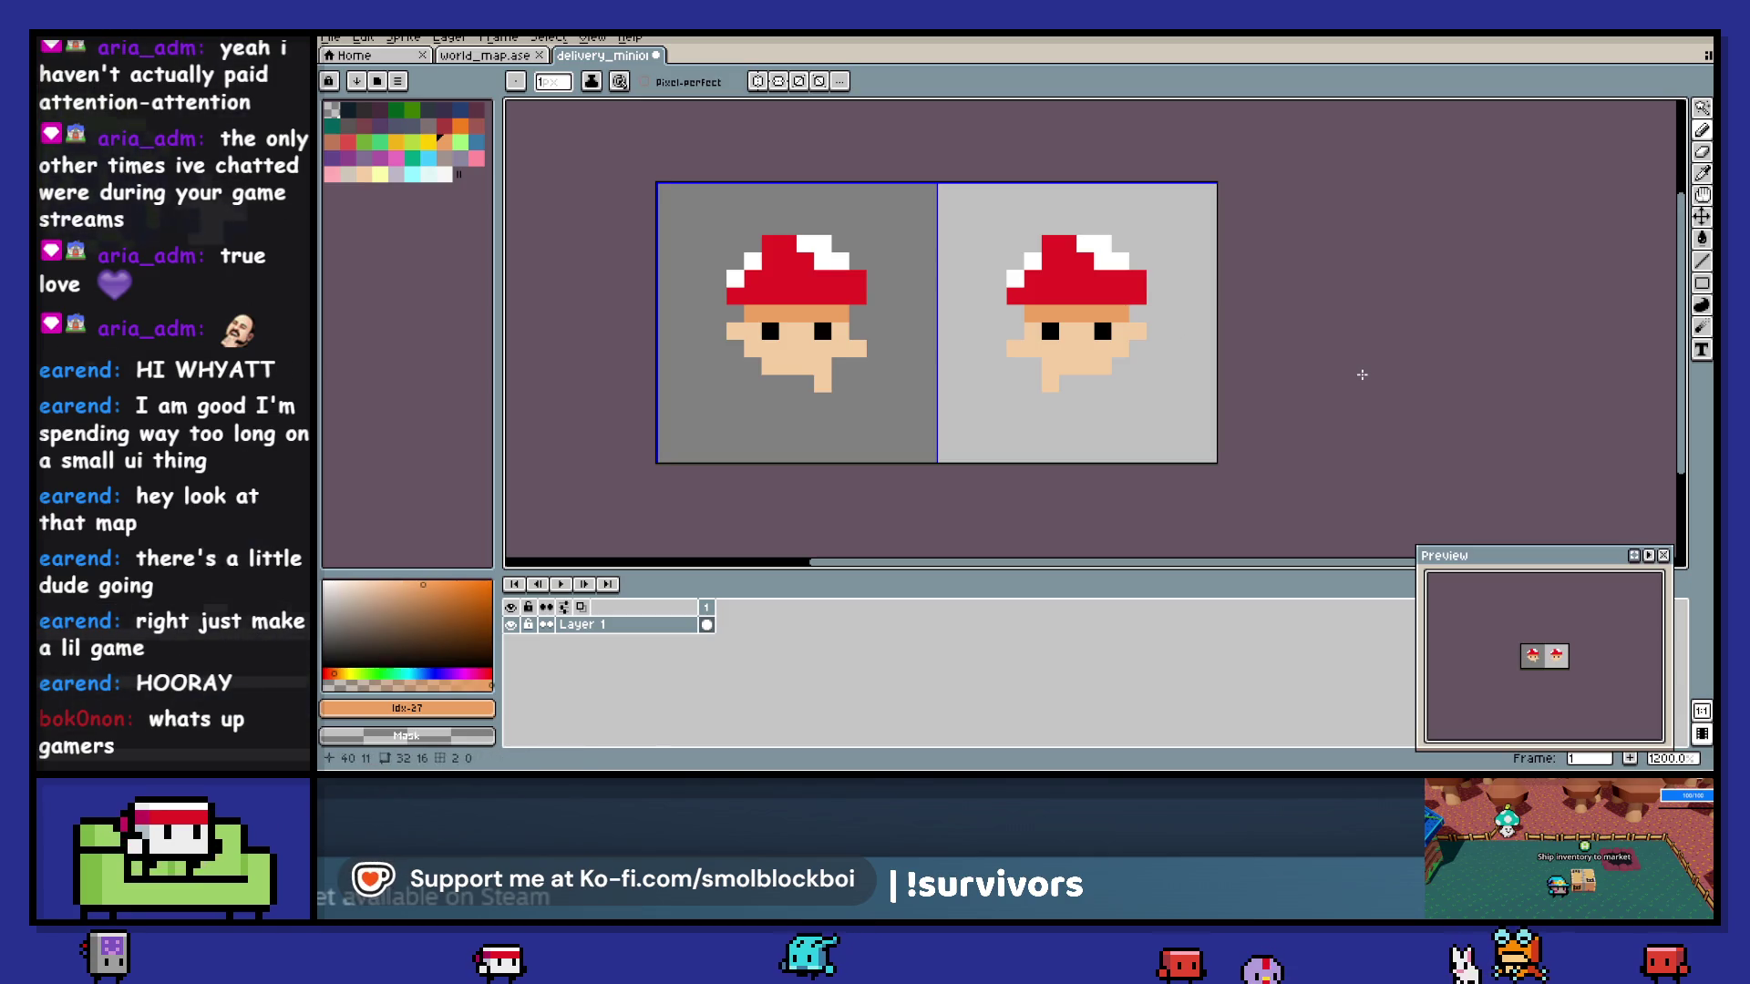
pyautogui.hotkey('ctrl', 's')
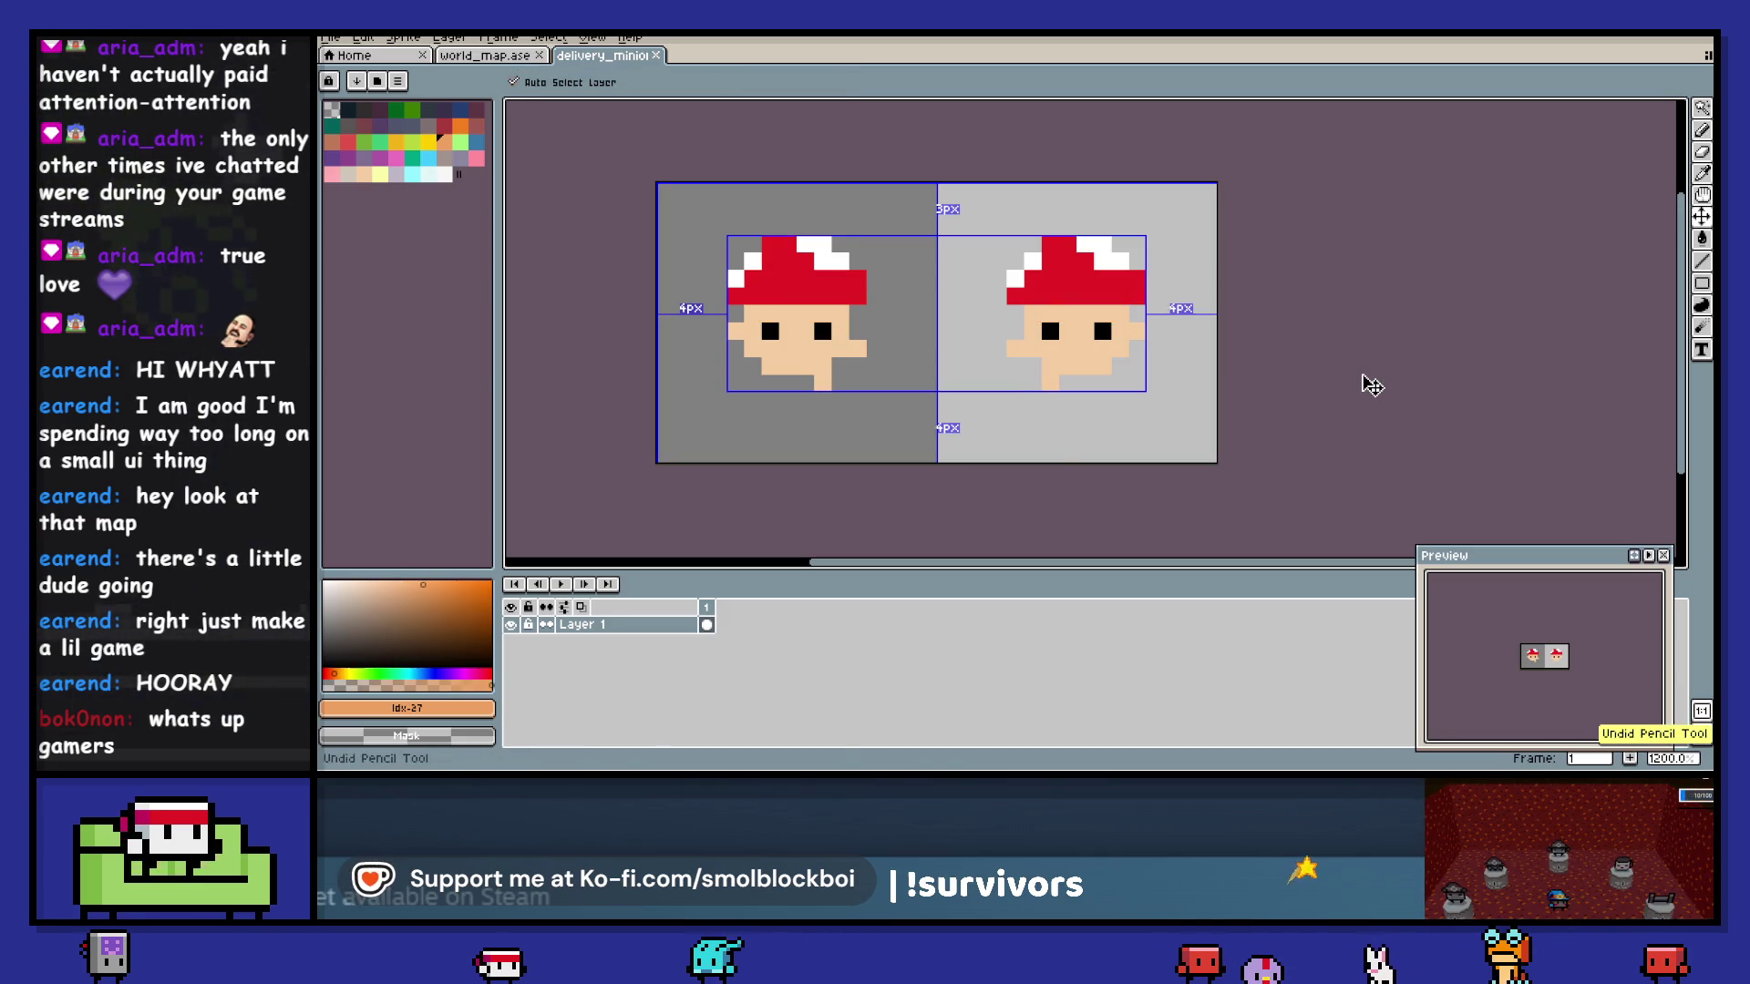
pyautogui.hotkey('ctrl', 'shift', 'e')
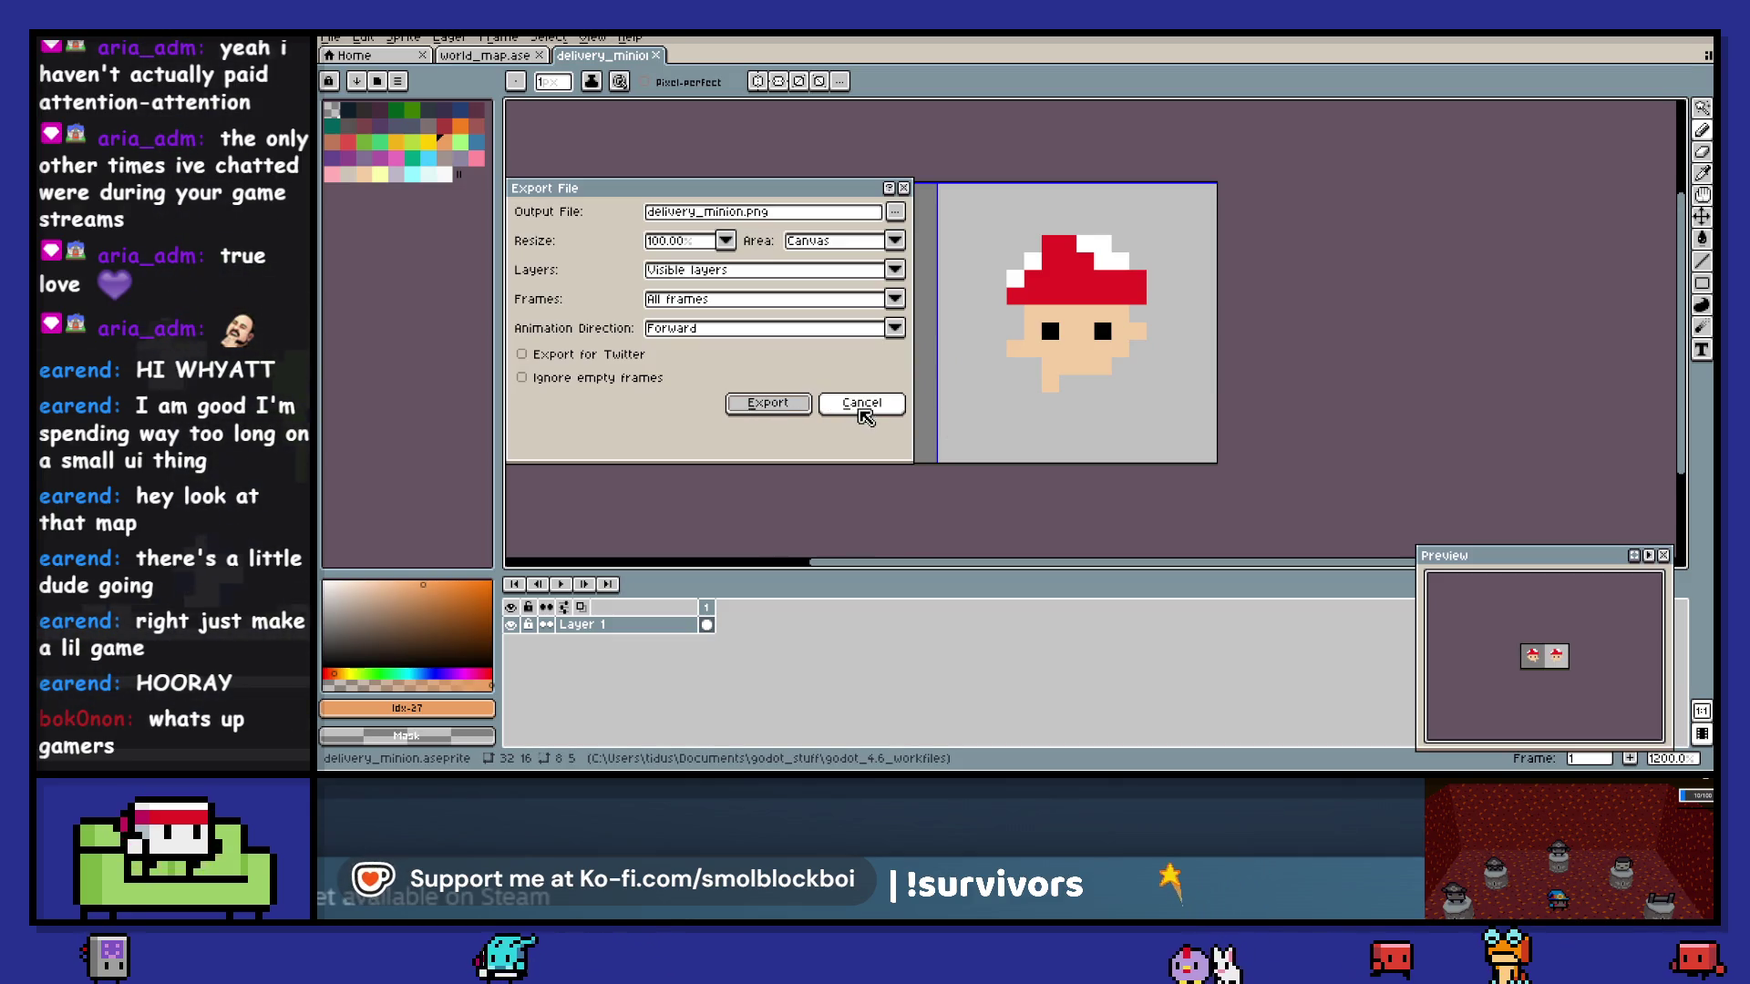
# - Try red mouths and a red cheek row on the faces, then undo those edits
pyautogui.click(858, 408)
pyautogui.keyDown('alt'); pyautogui.click(1054, 278); pyautogui.keyUp('alt')
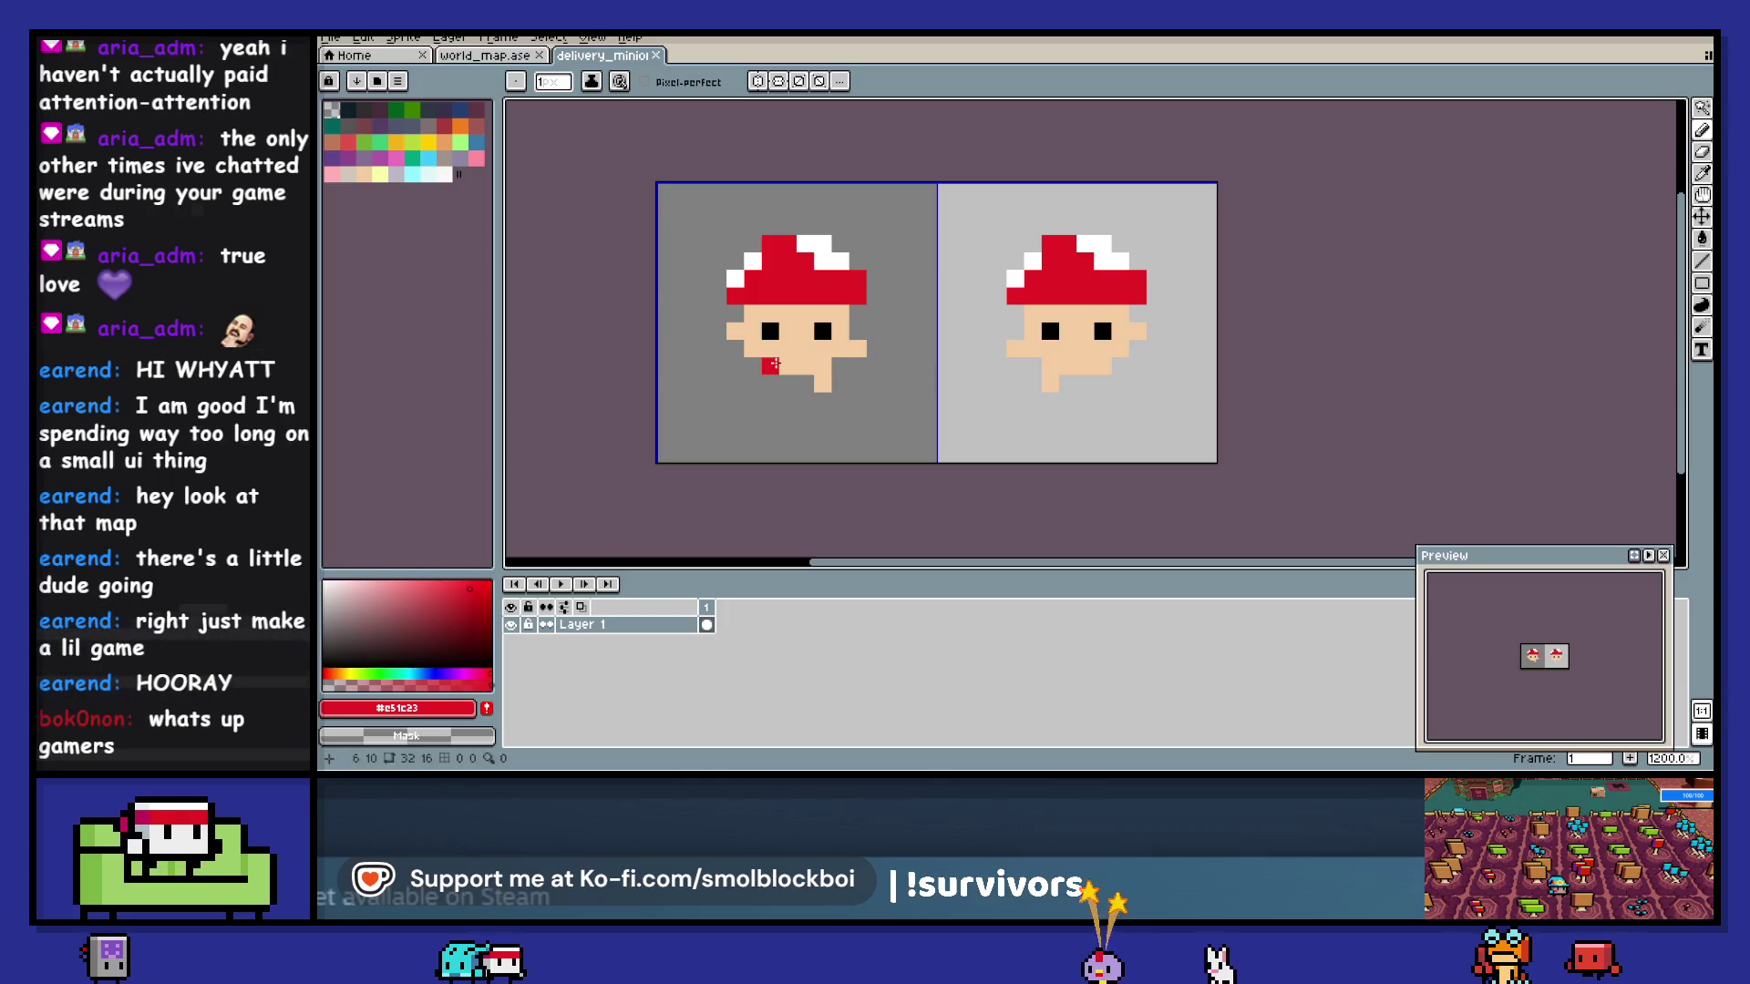
pyautogui.moveTo(768, 366); pyautogui.dragTo(803, 364)
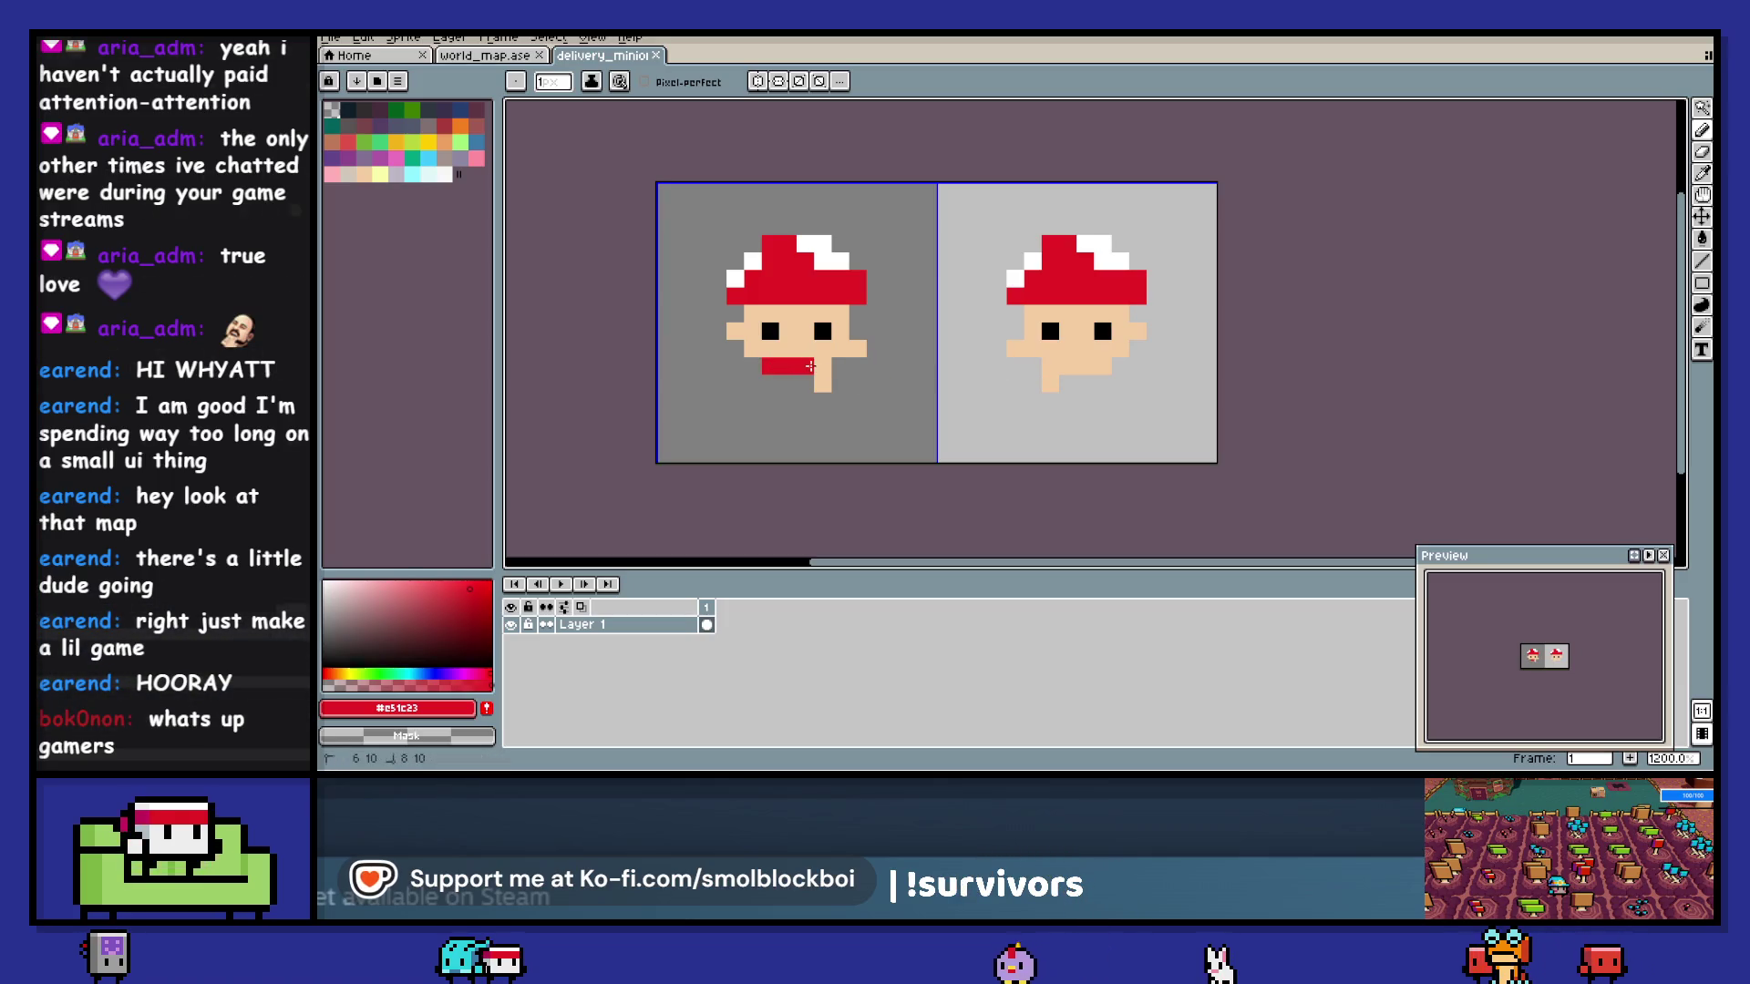
pyautogui.moveTo(1047, 366)
pyautogui.mouseDown()
pyautogui.moveTo(1105, 363)
pyautogui.moveTo(1039, 350)
pyautogui.mouseUp()
pyautogui.moveTo(840, 350); pyautogui.dragTo(753, 350)
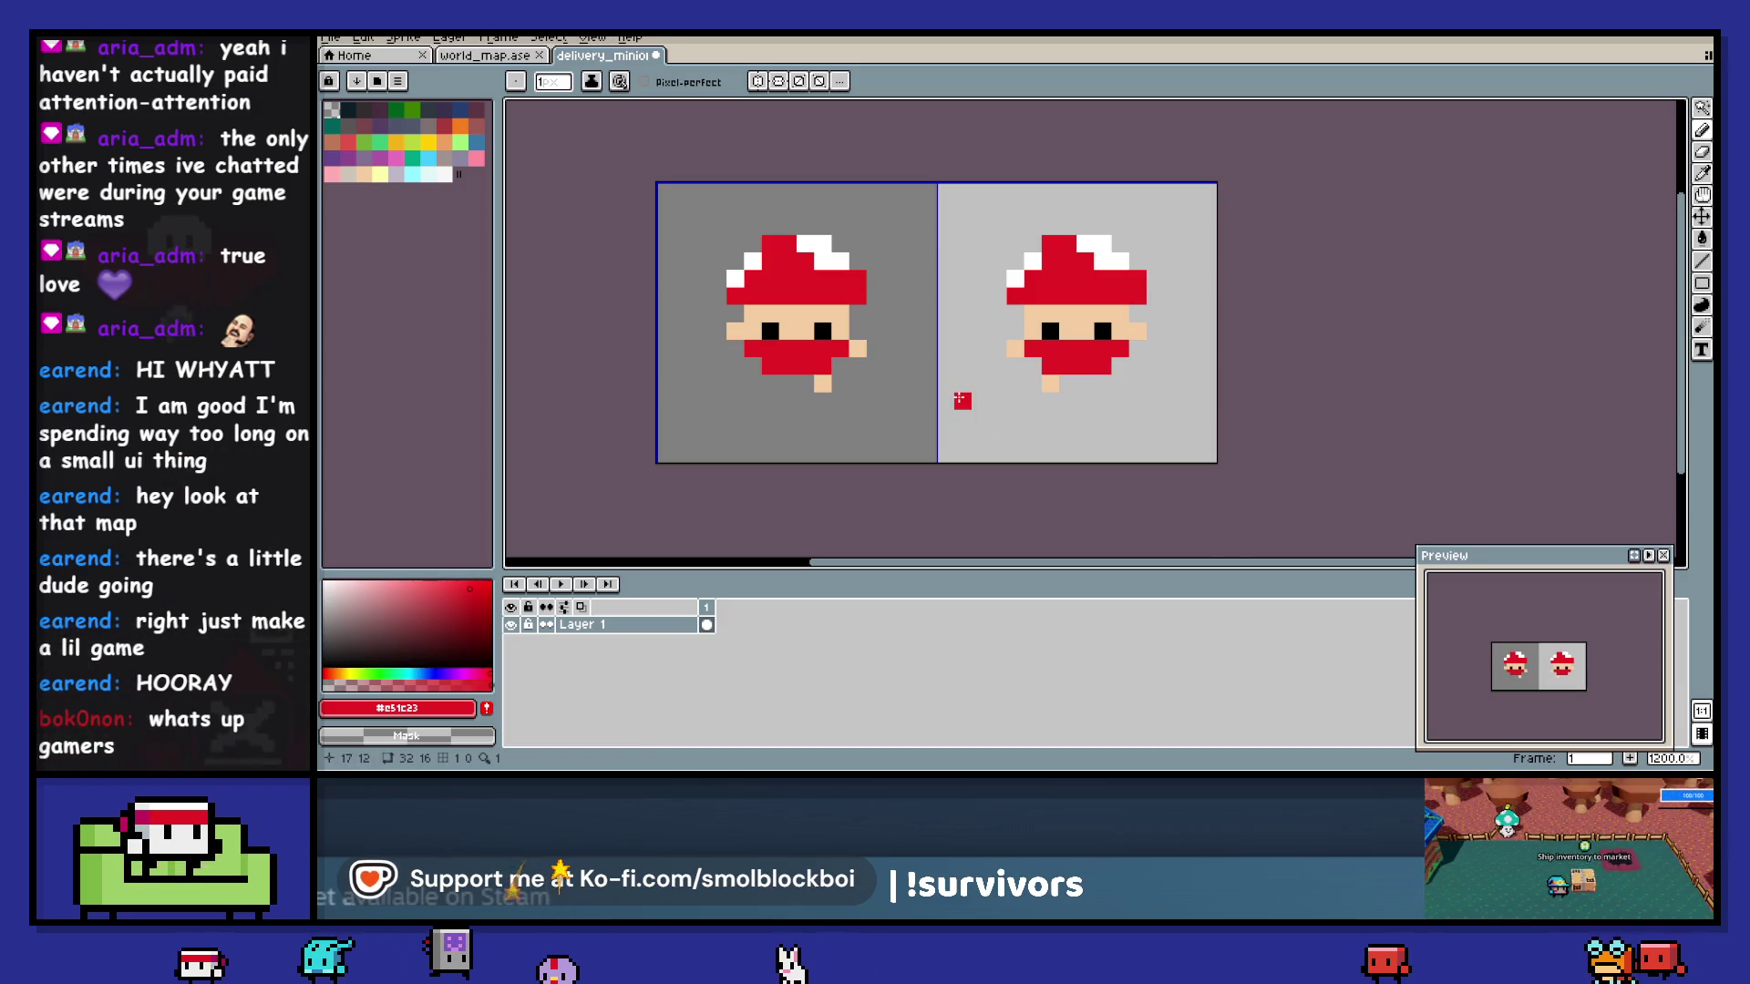
pyautogui.hotkey('ctrl', 'z')
pyautogui.hotkey('ctrl', 'z')
pyautogui.hotkey('ctrl', 'z')
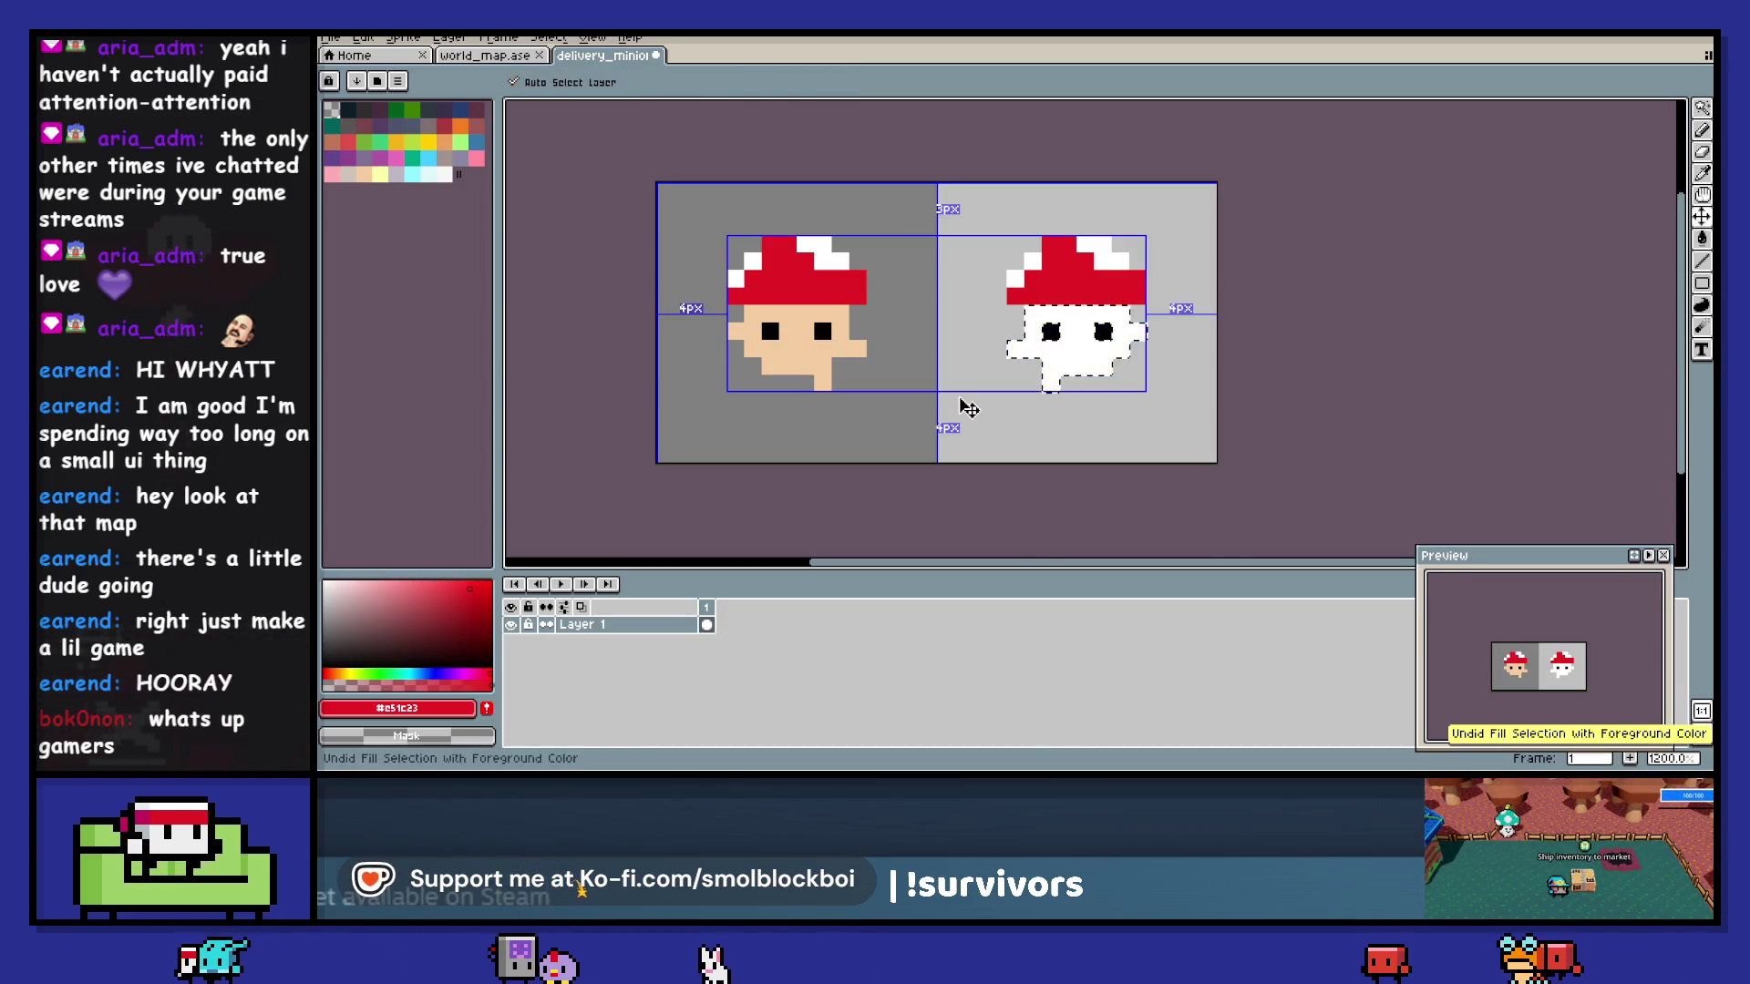
# - Replace the faces' #FFFFFF white with the palette's white
pyautogui.press('b')
pyautogui.hotkey('ctrl', 'd')
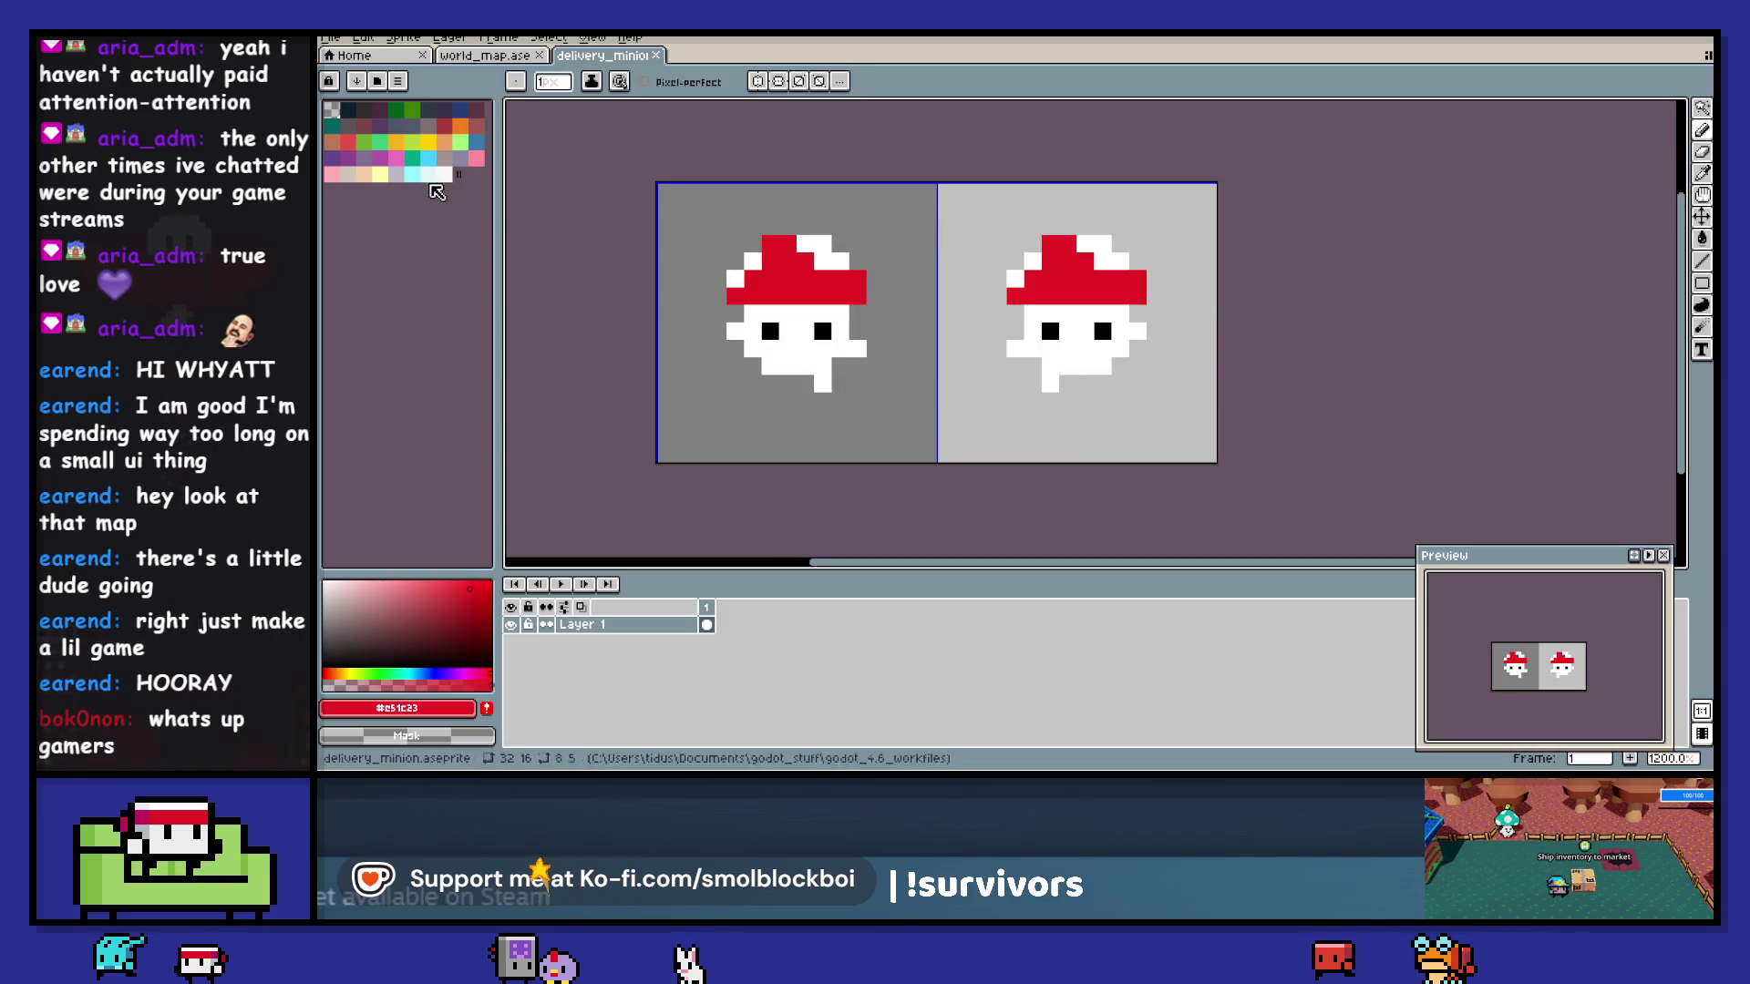
pyautogui.hotkey('shift', 'r')
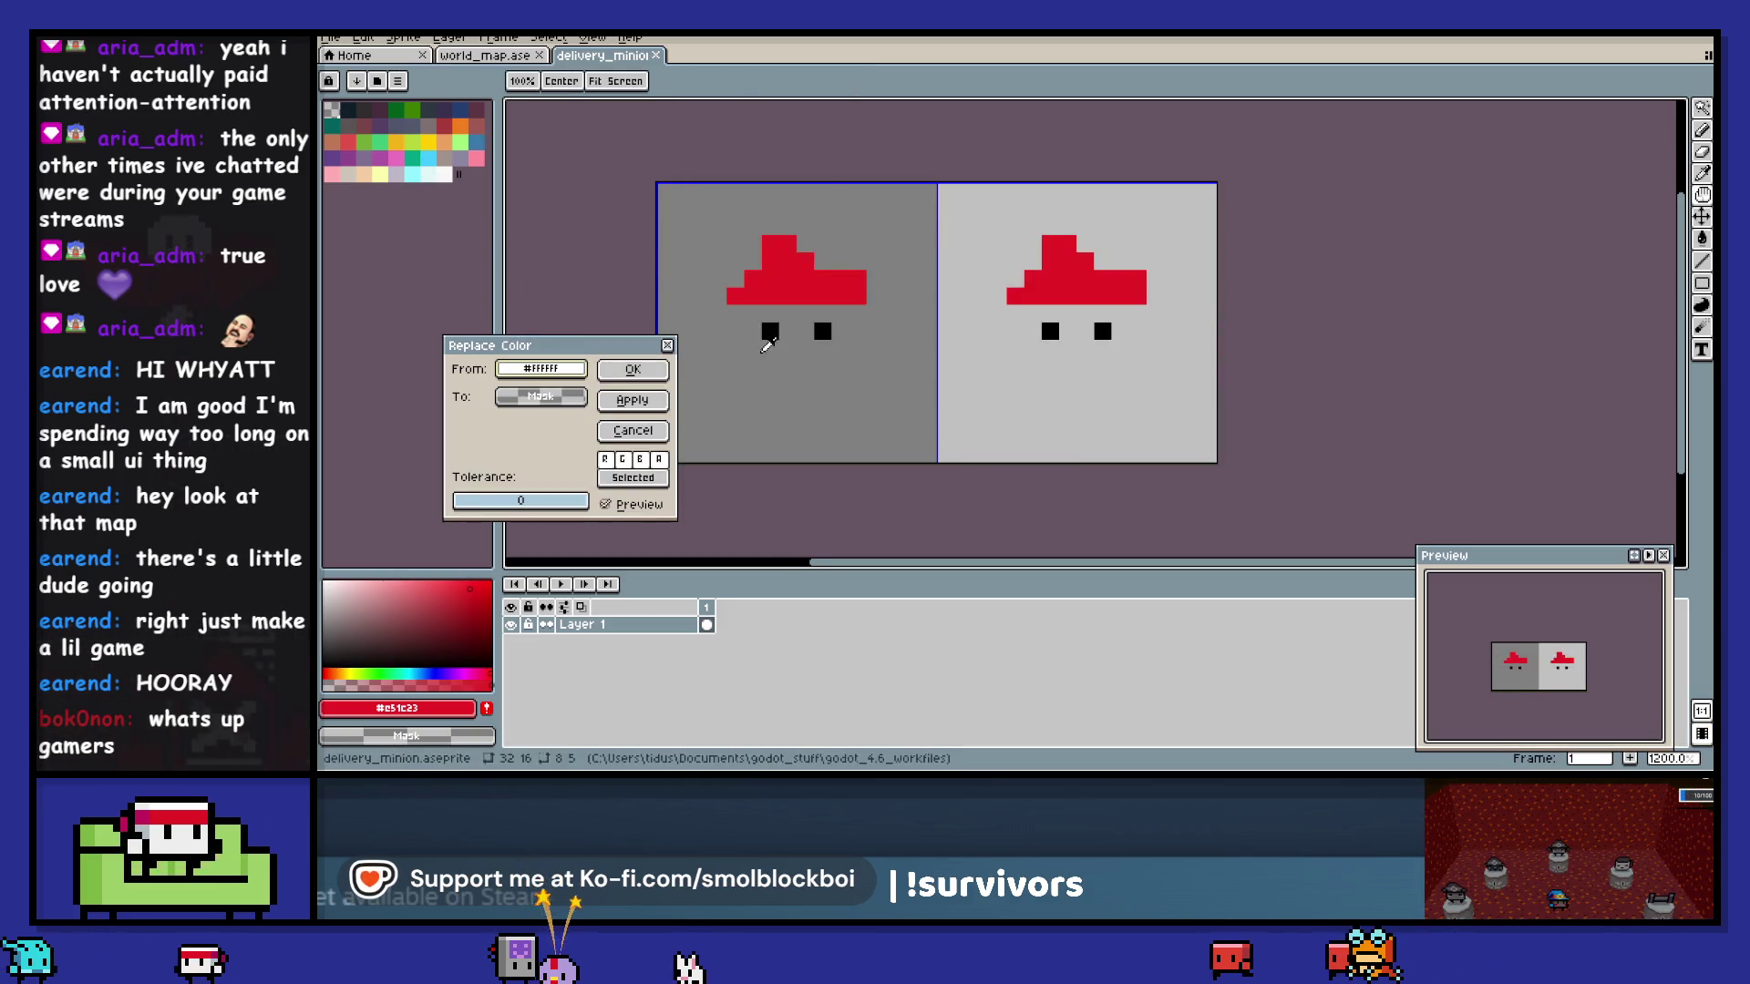
pyautogui.click(440, 176)
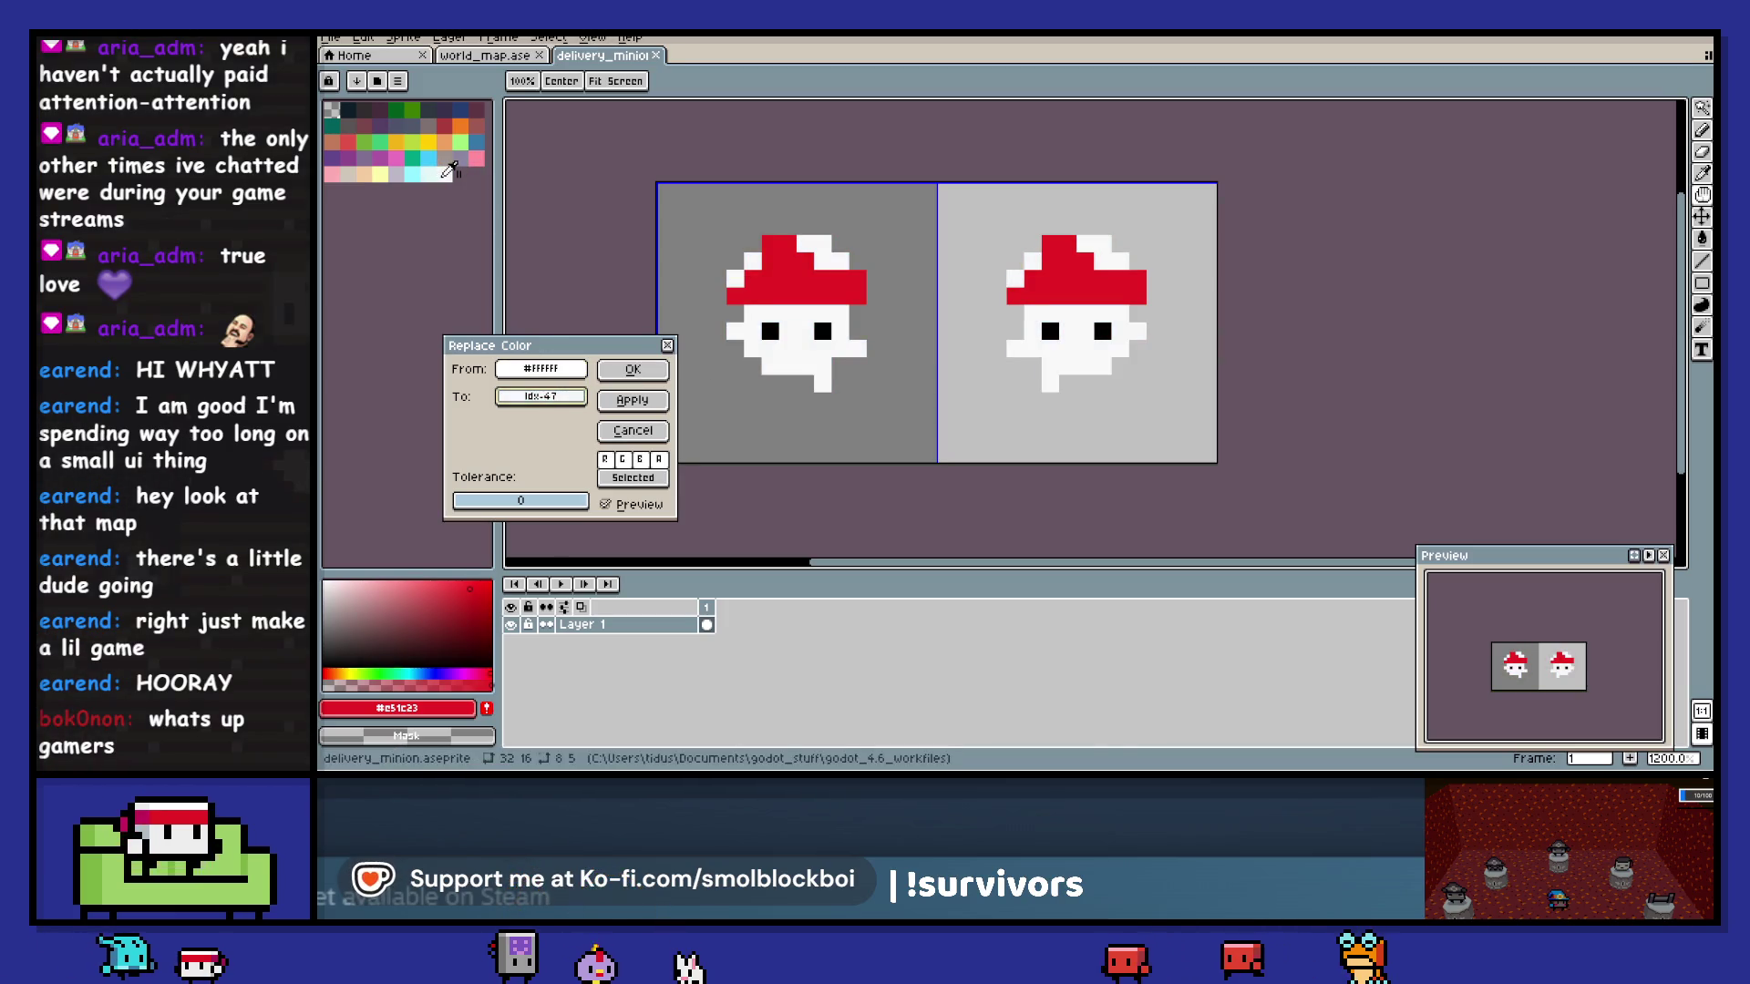
pyautogui.click(635, 371)
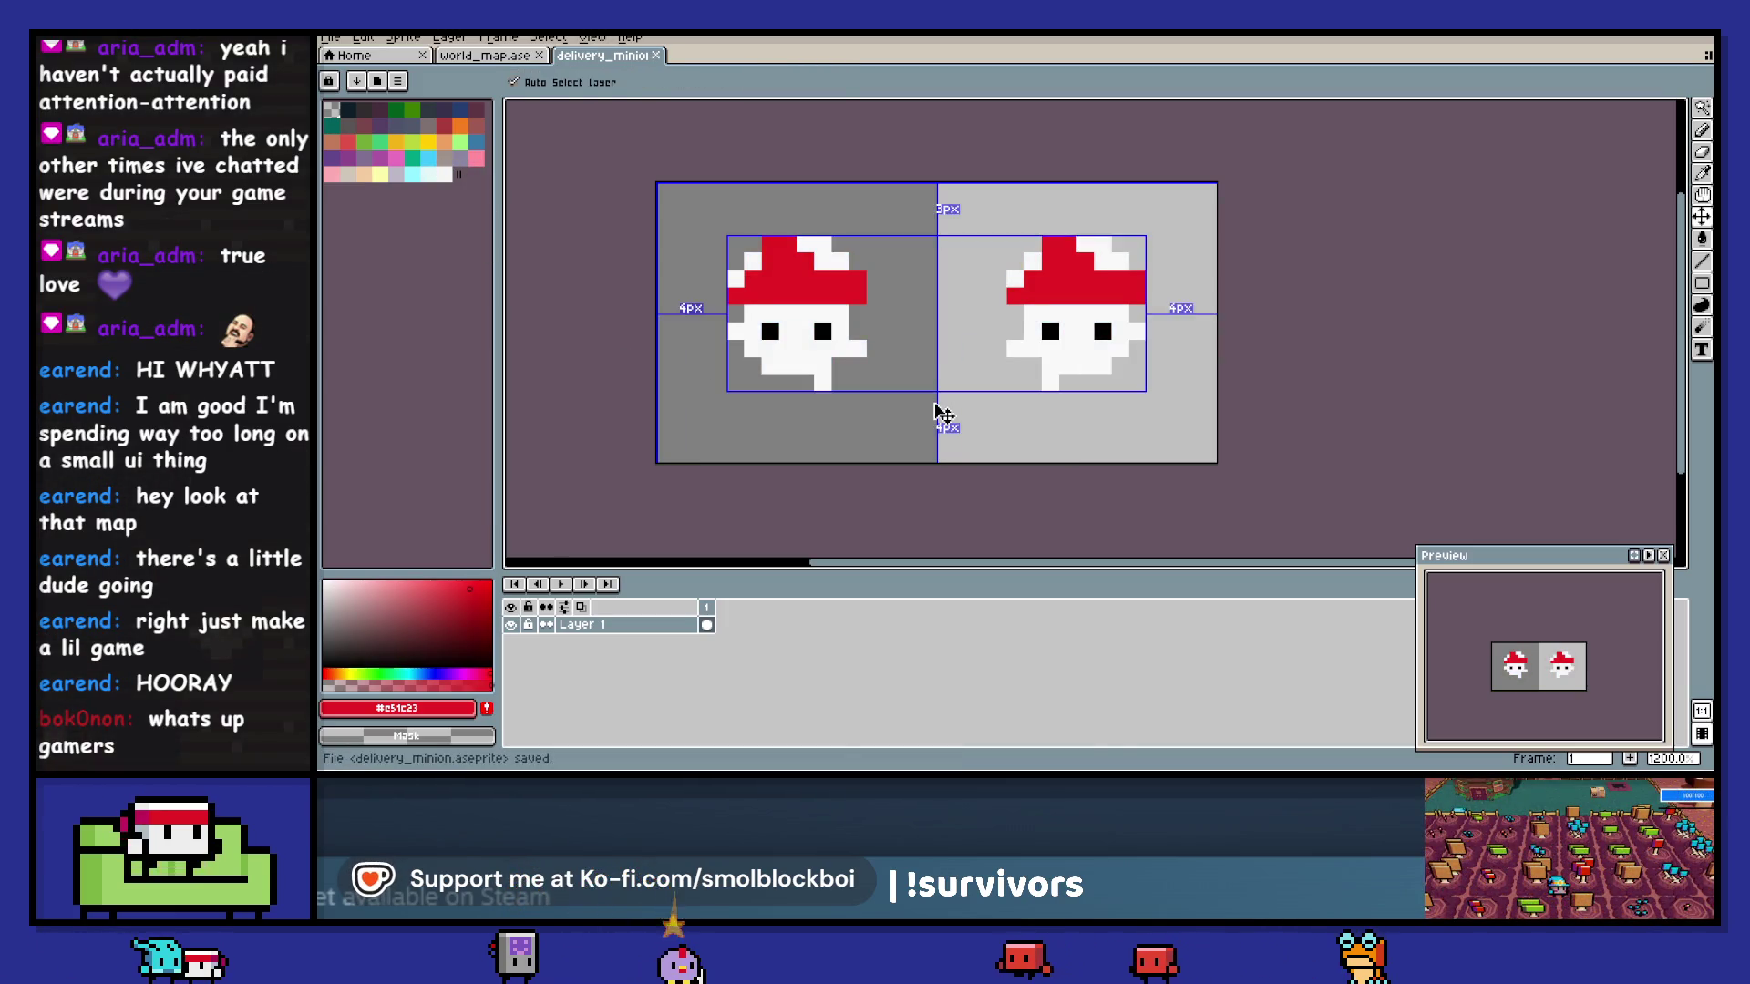
# - Export the sprite over delivery_minion.png, confirming the overwrite, and return to Godot
pyautogui.hotkey('ctrl', 'alt', 'shift', 's')
pyautogui.click(766, 400)
pyautogui.click(966, 447)
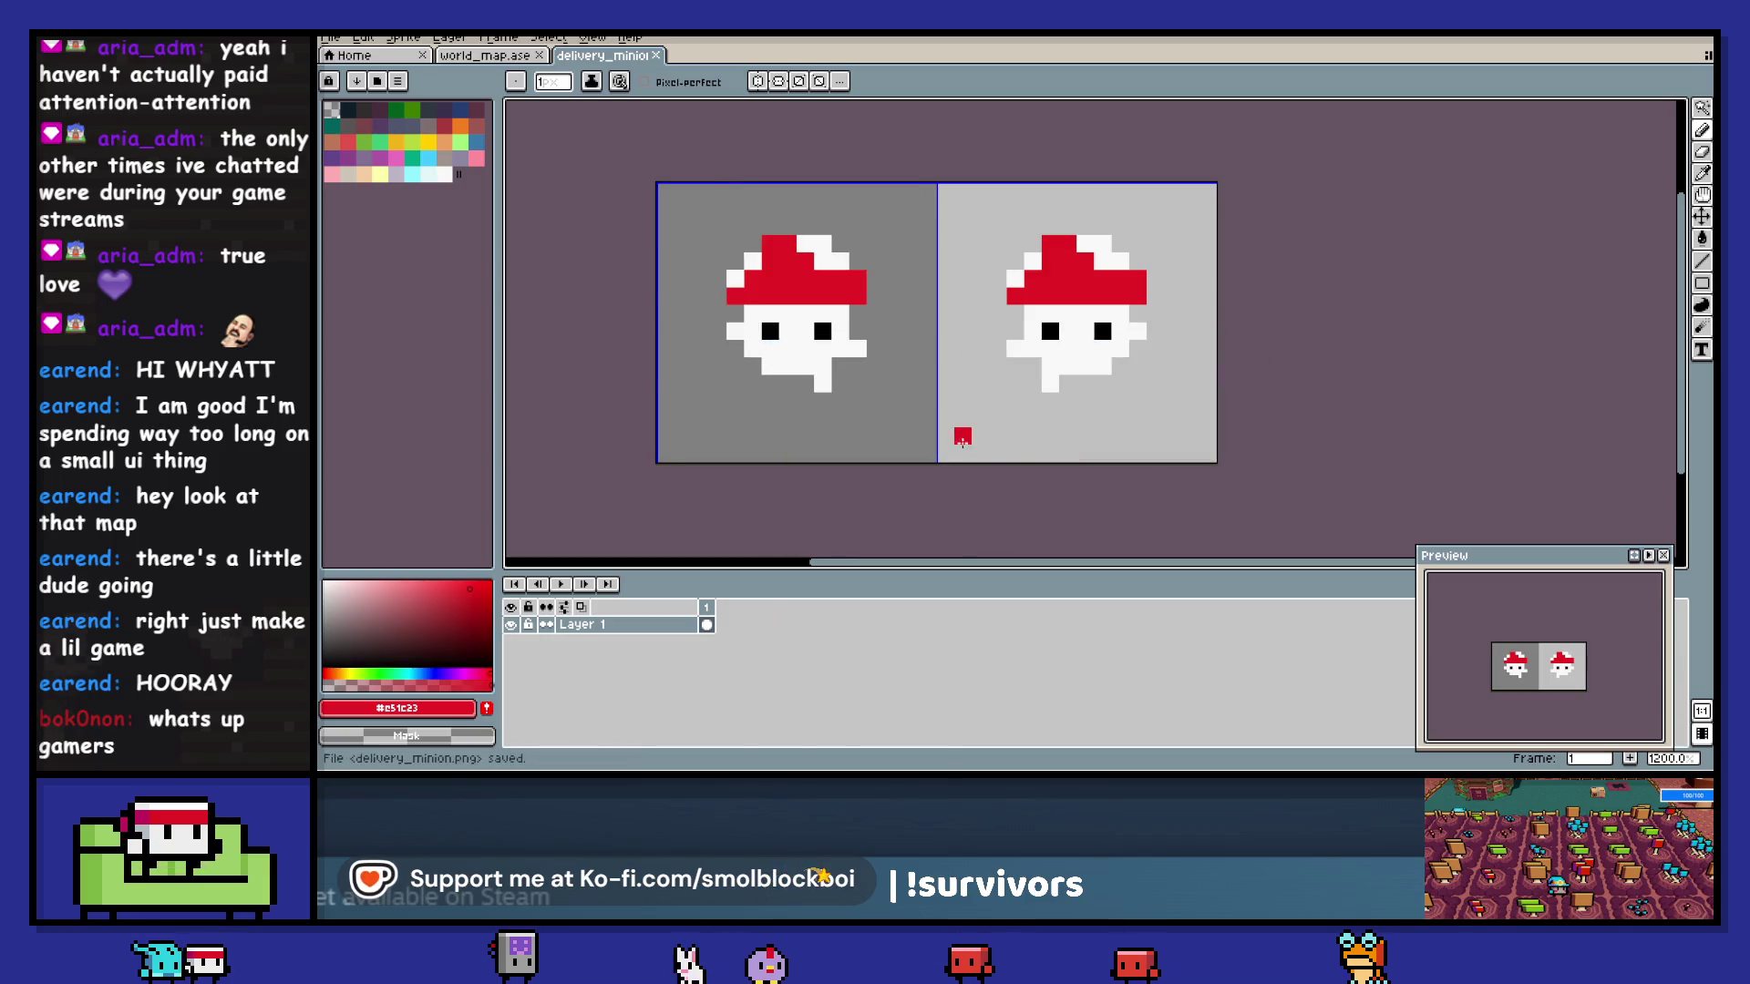
pyautogui.scroll(-2, 1089, 372)
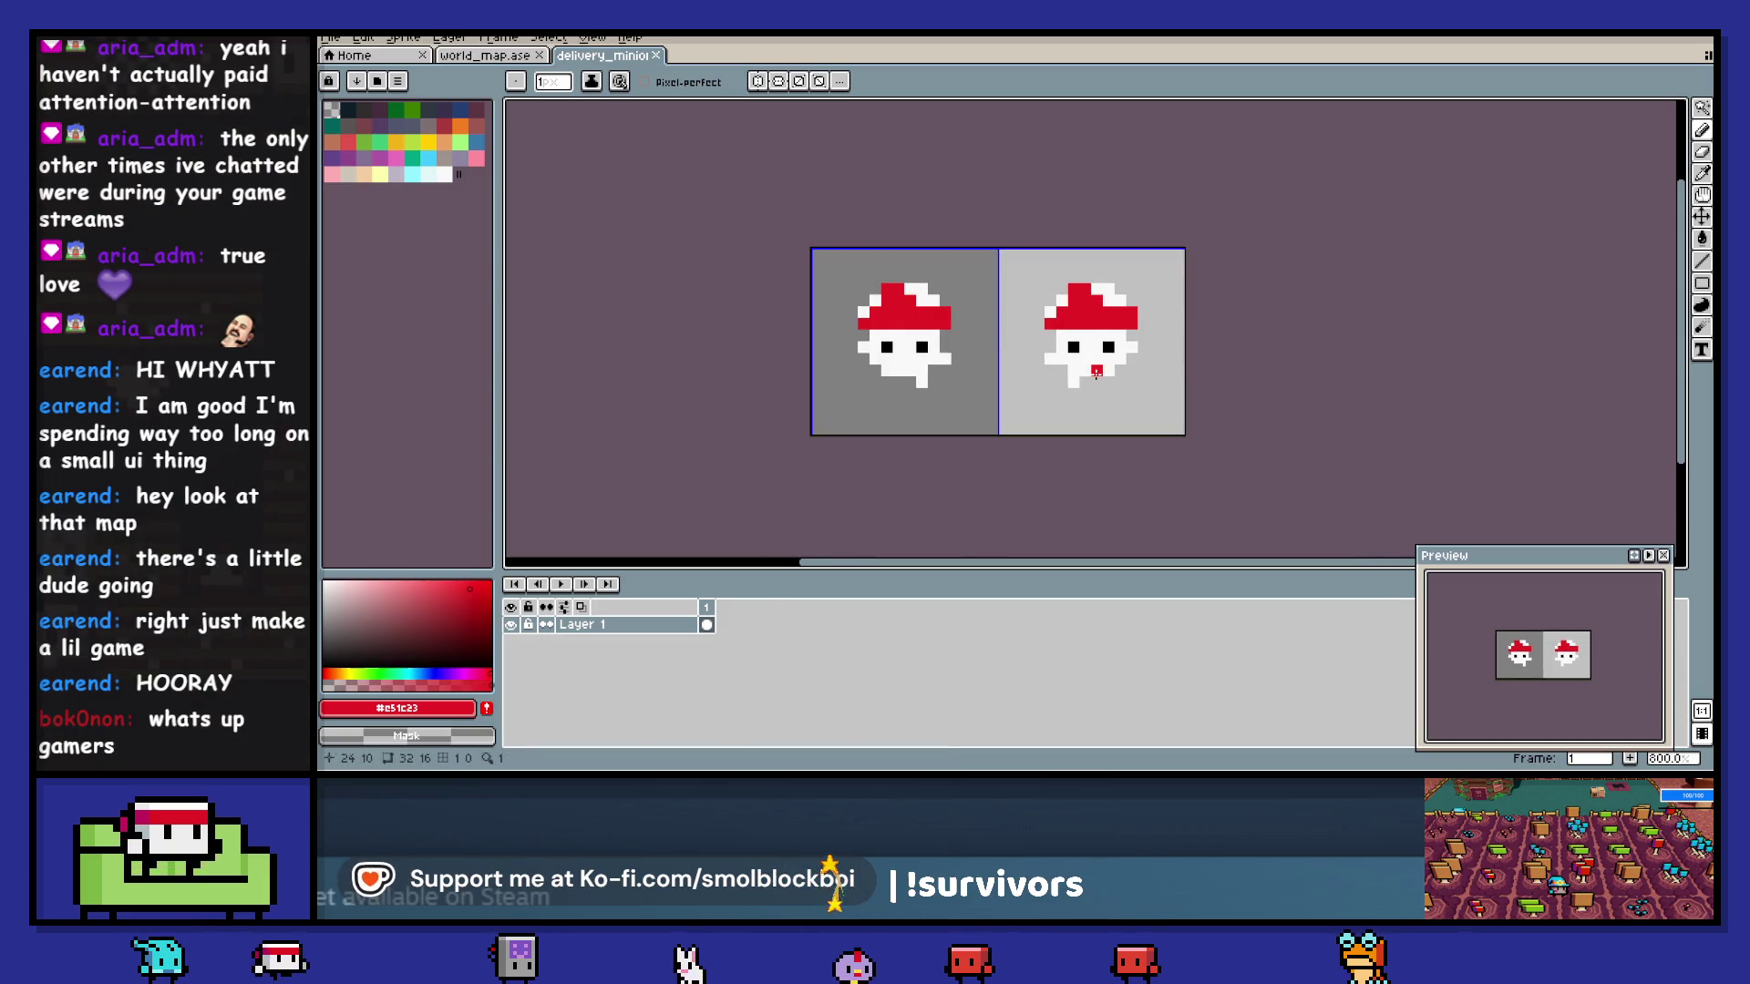
pyautogui.hotkey('ctrl', 'alt', 'c')
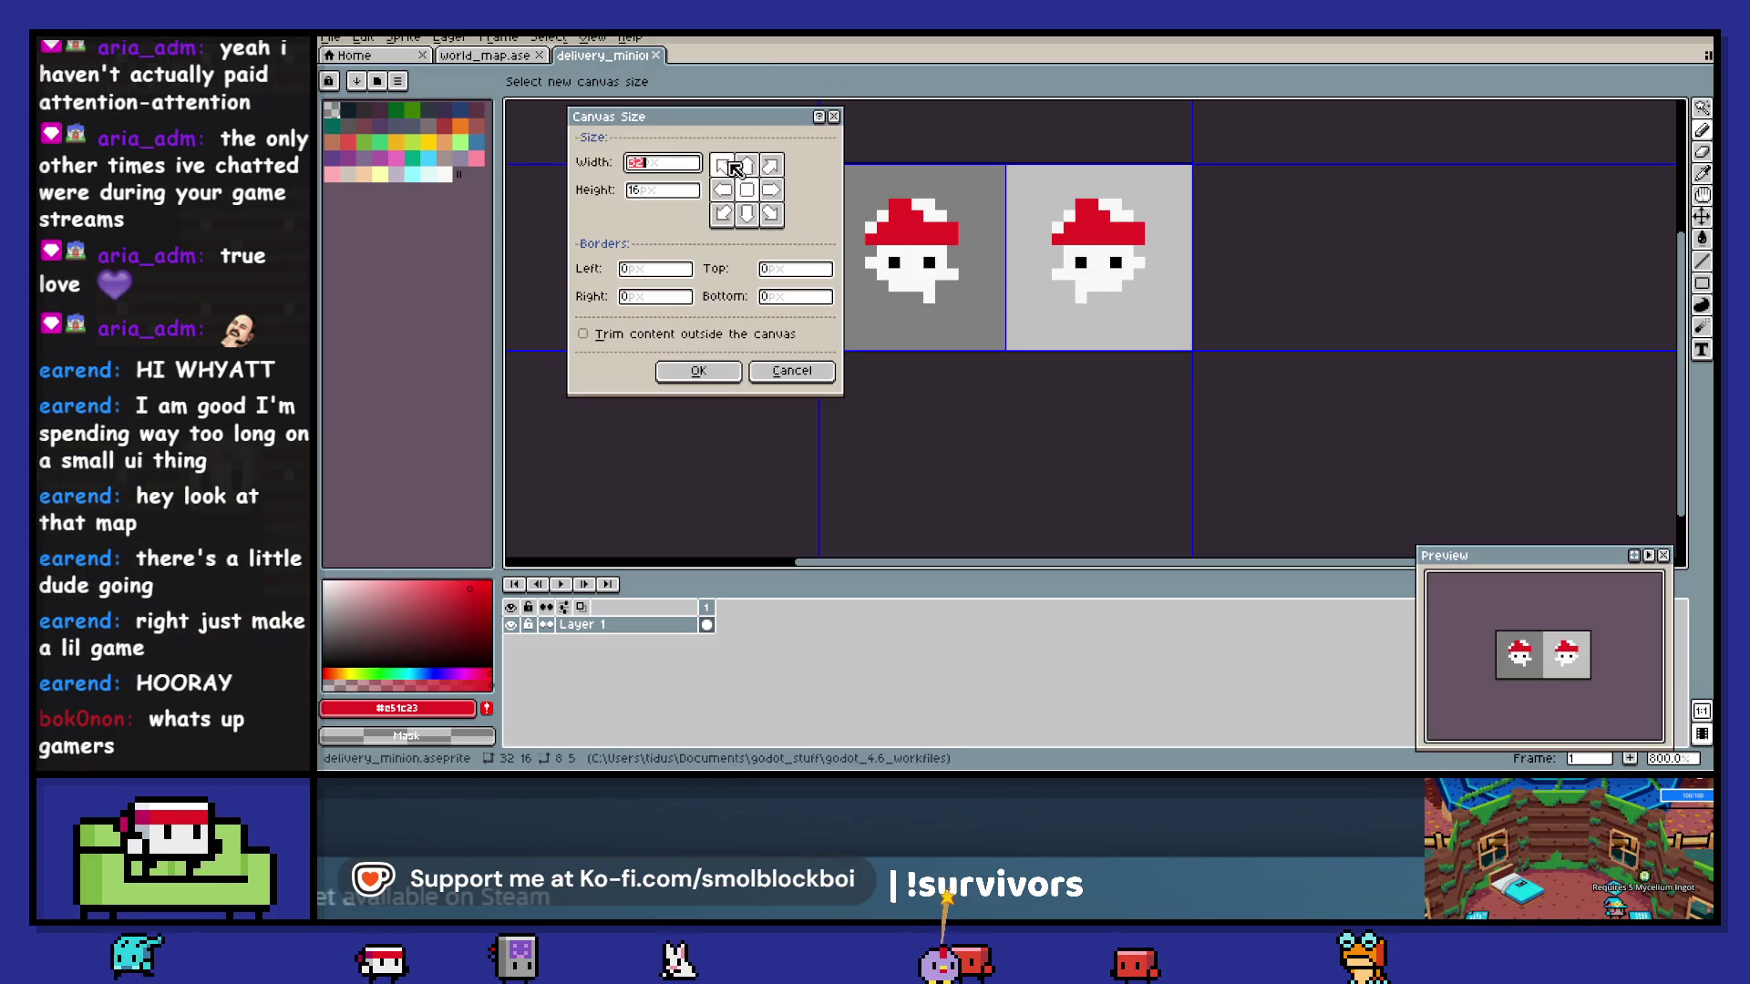
pyautogui.click(834, 117)
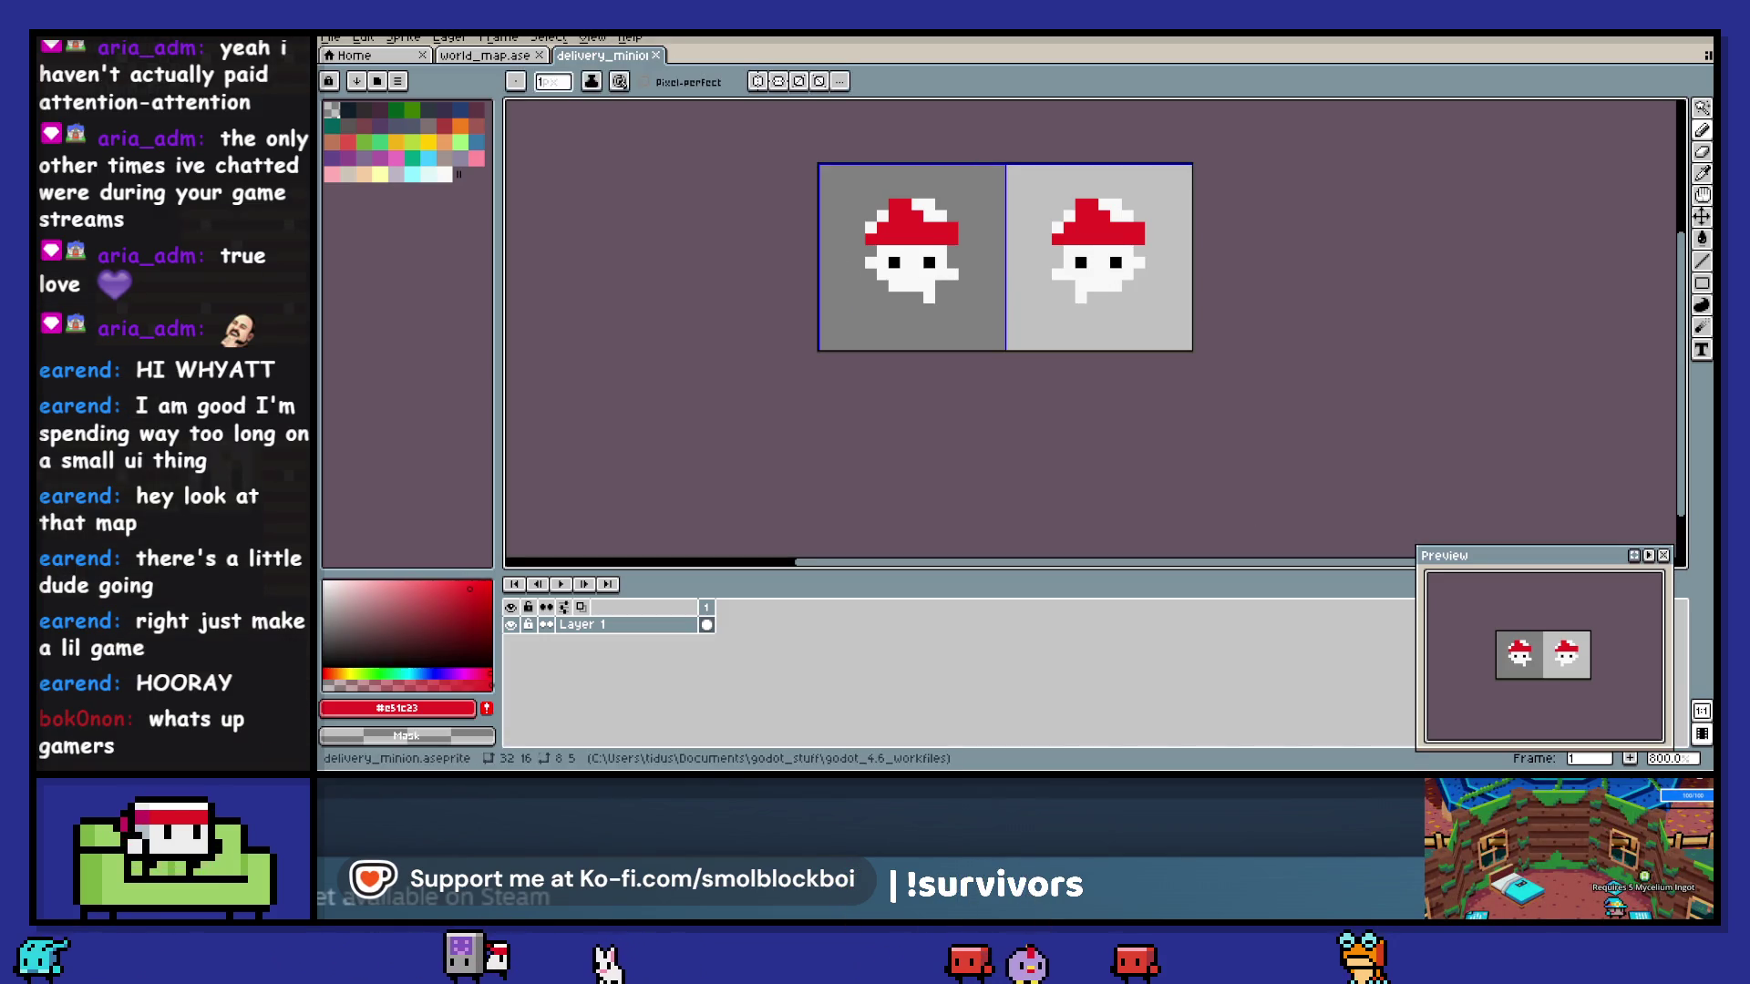
pyautogui.hotkey('alt', 'Tab')
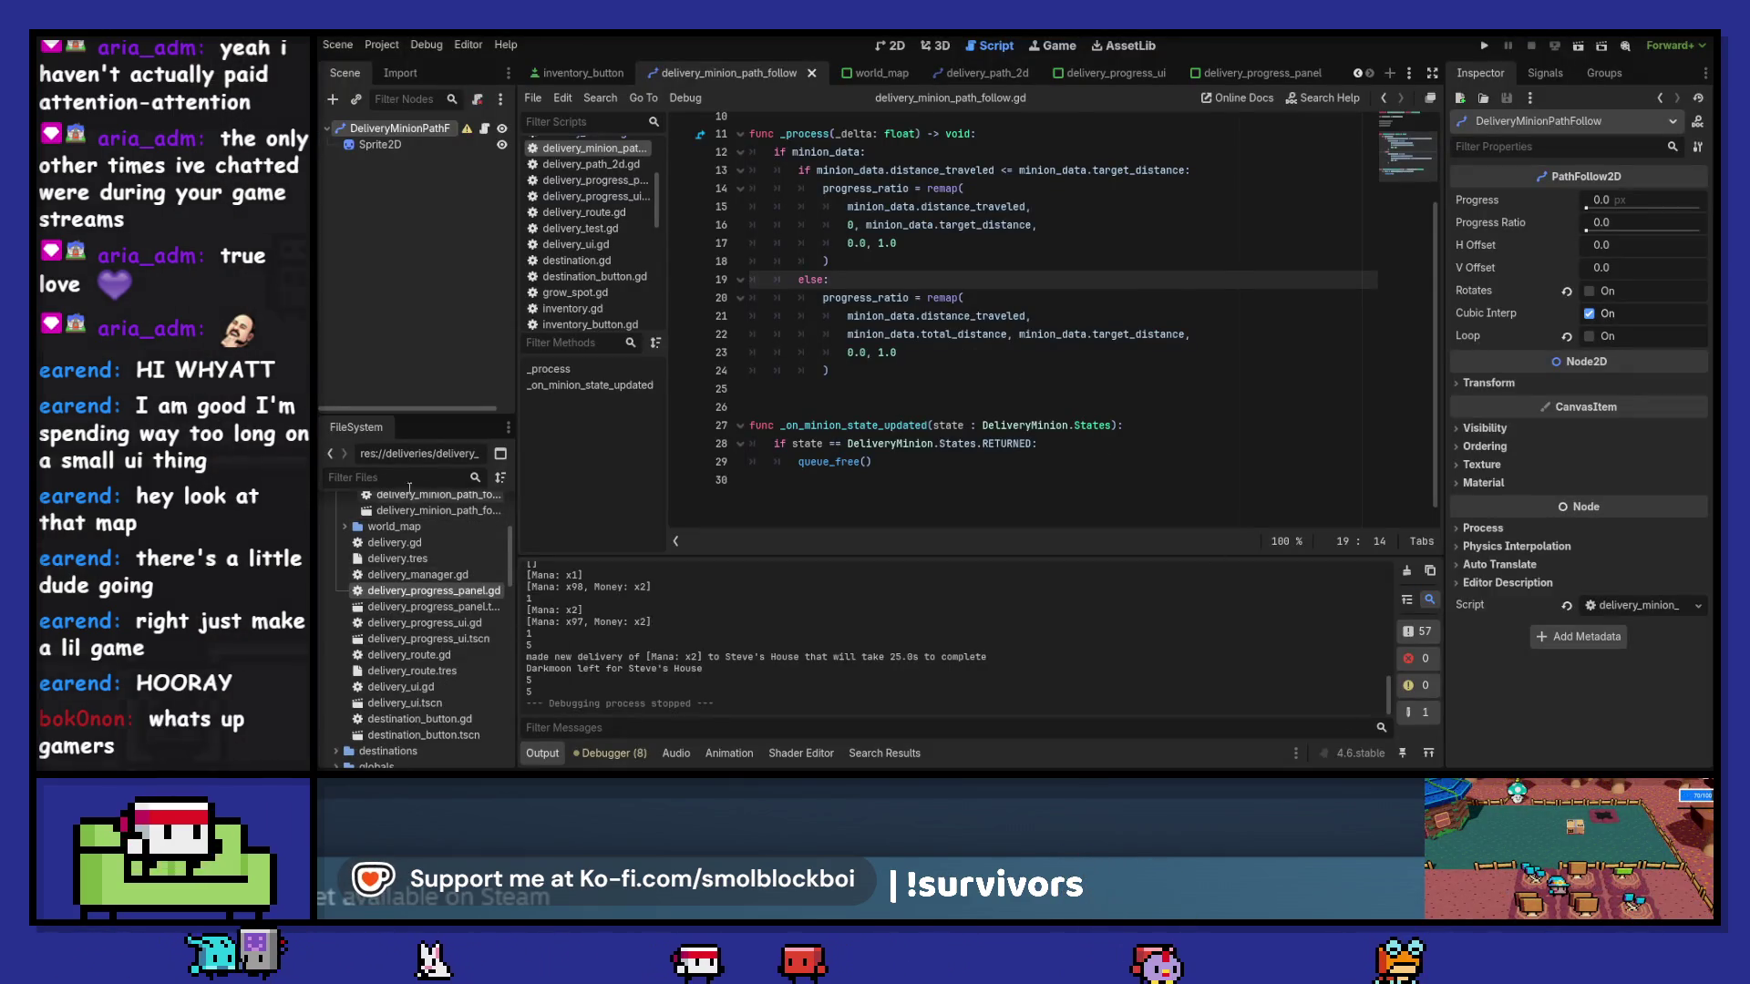
# - Filter the FileSystem for 'mi' and select delivery_minion.png
pyautogui.scroll(-3, 419, 616)
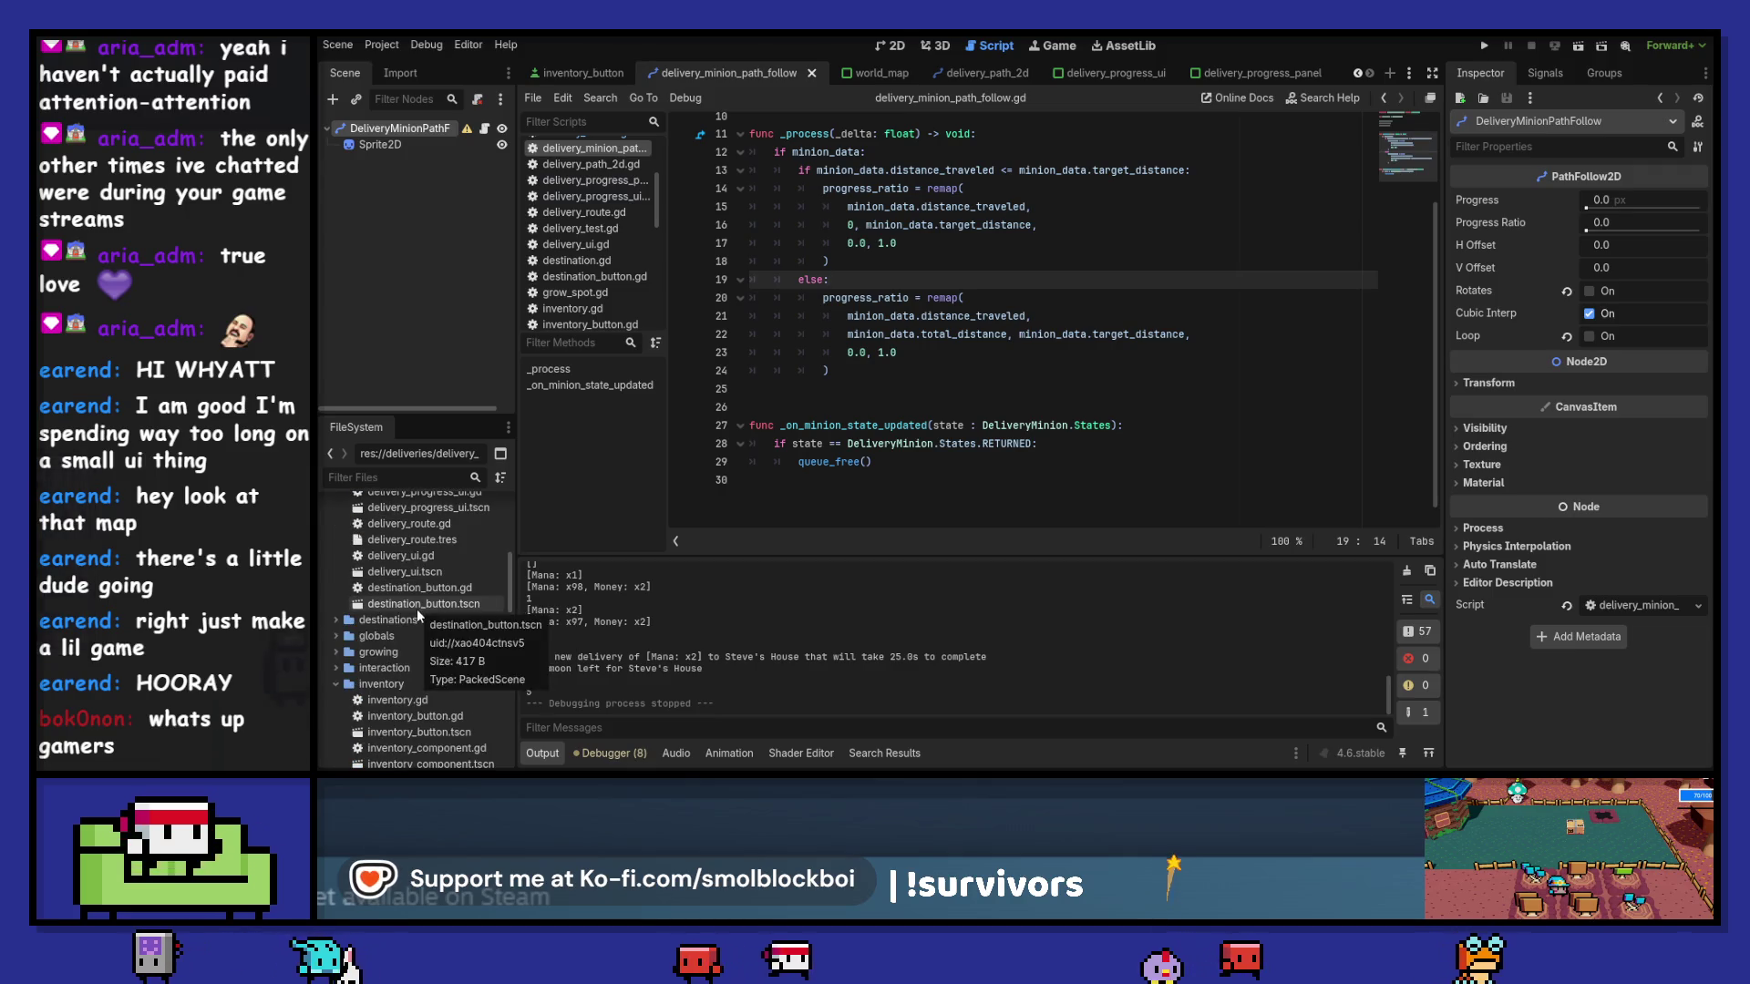
pyautogui.click(400, 475)
pyautogui.write('minio')
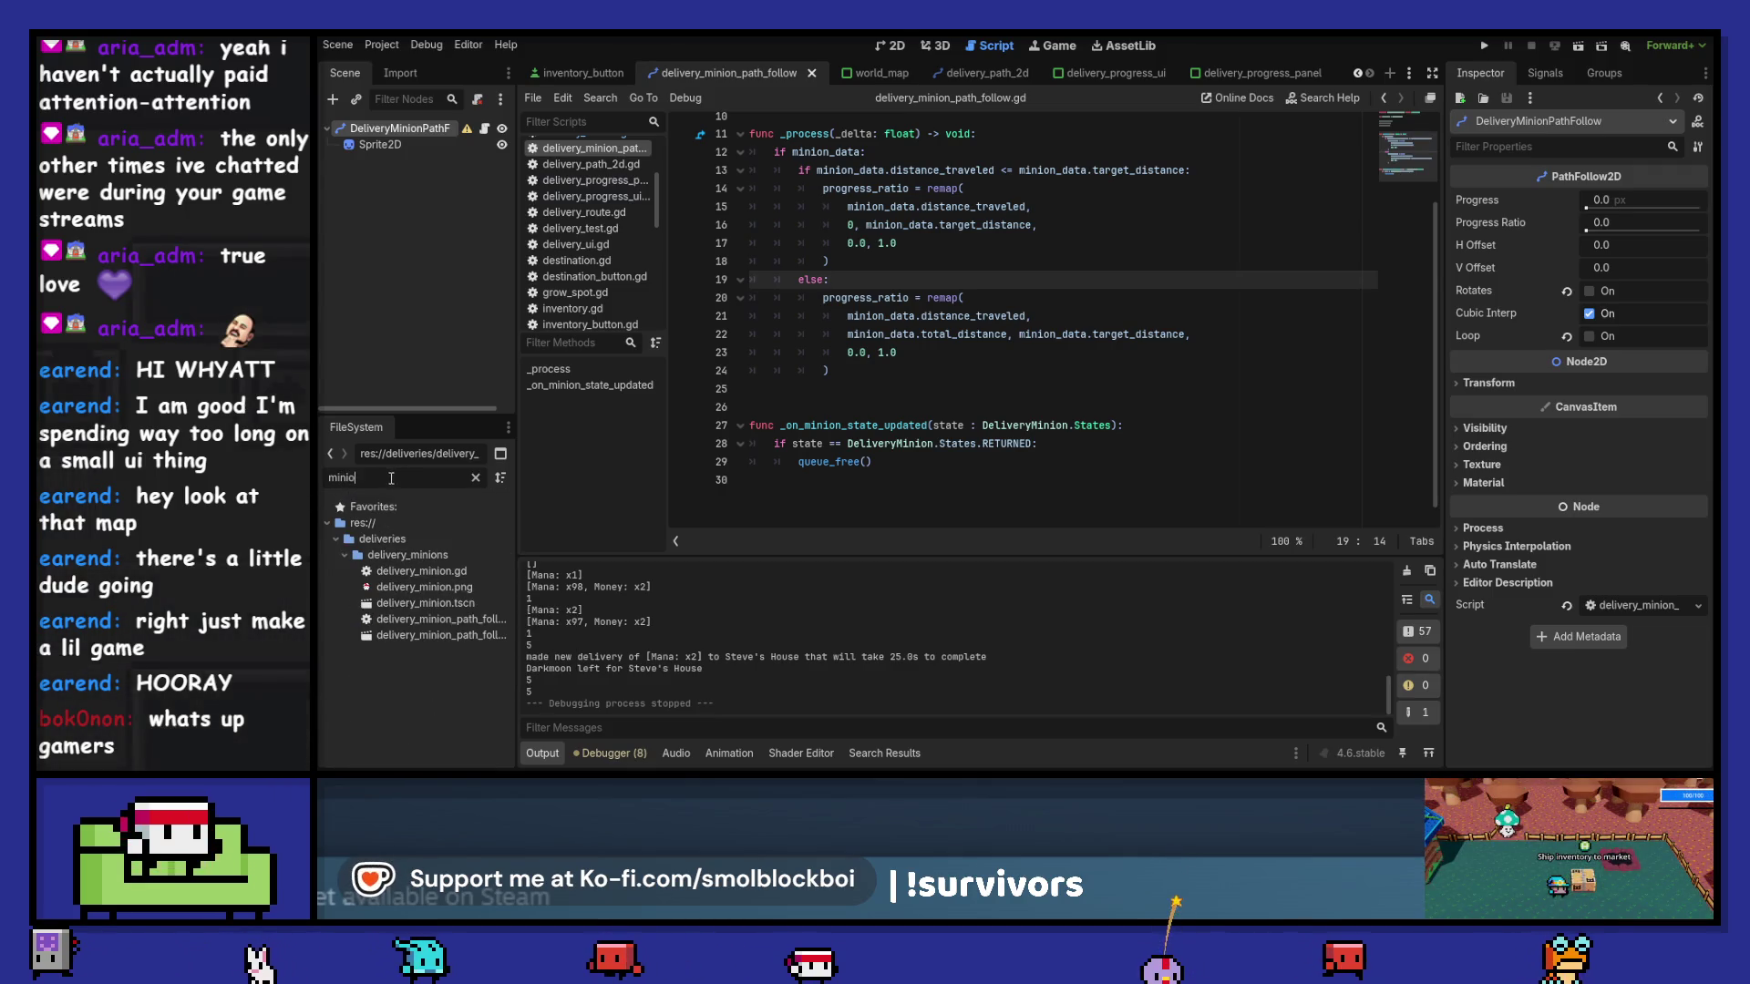
pyautogui.press('Down')
pyautogui.press('Down')
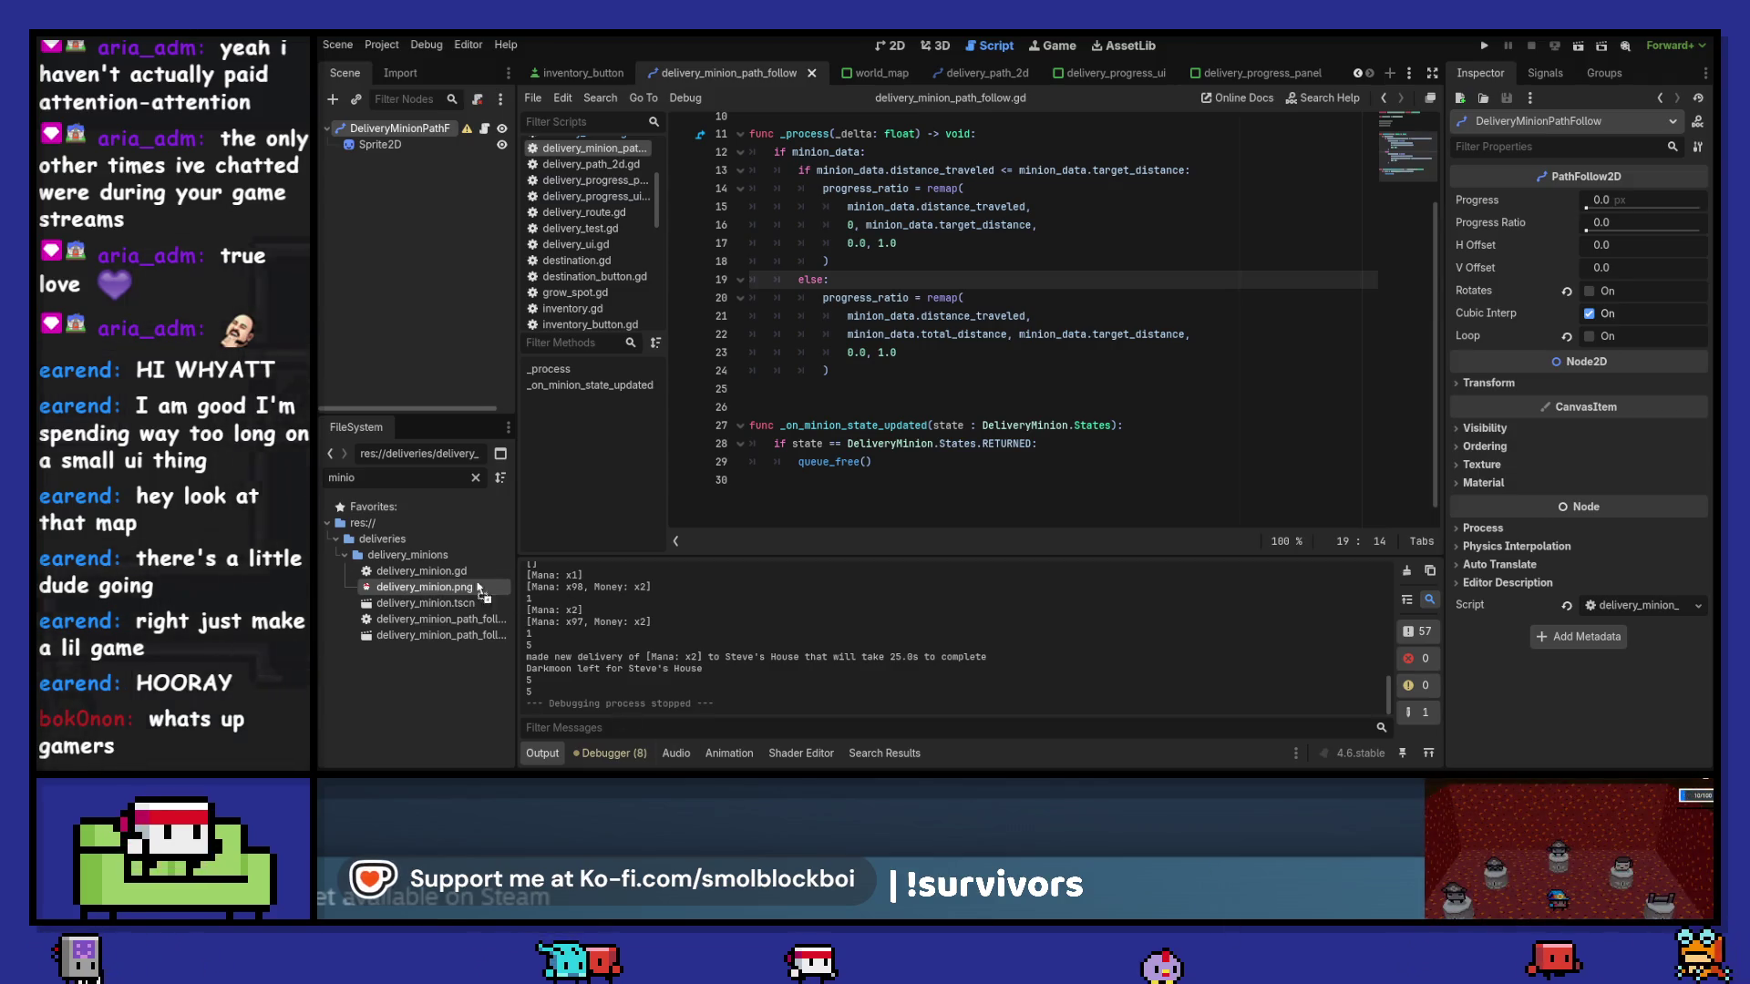
pyautogui.moveTo(437, 595)
pyautogui.mouseDown()
pyautogui.moveTo(902, 393)
pyautogui.moveTo(437, 595)
pyautogui.mouseUp()
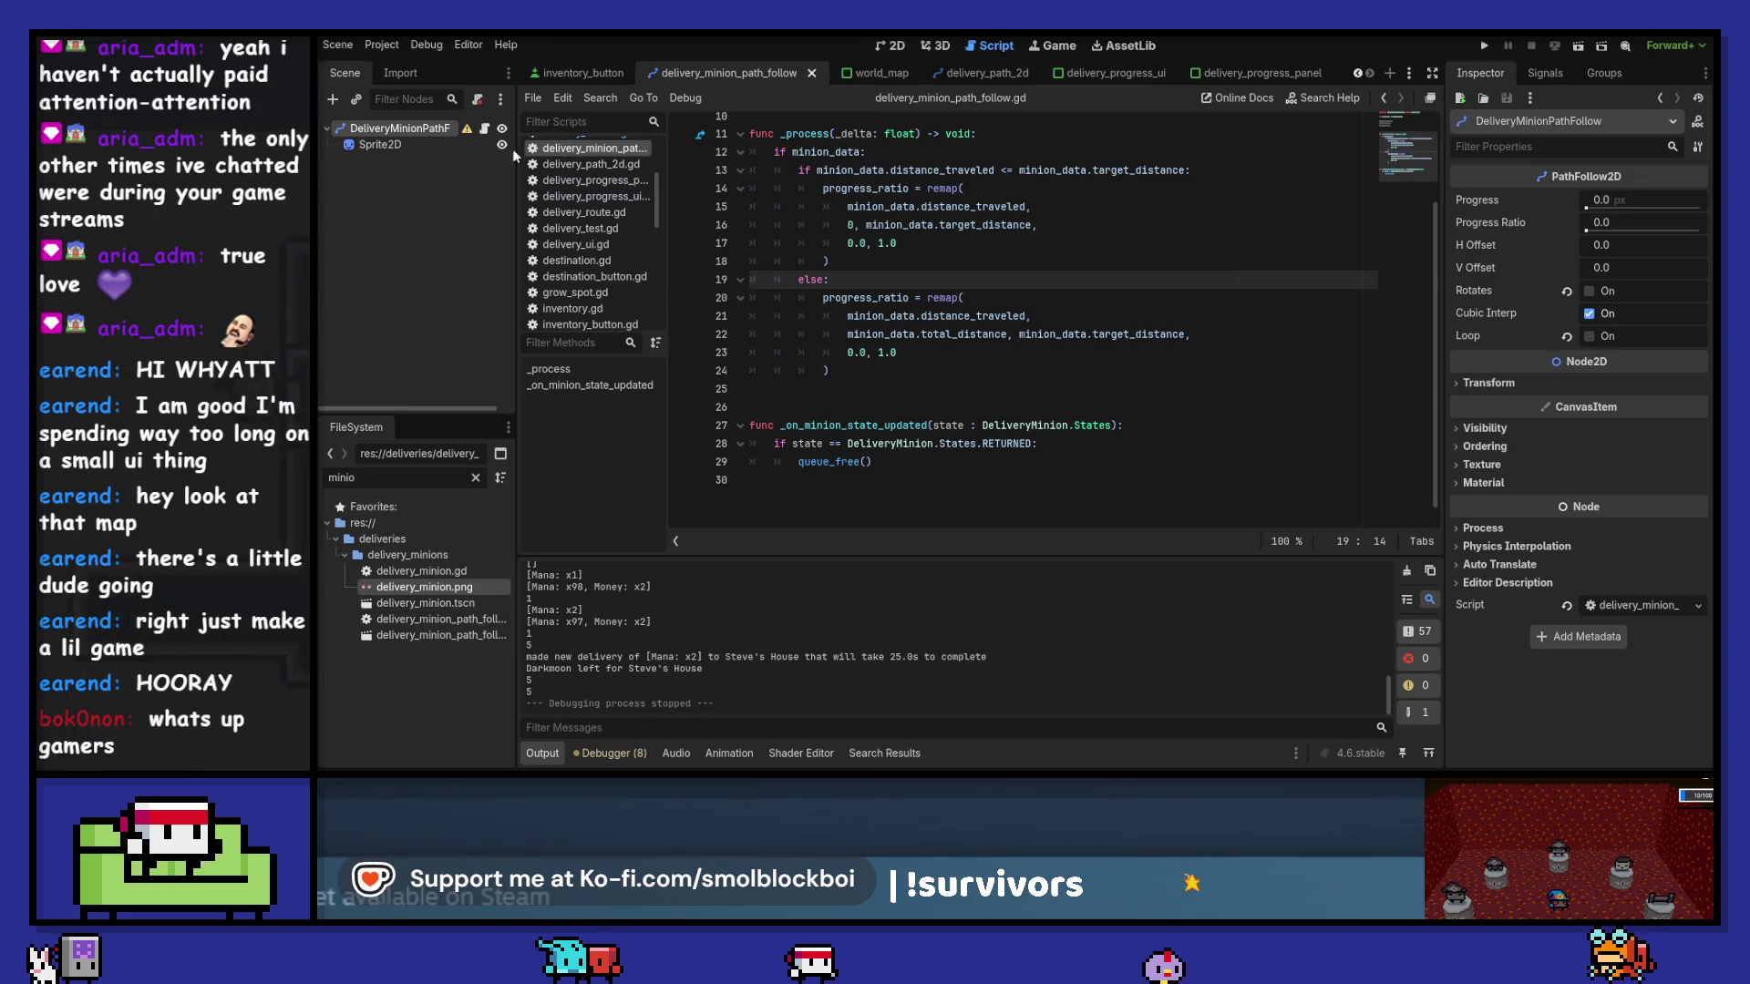
# - Change the Sprite2D node's type to AnimatedSprite2D and rename it Sprite
pyautogui.click(421, 144)
pyautogui.rightClick(413, 144)
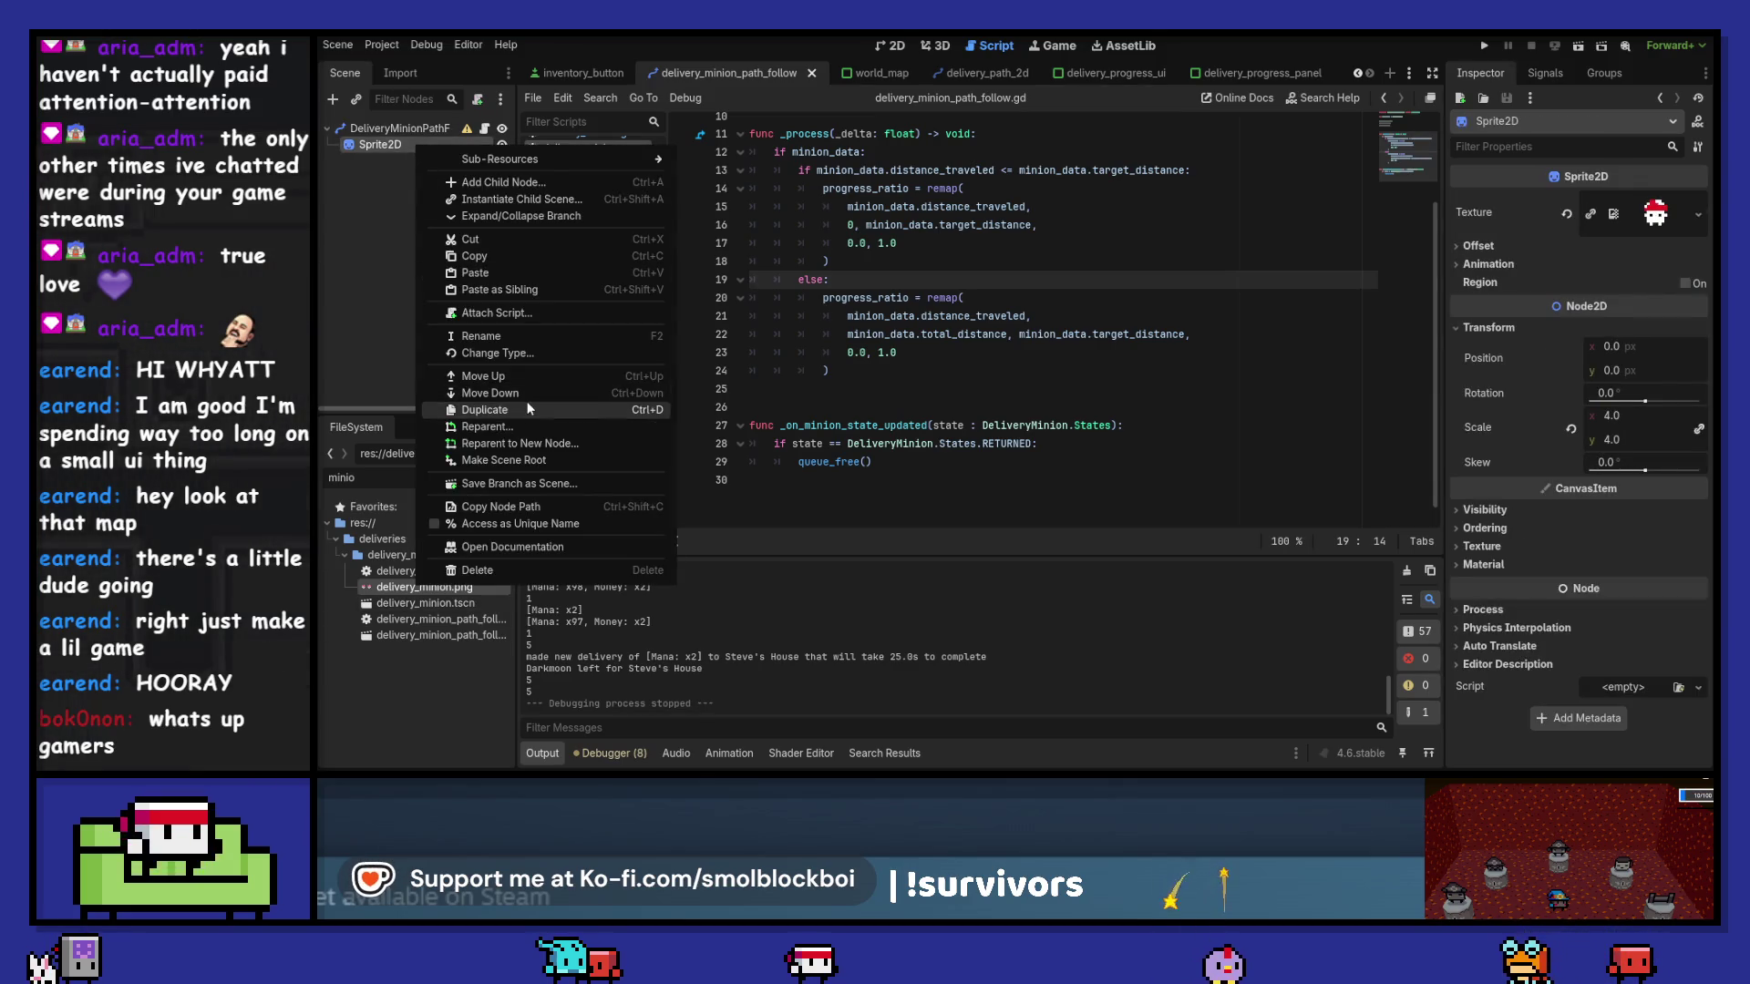
pyautogui.click(527, 357)
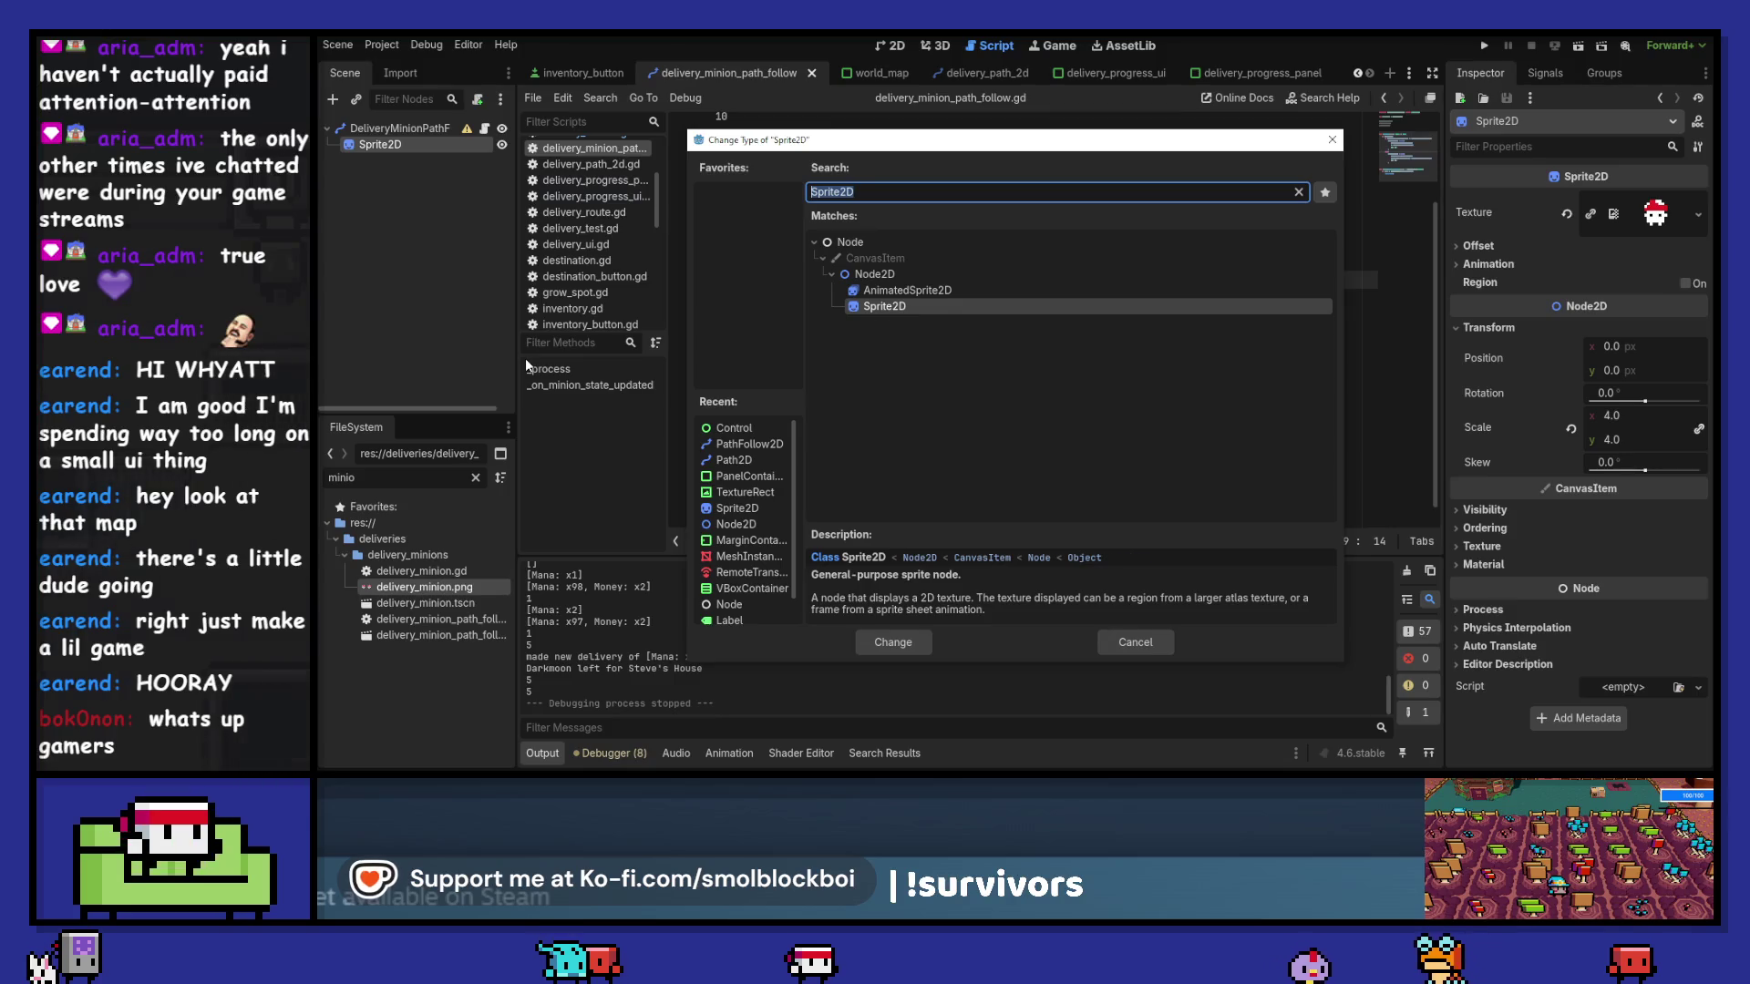
pyautogui.press('Up')
pyautogui.press('Return')
pyautogui.press('F2')
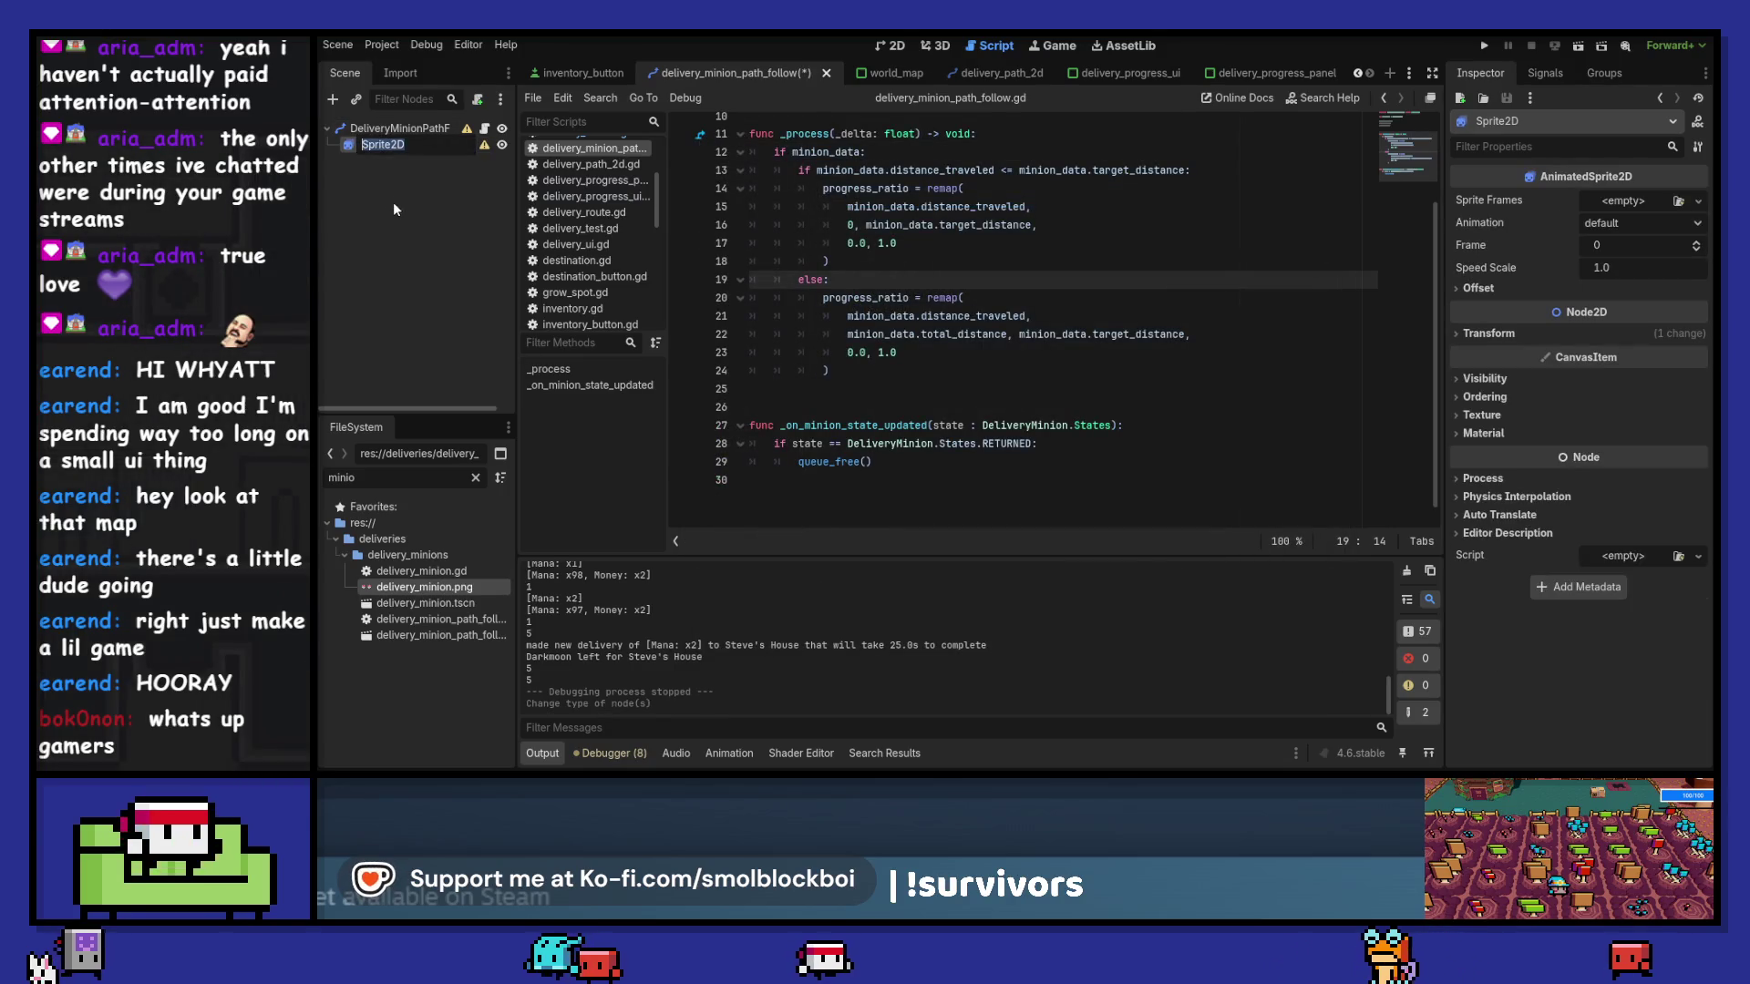
pyautogui.write('Sprite')
pyautogui.press('Return')
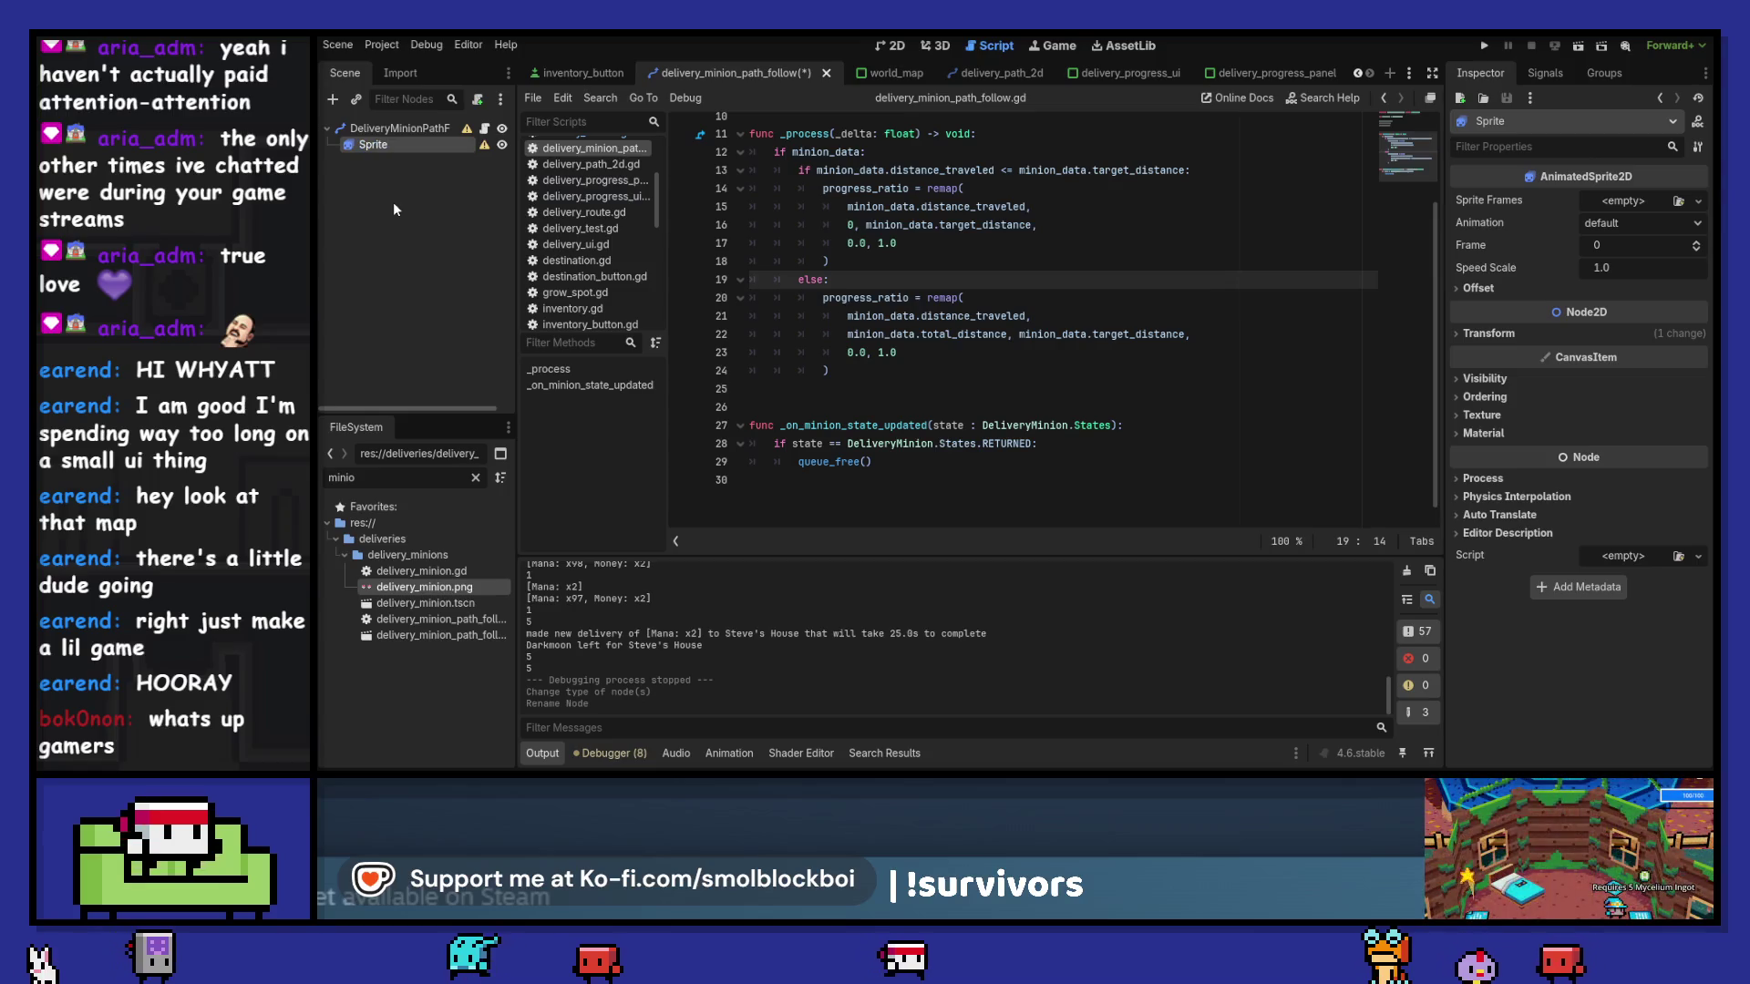
# - Create SpriteFrames and choose deliveries/delivery_minions/delivery_minion.png as the sprite sheet
pyautogui.moveTo(423, 587)
pyautogui.mouseDown()
pyautogui.moveTo(473, 547)
pyautogui.moveTo(1656, 185)
pyautogui.moveTo(1629, 206)
pyautogui.mouseUp()
pyautogui.click(1638, 206)
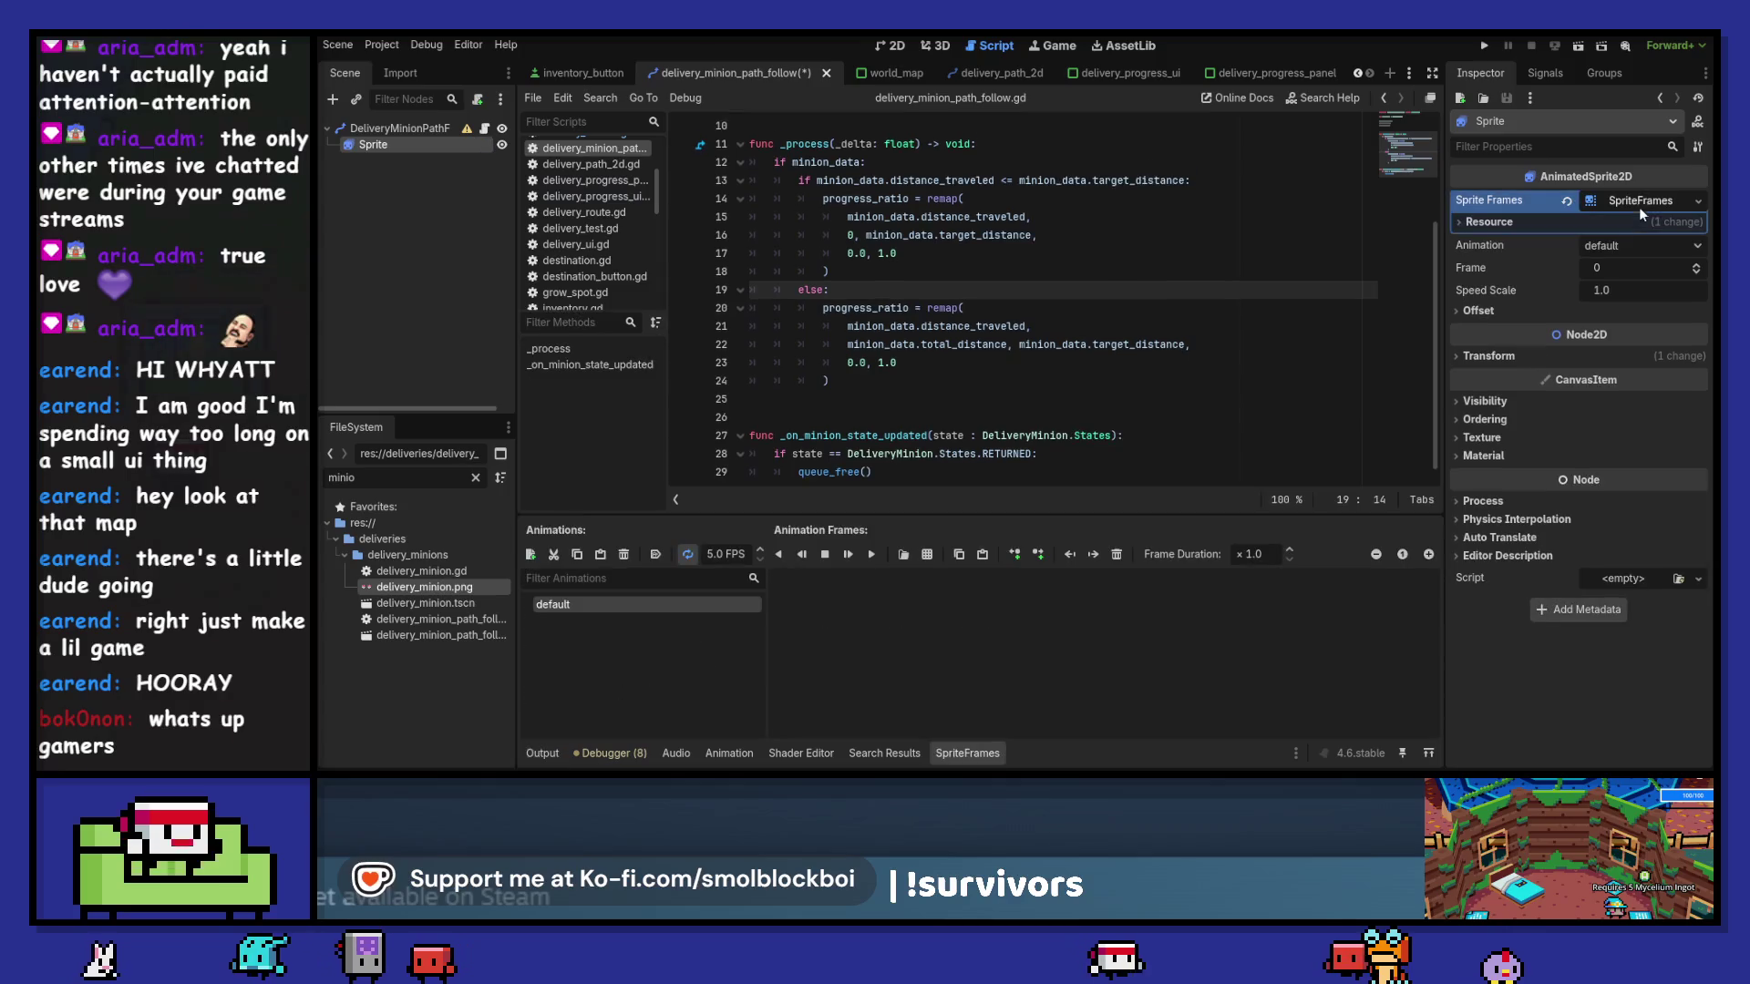
pyautogui.click(929, 555)
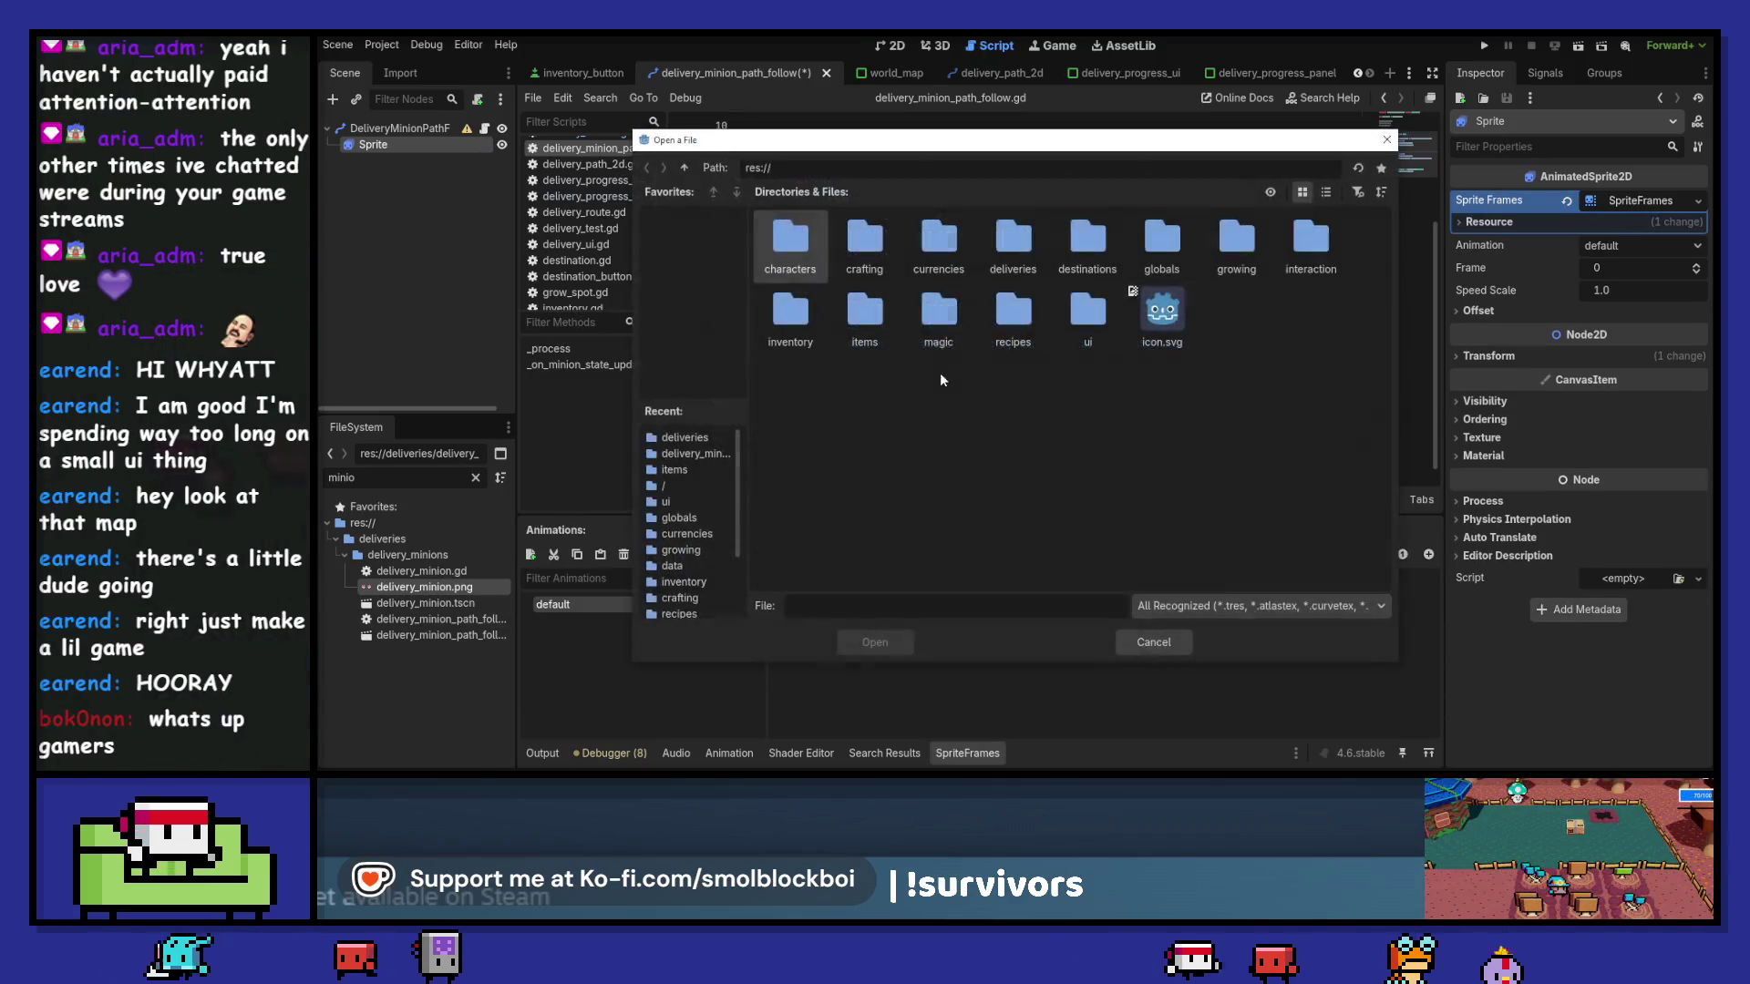
pyautogui.doubleClick(793, 264)
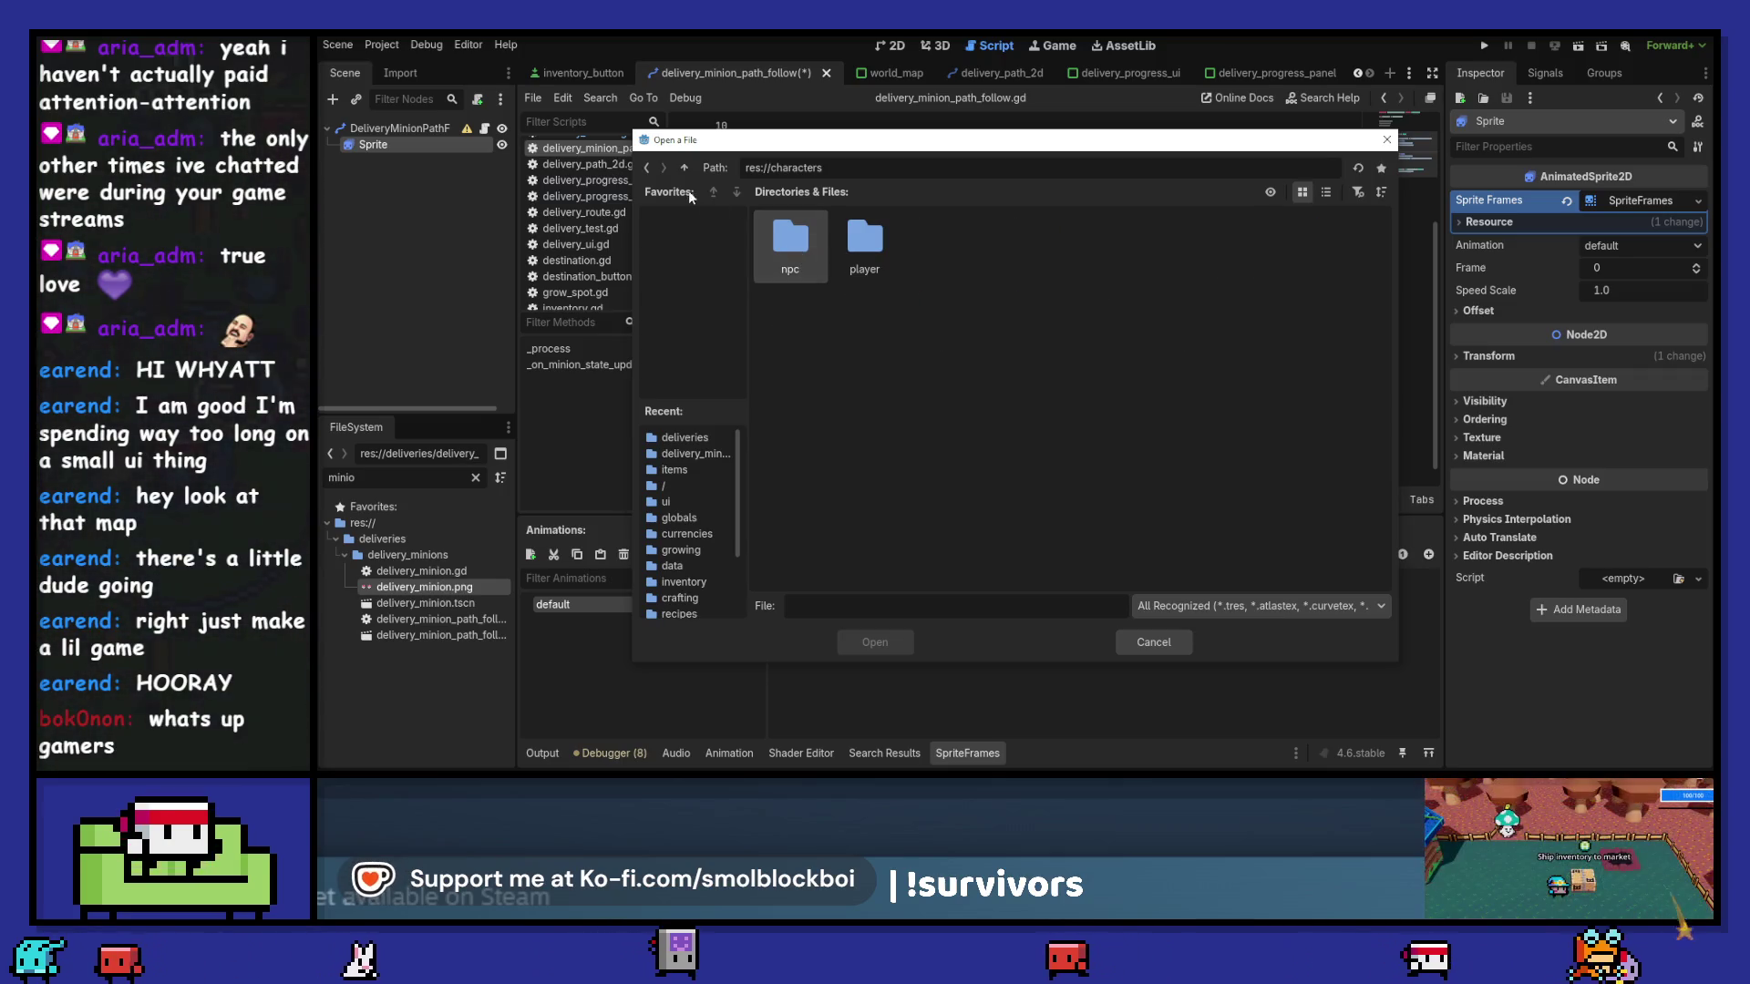
pyautogui.click(648, 168)
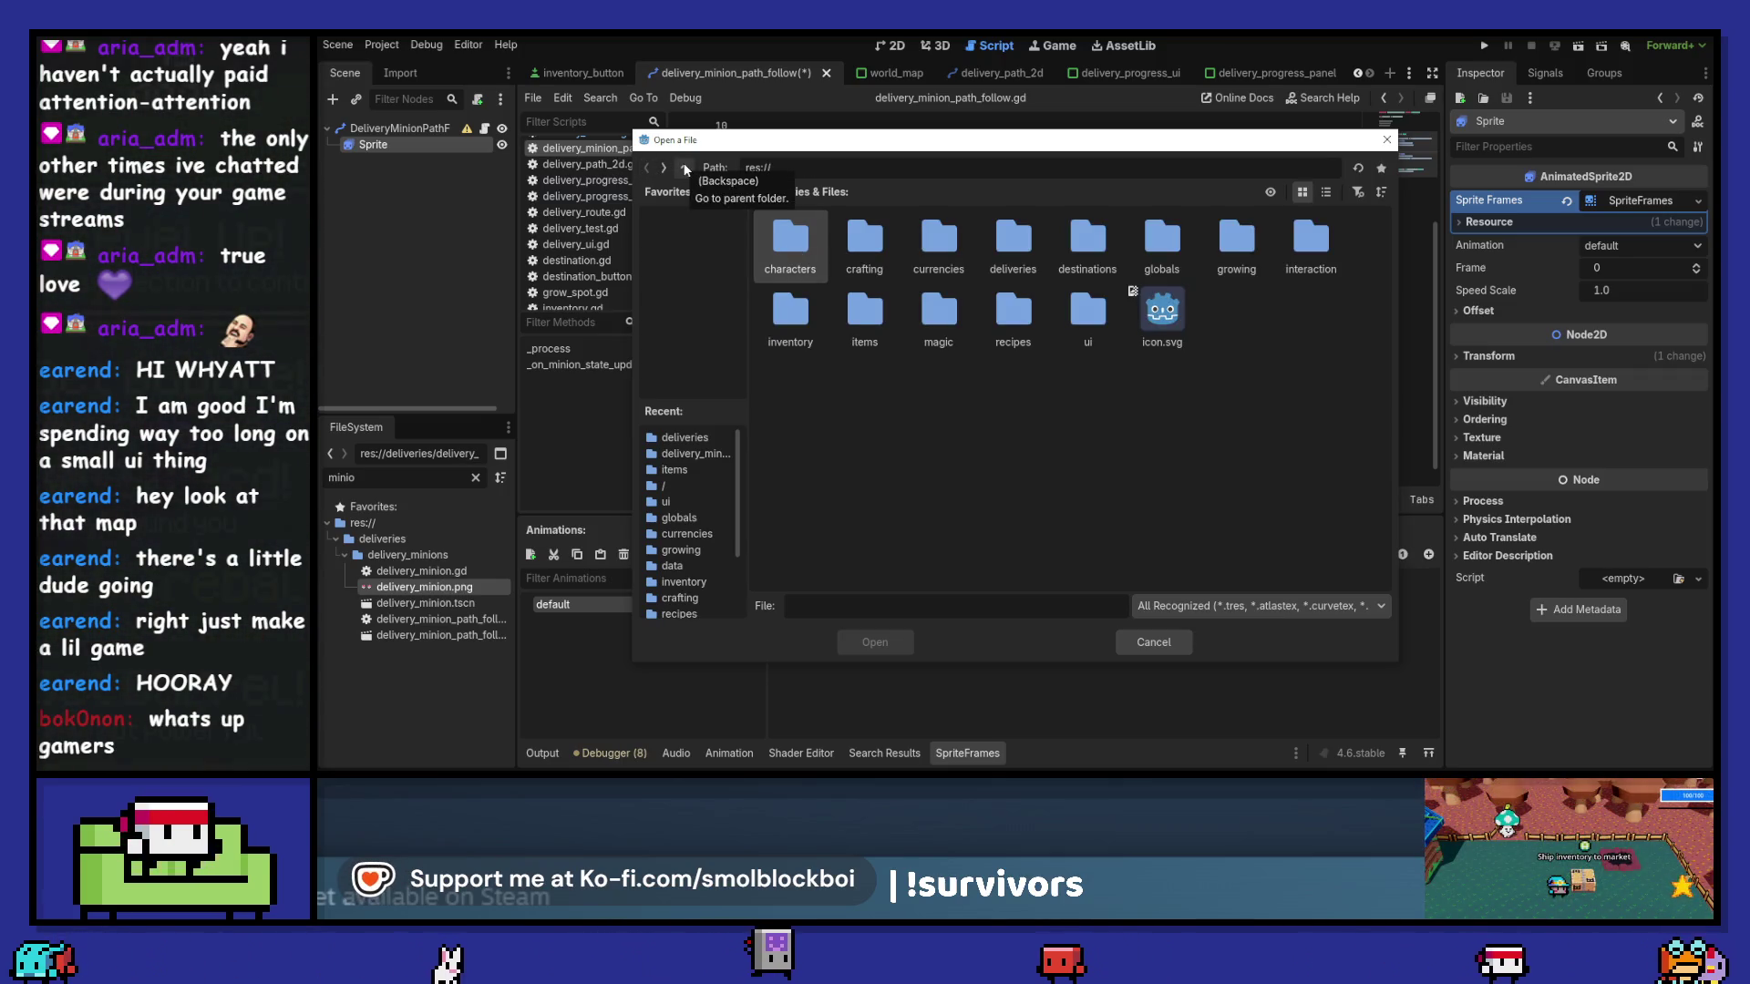
pyautogui.doubleClick(1013, 241)
pyautogui.doubleClick(781, 246)
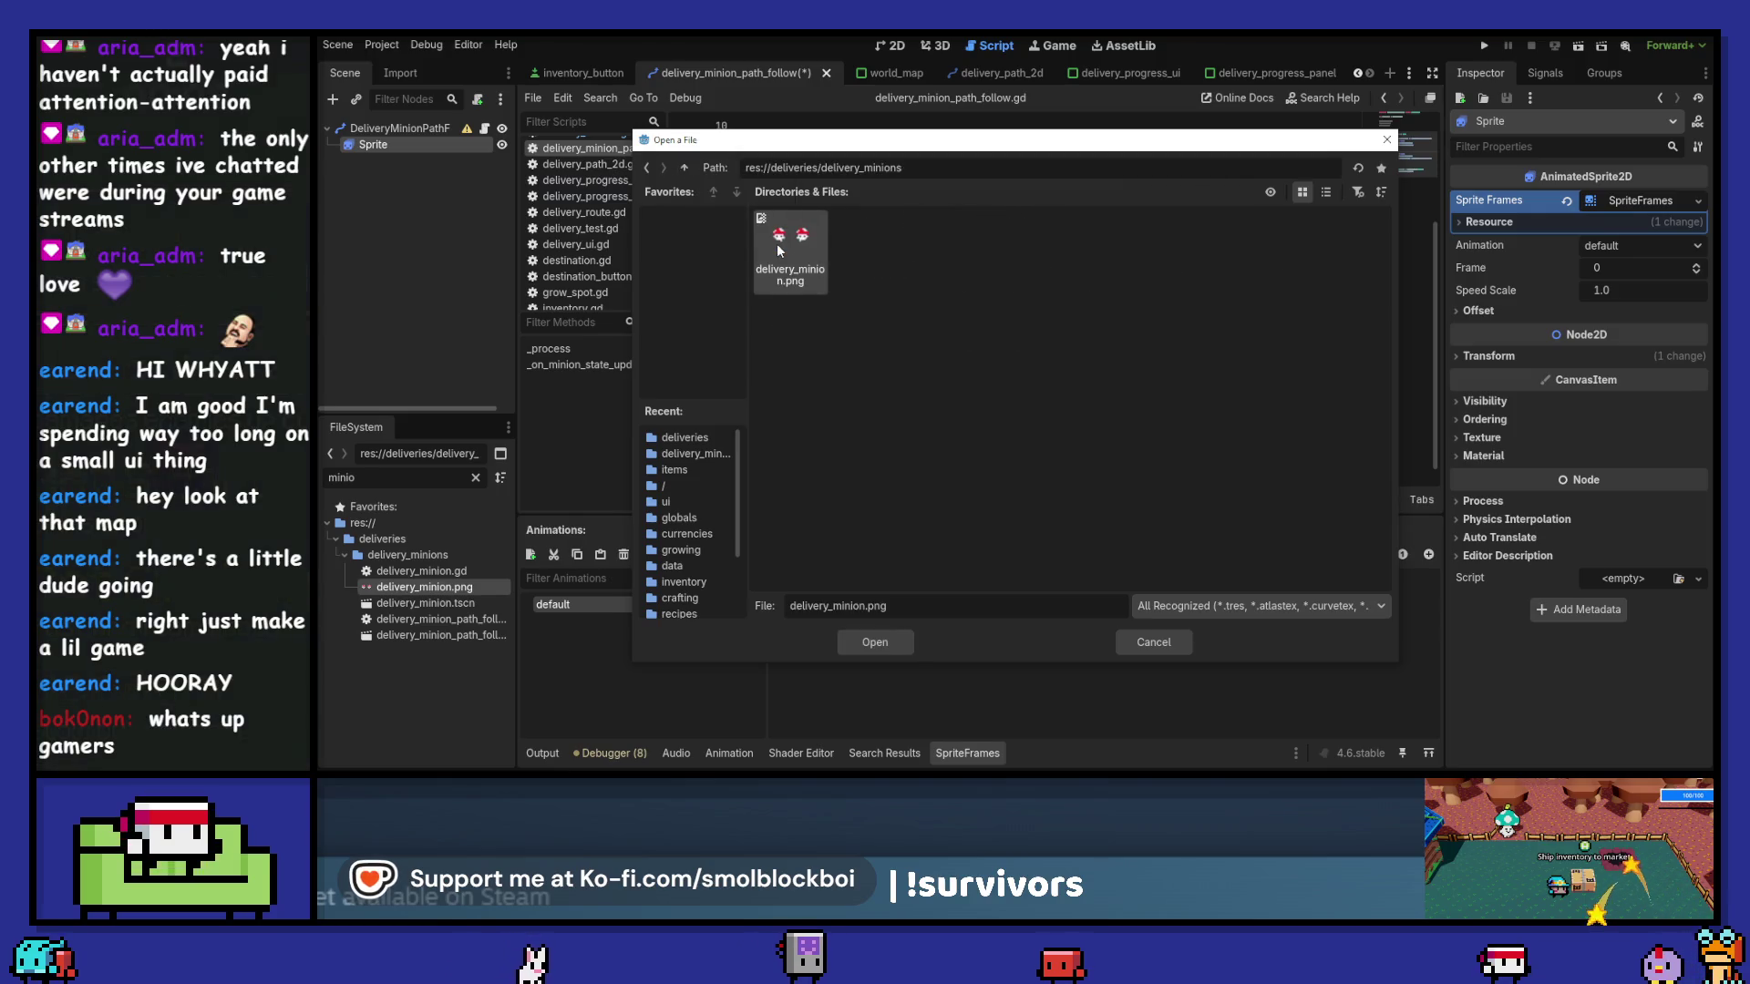
pyautogui.doubleClick(787, 237)
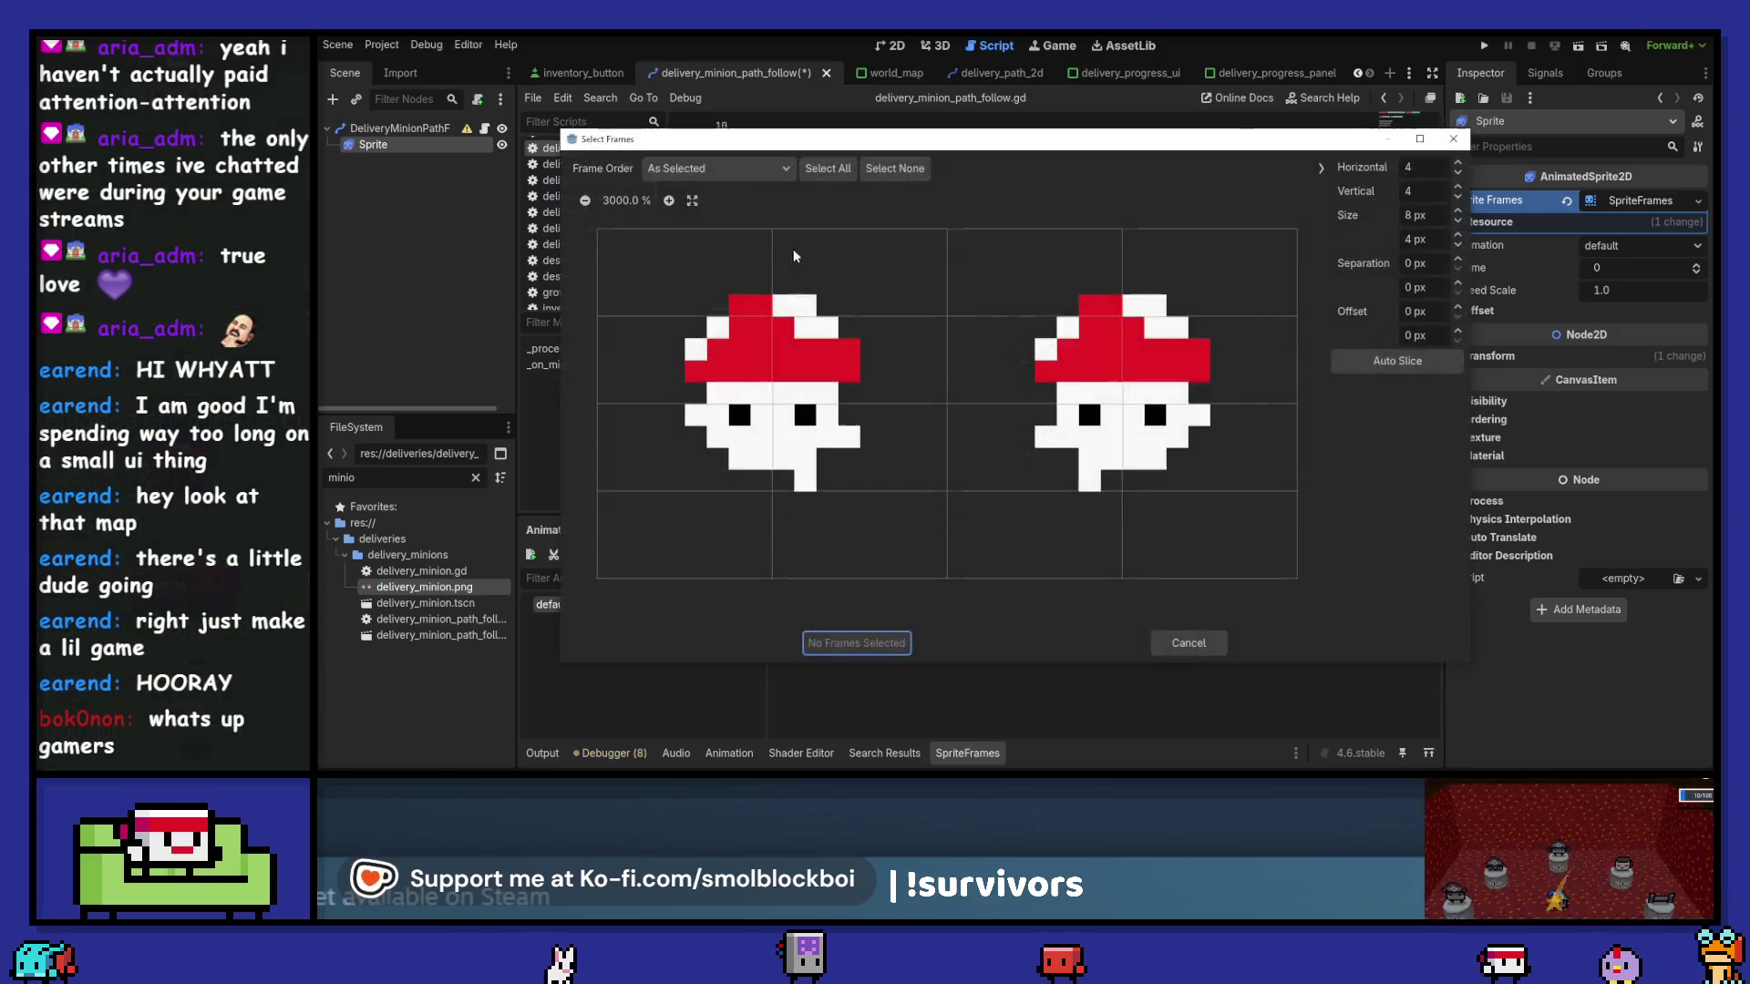
# - Split the sheet into two 16 px frames and add both to the animation
pyautogui.click(697, 168)
pyautogui.click(679, 188)
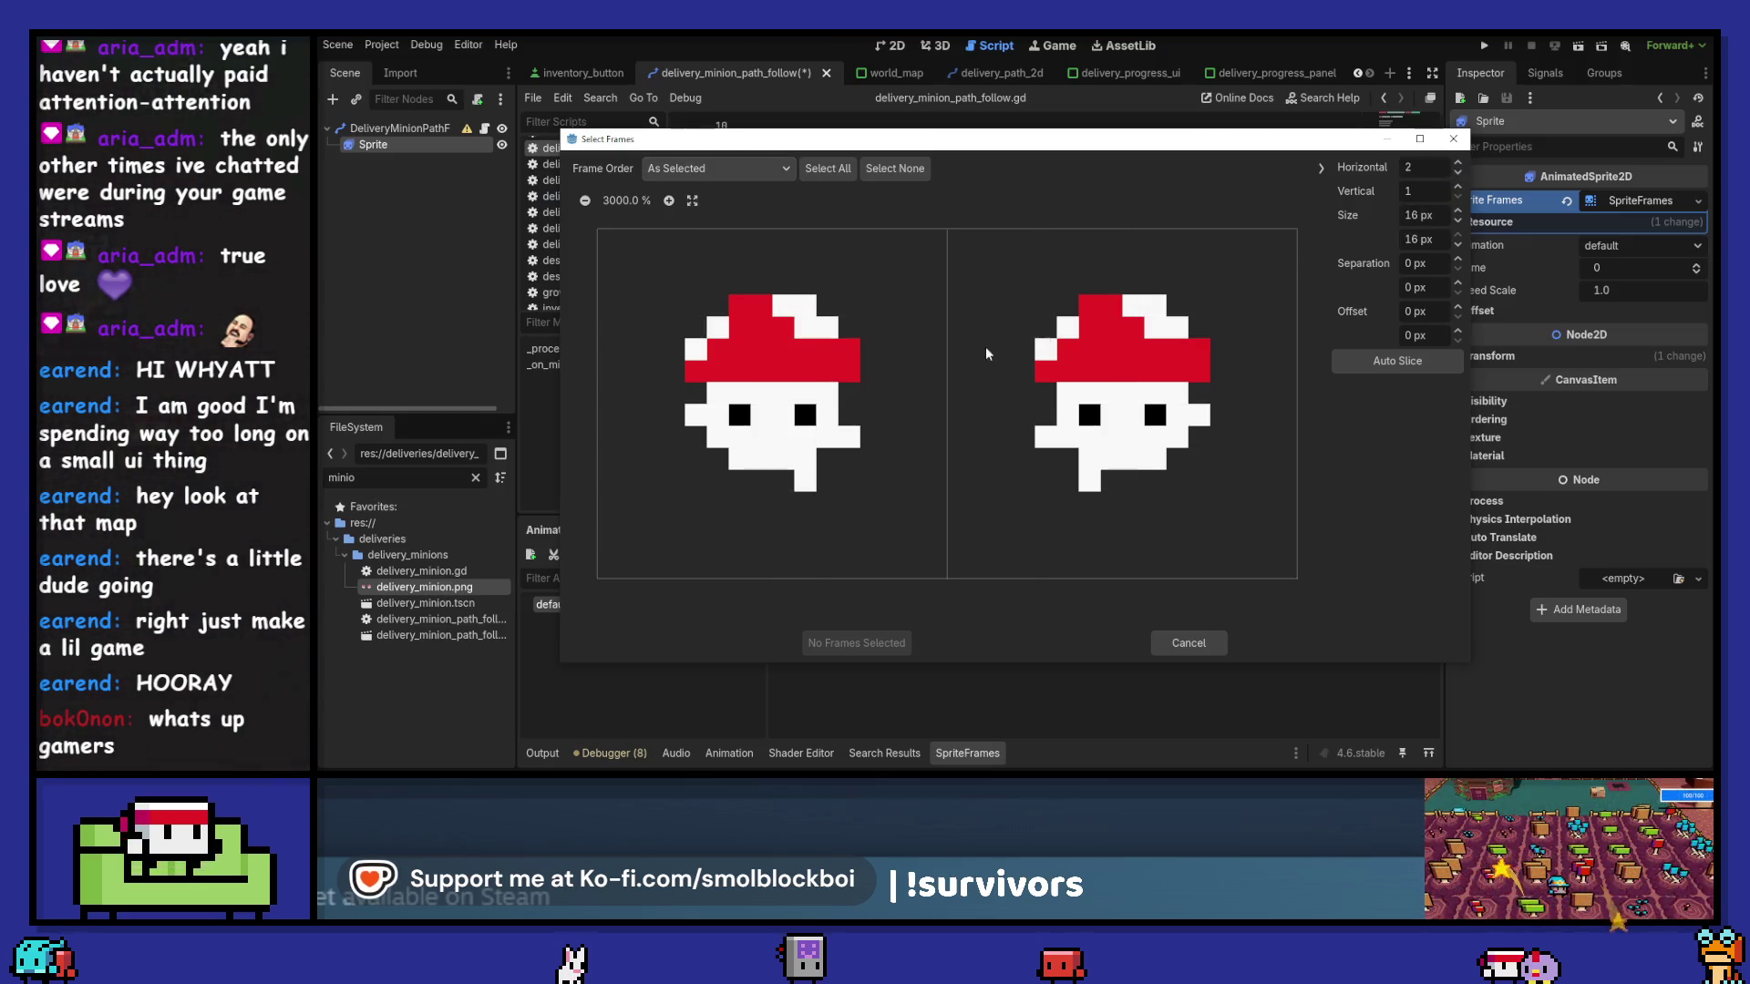
pyautogui.click(758, 407)
pyautogui.click(1022, 408)
pyautogui.click(851, 642)
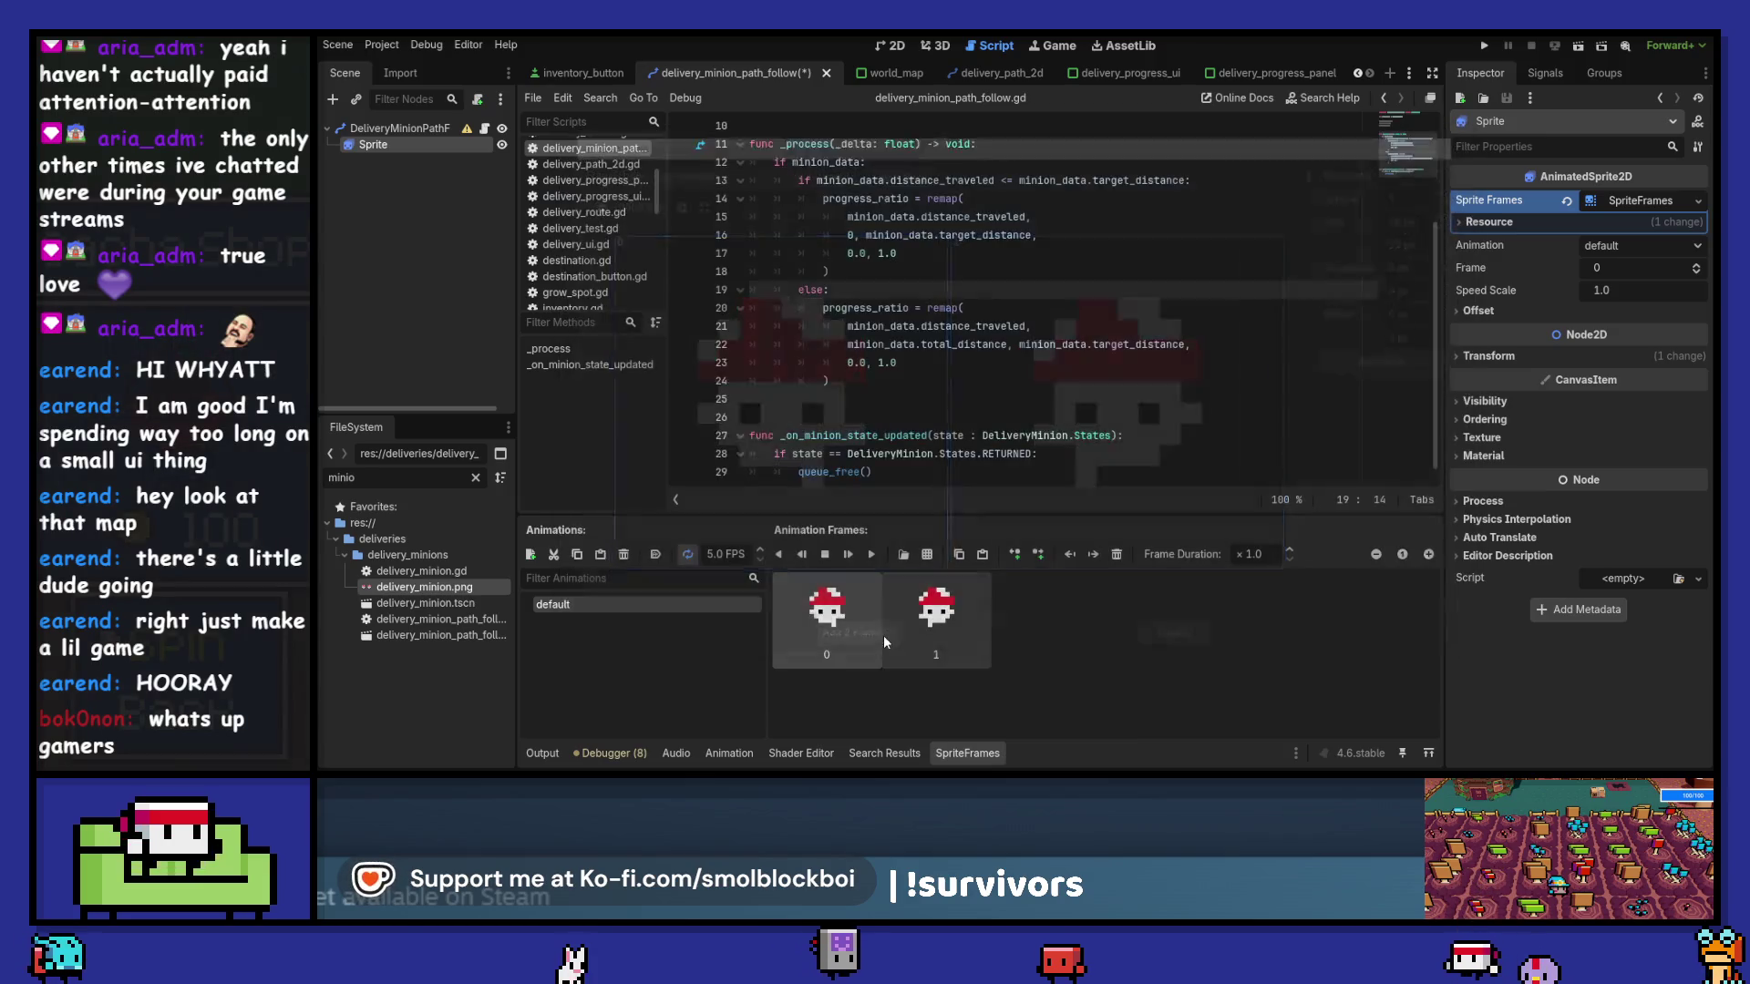
pyautogui.click(890, 46)
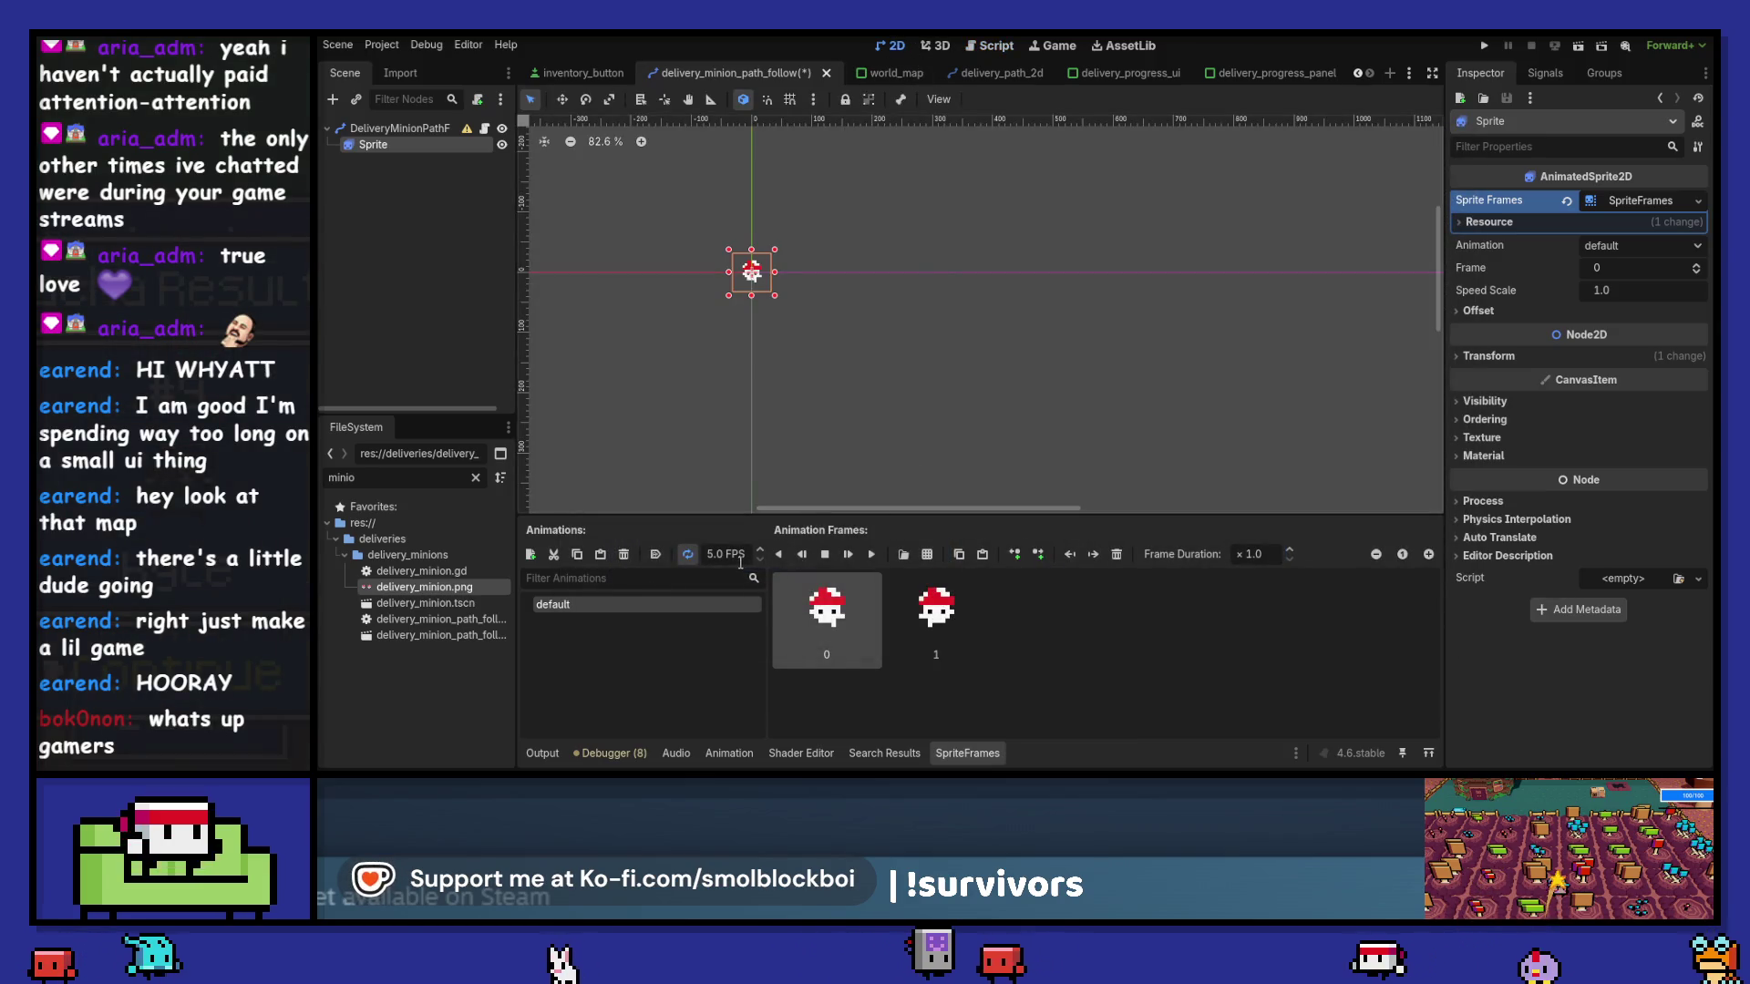
# - Enable autoplay, set the animation to 8 FPS, save the scene, and run the game
pyautogui.click(872, 554)
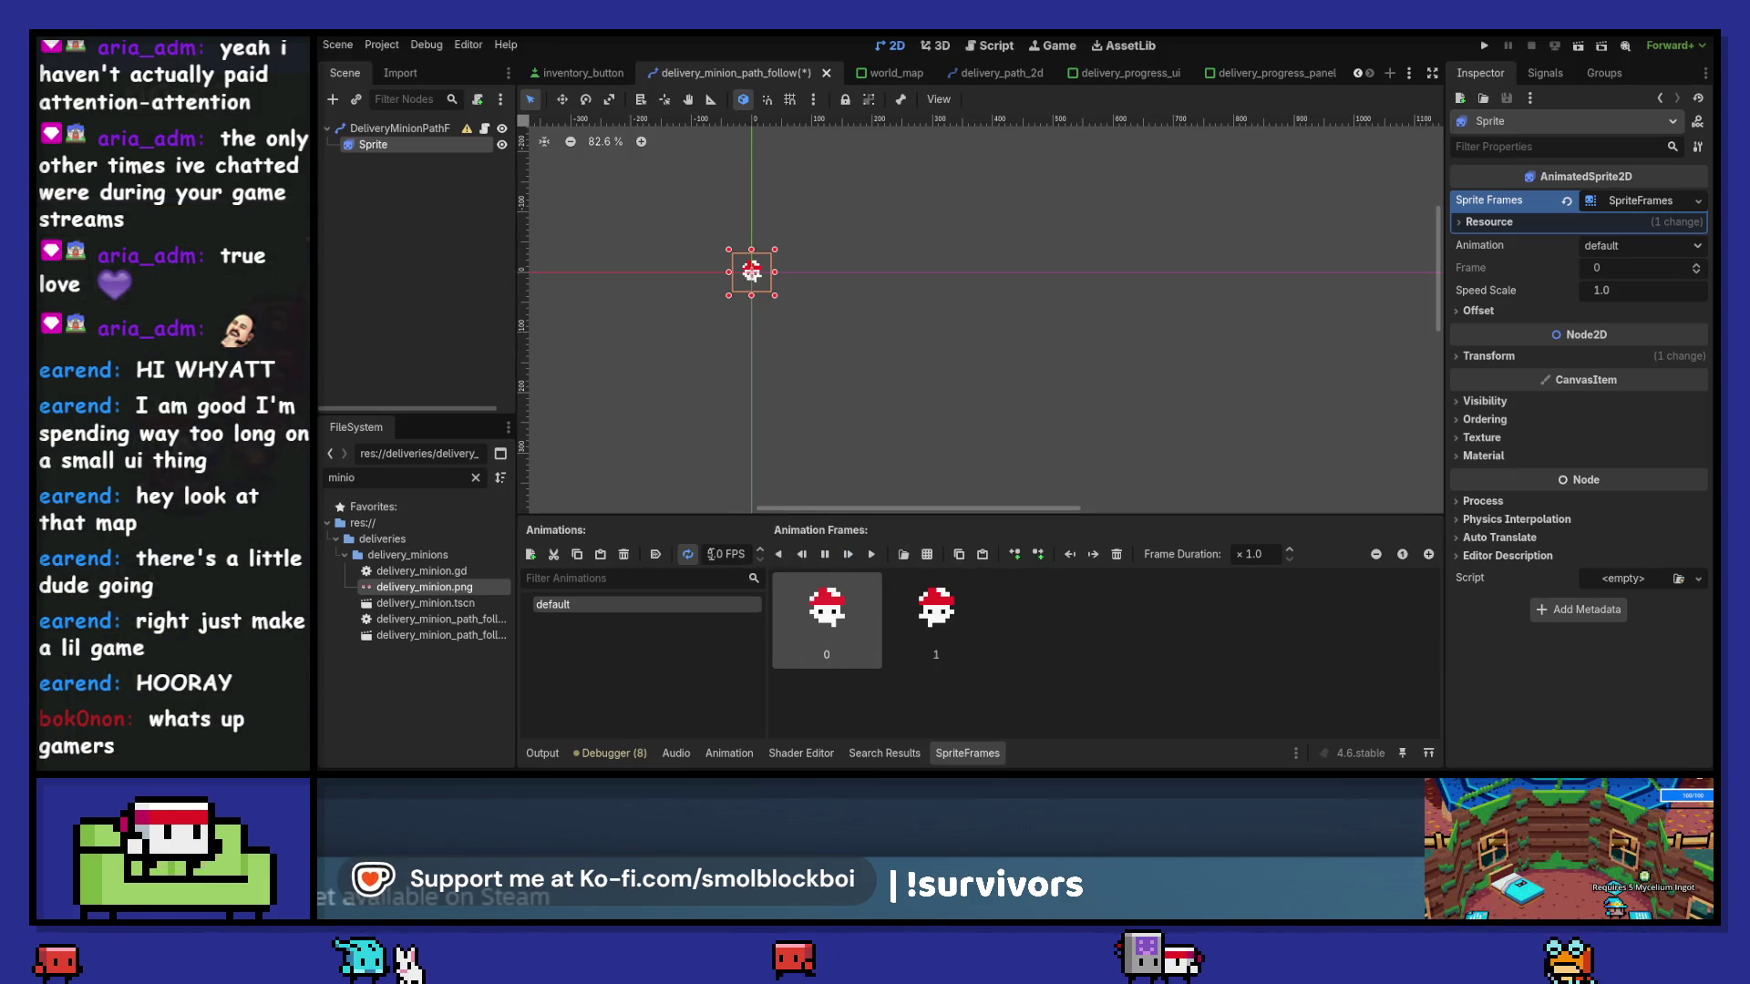
pyautogui.click(656, 554)
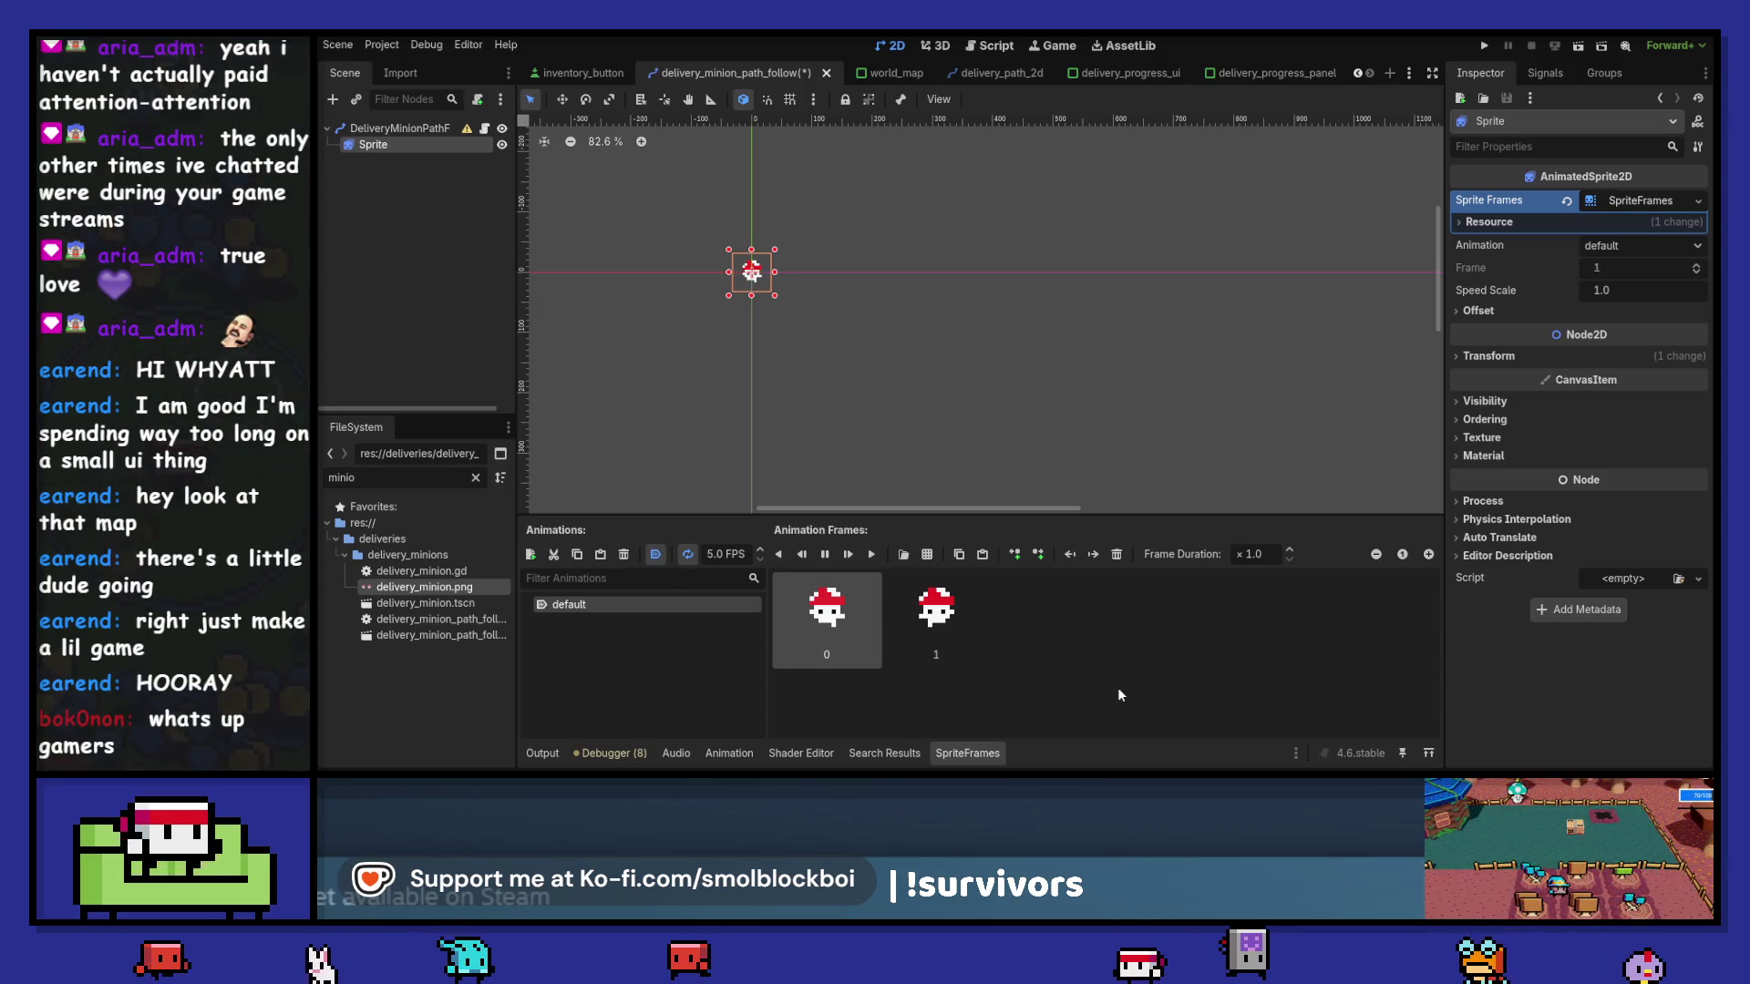
pyautogui.hotkey('ctrl', 's')
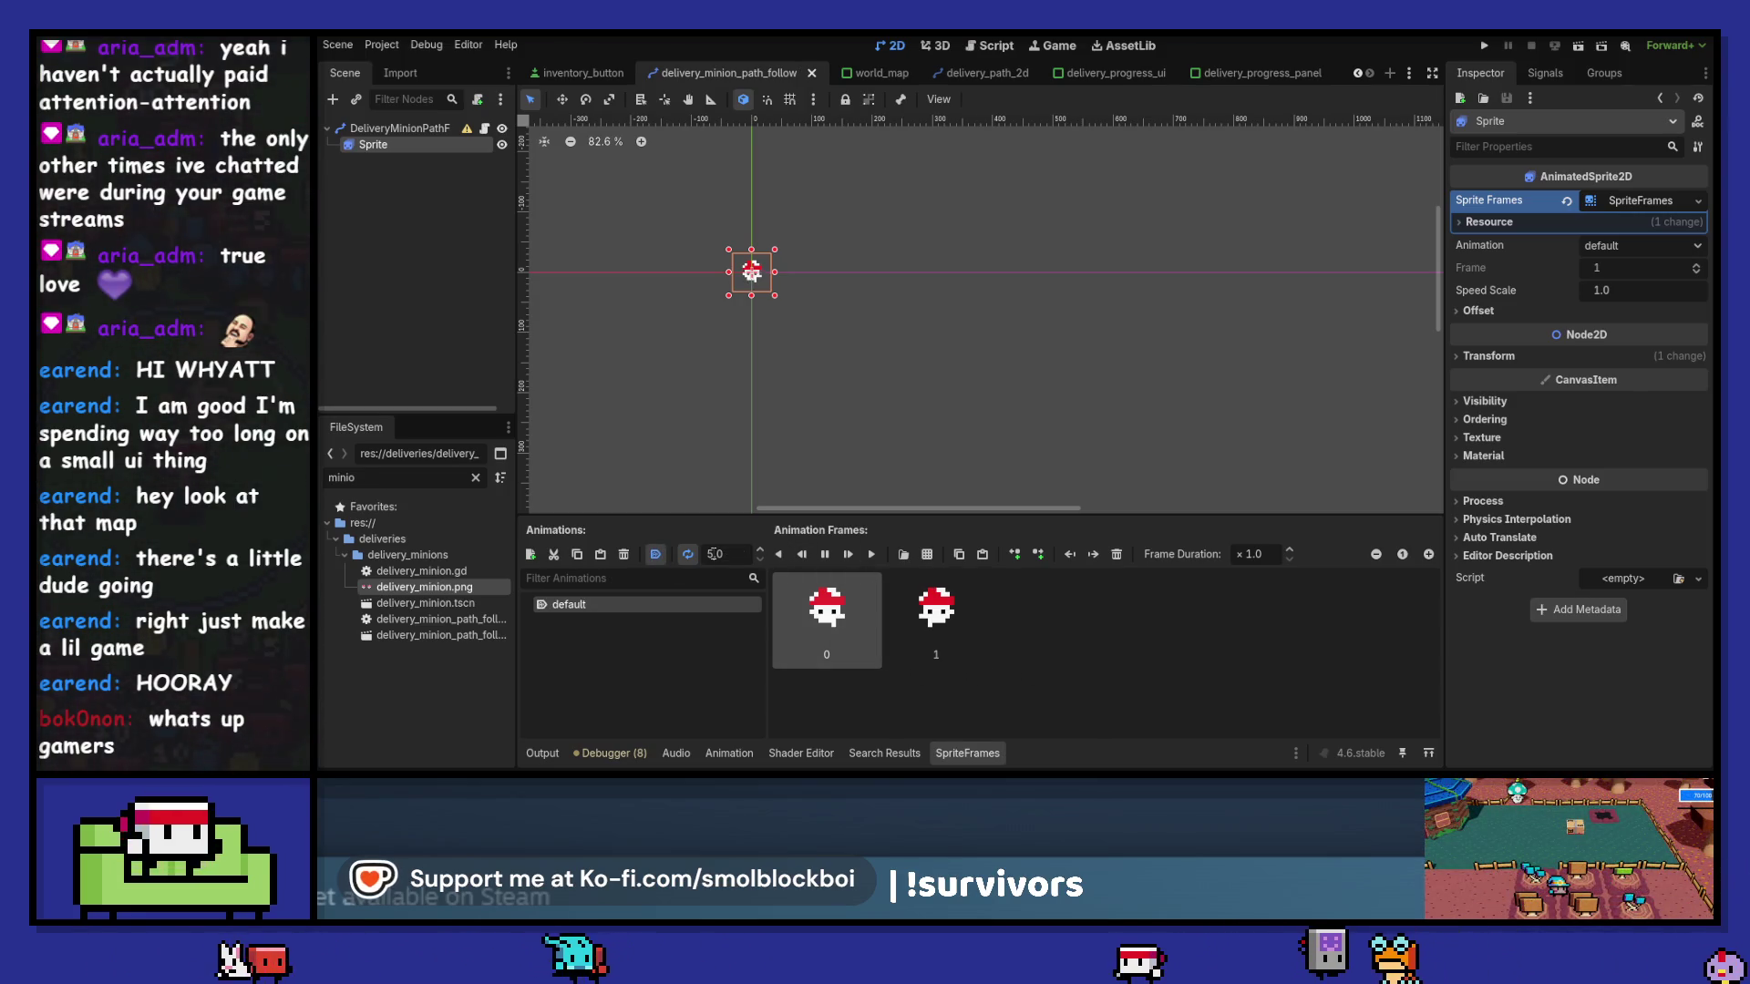
pyautogui.write('8')
pyautogui.press('Return')
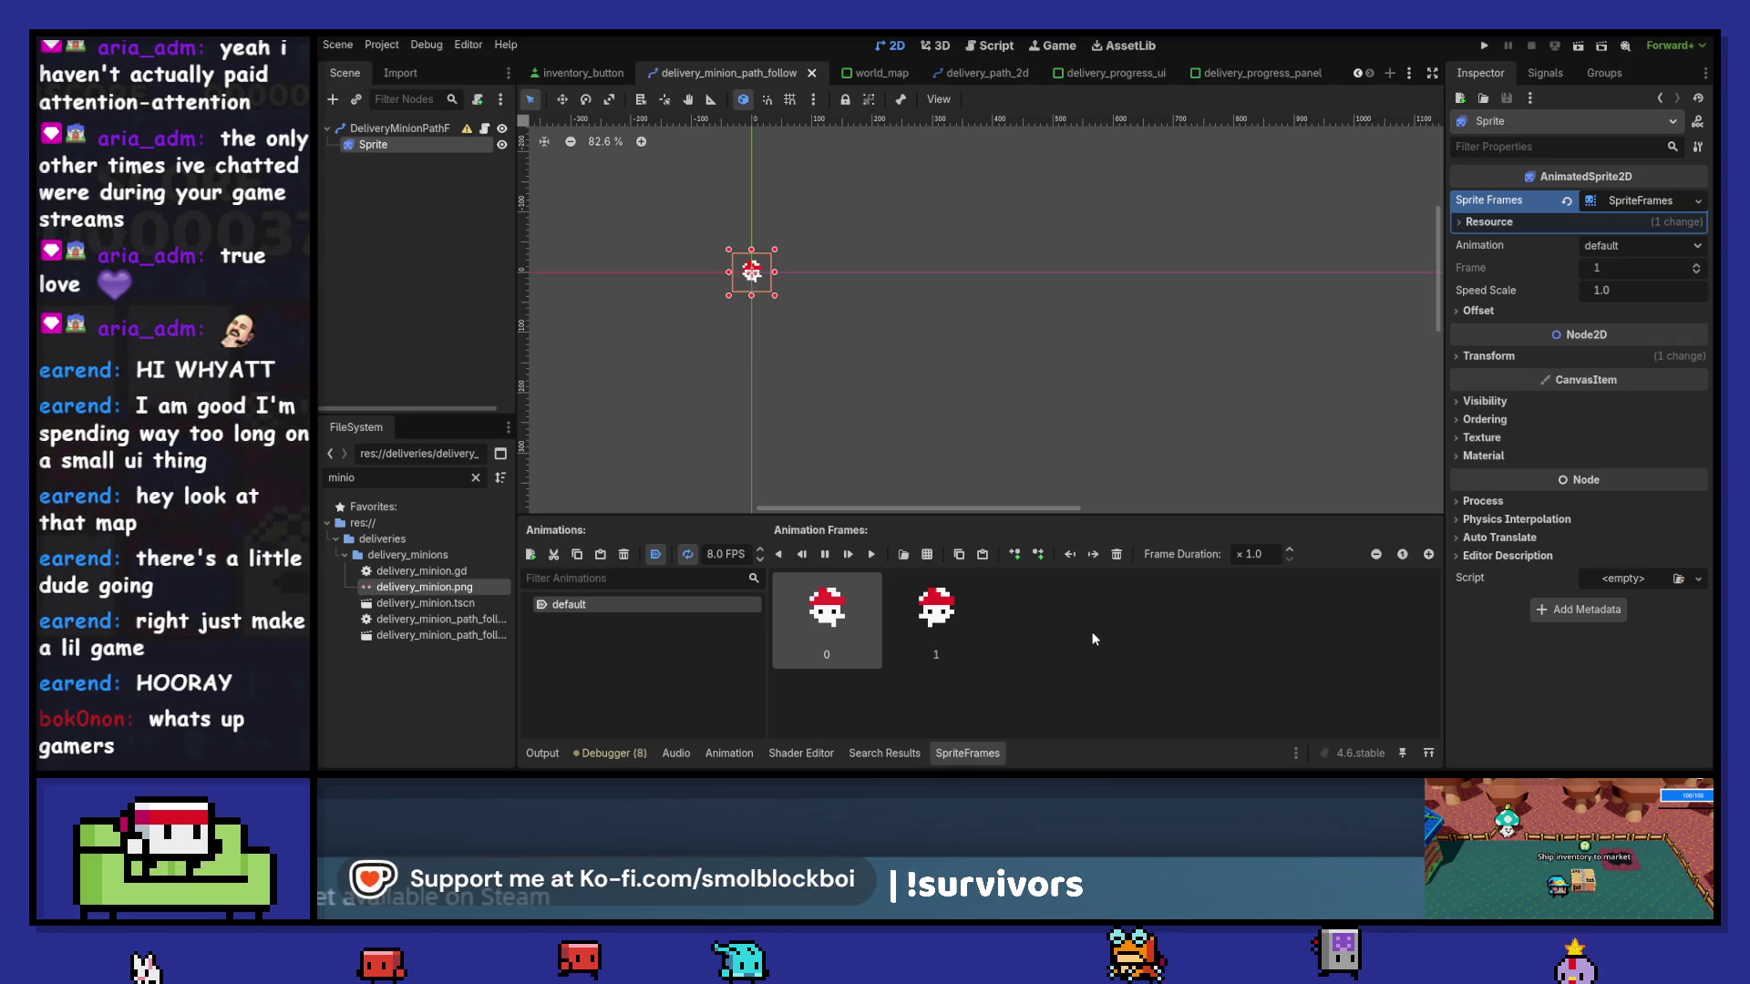
pyautogui.hotkey('ctrl', 's')
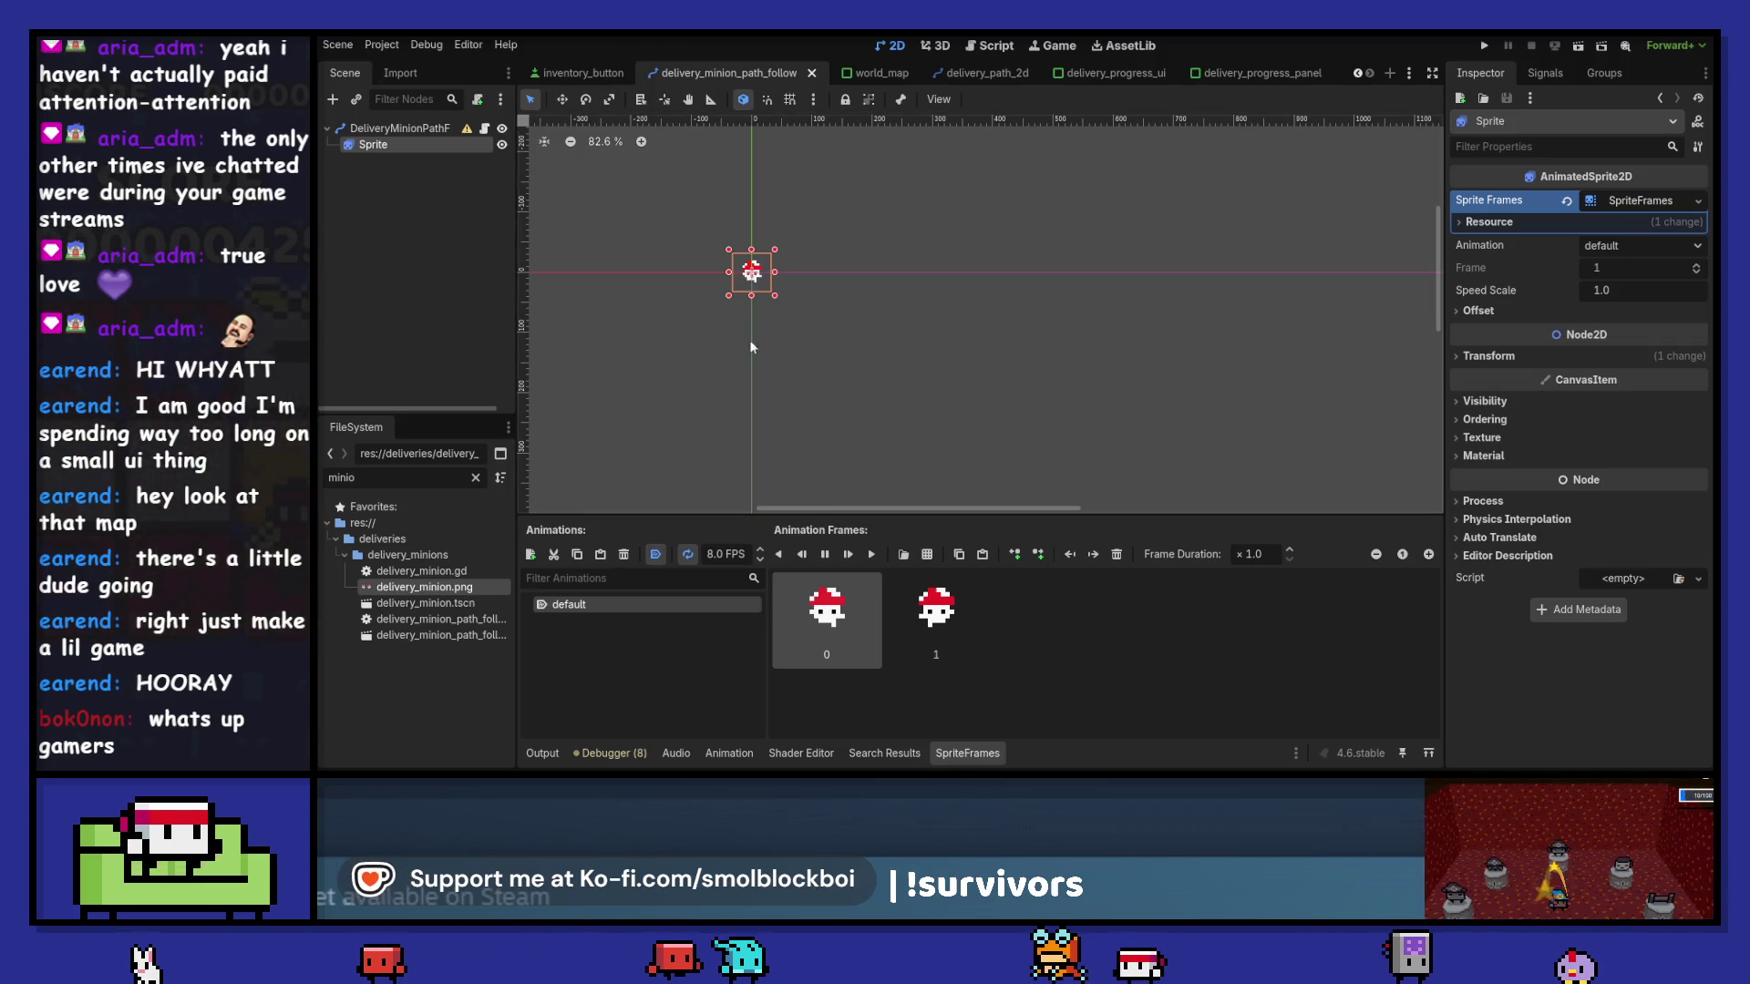
pyautogui.scroll(7, 757, 292)
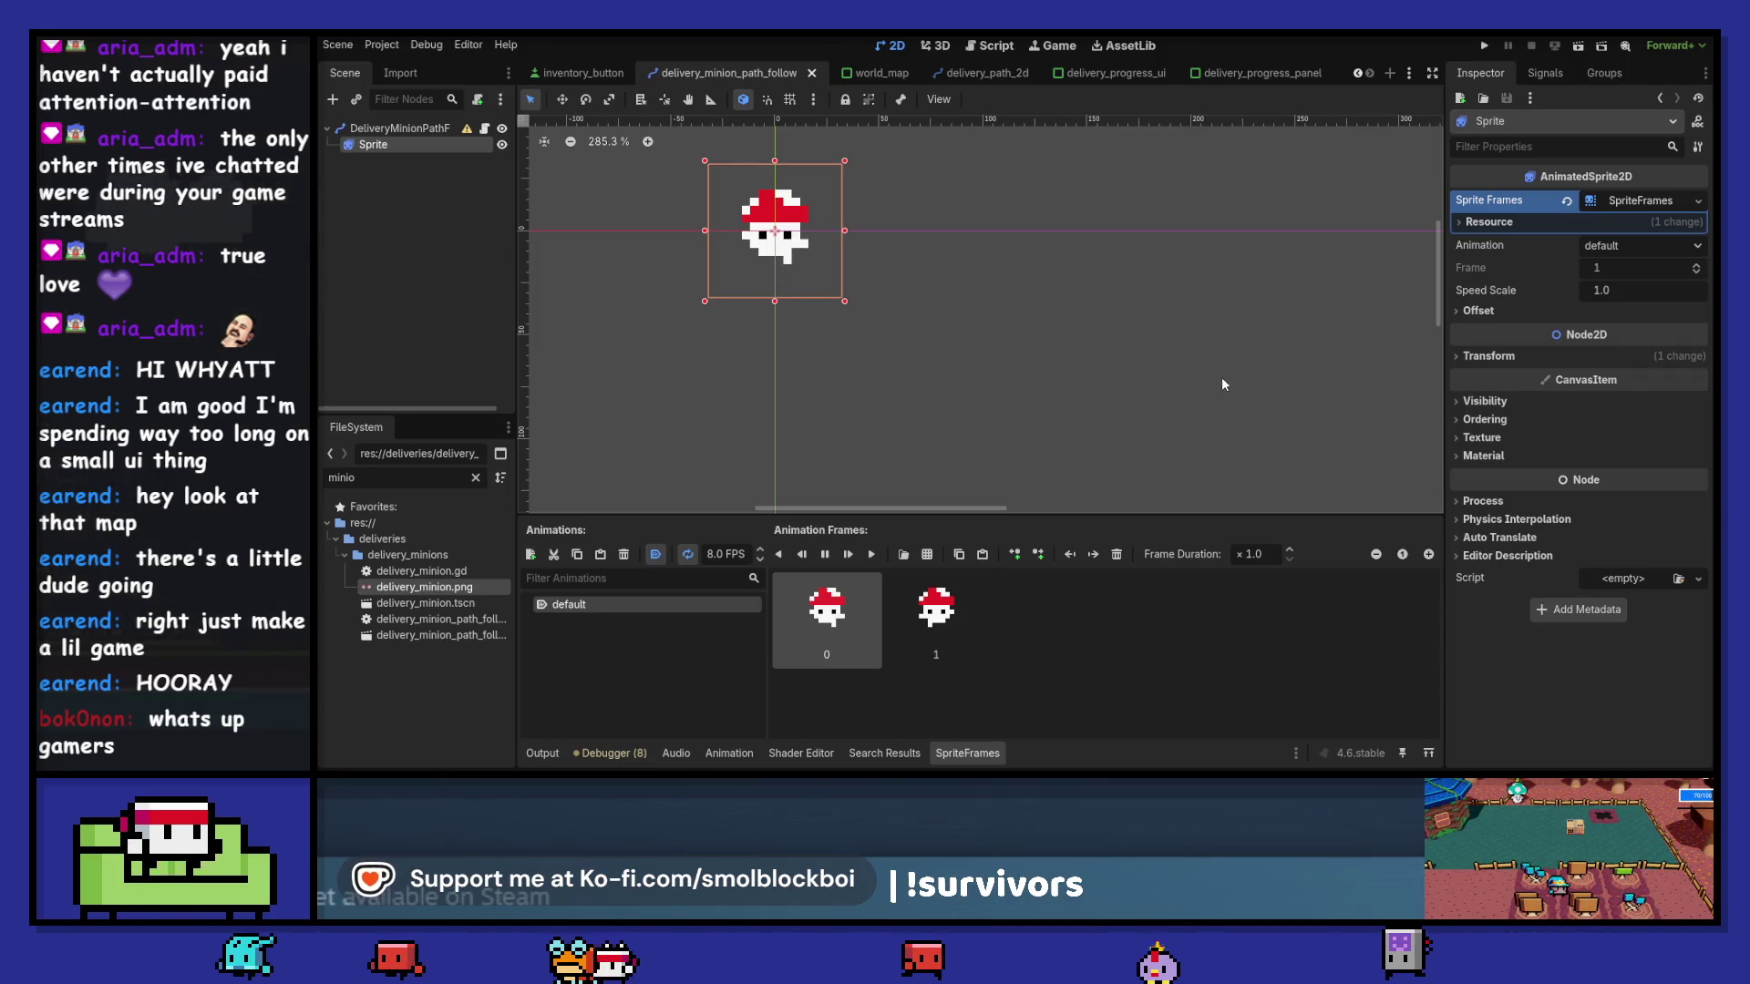
pyautogui.click(1484, 47)
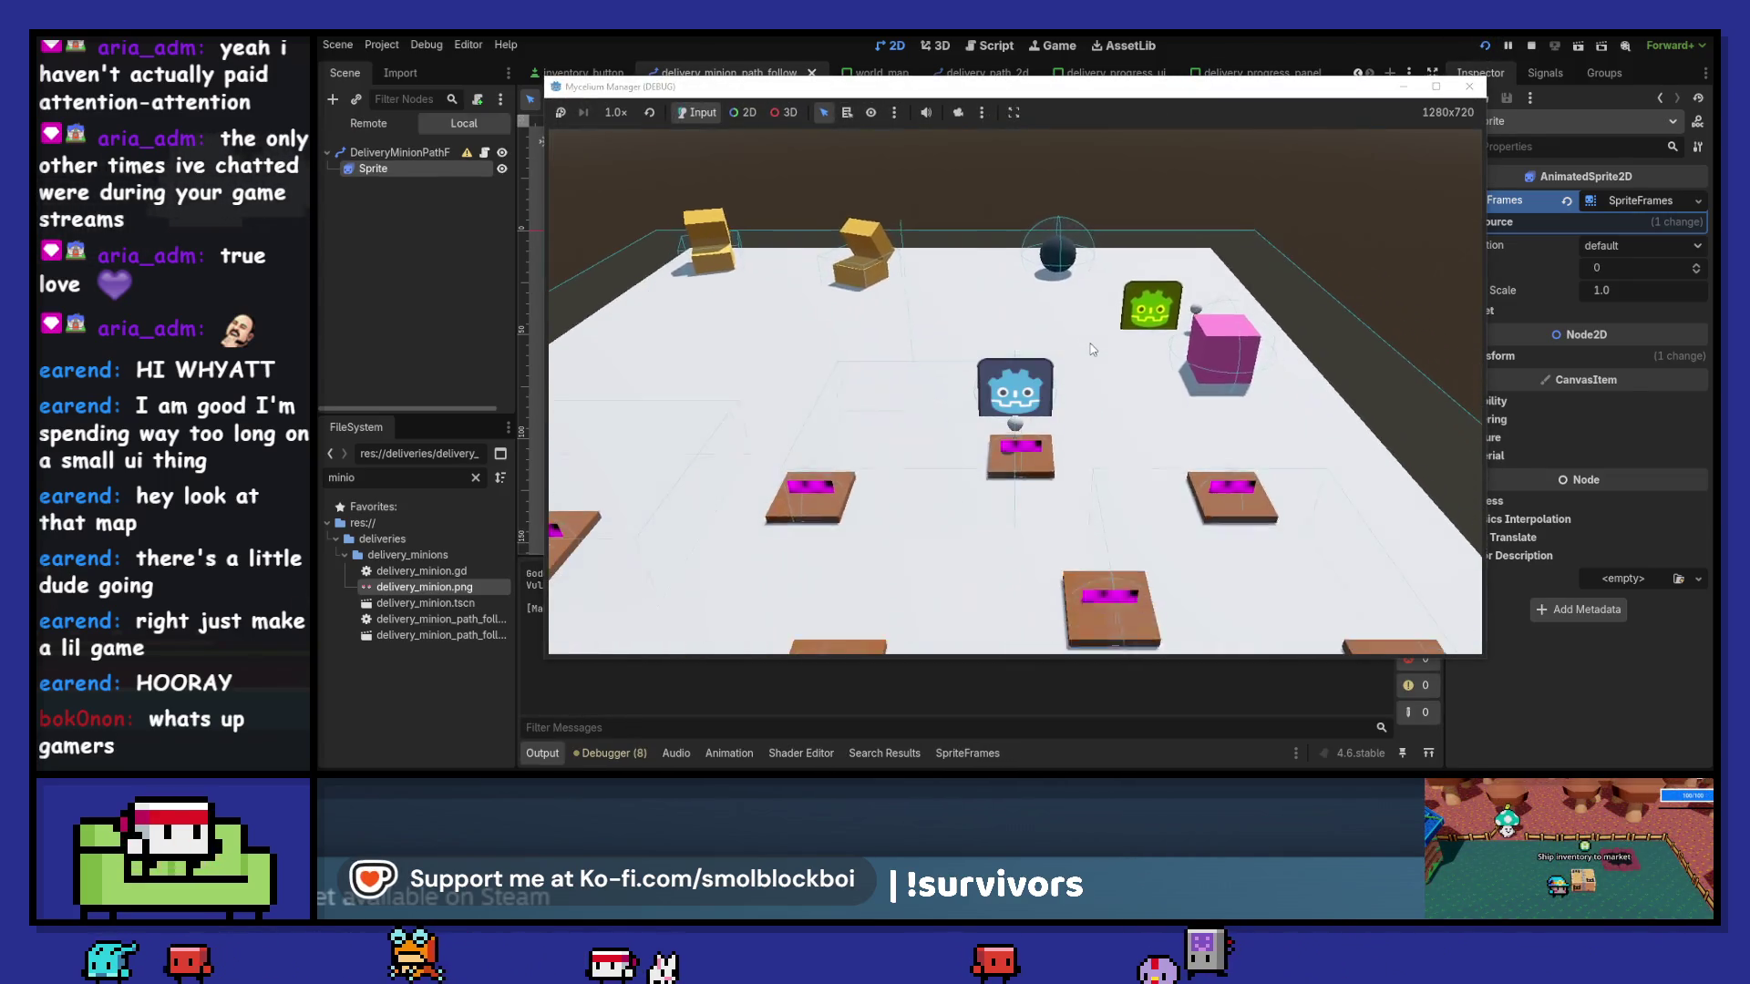
# - Send an Ice Shroom delivery to Becky's Business in-game, then close the running game
pyautogui.click(1084, 346)
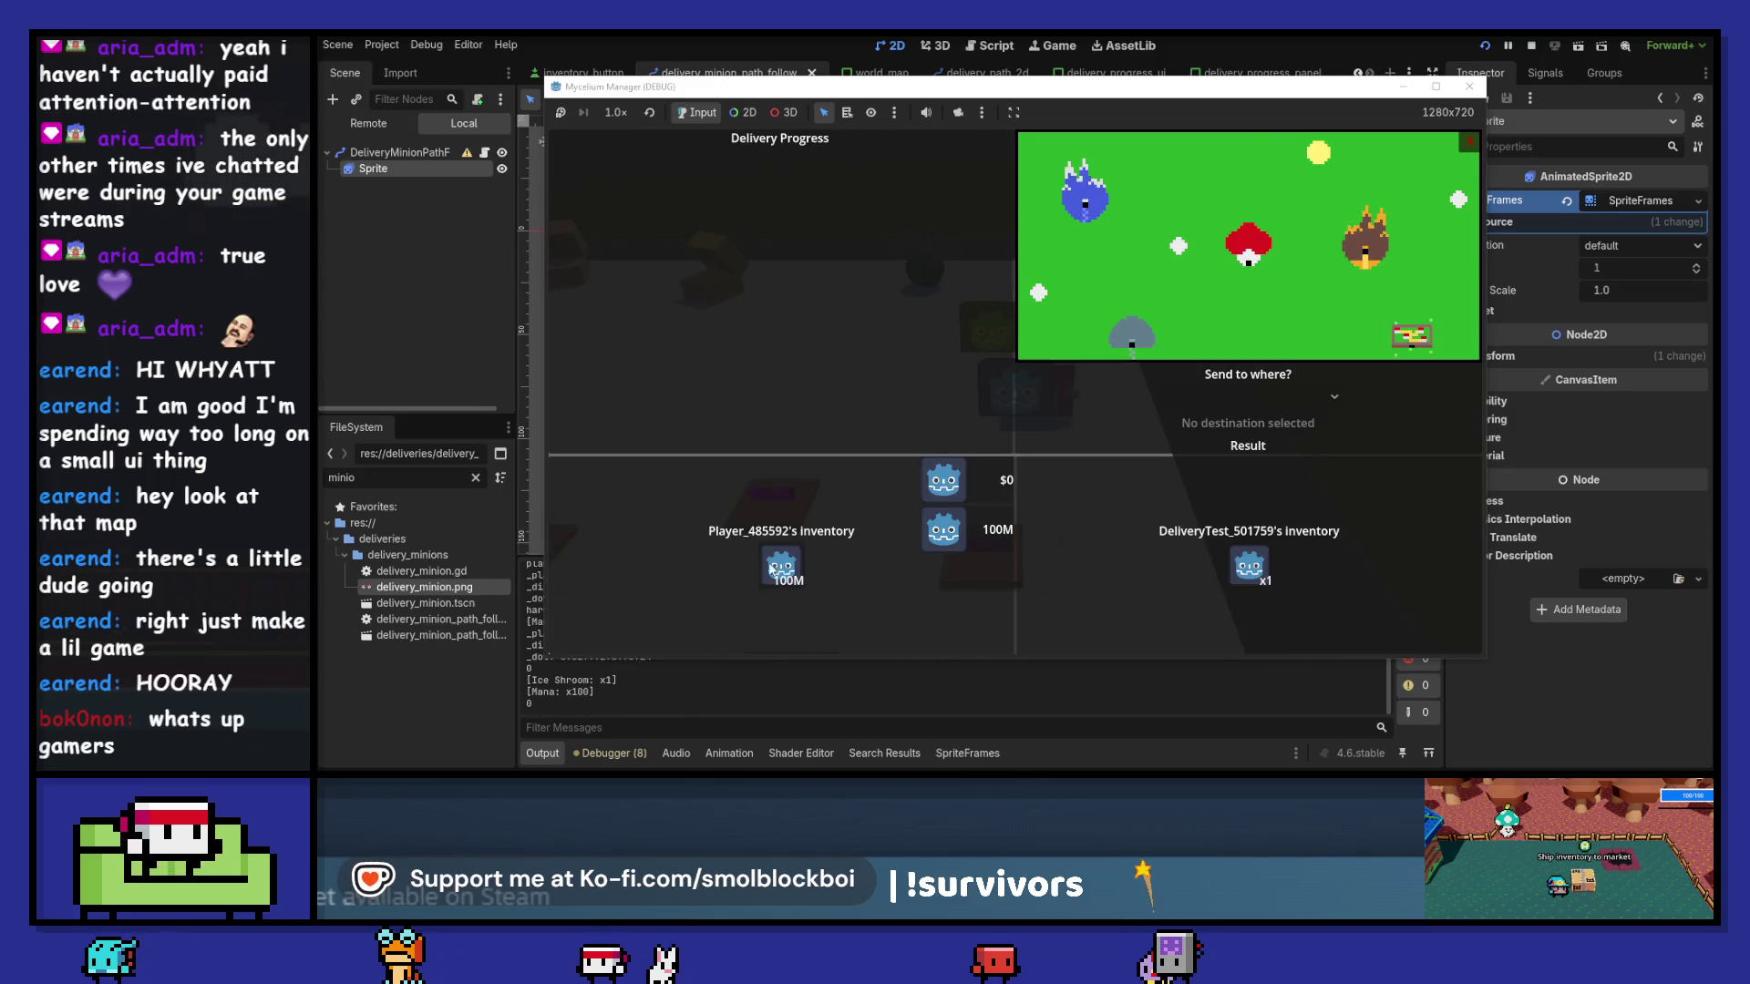
pyautogui.click(1248, 397)
pyautogui.click(1221, 432)
pyautogui.click(1249, 566)
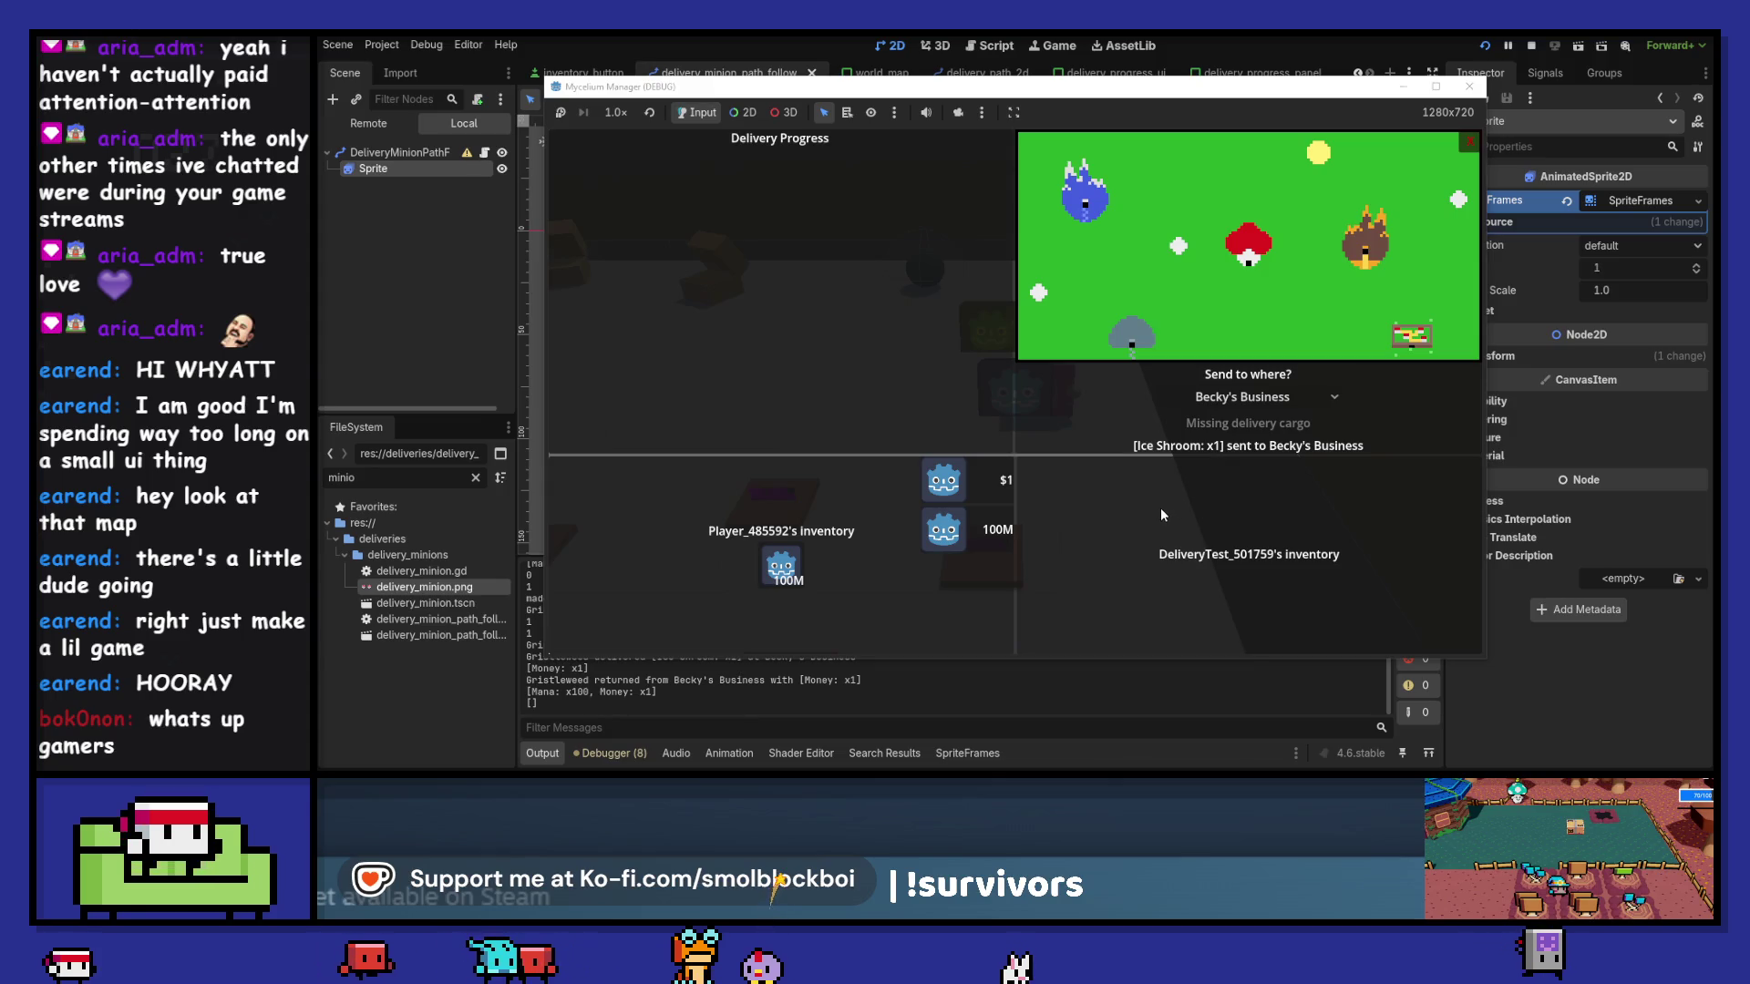
pyautogui.click(1468, 88)
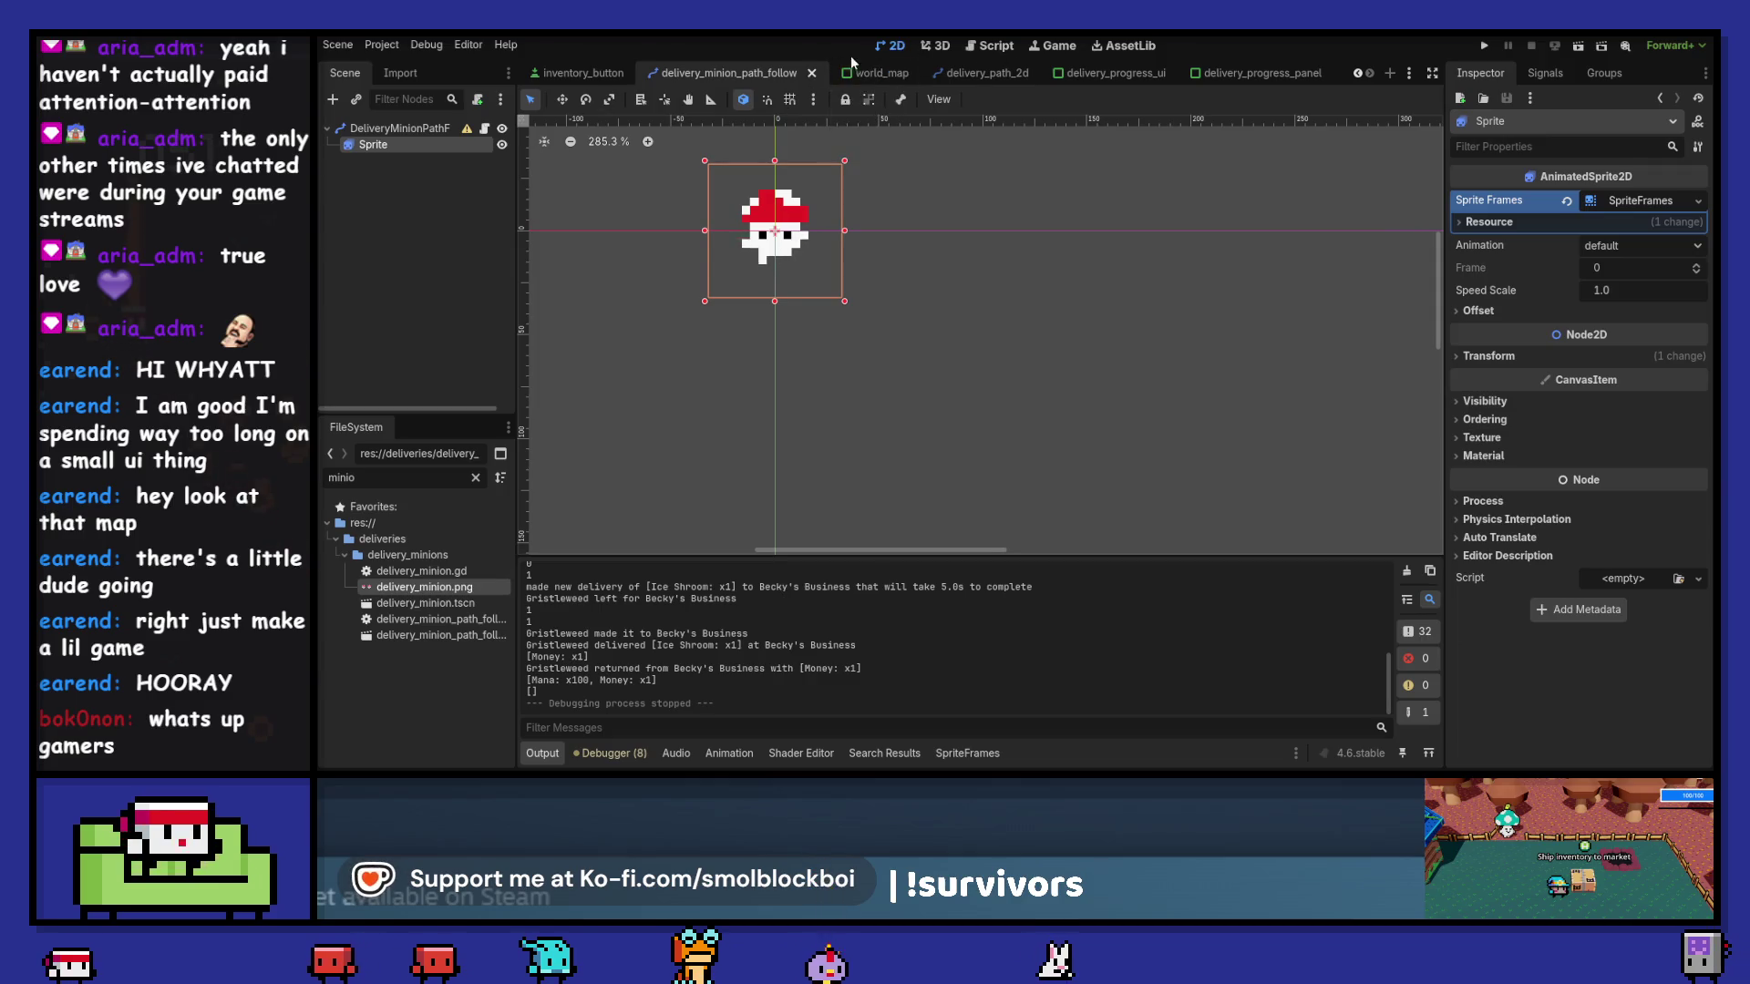
# - Close the delivery_progress_panel and delivery_progress_ui tabs and open the delivery_ui script
pyautogui.click(1296, 75)
pyautogui.click(1317, 74)
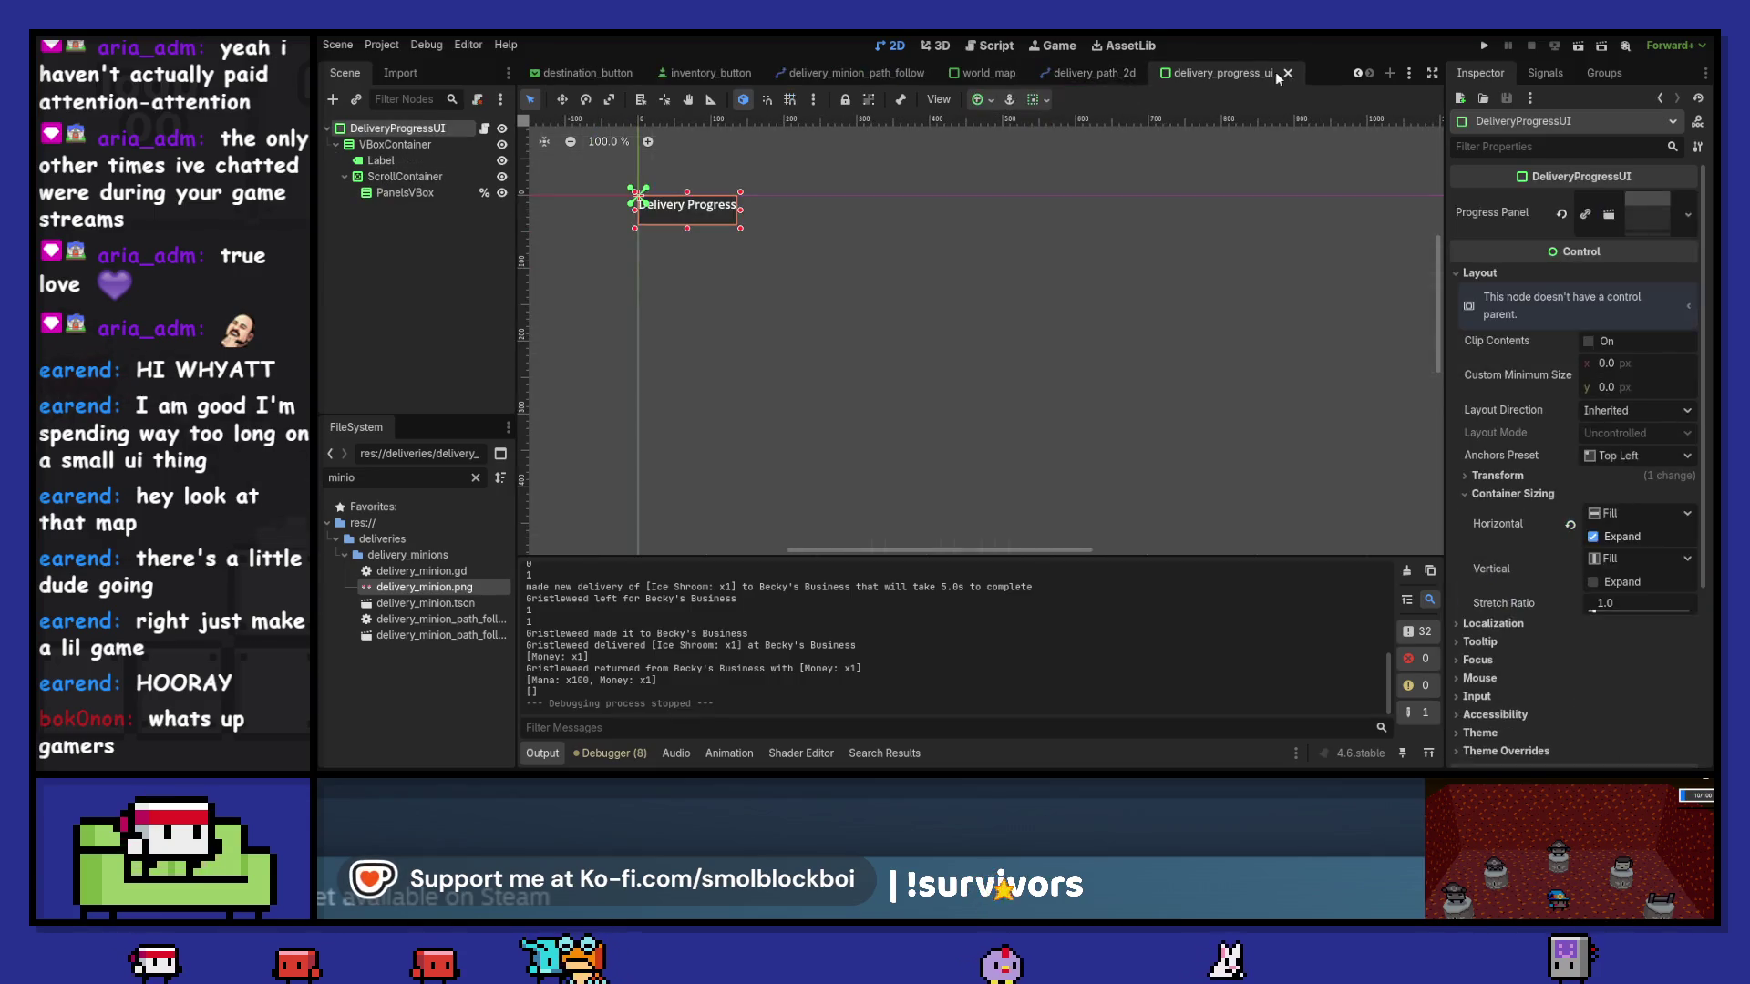
pyautogui.click(1287, 73)
pyautogui.click(631, 73)
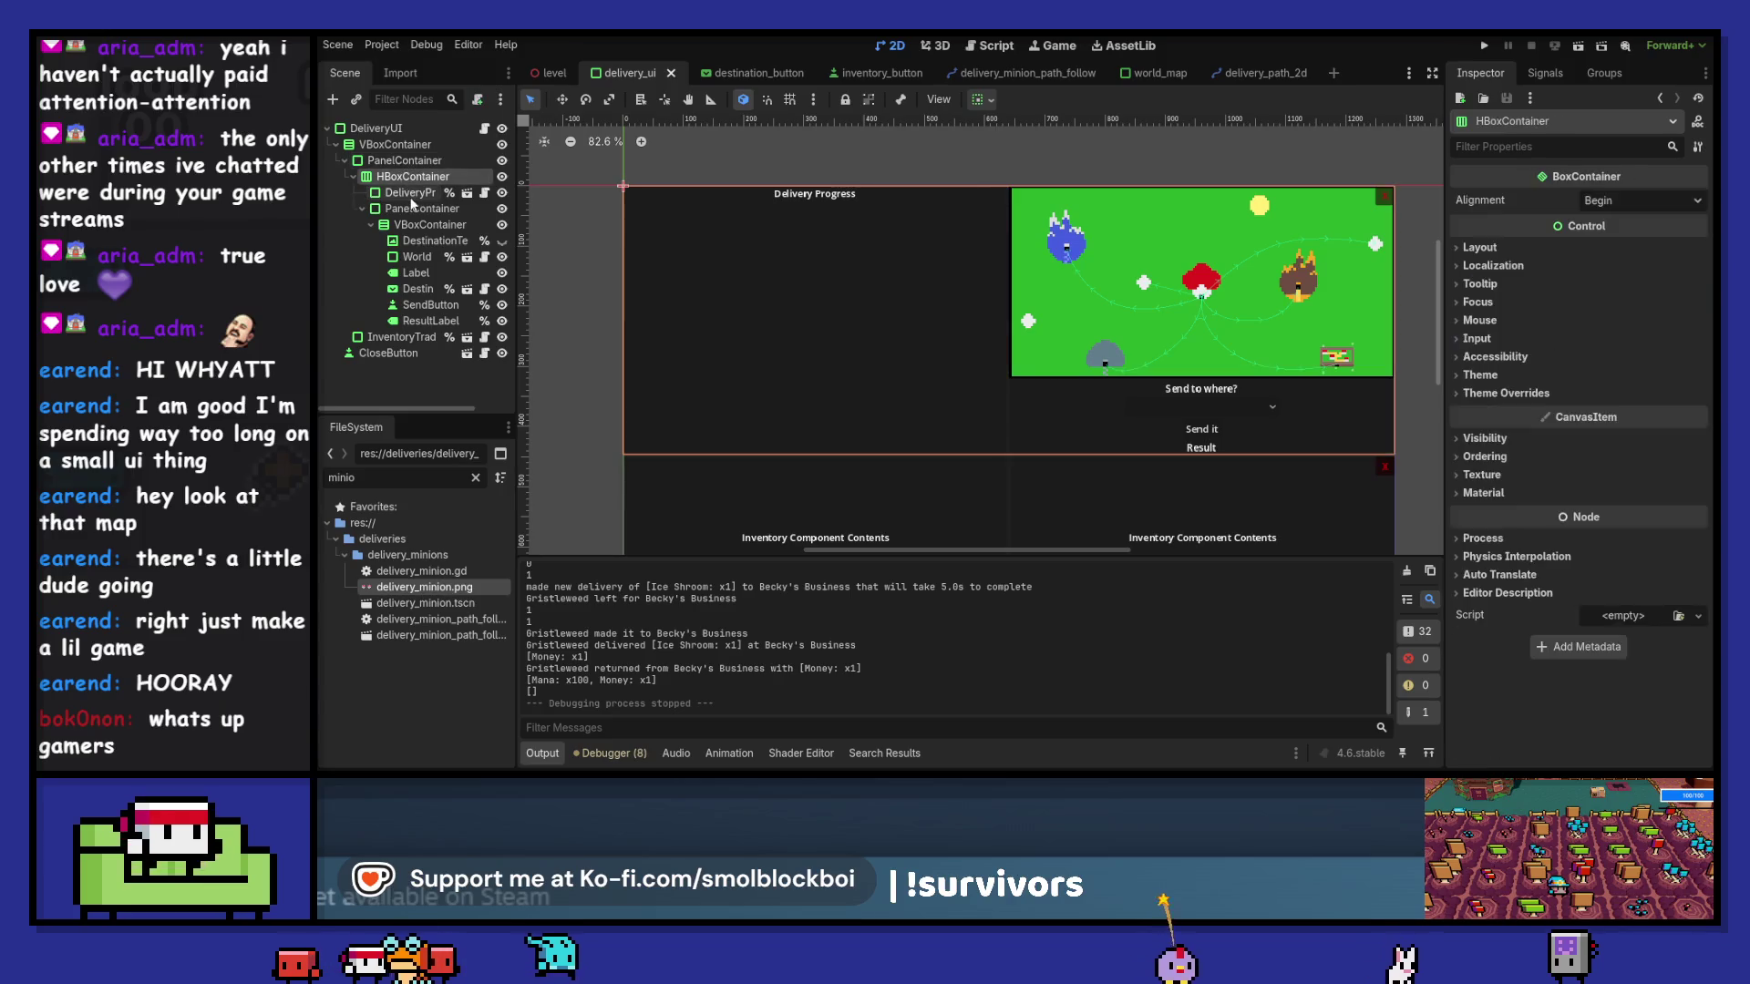
pyautogui.click(484, 129)
# - Delete the update_panel call and the delivery_progress_ui variable declaration from the script
pyautogui.scroll(15, 845, 278)
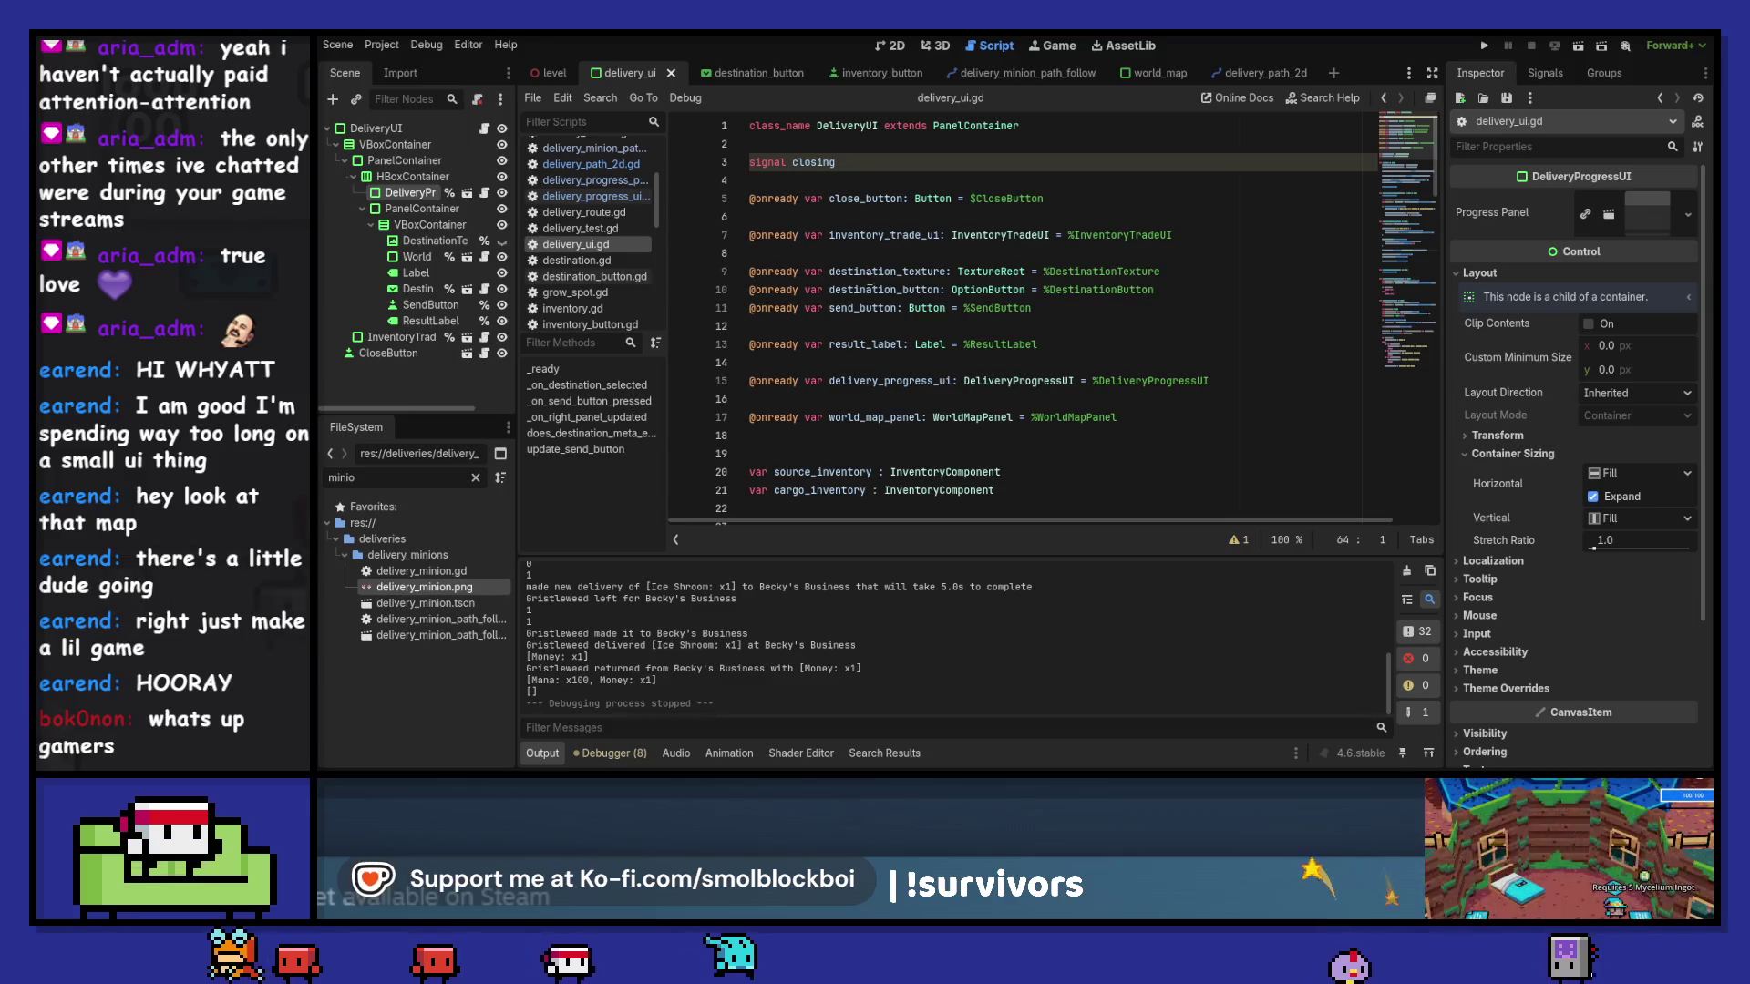
pyautogui.doubleClick(903, 383)
pyautogui.hotkey('ctrl', 'f')
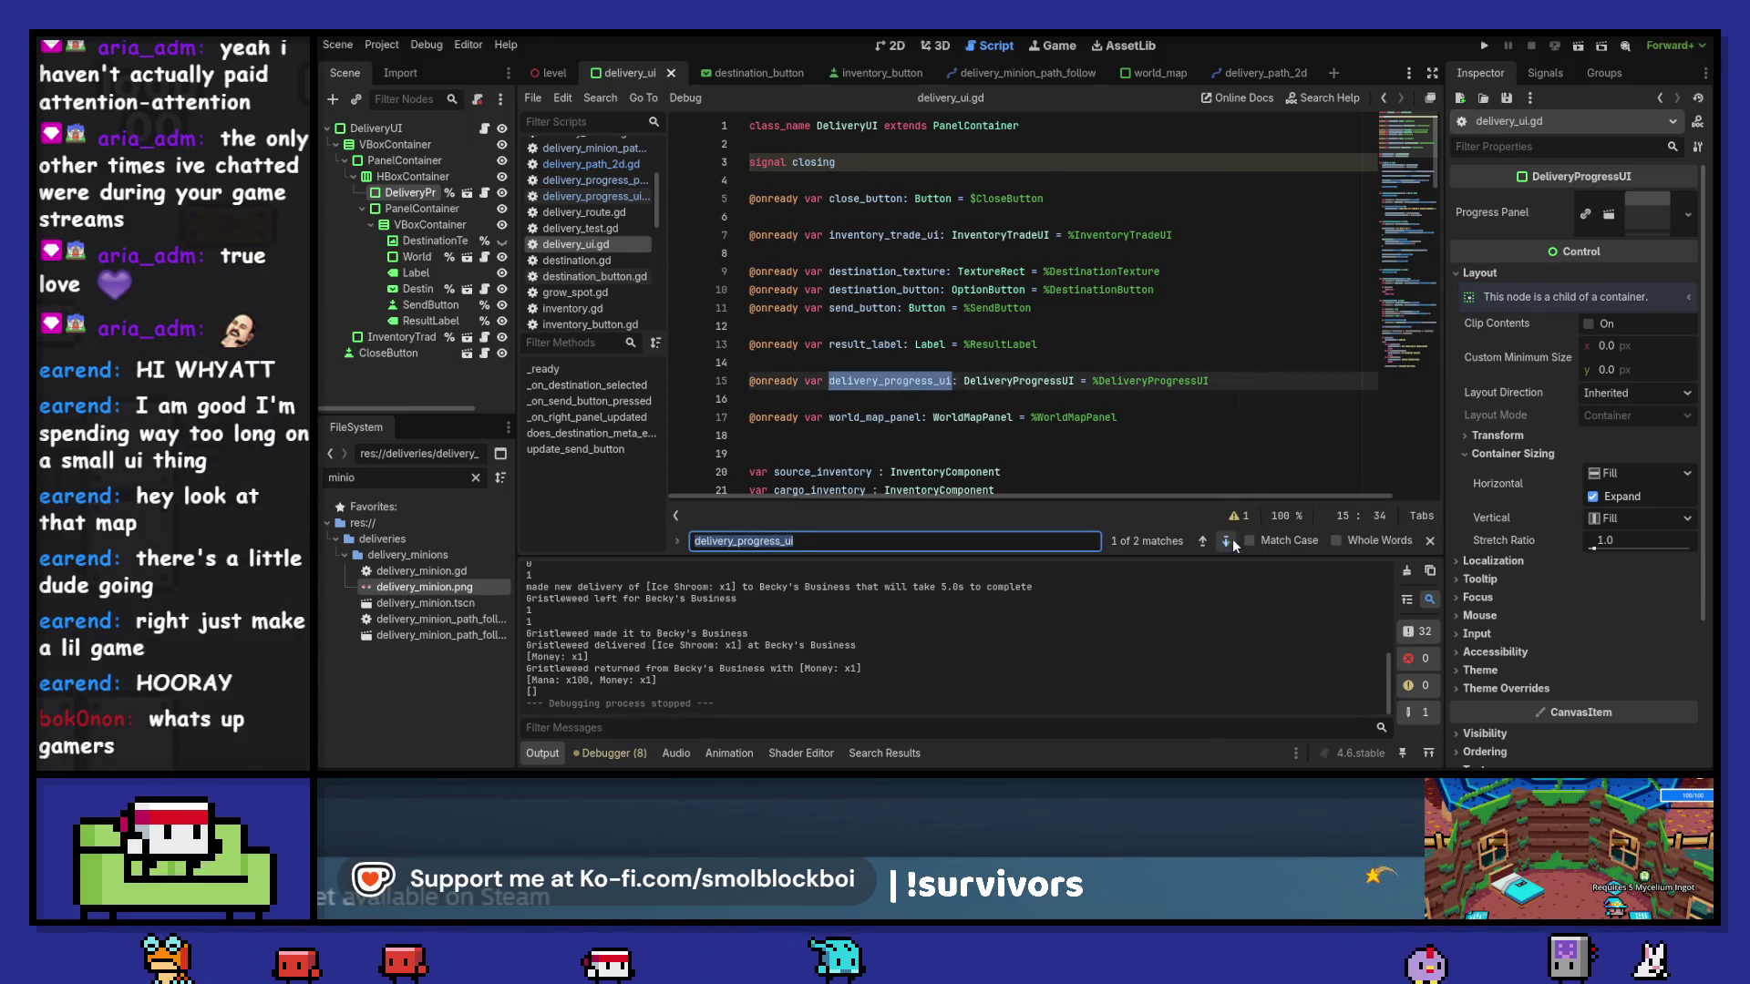
pyautogui.click(1230, 540)
pyautogui.moveTo(810, 329); pyautogui.dragTo(741, 303)
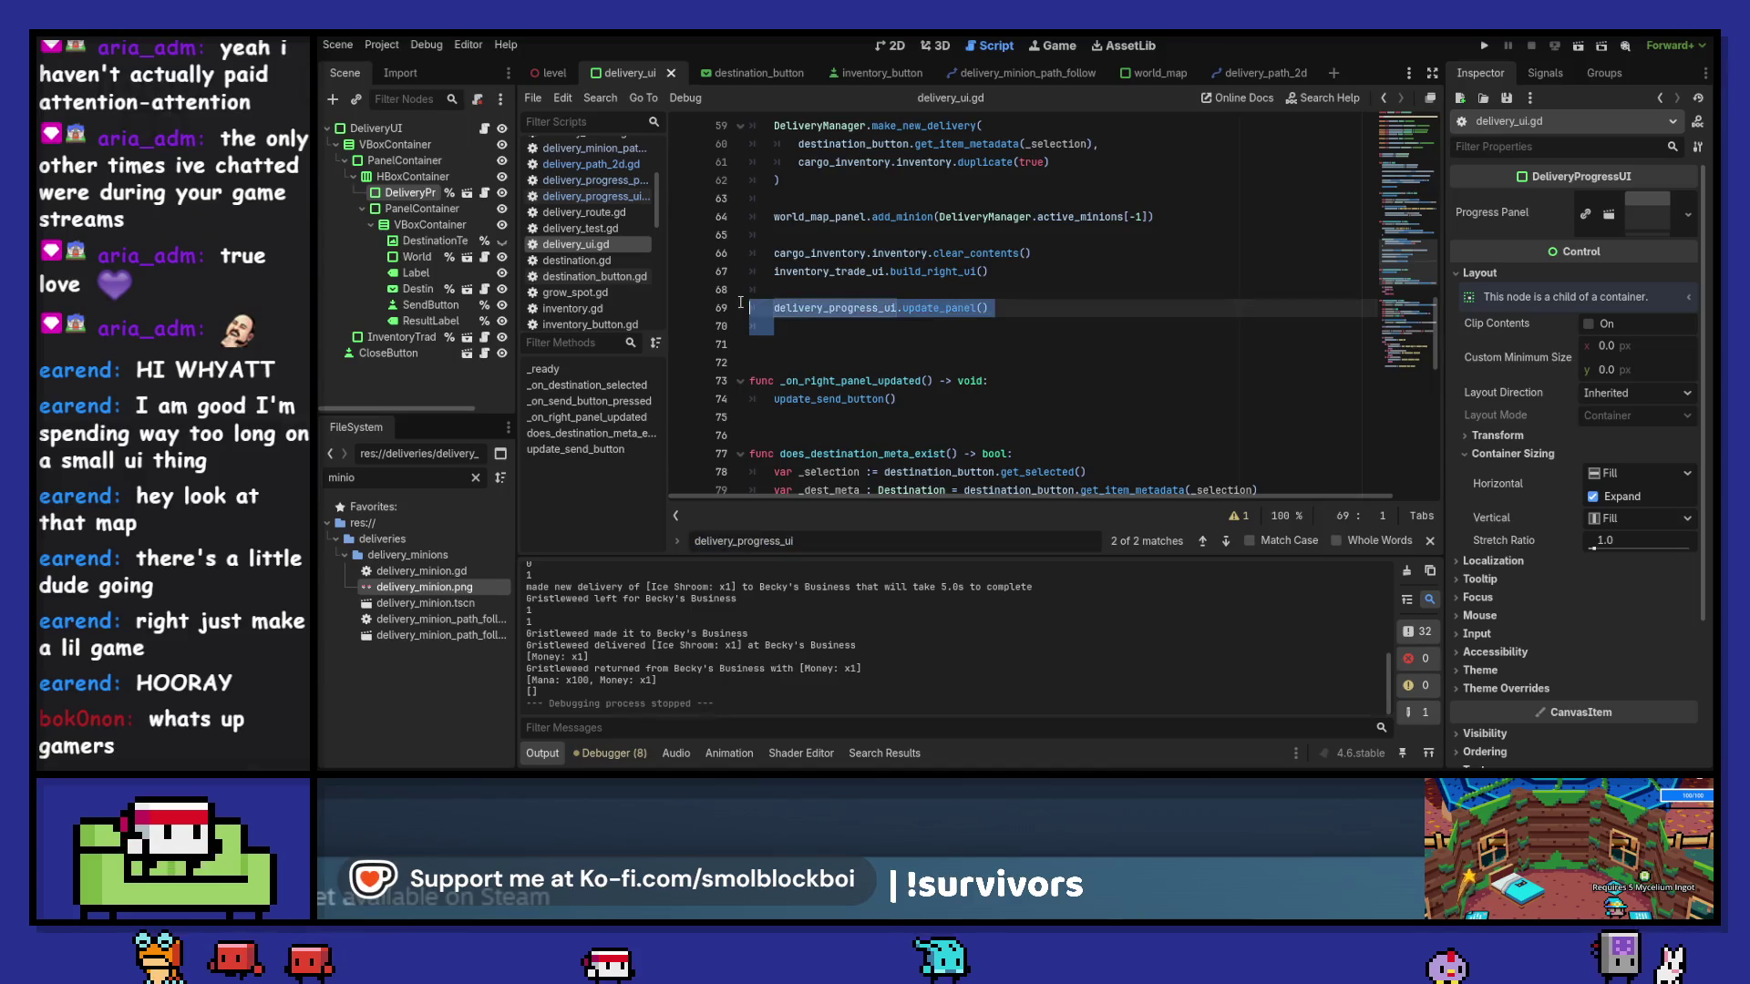
pyautogui.press('BackSpace')
pyautogui.press('BackSpace')
pyautogui.press('BackSpace')
pyautogui.scroll(15, 911, 365)
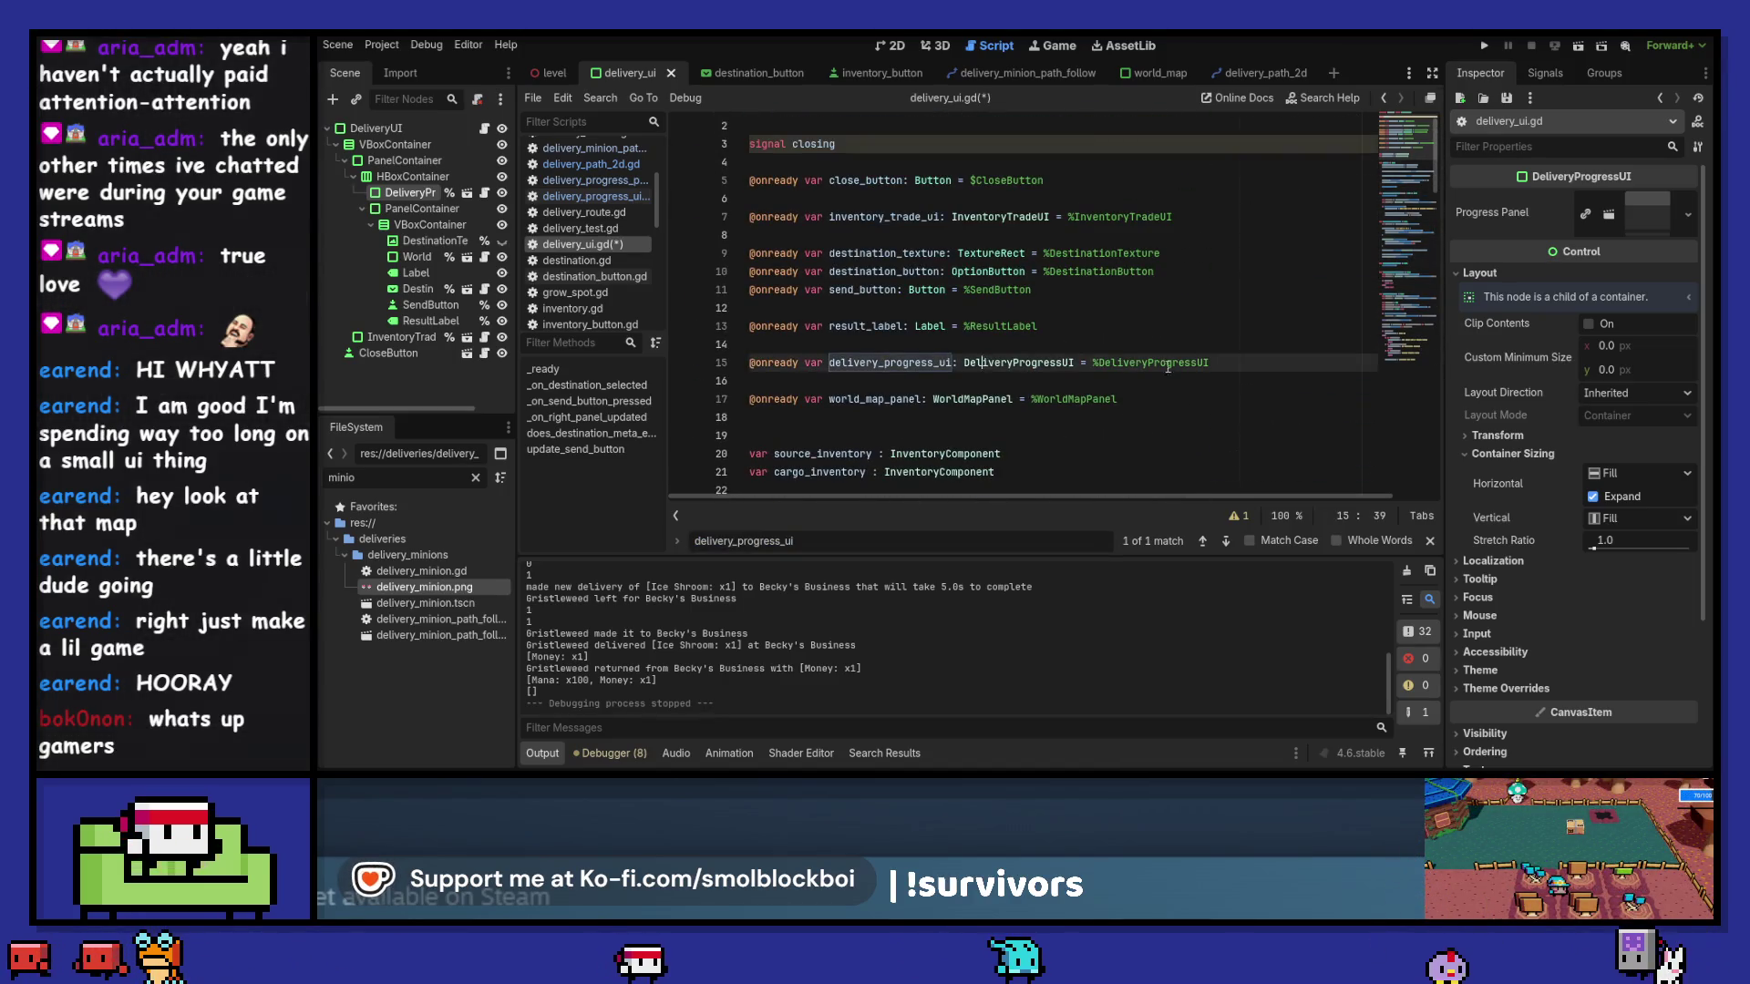
pyautogui.moveTo(1212, 363); pyautogui.dragTo(741, 344)
pyautogui.press('BackSpace')
pyautogui.press('BackSpace')
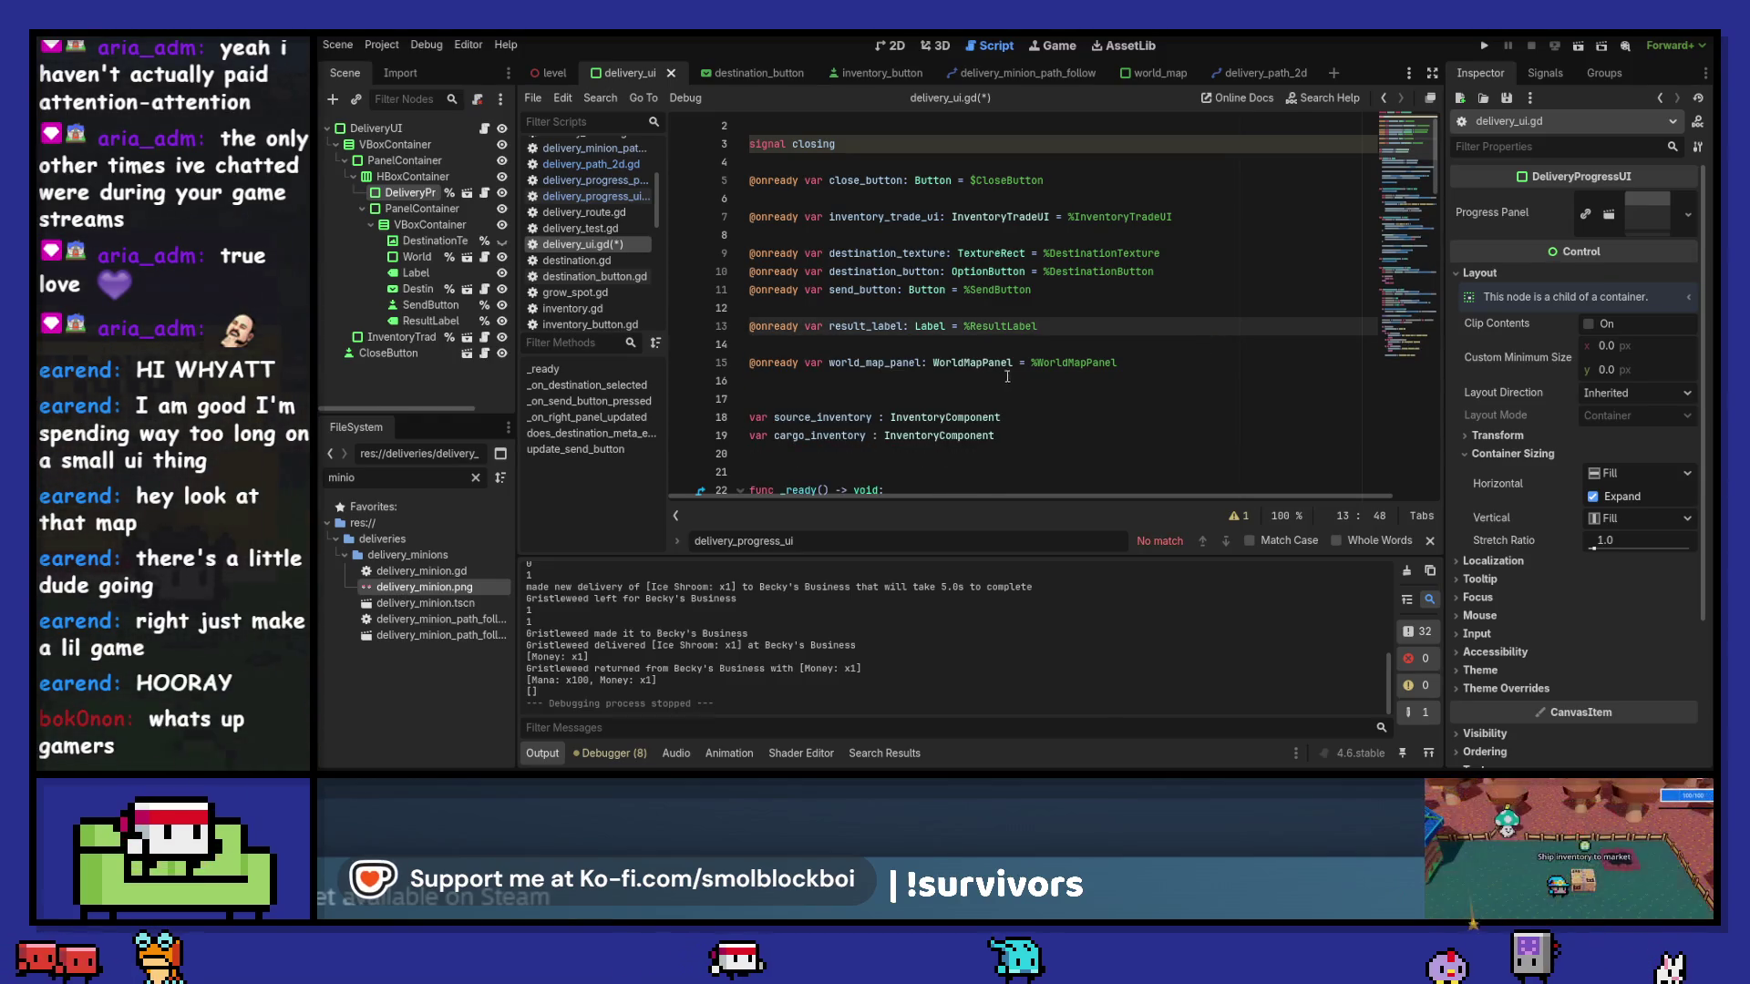
pyautogui.click(1430, 540)
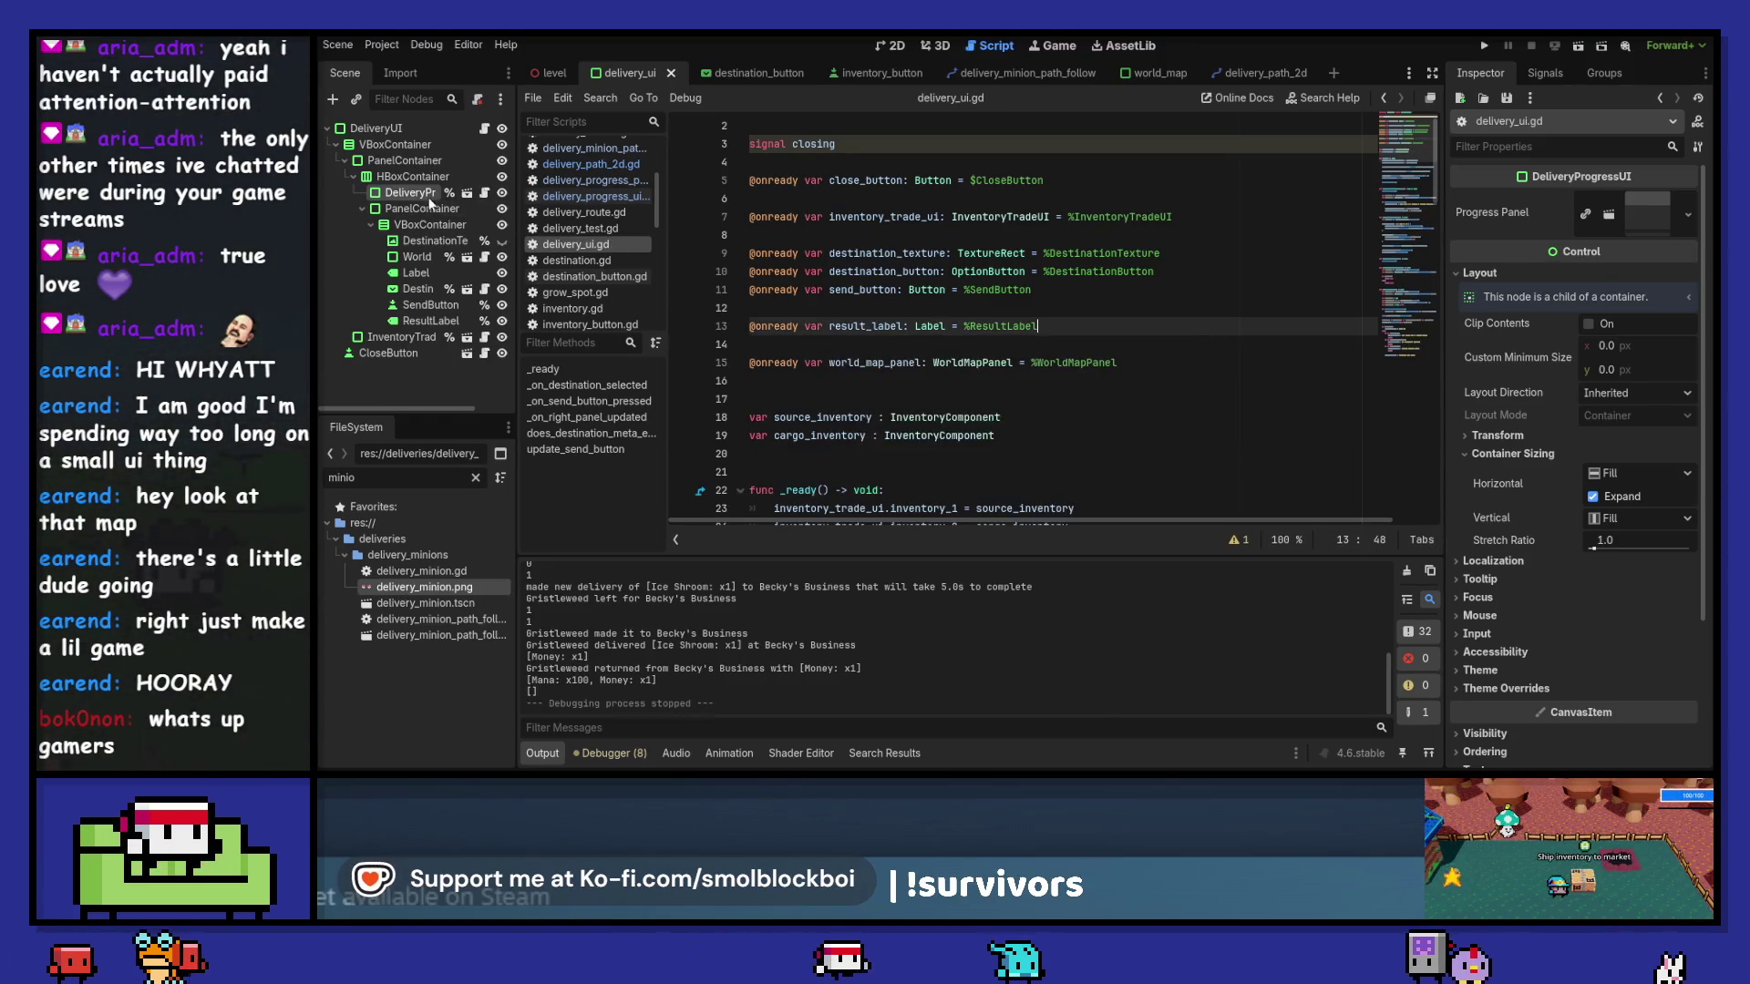
# - Delete the DeliveryProgressUI node and save the delivery_ui scene
pyautogui.press('Delete')
pyautogui.press('Return')
pyautogui.hotkey('ctrl', 's')
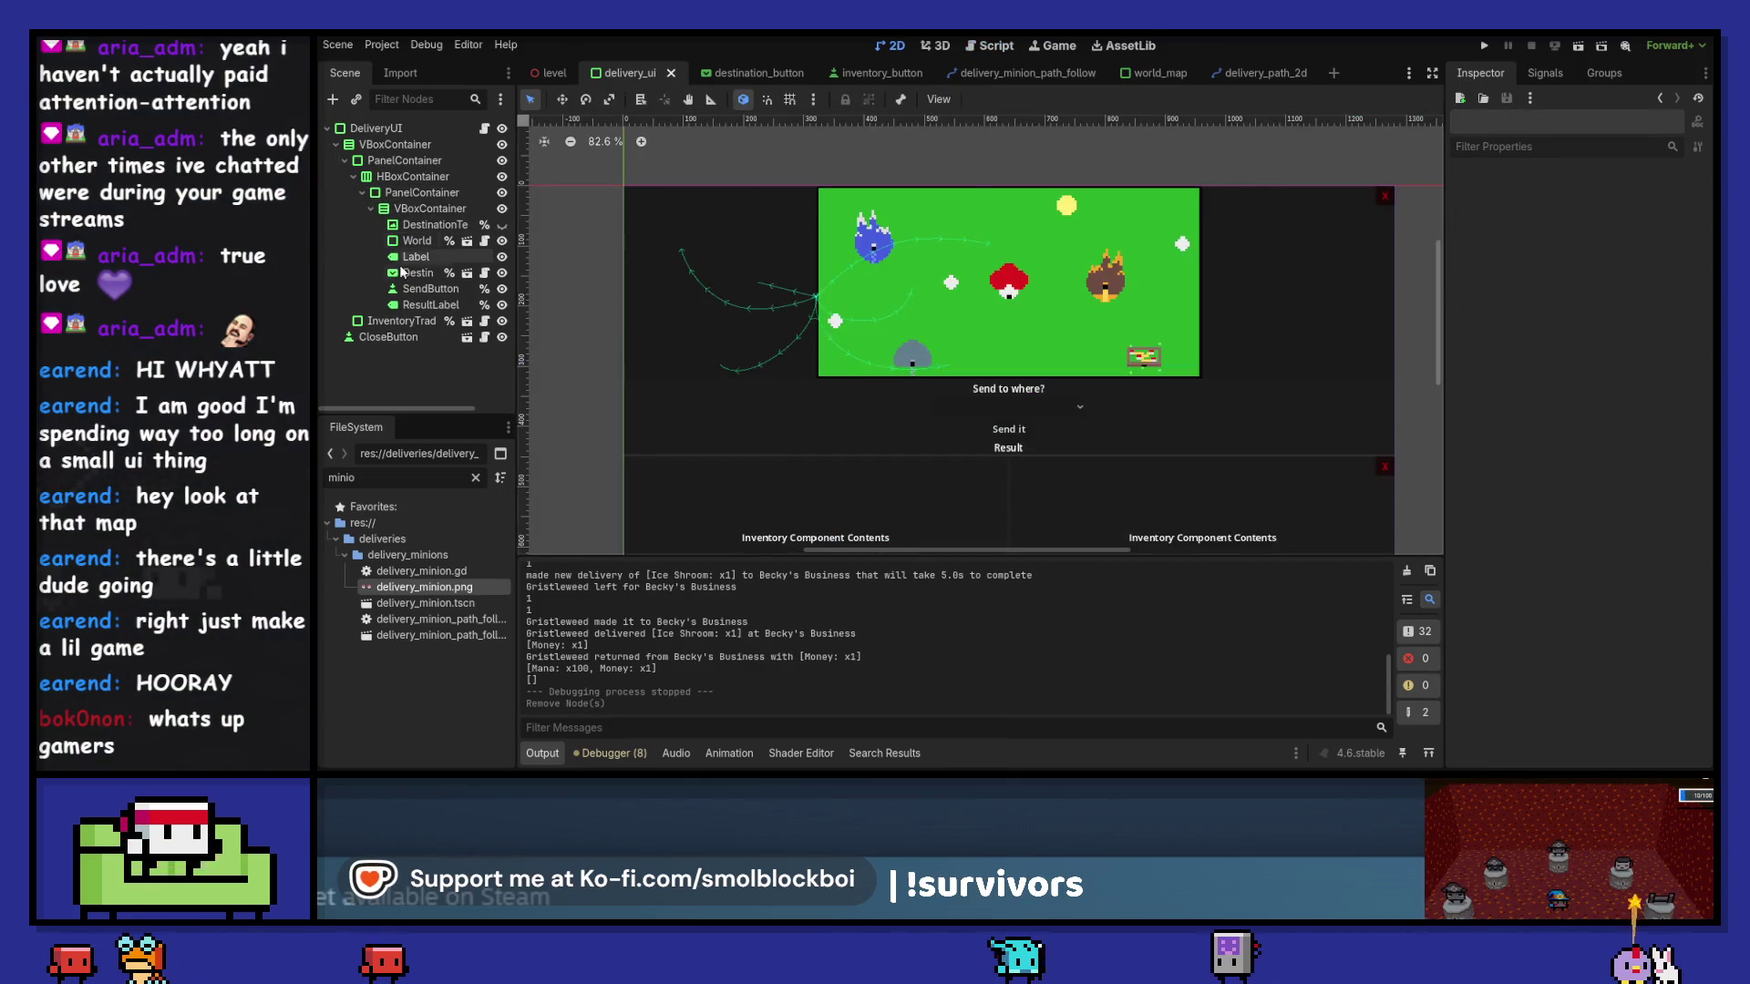
# - Open world_map and set WorldMapPanel's horizontal and vertical container sizing to Shrink Center
pyautogui.click(417, 241)
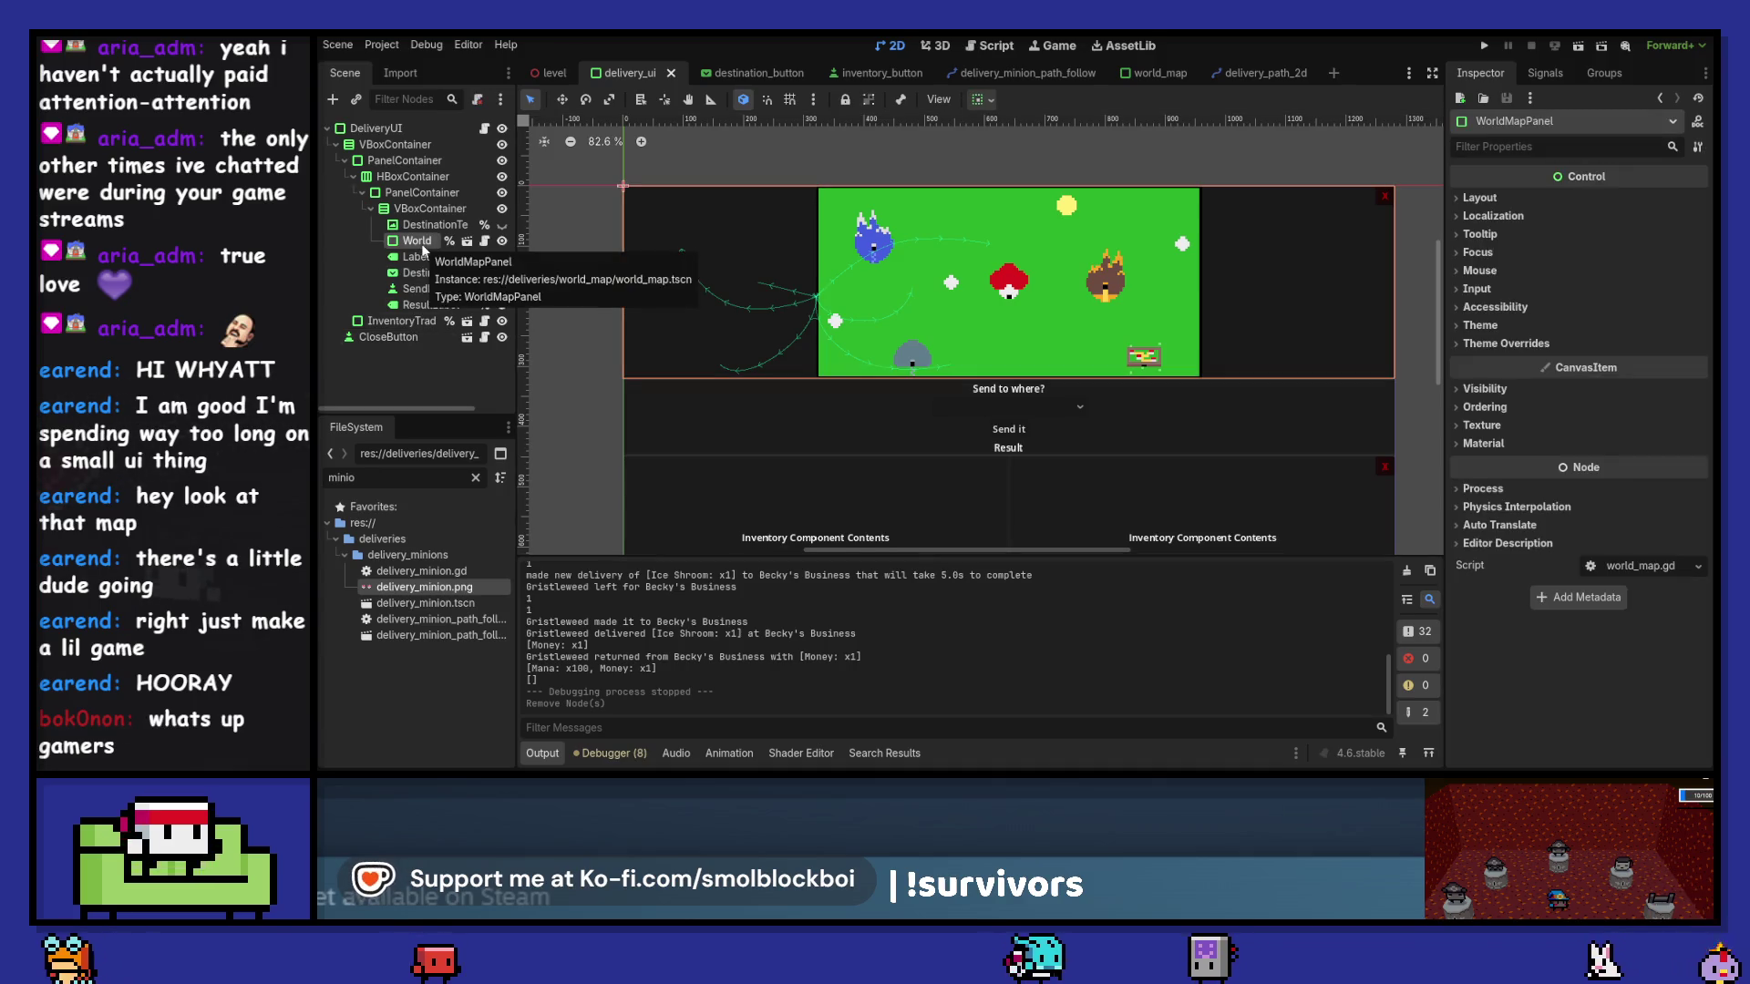
pyautogui.click(466, 242)
pyautogui.click(408, 162)
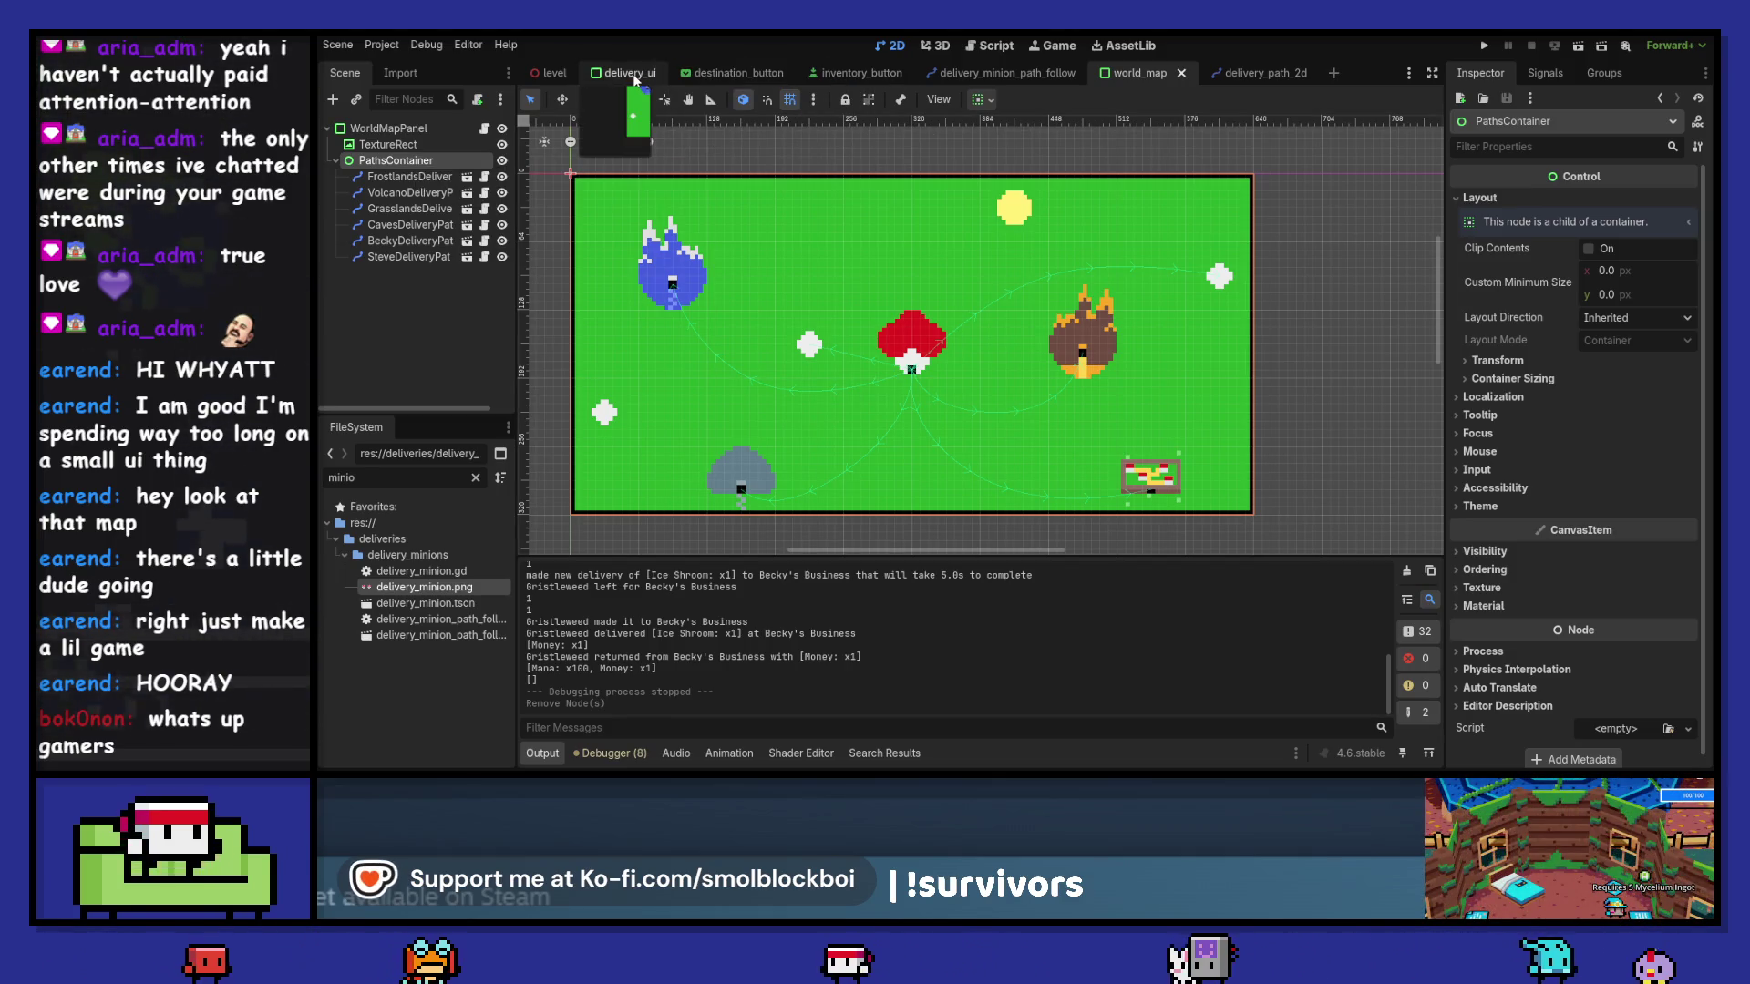
pyautogui.click(416, 130)
pyautogui.click(1513, 418)
pyautogui.click(1638, 438)
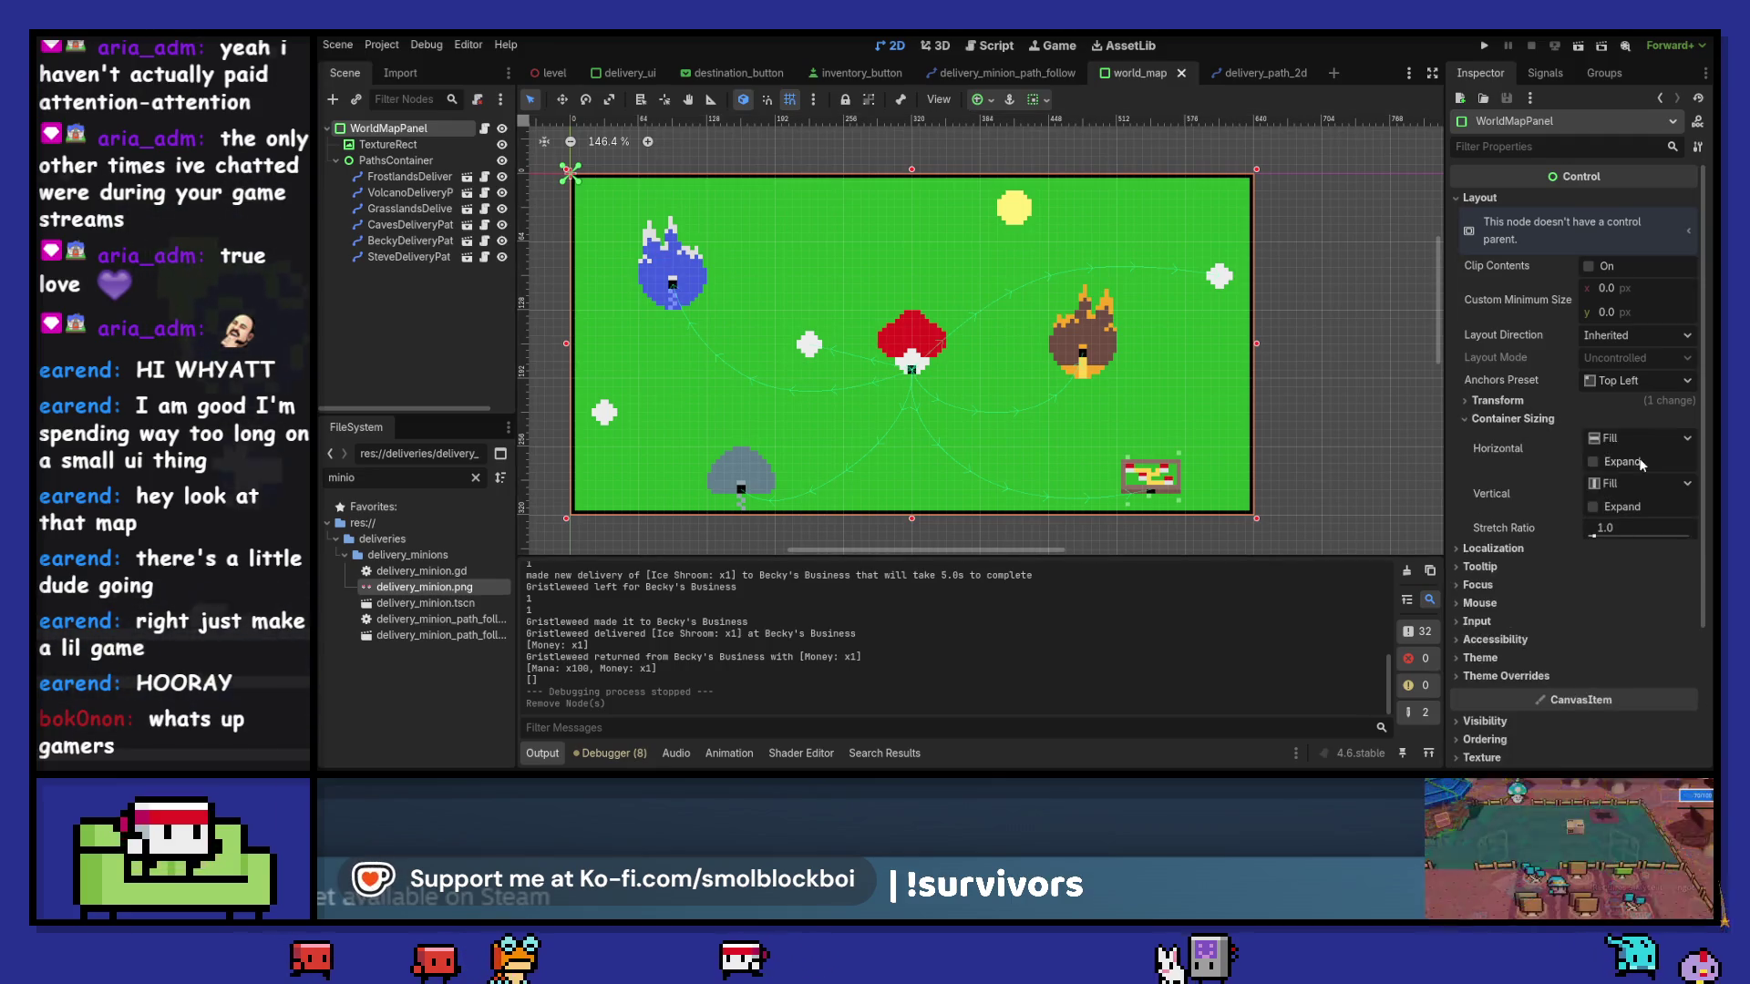
pyautogui.click(1655, 496)
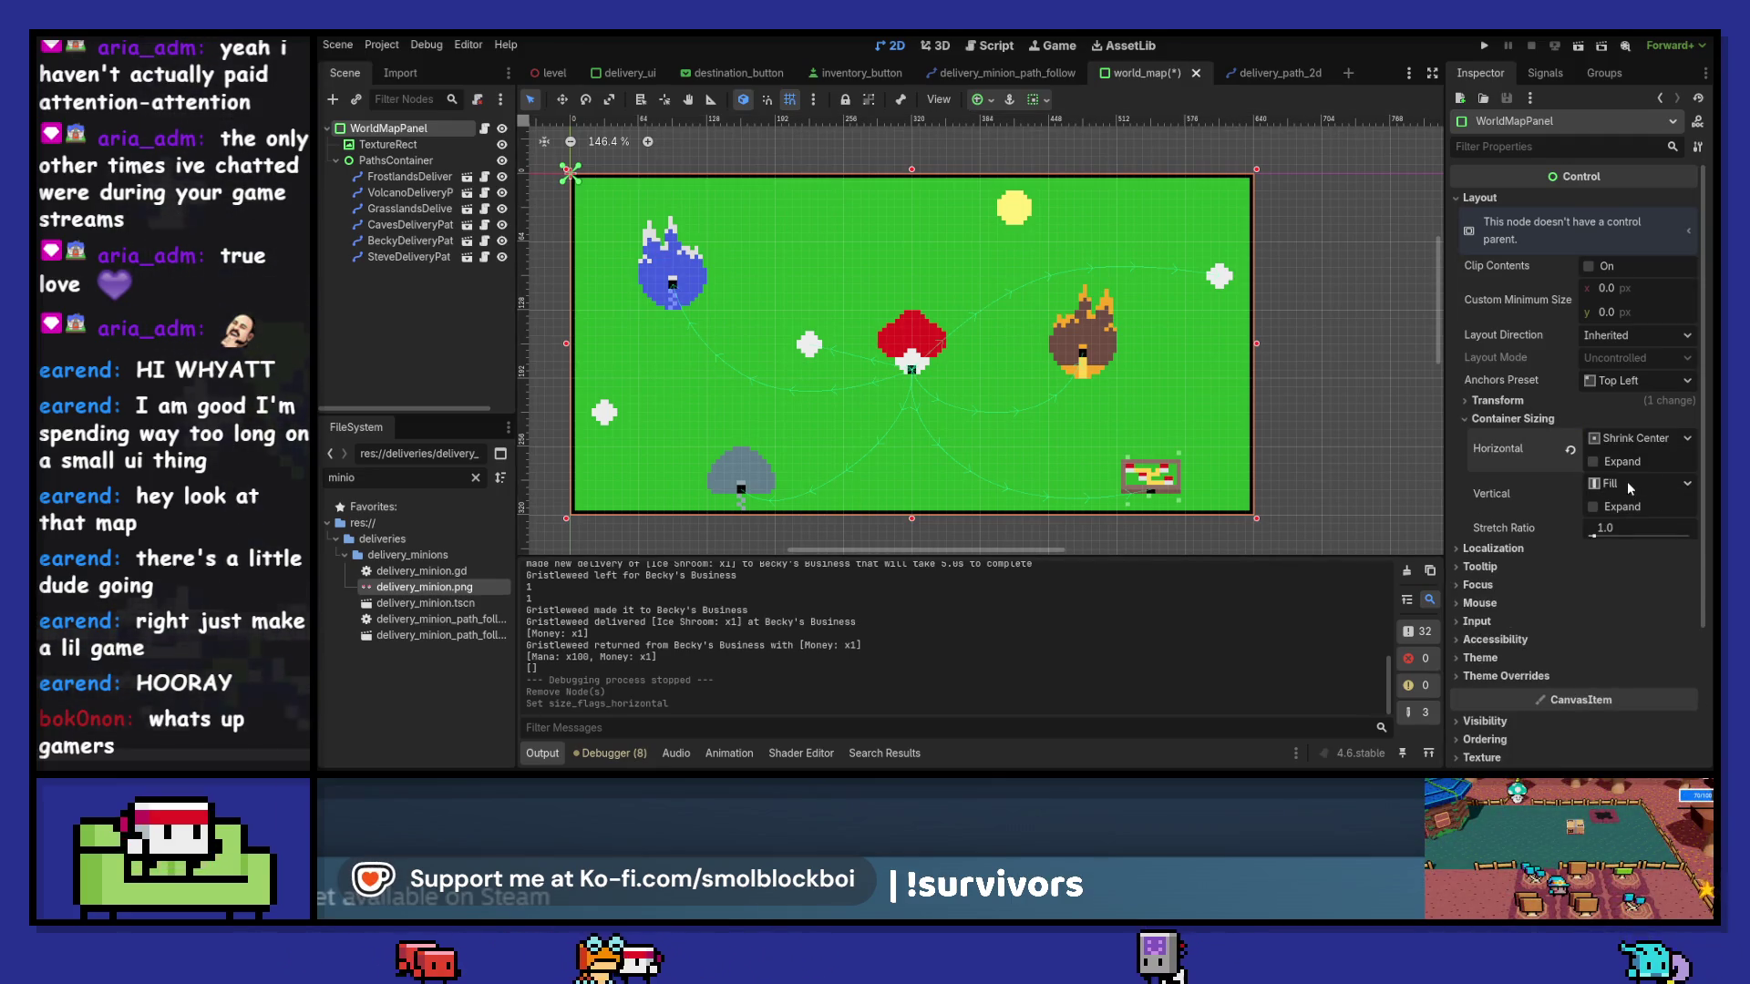
pyautogui.click(1626, 482)
pyautogui.click(1643, 542)
pyautogui.click(629, 73)
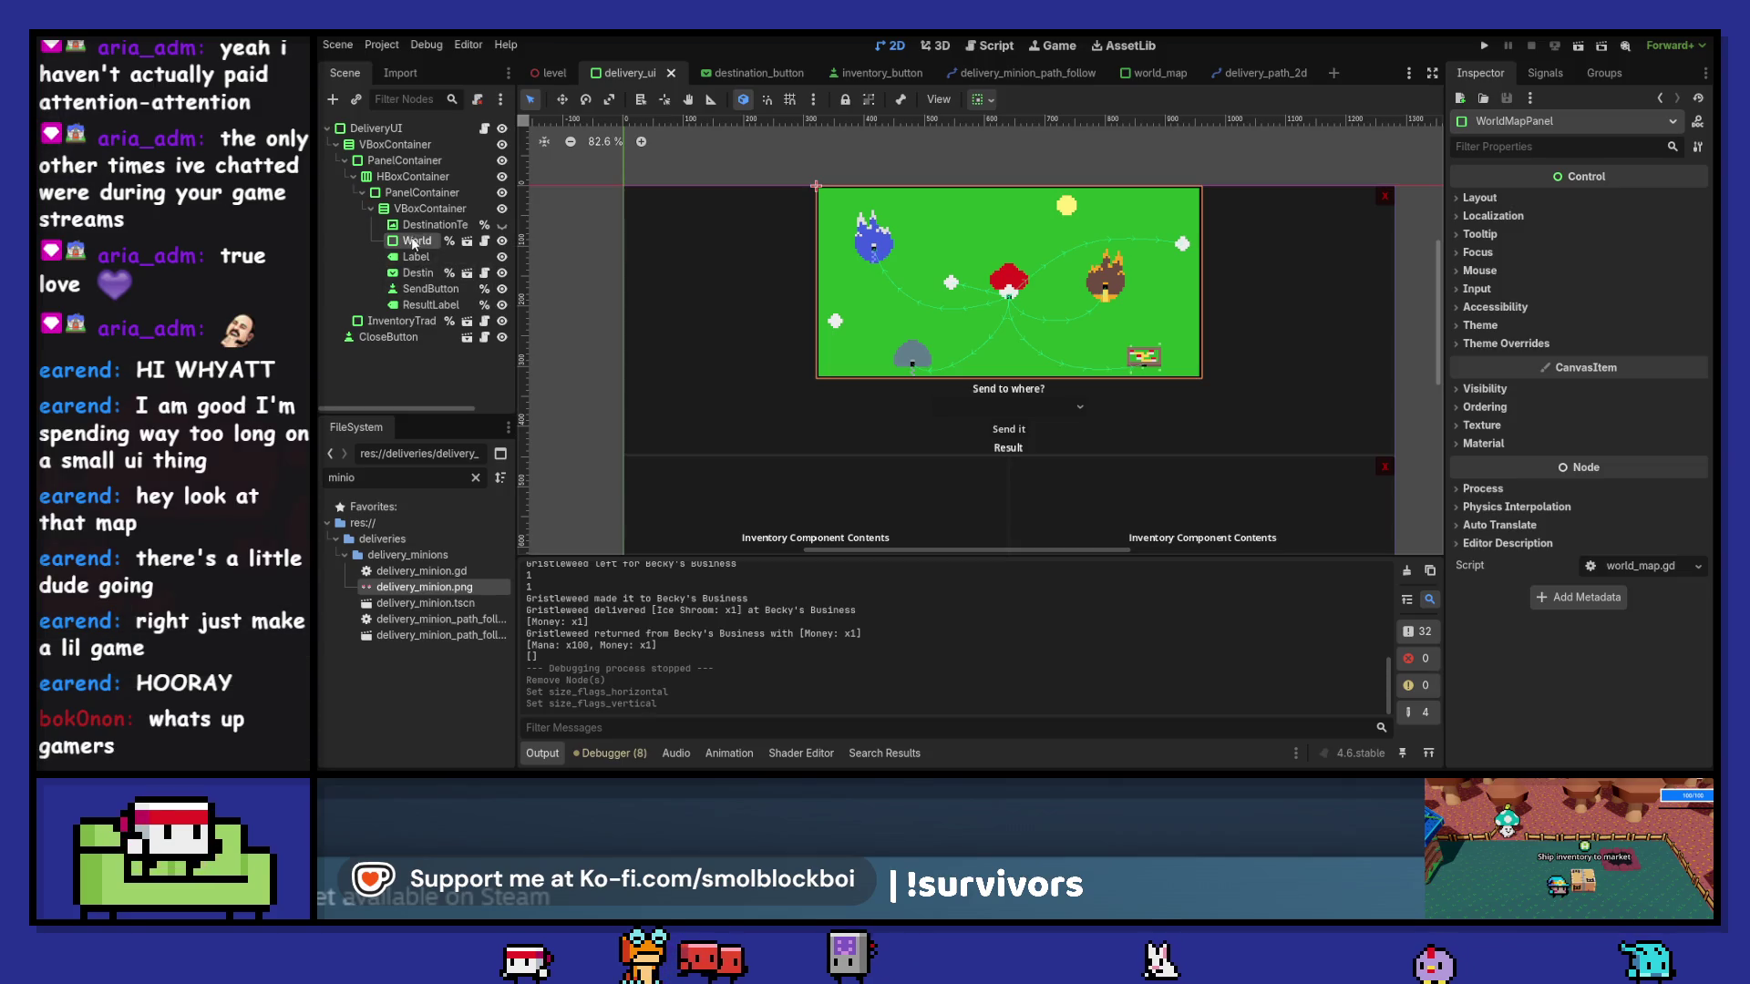
# - Set the PathsContainer's horizontal and vertical container sizing to Shrink Center
pyautogui.click(467, 240)
pyautogui.click(396, 160)
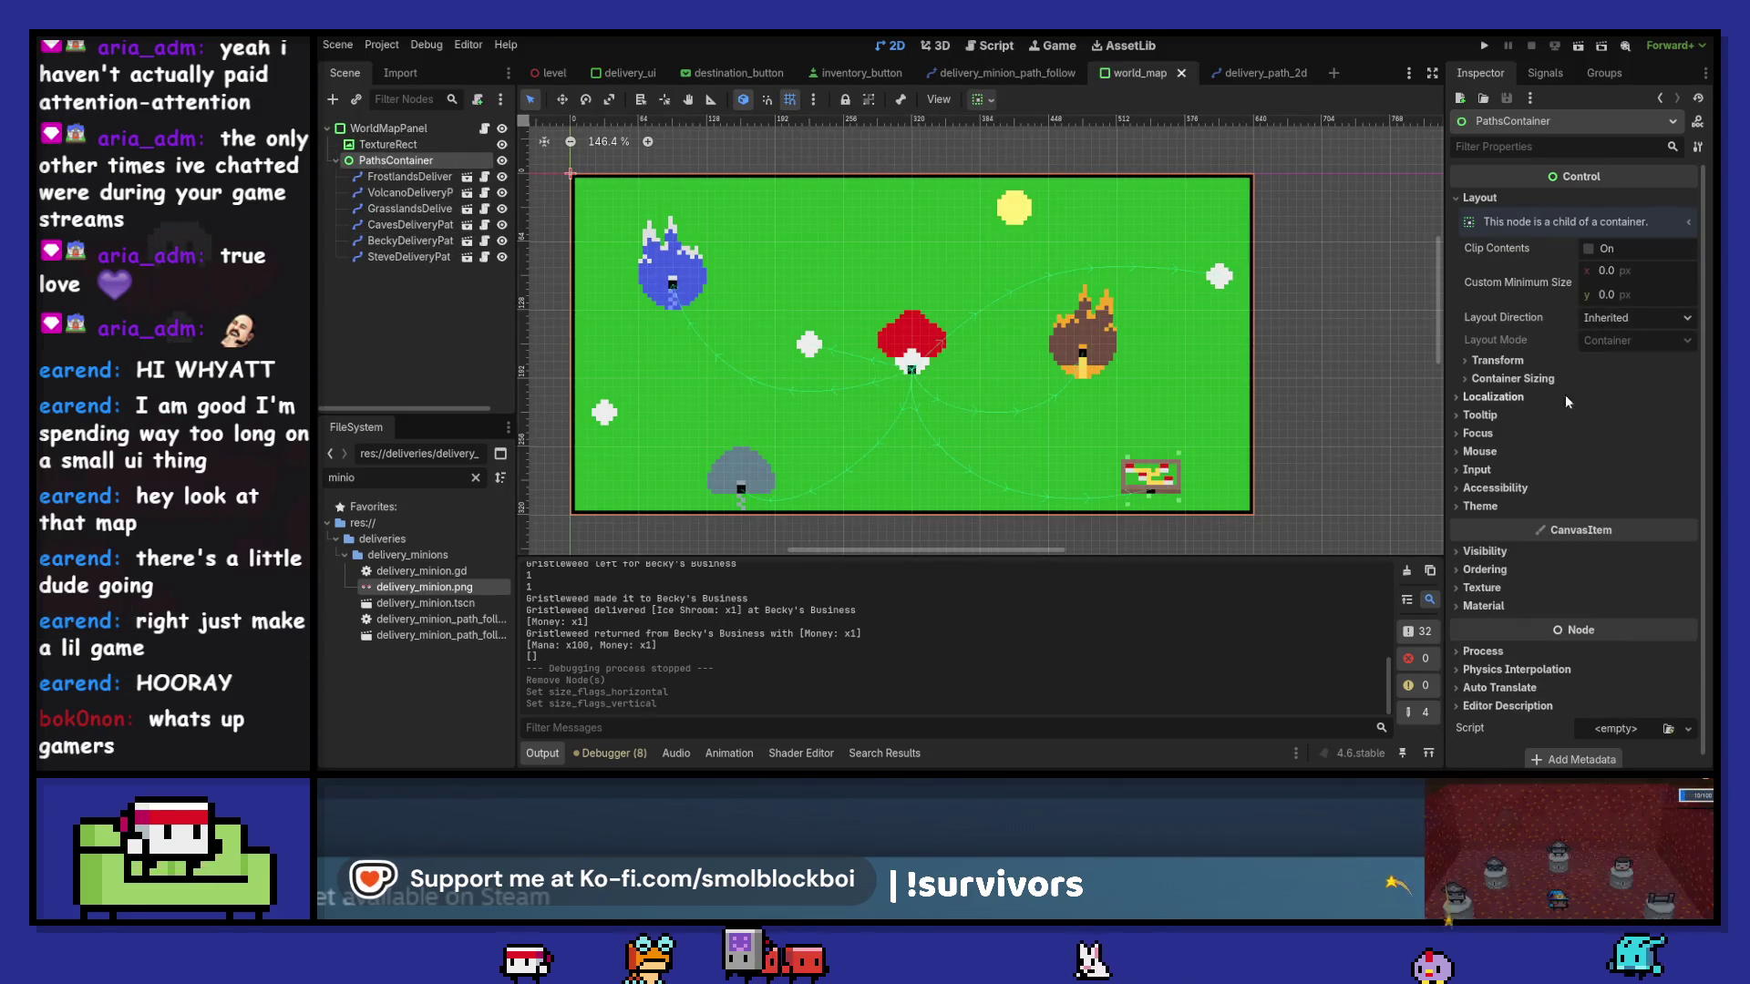
pyautogui.click(1513, 379)
pyautogui.click(1604, 399)
pyautogui.click(1637, 458)
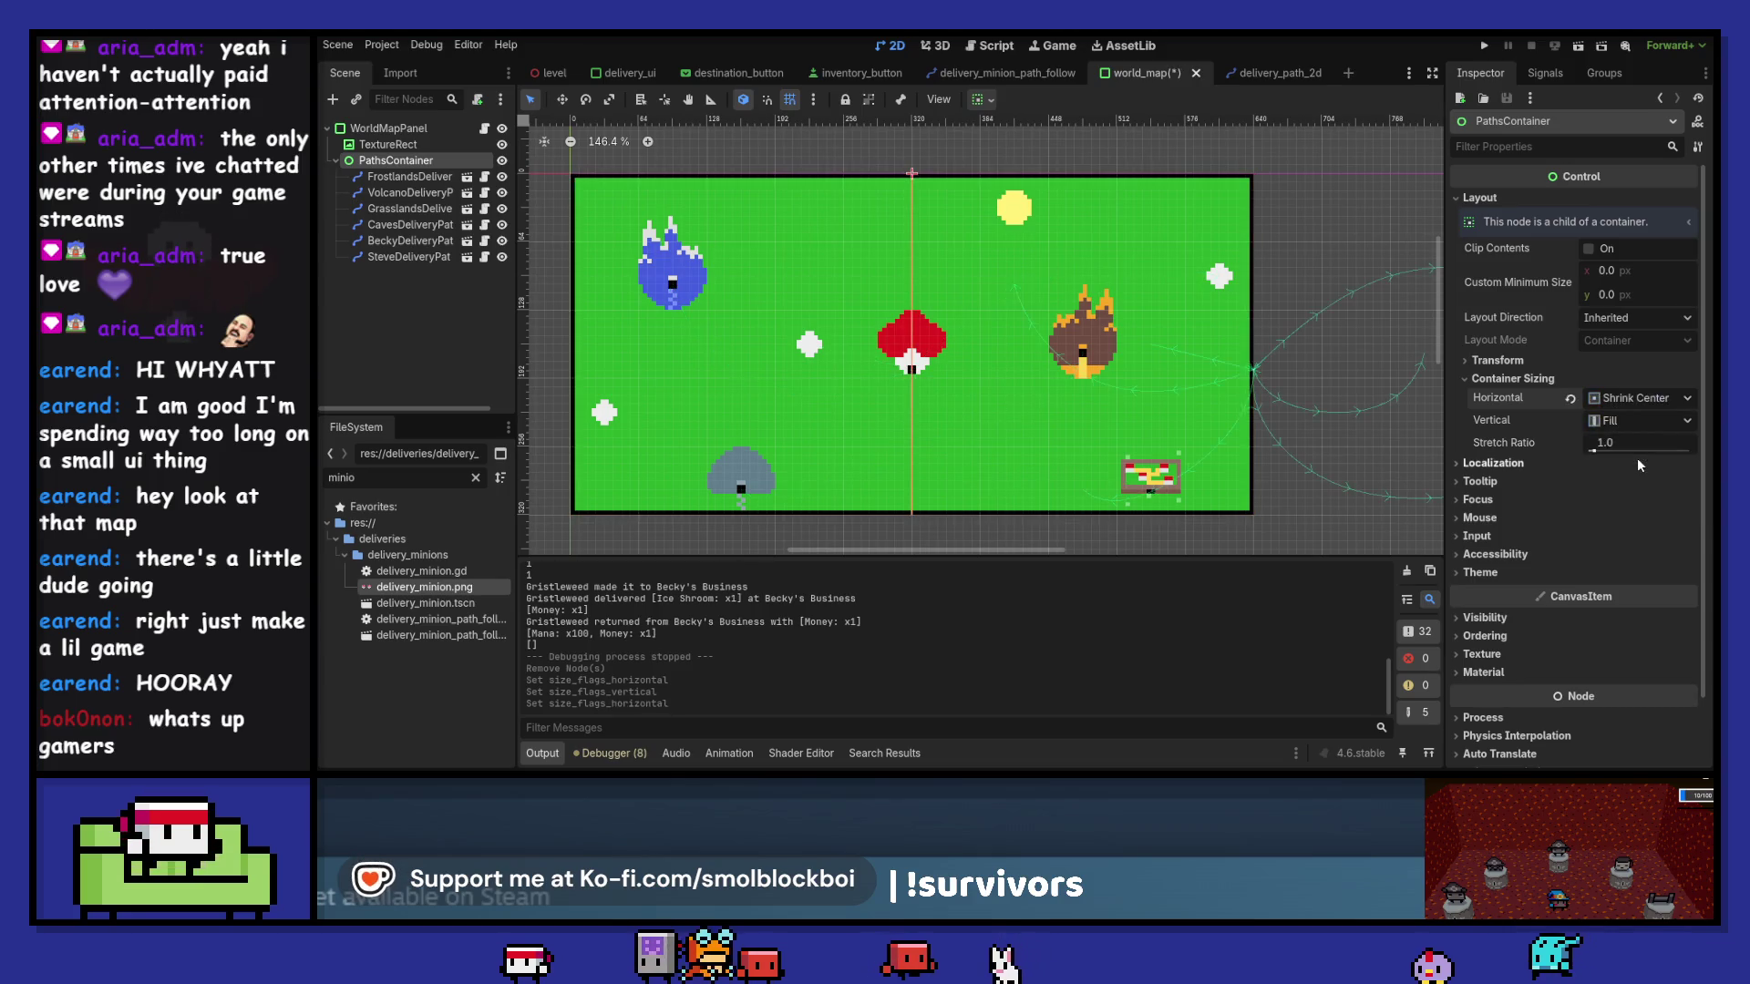
pyautogui.click(1627, 425)
pyautogui.click(1636, 479)
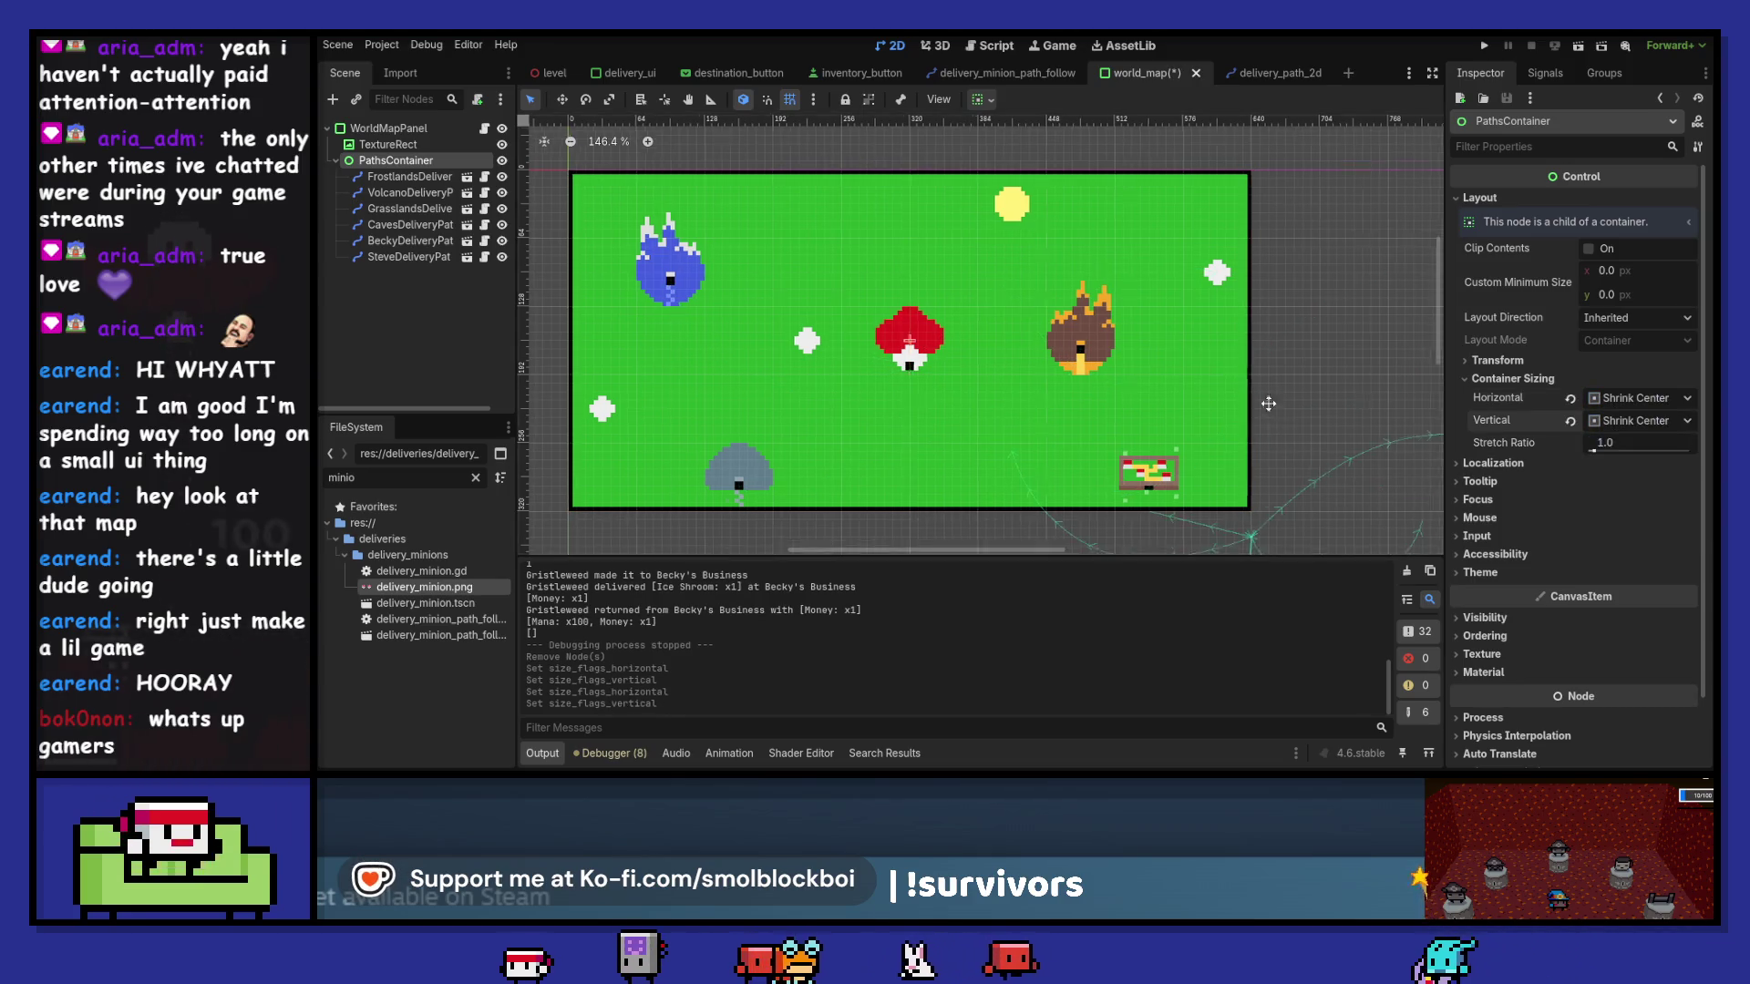
pyautogui.scroll(-6, 1170, 319)
pyautogui.scroll(2, 1171, 325)
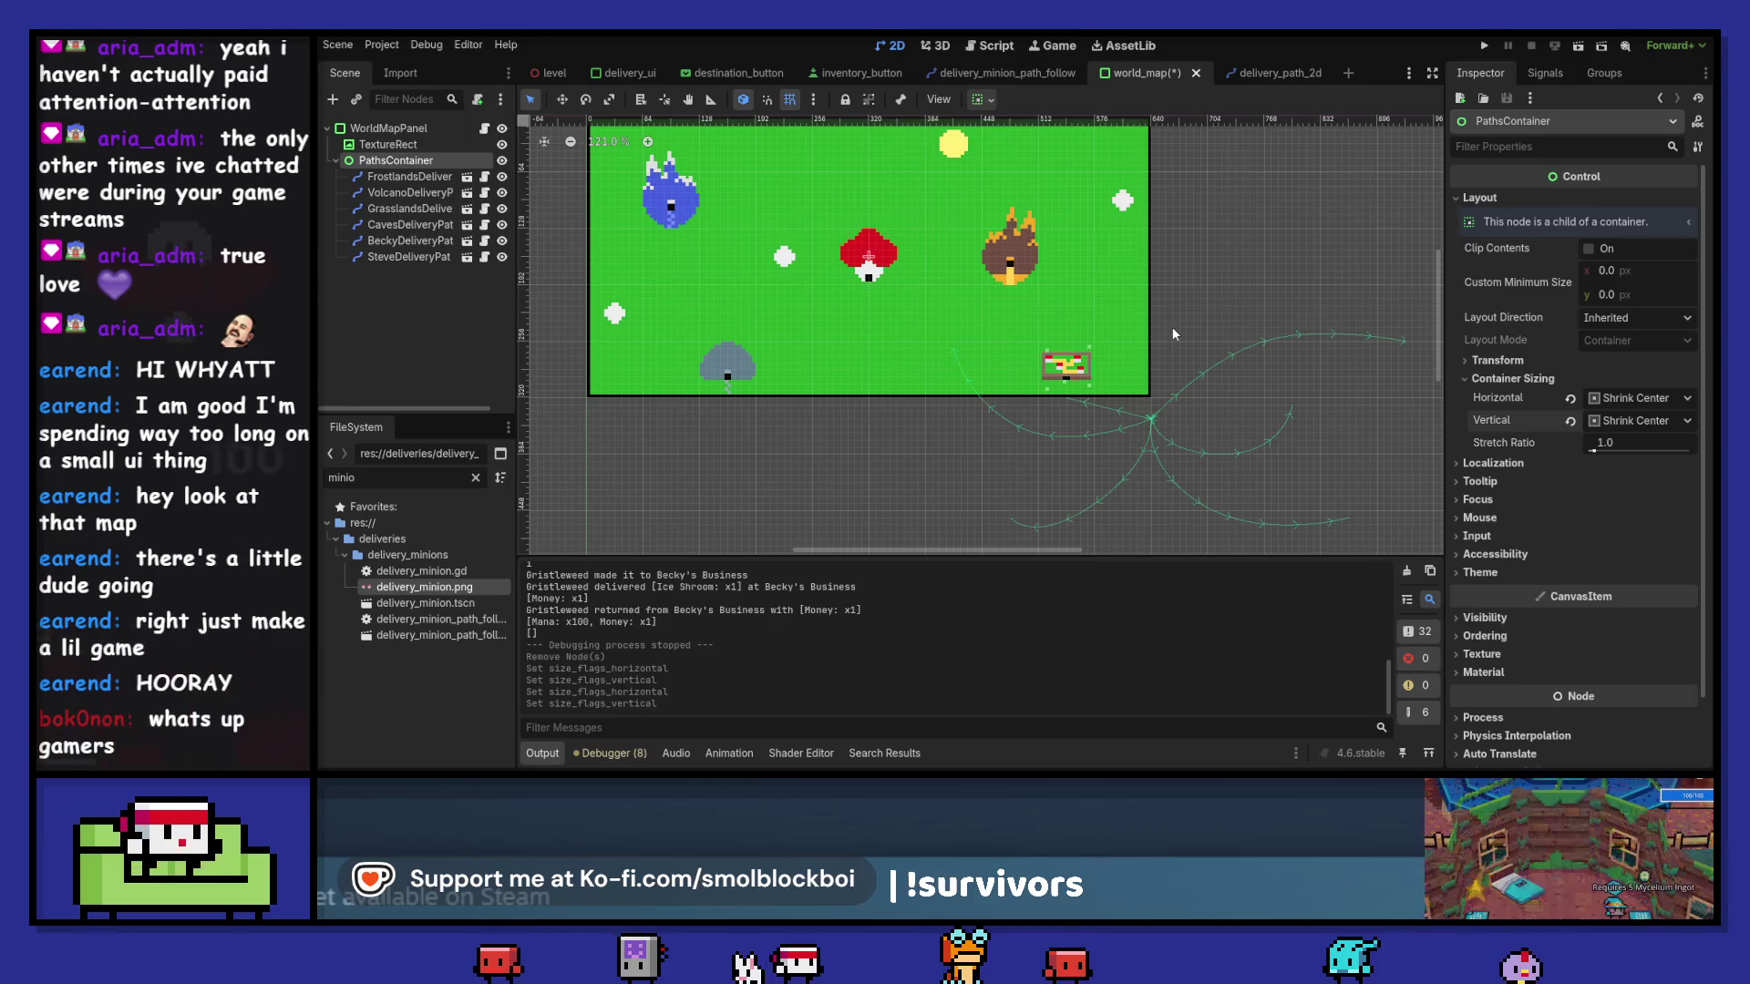
# - Undo and reapply Shrink Center on the PathsContainer's horizontal and vertical sizing
pyautogui.hotkey('ctrl', 'z')
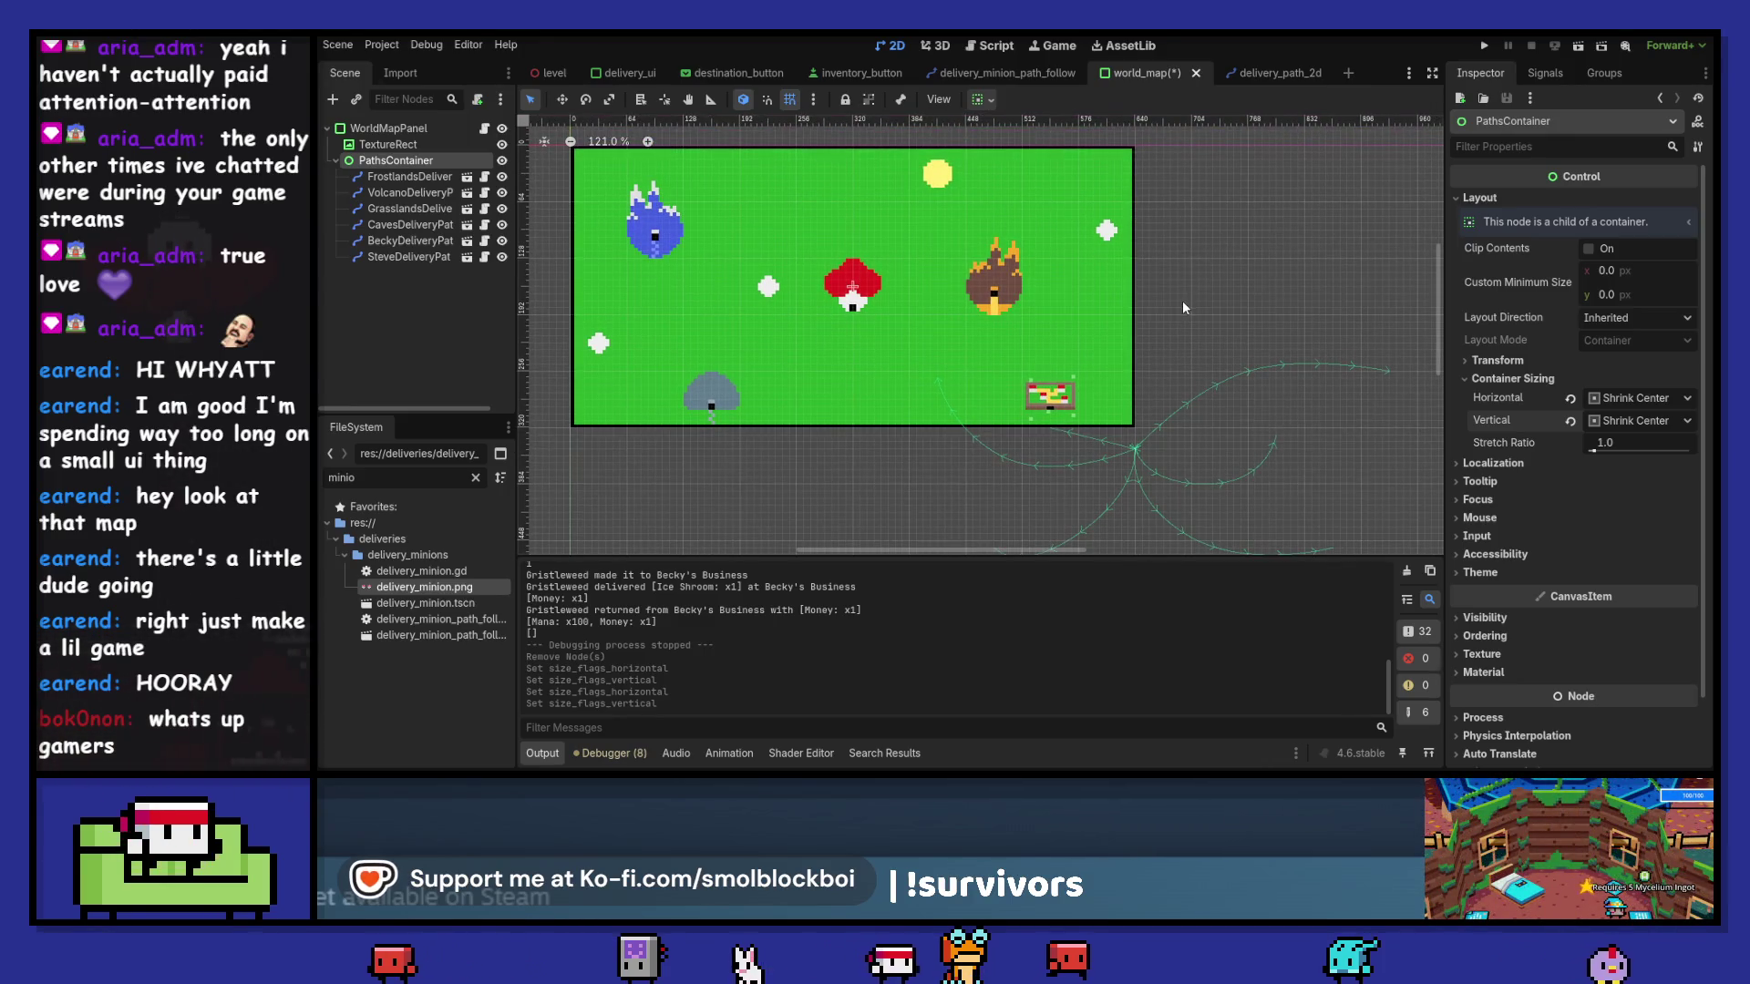
pyautogui.hotkey('ctrl', 'z')
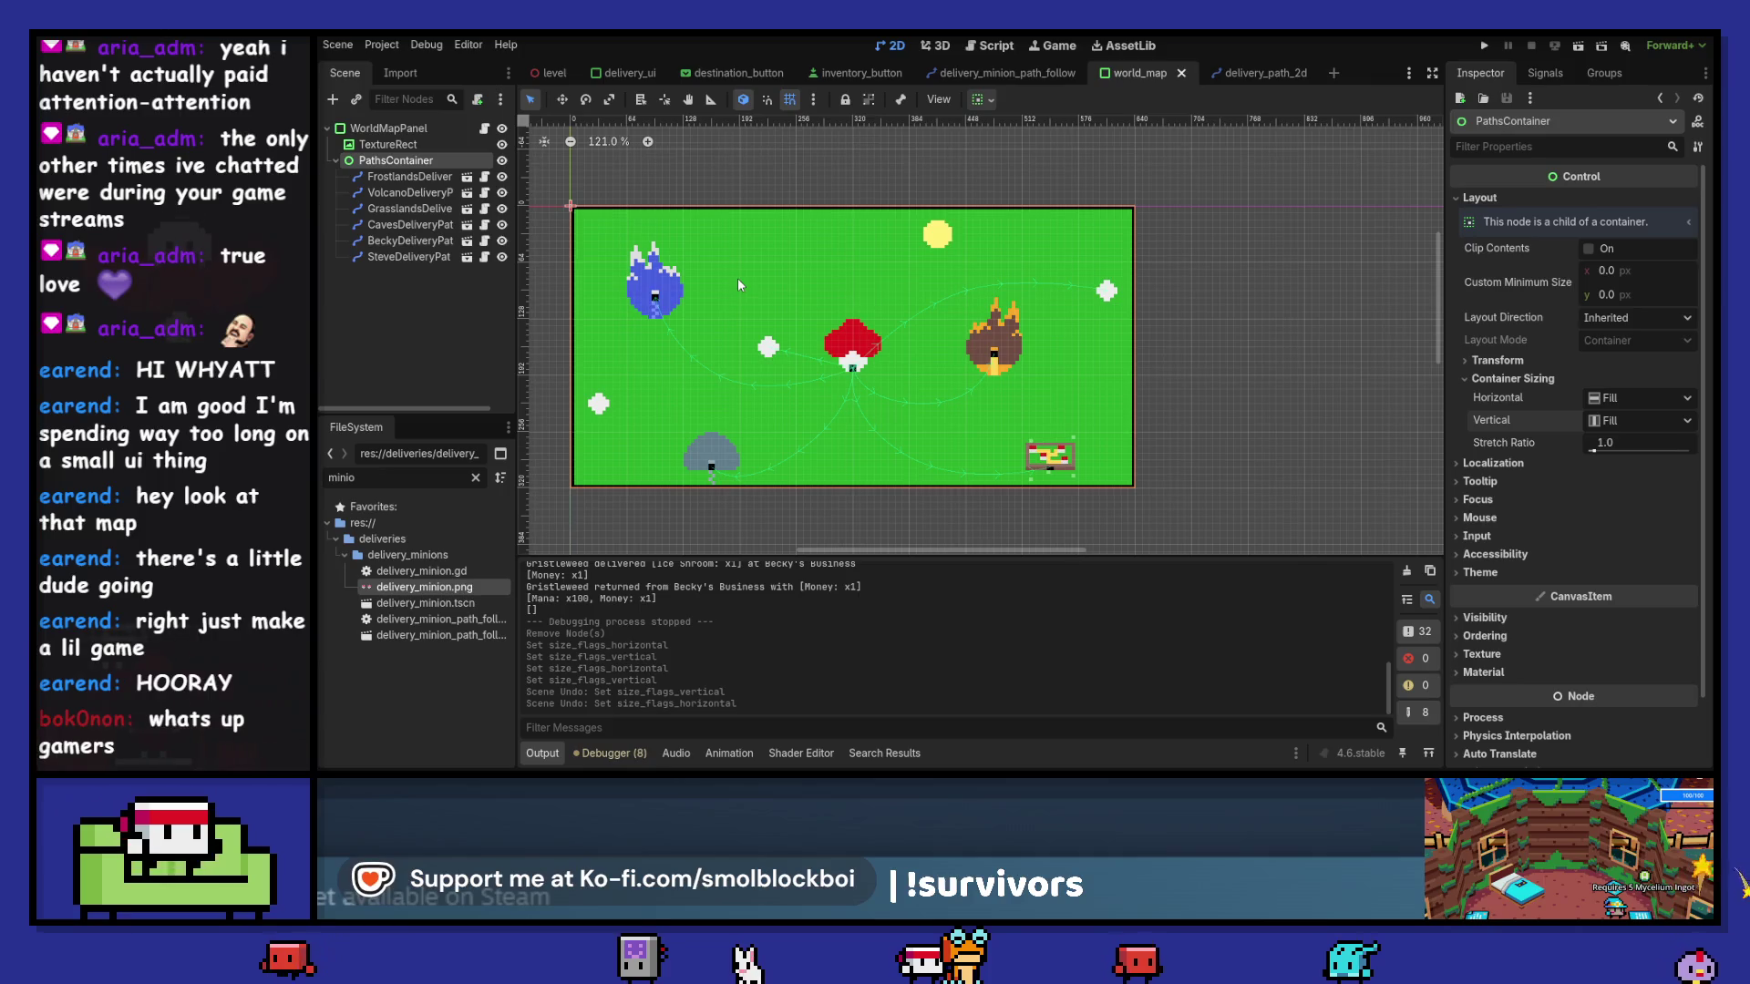
pyautogui.click(1640, 398)
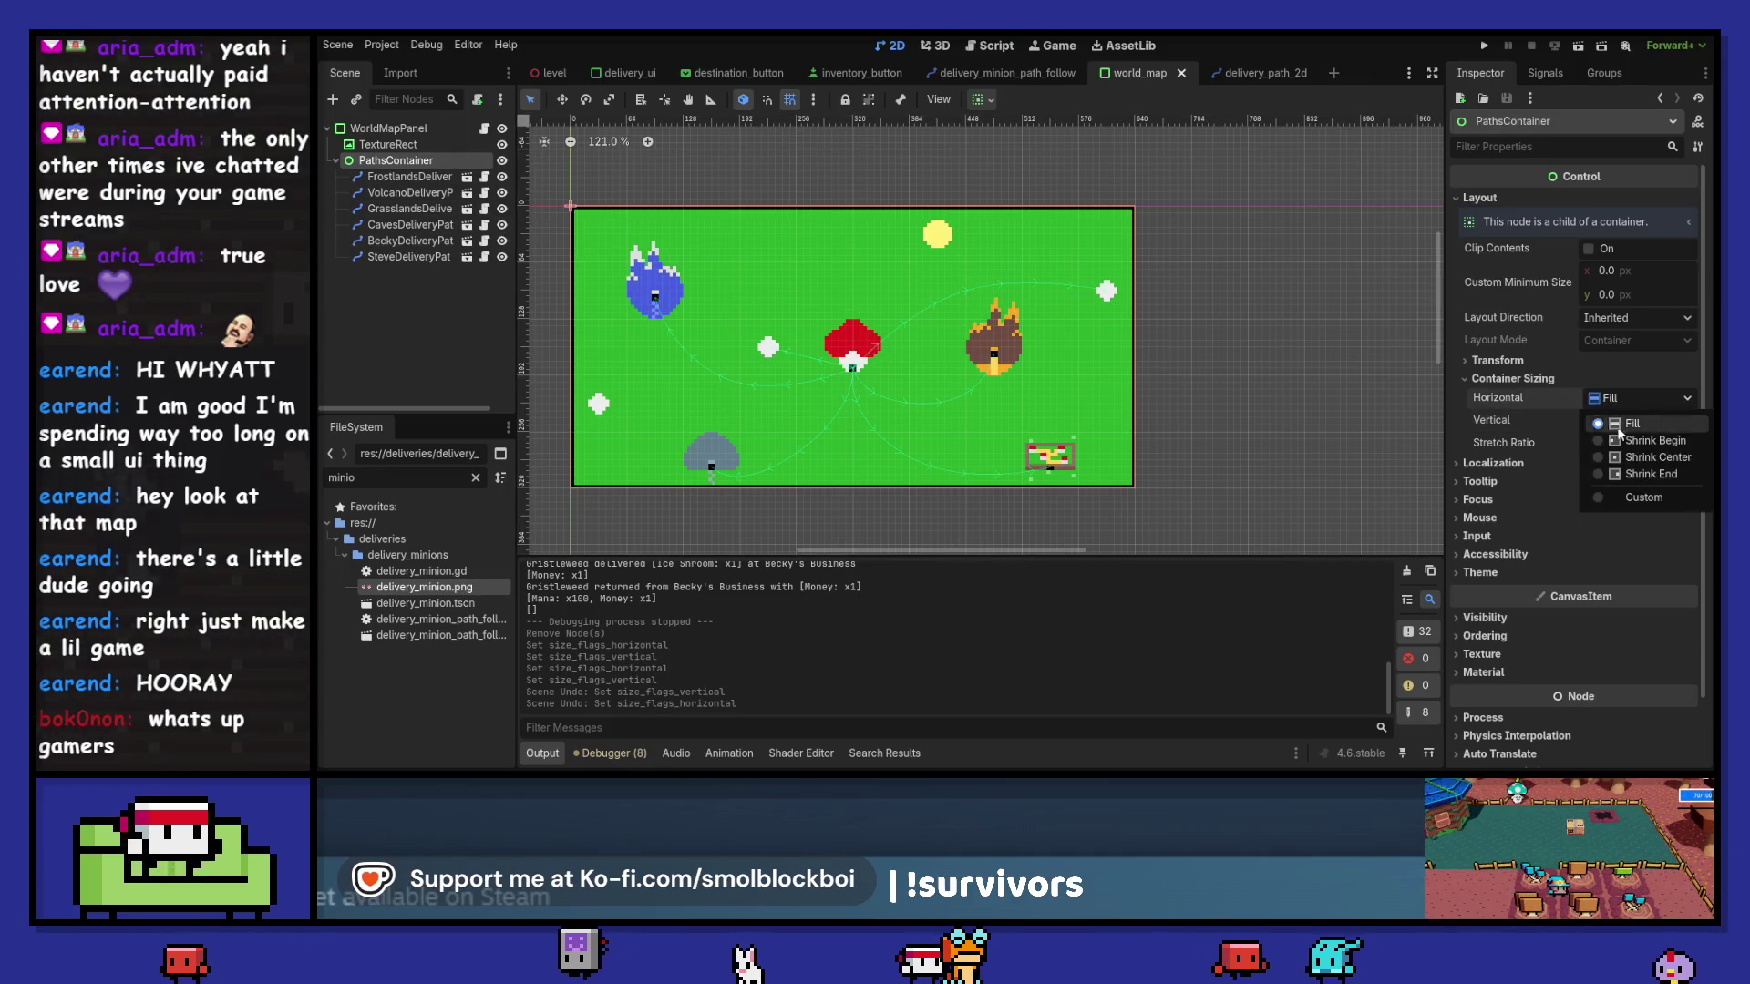
pyautogui.click(1635, 458)
pyautogui.click(1640, 420)
pyautogui.click(1640, 479)
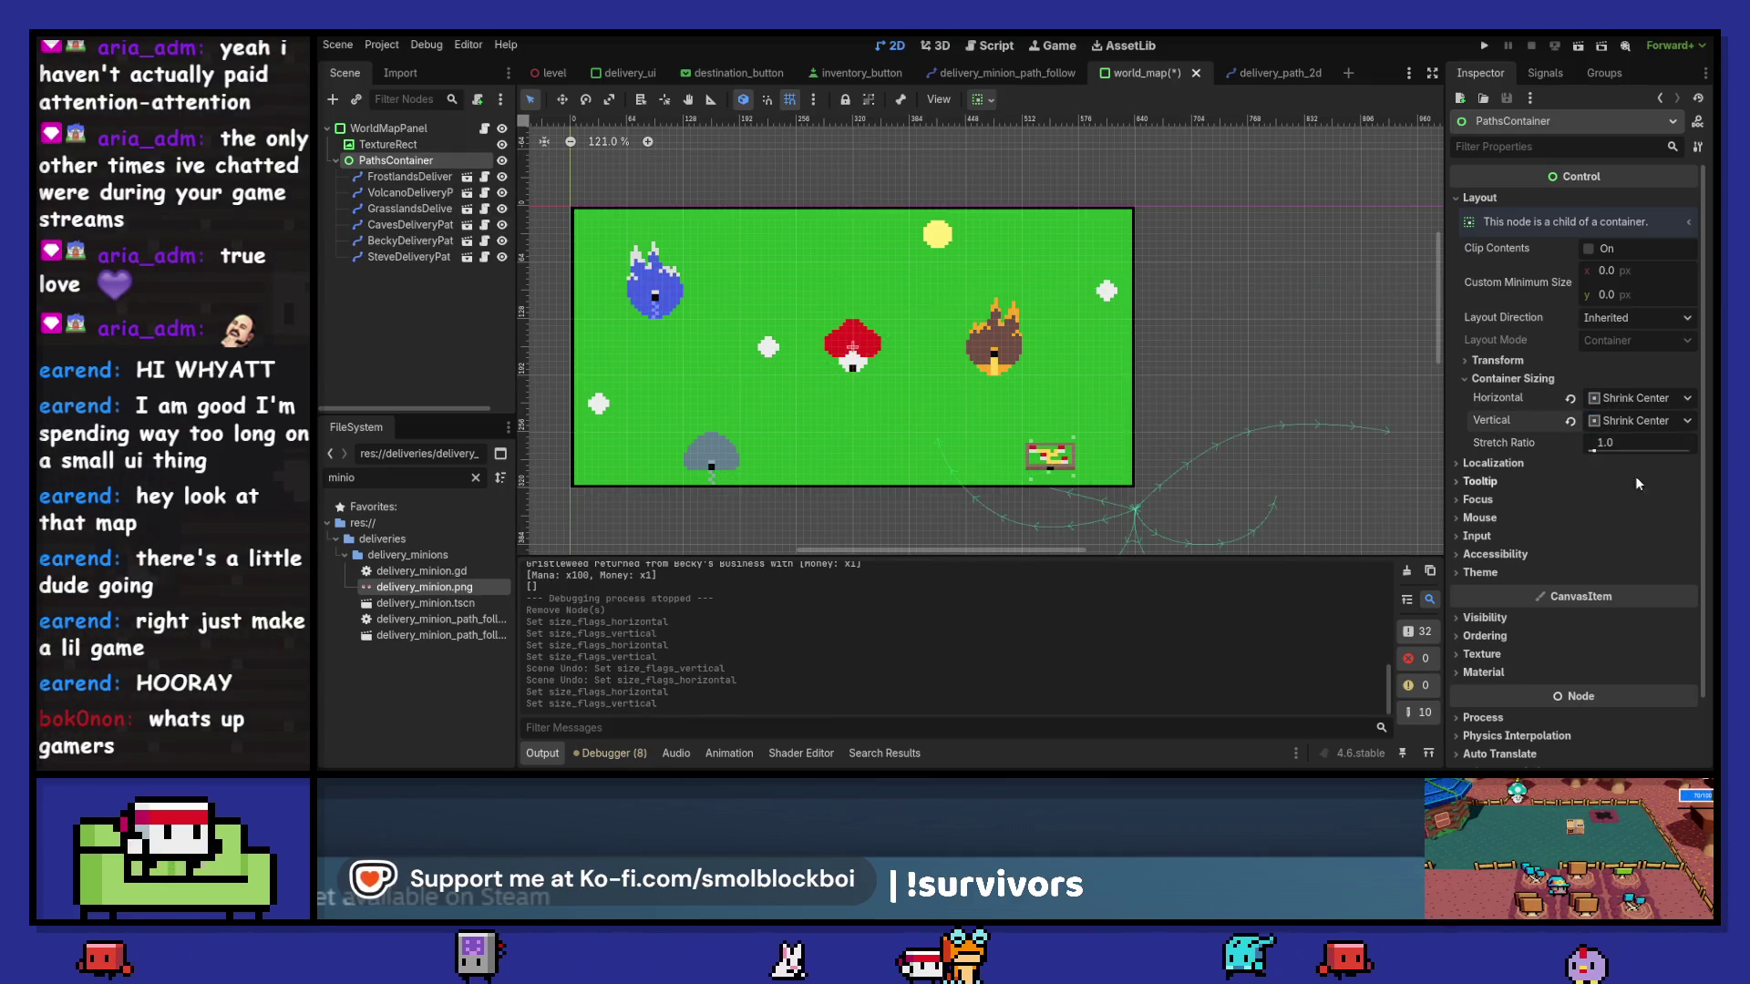
# - Drag all six delivery paths up-left onto the map and save world_map
pyautogui.click(406, 177)
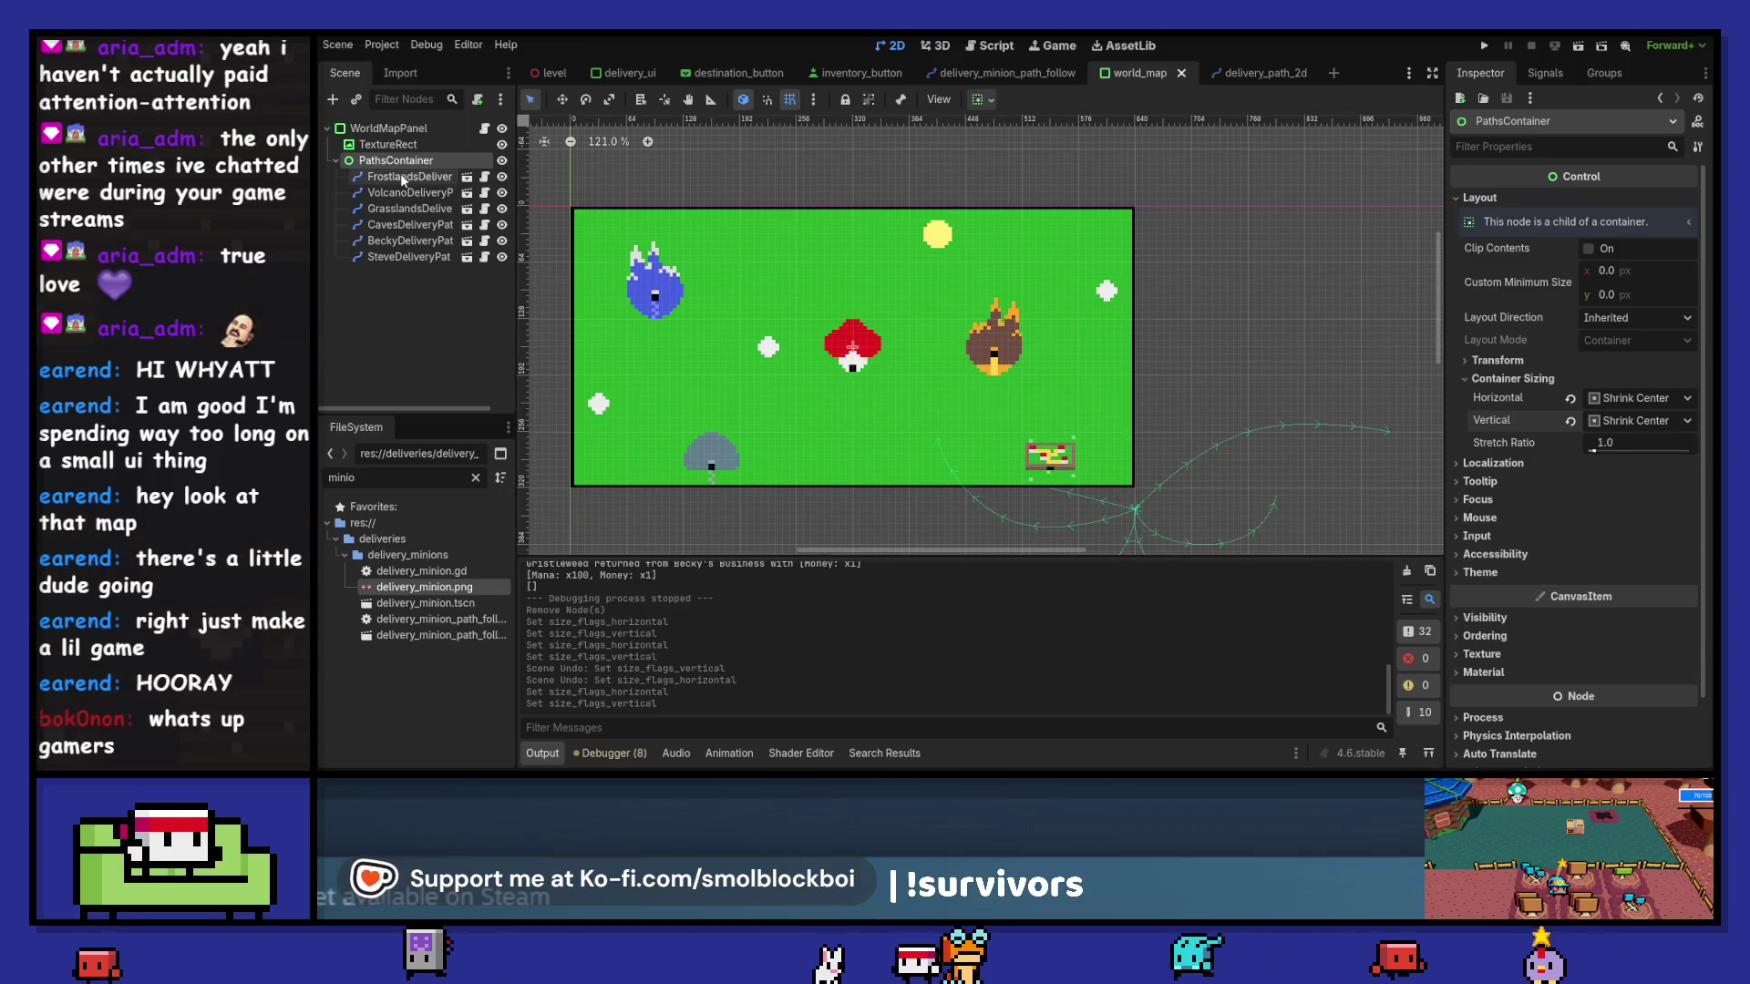
pyautogui.keyDown('shift'); pyautogui.click(396, 258); pyautogui.keyUp('shift')
pyautogui.moveTo(1146, 514)
pyautogui.mouseDown()
pyautogui.moveTo(1066, 438)
pyautogui.moveTo(851, 372)
pyautogui.mouseUp()
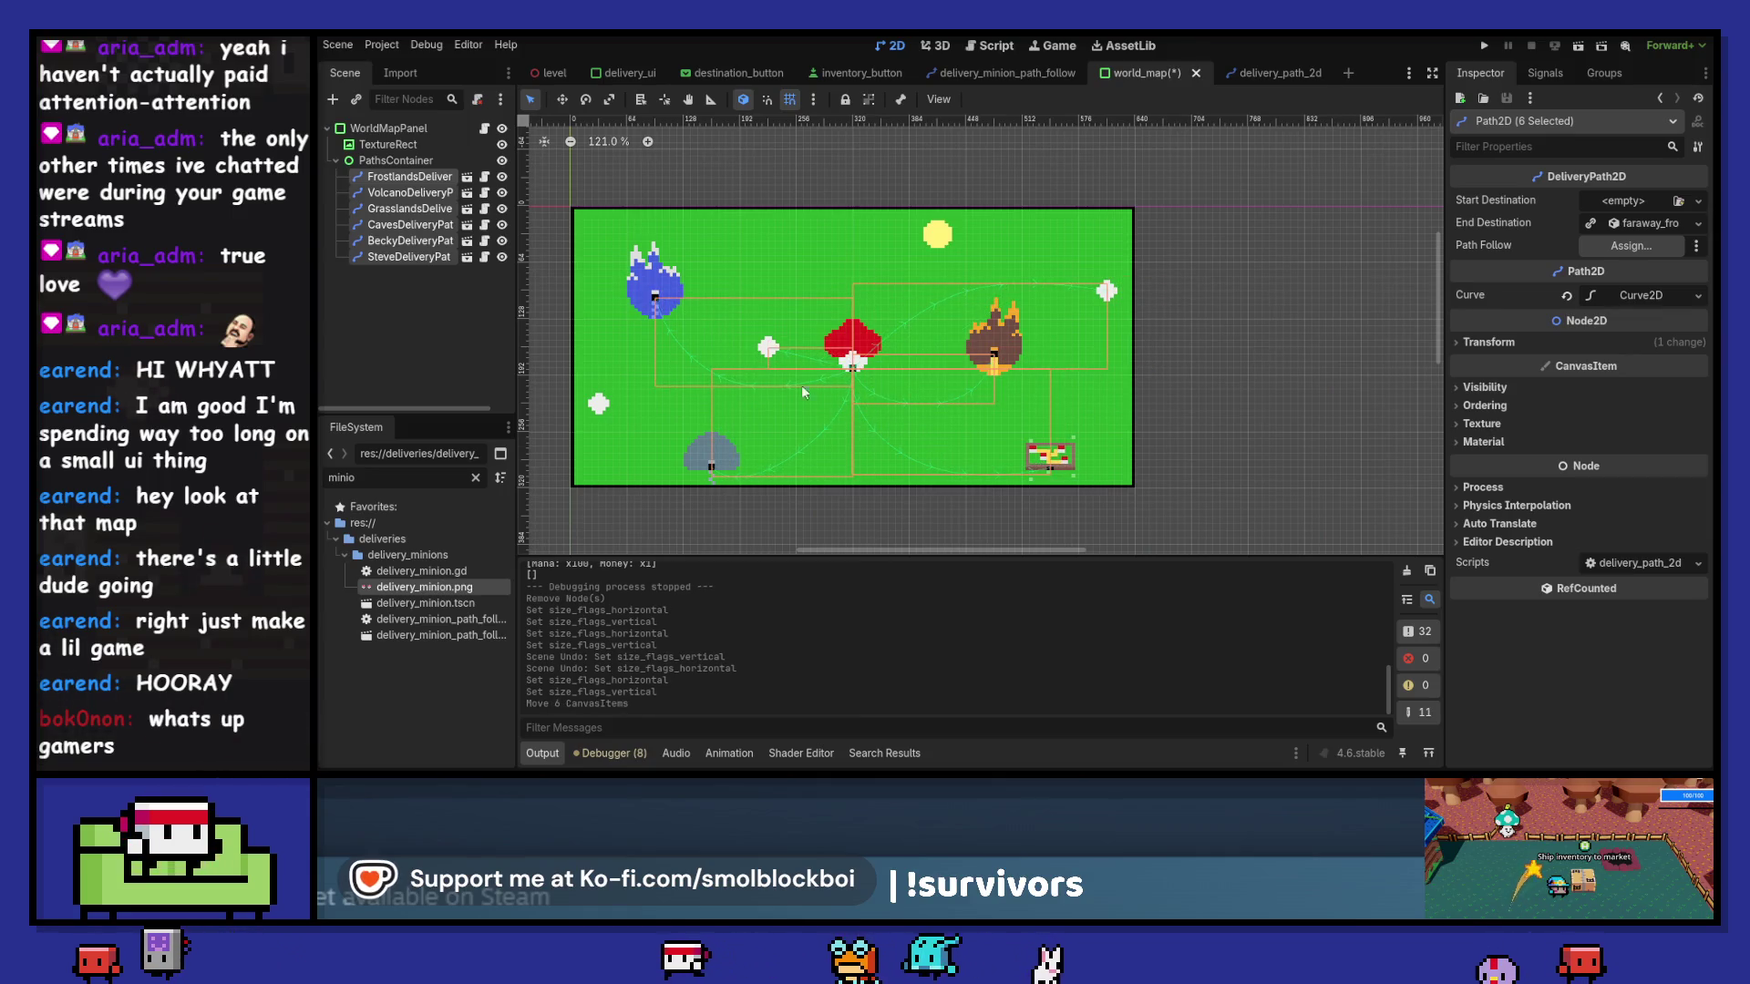
pyautogui.click(411, 159)
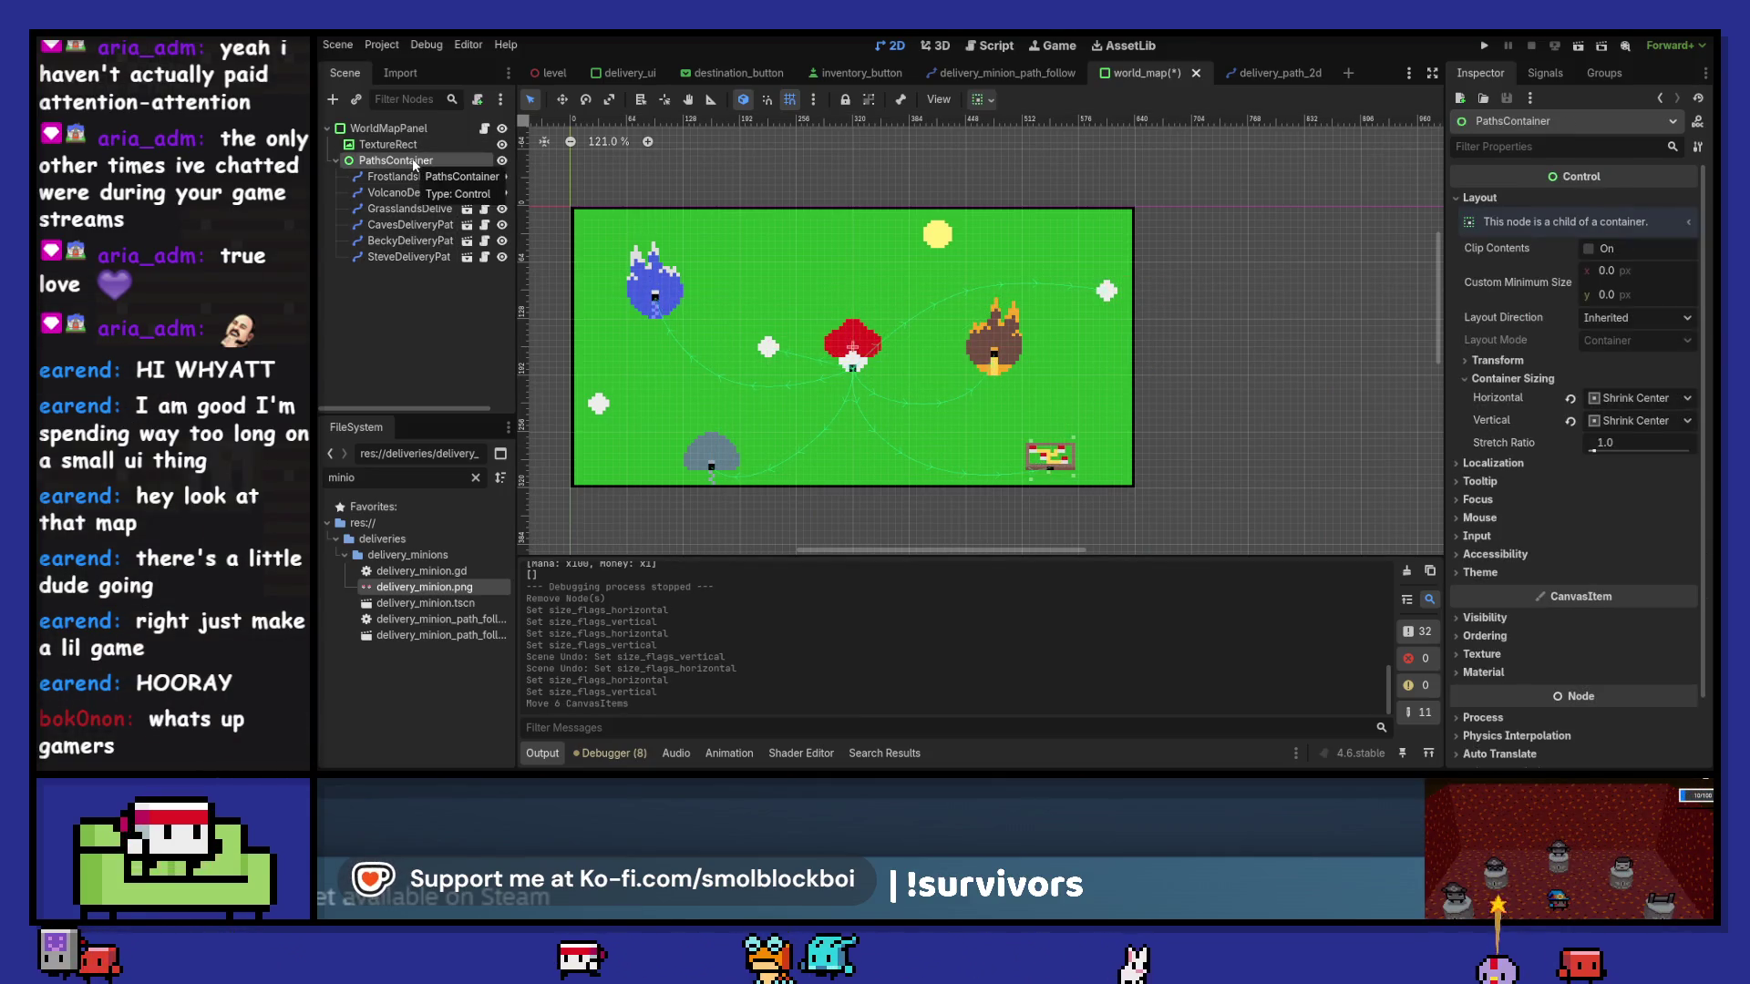
pyautogui.hotkey('ctrl', 's')
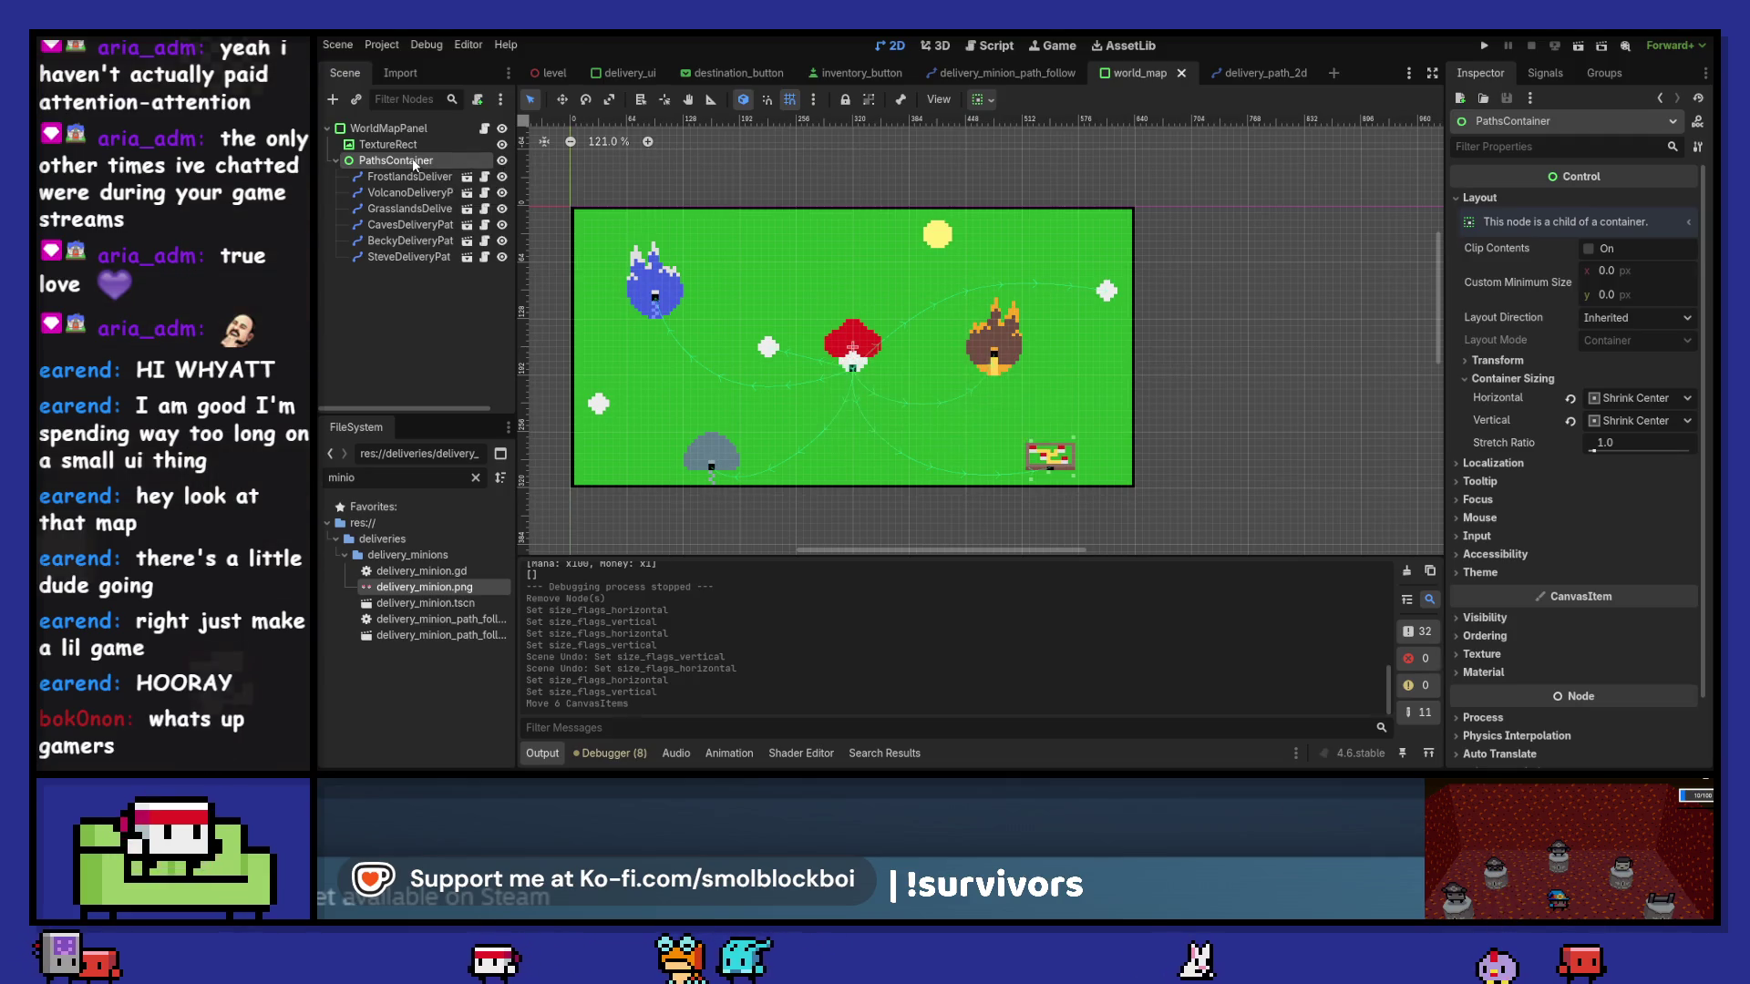
pyautogui.click(621, 78)
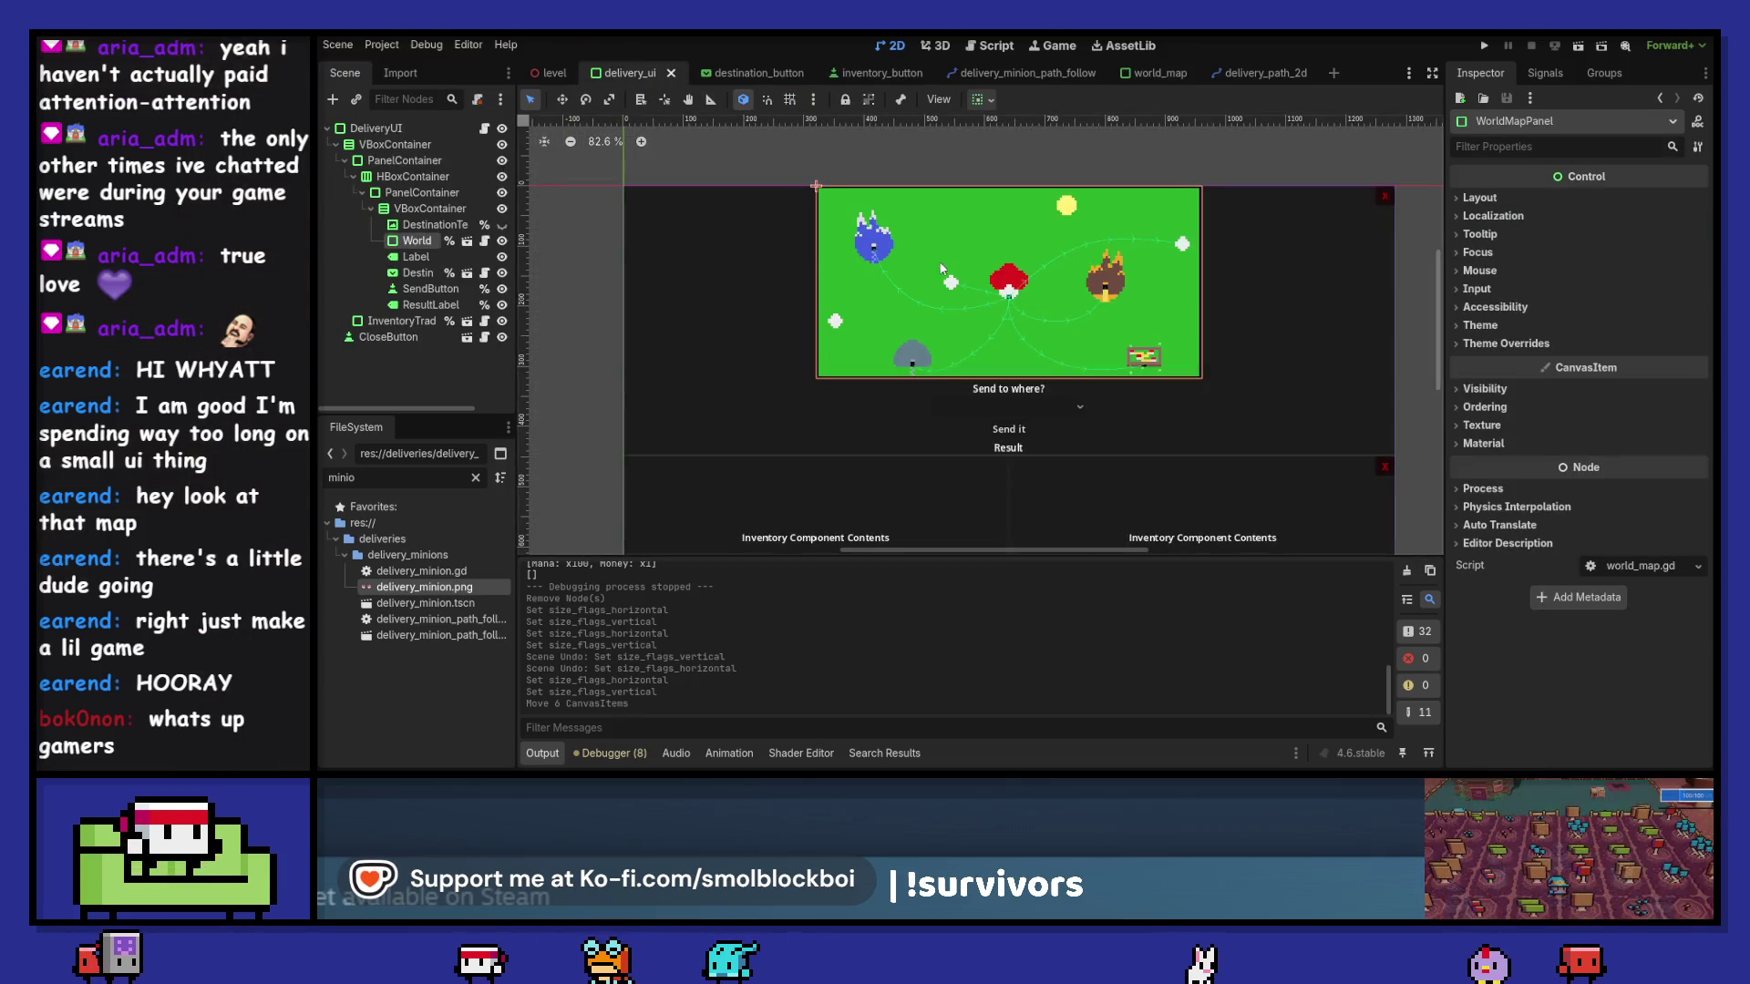
# - Set WorldMapPanel's horizontal sizing to Fill, save, and compare in delivery_ui
pyautogui.click(467, 242)
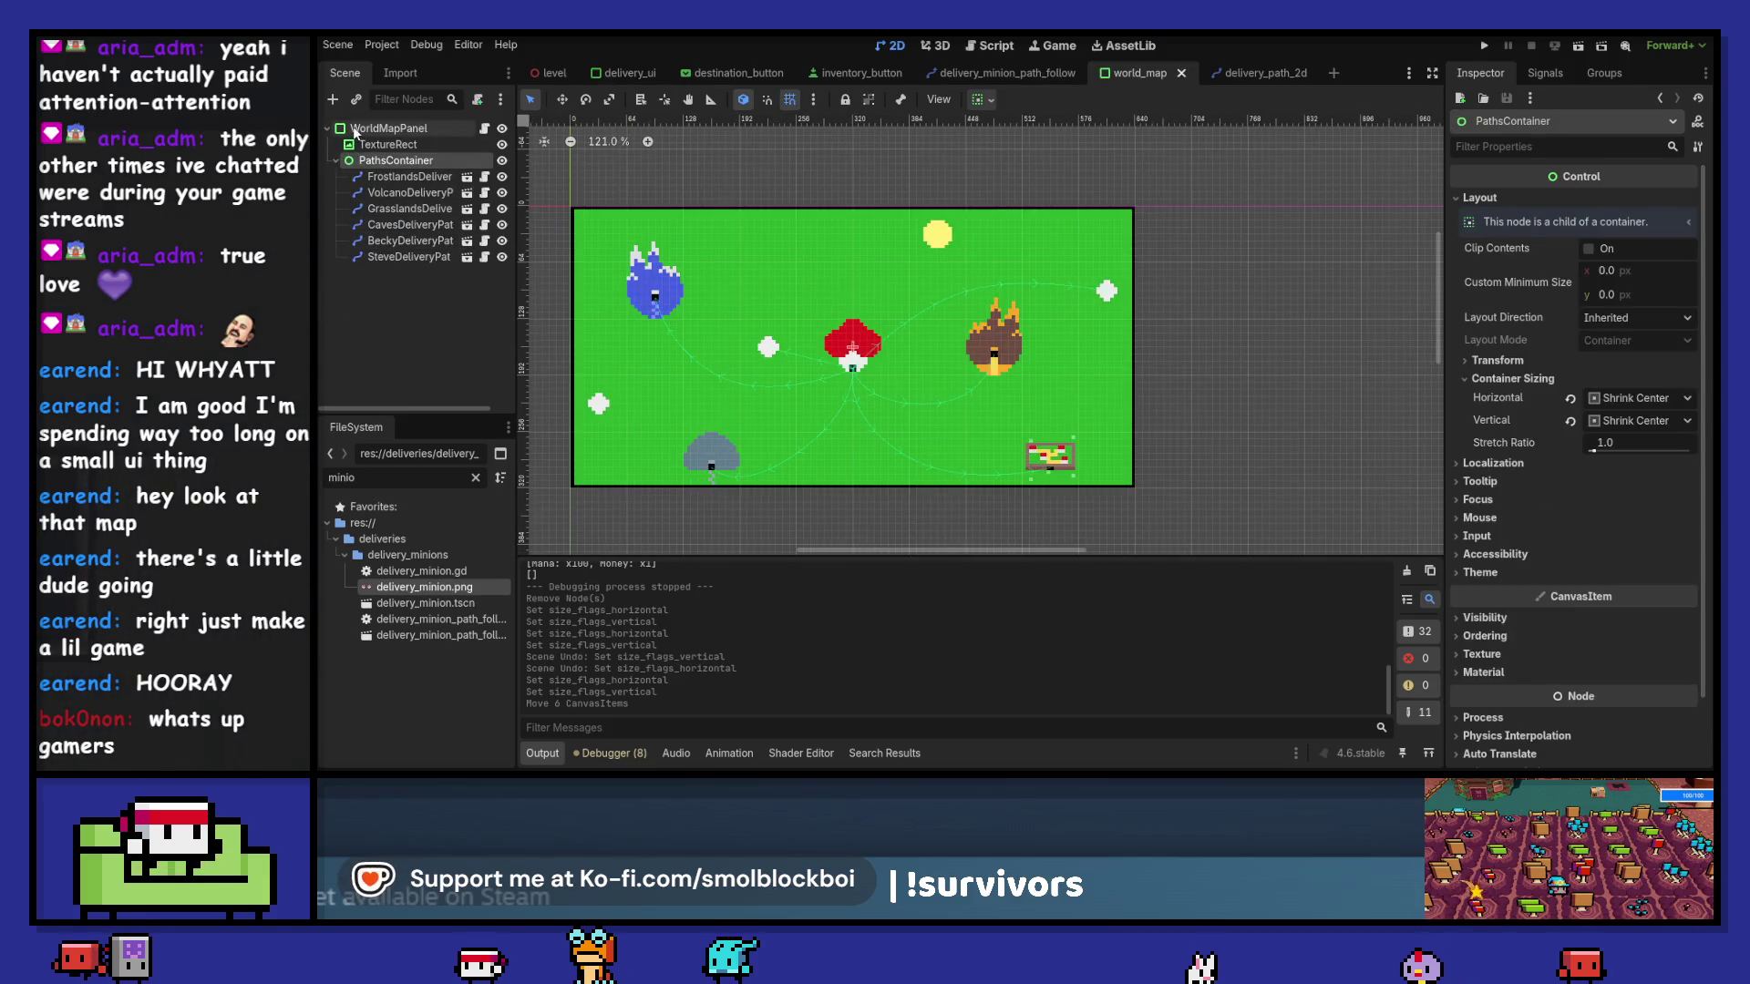
pyautogui.click(356, 129)
pyautogui.click(1605, 444)
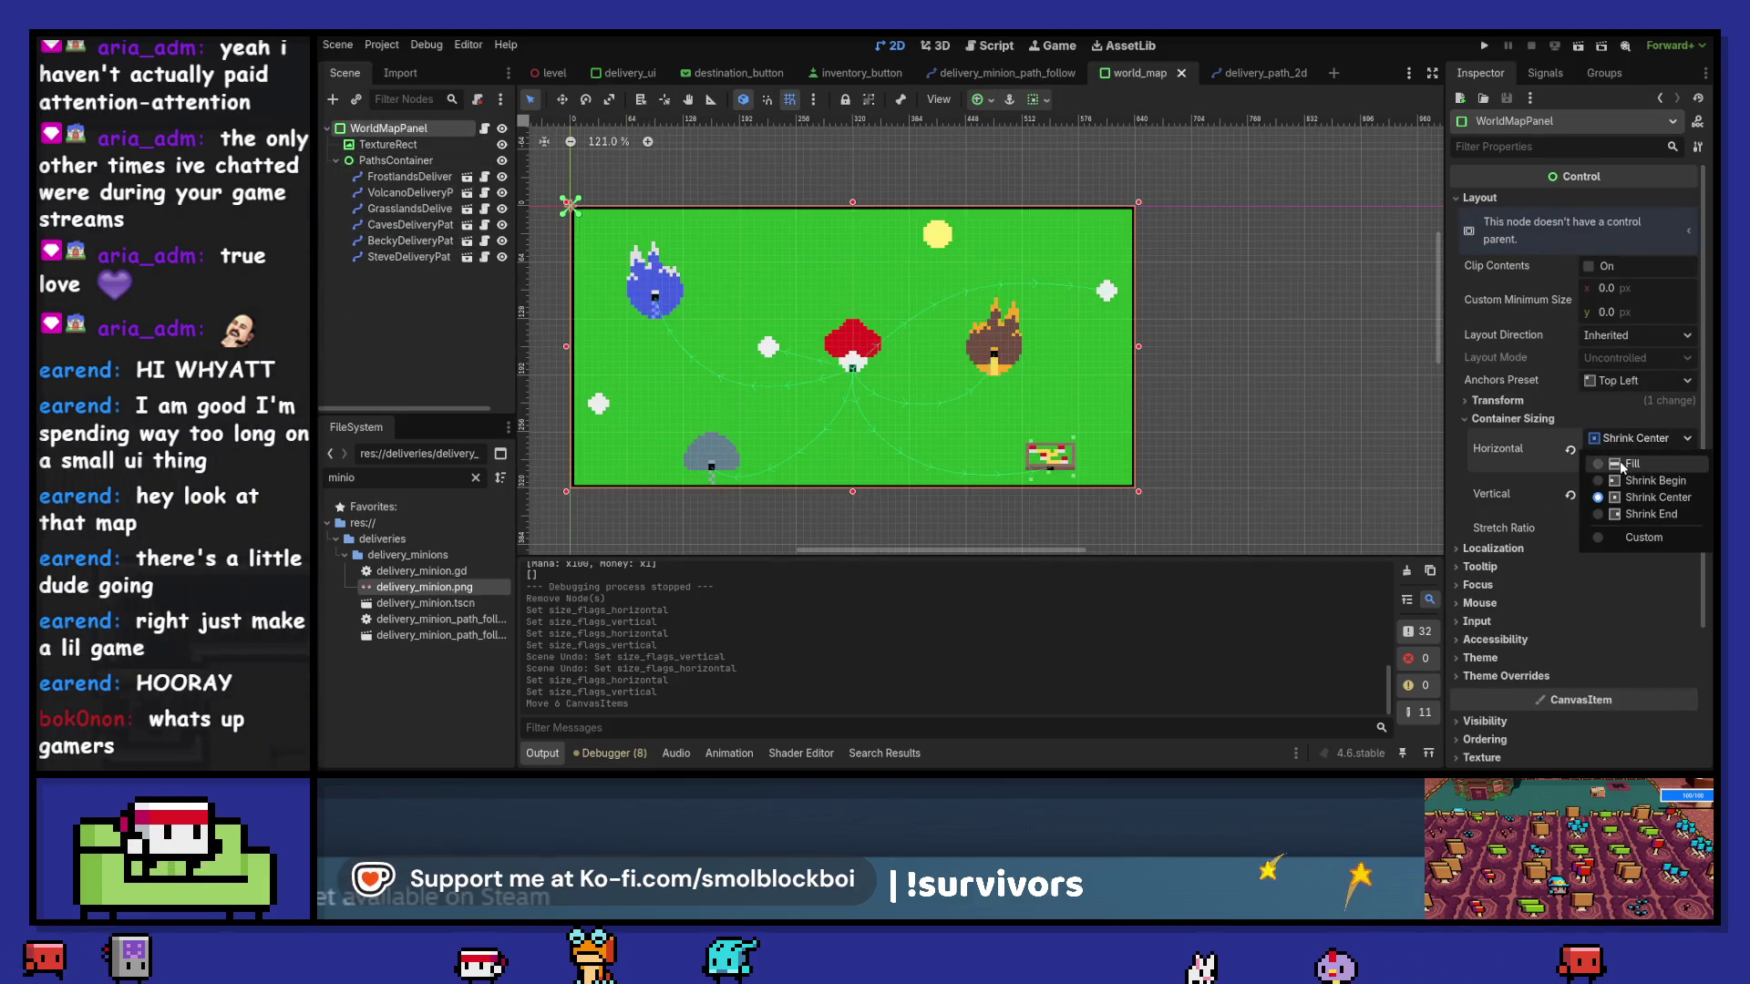
pyautogui.click(1621, 465)
pyautogui.hotkey('ctrl', 's')
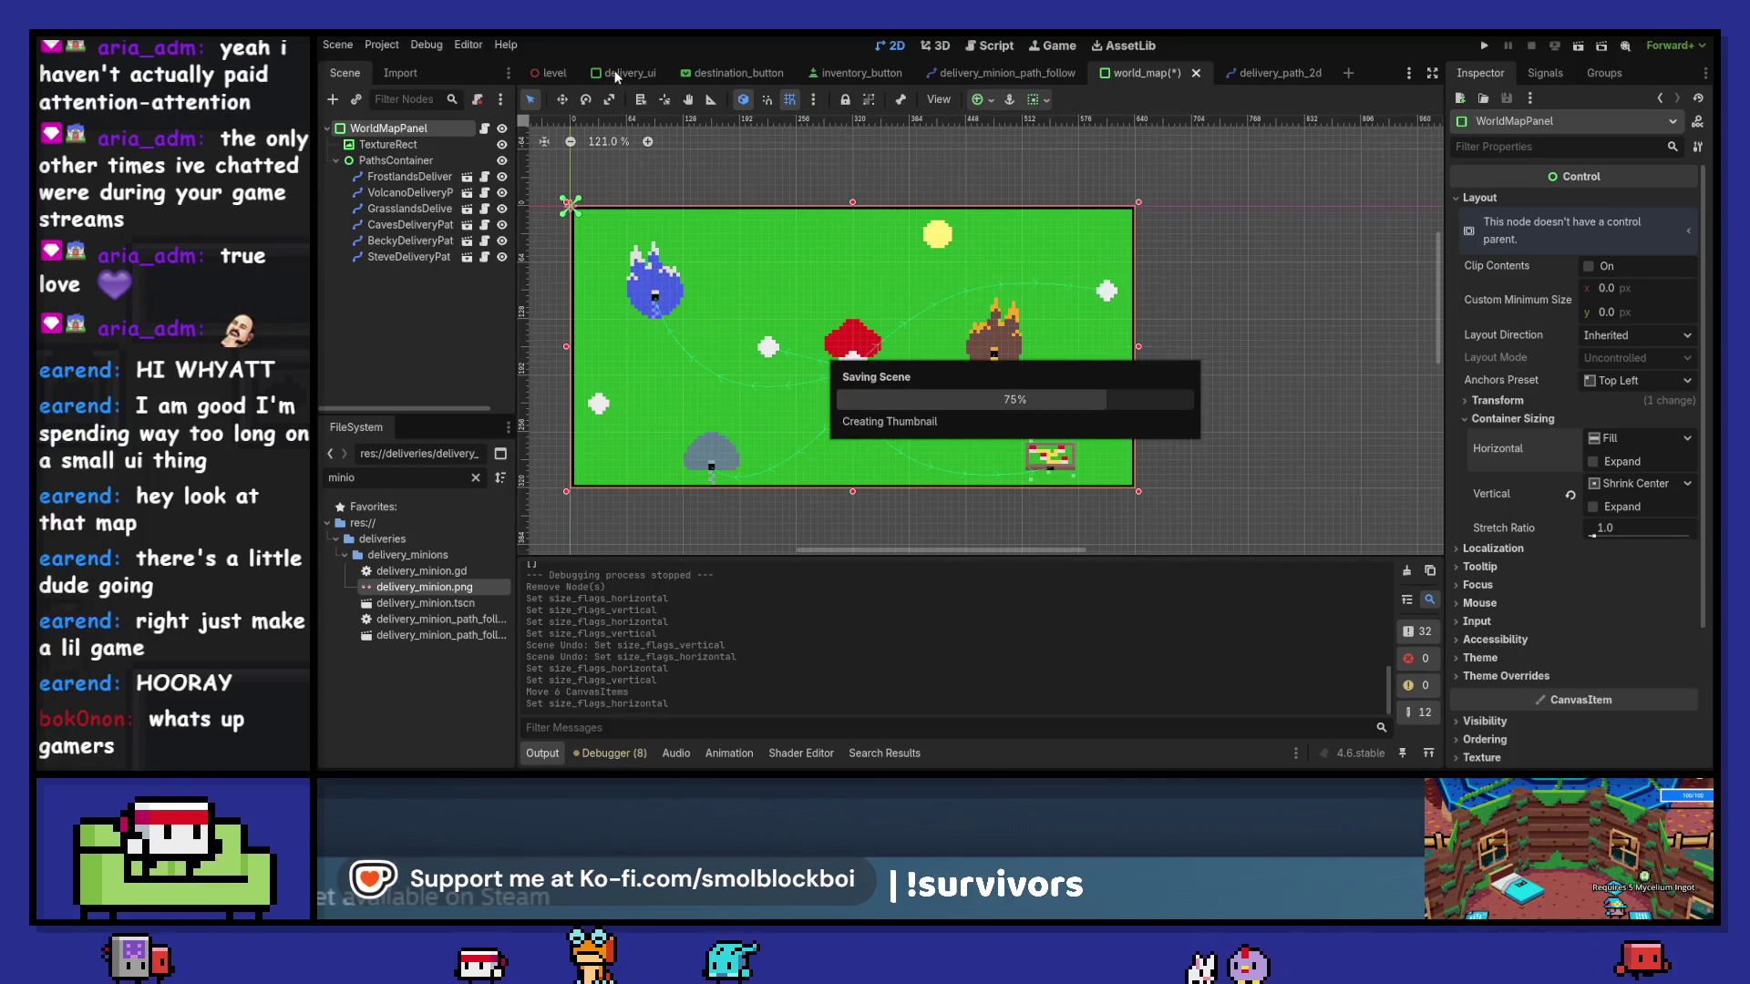
pyautogui.click(614, 71)
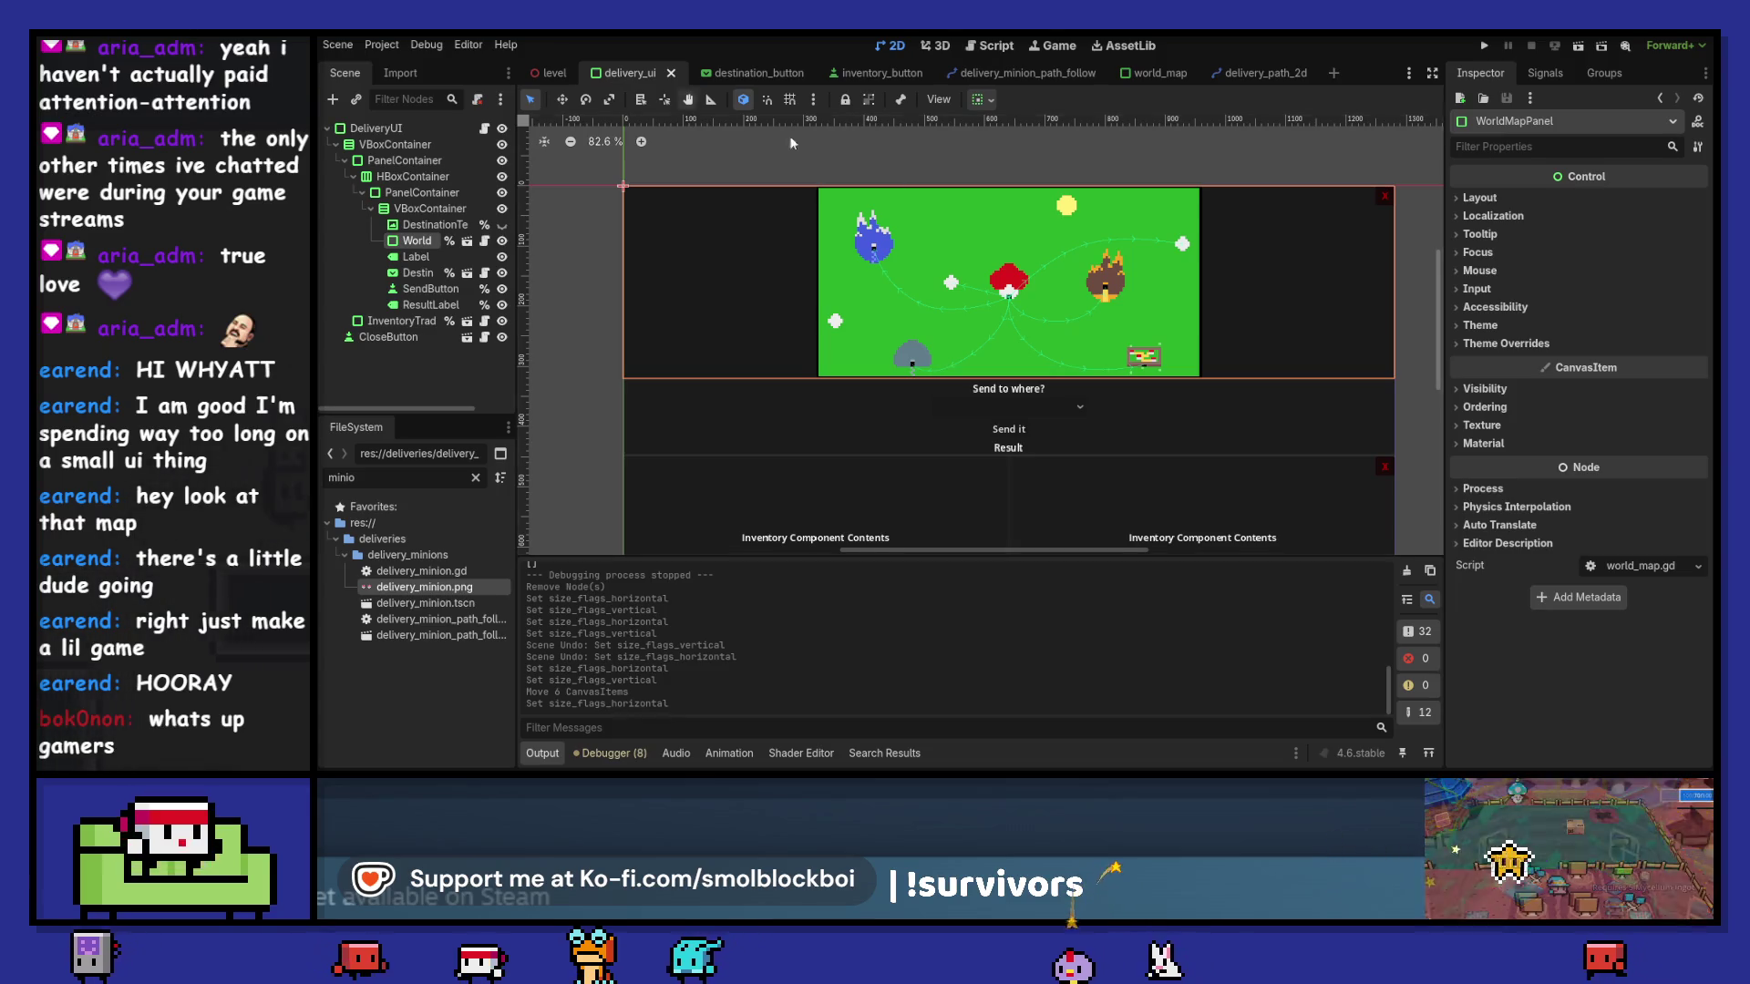
pyautogui.scroll(3, 1092, 315)
pyautogui.scroll(1, 1090, 308)
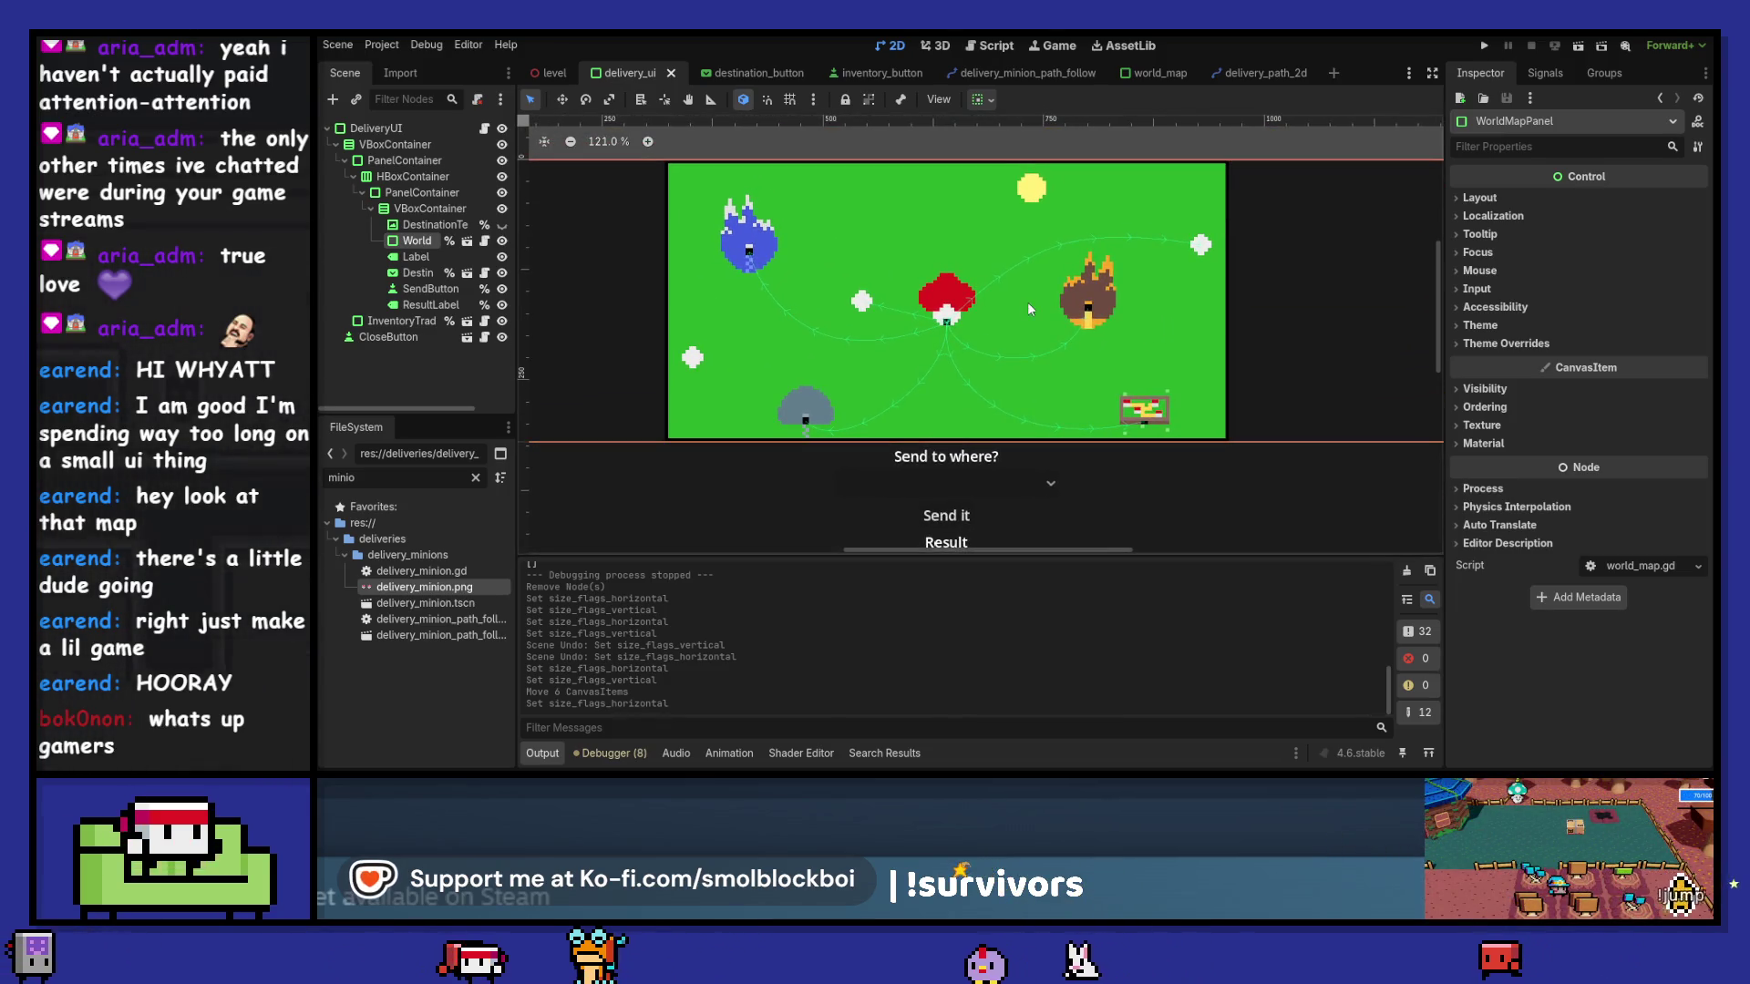
pyautogui.scroll(-3, 1019, 288)
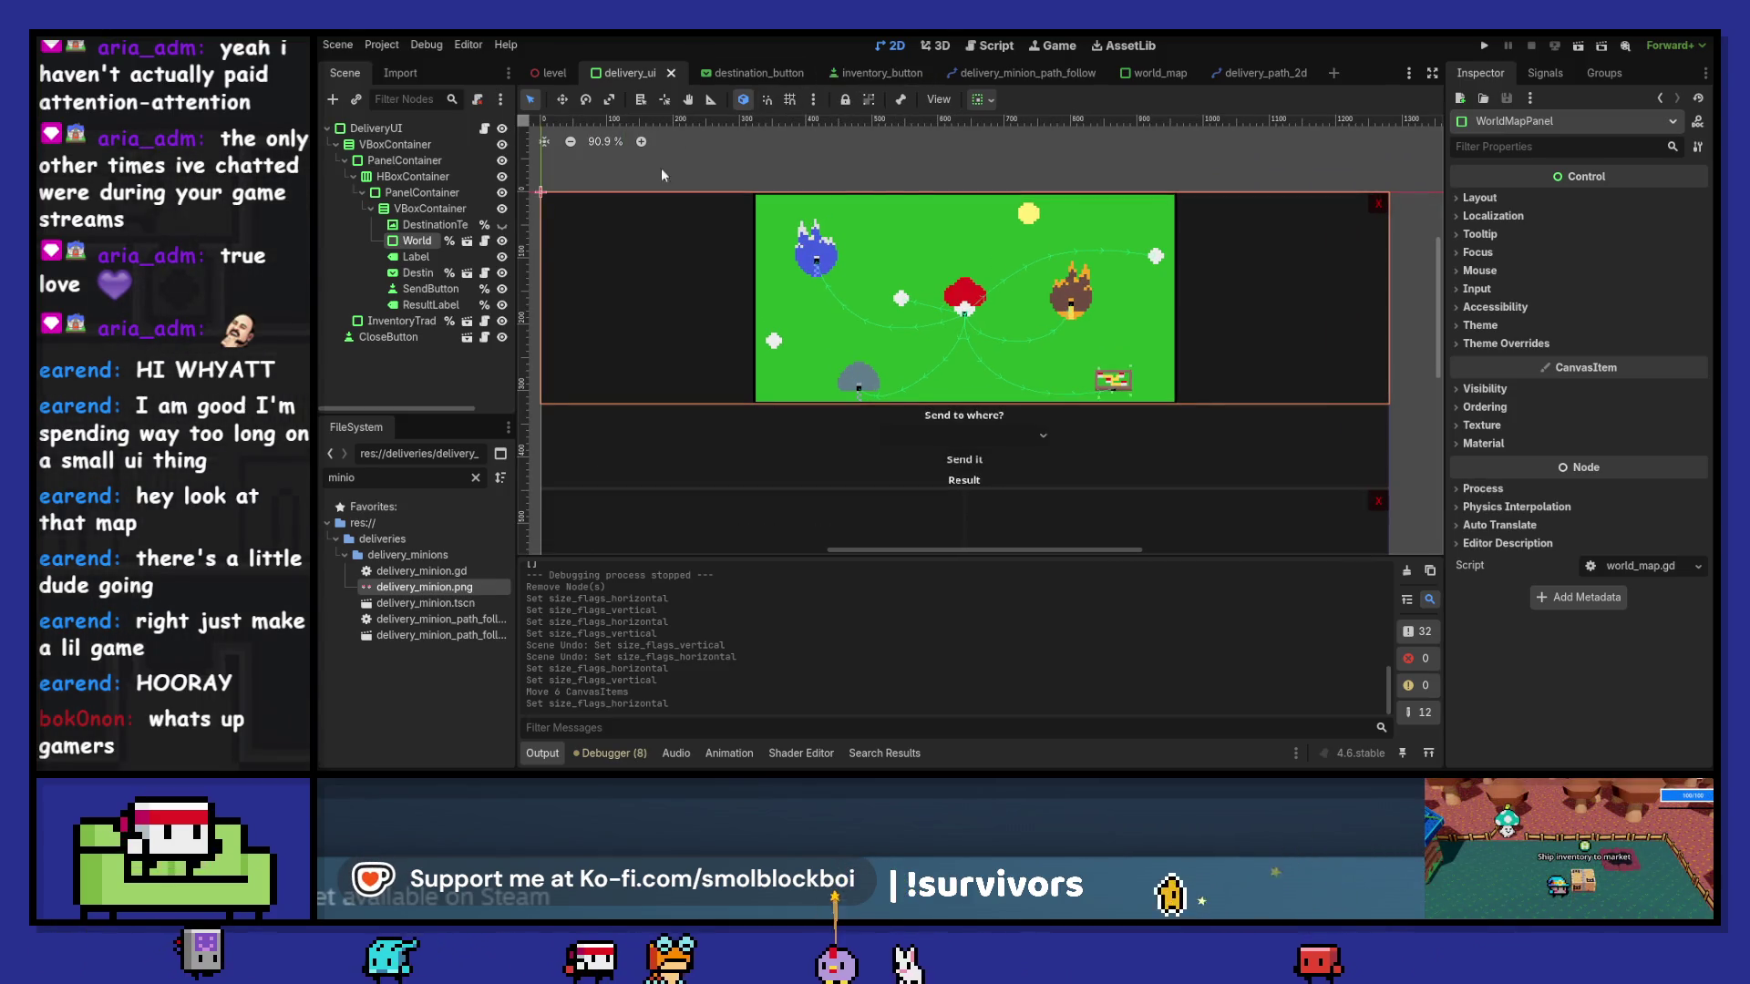
# - Restore WorldMapPanel's horizontal sizing to Shrink Center and run the game
pyautogui.click(467, 241)
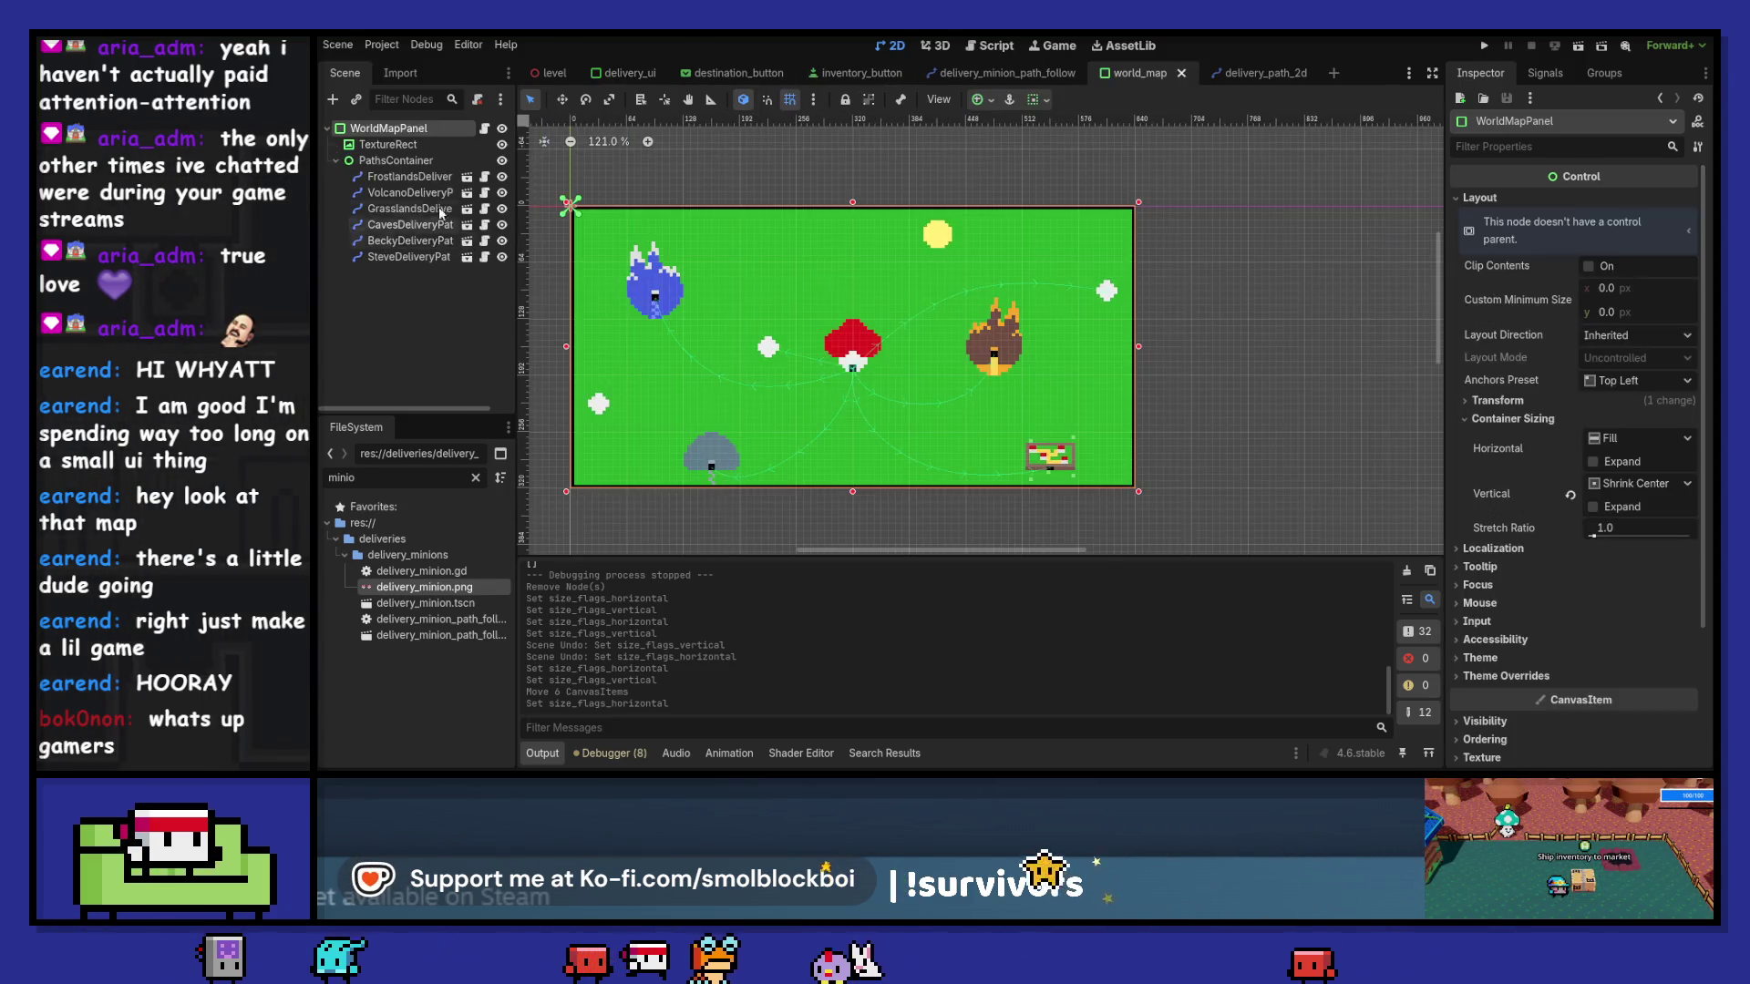
pyautogui.click(1632, 440)
pyautogui.click(1640, 498)
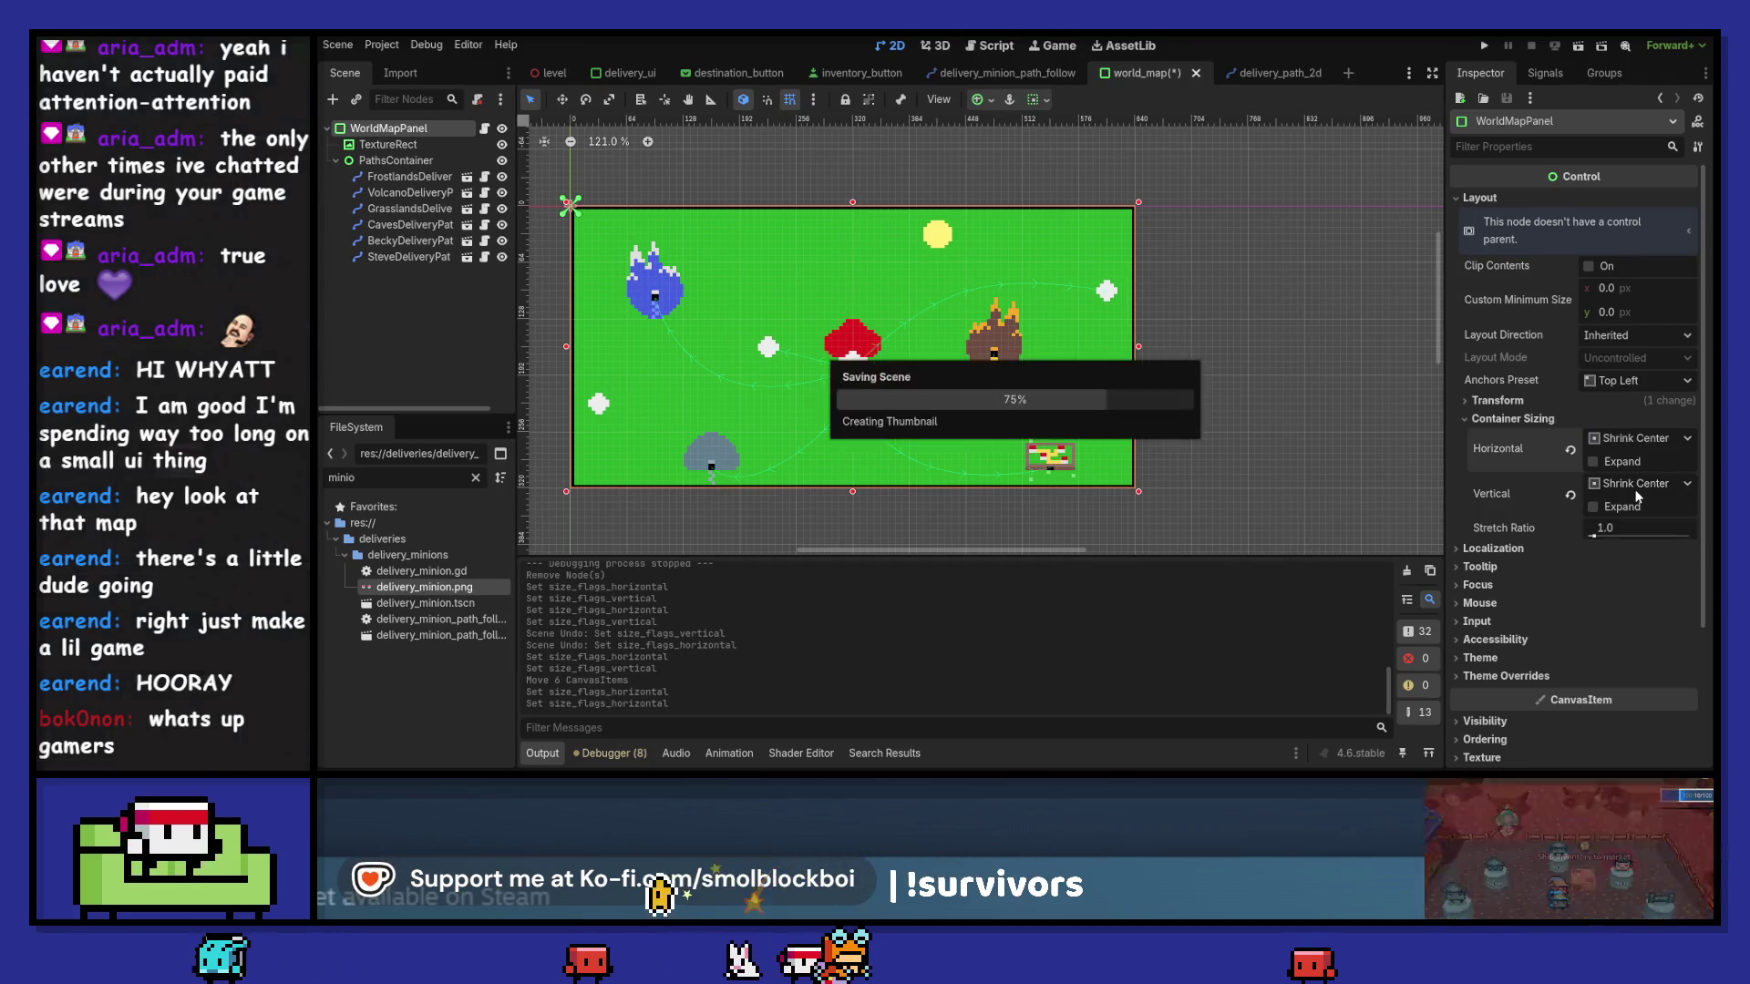
pyautogui.click(629, 73)
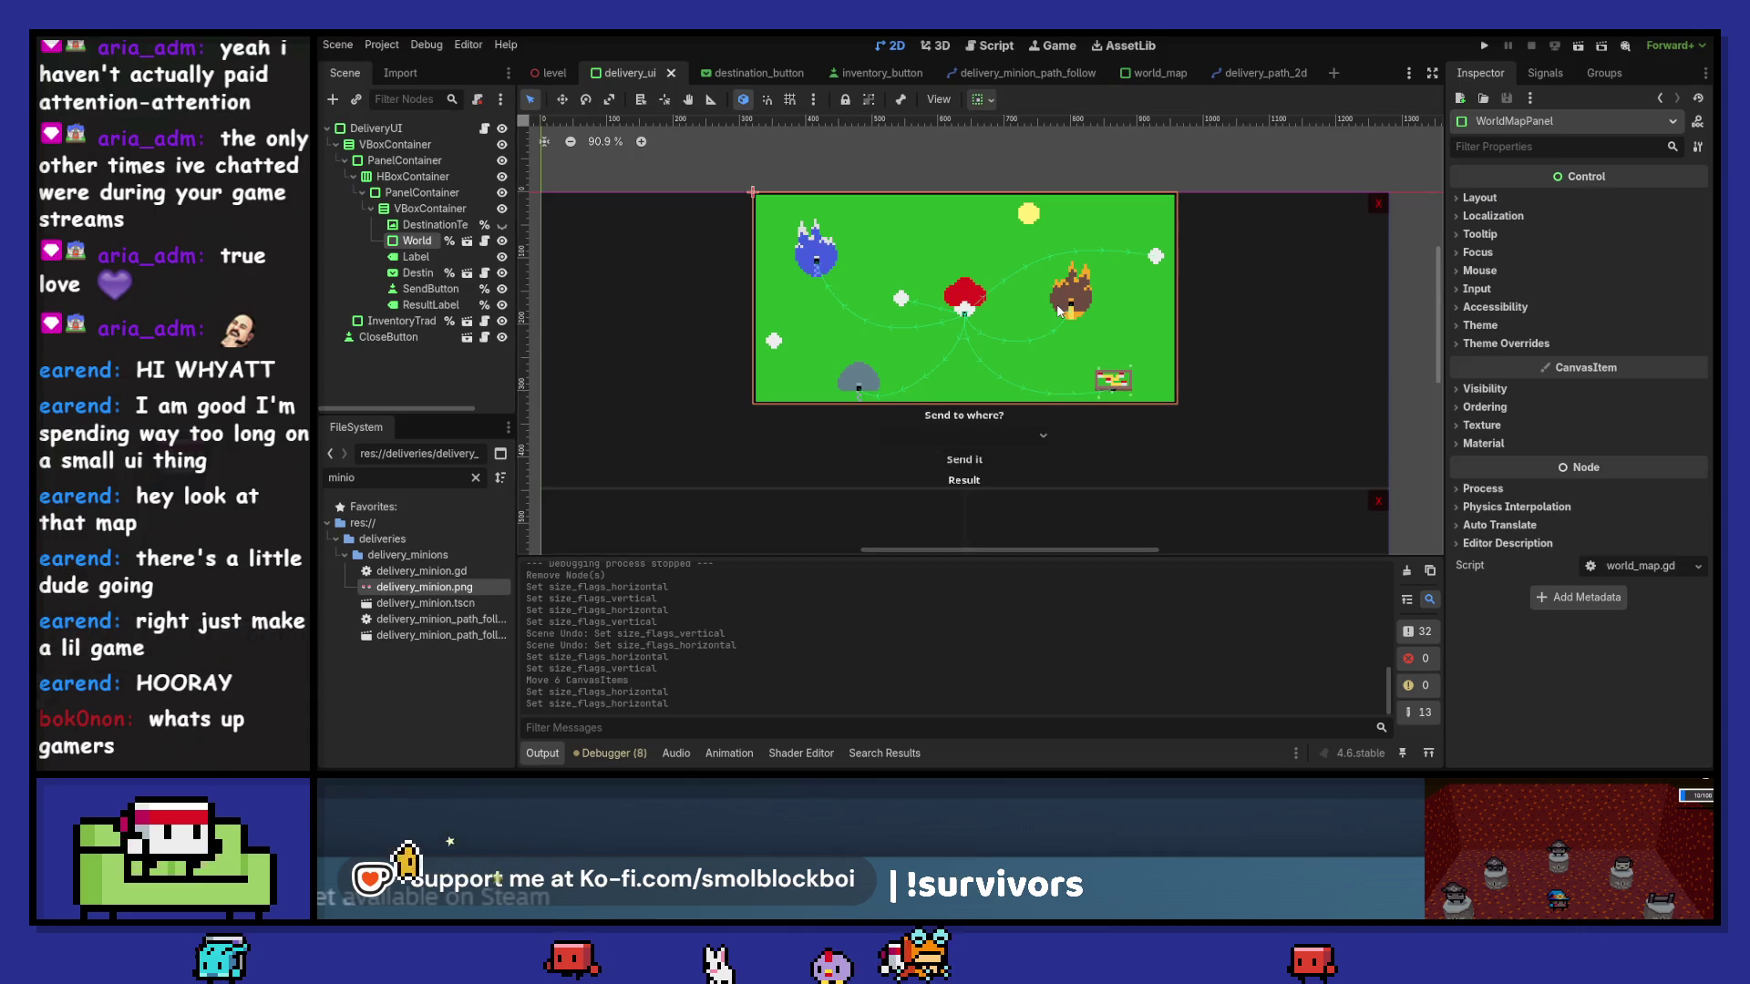
pyautogui.scroll(-3, 1048, 392)
pyautogui.click(1481, 45)
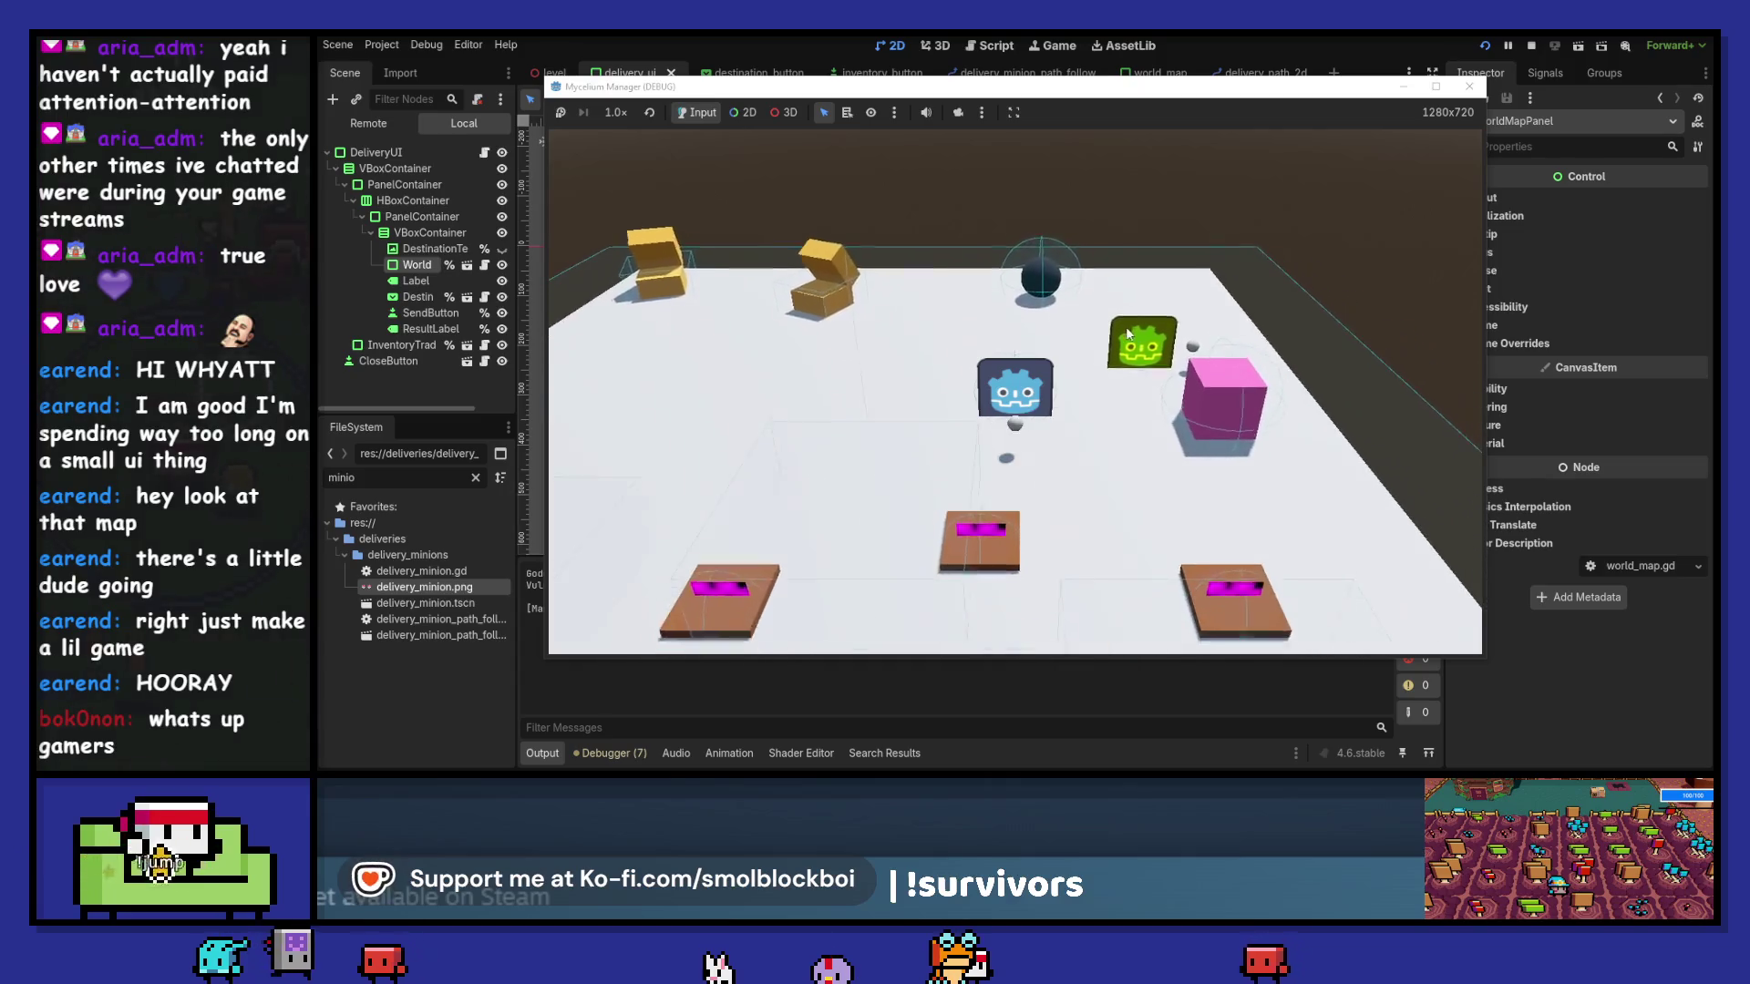
# - Open the delivery panel and send one item to Faraway Frostlands City
pyautogui.press('e')
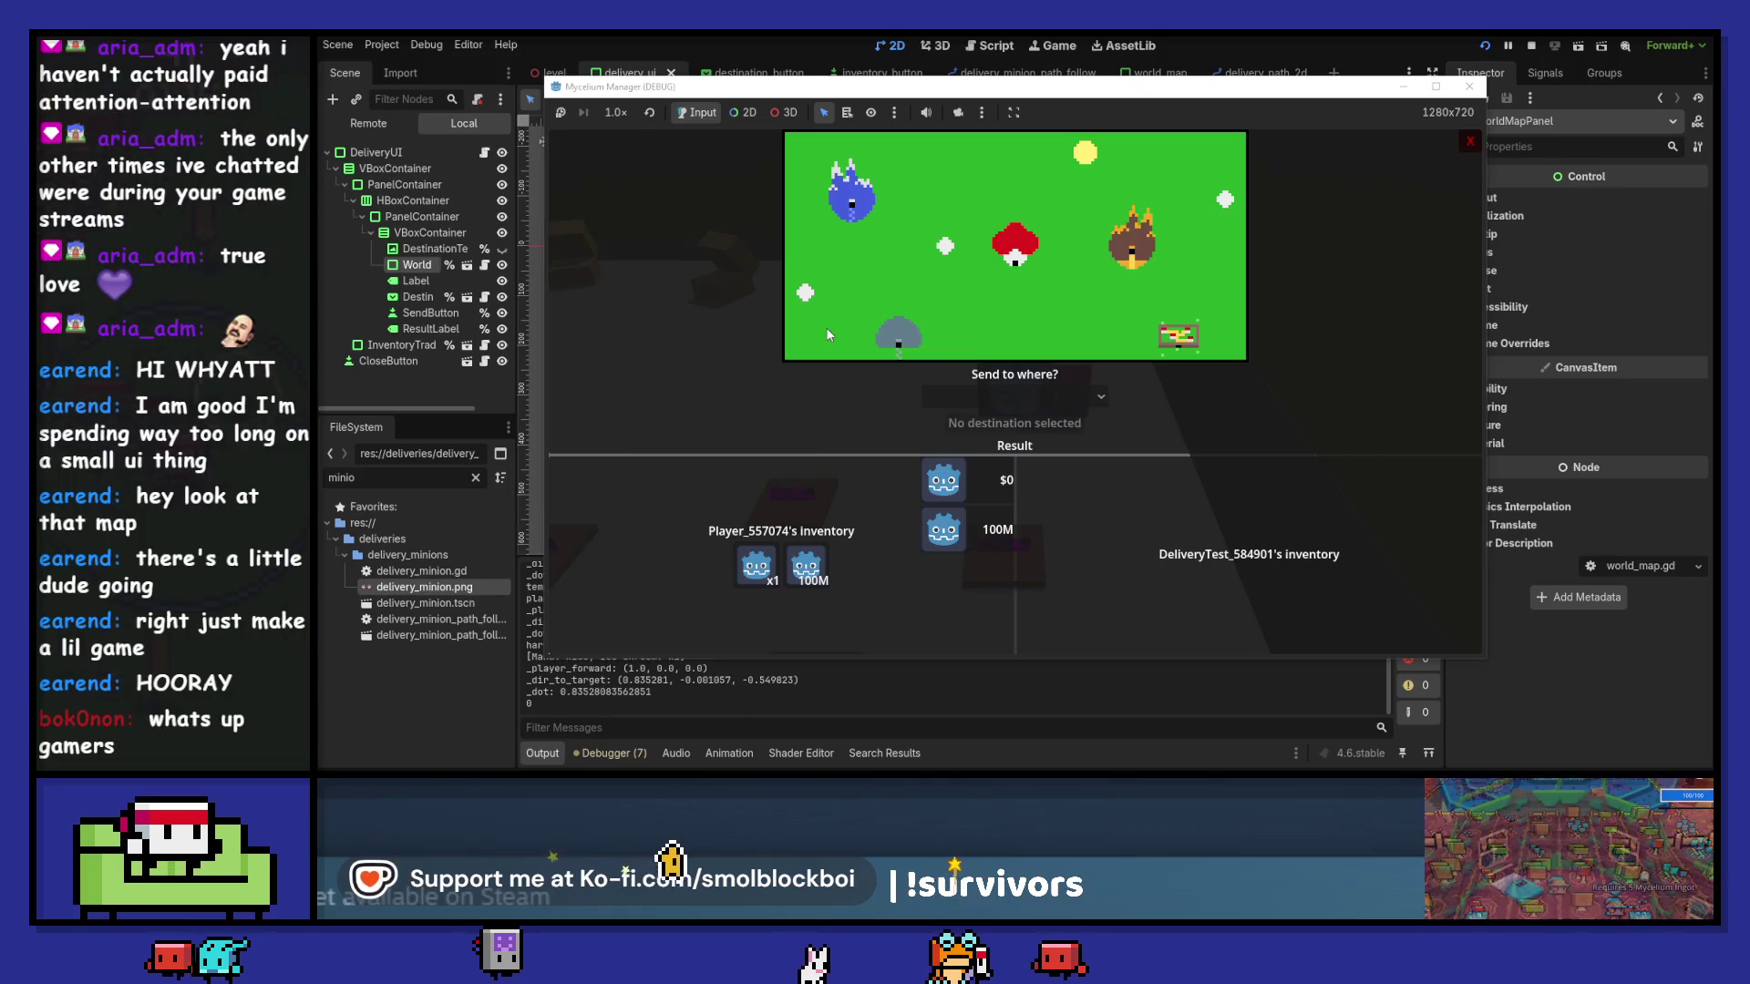
pyautogui.click(959, 397)
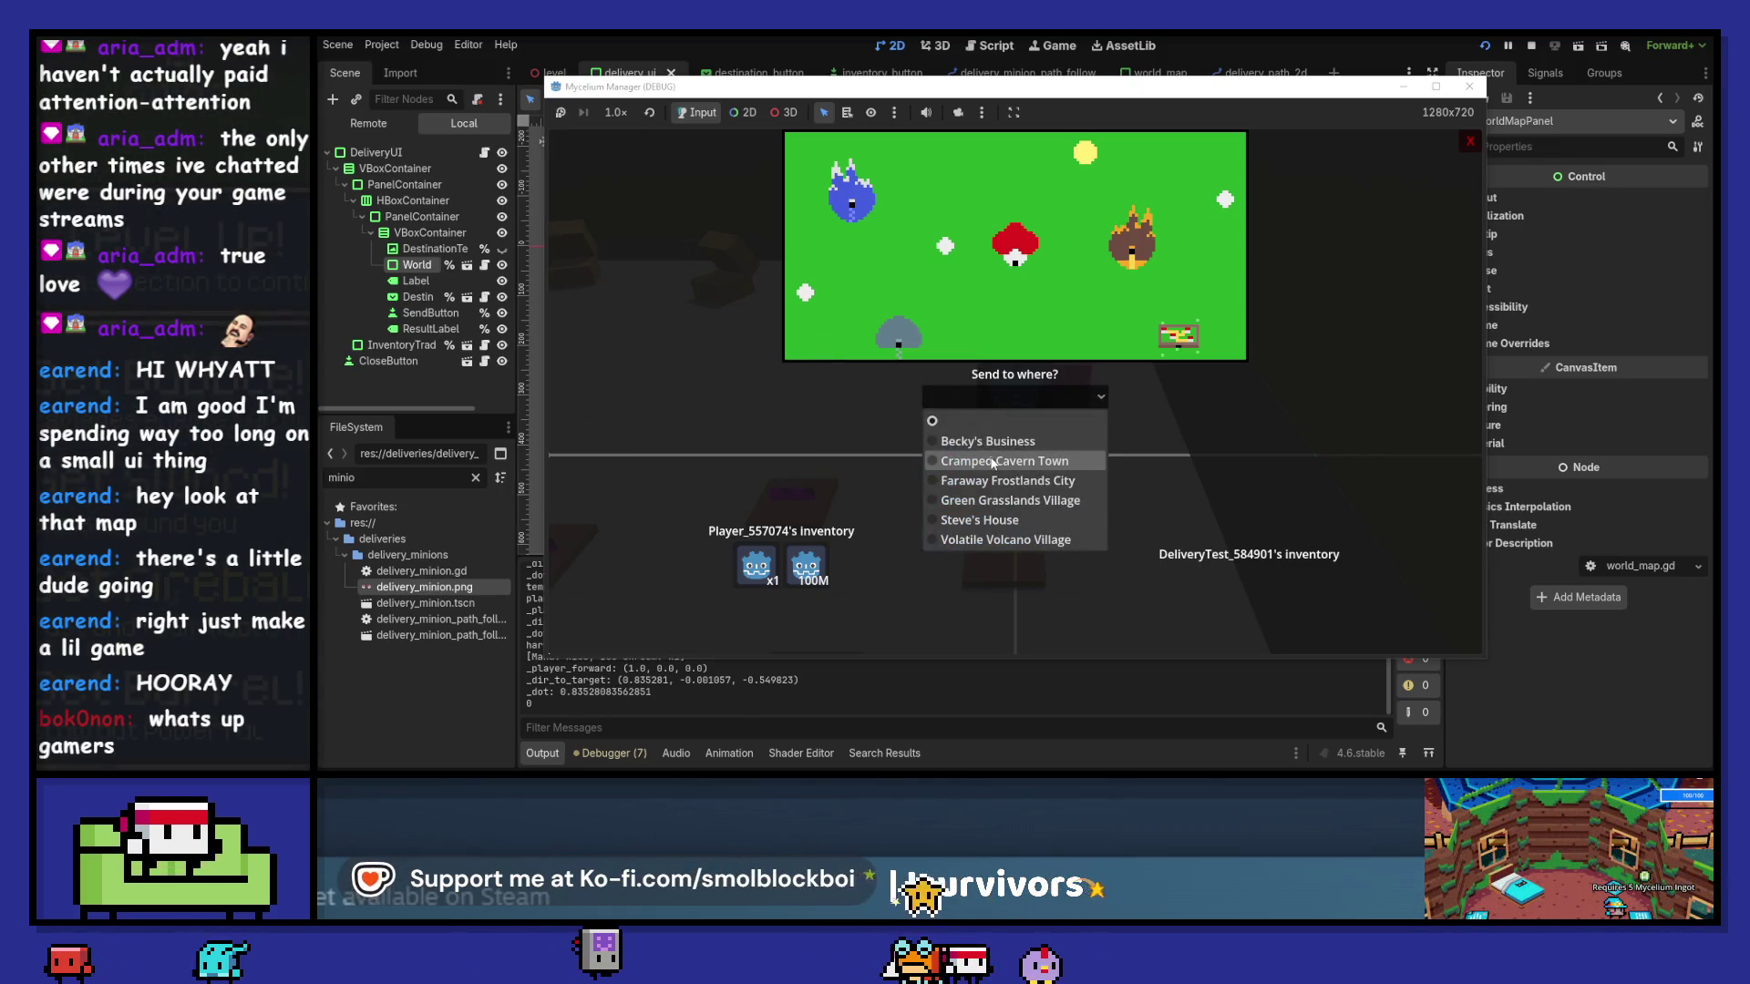
pyautogui.click(997, 440)
pyautogui.click(999, 396)
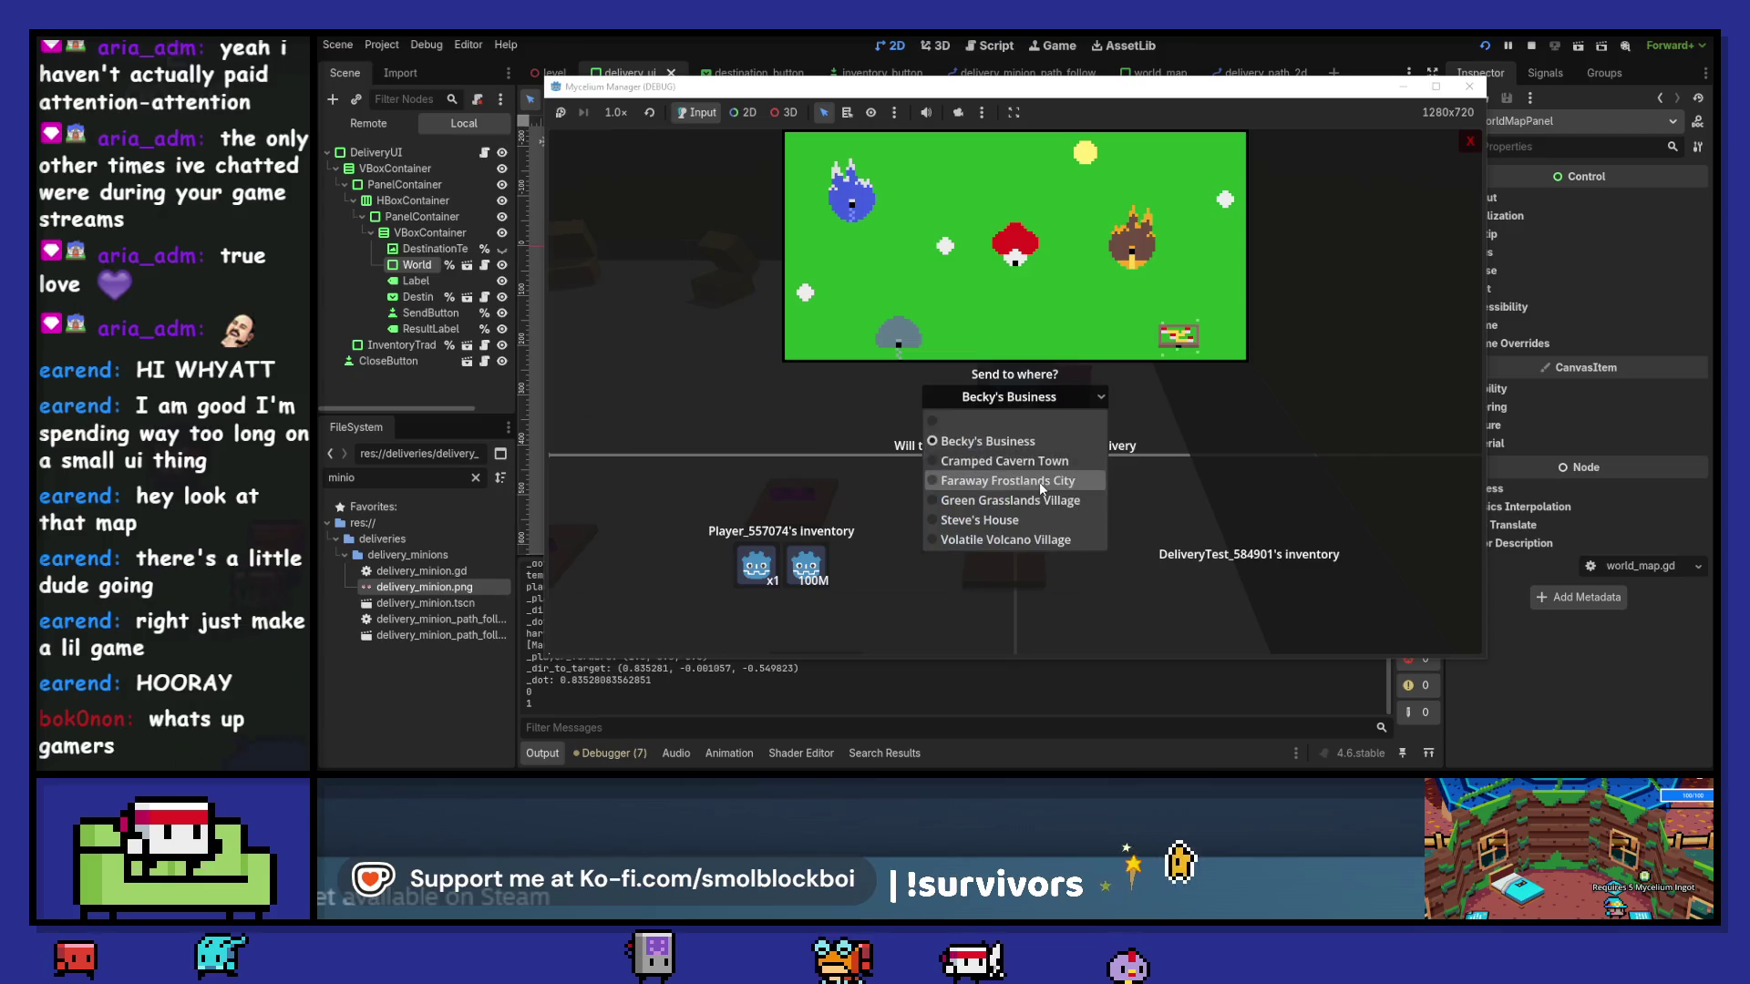
pyautogui.click(1012, 483)
pyautogui.moveTo(755, 566); pyautogui.dragTo(1210, 546)
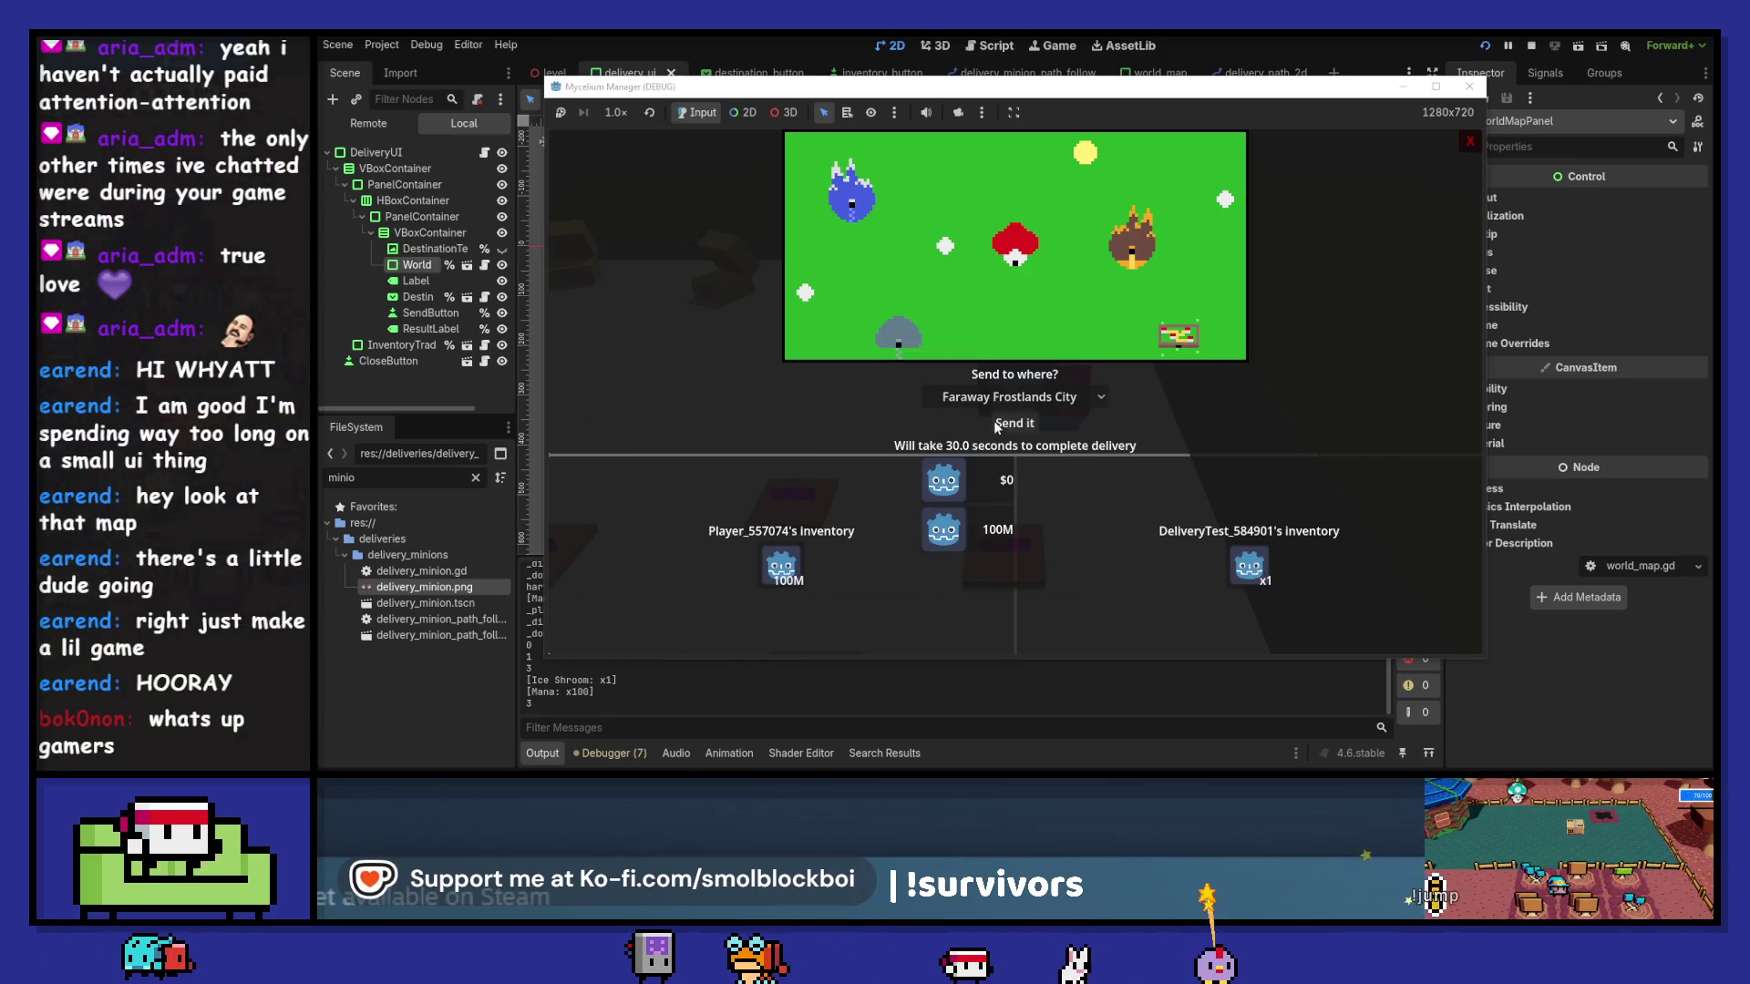
pyautogui.press('Return')
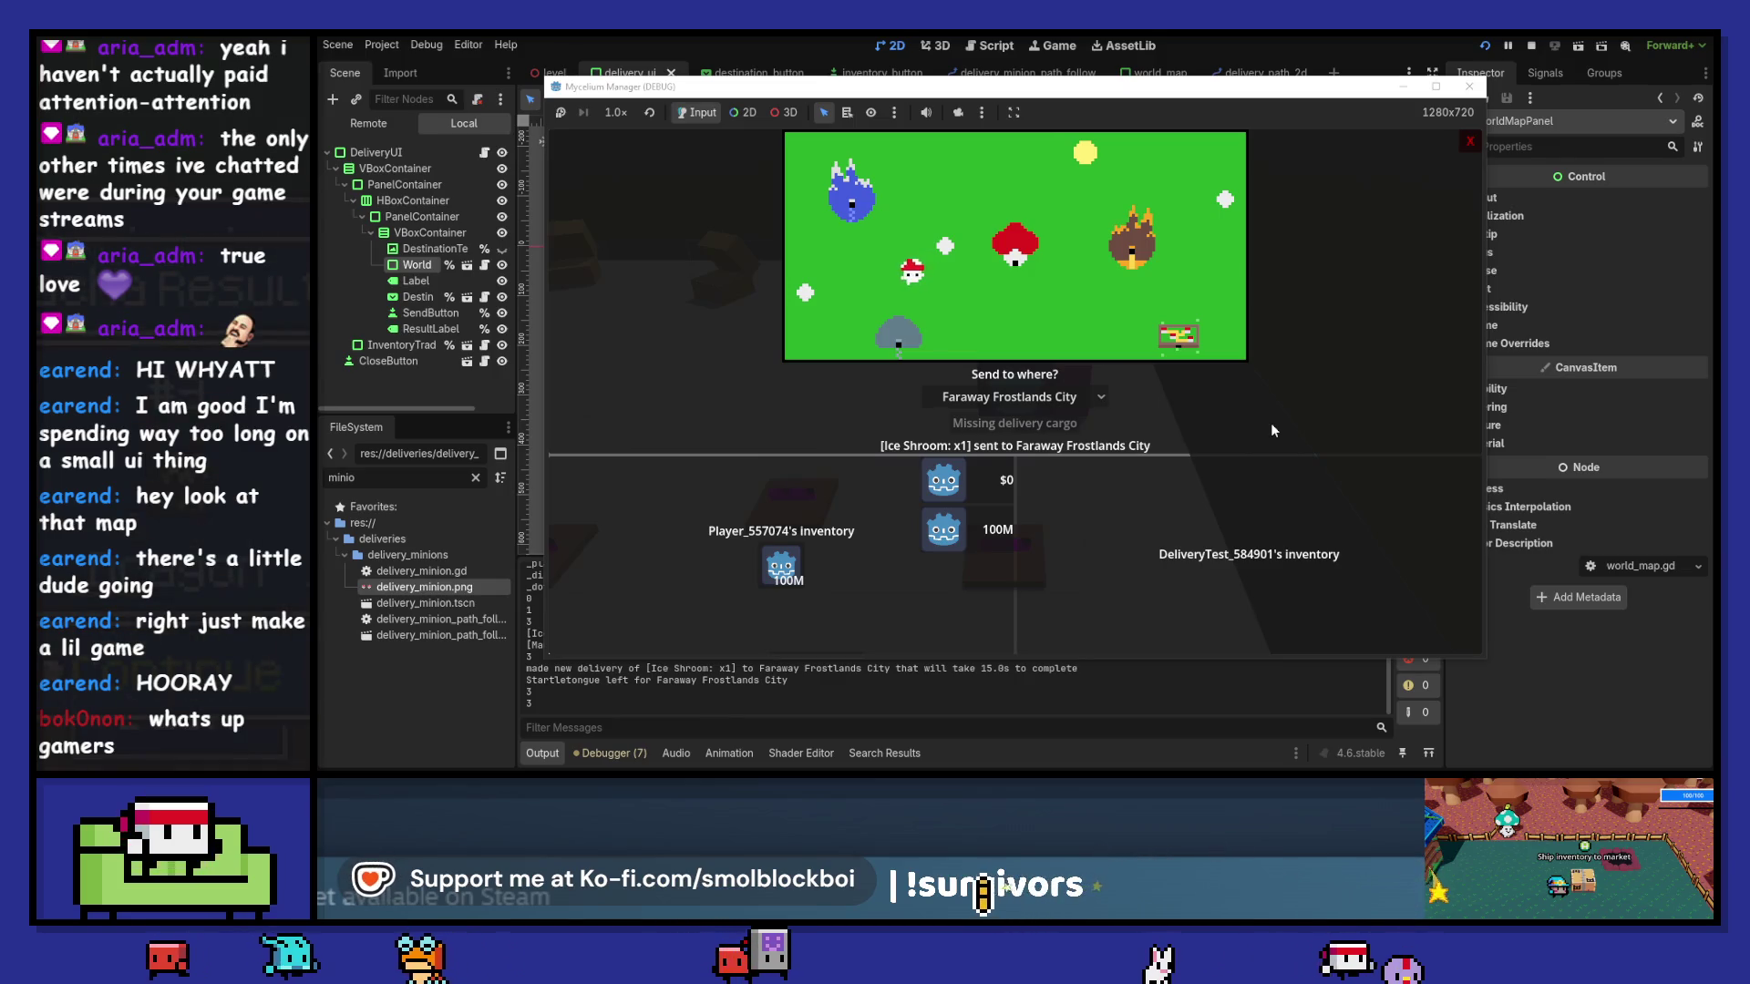
# - Send one mana each to Steve's House and Becky's Business
pyautogui.click(981, 391)
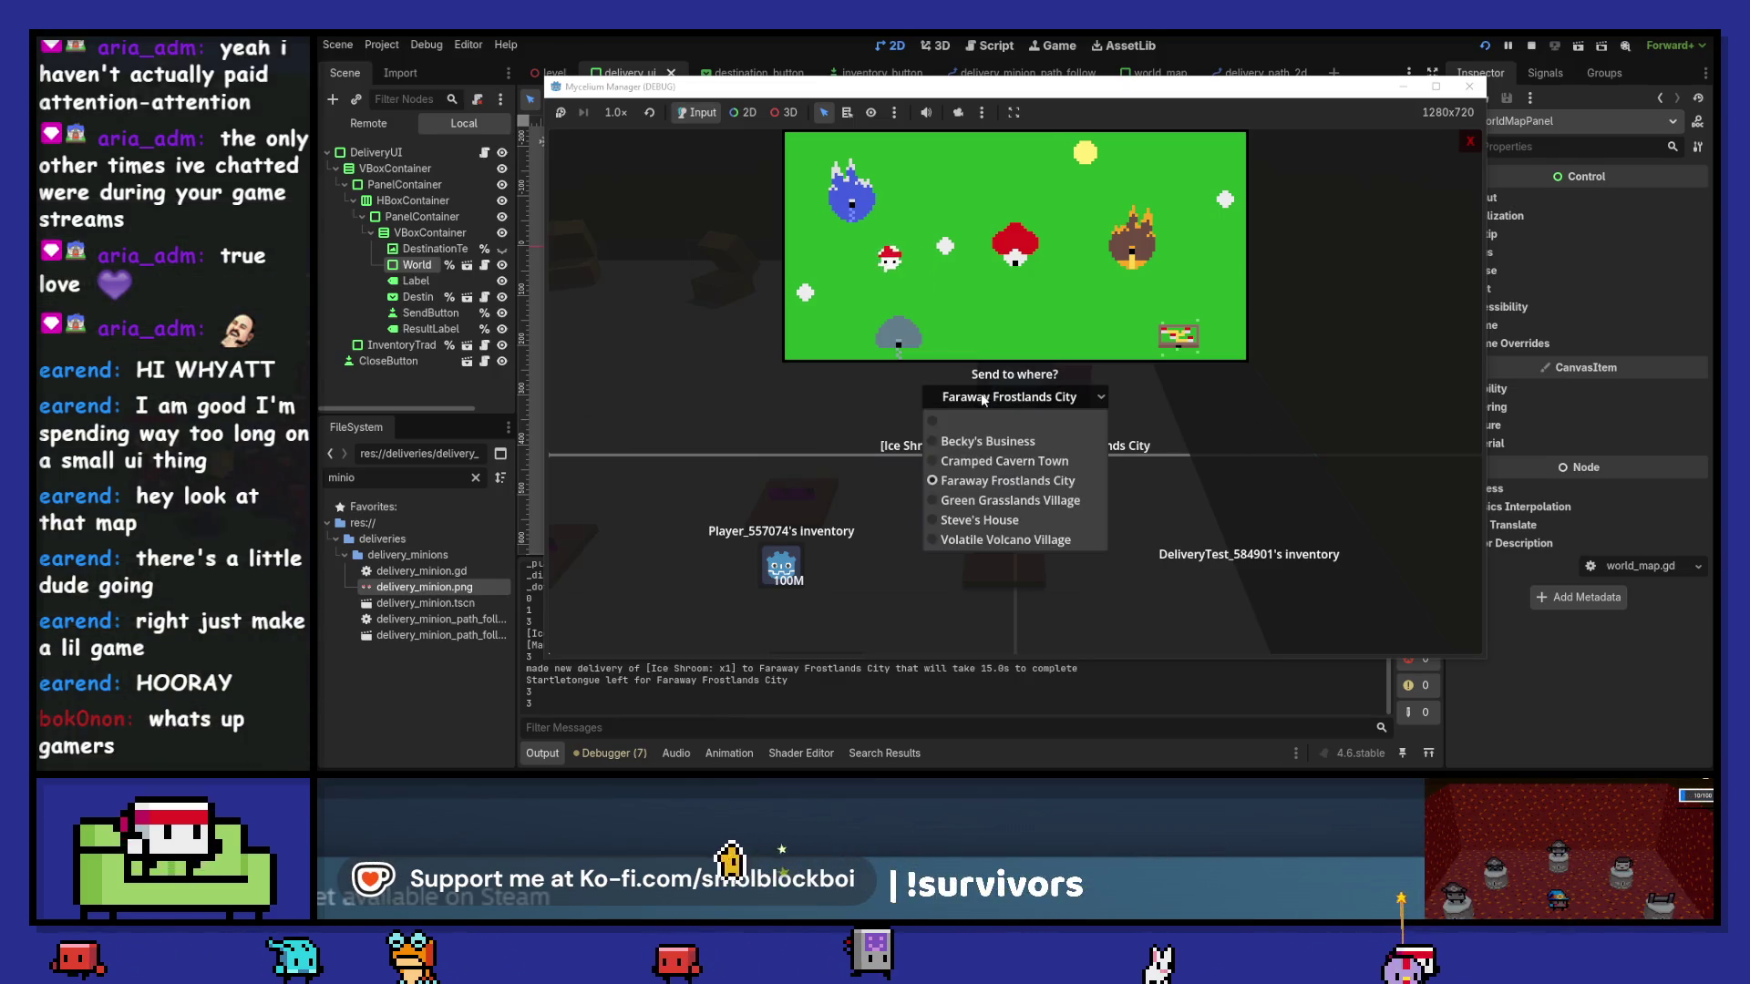
pyautogui.click(947, 512)
pyautogui.click(774, 570)
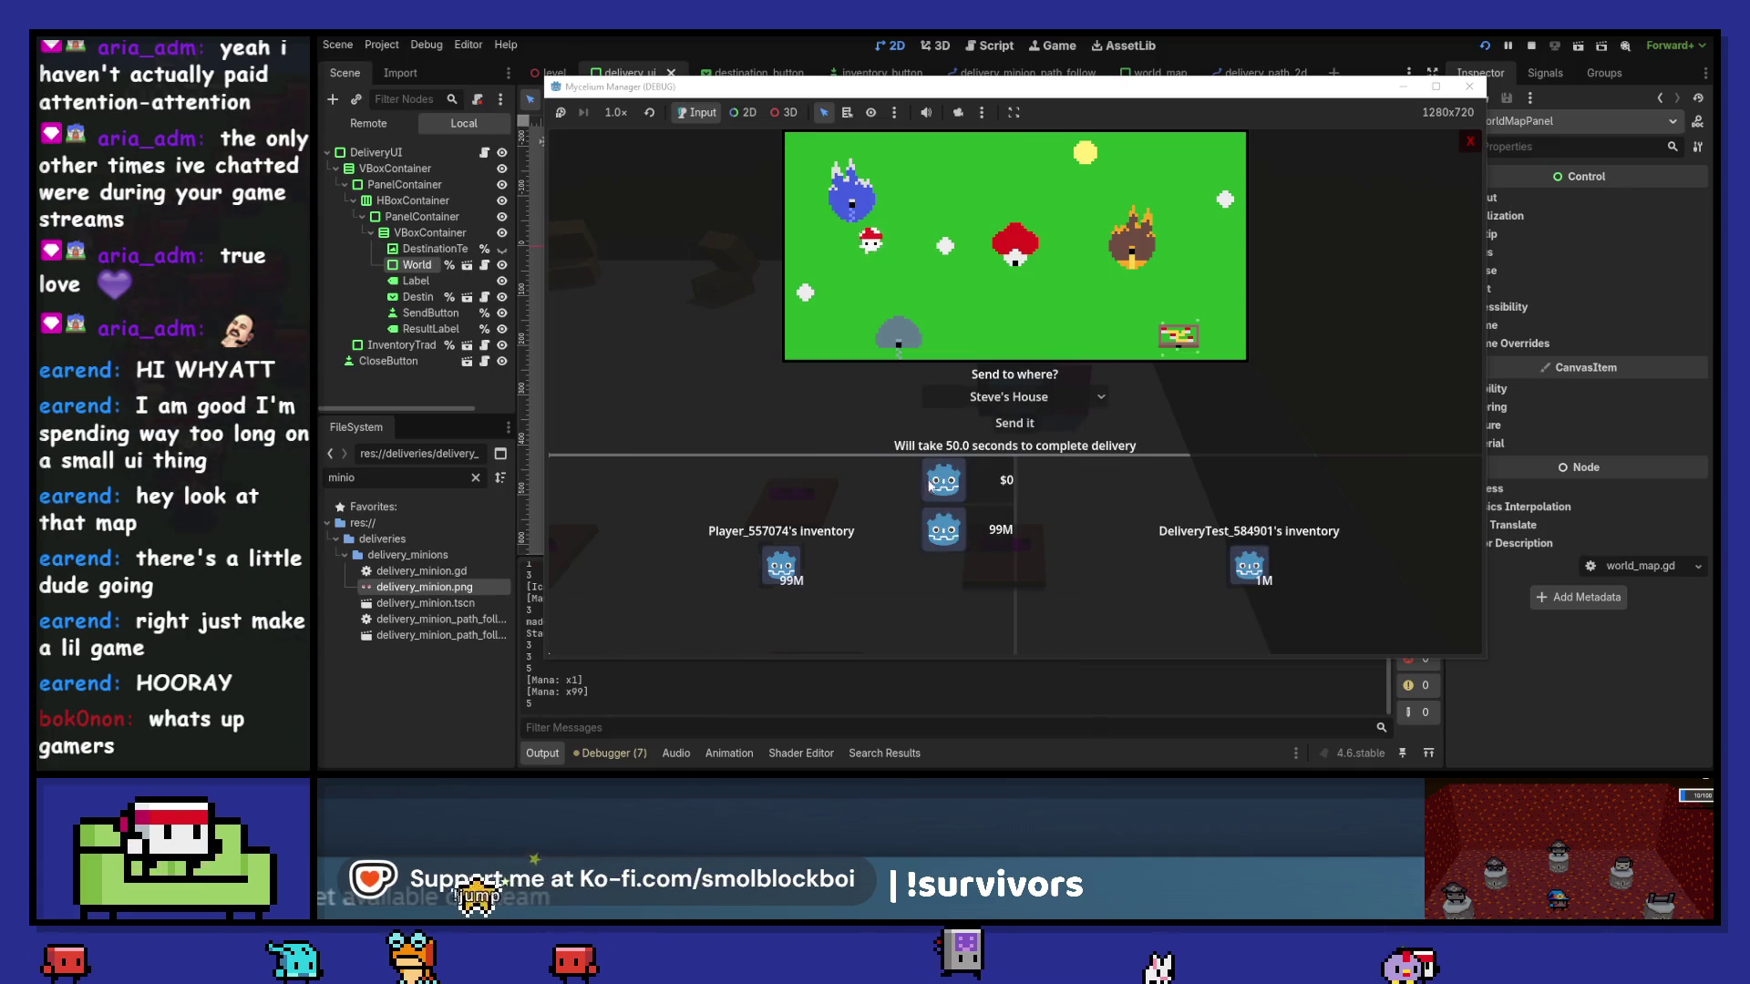
pyautogui.click(1002, 429)
pyautogui.click(1007, 396)
pyautogui.click(1000, 445)
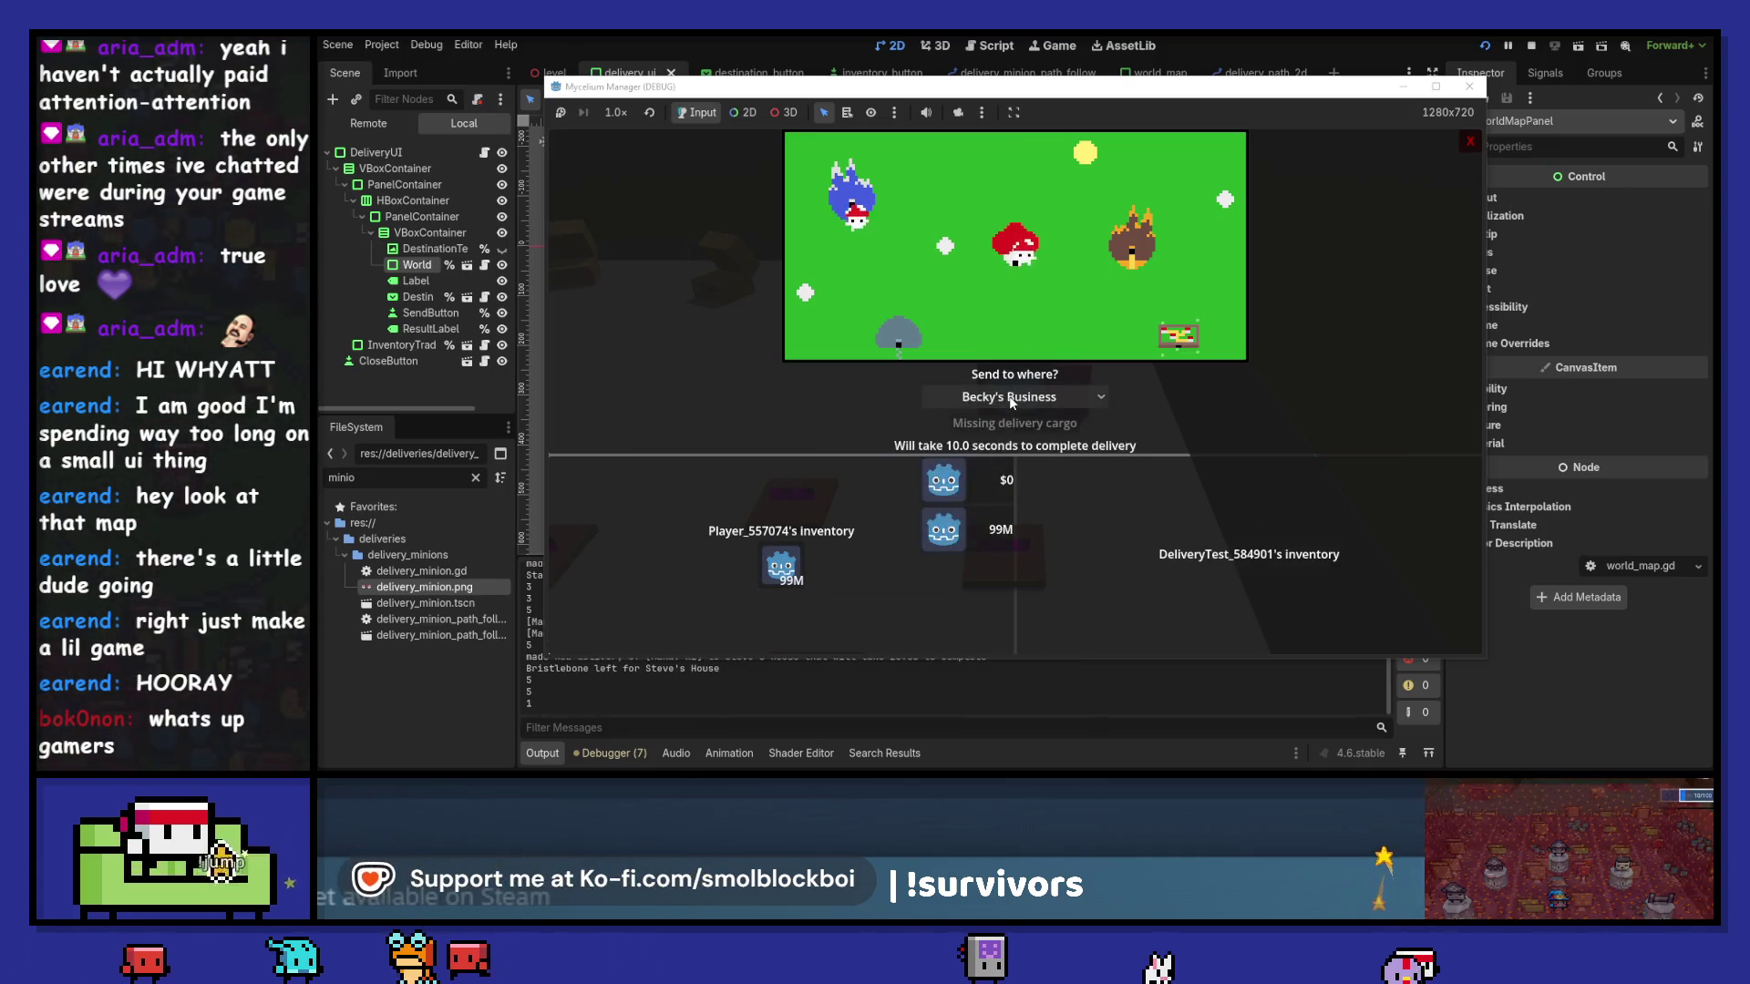
pyautogui.click(781, 566)
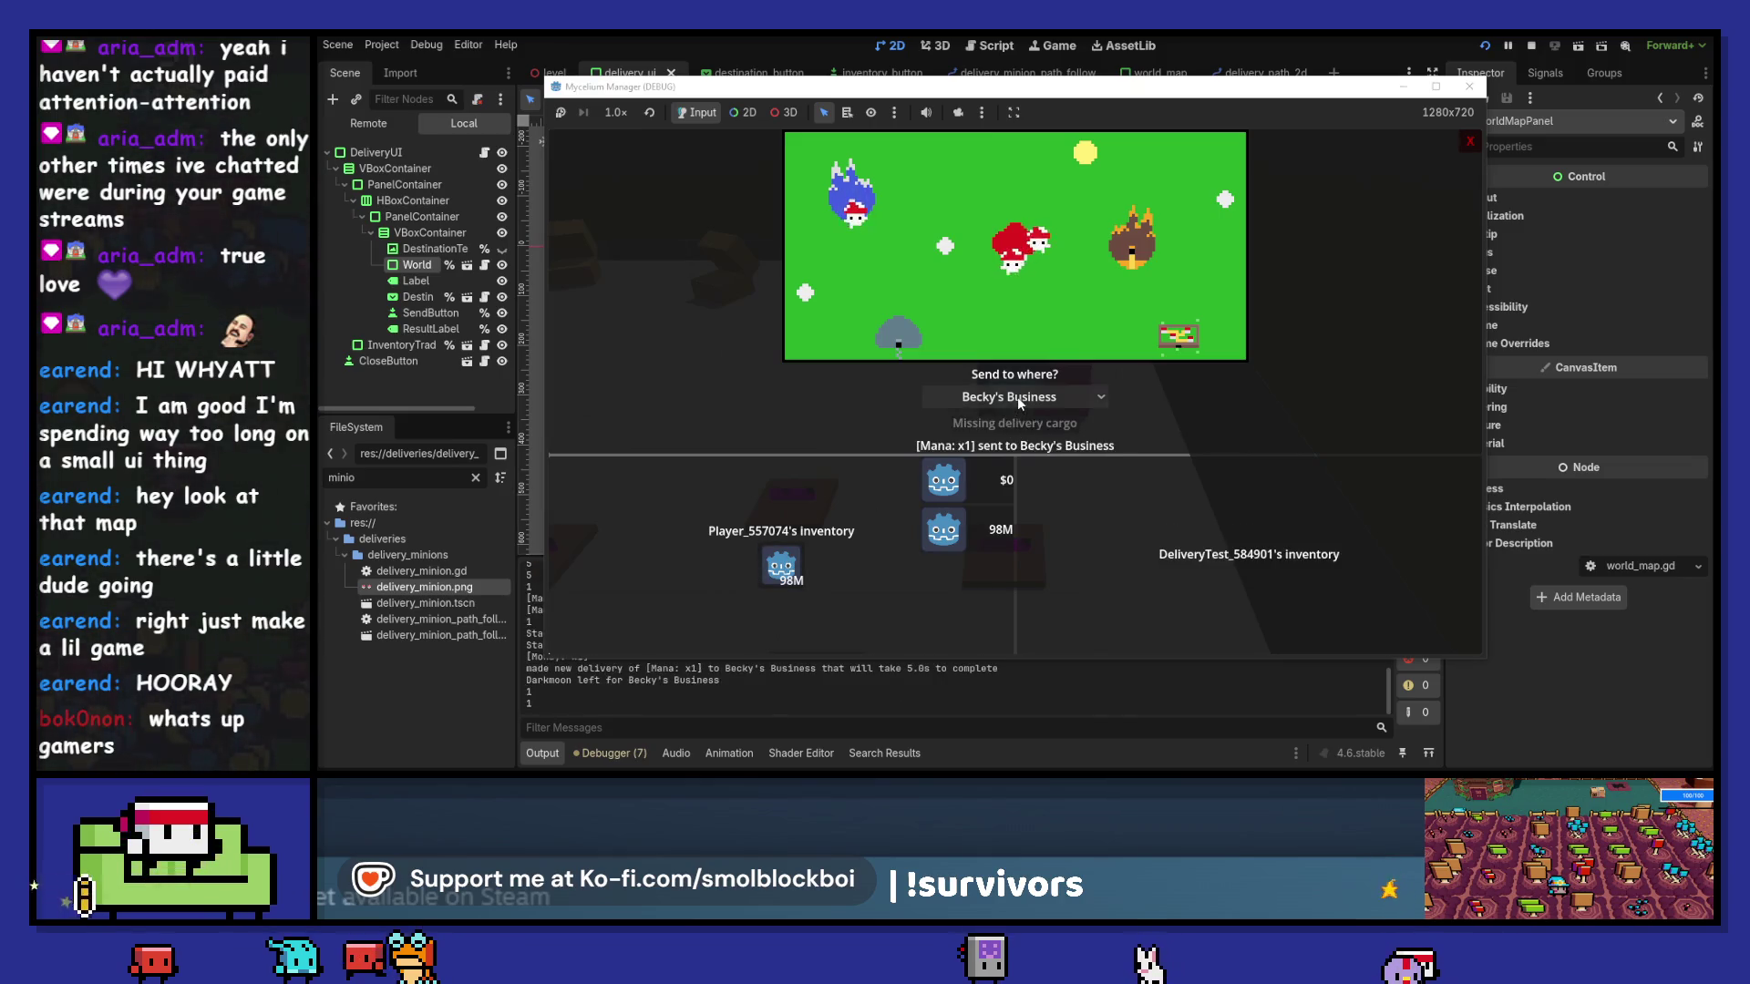
# - Send one mana each to Volatile Volcano Village and Green Grasslands Village
pyautogui.click(1017, 396)
pyautogui.click(997, 536)
pyautogui.click(781, 566)
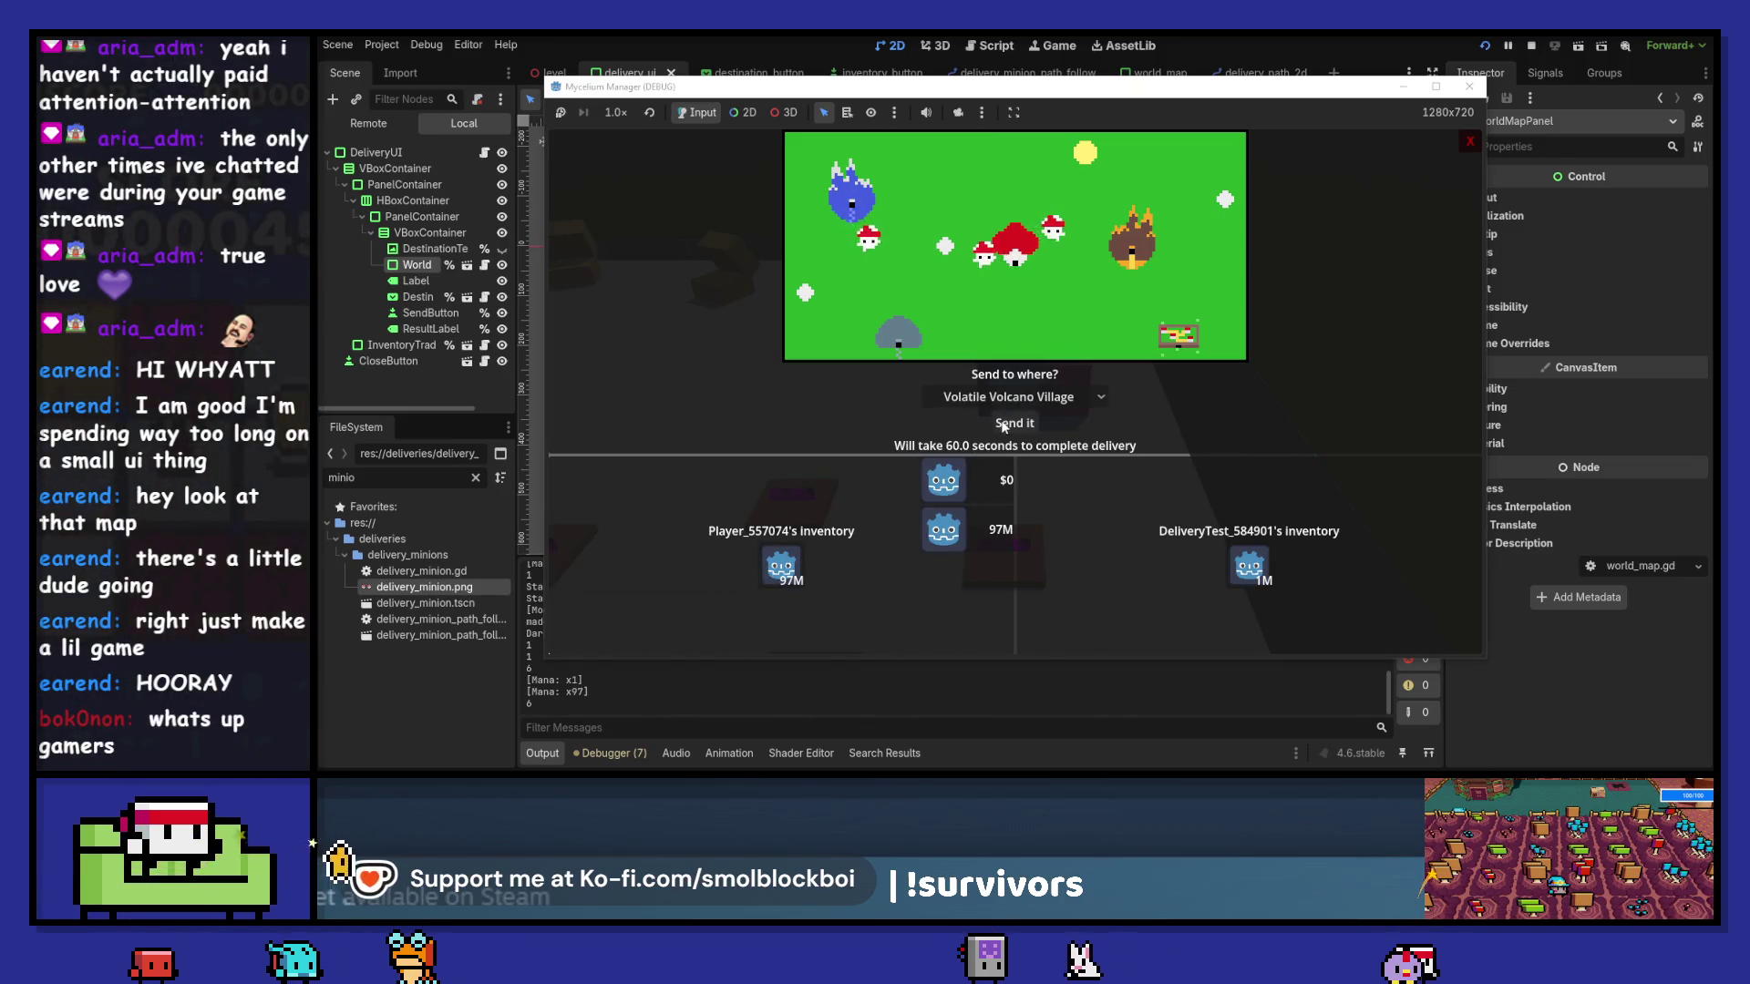
pyautogui.click(1014, 423)
pyautogui.click(1009, 398)
pyautogui.click(1007, 492)
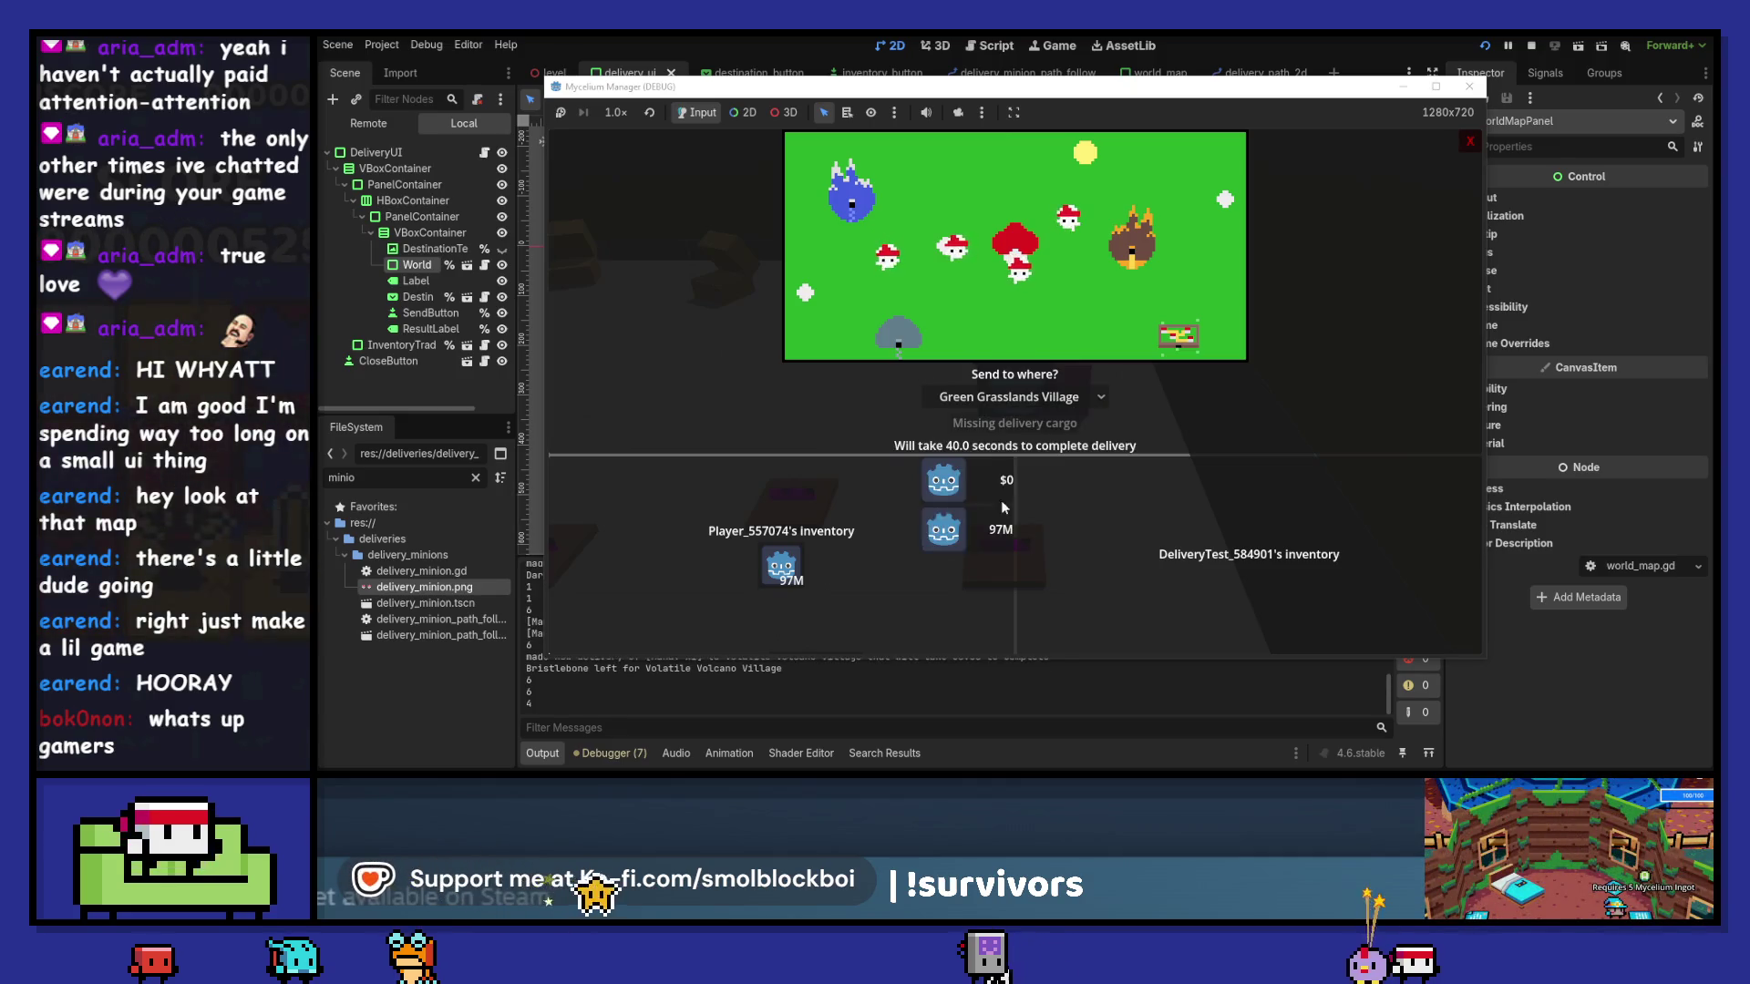
pyautogui.click(781, 566)
pyautogui.click(1015, 423)
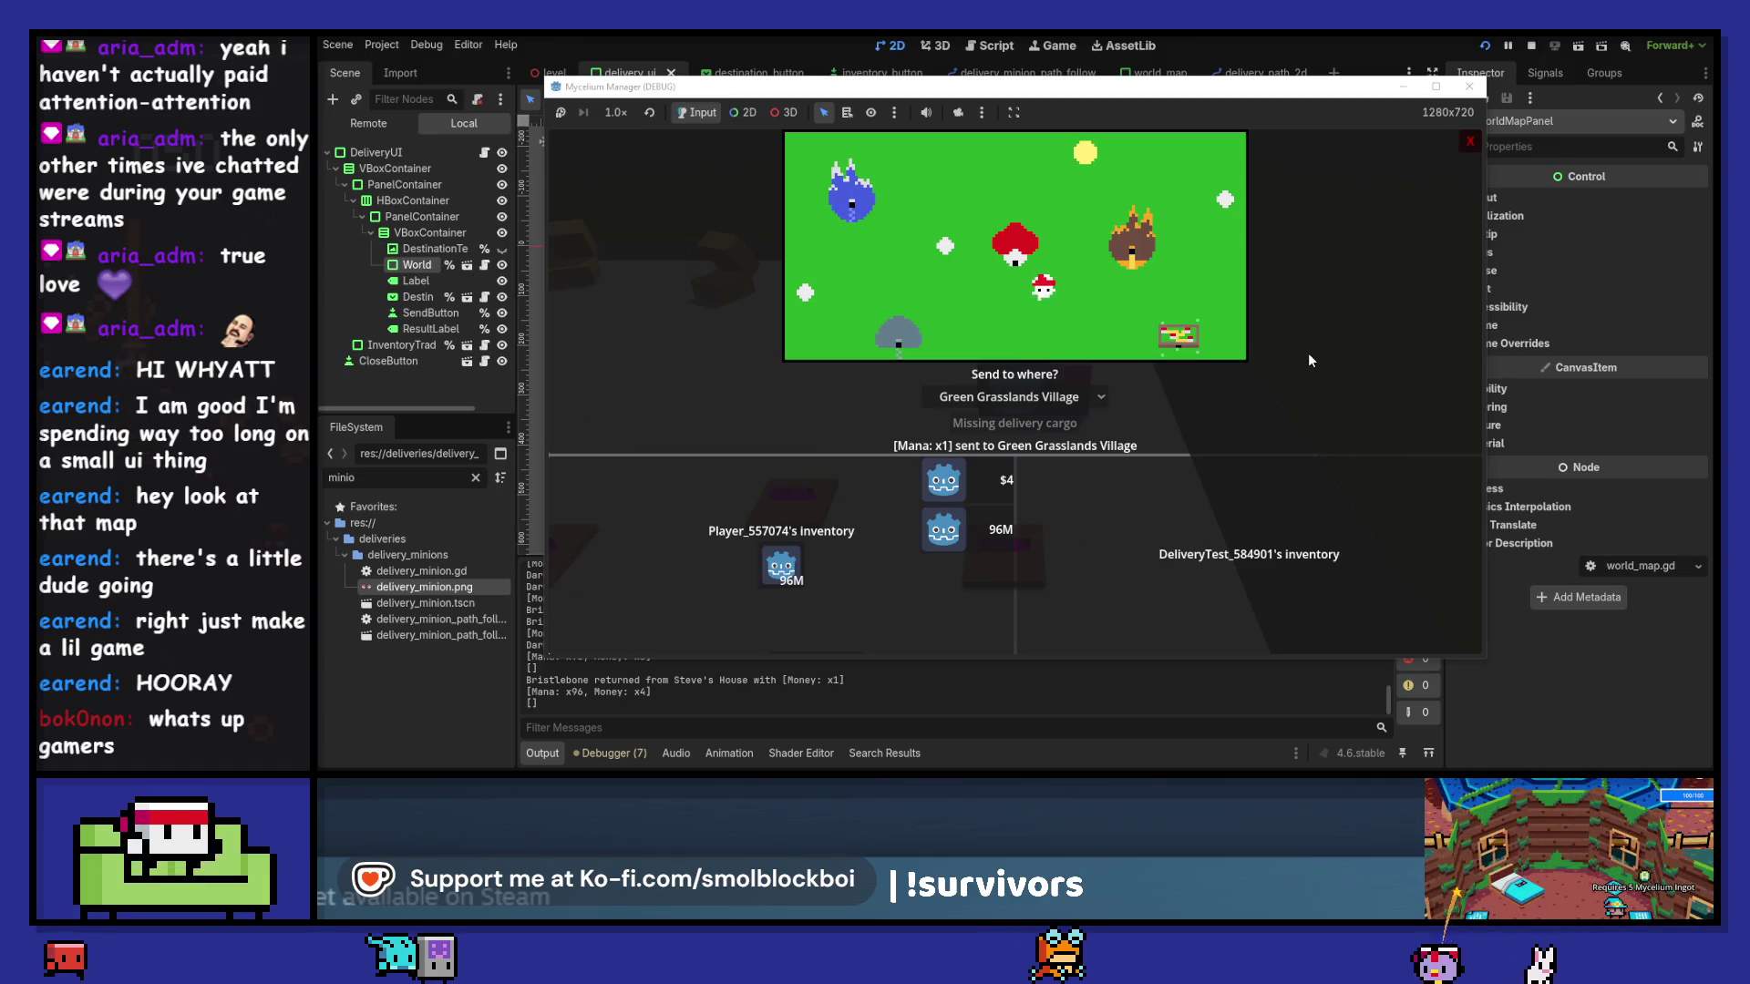
# - Reopen the delivery panel and send money to Faraway Frostlands City
pyautogui.click(1465, 141)
pyautogui.press('e')
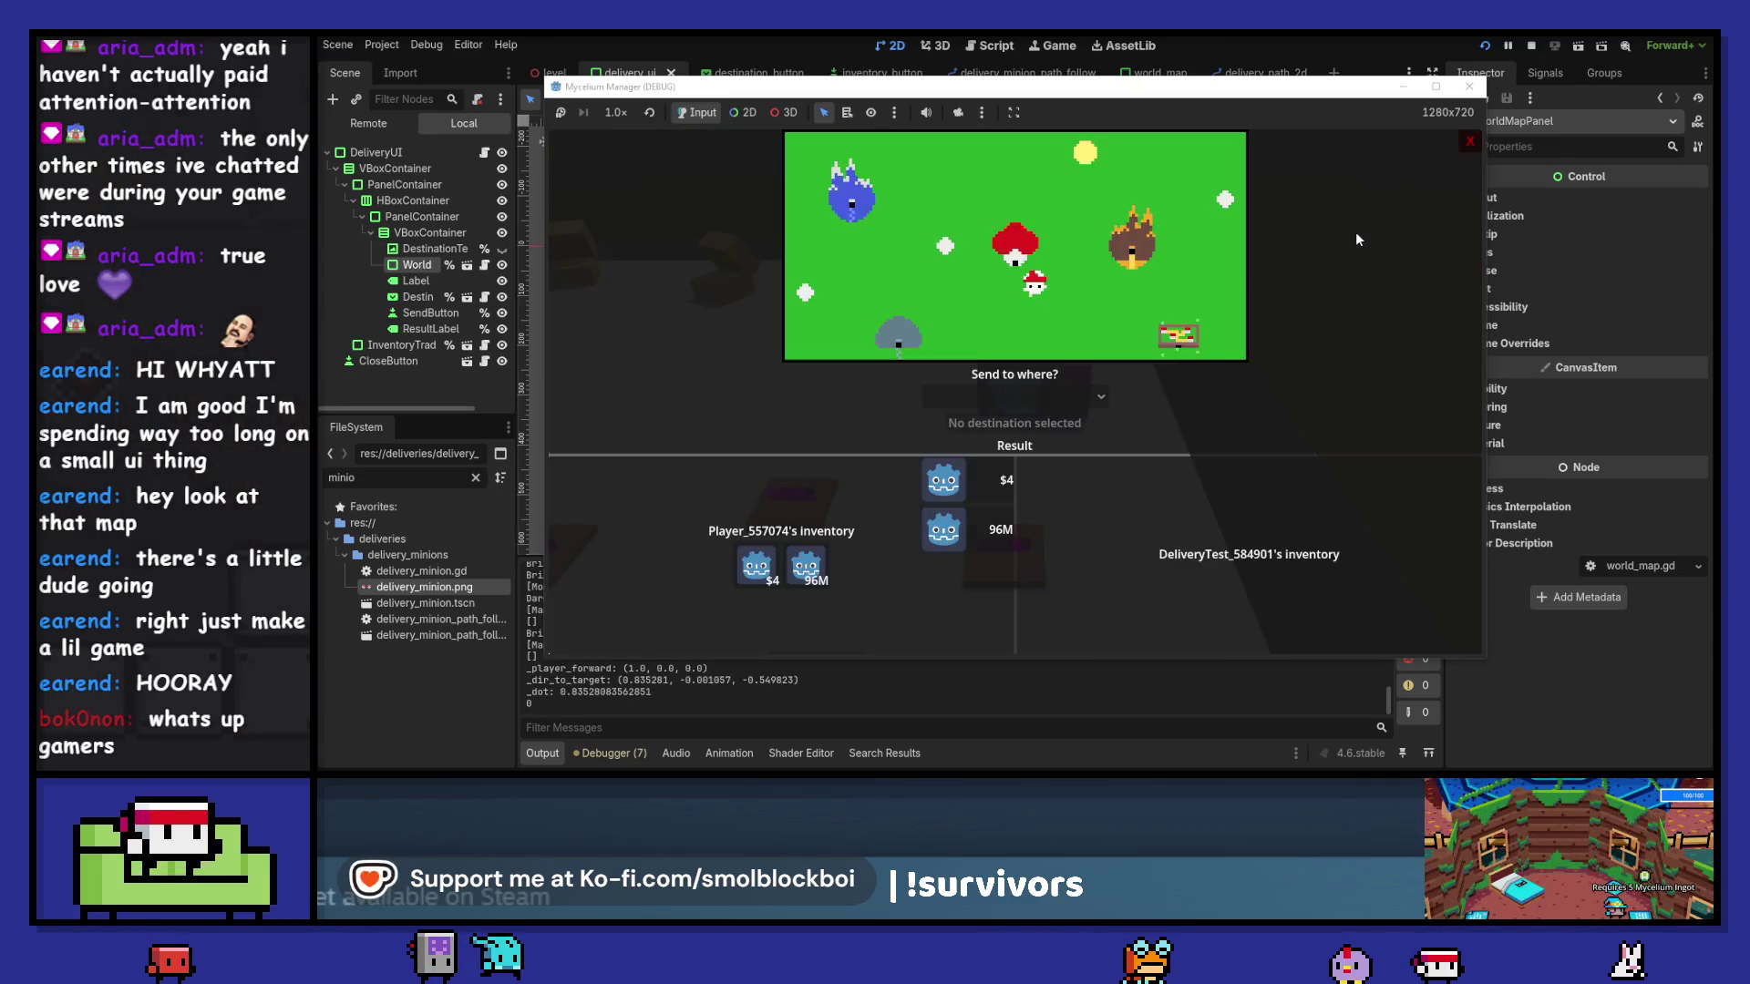
pyautogui.click(745, 571)
pyautogui.click(744, 571)
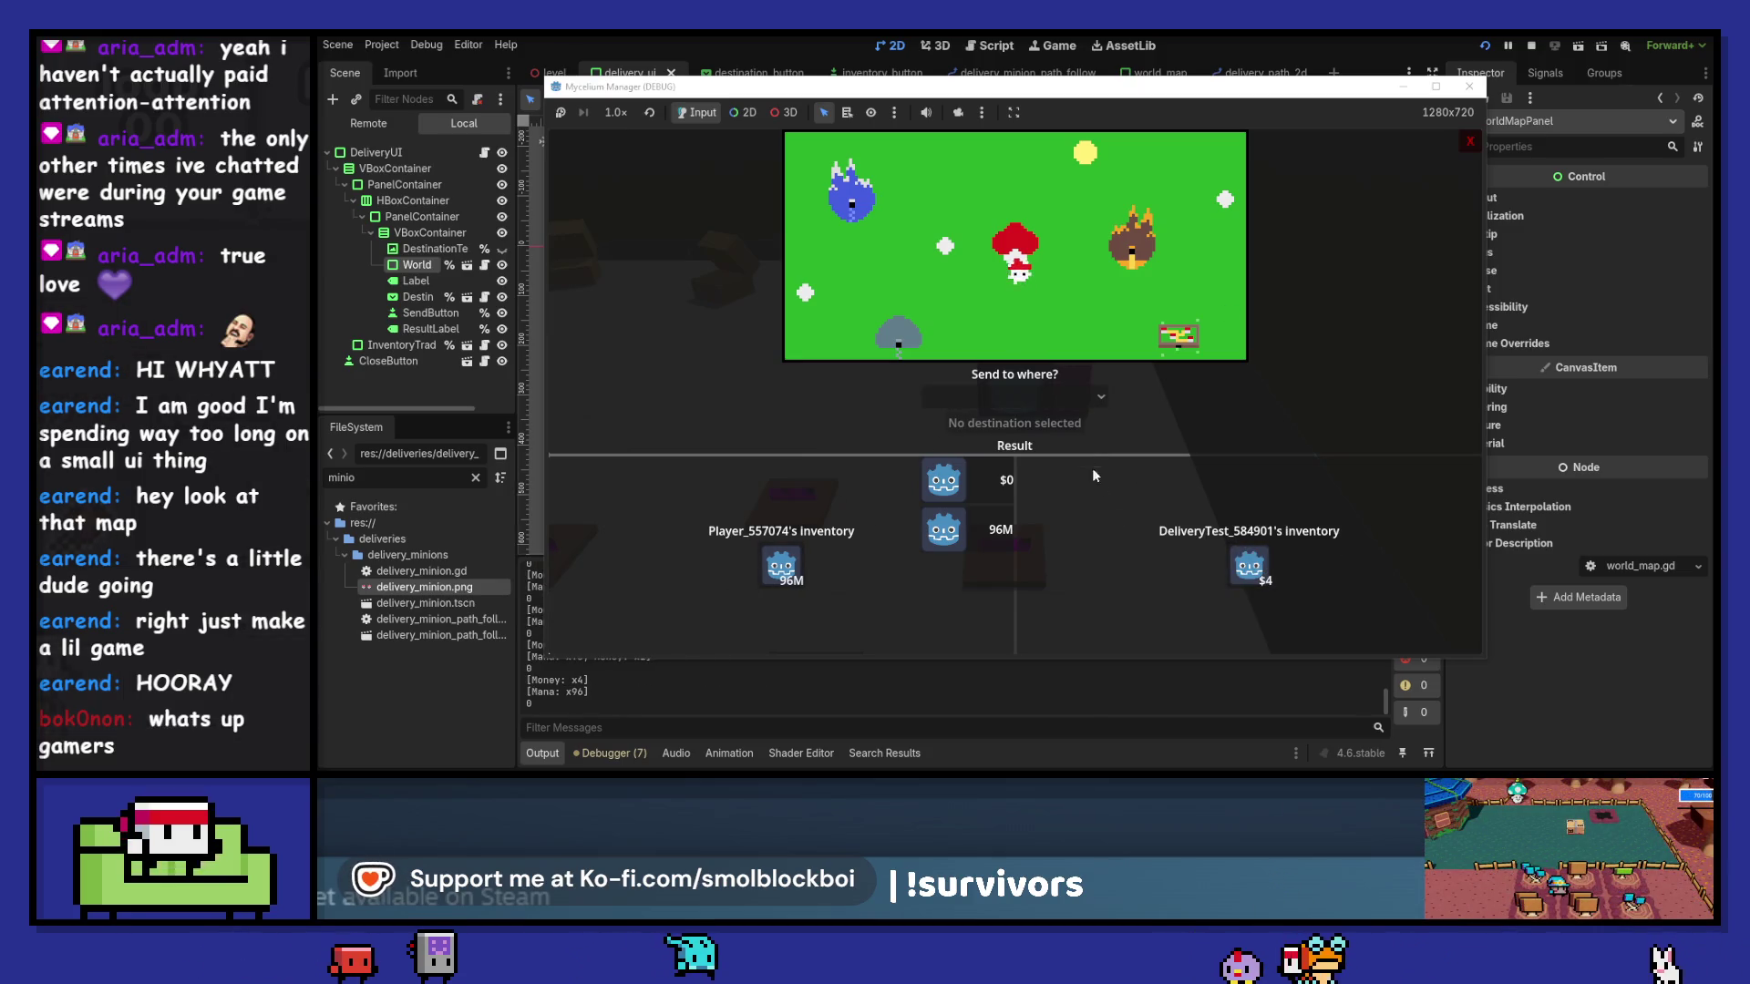
pyautogui.click(1017, 394)
pyautogui.click(1002, 480)
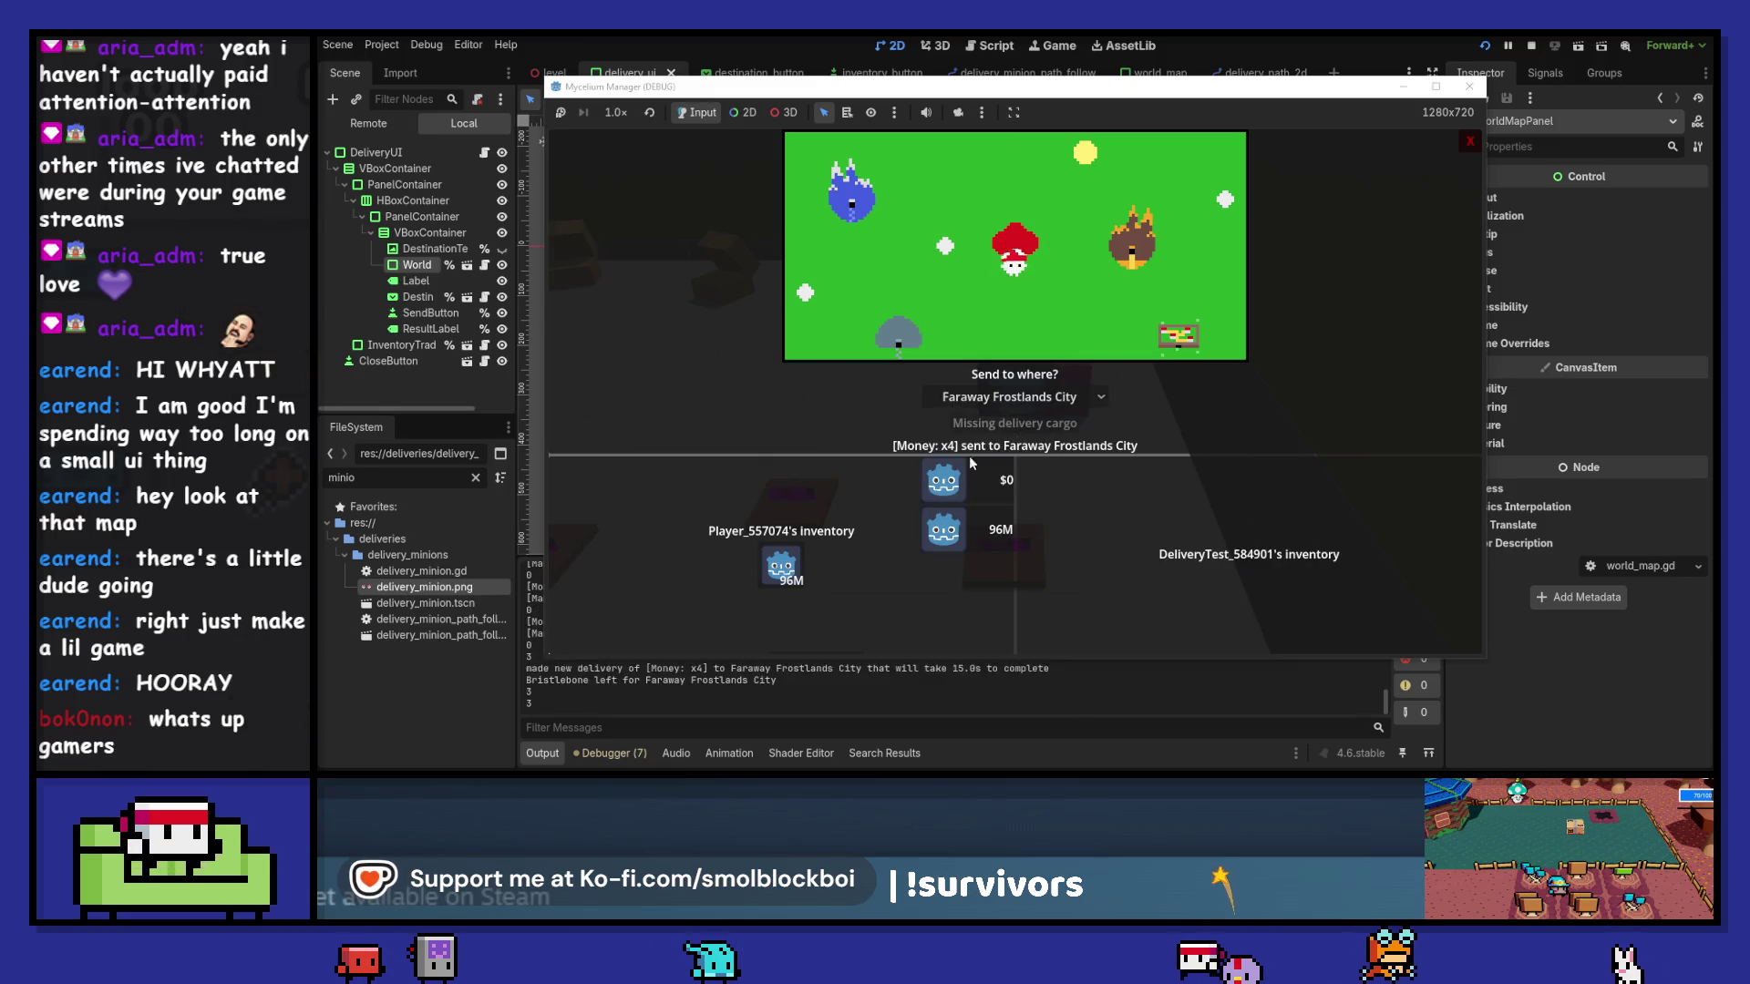
# - Send one mana to Steve's House and the last money to Green Grasslands Village
pyautogui.click(1008, 397)
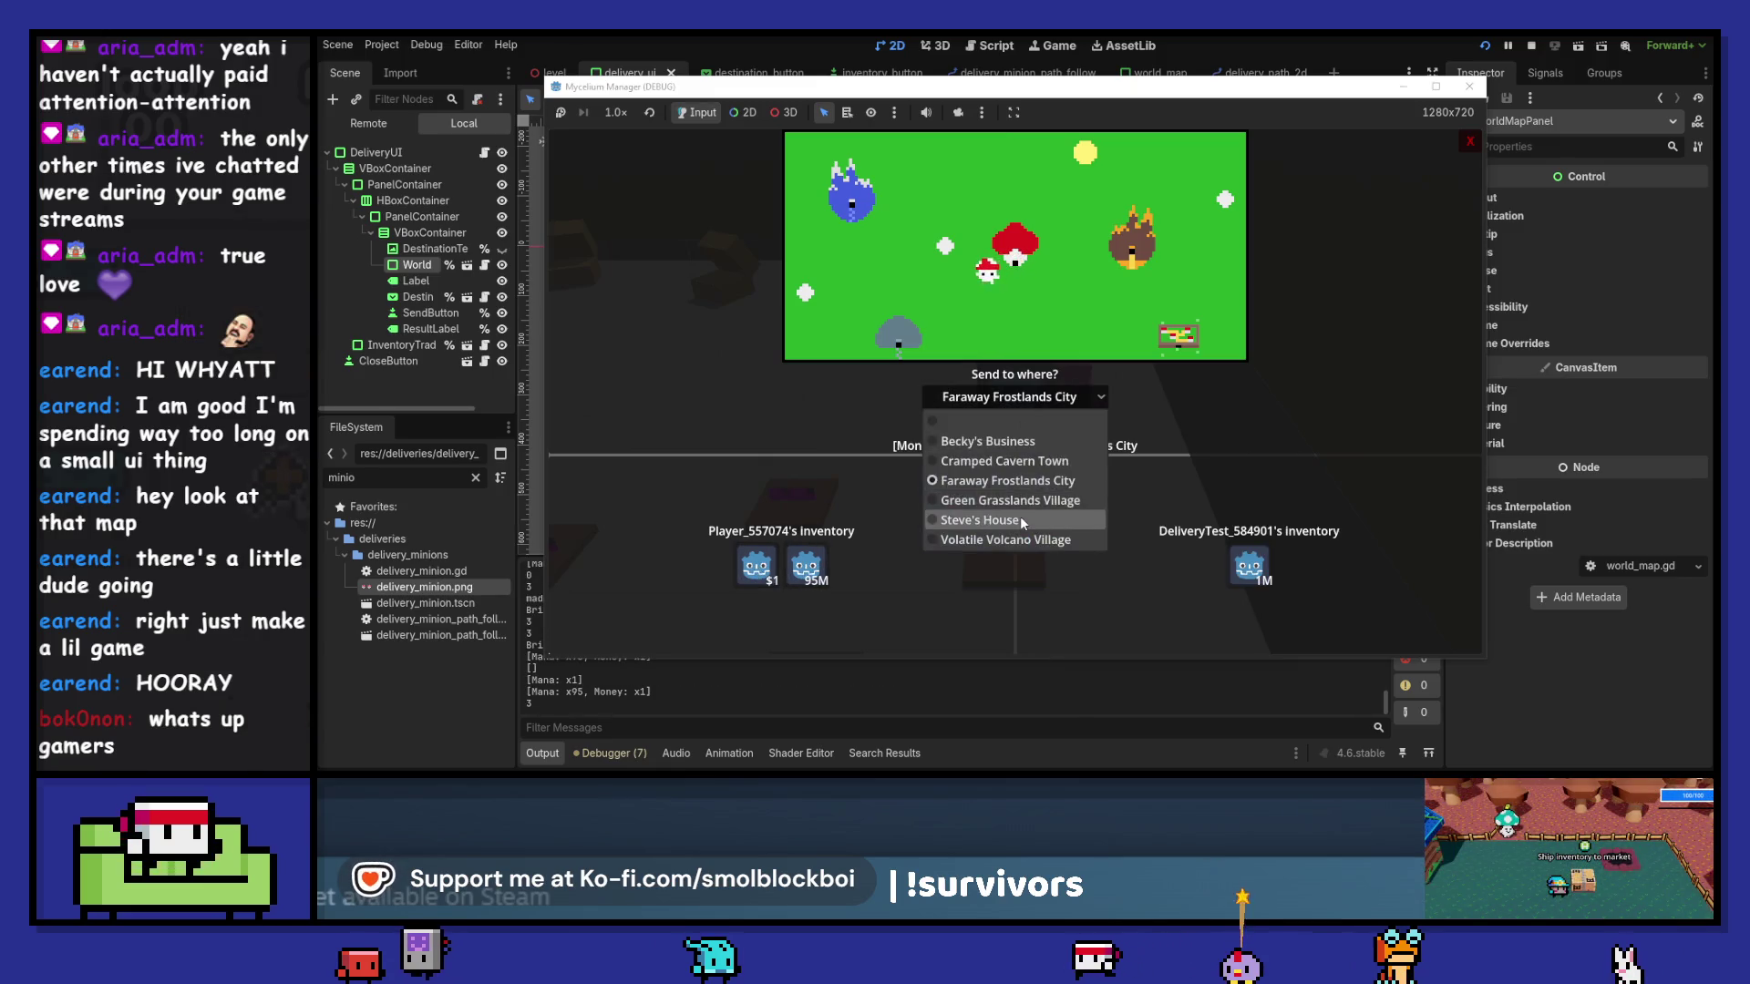
pyautogui.click(1014, 518)
pyautogui.click(1017, 425)
pyautogui.click(763, 570)
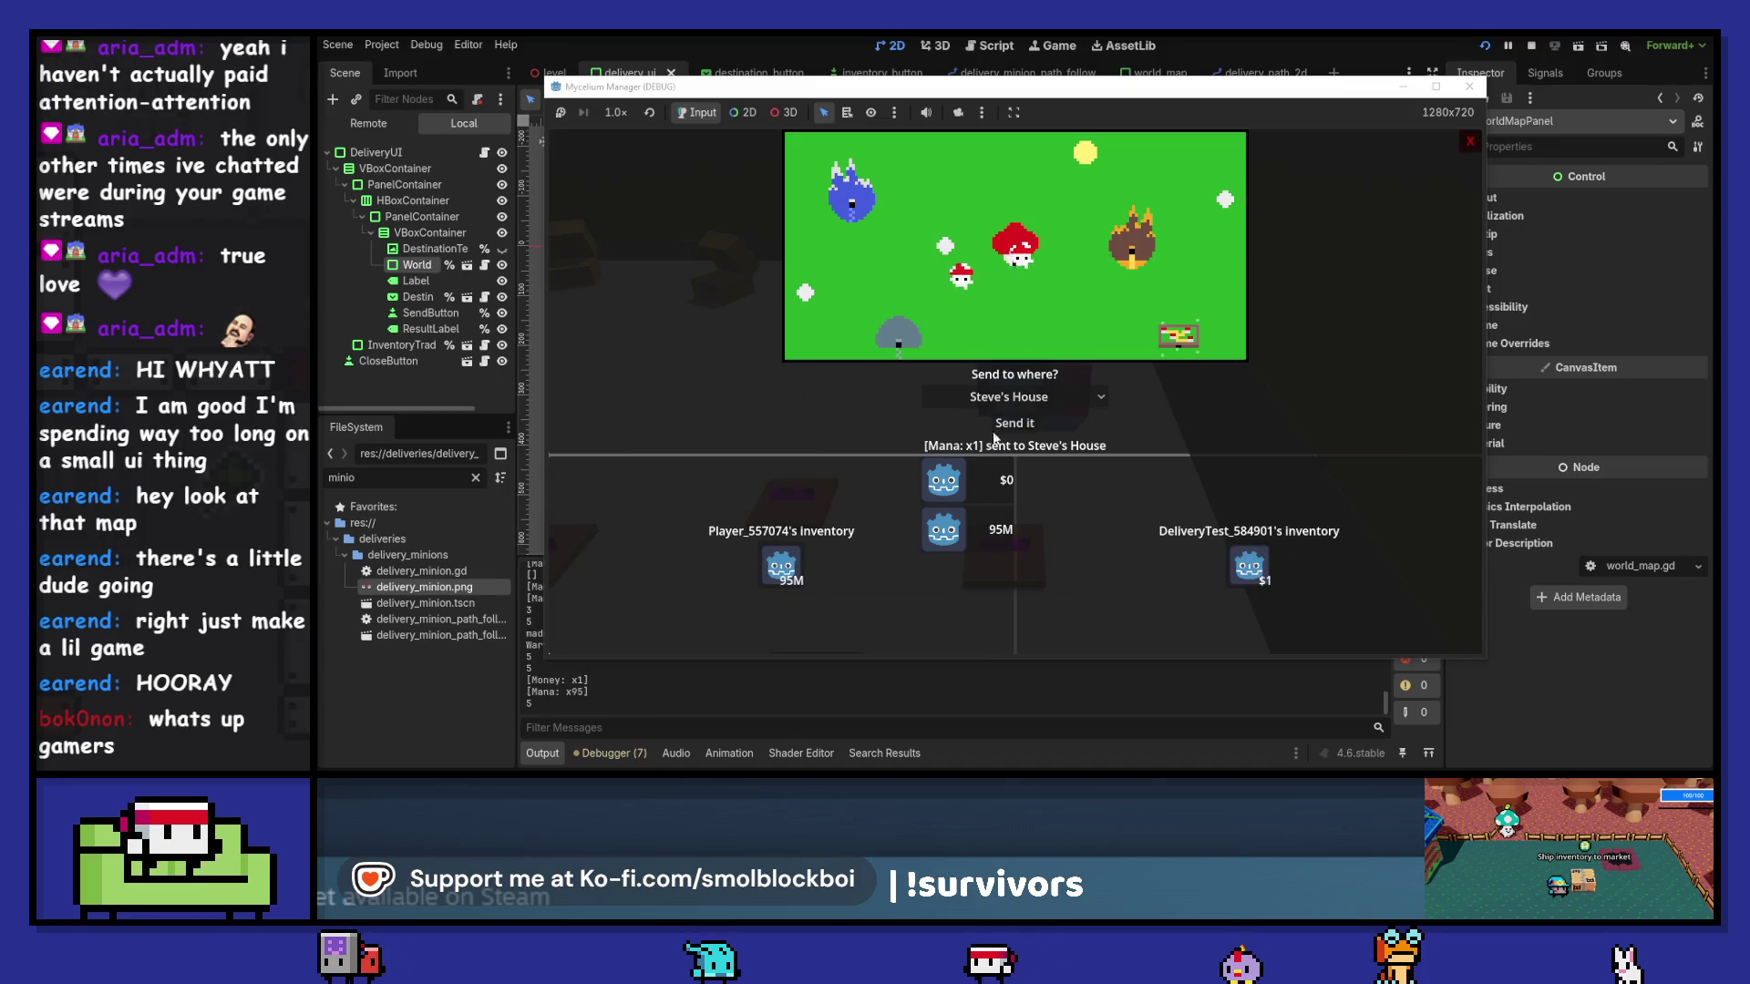
pyautogui.click(1008, 397)
pyautogui.click(1032, 481)
pyautogui.click(1009, 396)
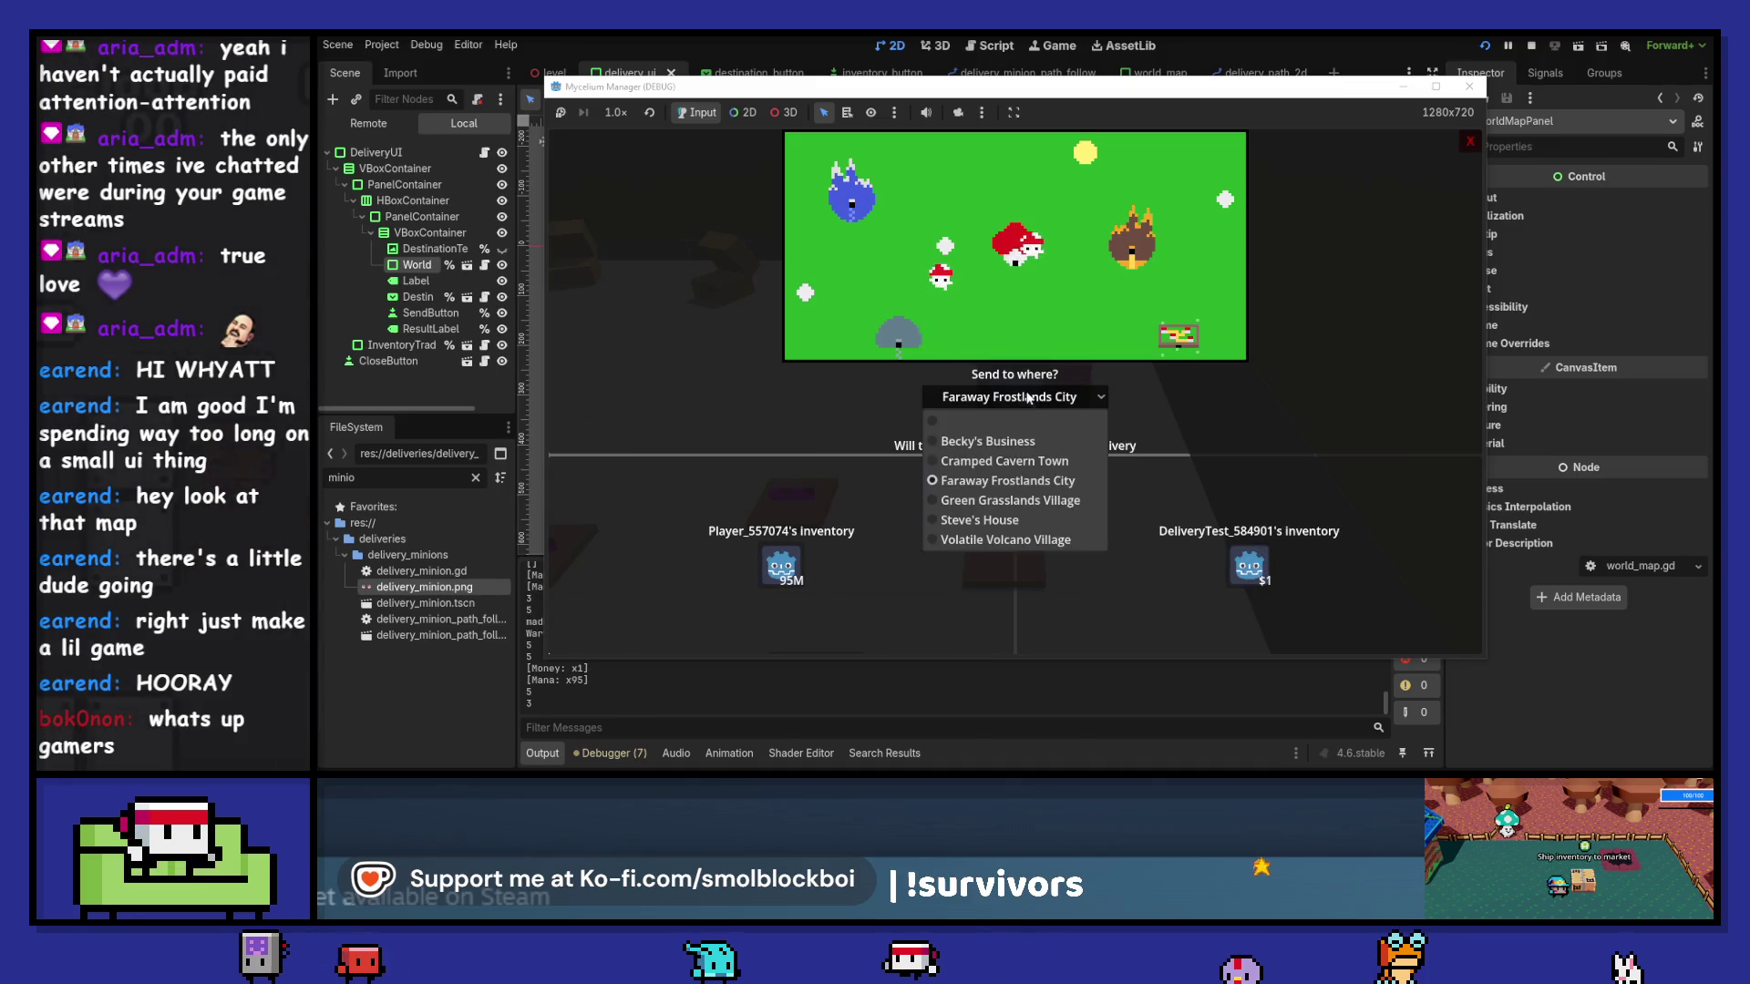
pyautogui.click(1009, 501)
pyautogui.click(1014, 423)
# - Close and reopen the delivery panel several times, then toggle the Remote and Local scene trees
pyautogui.click(1468, 141)
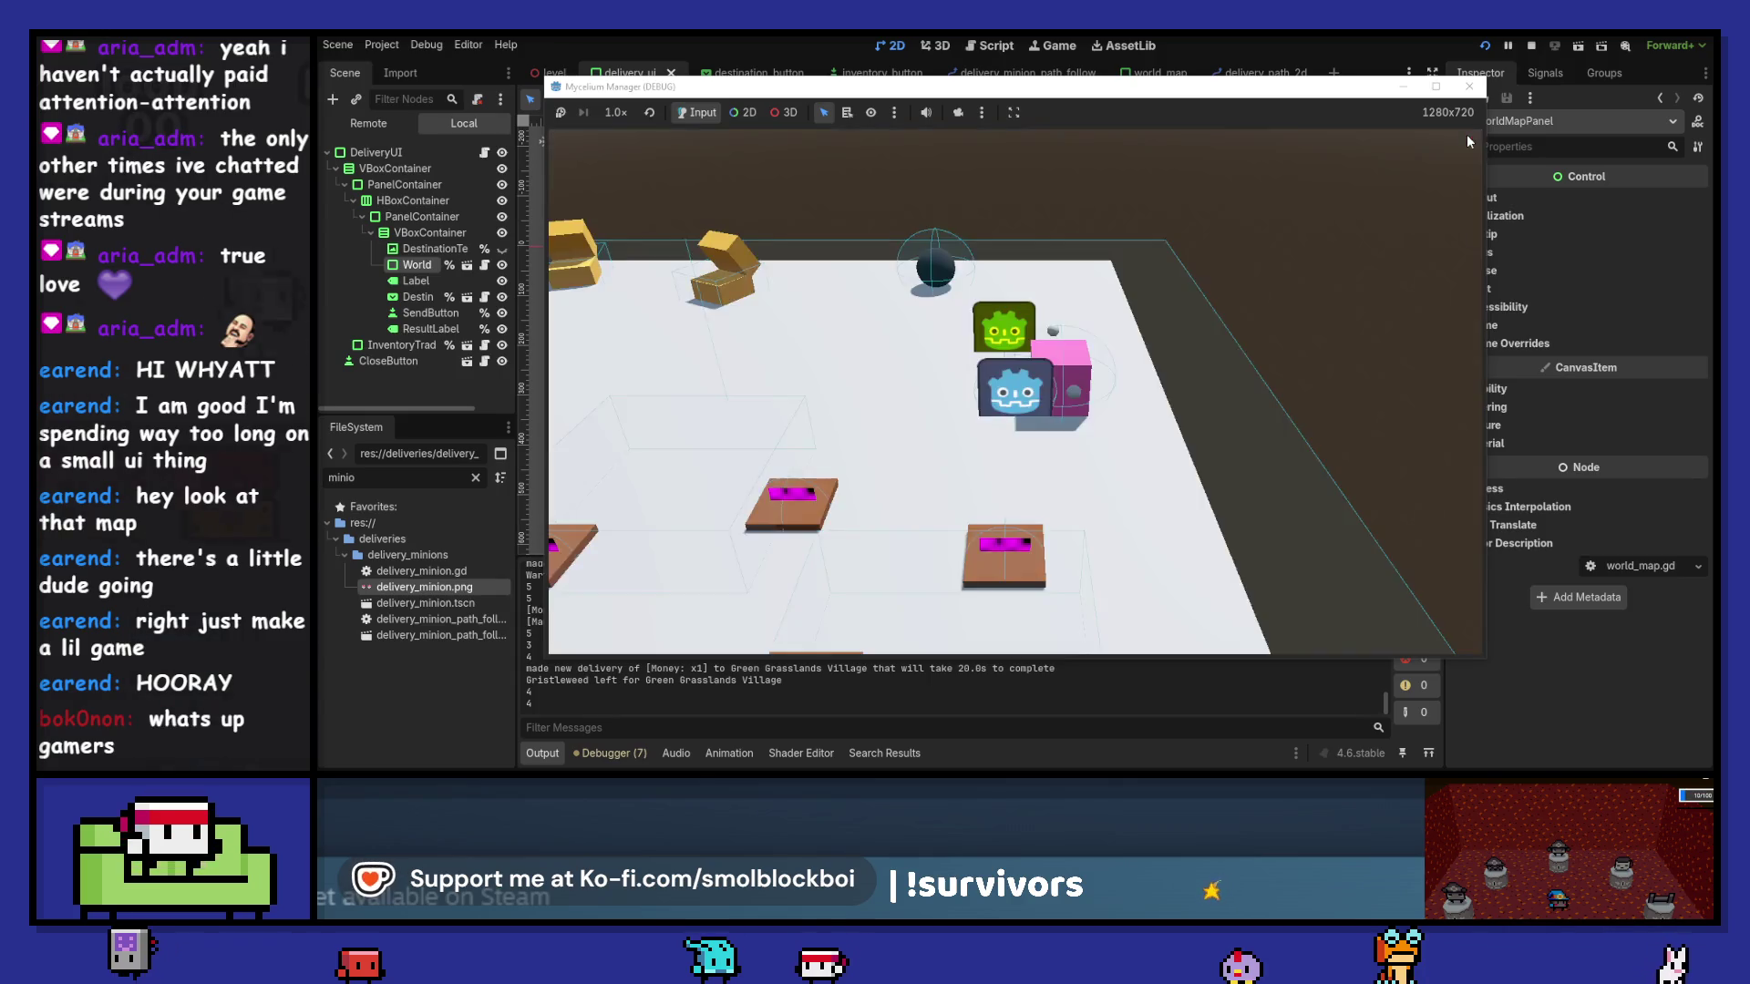
pyautogui.press('e')
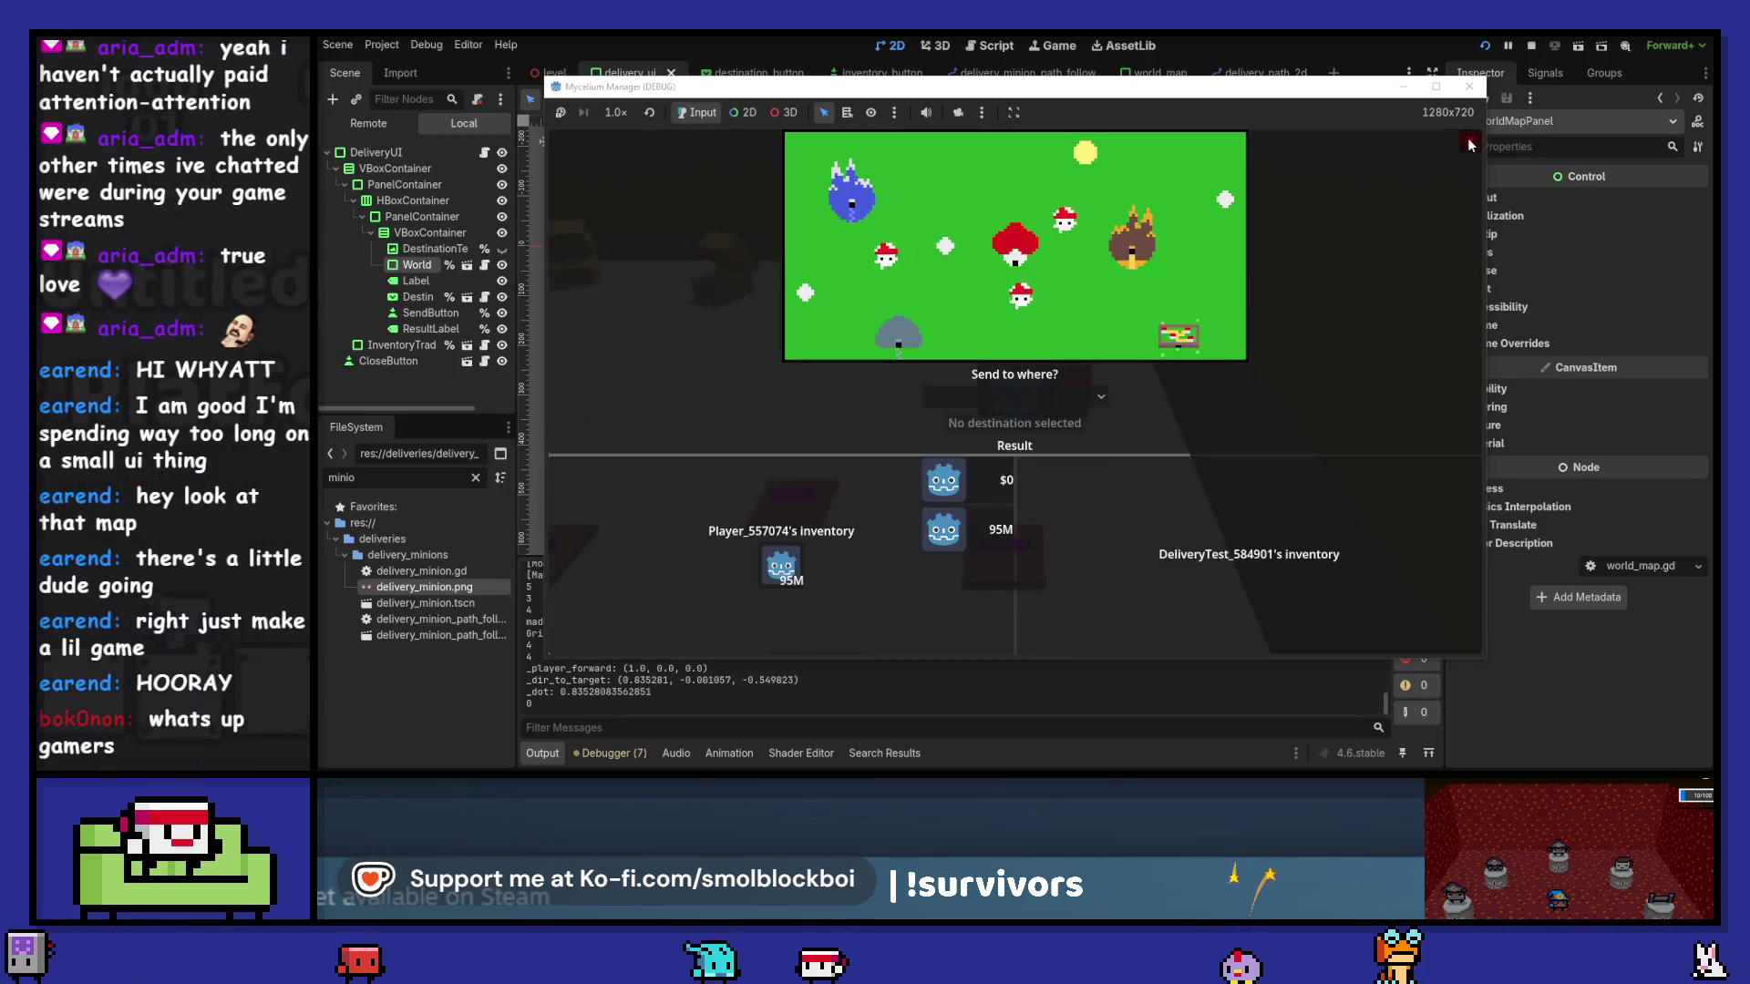
pyautogui.click(1469, 141)
pyautogui.press('e')
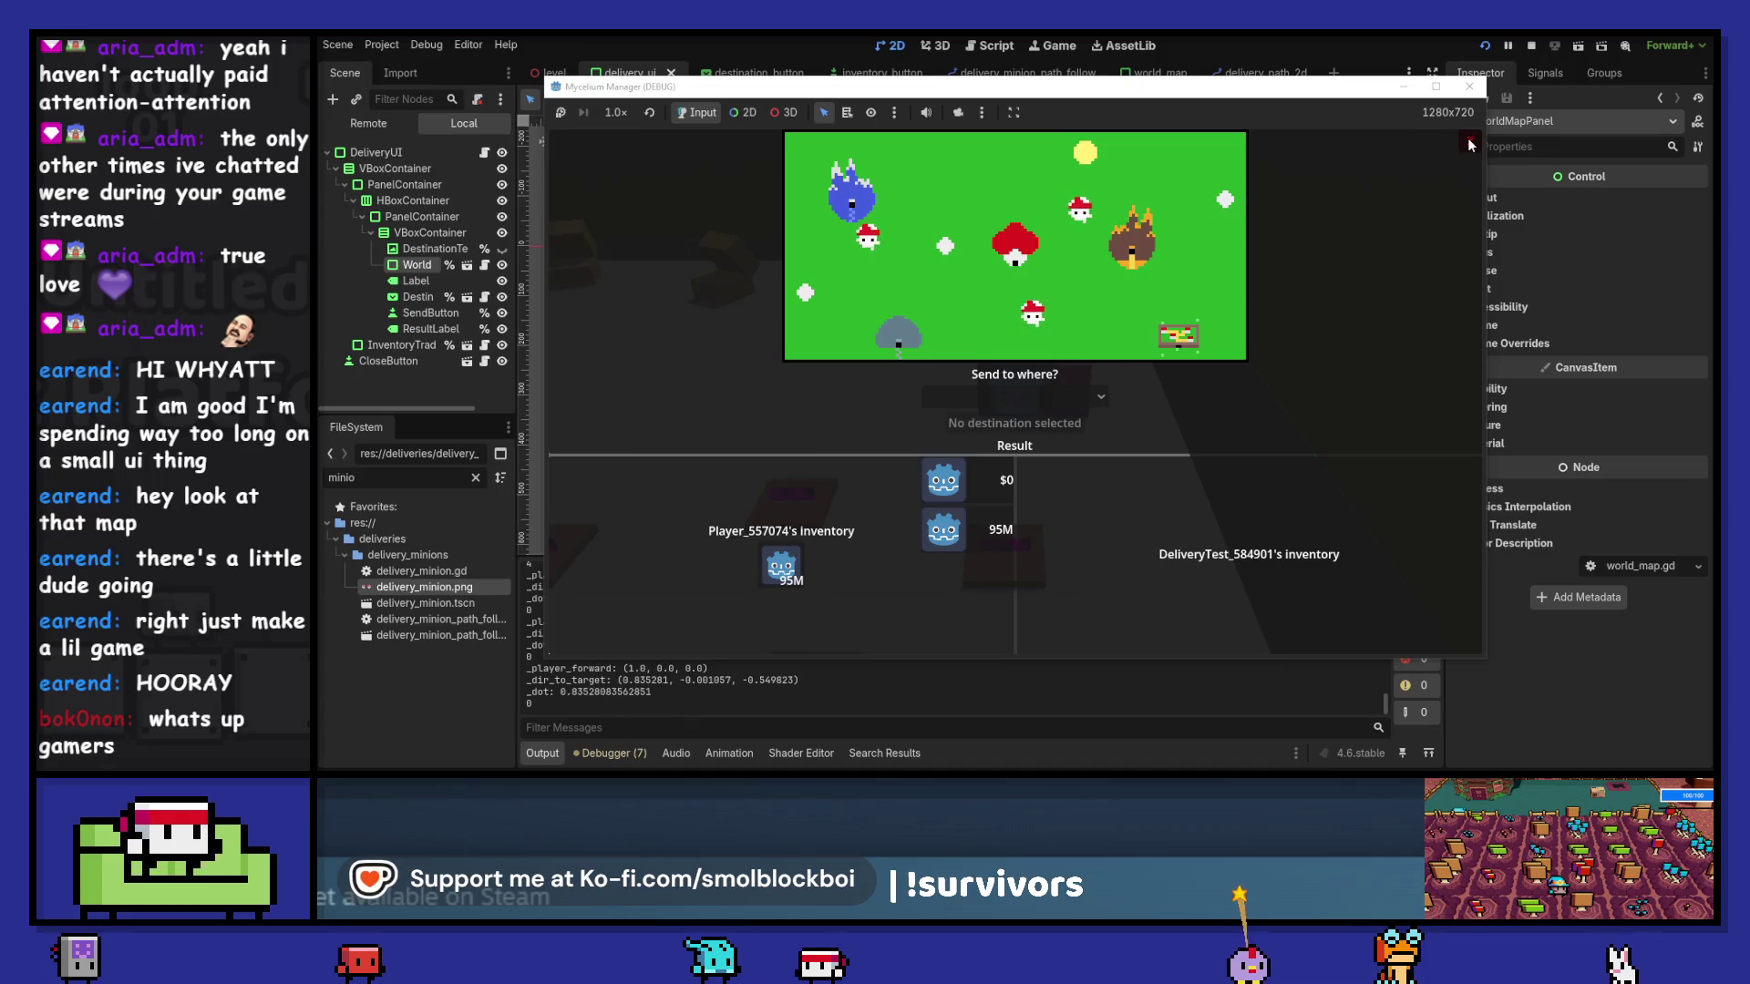
pyautogui.click(1468, 141)
pyautogui.press('e')
pyautogui.click(1469, 141)
pyautogui.press('e')
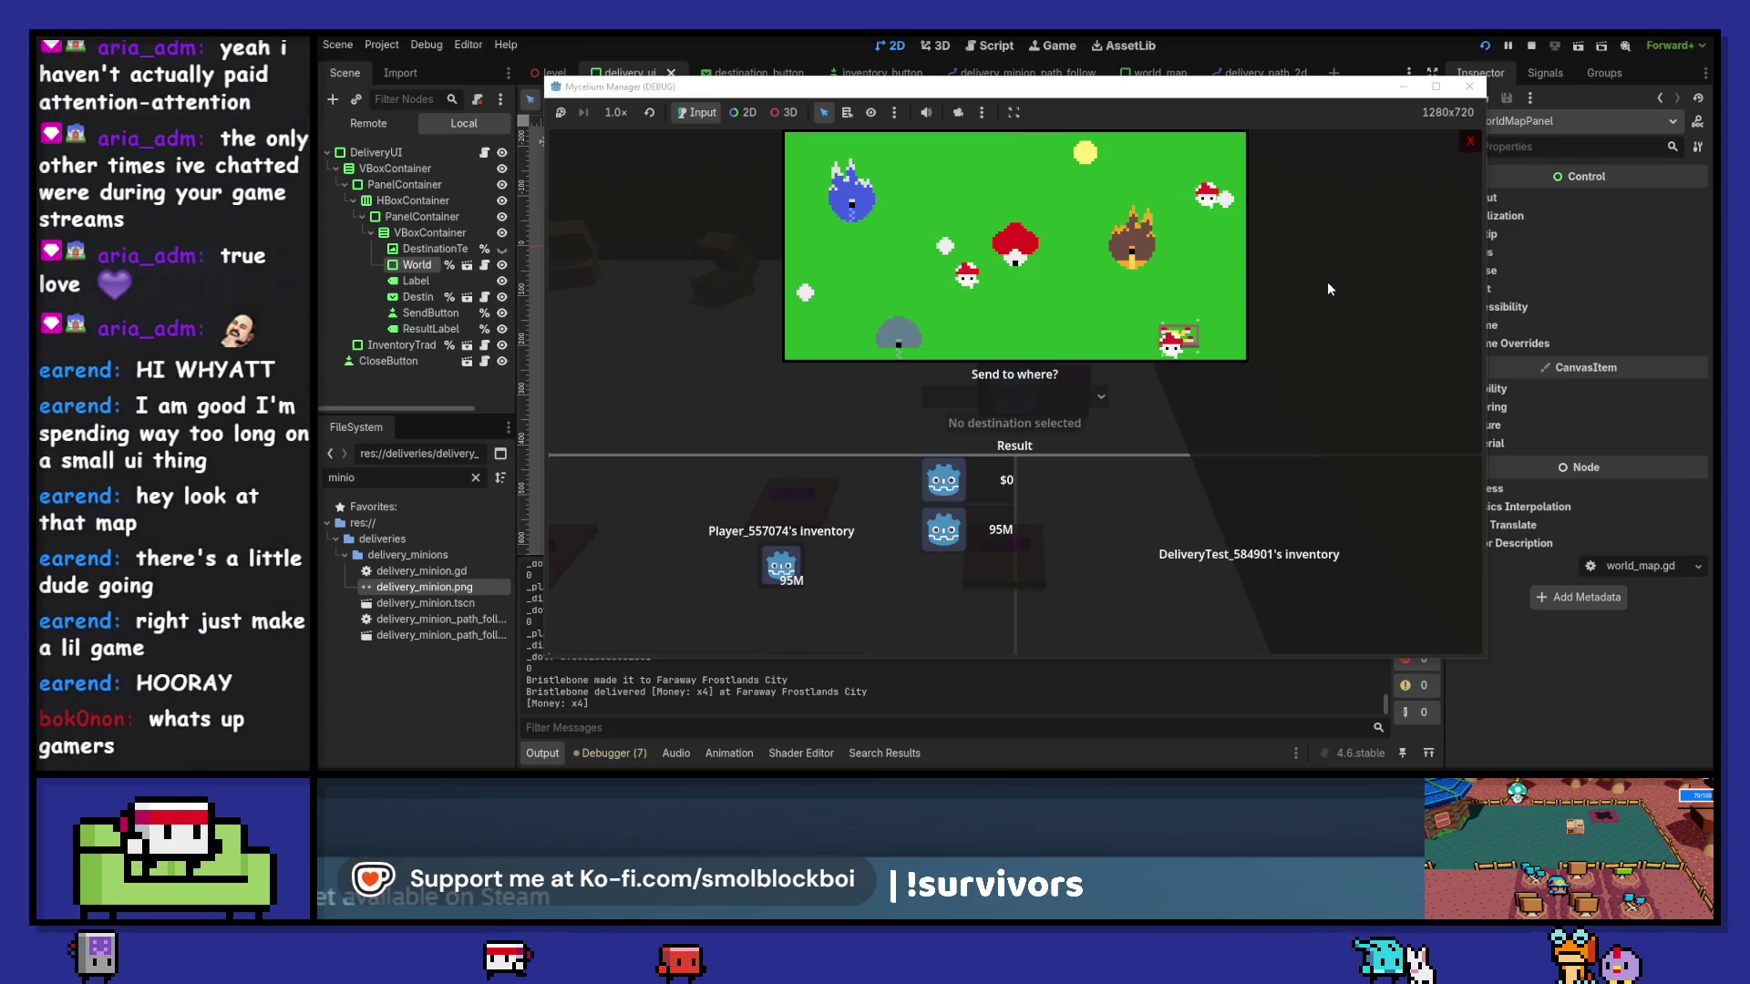
pyautogui.click(1255, 265)
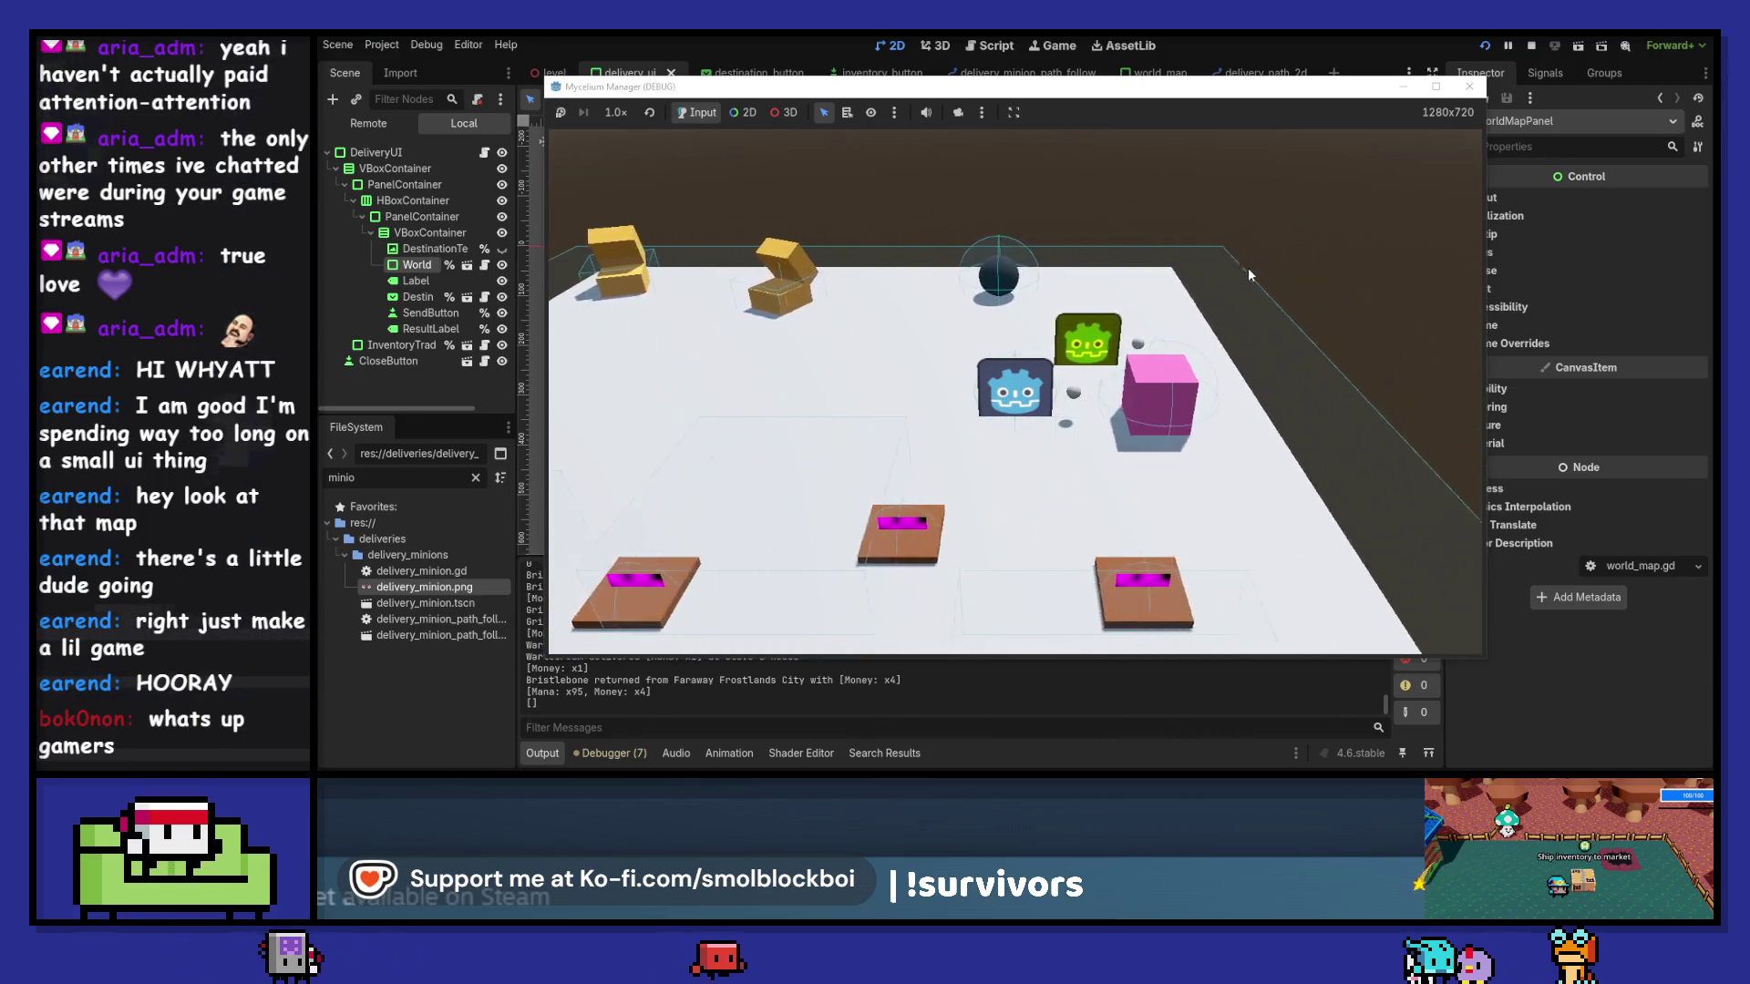
pyautogui.press('e')
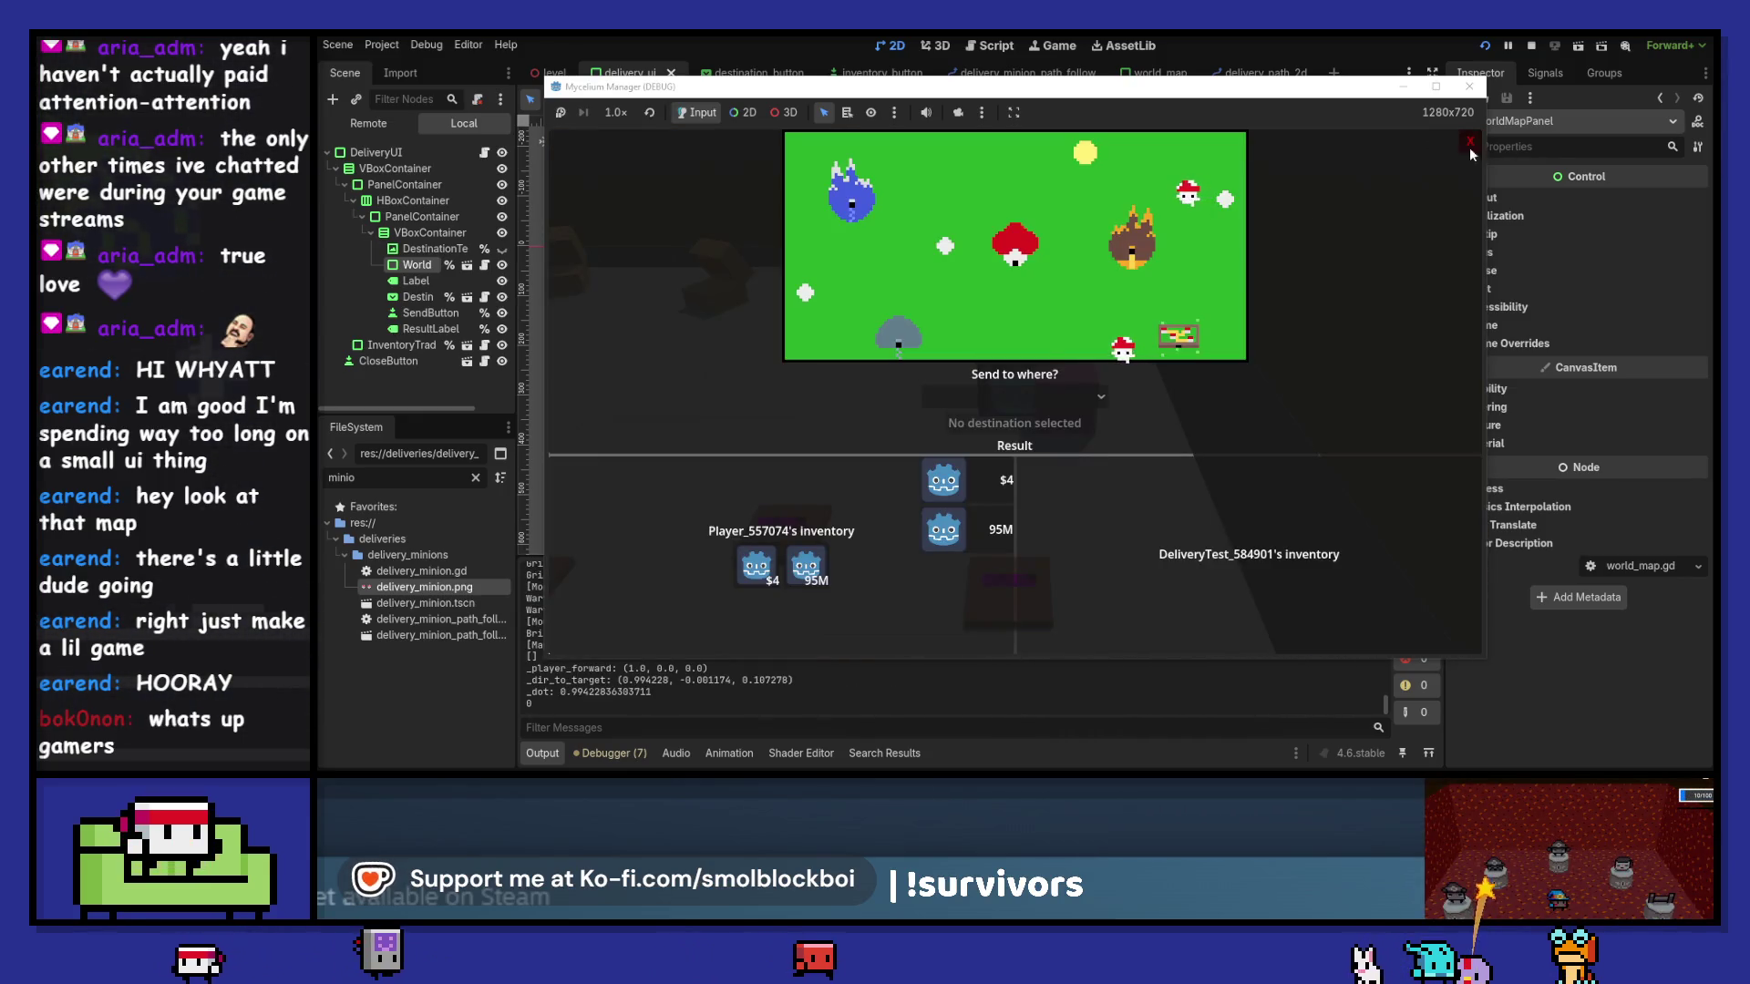
pyautogui.click(1466, 144)
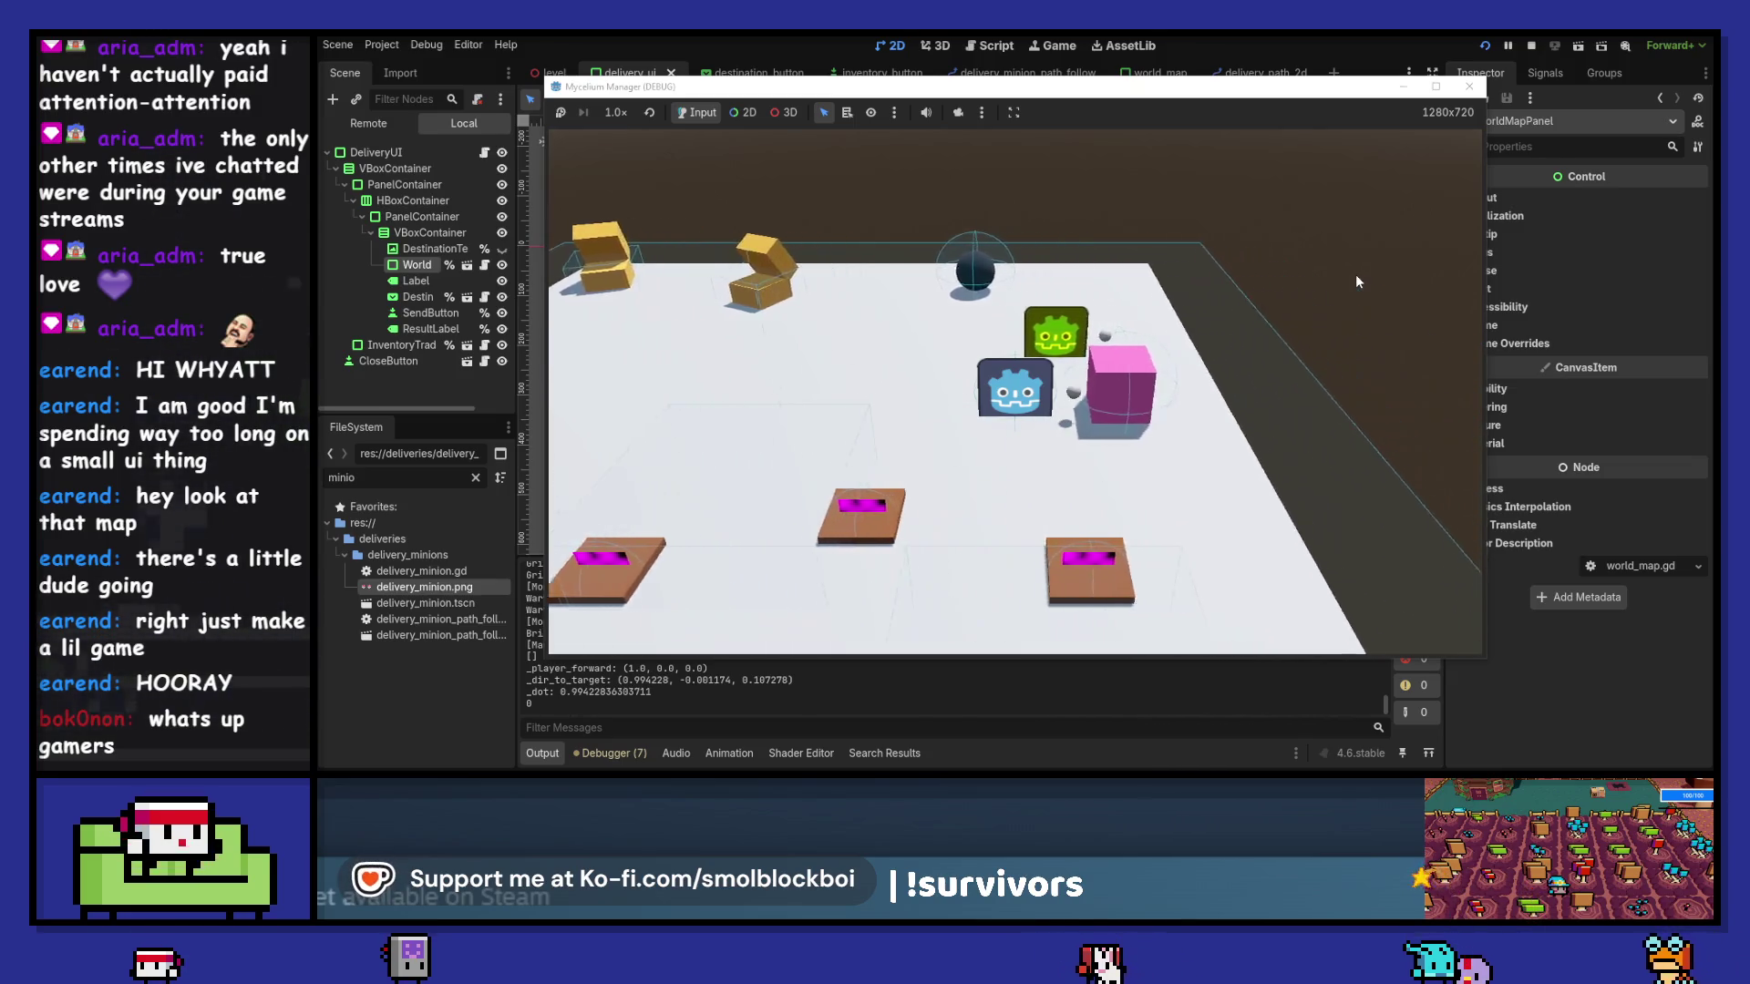
pyautogui.press('e')
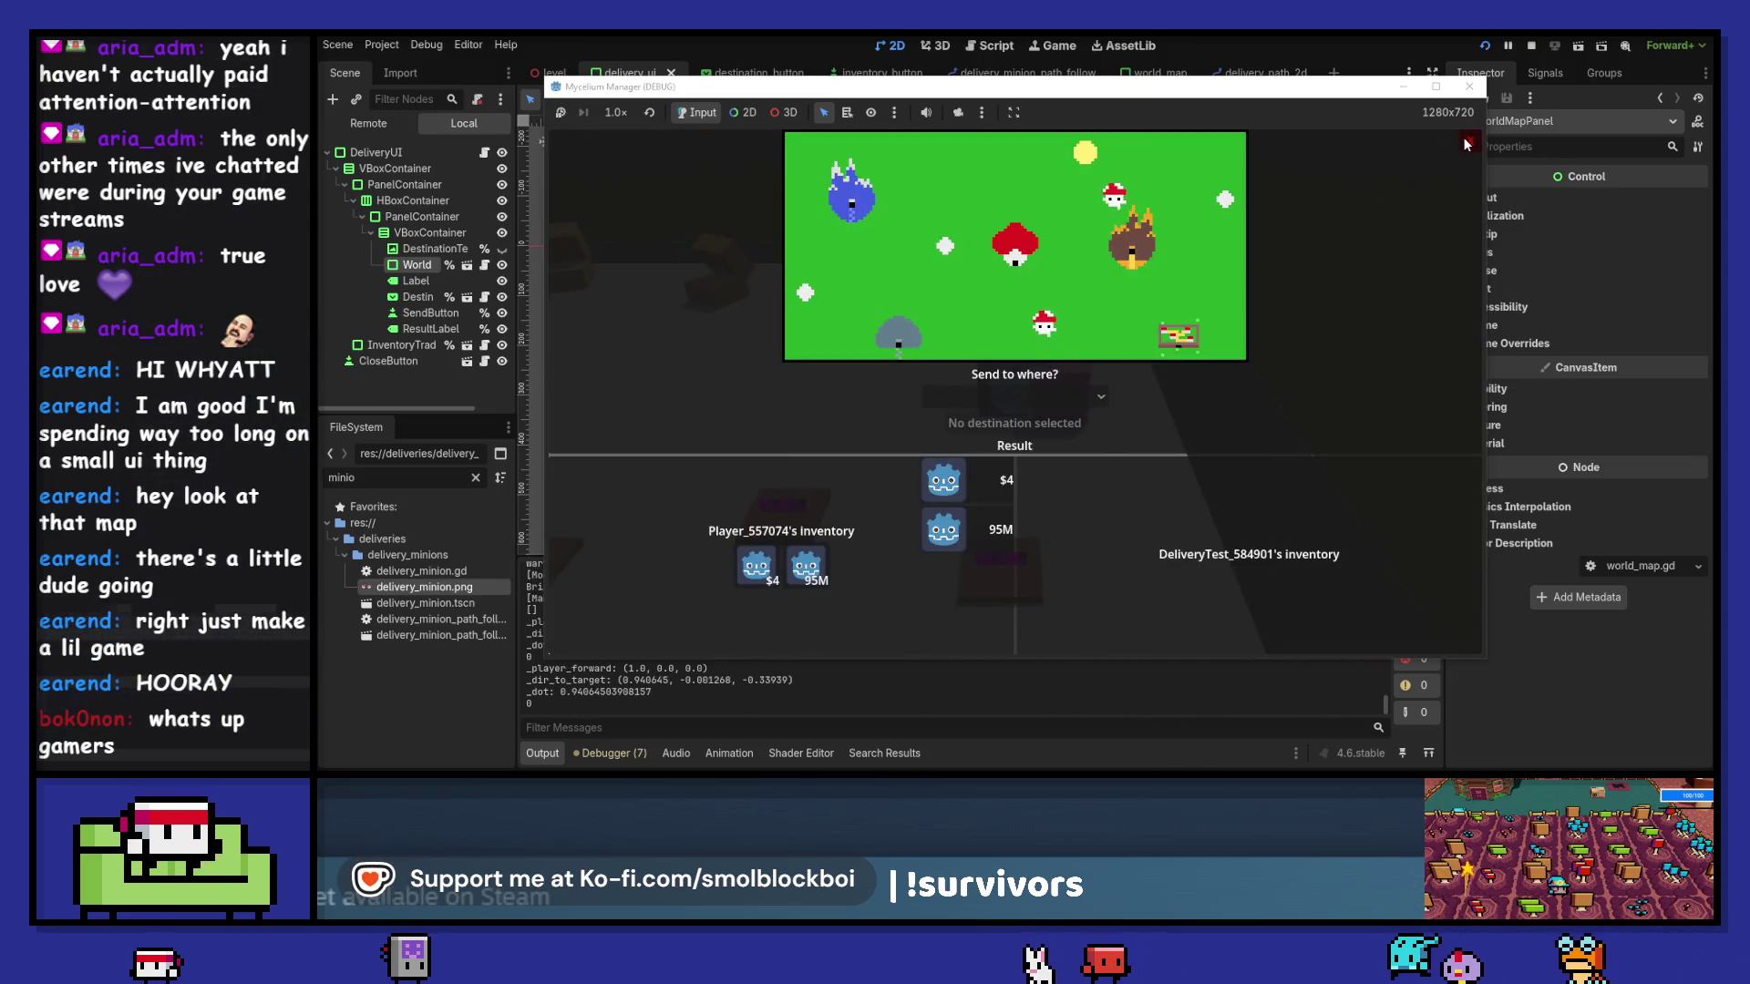
pyautogui.click(1467, 143)
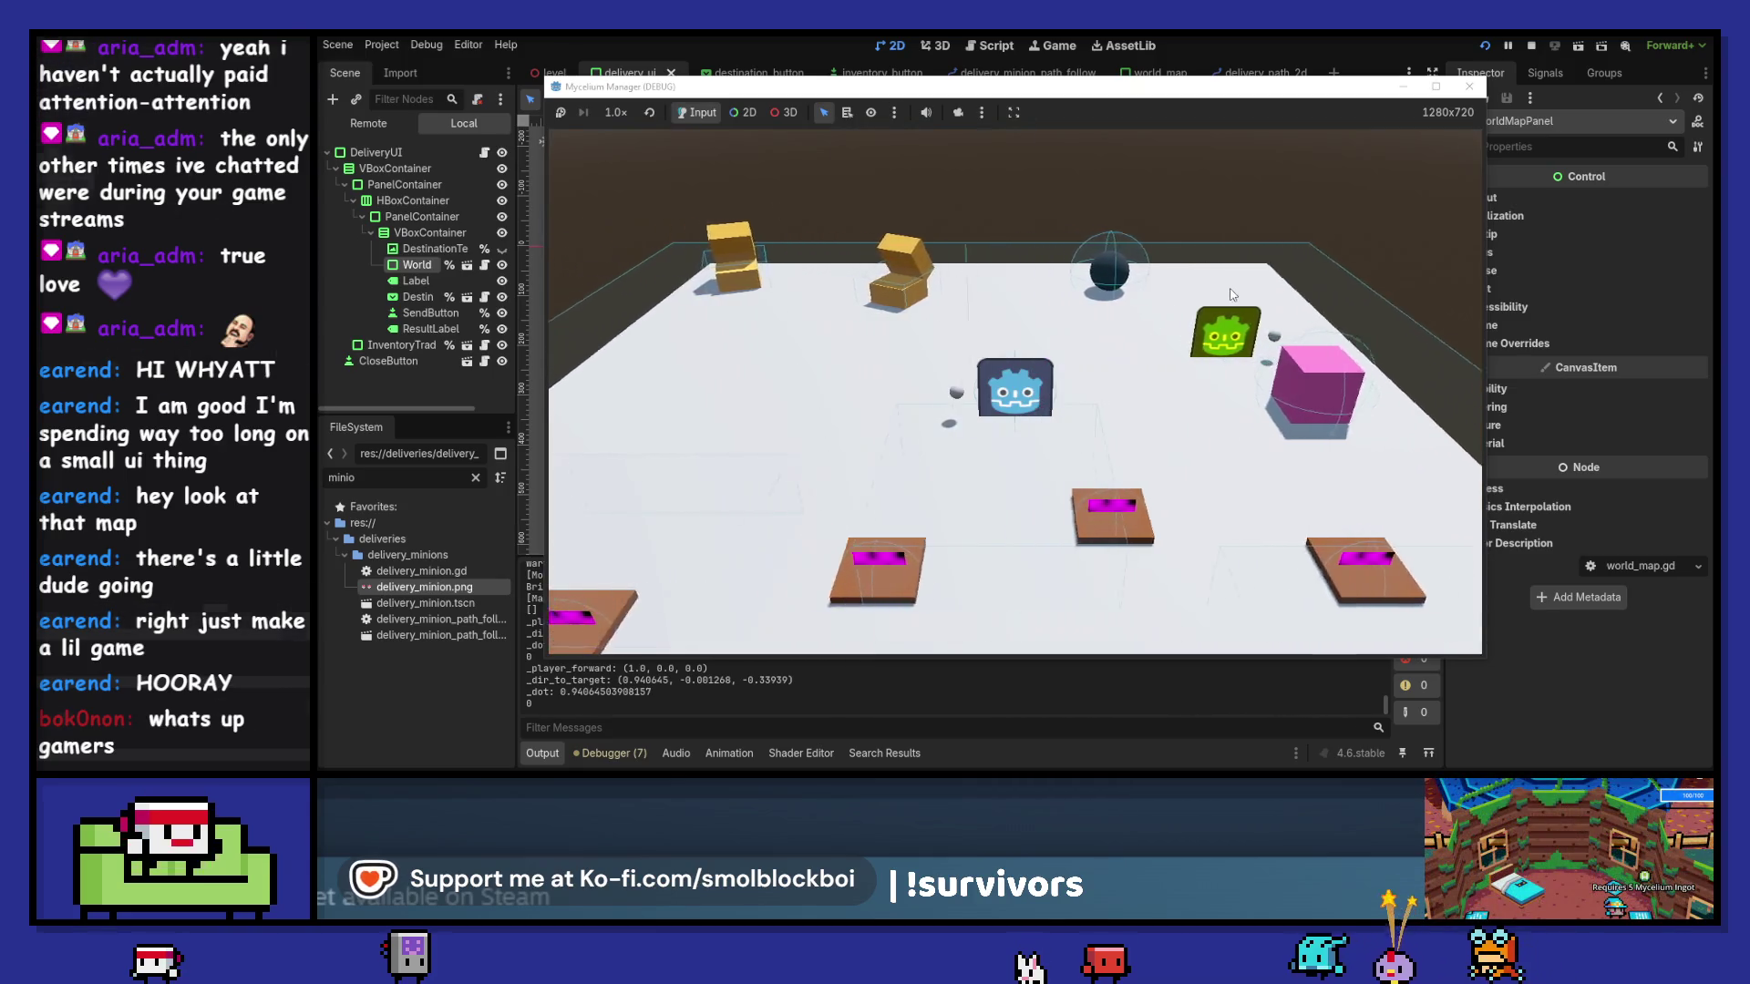
pyautogui.click(351, 124)
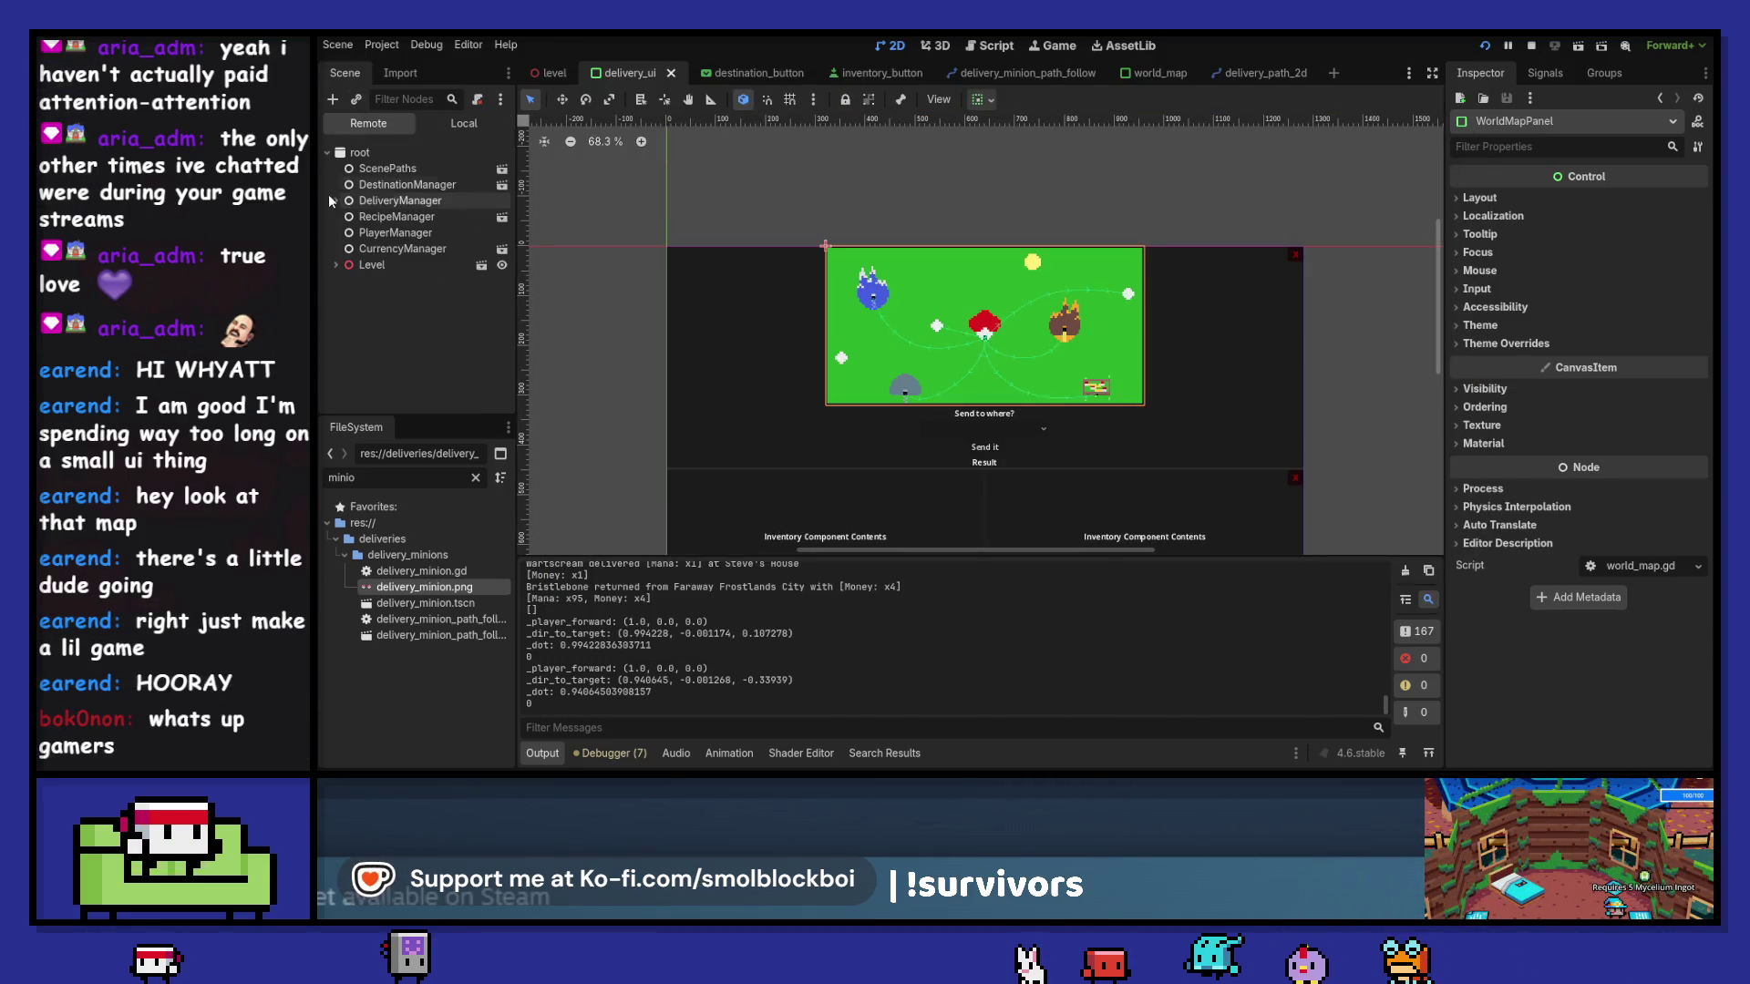
pyautogui.click(462, 124)
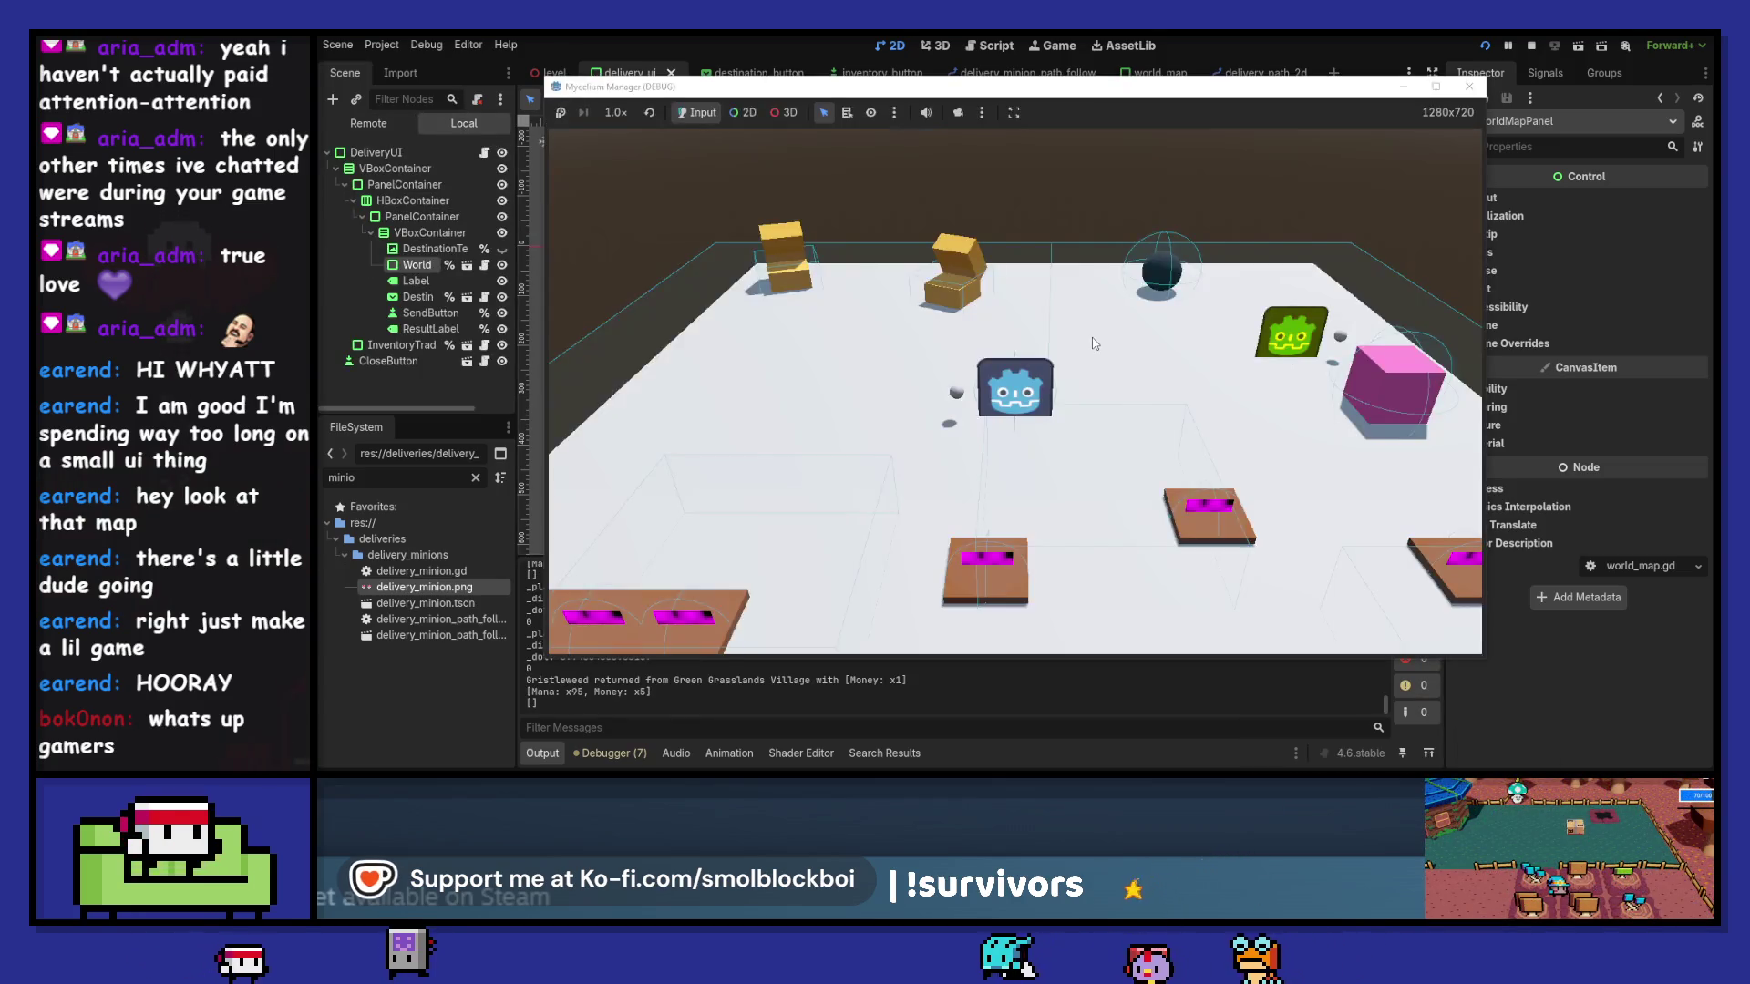
# - Deliver one money unit to Steve's House, close the delivery panel, and stop the game
pyautogui.click(1092, 337)
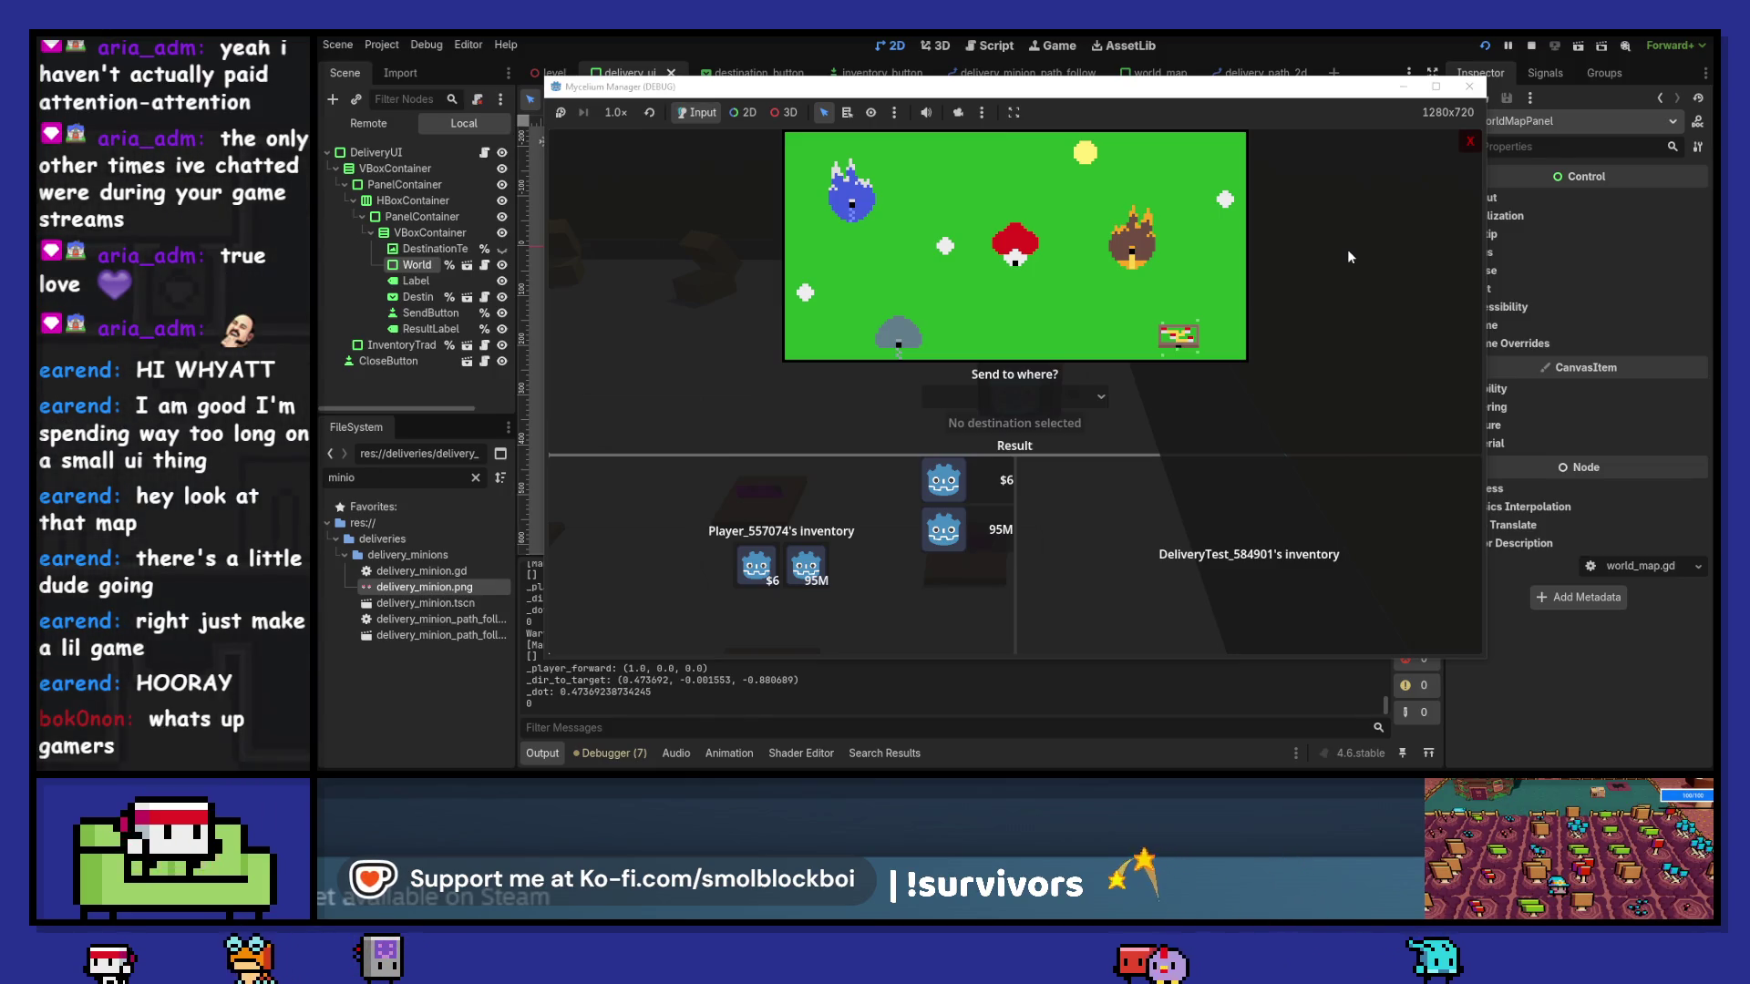
pyautogui.click(998, 397)
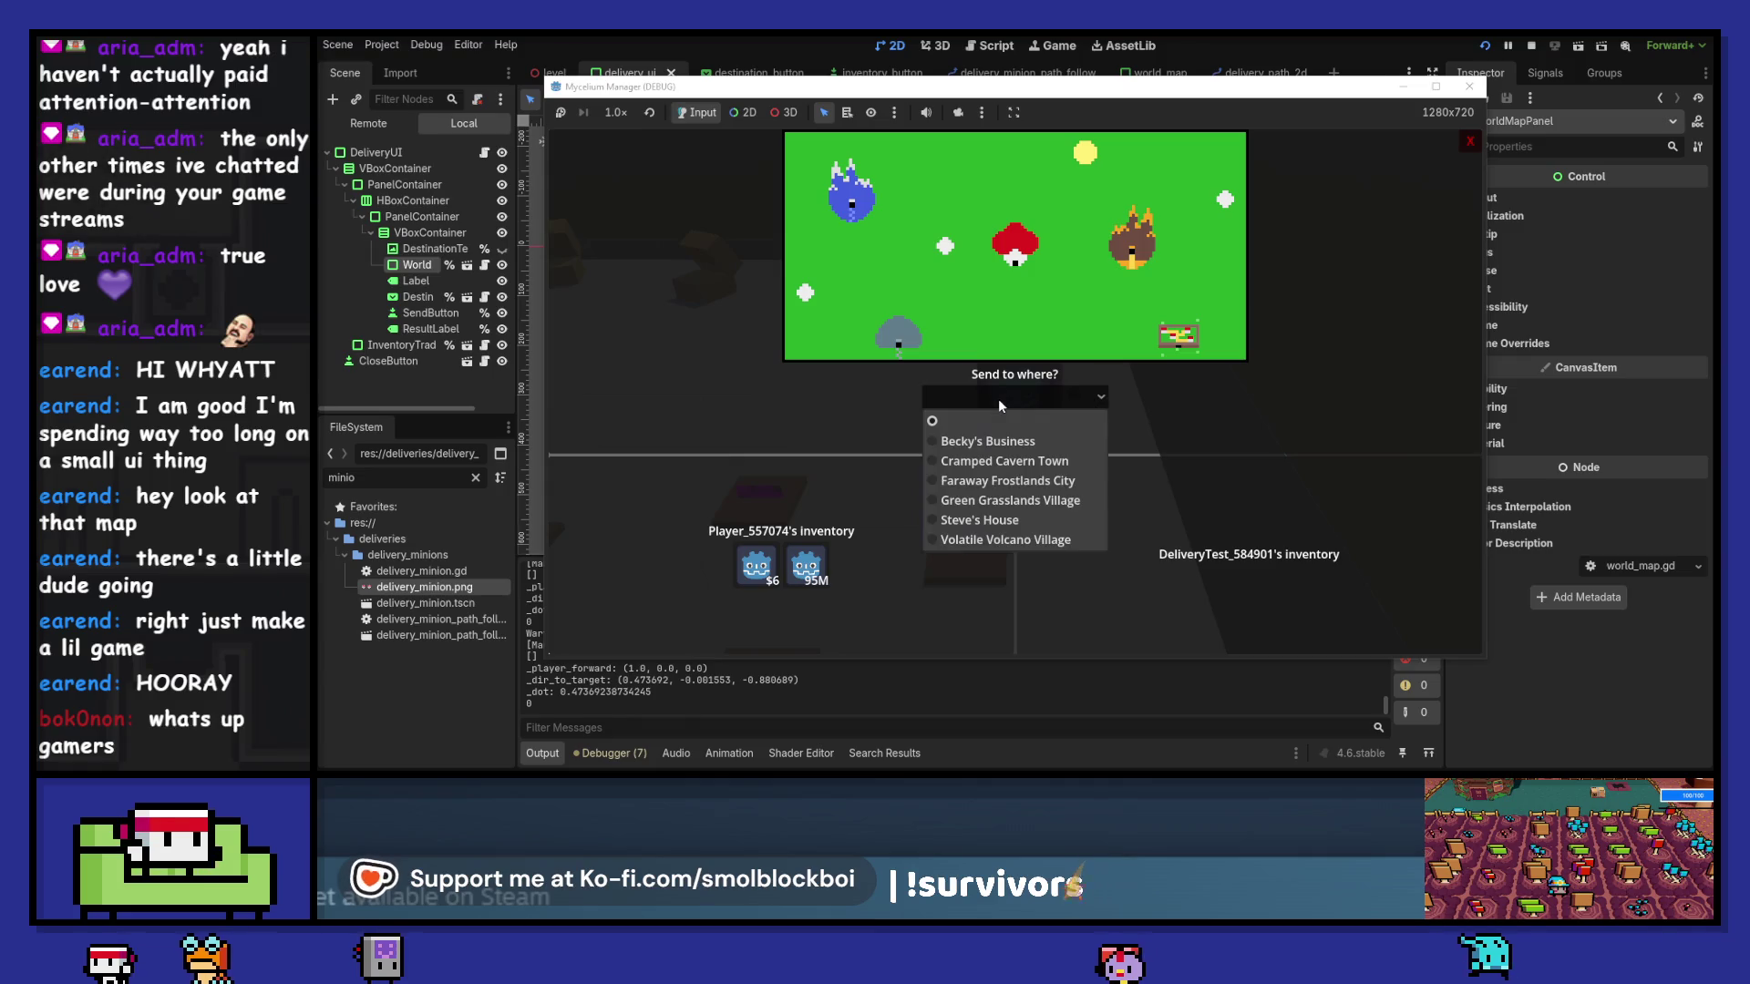
pyautogui.click(1031, 510)
pyautogui.moveTo(762, 578)
pyautogui.mouseDown()
pyautogui.moveTo(1212, 560)
pyautogui.moveTo(1254, 455)
pyautogui.mouseUp()
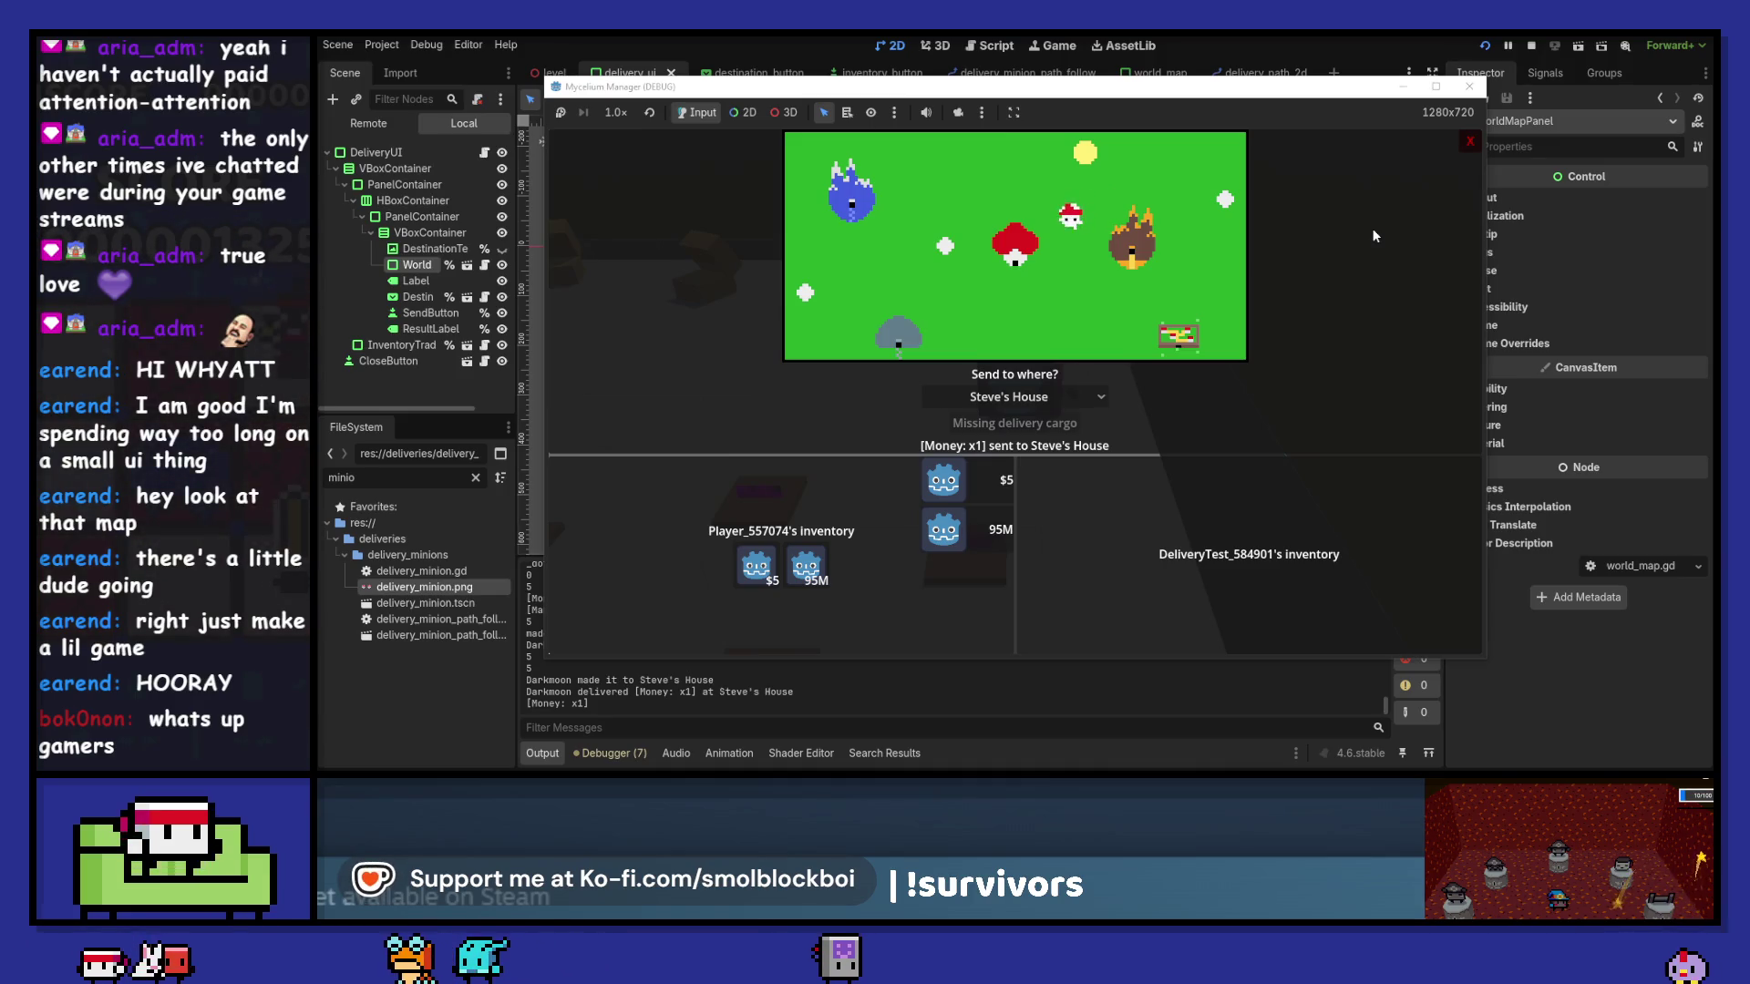
pyautogui.click(1469, 139)
pyautogui.click(1469, 87)
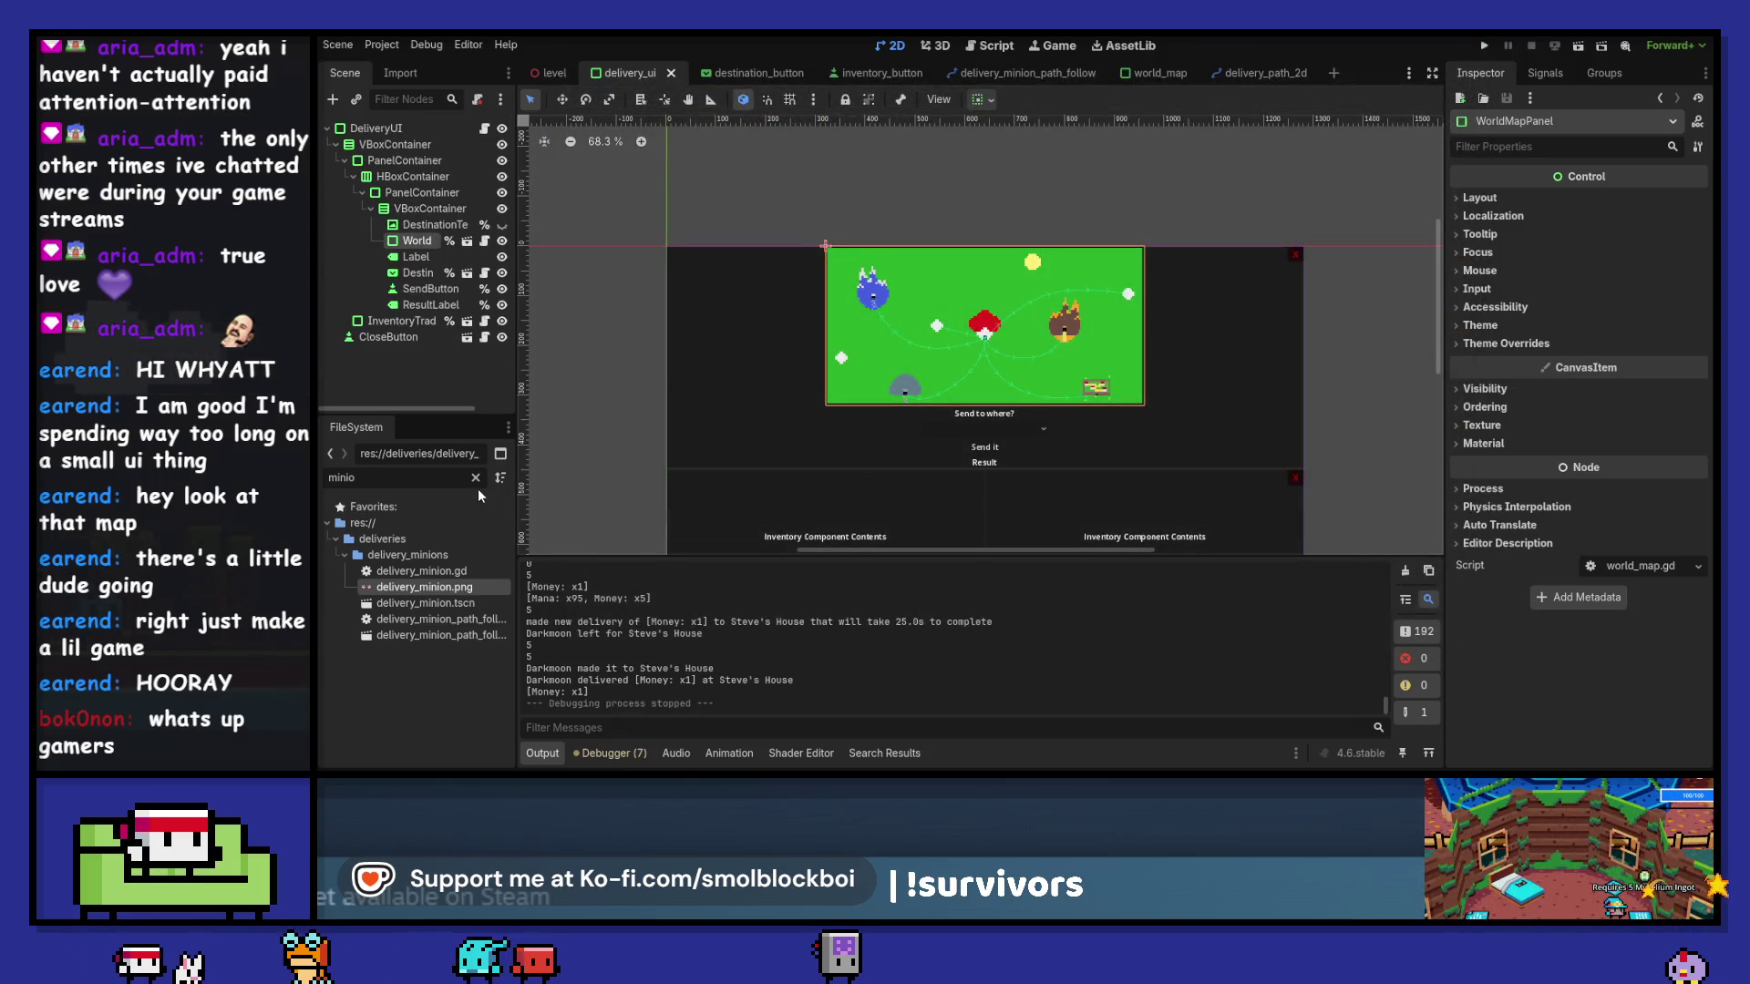
# - Clear the file filter, inspect items_spritesheet.png, and open the destination_button scene
pyautogui.click(475, 477)
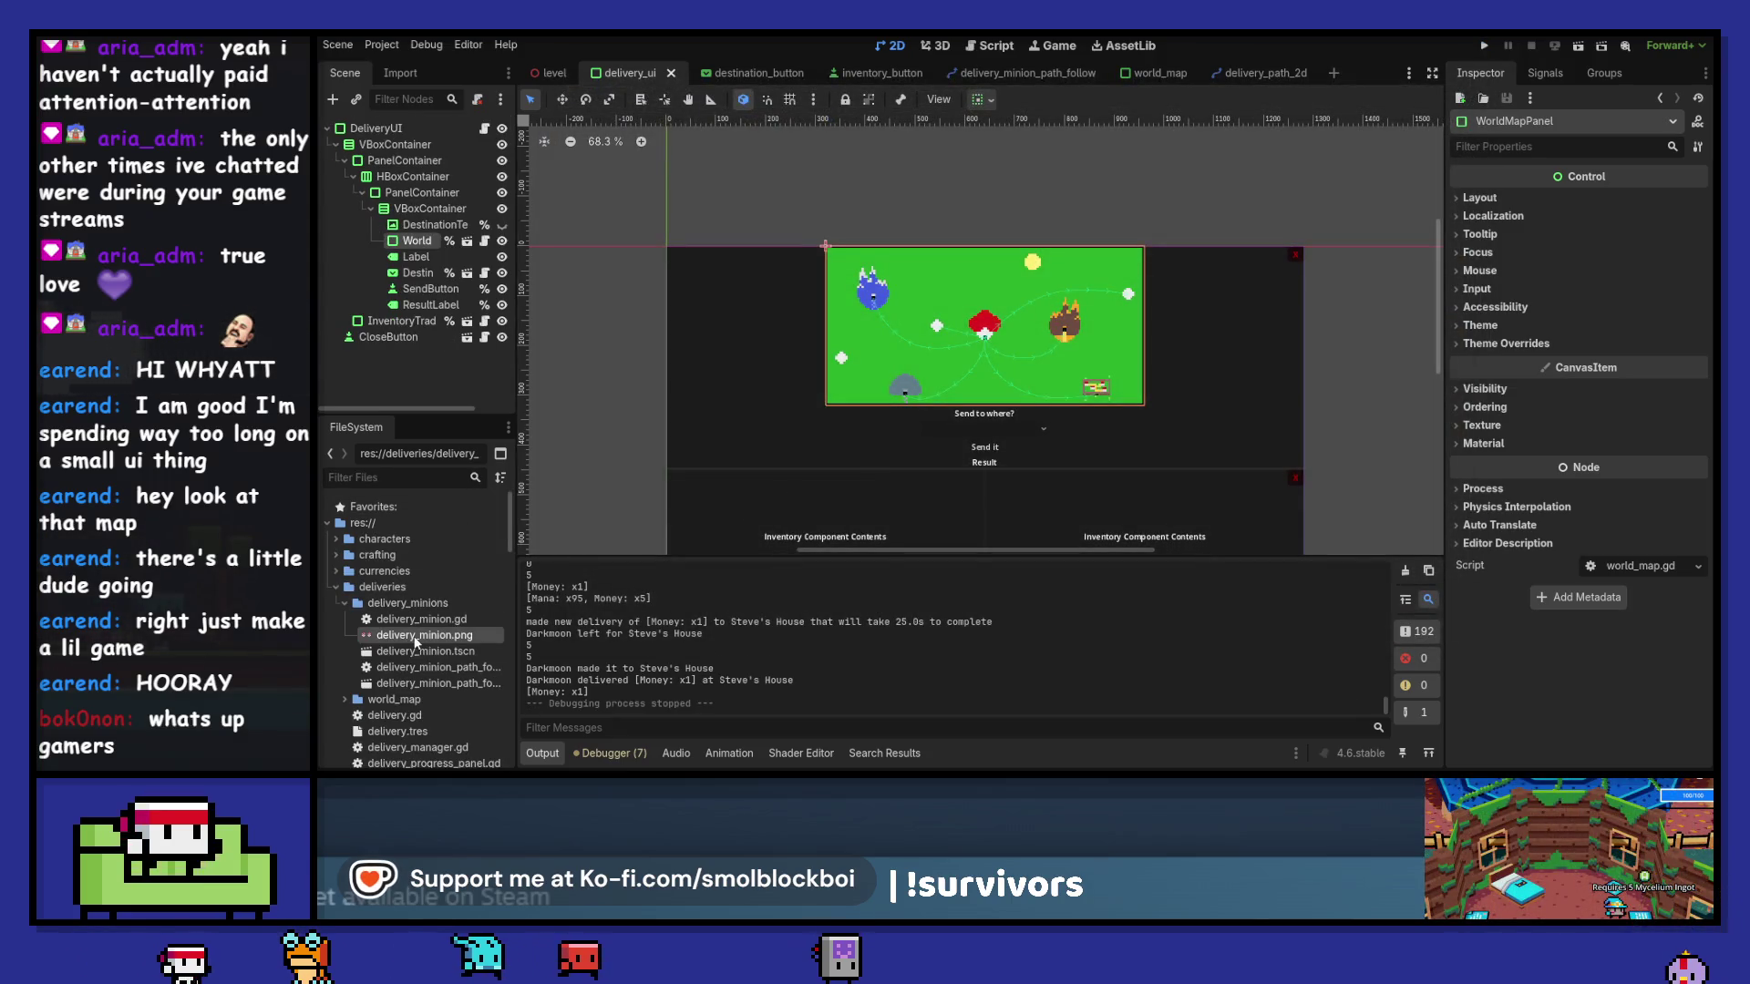
pyautogui.scroll(-5, 440, 610)
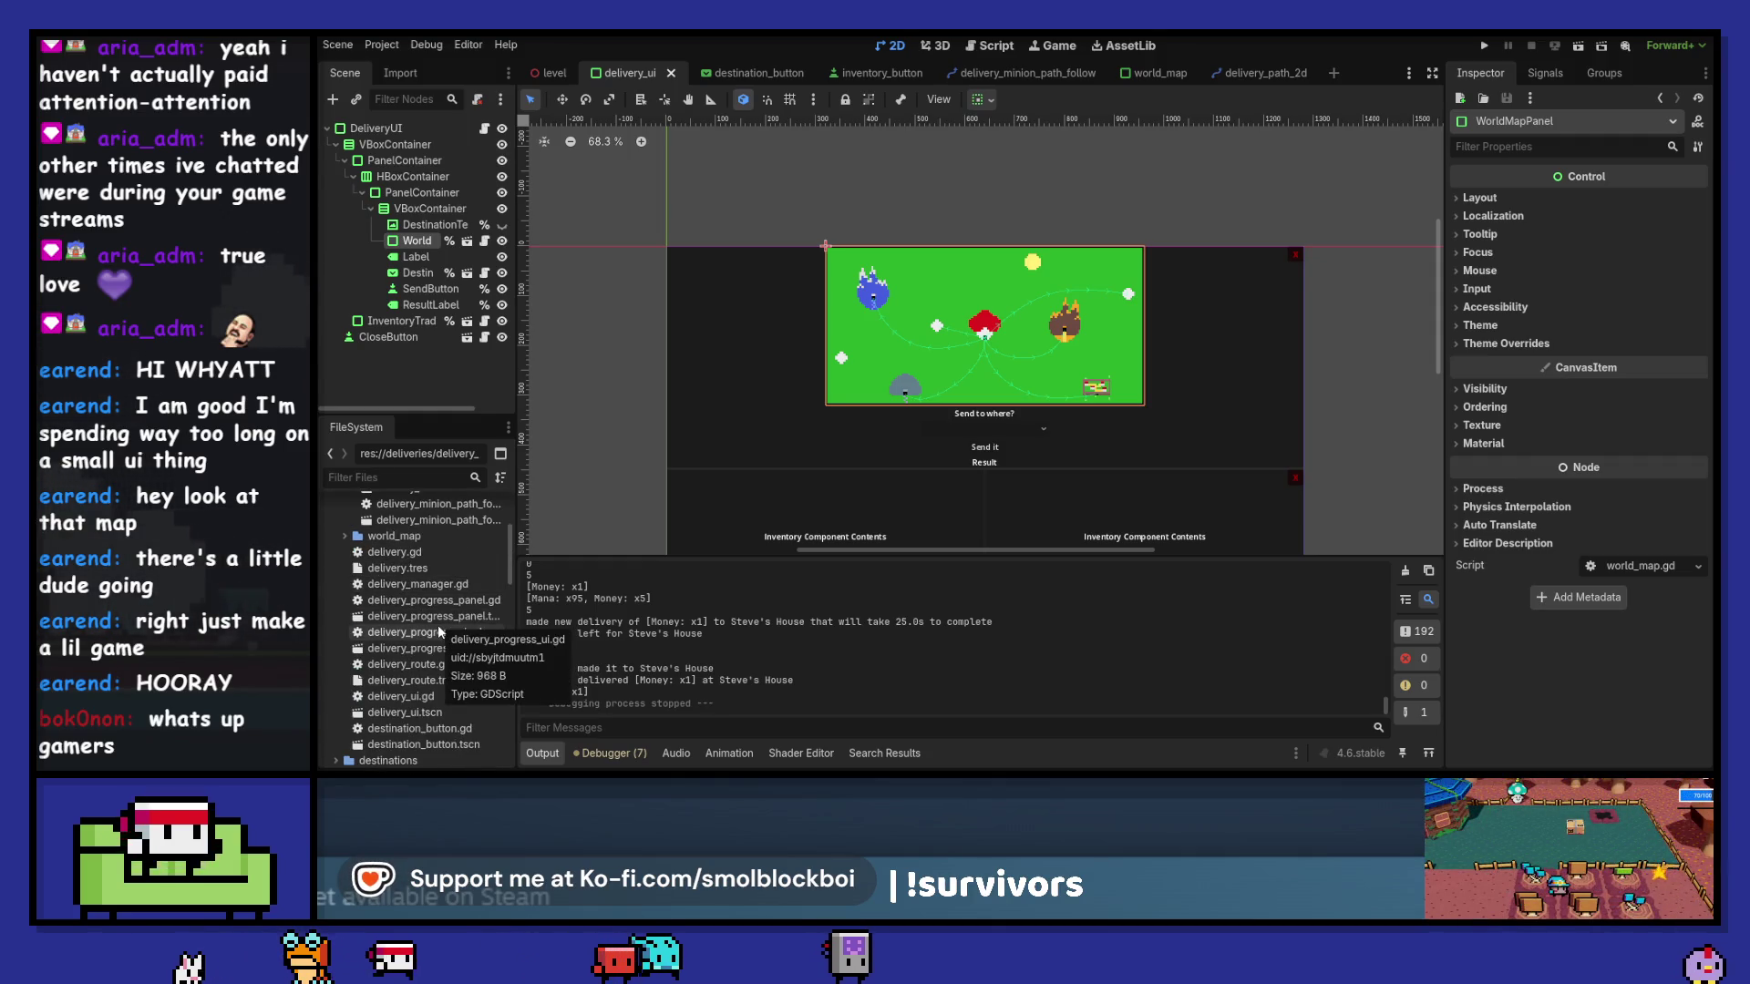
pyautogui.scroll(1, 437, 625)
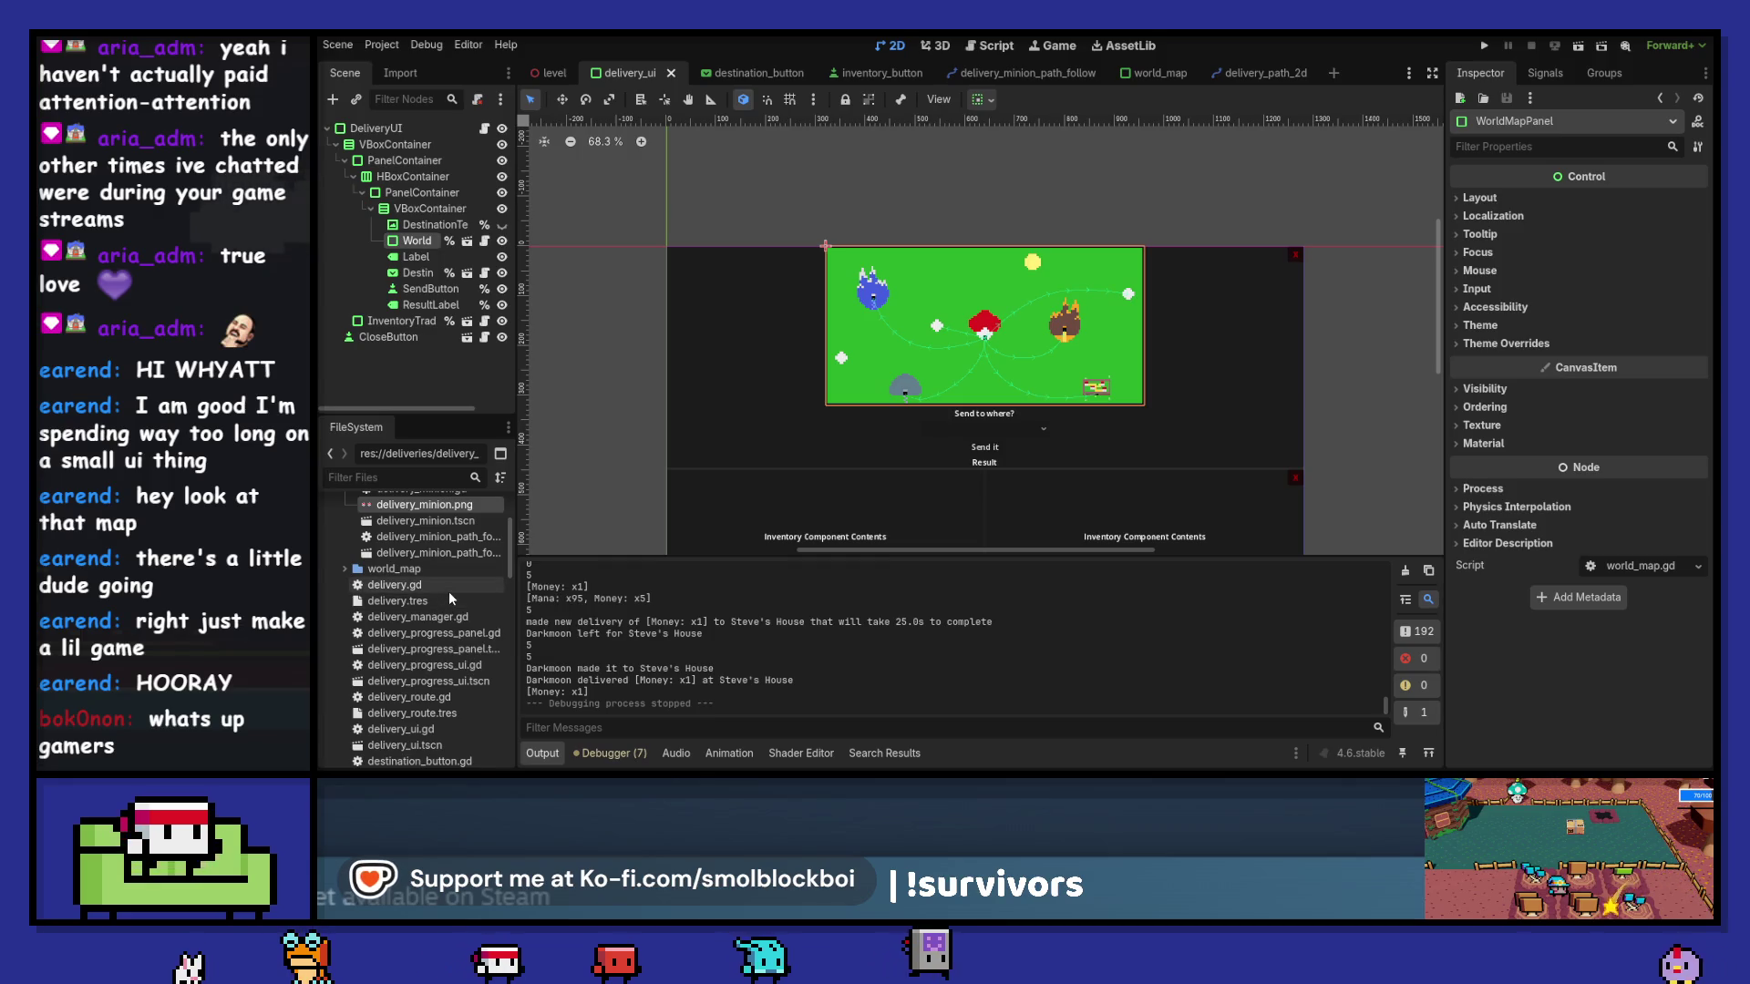
pyautogui.scroll(-6, 445, 597)
pyautogui.scroll(-10, 445, 595)
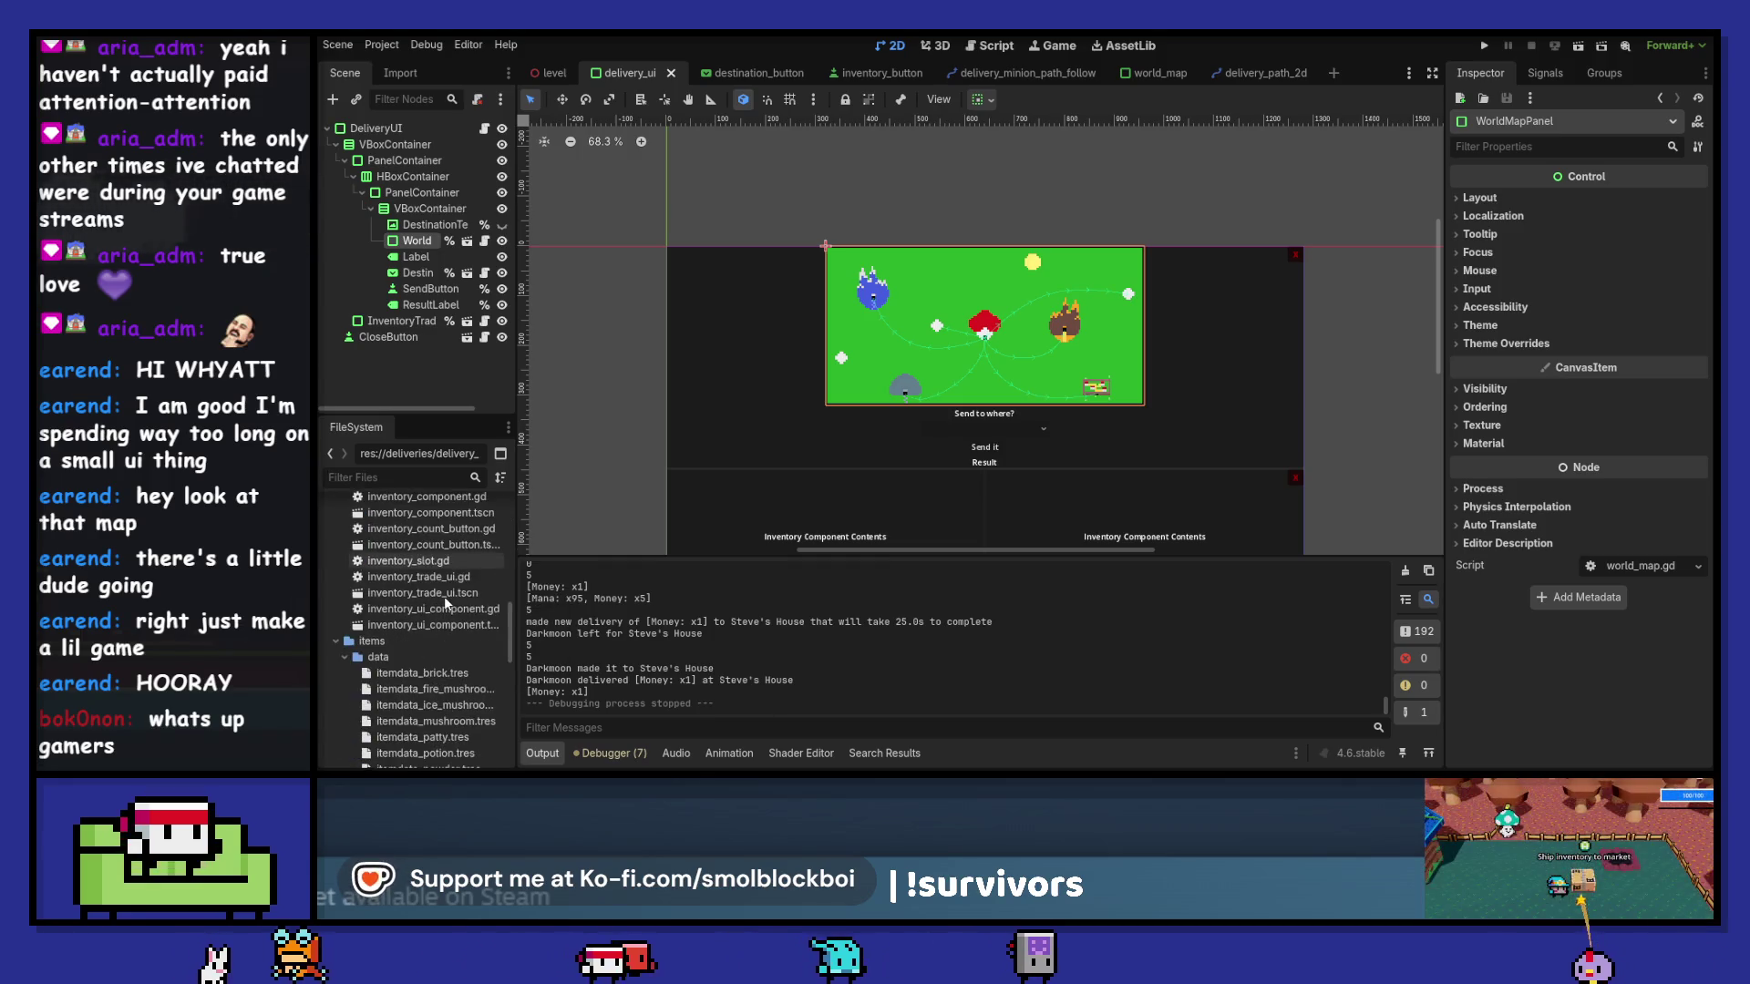
pyautogui.scroll(-2, 446, 602)
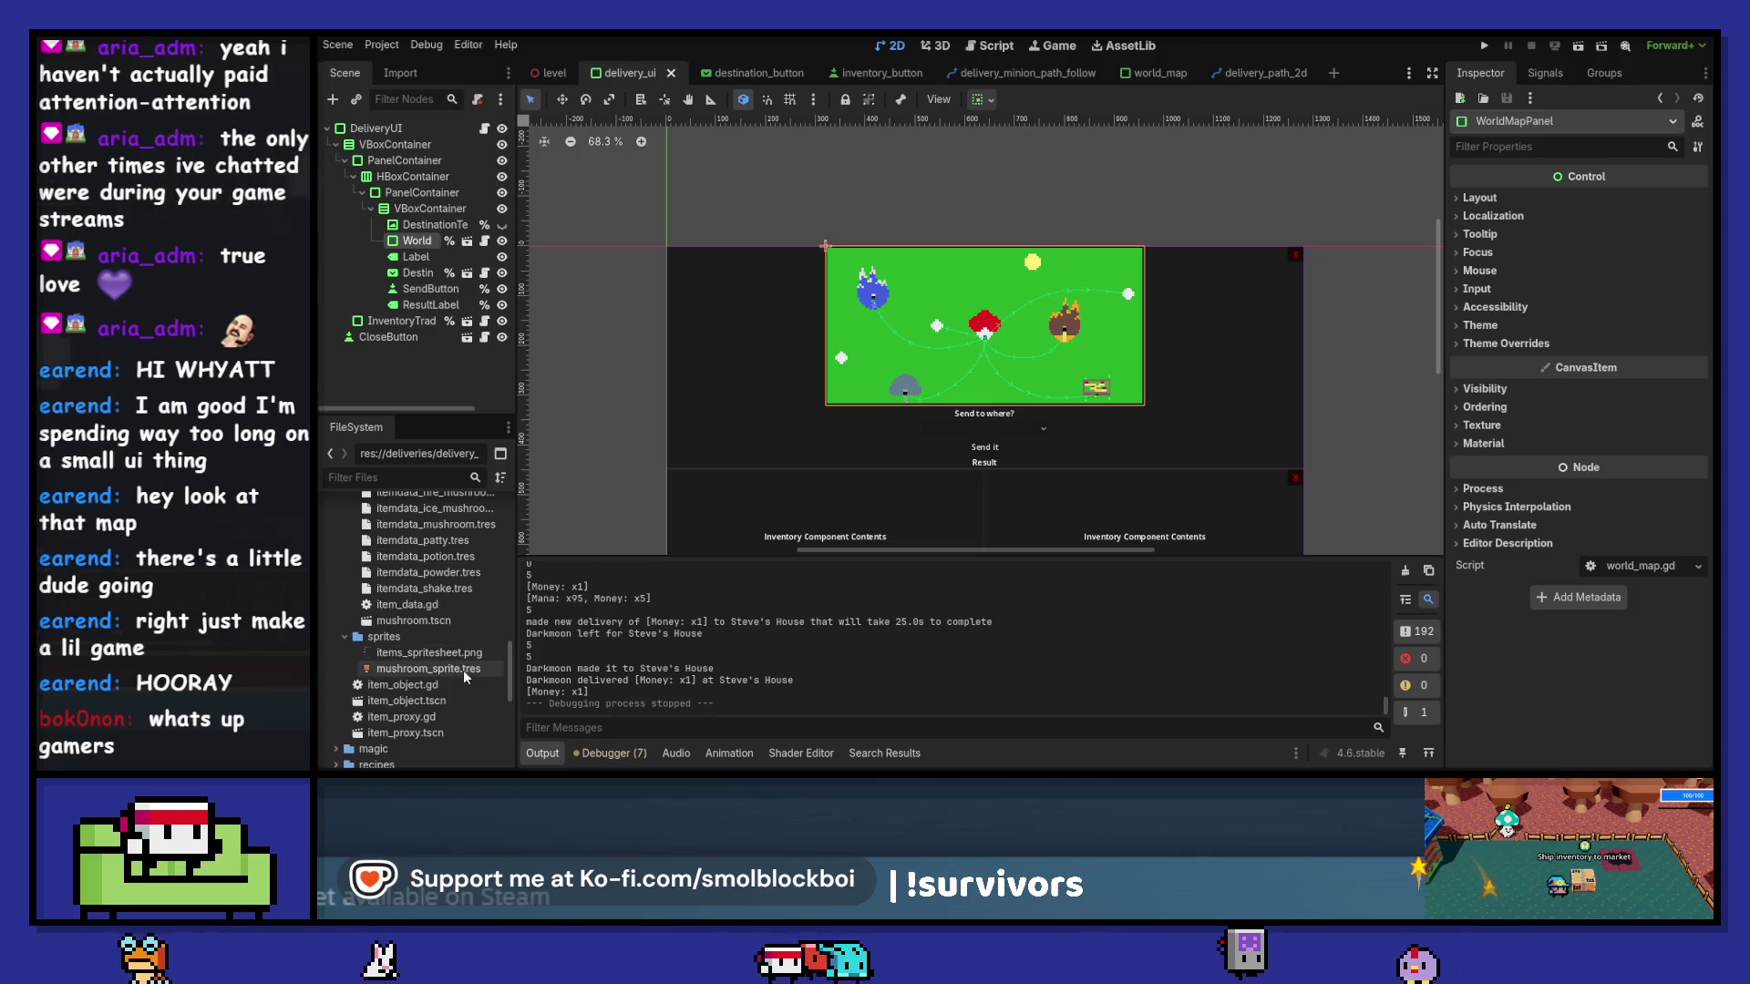
pyautogui.moveTo(463, 669)
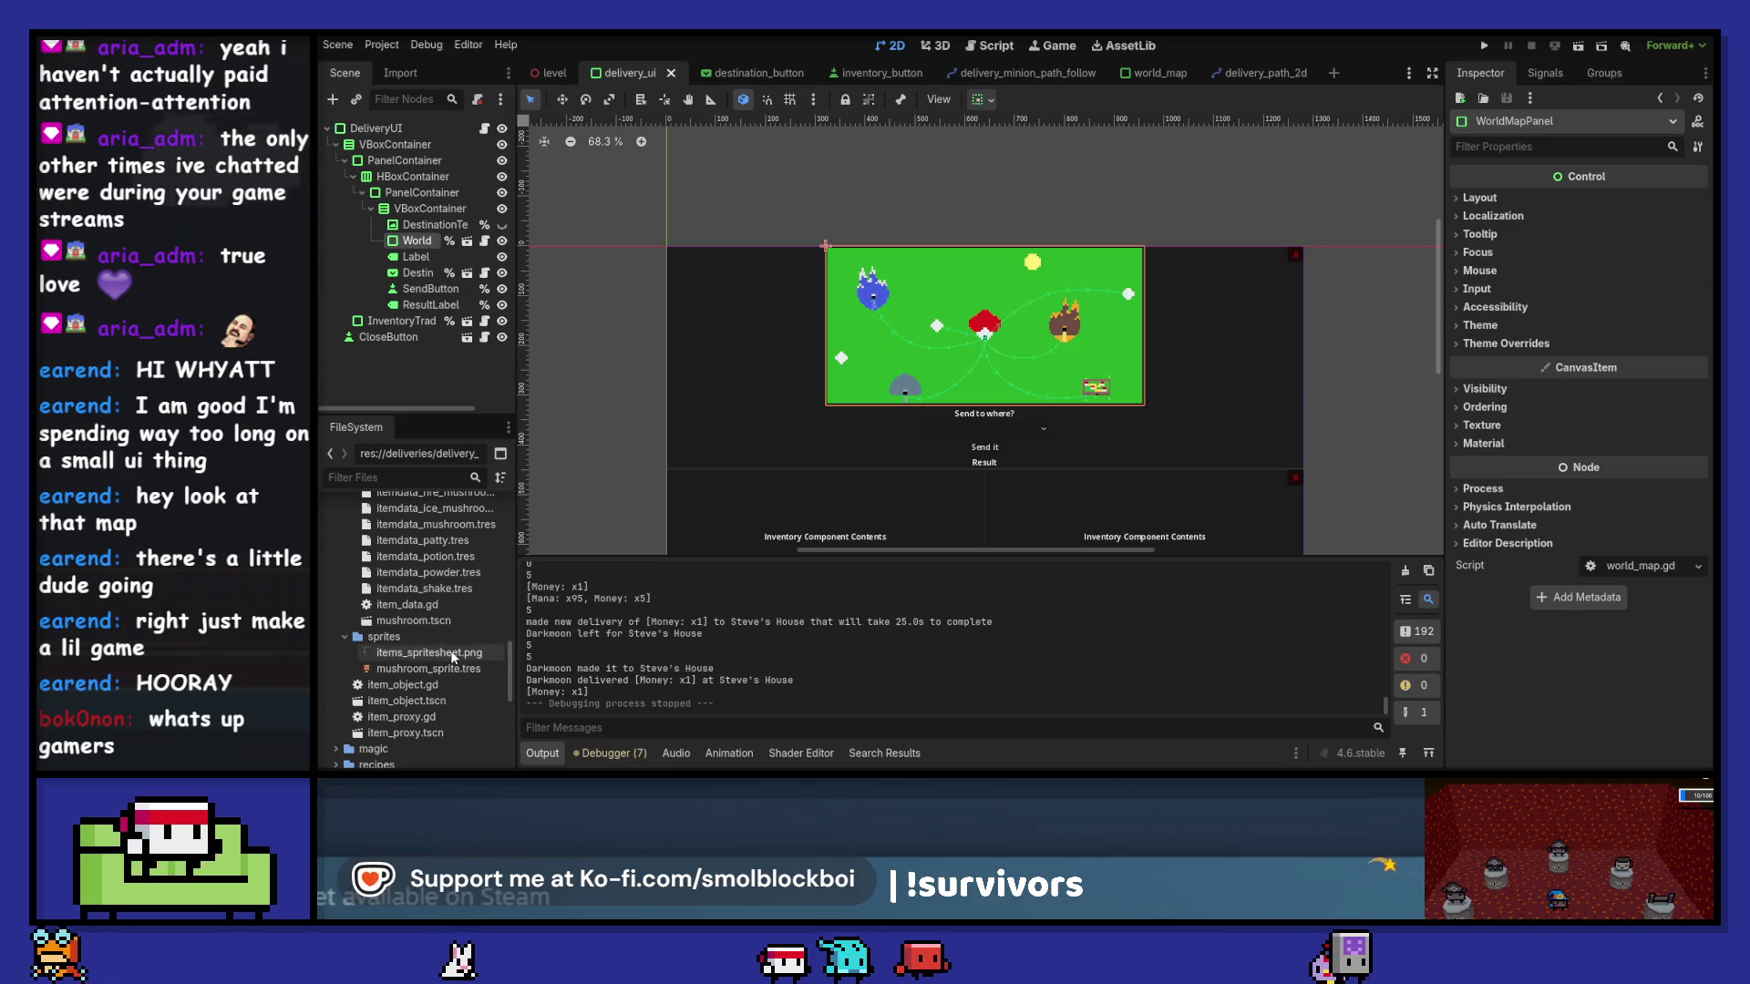
pyautogui.click(453, 655)
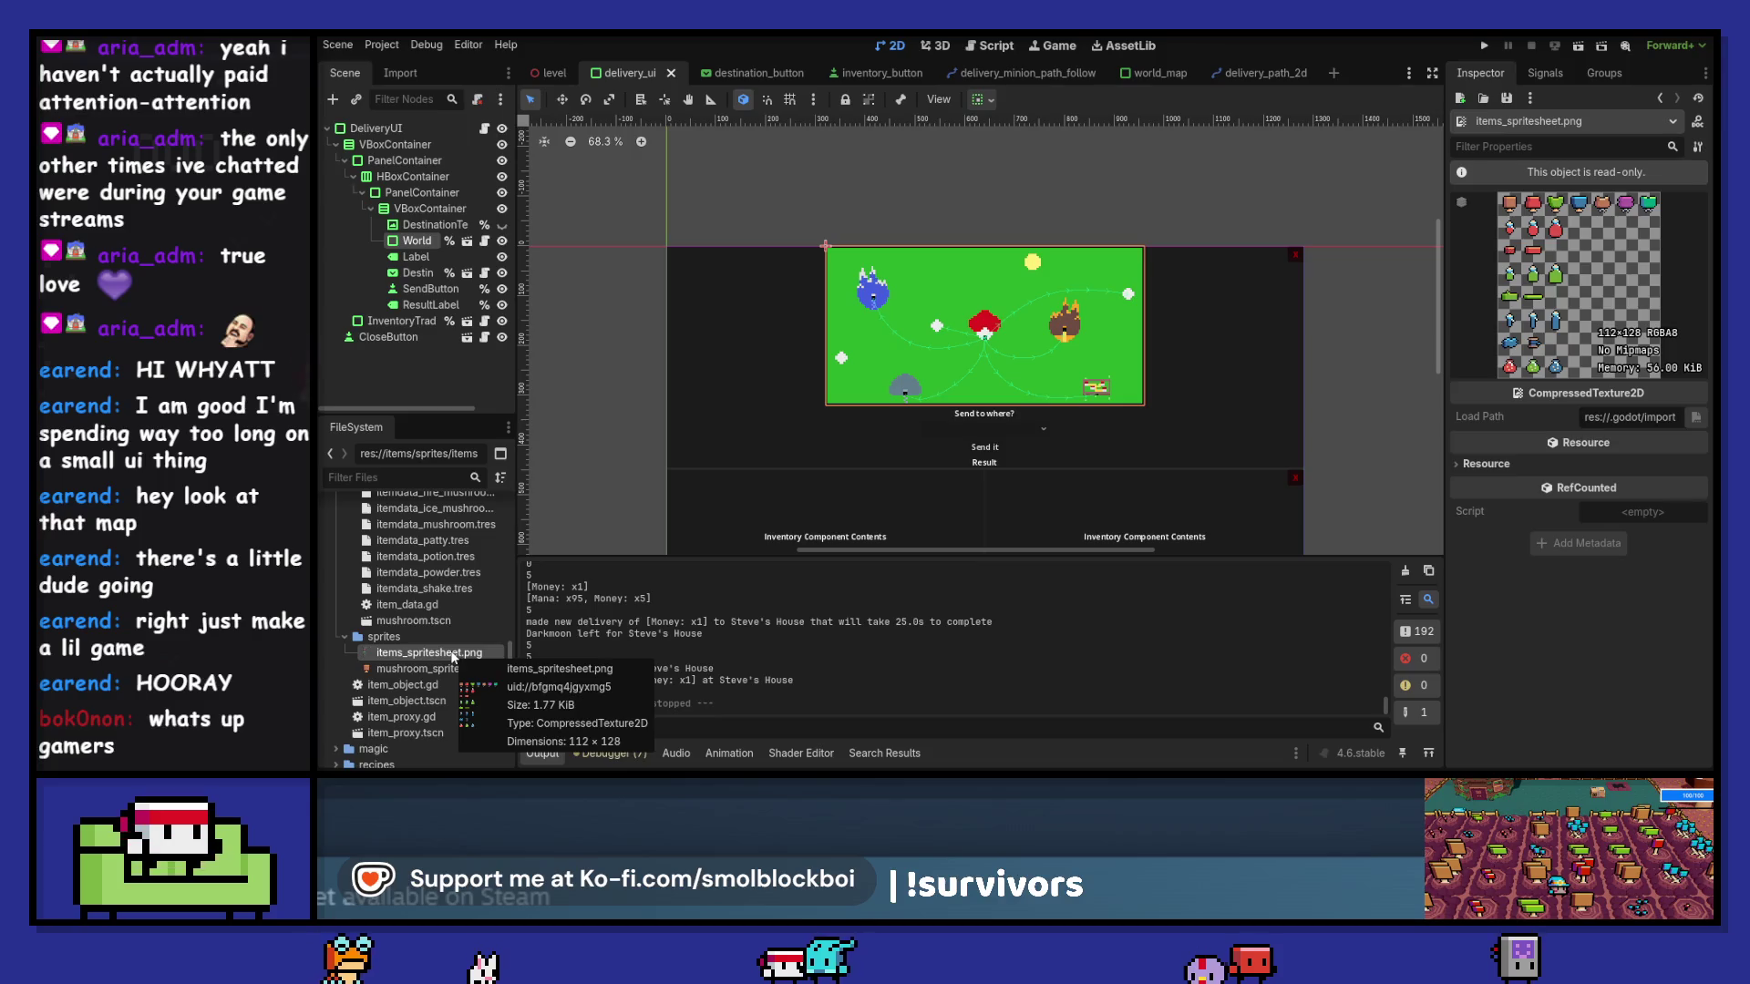
pyautogui.click(781, 72)
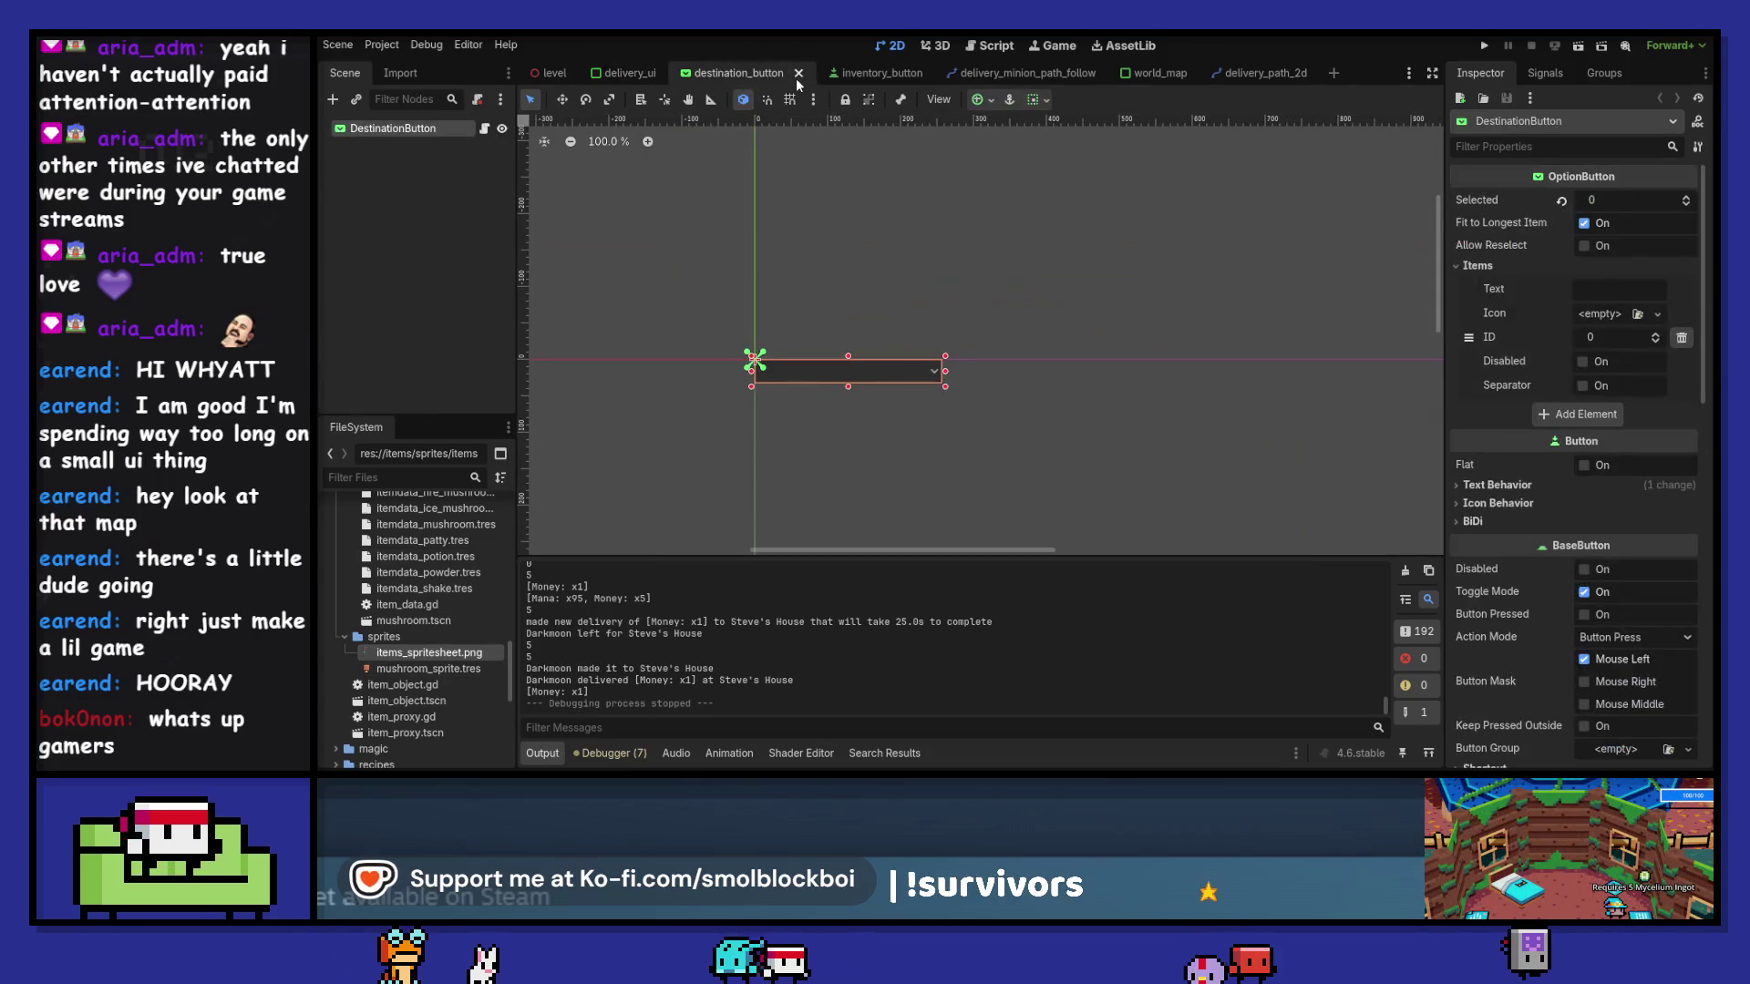
# - Close the destination_button, inventory_button, delivery_minion_path_follow, world_map and delivery_path_2d tabs
pyautogui.click(800, 73)
pyautogui.click(788, 74)
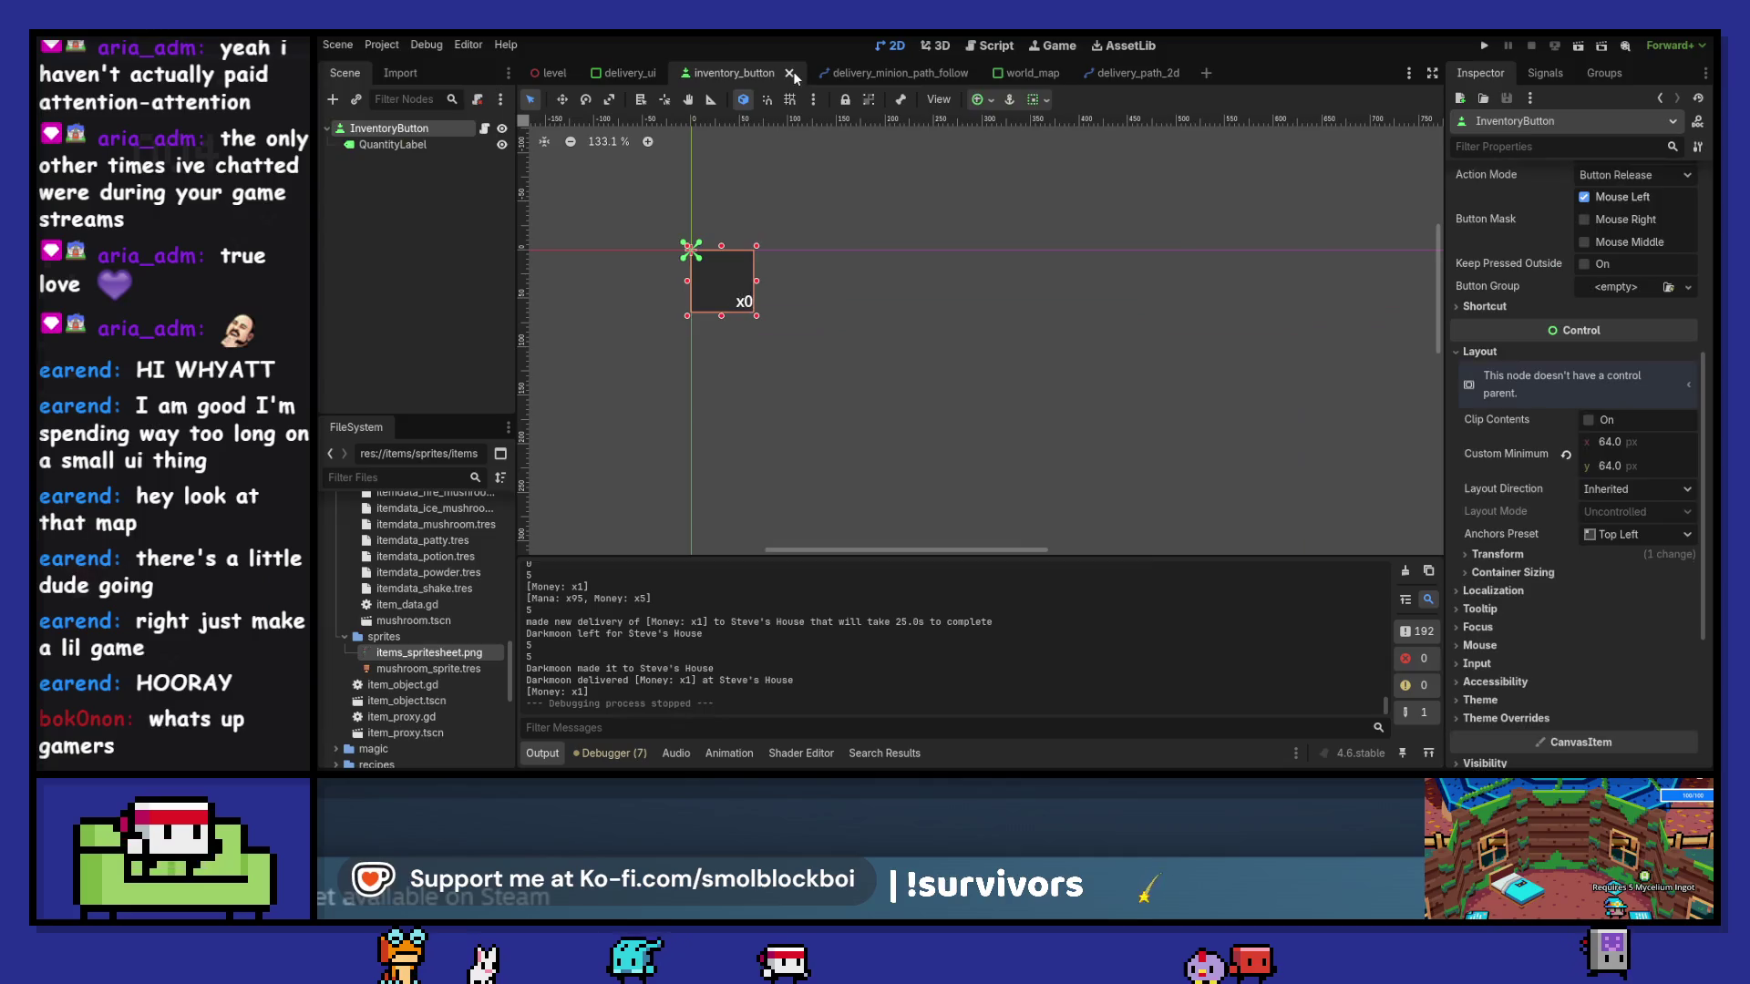
pyautogui.click(797, 74)
pyautogui.click(795, 77)
pyautogui.click(864, 73)
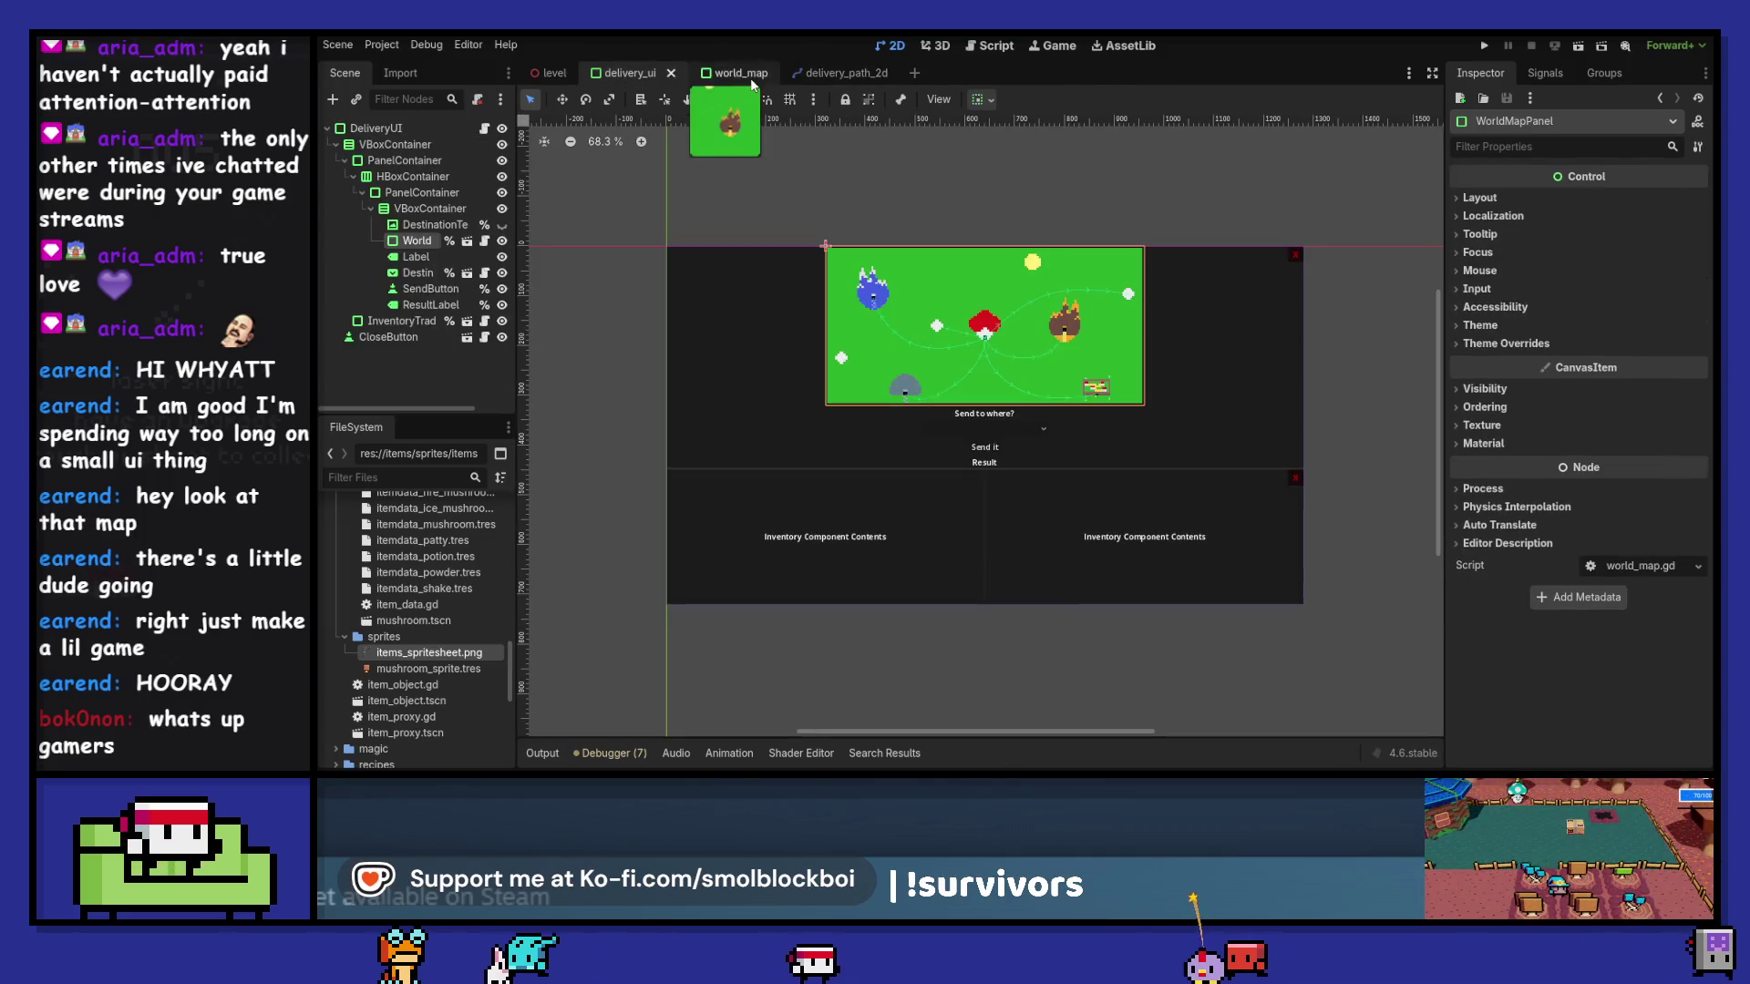
pyautogui.click(756, 77)
pyautogui.click(762, 73)
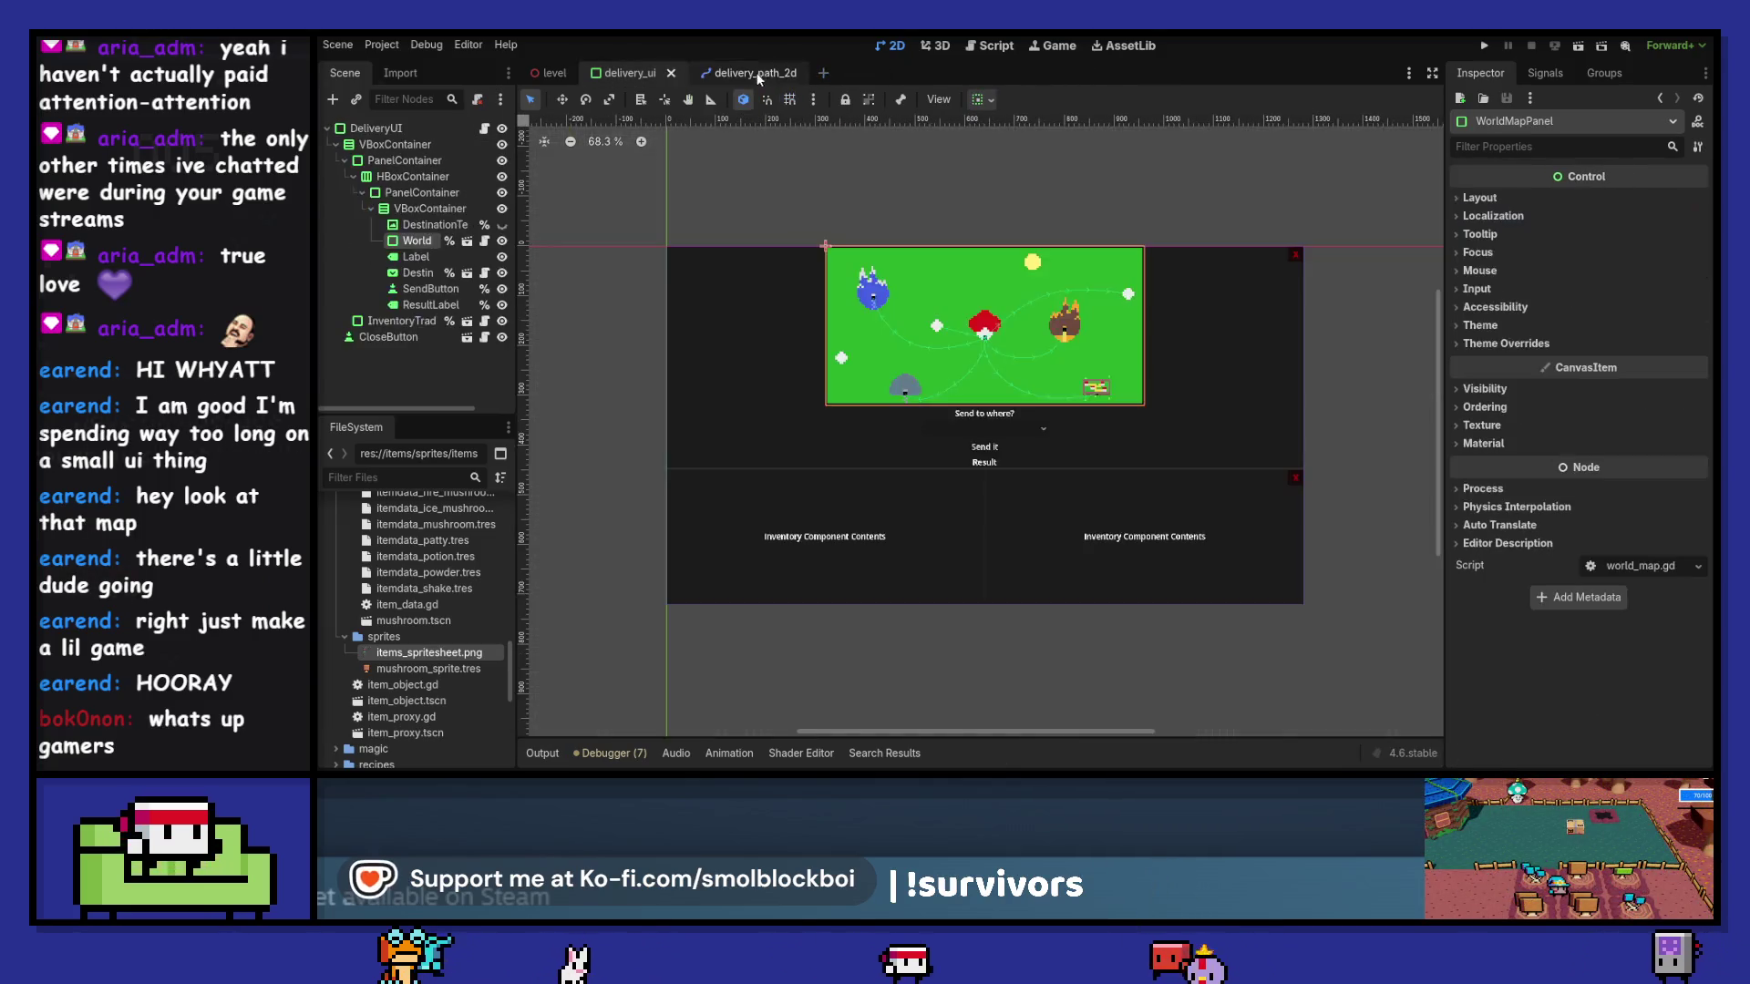
pyautogui.click(762, 73)
pyautogui.click(790, 73)
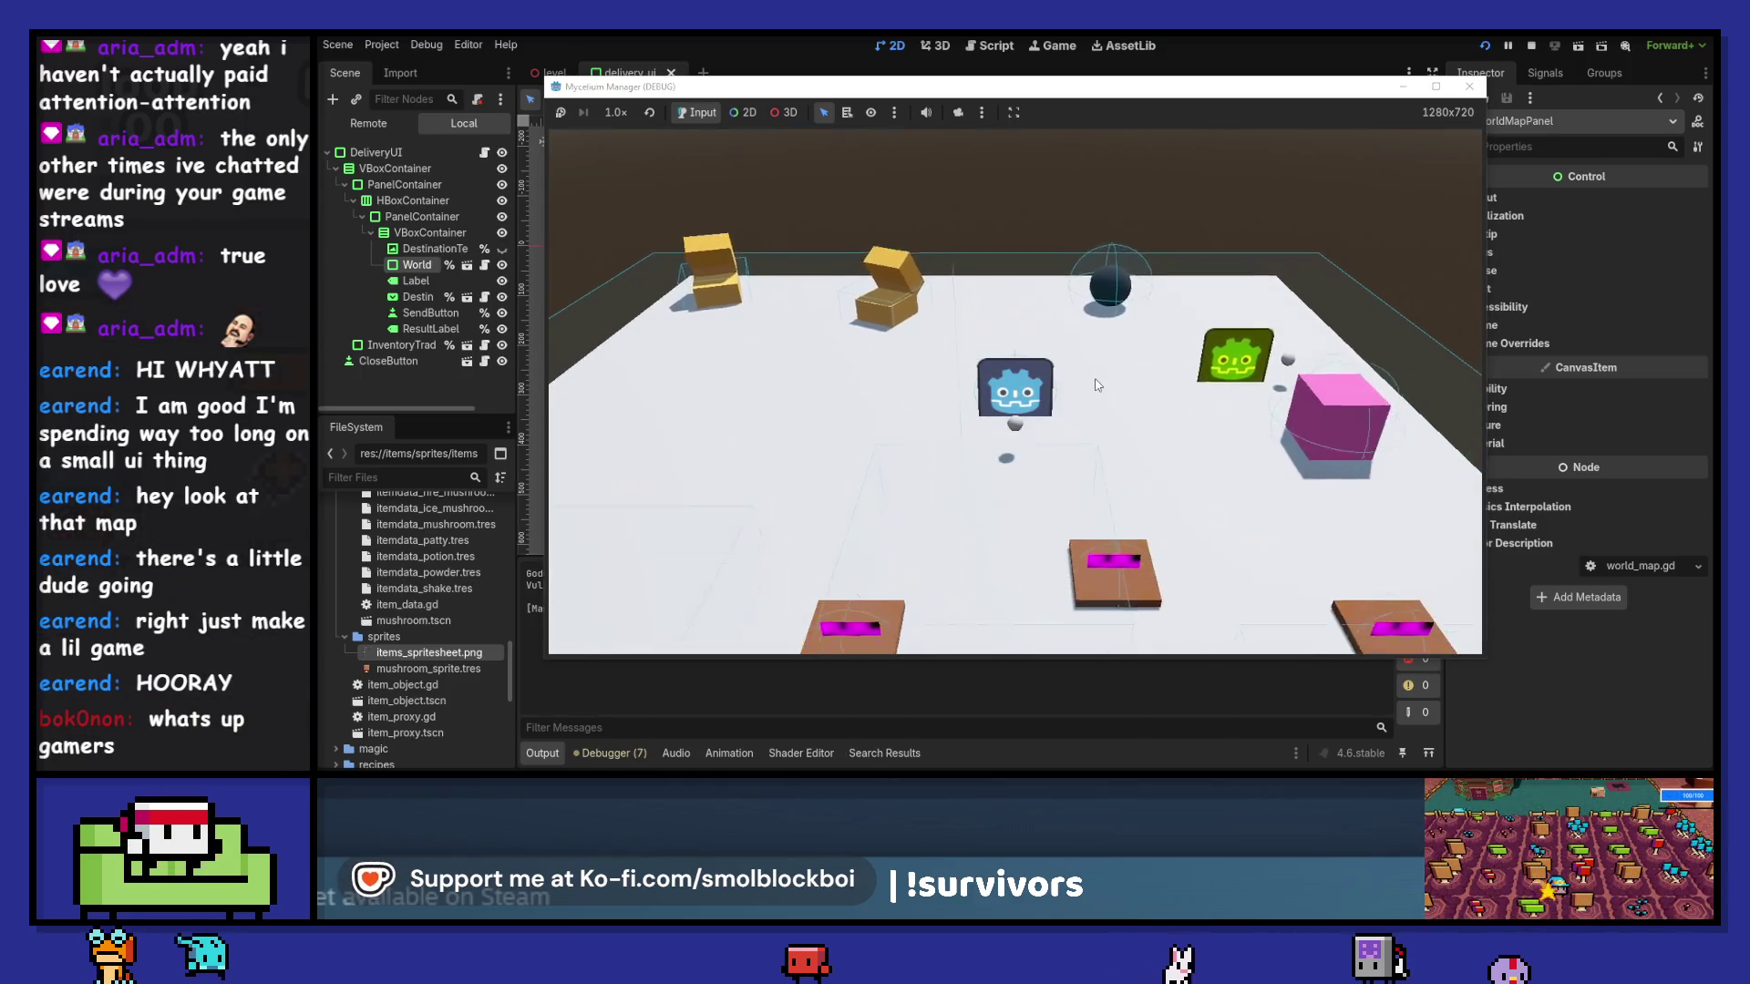
# - Close the running game and open the ItemProxy scene from a grow spot in the level
pyautogui.click(1469, 87)
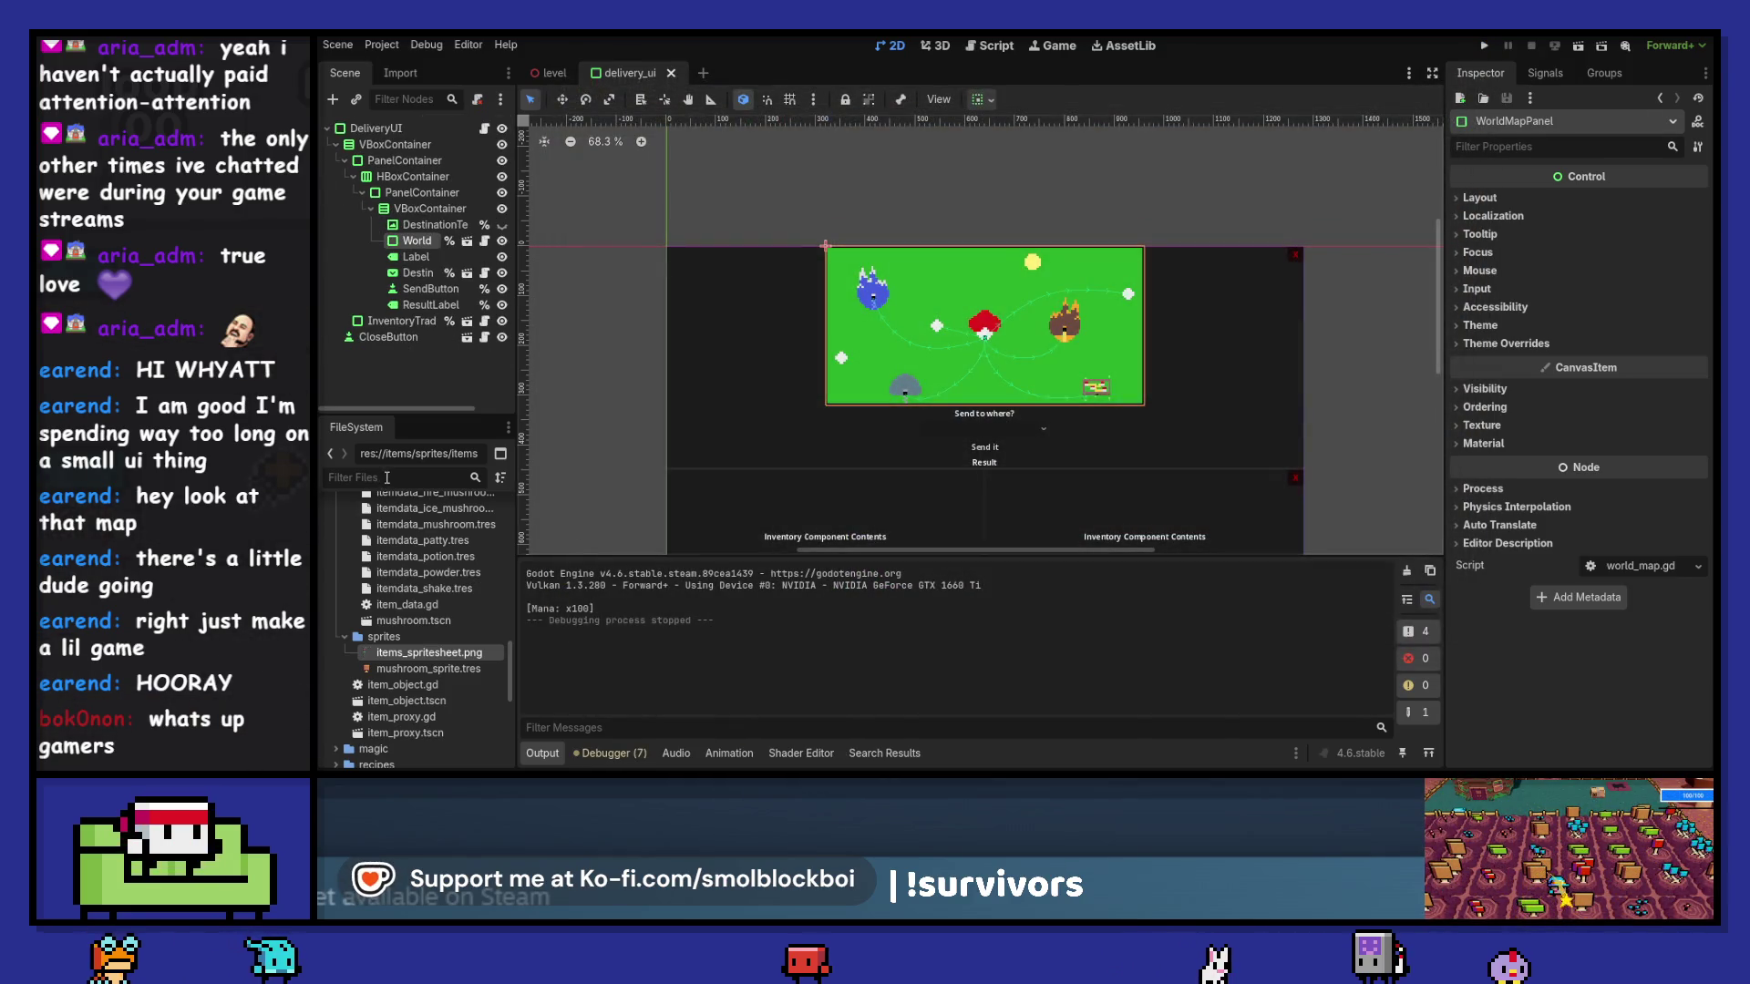
pyautogui.click(552, 72)
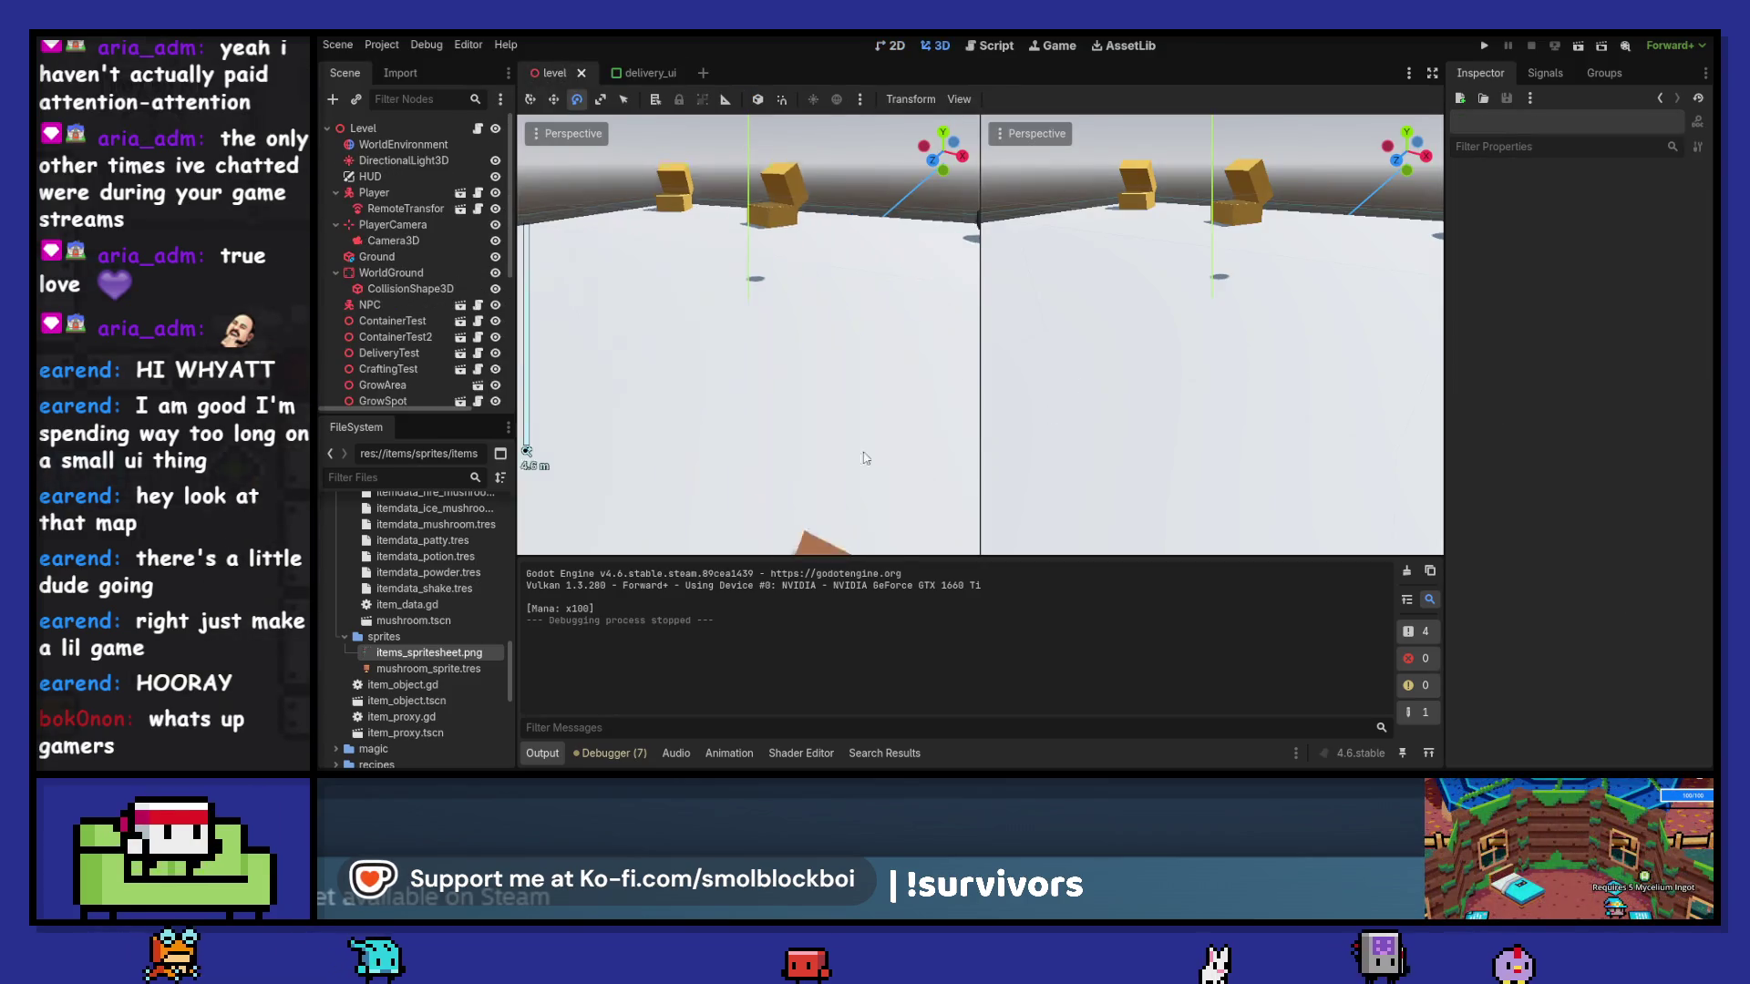
pyautogui.scroll(-10, 866, 457)
pyautogui.scroll(-10, 1112, 385)
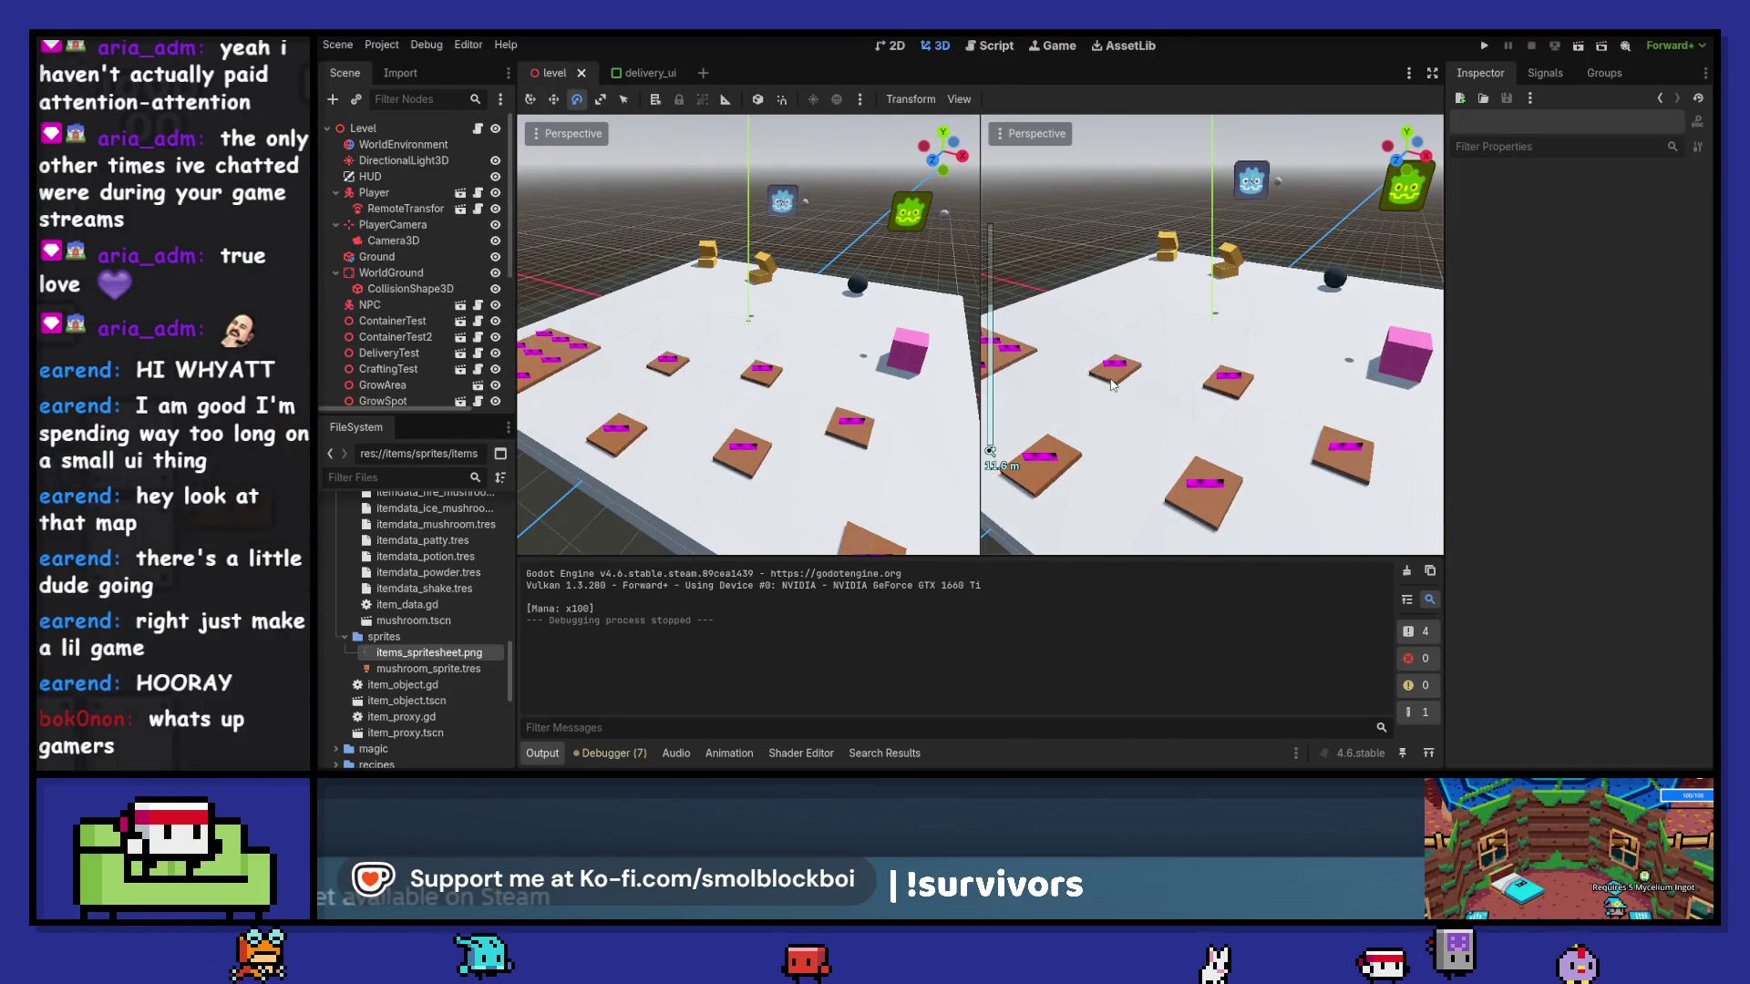
pyautogui.click(1112, 384)
pyautogui.click(461, 394)
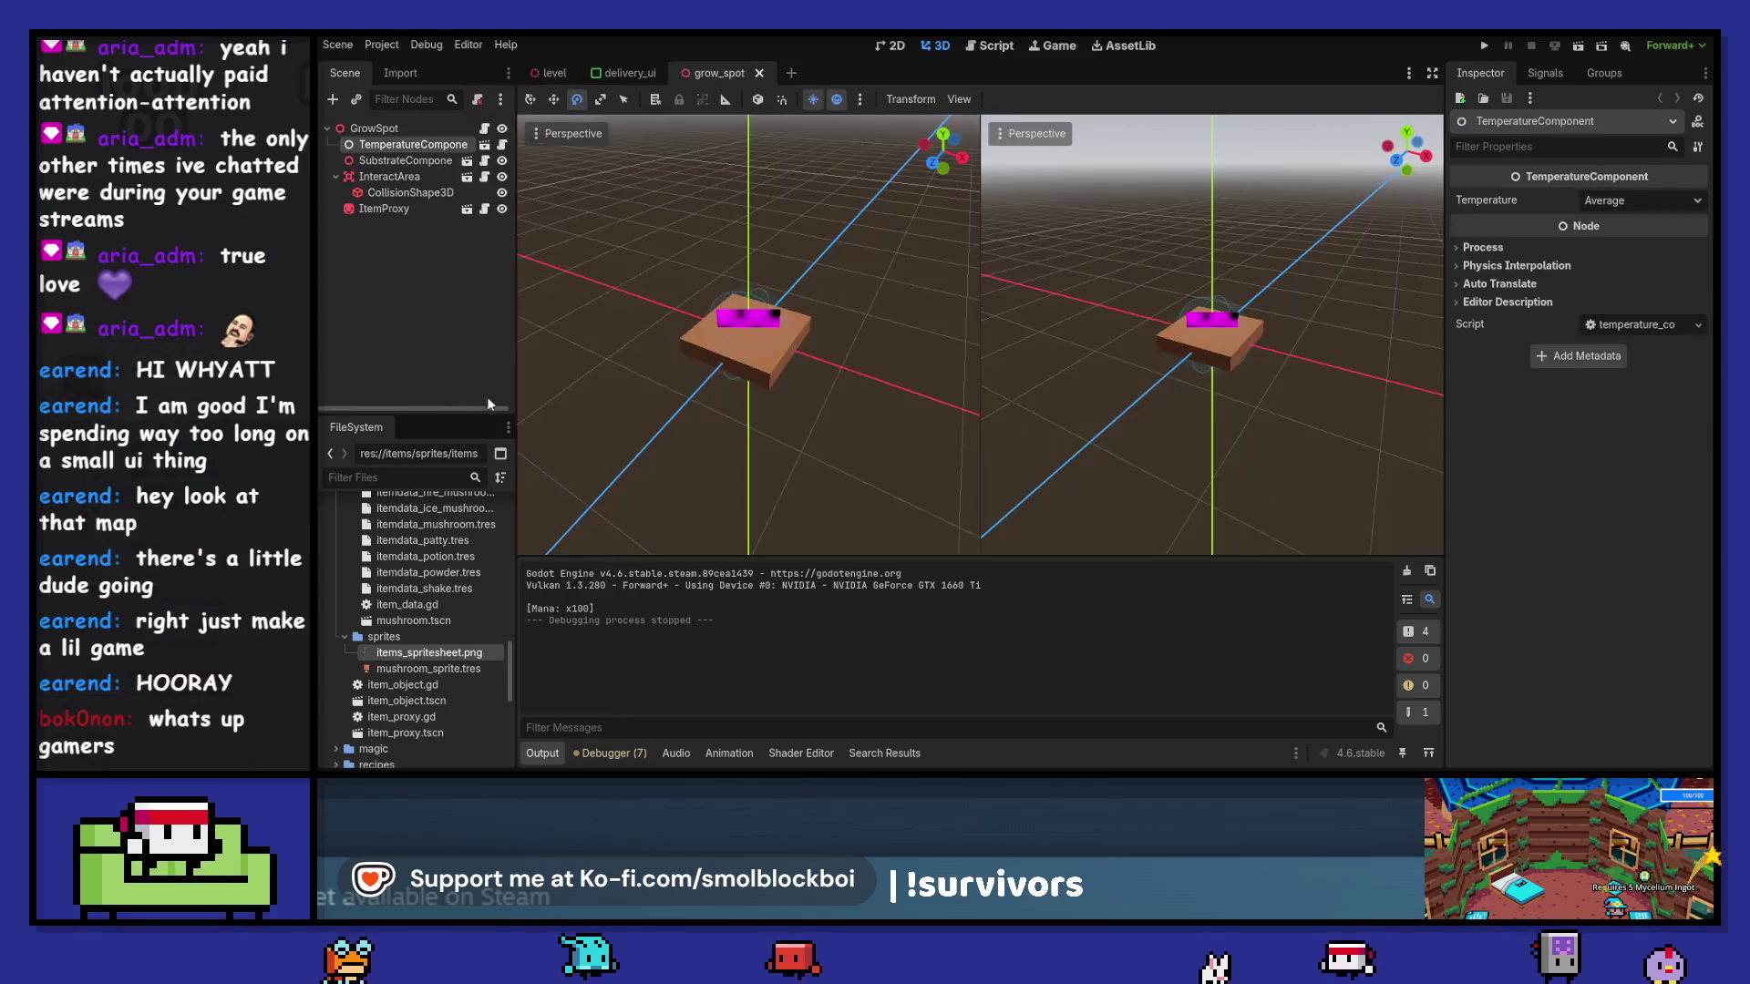
pyautogui.click(382, 208)
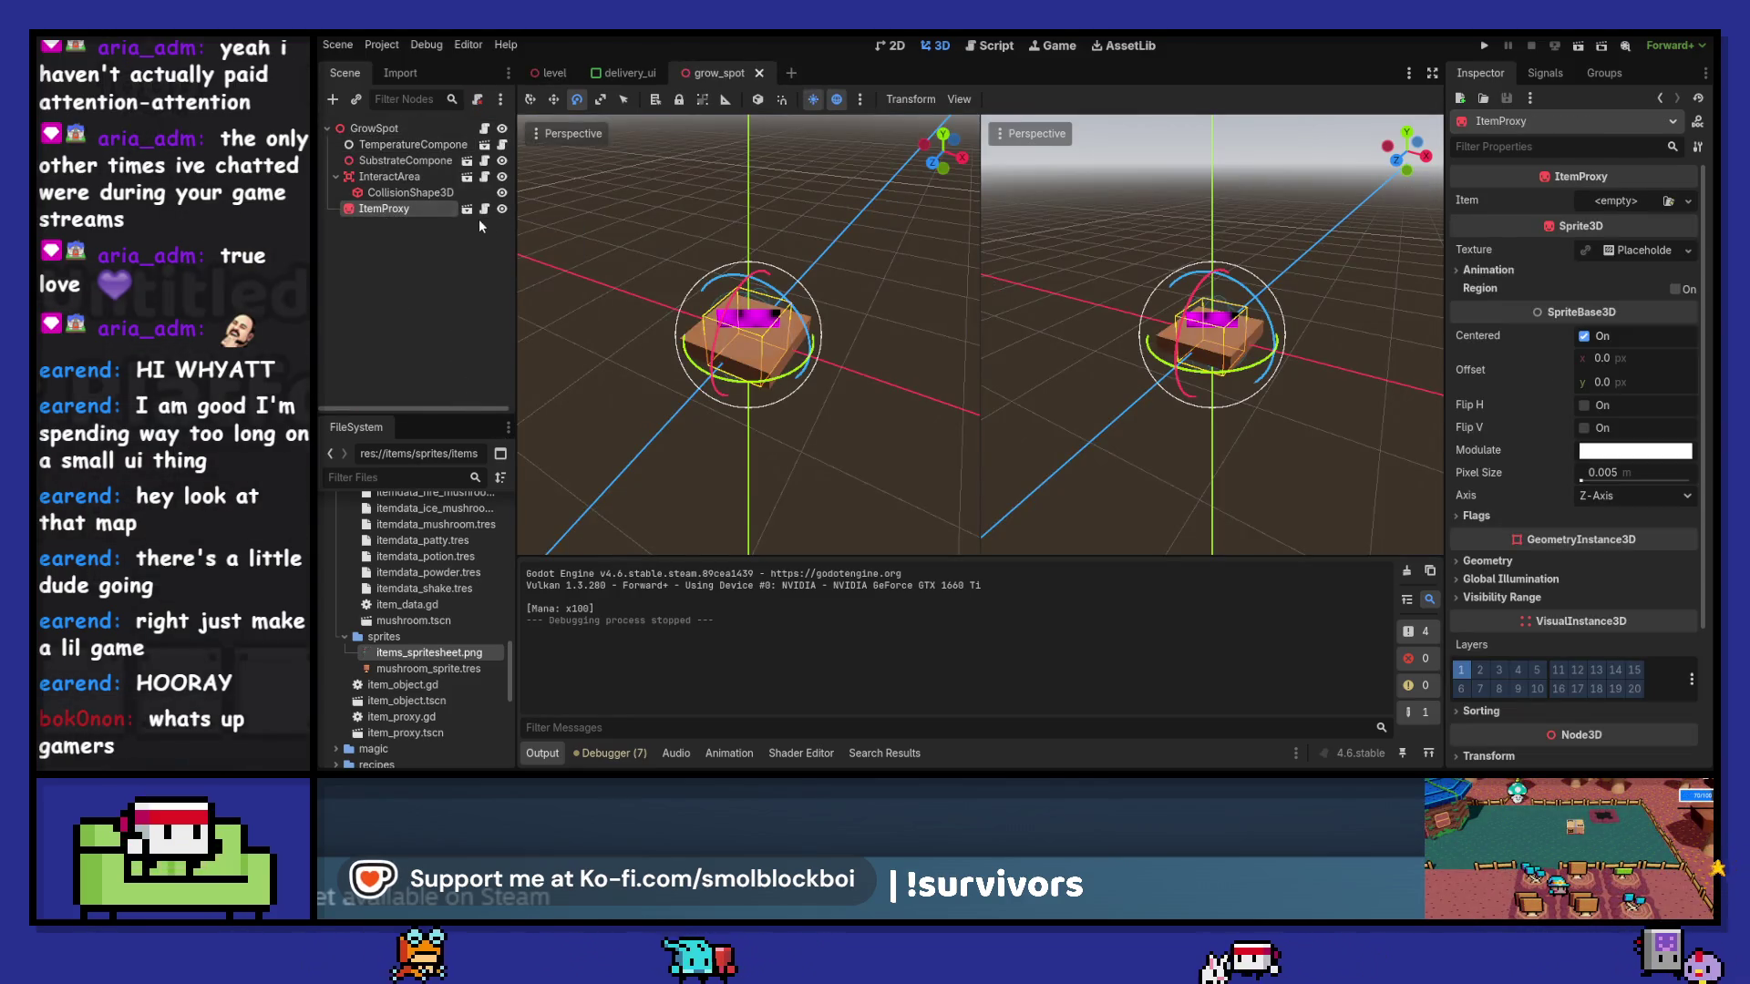
pyautogui.click(466, 208)
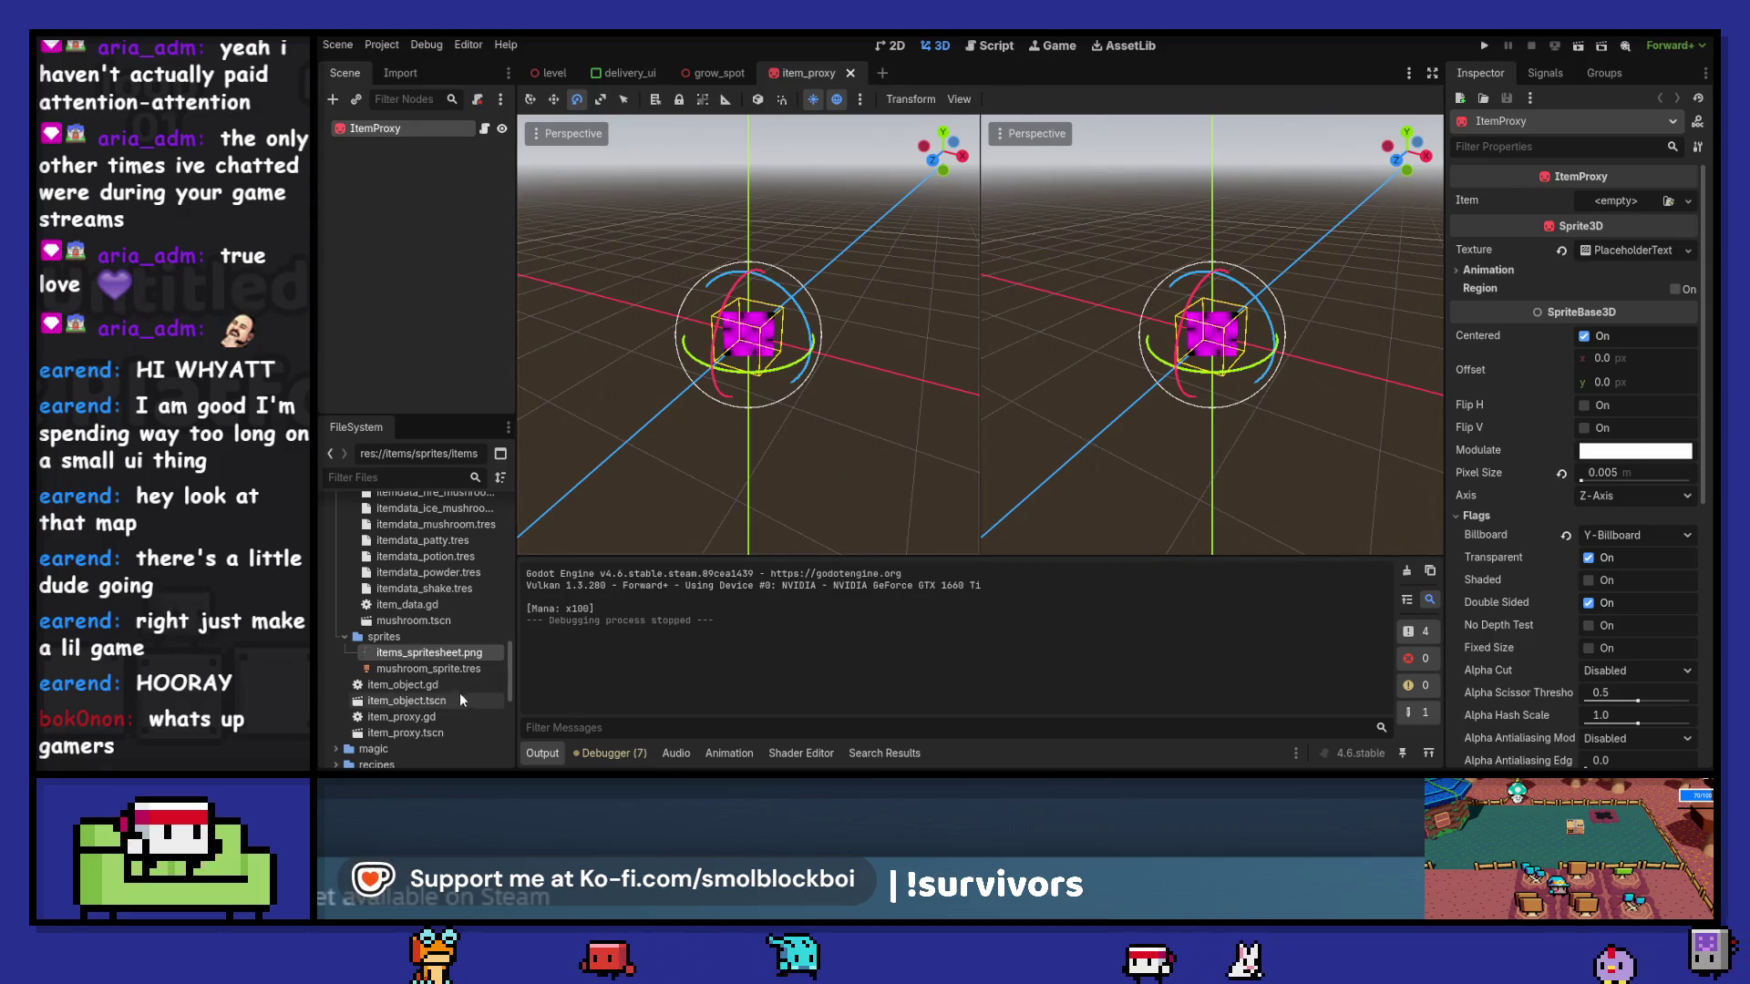
# - Assign mushroom_sprite.tres as the ItemProxy sprite's texture
pyautogui.moveTo(428, 668)
pyautogui.mouseDown()
pyautogui.moveTo(1593, 314)
pyautogui.moveTo(1626, 250)
pyautogui.mouseUp()
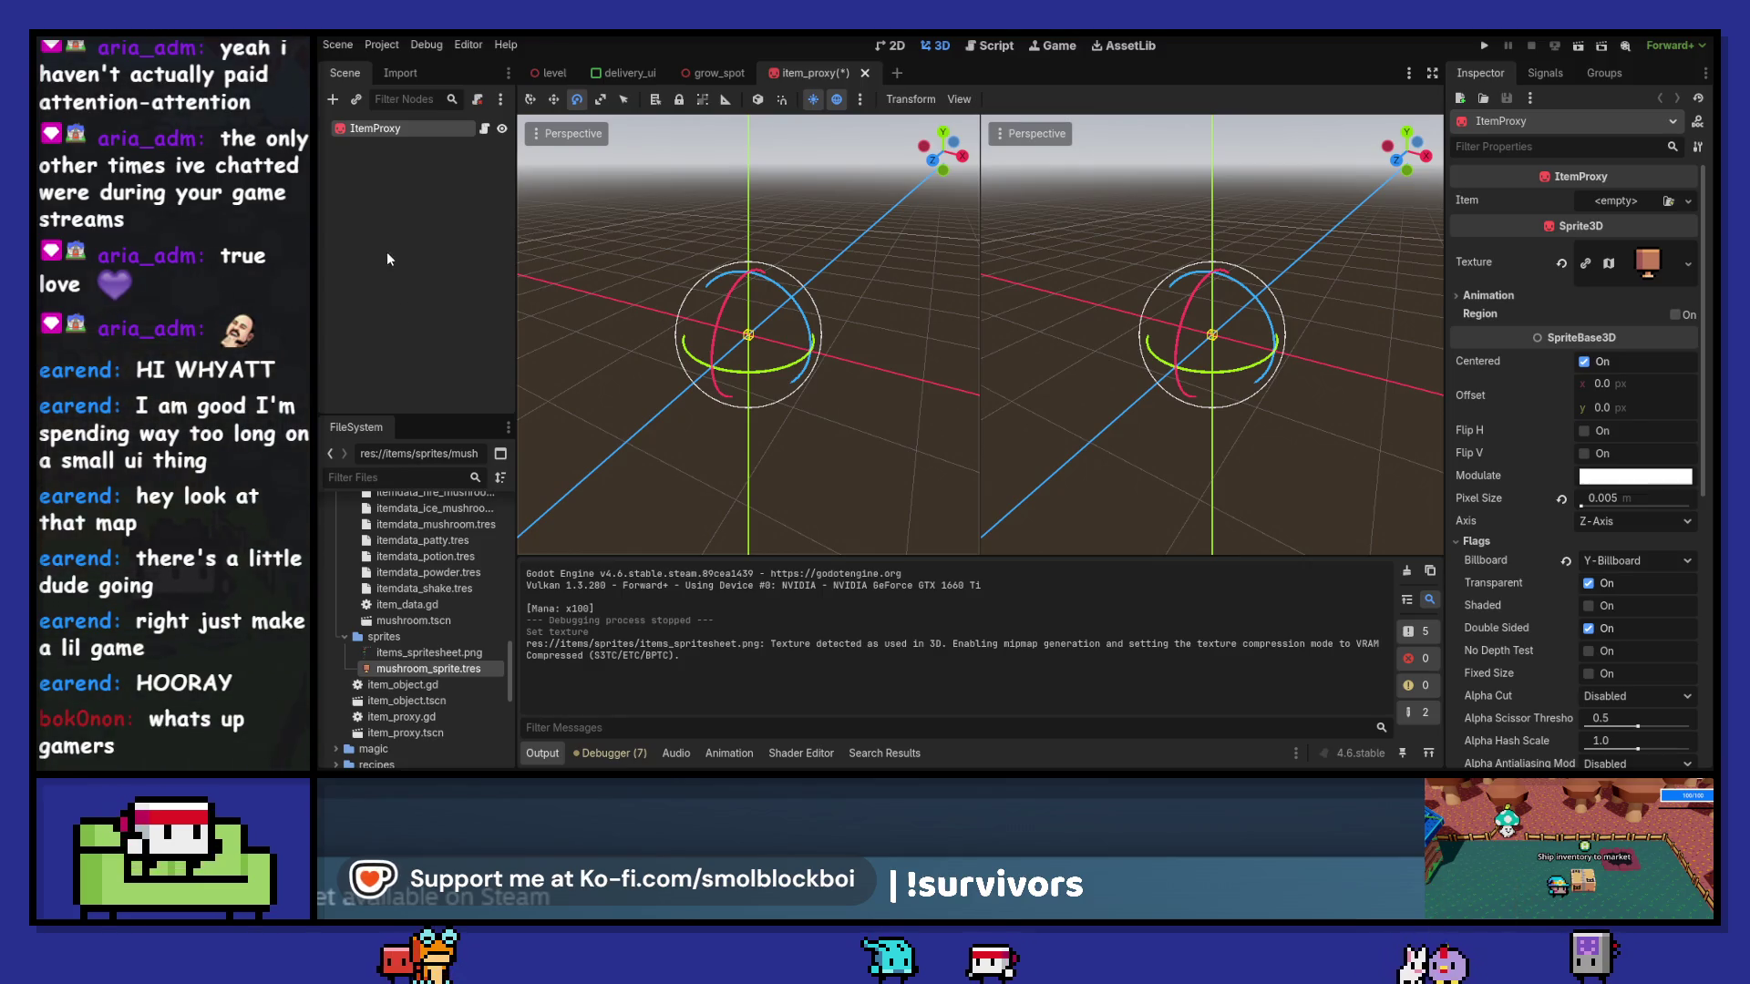
pyautogui.hotkey('ctrl', 'z')
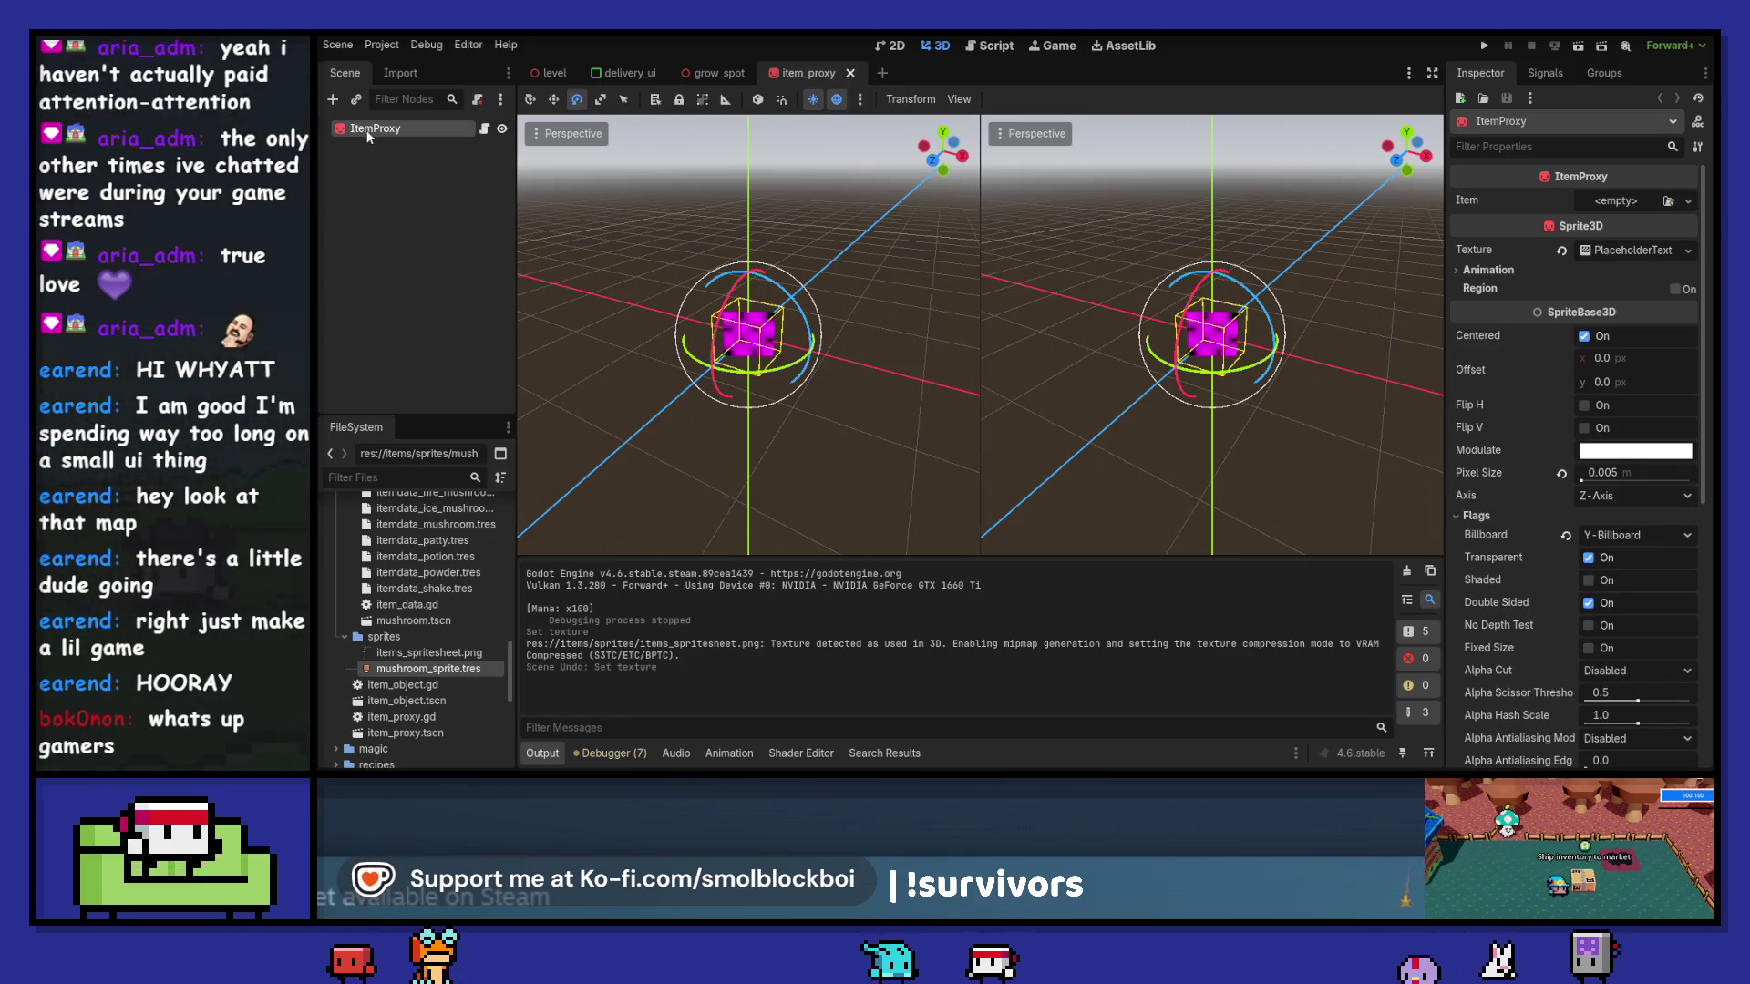
pyautogui.hotkey('ctrl', 'd')
pyautogui.press('Return')
pyautogui.moveTo(418, 673)
pyautogui.mouseDown()
pyautogui.moveTo(588, 392)
pyautogui.moveTo(1624, 260)
pyautogui.mouseUp()
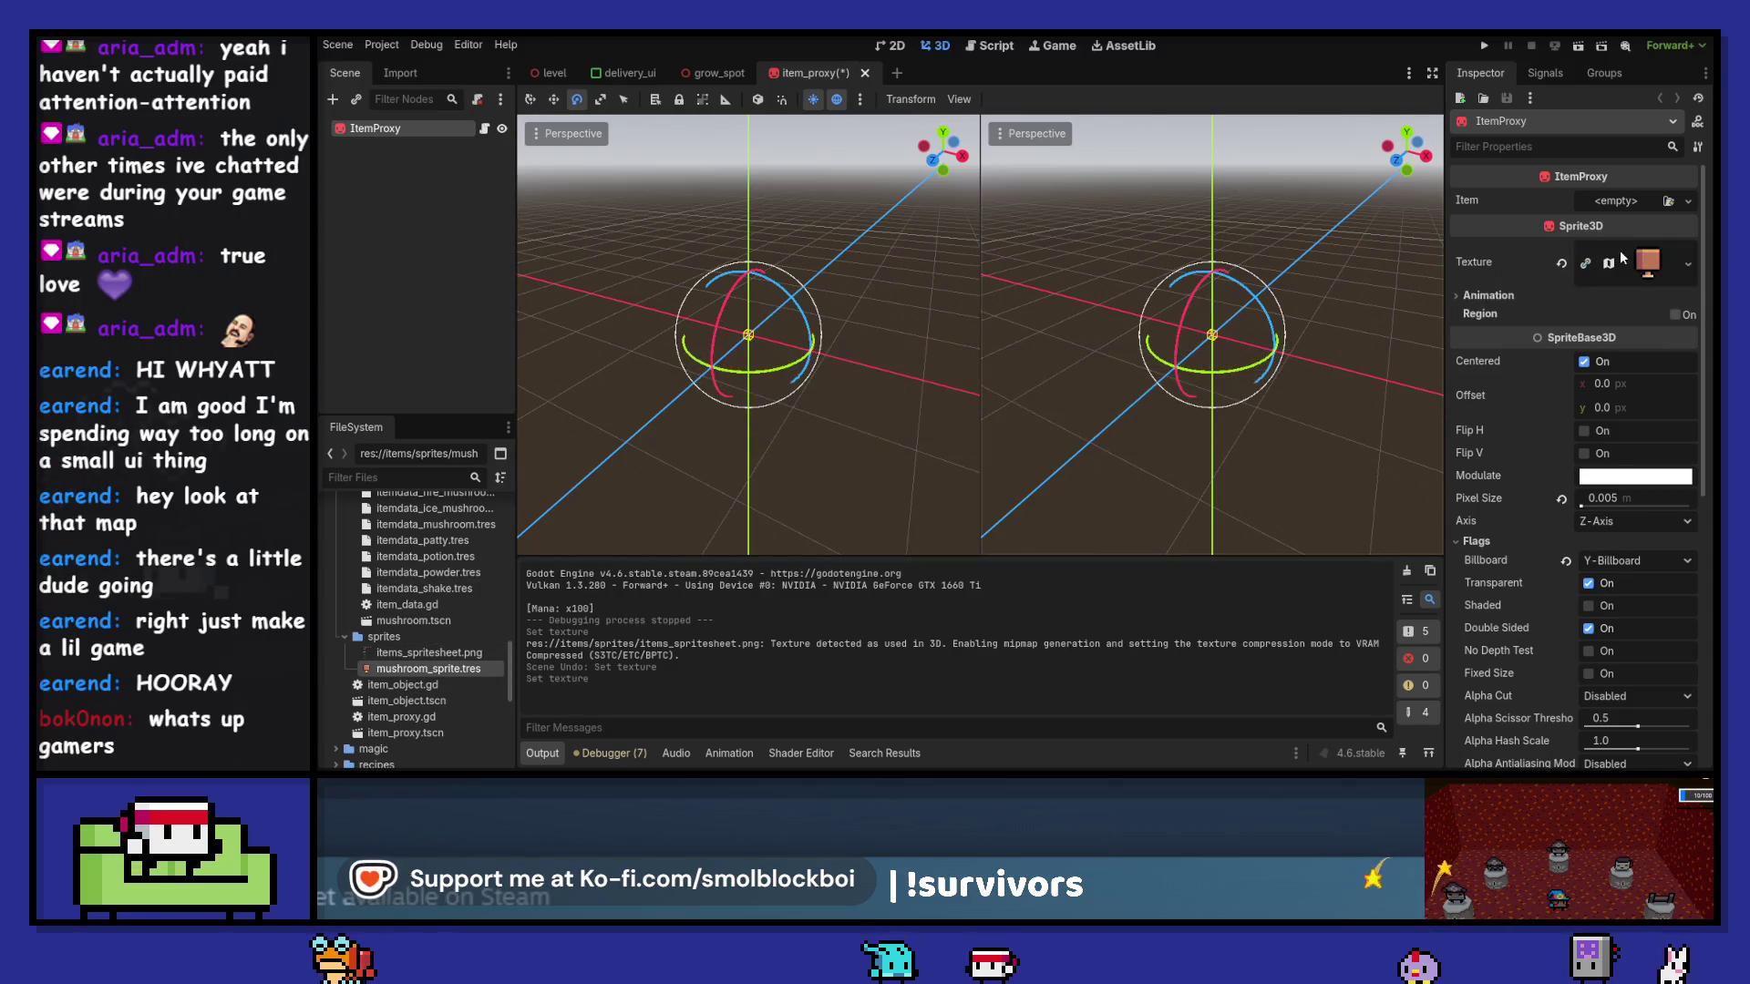
# - Try different sprite pixel sizes, settling temporarily on 0.01
pyautogui.click(1560, 500)
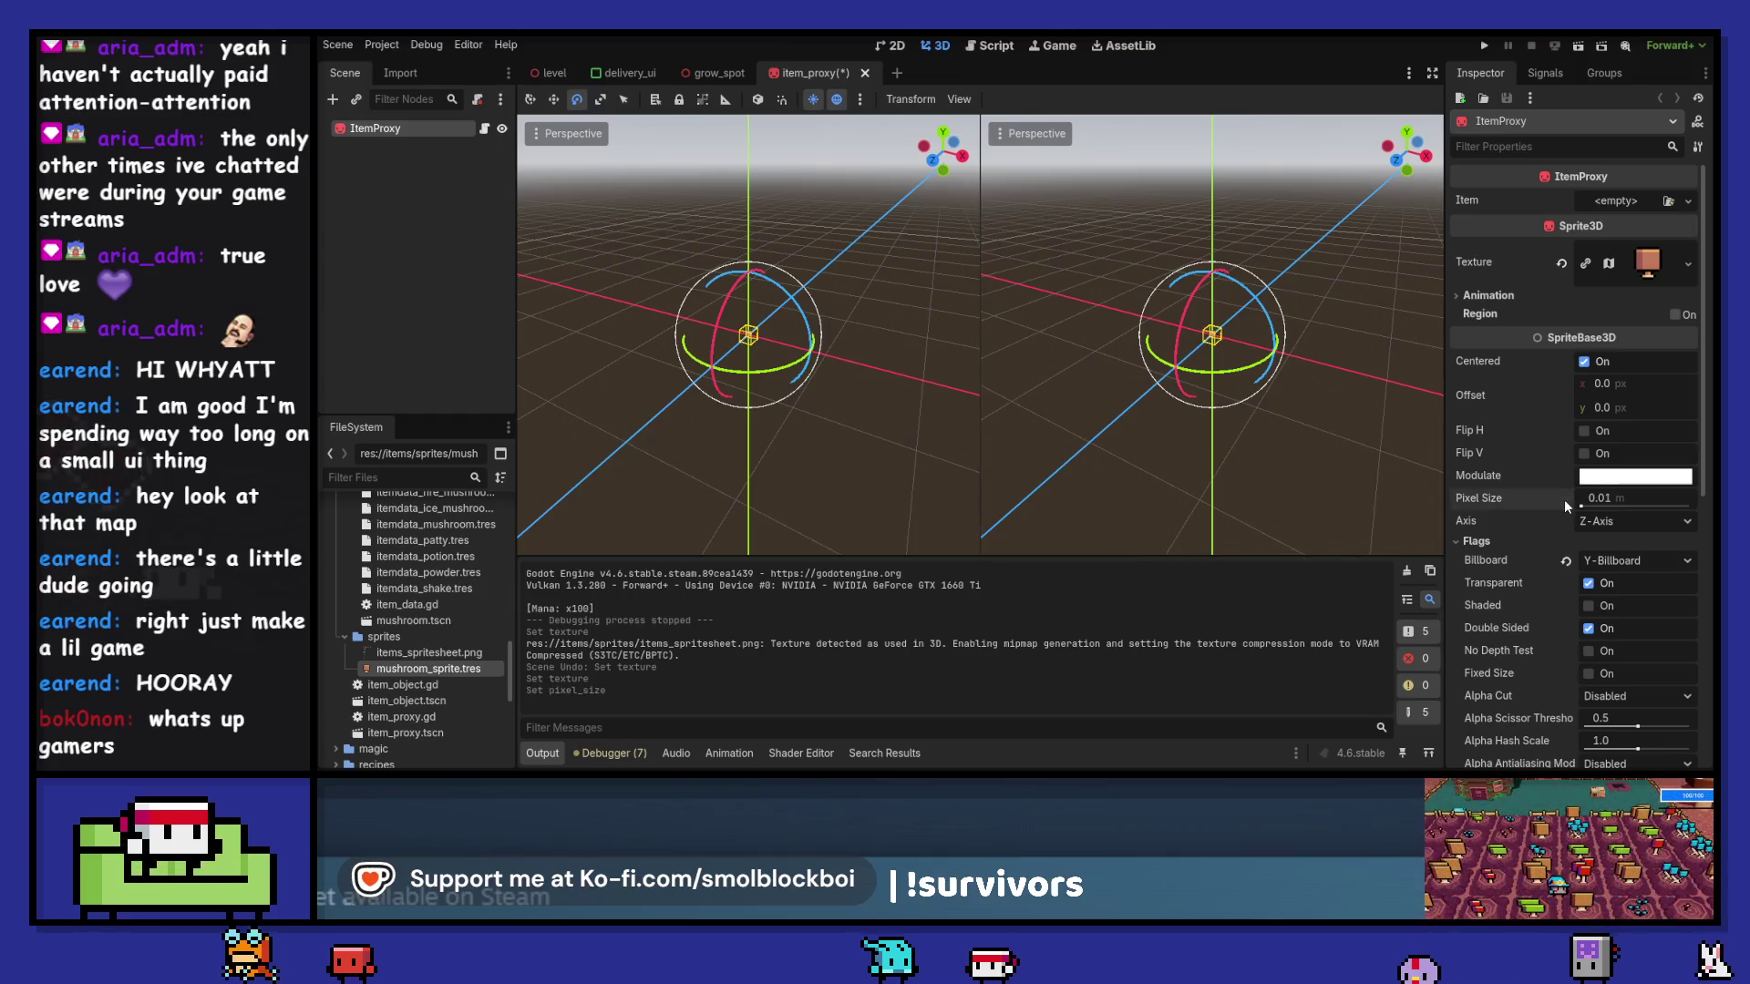
pyautogui.click(1594, 498)
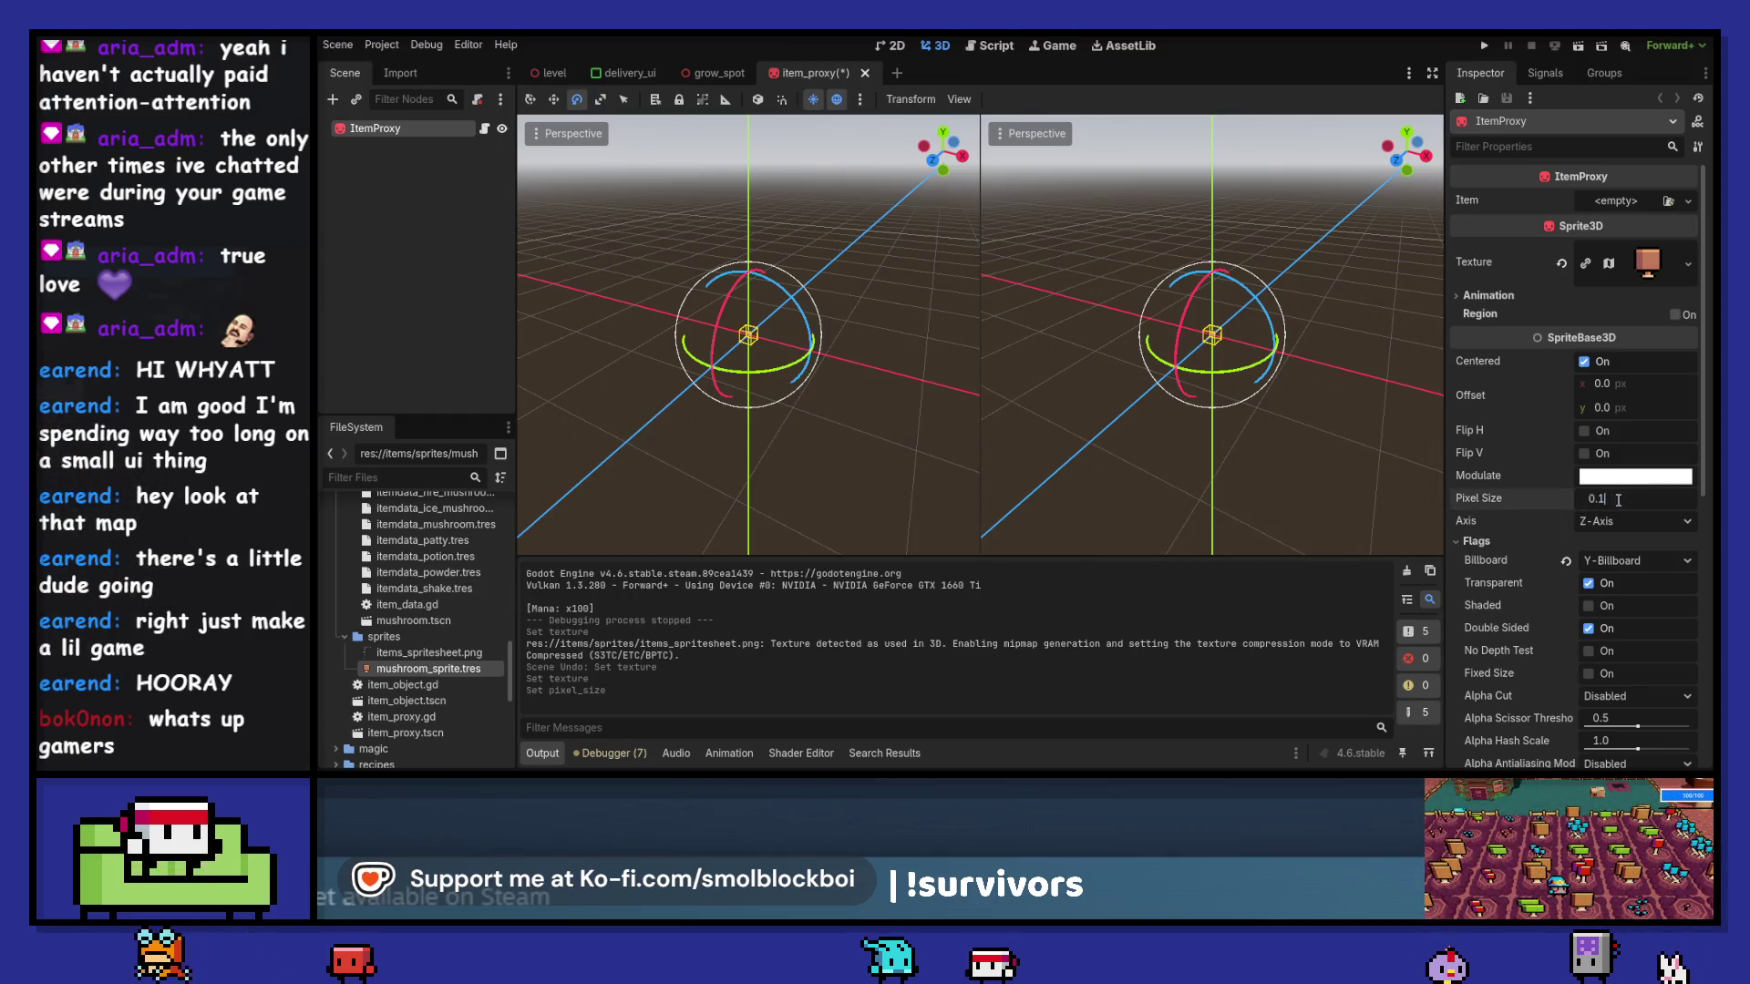
pyautogui.press('Return')
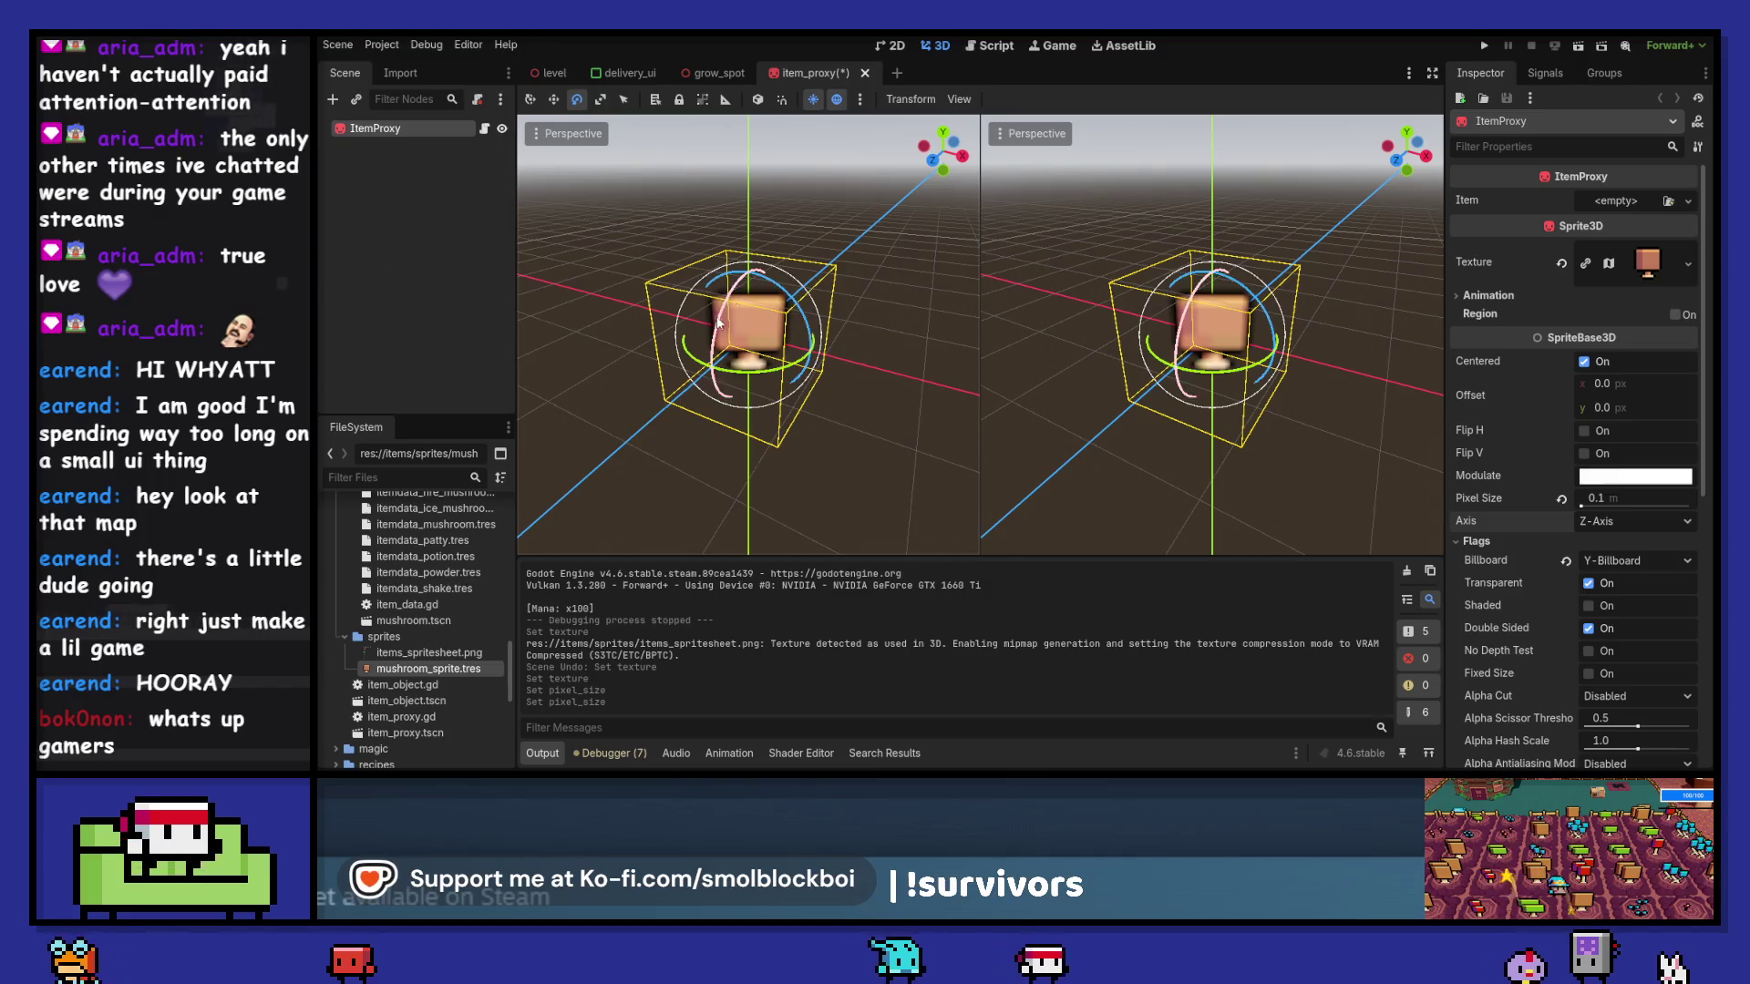
pyautogui.press('KP_1')
pyautogui.hotkey('ctrl', 'z')
pyautogui.hotkey('ctrl', 'z')
pyautogui.hotkey('ctrl', 'z')
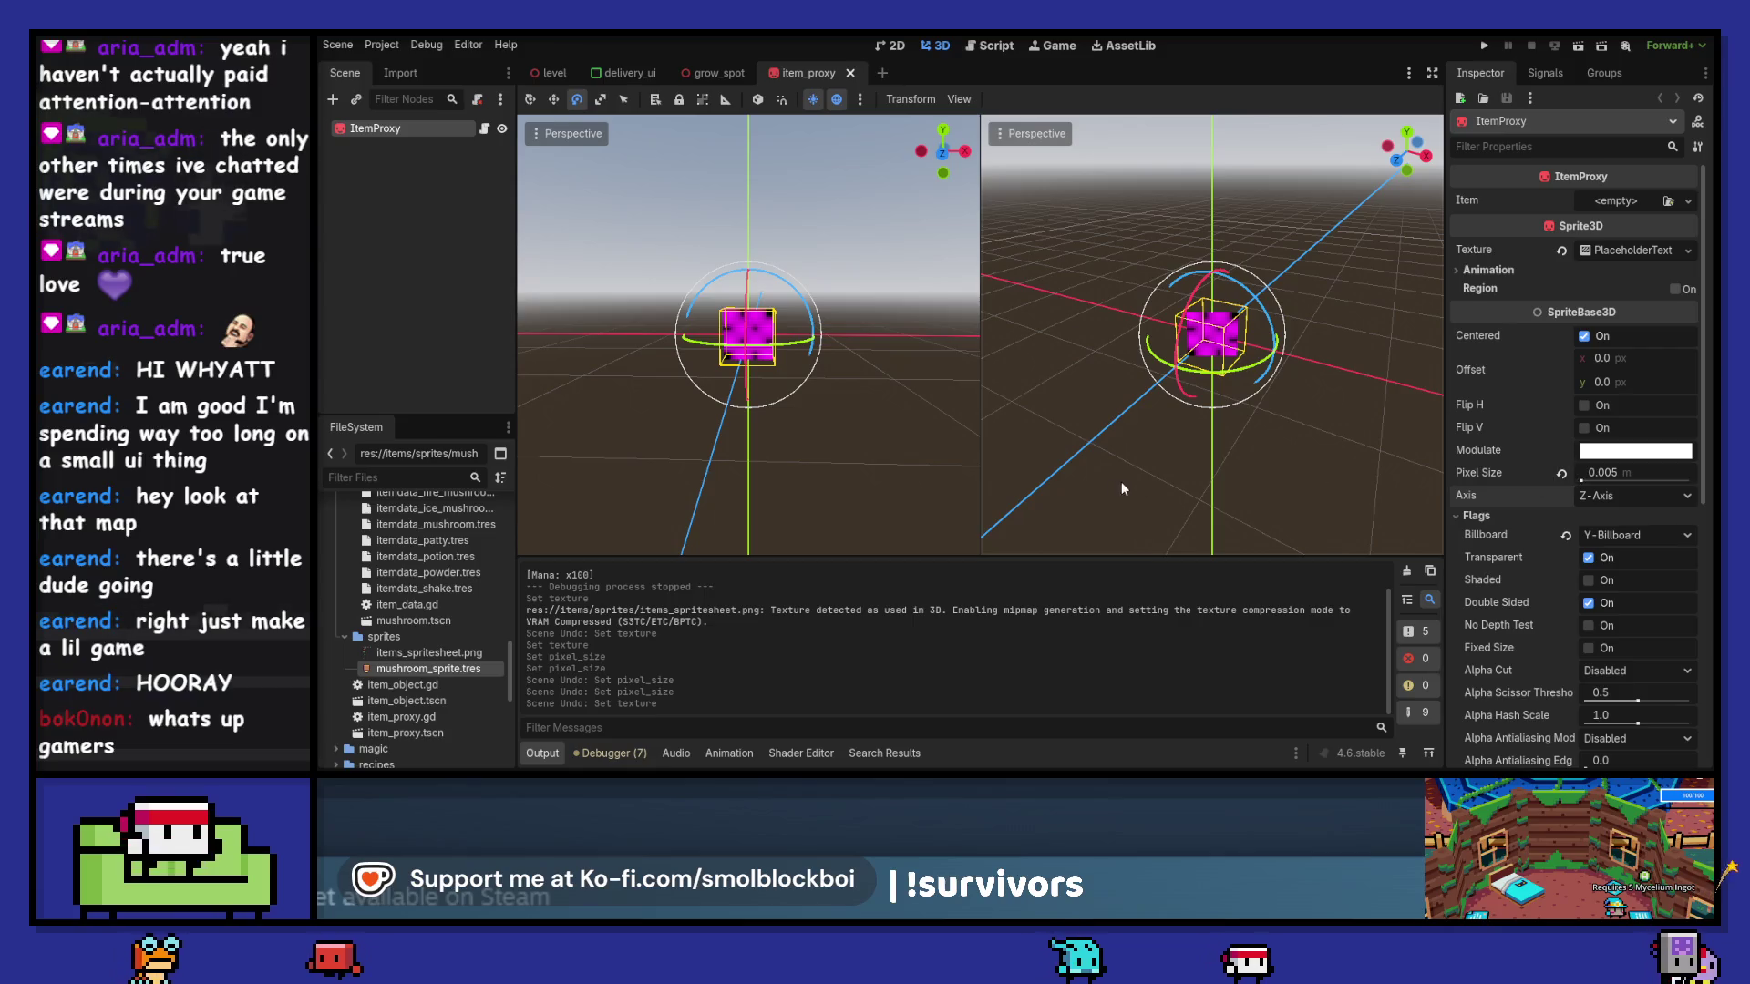
pyautogui.click(1631, 472)
pyautogui.write('0.01')
pyautogui.press('Return')
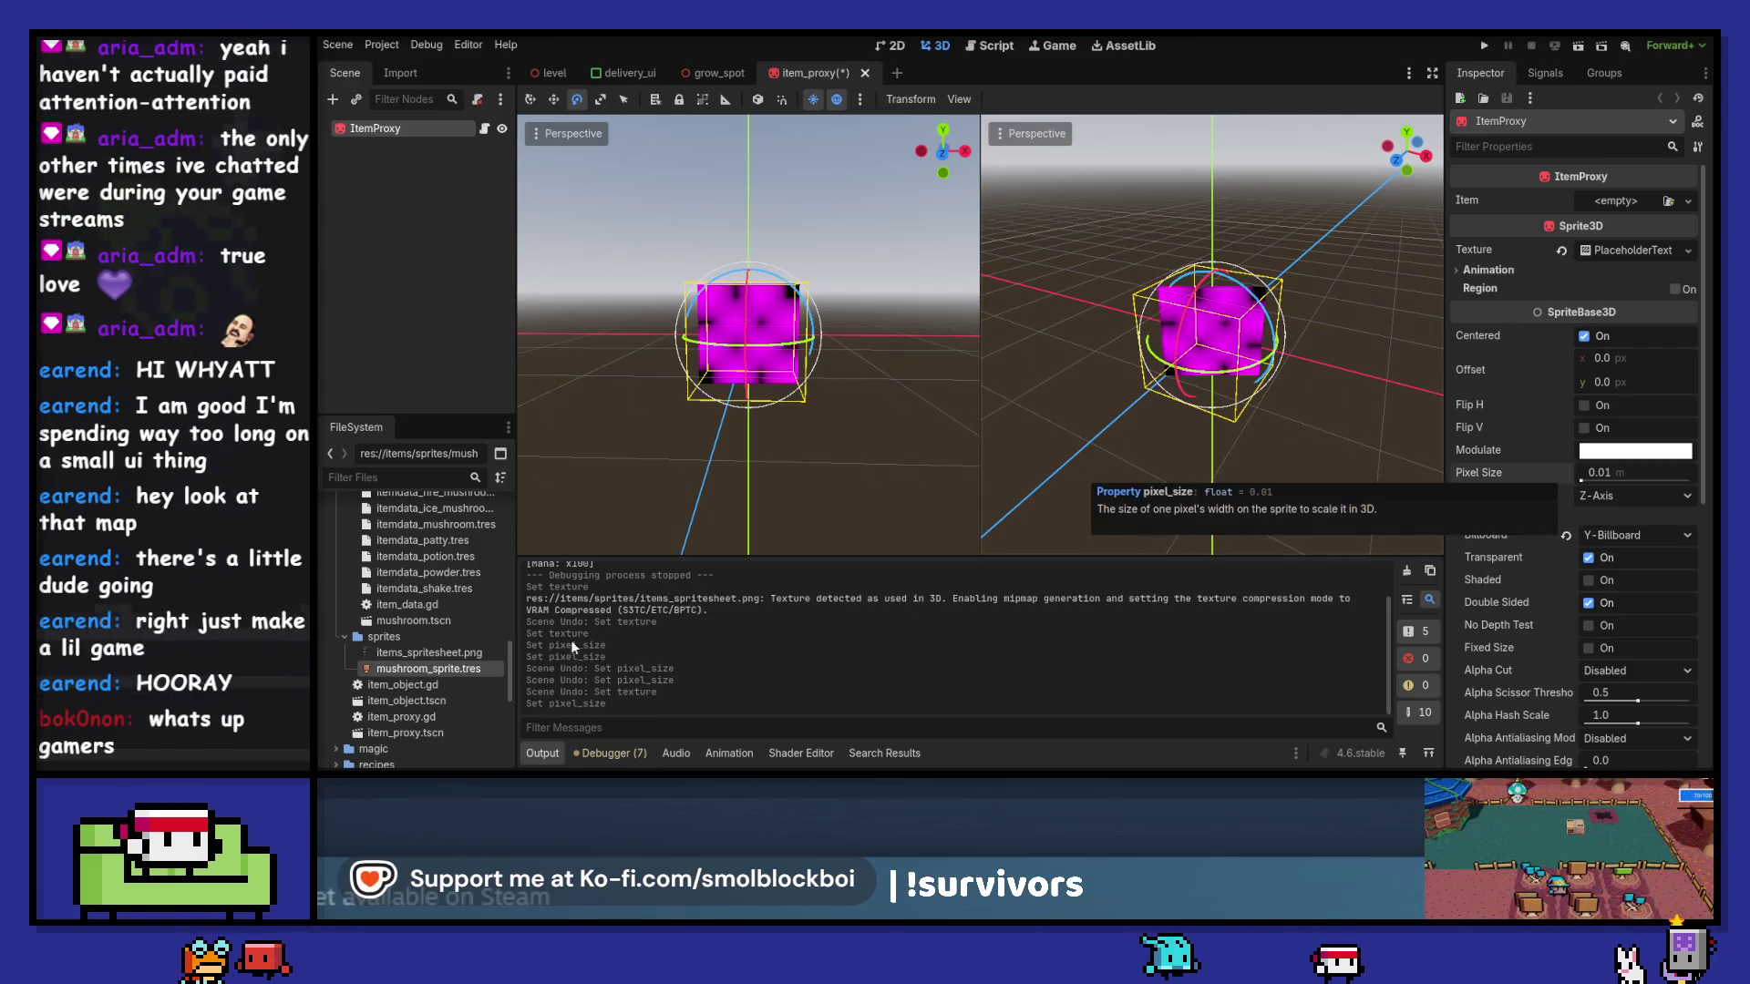
# - Restore the mushroom sprite texture and set the pixel size to 0.05
pyautogui.moveTo(428, 668); pyautogui.dragTo(1654, 255)
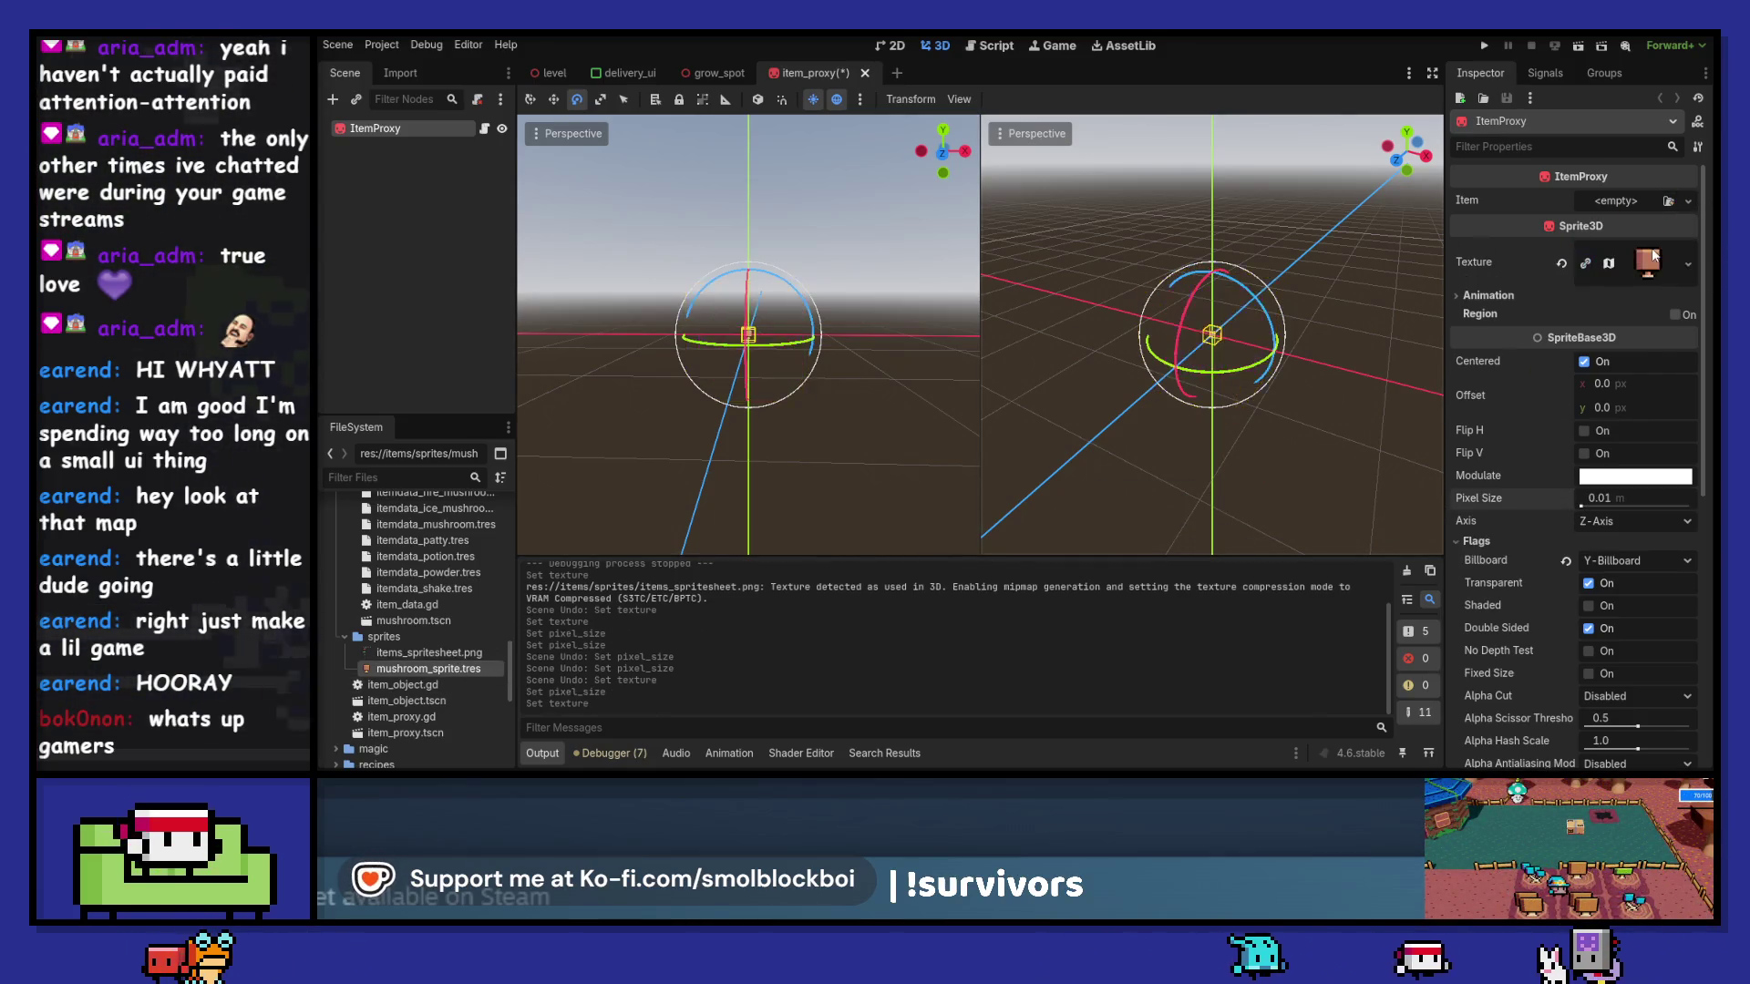
pyautogui.click(1608, 499)
pyautogui.write('0.05')
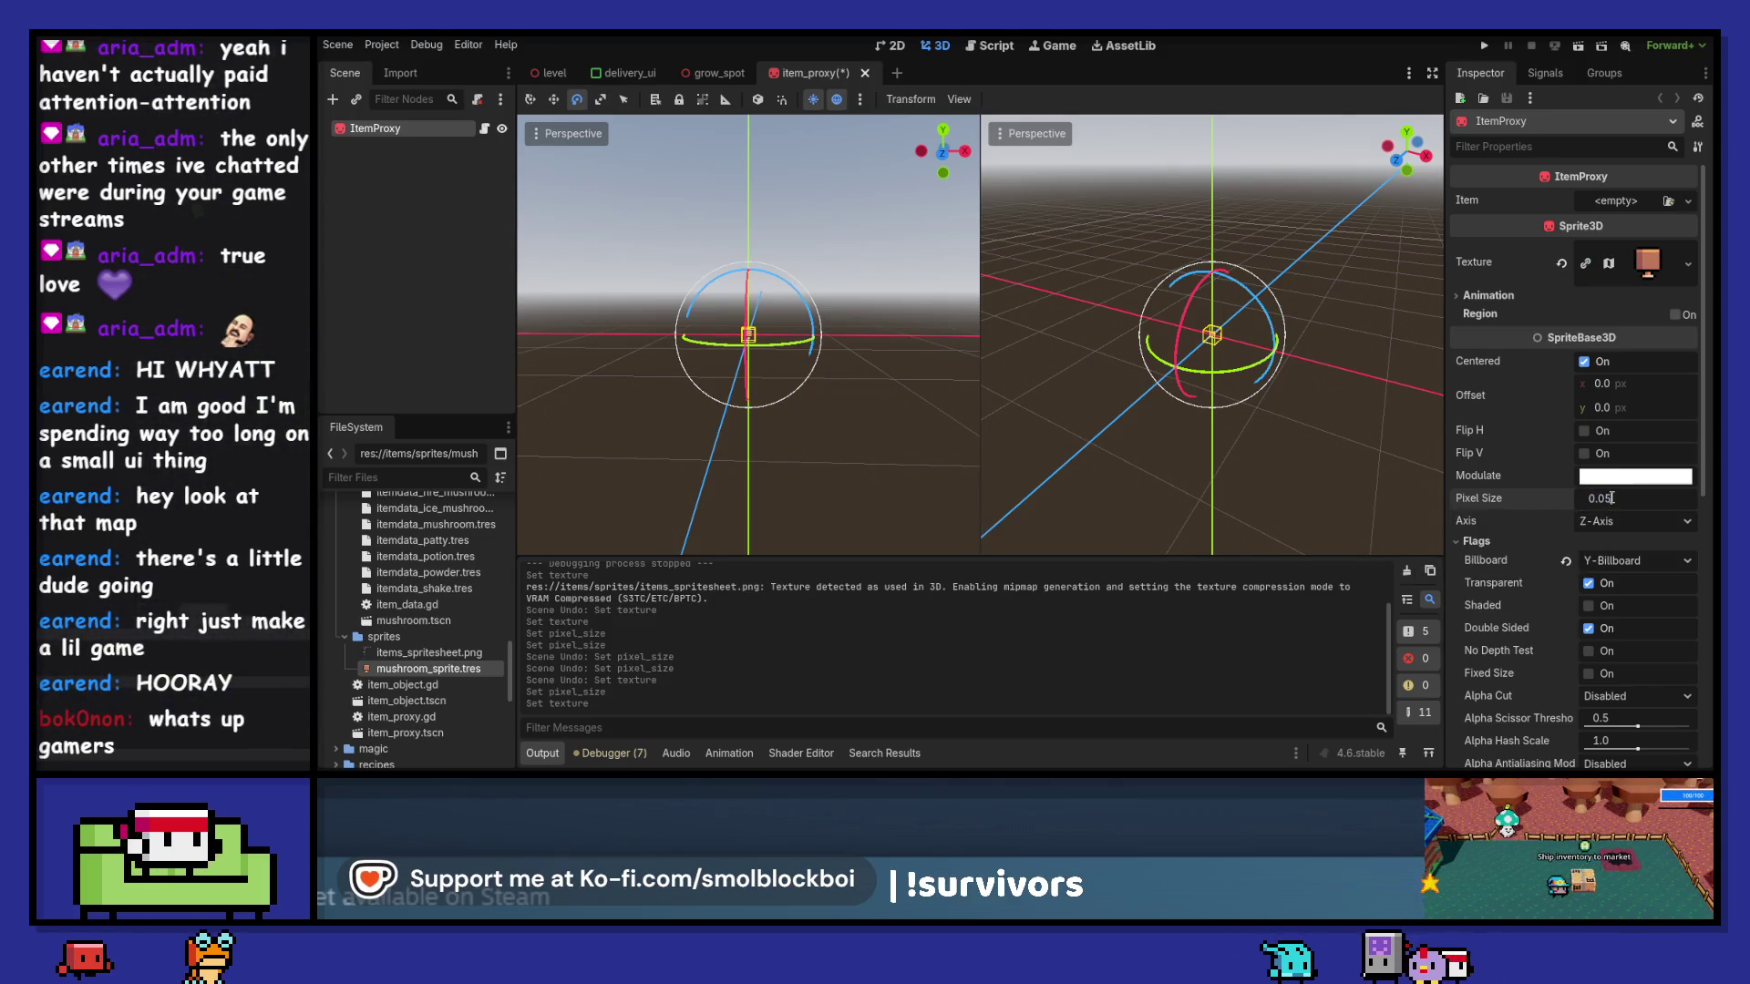
pyautogui.press('Return')
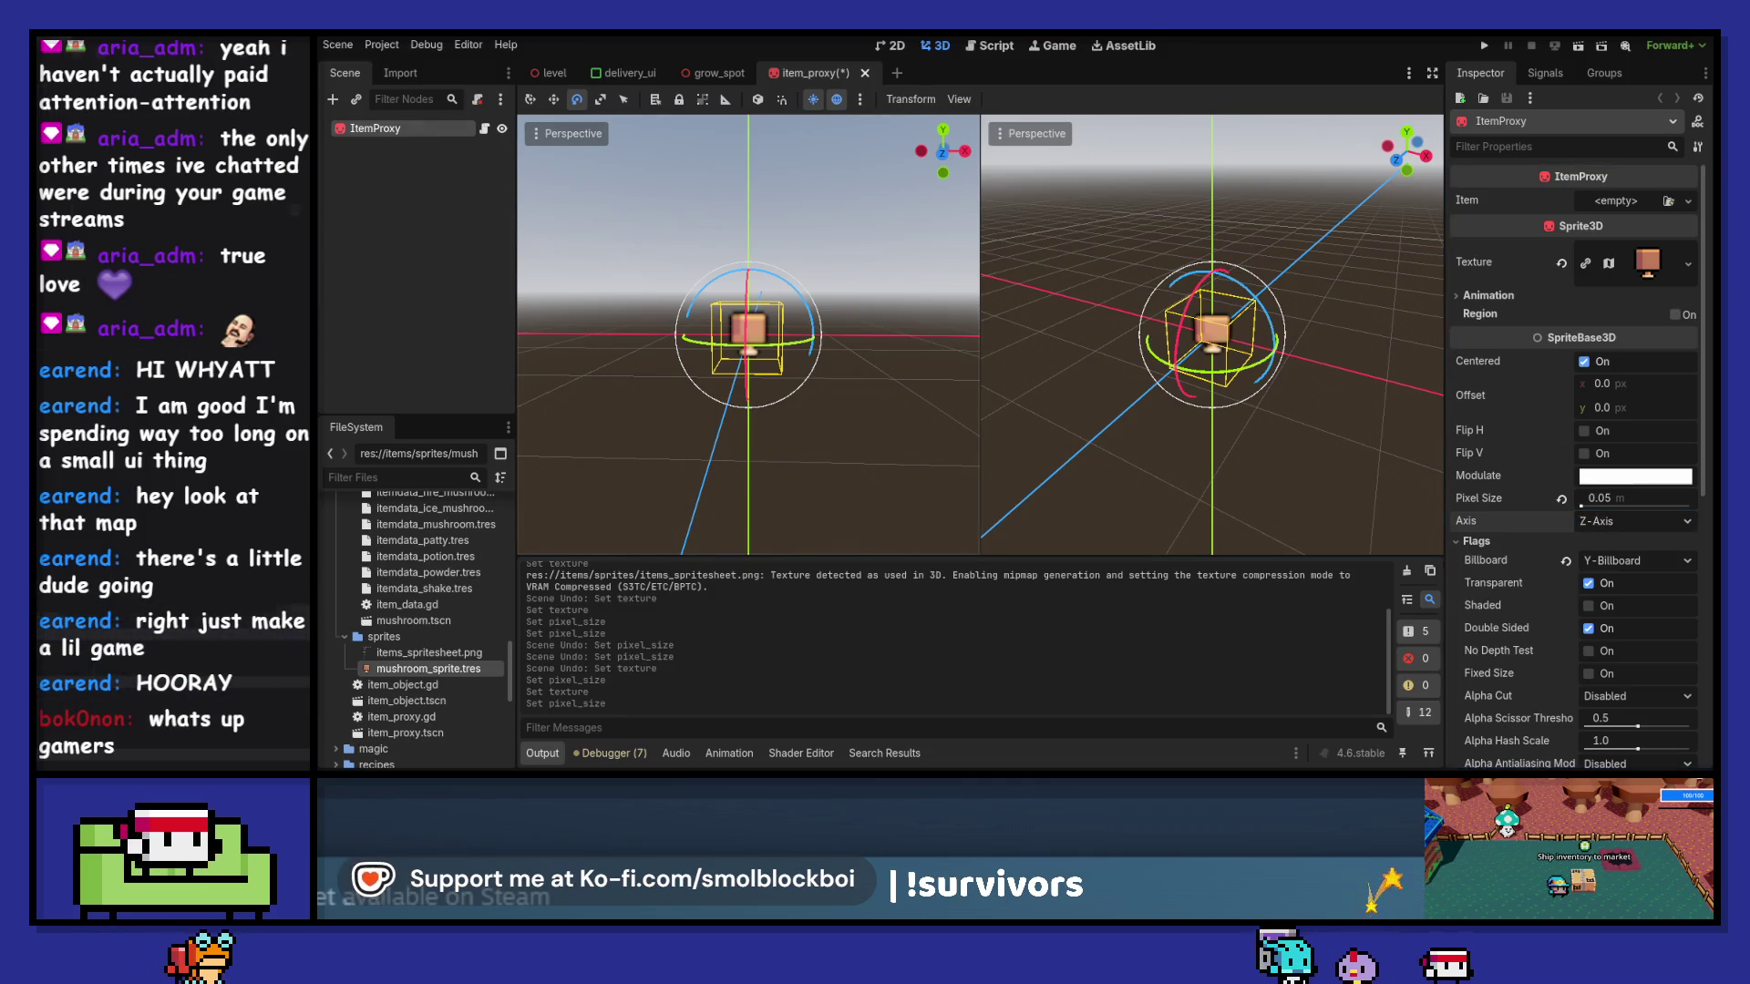
pyautogui.click(339, 100)
# - Search for a 'sprite' node to add, then cancel the dialog
pyautogui.write('spt')
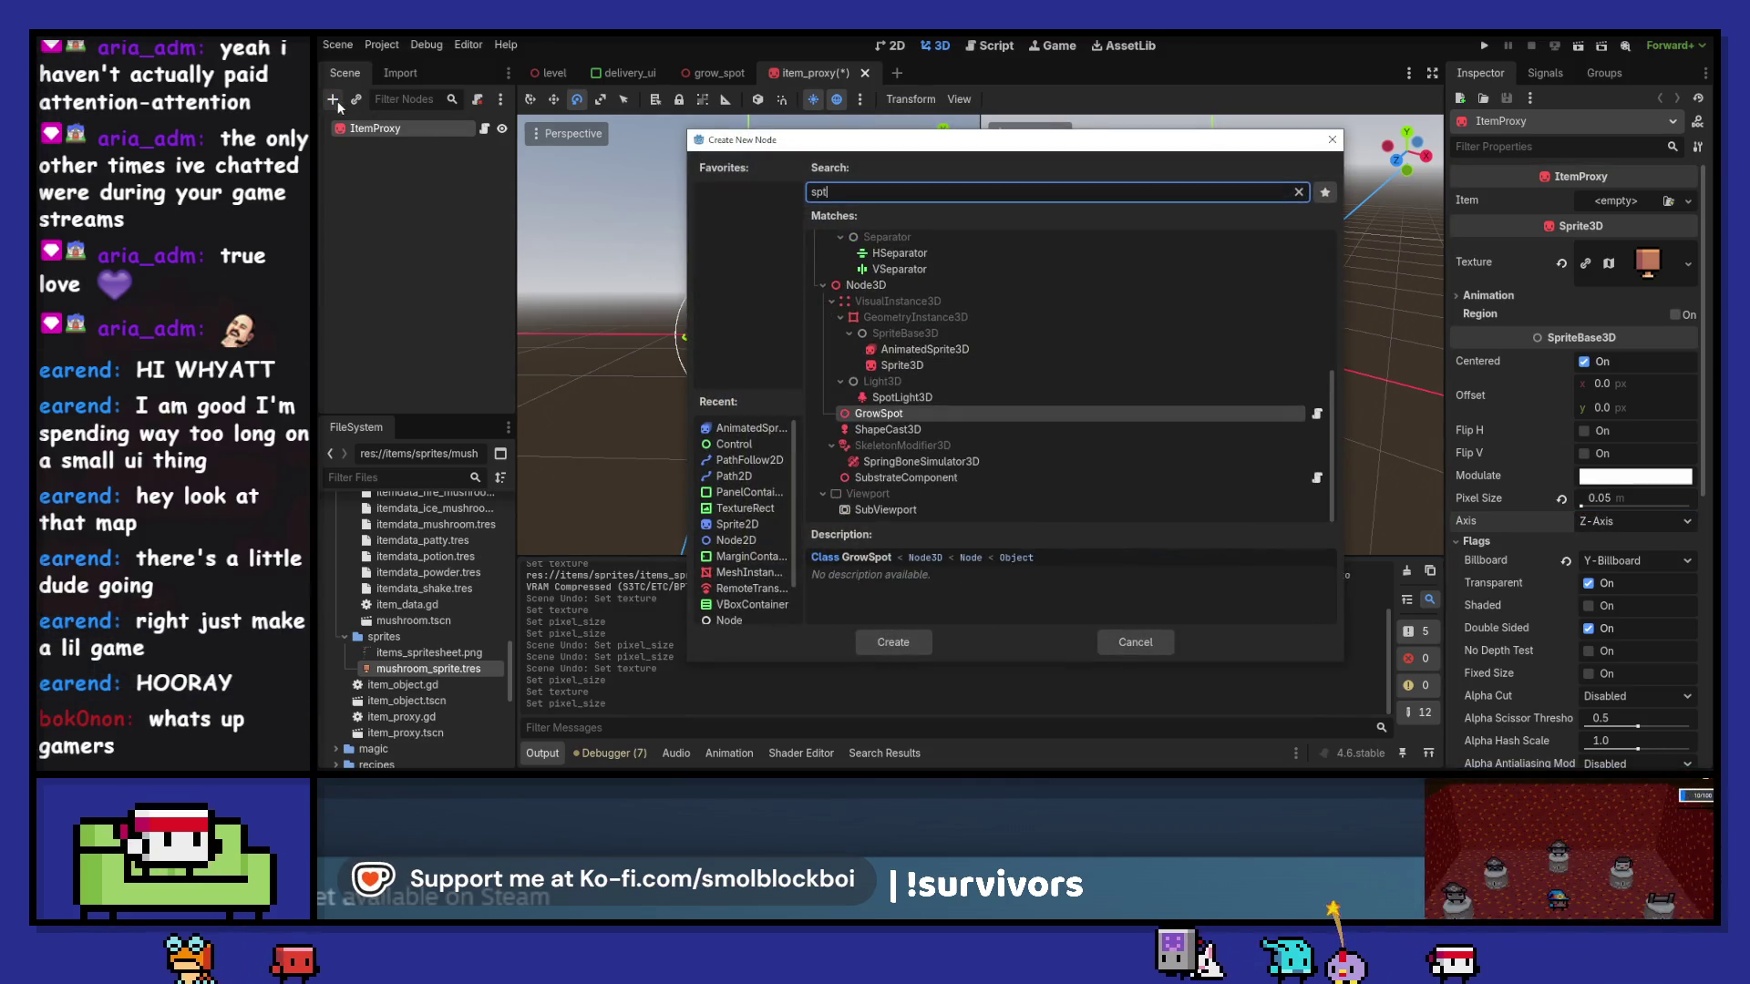
pyautogui.press('BackSpace')
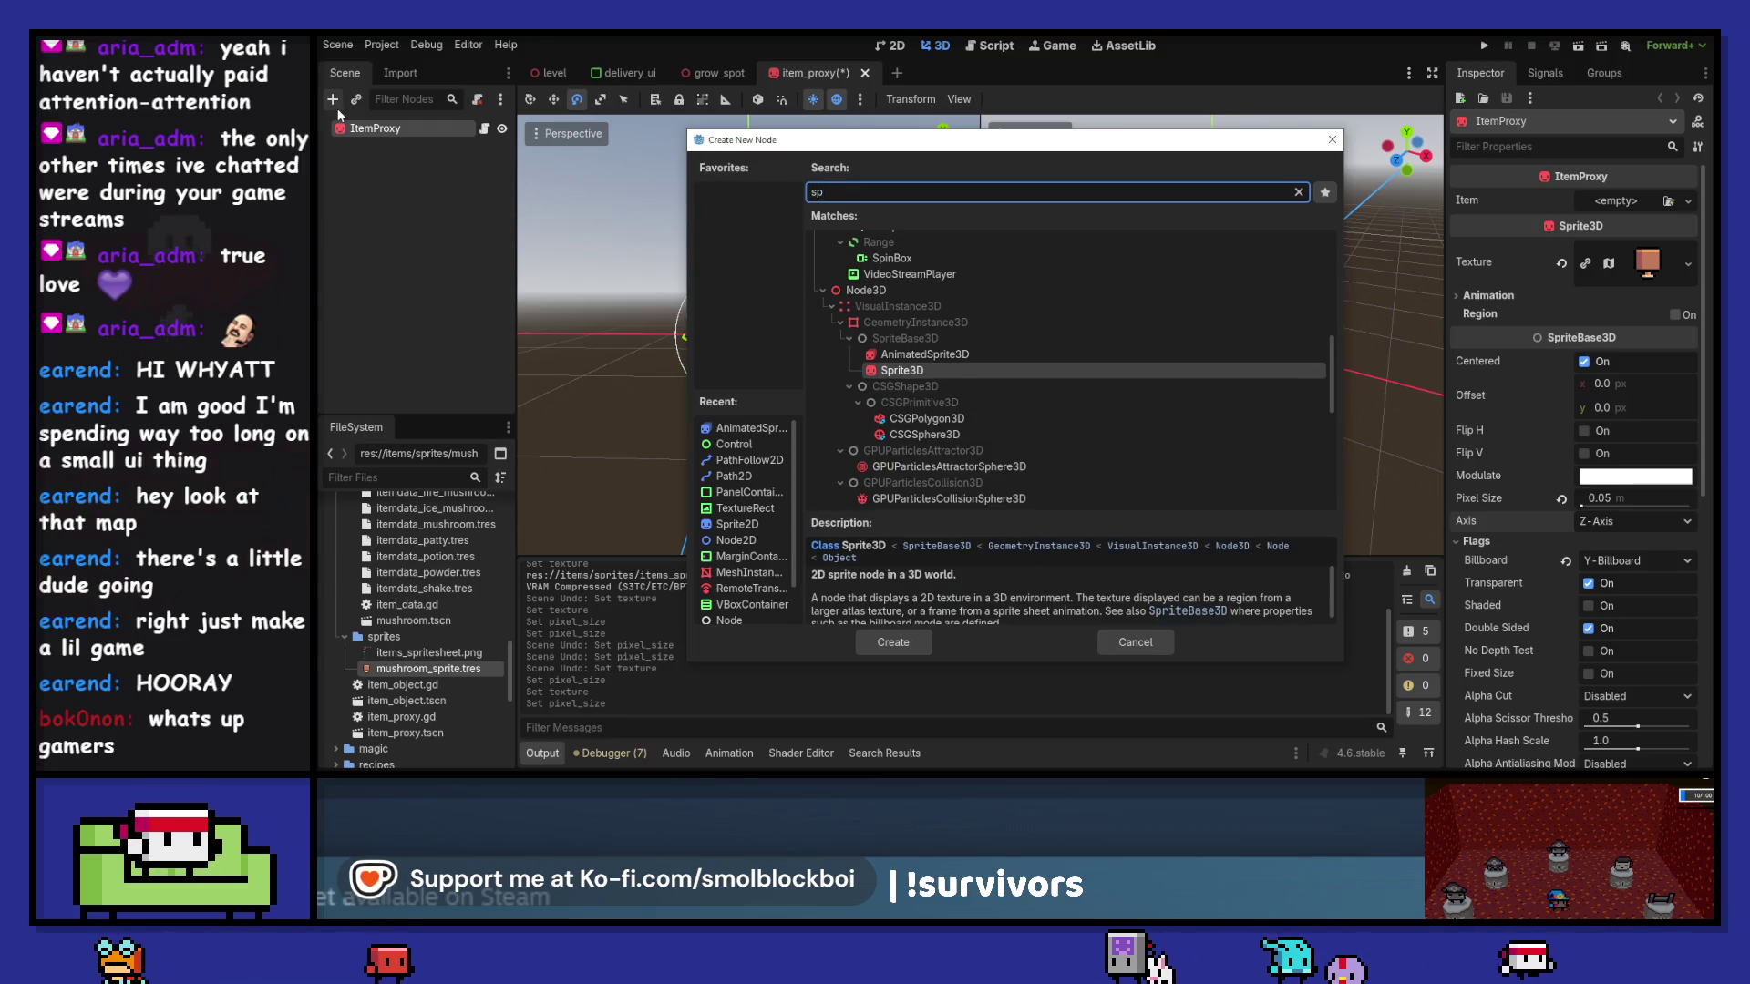
pyautogui.write('rite')
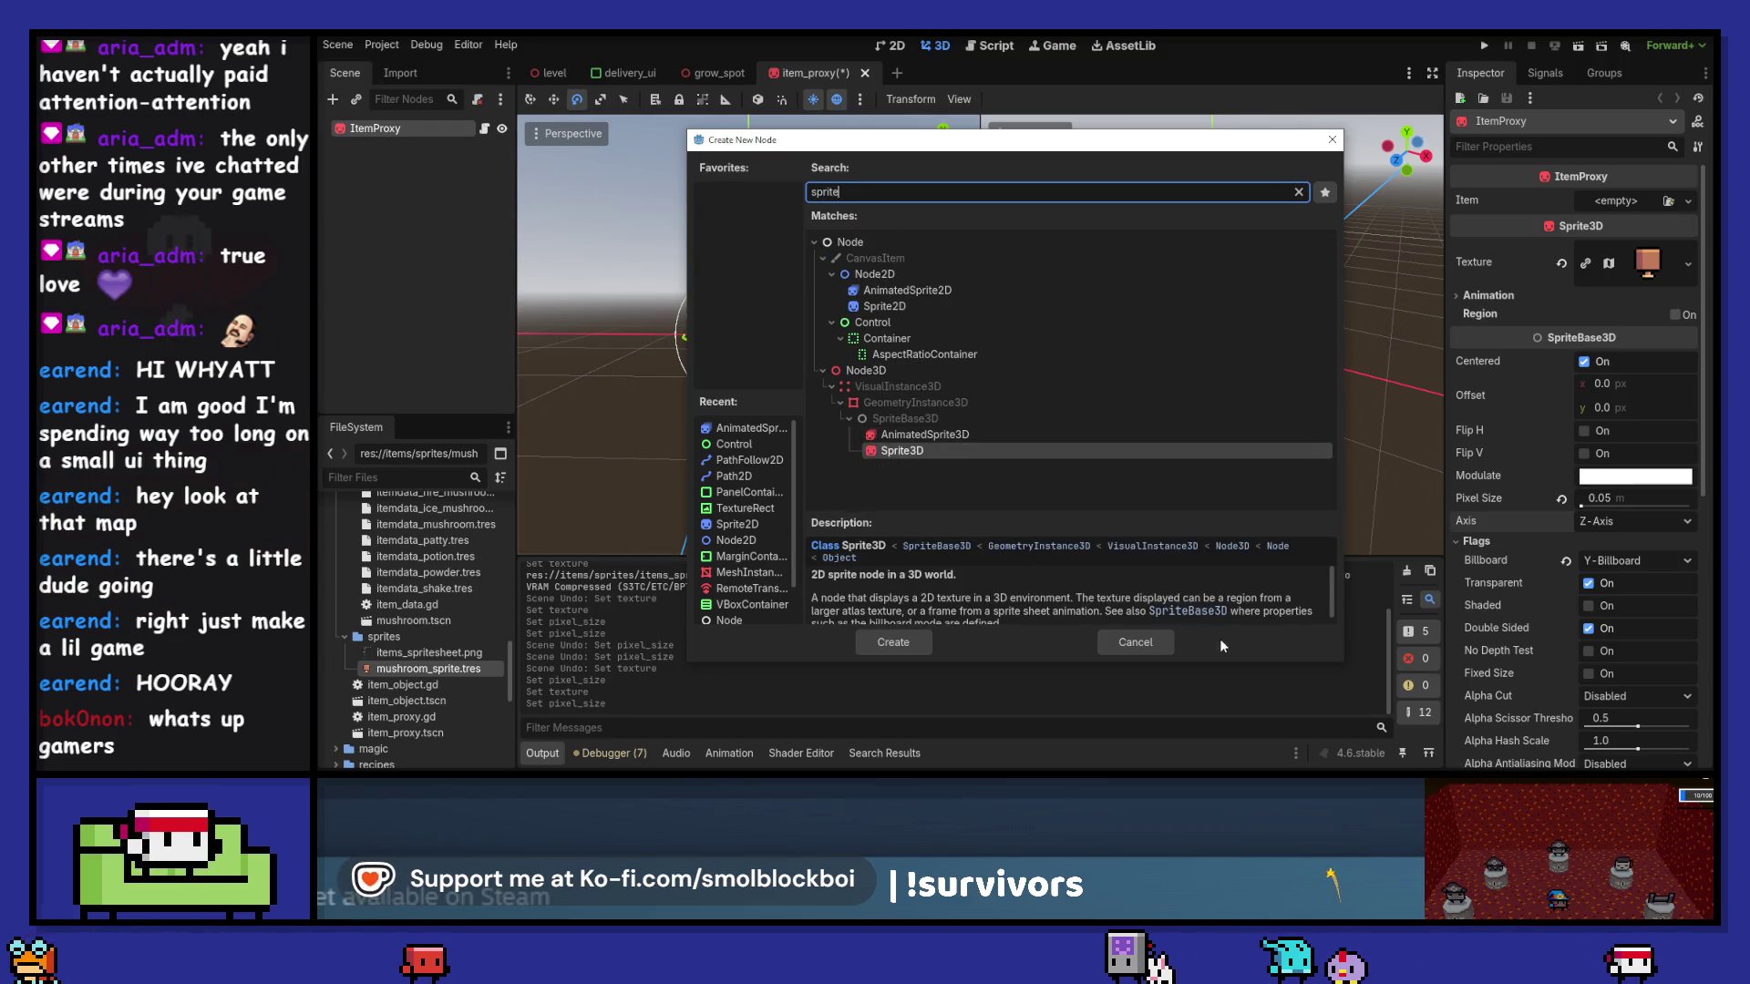
pyautogui.press('Escape')
# - Set the sprite's texture filter to Nearest, save, and test-run the game
pyautogui.scroll(-5, 1522, 579)
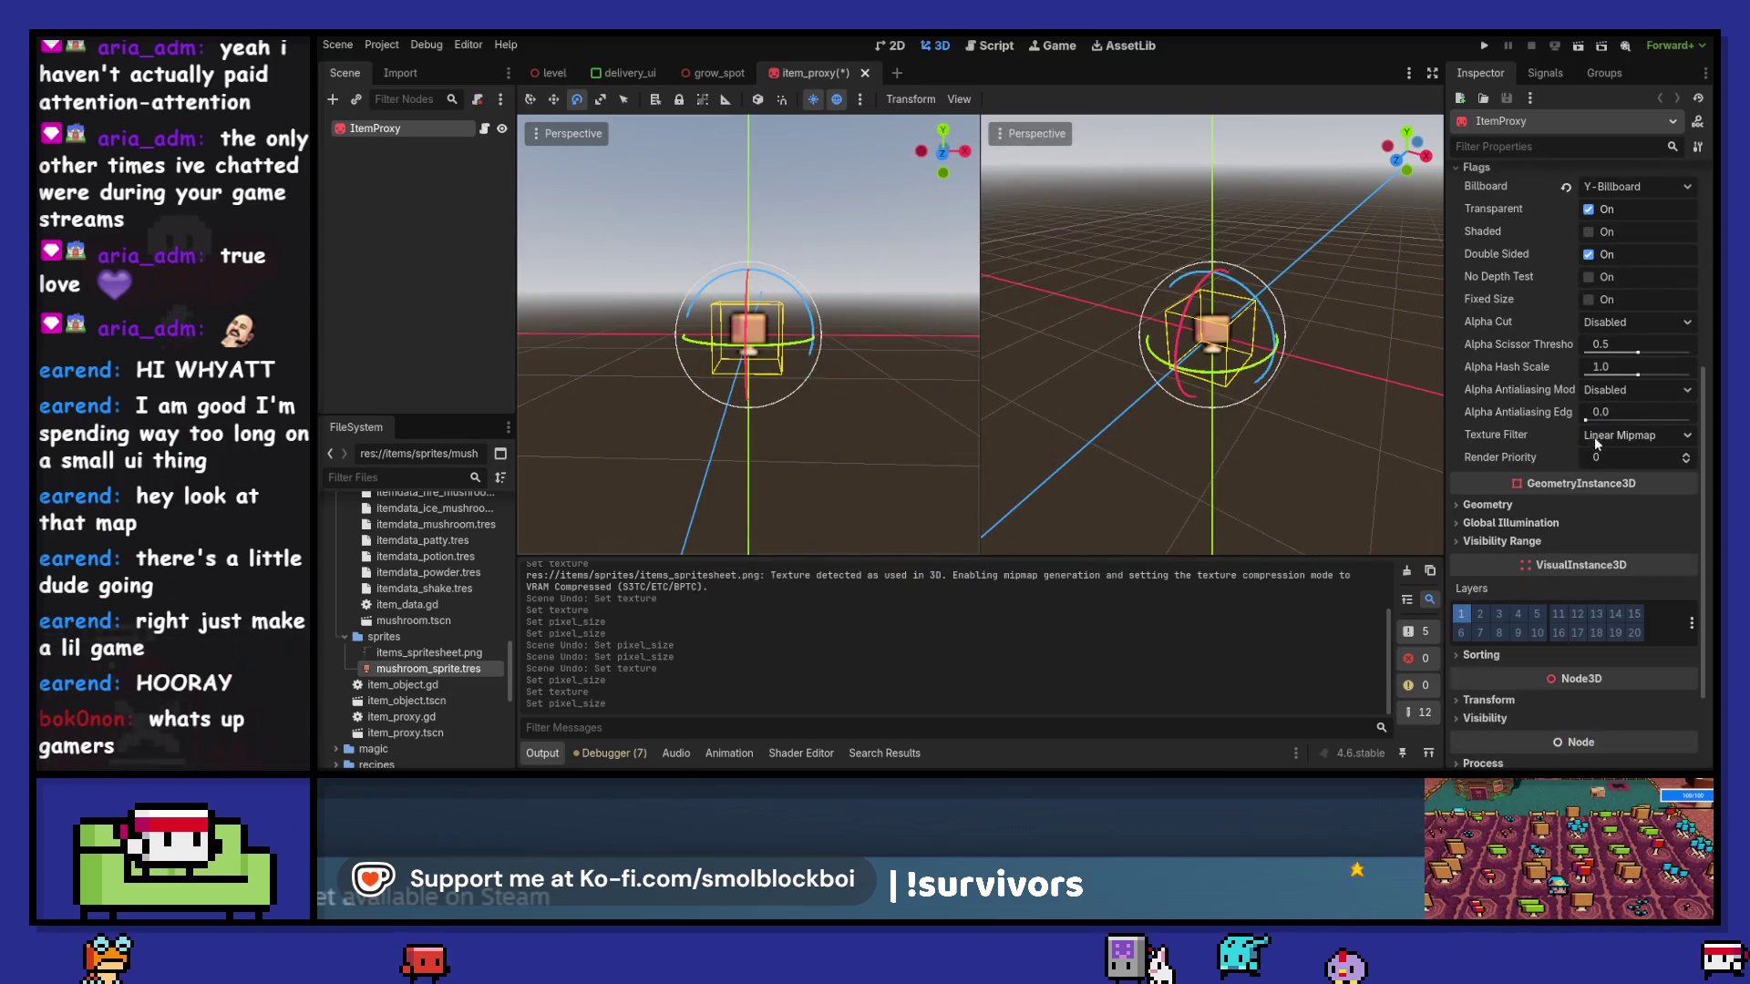
pyautogui.click(1594, 435)
pyautogui.click(1620, 472)
pyautogui.click(1620, 435)
pyautogui.click(1616, 457)
pyautogui.hotkey('ctrl', 's')
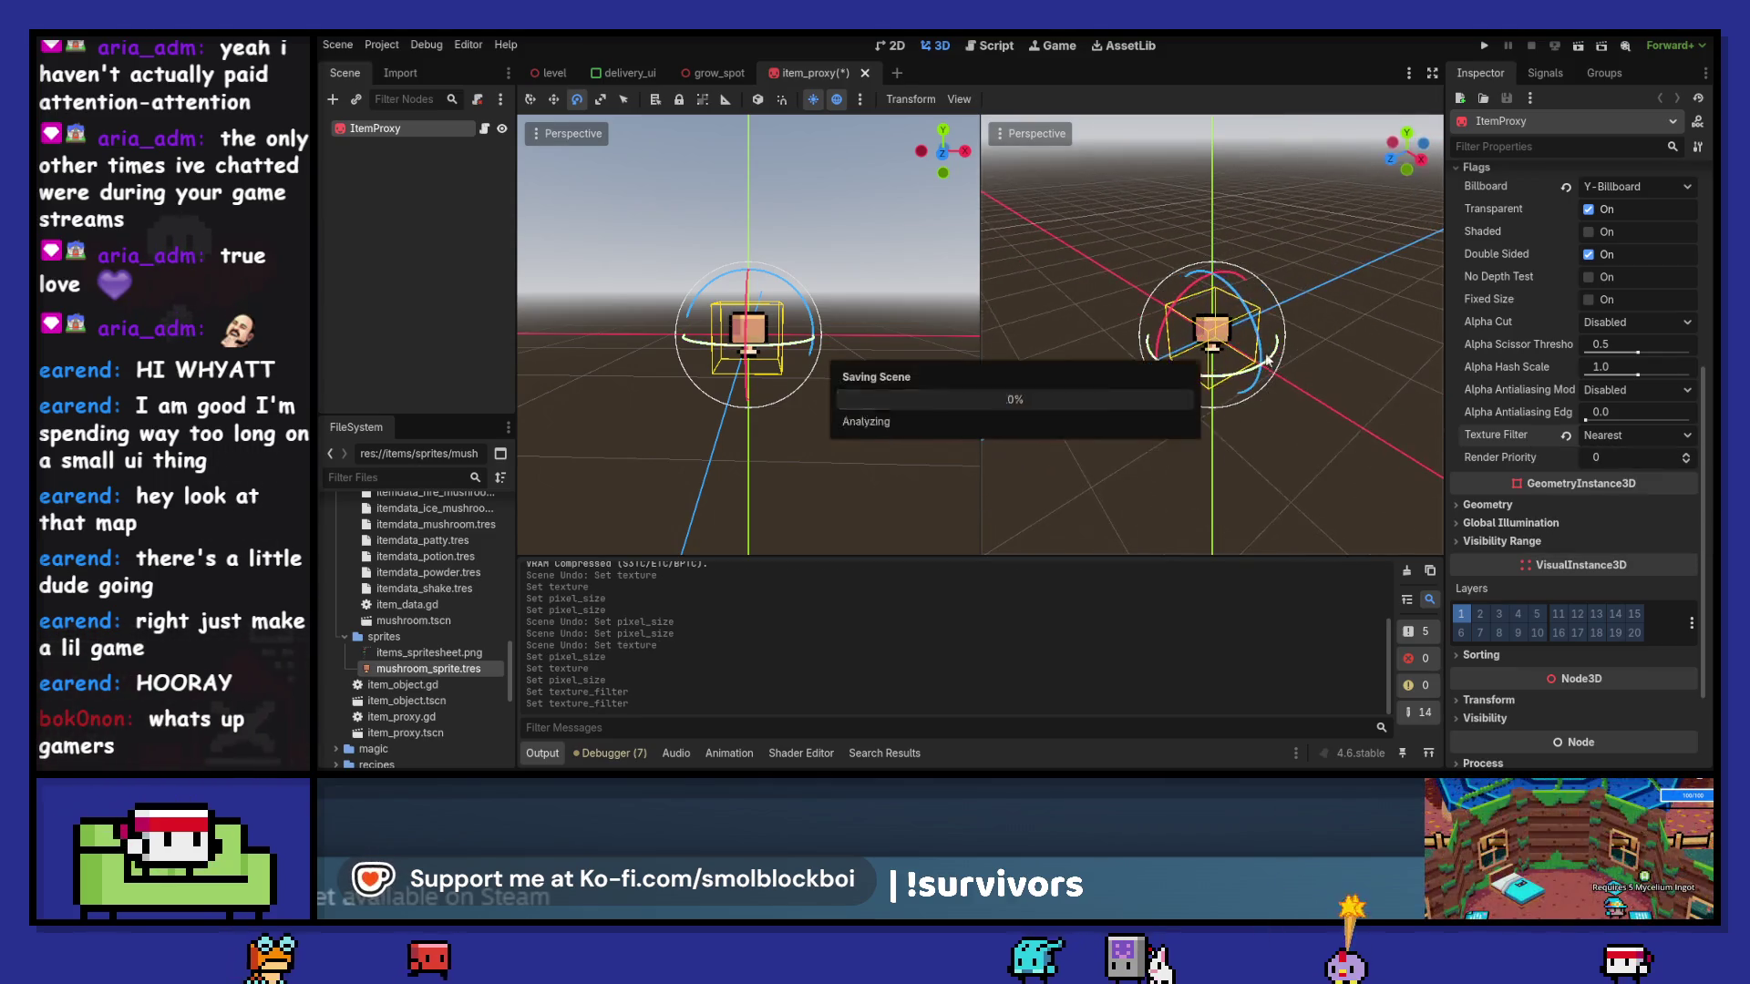
pyautogui.press('F5')
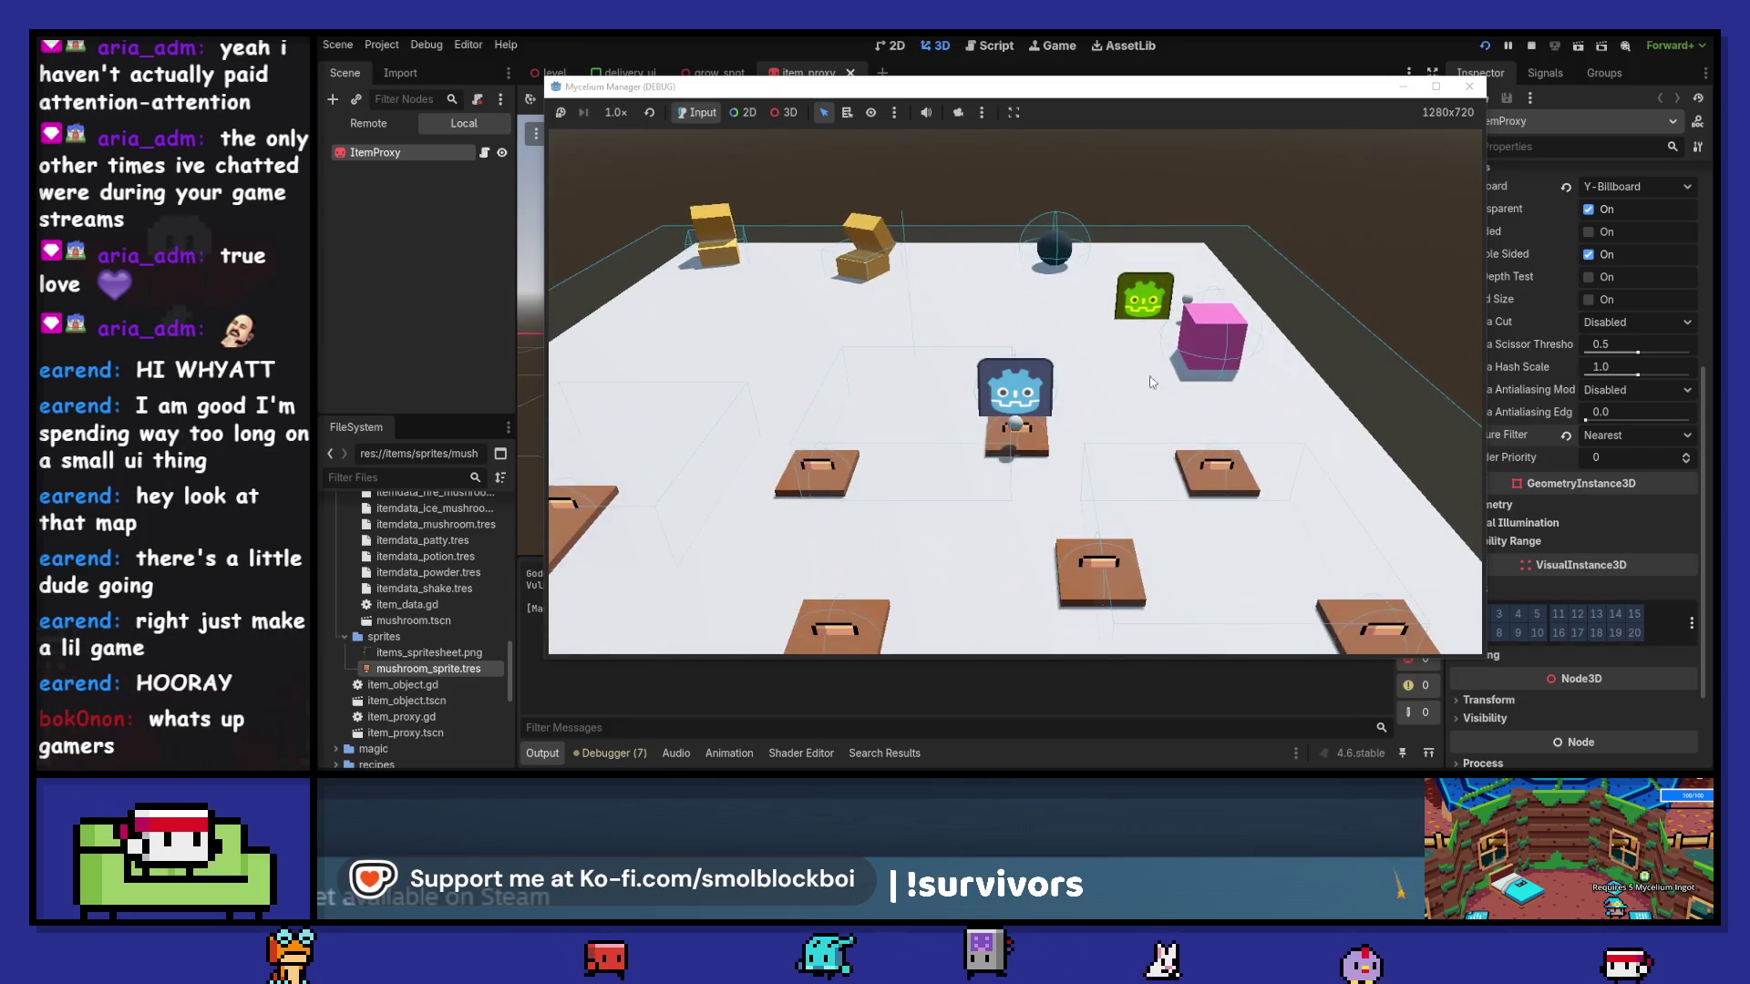
pyautogui.press('F8')
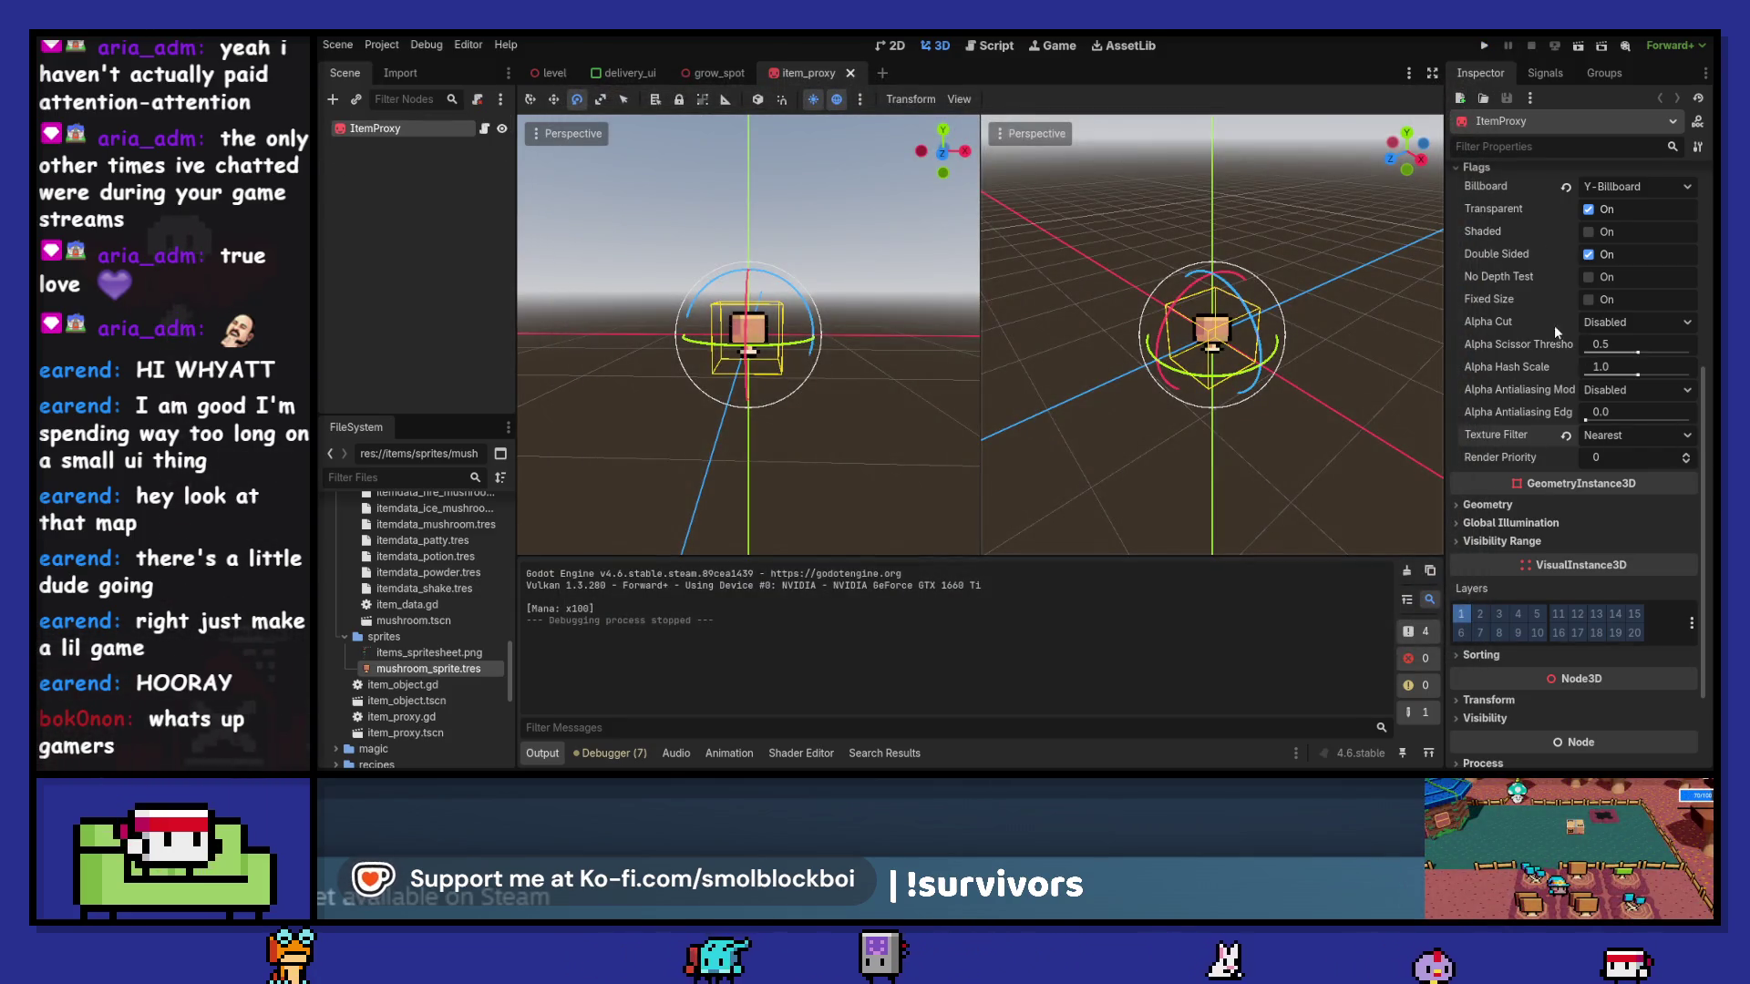
# - Change the pixel size to 0.1, save, stop the game, and switch to grow_spot
pyautogui.scroll(5, 1552, 310)
pyautogui.click(1618, 499)
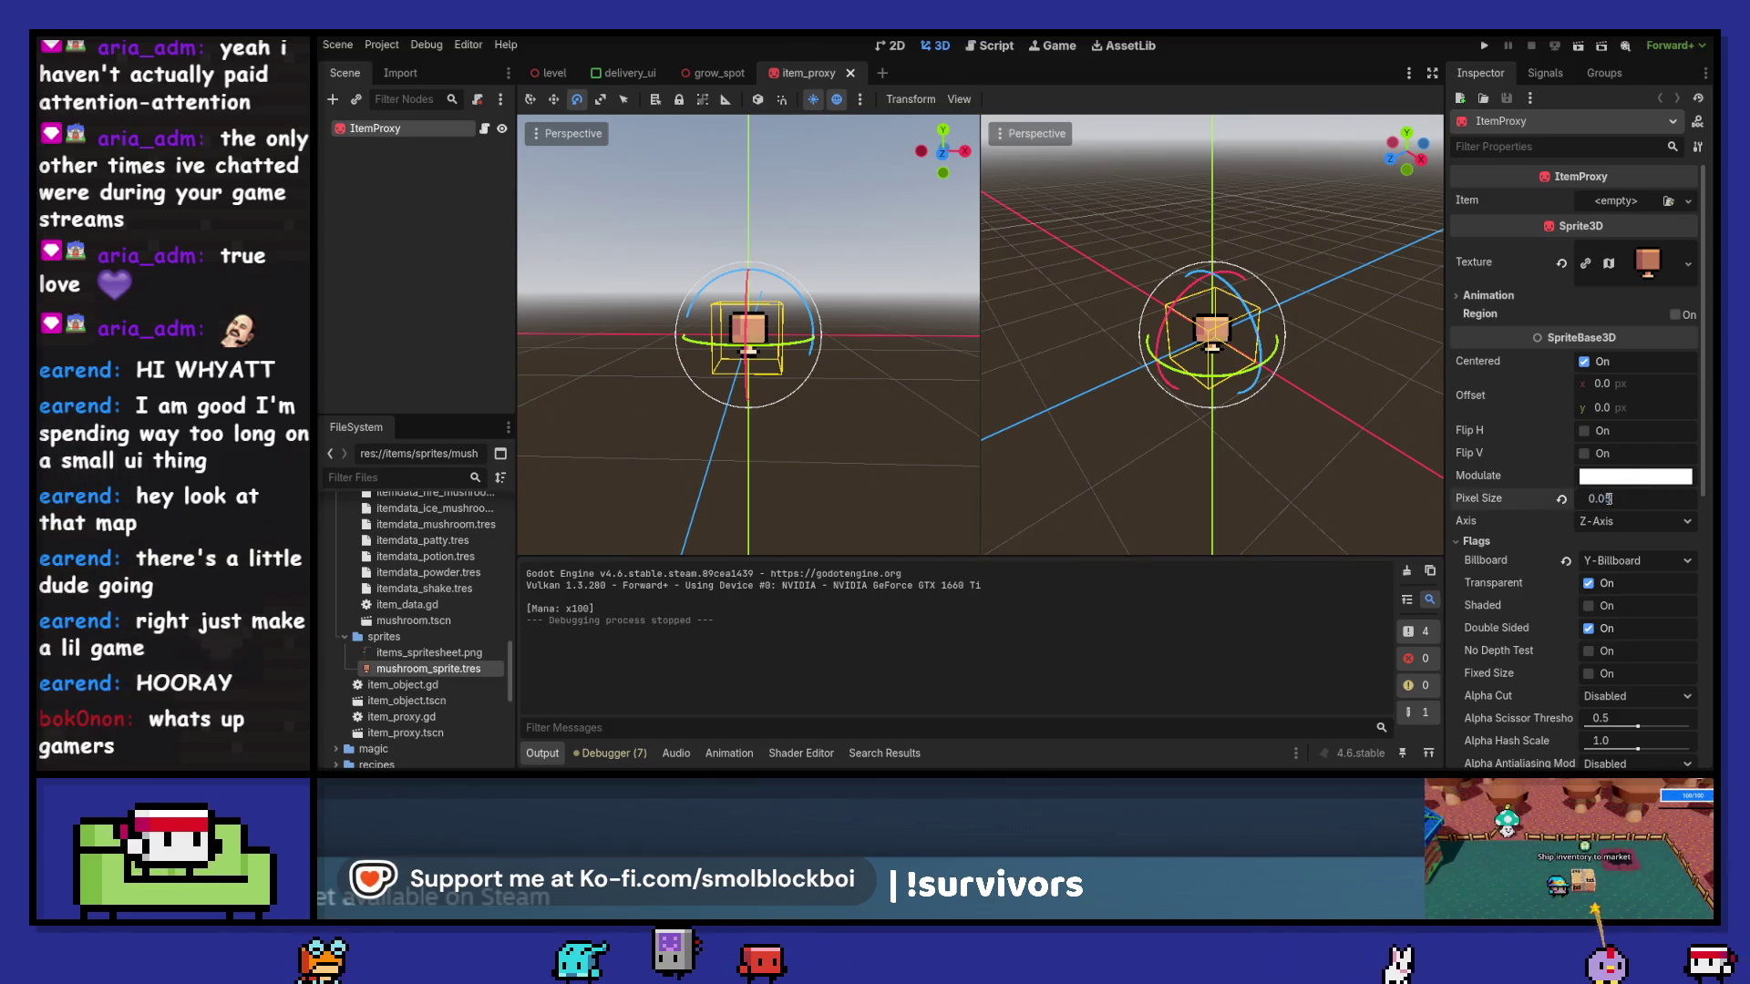
pyautogui.write('0.1')
pyautogui.press('Tab')
pyautogui.hotkey('ctrl', 's')
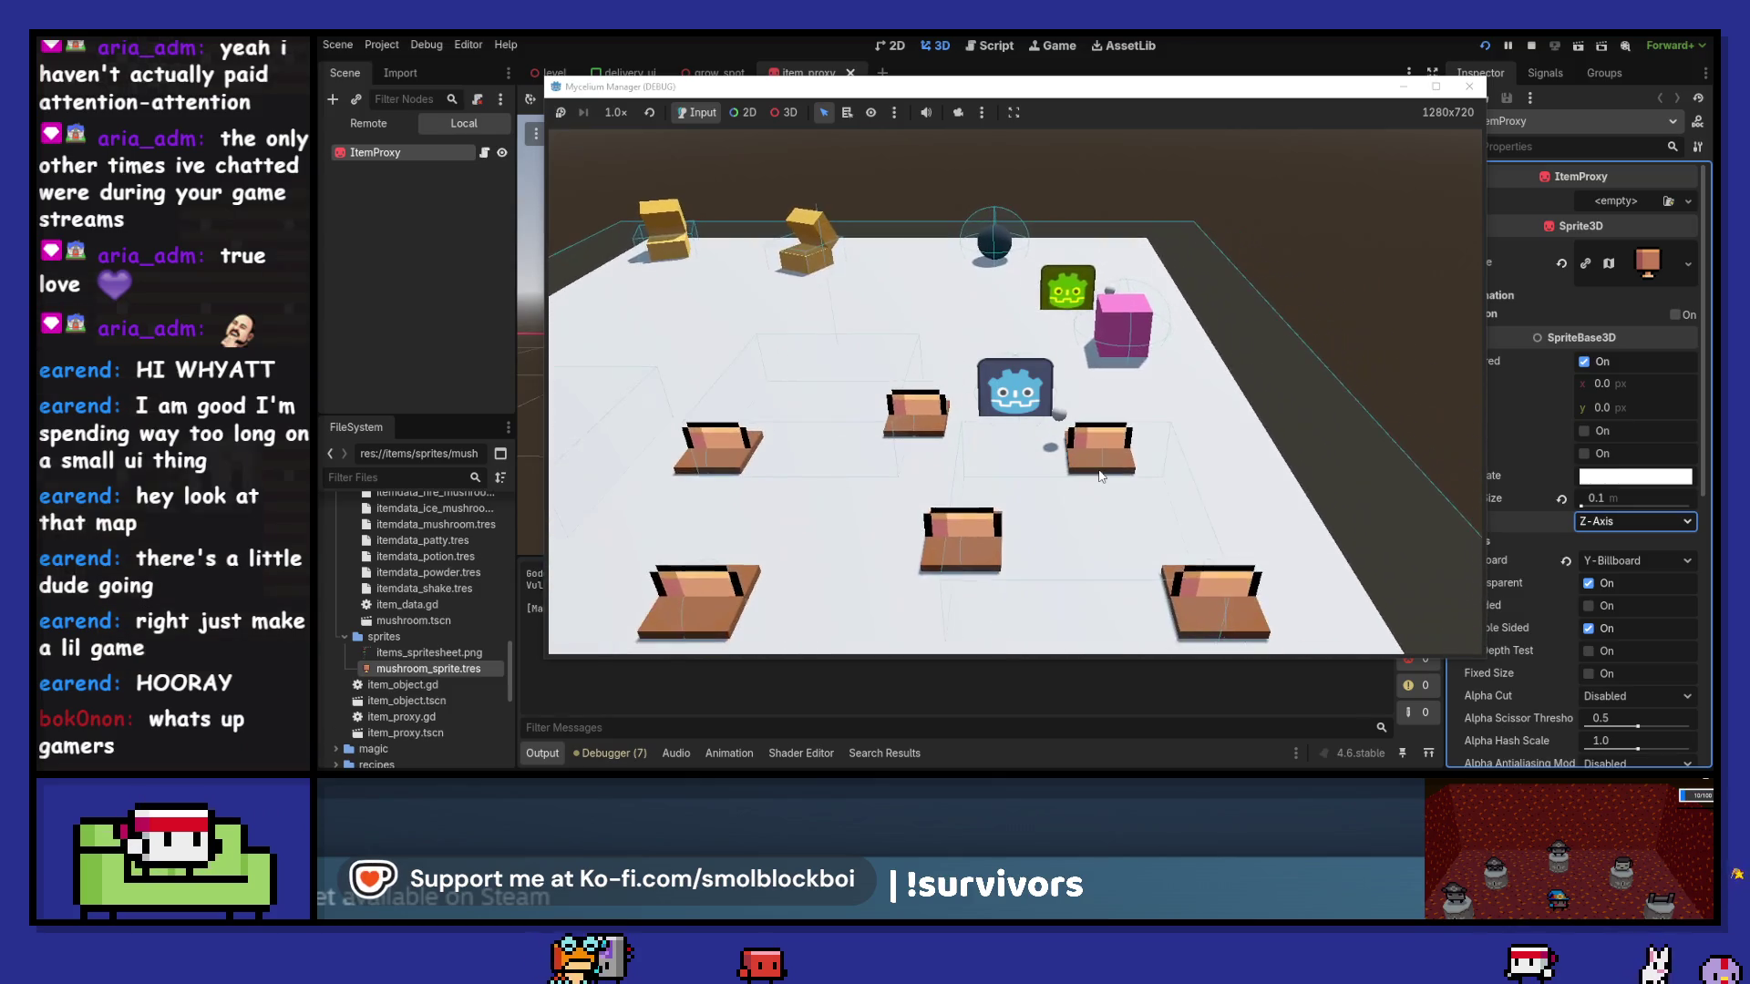
pyautogui.click(1469, 88)
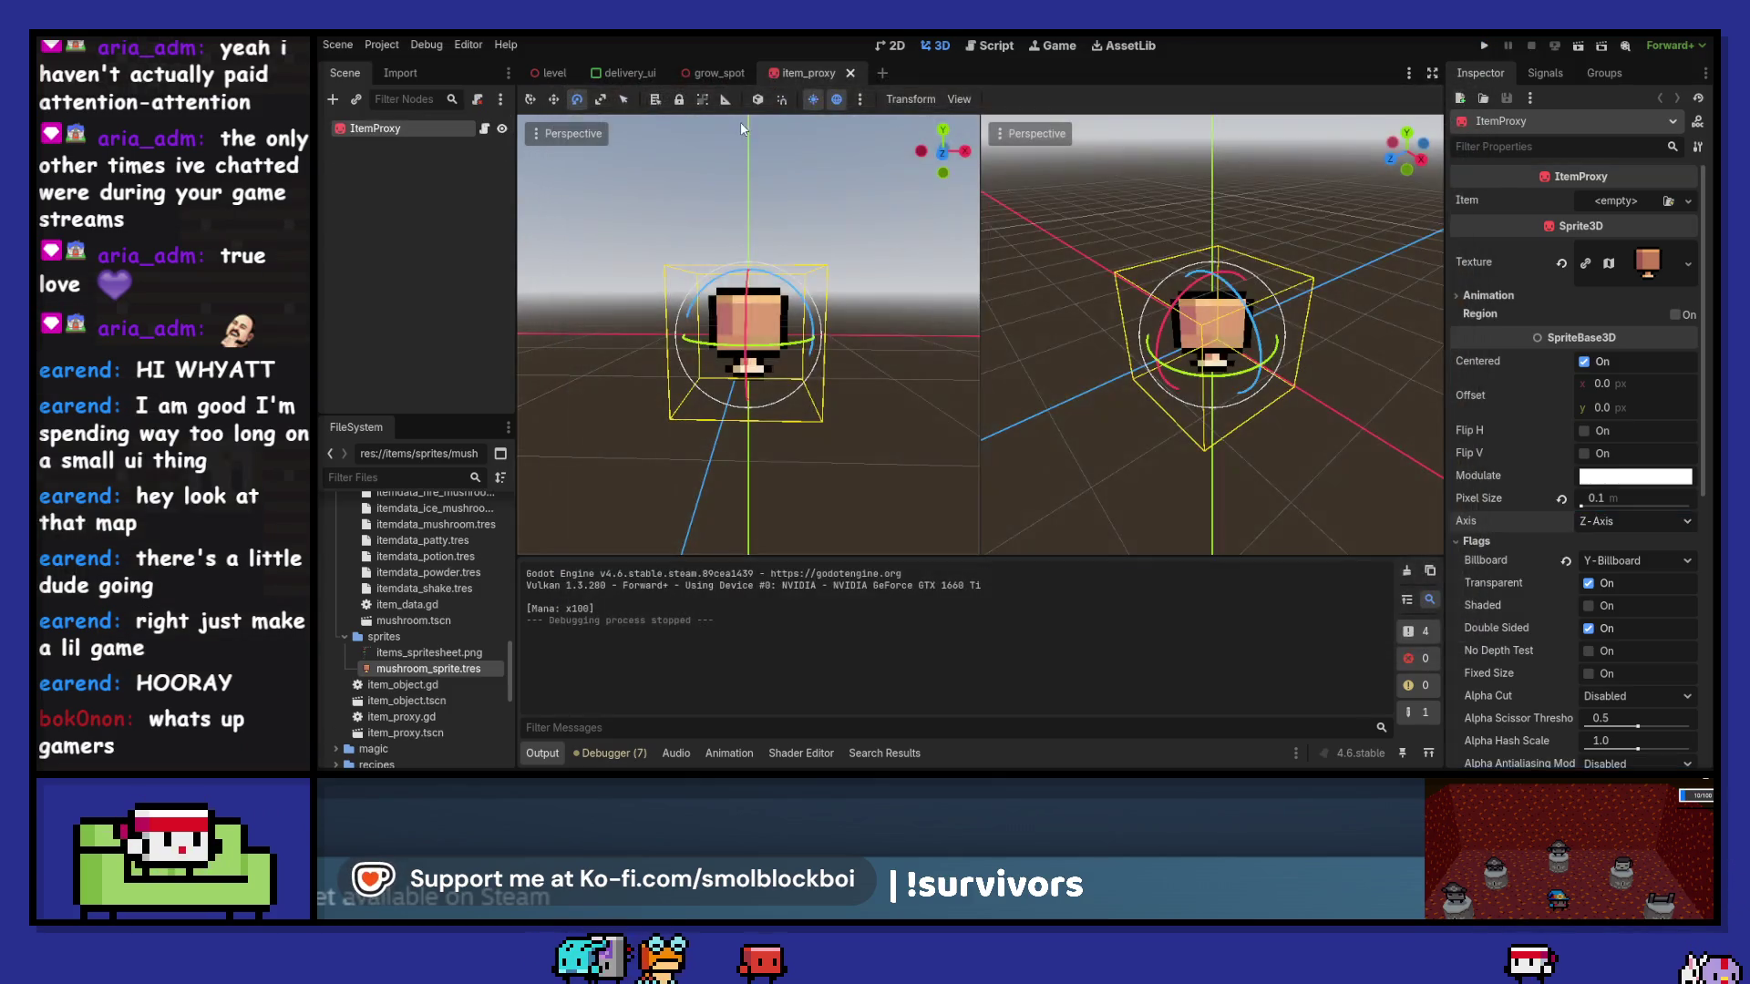
pyautogui.click(725, 76)
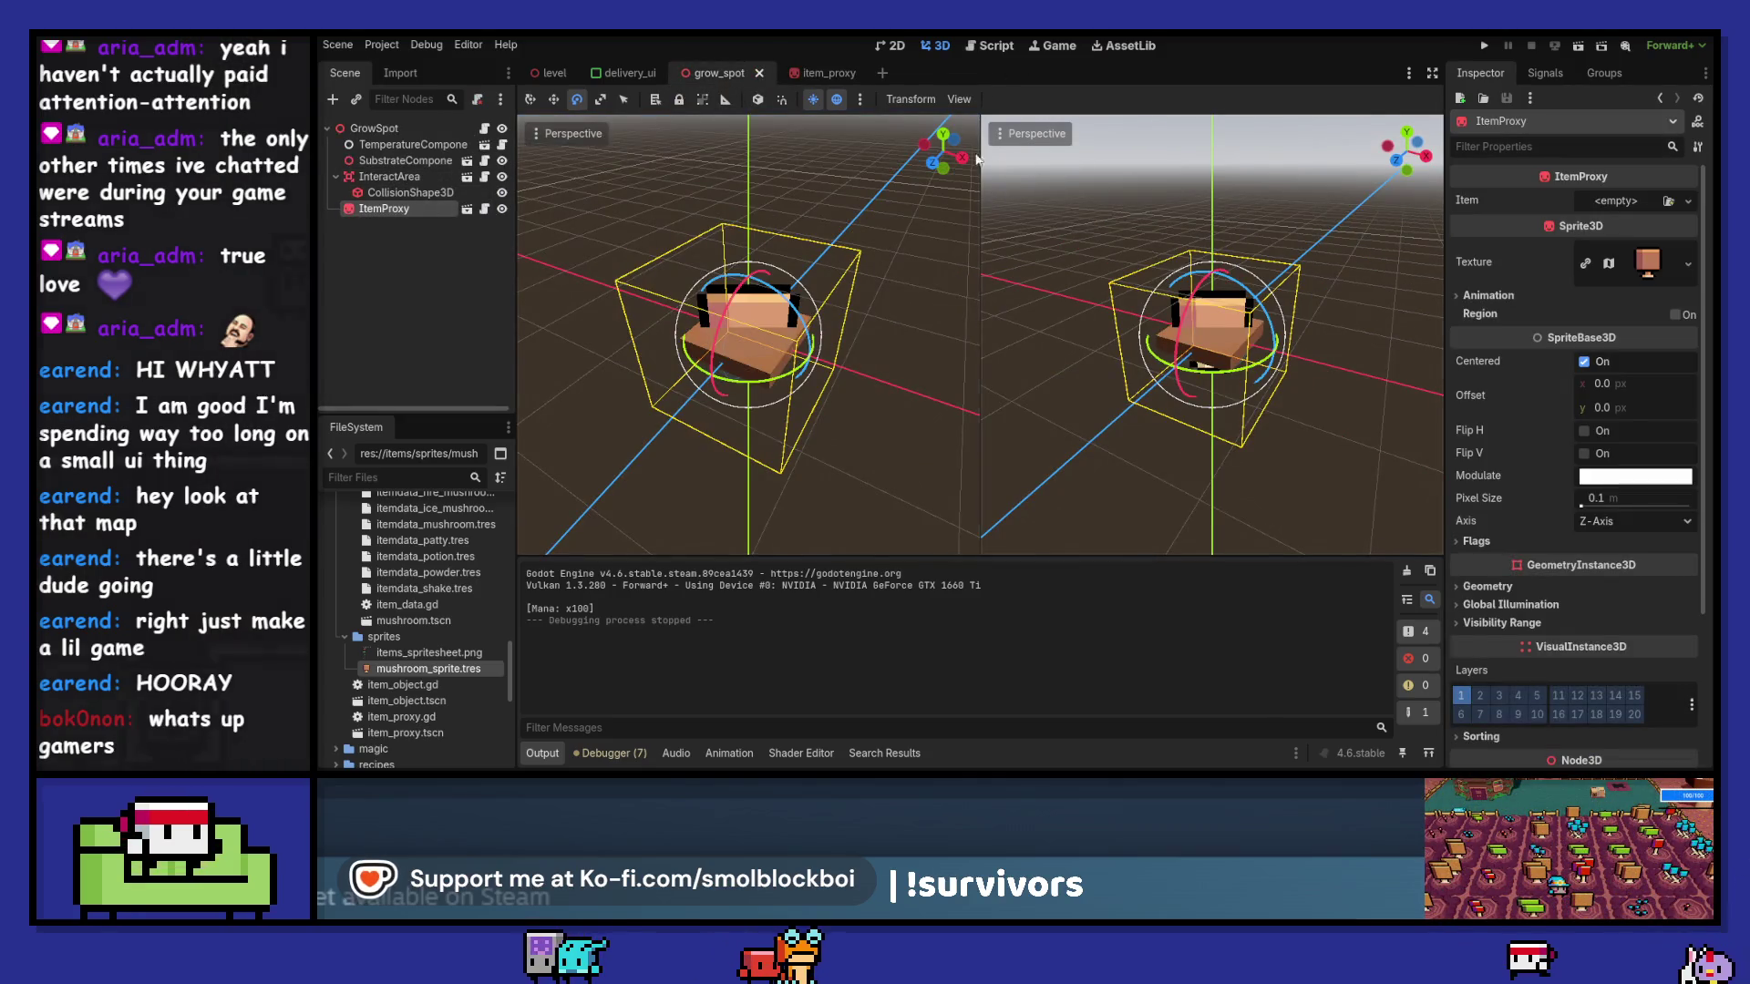
# - In Front view, move the ItemProxy 0.6 units up, save, and return to item_proxy
pyautogui.click(933, 163)
pyautogui.press('w')
pyautogui.moveTo(753, 213); pyautogui.dragTo(755, 200)
pyautogui.hotkey('ctrl', 's')
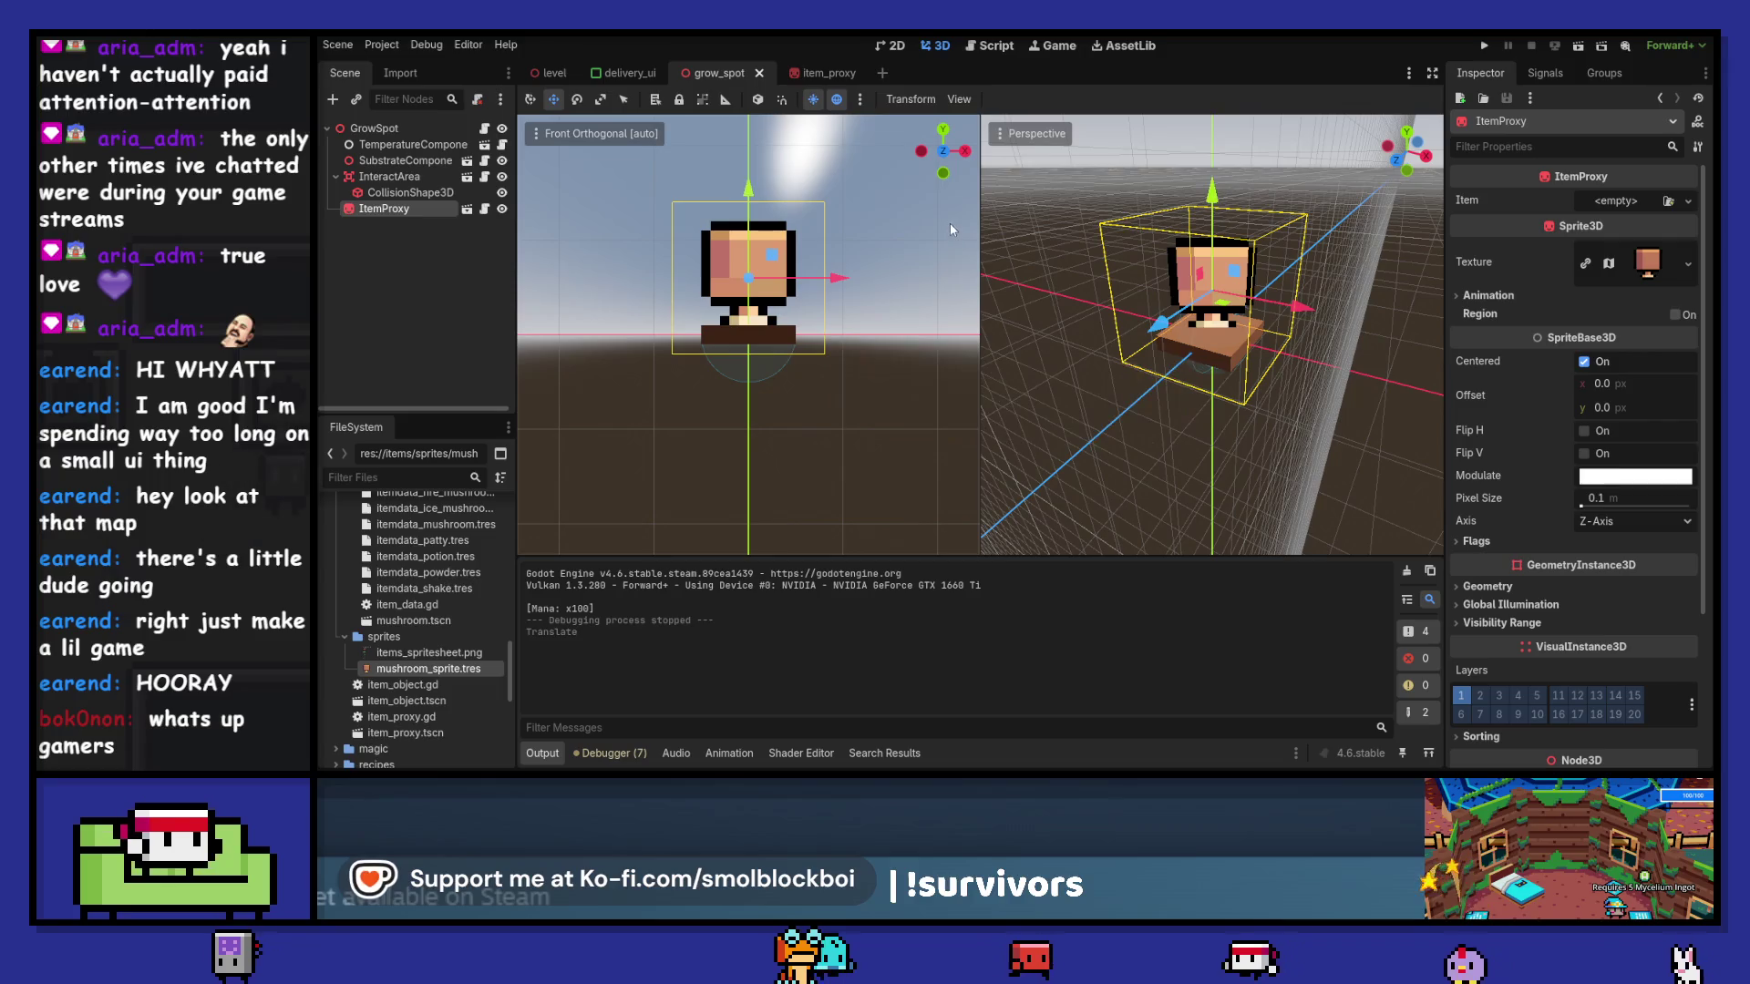
pyautogui.click(813, 73)
pyautogui.moveTo(902, 280); pyautogui.dragTo(850, 269)
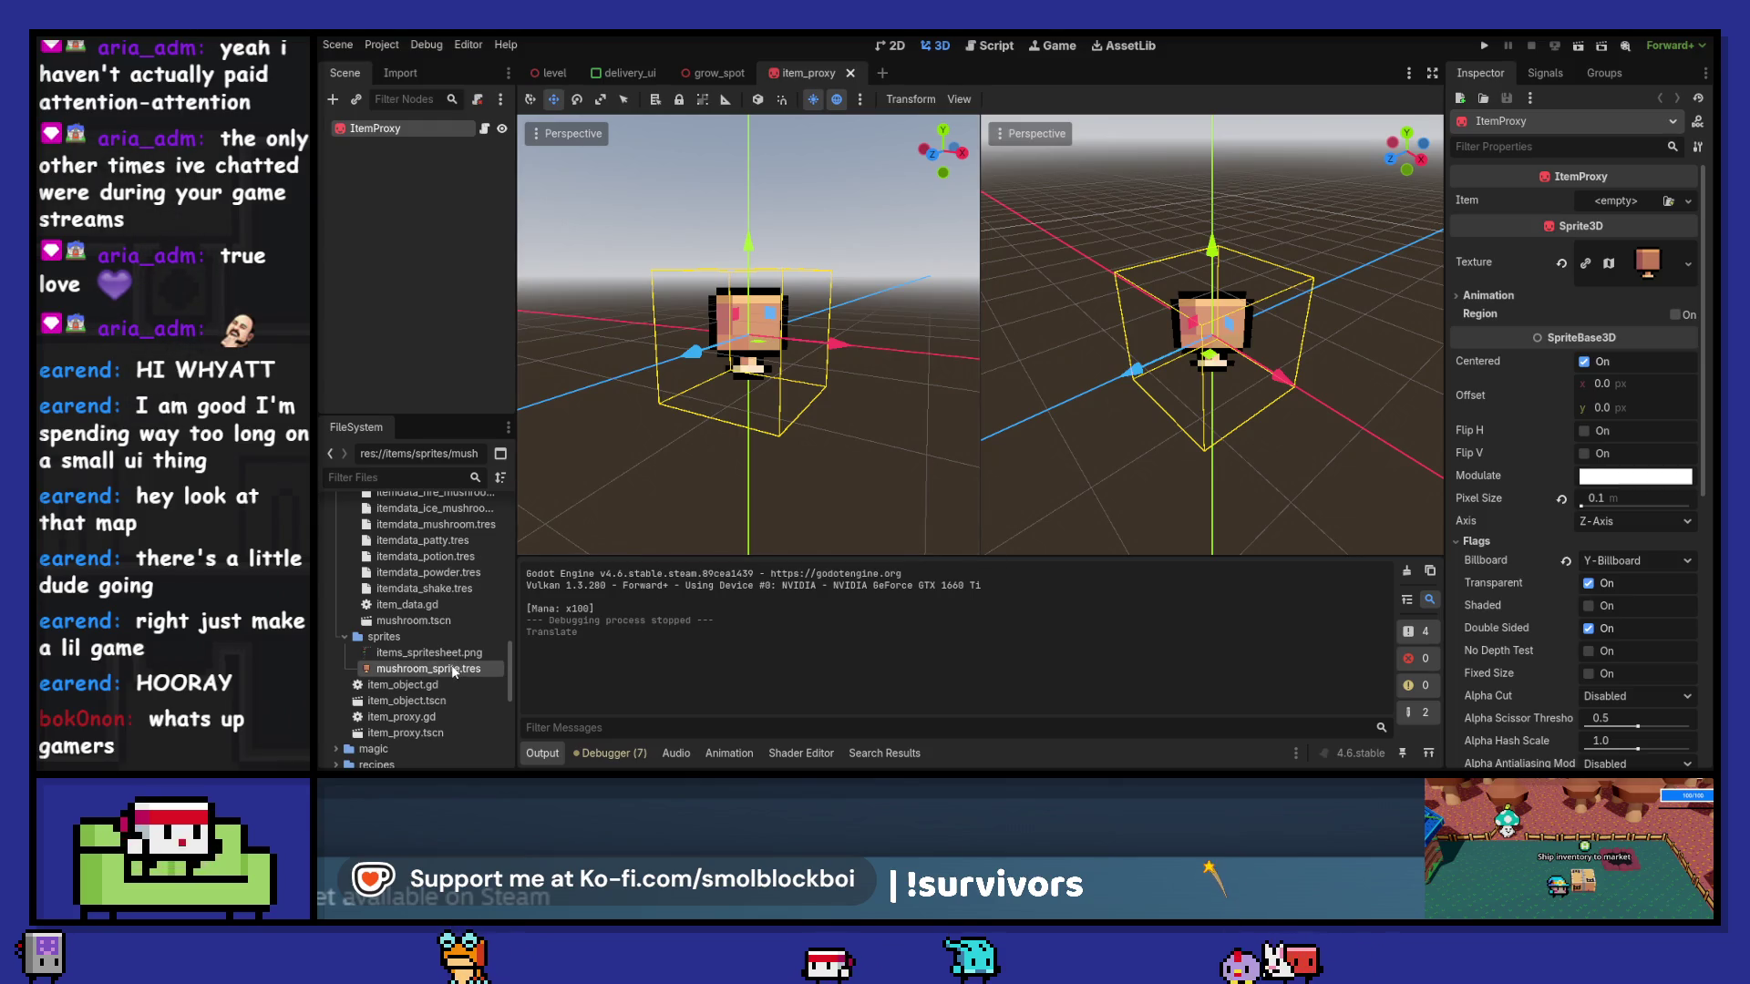
# - Reimport items_spritesheet.png as a Texture2D with Lossless compress mode
pyautogui.click(400, 73)
pyautogui.click(401, 146)
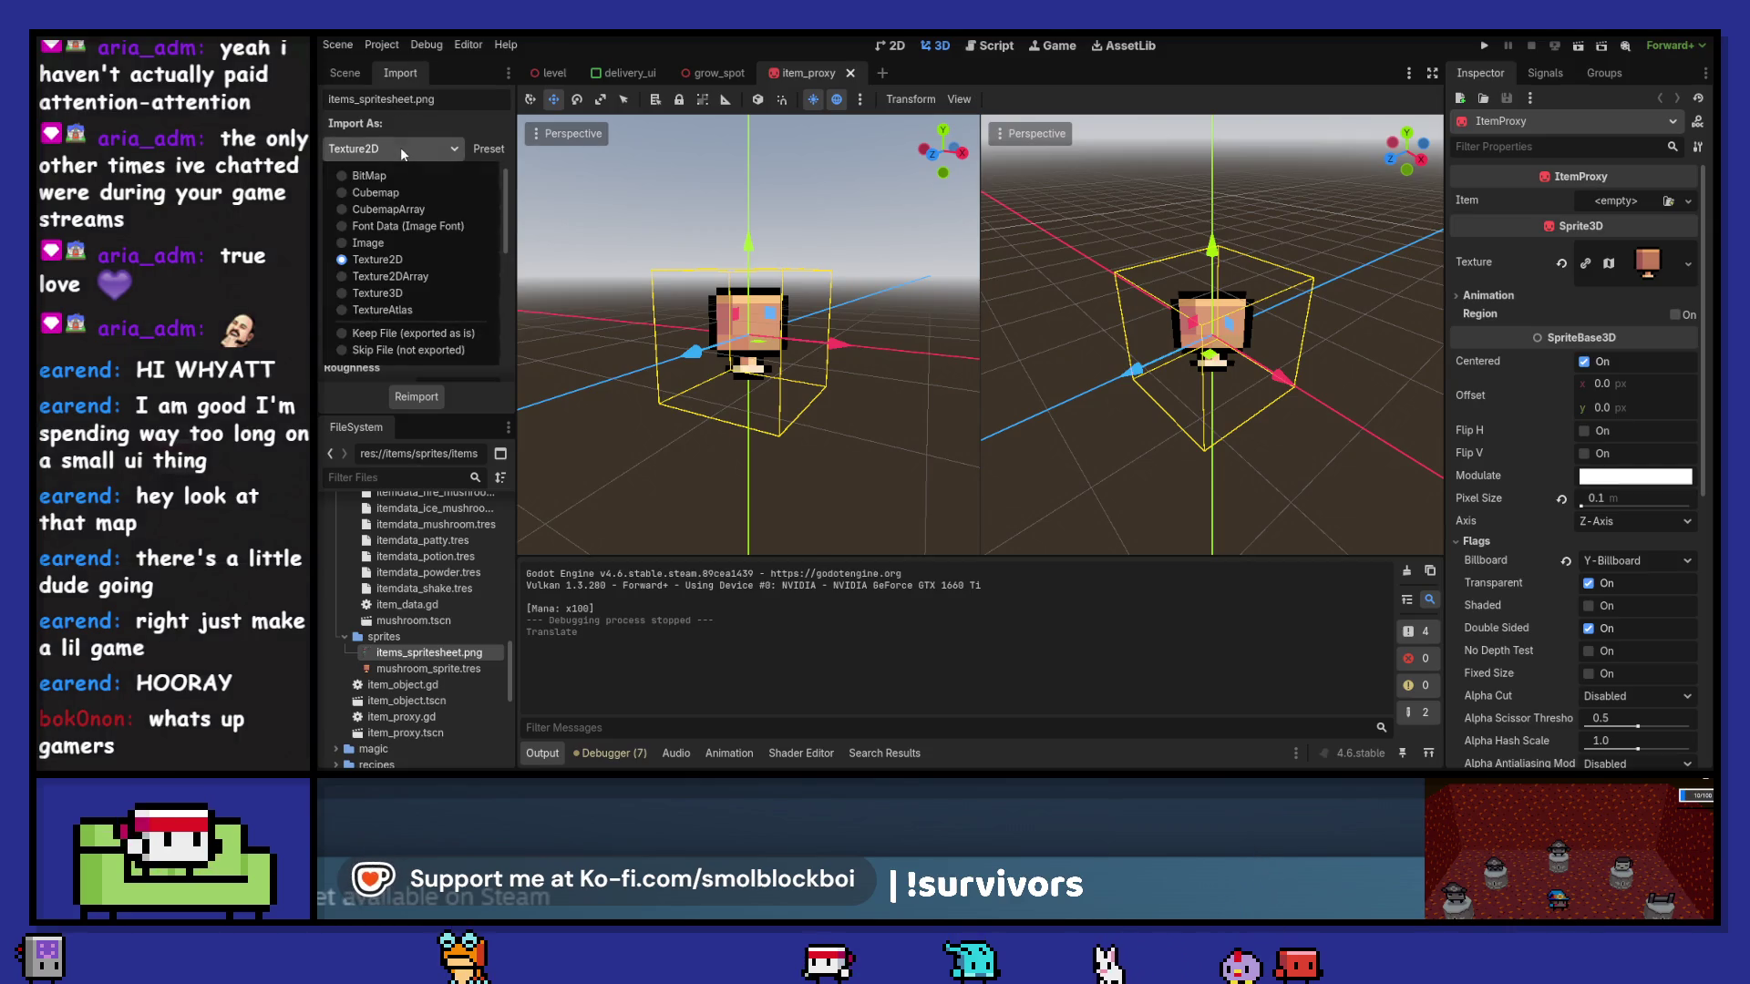
pyautogui.click(398, 253)
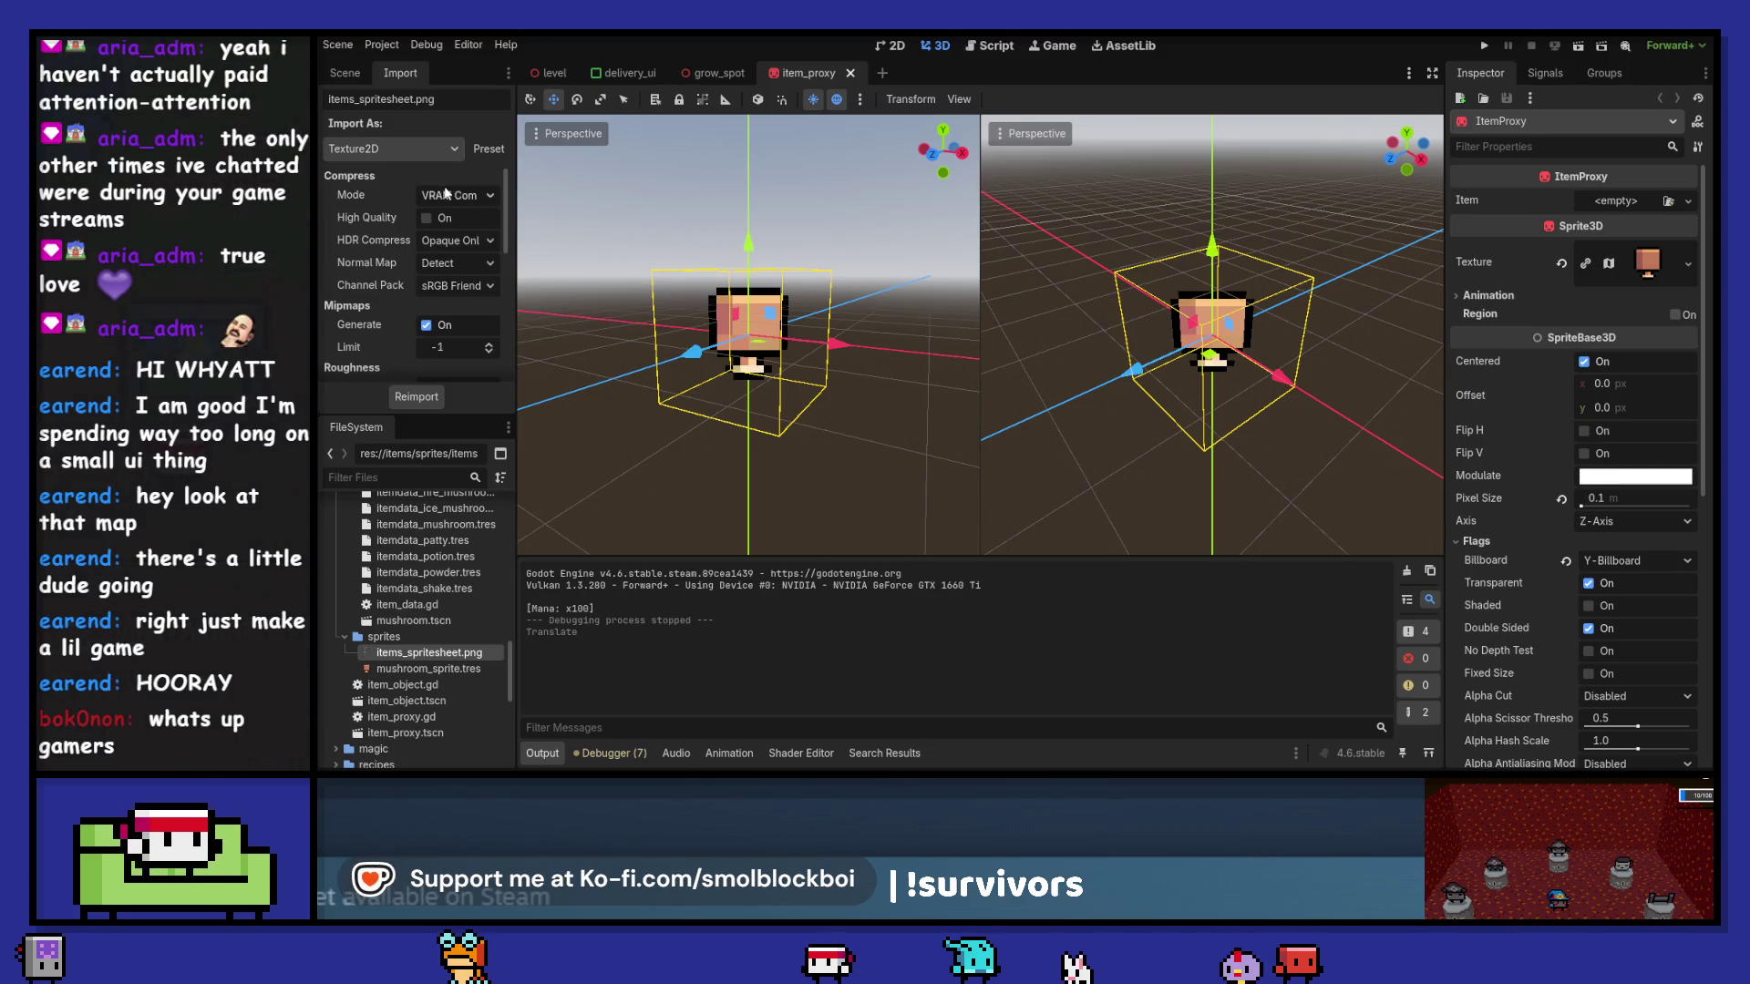
pyautogui.moveTo(516, 239); pyautogui.dragTo(589, 229)
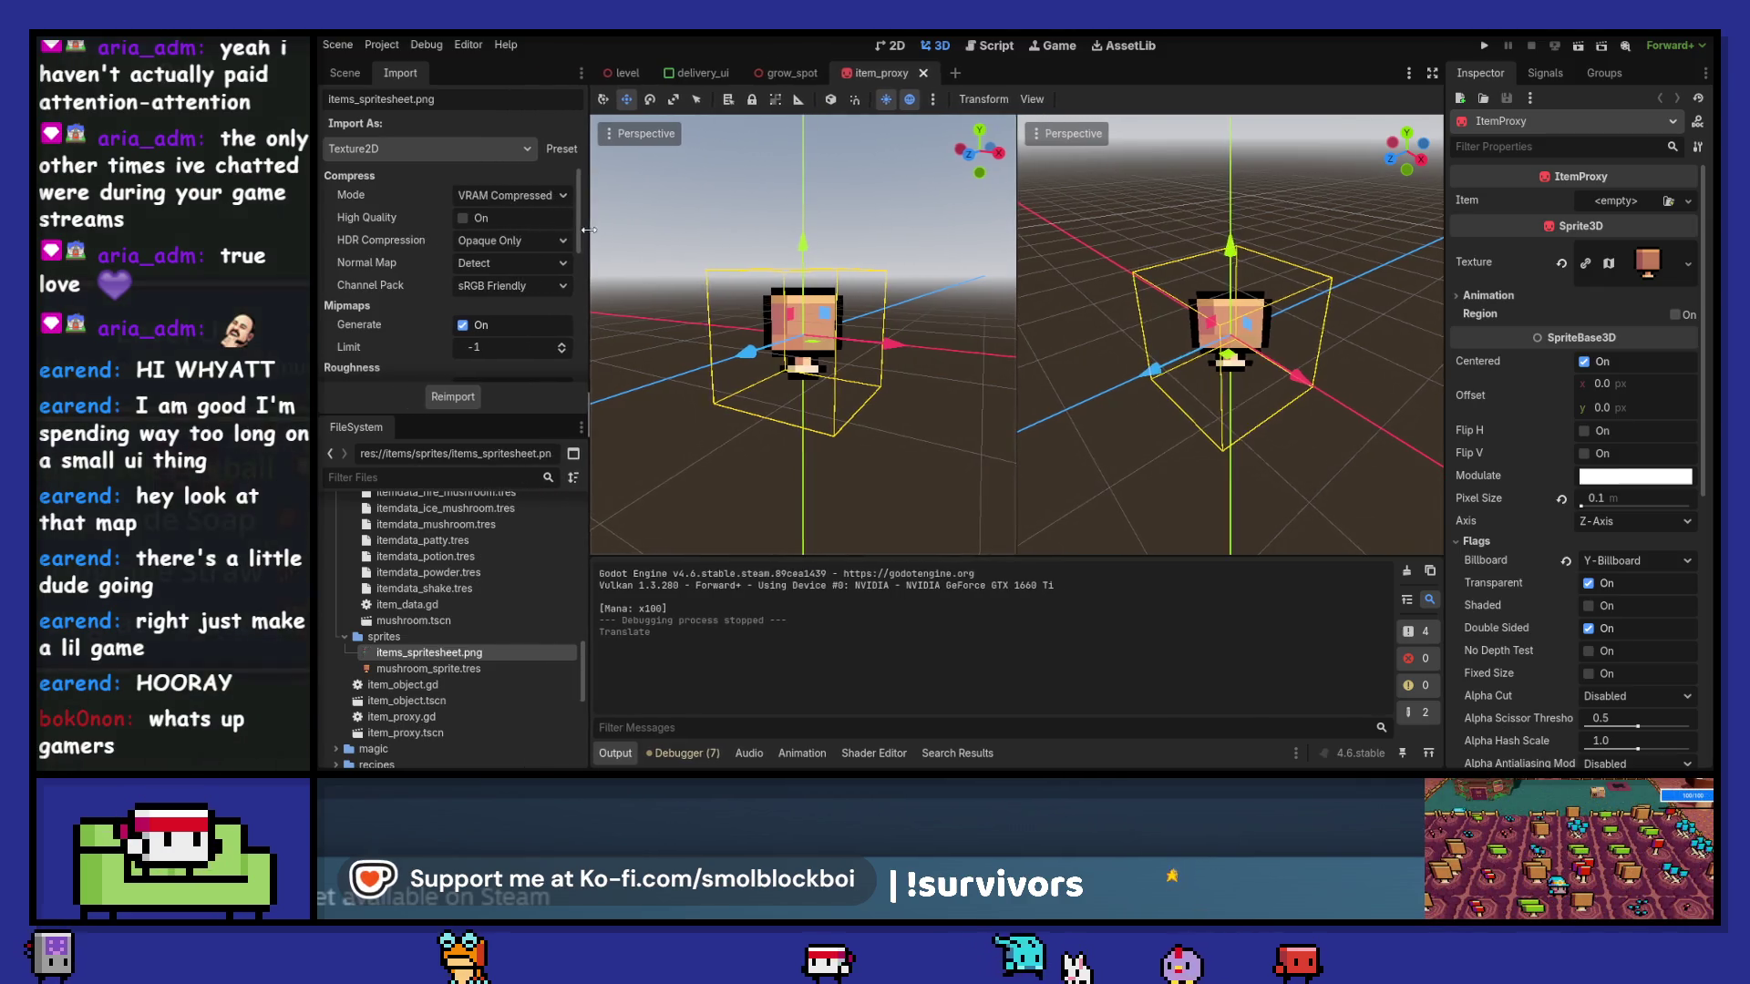
pyautogui.moveTo(376, 253)
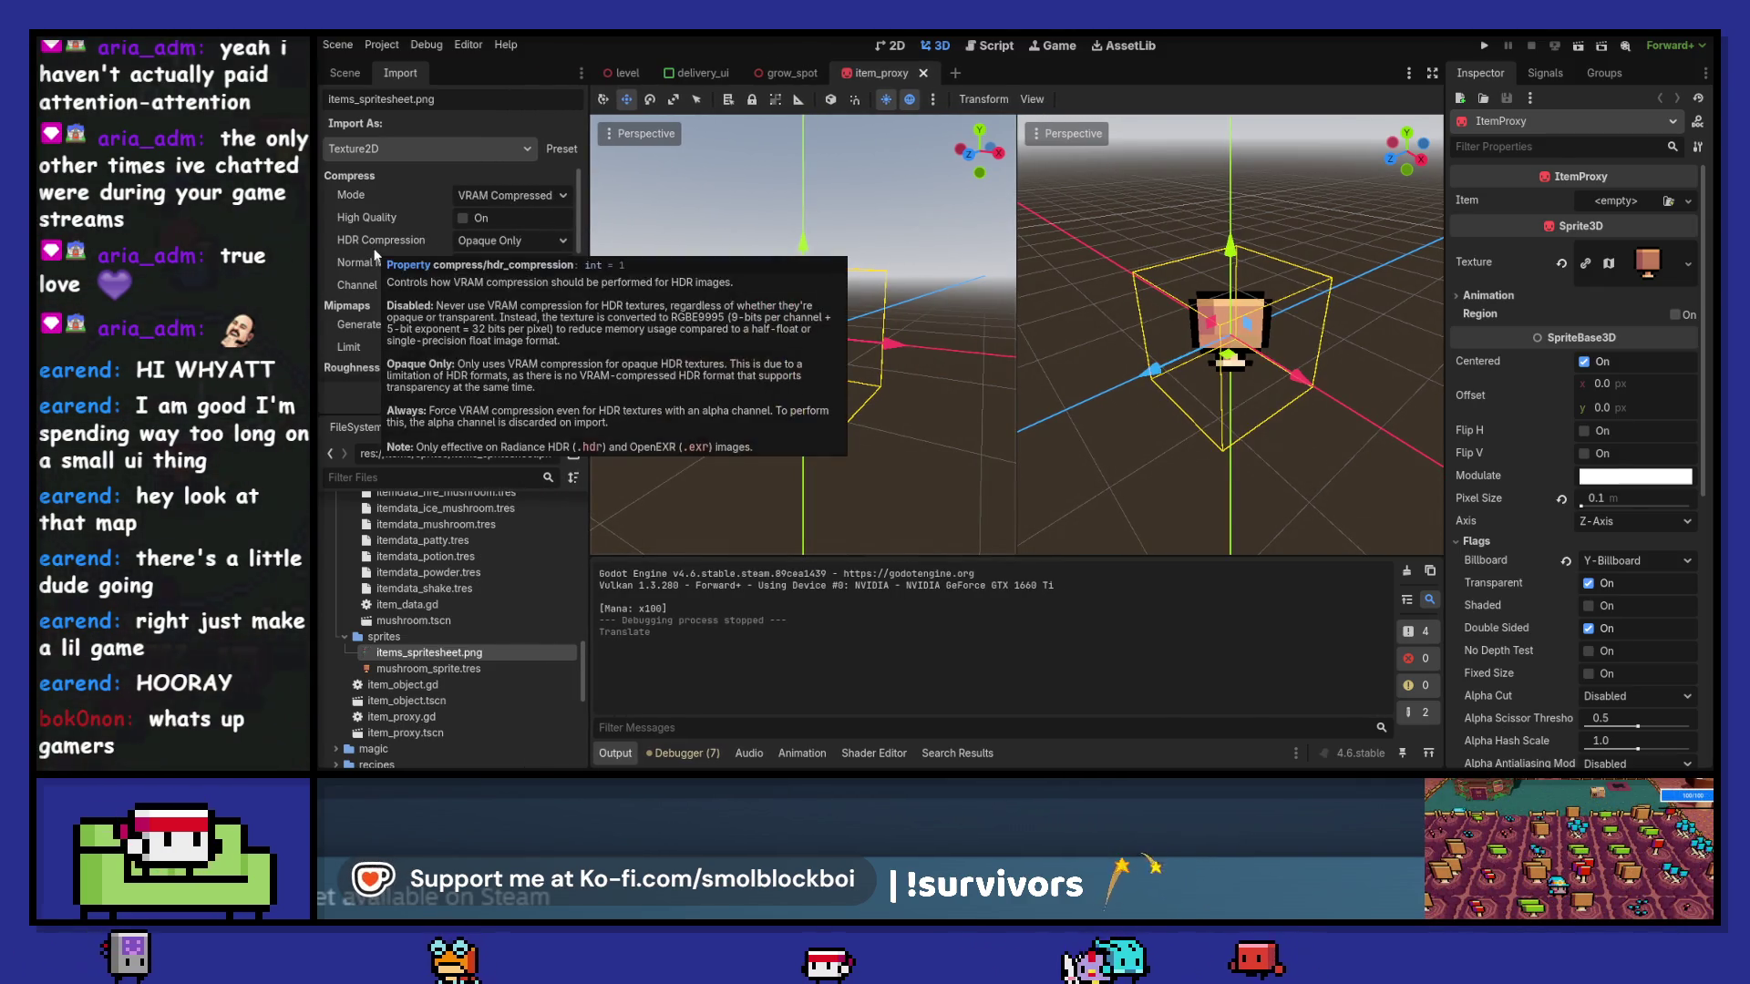
pyautogui.click(488, 197)
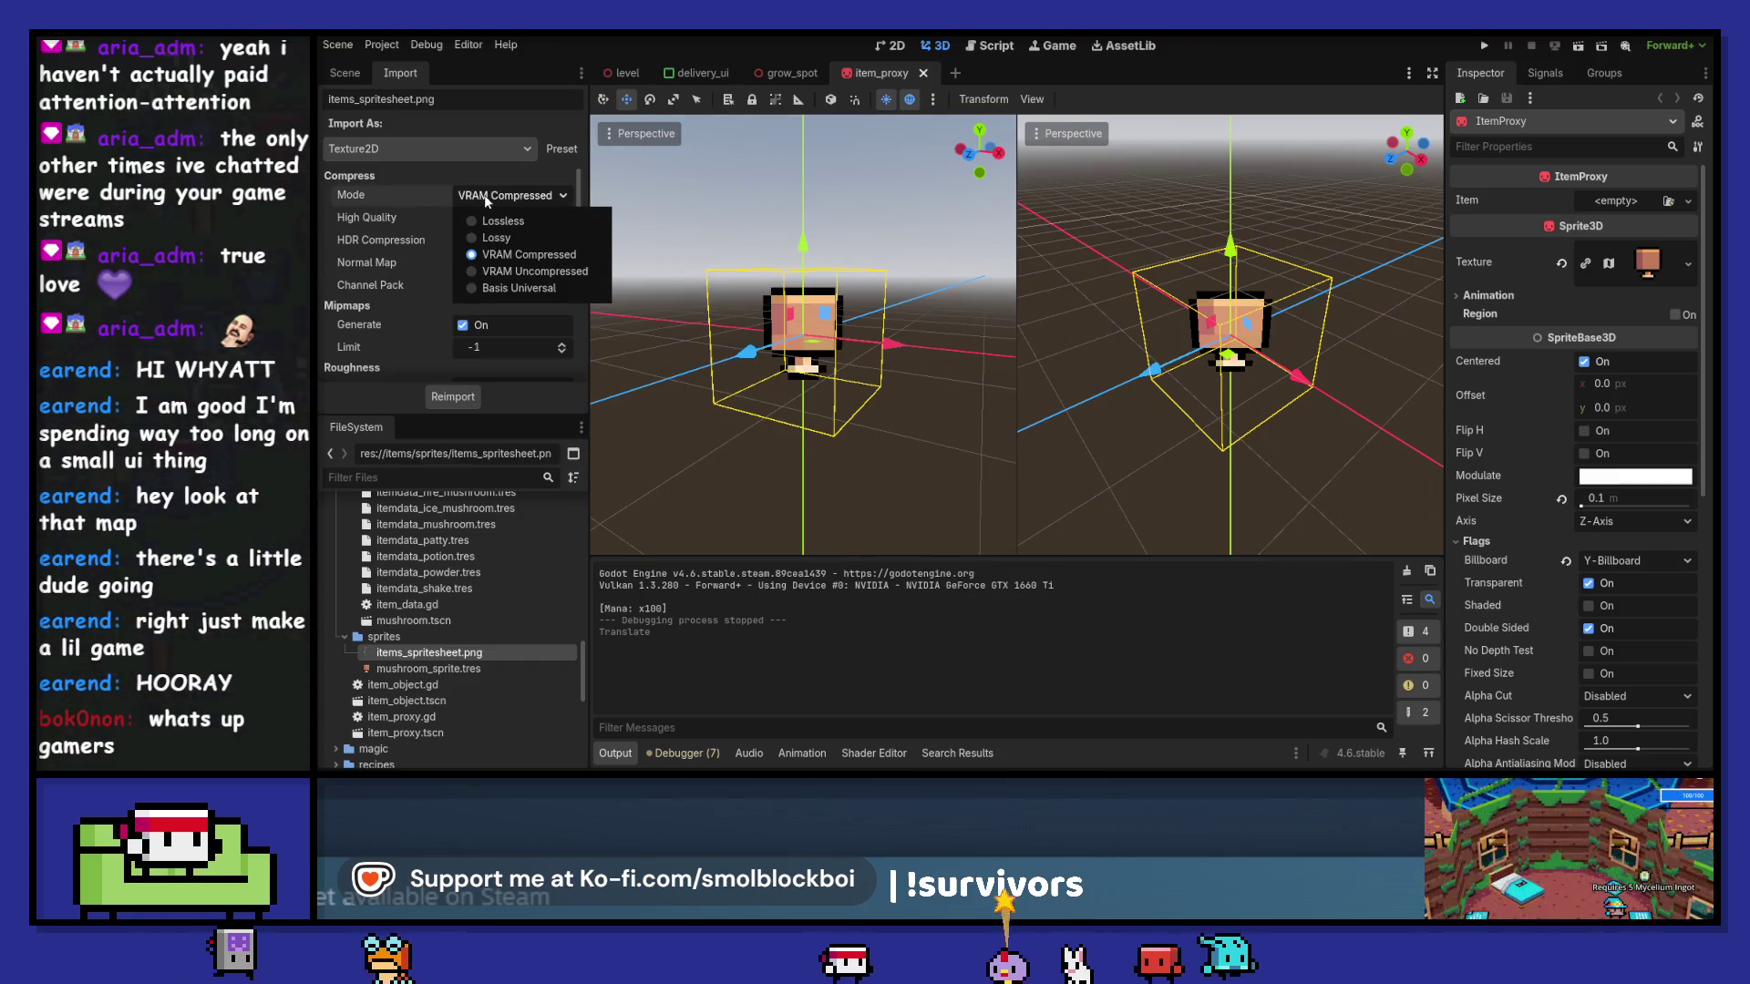
pyautogui.click(497, 221)
pyautogui.click(477, 397)
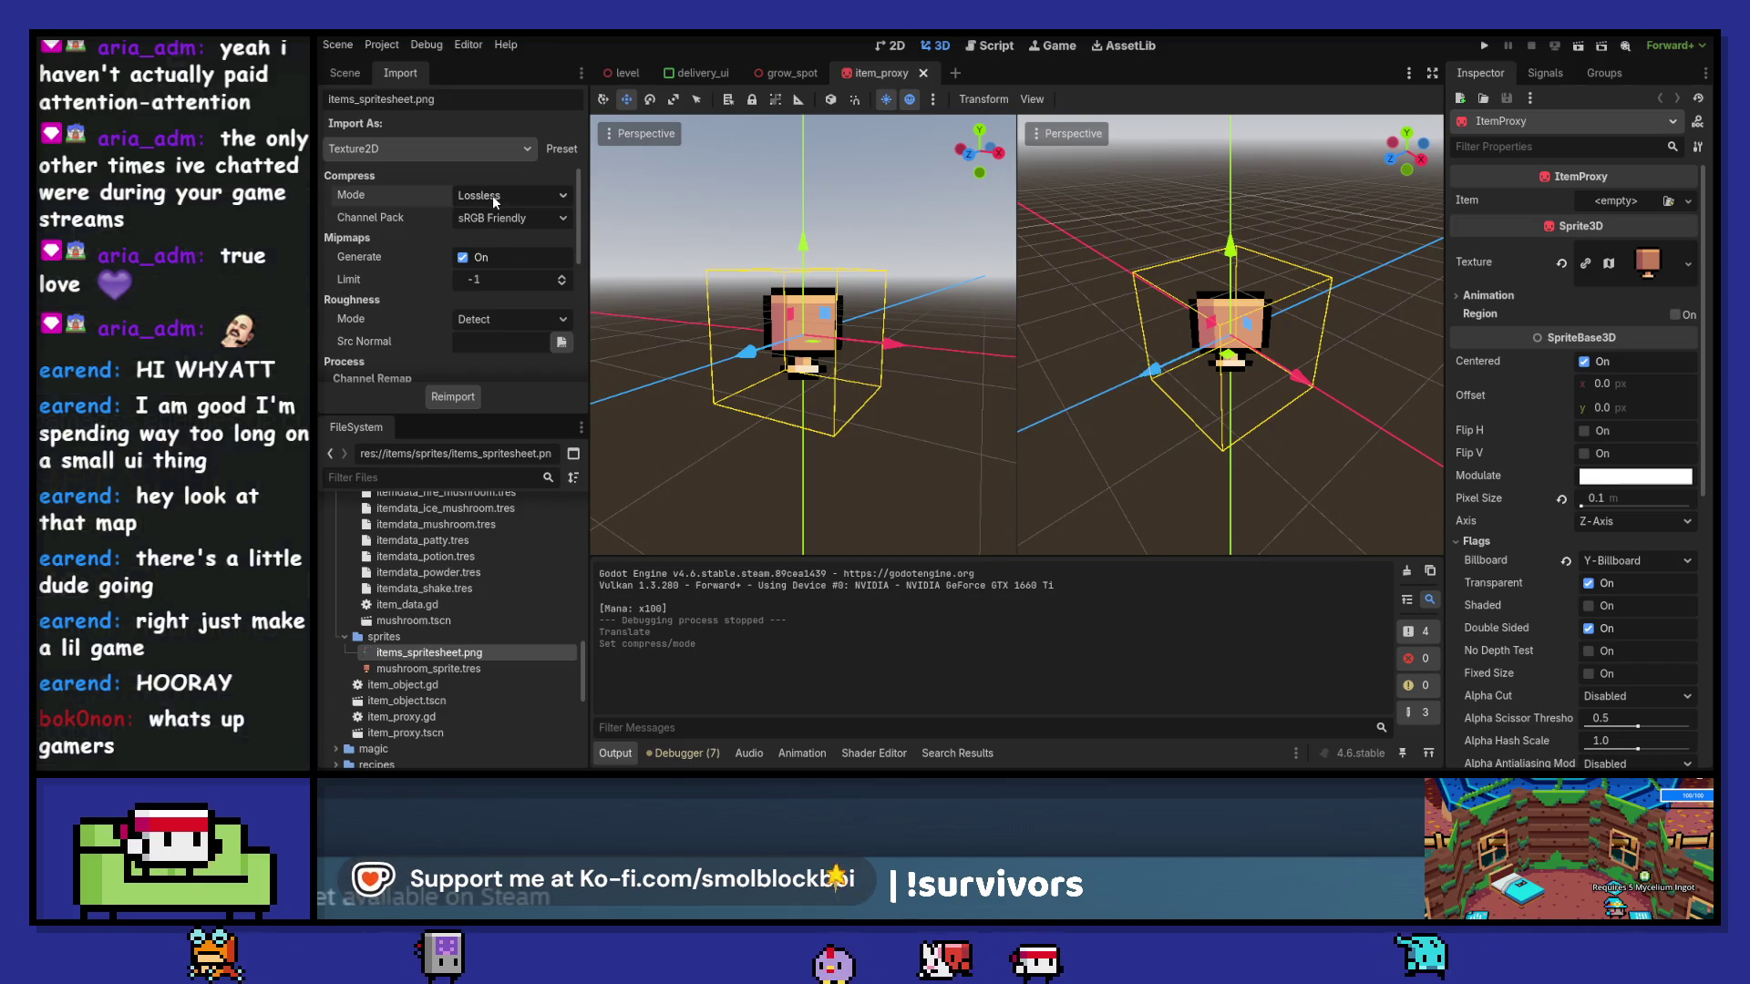
pyautogui.moveTo(364, 199)
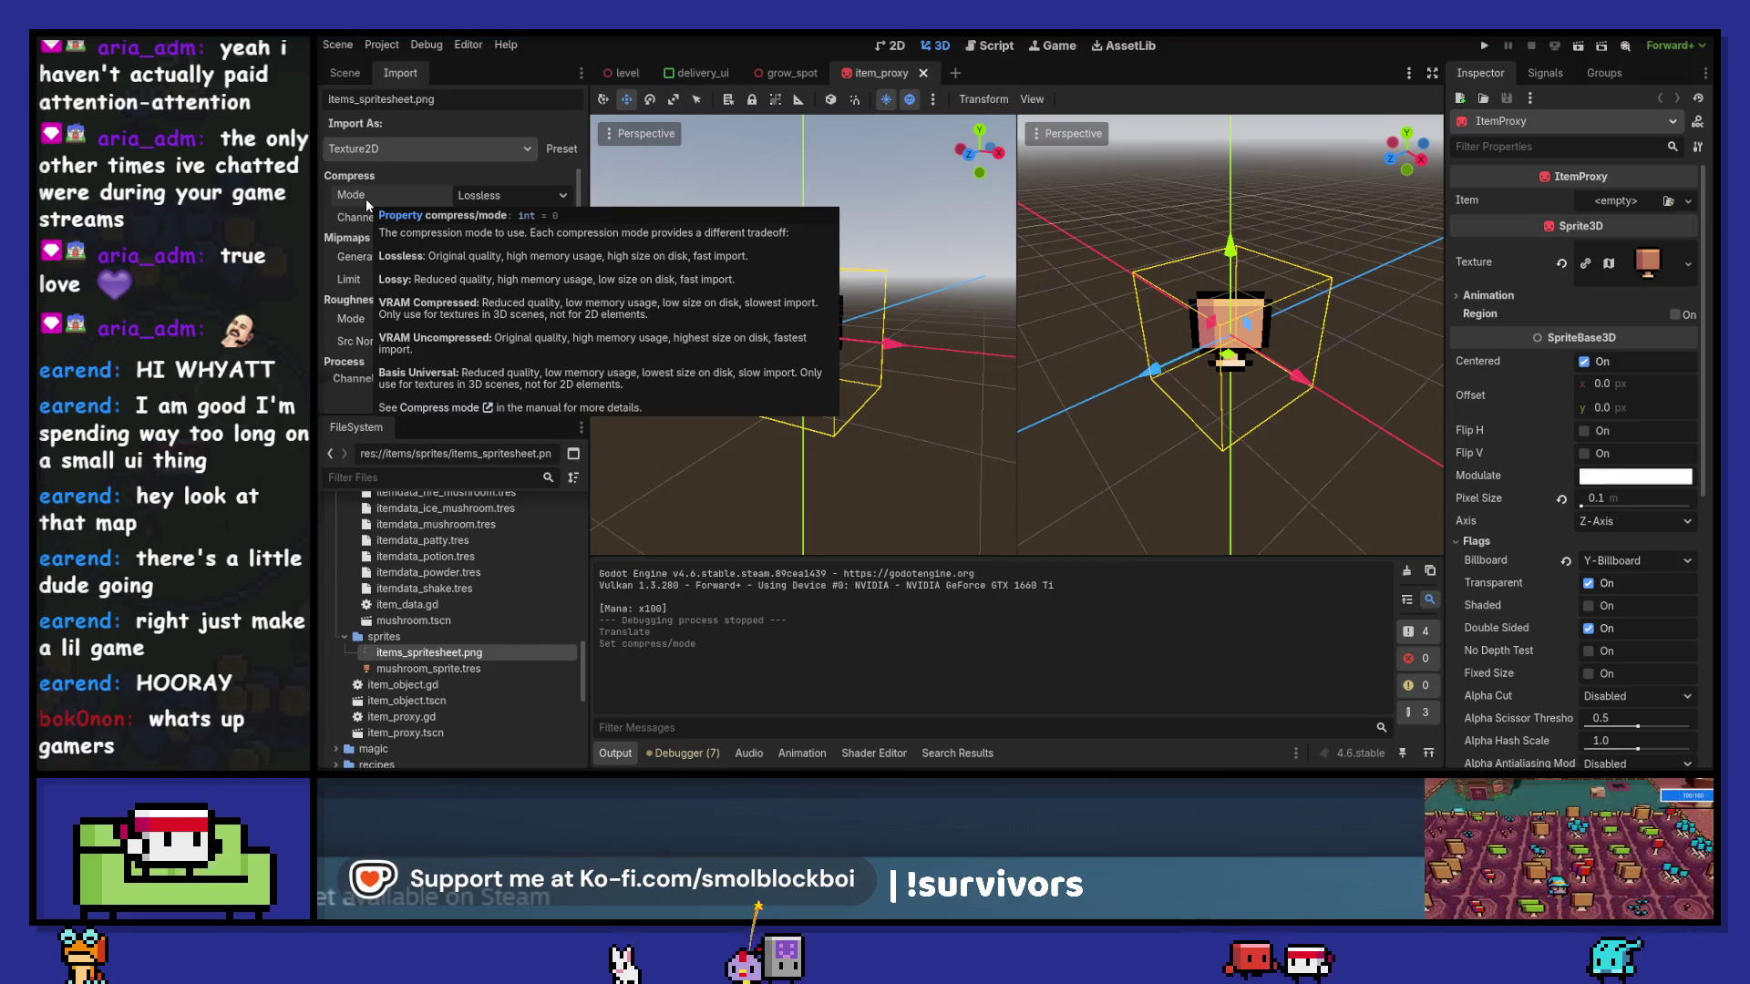
pyautogui.click(344, 79)
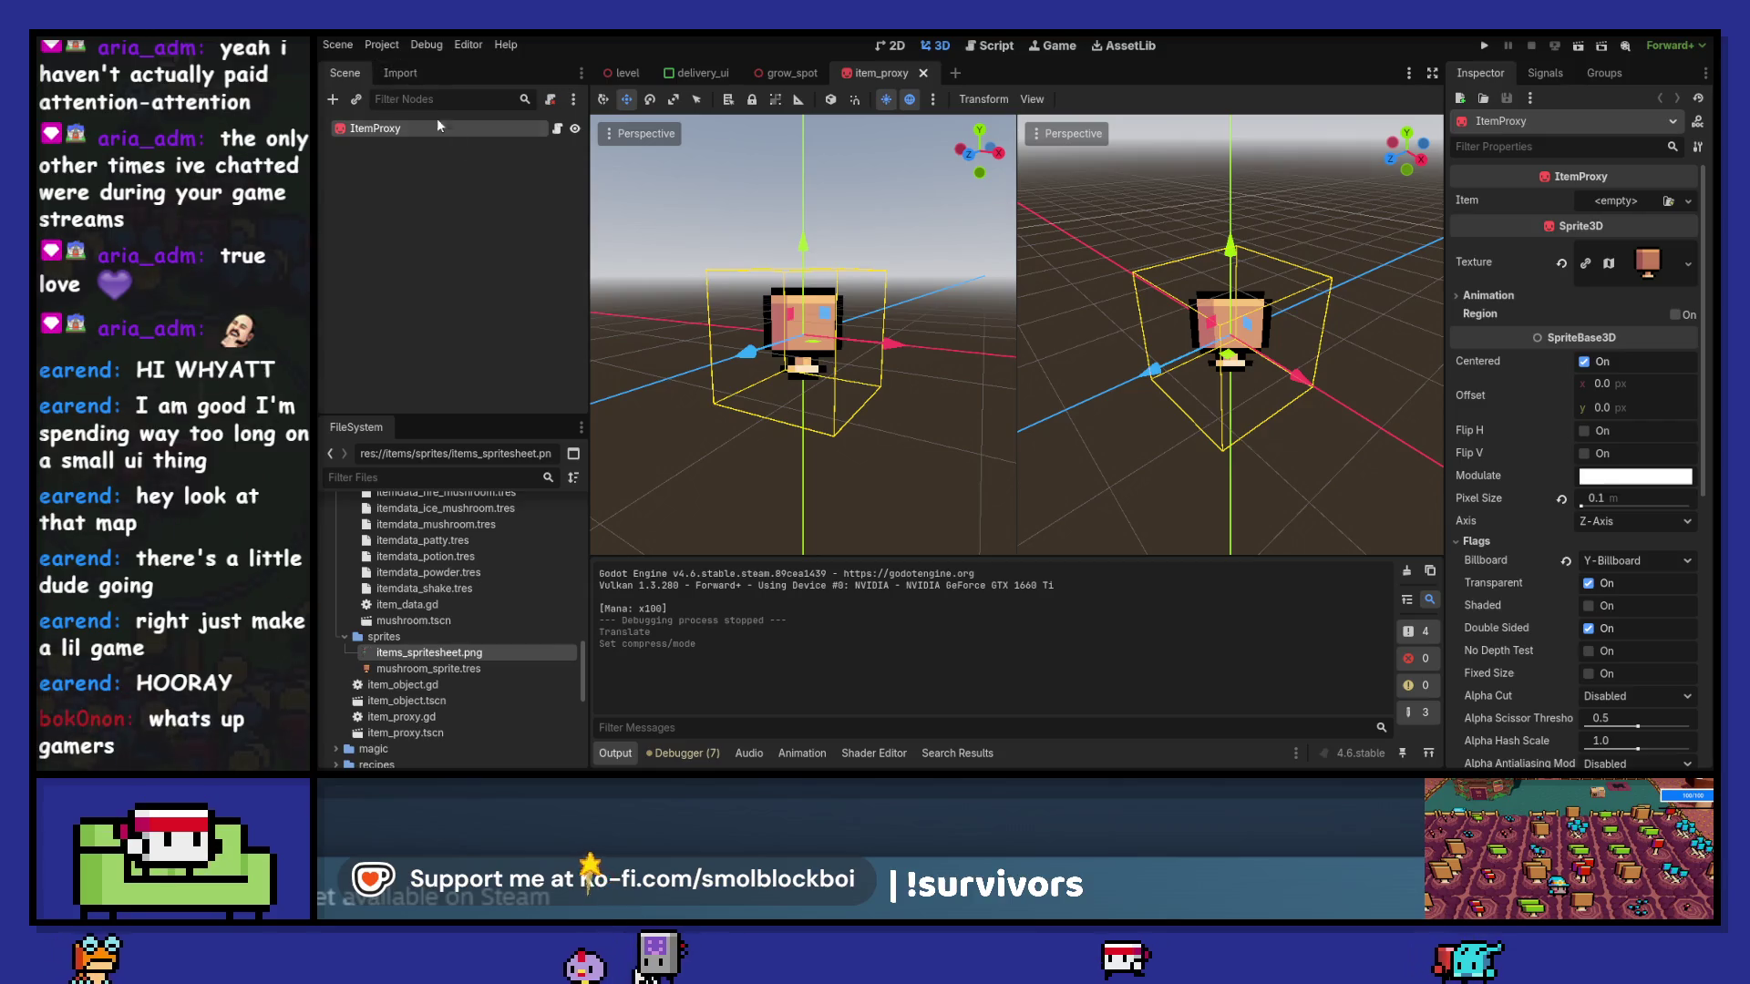
# - Run the game to check the sprite, then stop it
pyautogui.moveTo(590, 277); pyautogui.dragTo(534, 274)
pyautogui.press('F5')
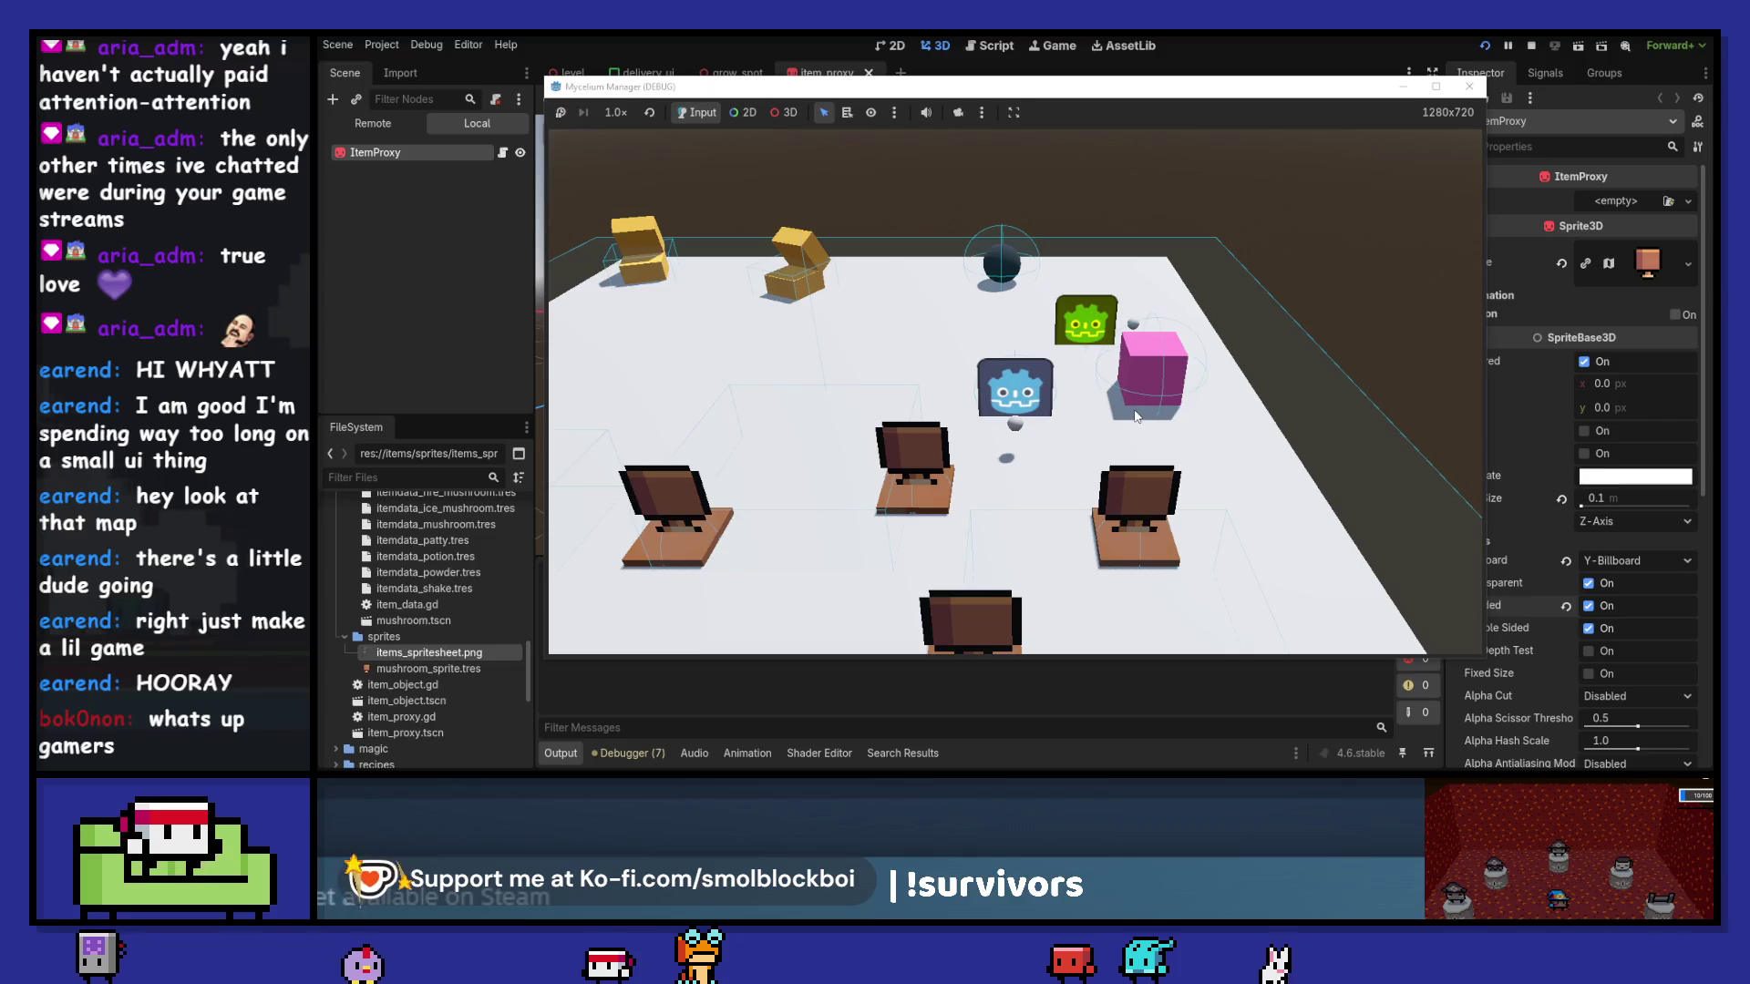
pyautogui.click(1468, 87)
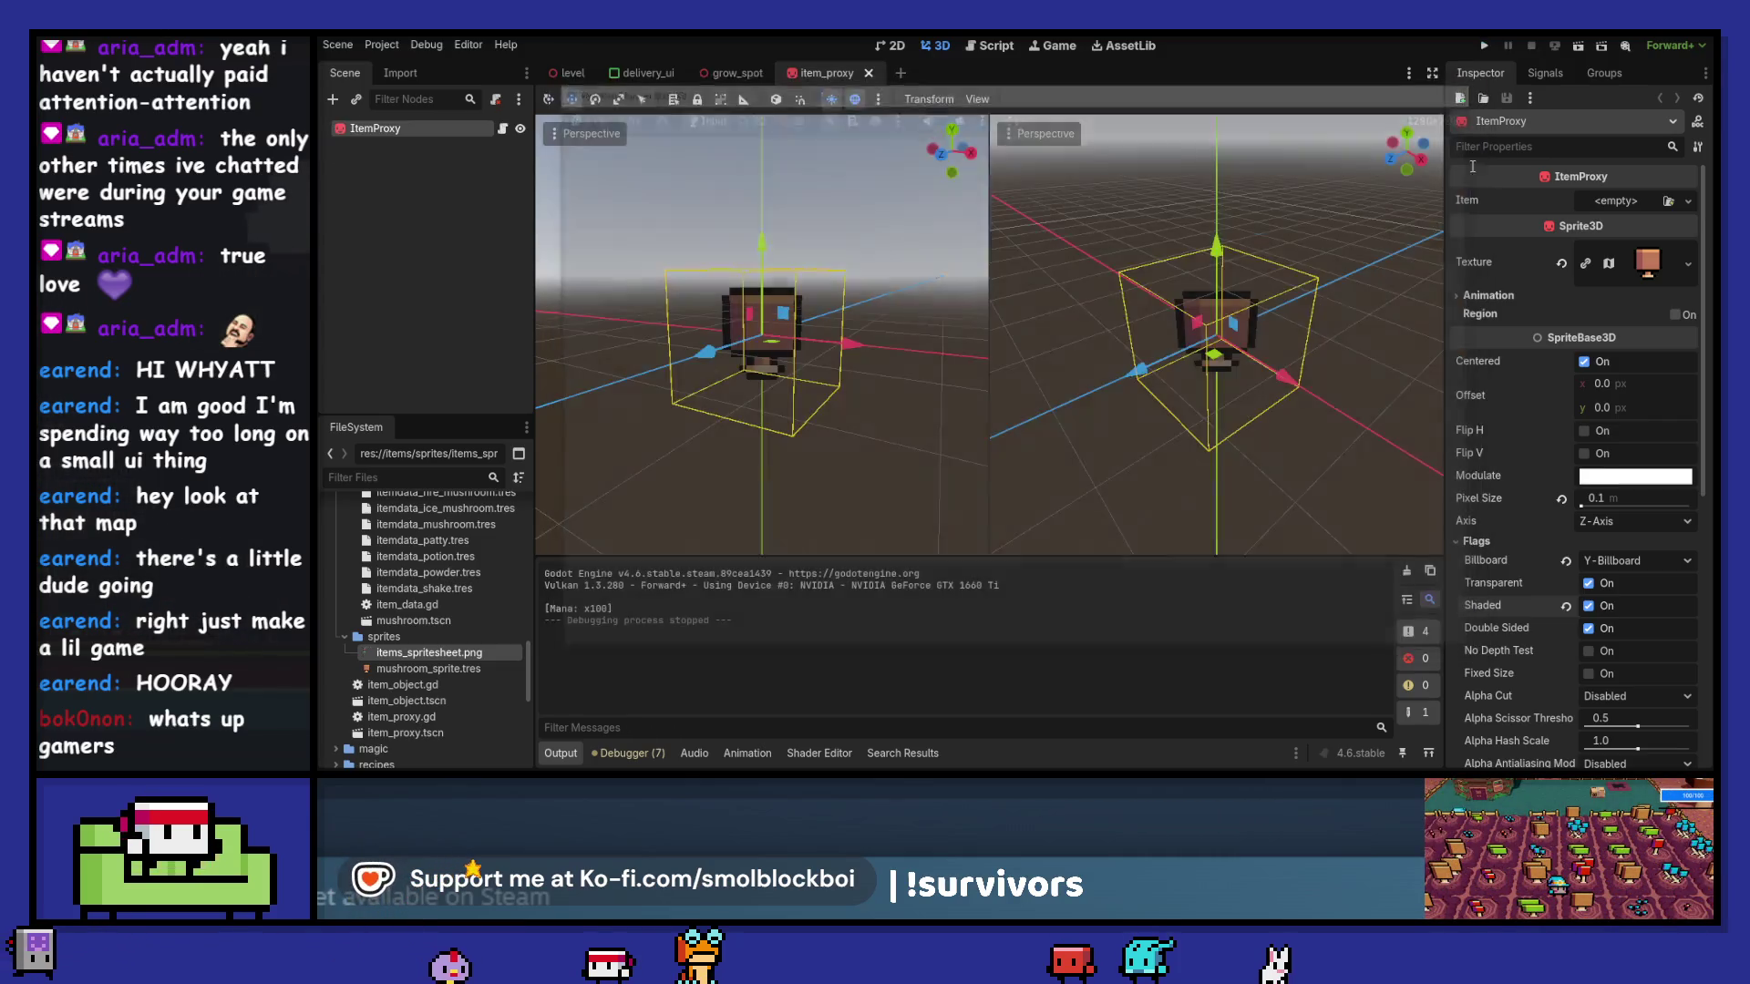
# - Set the sprite's Alpha Cut to Opaque Pre-Pass with Shaded kept on, and save
pyautogui.click(1565, 607)
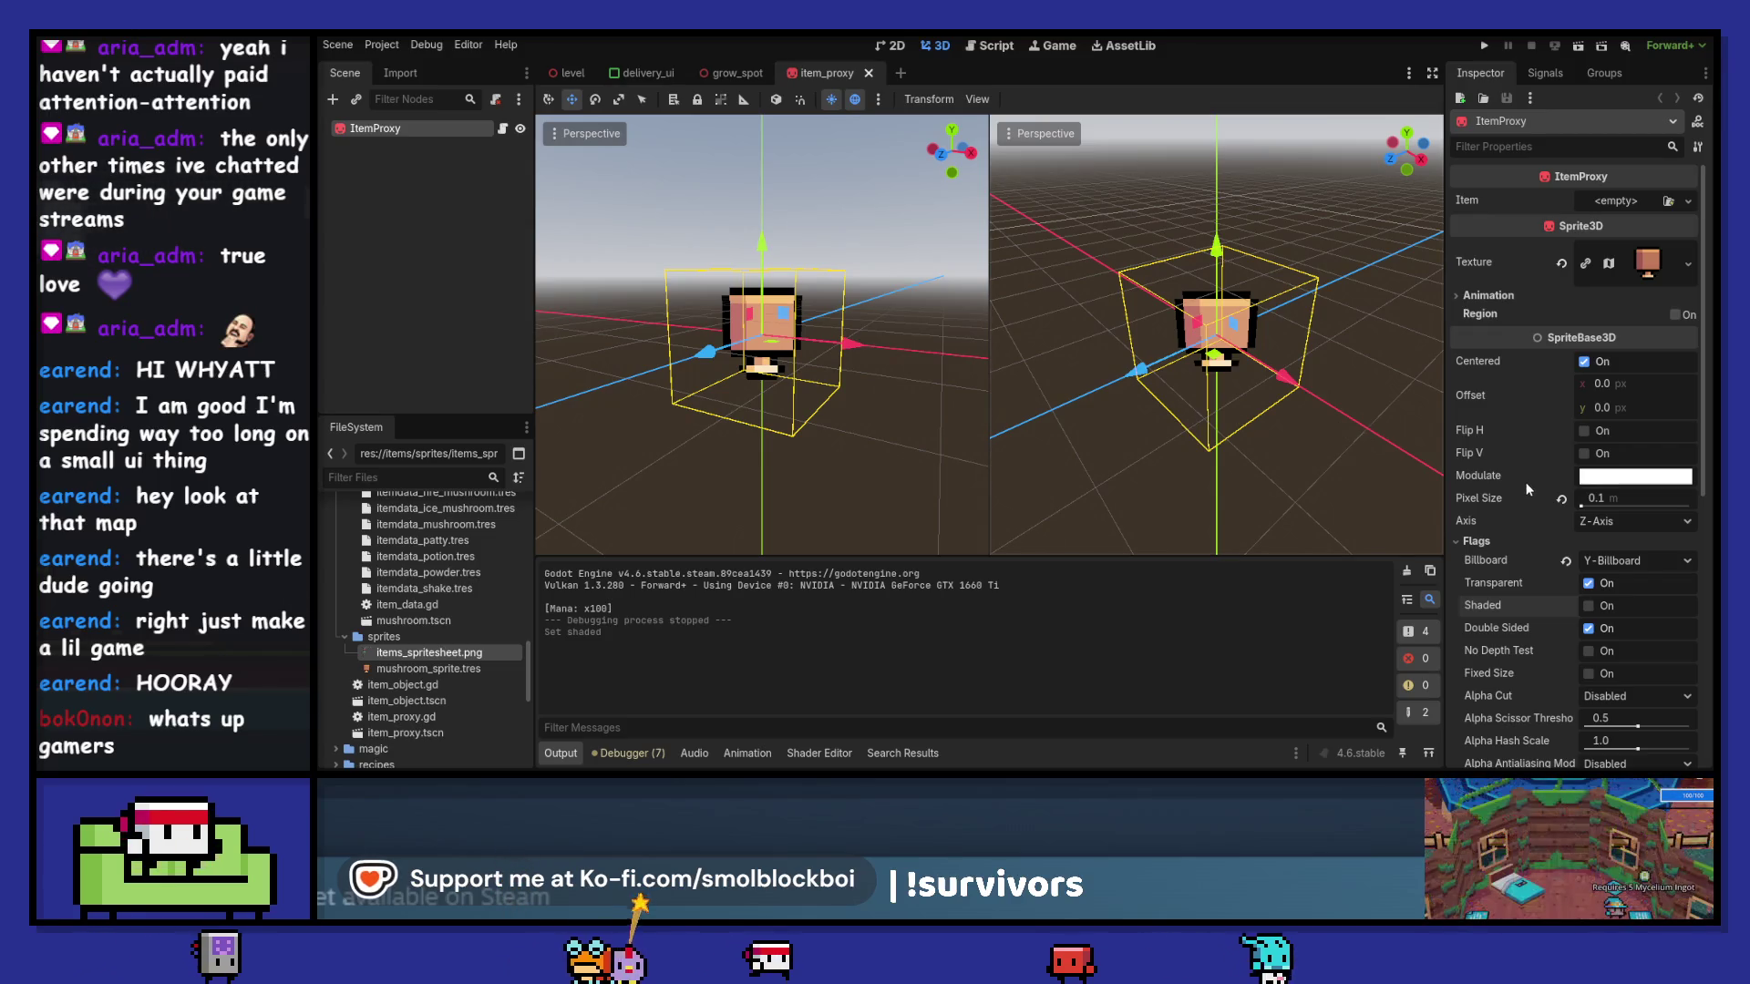
pyautogui.moveTo(1507, 468)
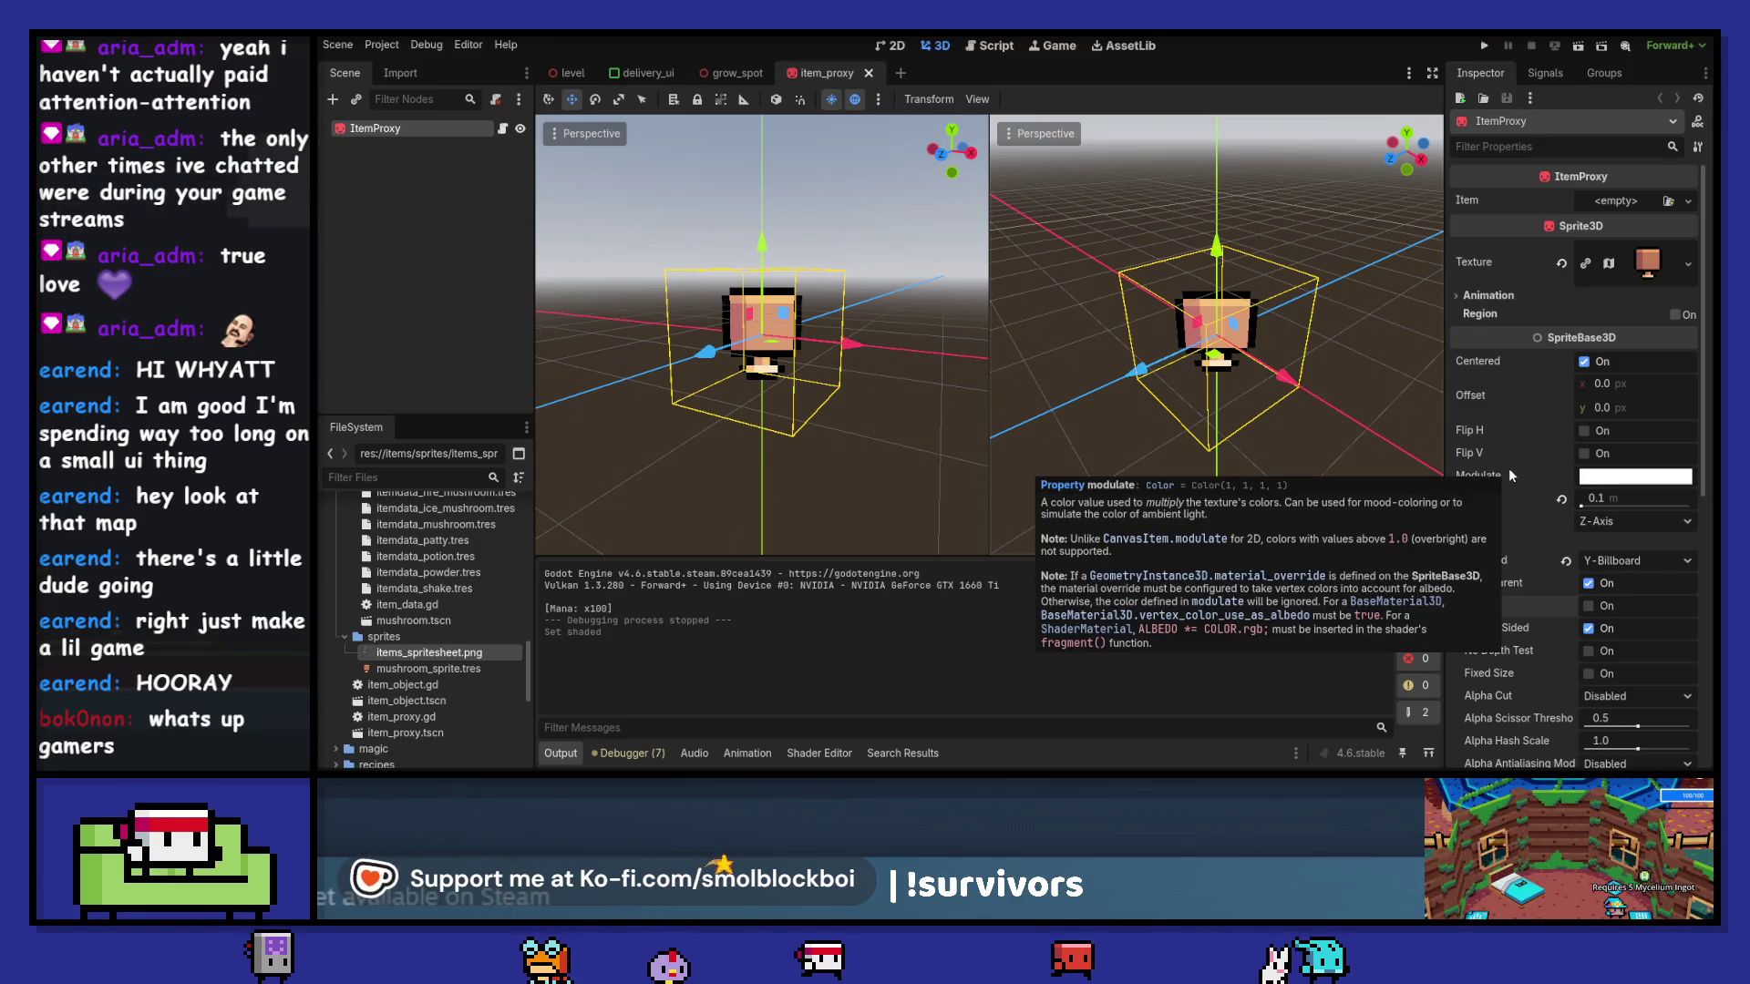
pyautogui.click(1645, 694)
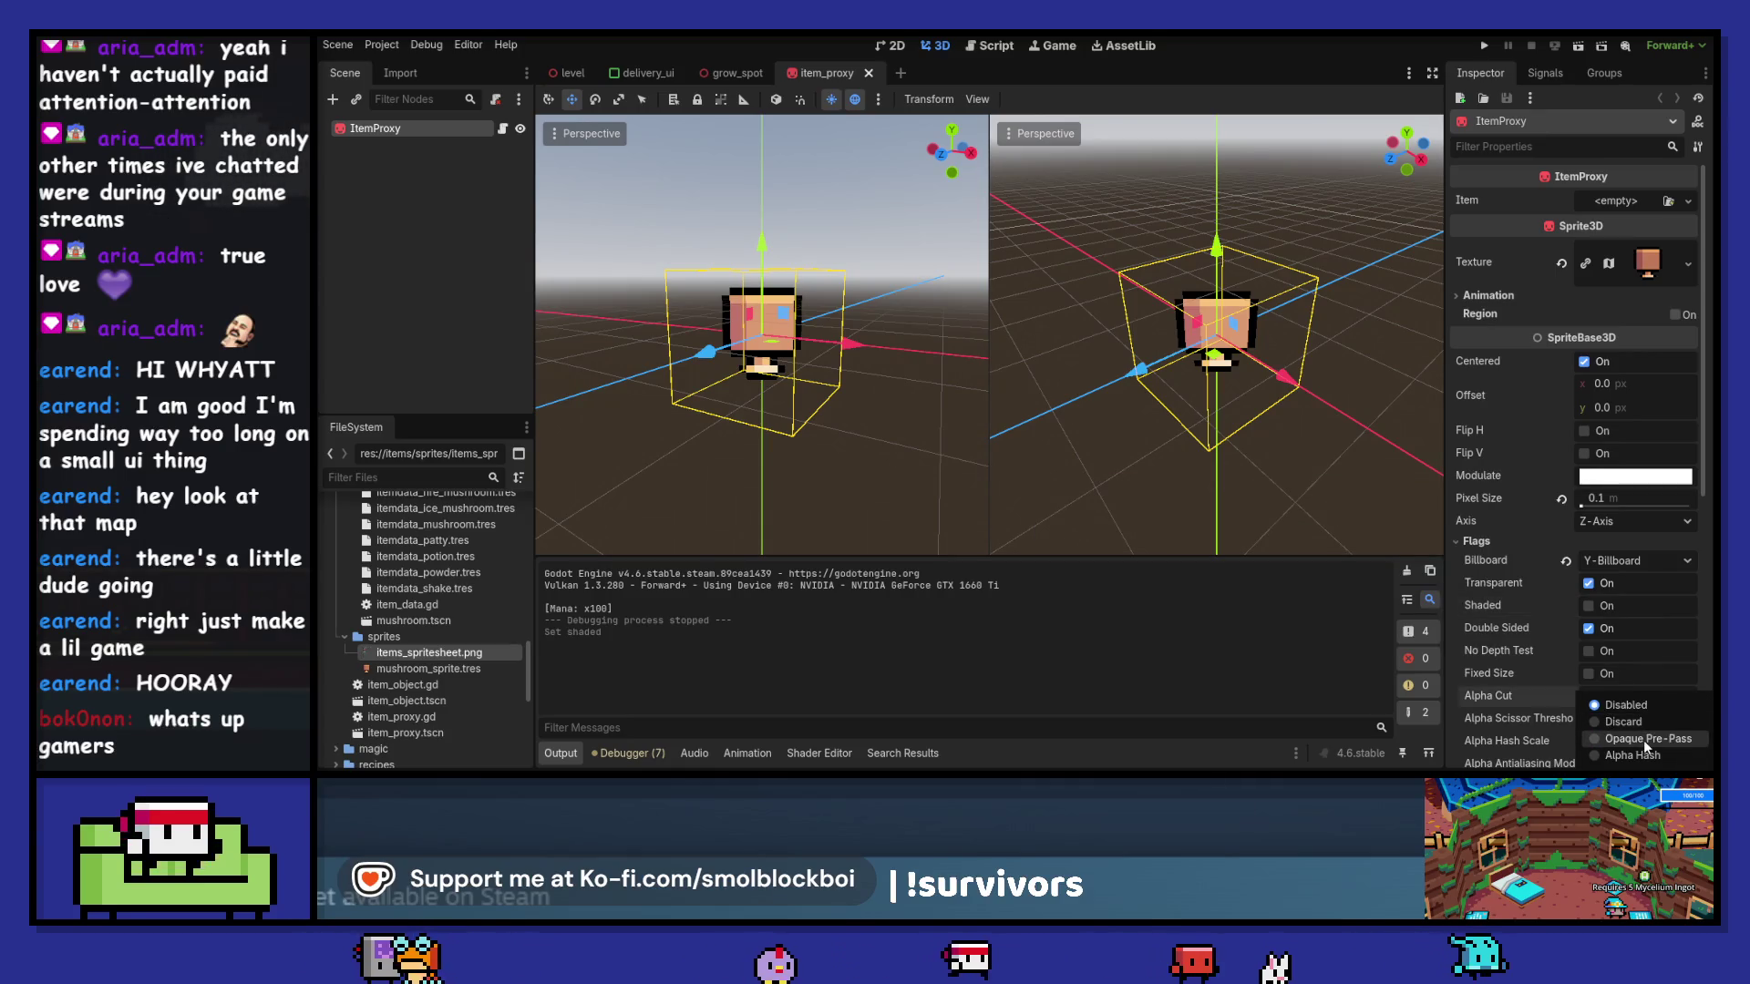
pyautogui.click(1643, 738)
pyautogui.hotkey('ctrl', 'z')
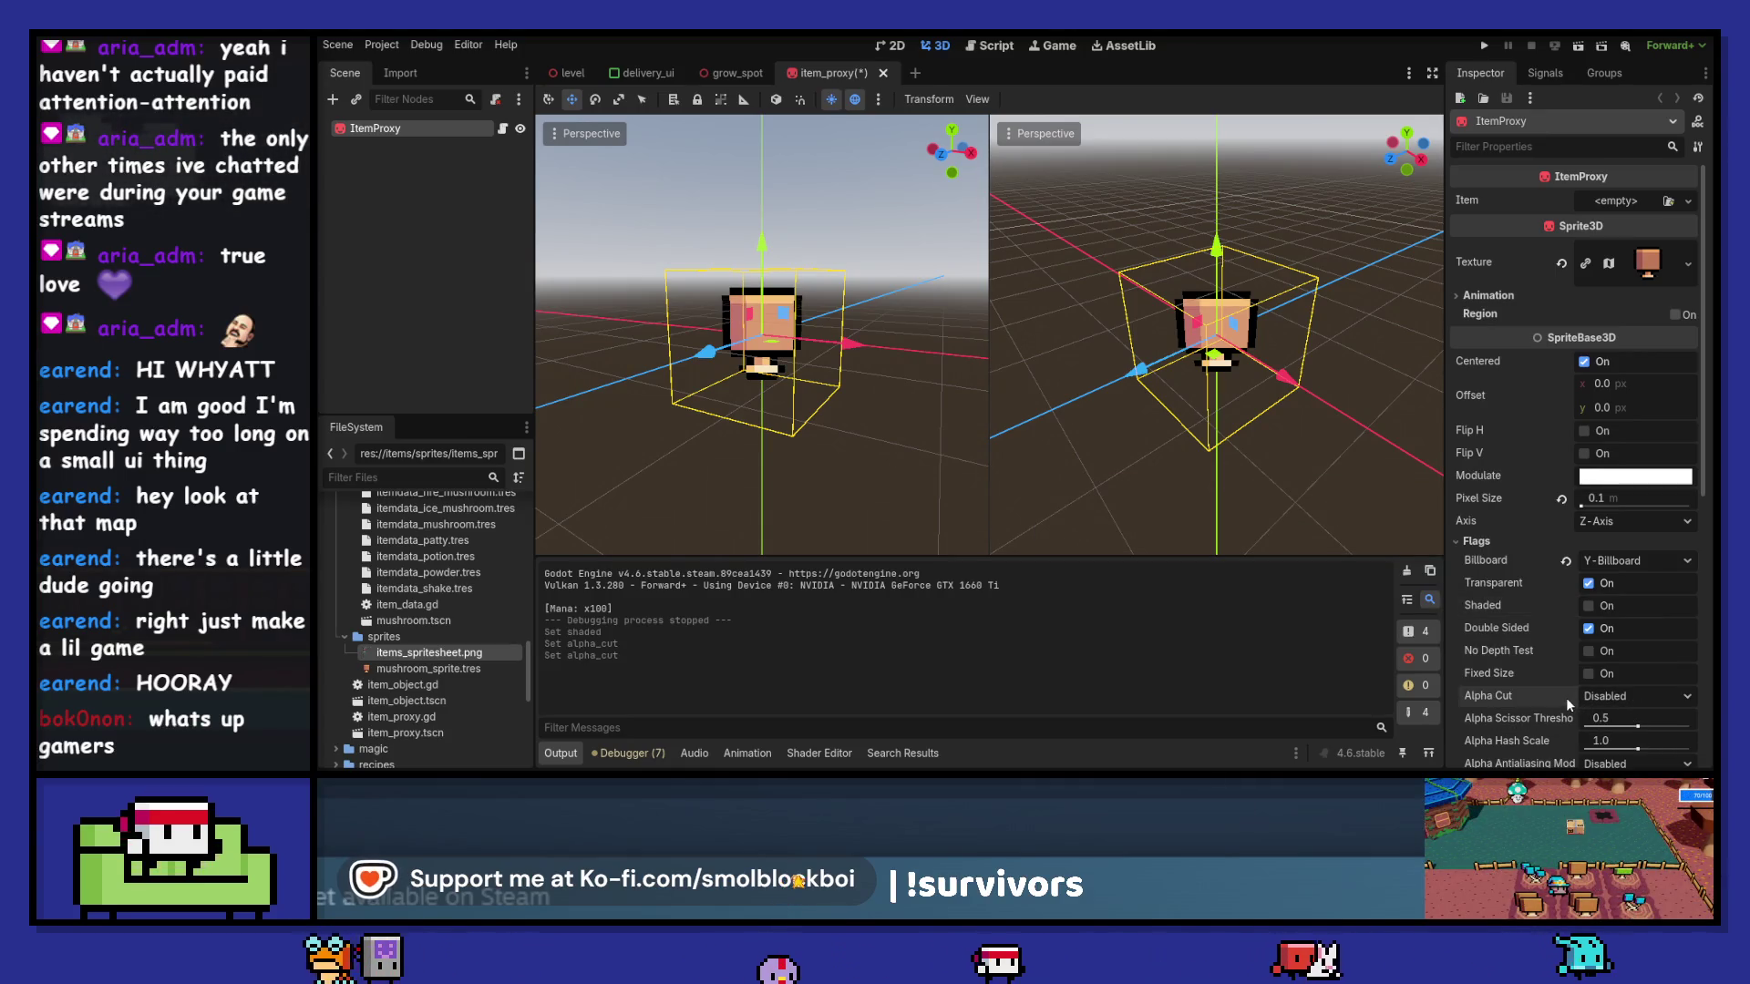
pyautogui.click(1609, 697)
pyautogui.click(1631, 739)
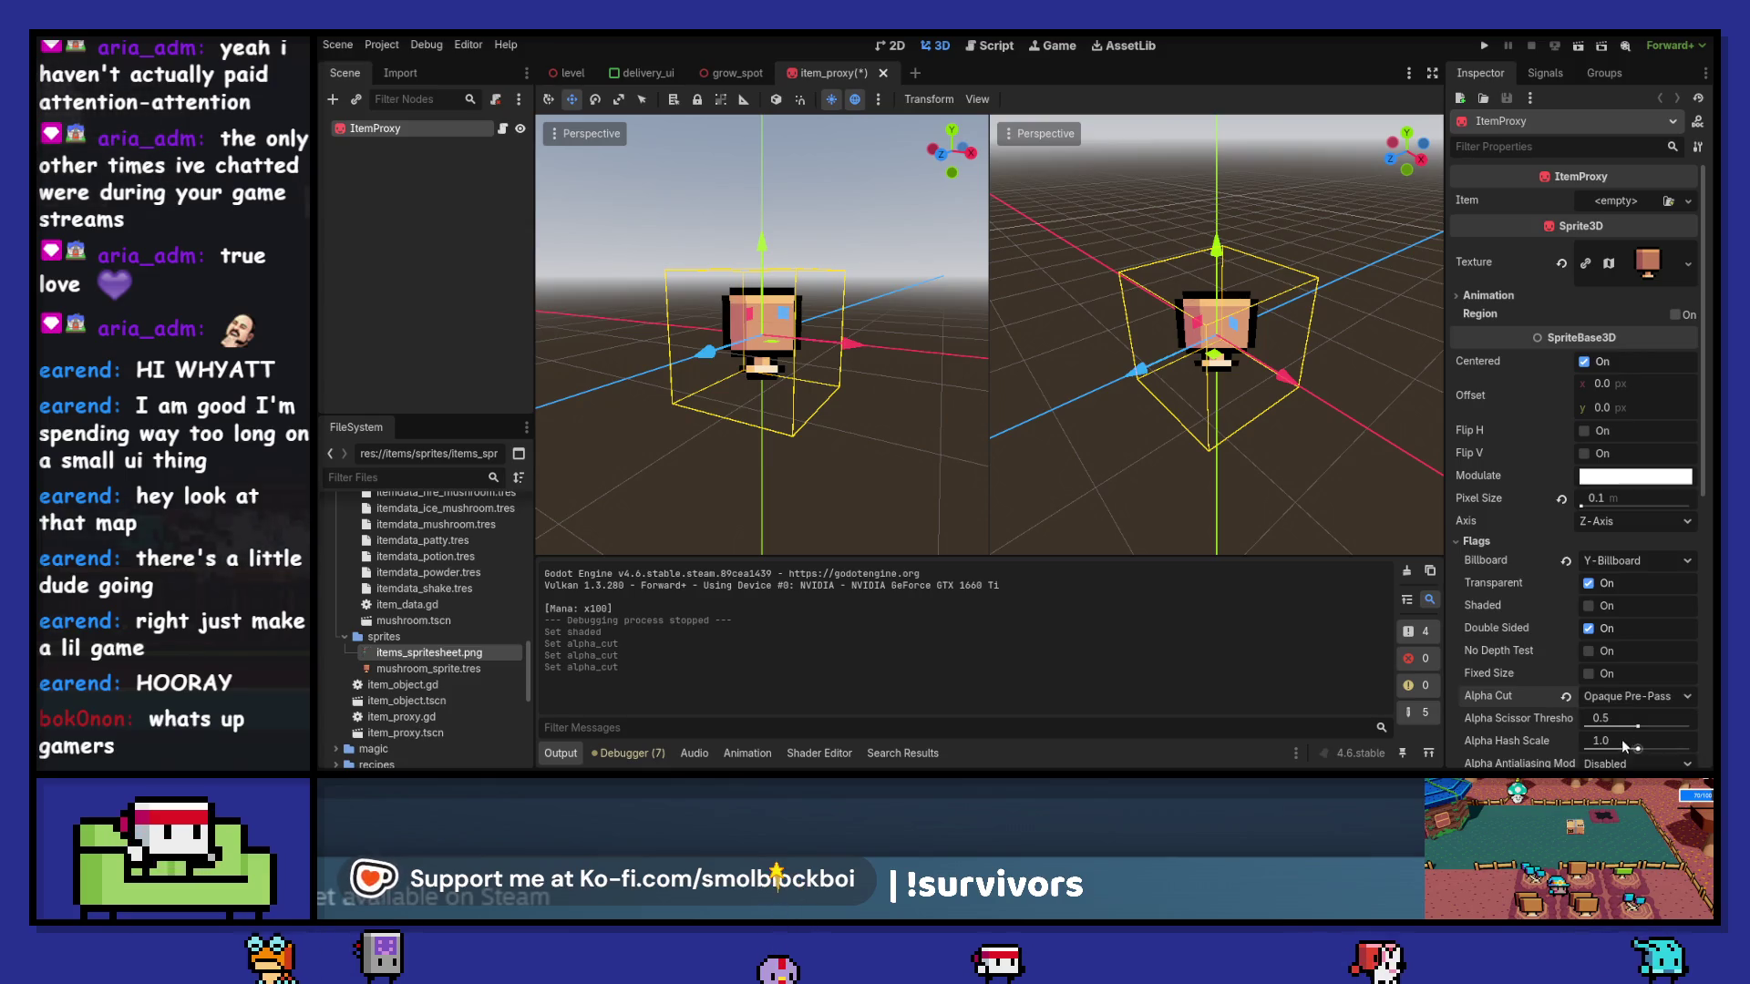
pyautogui.click(1588, 605)
pyautogui.hotkey('ctrl', 's')
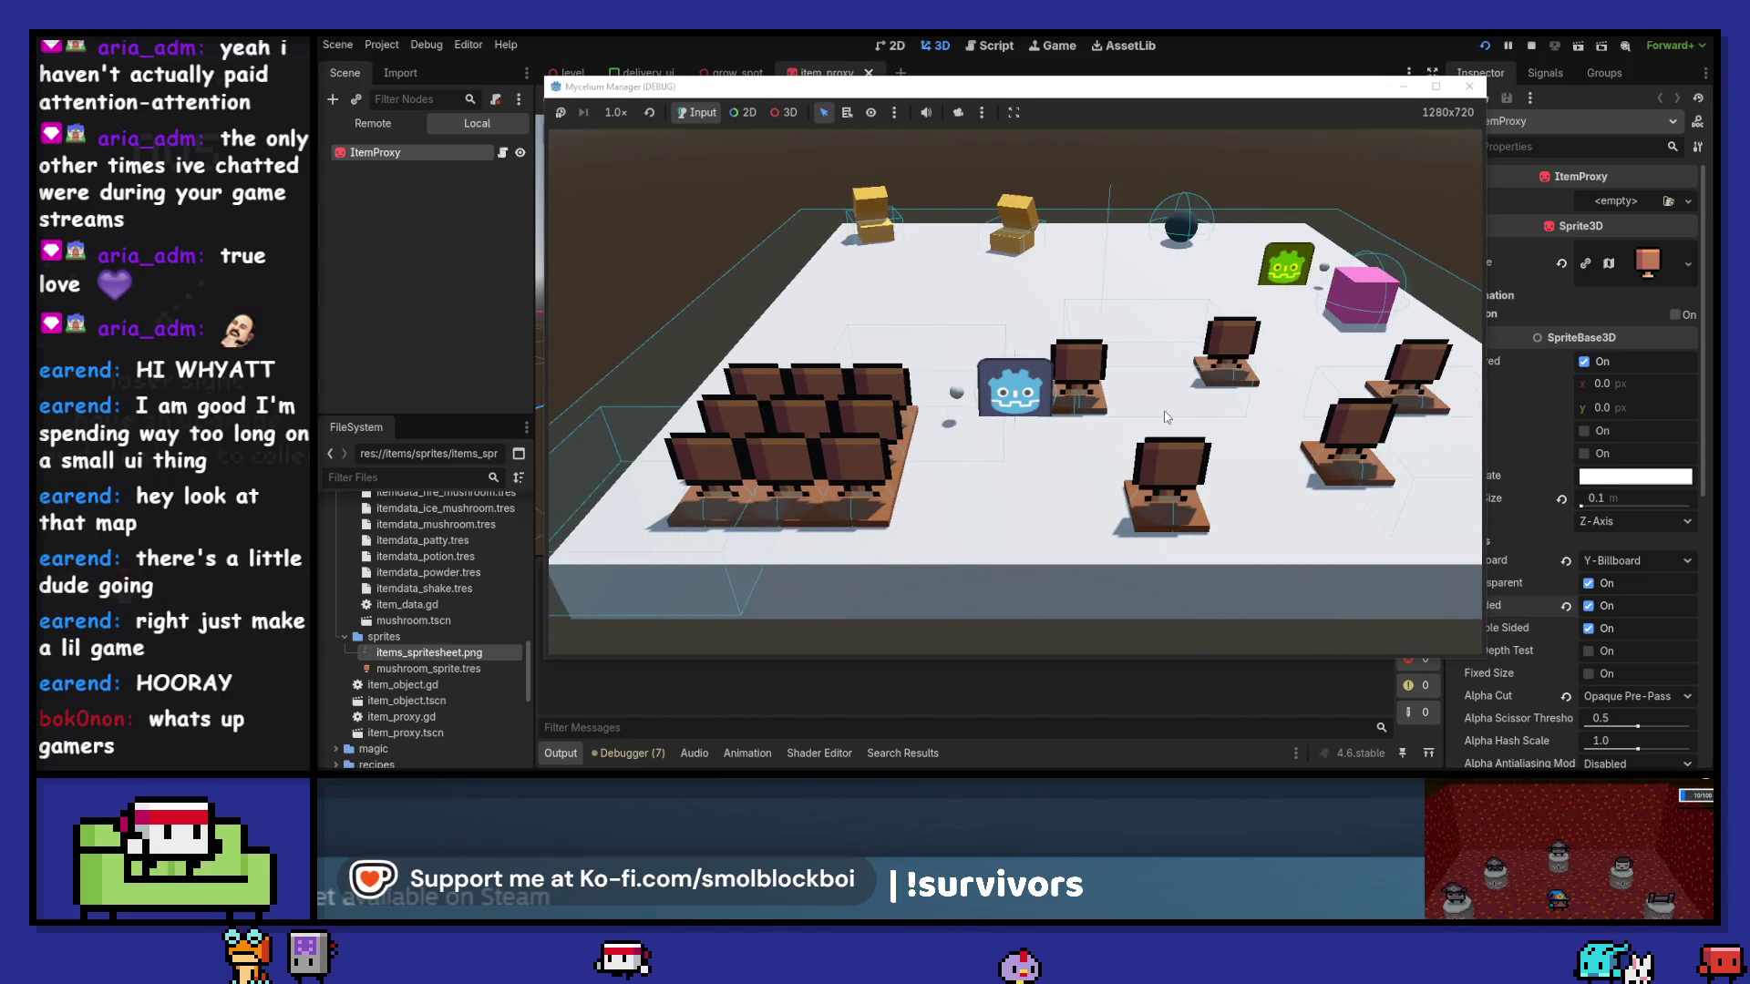
pyautogui.click(1470, 87)
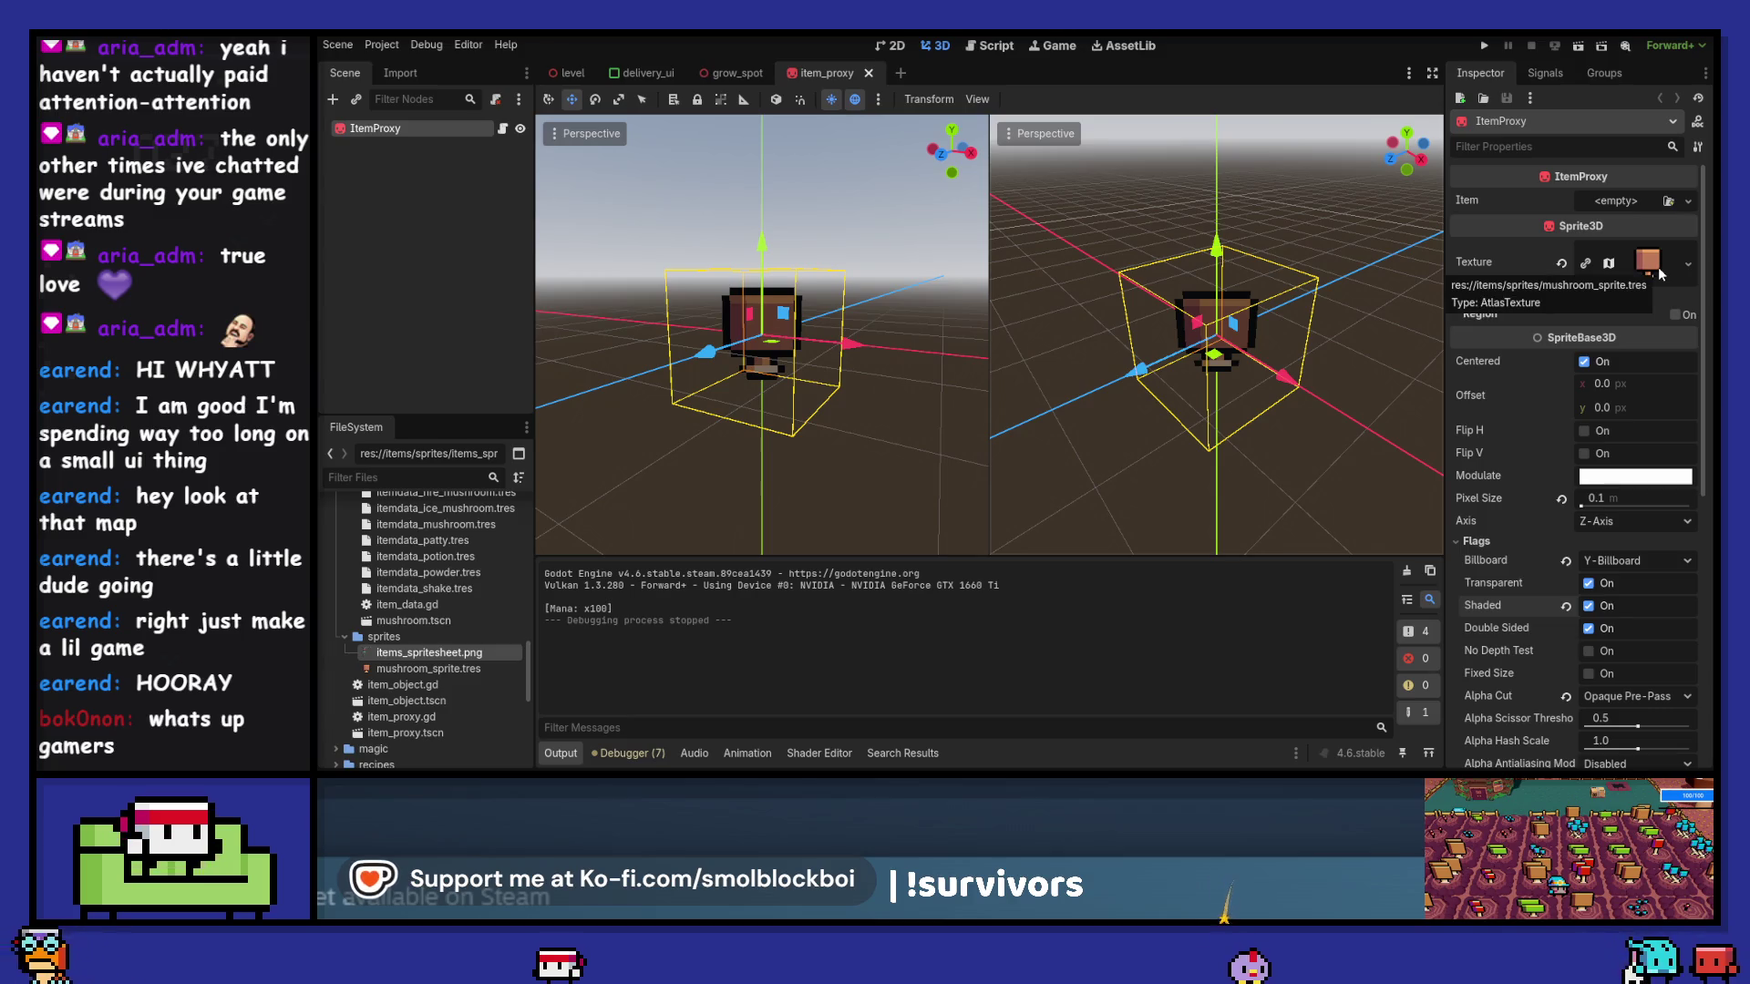
# - Replace the sprite texture with a 16×16 PlaceholderTexture2D and run the game
pyautogui.click(1695, 257)
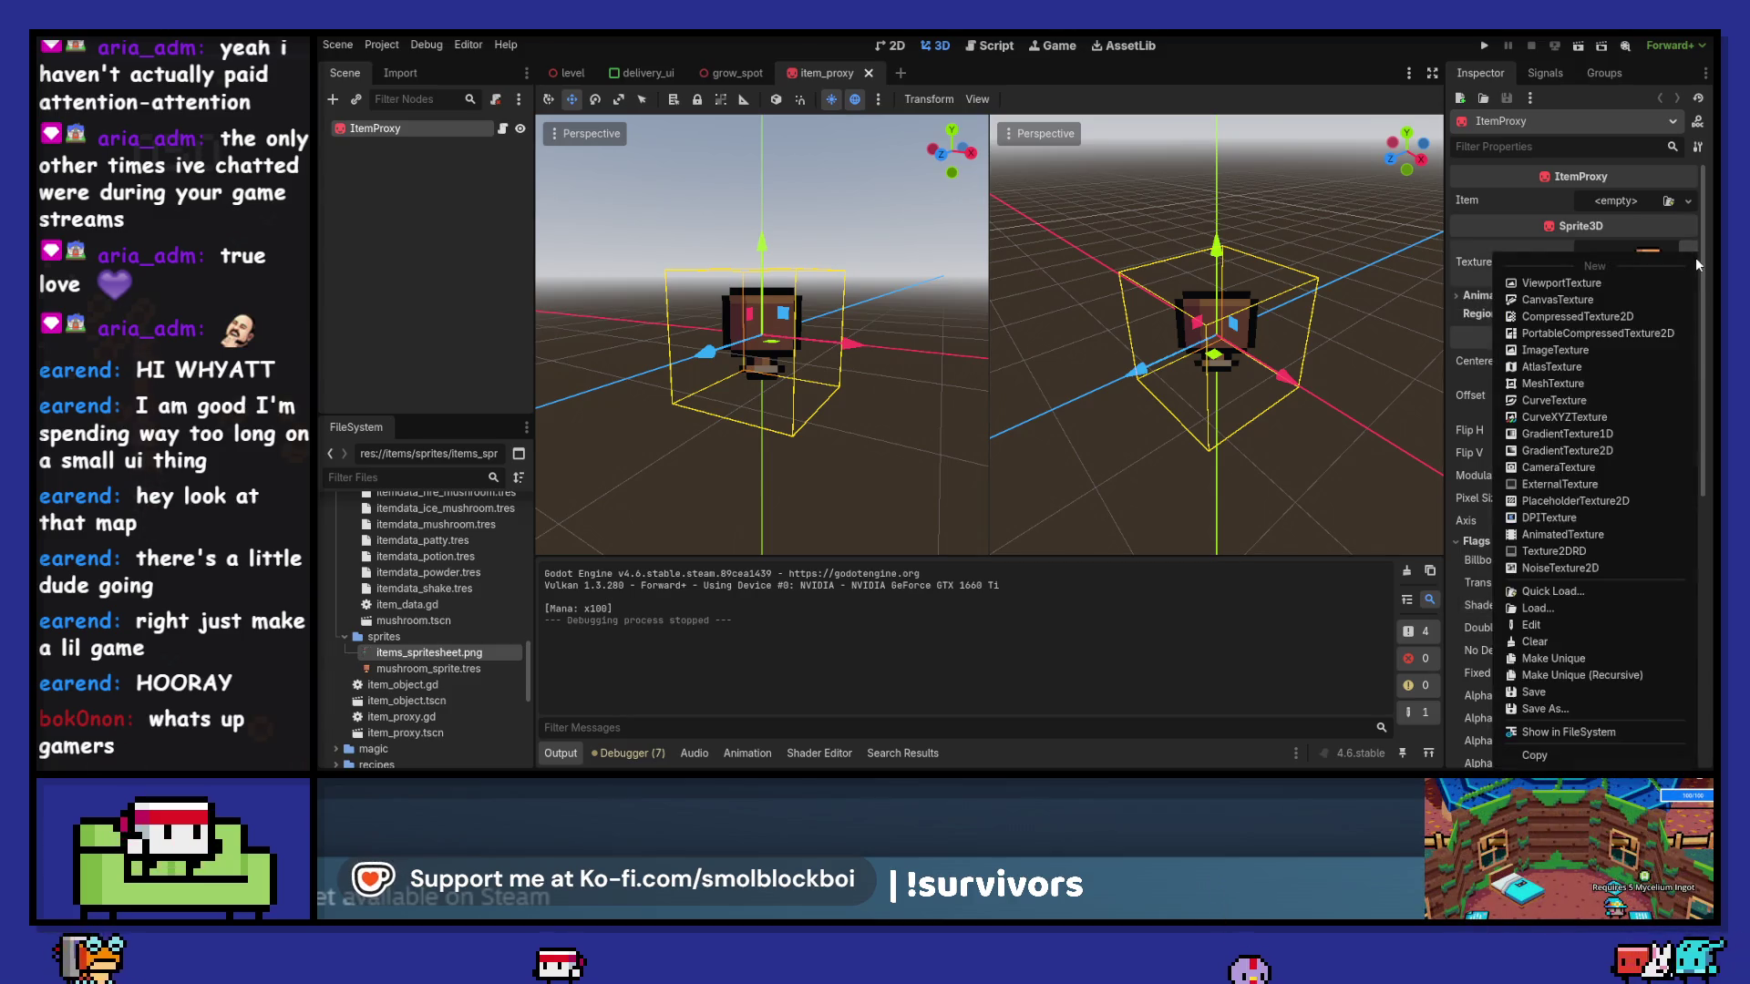
pyautogui.click(1585, 501)
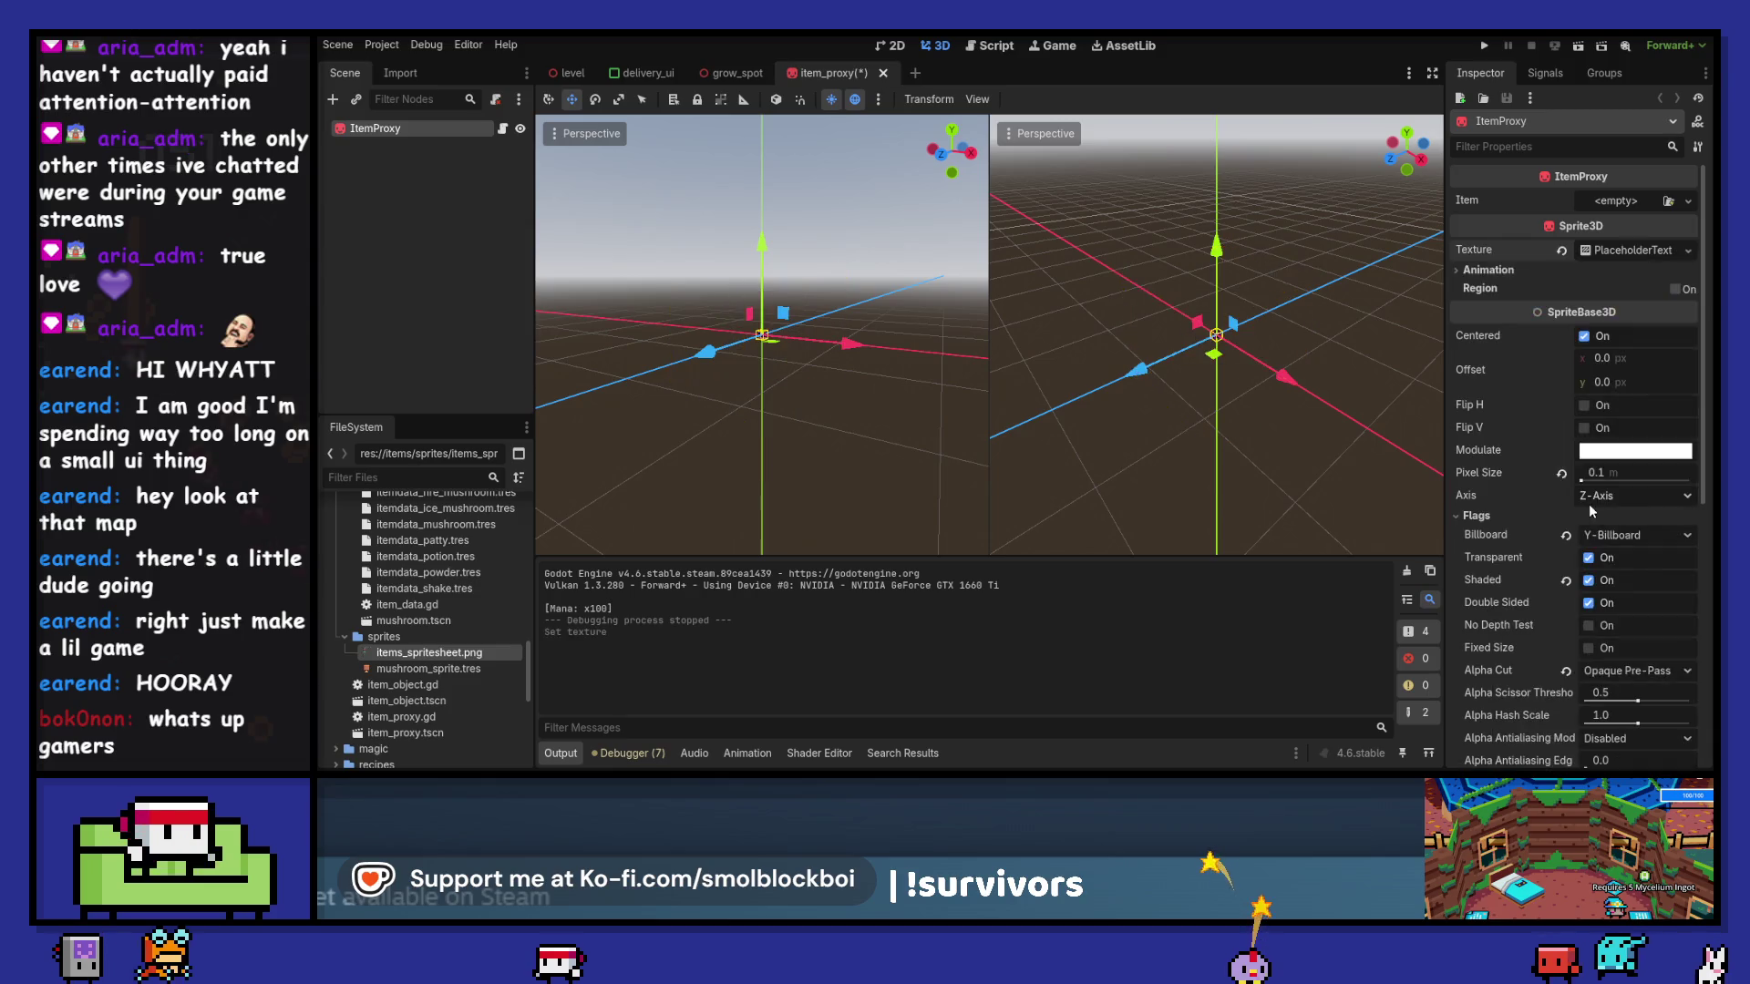
pyautogui.click(1638, 251)
pyautogui.click(1633, 273)
pyautogui.write('16')
pyautogui.click(1632, 298)
pyautogui.write('16')
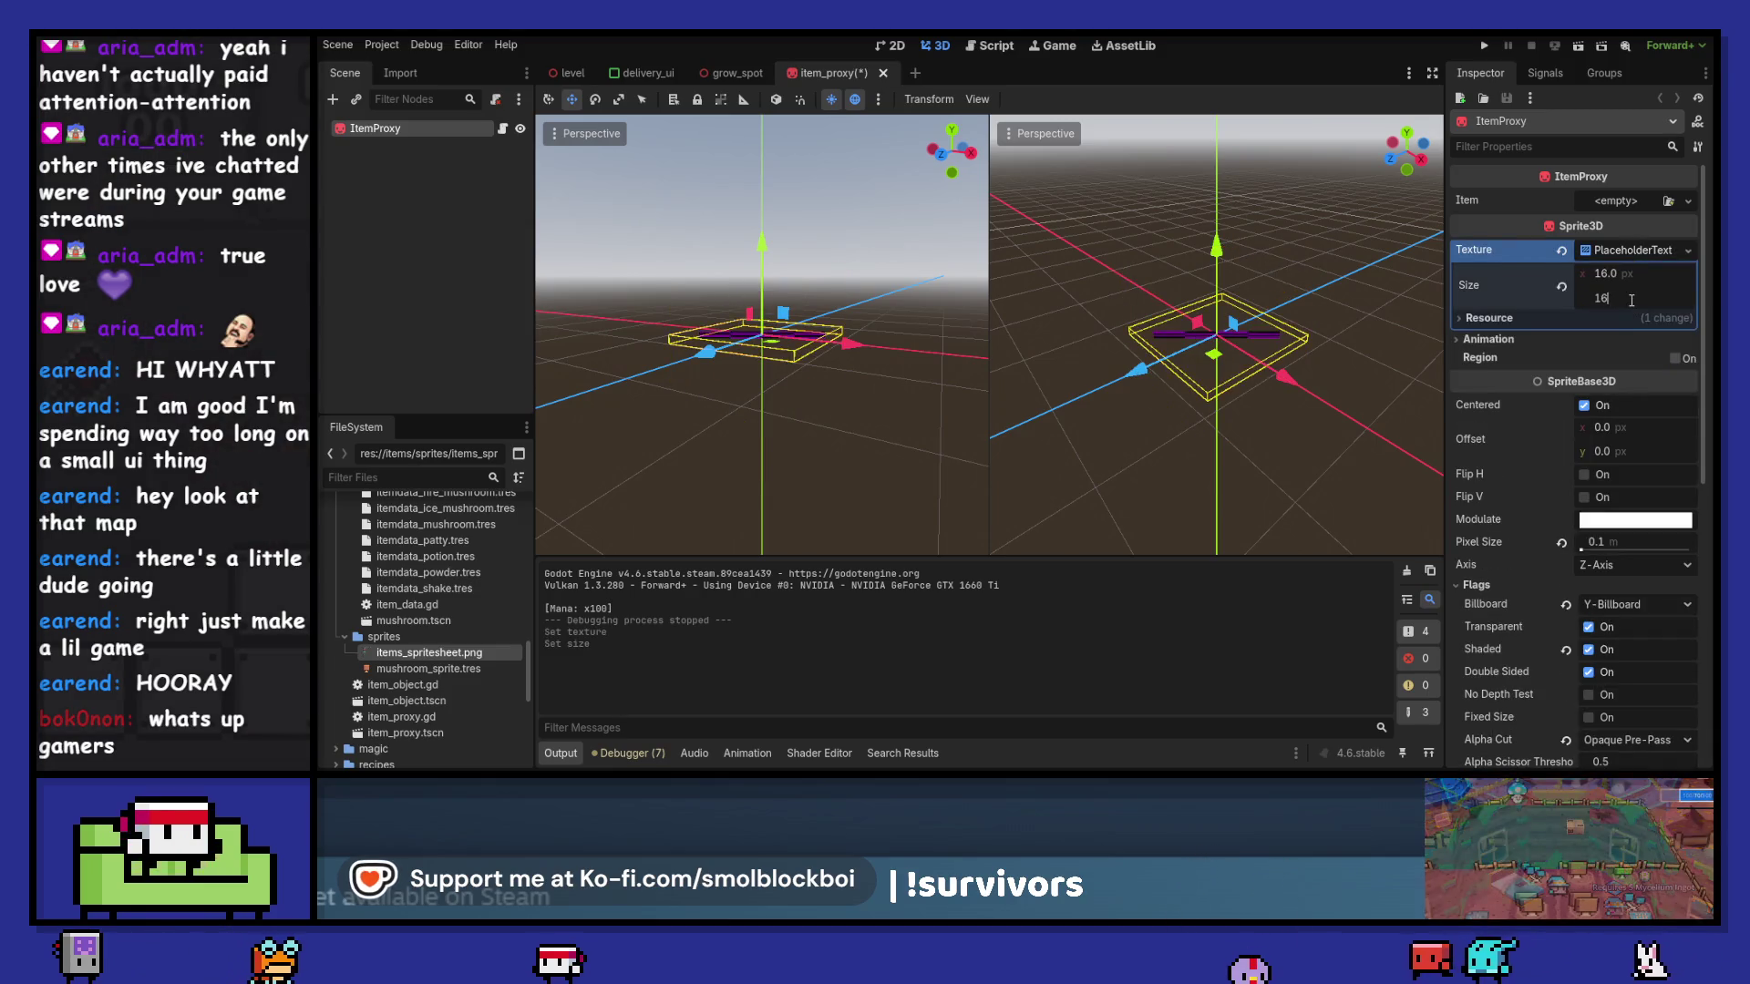
pyautogui.press('Tab')
pyautogui.press('F5')
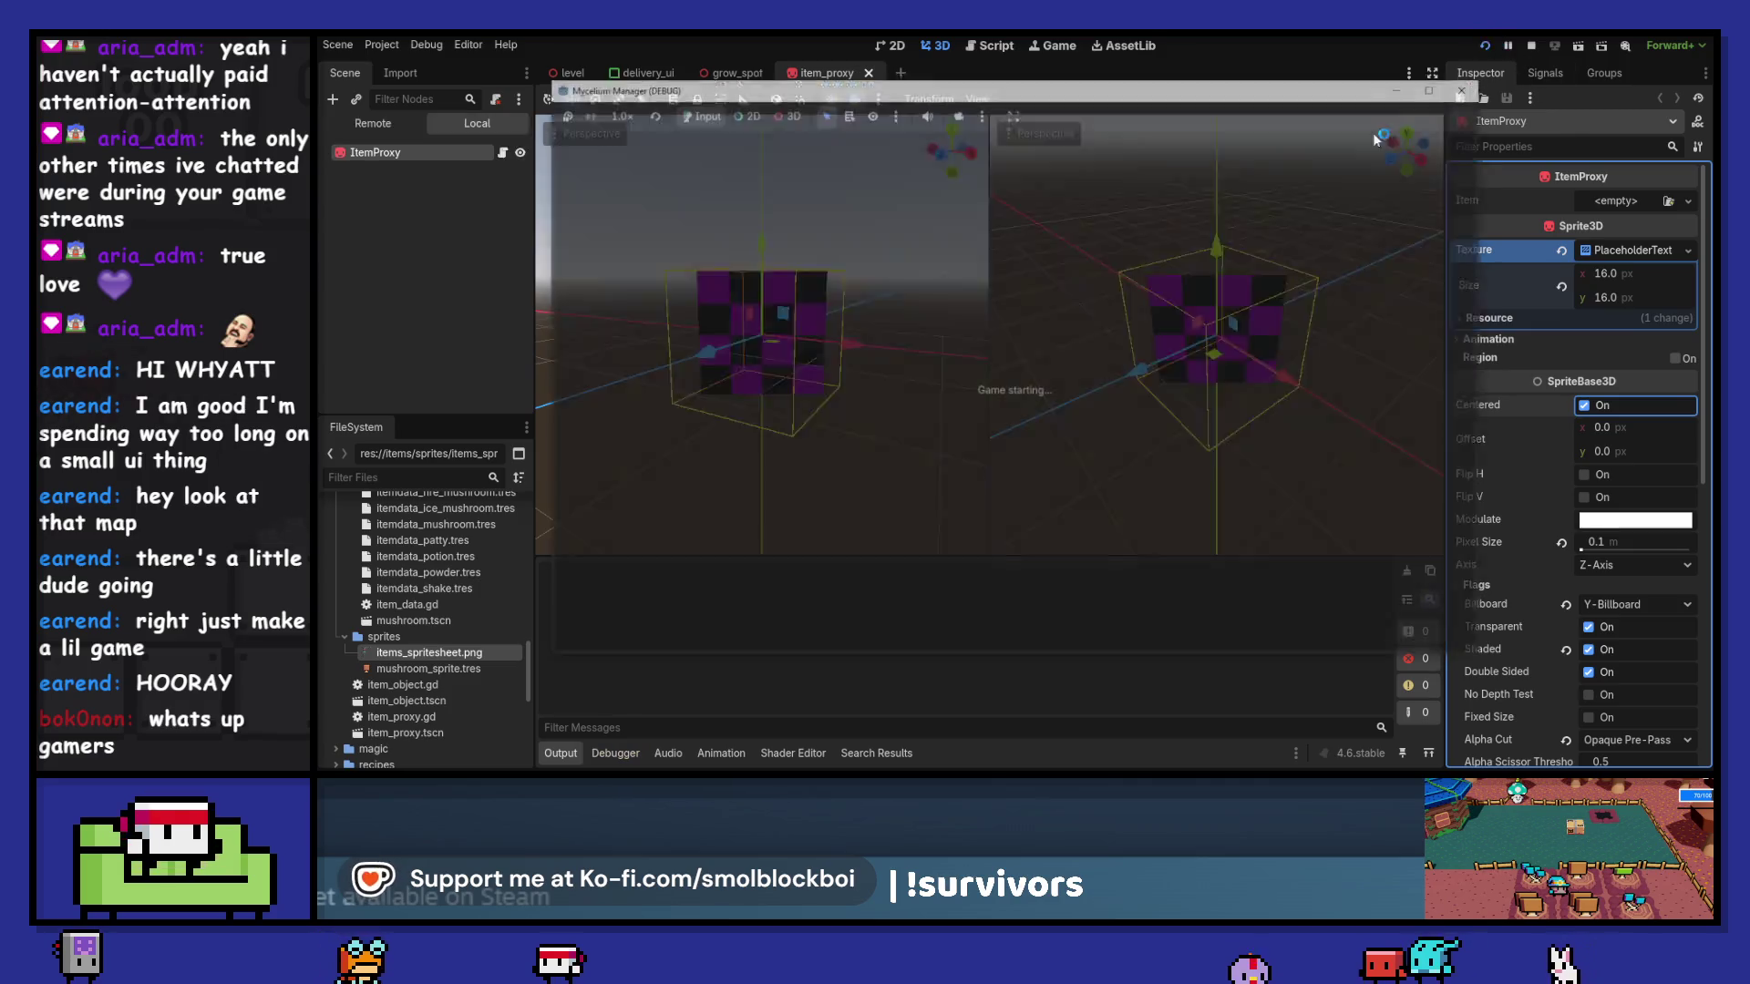
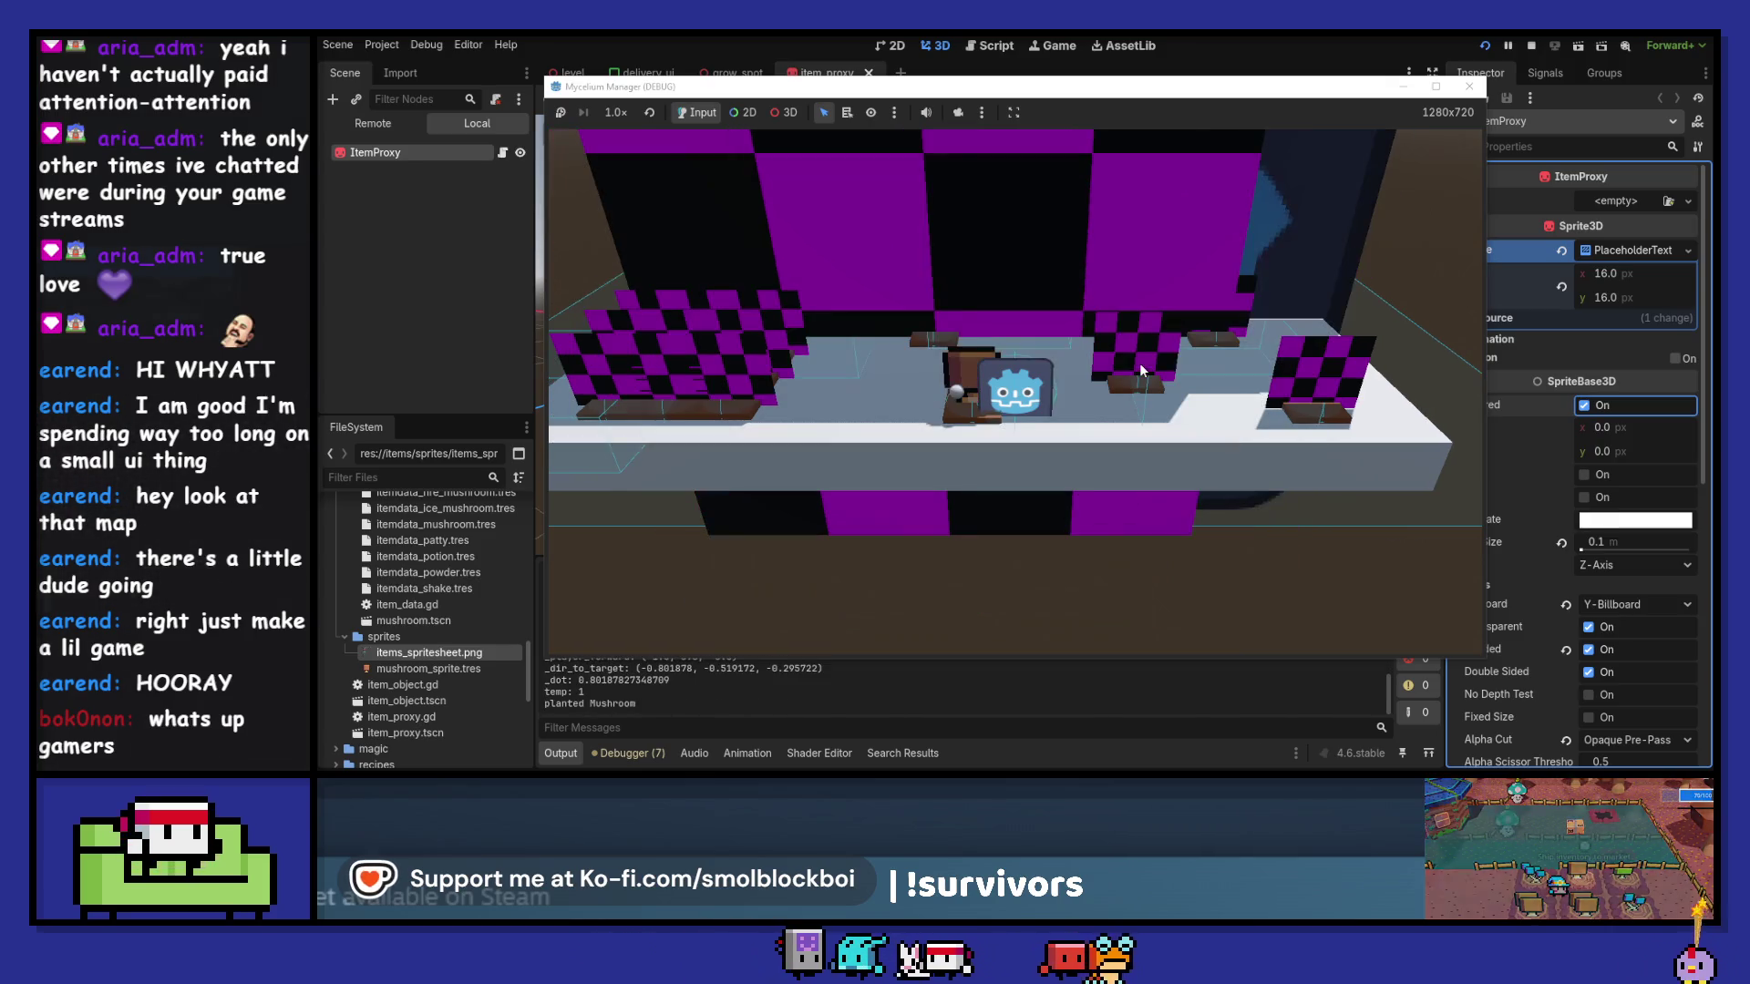
# - Remove blank line 19 in item_proxy.gd, change the placeholder to Vector2(16, 16), and run the game
pyautogui.click(1468, 87)
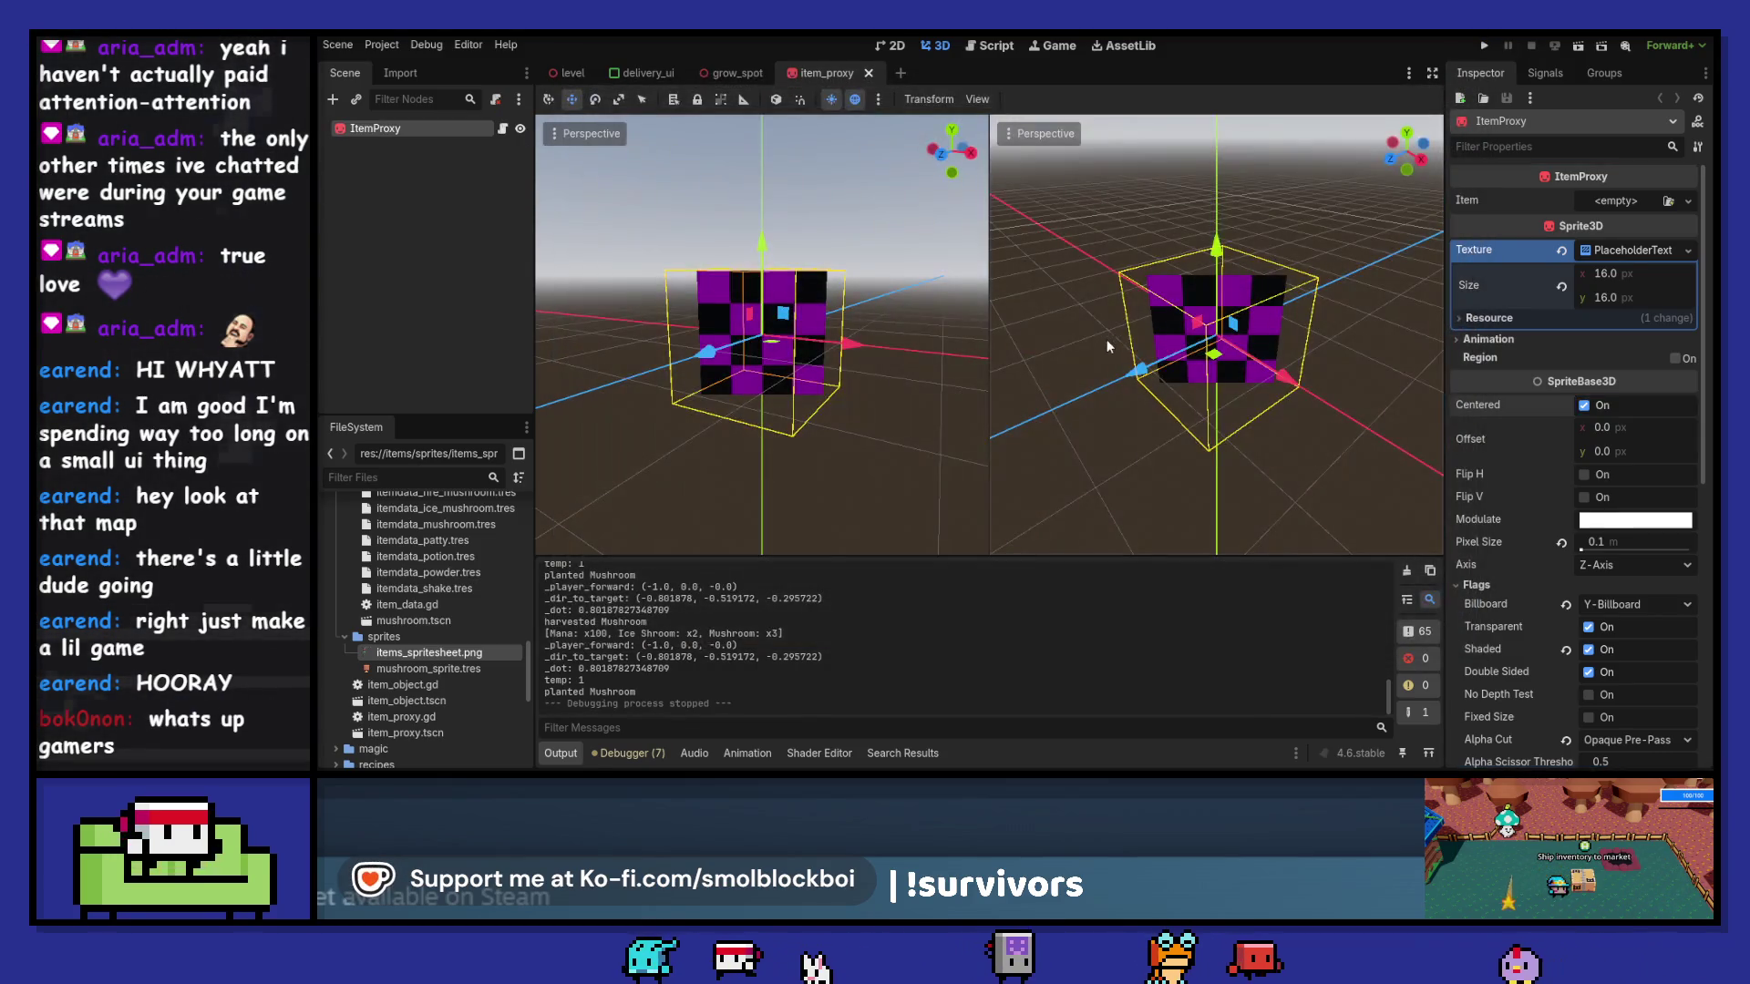
pyautogui.click(996, 47)
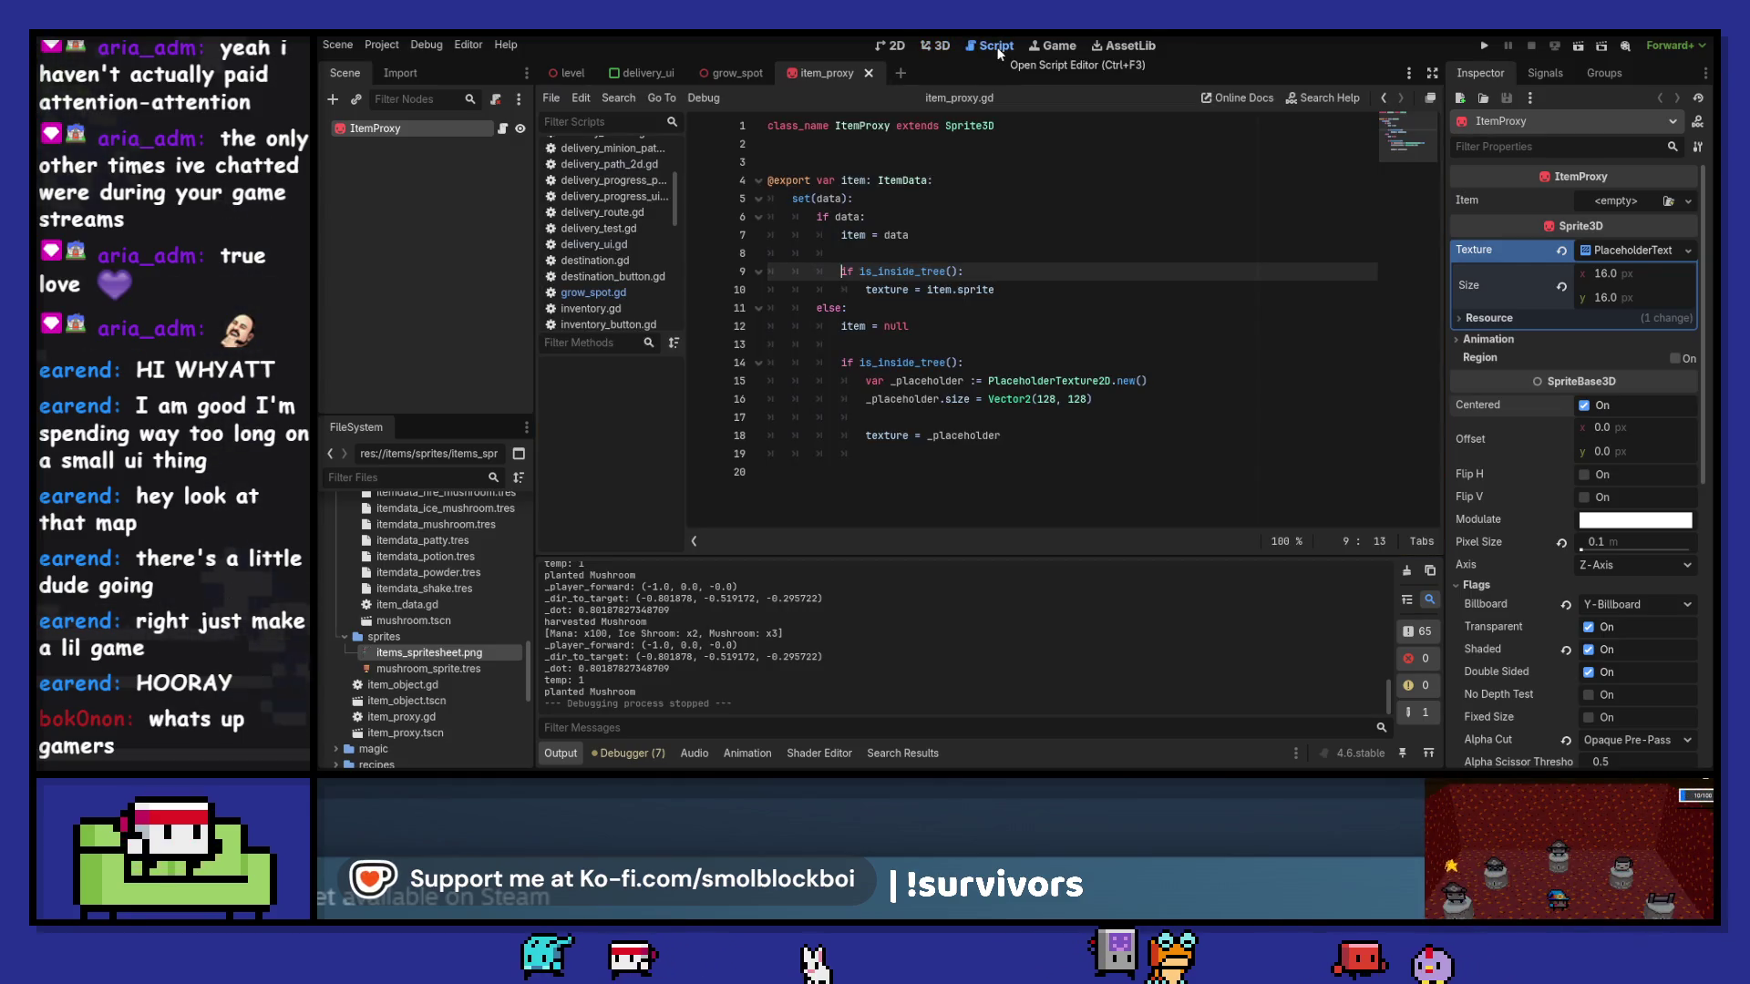
pyautogui.moveTo(885, 458); pyautogui.dragTo(707, 460)
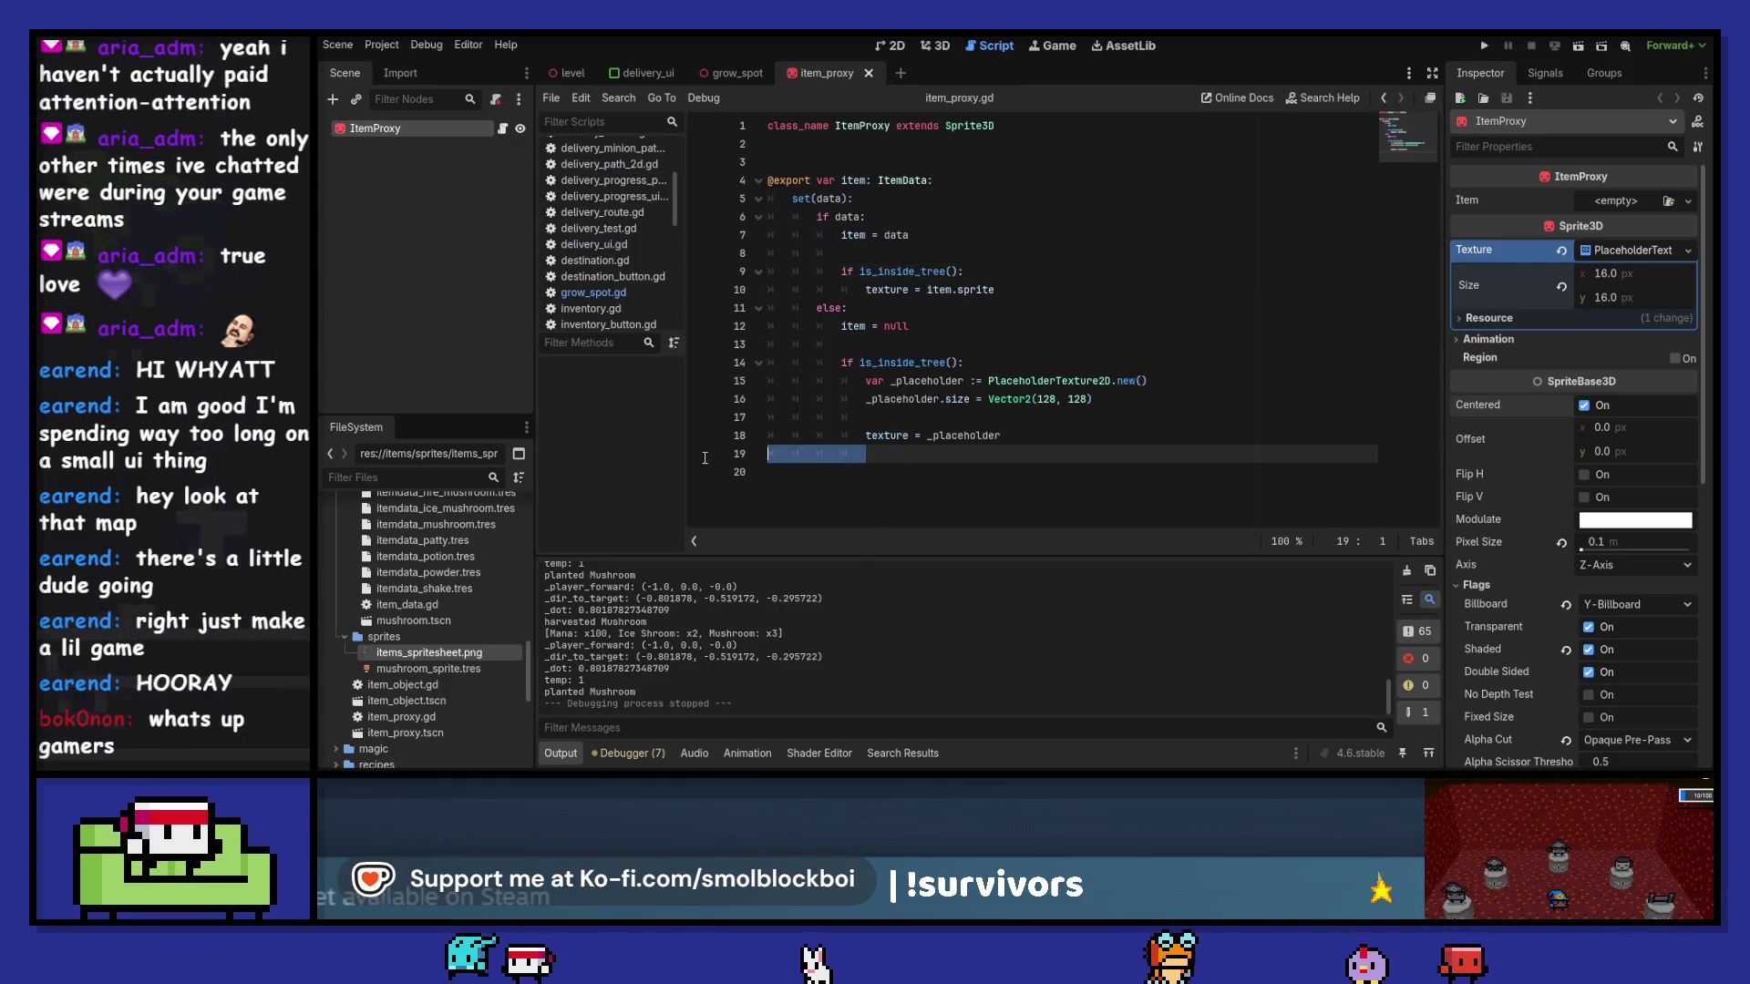
pyautogui.press('BackSpace')
pyautogui.press('BackSpace')
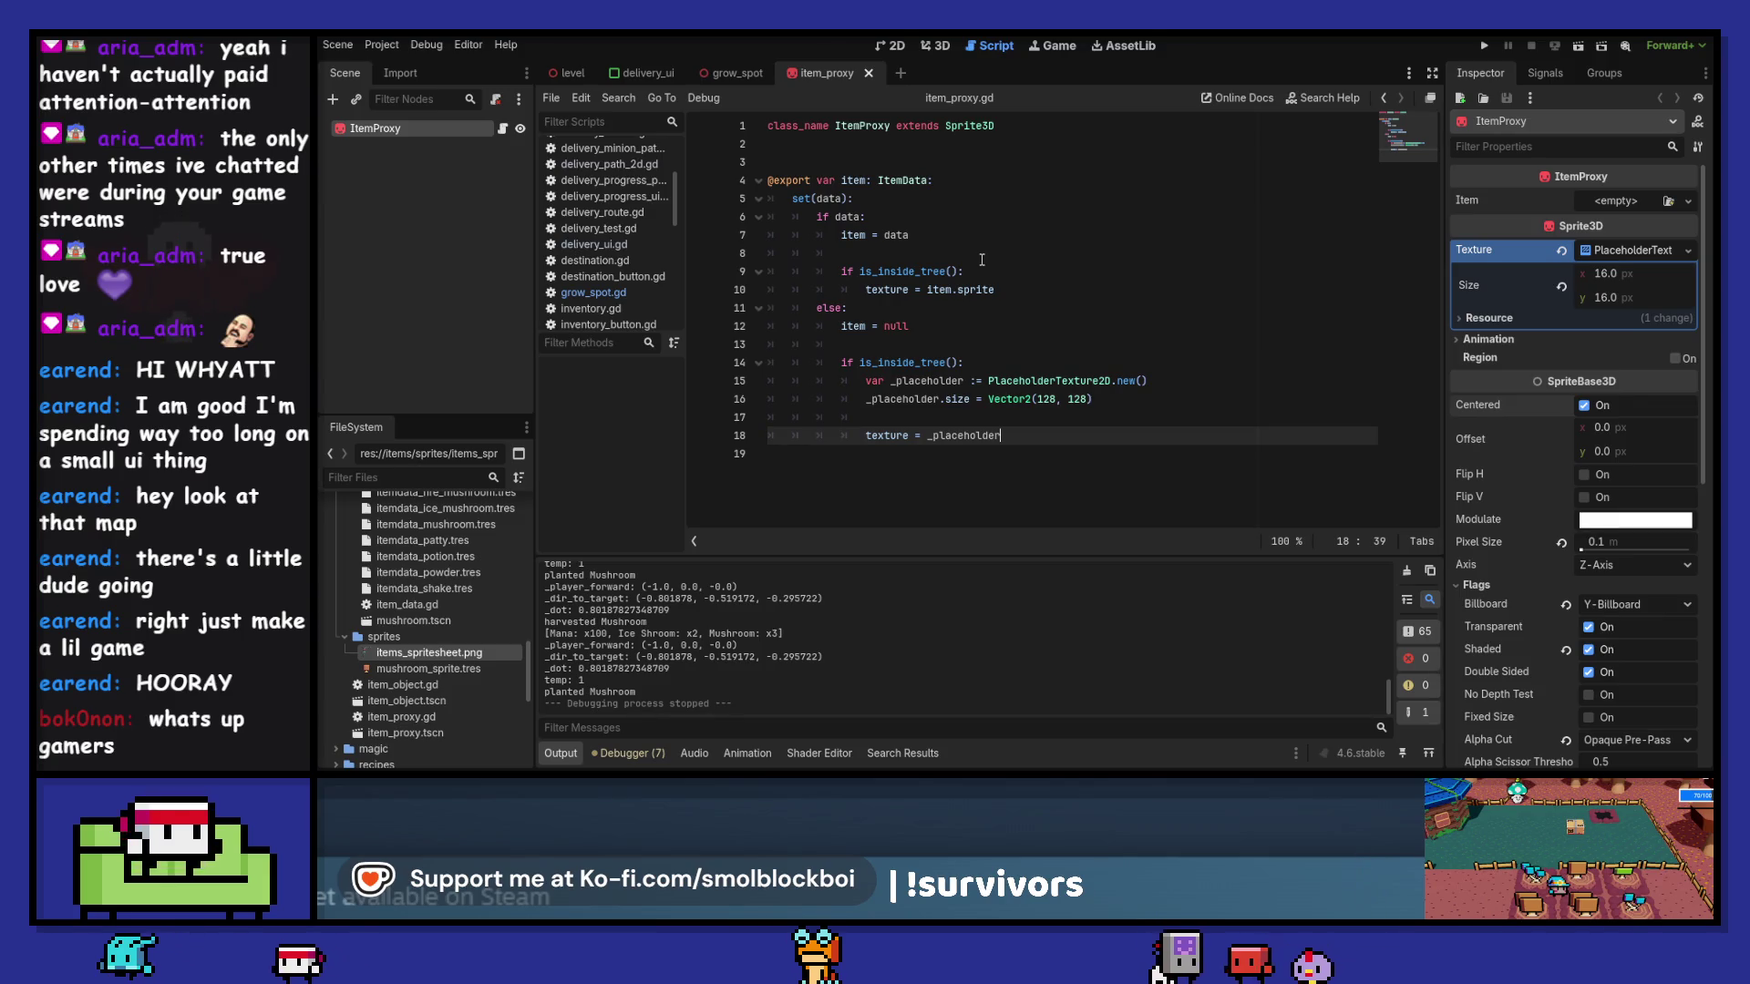
pyautogui.doubleClick(1046, 399)
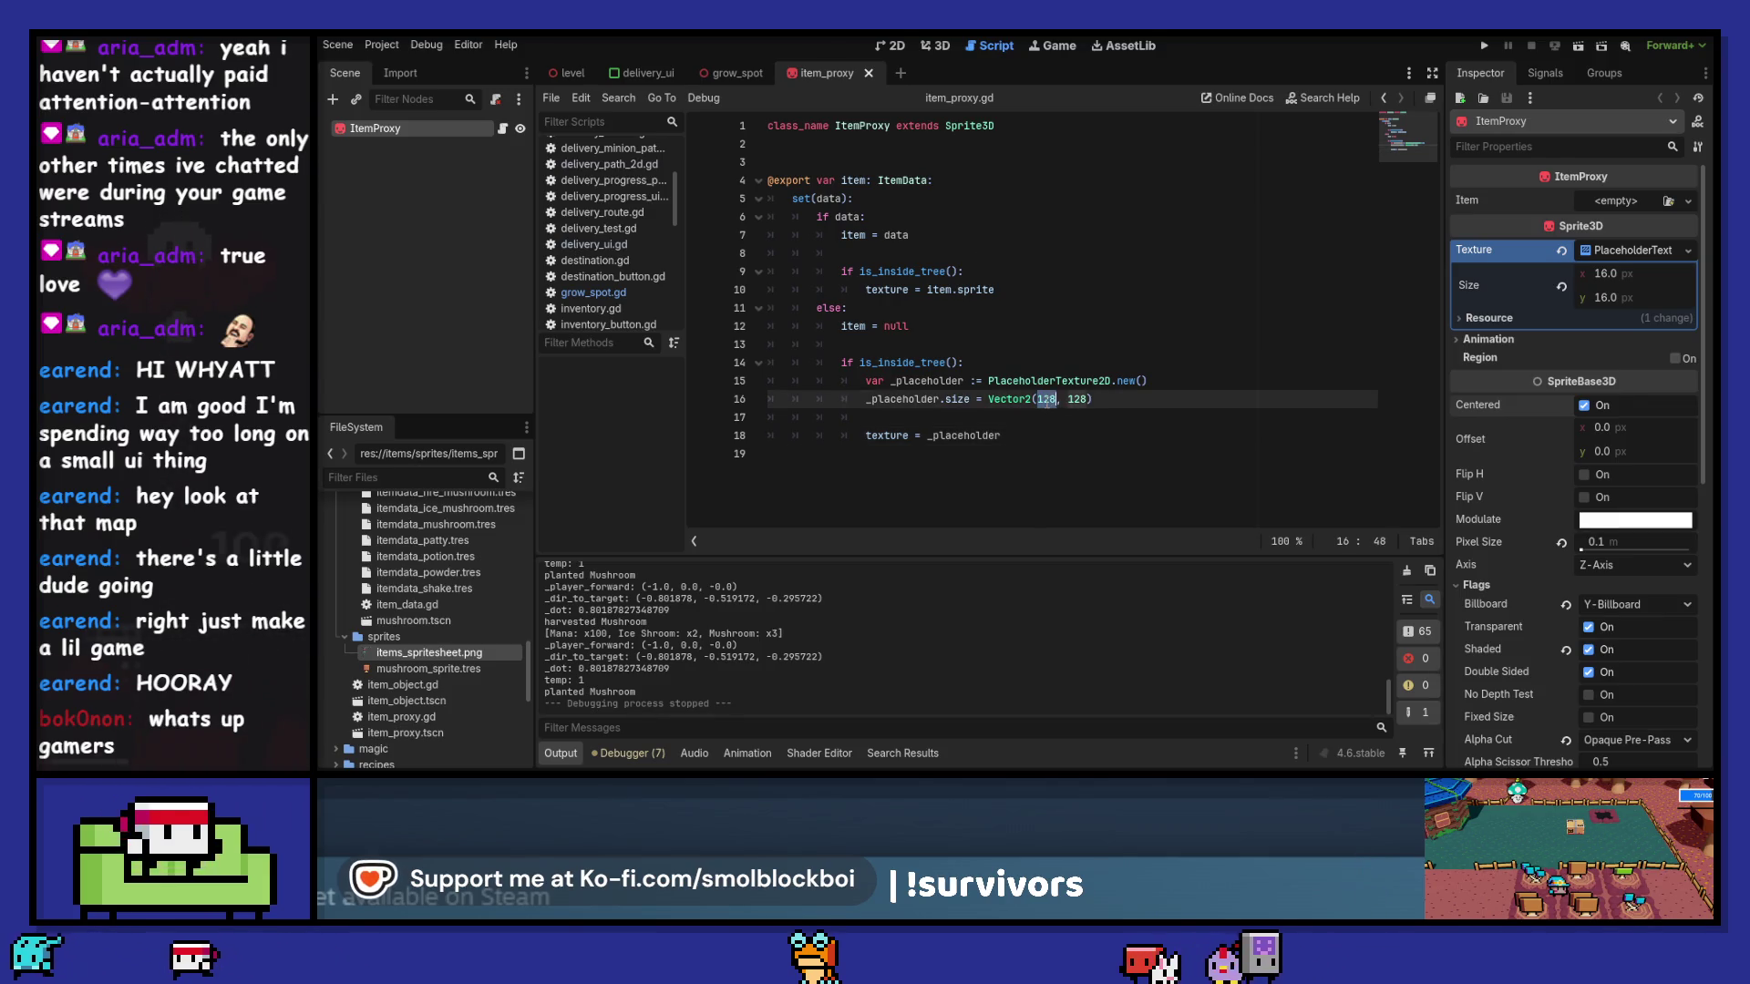
pyautogui.write('16')
pyautogui.click(1075, 399)
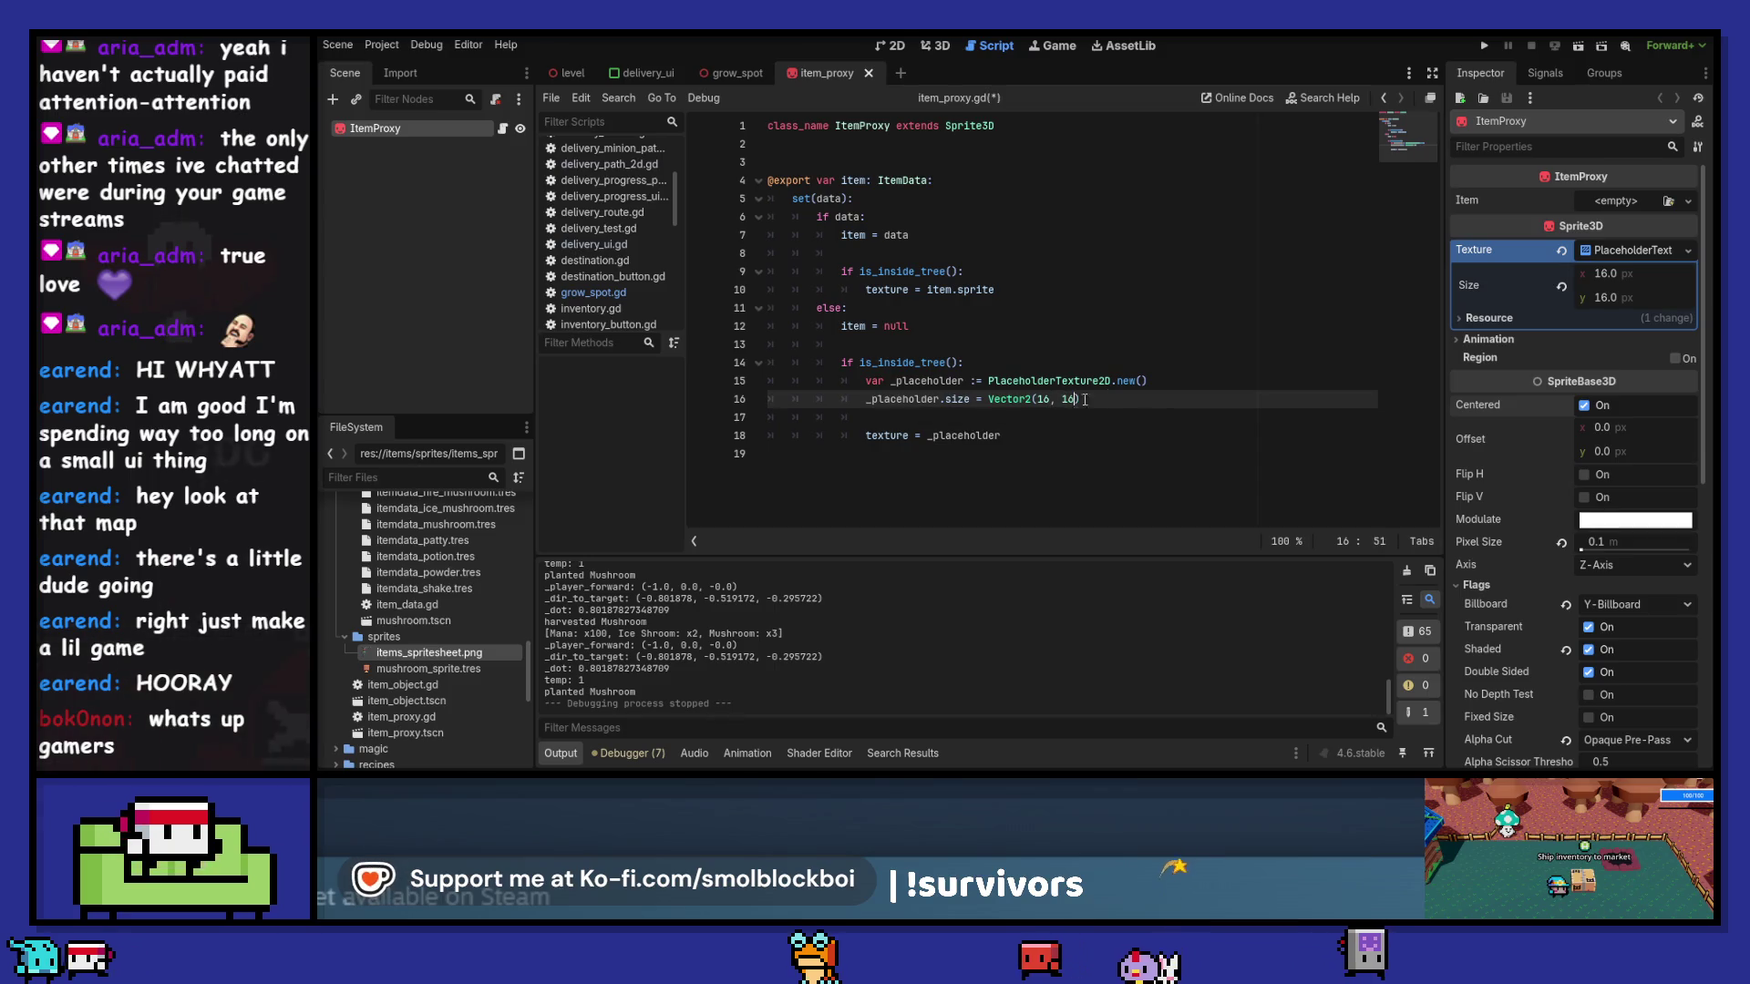
pyautogui.press('F5')
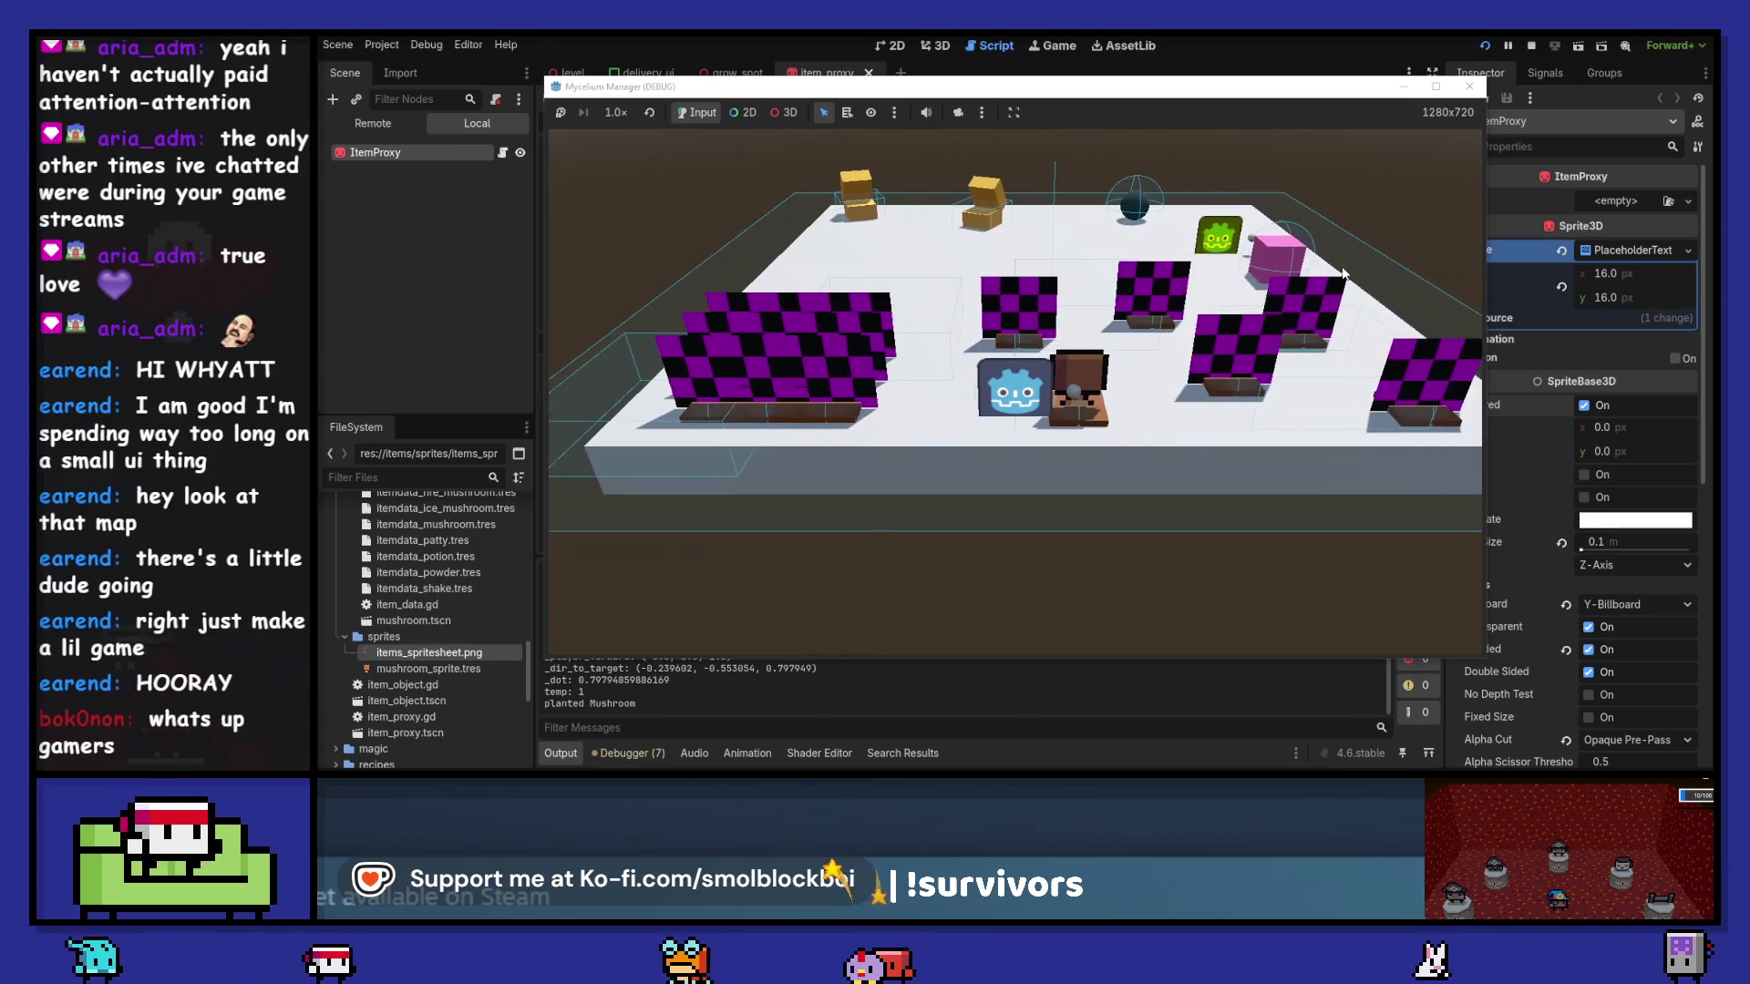
# - Revert the ItemProxy sprite's Alpha Cut to Disabled and turn its shading off
pyautogui.press('F8')
pyautogui.write('_placeholder.size = Vector2(16, 16)')
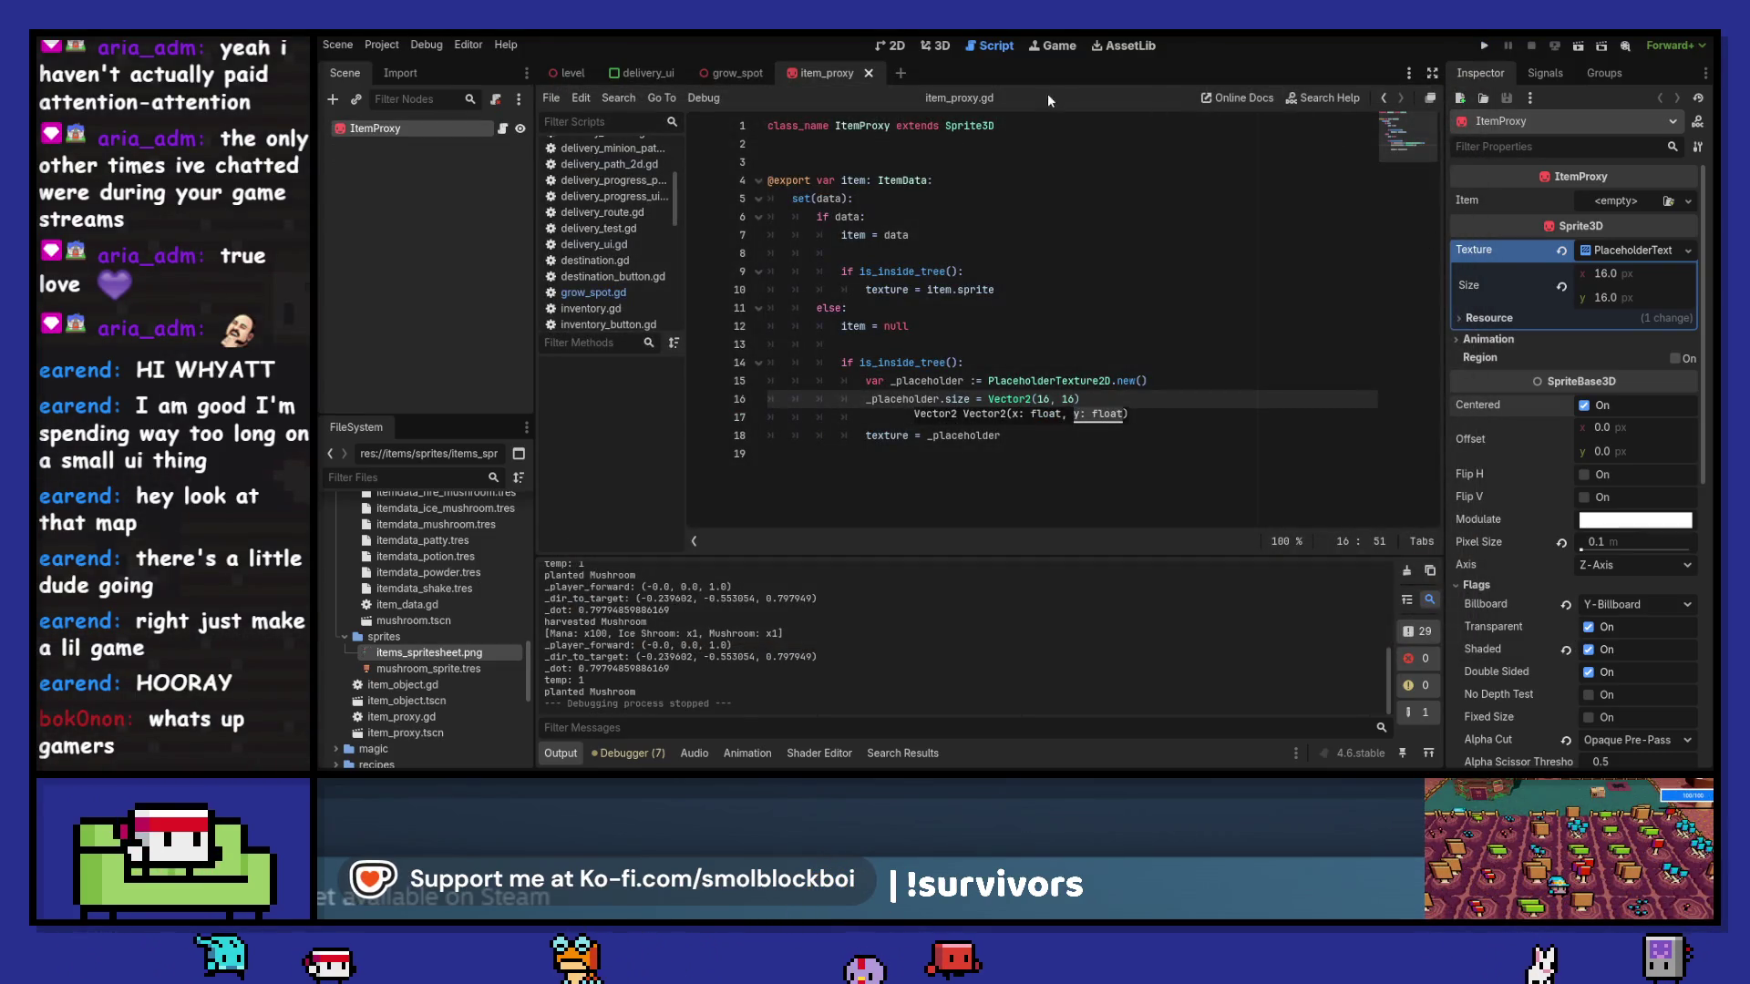
pyautogui.click(900, 45)
pyautogui.click(926, 41)
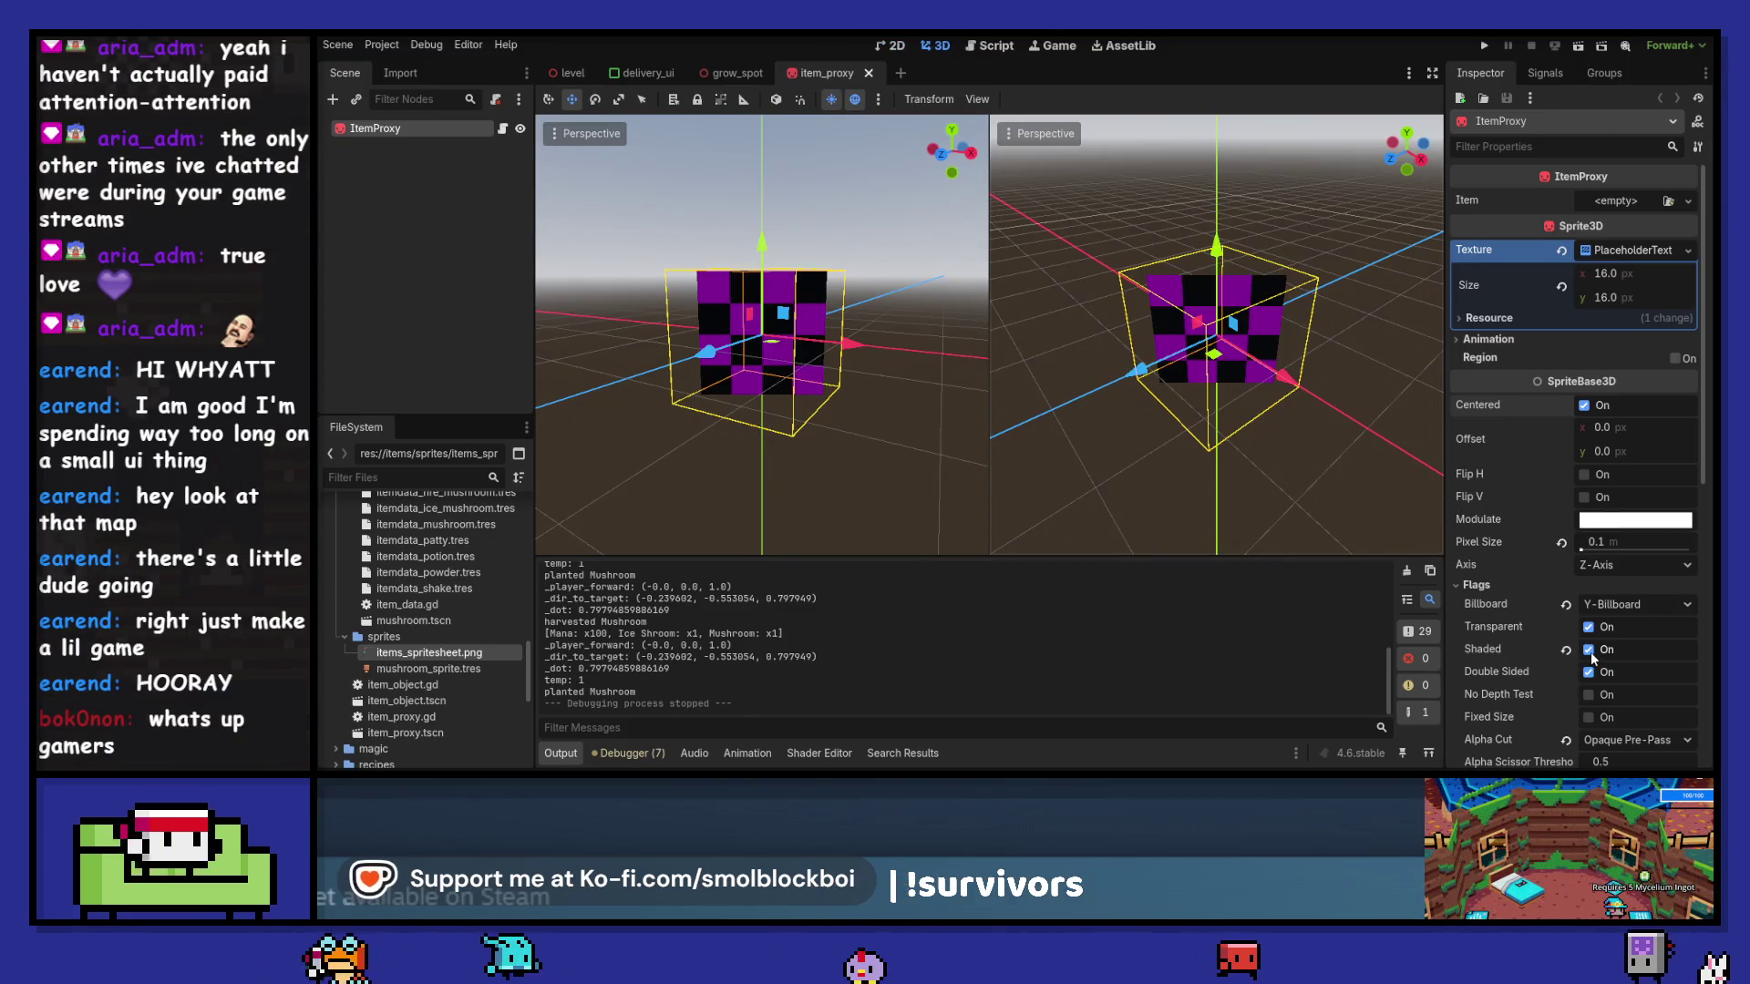
pyautogui.scroll(-5, 1589, 652)
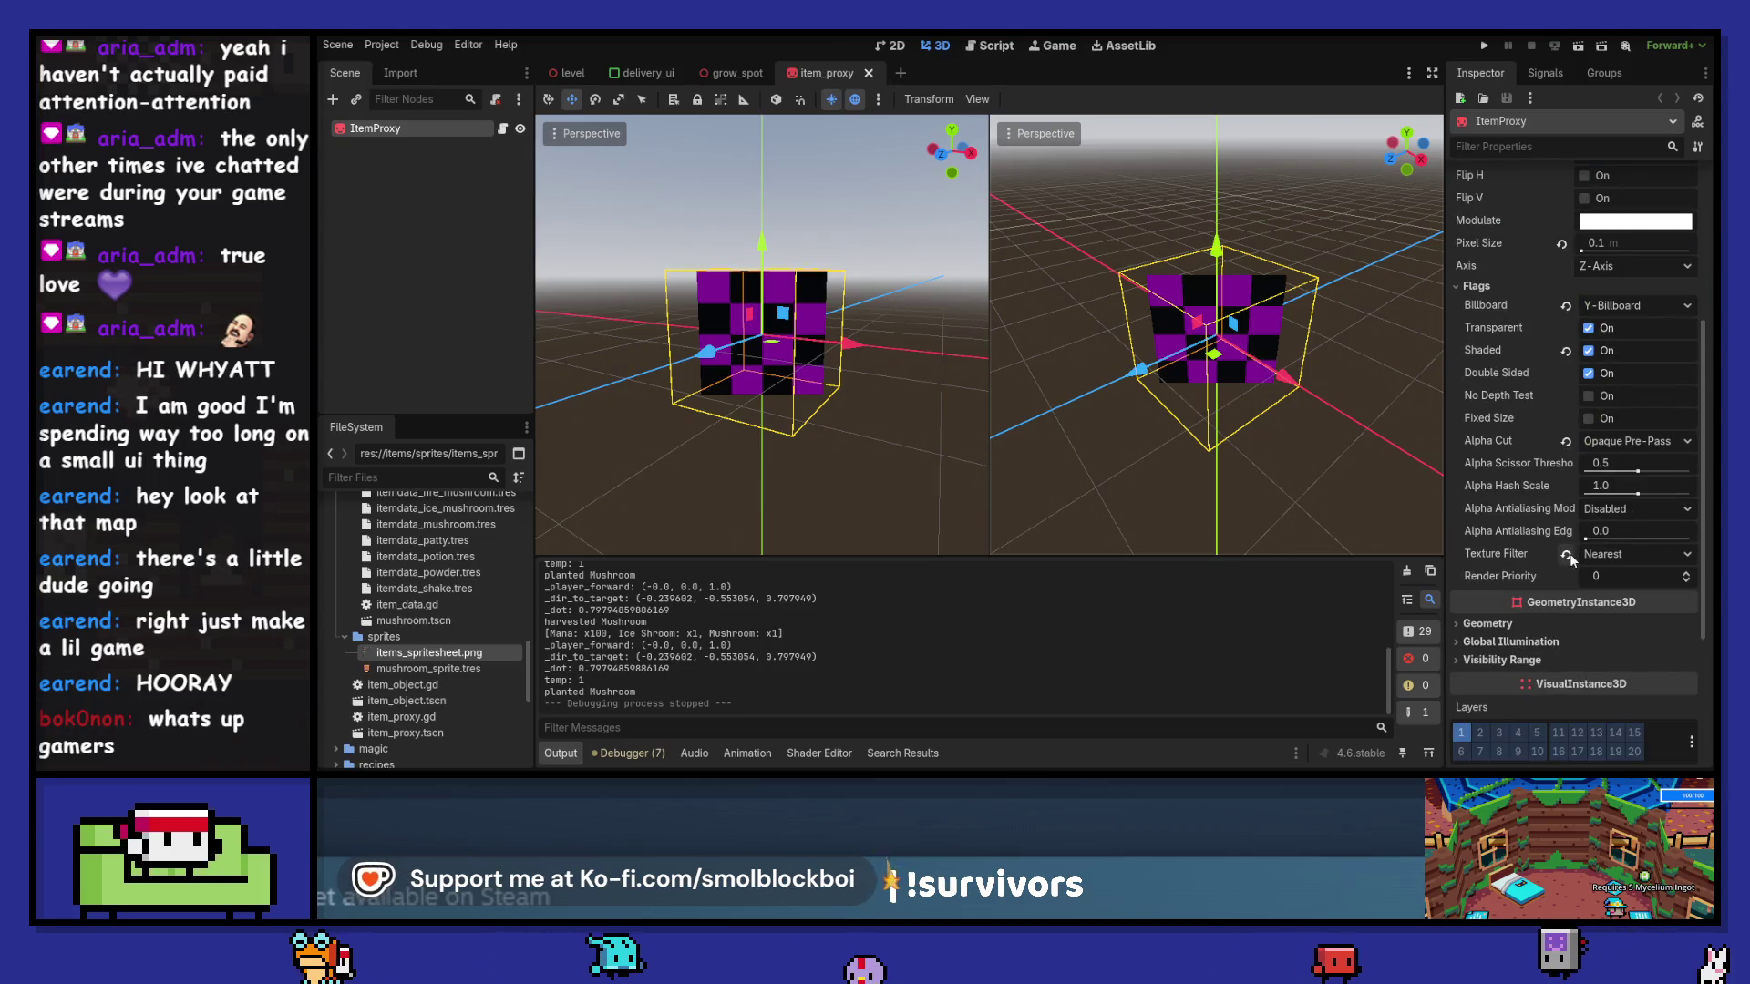
pyautogui.click(1566, 441)
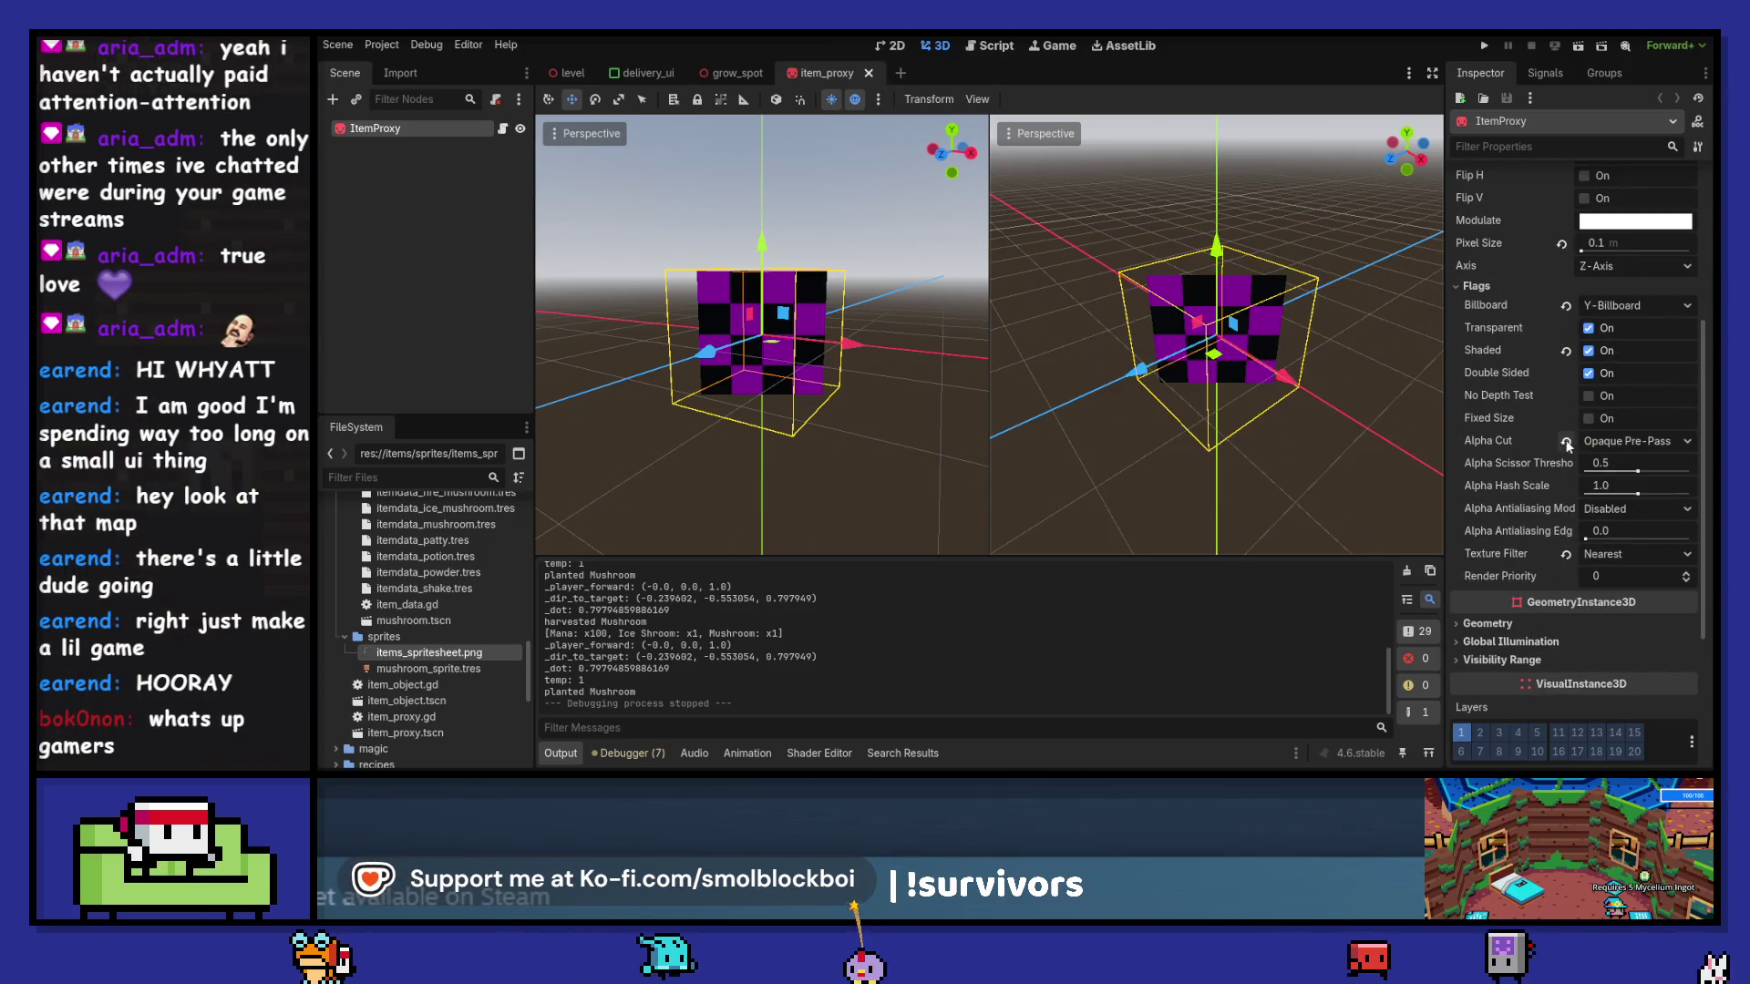
pyautogui.click(1566, 352)
# - Test-run the game to check the sprite, then close the game window
pyautogui.press('F5')
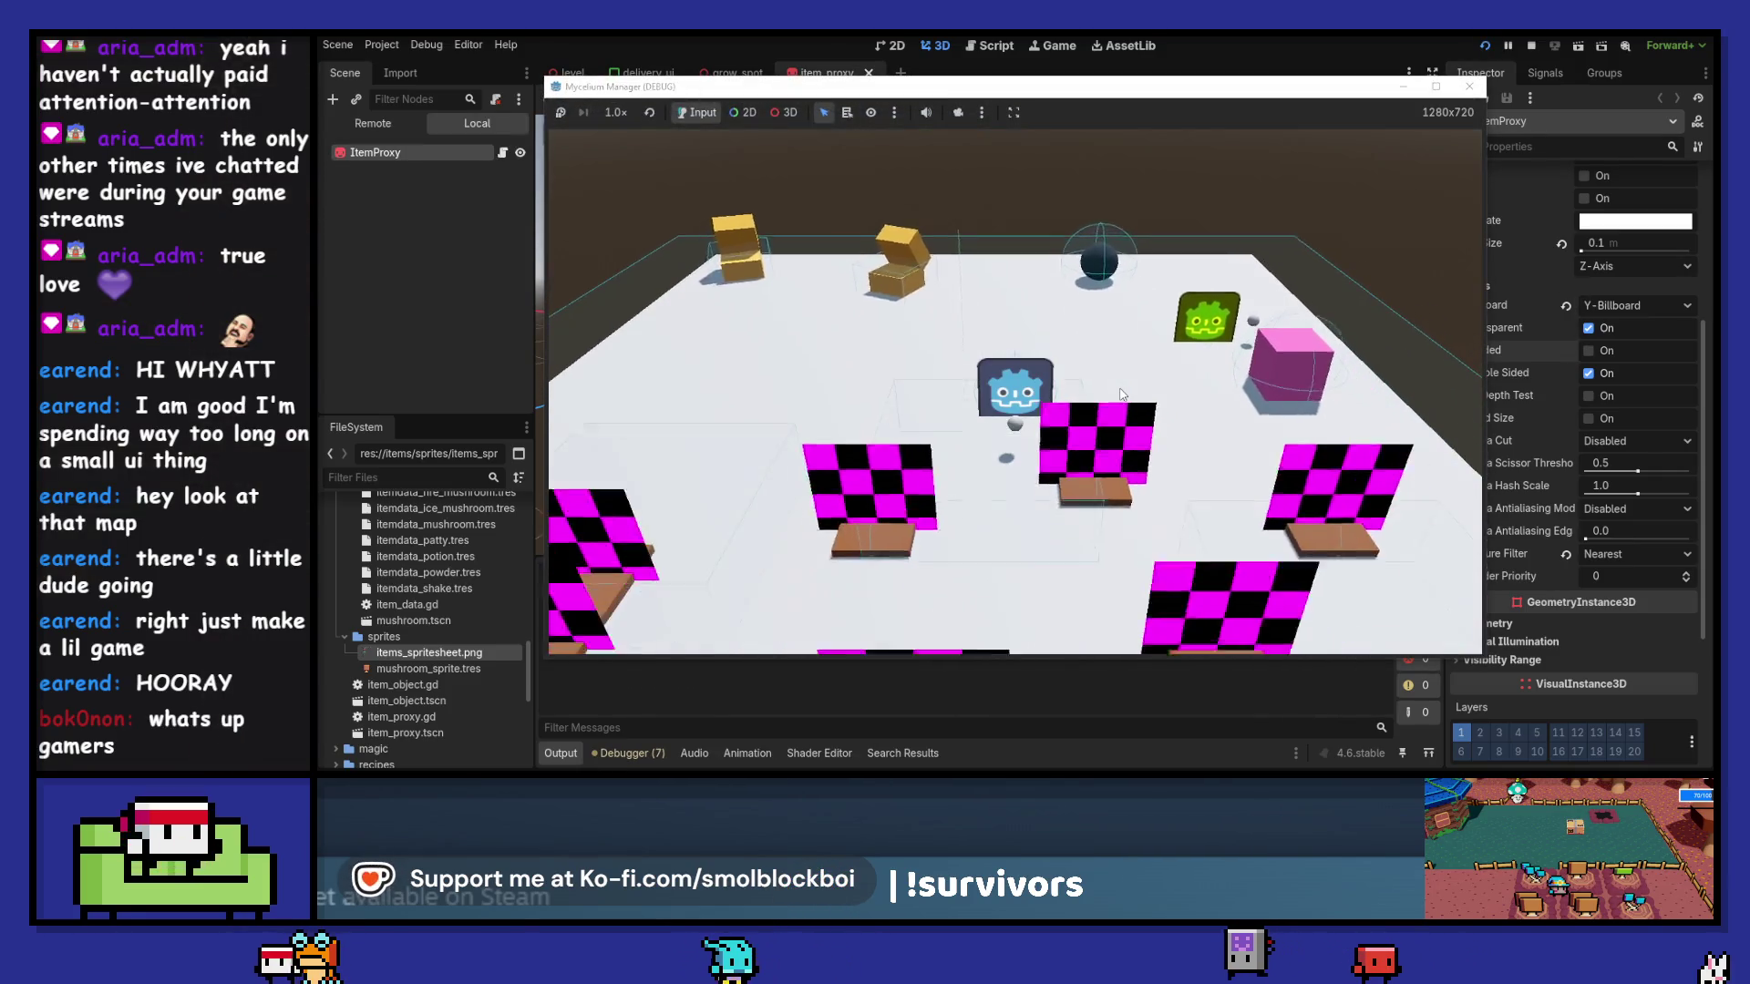
pyautogui.click(1470, 91)
pyautogui.scroll(5, 1557, 320)
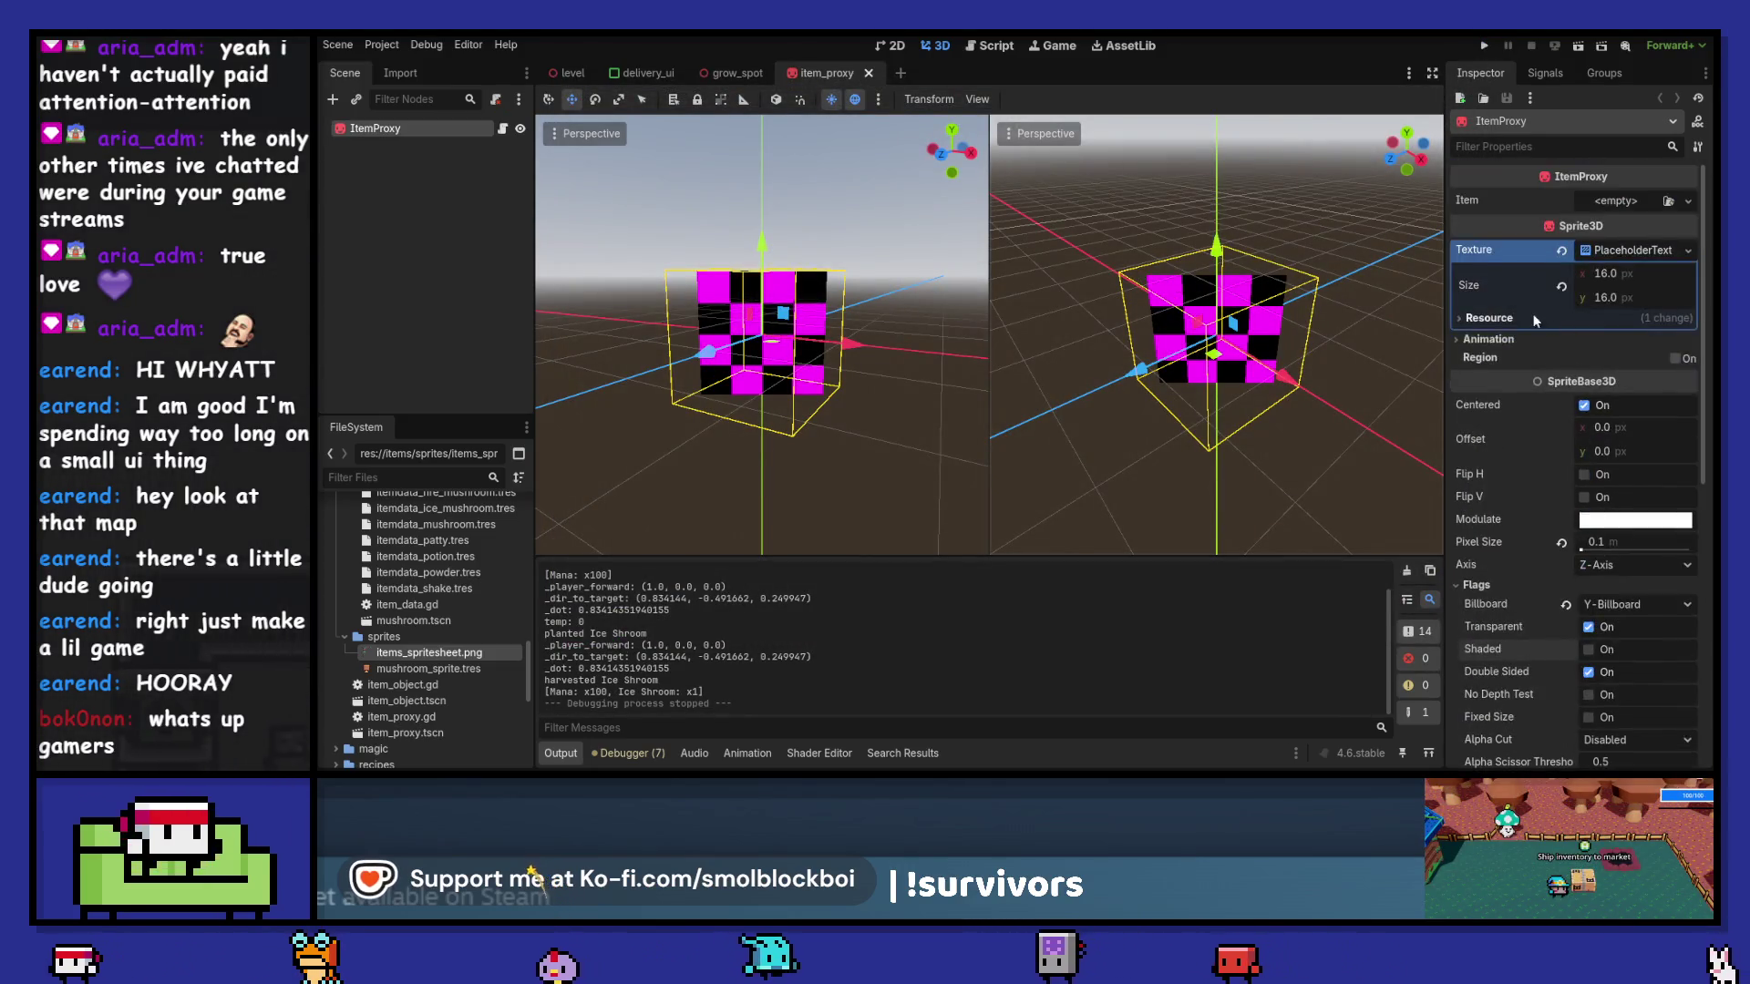
# - Create a new AtlasTexture resource named ice_mushroom_sprite.tres in the sprites folder
pyautogui.rightClick(481, 656)
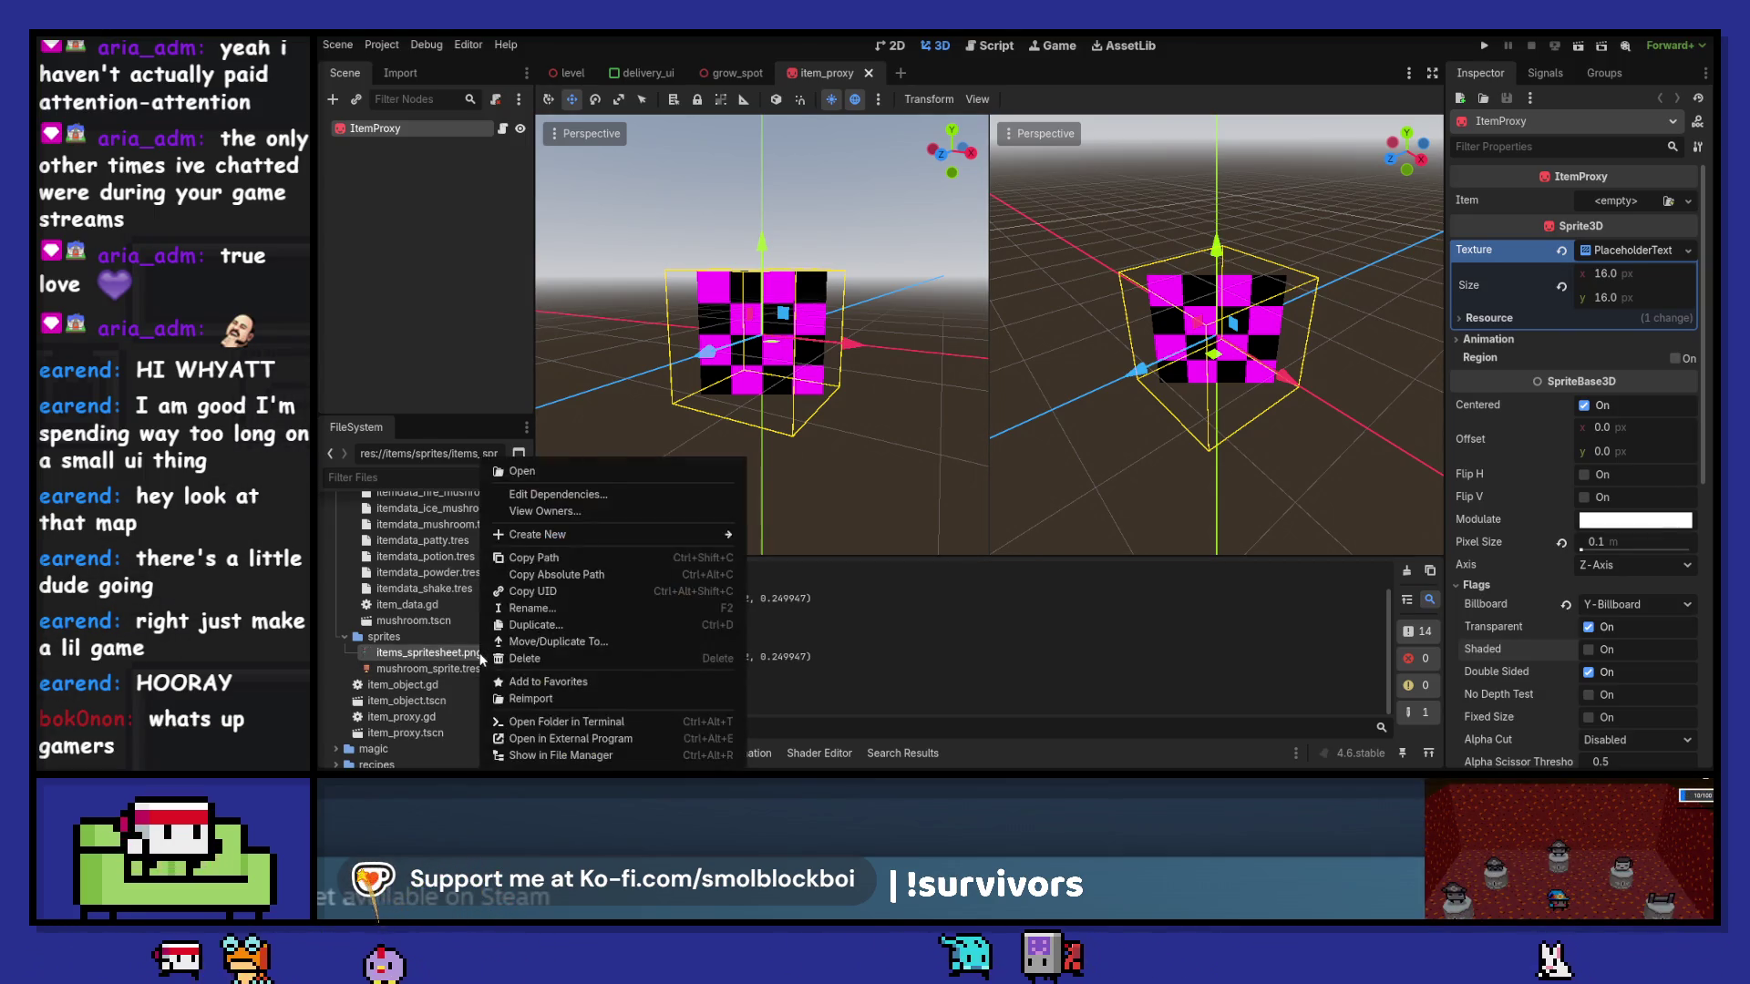
pyautogui.click(392, 654)
pyautogui.rightClick(385, 636)
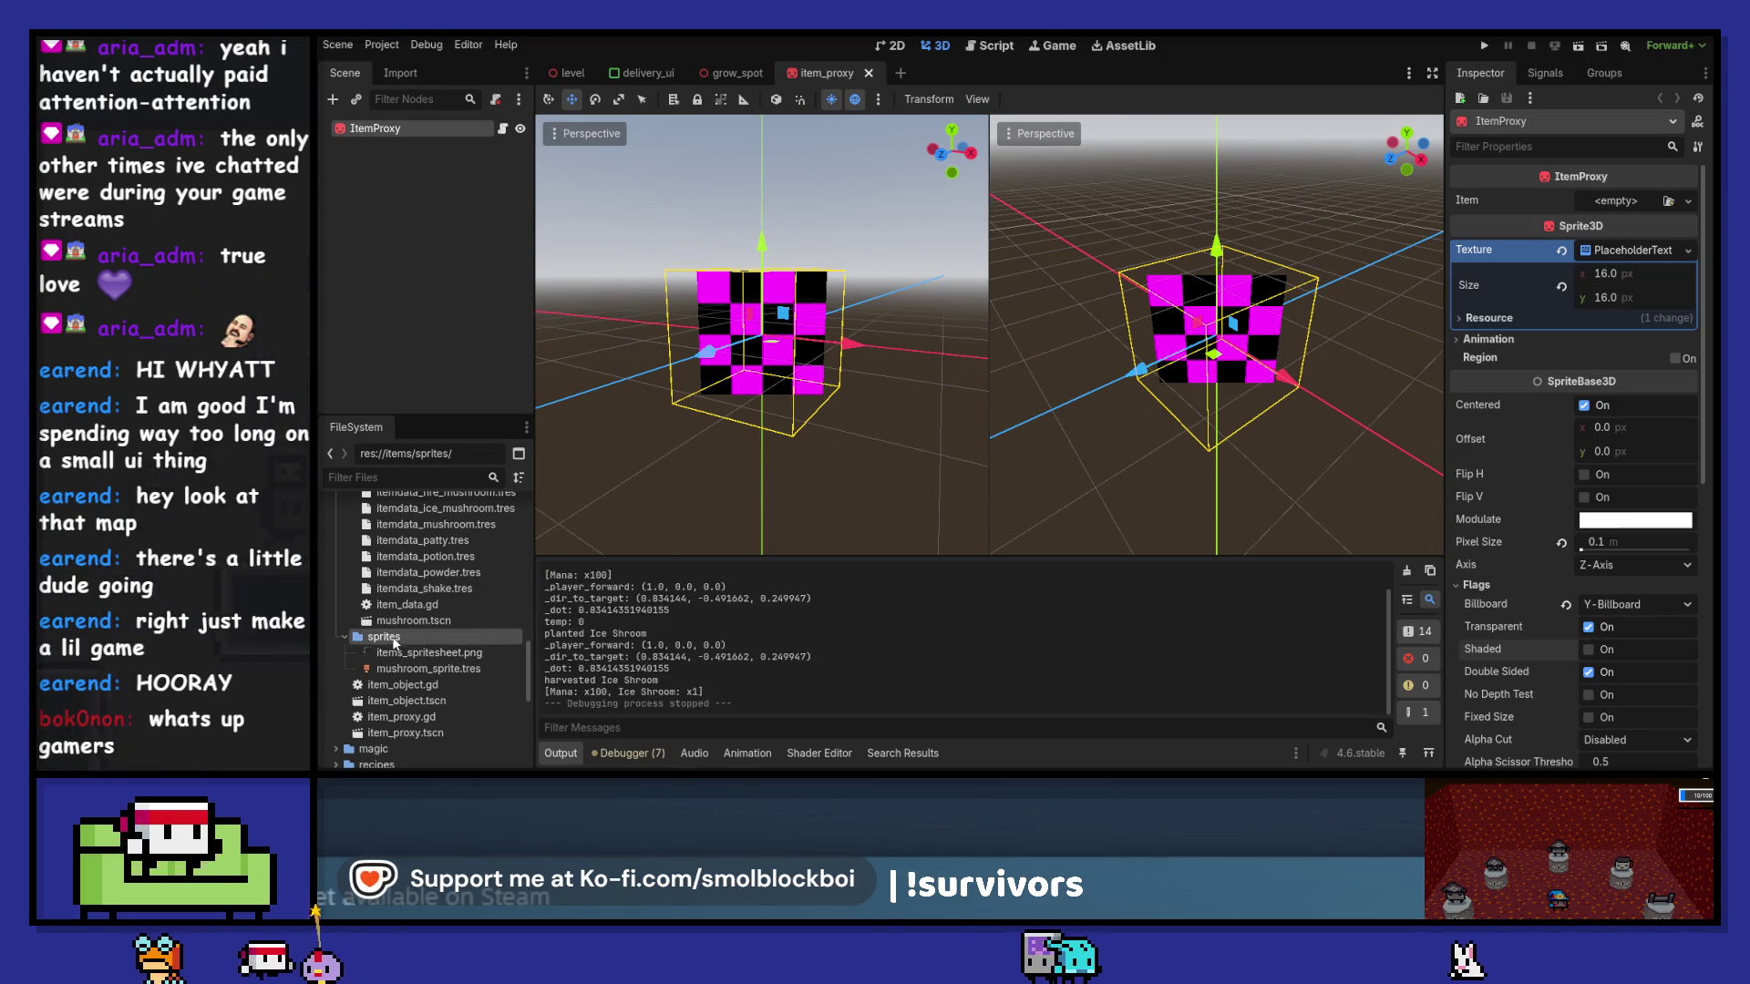
pyautogui.moveTo(478, 511)
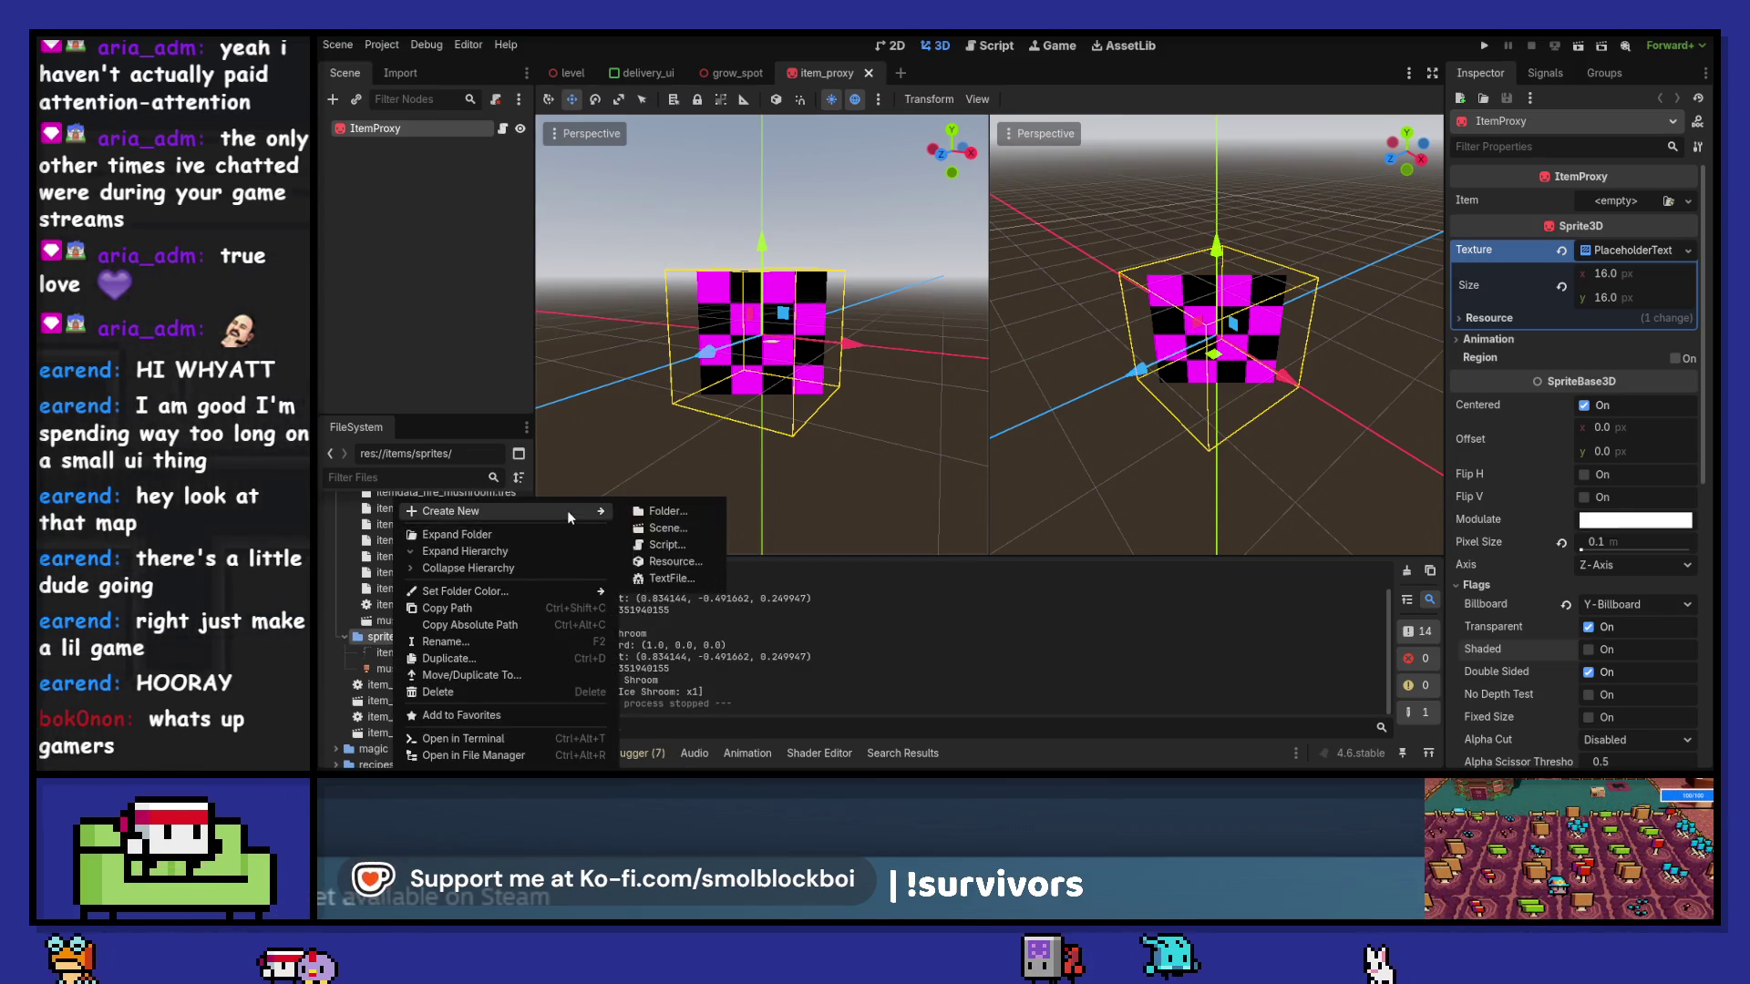
pyautogui.click(665, 561)
pyautogui.write('atlass')
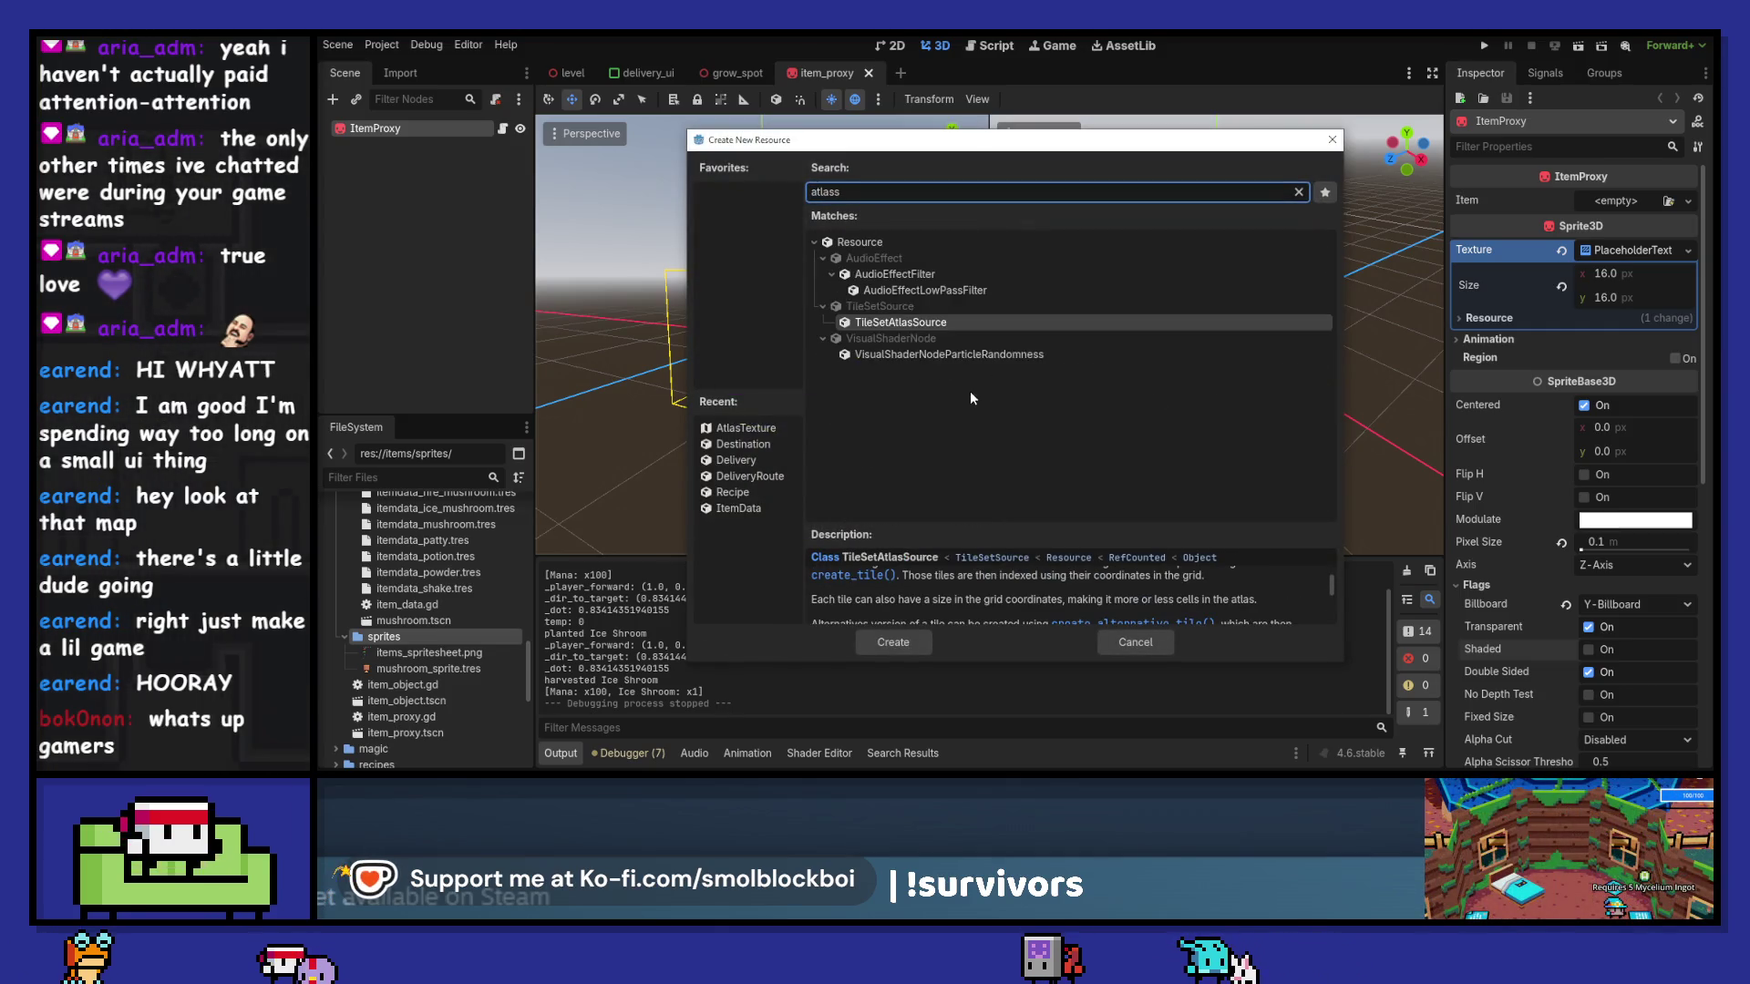
pyautogui.press('BackSpace')
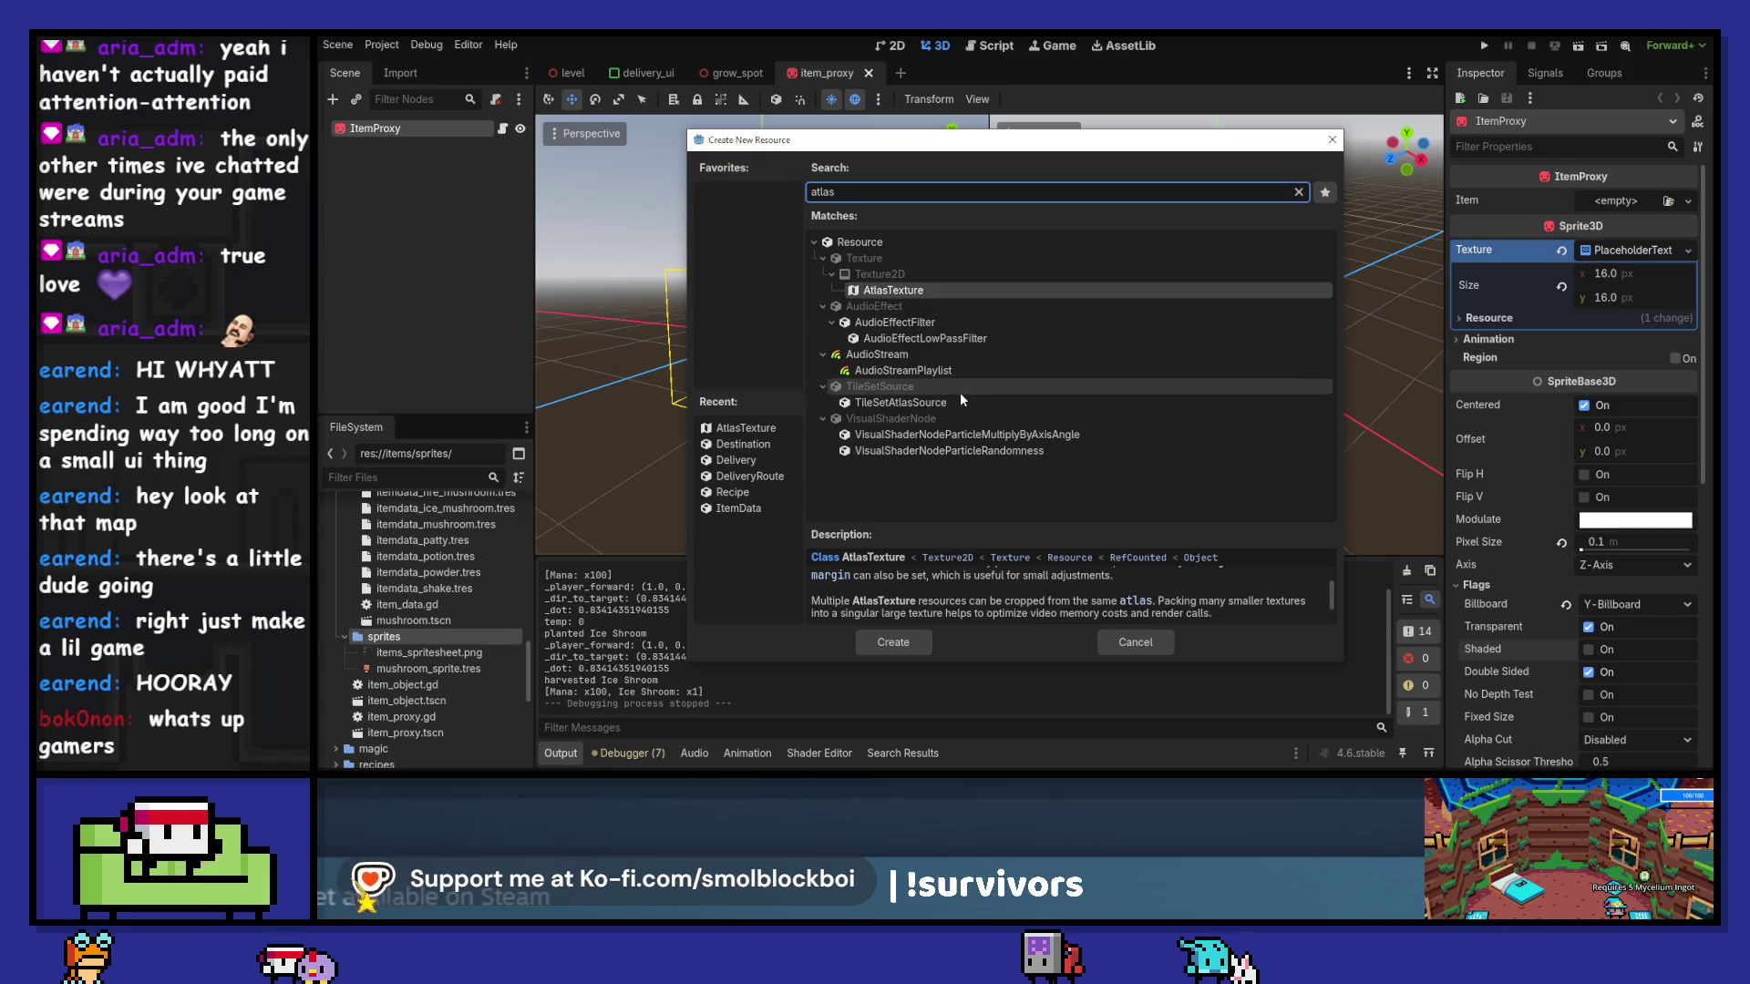
pyautogui.doubleClick(927, 290)
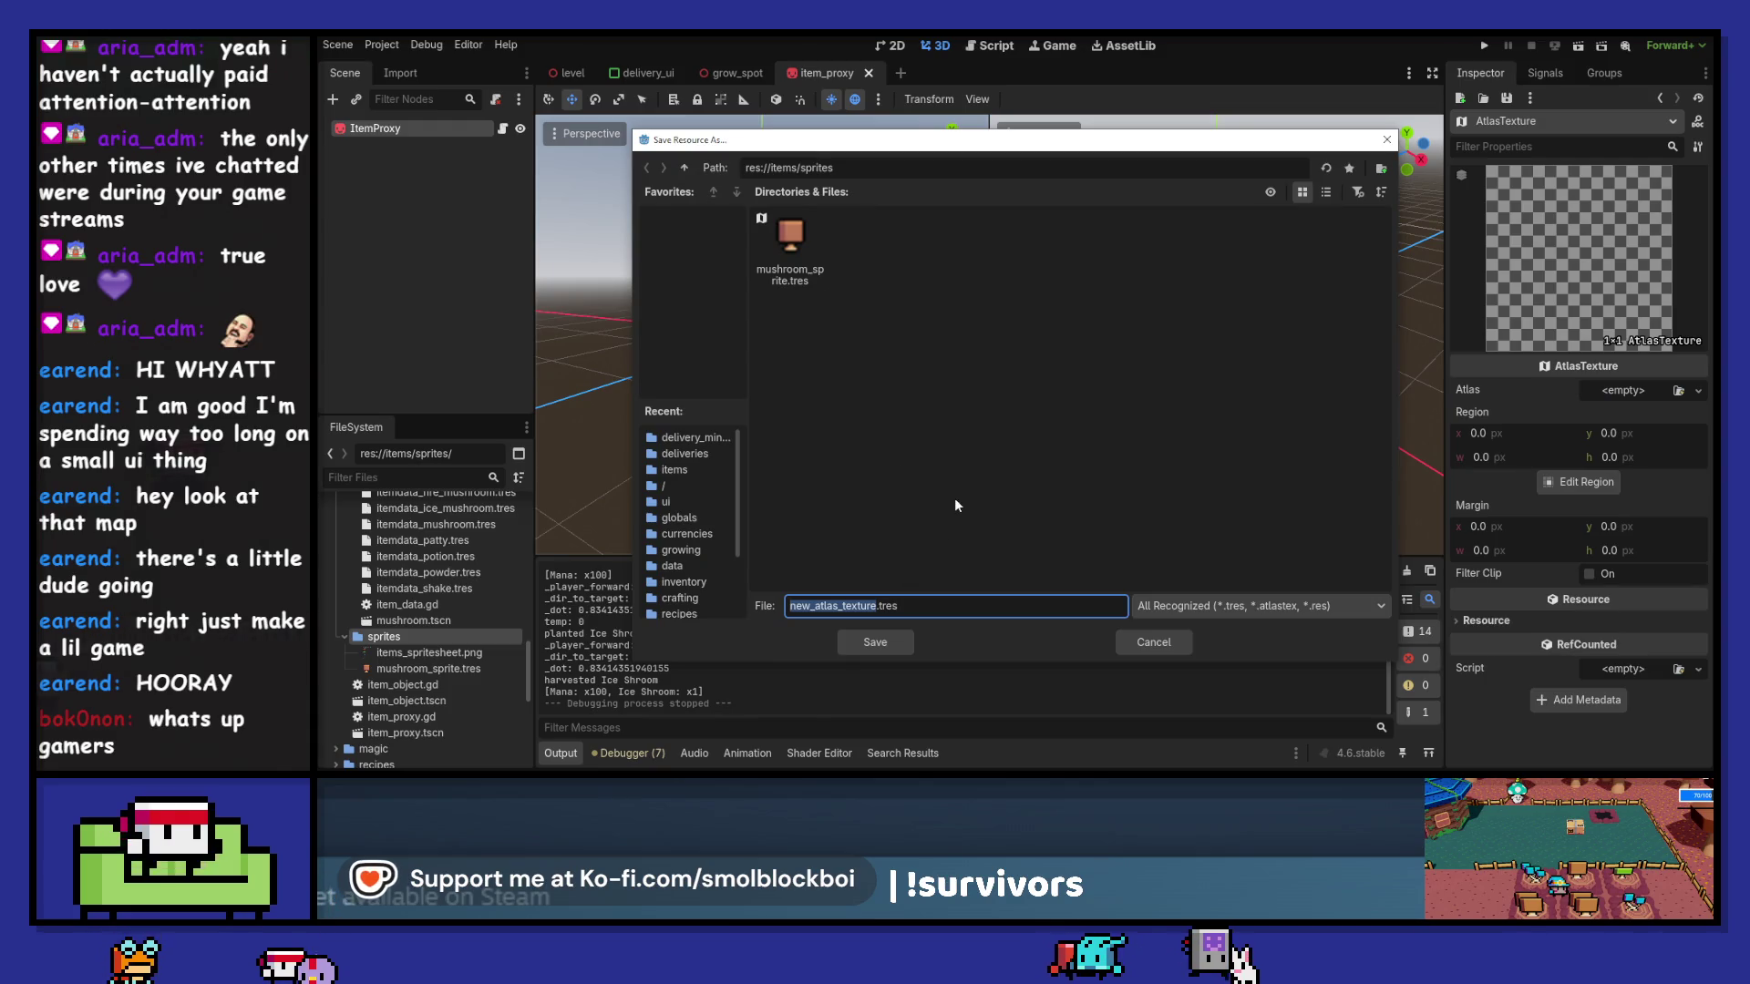
pyautogui.write('ice_m')
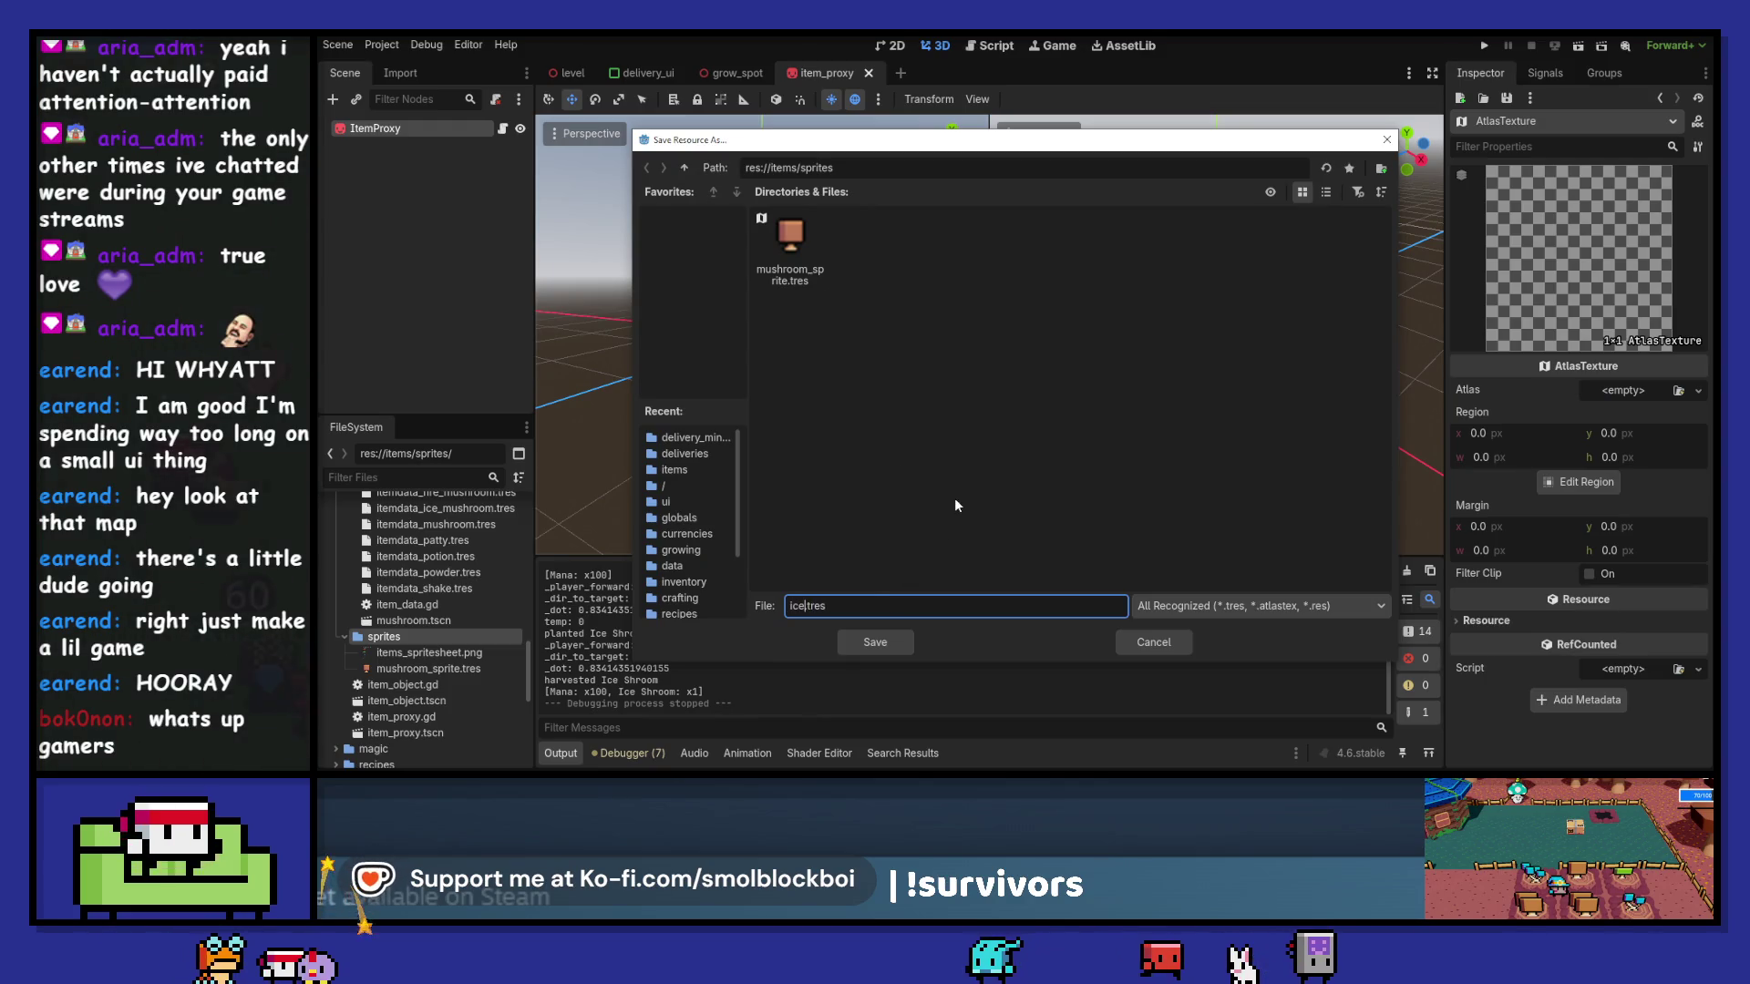
pyautogui.write('ushroom')
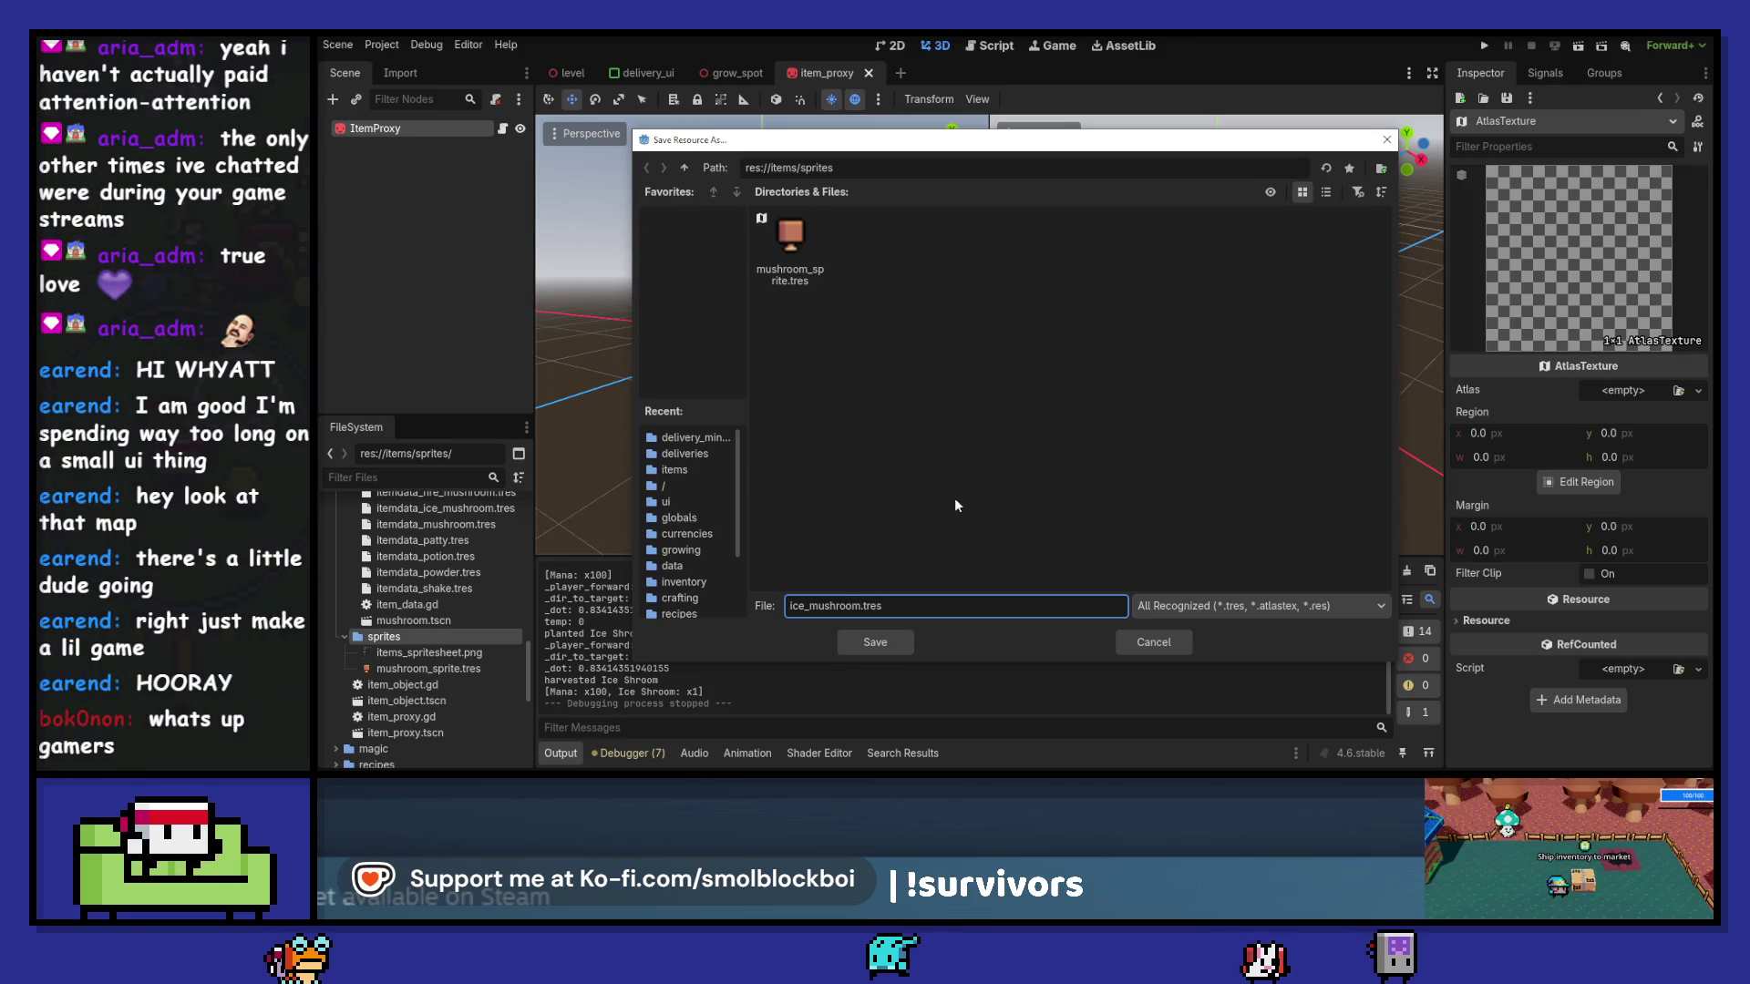
pyautogui.write('_sprite')
pyautogui.press('Return')
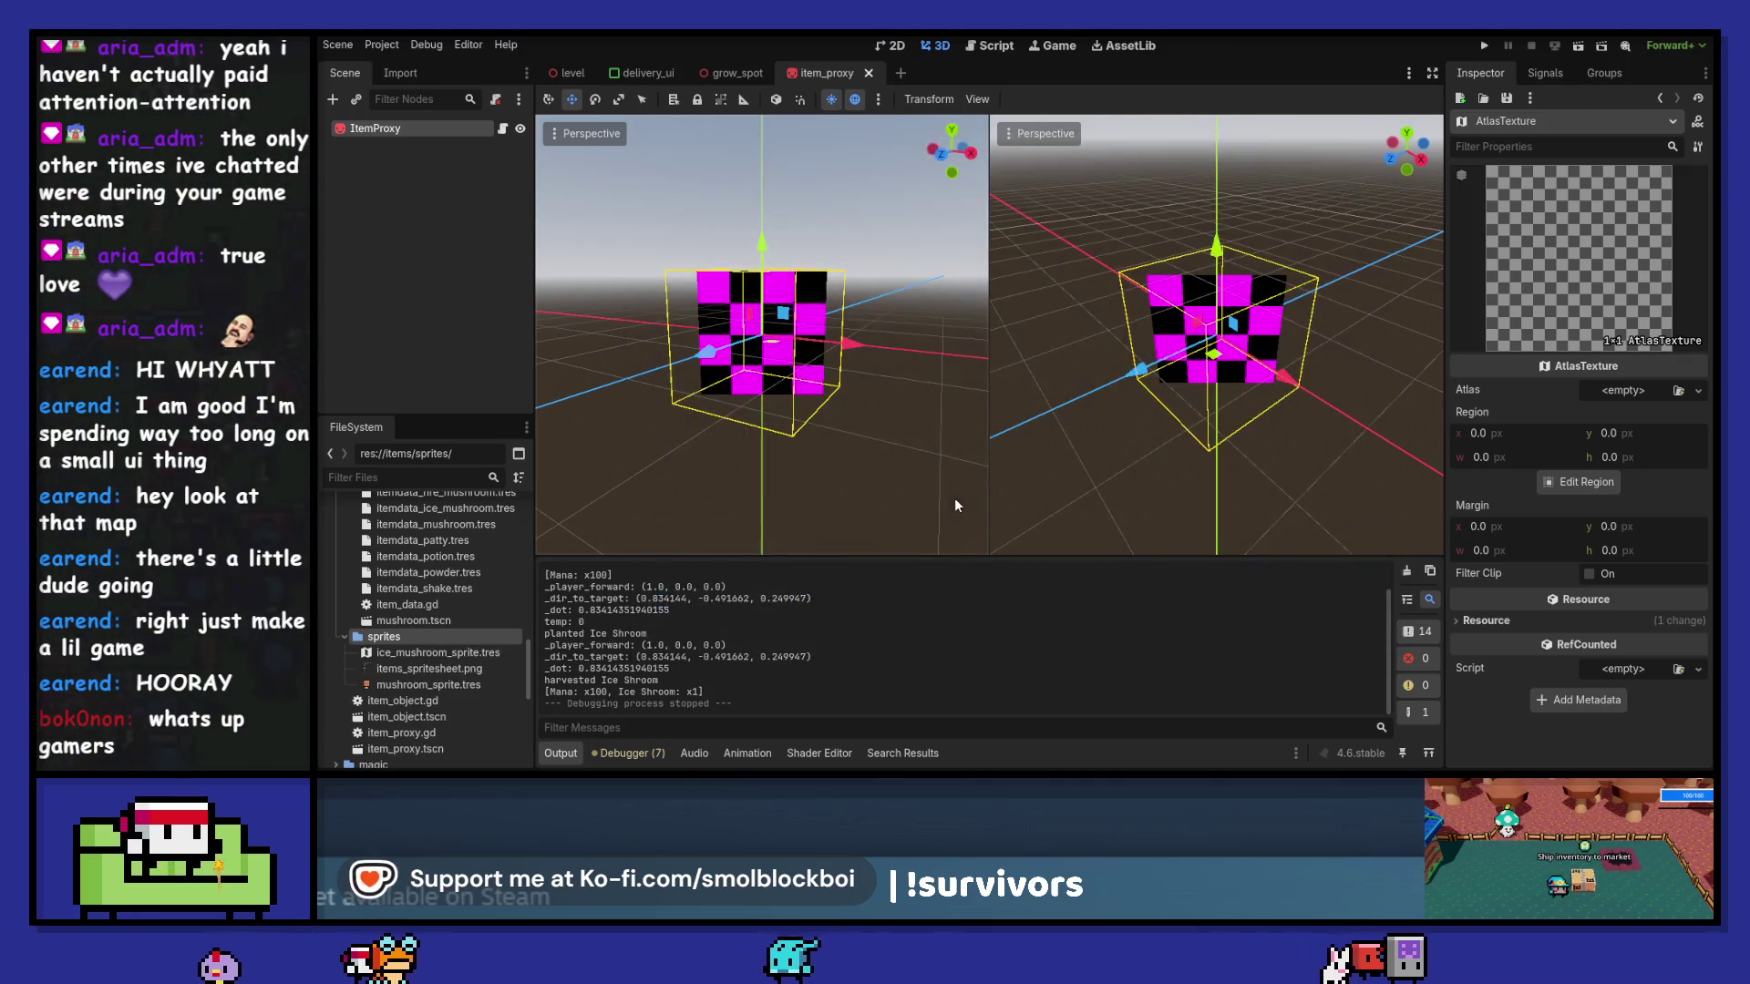
# - Use the items spritesheet as ice_mushroom_sprite's atlas and crop a 16×16 region at x 48
pyautogui.click(417, 653)
pyautogui.press('F2')
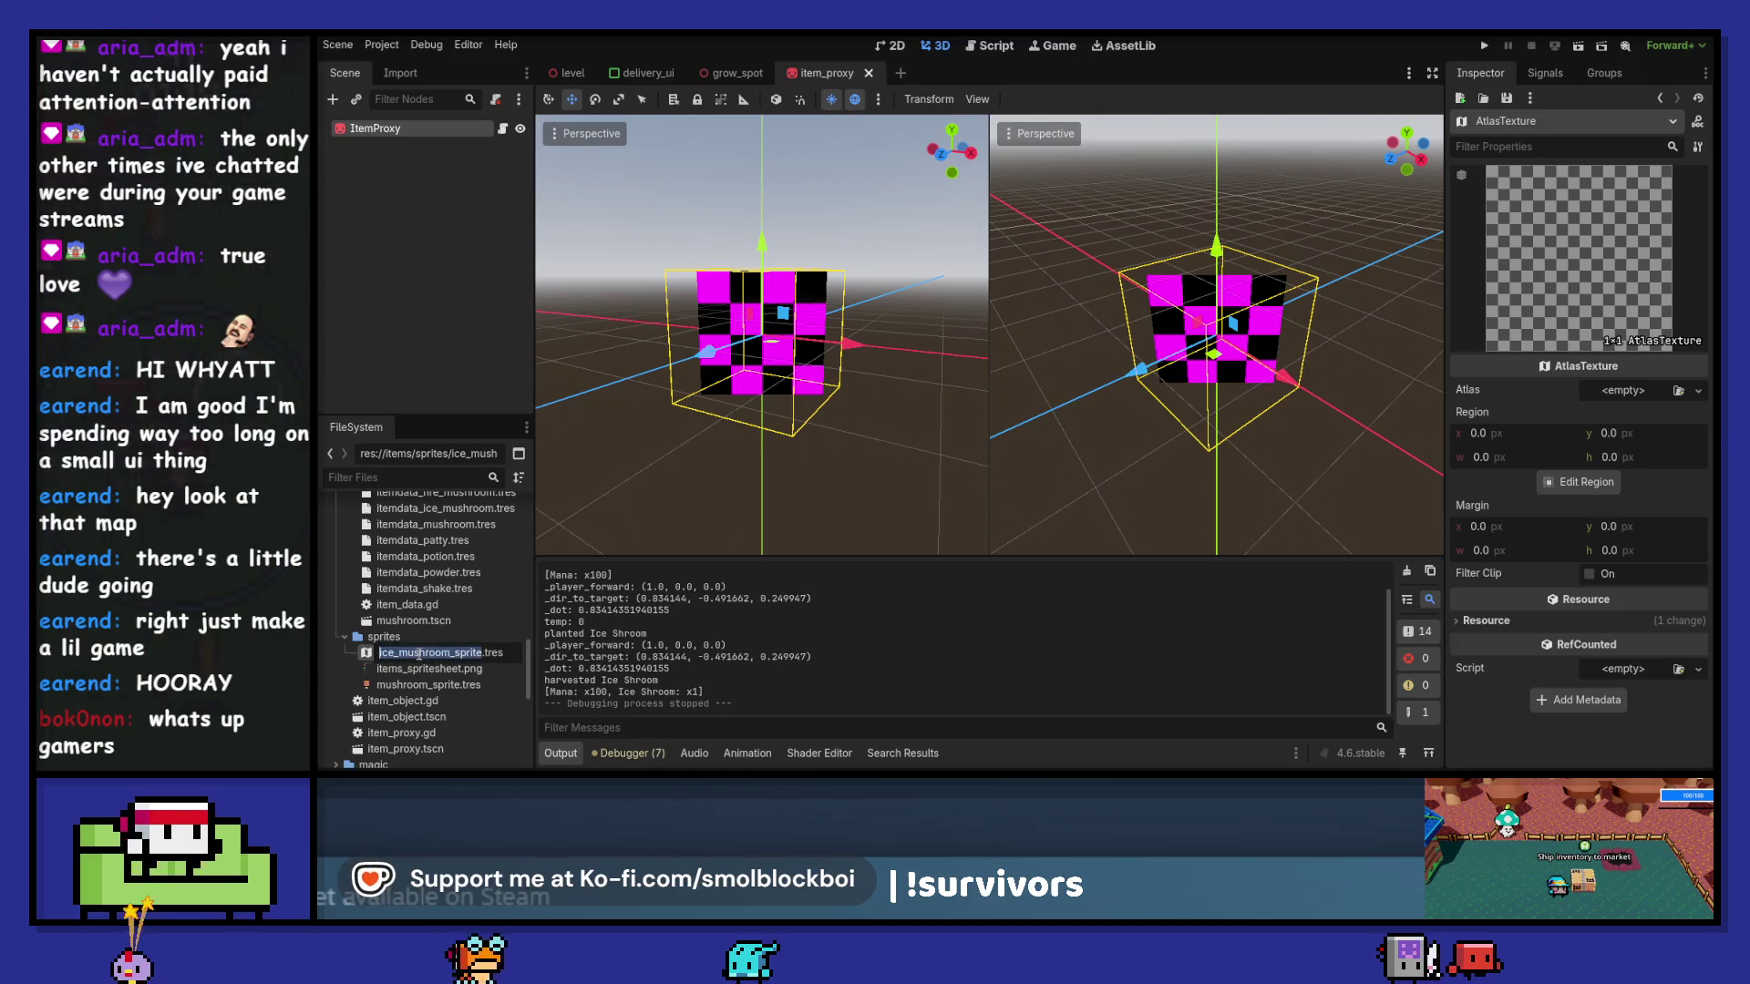
pyautogui.press('Home')
pyautogui.write('chill')
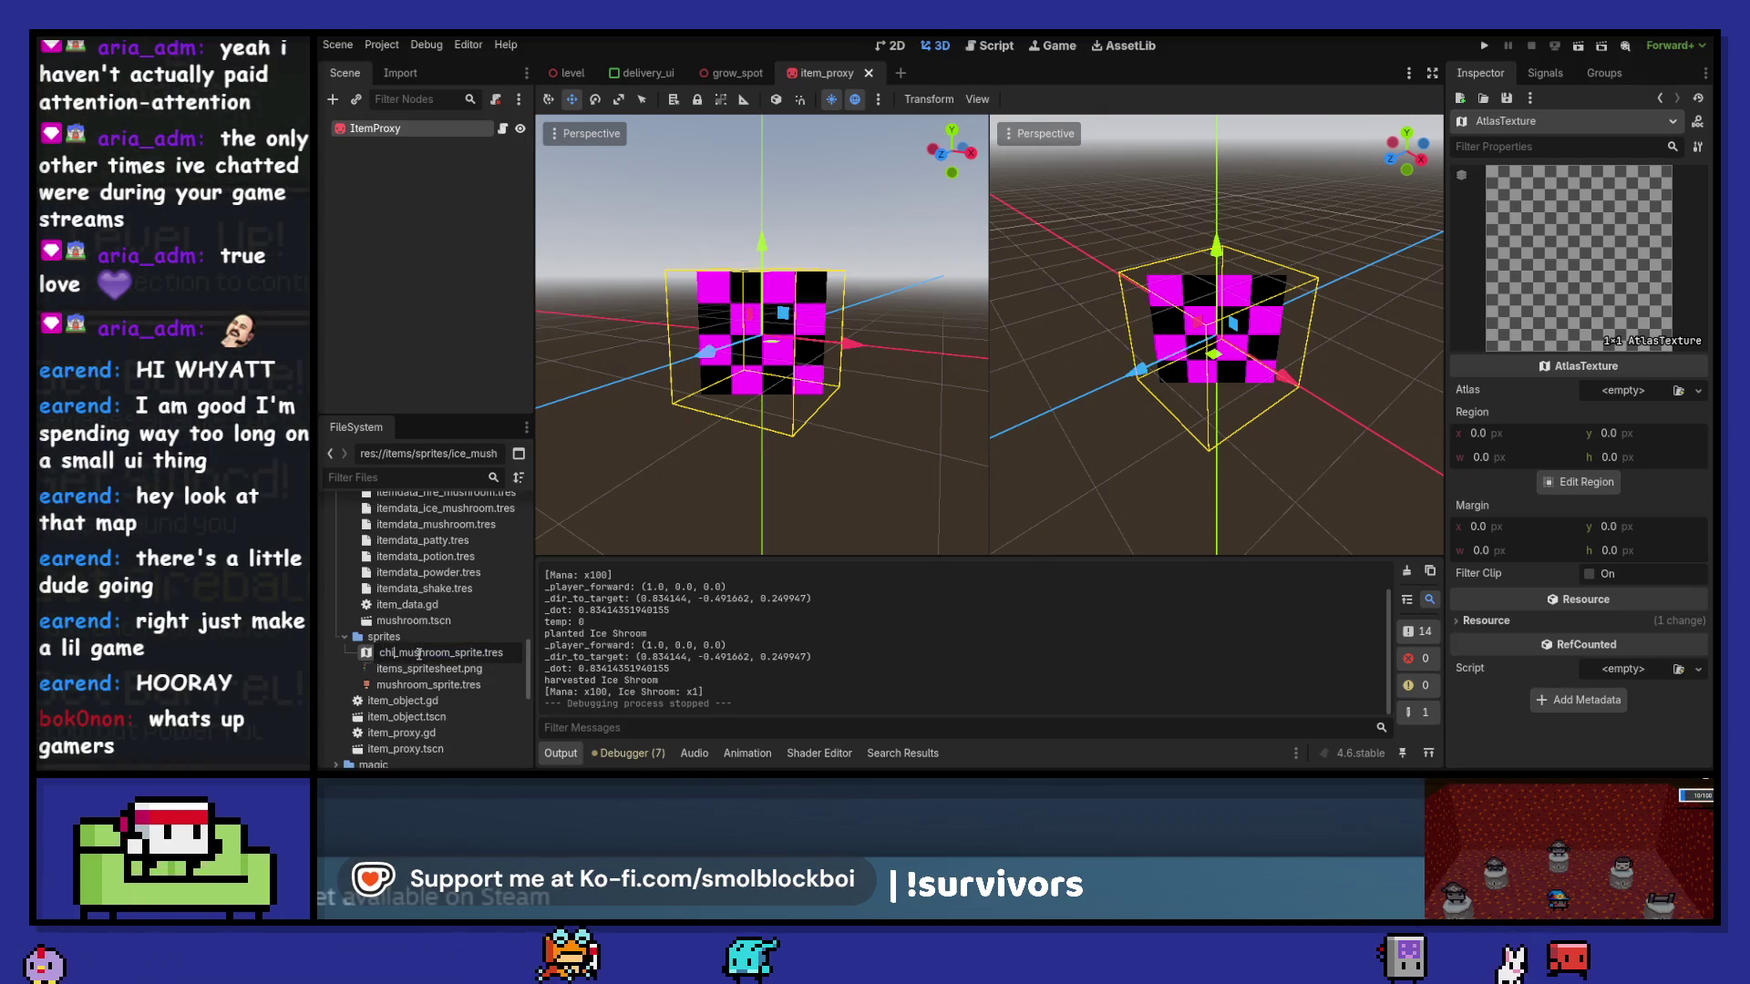
pyautogui.press('Escape')
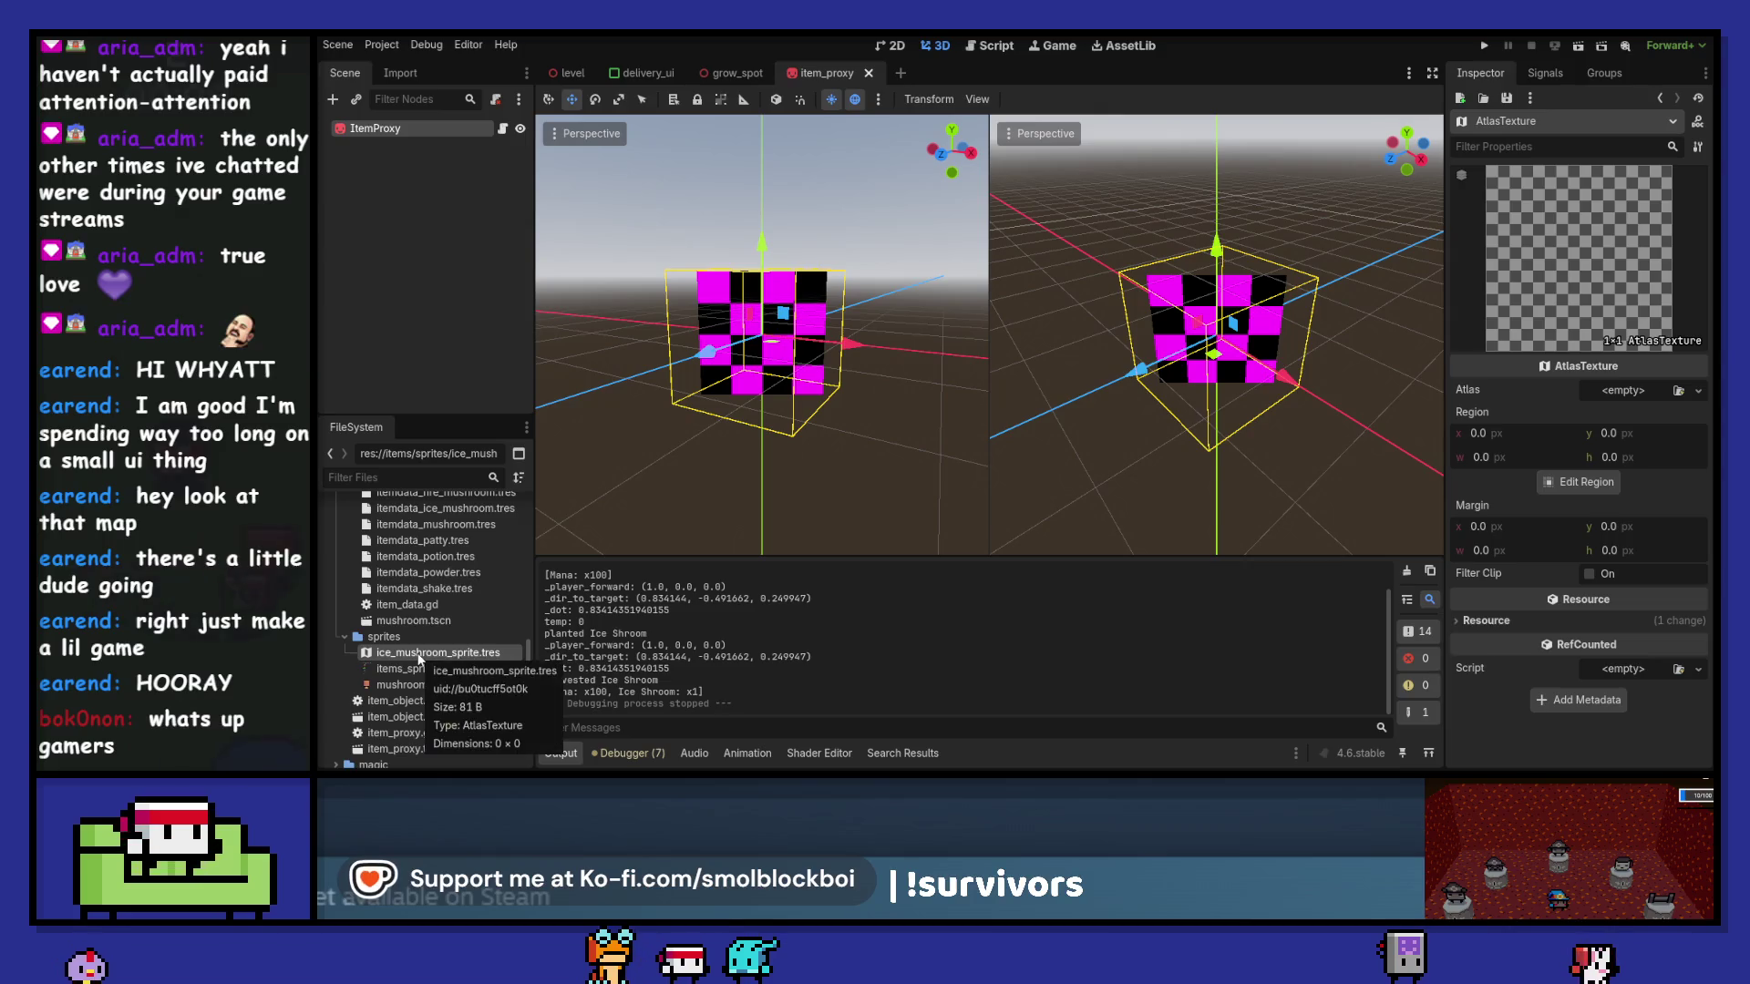
pyautogui.scroll(2, 465, 583)
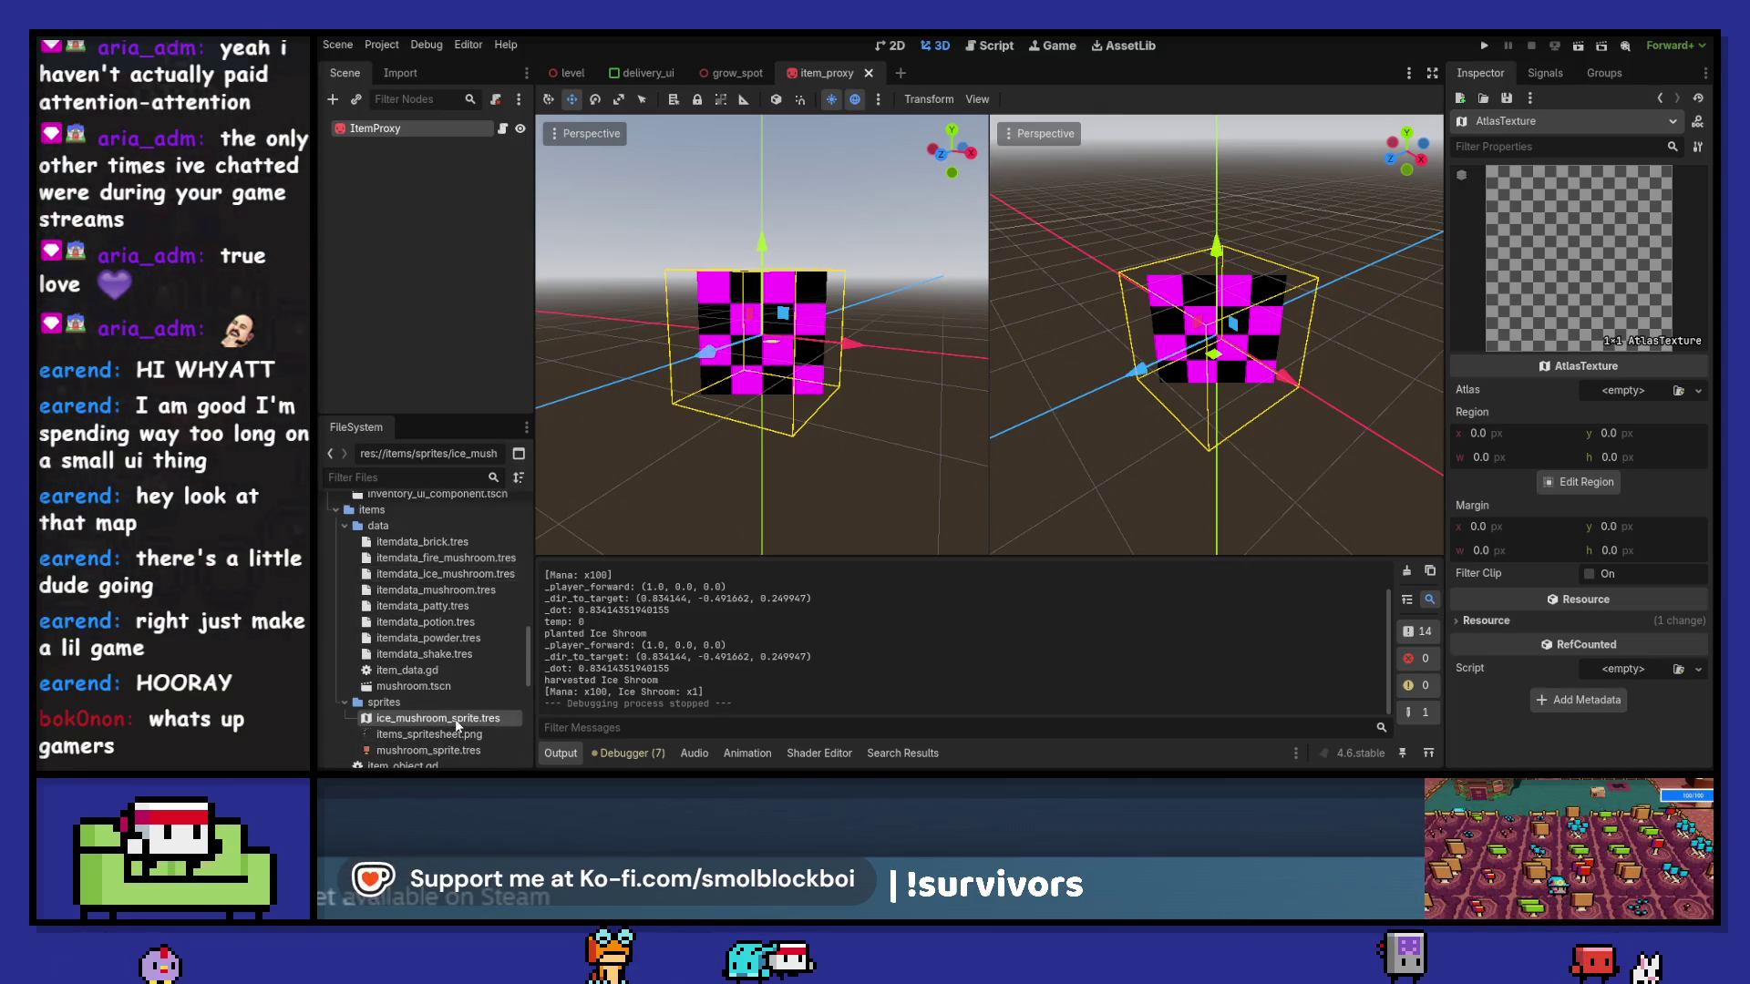
pyautogui.click(388, 735)
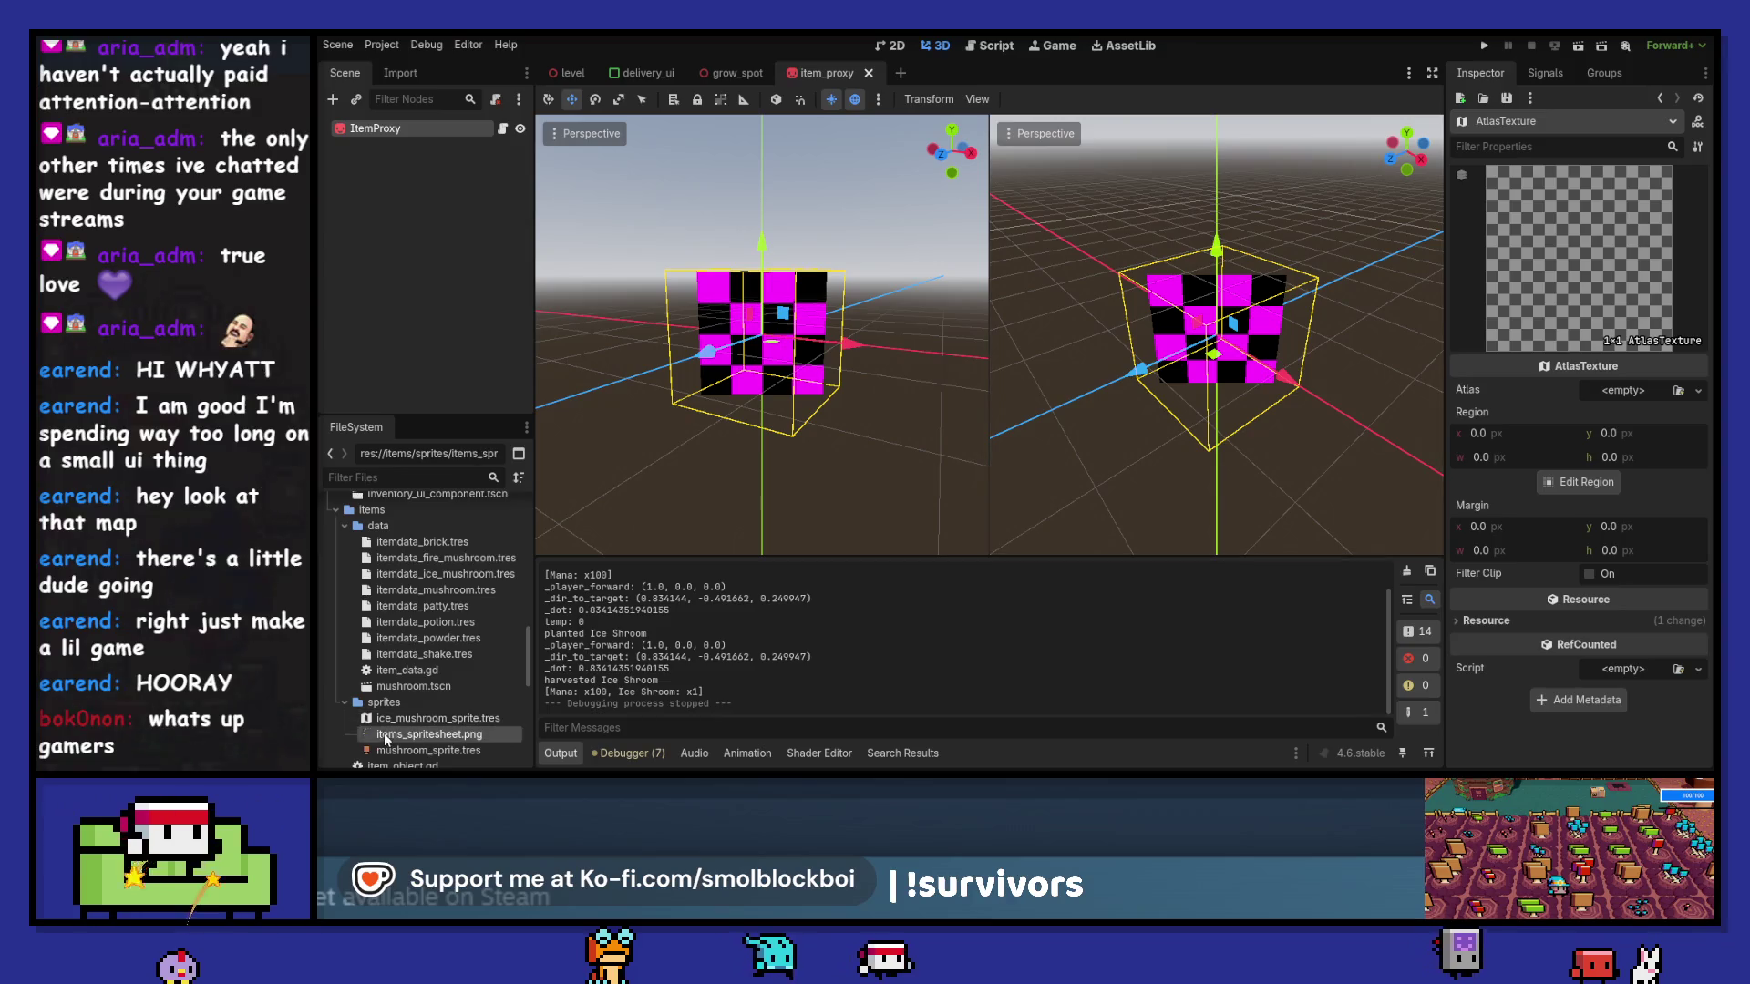
pyautogui.moveTo(1615, 395); pyautogui.dragTo(1614, 396)
pyautogui.click(1586, 507)
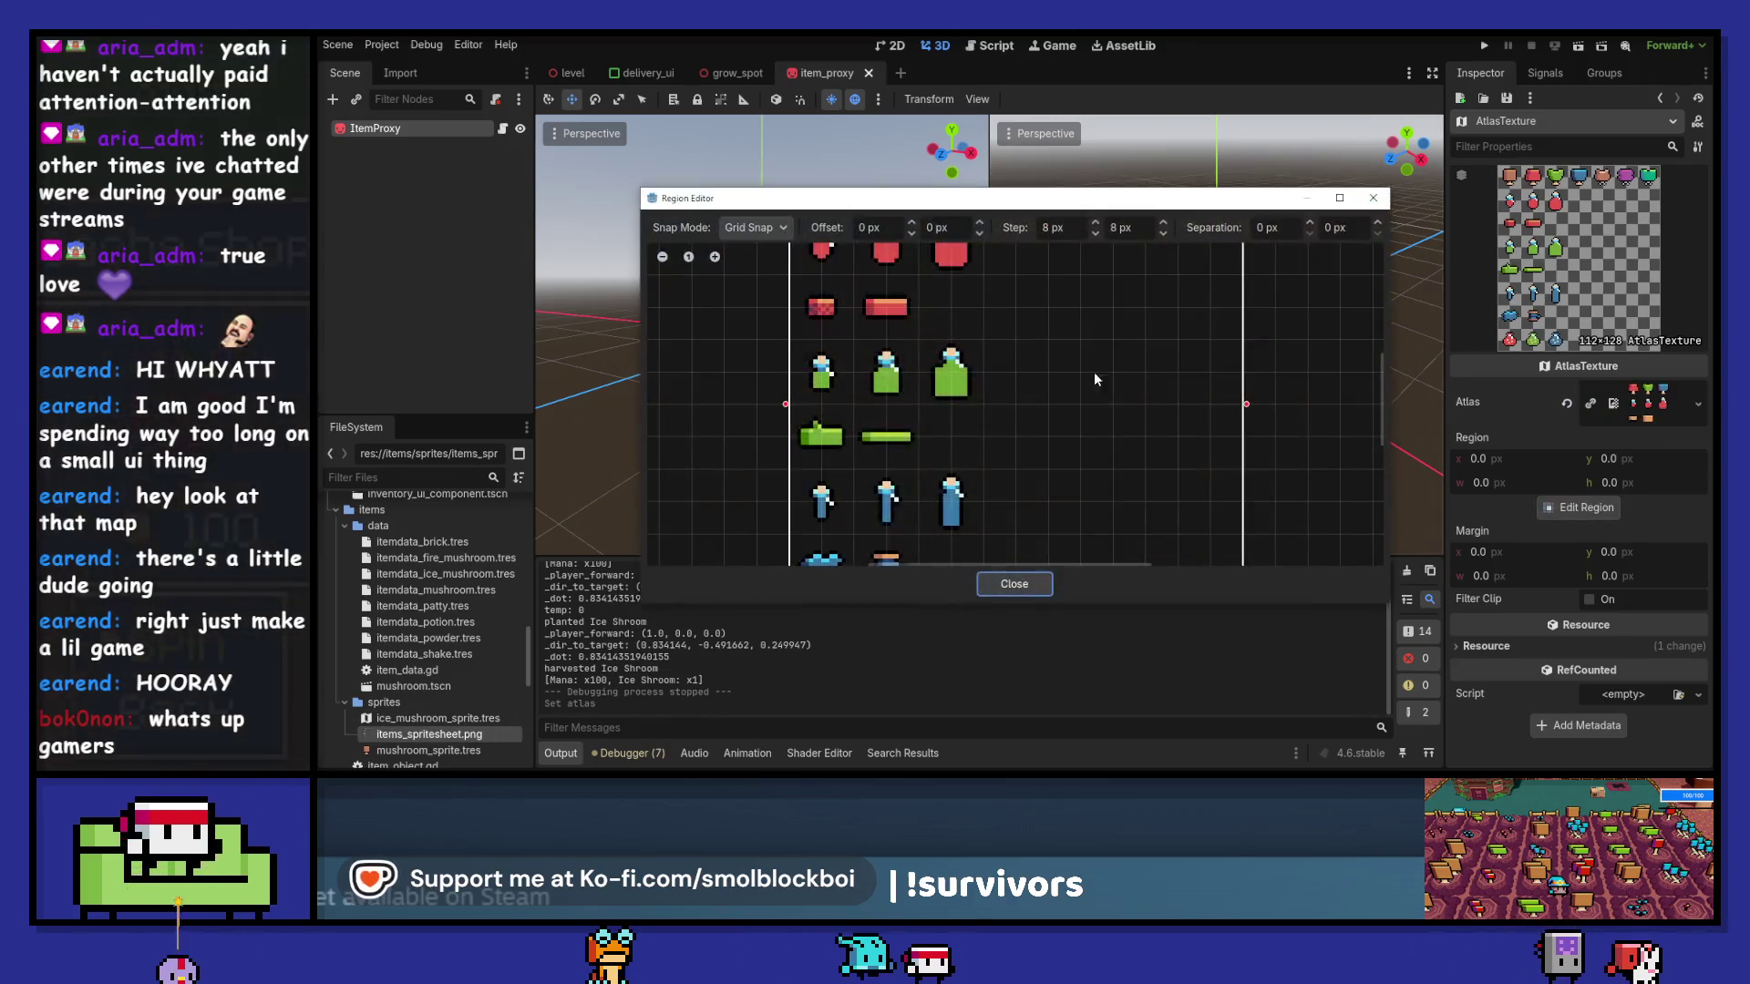
pyautogui.scroll(2, 1020, 363)
pyautogui.moveTo(957, 328); pyautogui.dragTo(1002, 376)
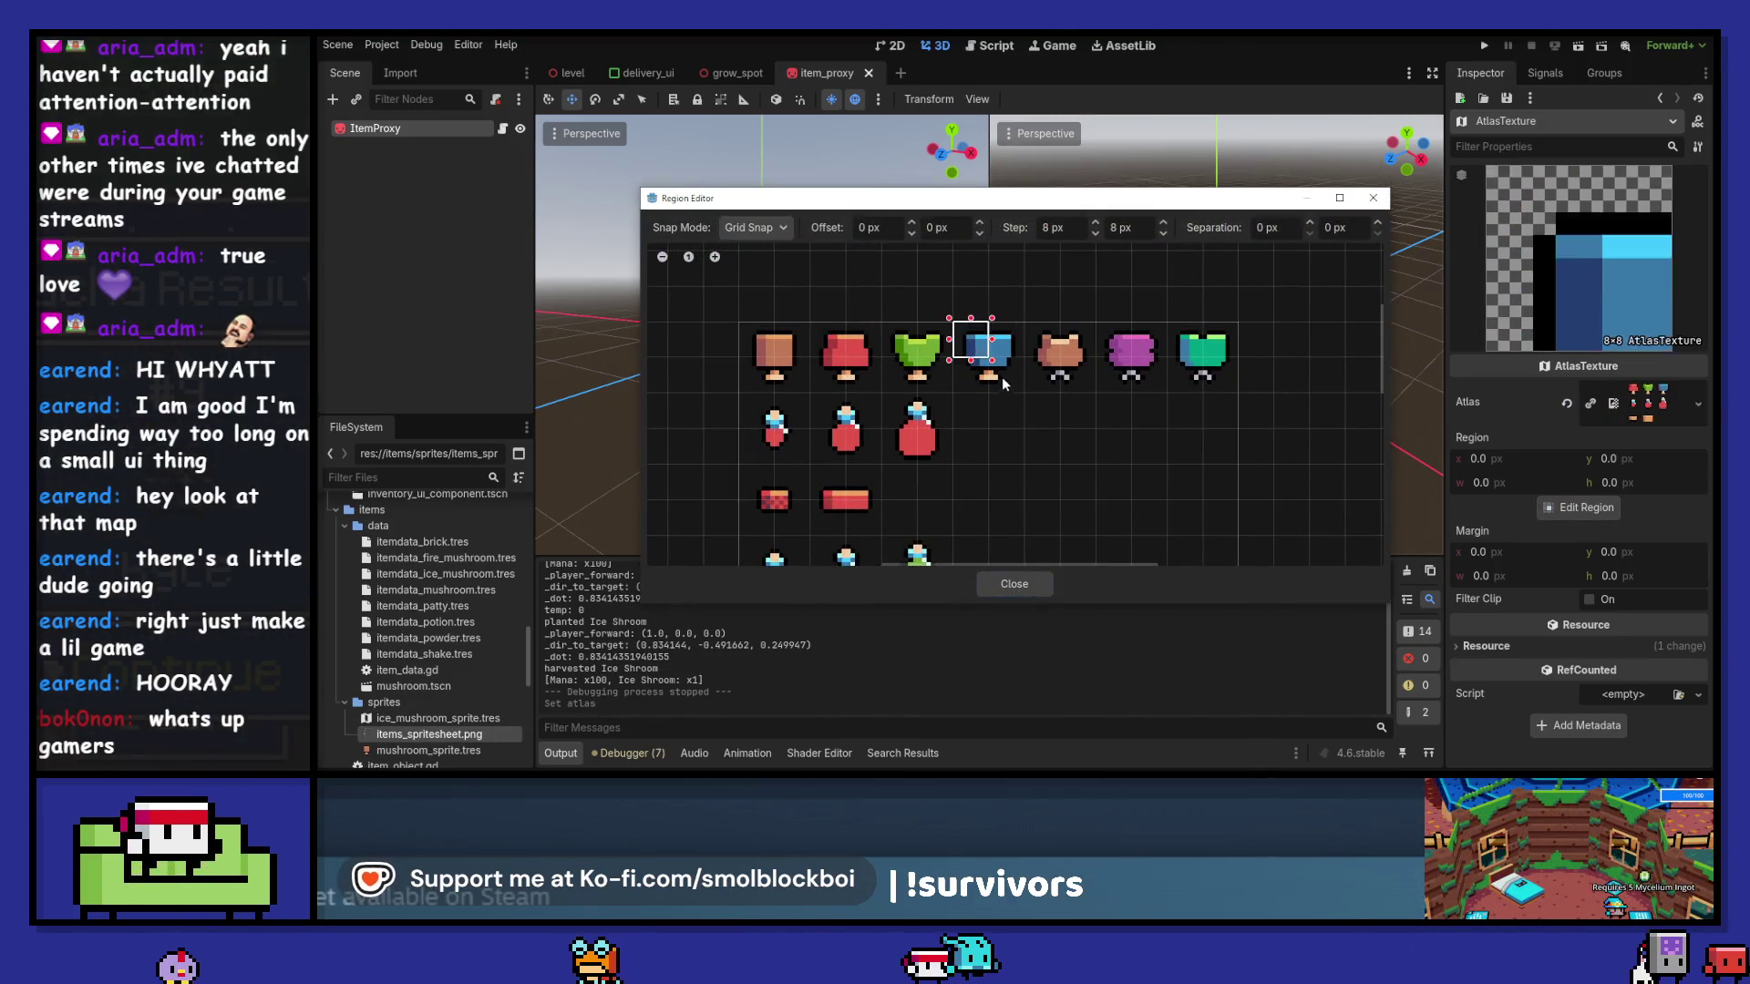
pyautogui.click(1026, 576)
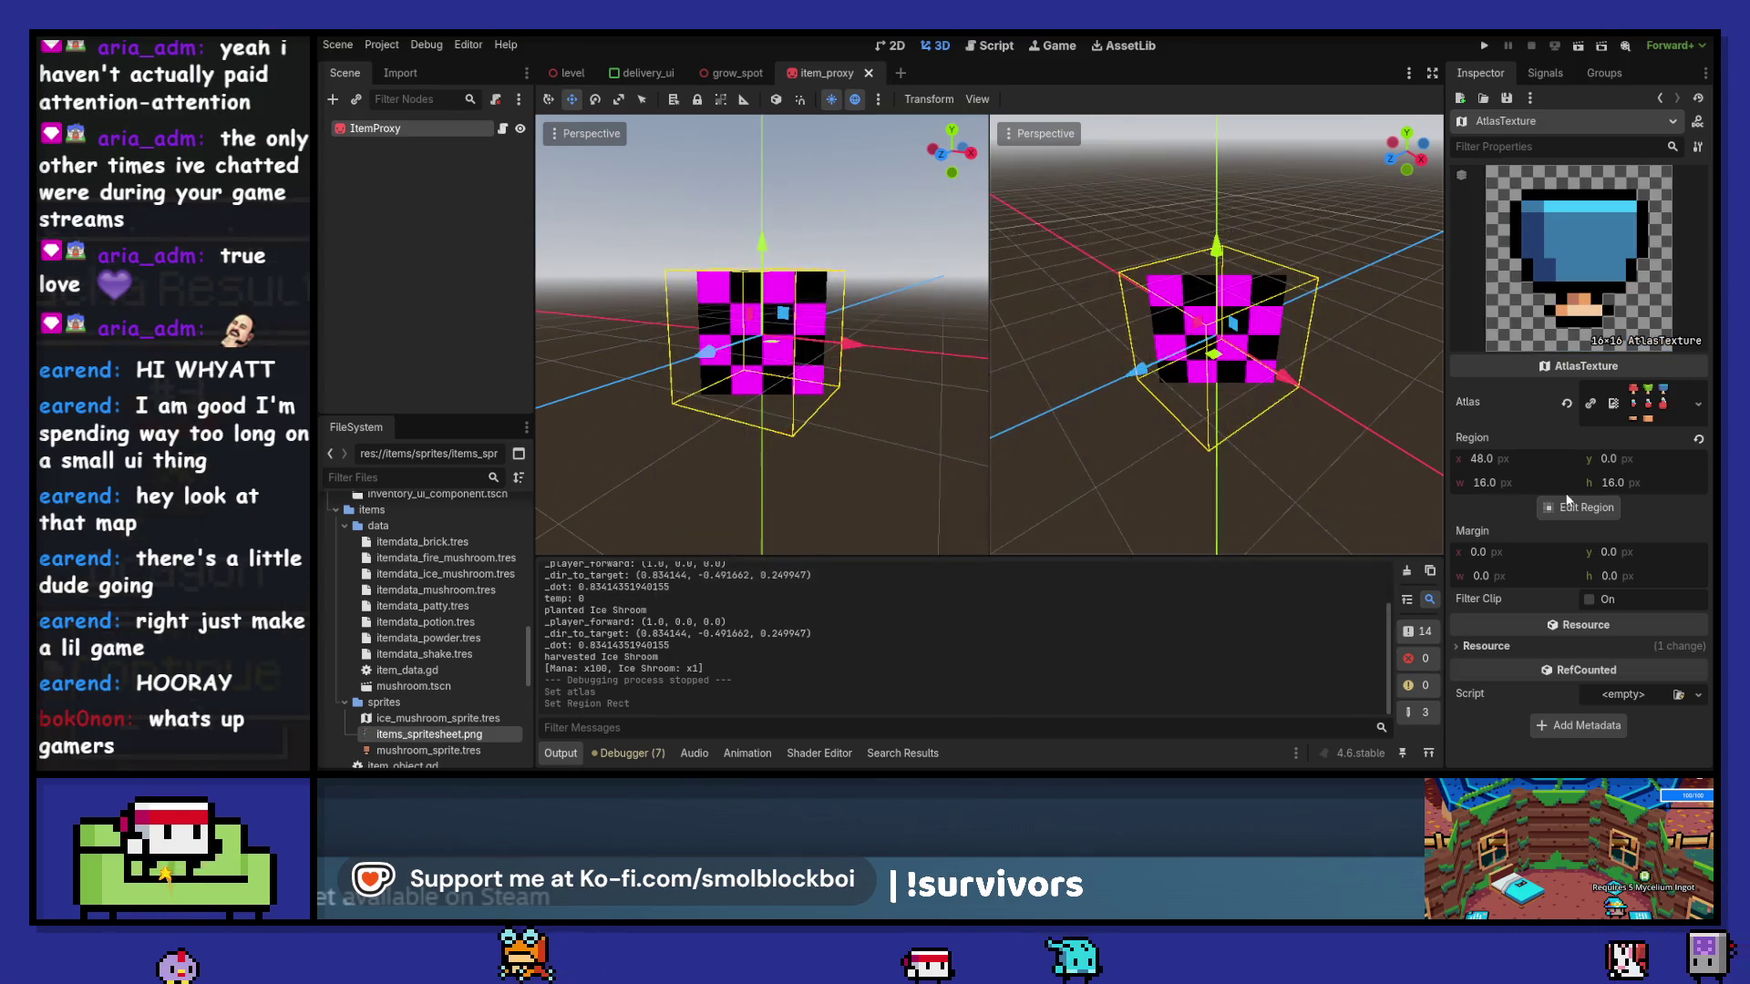
# - Drop ice_mushroom_sprite.tres into the Ice Shroom item data's Sprite slot and duplicate the sprite file
pyautogui.scroll(-2, 465, 550)
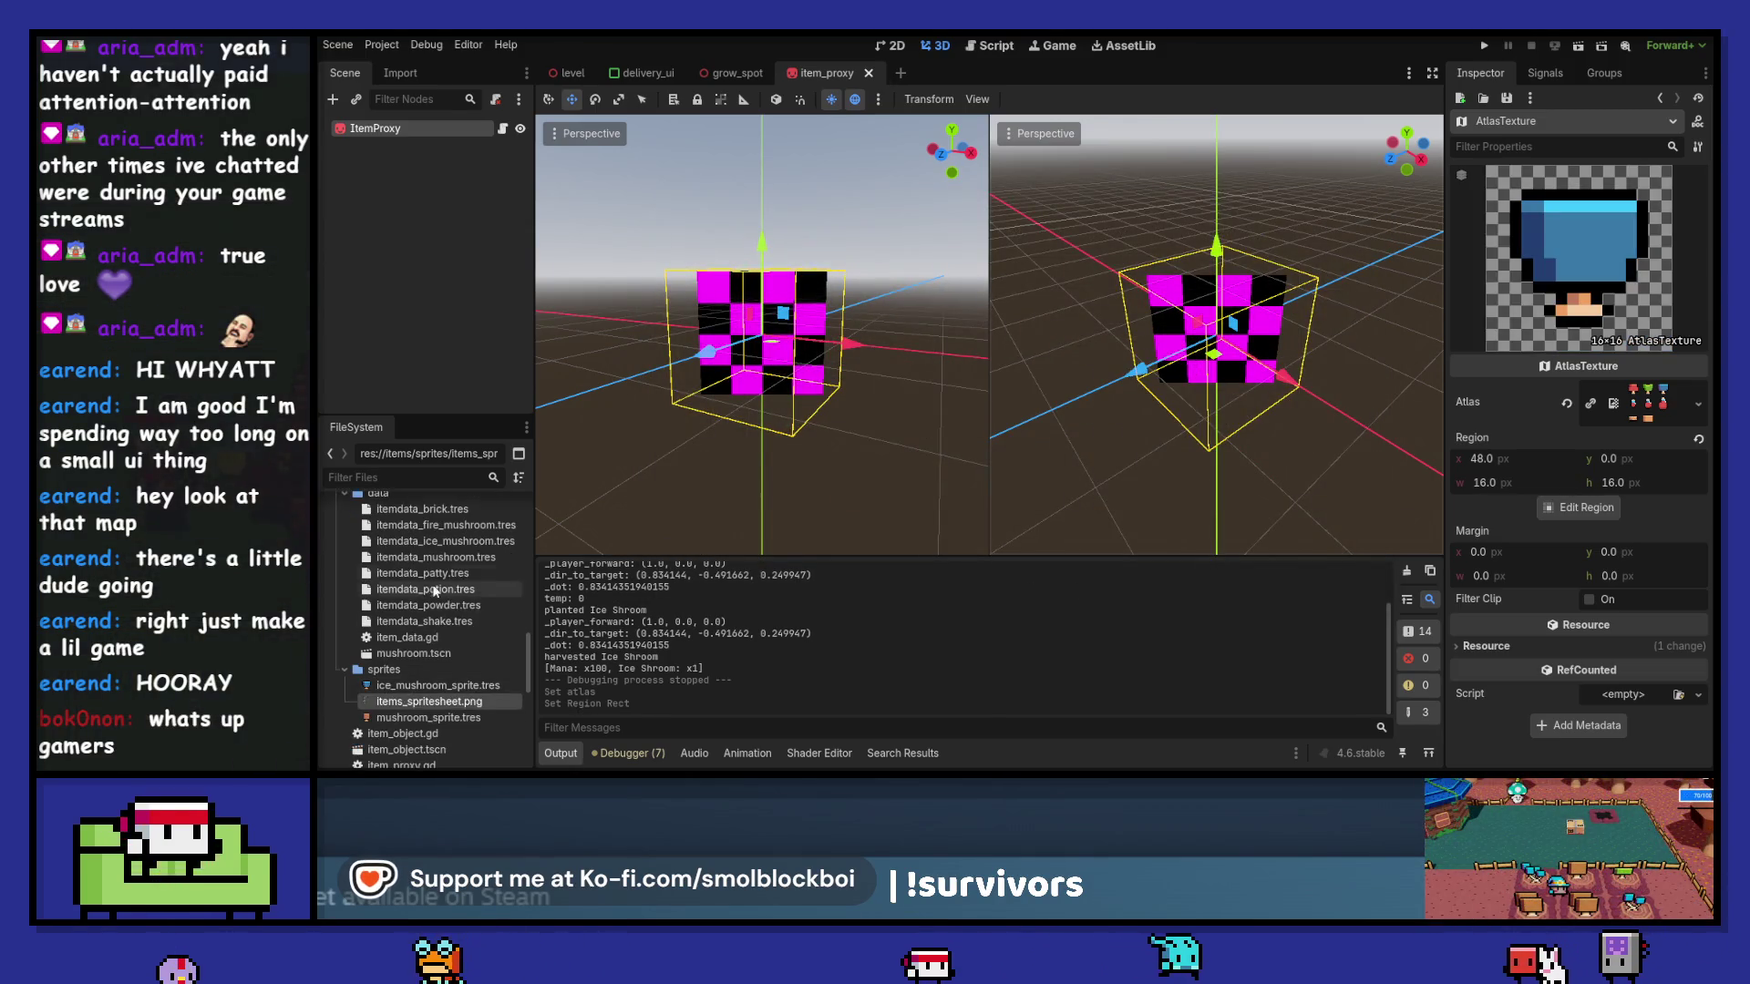
pyautogui.click(464, 543)
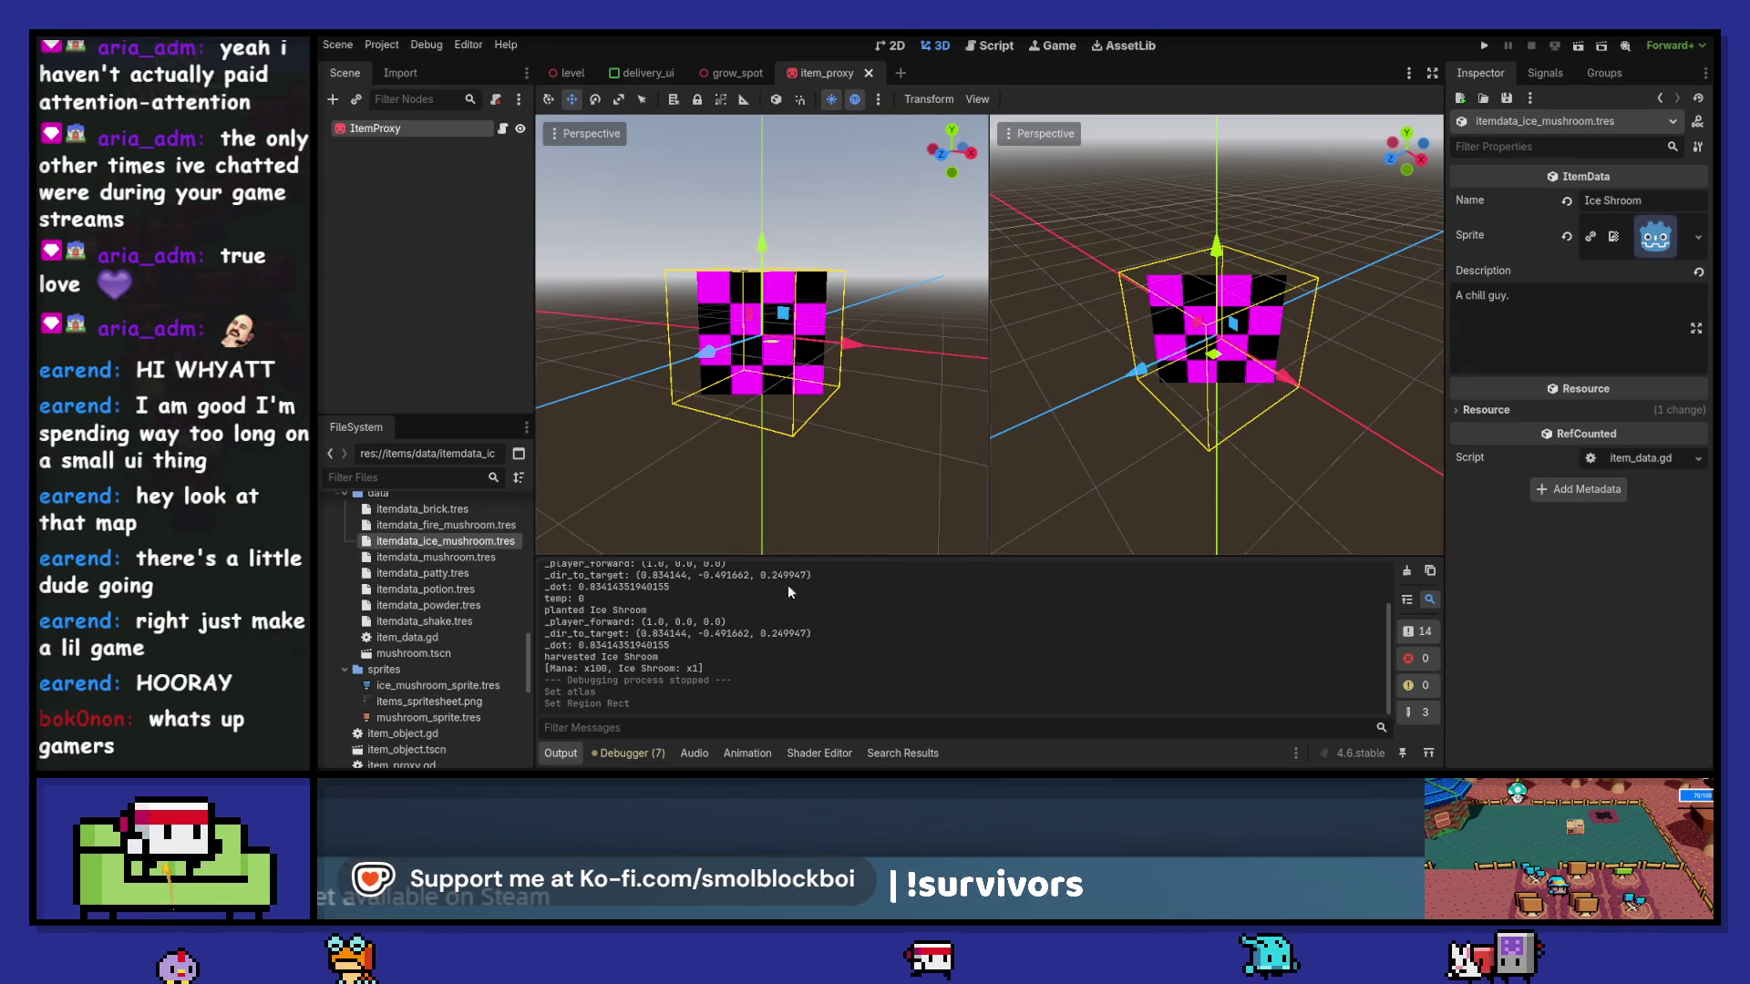
pyautogui.moveTo(418, 685); pyautogui.dragTo(529, 676)
pyautogui.moveTo(1683, 242); pyautogui.dragTo(1683, 242)
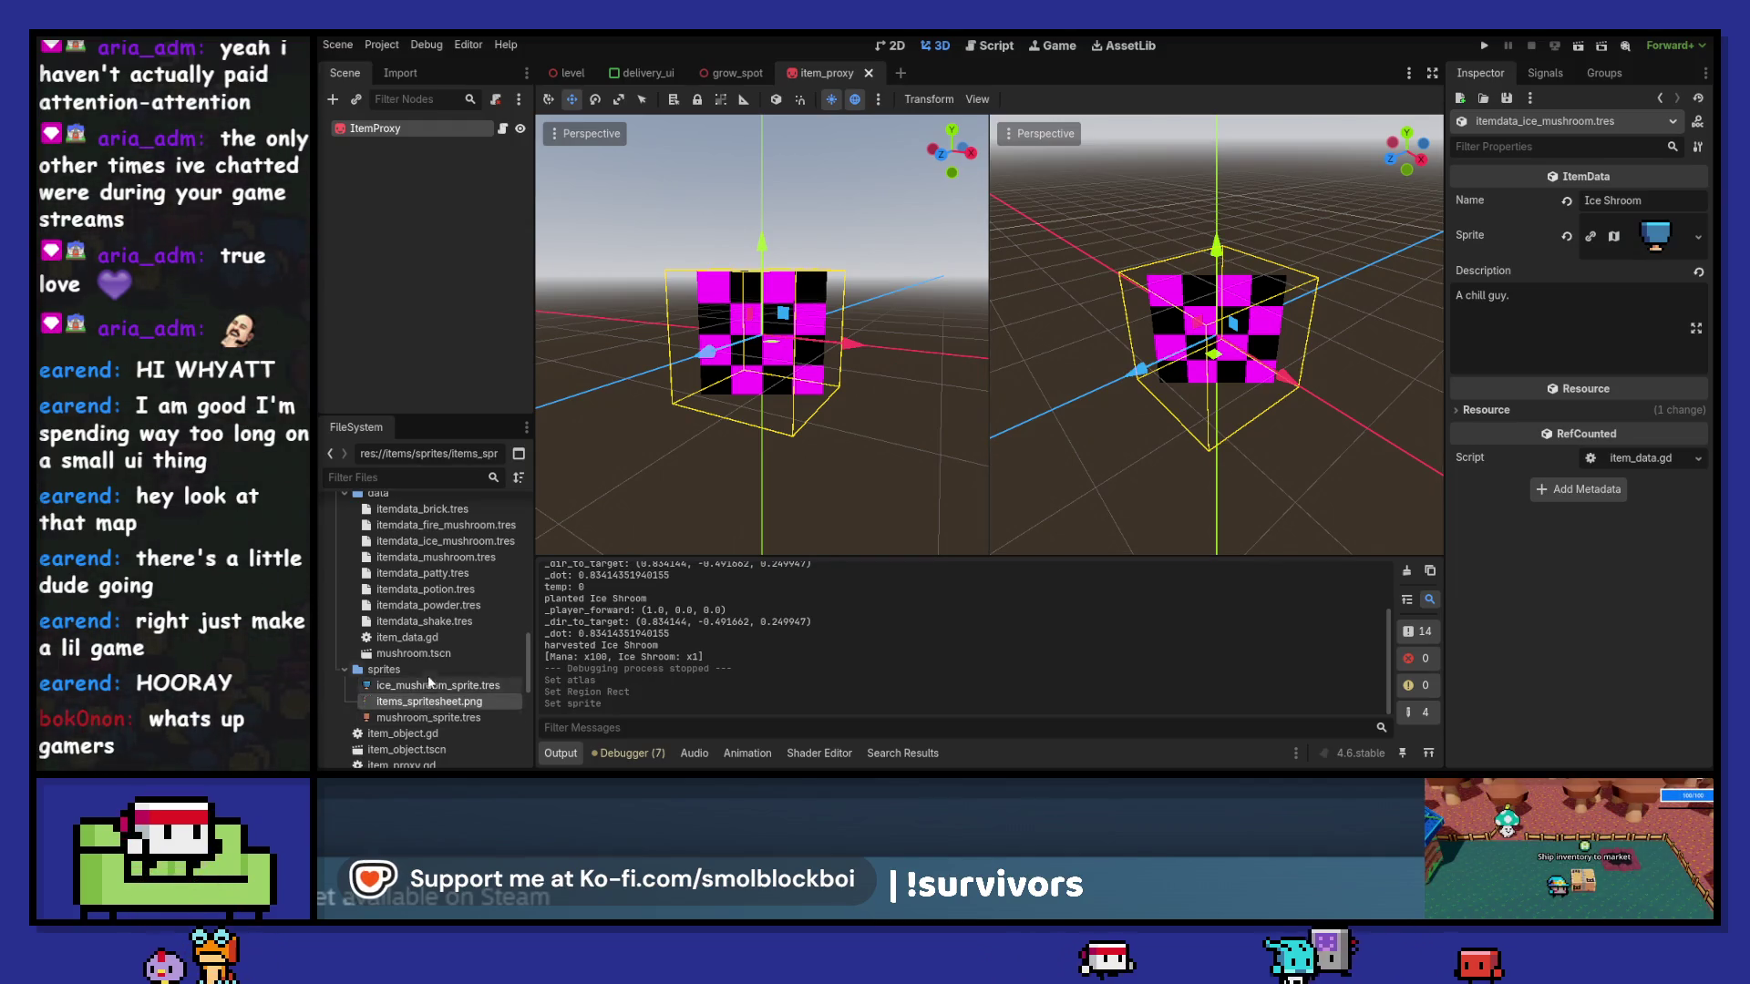
pyautogui.hotkey('ctrl', 'd')
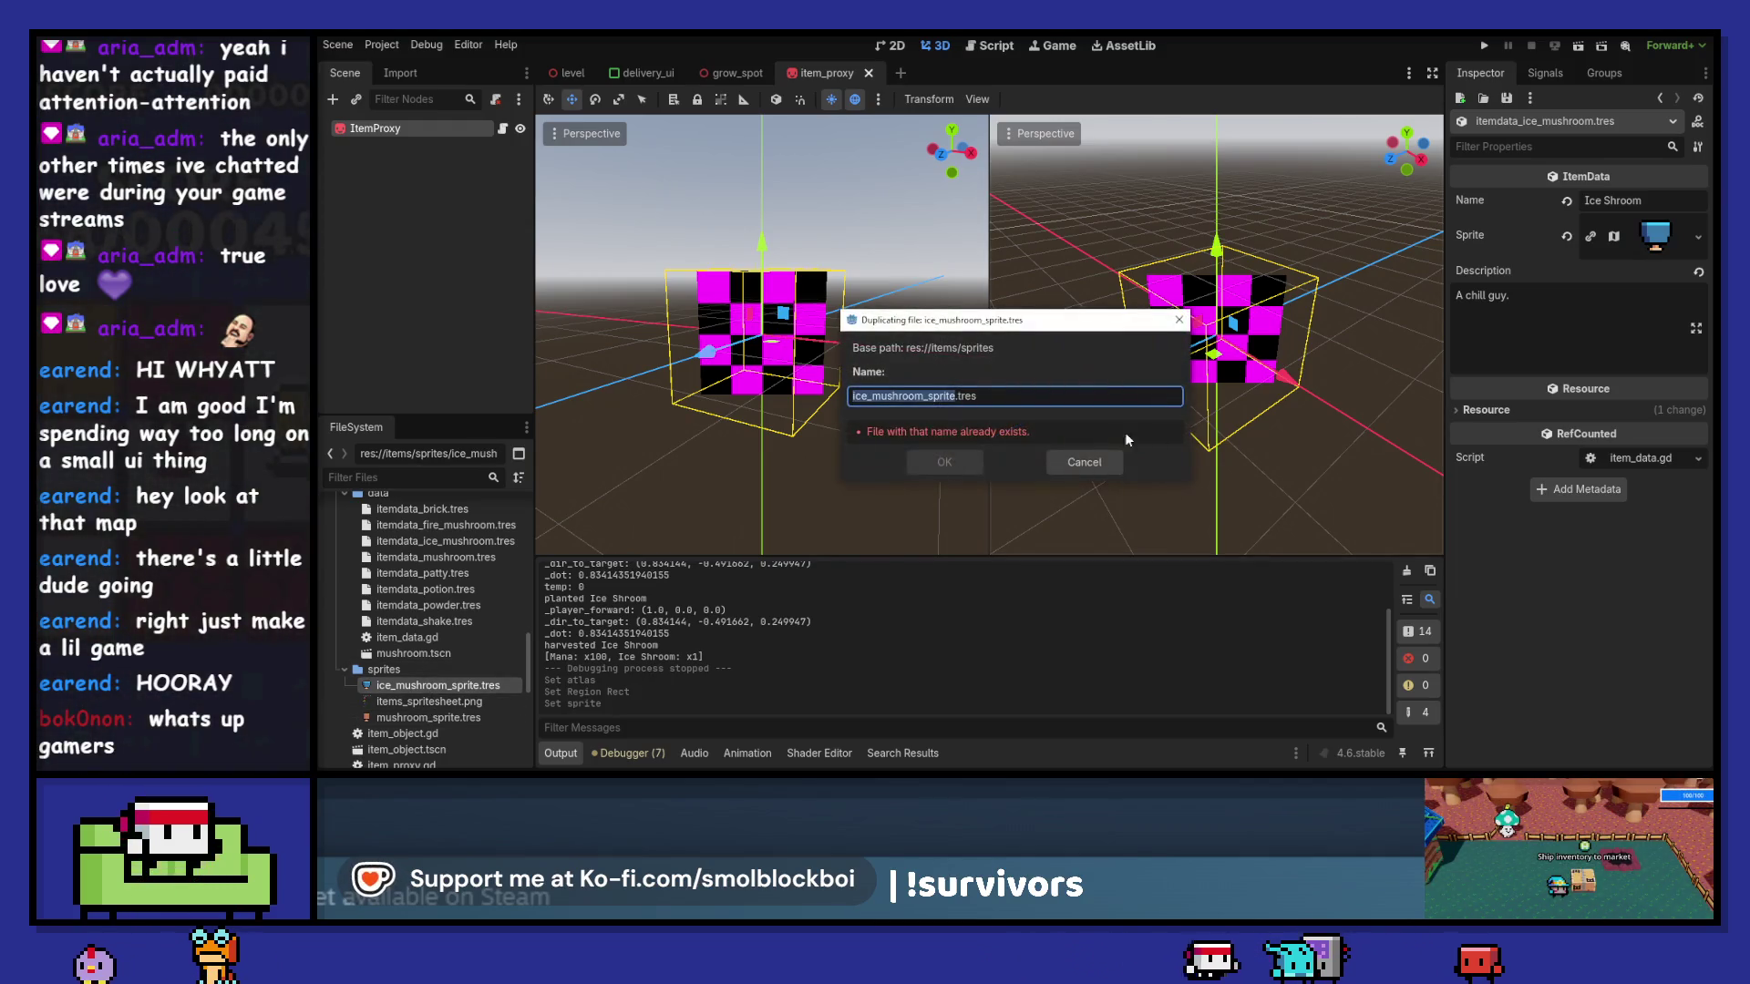
# - Create a new AtlasTexture resource saved as fire_mushroom_sprite.tres in the sprites folder
pyautogui.press('Escape')
pyautogui.rightClick(419, 669)
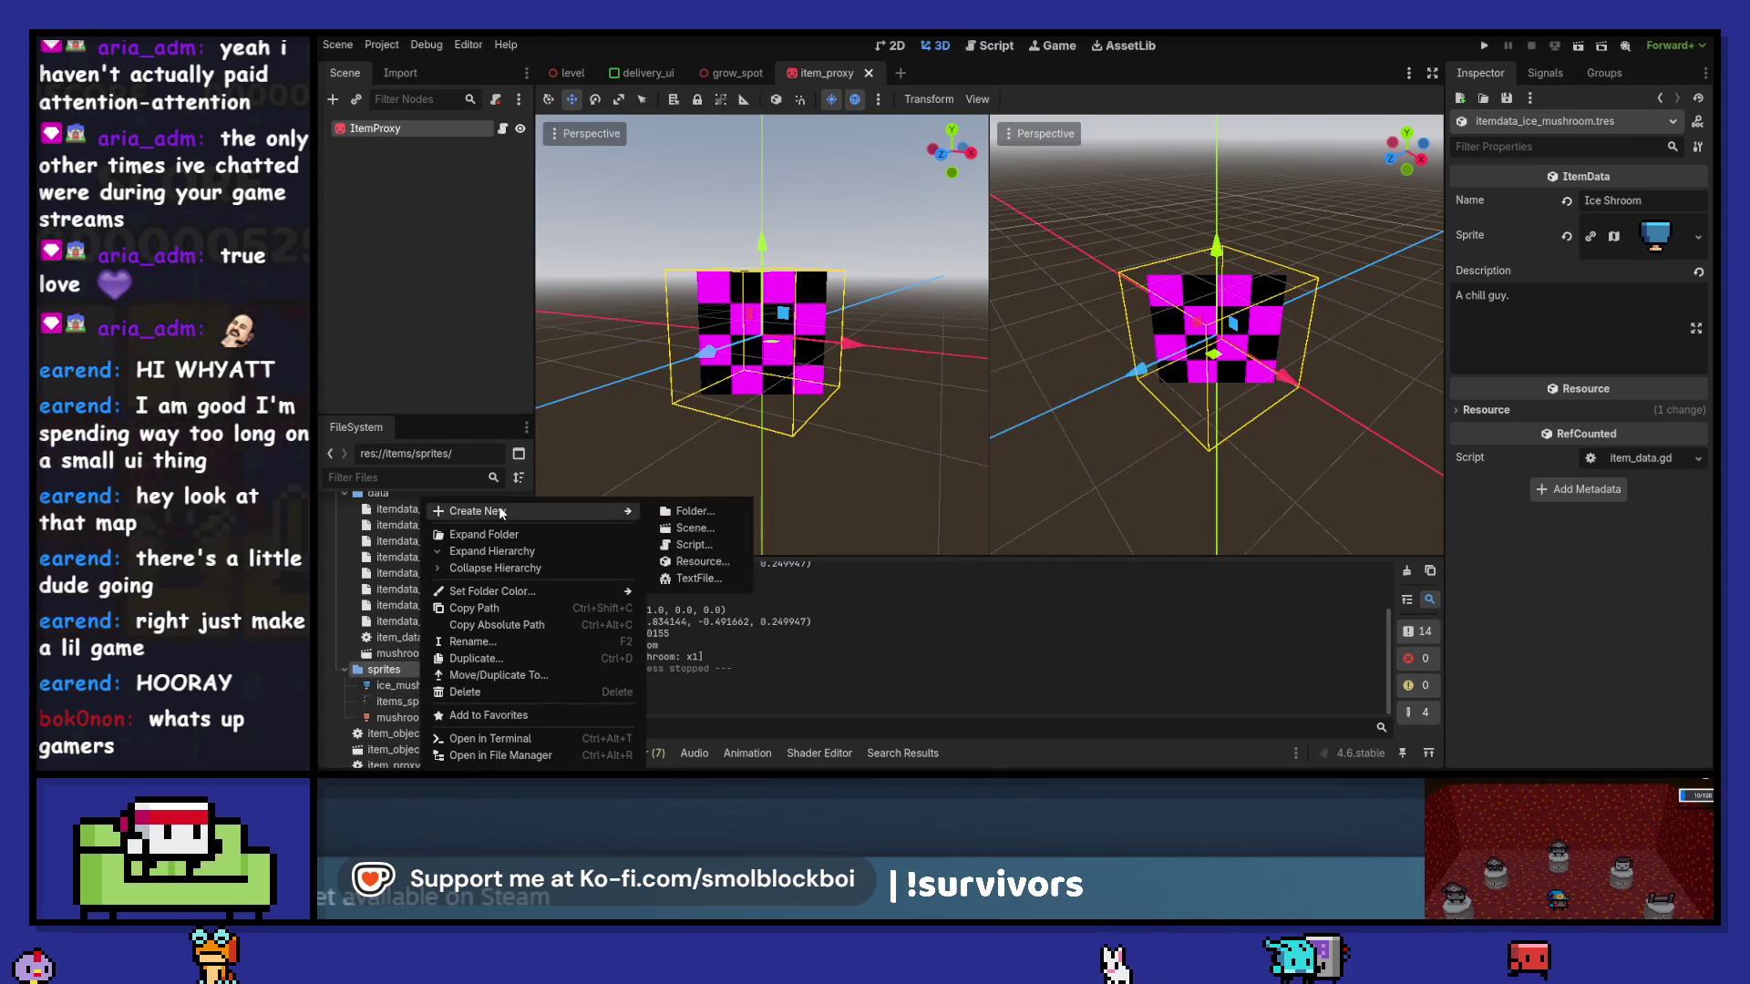
pyautogui.click(686, 555)
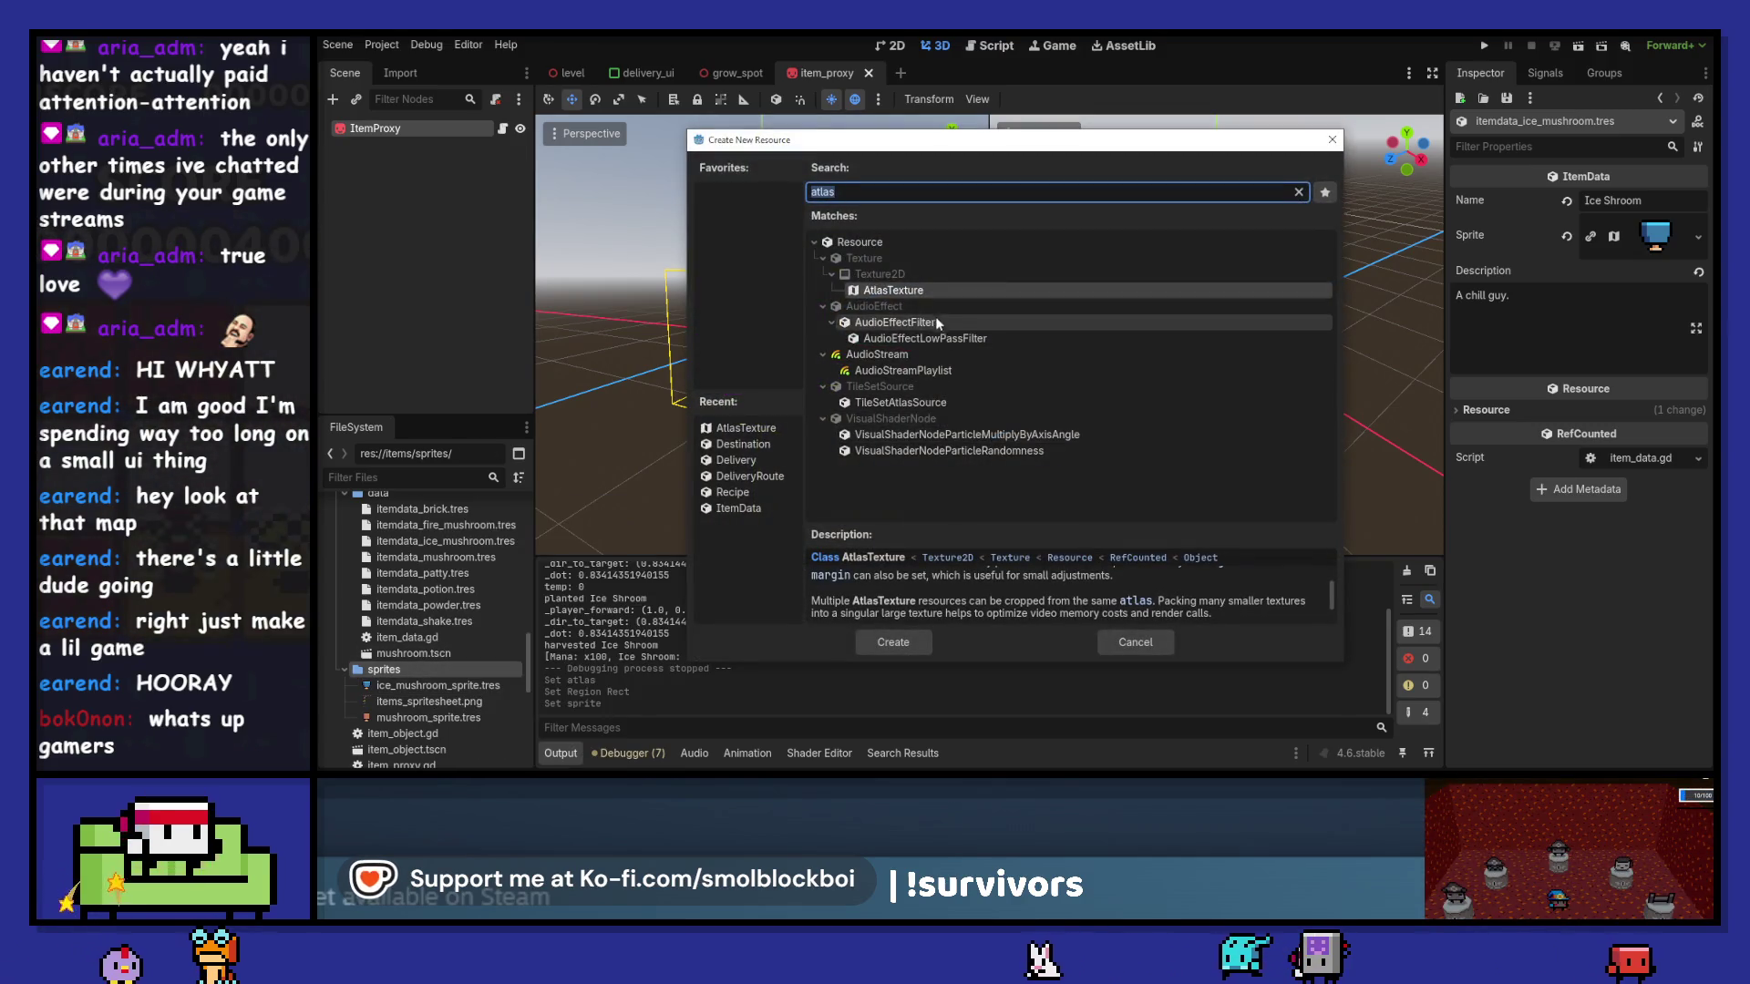
pyautogui.press('Return')
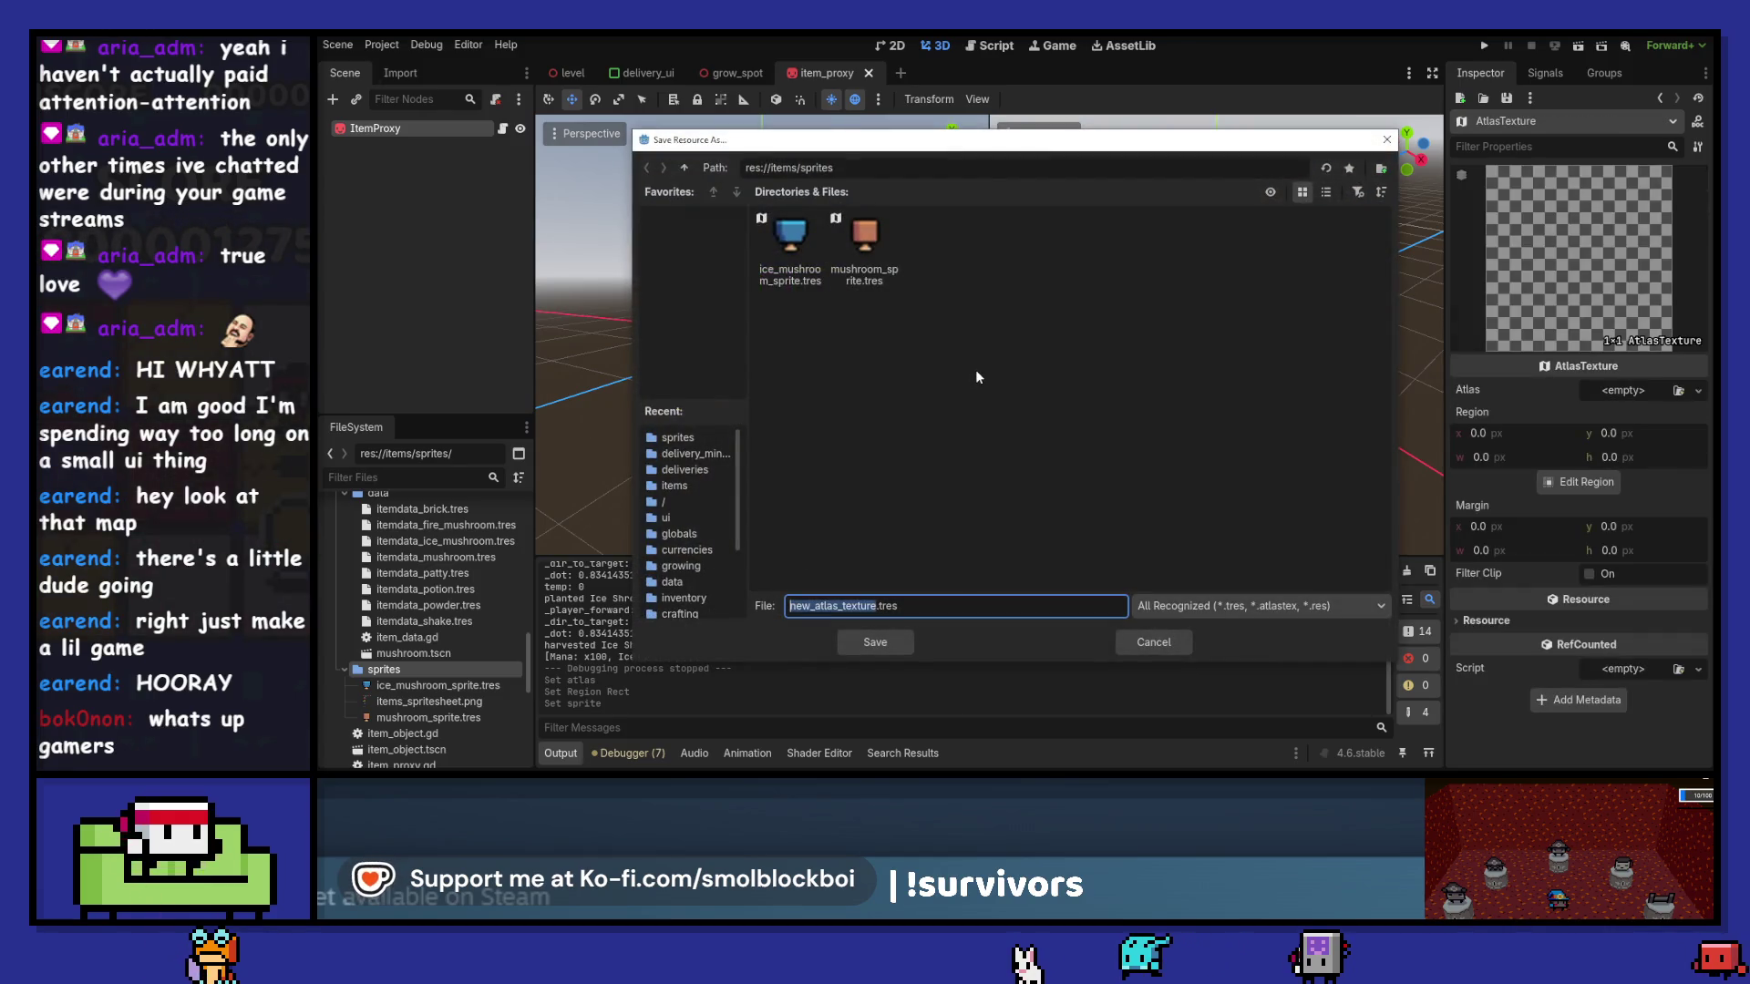
pyautogui.write('fire_mushroom_sprit')
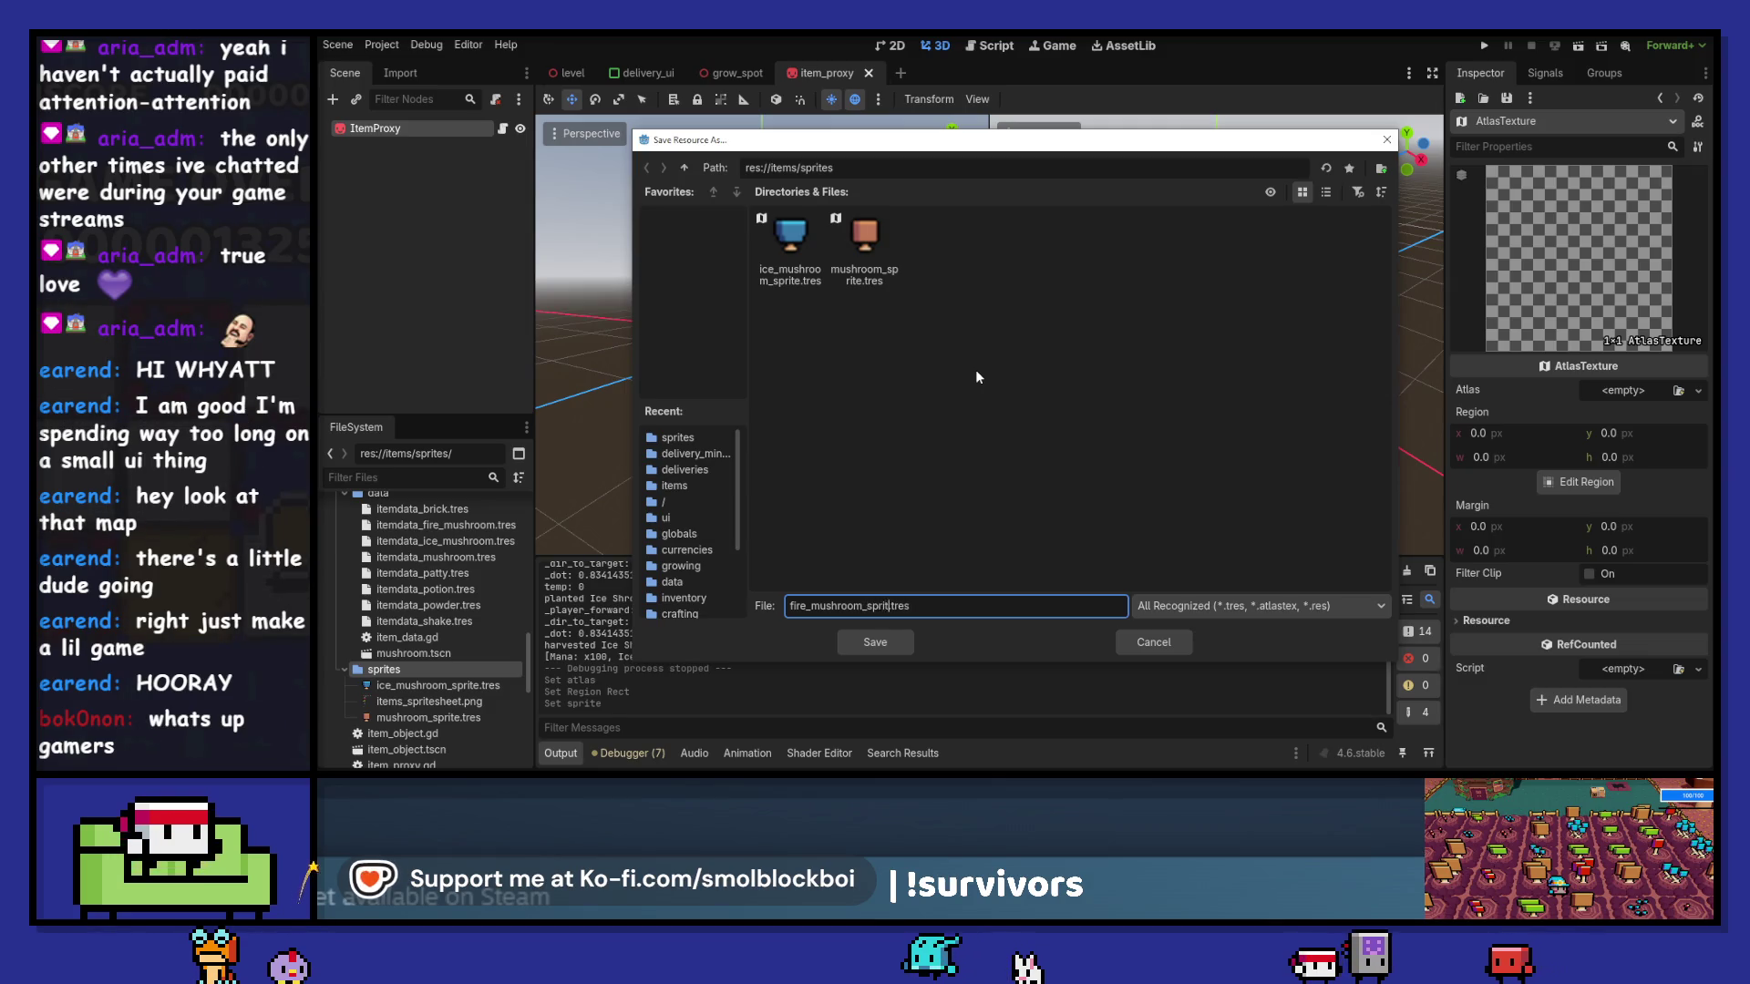
pyautogui.press('Return')
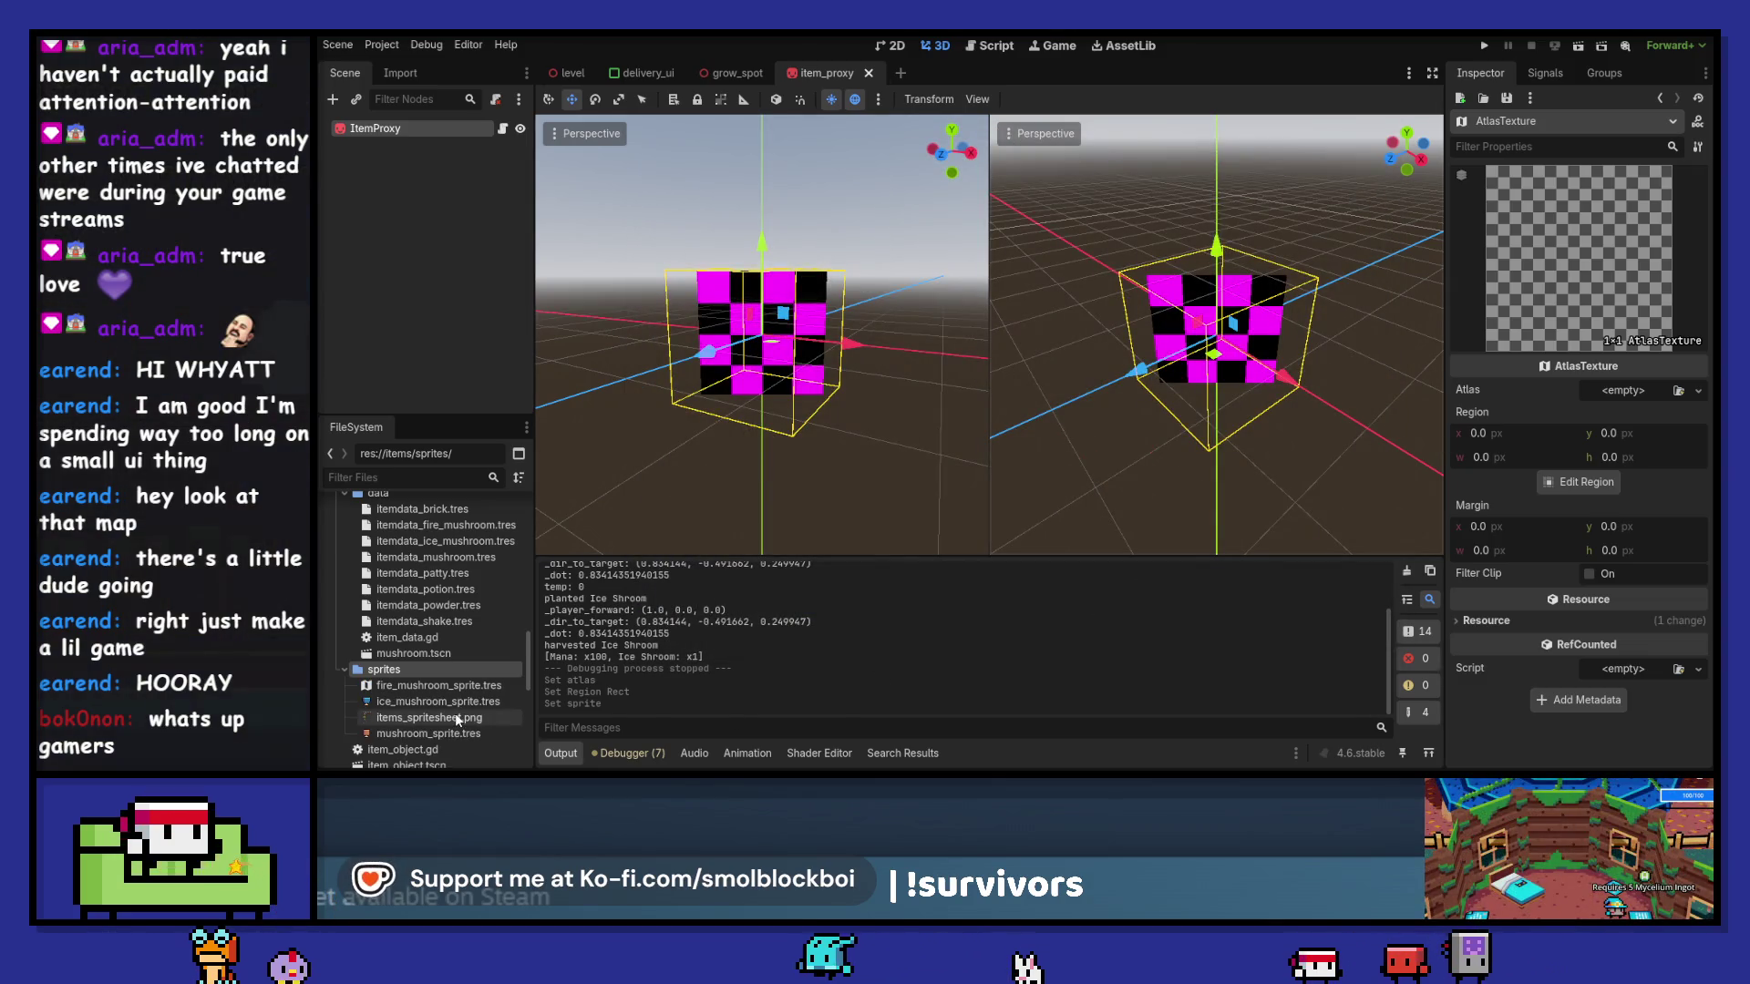
# - Set the fire mushroom sprite's atlas to the items spritesheet and crop its region
pyautogui.moveTo(456, 714)
pyautogui.mouseDown()
pyautogui.moveTo(1184, 474)
pyautogui.moveTo(1631, 402)
pyautogui.mouseUp()
pyautogui.click(1586, 508)
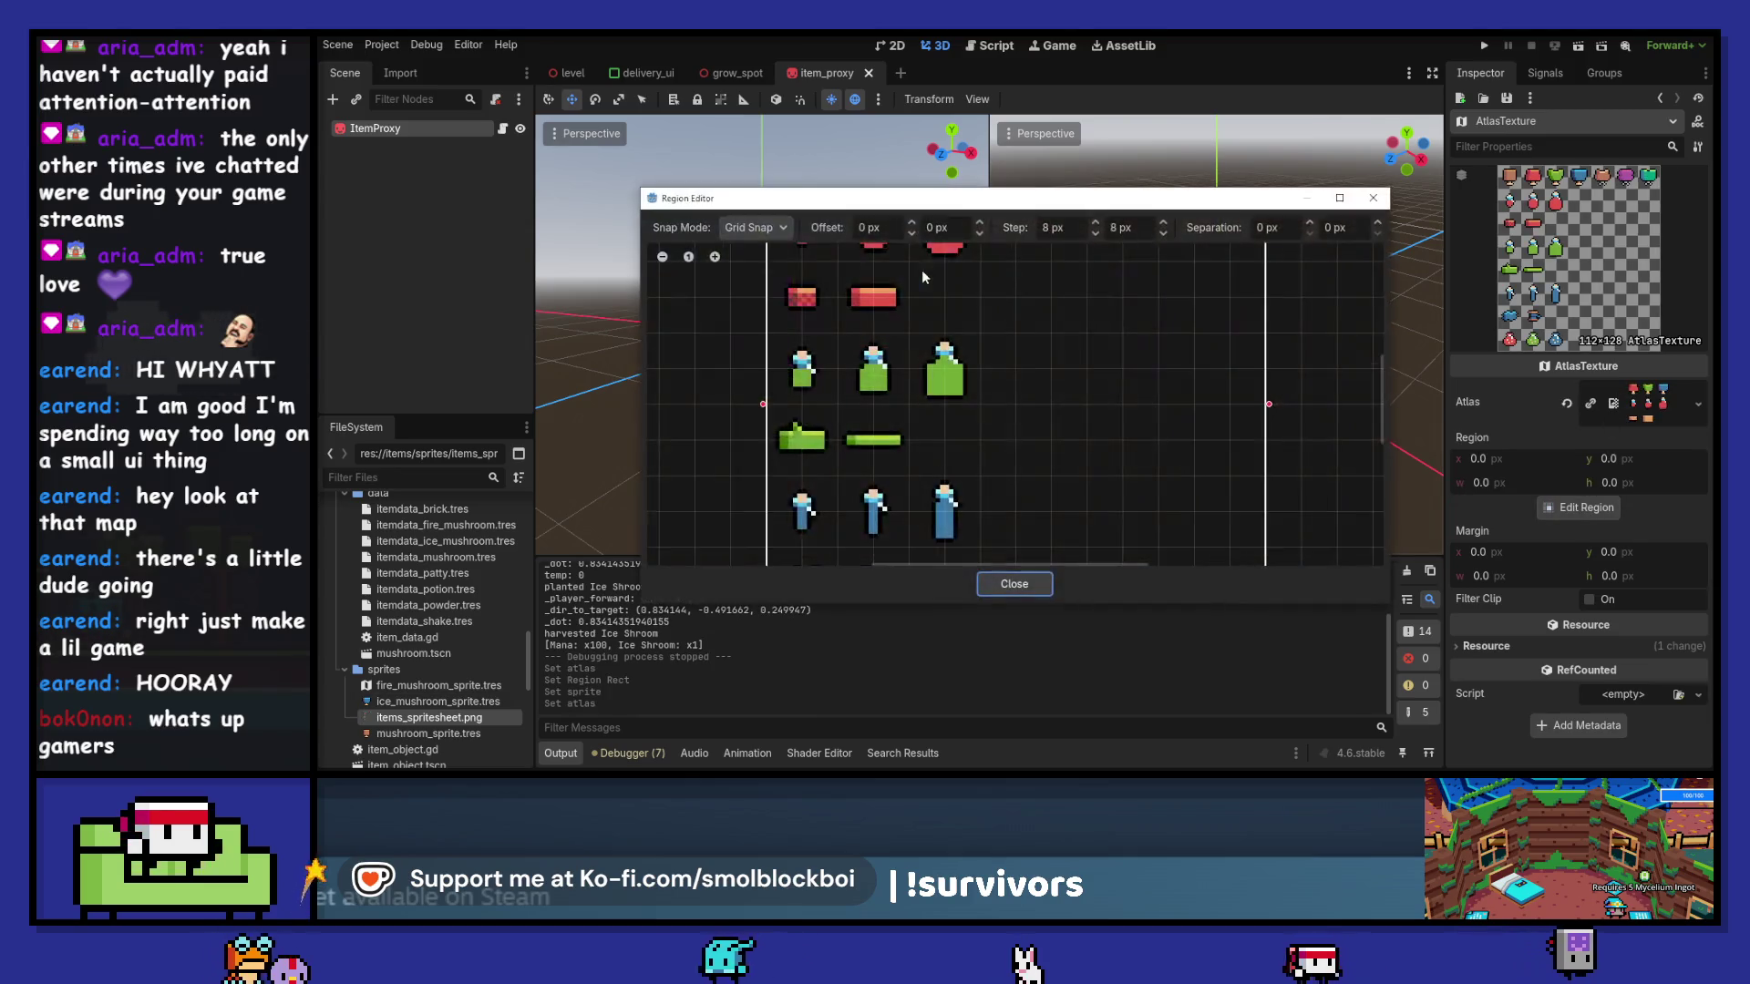
pyautogui.scroll(3, 921, 319)
pyautogui.moveTo(839, 273); pyautogui.dragTo(914, 347)
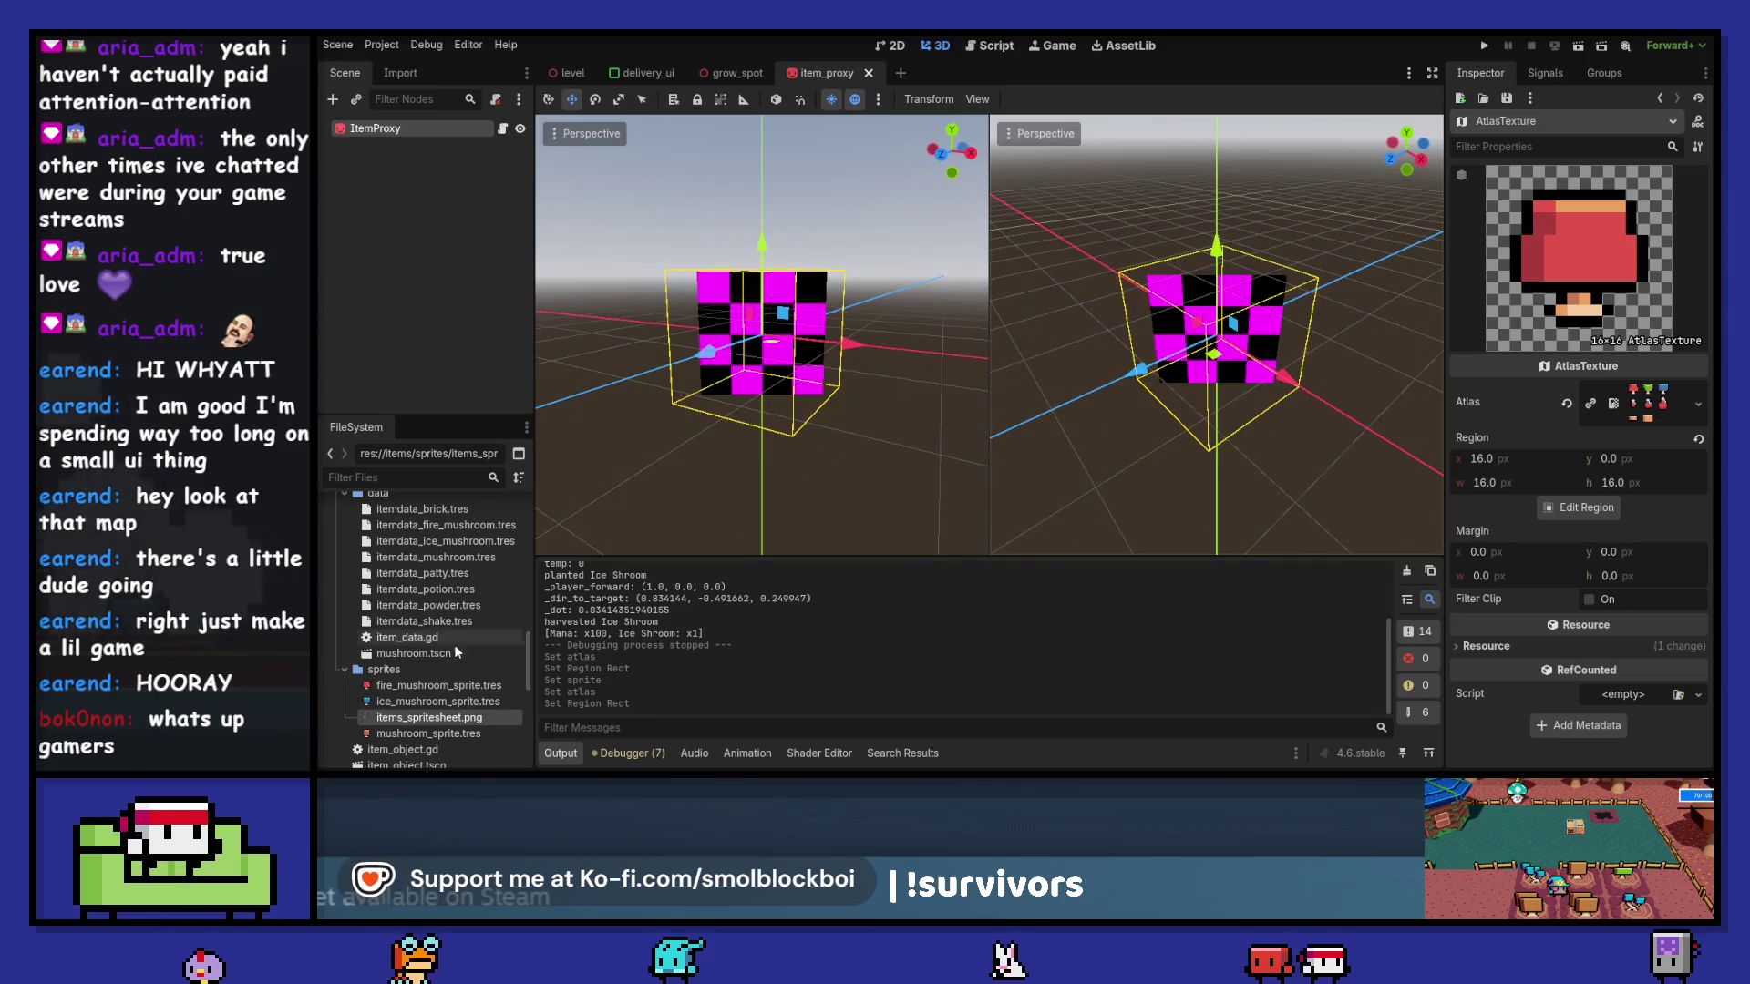
# - Assign fire_mushroom_sprite.tres to the Fire Shroom item's Sprite and run the game
pyautogui.click(463, 531)
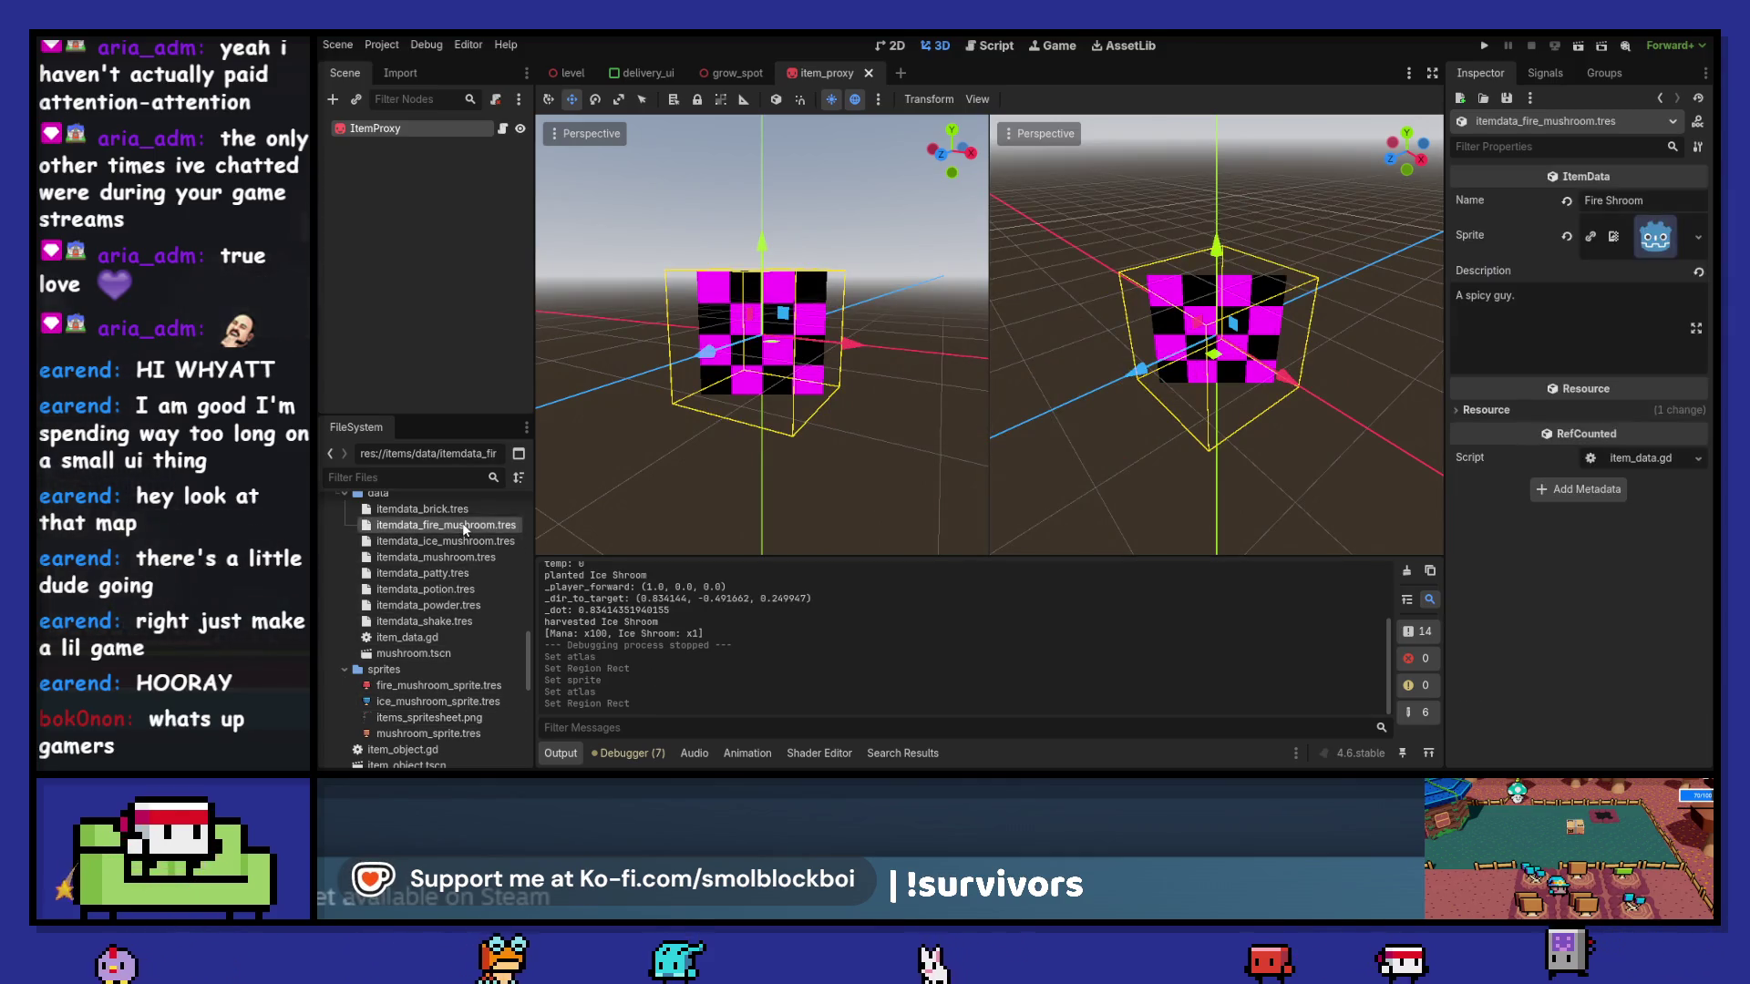
pyautogui.moveTo(438, 685)
pyautogui.mouseDown()
pyautogui.moveTo(789, 658)
pyautogui.moveTo(1655, 236)
pyautogui.mouseUp()
pyautogui.click(1484, 45)
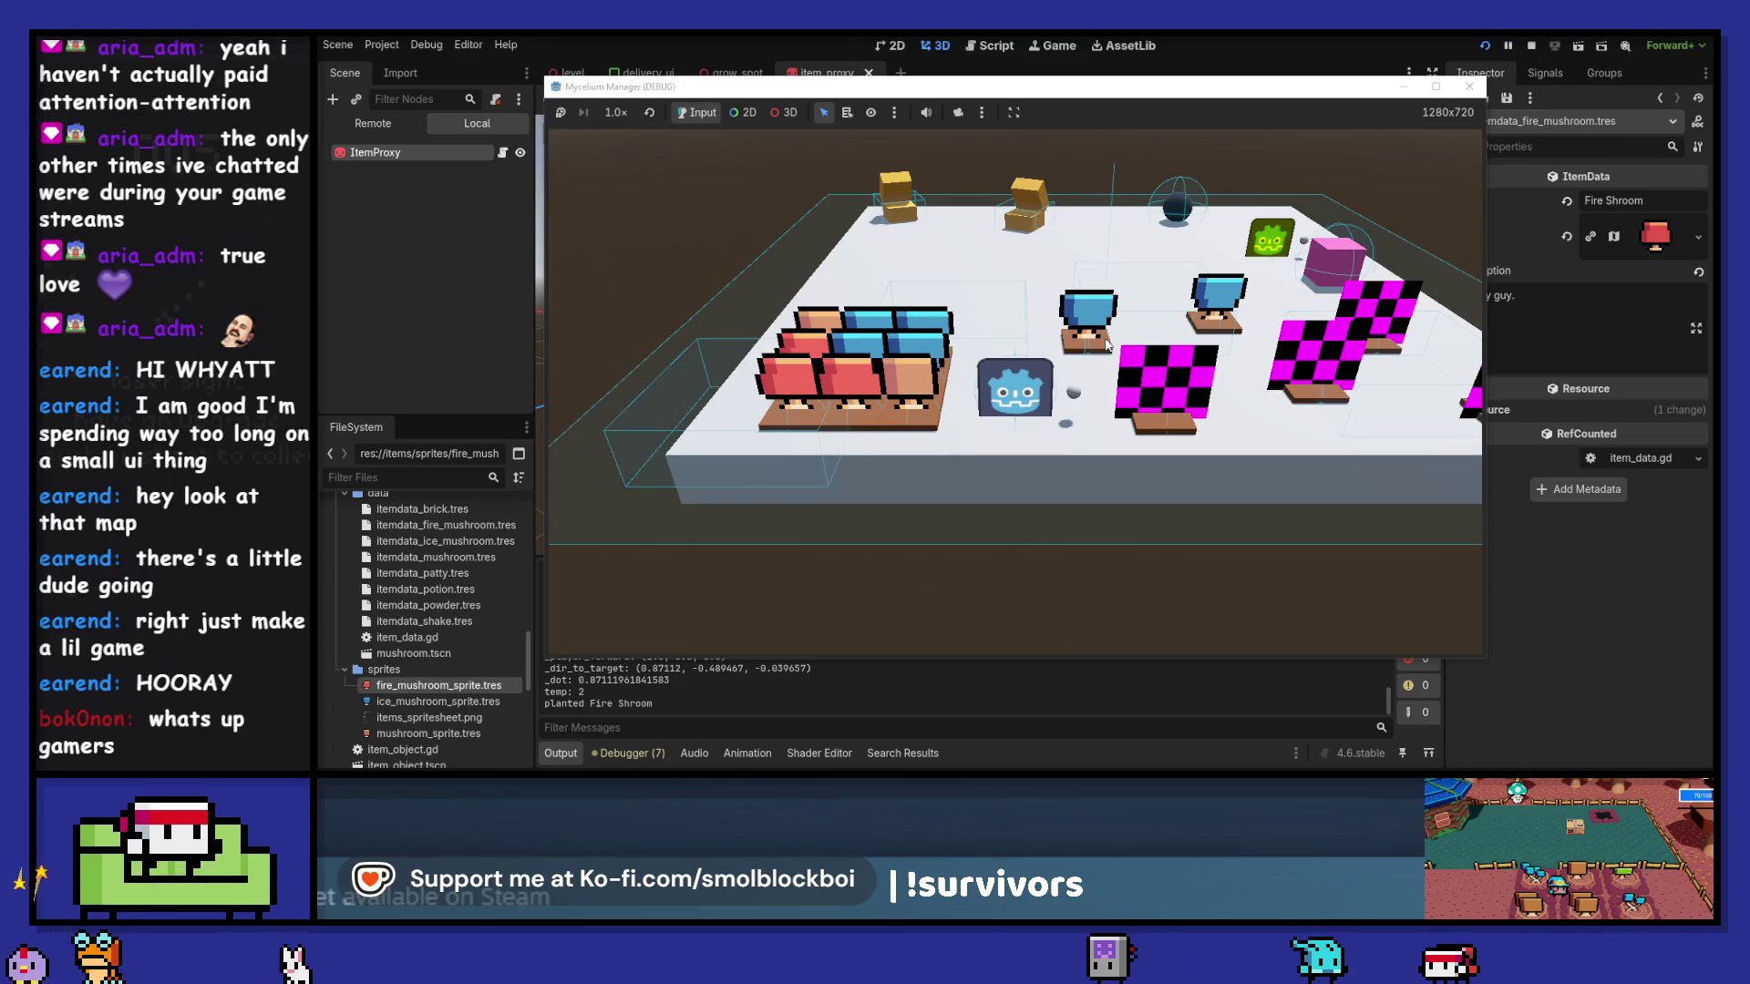
# - Close the Mycelium Manager game window to end the test run
pyautogui.click(1467, 88)
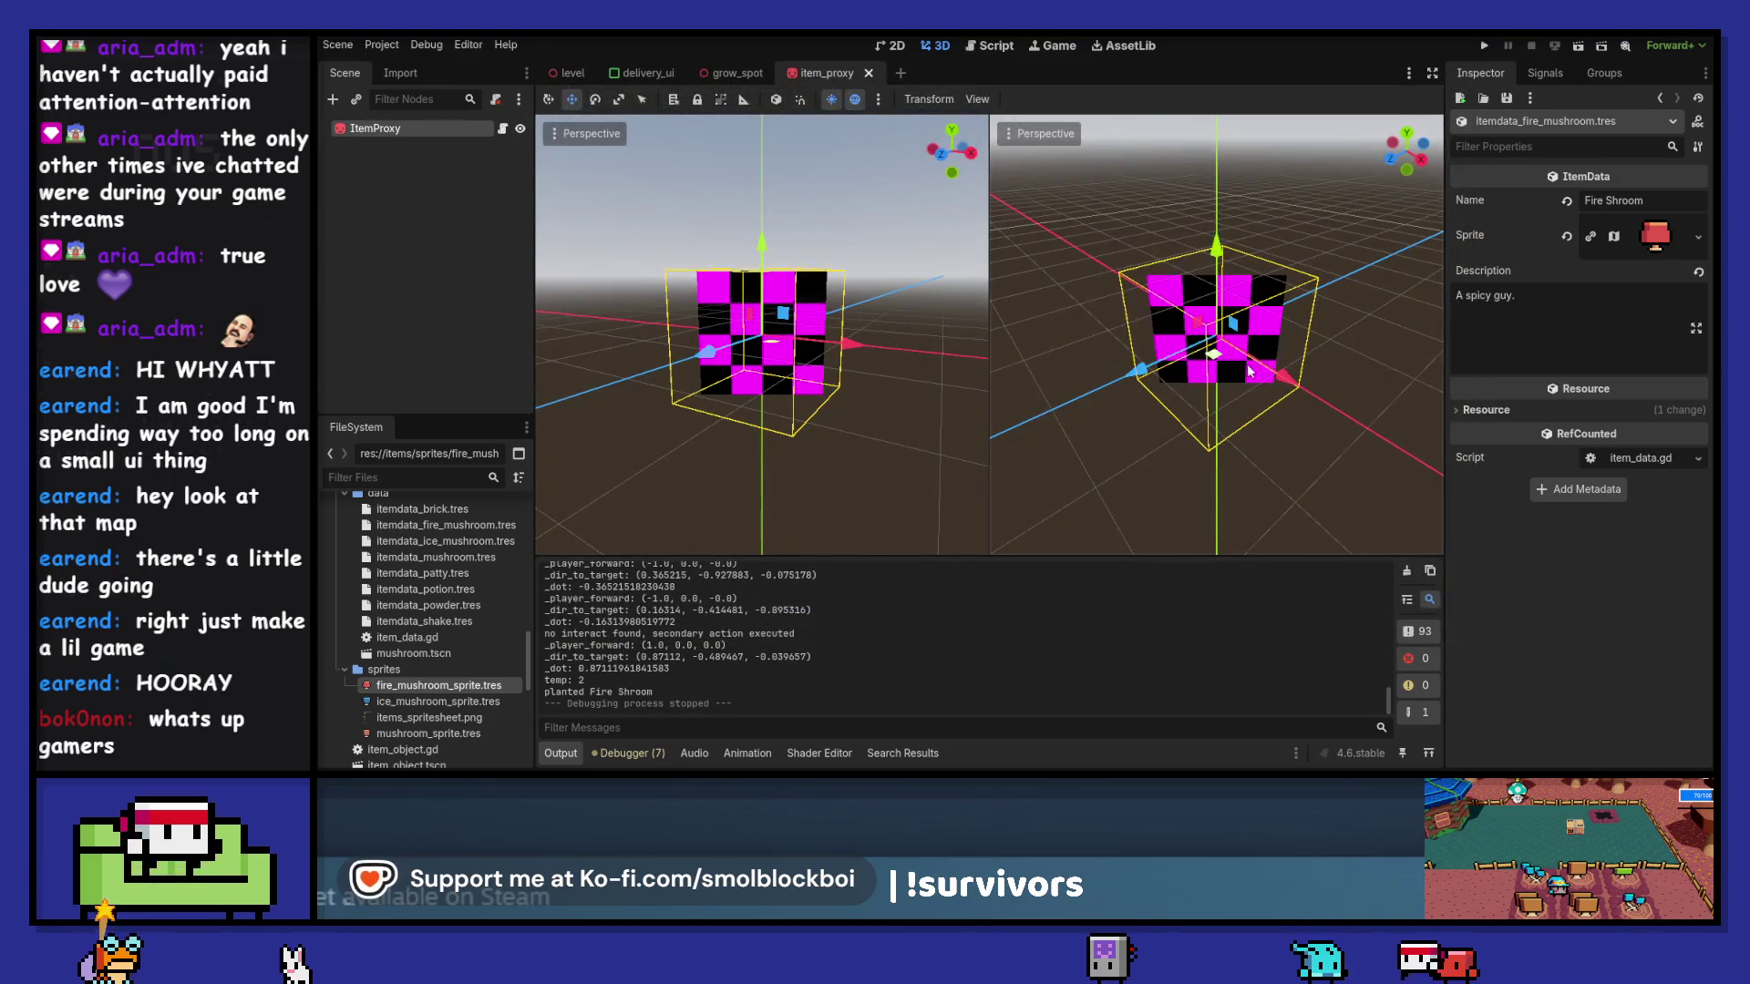
# - Set ItemProxy's Sprite3D pixel size to 0.075 and check it in a quick test run
pyautogui.click(377, 130)
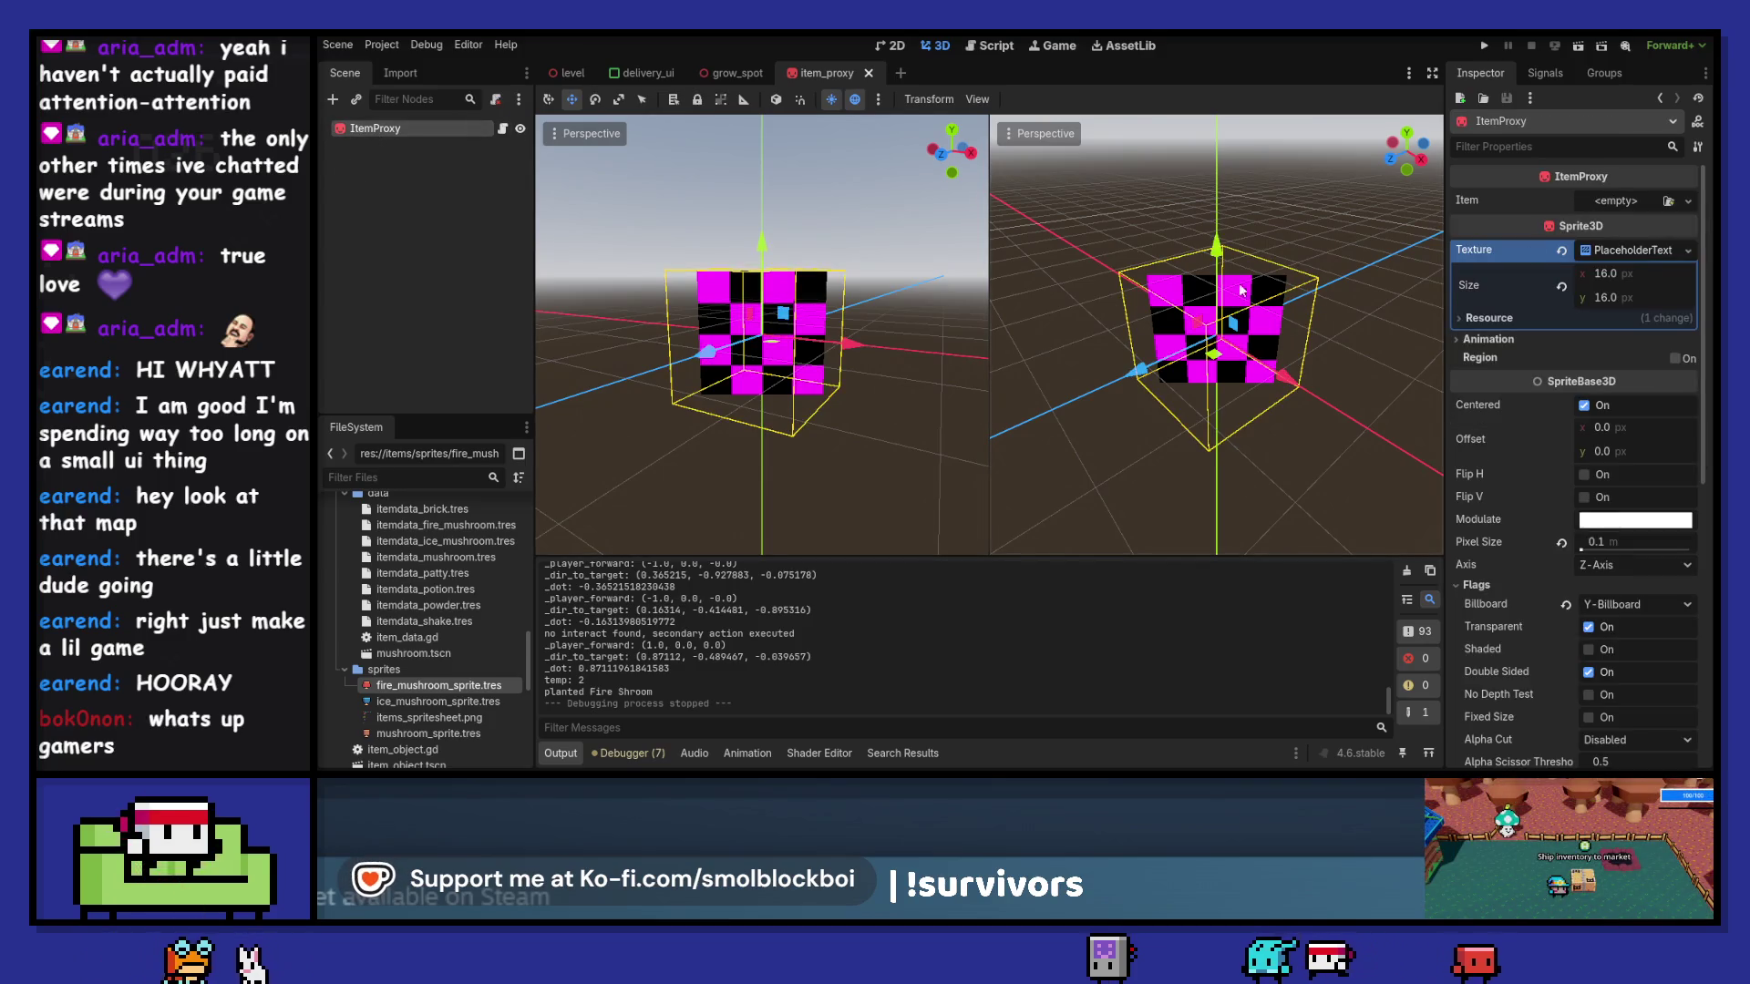
pyautogui.click(1605, 542)
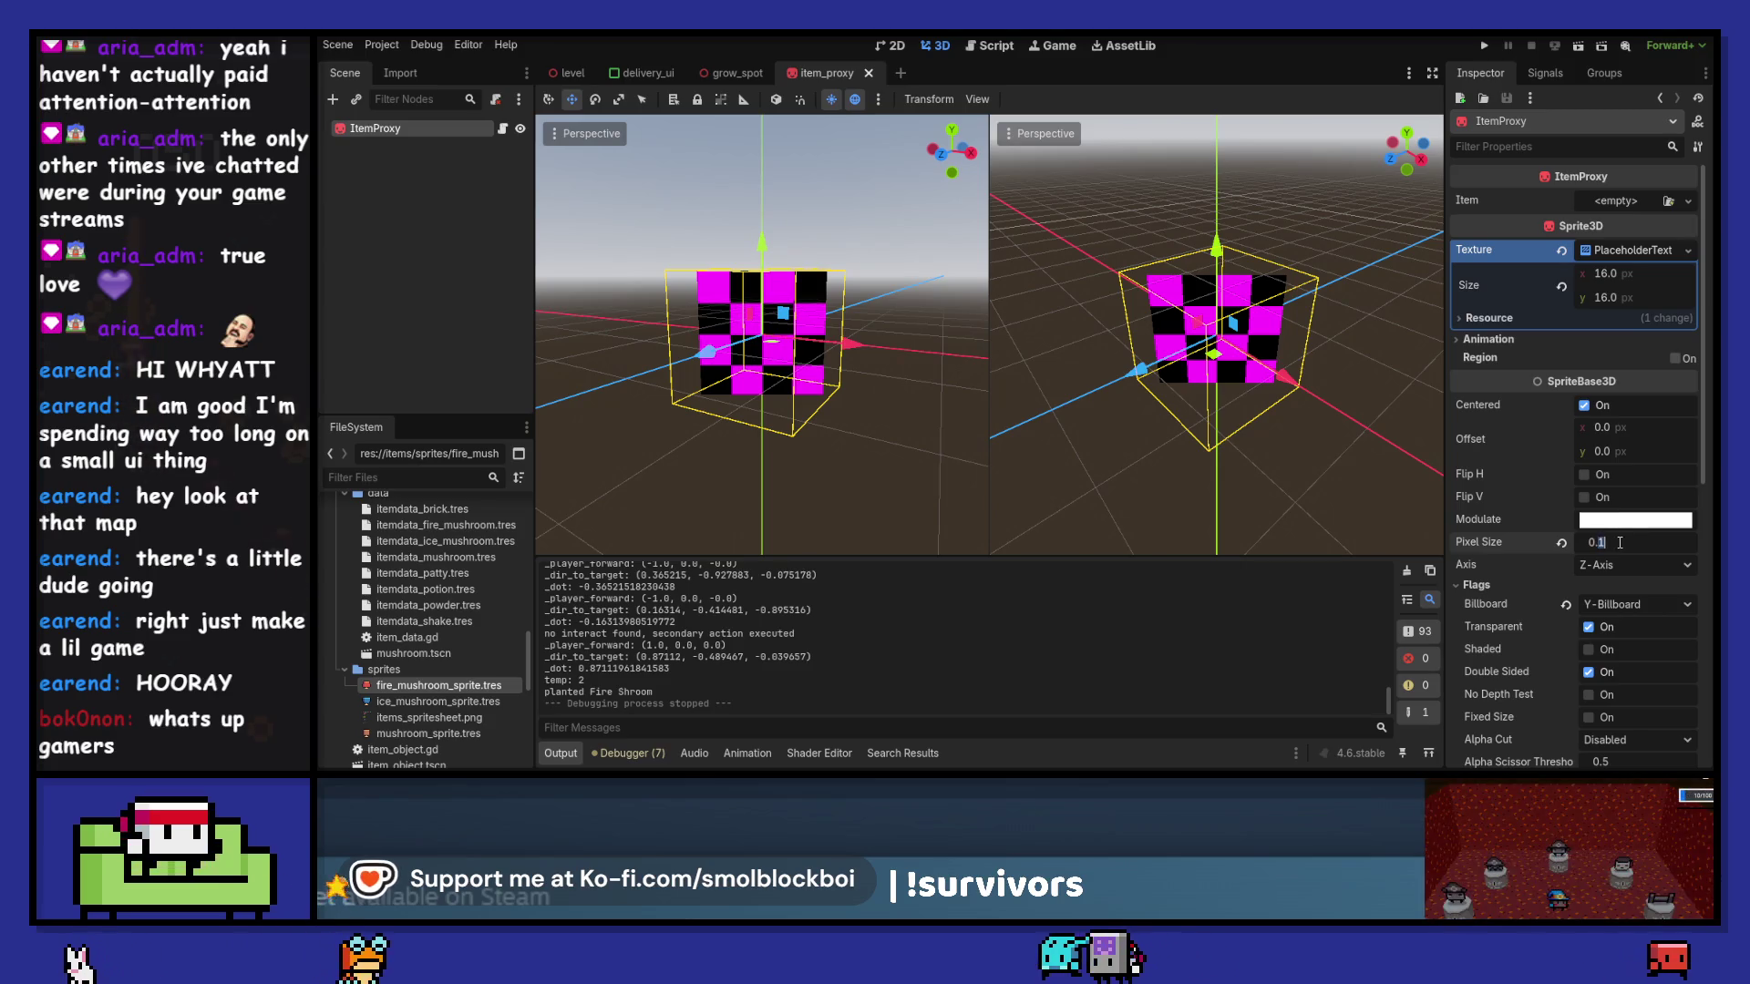
pyautogui.write('0.075')
pyautogui.press('Return')
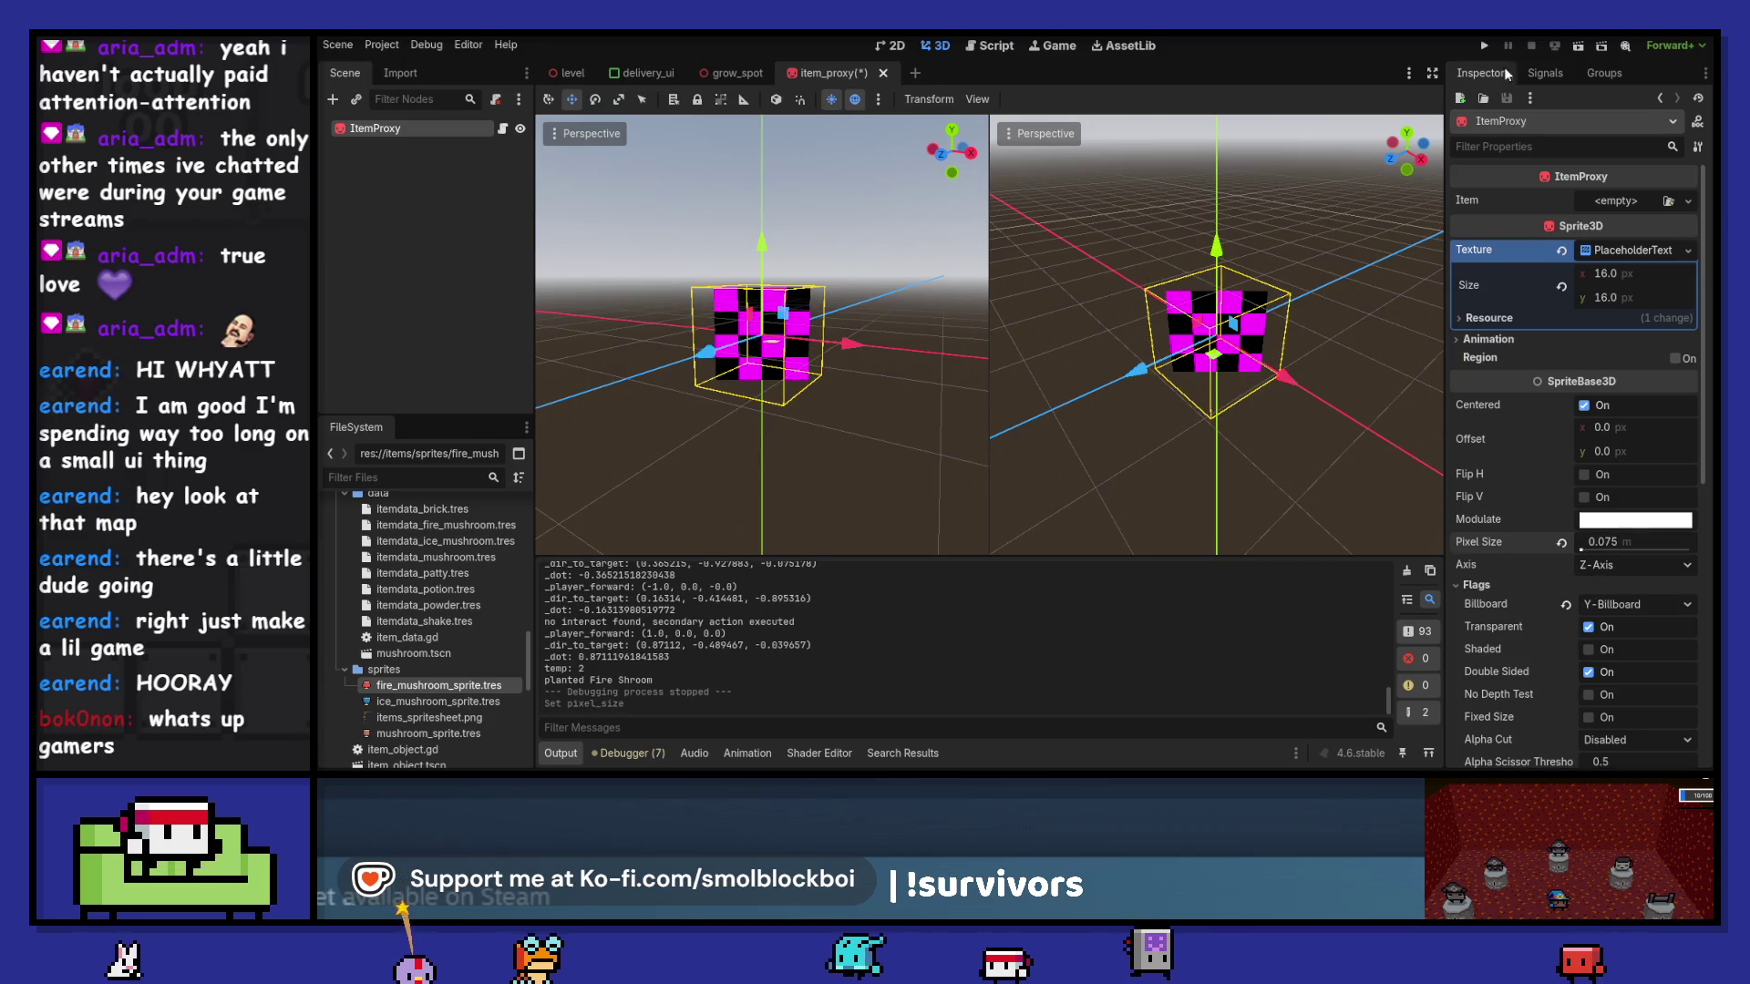
pyautogui.click(1485, 45)
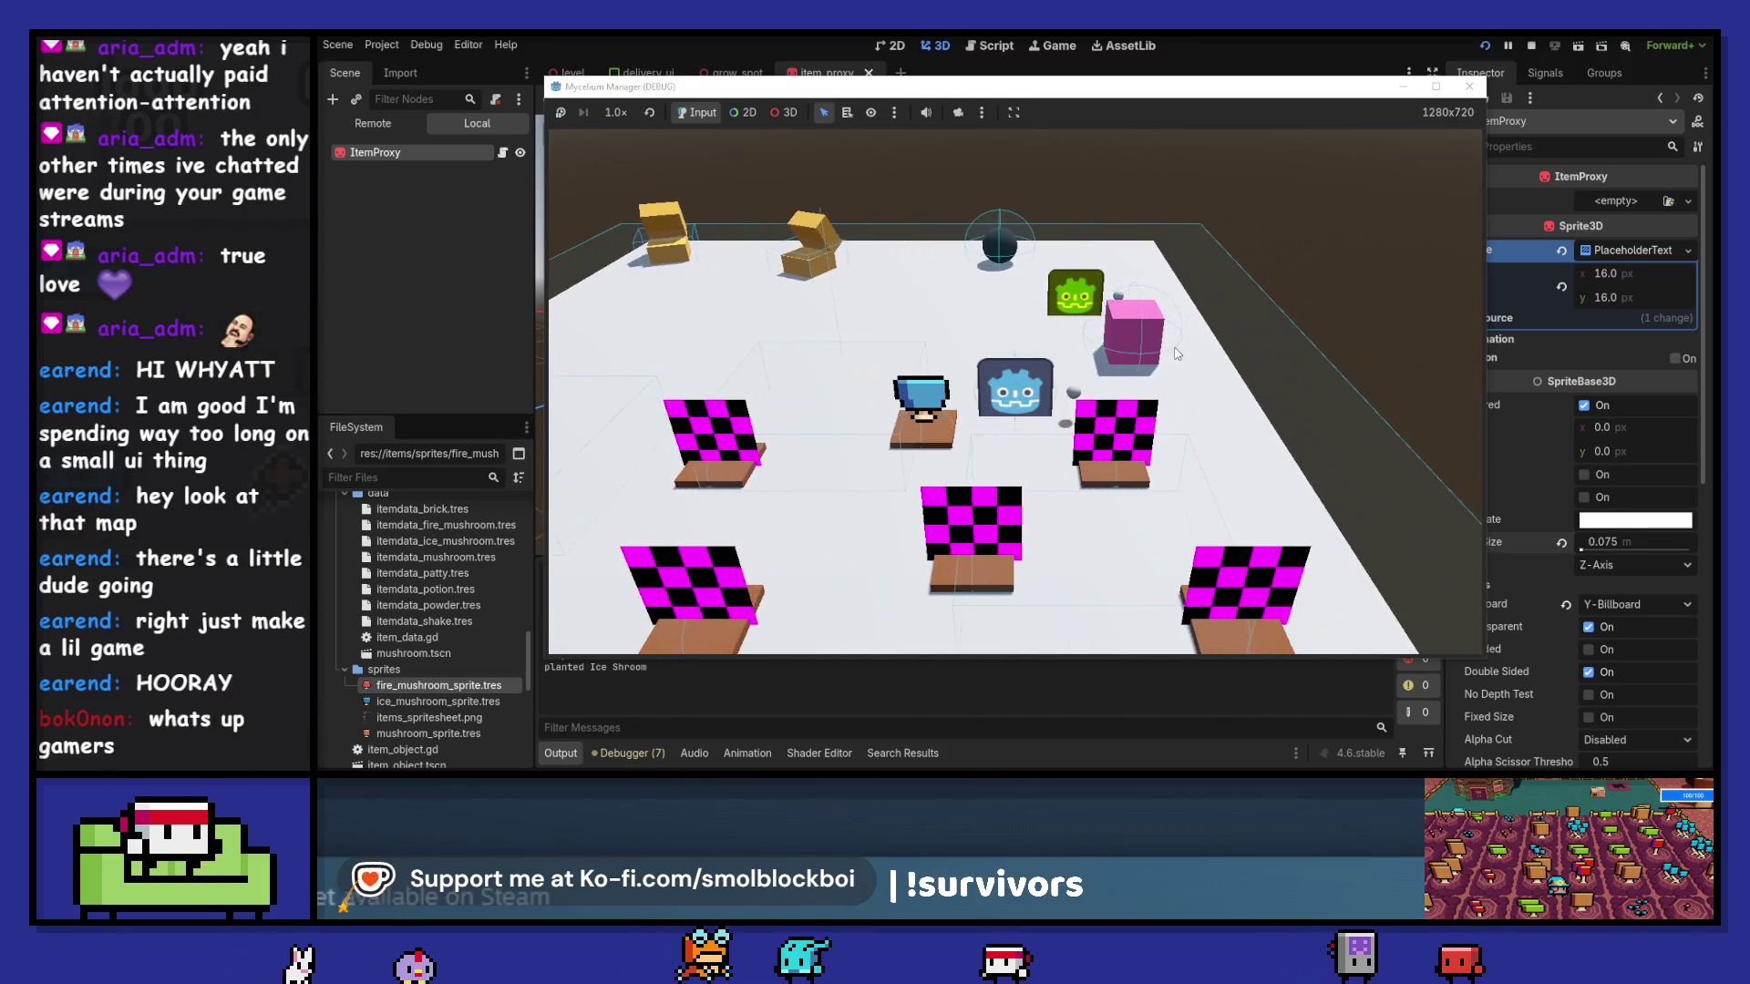
pyautogui.click(1471, 86)
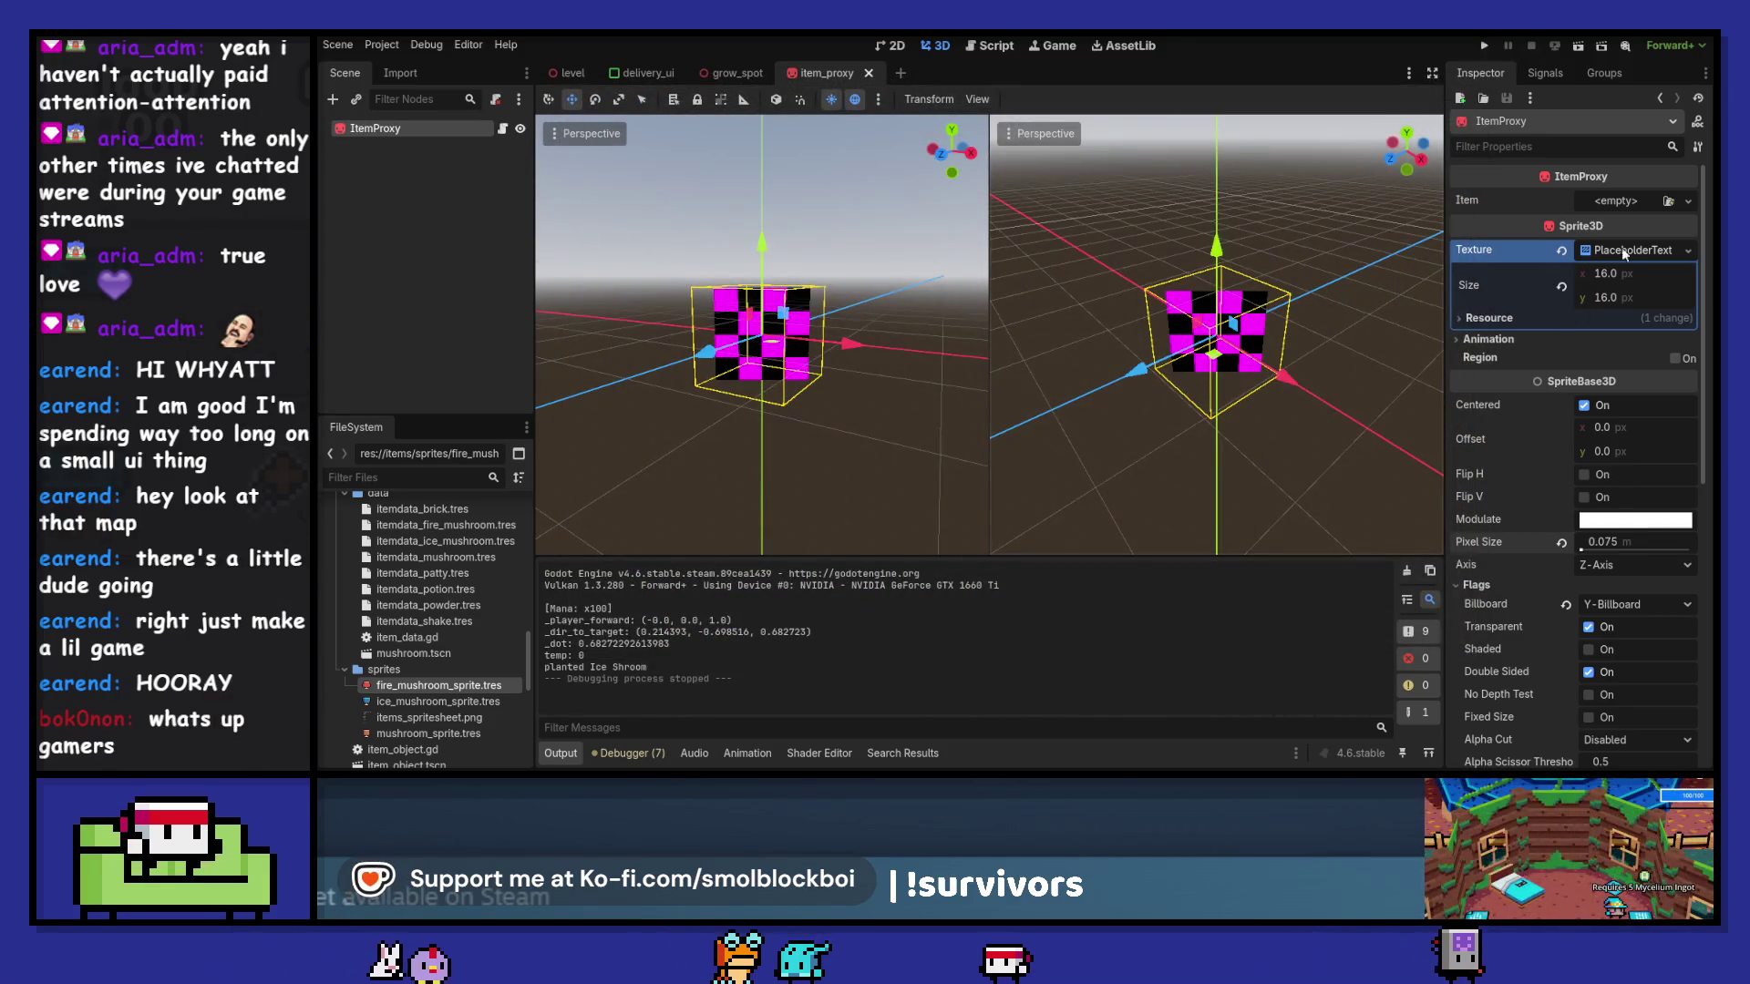
# - Preview the fire mushroom texture on the item proxy, save, and lower the item sprite in grow_spot
pyautogui.moveTo(437, 686); pyautogui.dragTo(1657, 256)
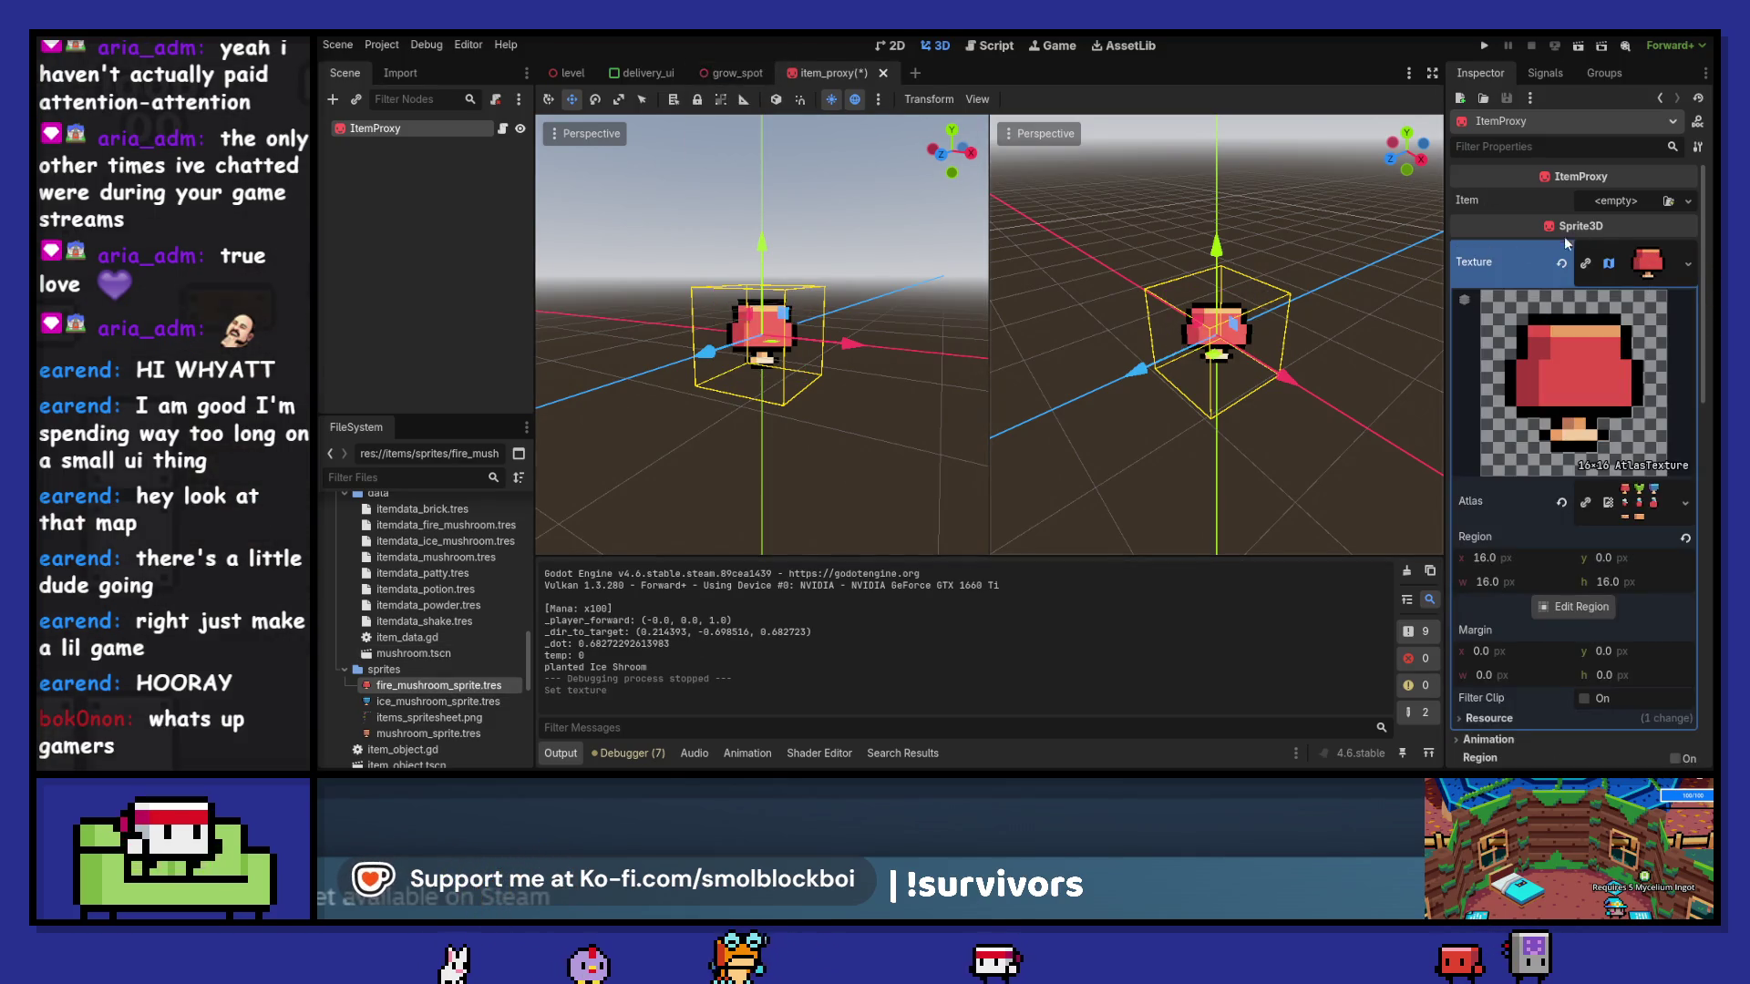
pyautogui.hotkey('ctrl', 's')
pyautogui.click(733, 76)
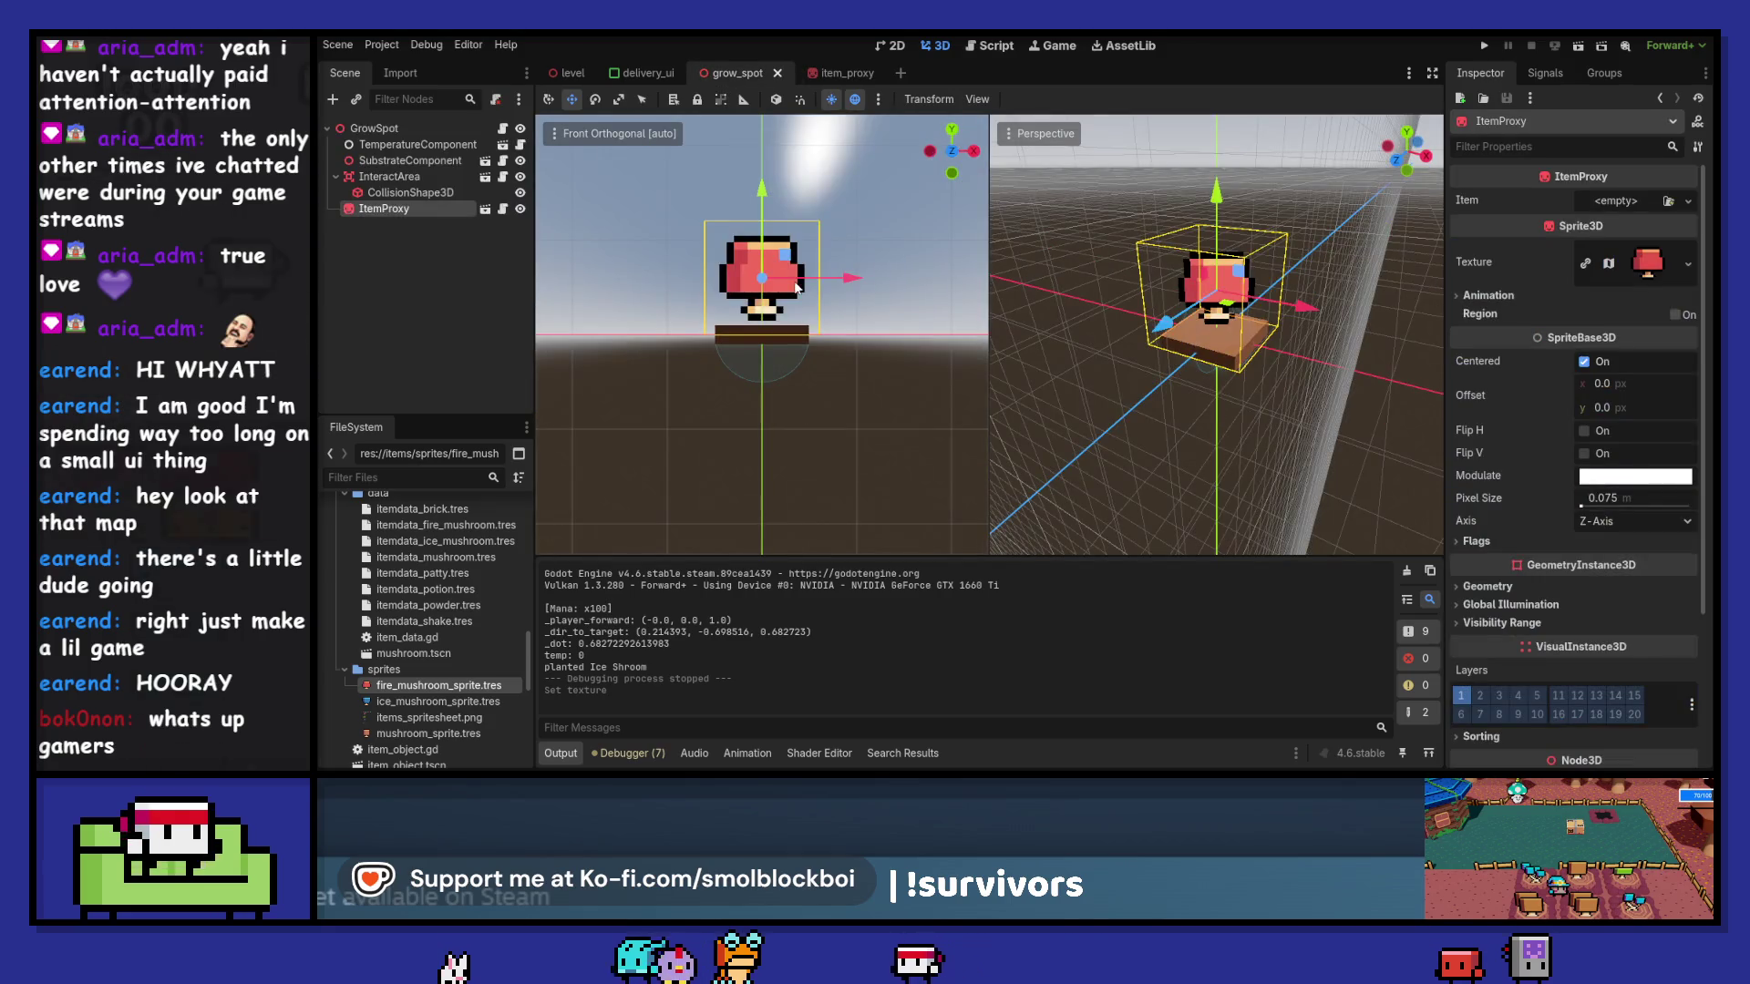
pyautogui.moveTo(761, 188); pyautogui.dragTo(761, 199)
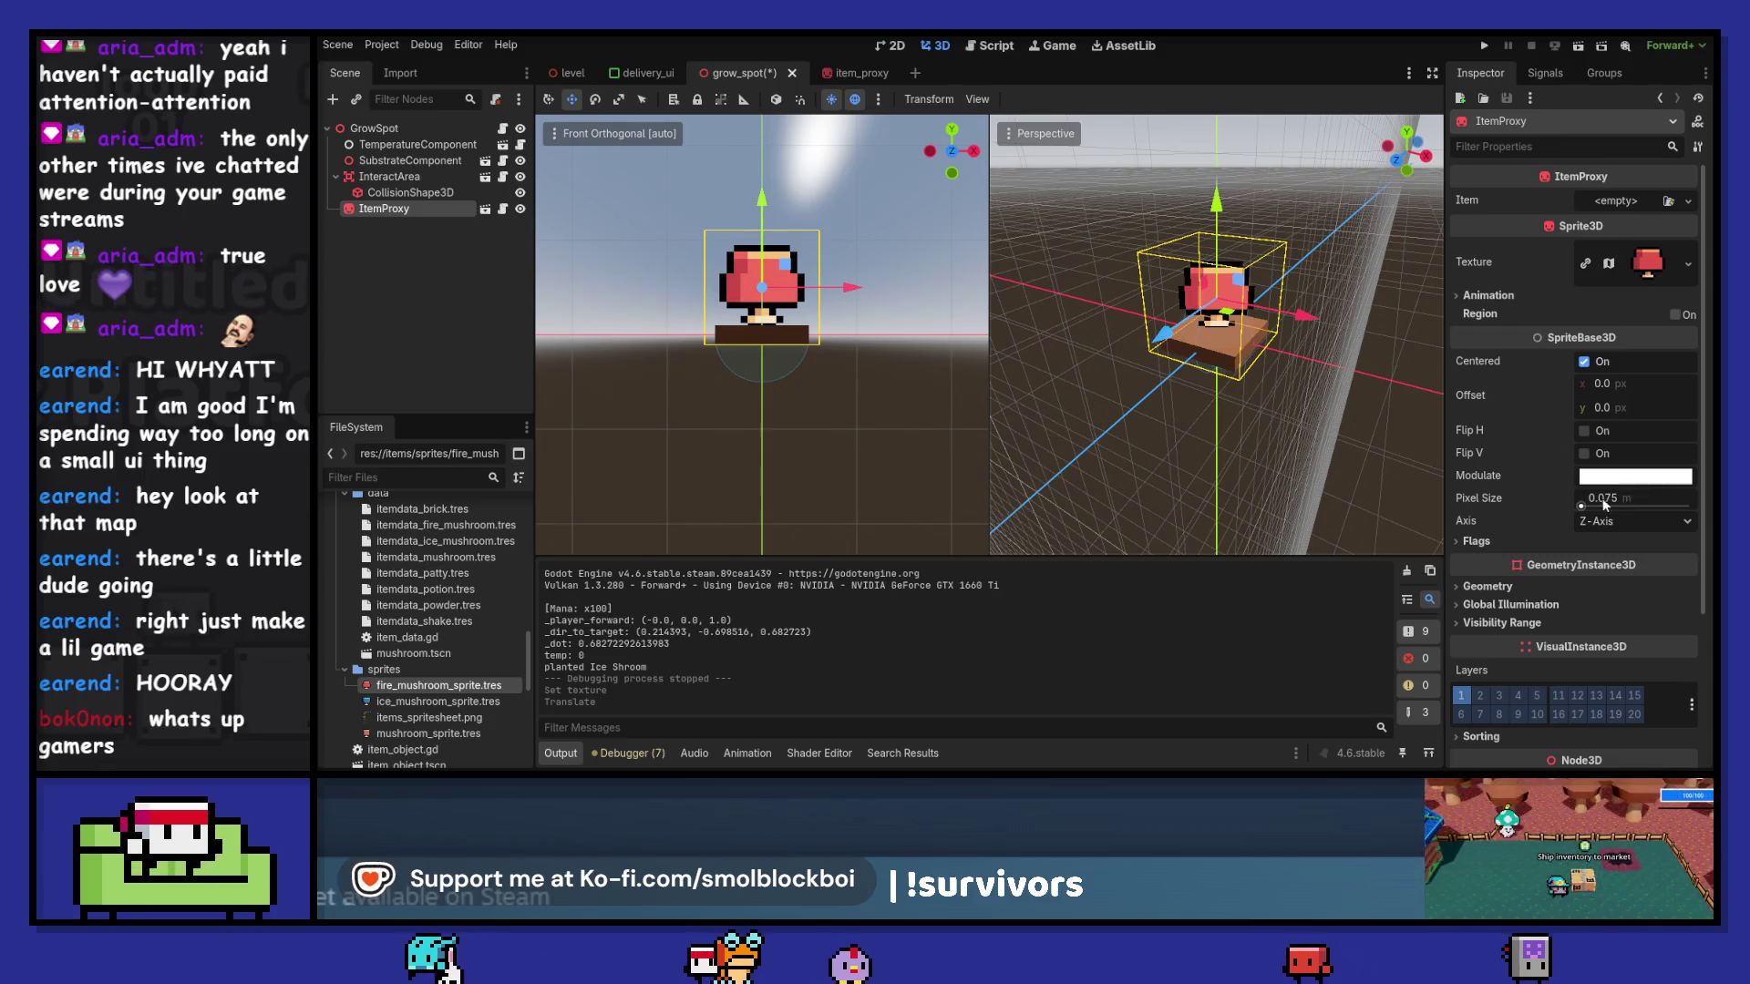
pyautogui.click(485, 209)
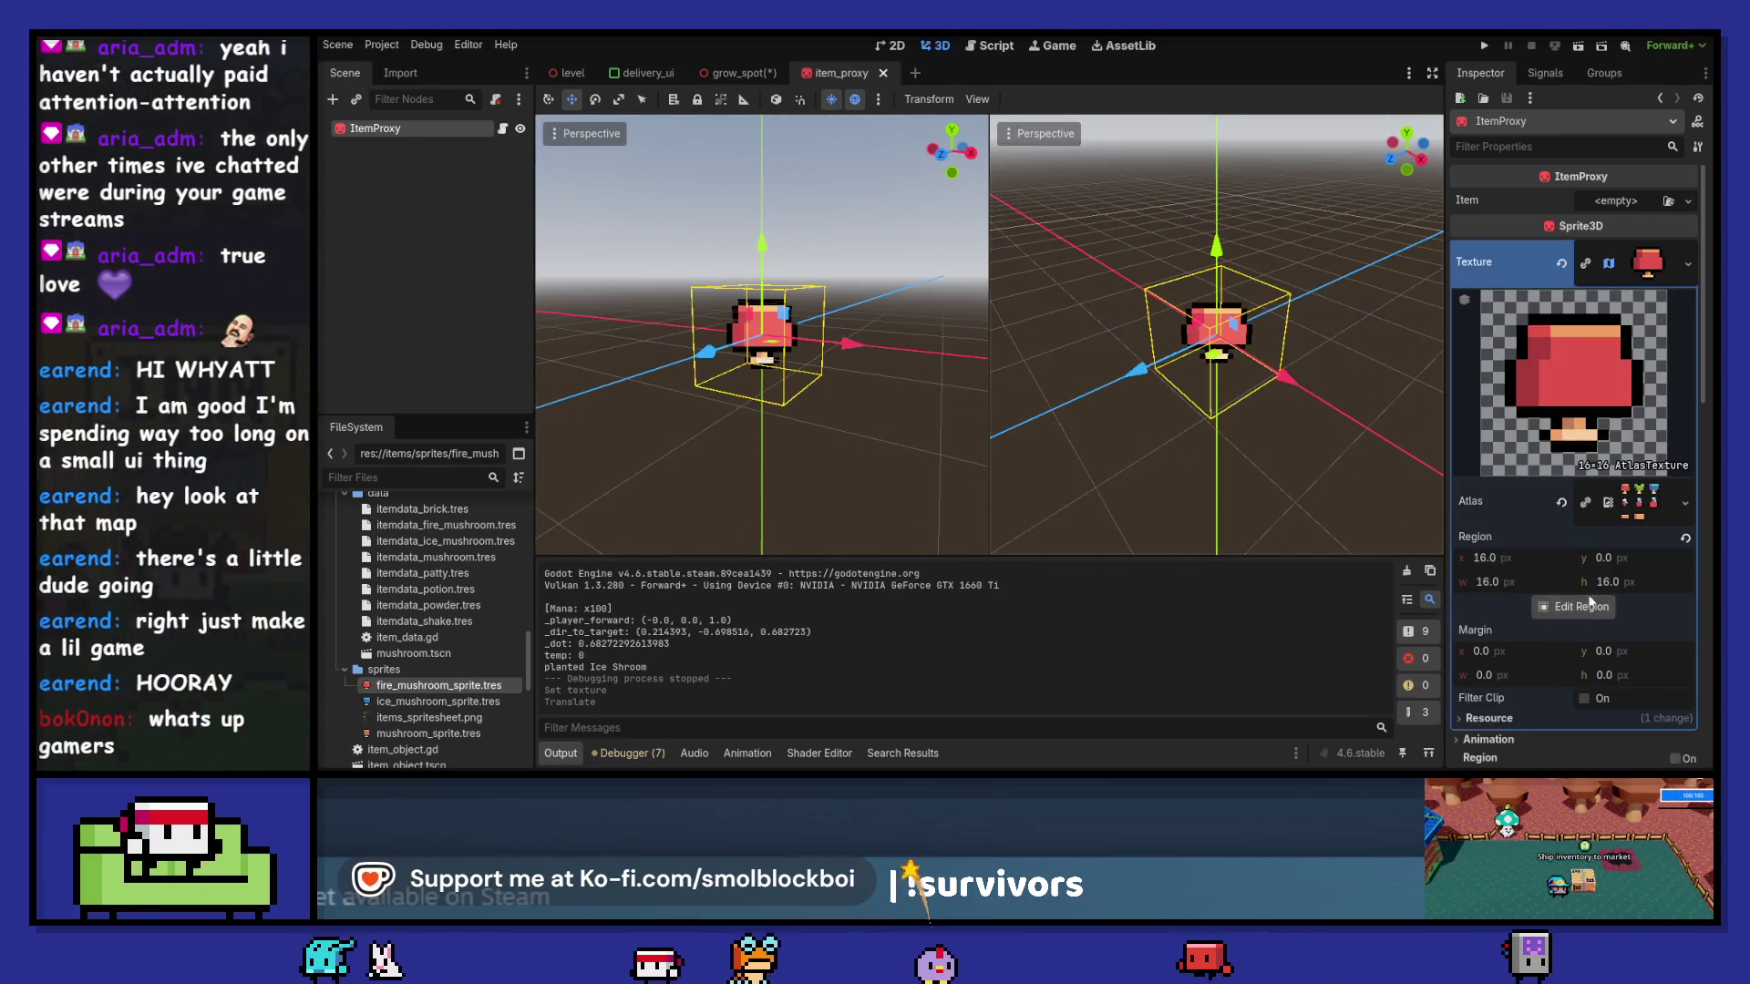
# - Set the sprite's pixel size to 0.06, save, and move the sprite lower on the grow spot
pyautogui.click(1629, 276)
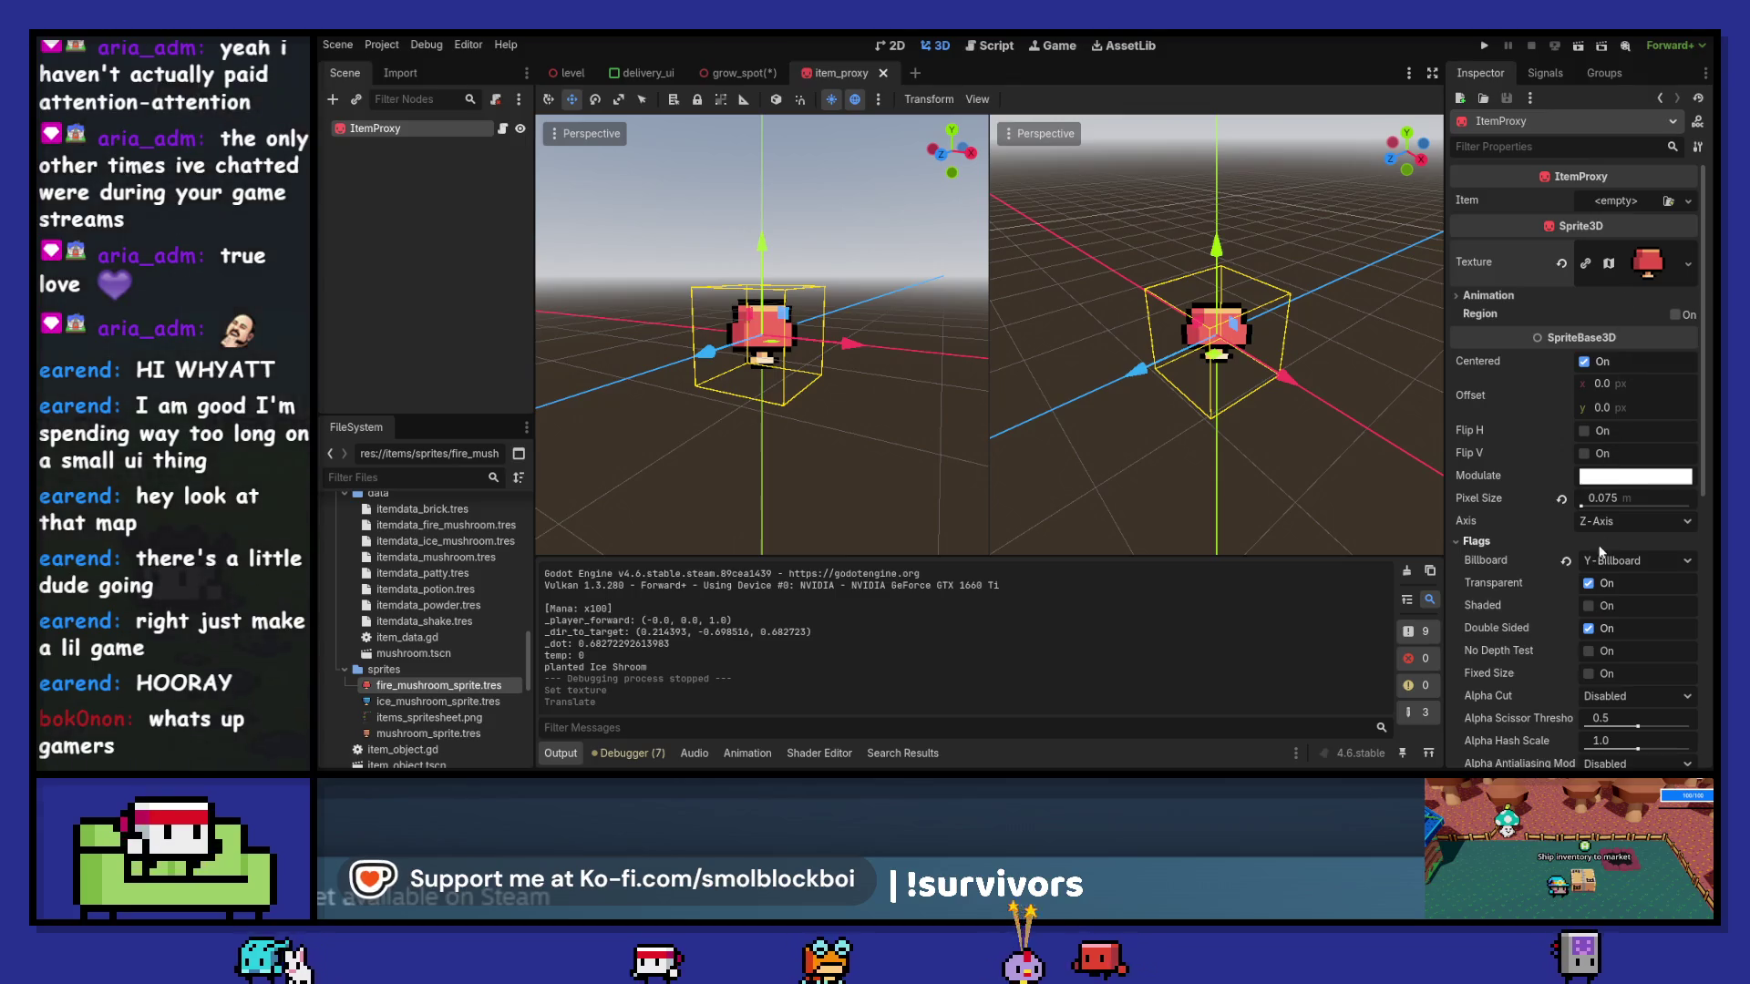
pyautogui.click(1618, 499)
pyautogui.write('0.0')
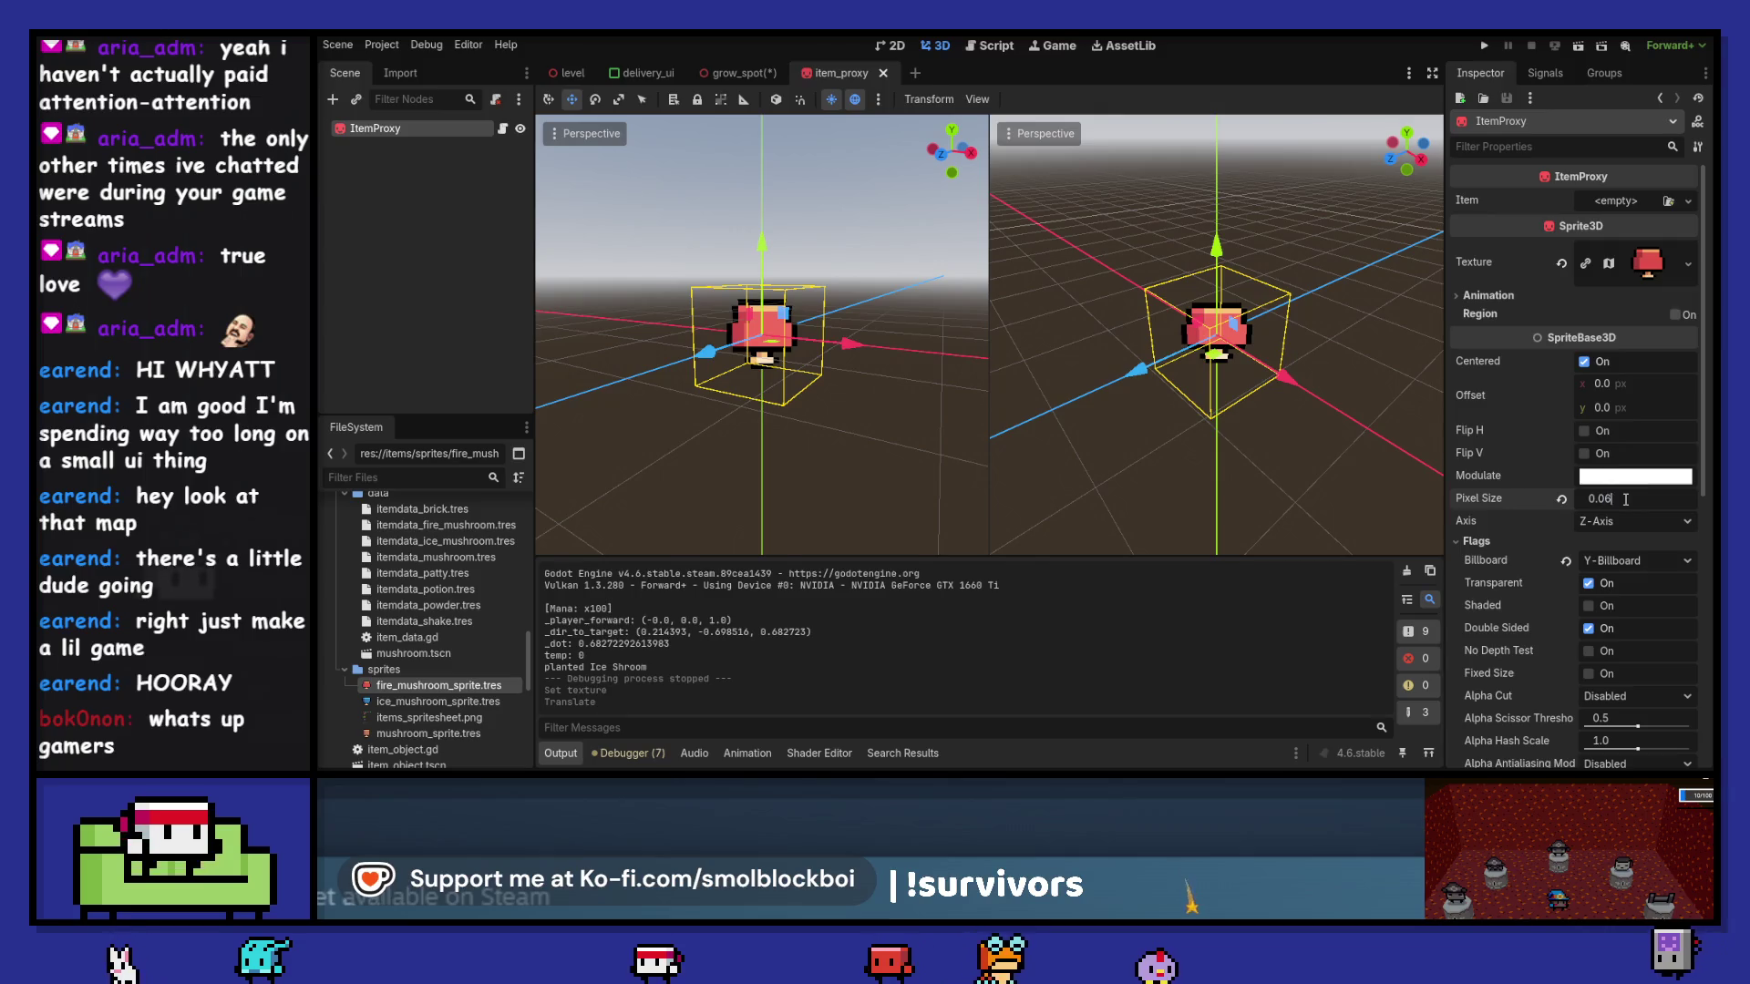
pyautogui.write('6')
pyautogui.press('Return')
pyautogui.hotkey('ctrl', 's')
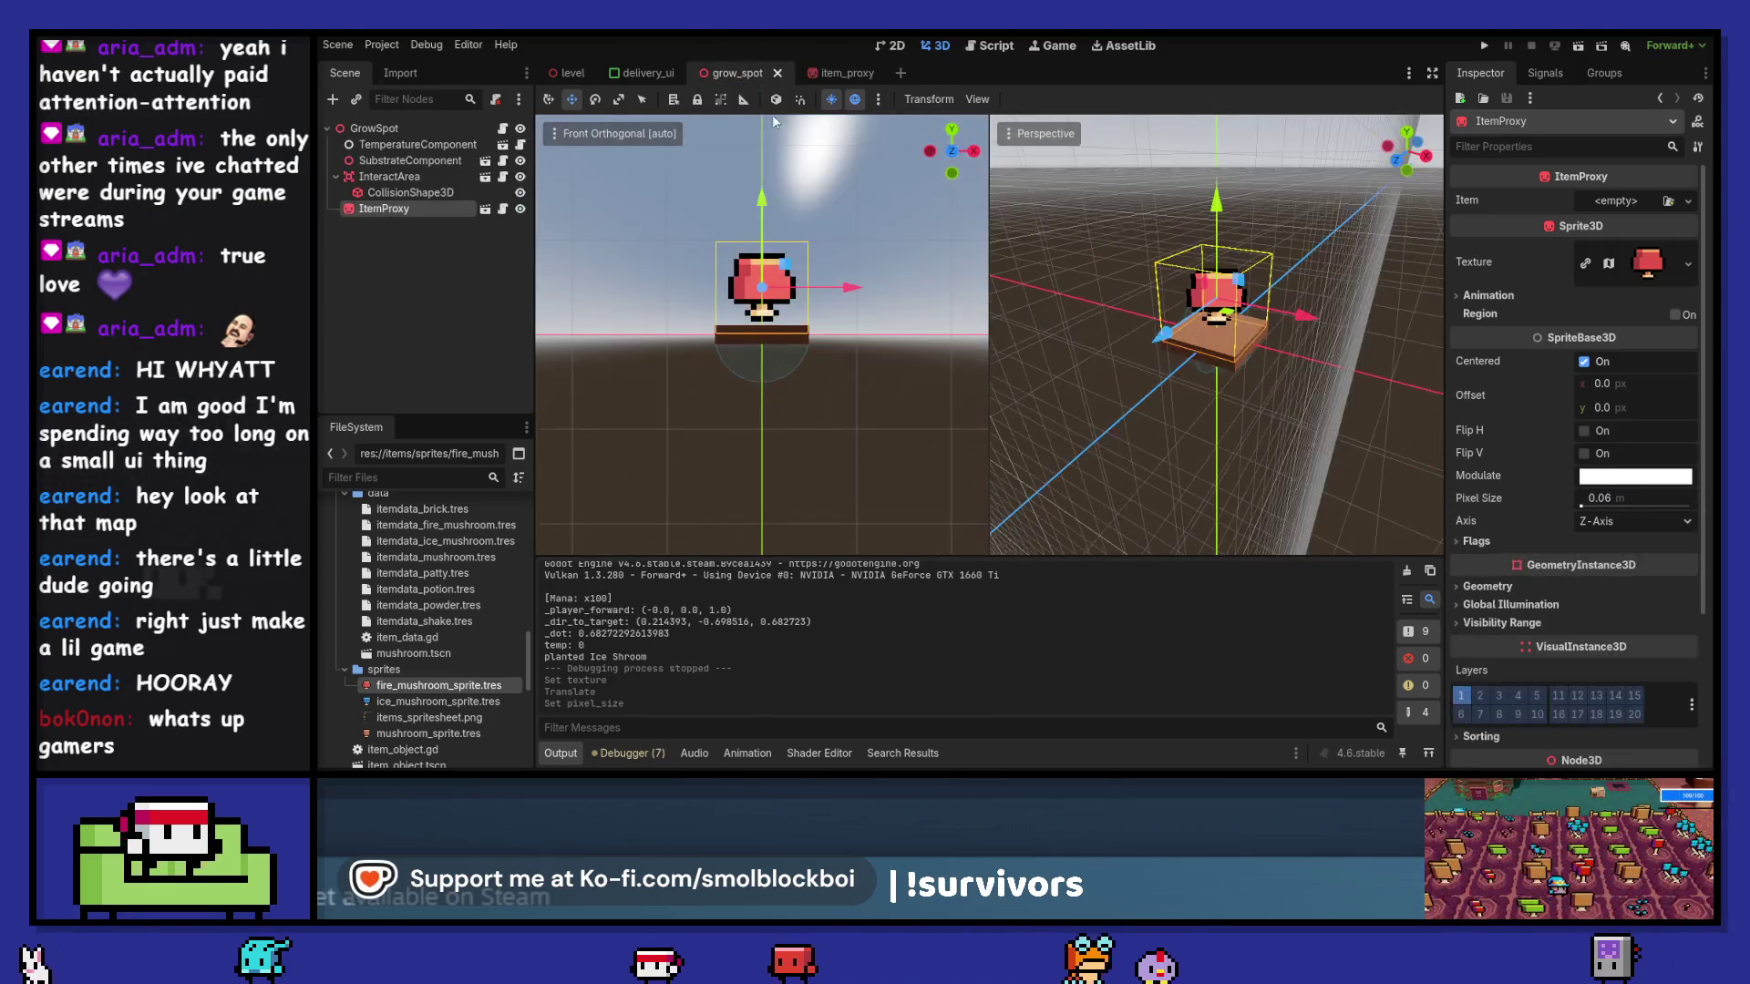
pyautogui.moveTo(831, 251); pyautogui.dragTo(836, 270)
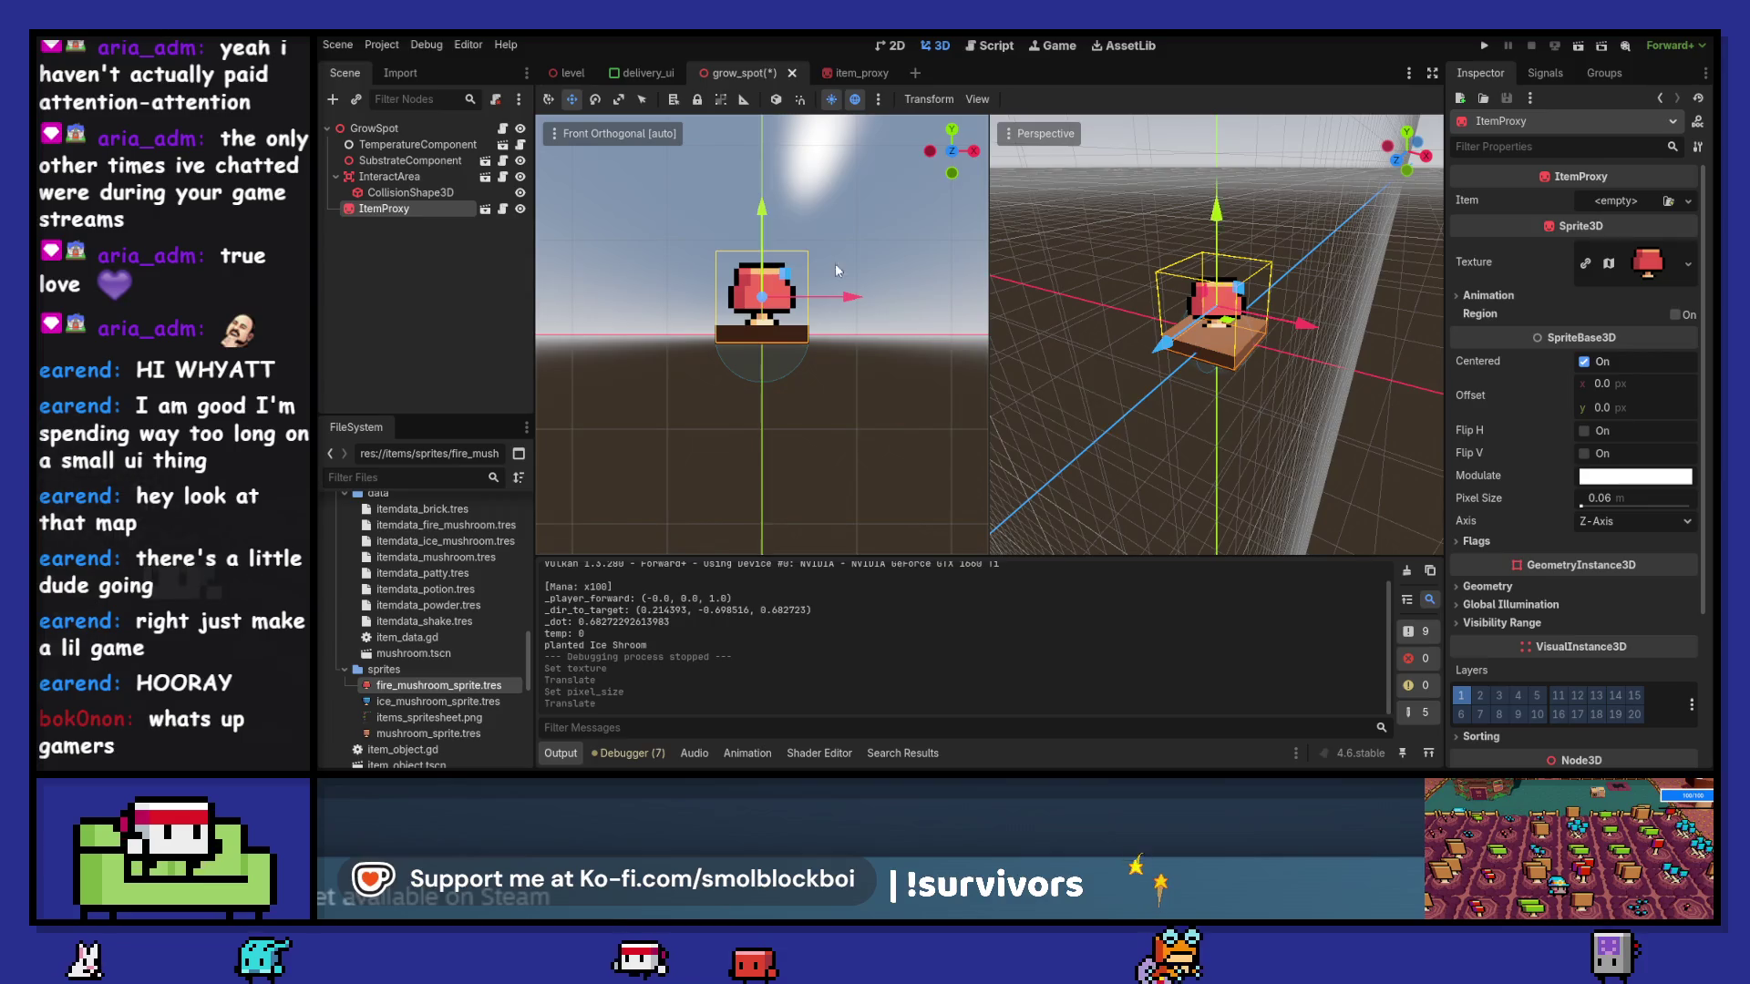
# - Reset the proxy sprite's texture to a 16×16 placeholder and run the game
pyautogui.click(826, 73)
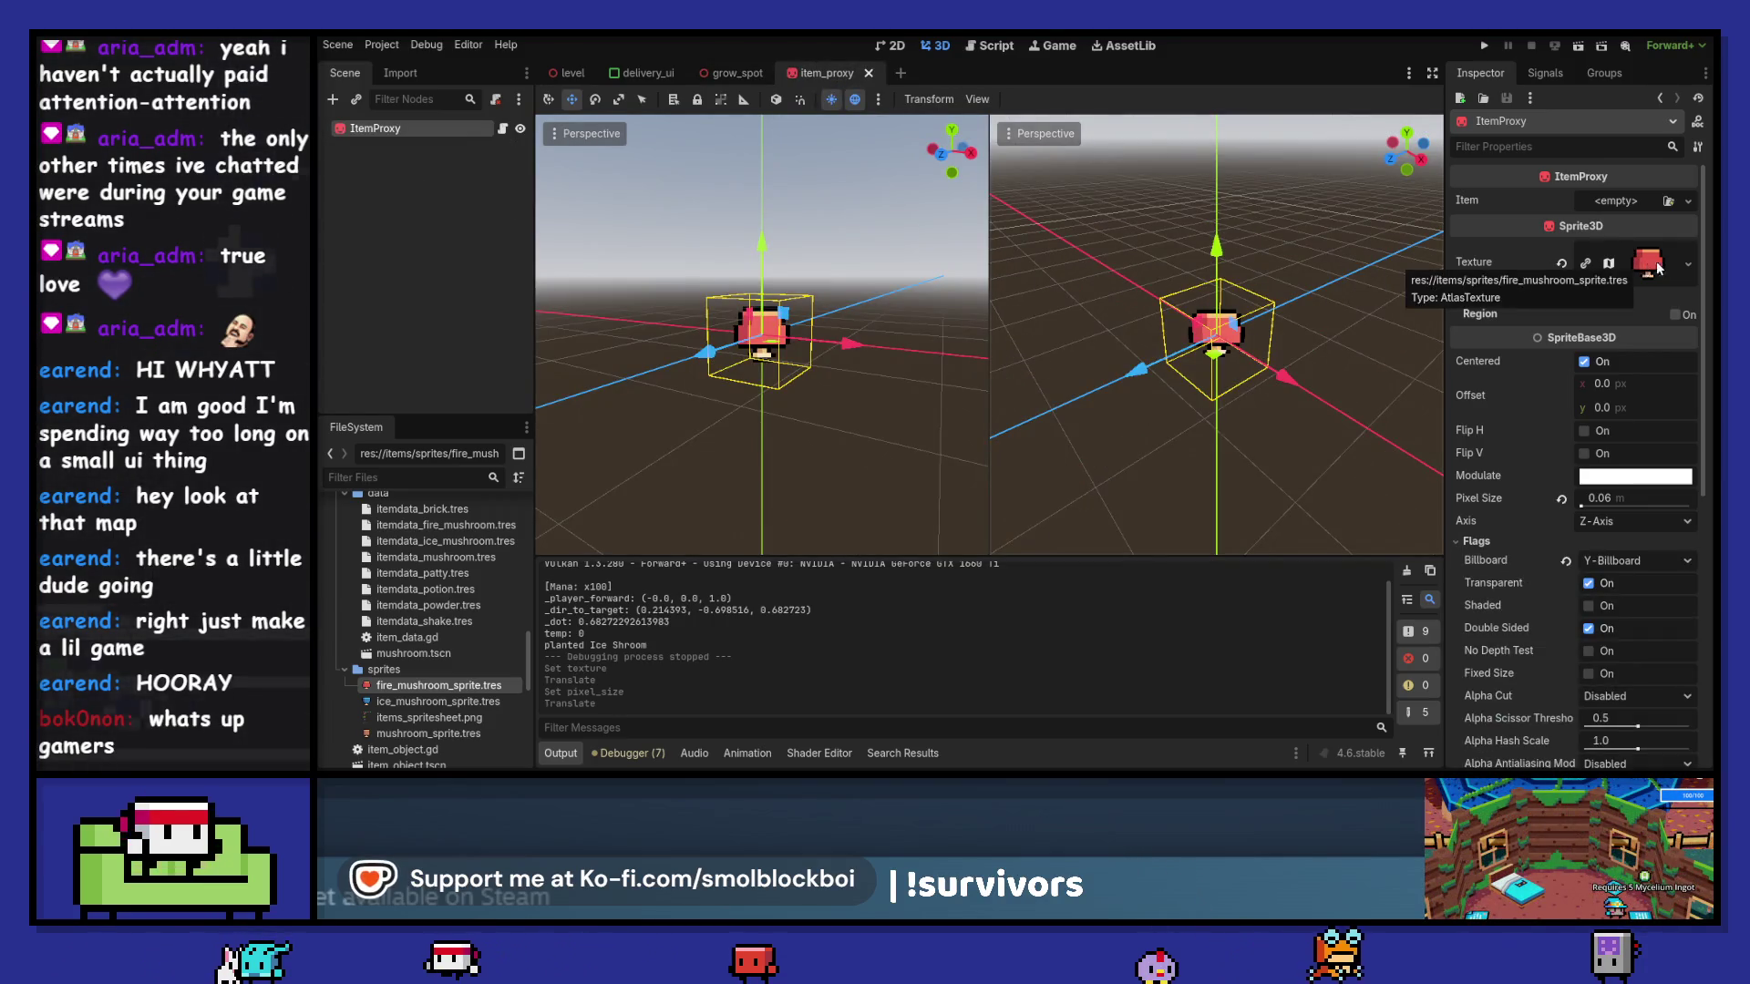
pyautogui.click(1687, 264)
pyautogui.click(1637, 448)
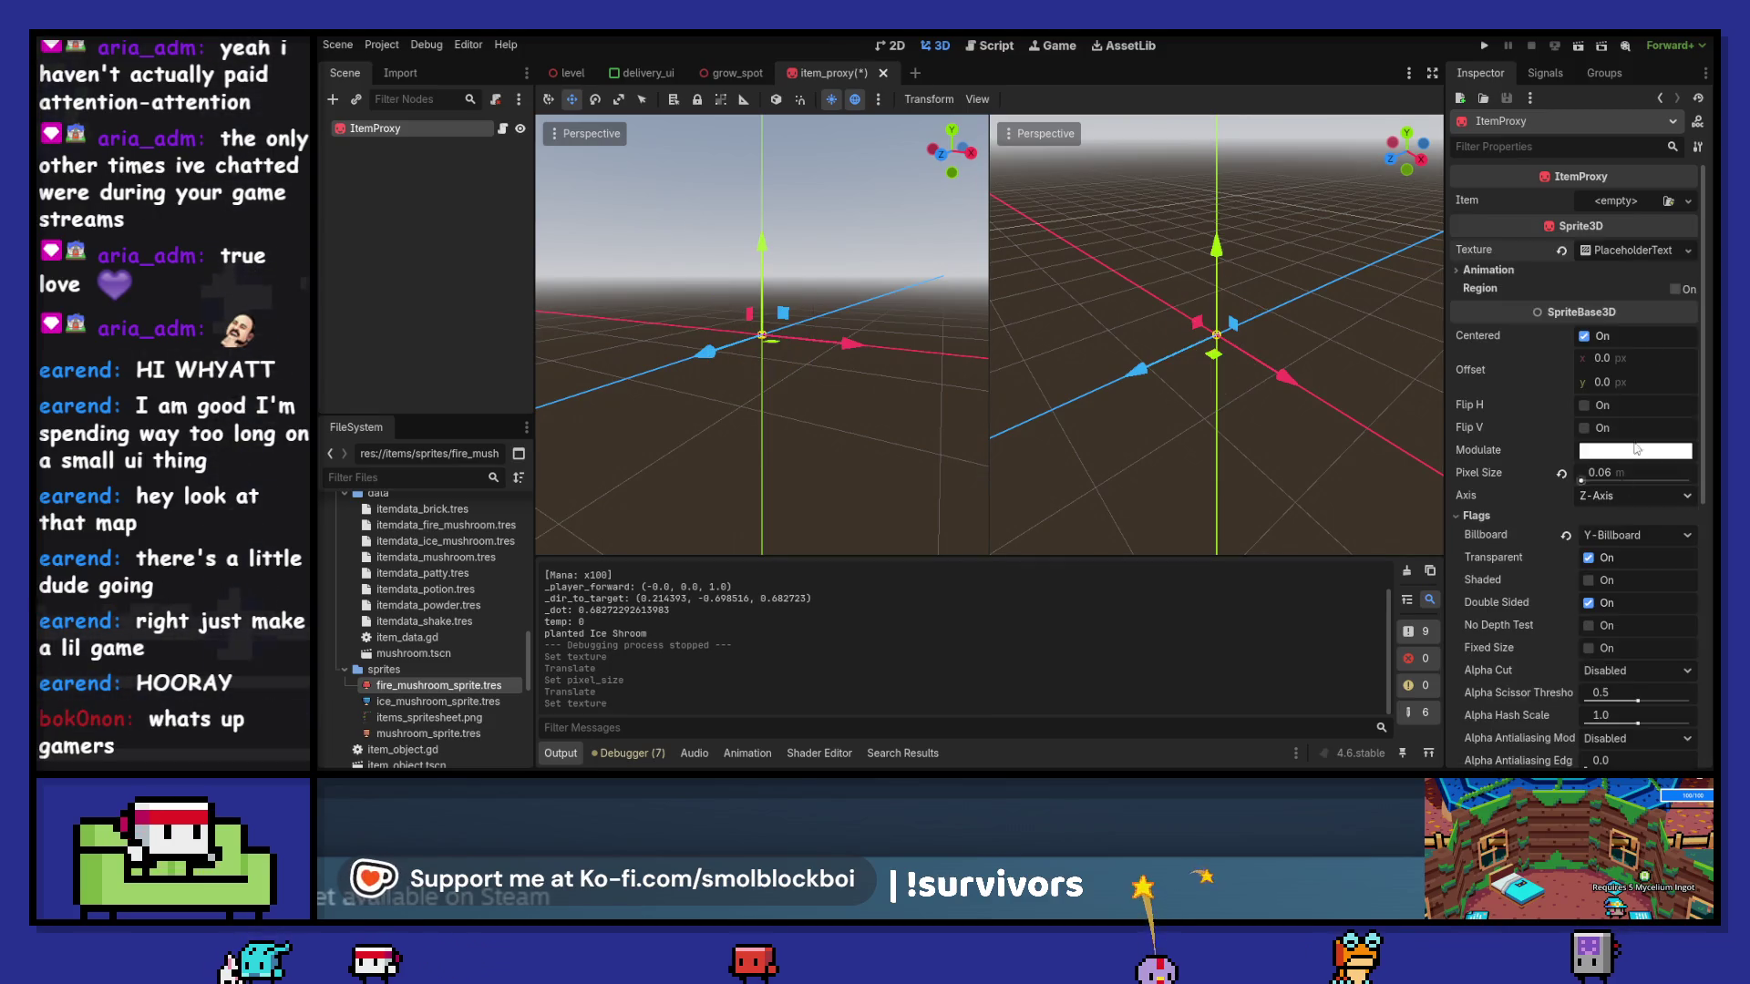
pyautogui.click(1631, 250)
pyautogui.click(1605, 273)
pyautogui.write('16')
pyautogui.click(1633, 300)
pyautogui.write('16')
pyautogui.press('Return')
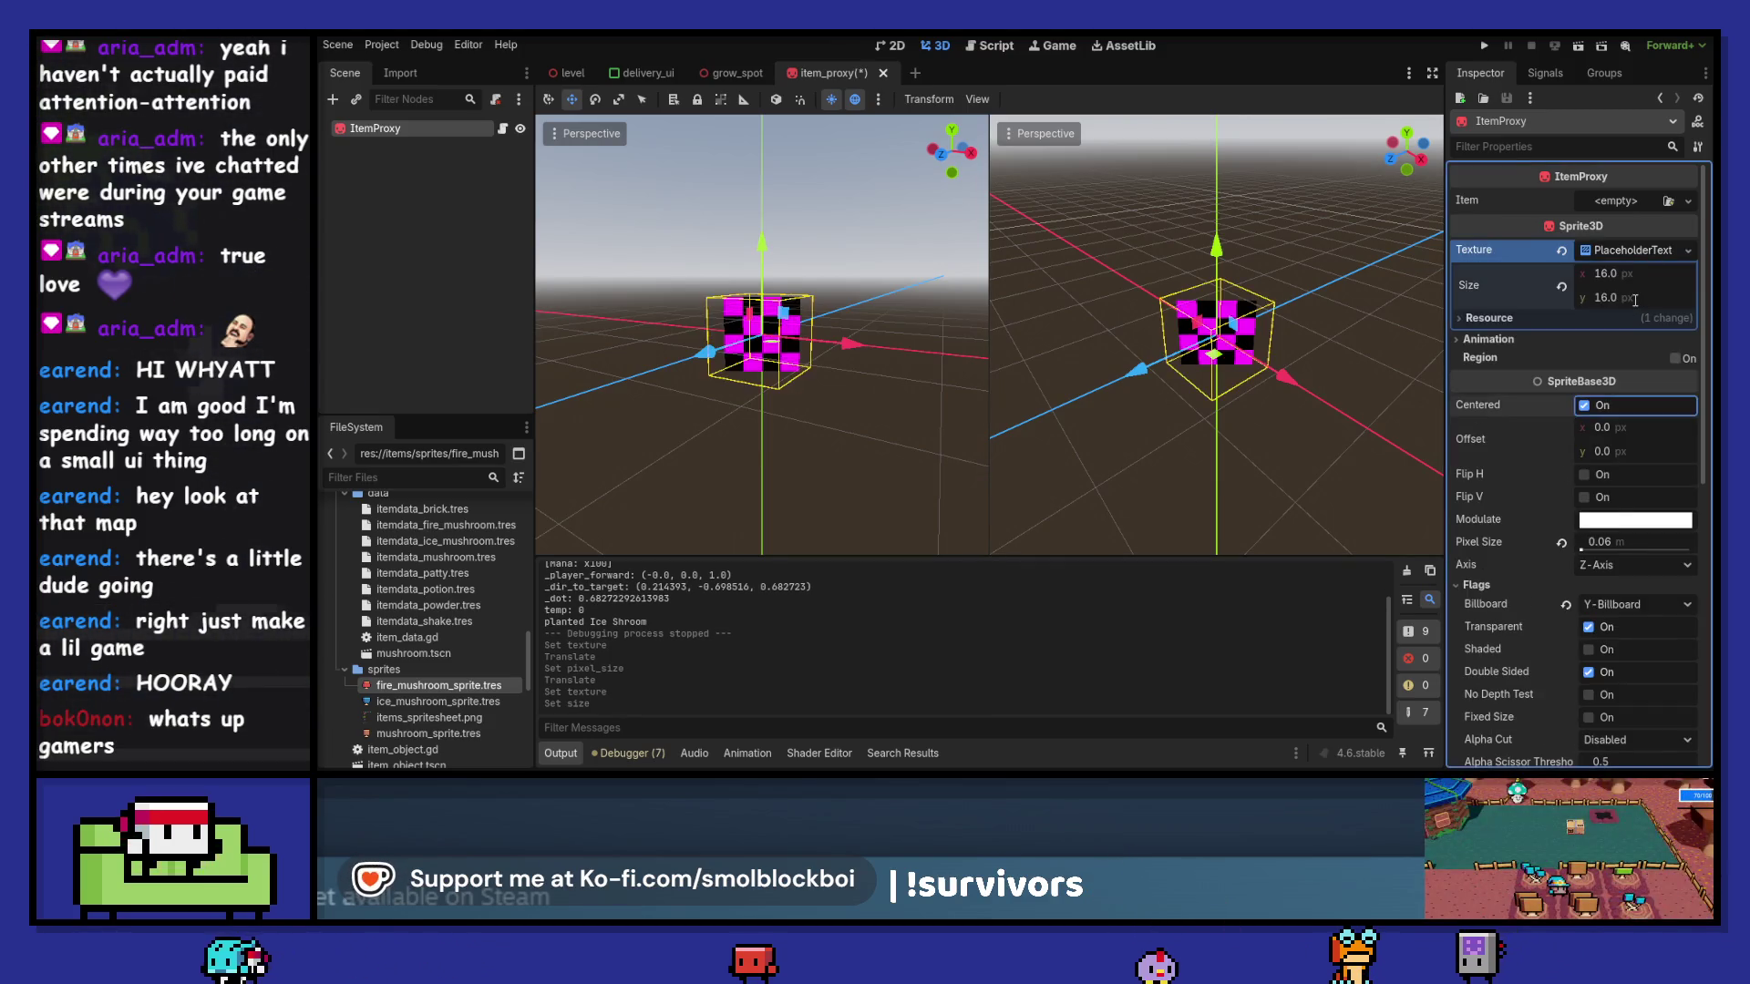
pyautogui.click(1484, 44)
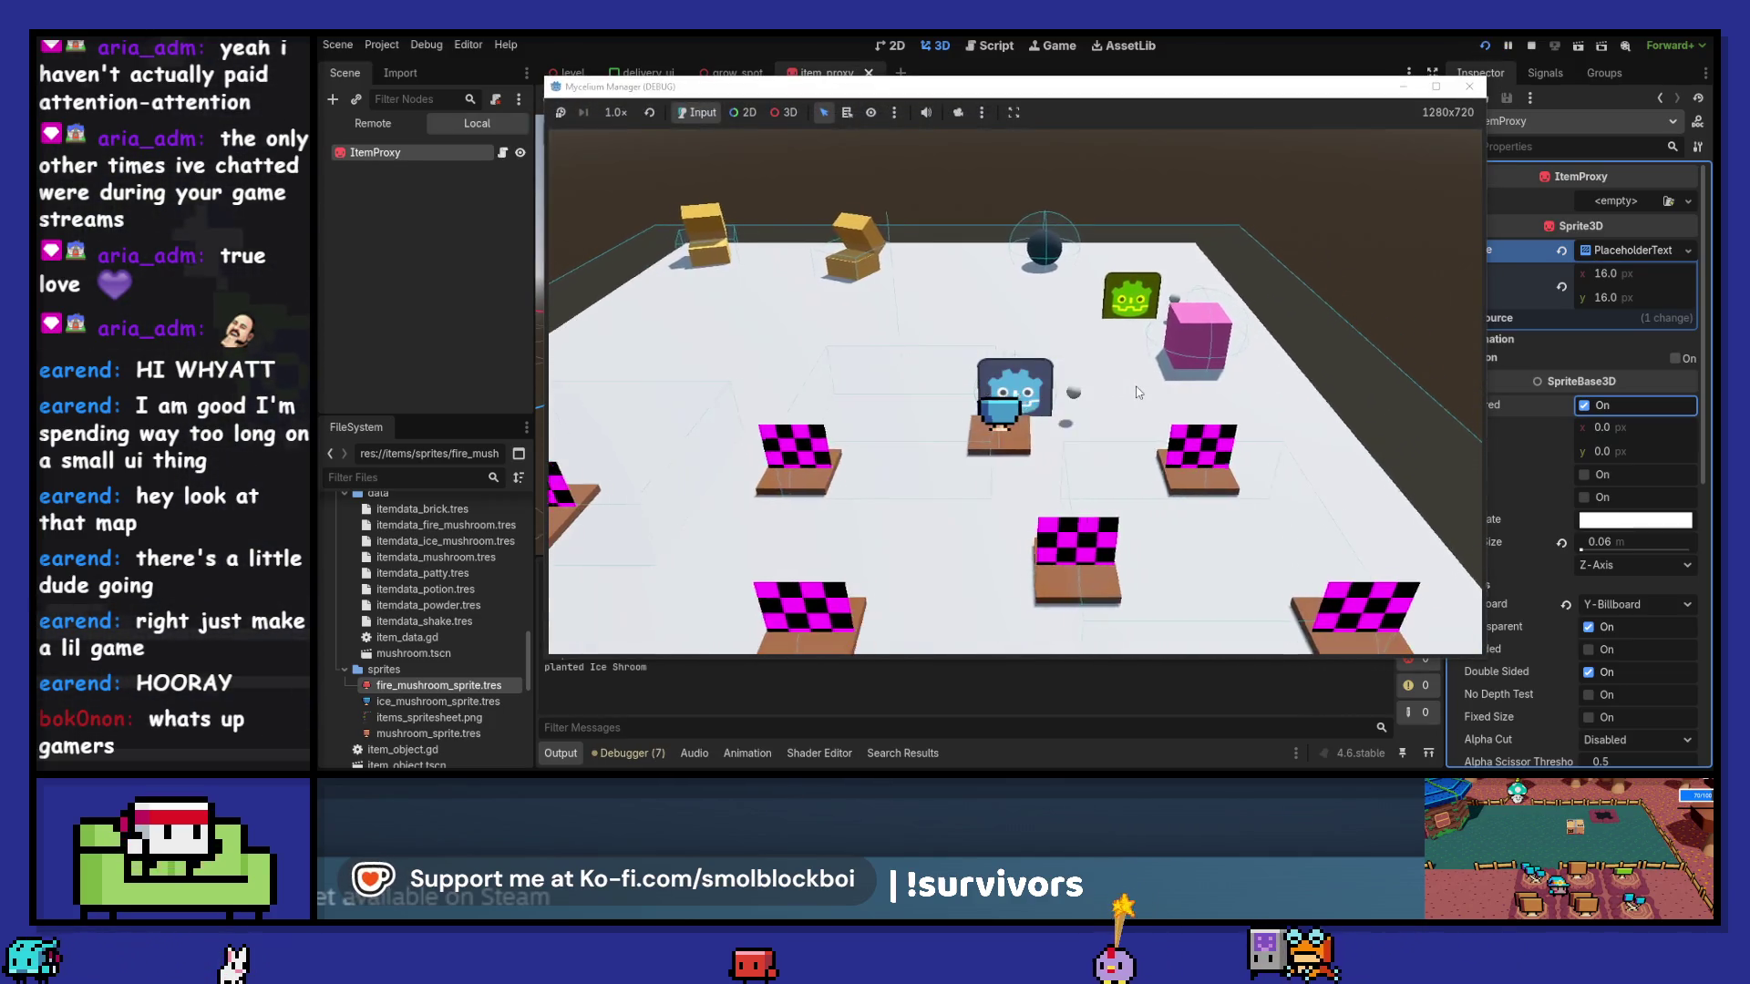
# - Plant an Ice Shroom on an empty plot, then open and close the delivery screen
pyautogui.click(1138, 392)
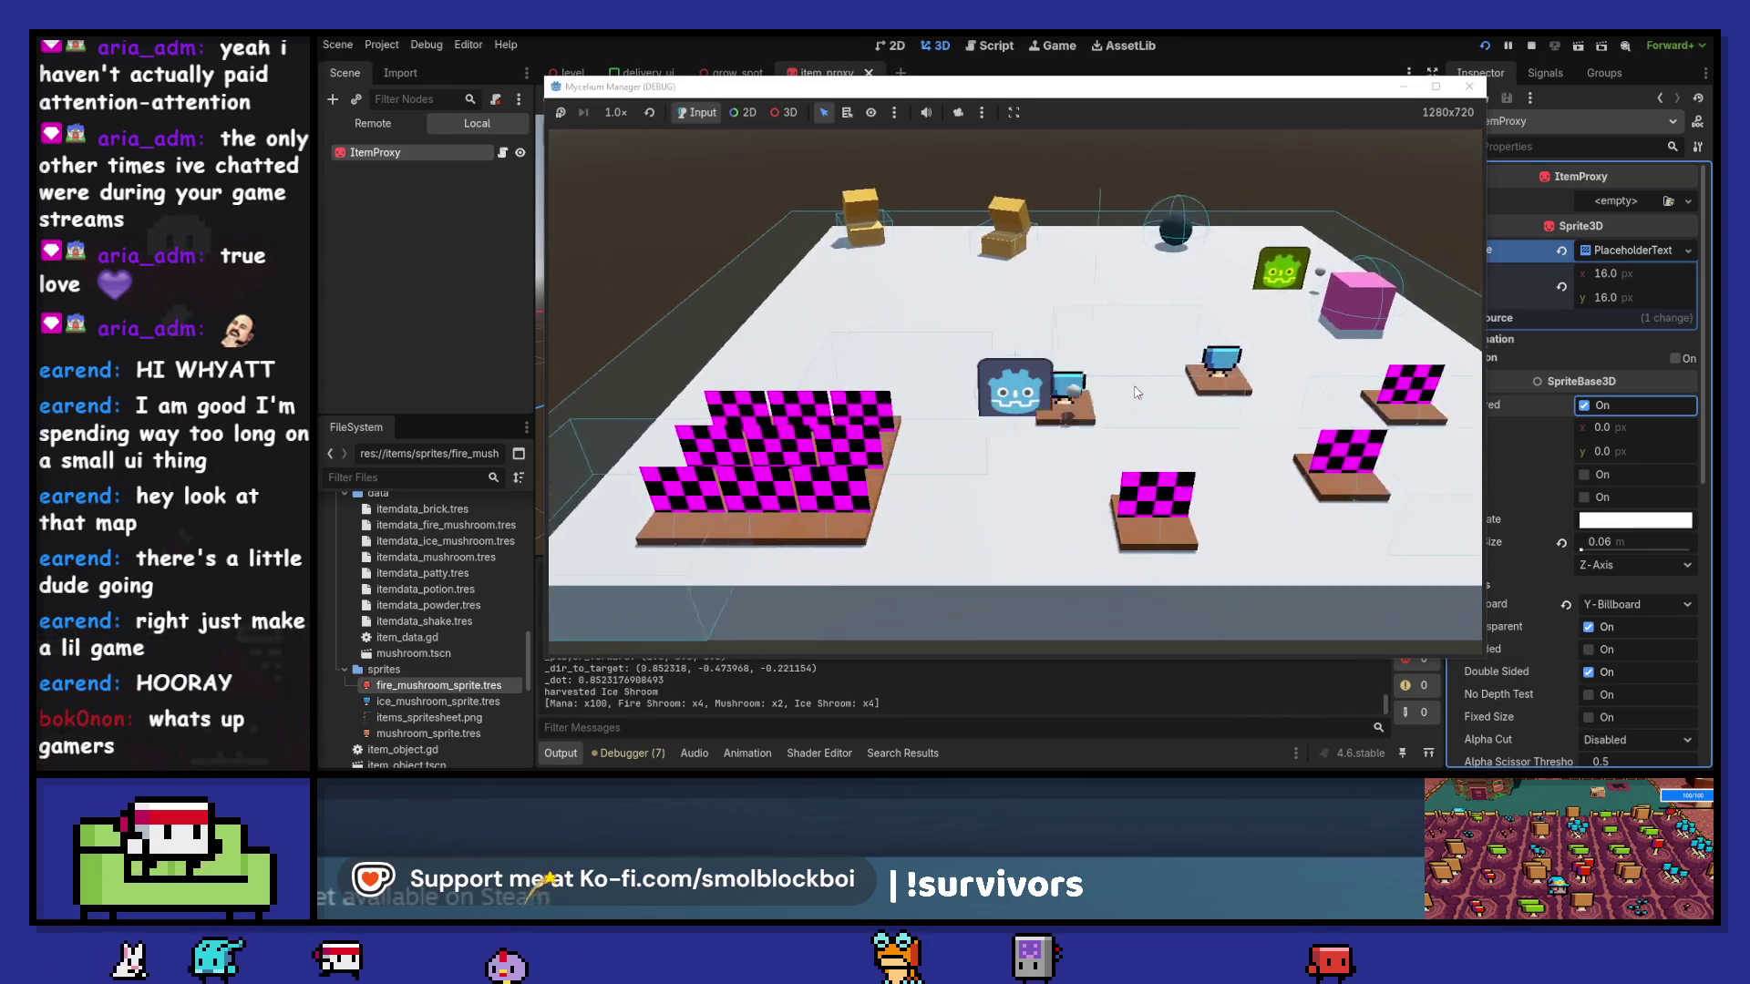
pyautogui.click(1134, 390)
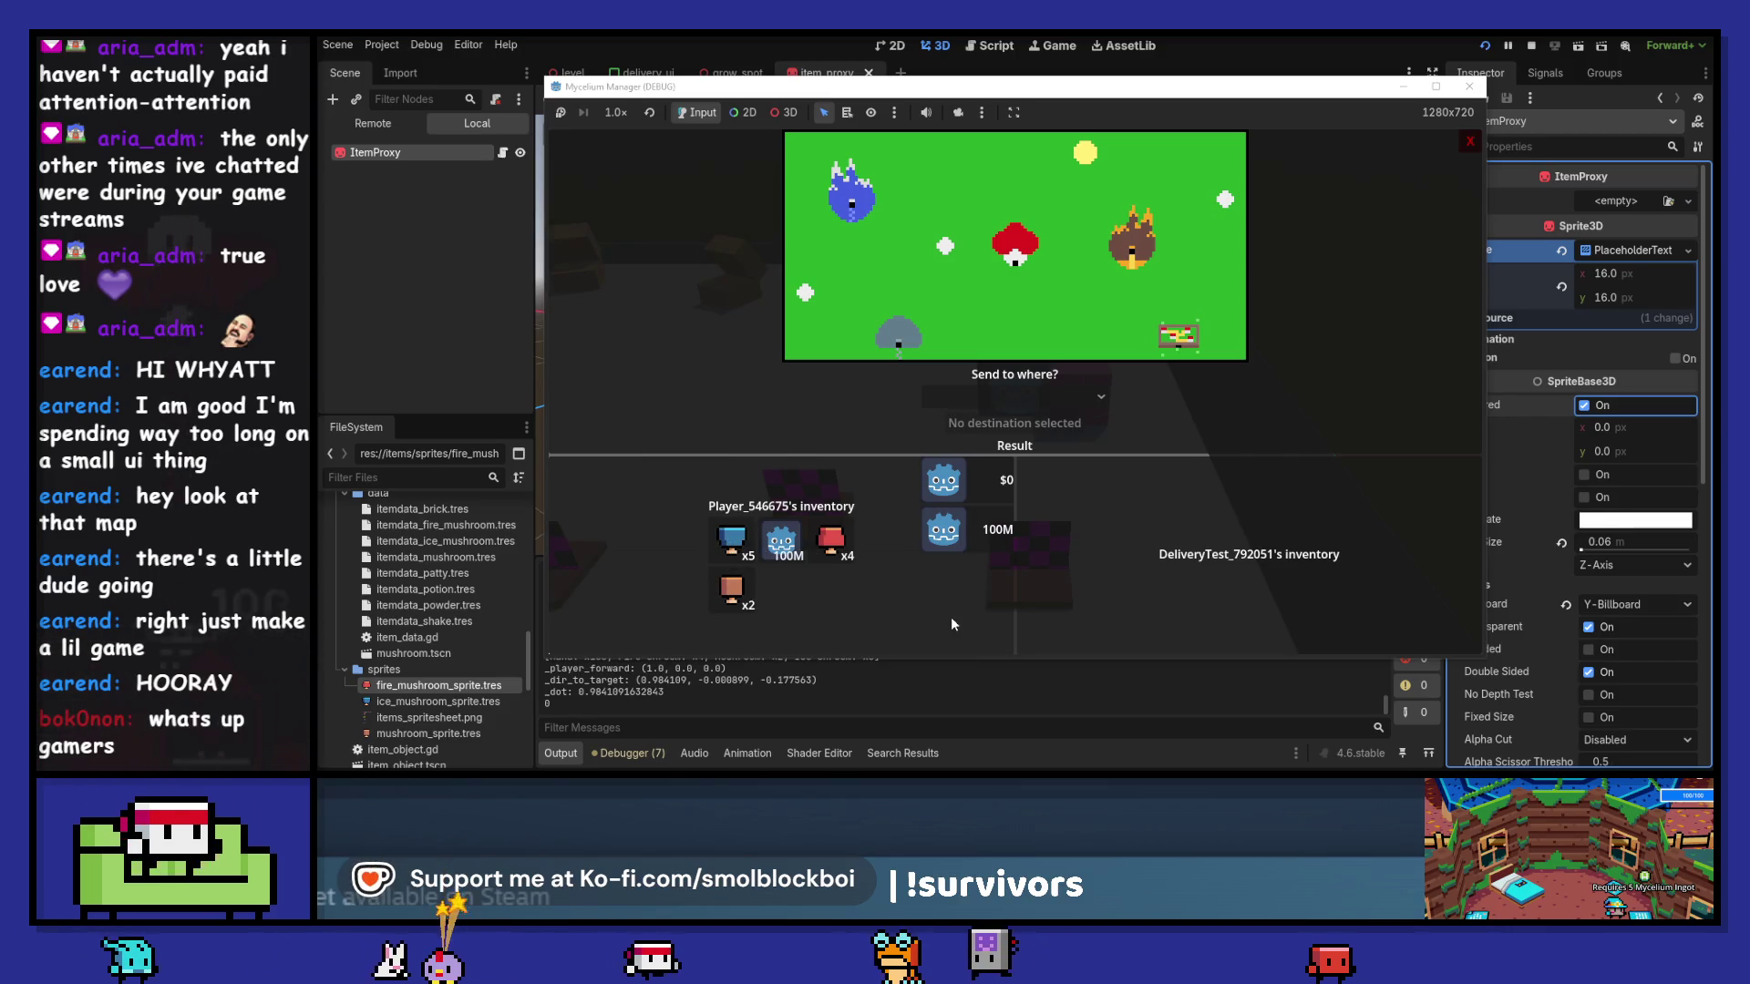
pyautogui.click(1471, 143)
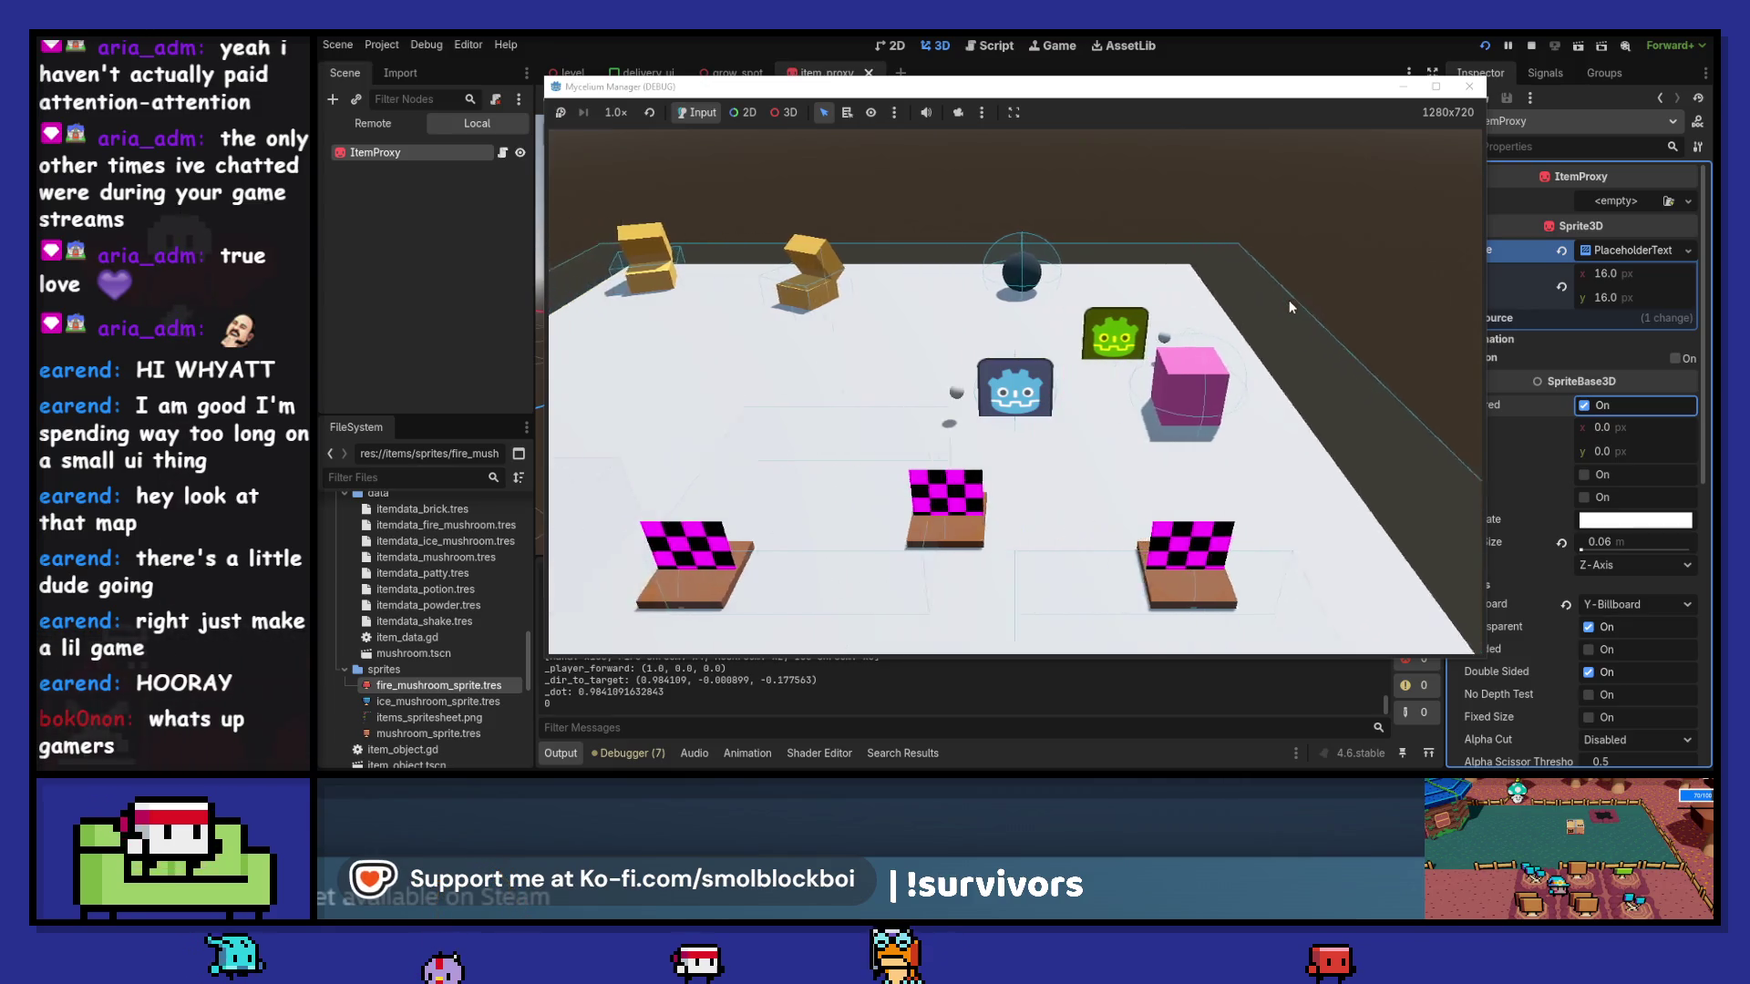
# - Page through the Book of Crafting recipes, then stop the running game
pyautogui.press('e')
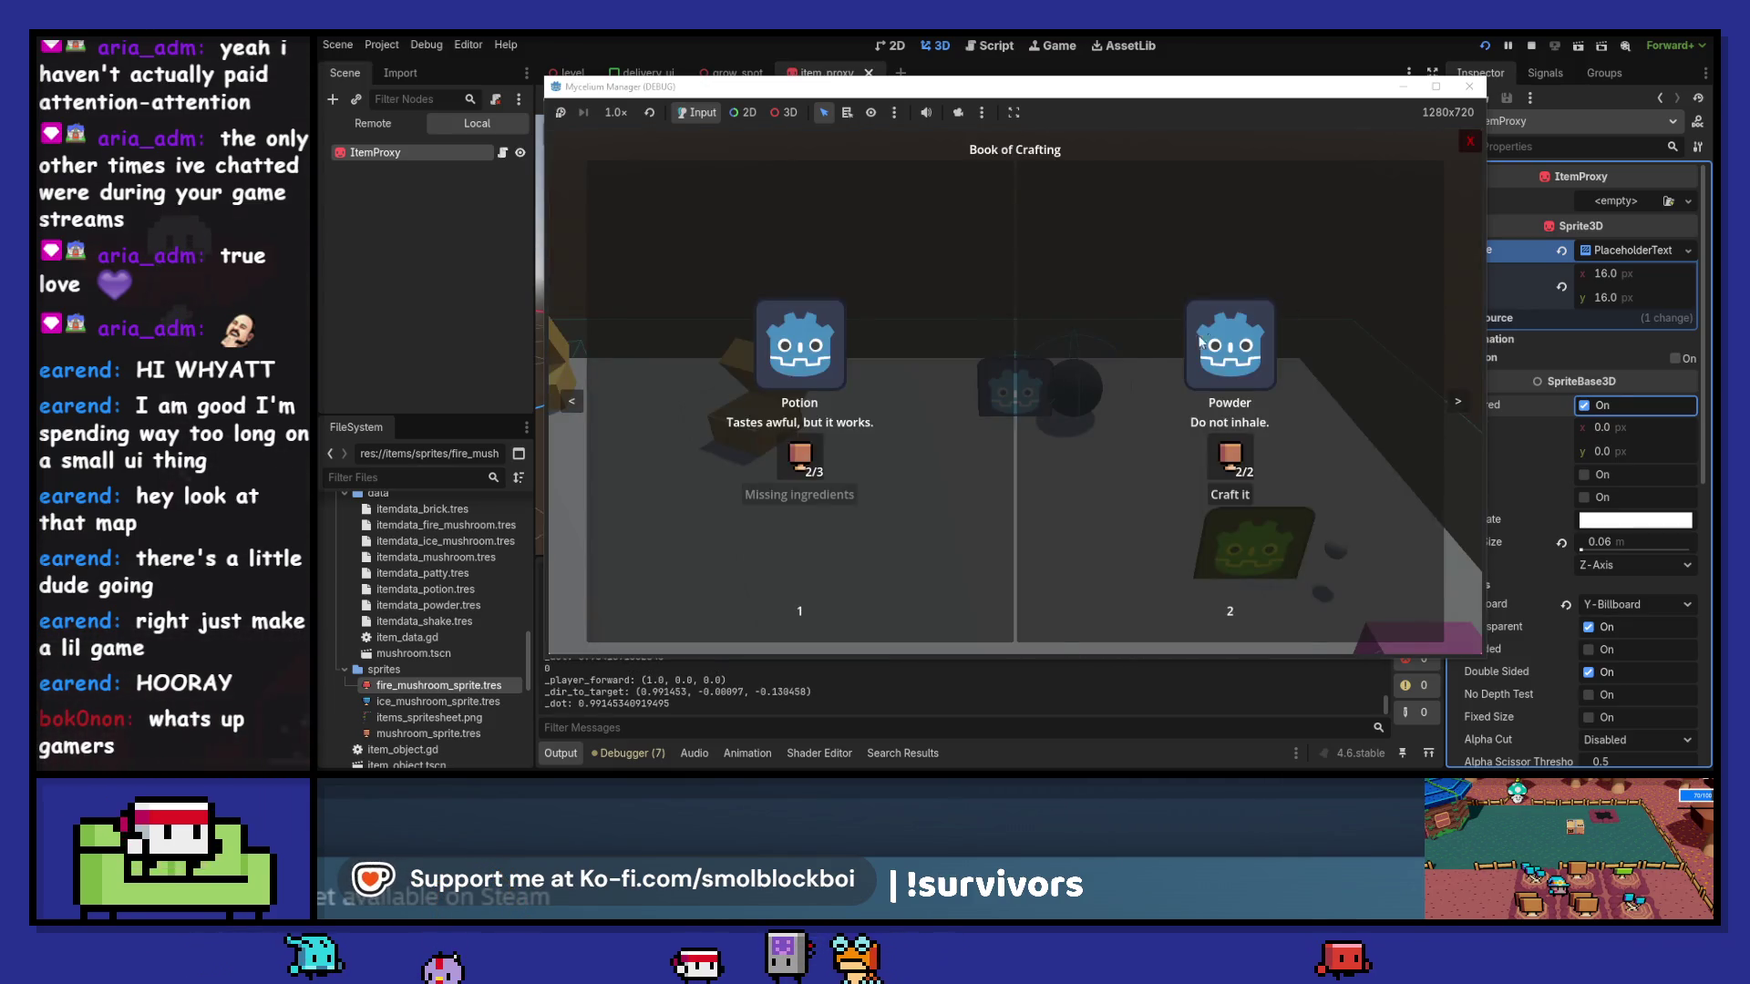
pyautogui.click(1455, 403)
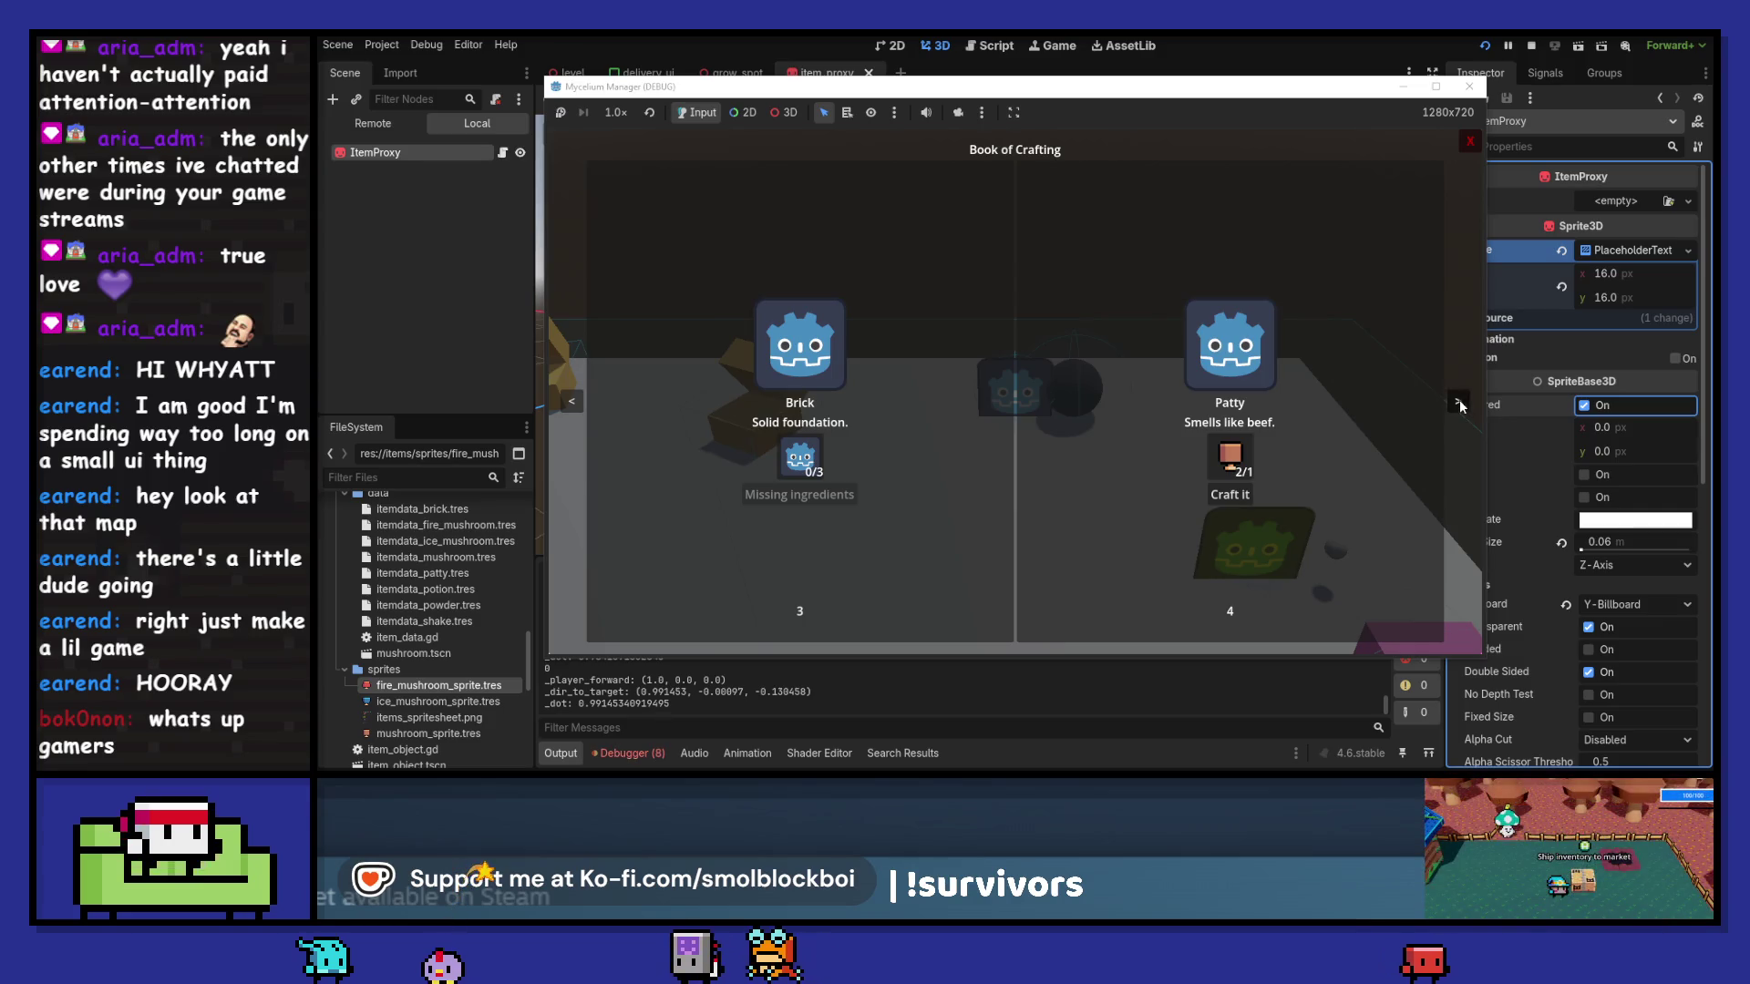
pyautogui.click(1457, 404)
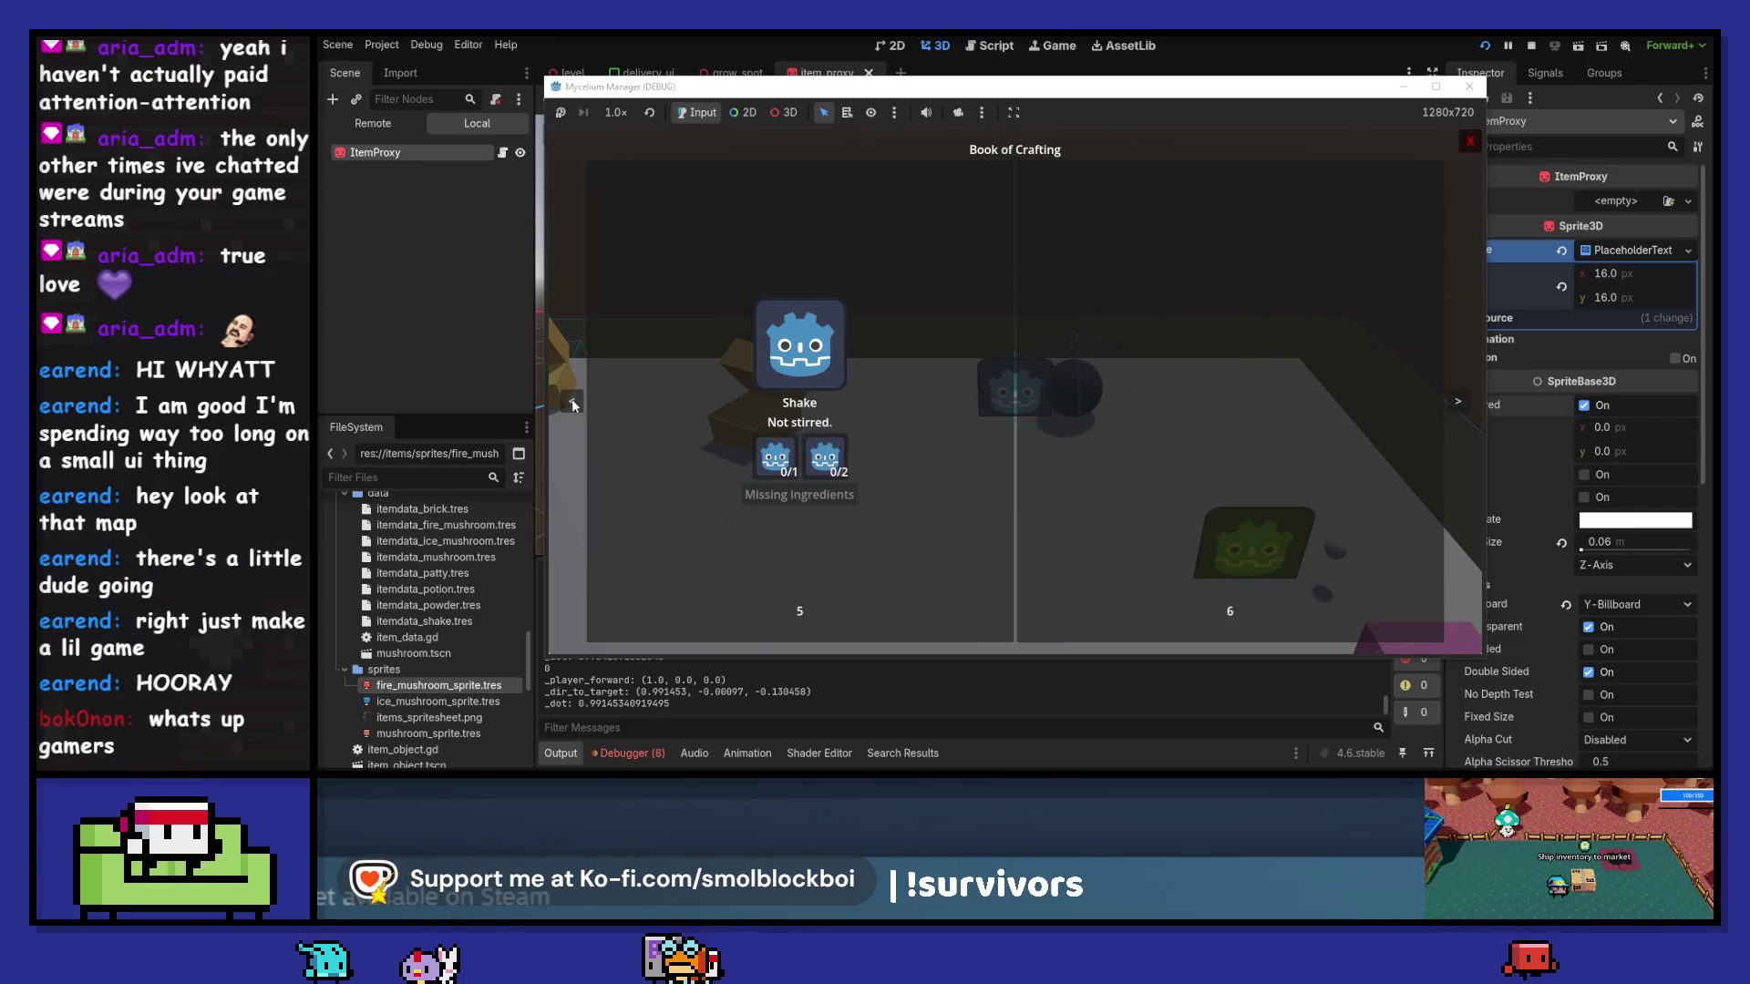
pyautogui.click(572, 401)
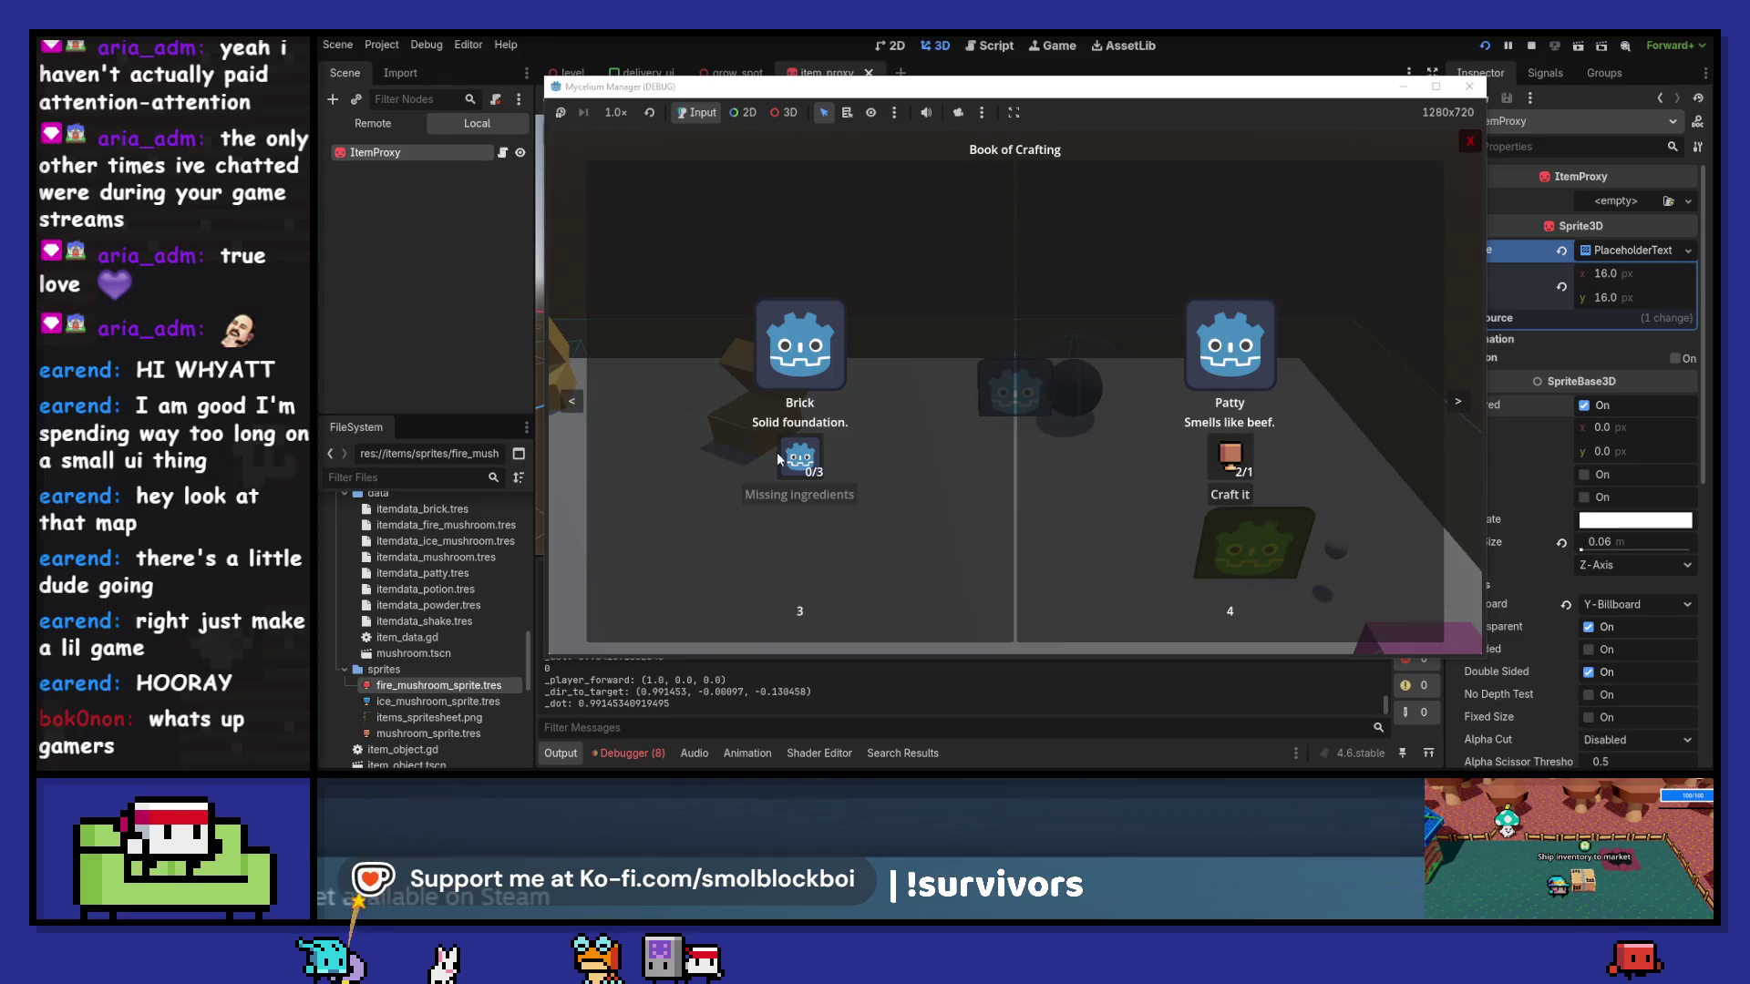
pyautogui.click(572, 401)
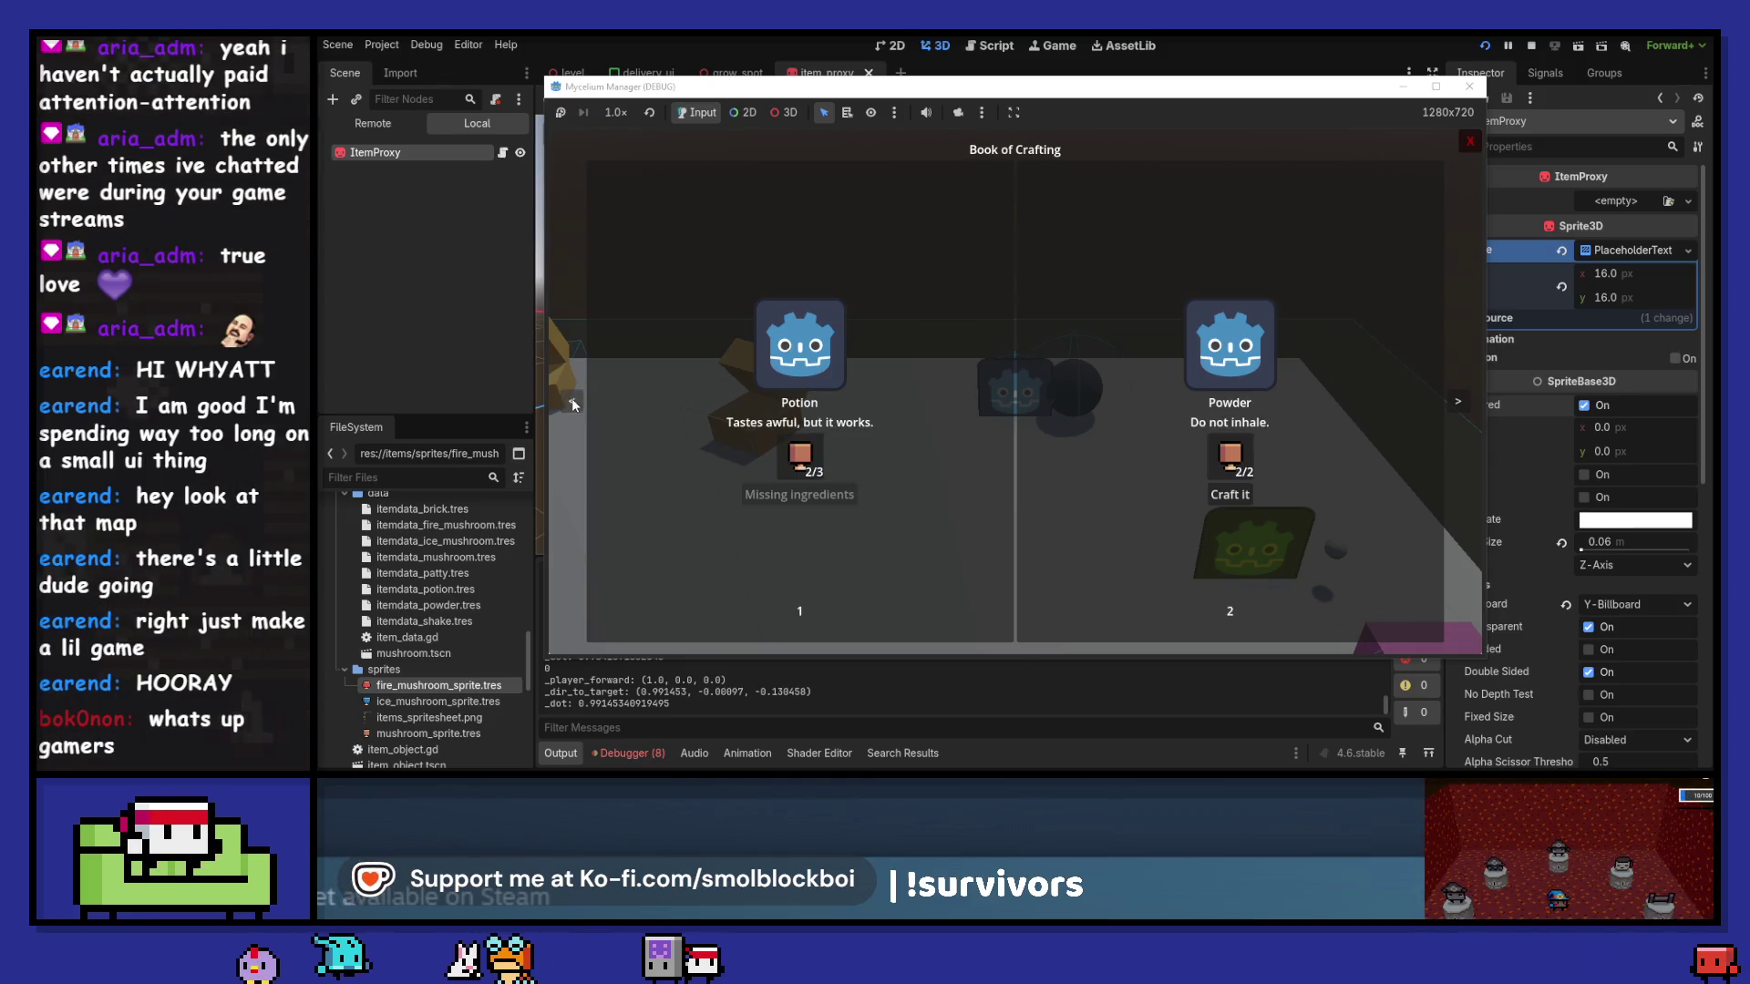
pyautogui.click(1469, 87)
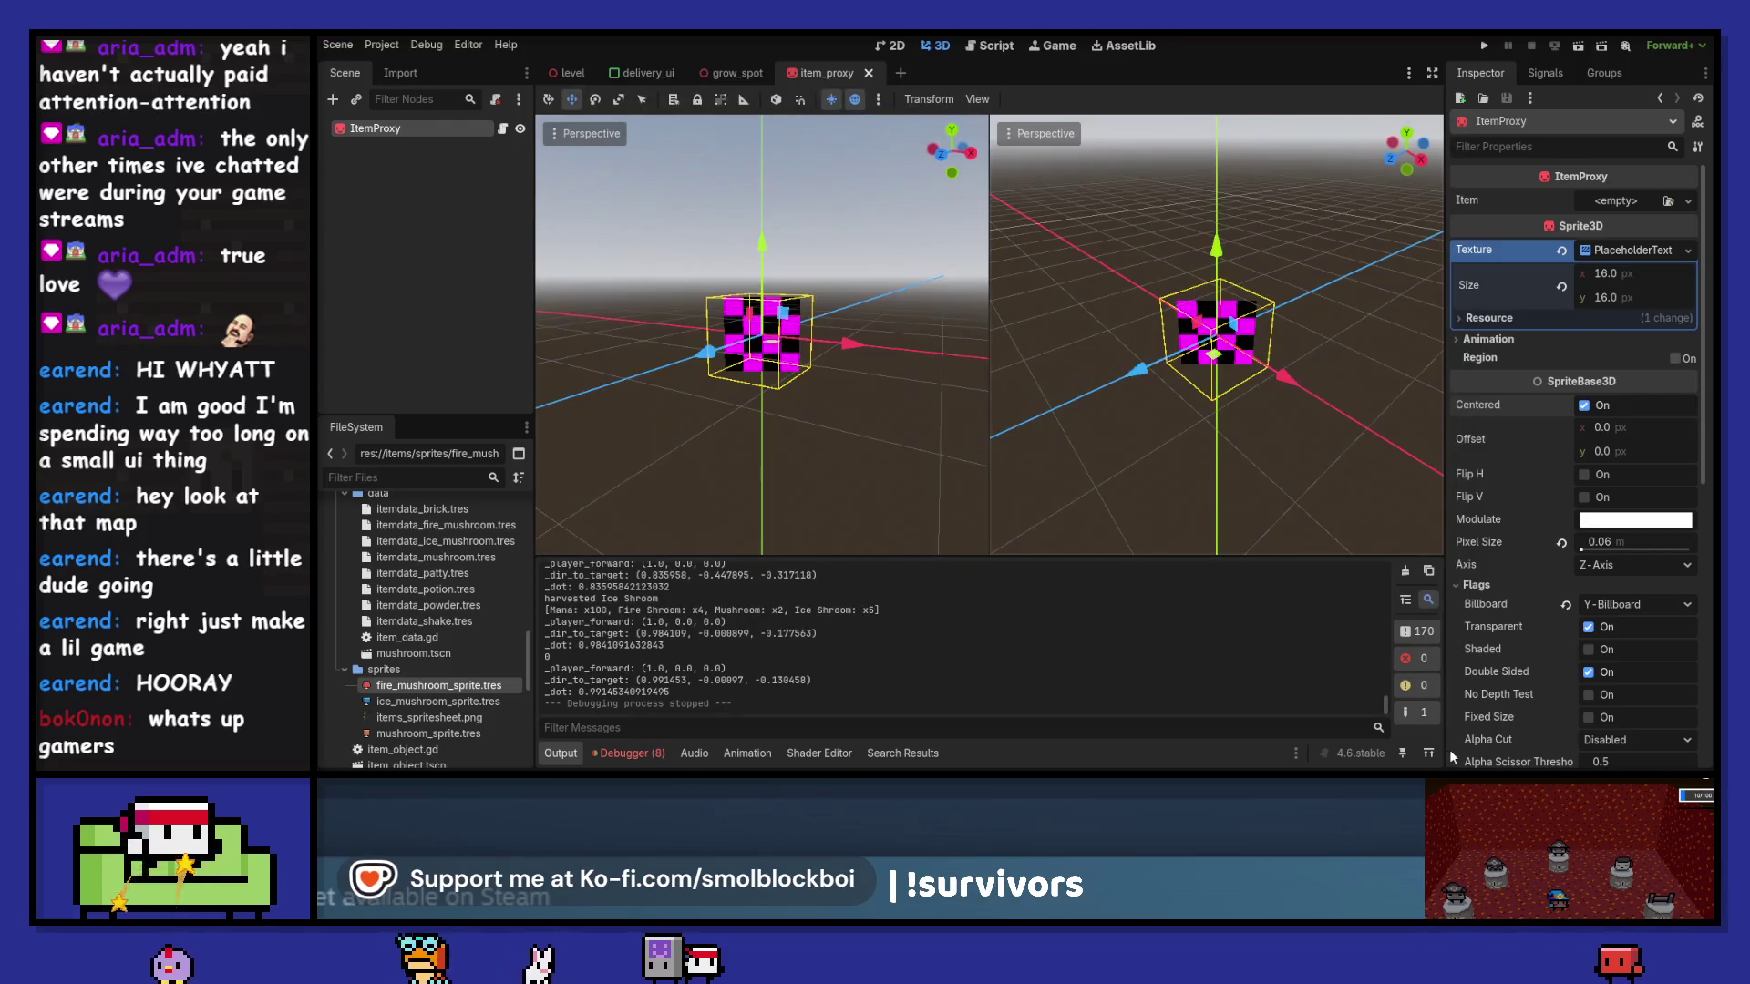
# - Create a new AtlasTexture resource saved as powder_sprite.tres in the sprites folder
pyautogui.click(417, 671)
pyautogui.rightClick(419, 679)
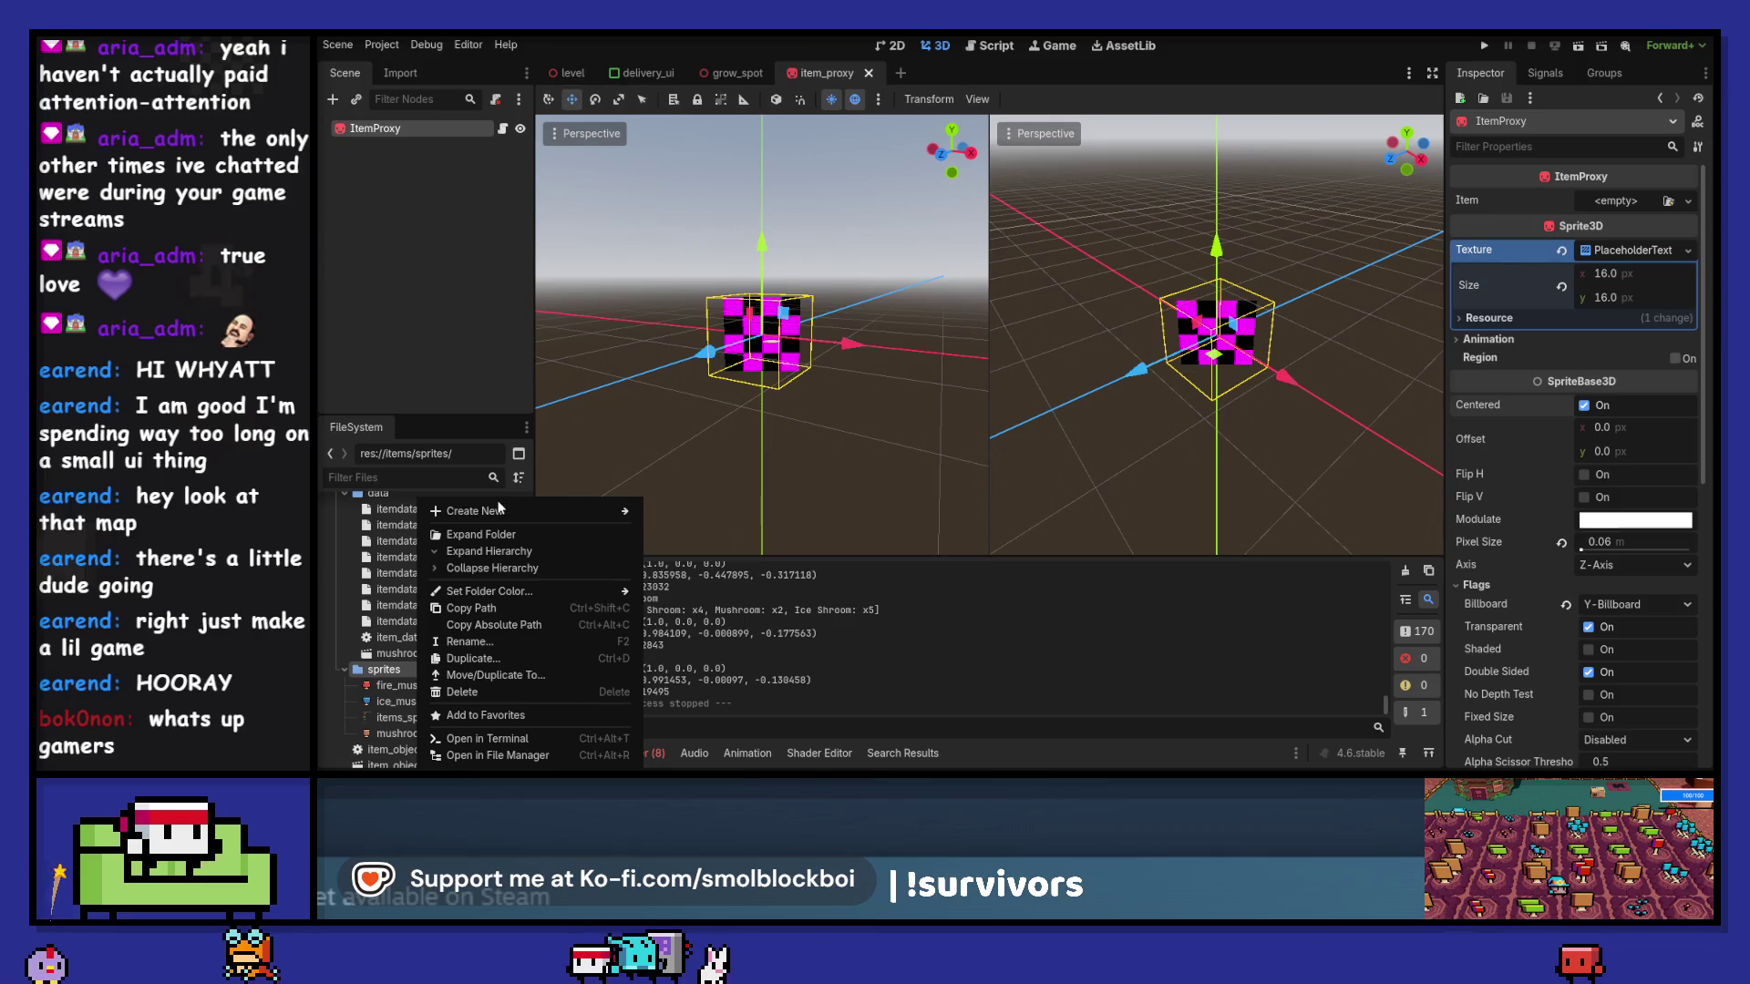
pyautogui.moveTo(499, 512)
pyautogui.click(686, 559)
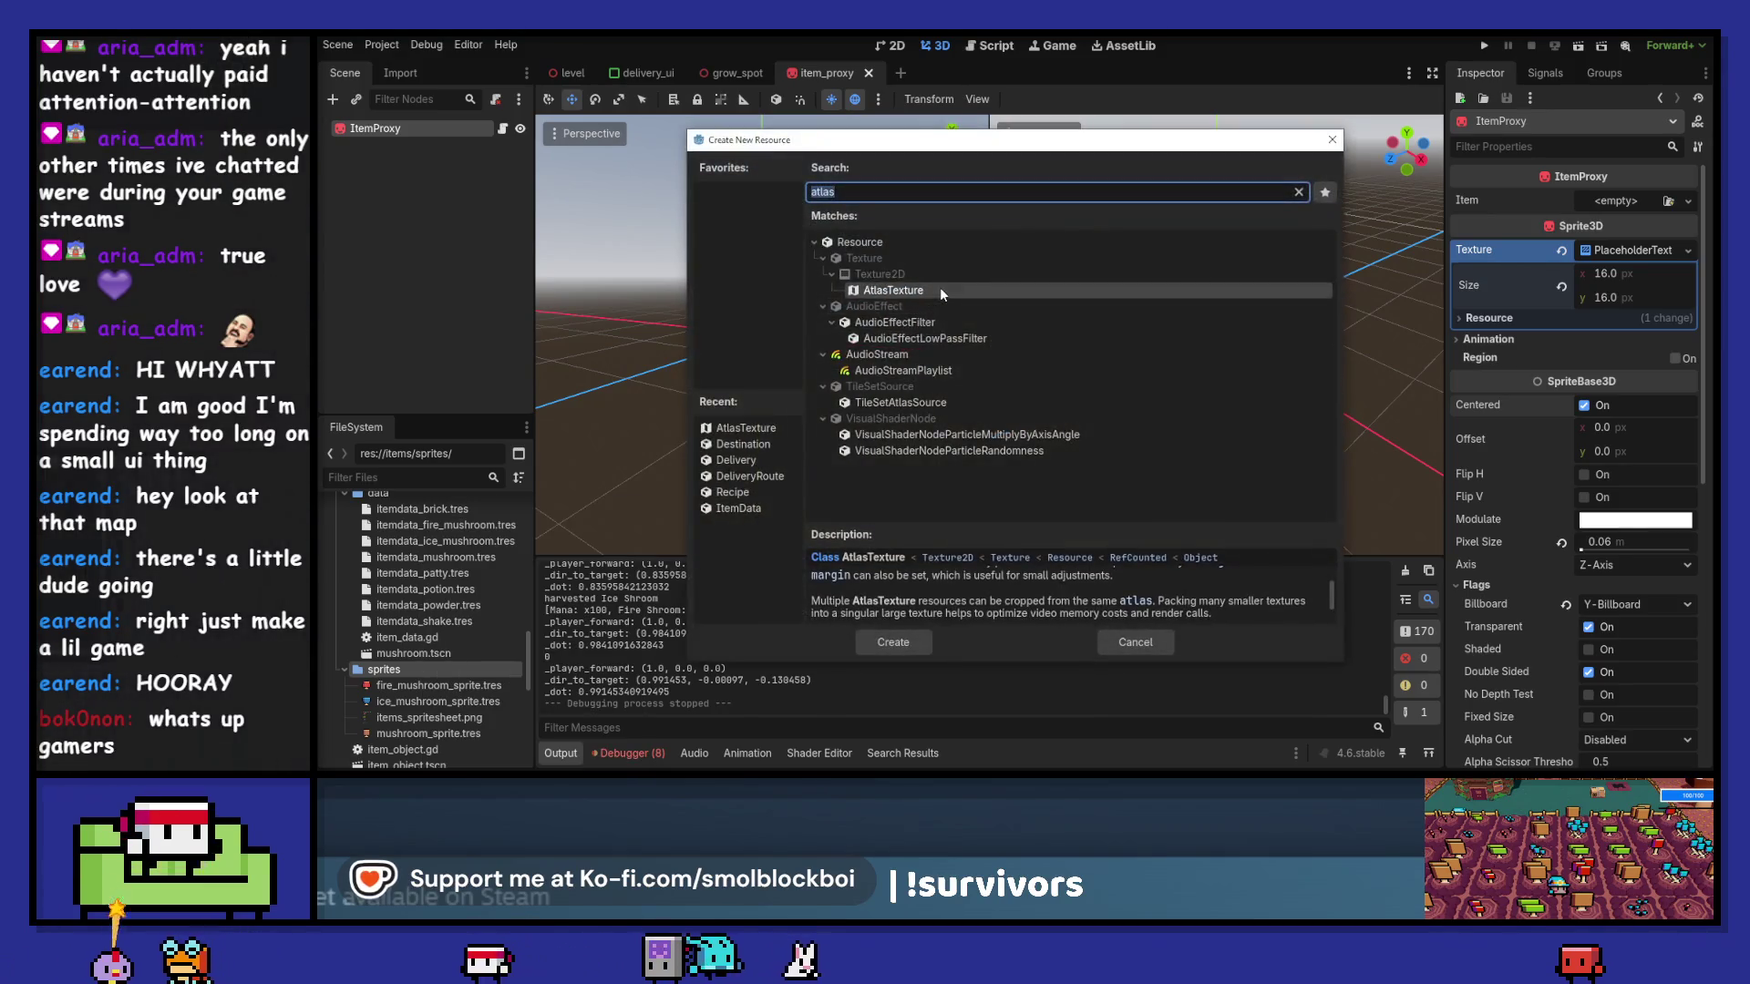
pyautogui.doubleClick(939, 287)
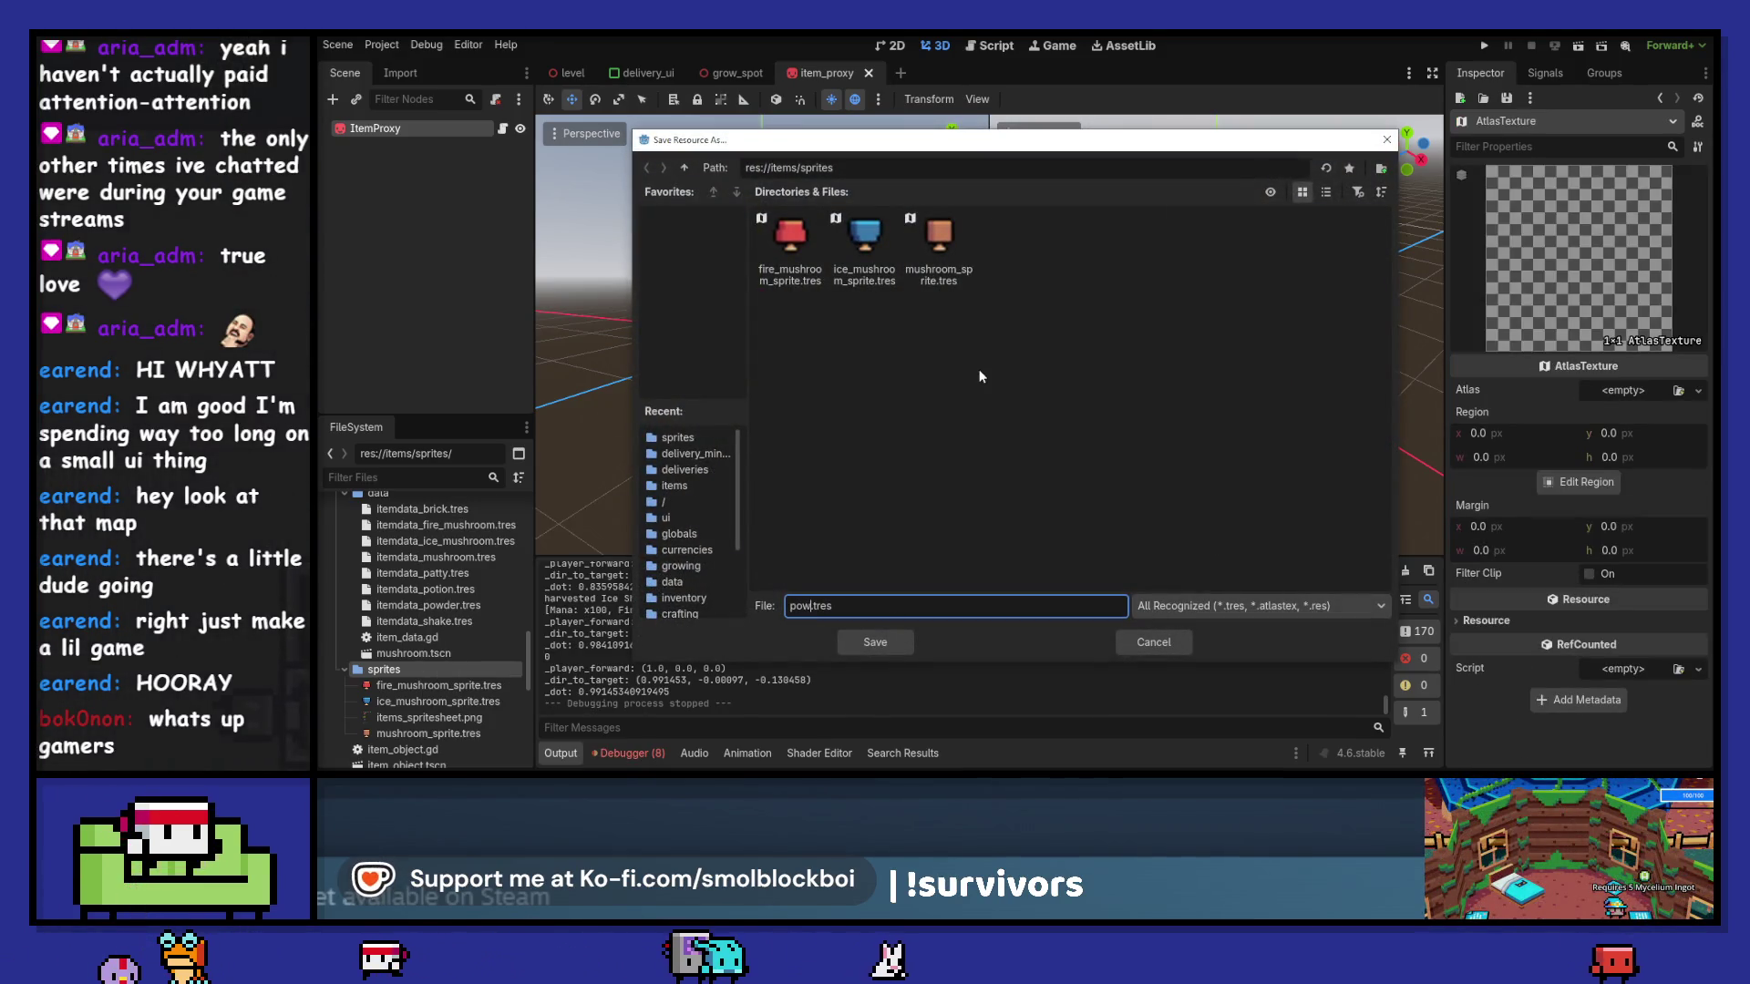
pyautogui.write('der_sprite')
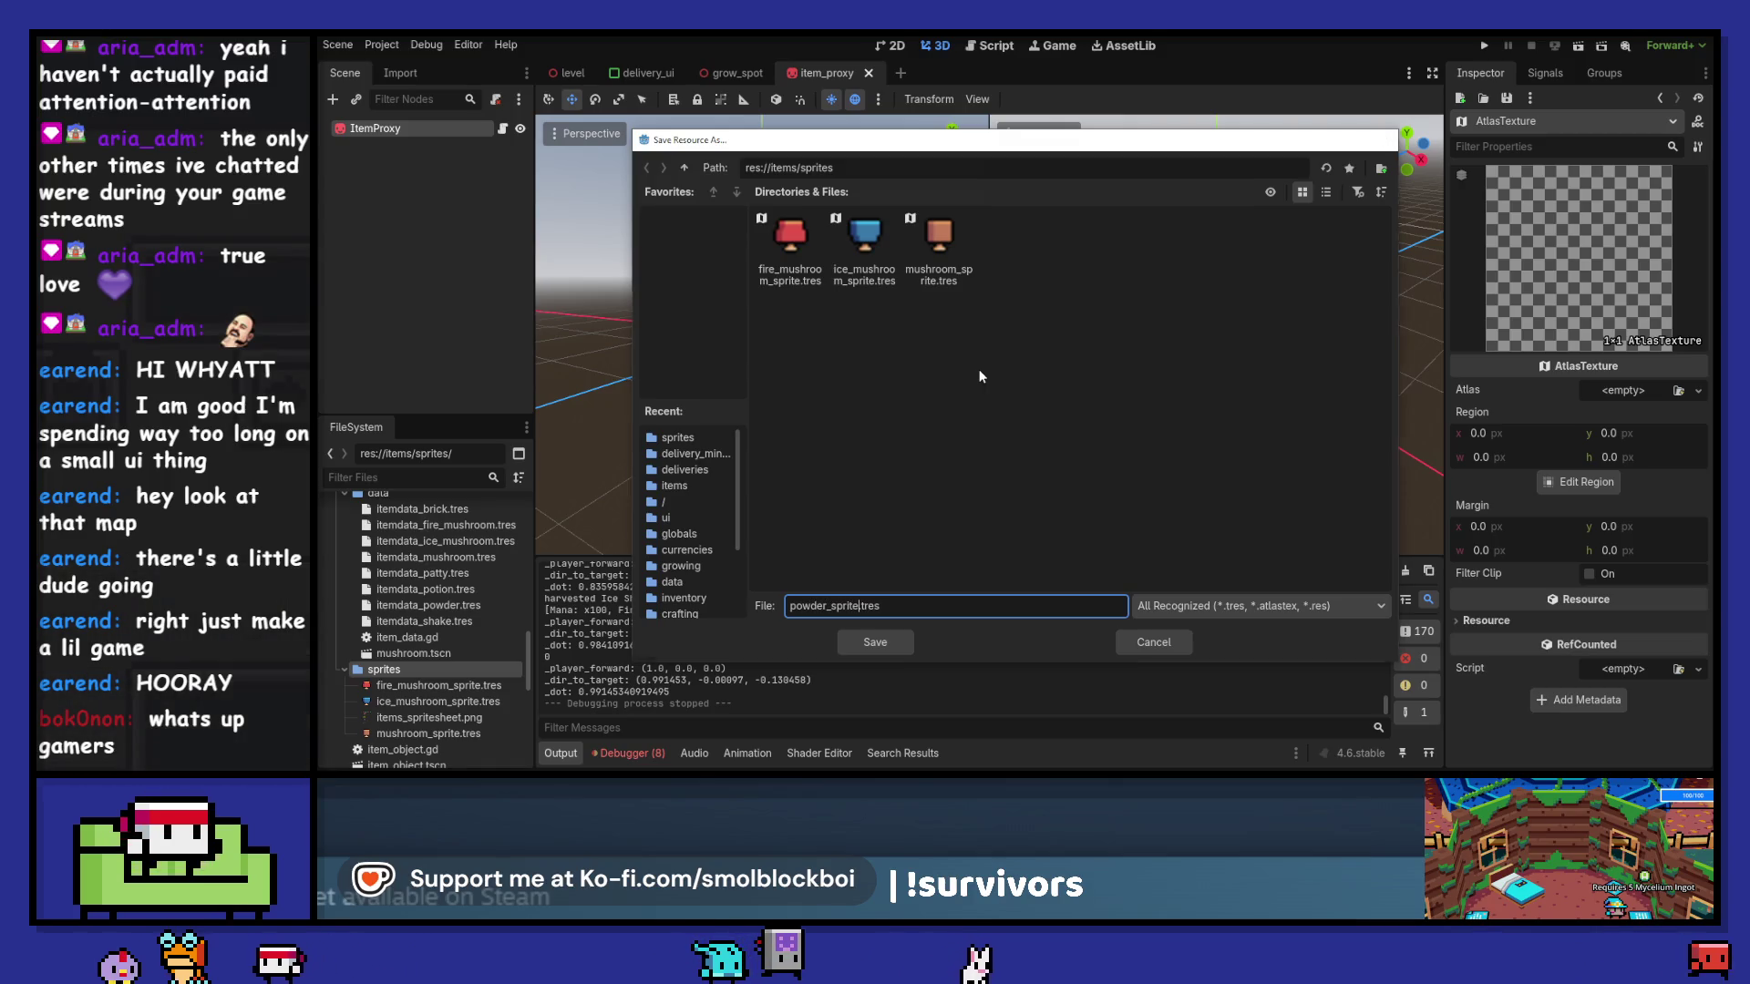
pyautogui.press('Return')
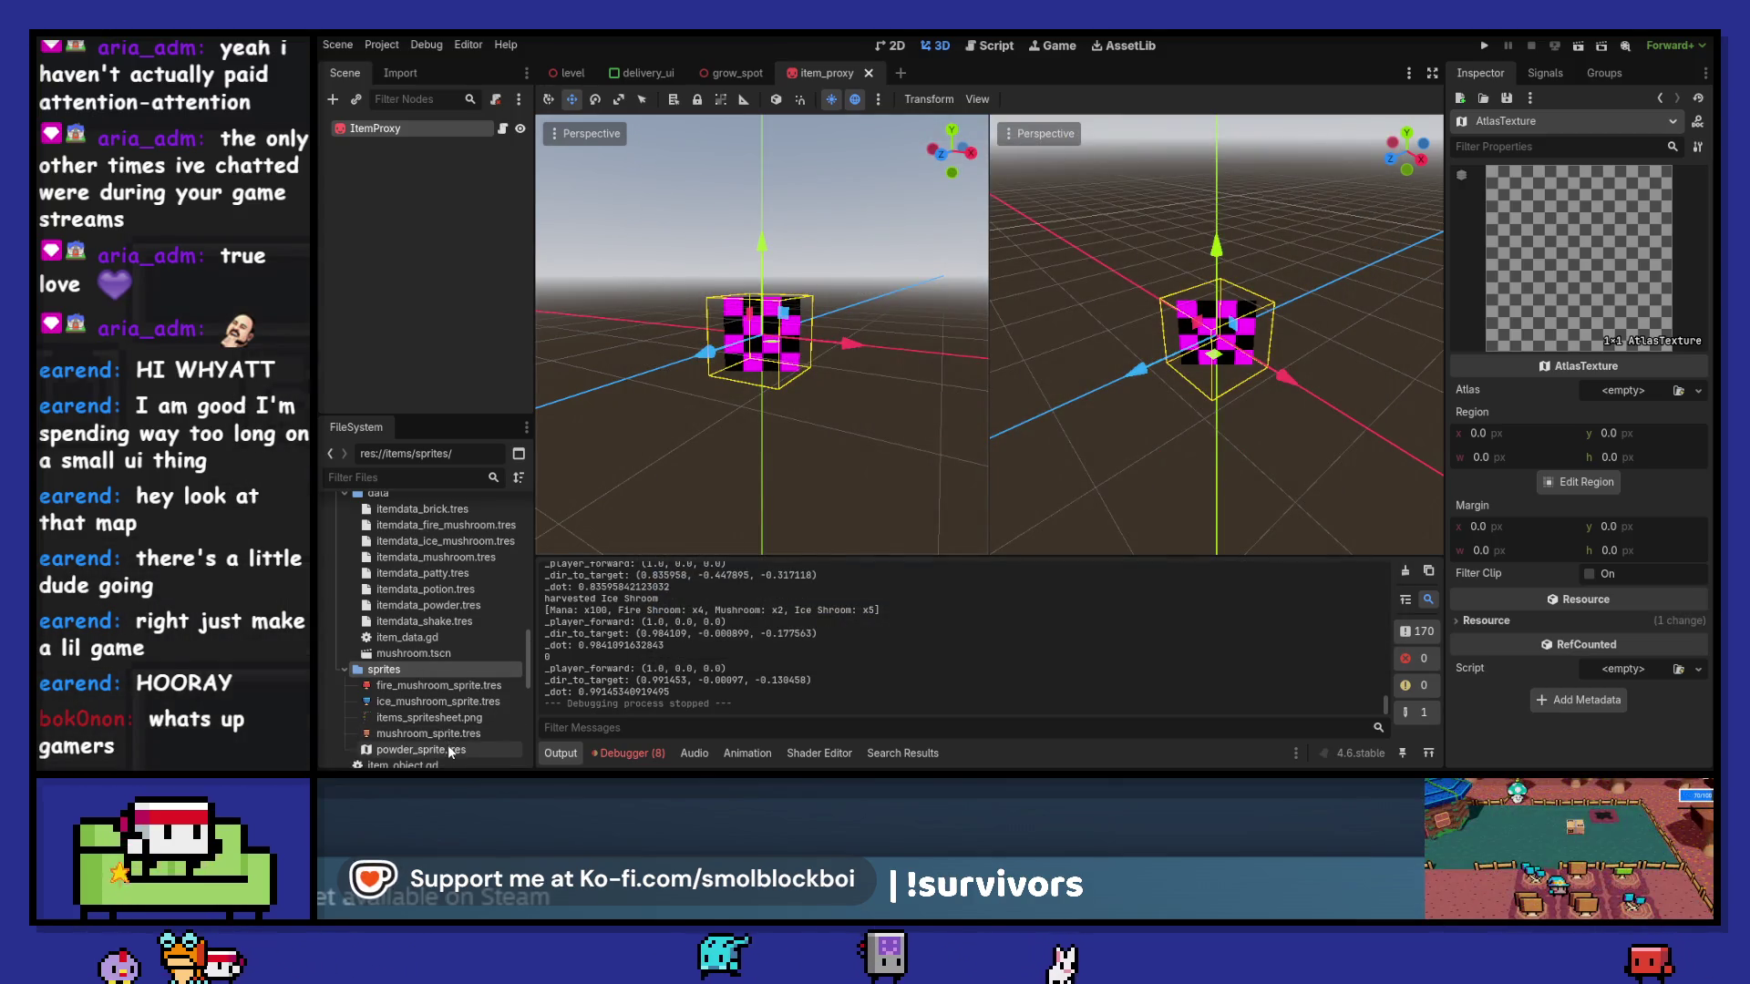
# - Use items_spritesheet.png as powder_sprite's atlas, crop the red potion bottle region, and save
pyautogui.click(421, 749)
pyautogui.moveTo(454, 723)
pyautogui.mouseDown()
pyautogui.moveTo(1275, 456)
pyautogui.moveTo(1623, 390)
pyautogui.mouseUp()
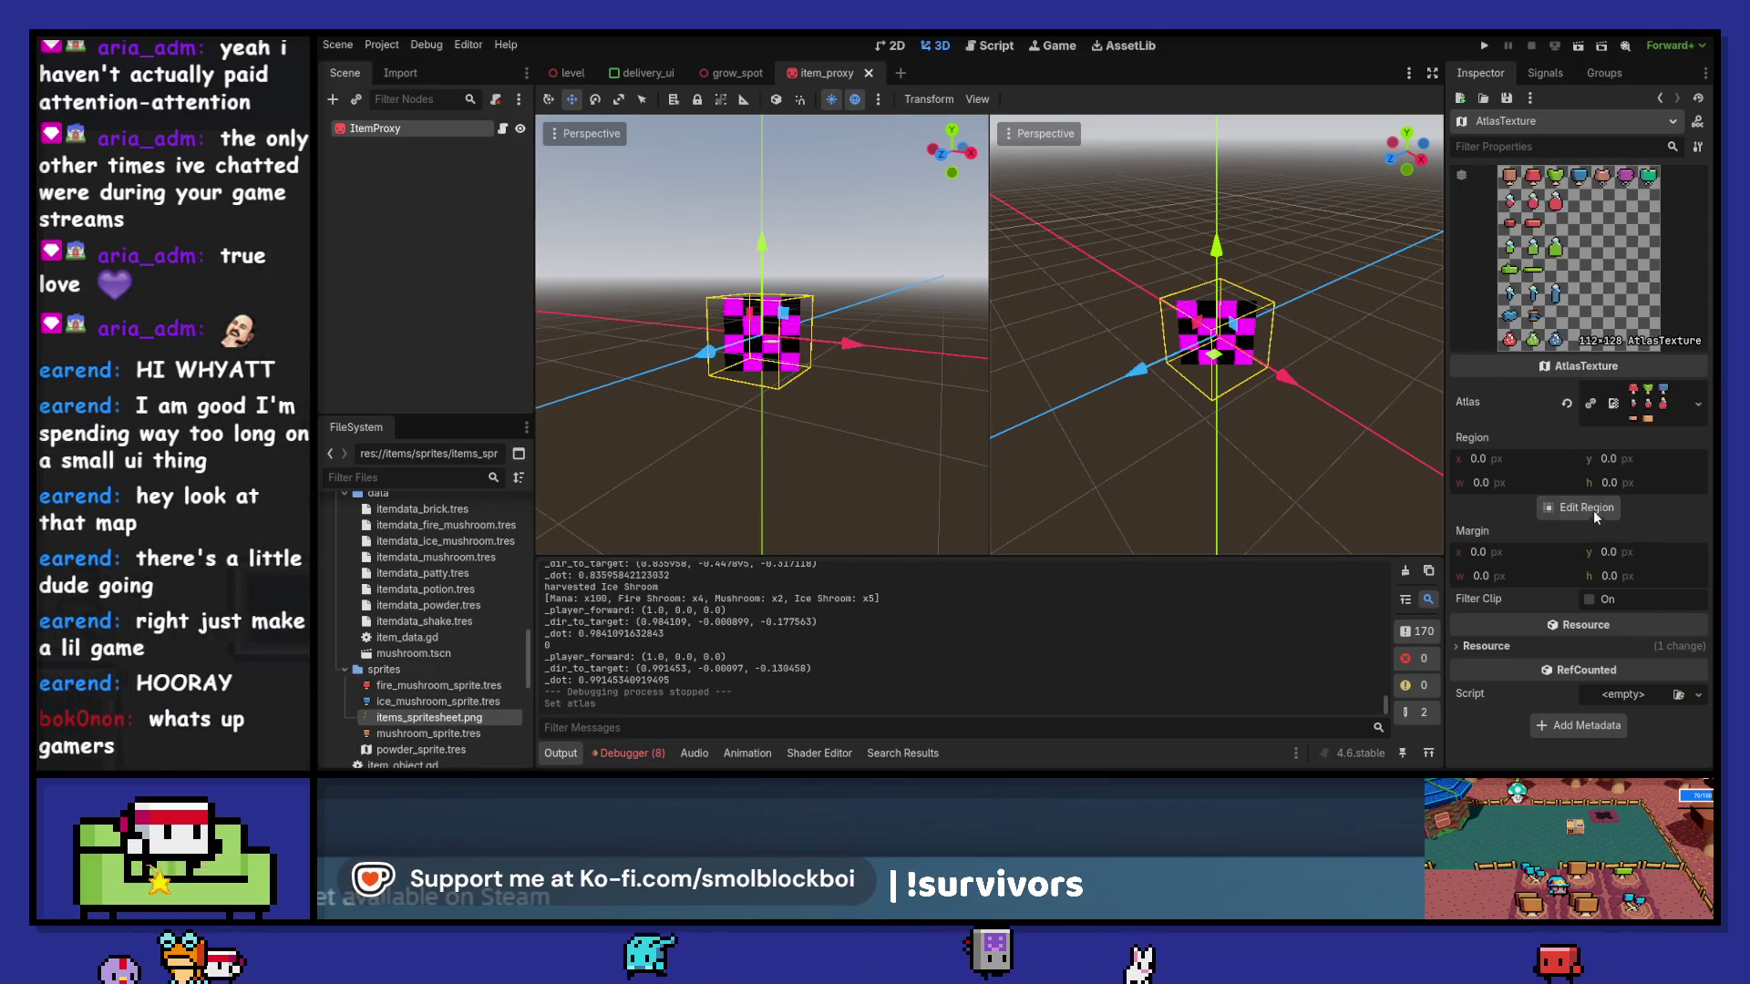
pyautogui.click(1592, 508)
pyautogui.scroll(-5, 987, 467)
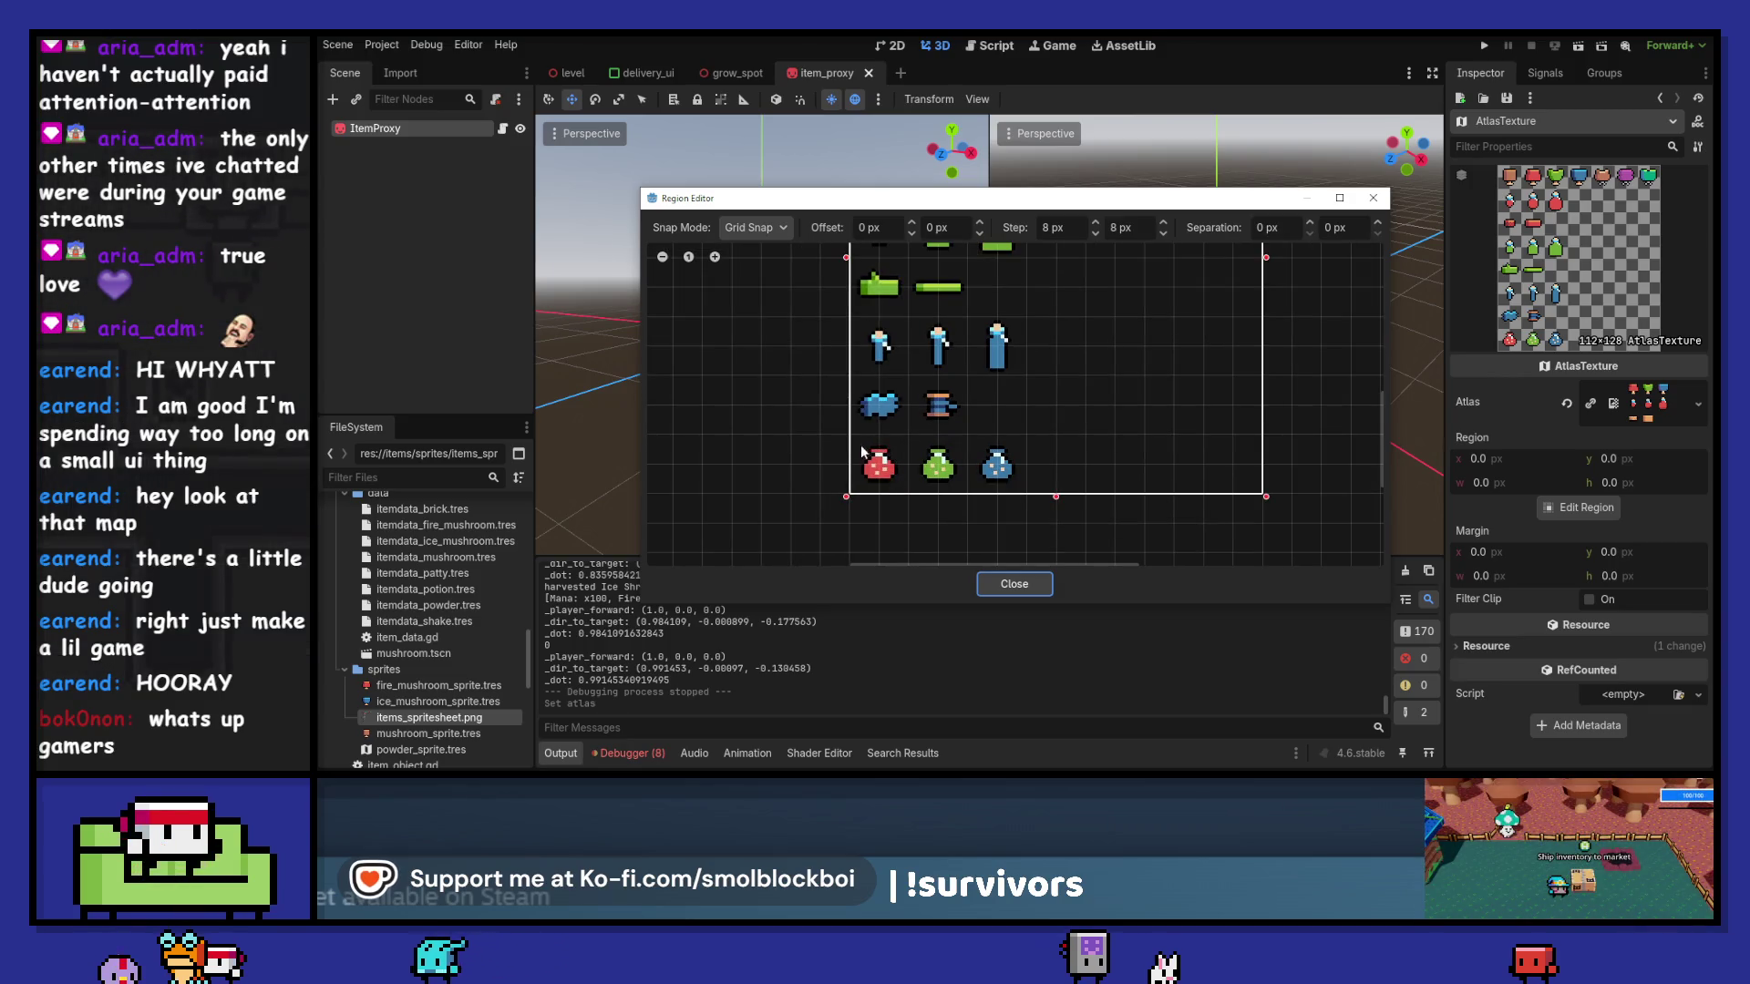
pyautogui.moveTo(860, 445); pyautogui.dragTo(903, 492)
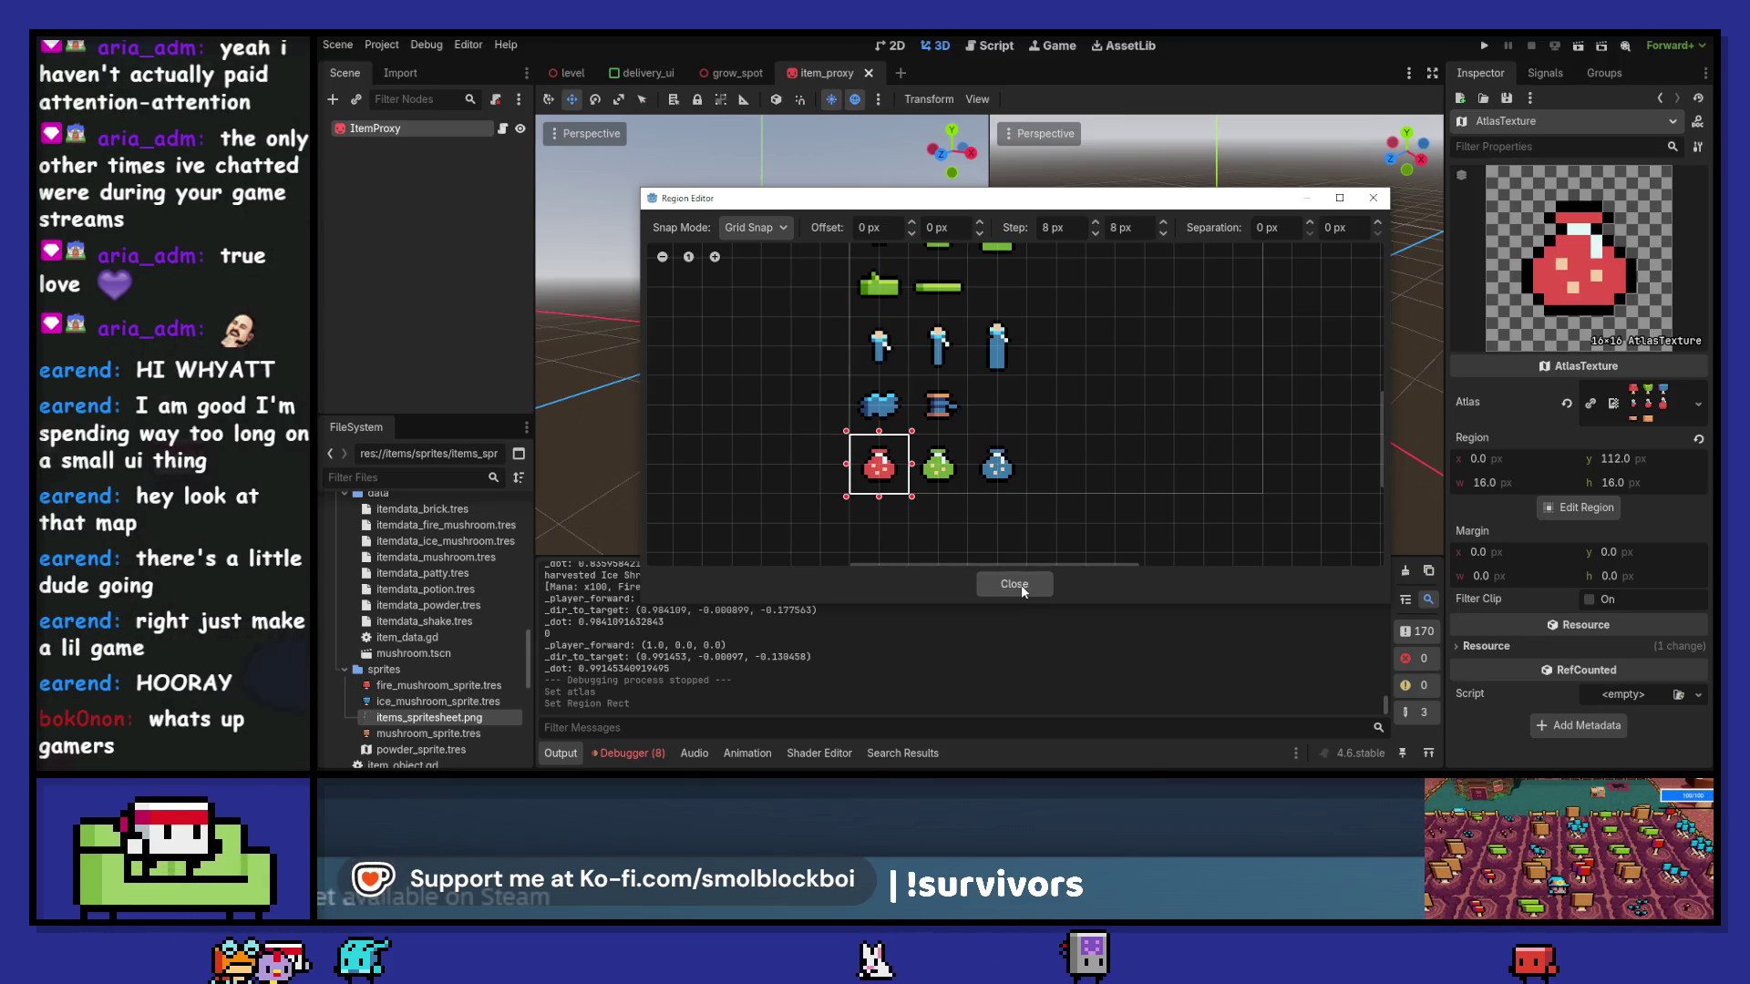
pyautogui.click(1021, 583)
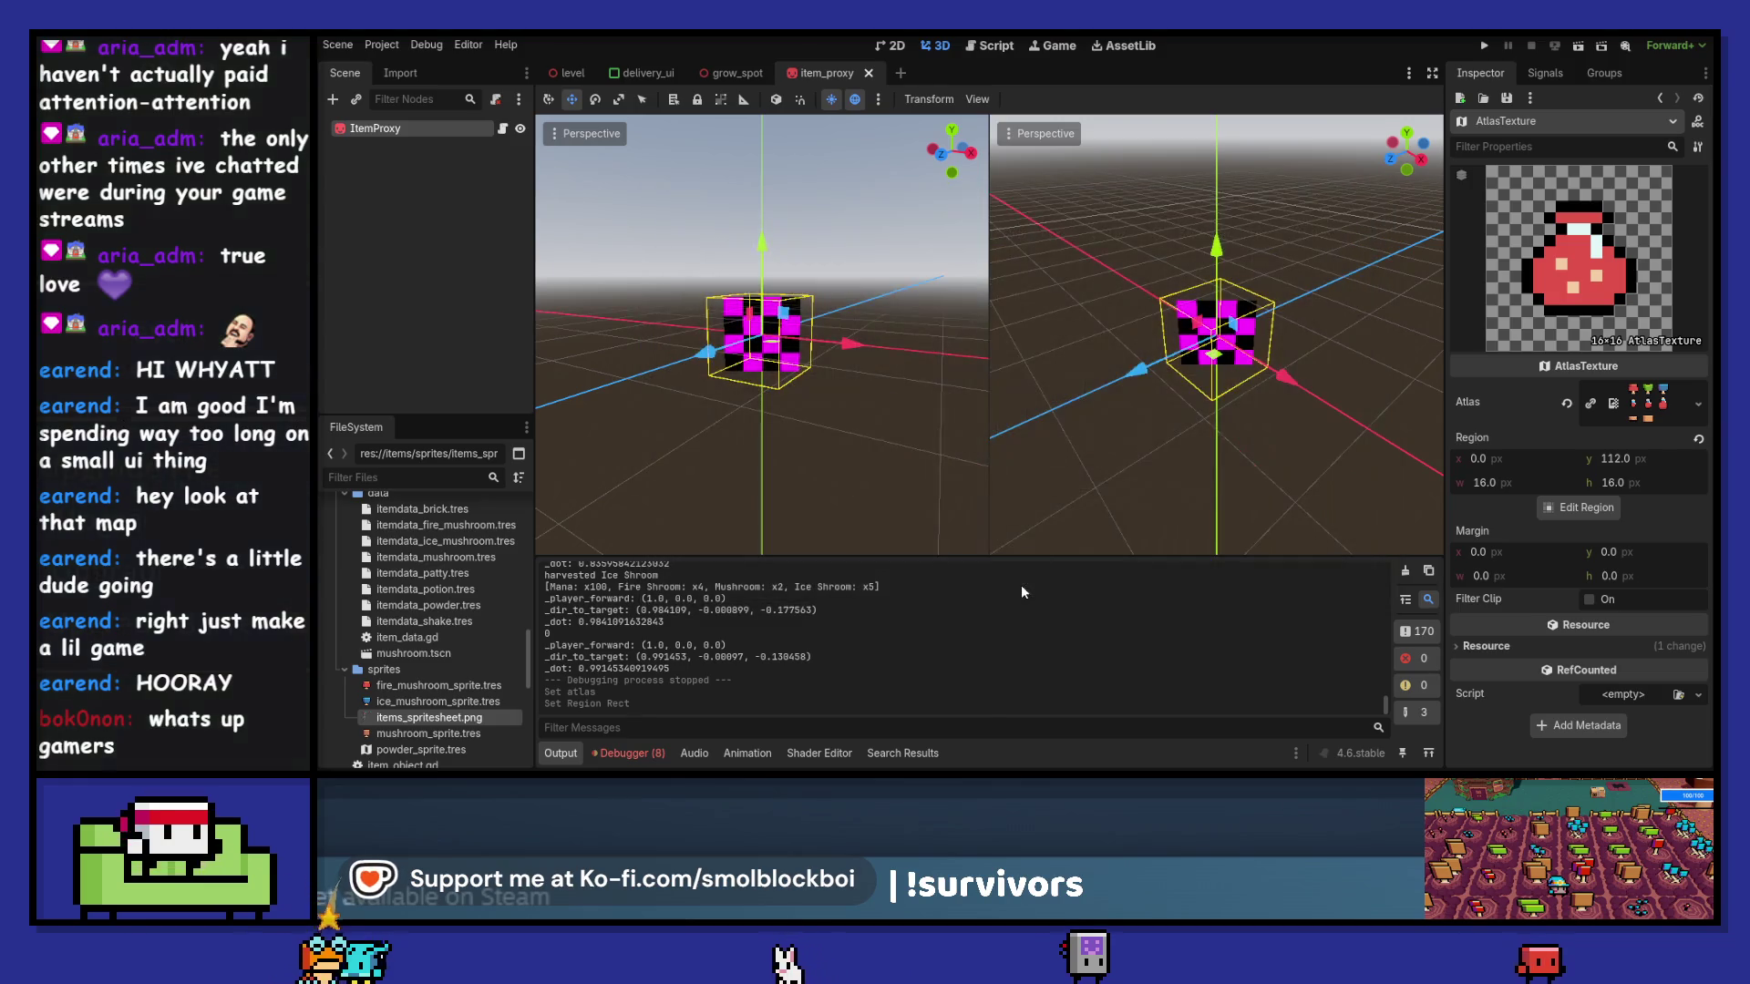
pyautogui.hotkey('ctrl', 's')
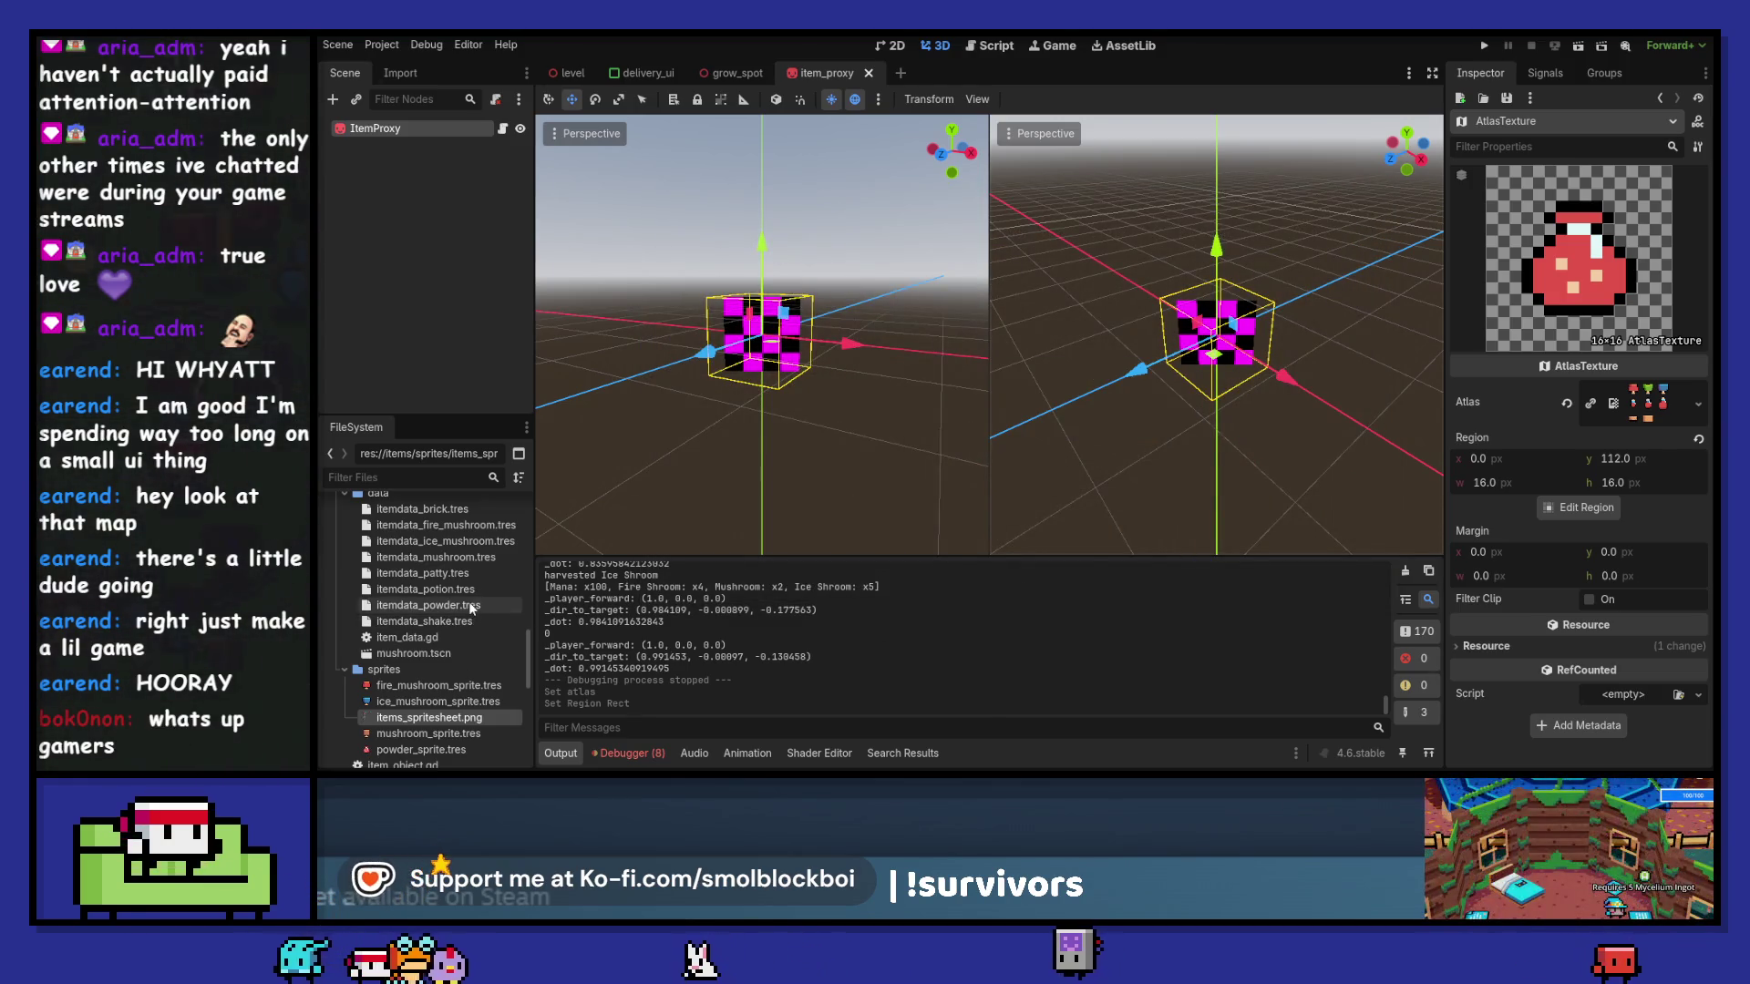
# - Assign powder_sprite.tres as the Powder item data's sprite and save
pyautogui.click(429, 605)
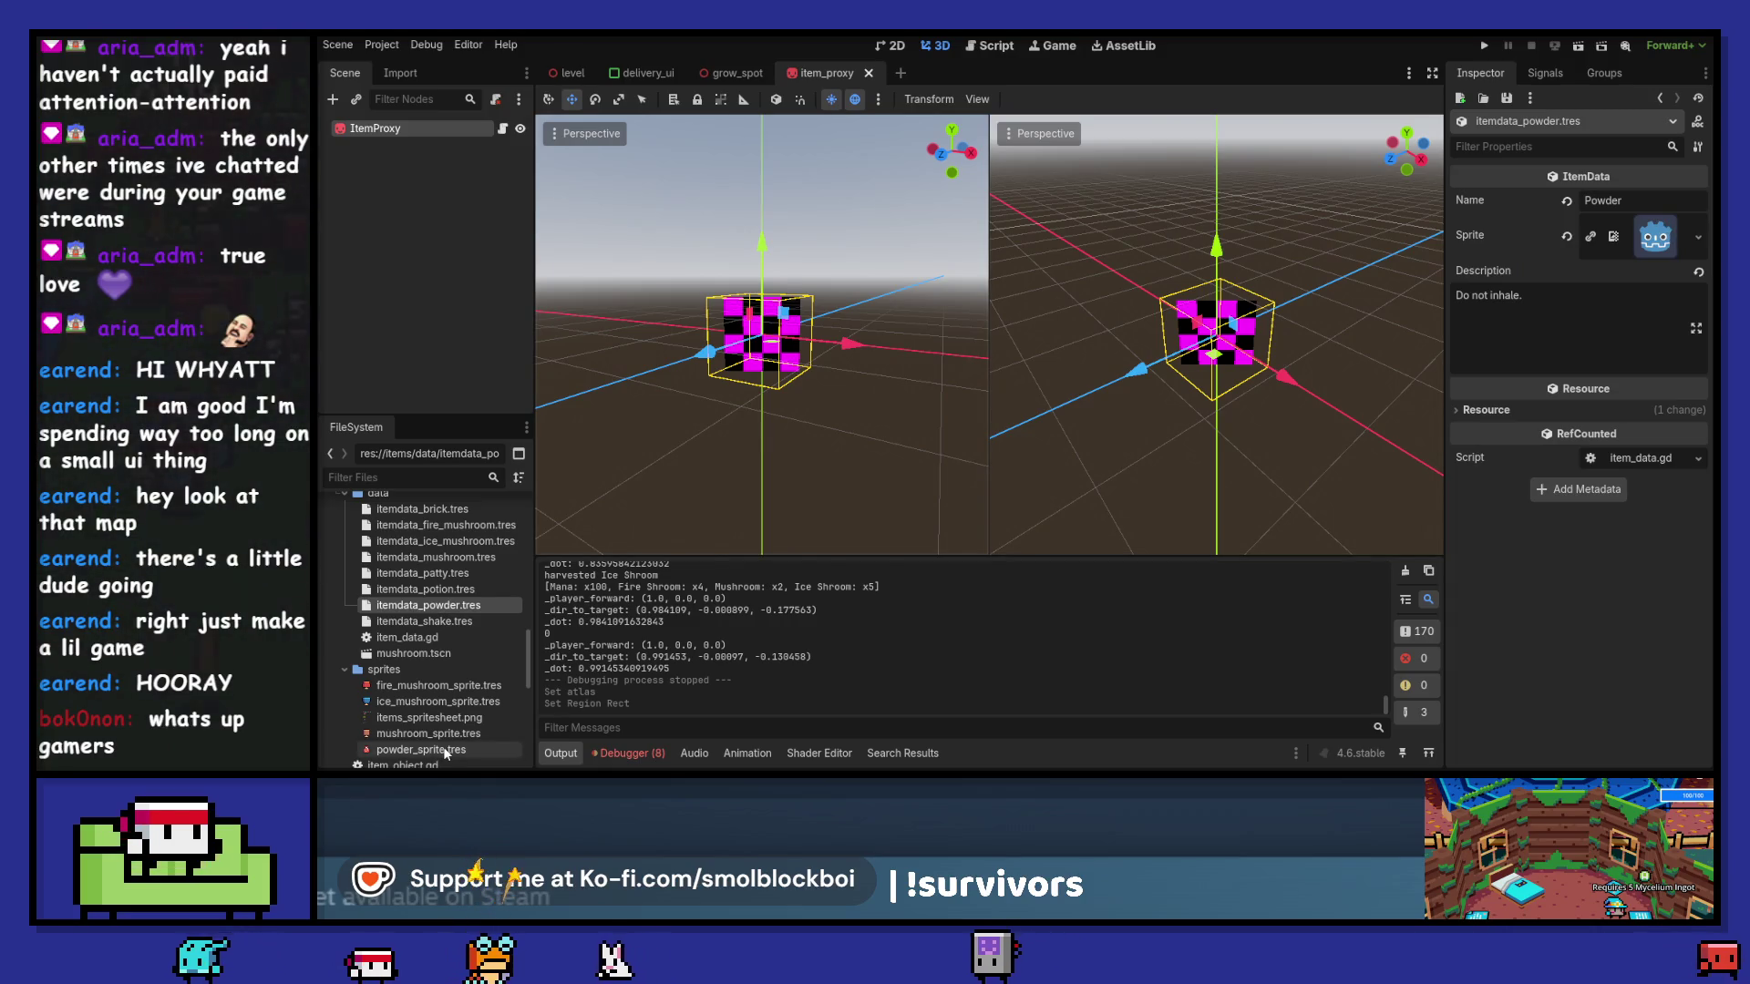
pyautogui.moveTo(424, 749)
pyautogui.mouseDown()
pyautogui.moveTo(1542, 335)
pyautogui.moveTo(1655, 237)
pyautogui.mouseUp()
pyautogui.hotkey('ctrl', 's')
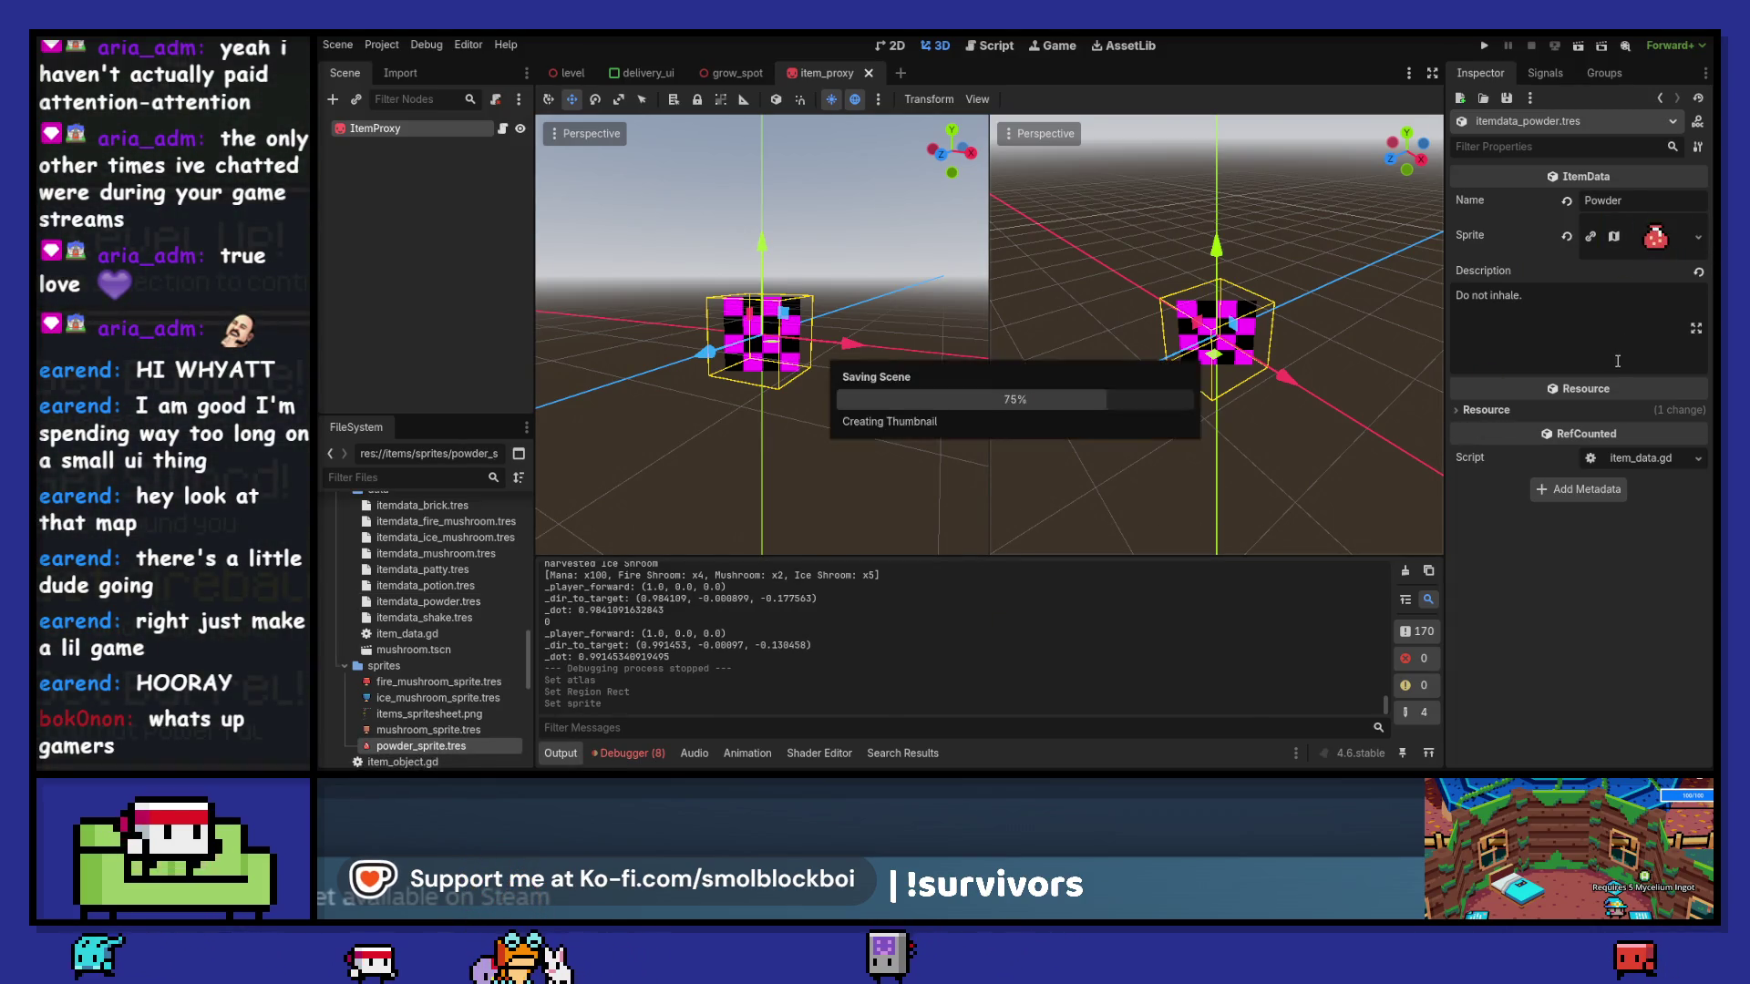
# - Open recipes/recipe_powder.tres and expand its first input slot (element 0)
pyautogui.scroll(5, 437, 644)
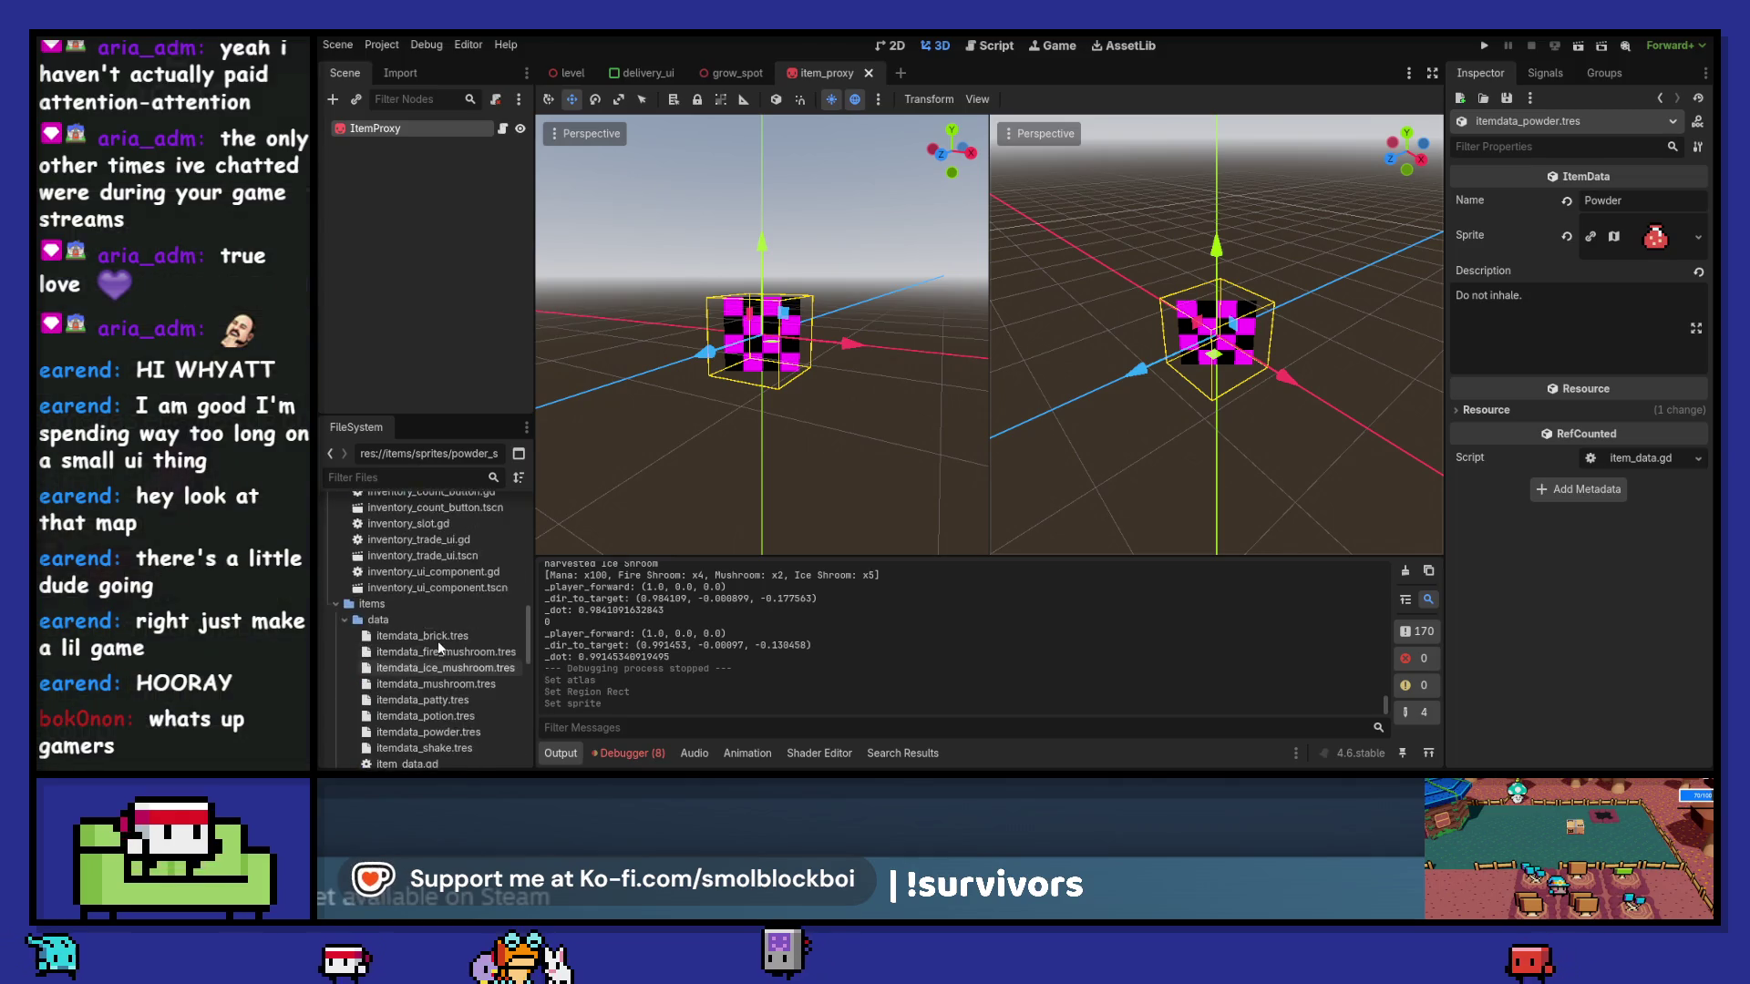
pyautogui.scroll(-8, 437, 642)
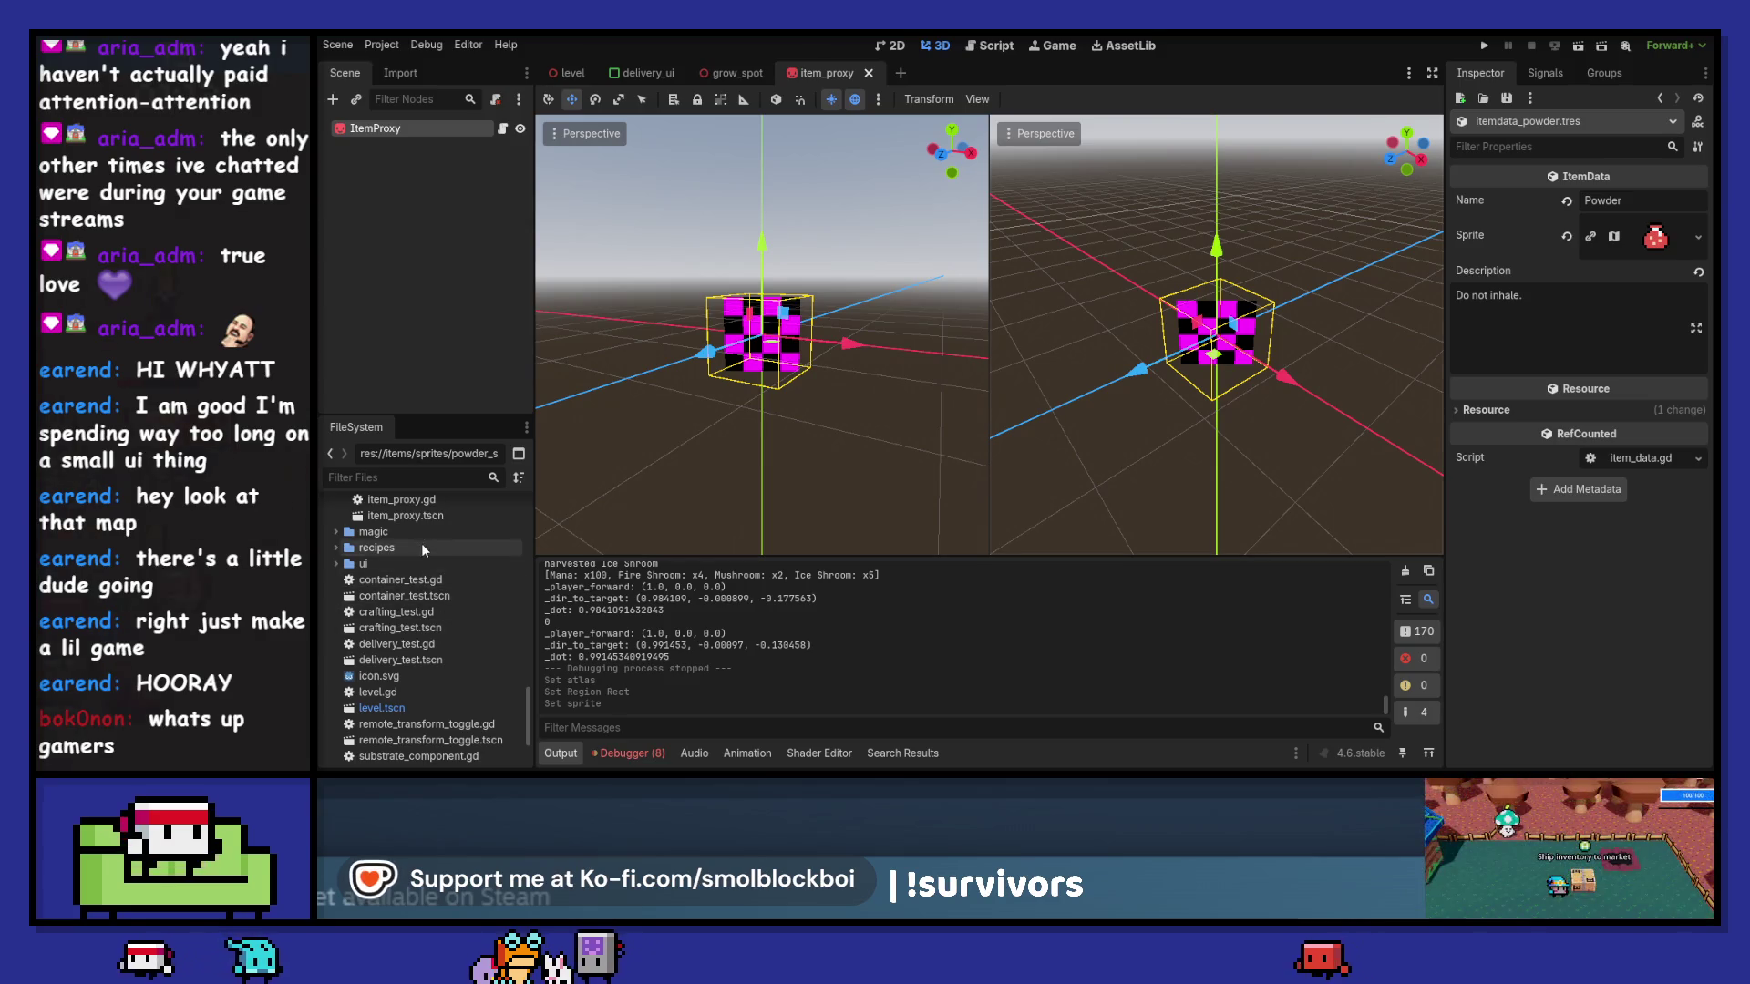
pyautogui.doubleClick(421, 545)
pyautogui.click(462, 660)
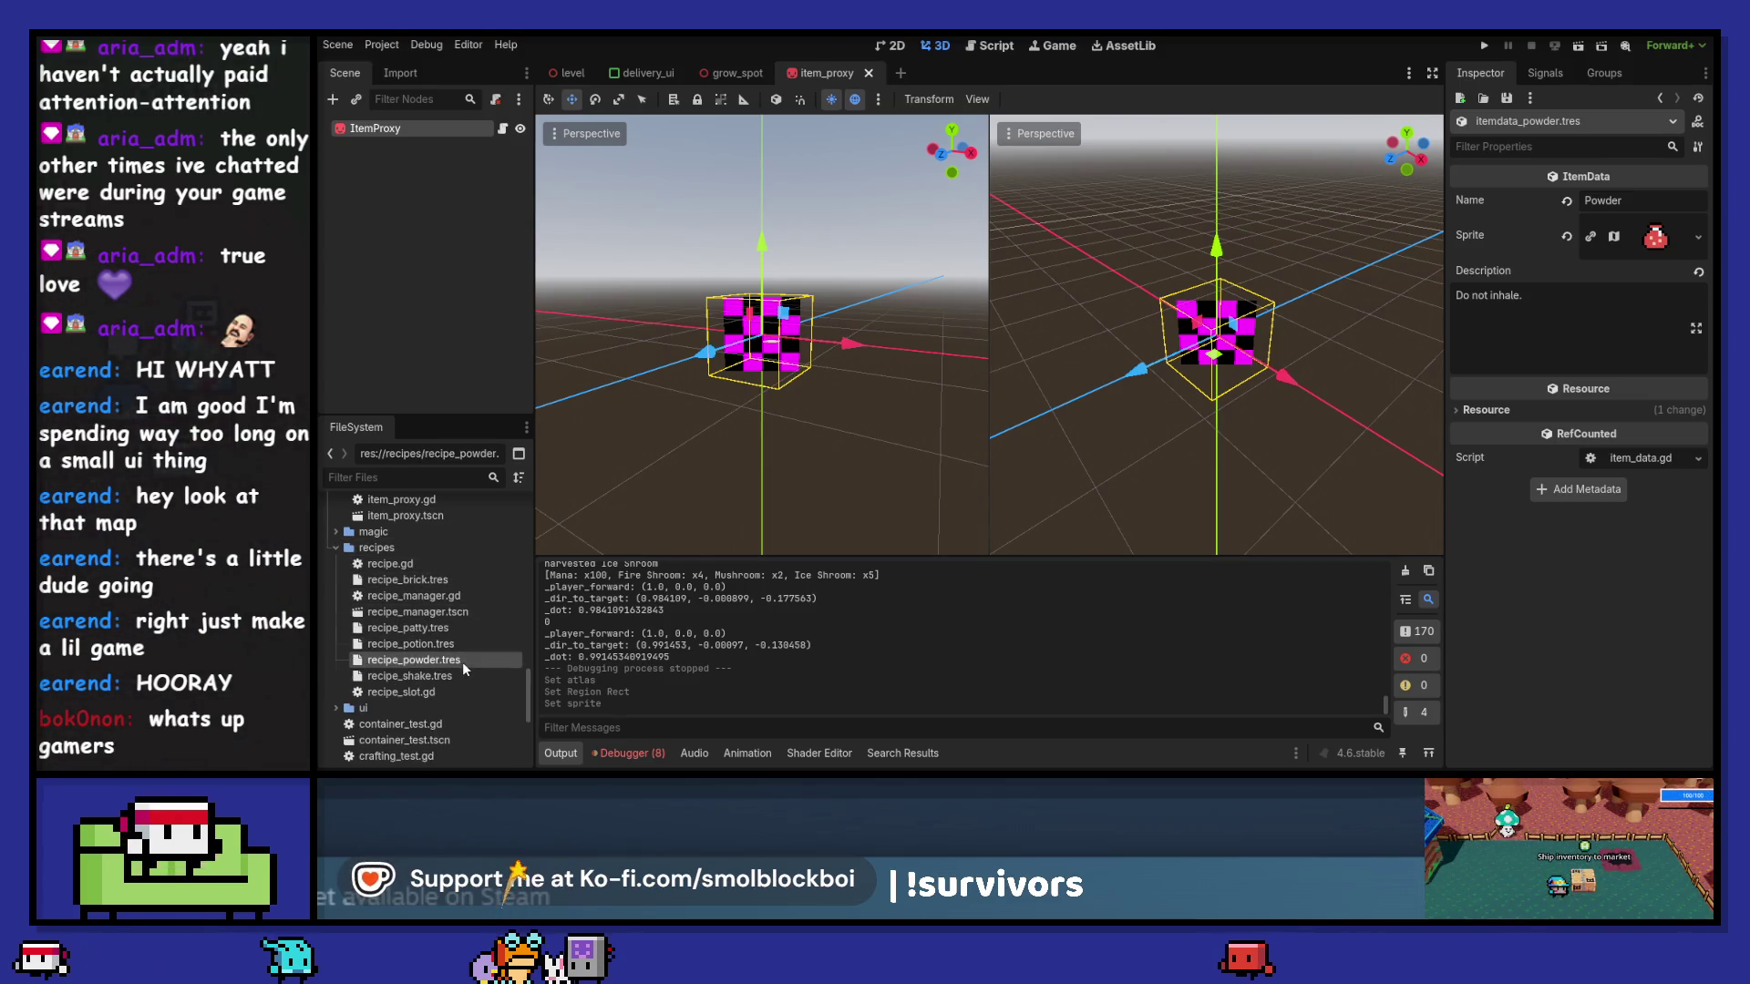
pyautogui.click(1638, 270)
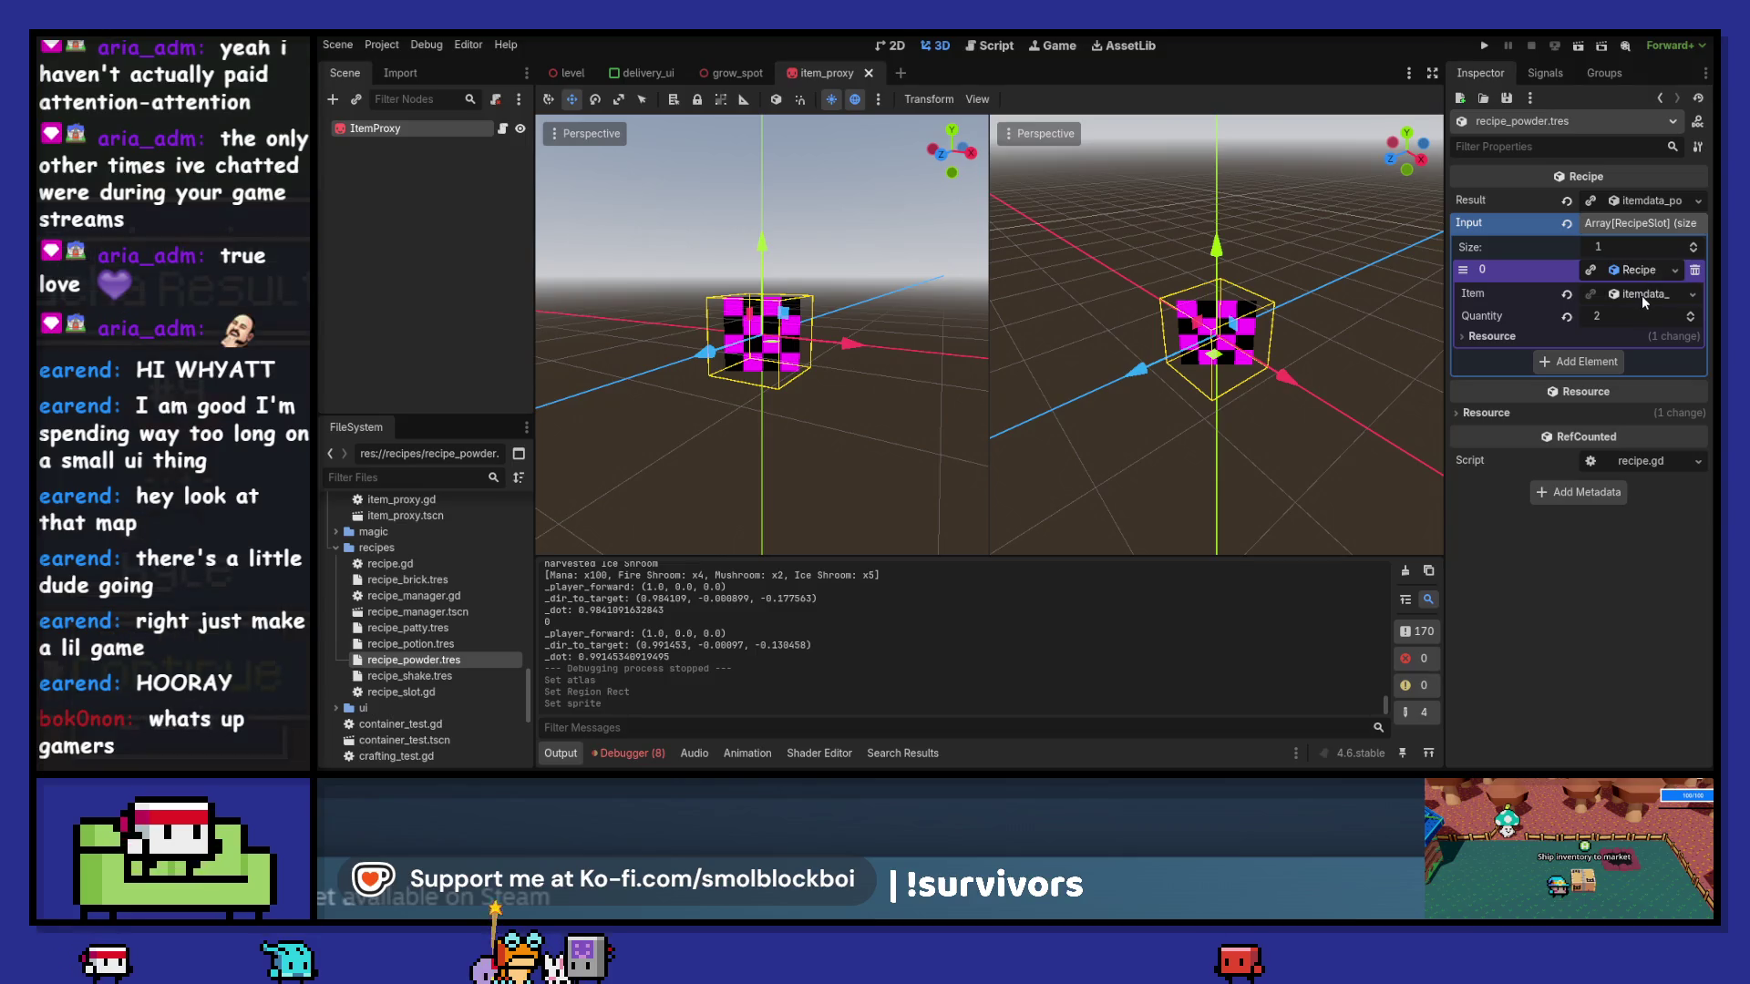
# - Set the powder recipe's input item to itemdata_fire_mushroom.tres and run the project
pyautogui.click(1693, 297)
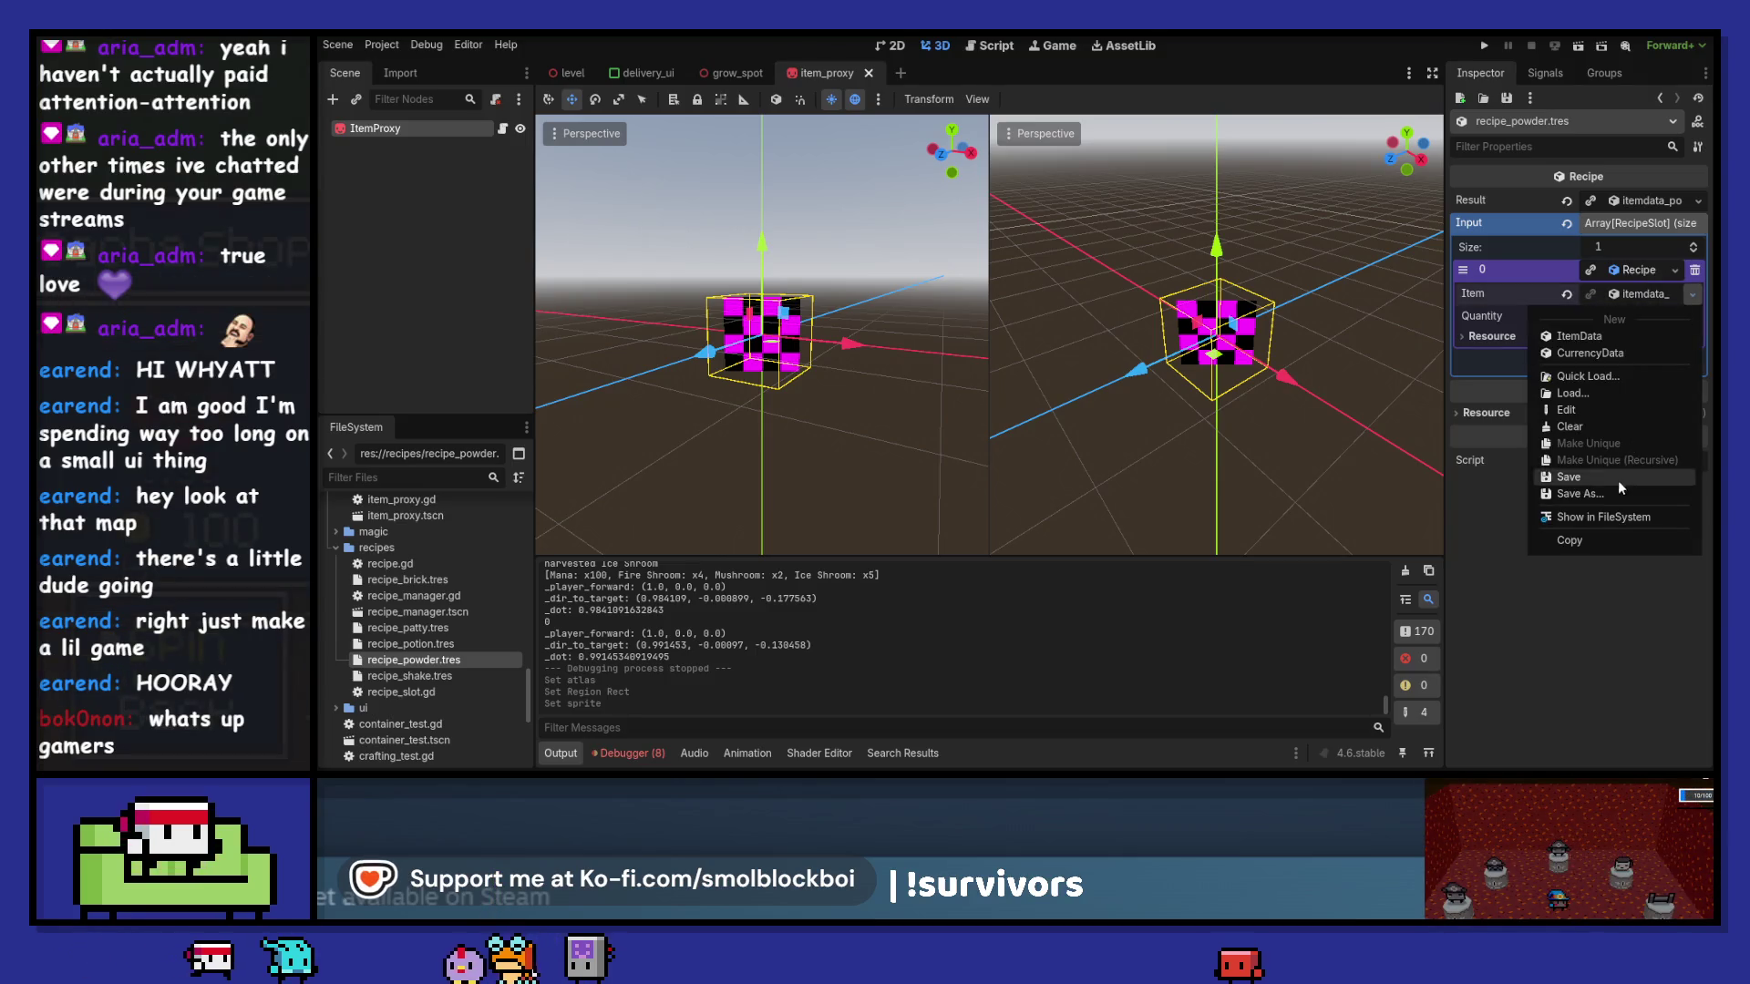
pyautogui.click(1587, 377)
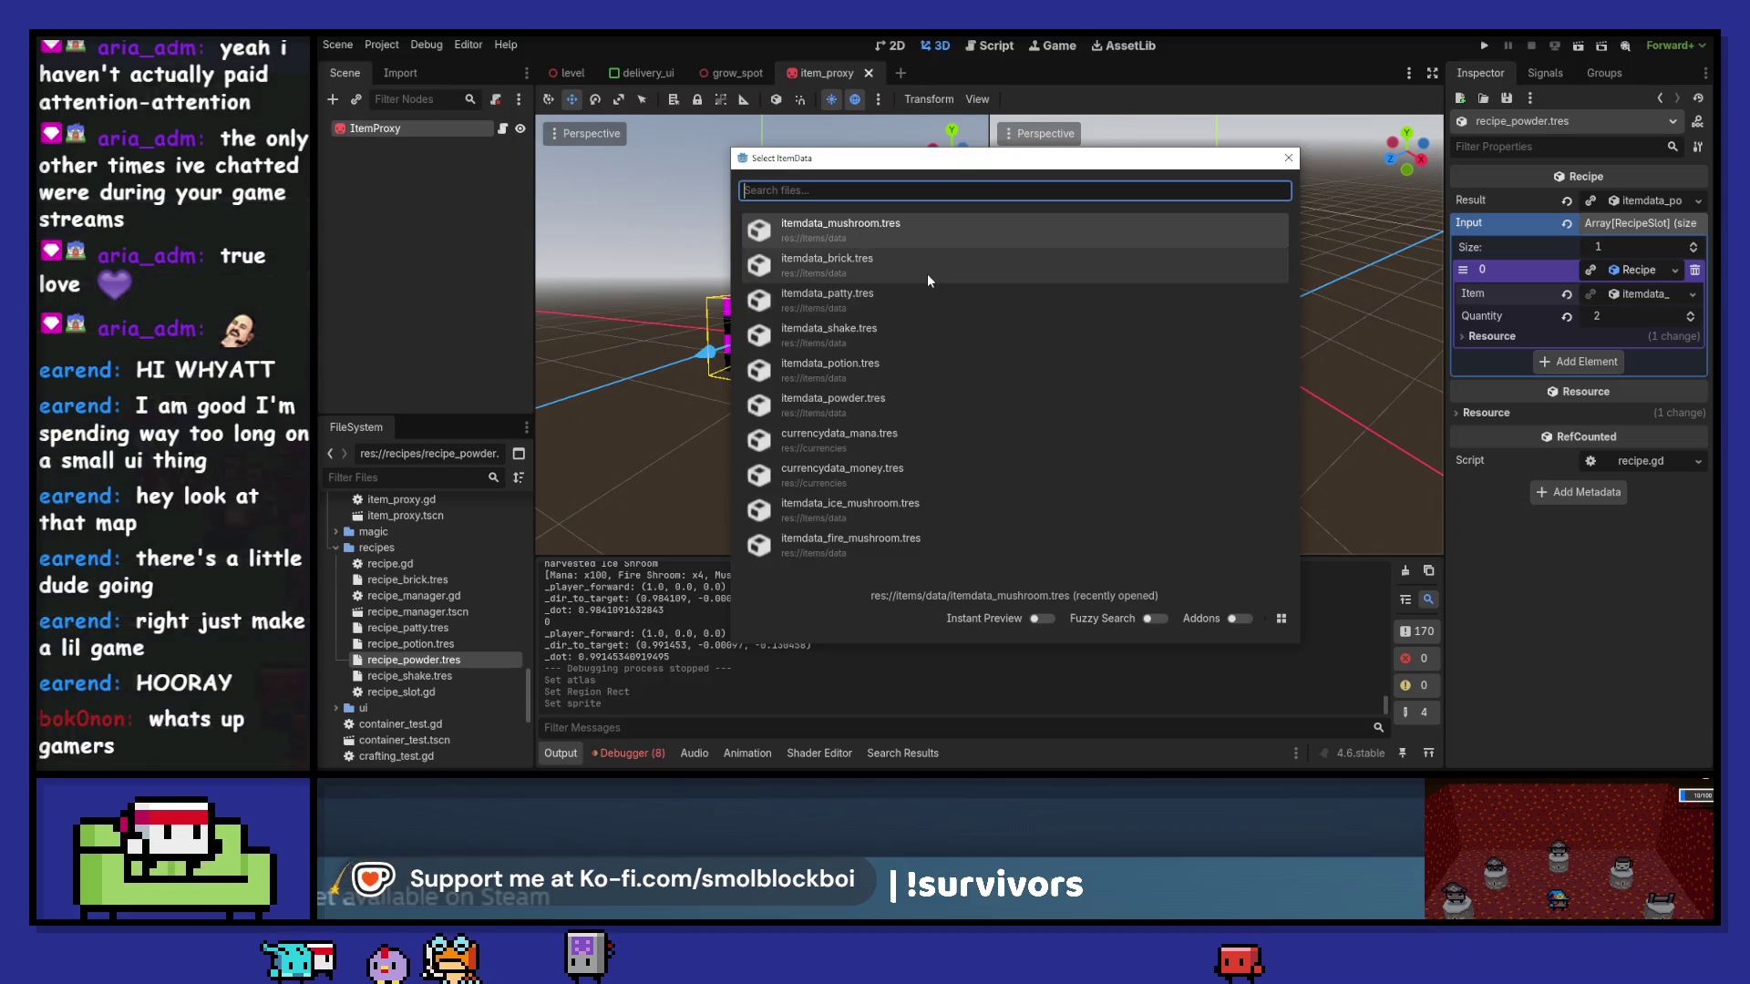
pyautogui.click(957, 541)
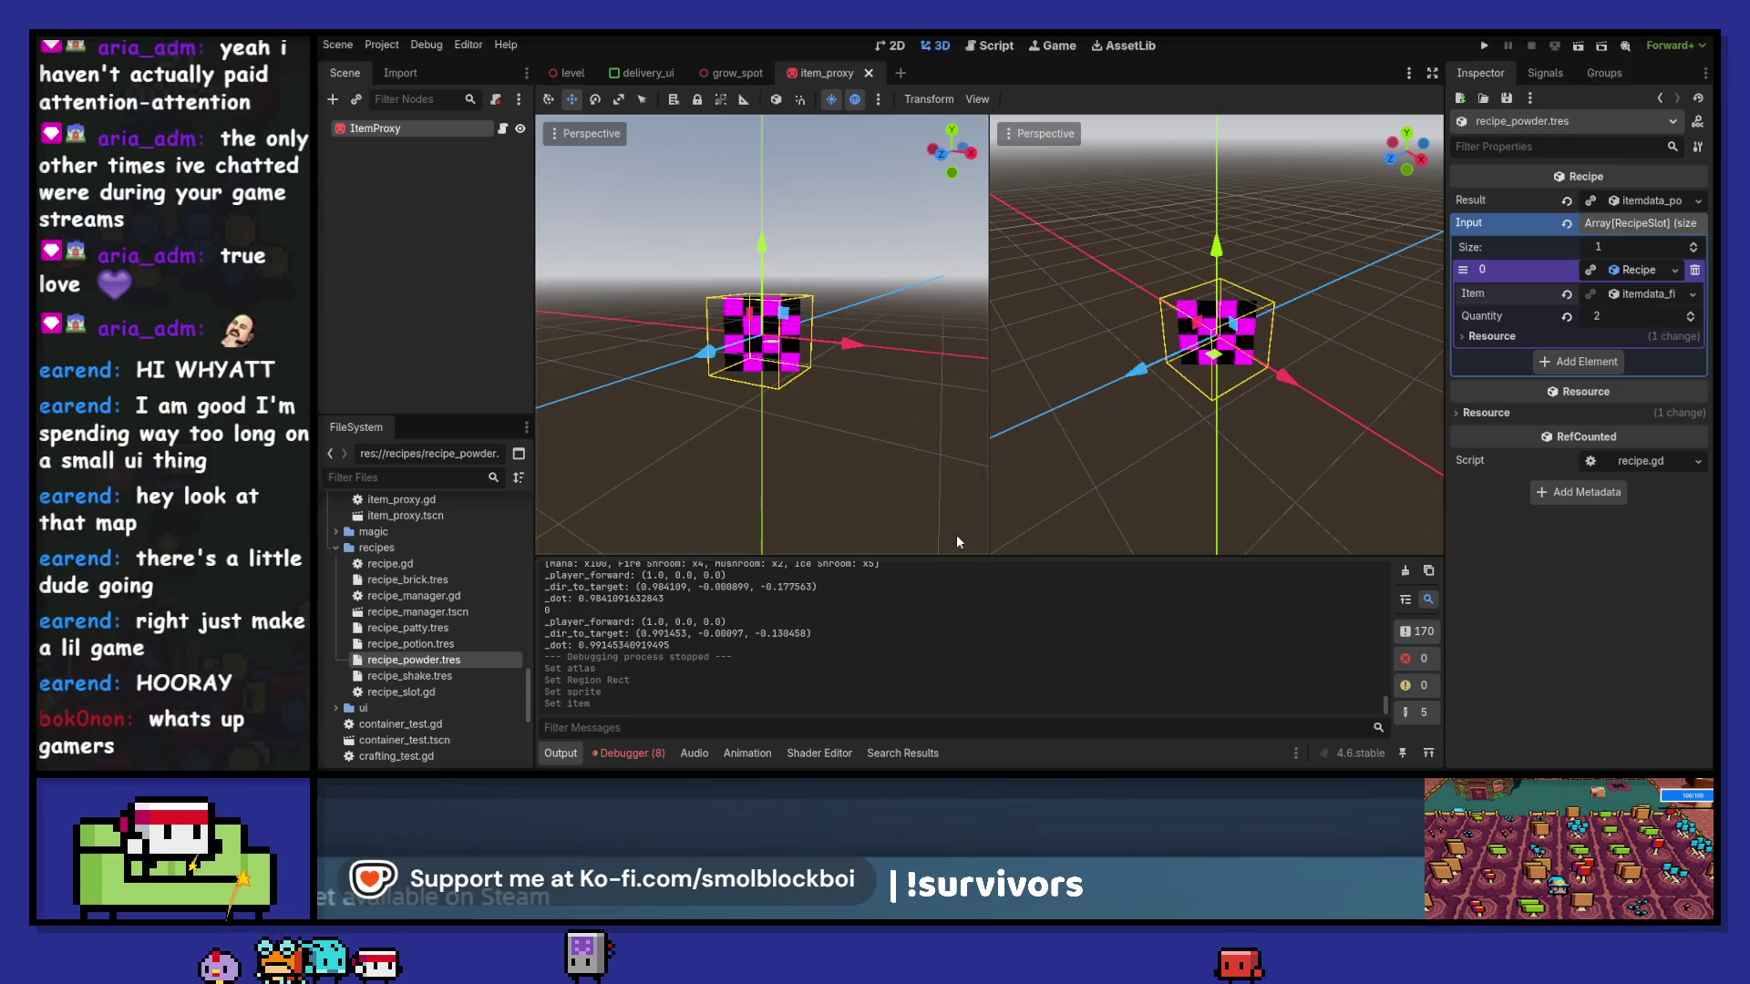
pyautogui.click(1489, 46)
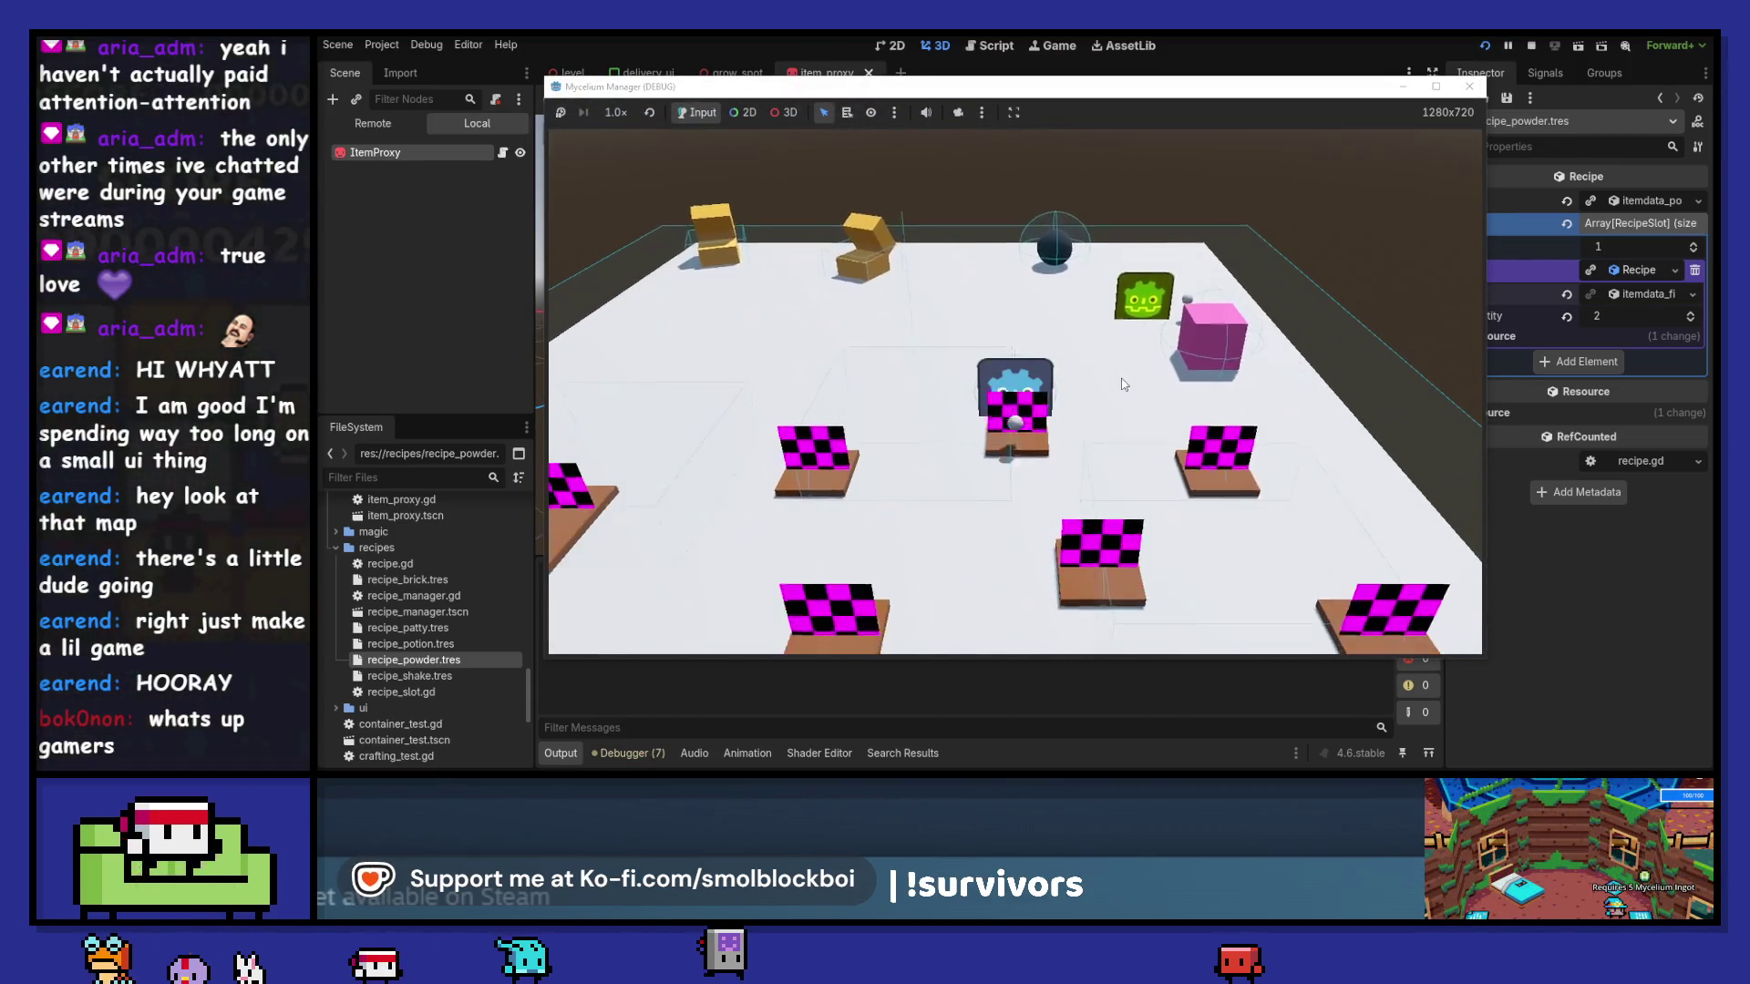
# - Walk the player down the field and open the Book of Crafting
pyautogui.press('s')
pyautogui.press('e')
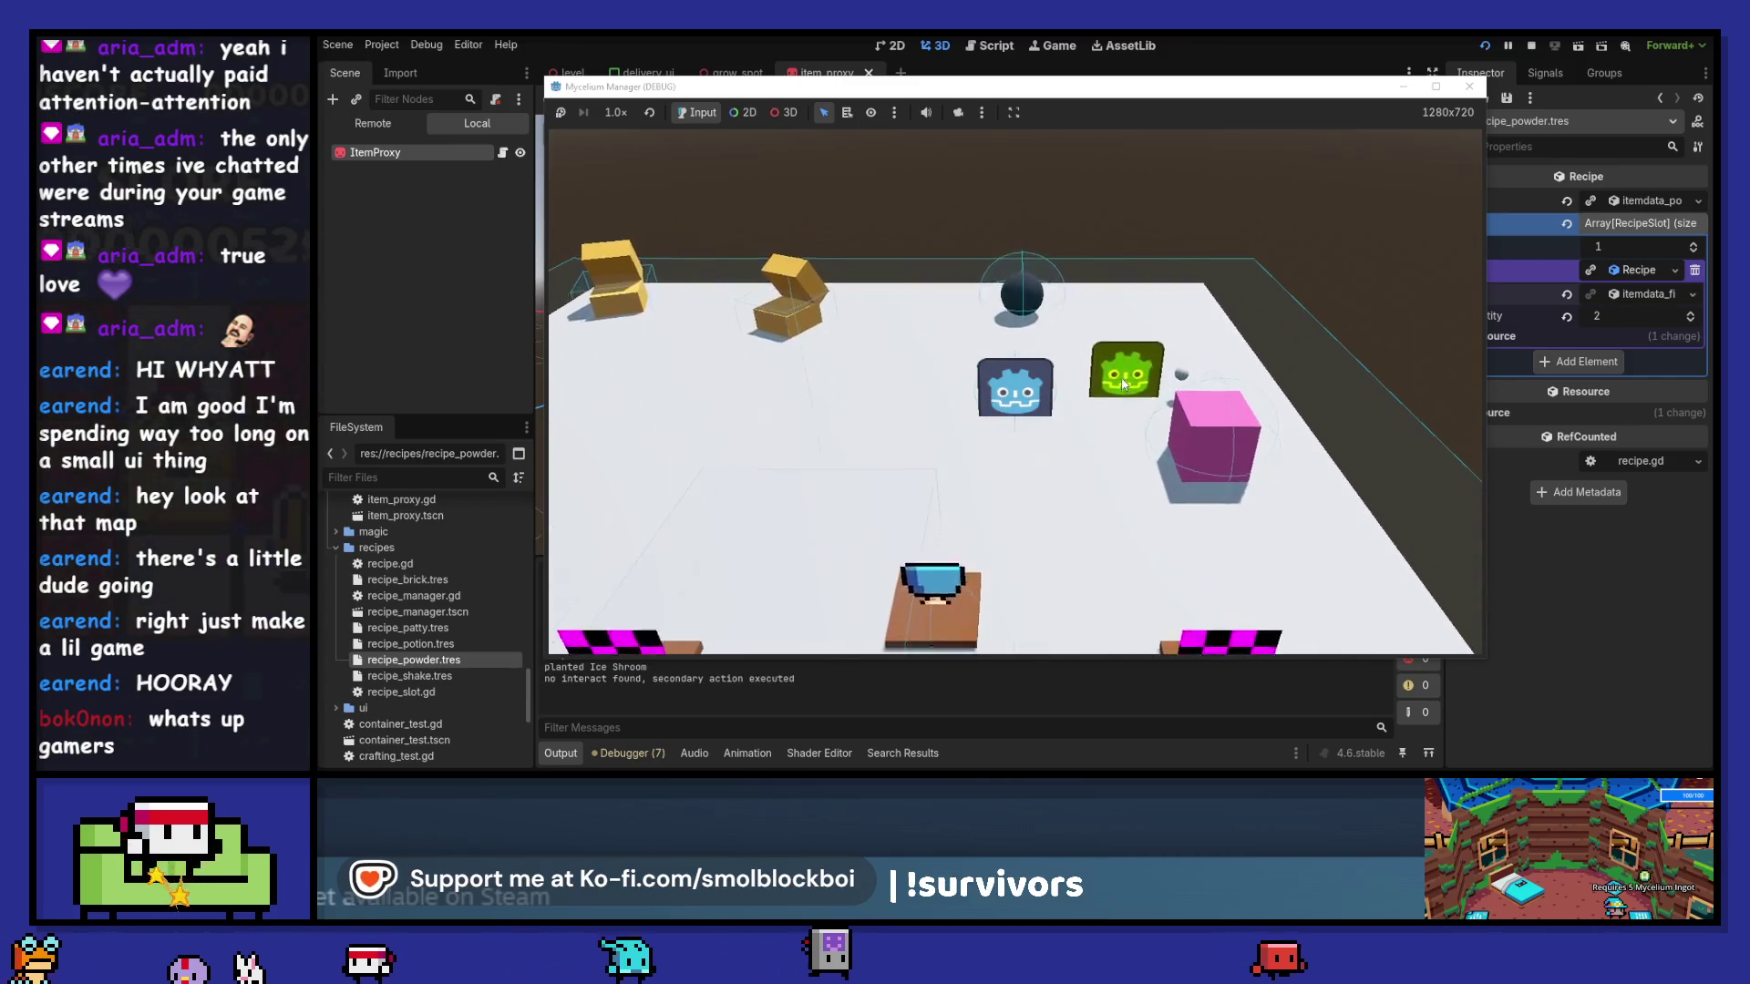
pyautogui.press('w')
pyautogui.press('e')
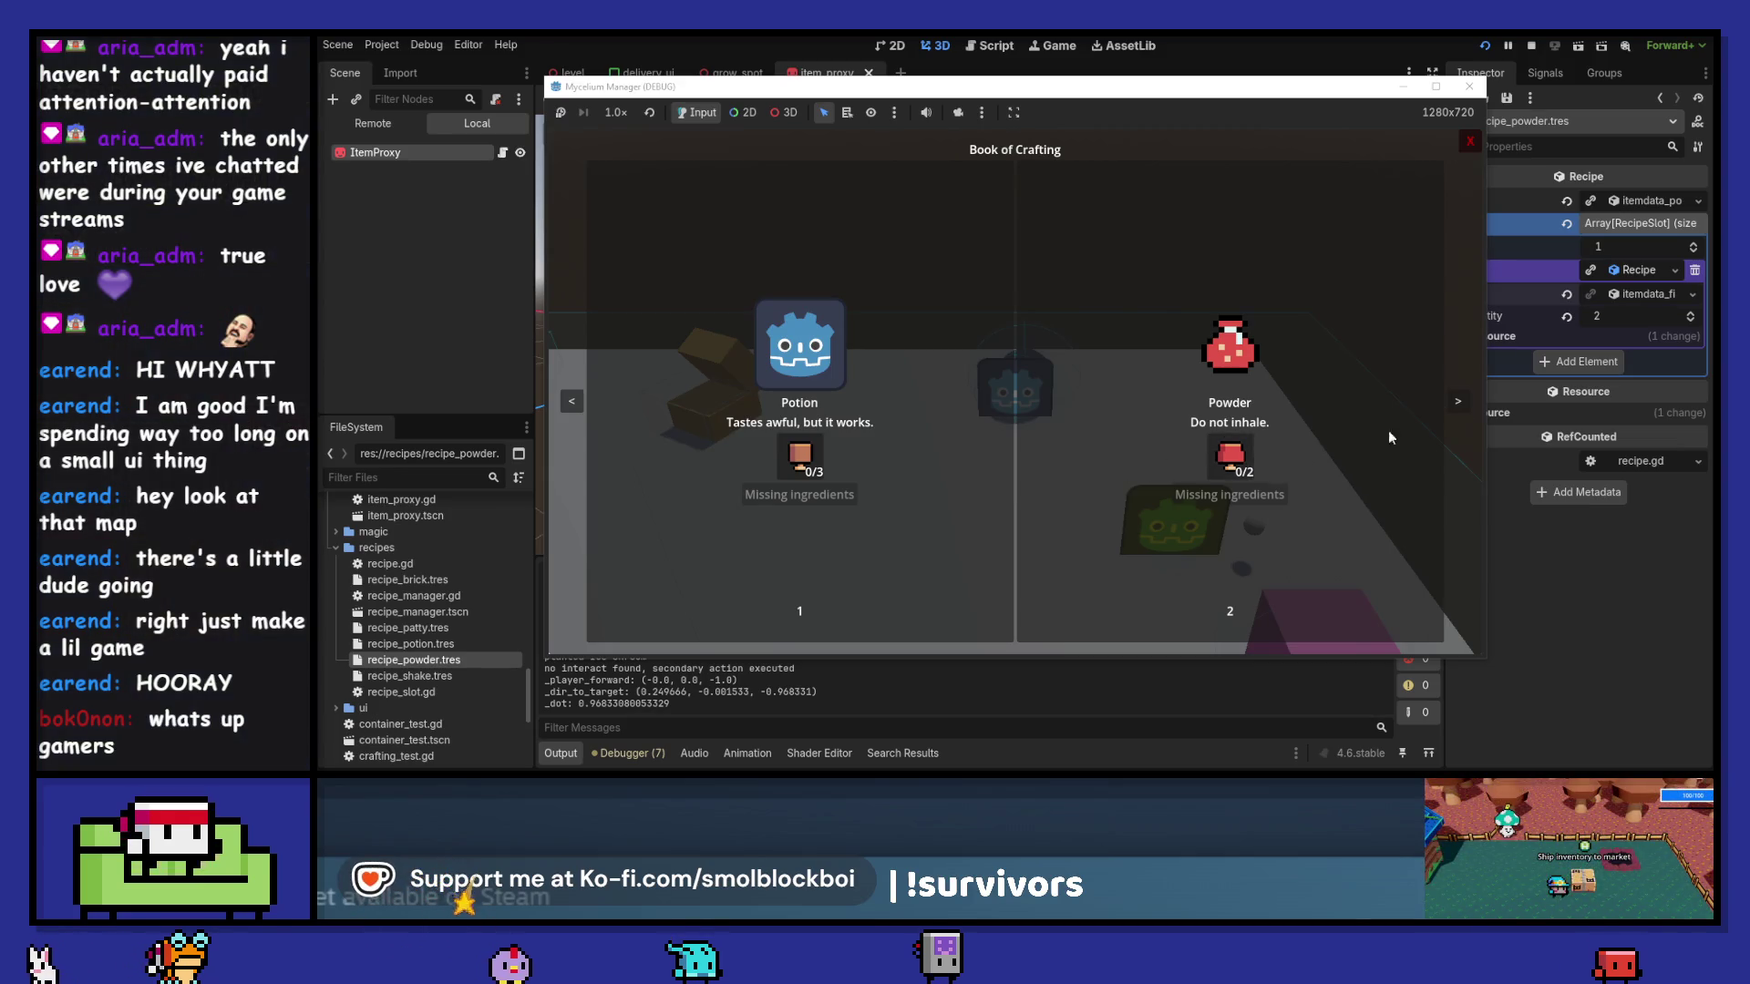
# - Flip between the Potion/Powder and Brick/Patty recipe pages, then stop the game
pyautogui.click(1460, 403)
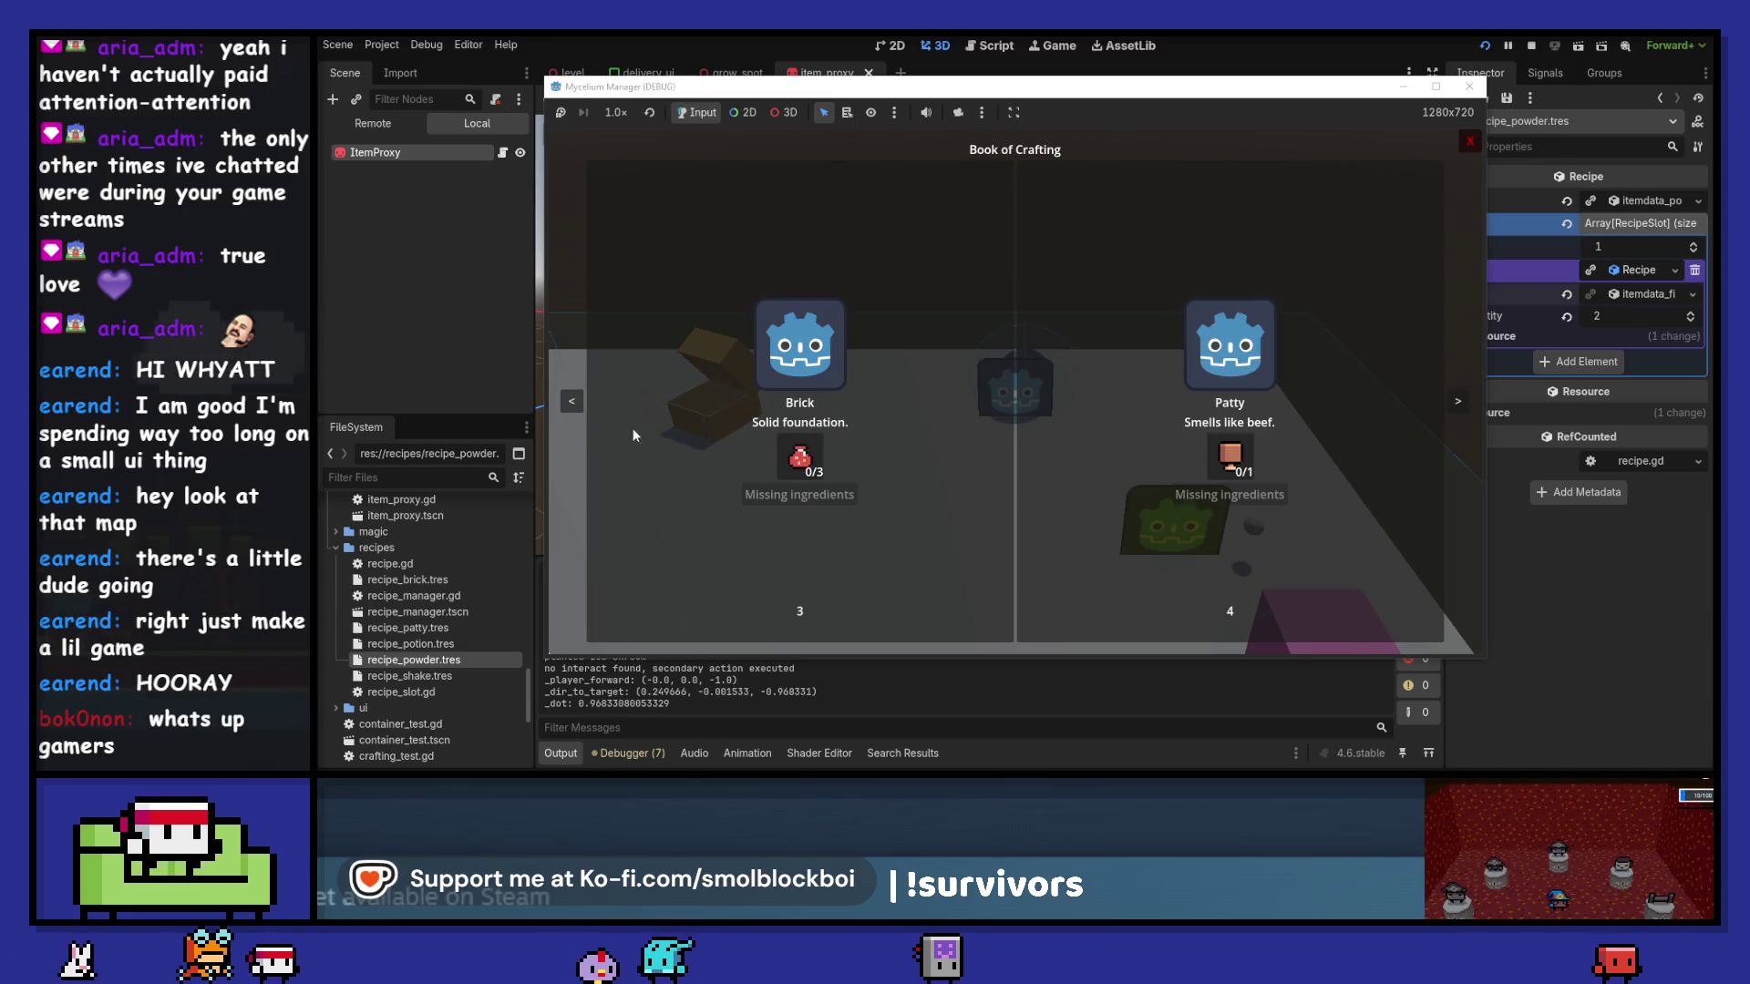
pyautogui.click(570, 400)
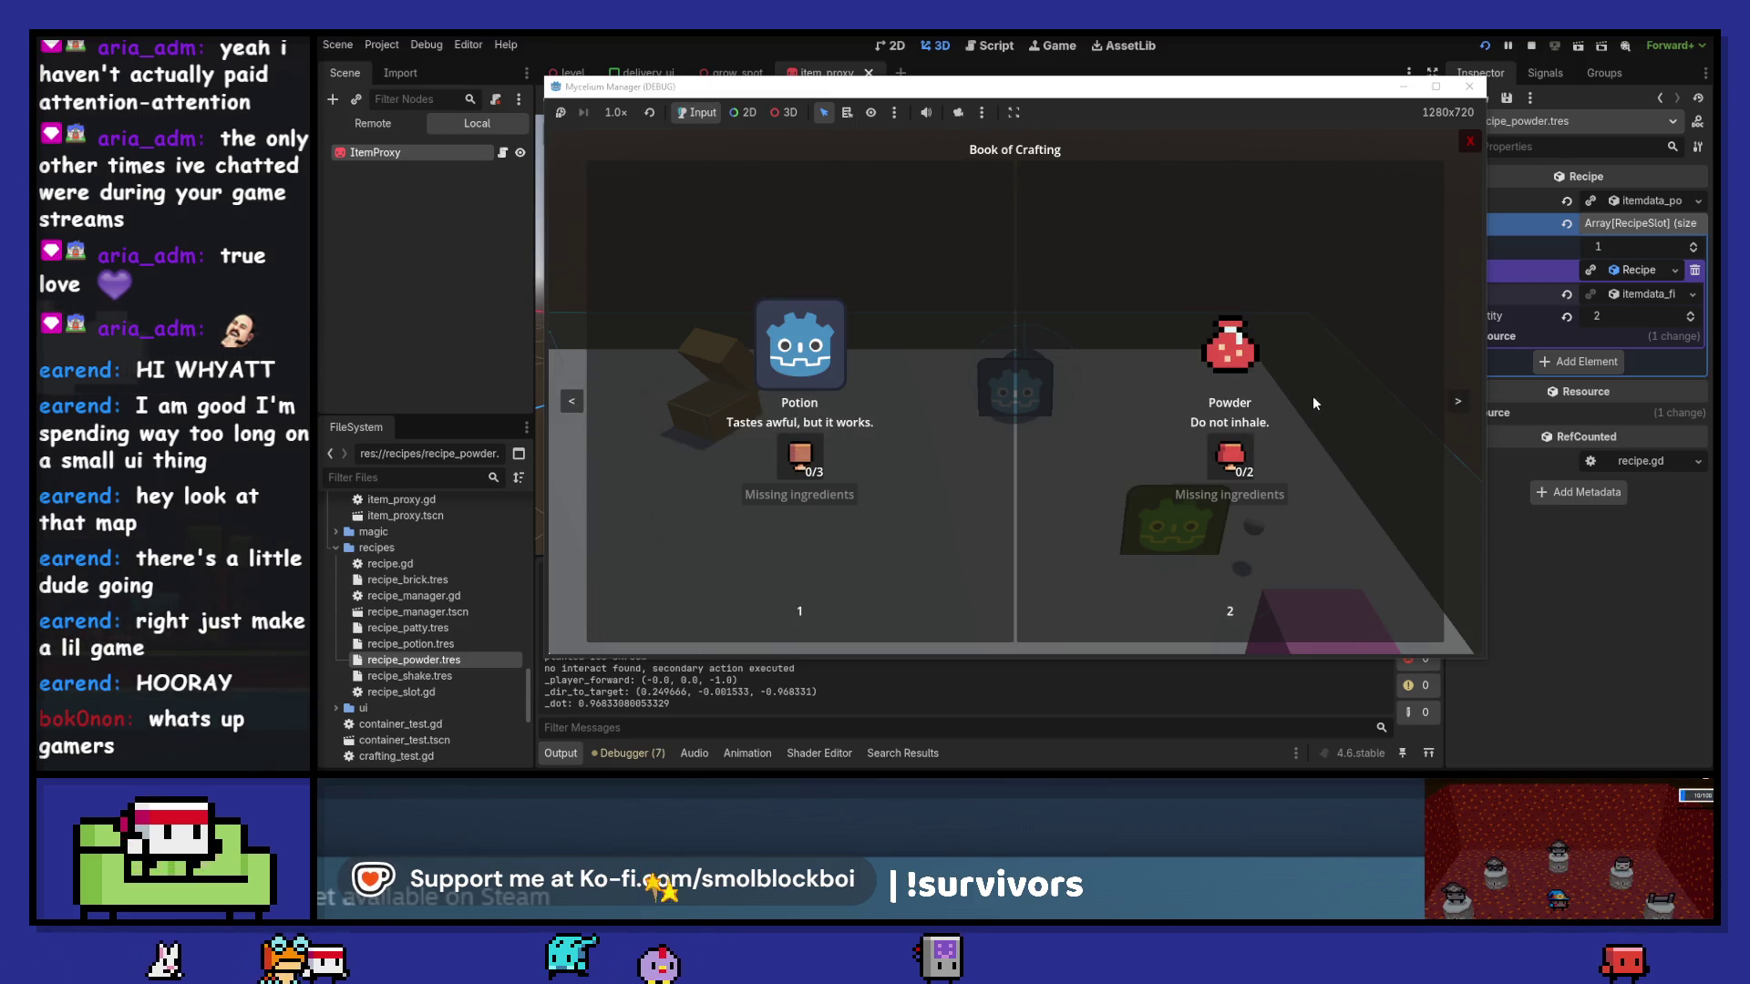
pyautogui.click(1457, 402)
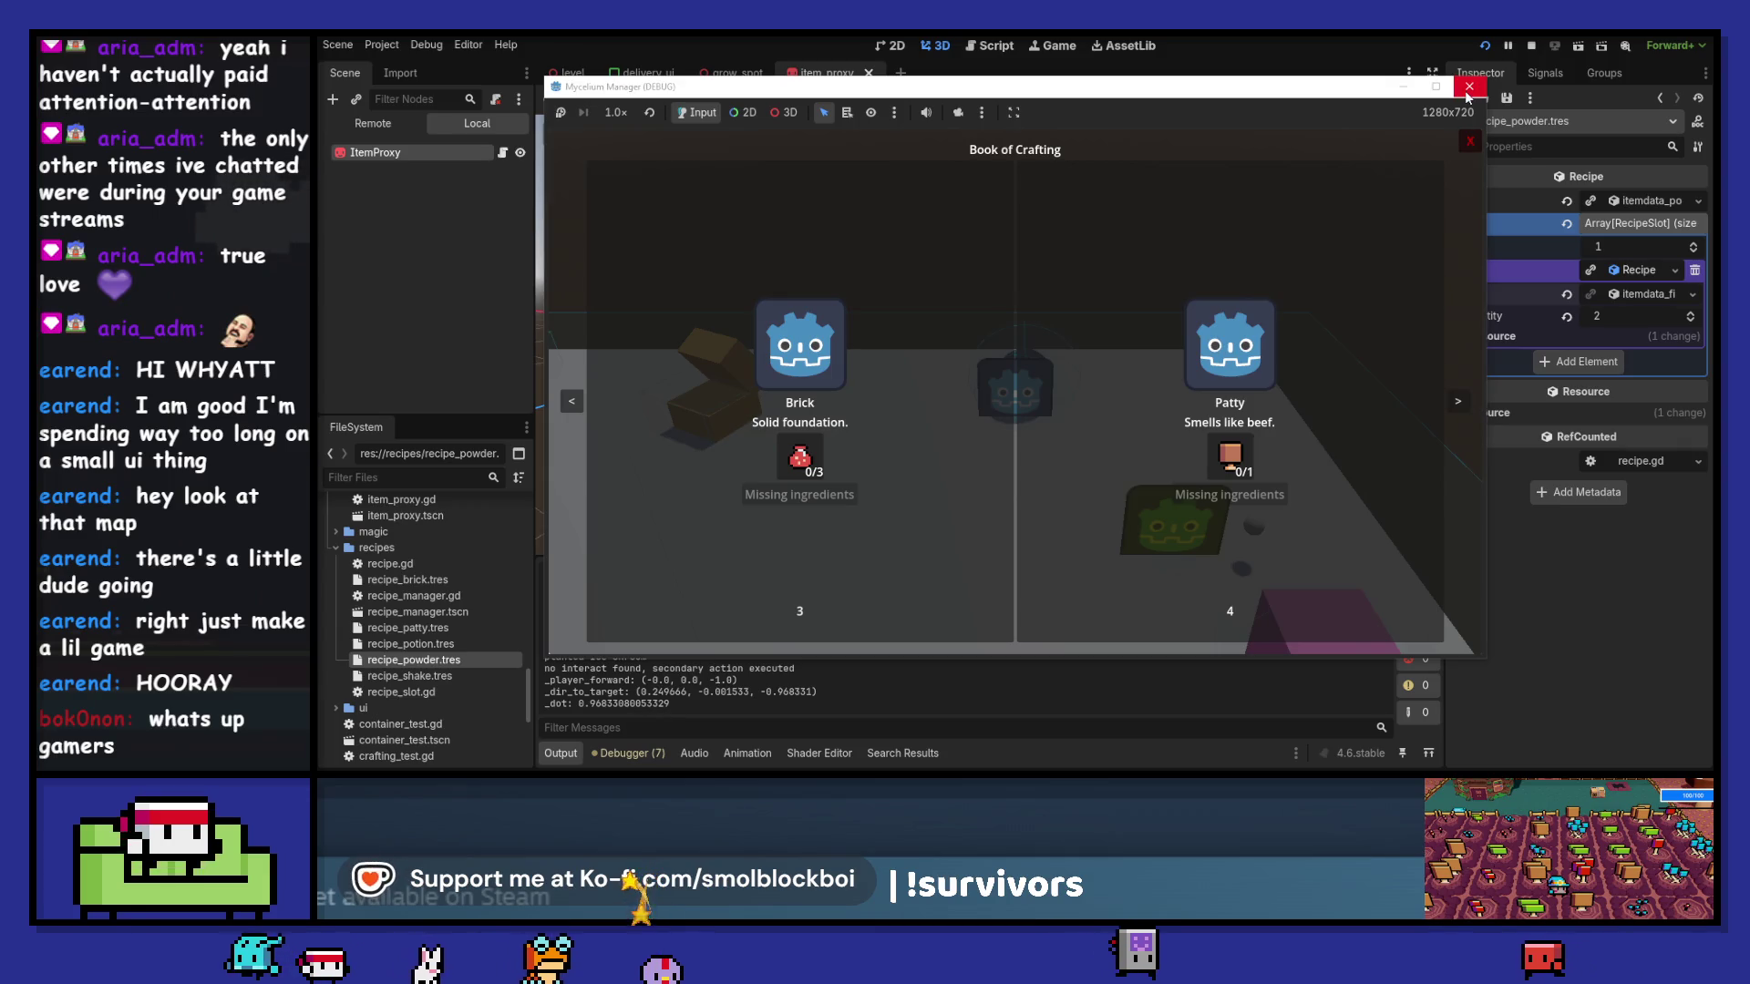
pyautogui.click(572, 401)
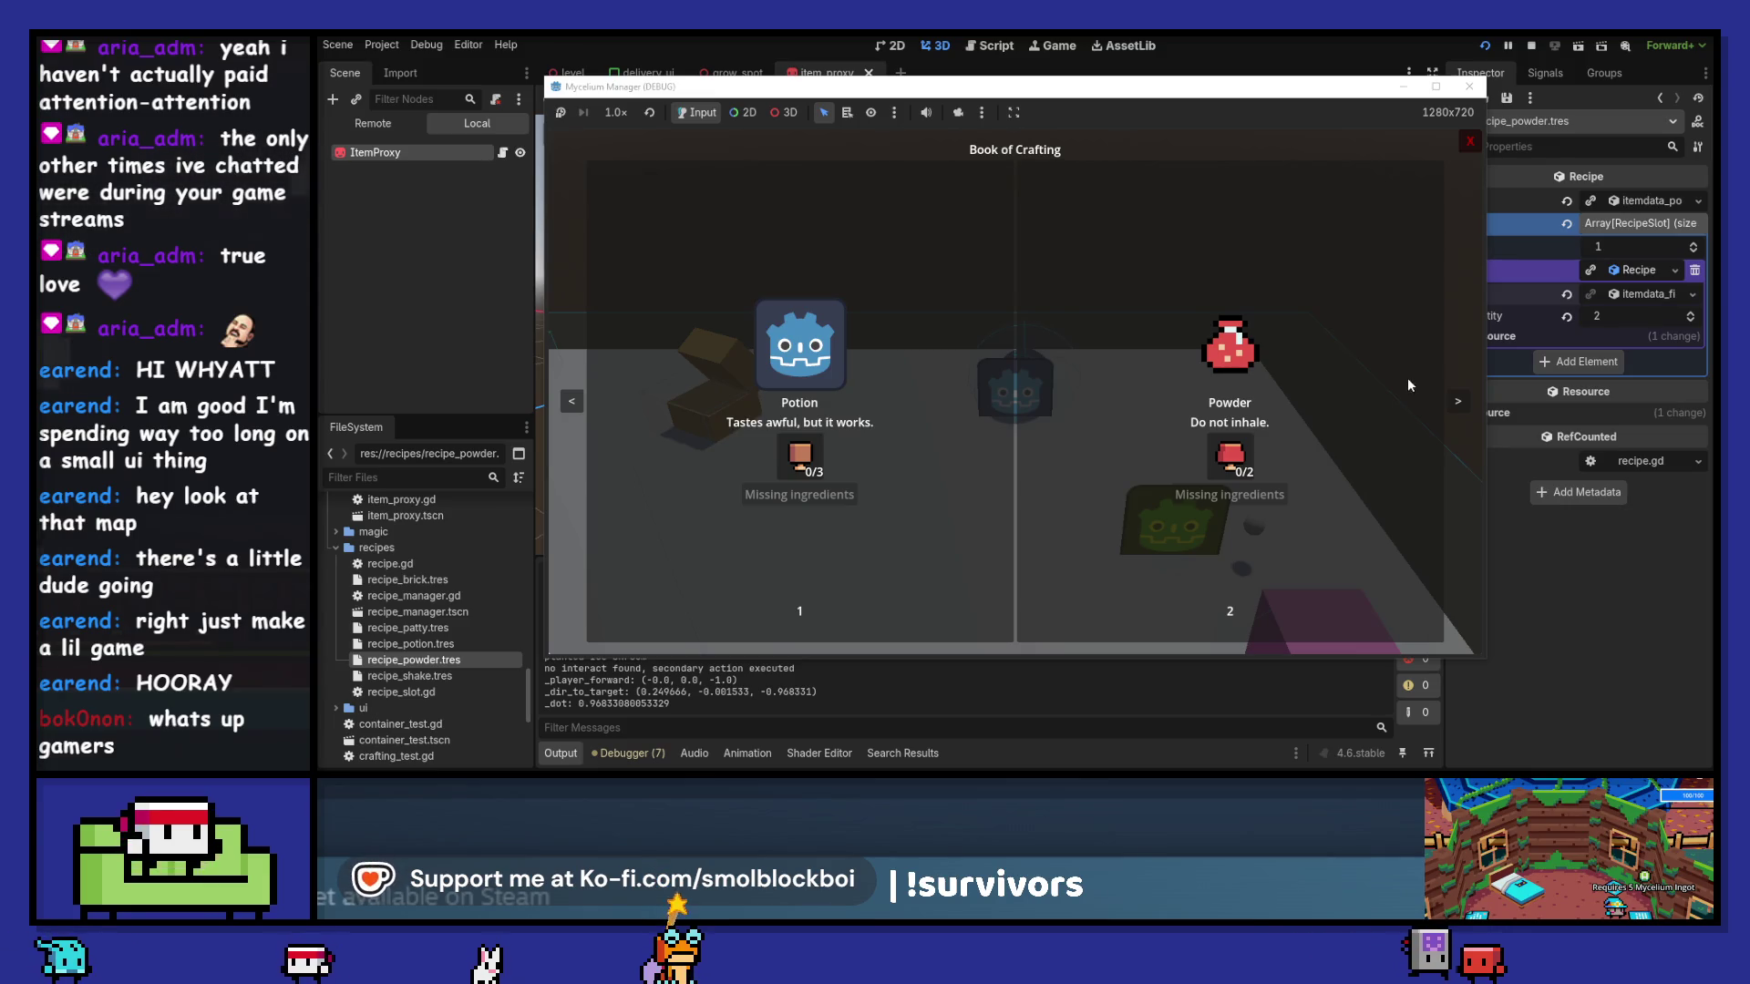
pyautogui.click(1476, 87)
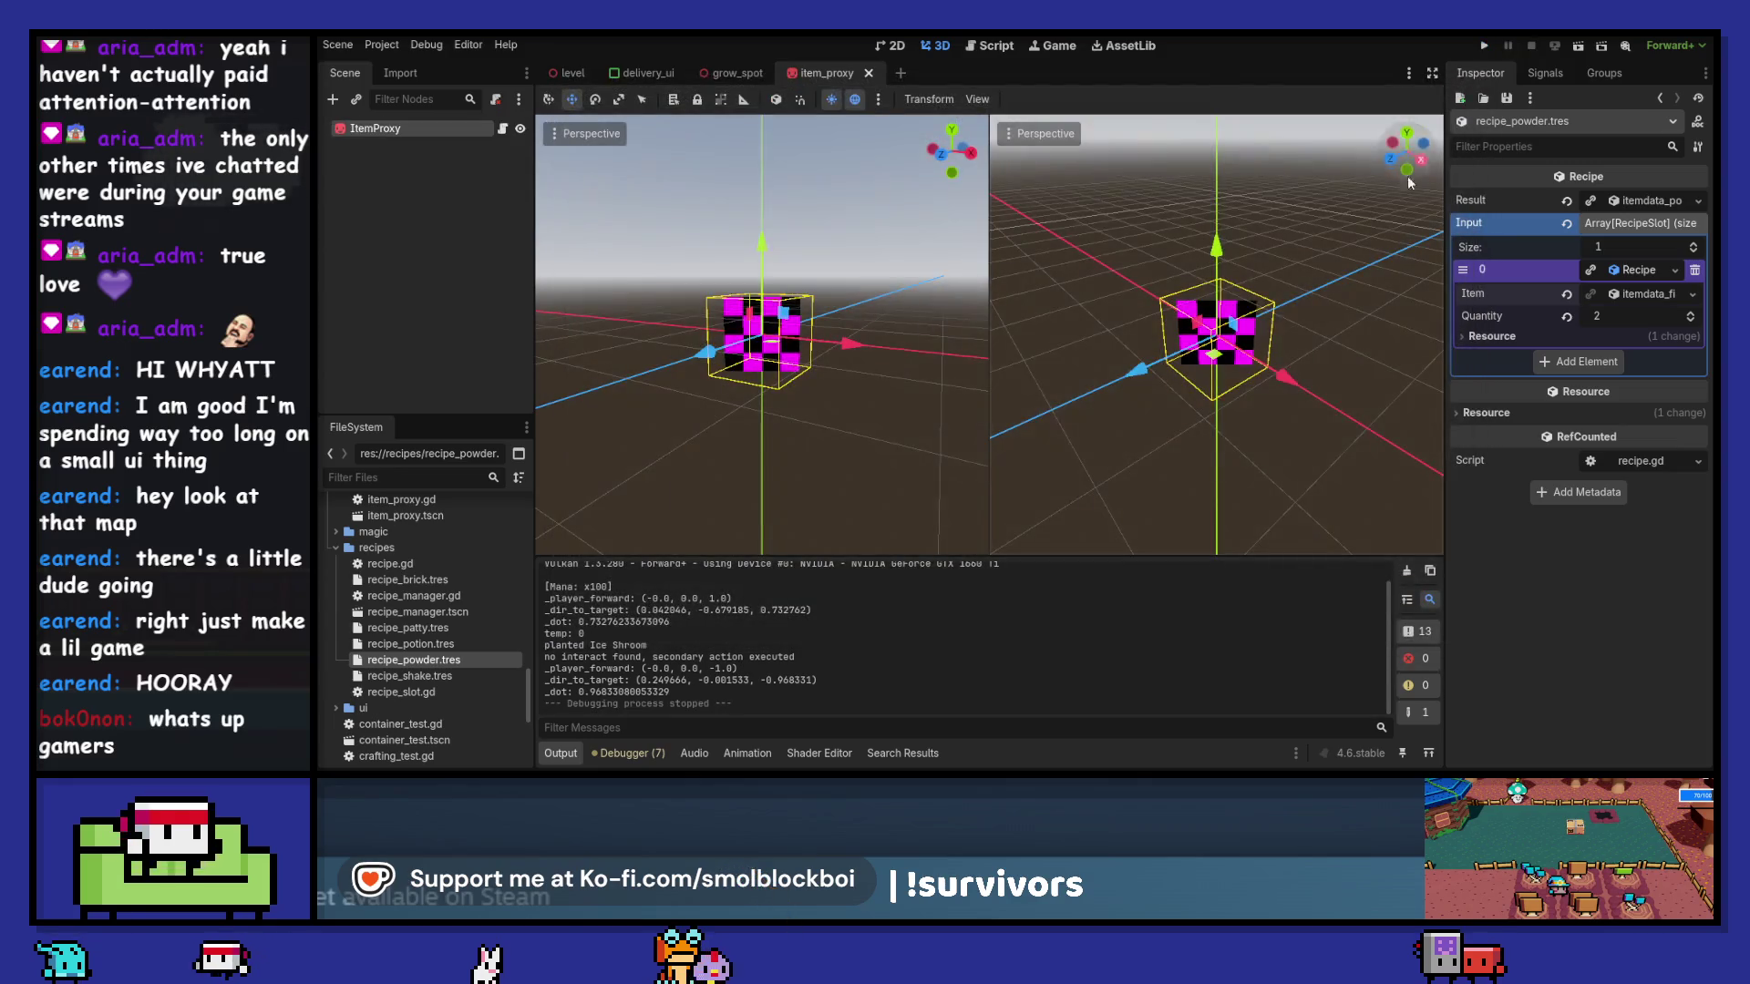
pyautogui.click(1489, 47)
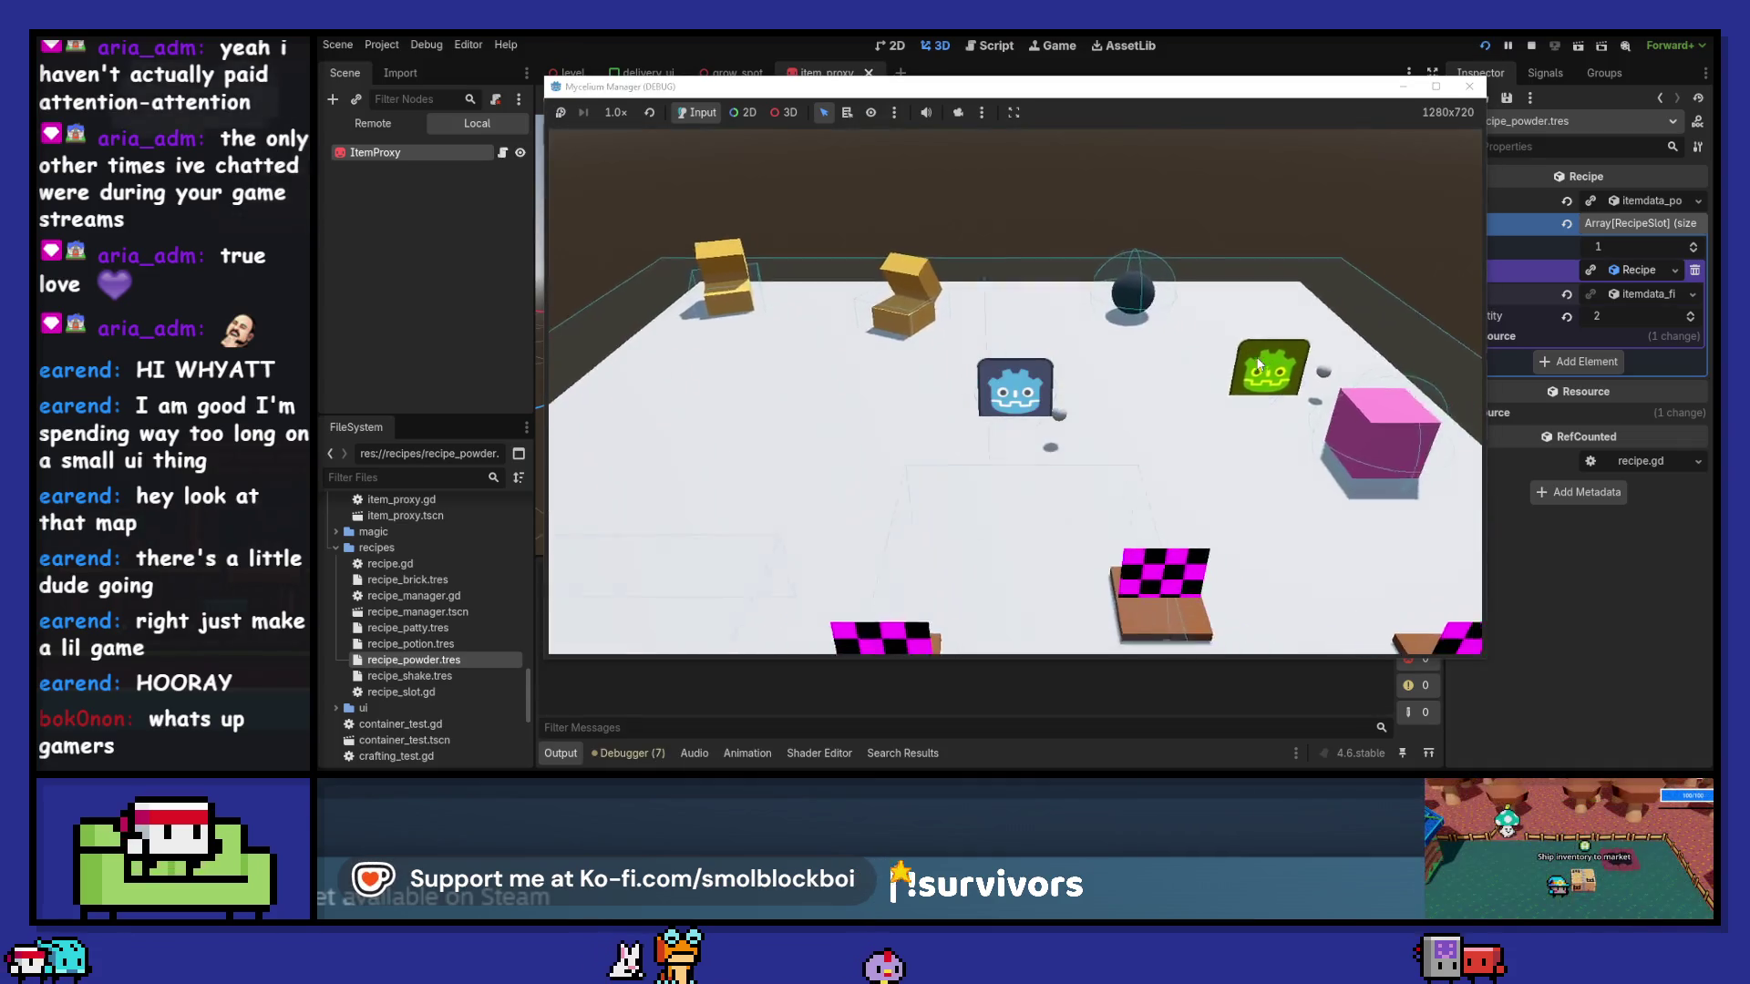
pyautogui.click(1257, 361)
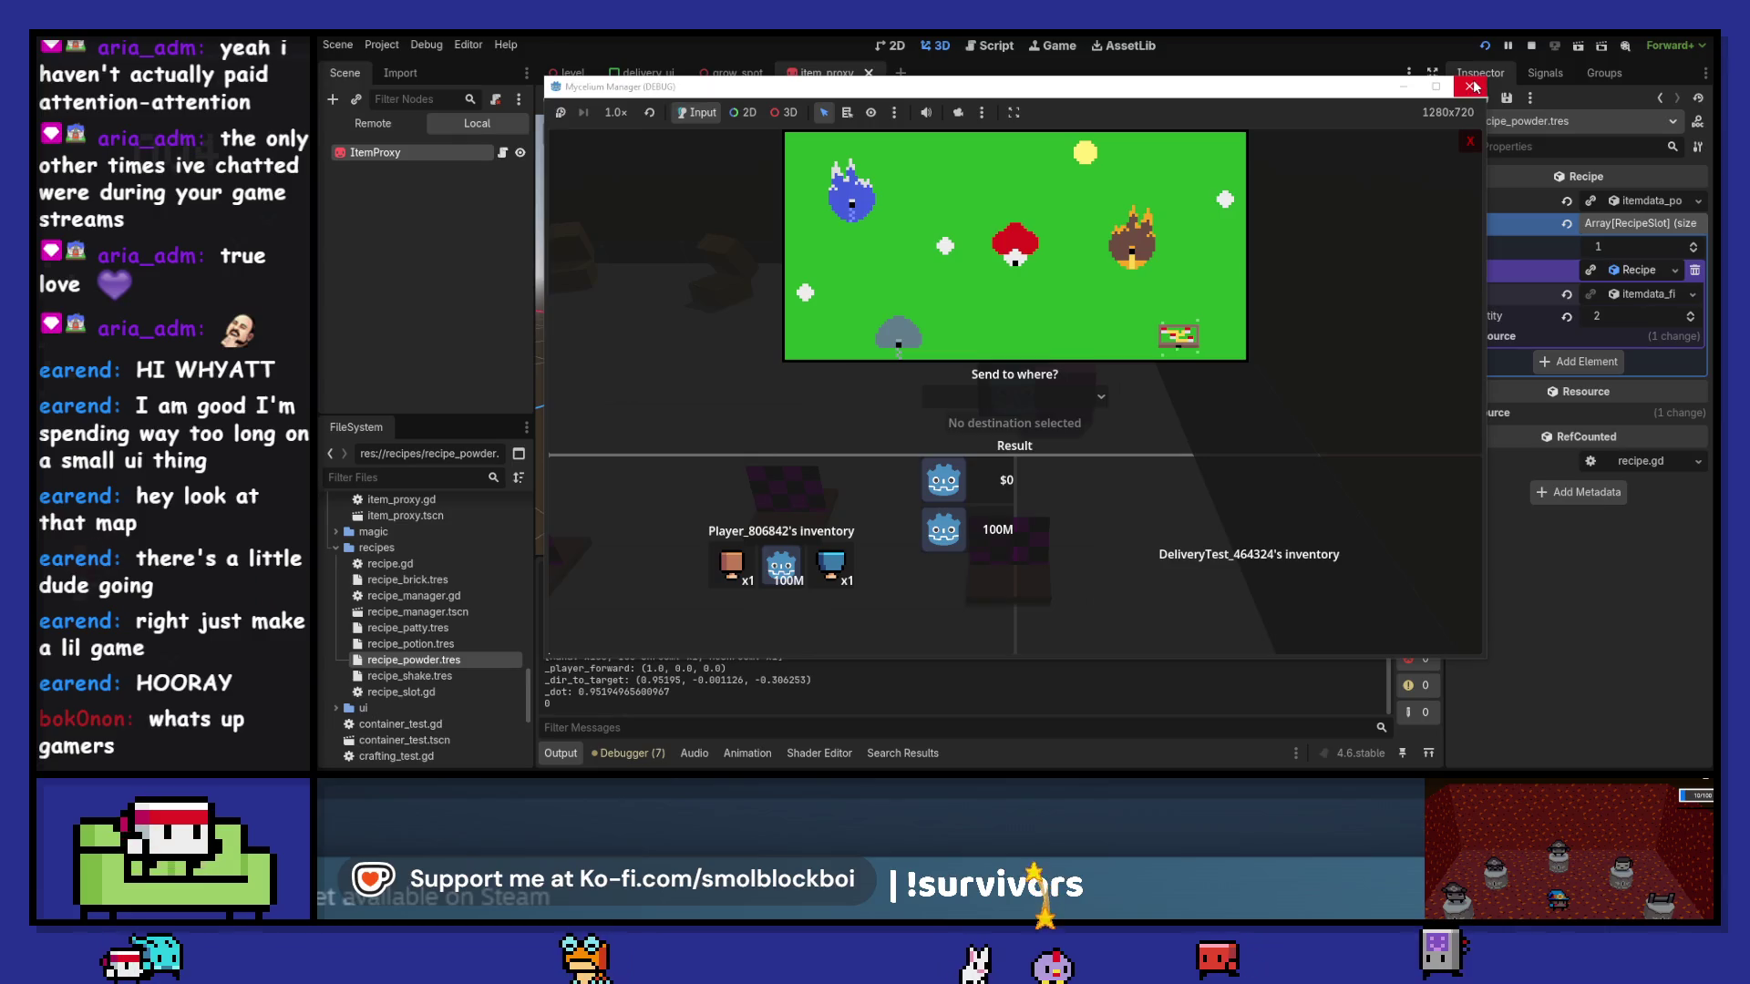
pyautogui.click(1472, 87)
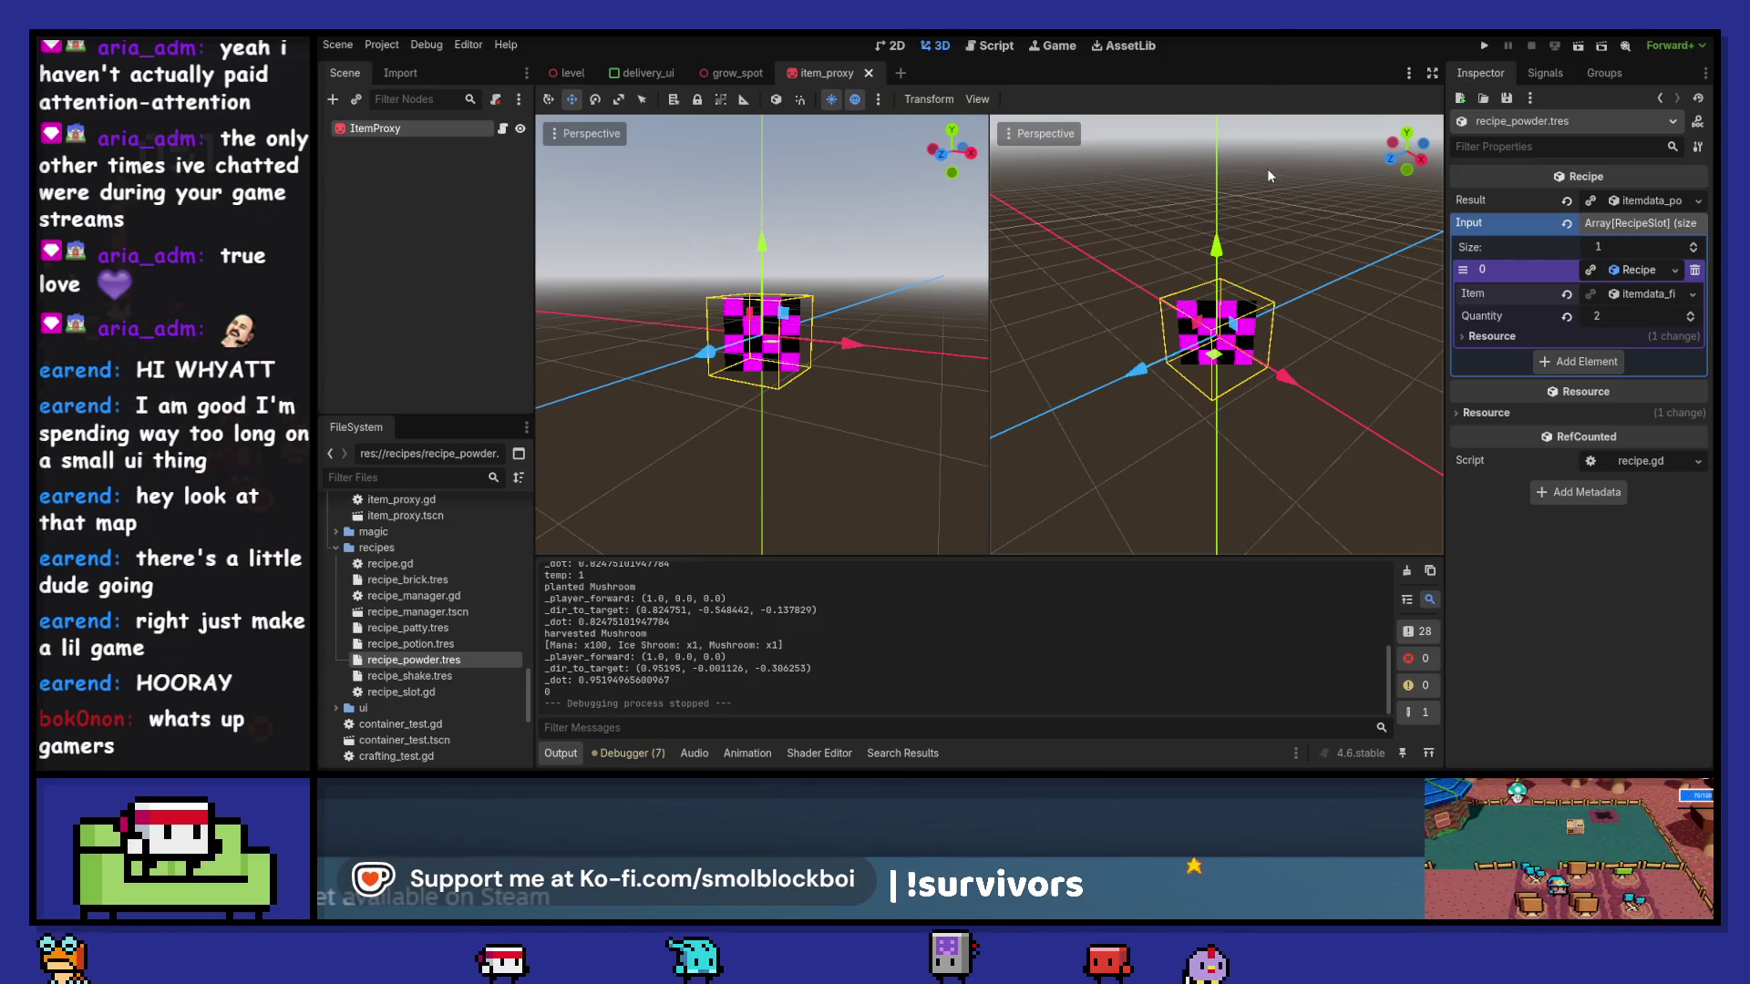
pyautogui.click(1482, 45)
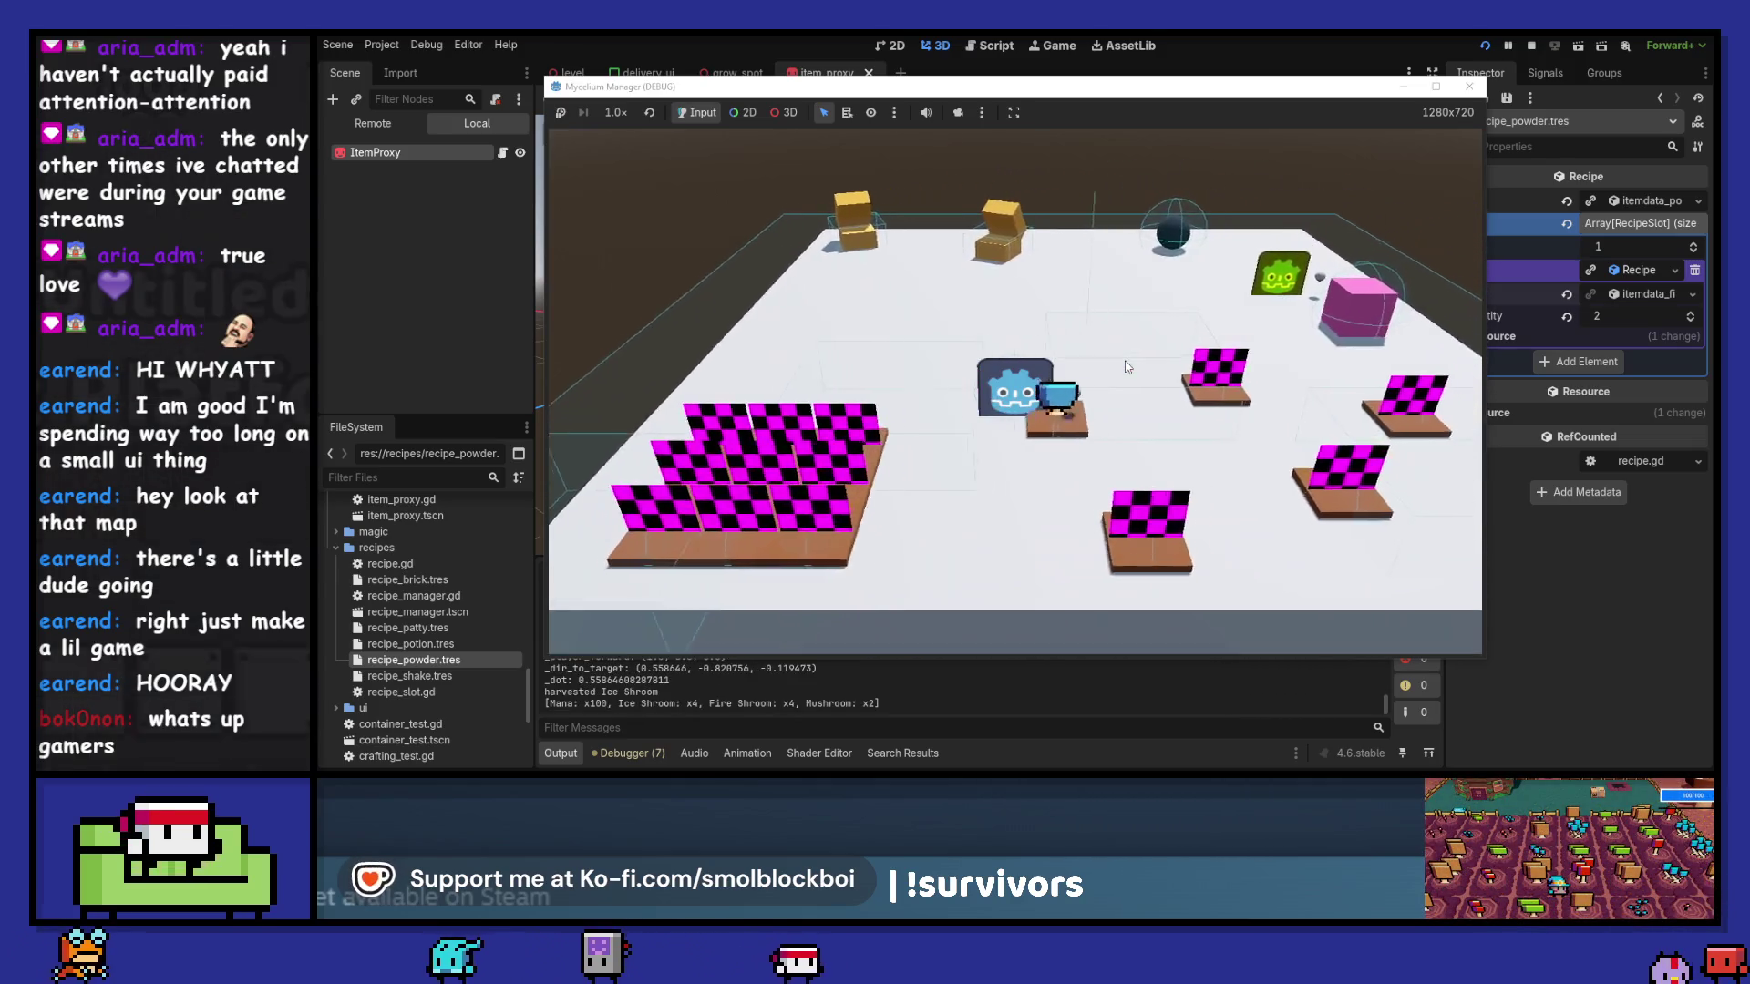
# - Send a Mushroom, Ice Shroom and Fire Shroom to Cramped Cavern Town
pyautogui.press('e')
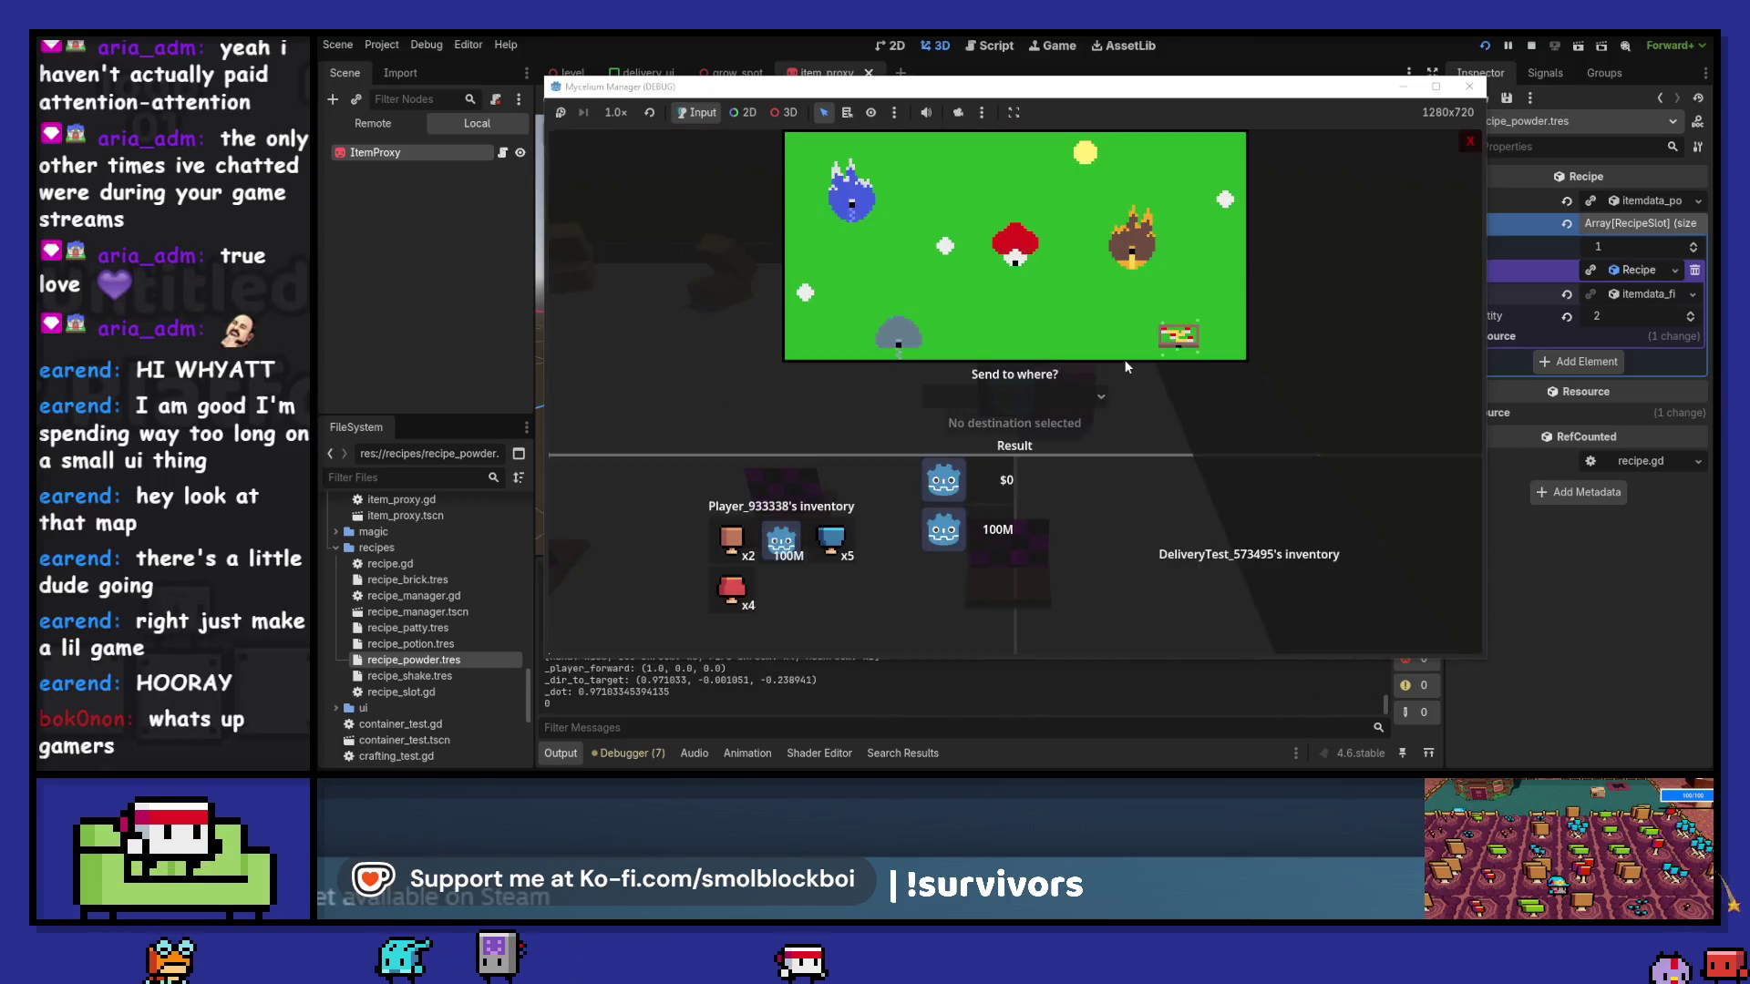
pyautogui.click(737, 543)
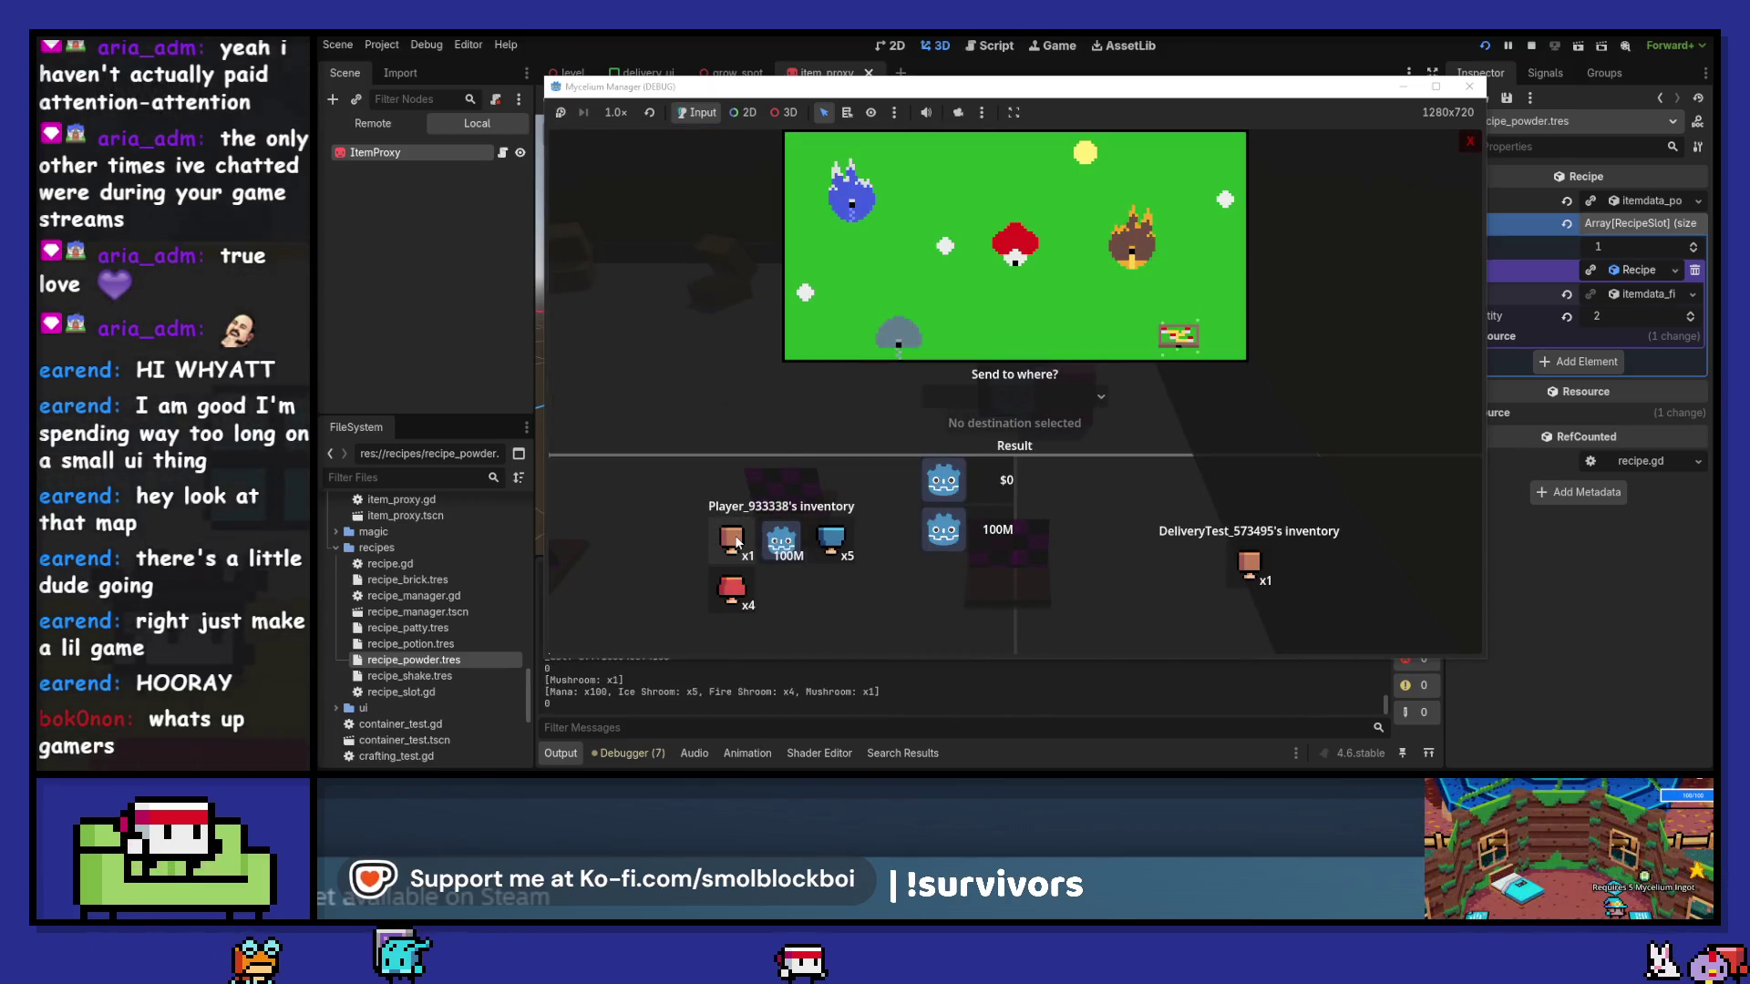
pyautogui.click(831, 543)
pyautogui.click(731, 588)
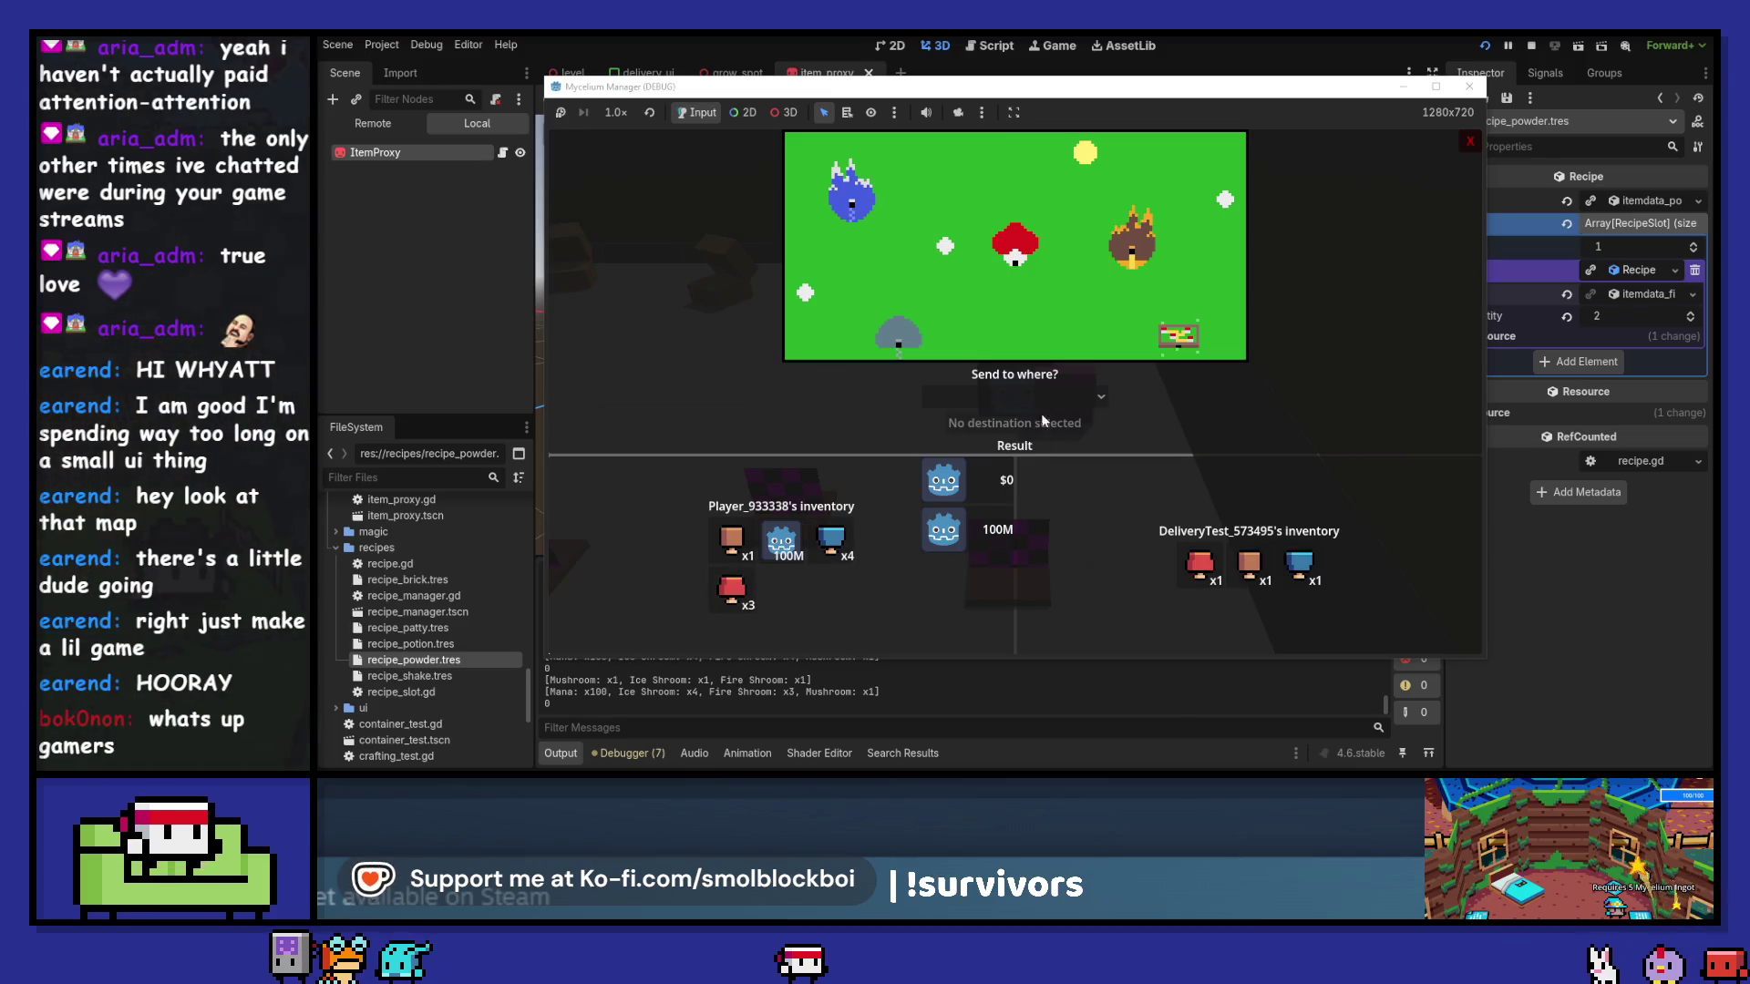
pyautogui.click(1012, 397)
pyautogui.click(1012, 458)
pyautogui.click(1014, 421)
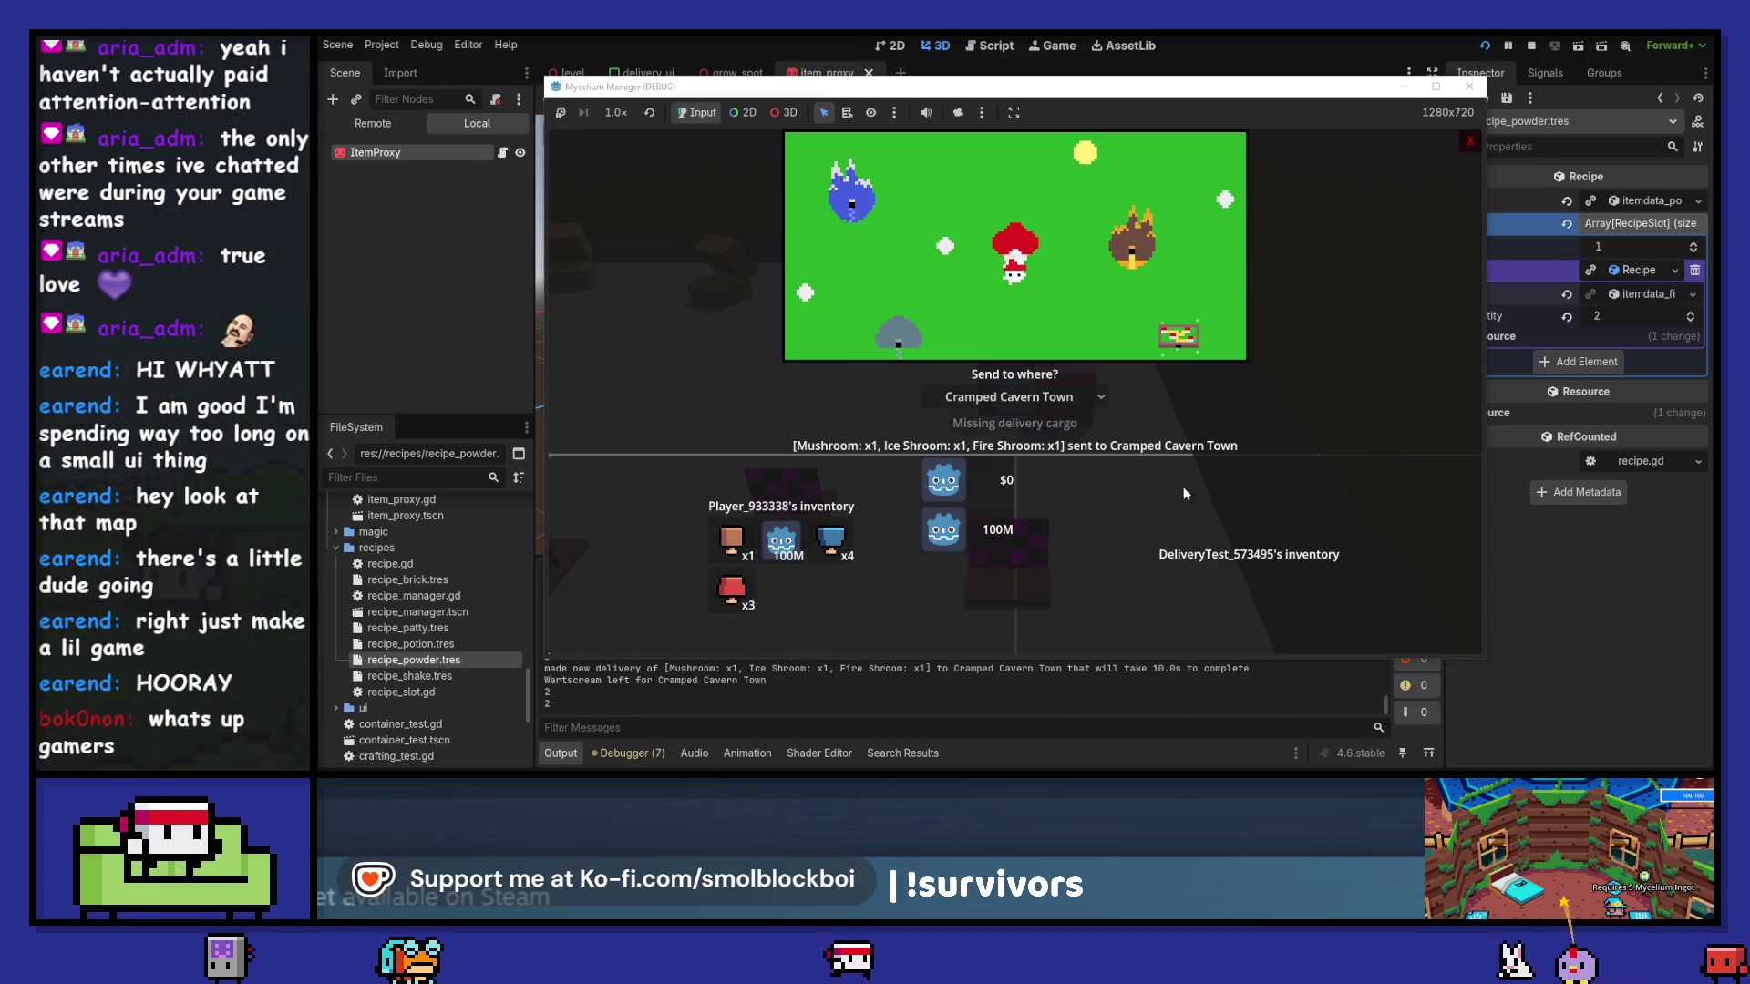
# - Send one Ice Shroom to Green Grasslands Village
pyautogui.click(990, 403)
pyautogui.click(1013, 498)
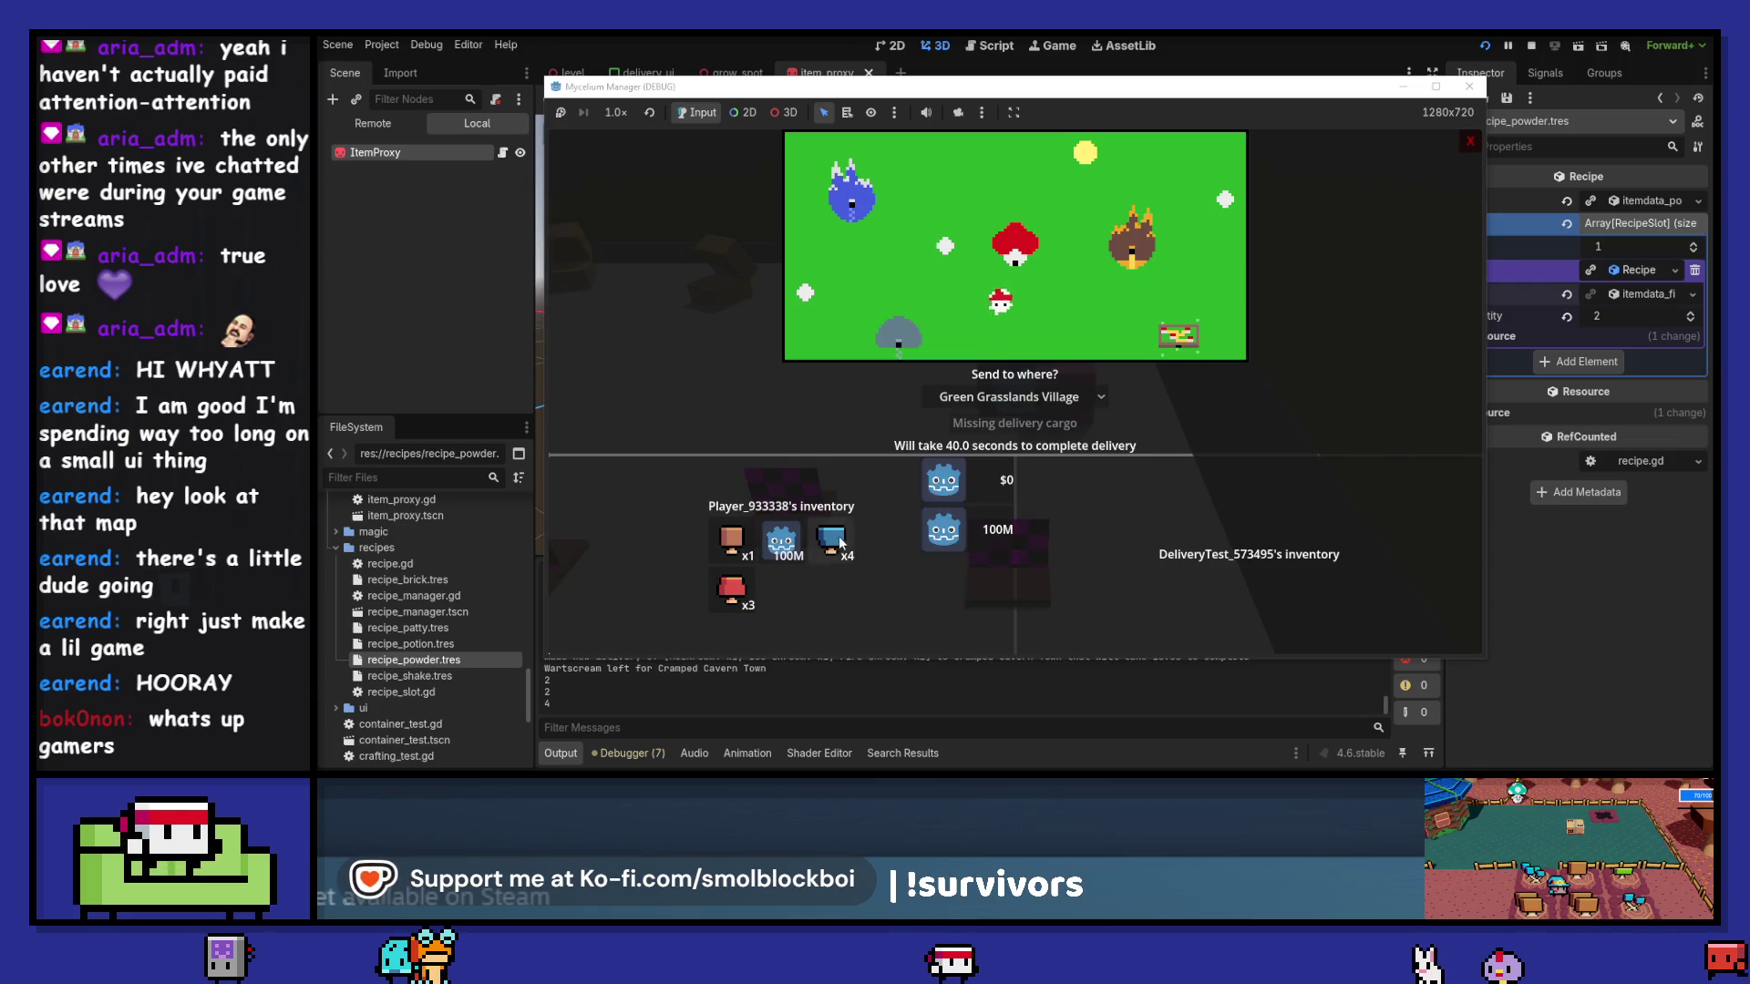
pyautogui.click(840, 543)
pyautogui.click(1014, 417)
# - Send one Fire Shroom to Becky's Business, then stop the game
pyautogui.click(1002, 397)
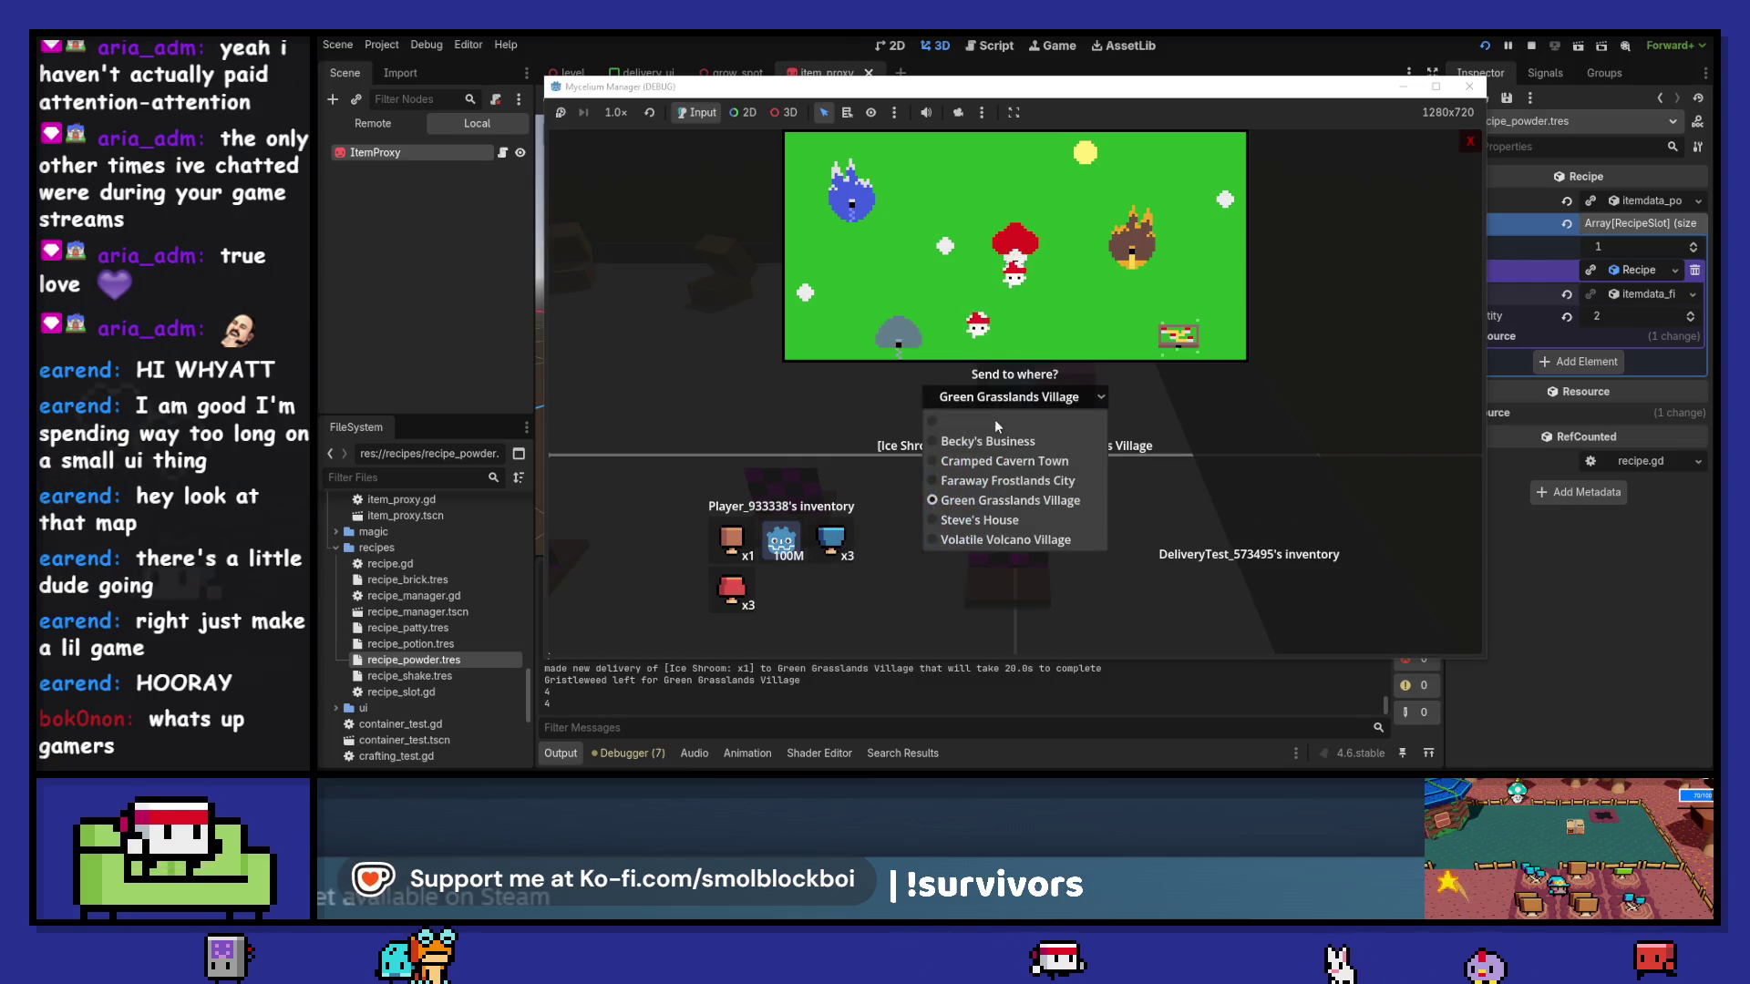
pyautogui.click(998, 441)
pyautogui.click(731, 588)
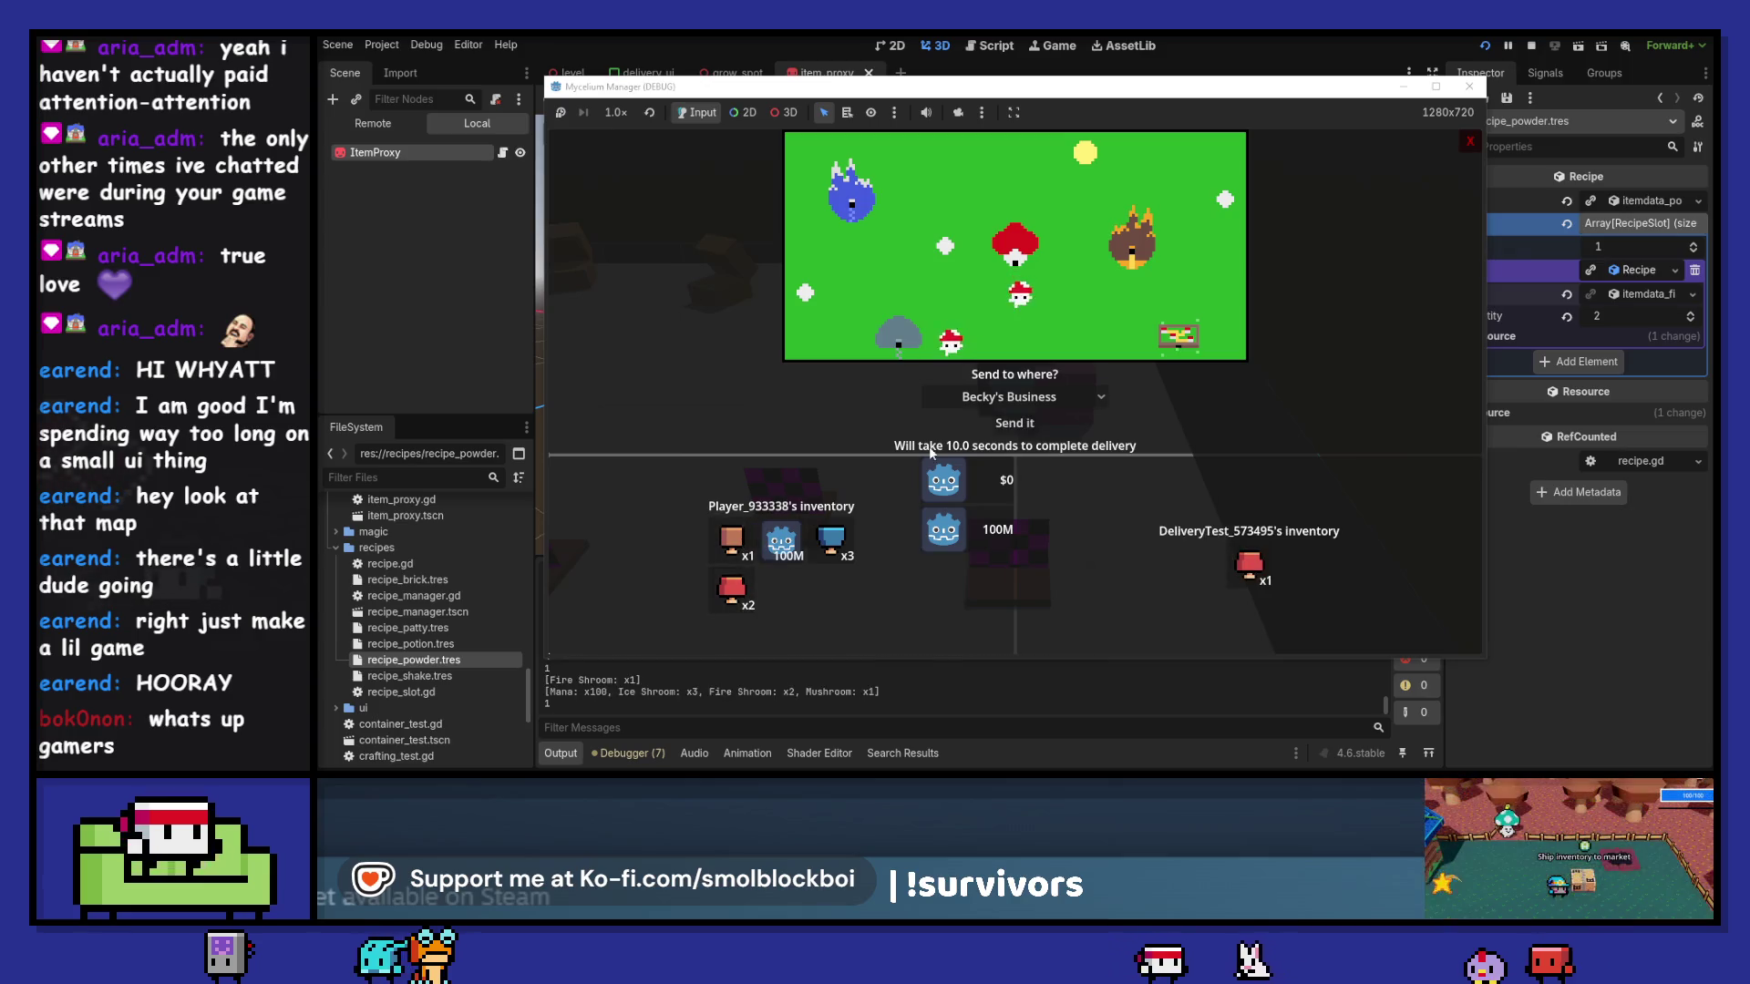
pyautogui.click(1008, 423)
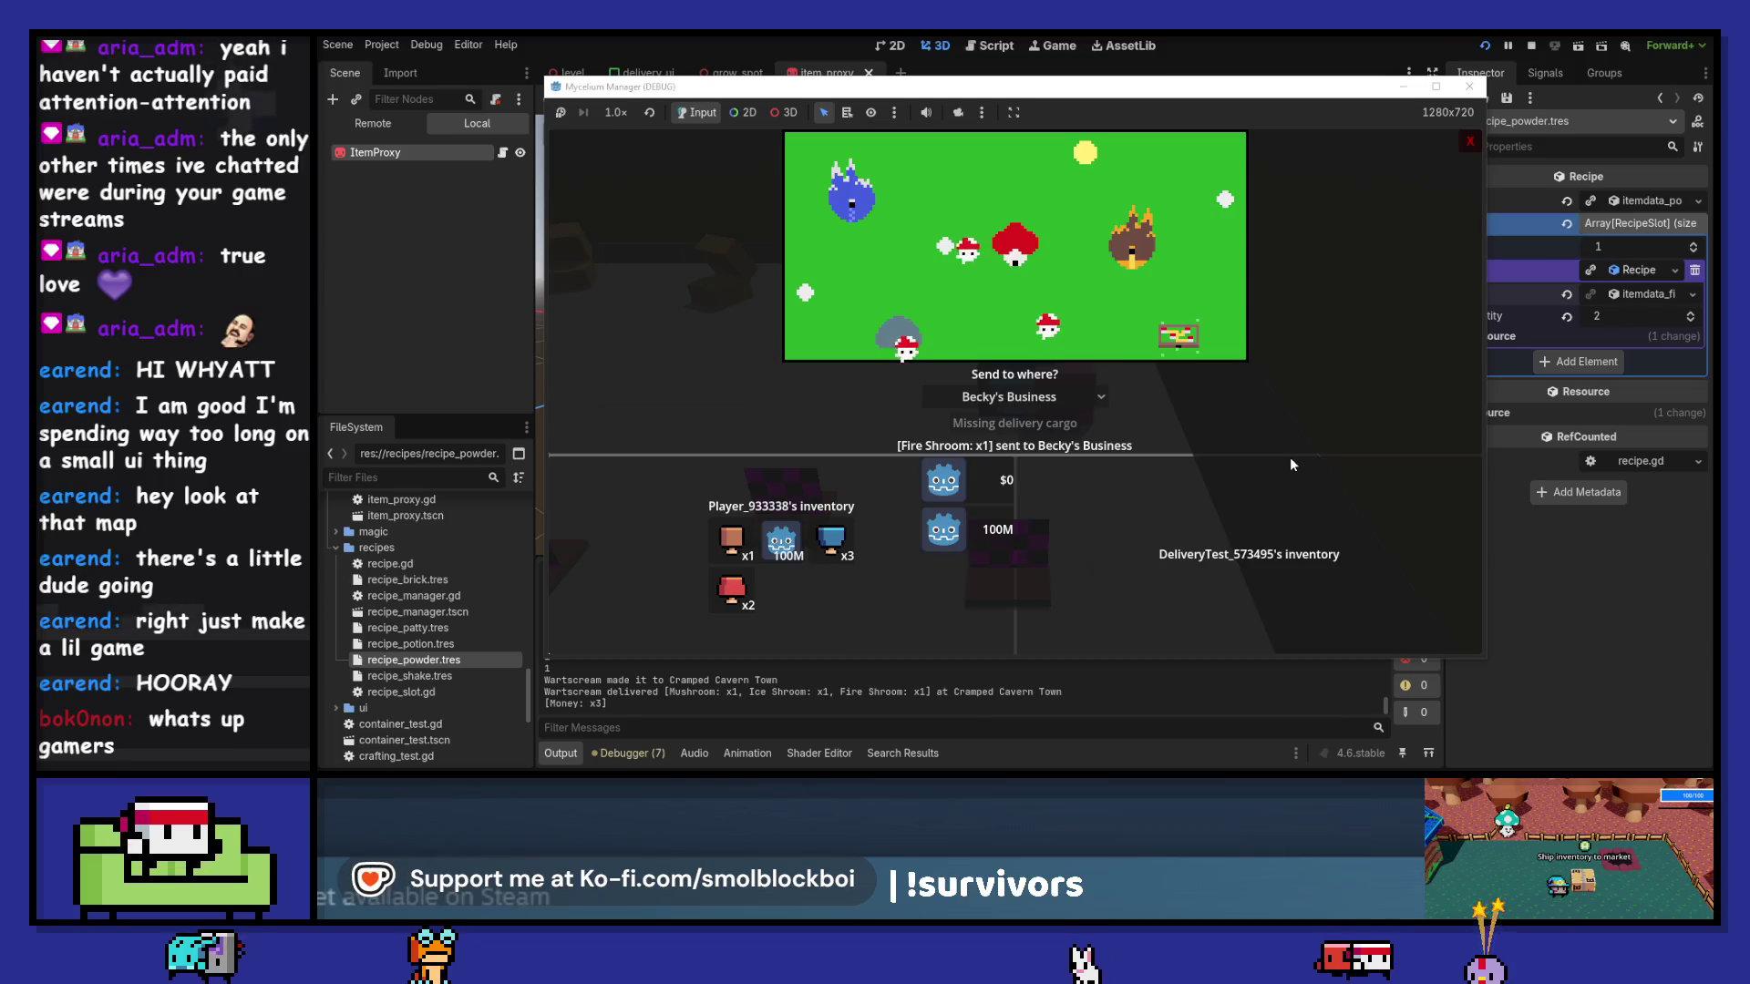
pyautogui.click(1468, 88)
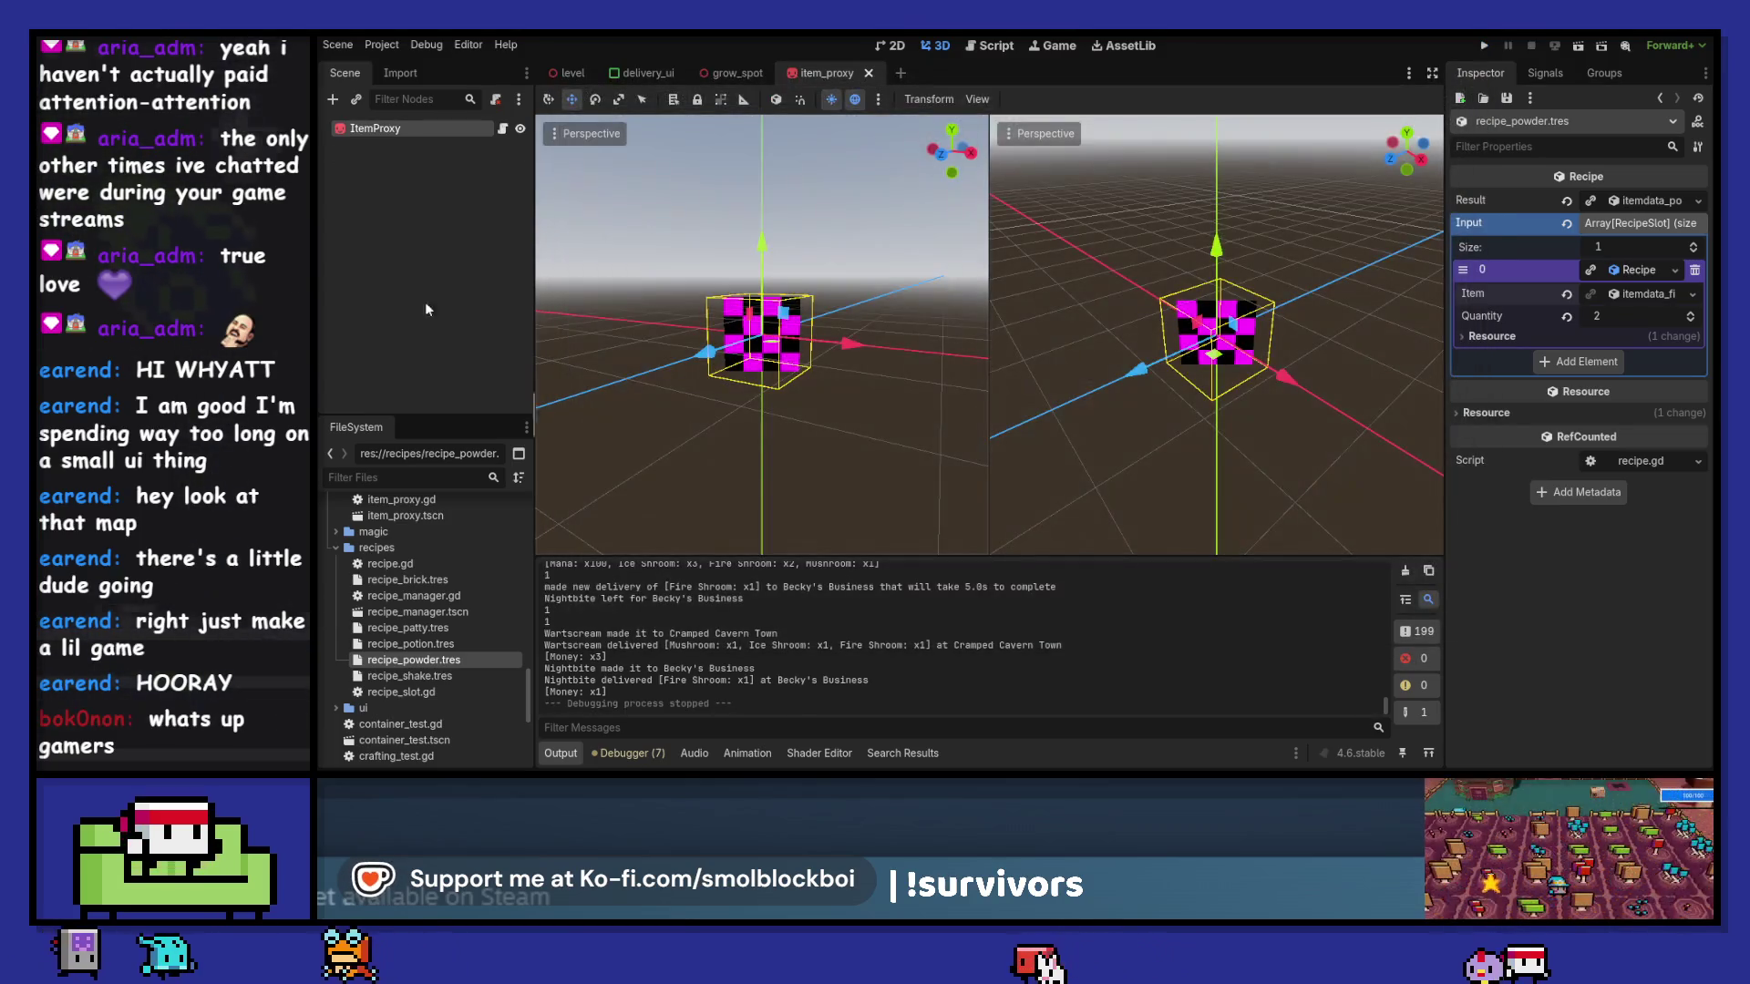
# - Filter the project files for 'map' and open the world_map scene
pyautogui.click(402, 486)
pyautogui.write('map')
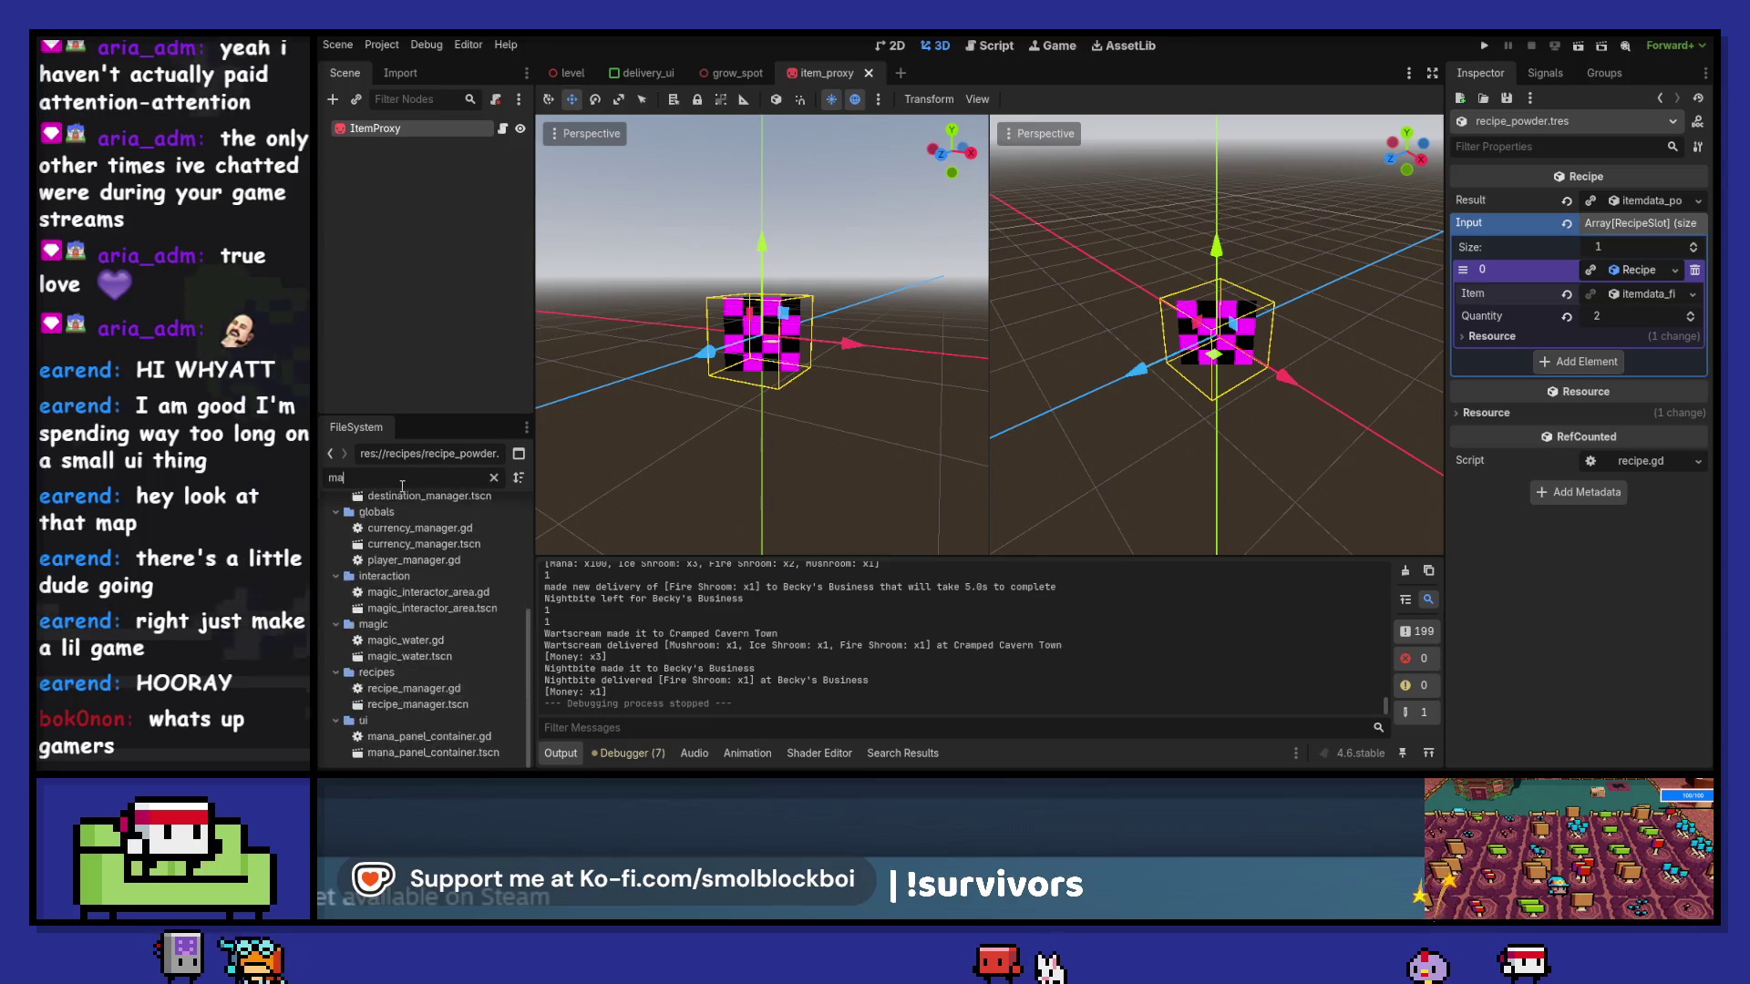
pyautogui.doubleClick(414, 603)
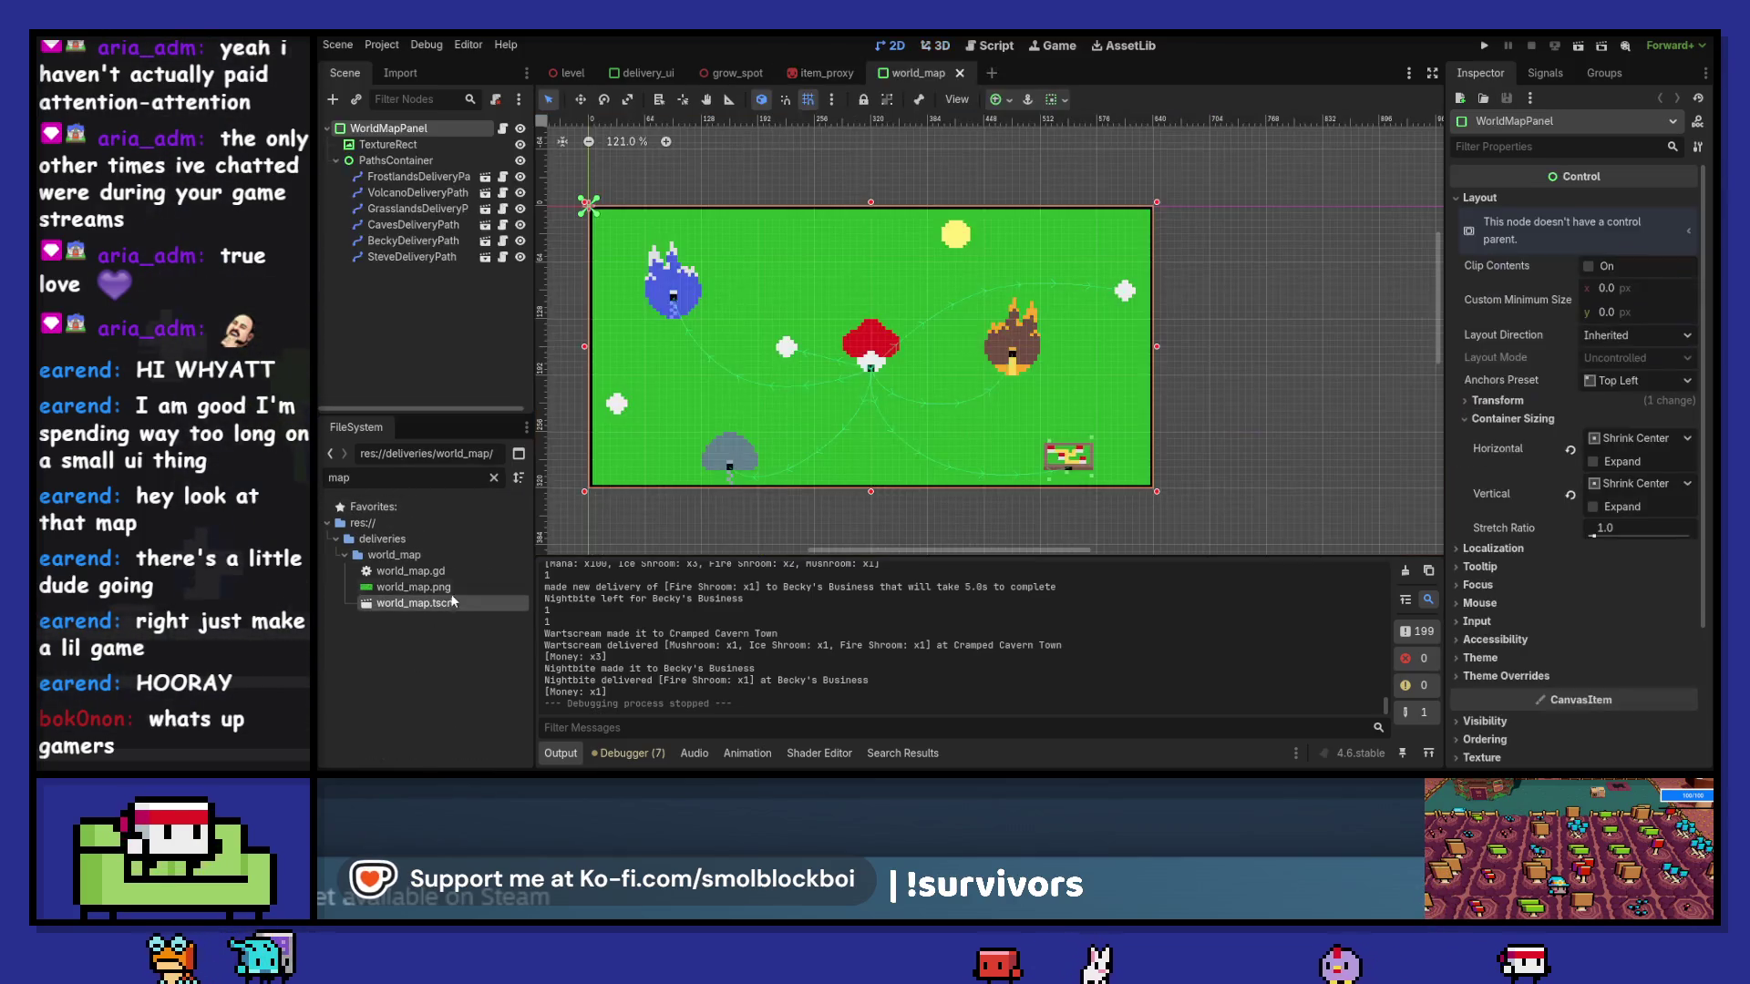
# - Inspect WorldMapPanel's properties, trying Clip Children then resetting it to Disabled
pyautogui.click(395, 145)
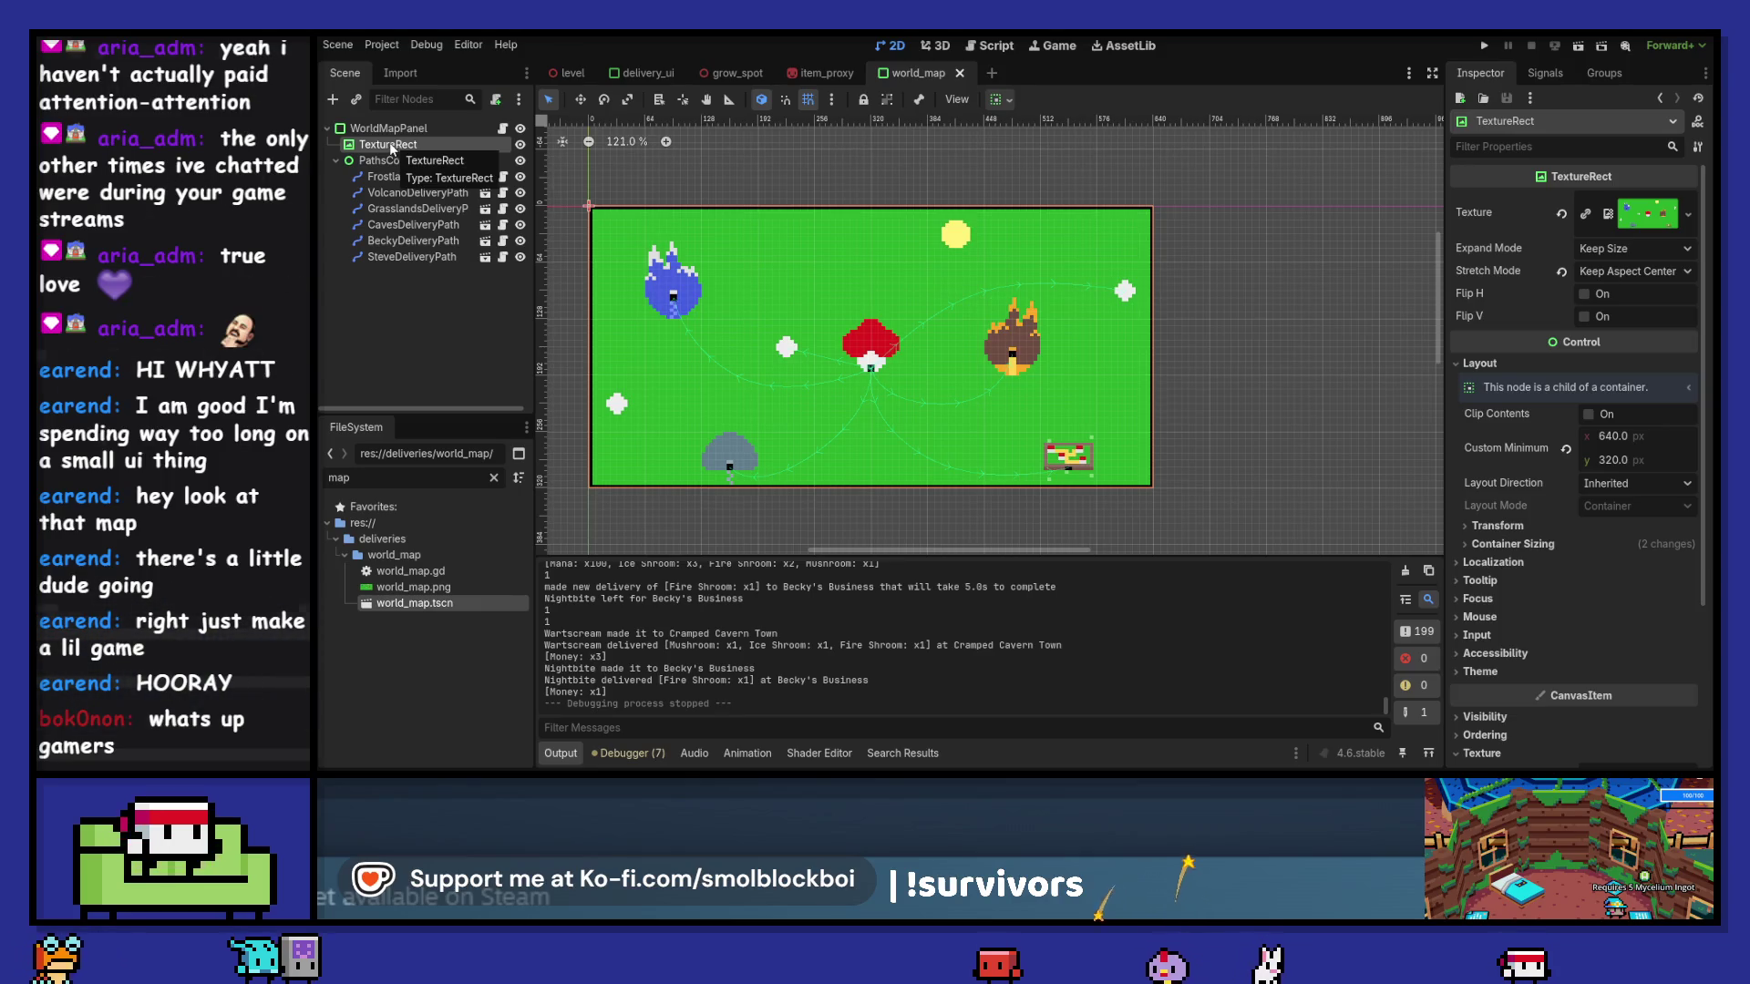
pyautogui.click(392, 129)
pyautogui.scroll(-5, 1601, 502)
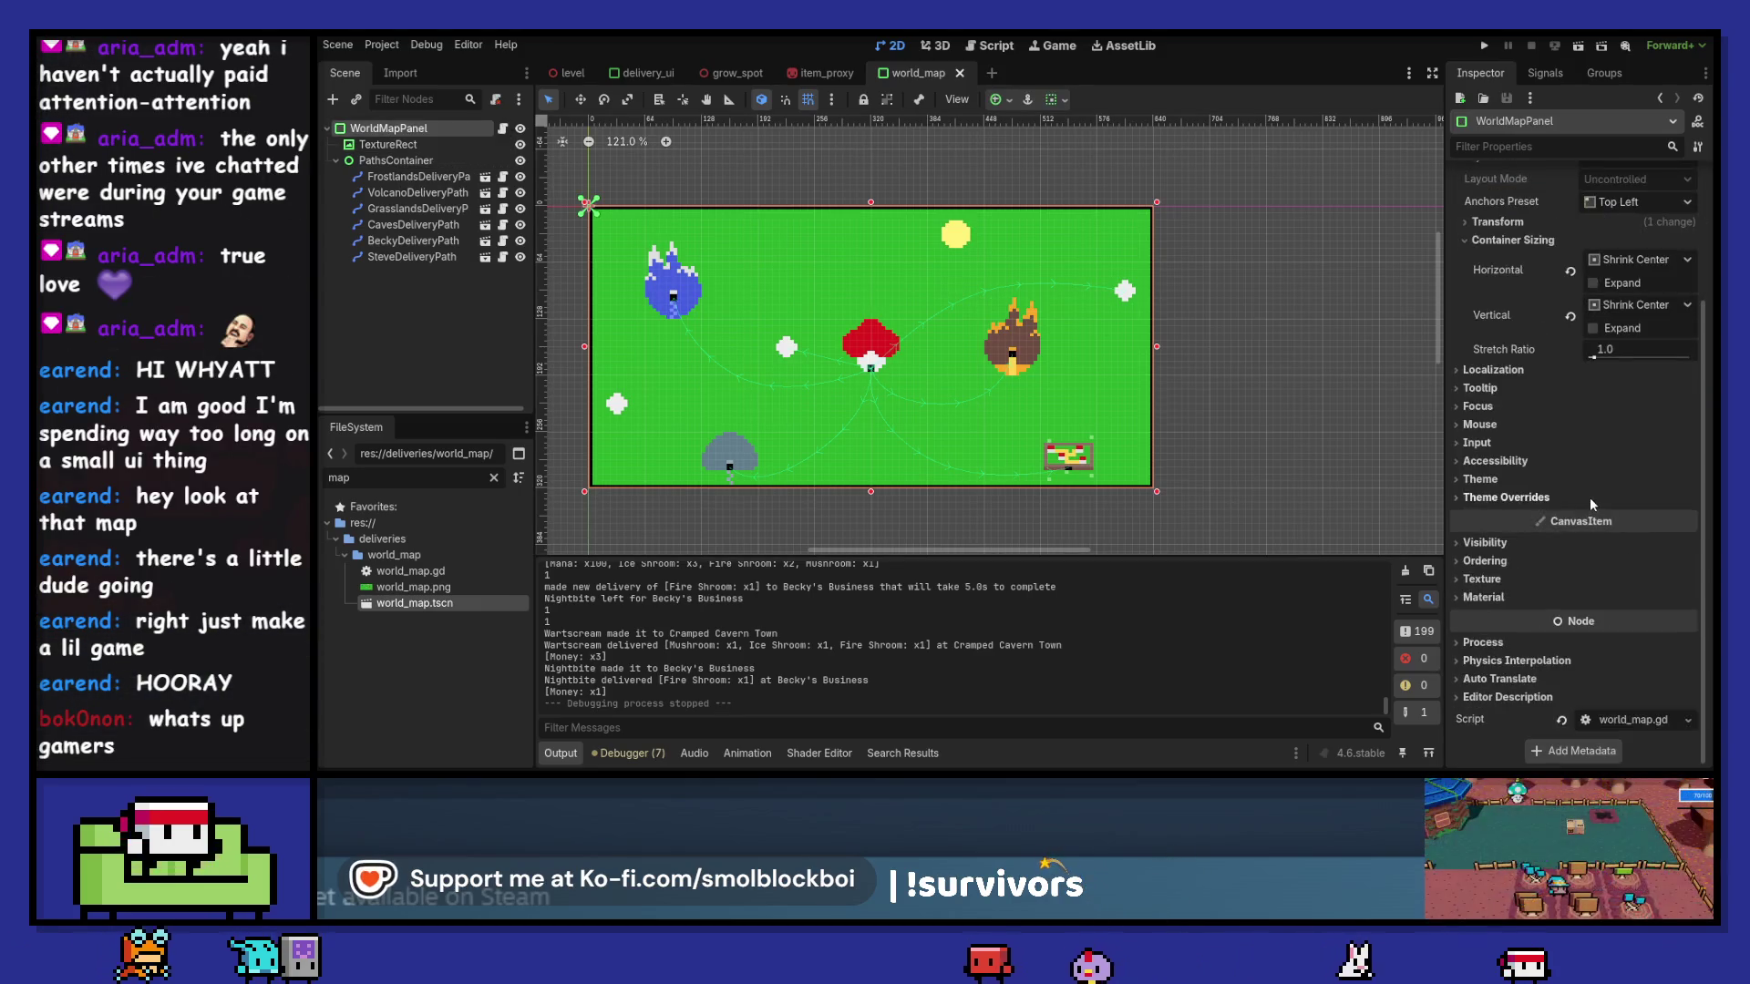
pyautogui.click(1511, 574)
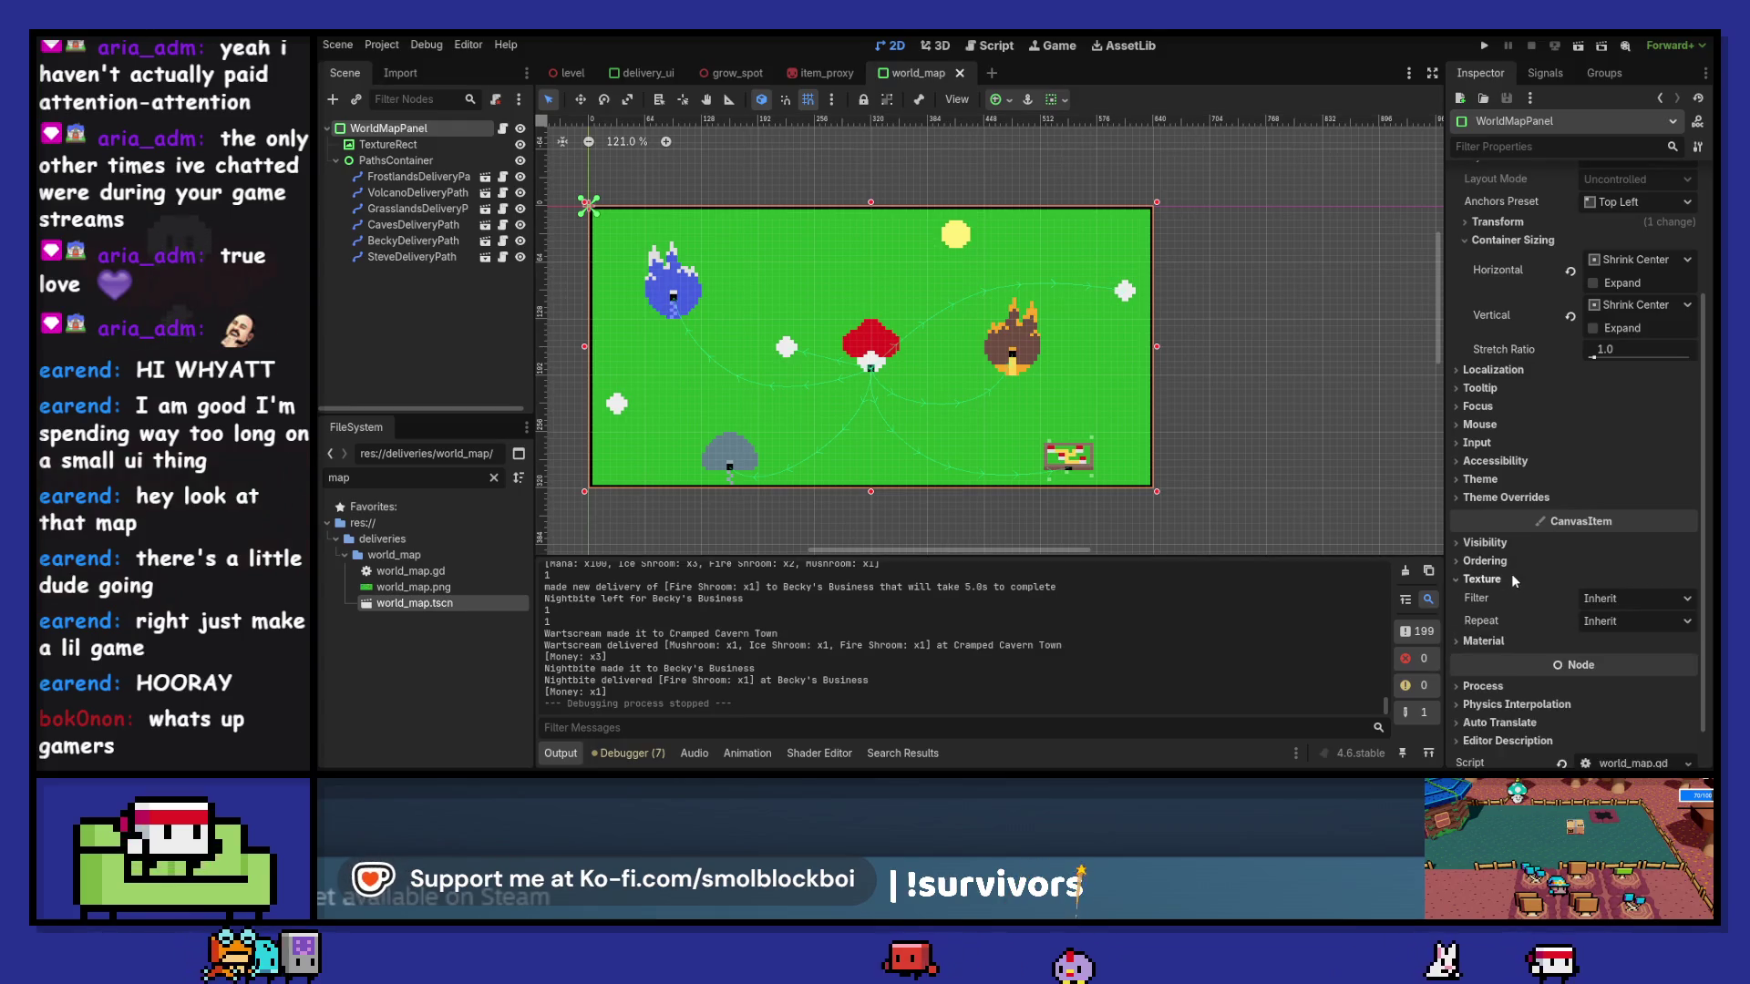
pyautogui.click(1509, 577)
pyautogui.click(1518, 541)
pyautogui.click(1596, 676)
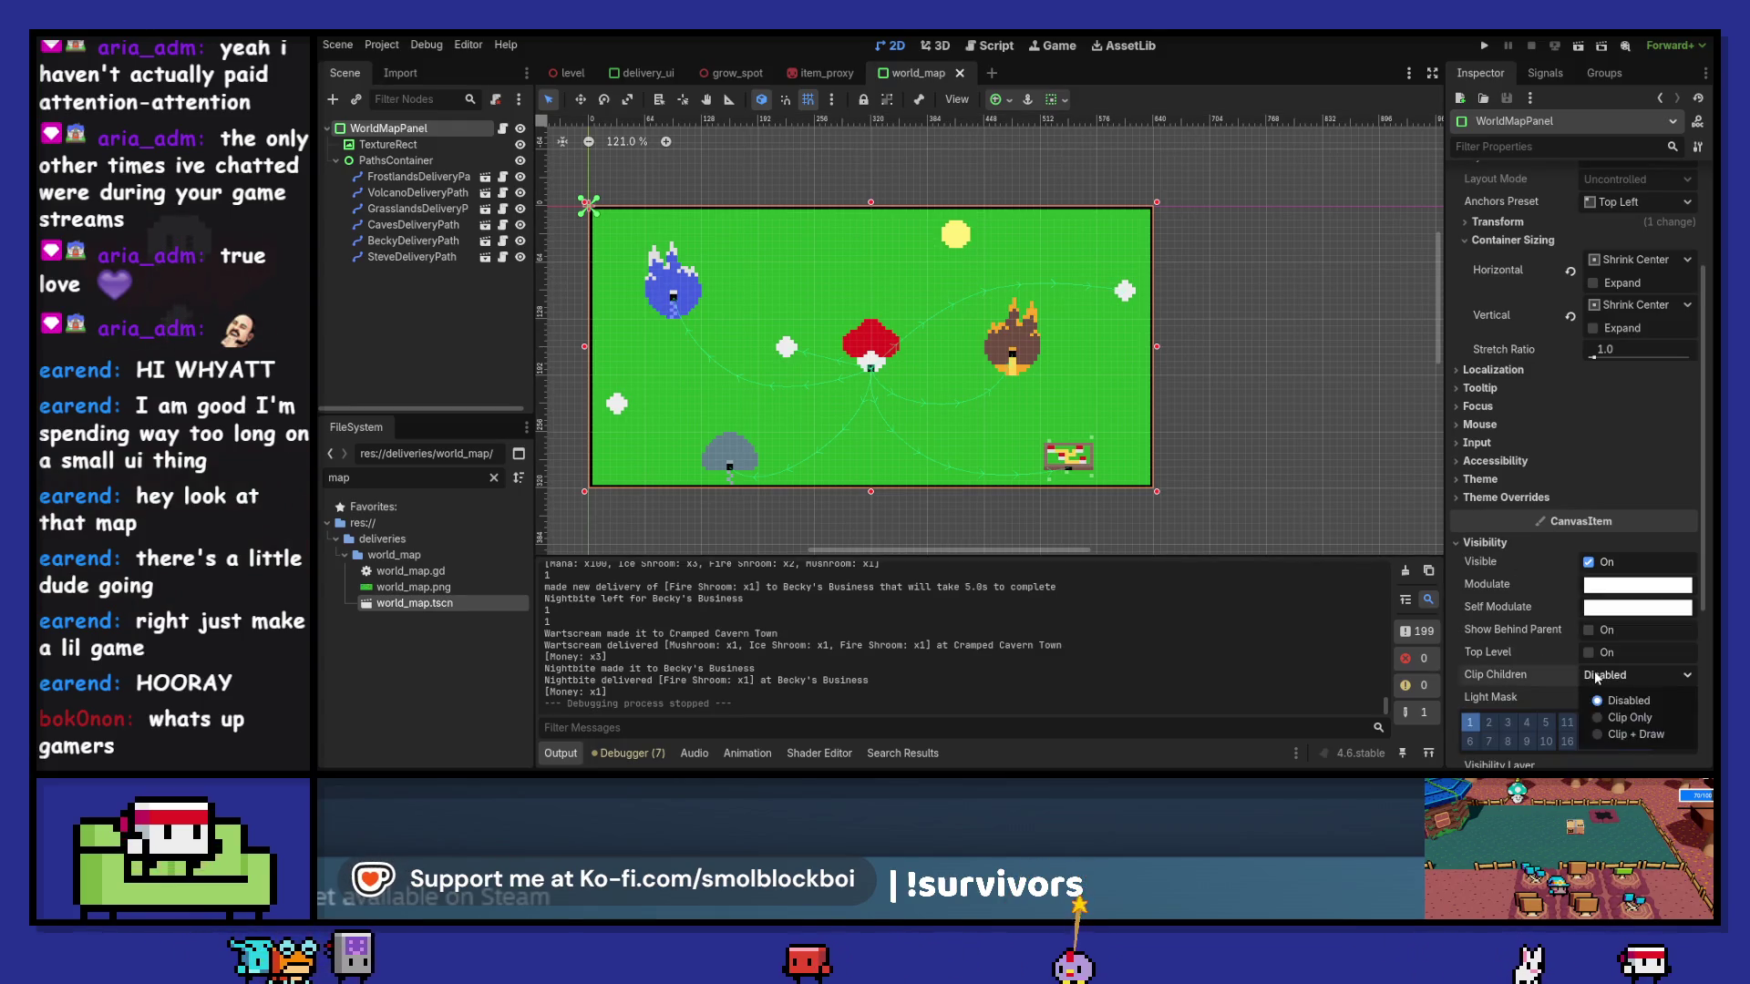
pyautogui.click(1631, 733)
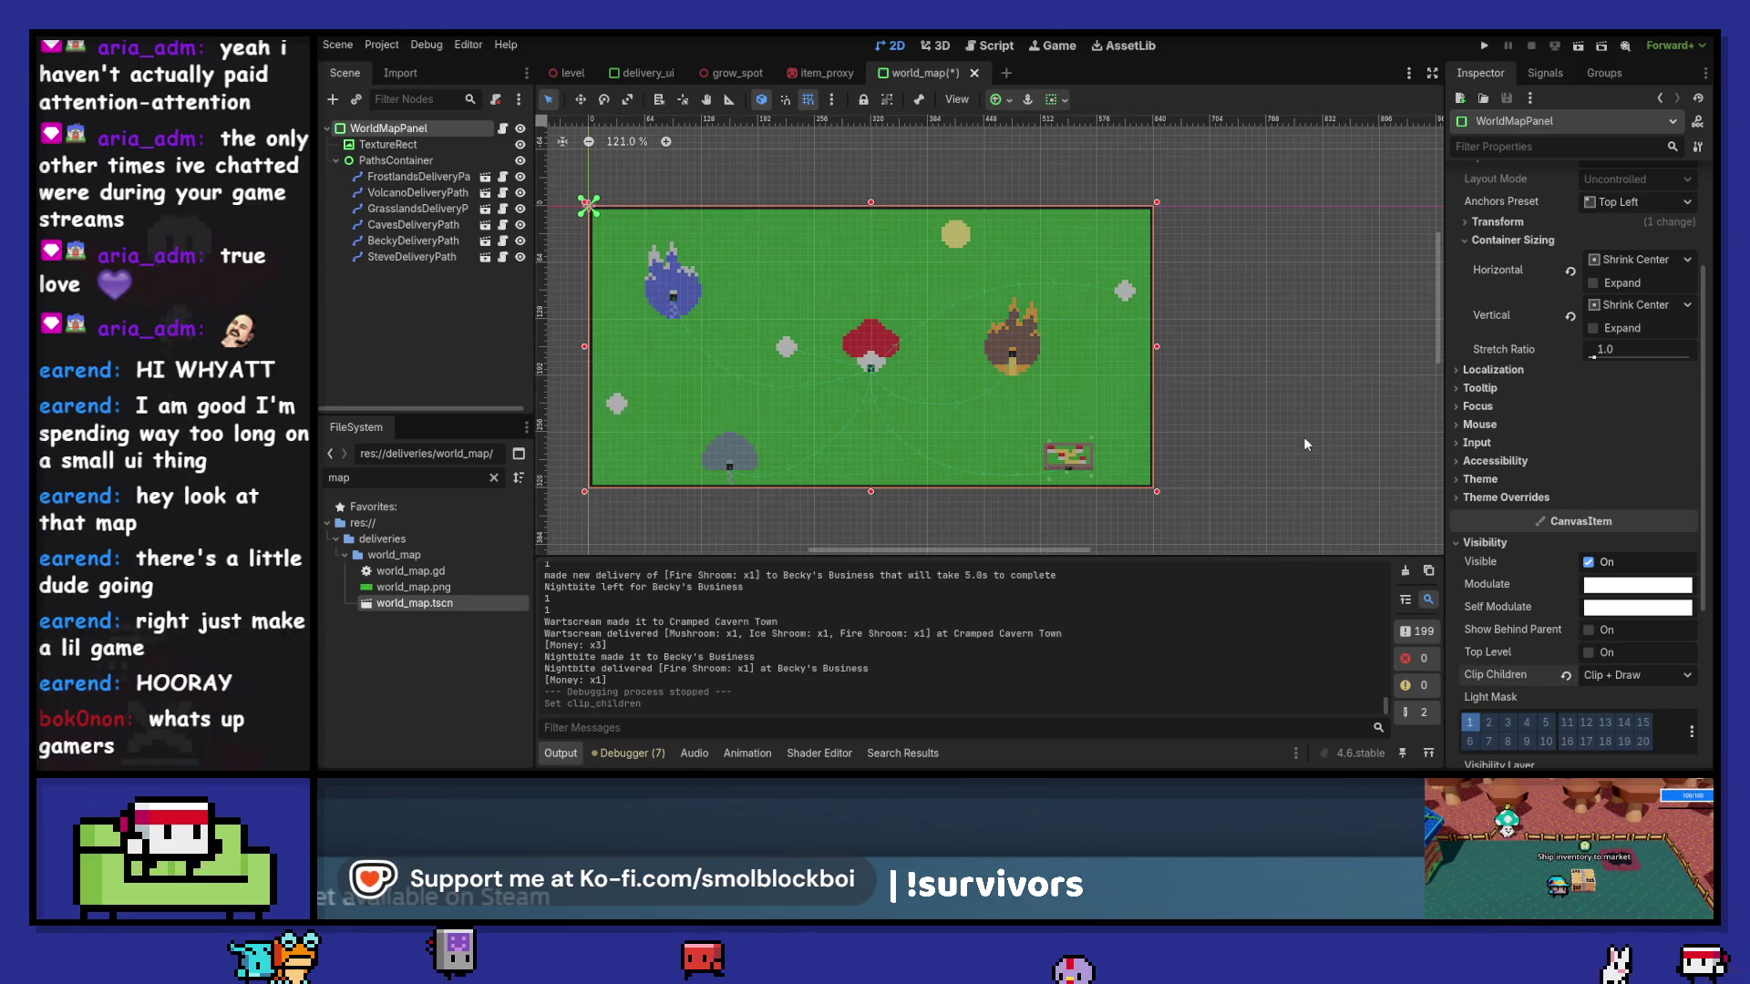
pyautogui.click(1563, 676)
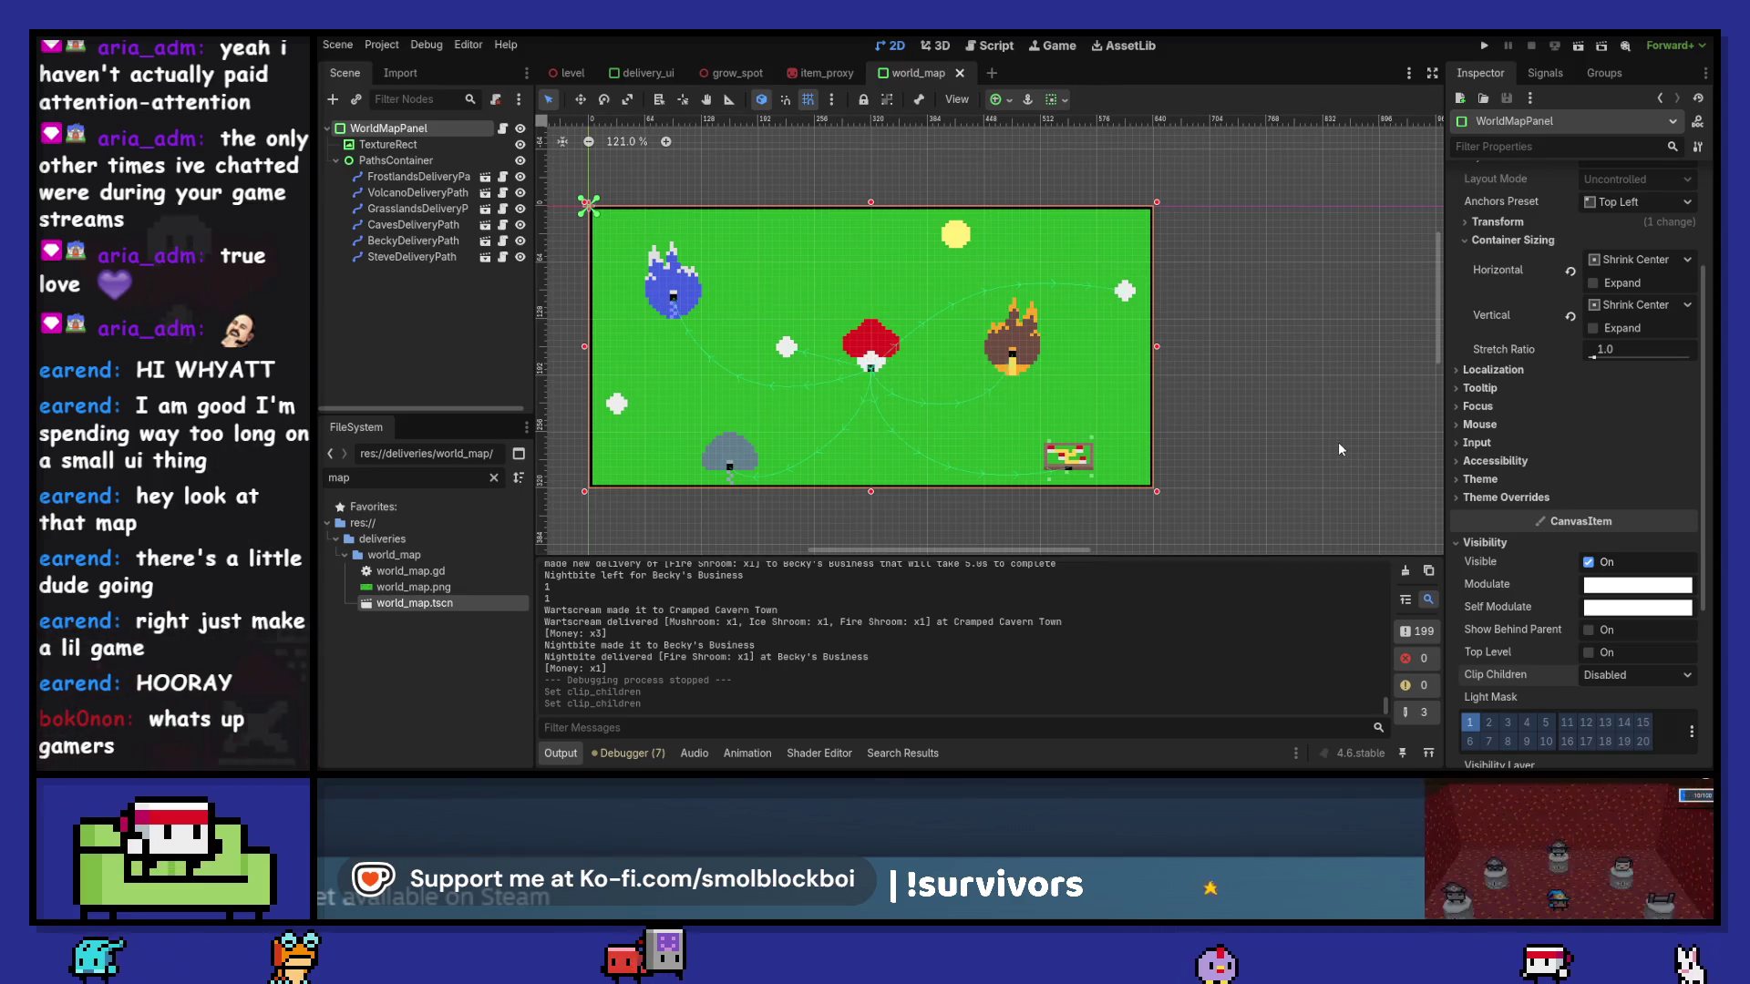
# - Clear the file filter and do a brief test run of the game
pyautogui.click(494, 477)
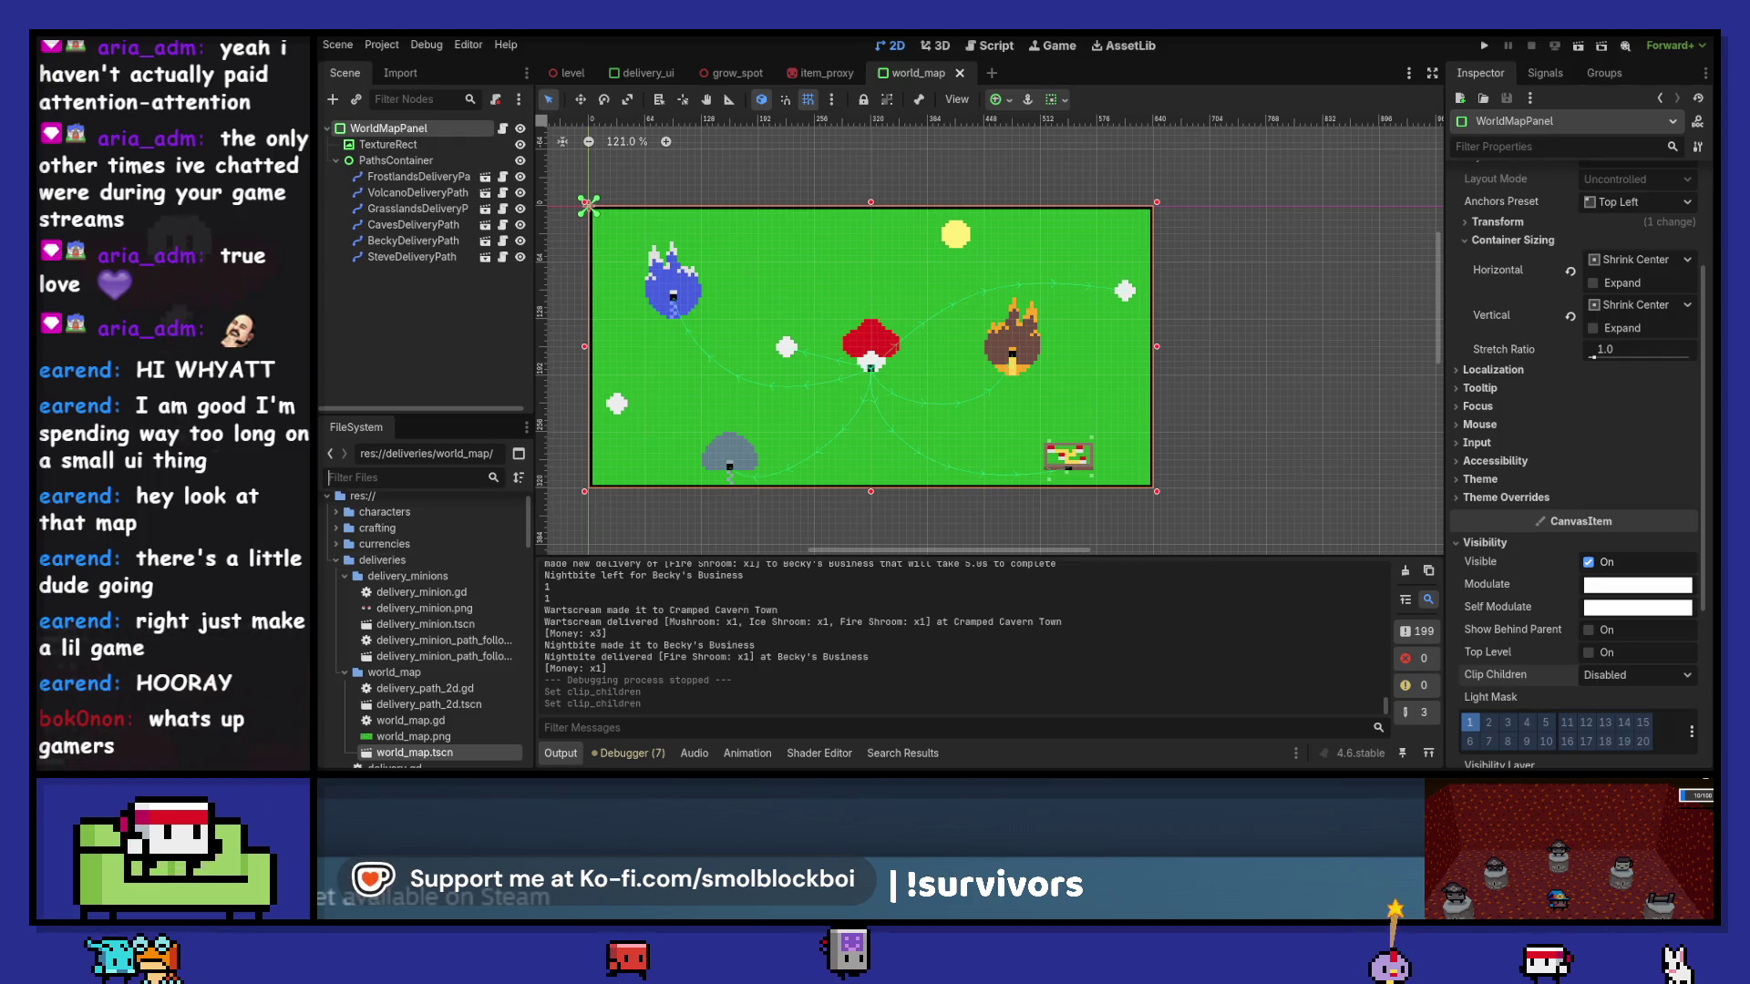
pyautogui.click(1486, 46)
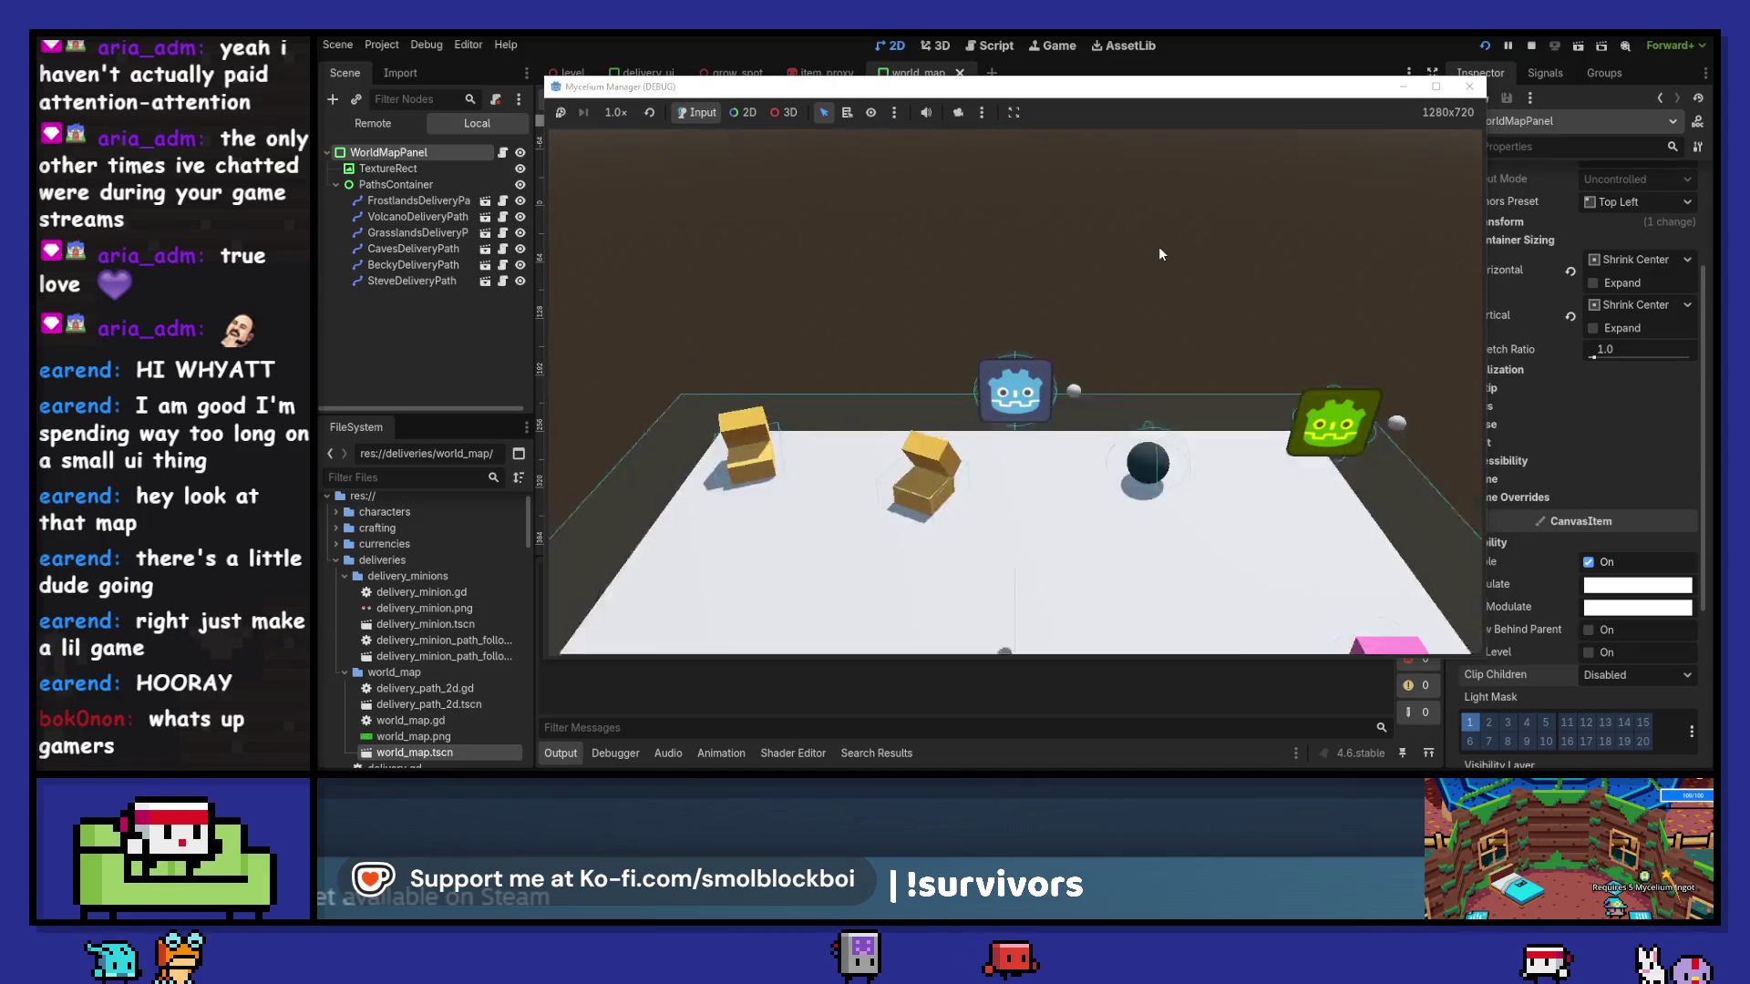
pyautogui.press('F8')
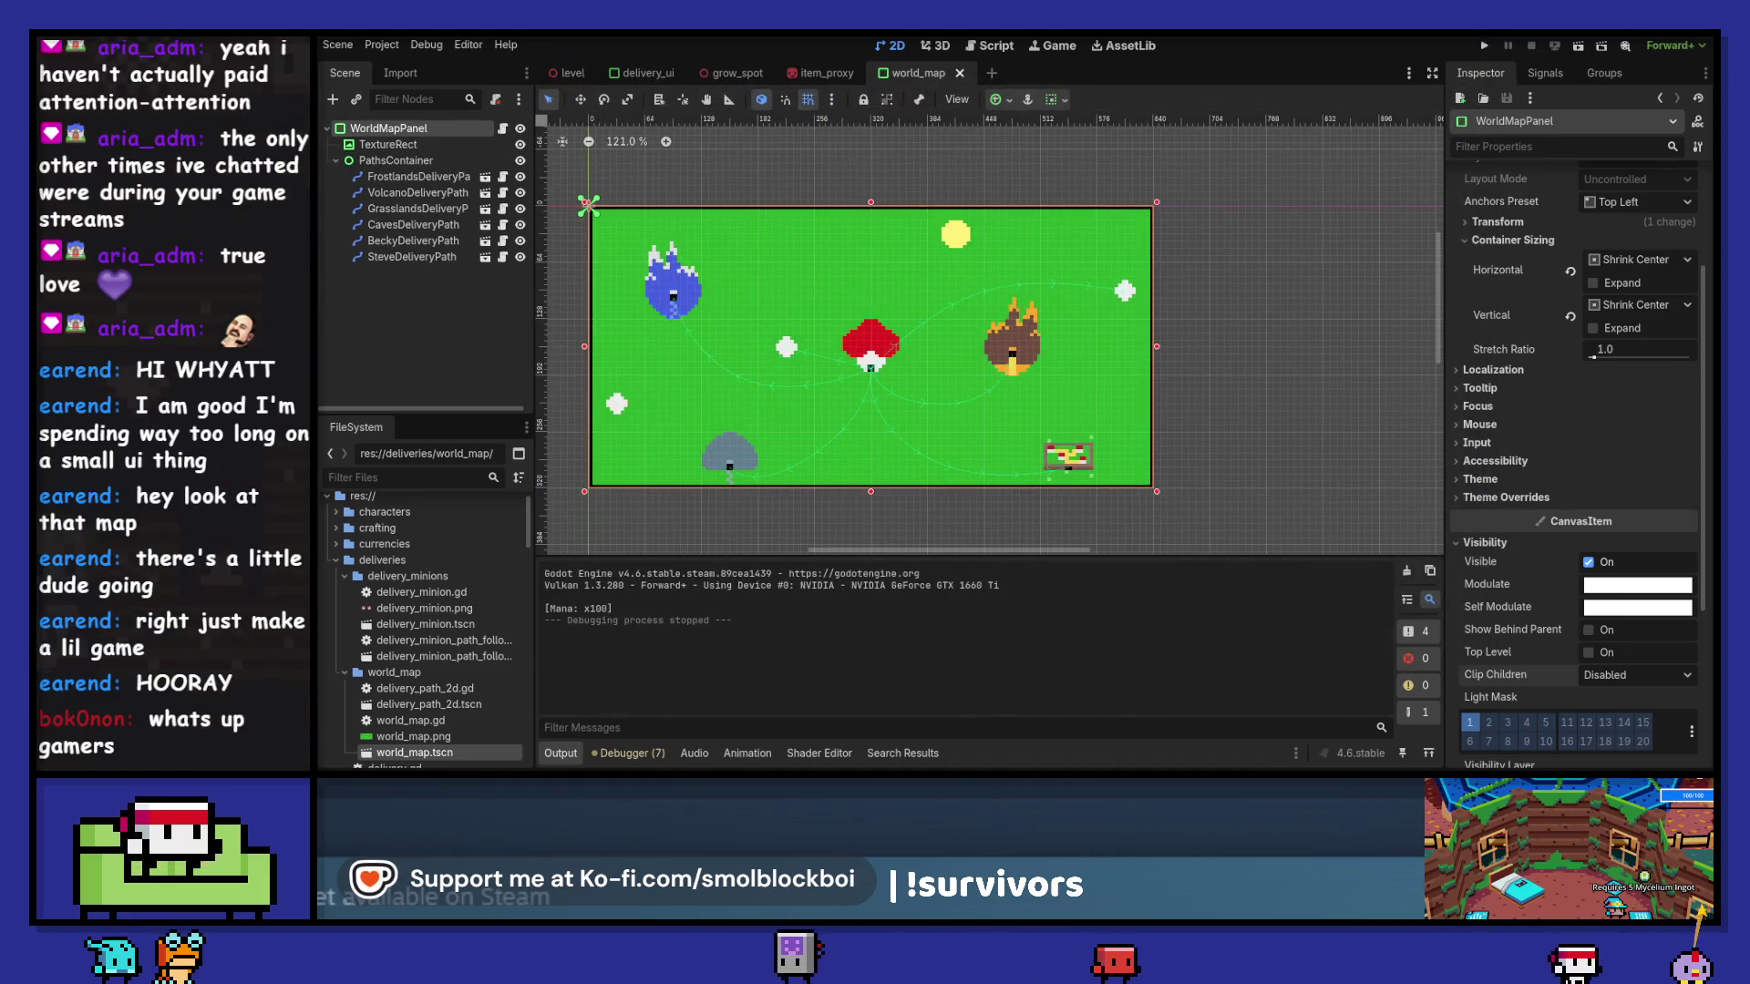
pyautogui.hotkey('alt', 'Tab')
# - Open the world map sprite and load the mort palette preset
pyautogui.click(483, 56)
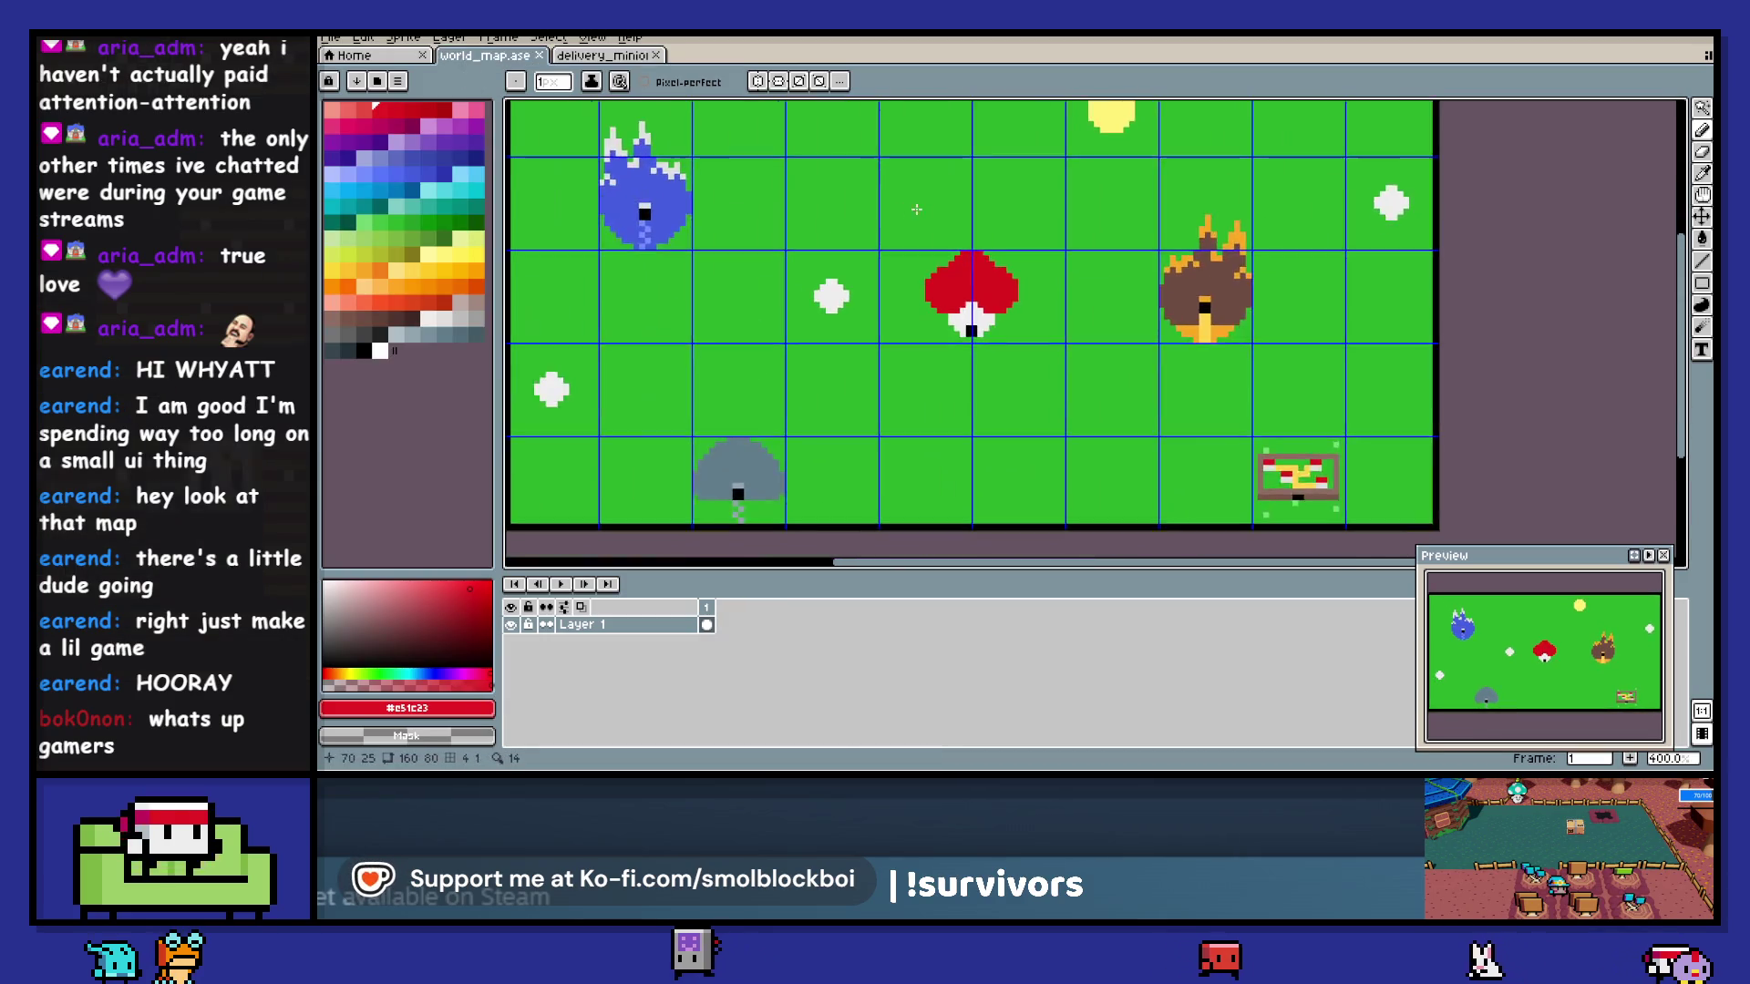
pyautogui.scroll(-2, 916, 210)
pyautogui.scroll(1, 928, 219)
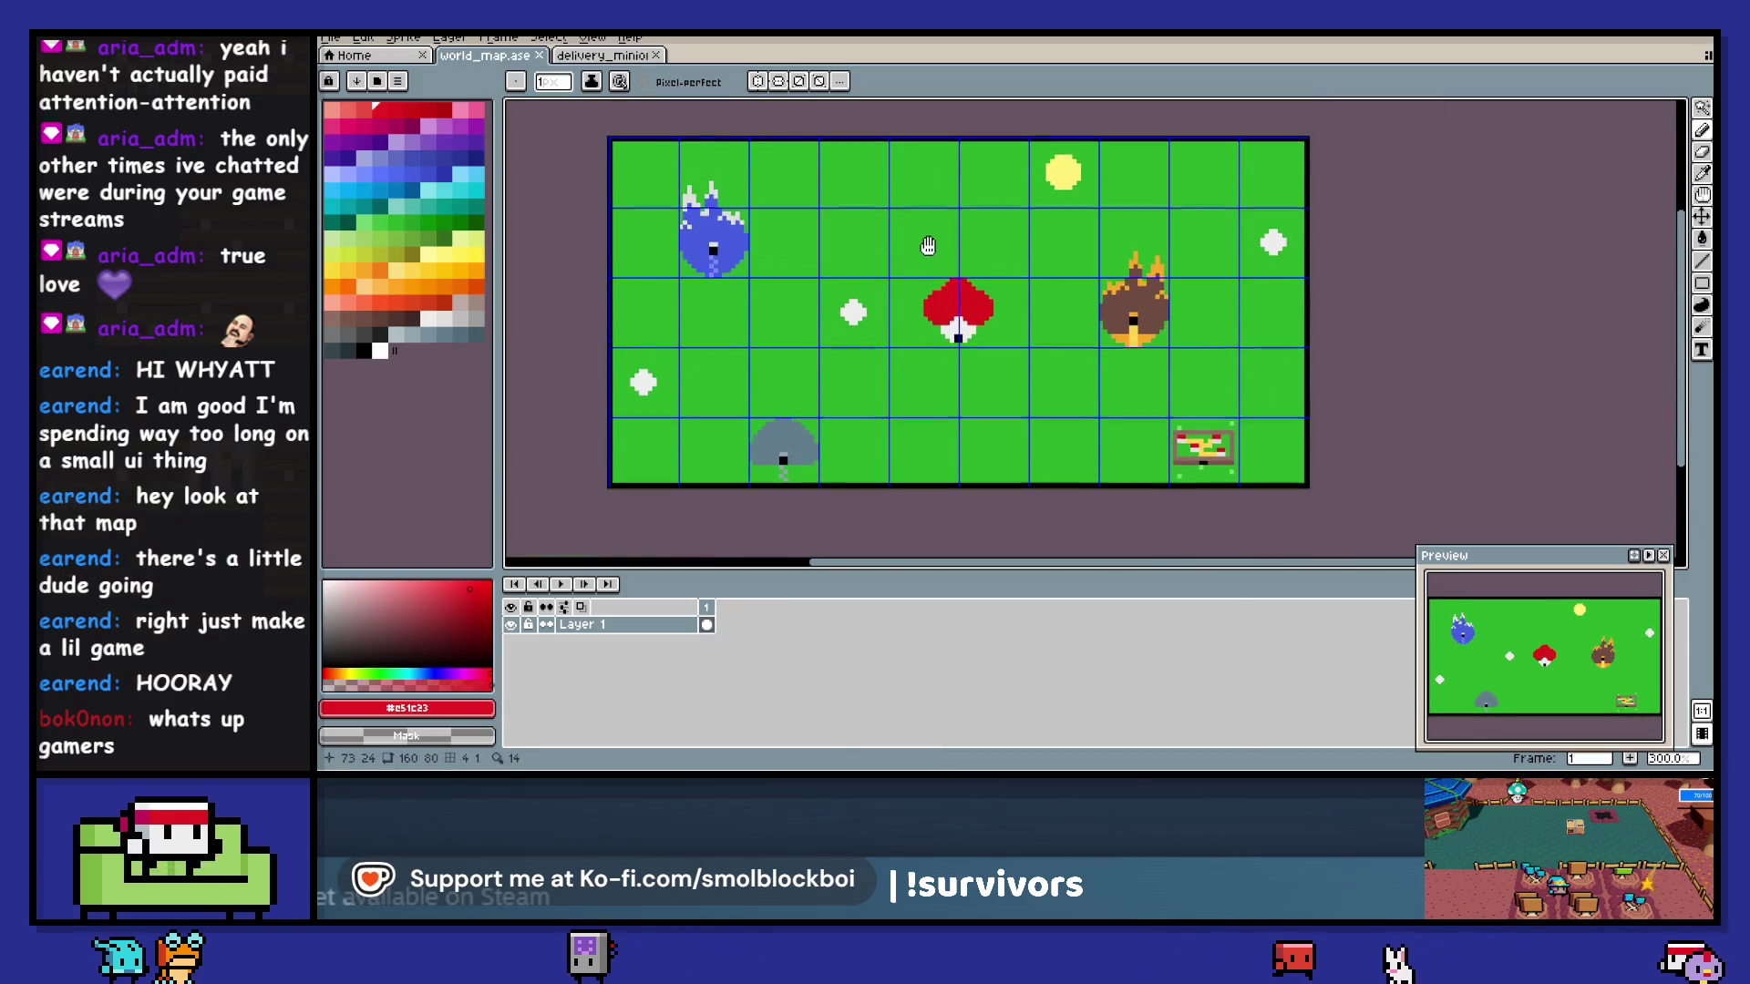
pyautogui.click(356, 81)
pyautogui.write('mort')
pyautogui.click(481, 159)
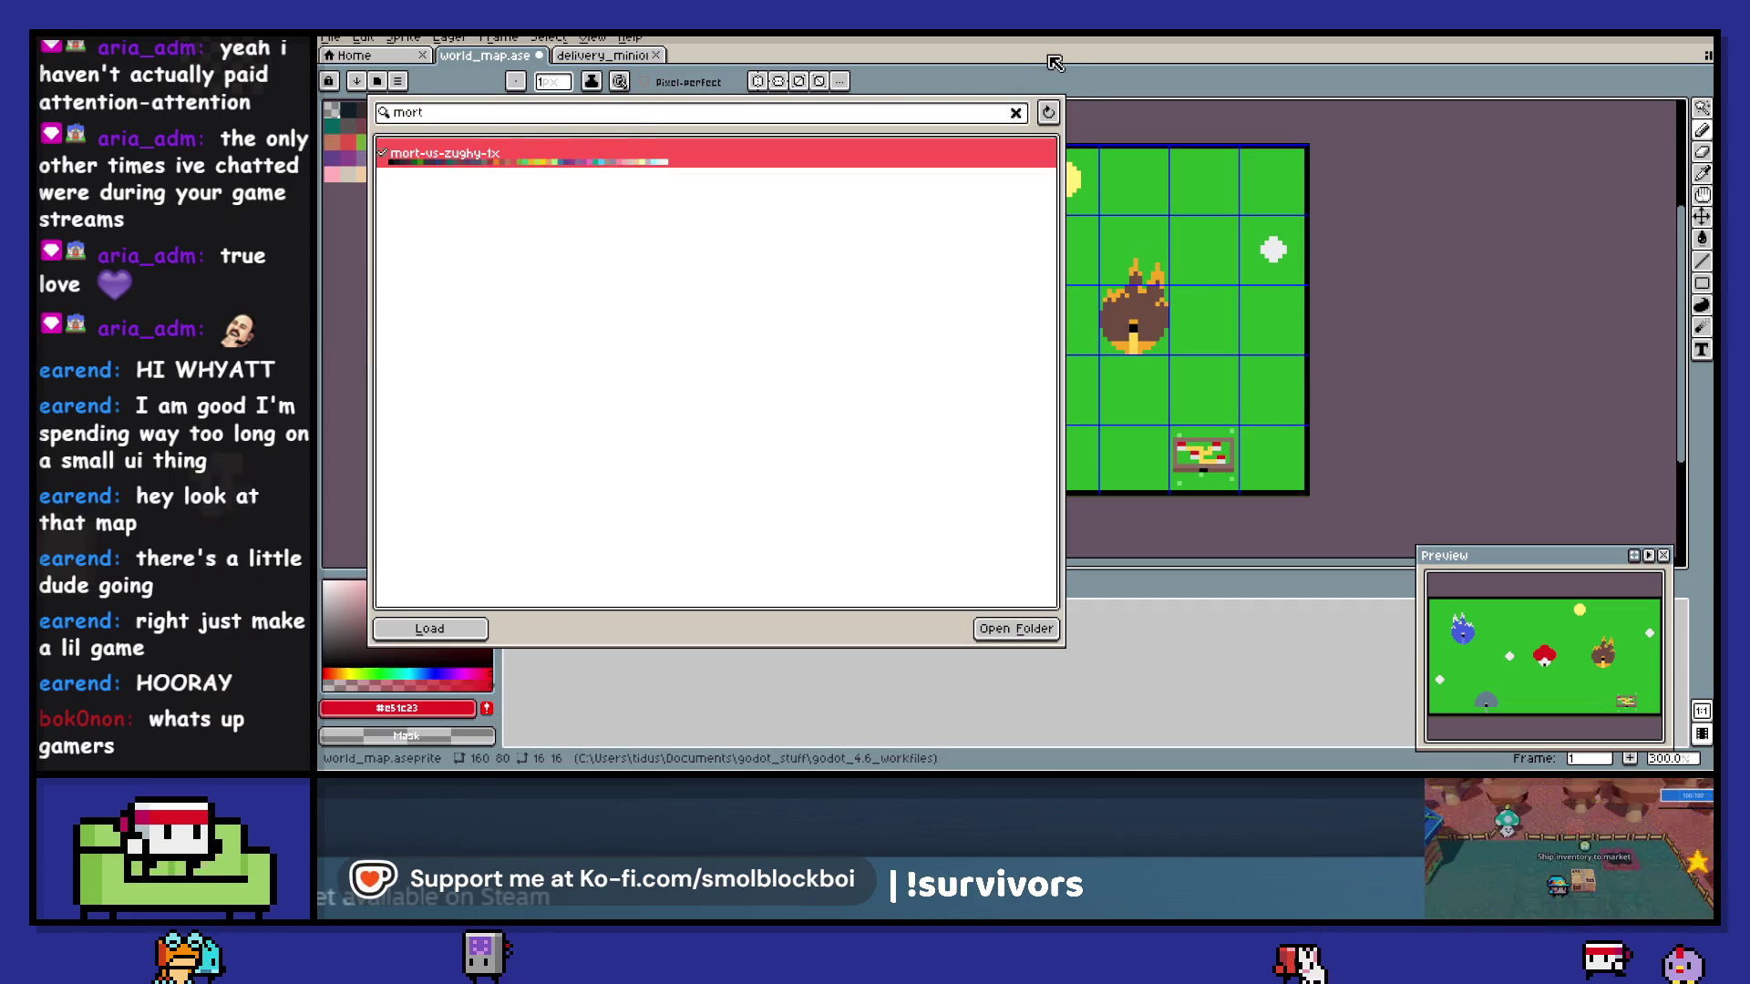
# - Replace the grass green with a lighter palette green after comparing several colours
pyautogui.hotkey('shift', 'r')
pyautogui.click(863, 247)
pyautogui.click(419, 138)
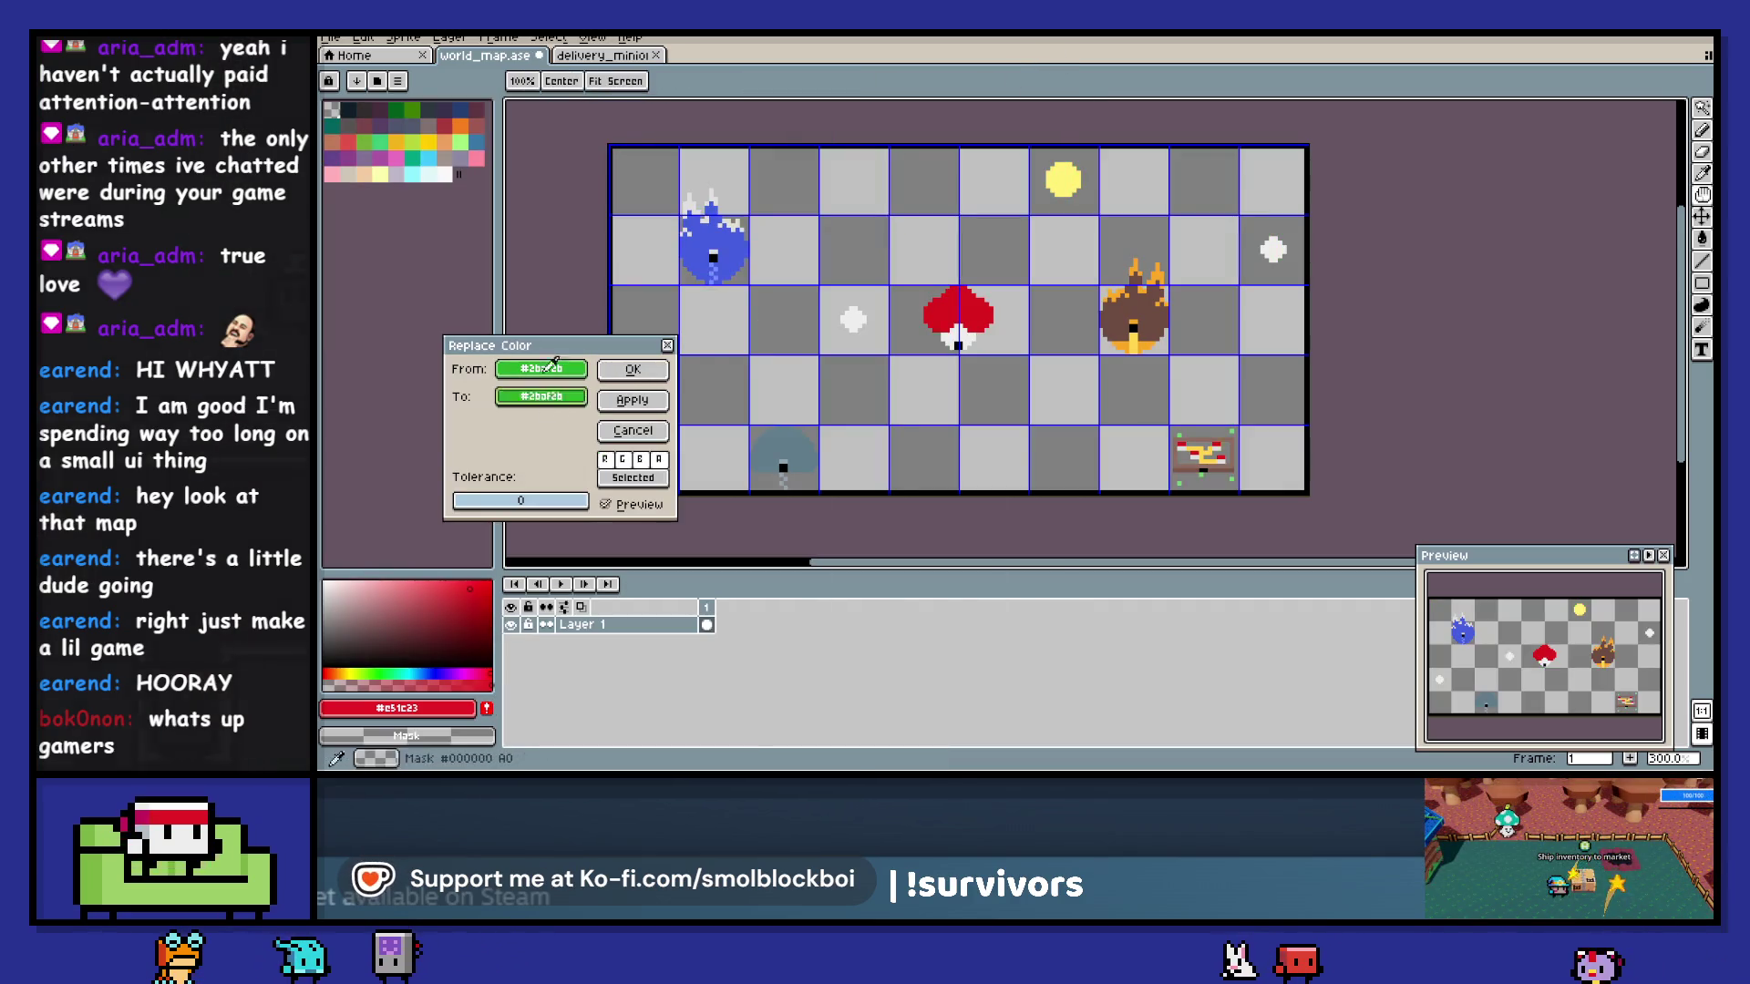
pyautogui.click(413, 108)
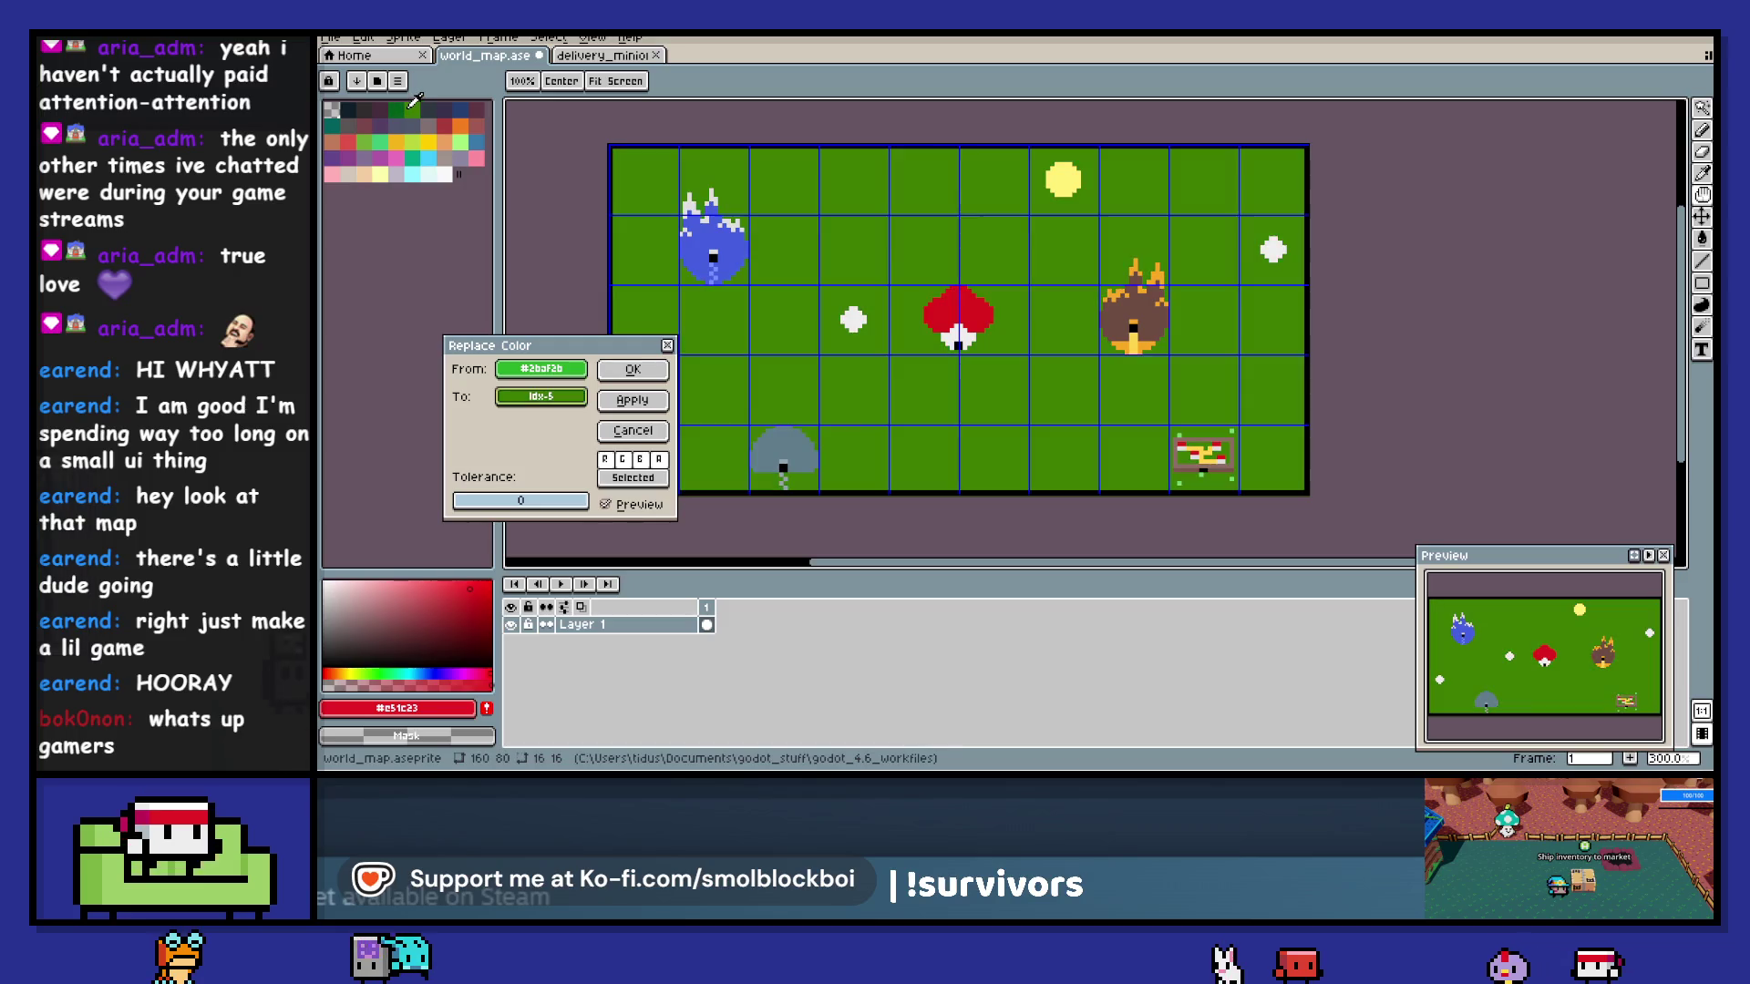
pyautogui.click(370, 135)
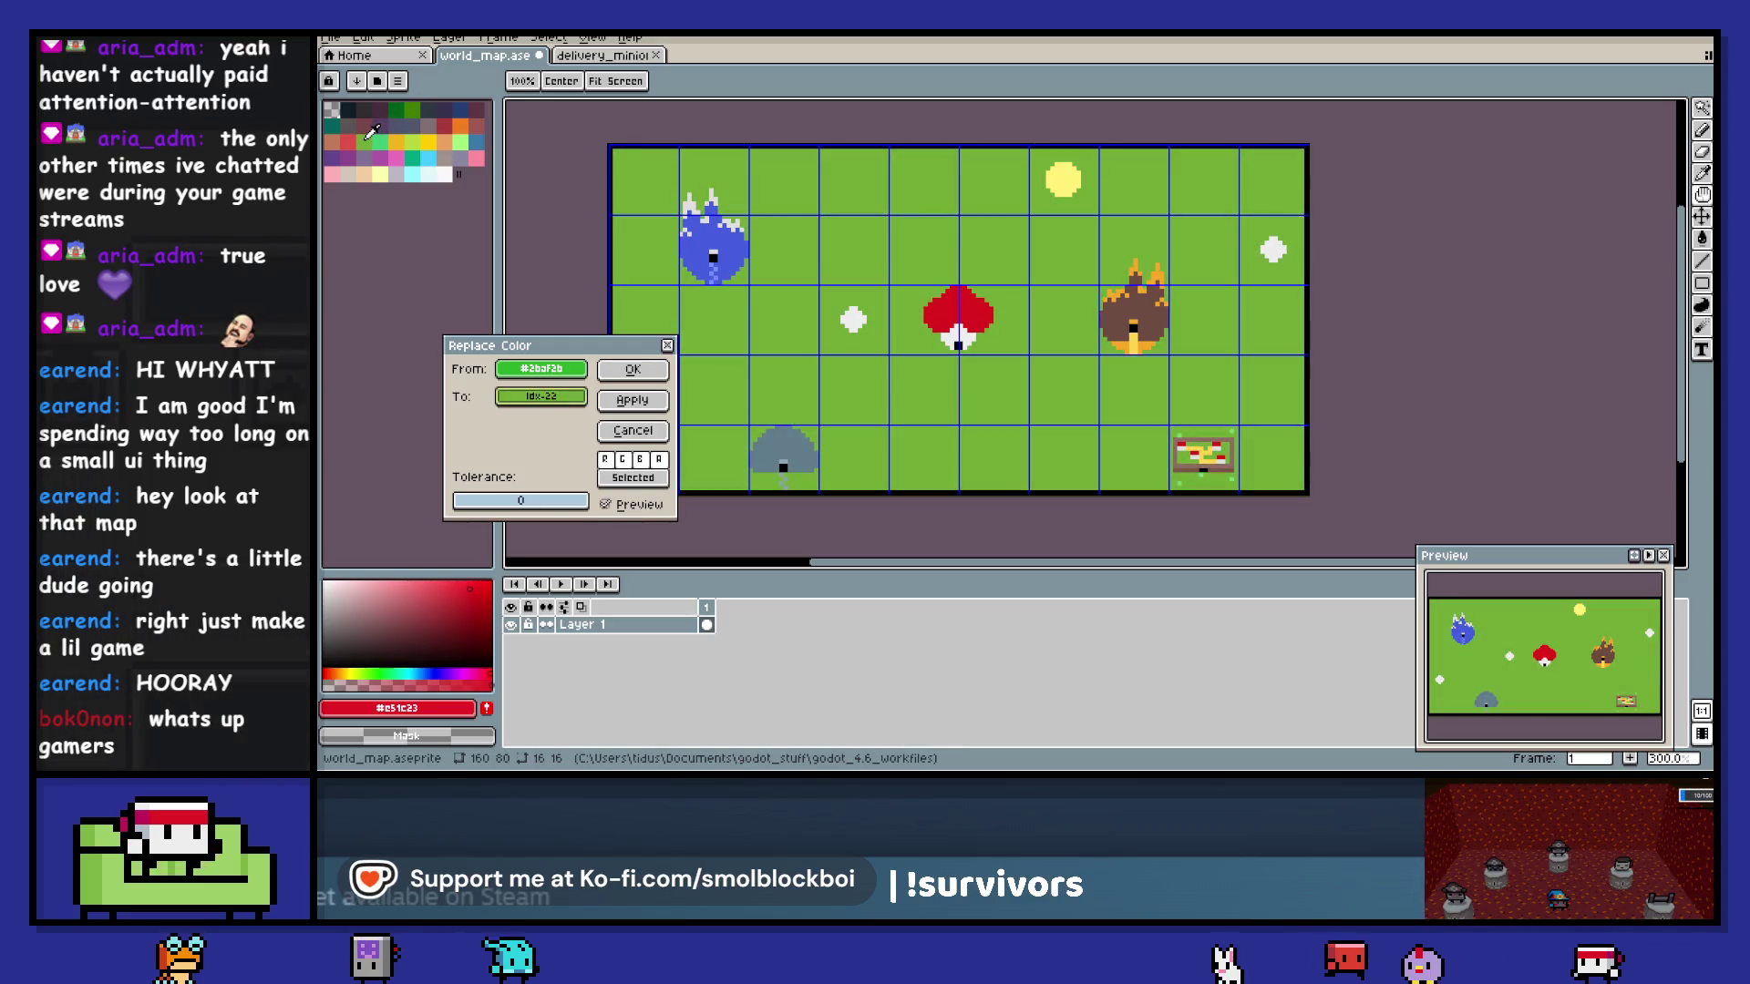
pyautogui.click(369, 173)
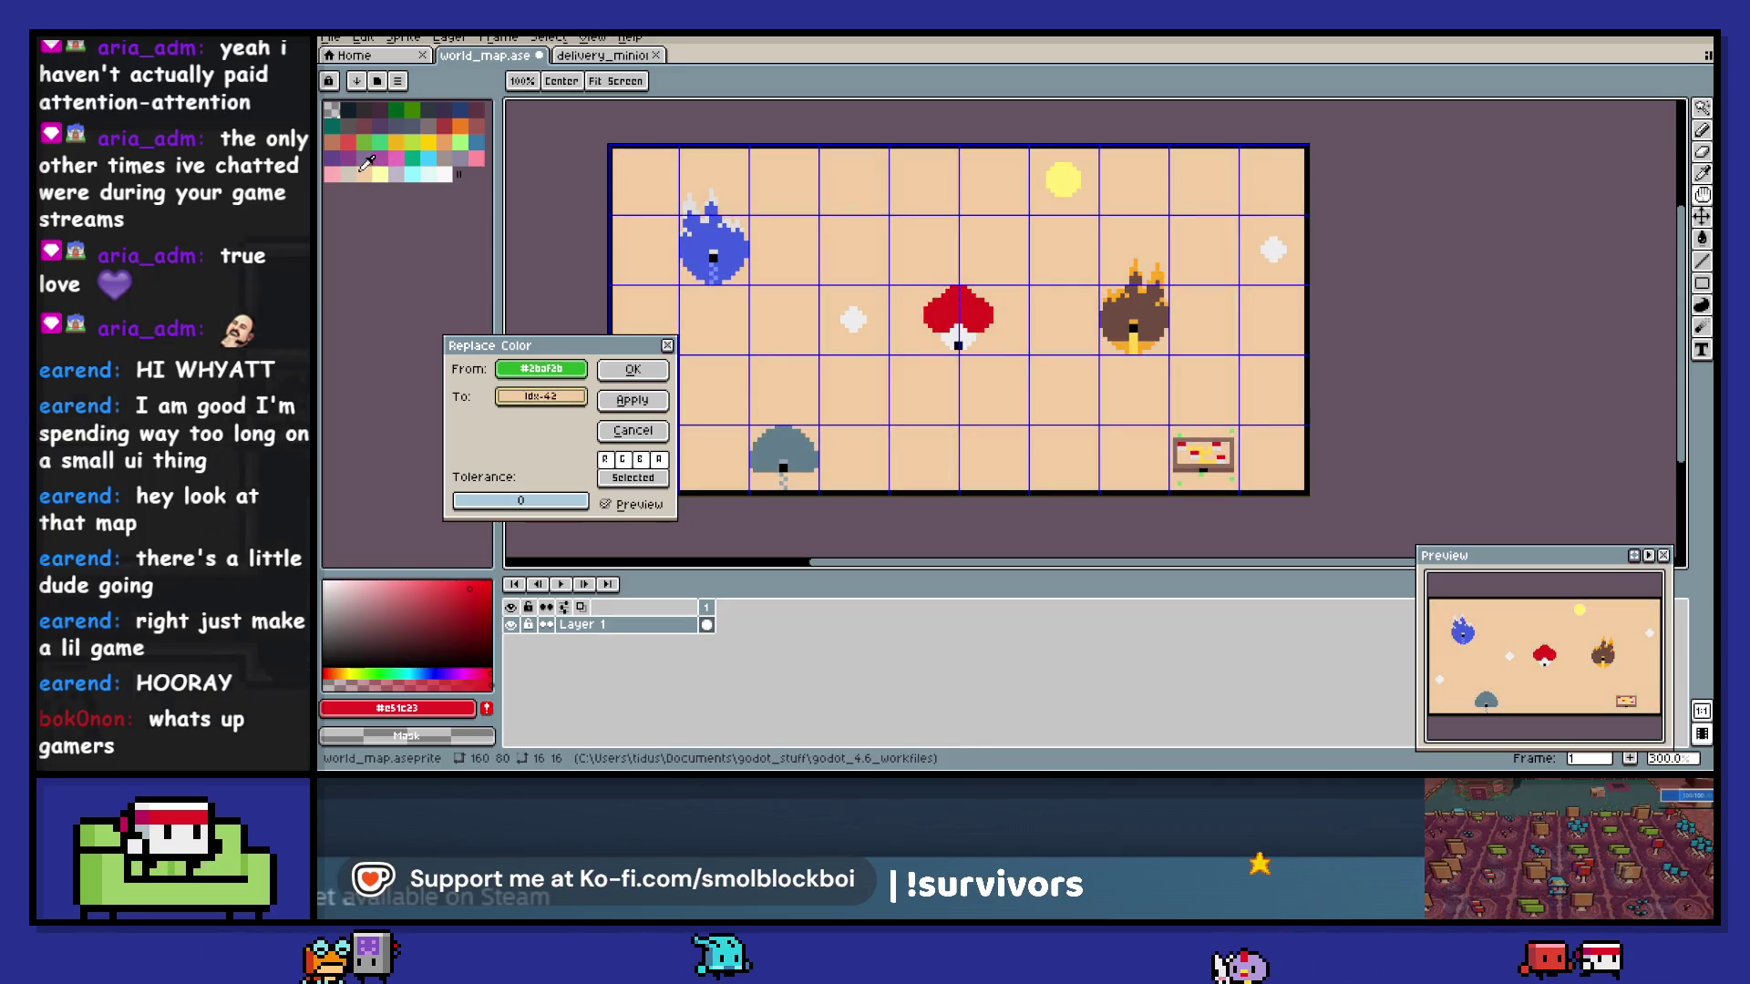
pyautogui.click(367, 220)
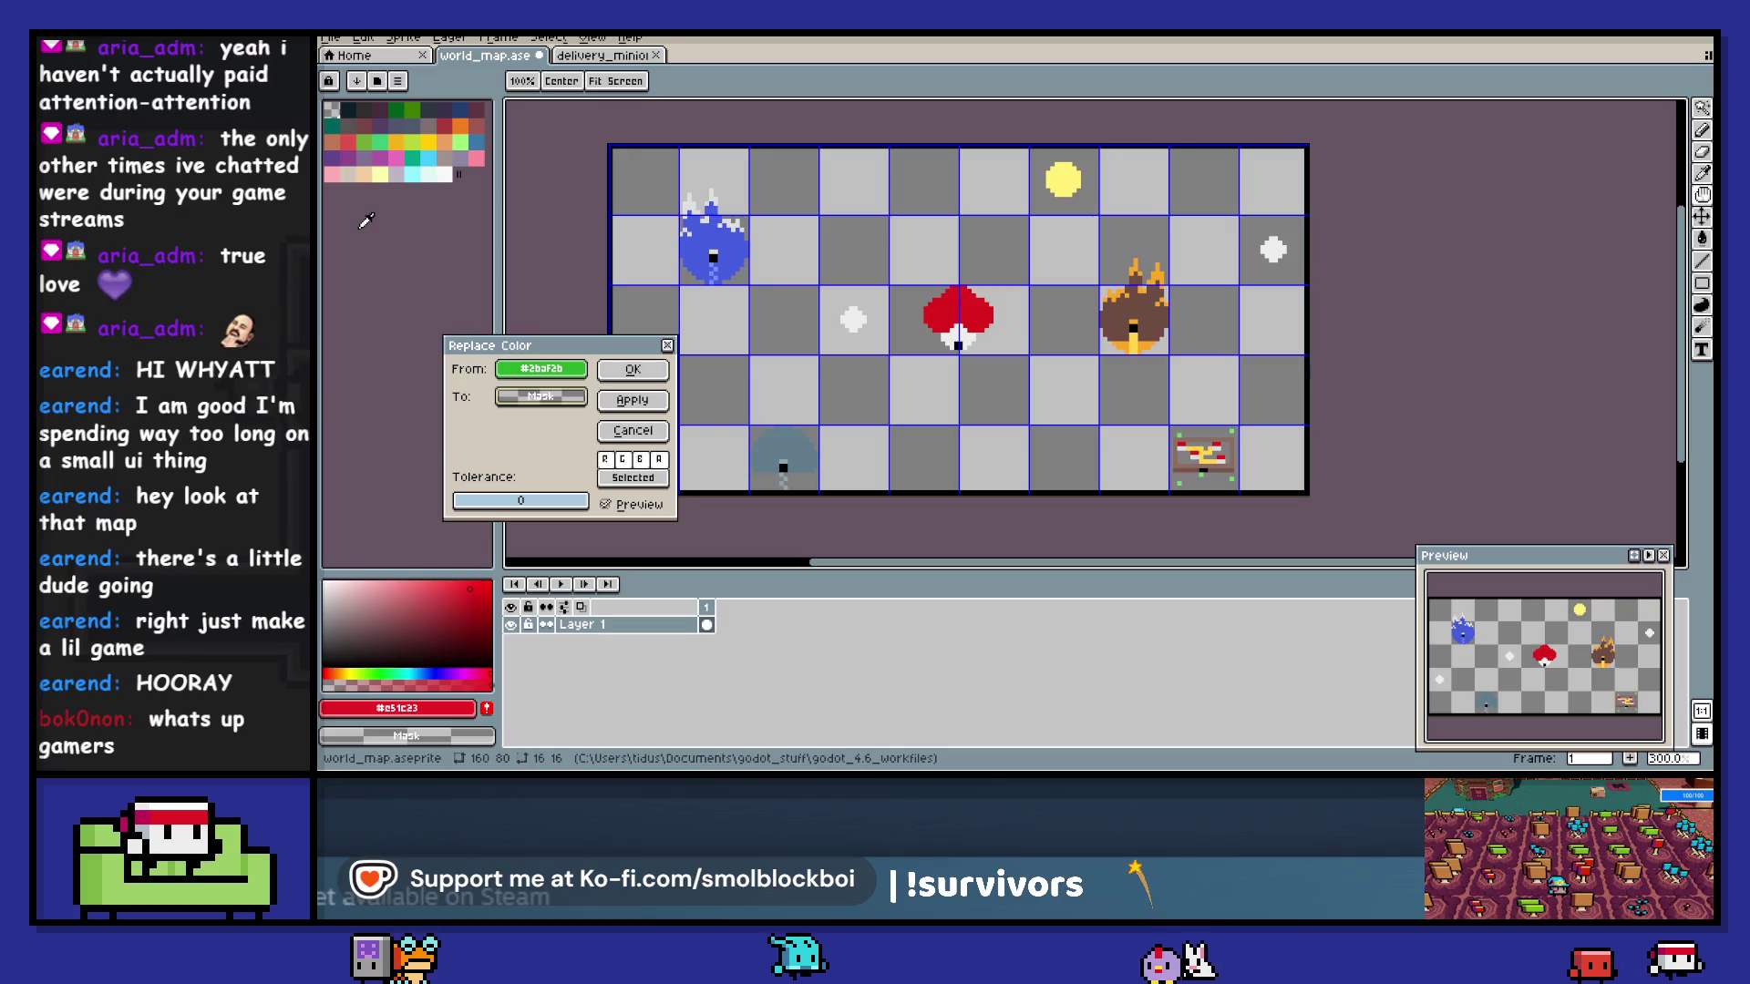
pyautogui.click(371, 172)
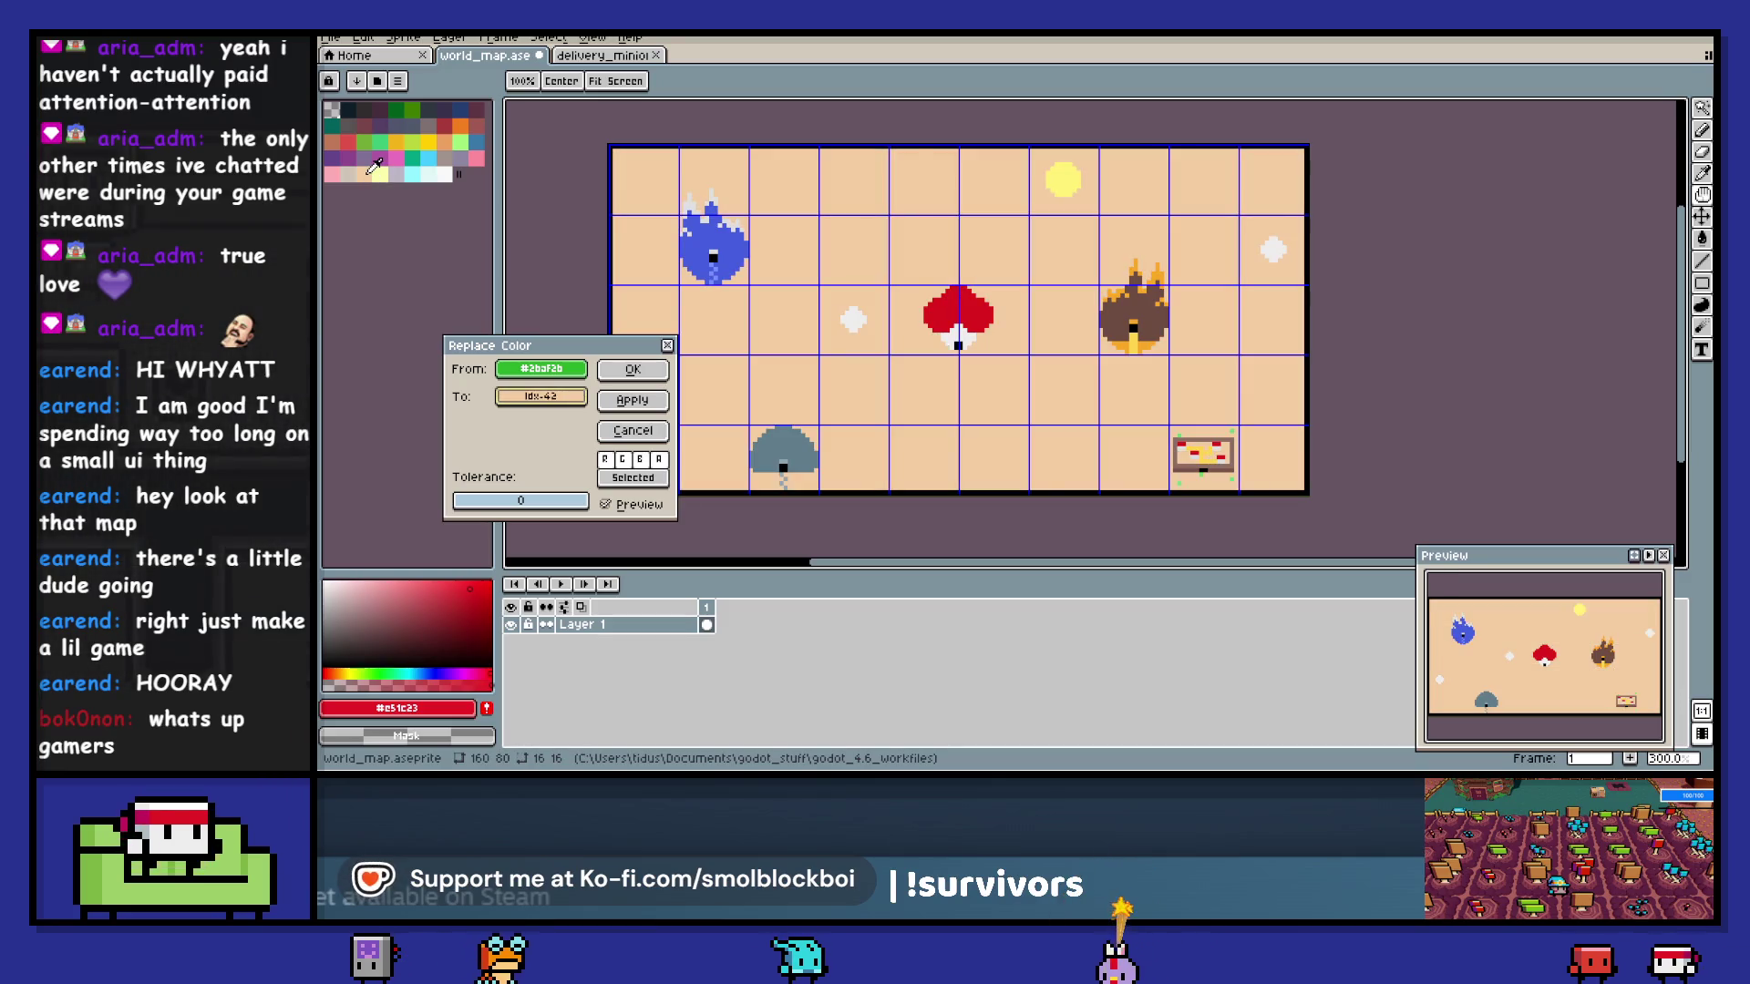
pyautogui.click(378, 171)
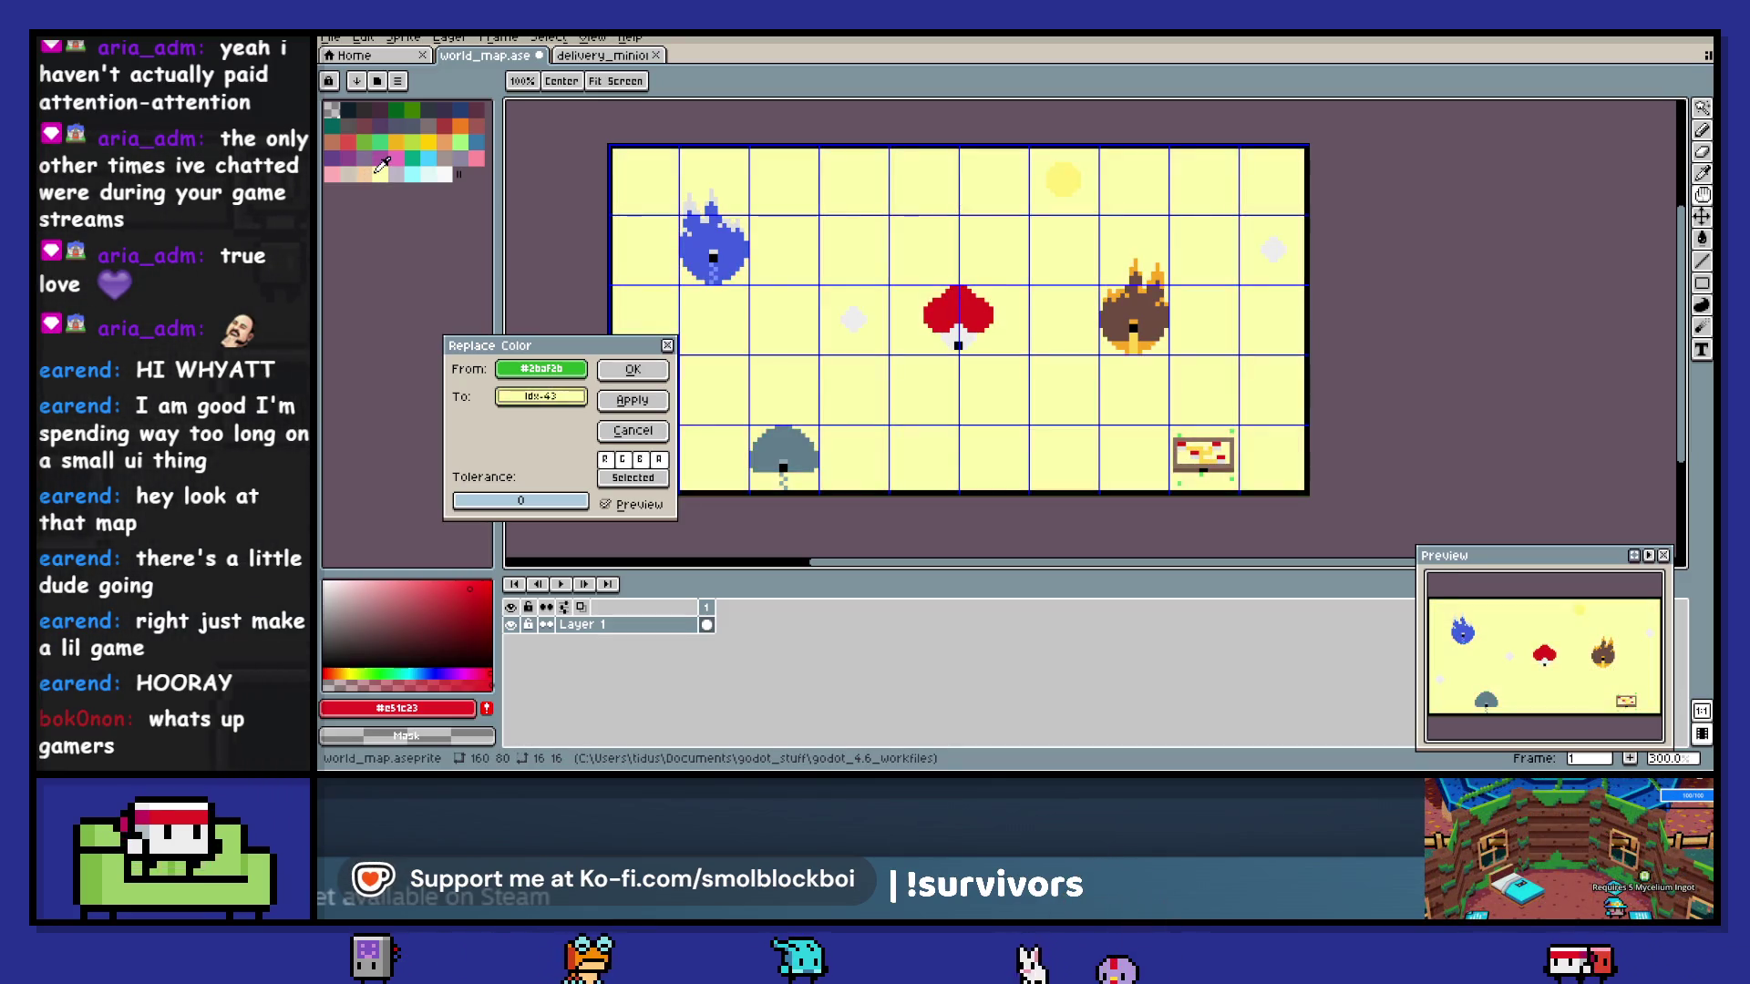
pyautogui.click(461, 126)
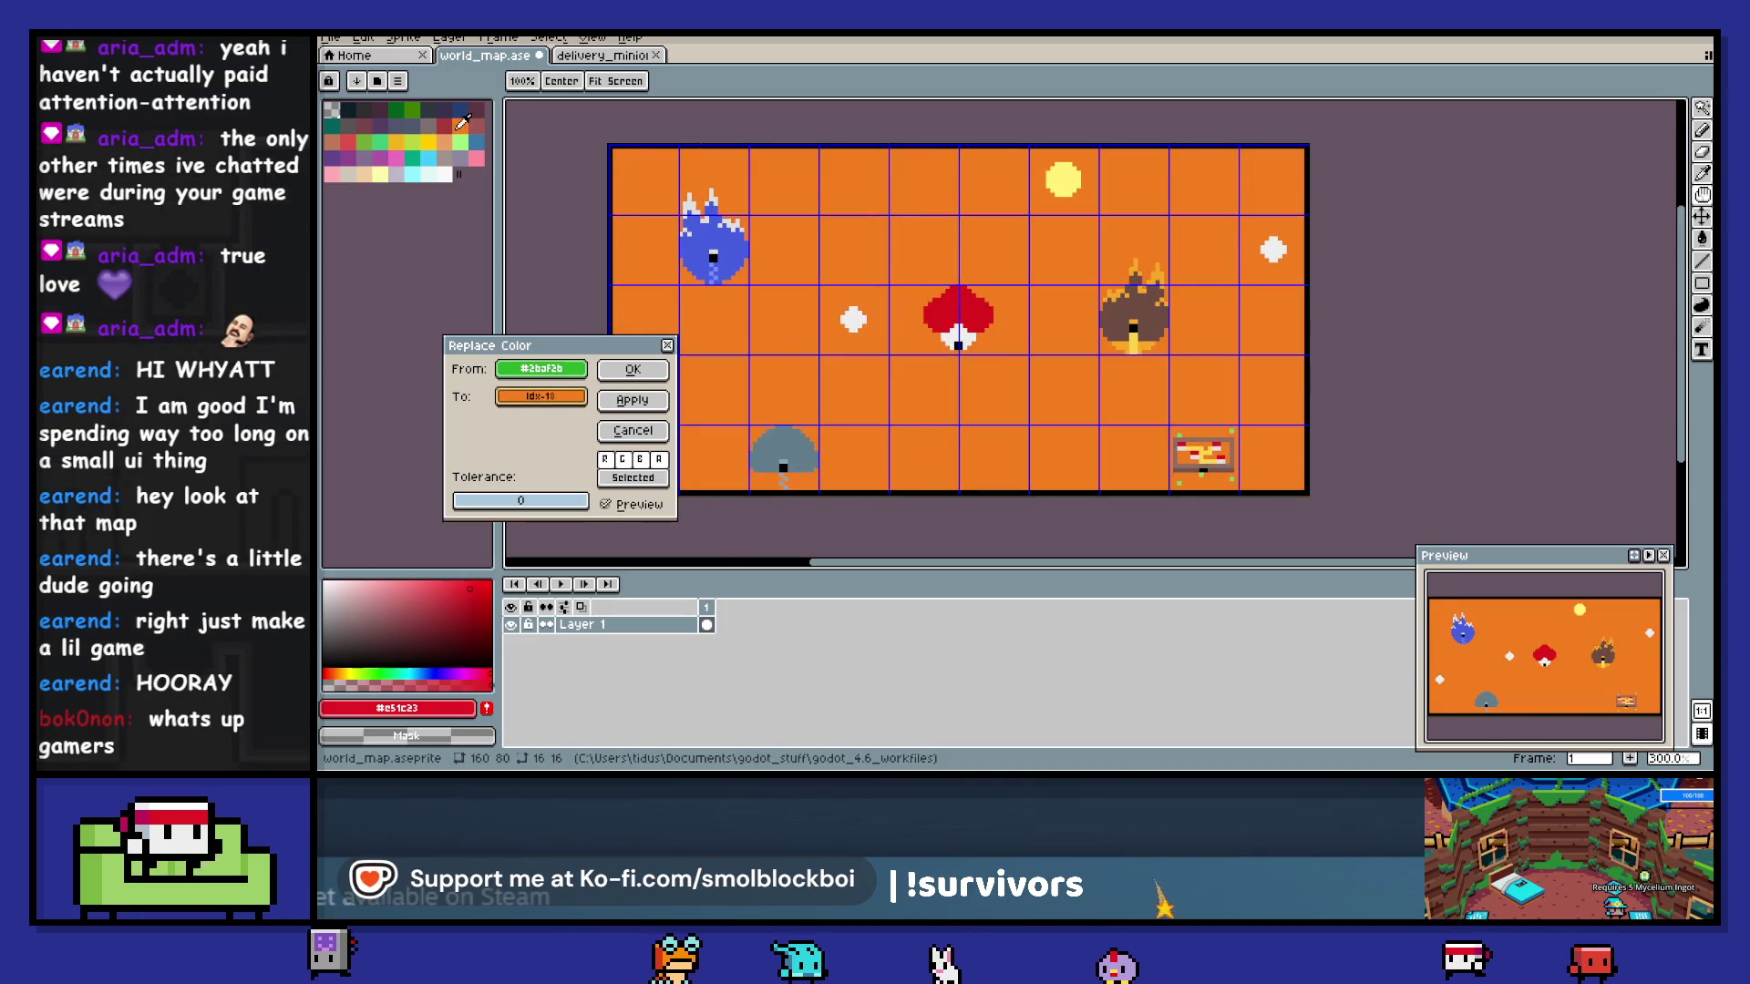
pyautogui.click(447, 142)
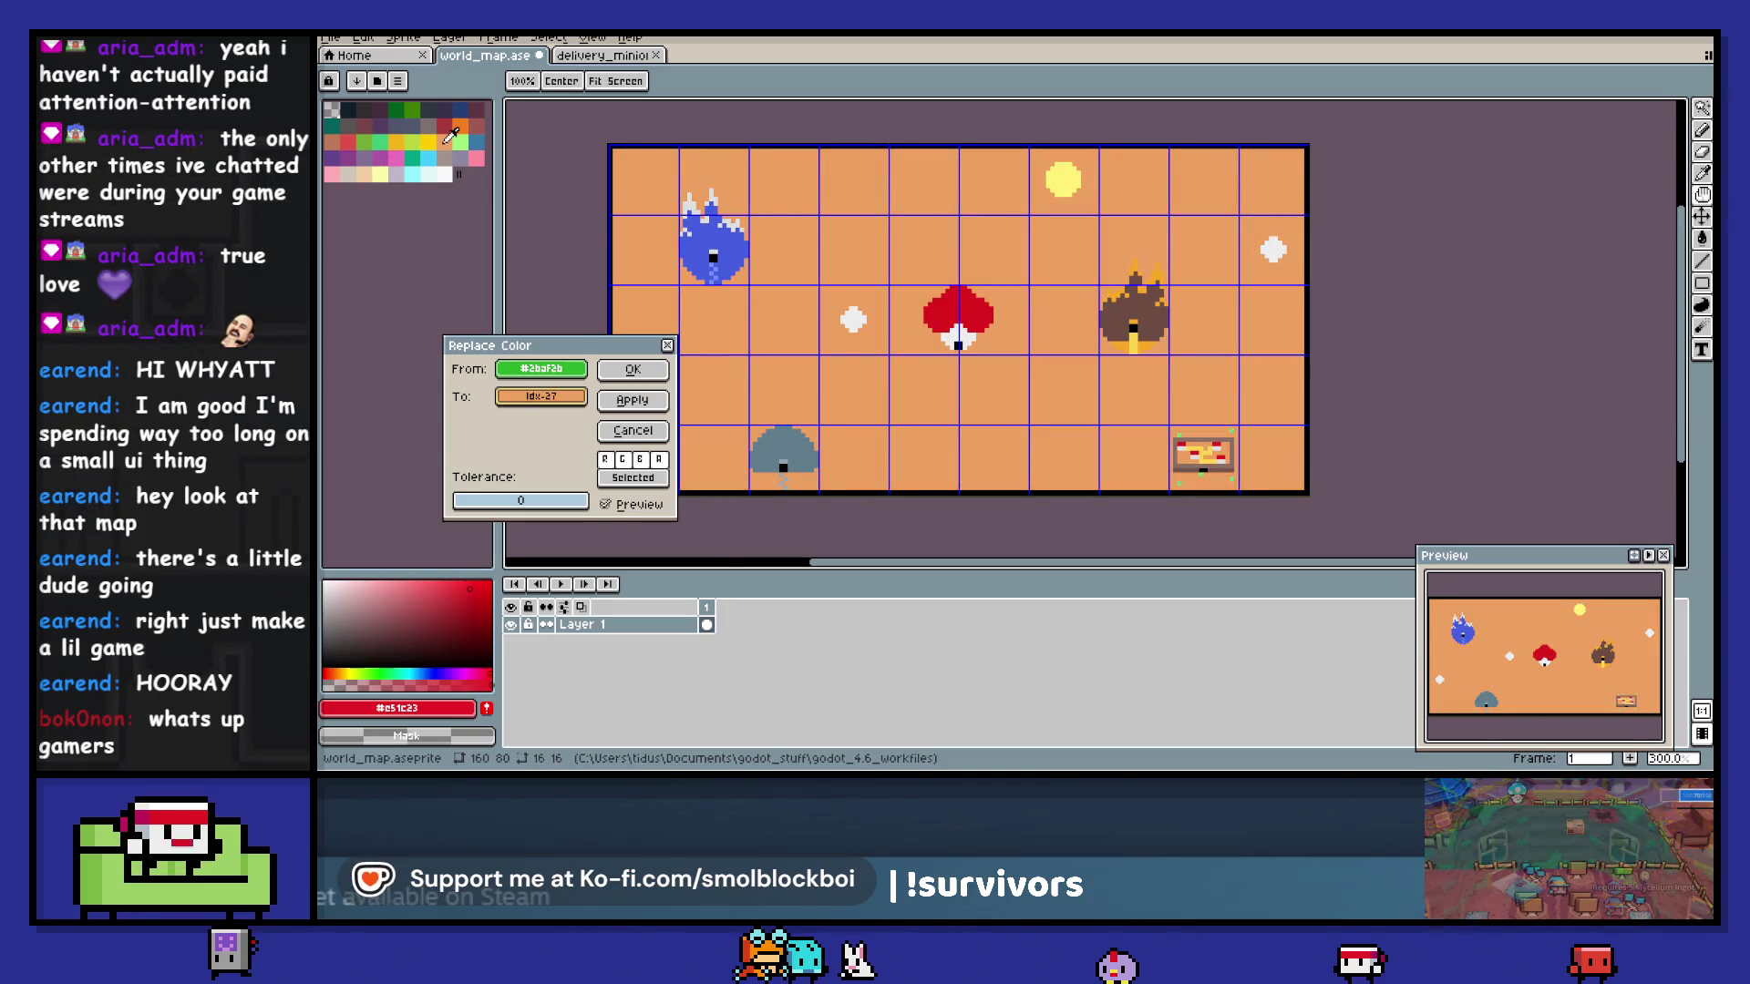
pyautogui.click(412, 109)
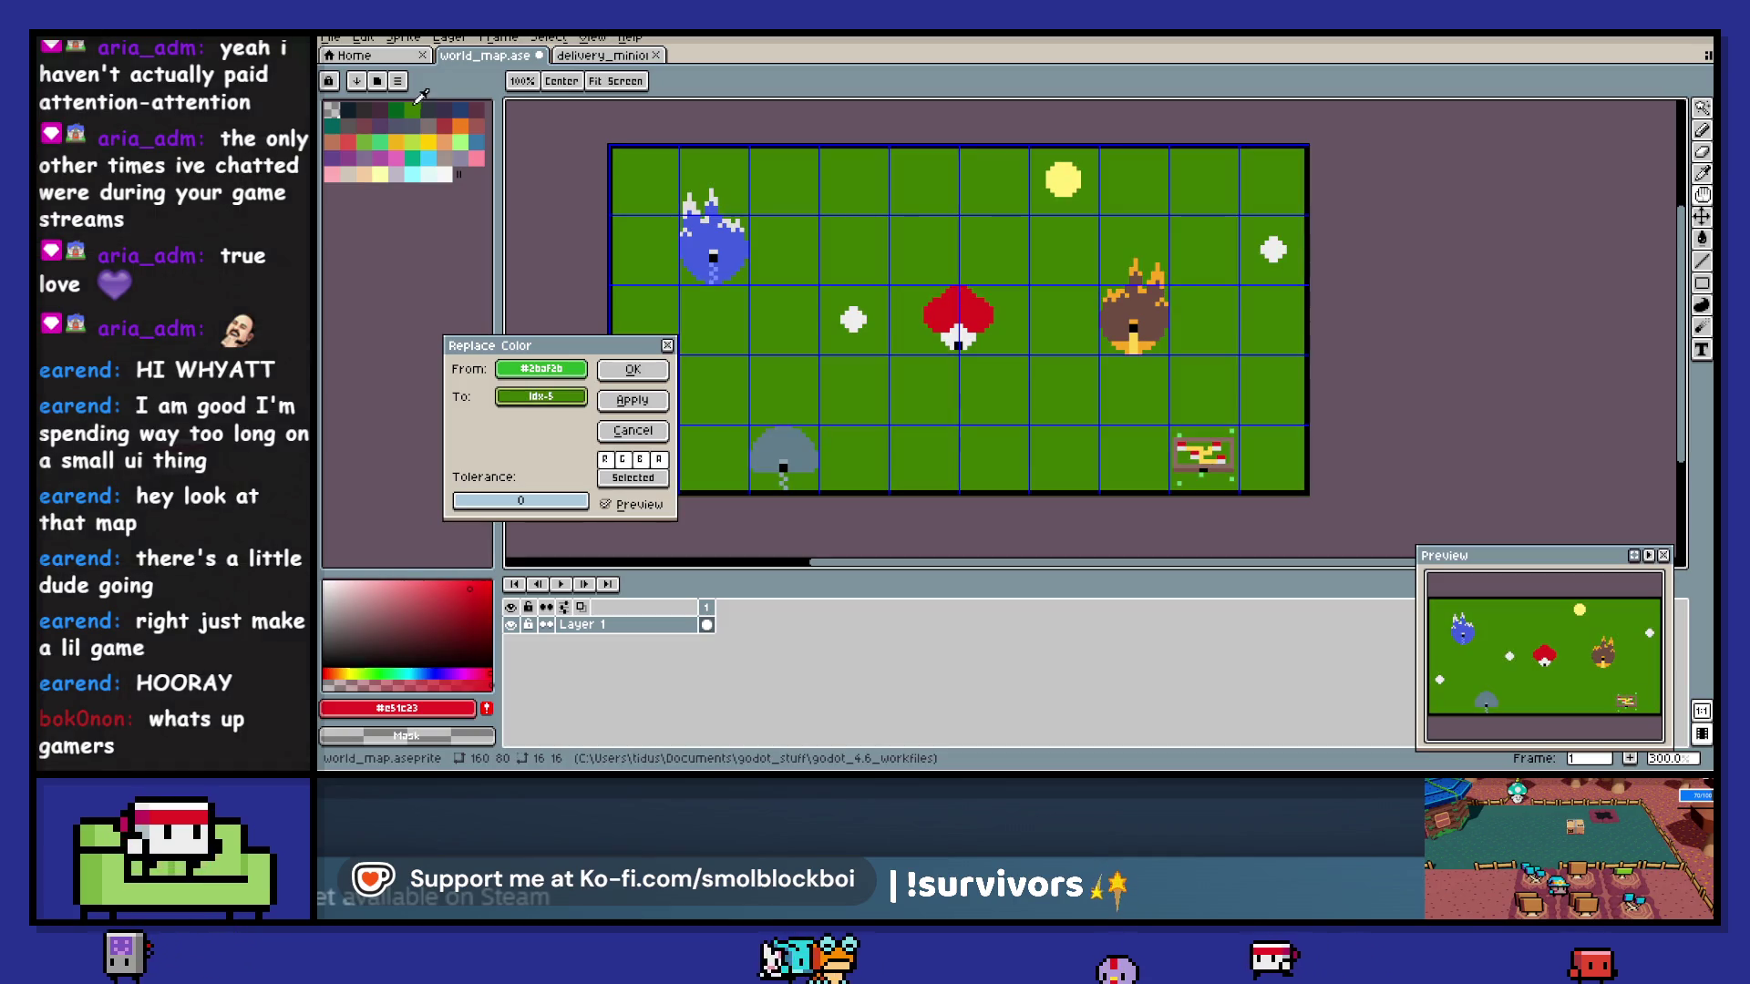
pyautogui.click(447, 141)
pyautogui.click(461, 141)
pyautogui.click(418, 136)
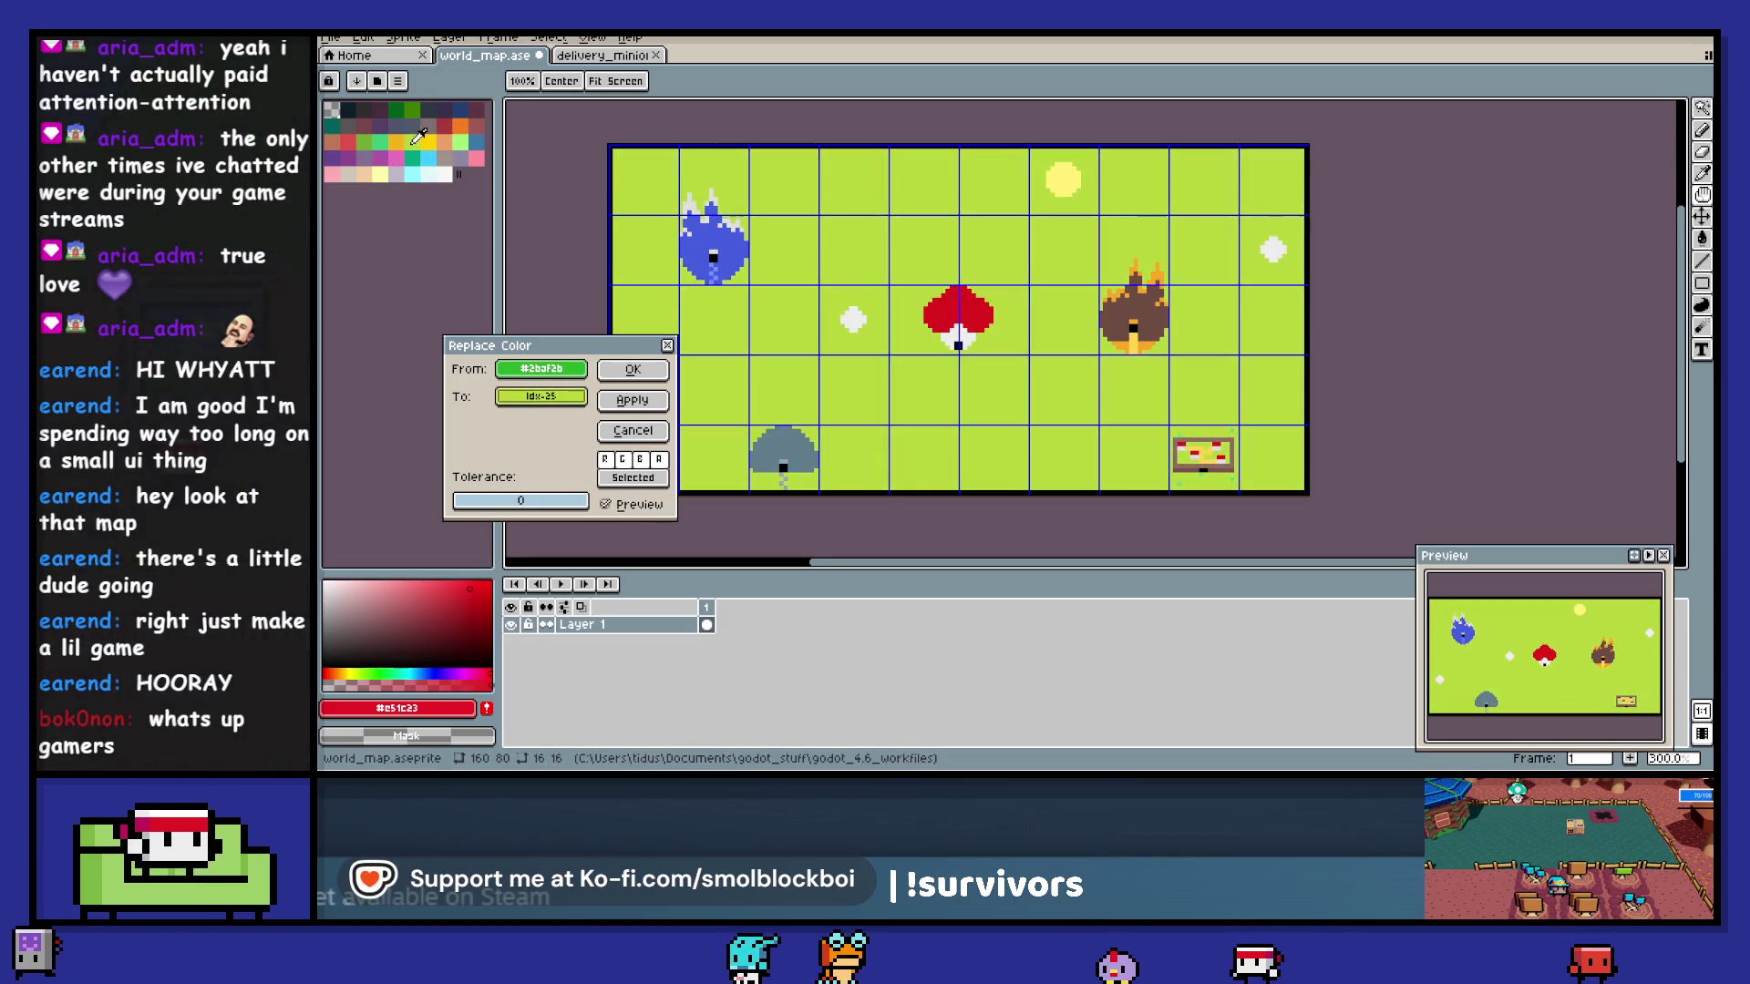
pyautogui.click(370, 138)
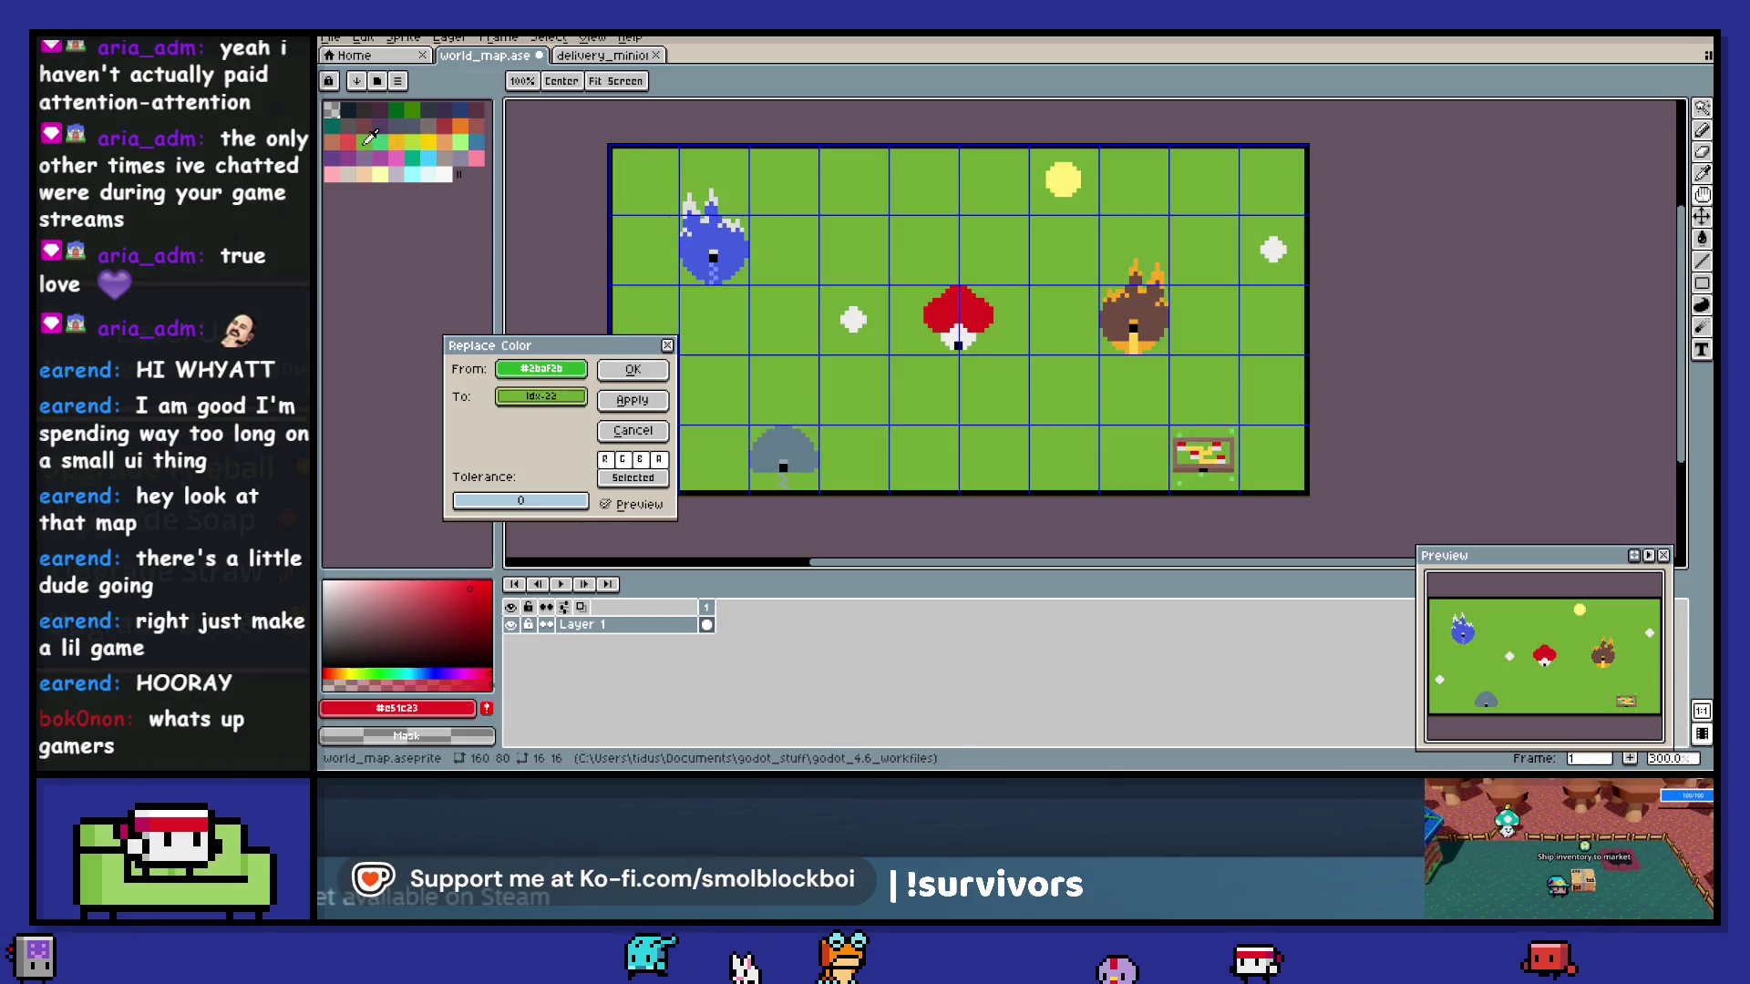
pyautogui.press('Return')
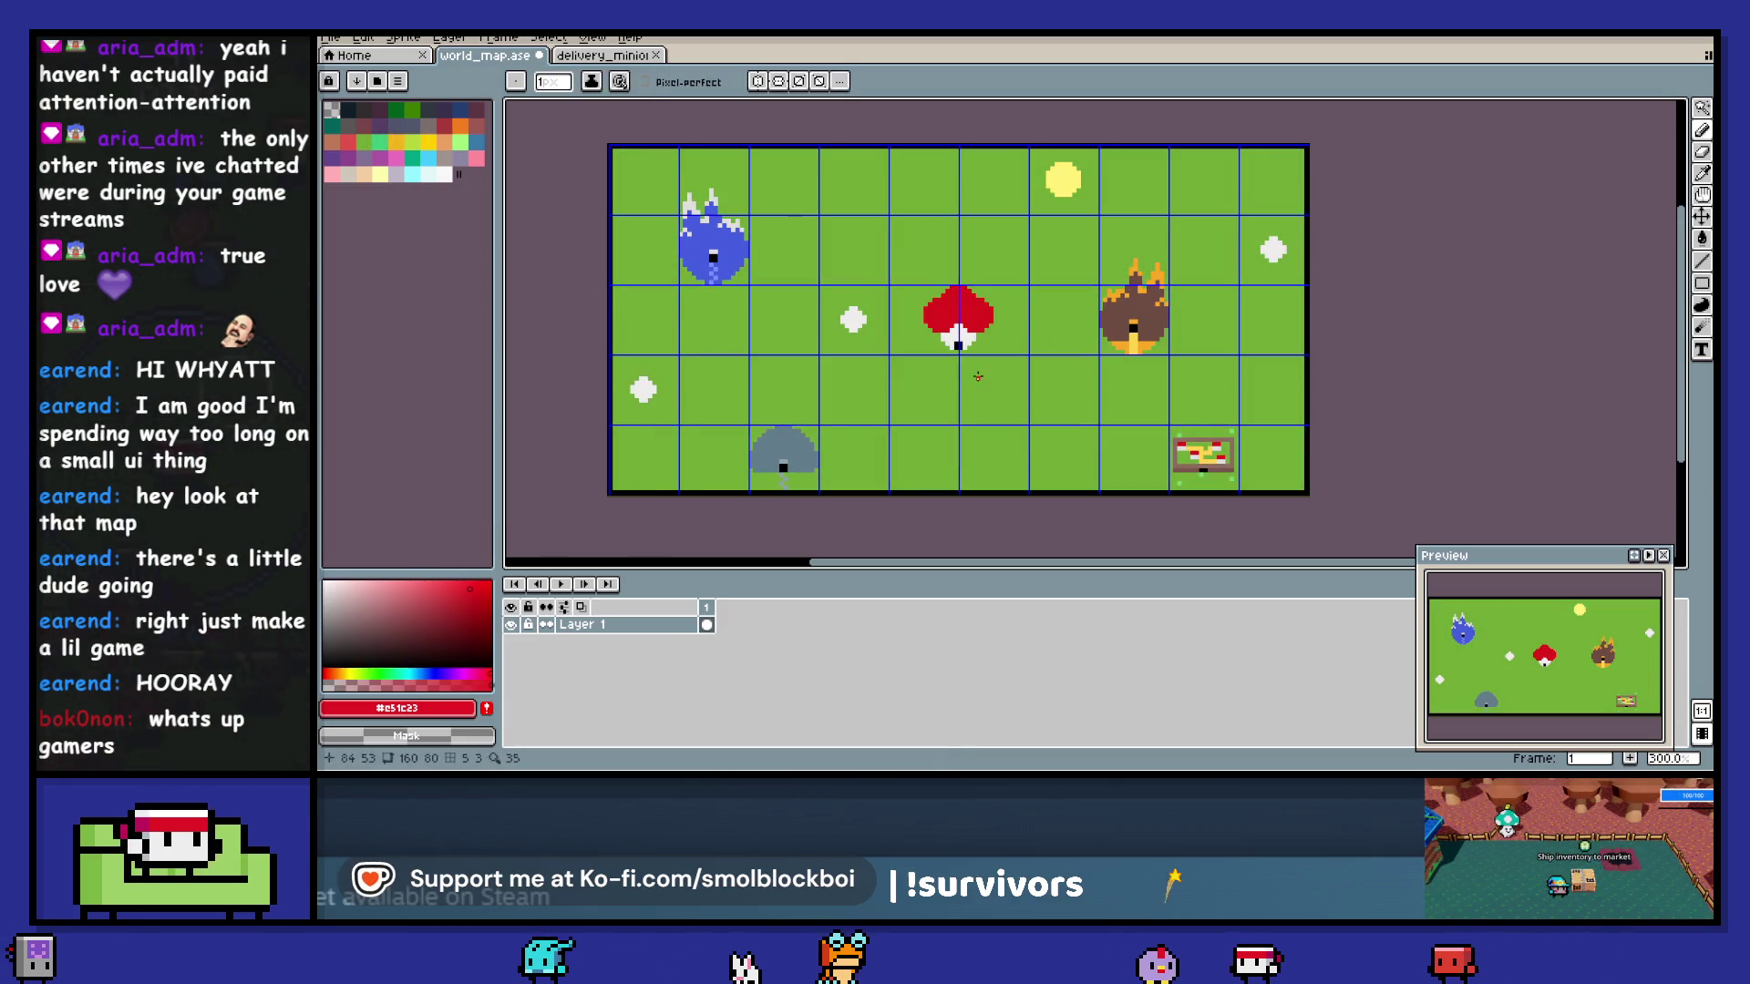
pyautogui.hotkey('shift', 'r')
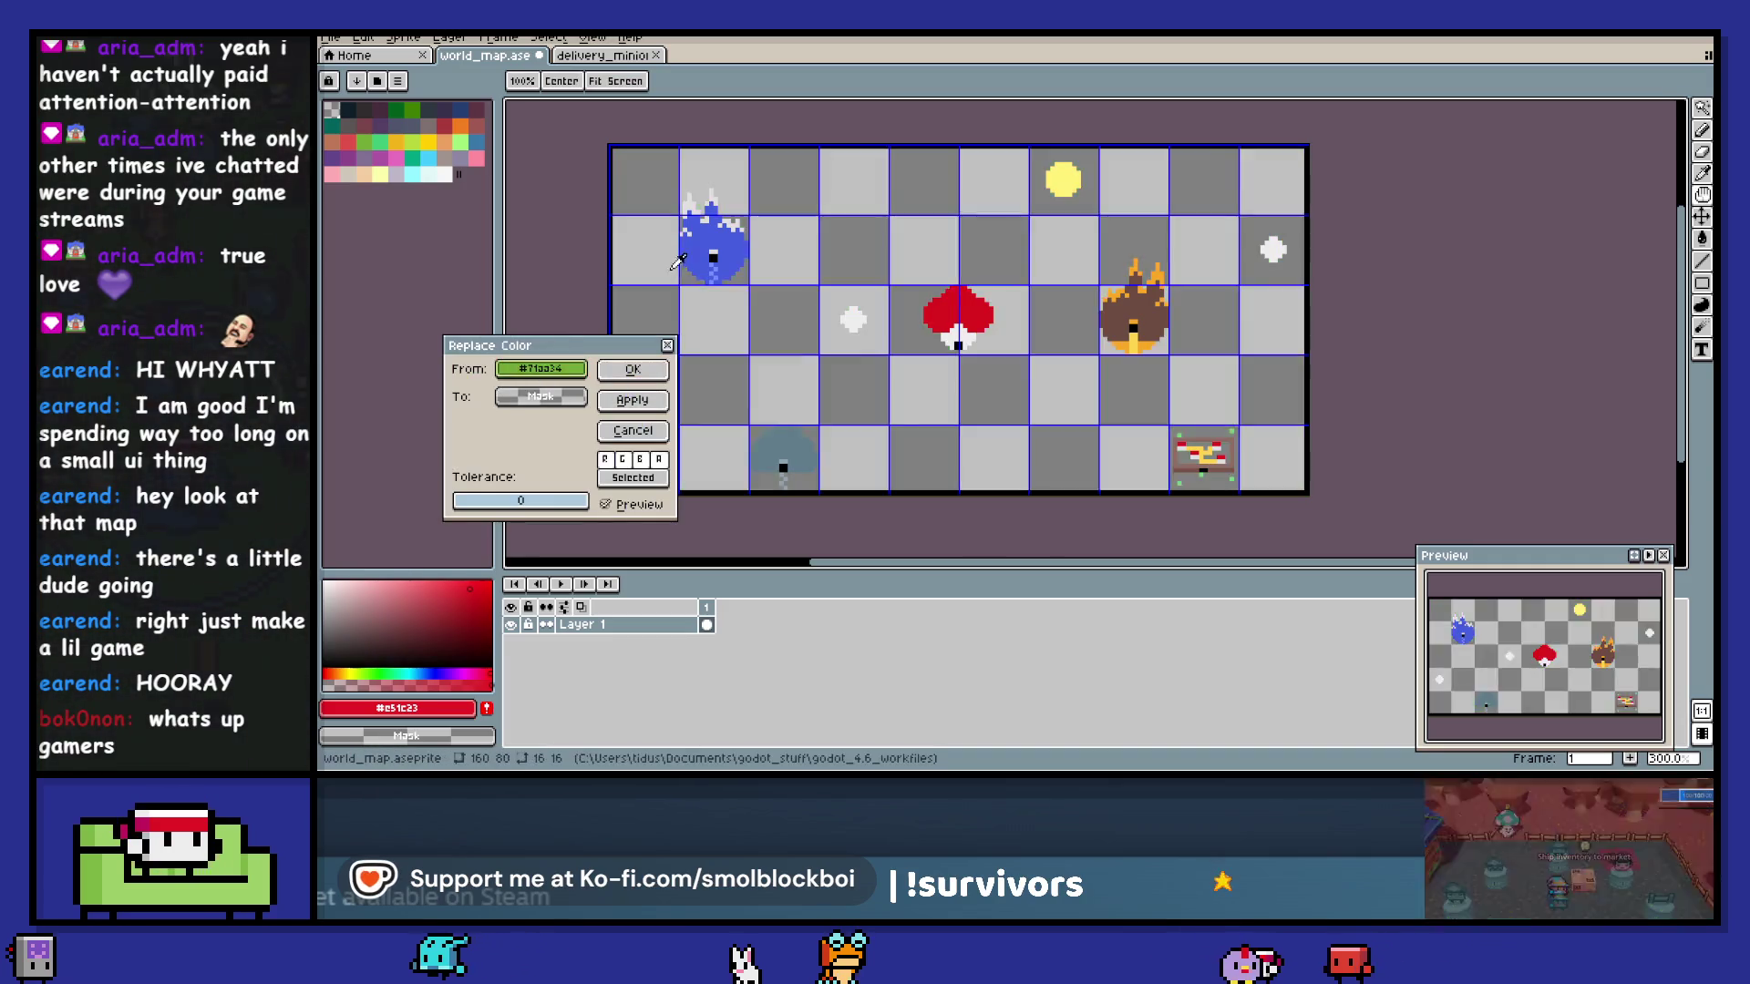
# - Cancel the blue creature recolour and swap another map colour for a palette colour
pyautogui.click(541, 398)
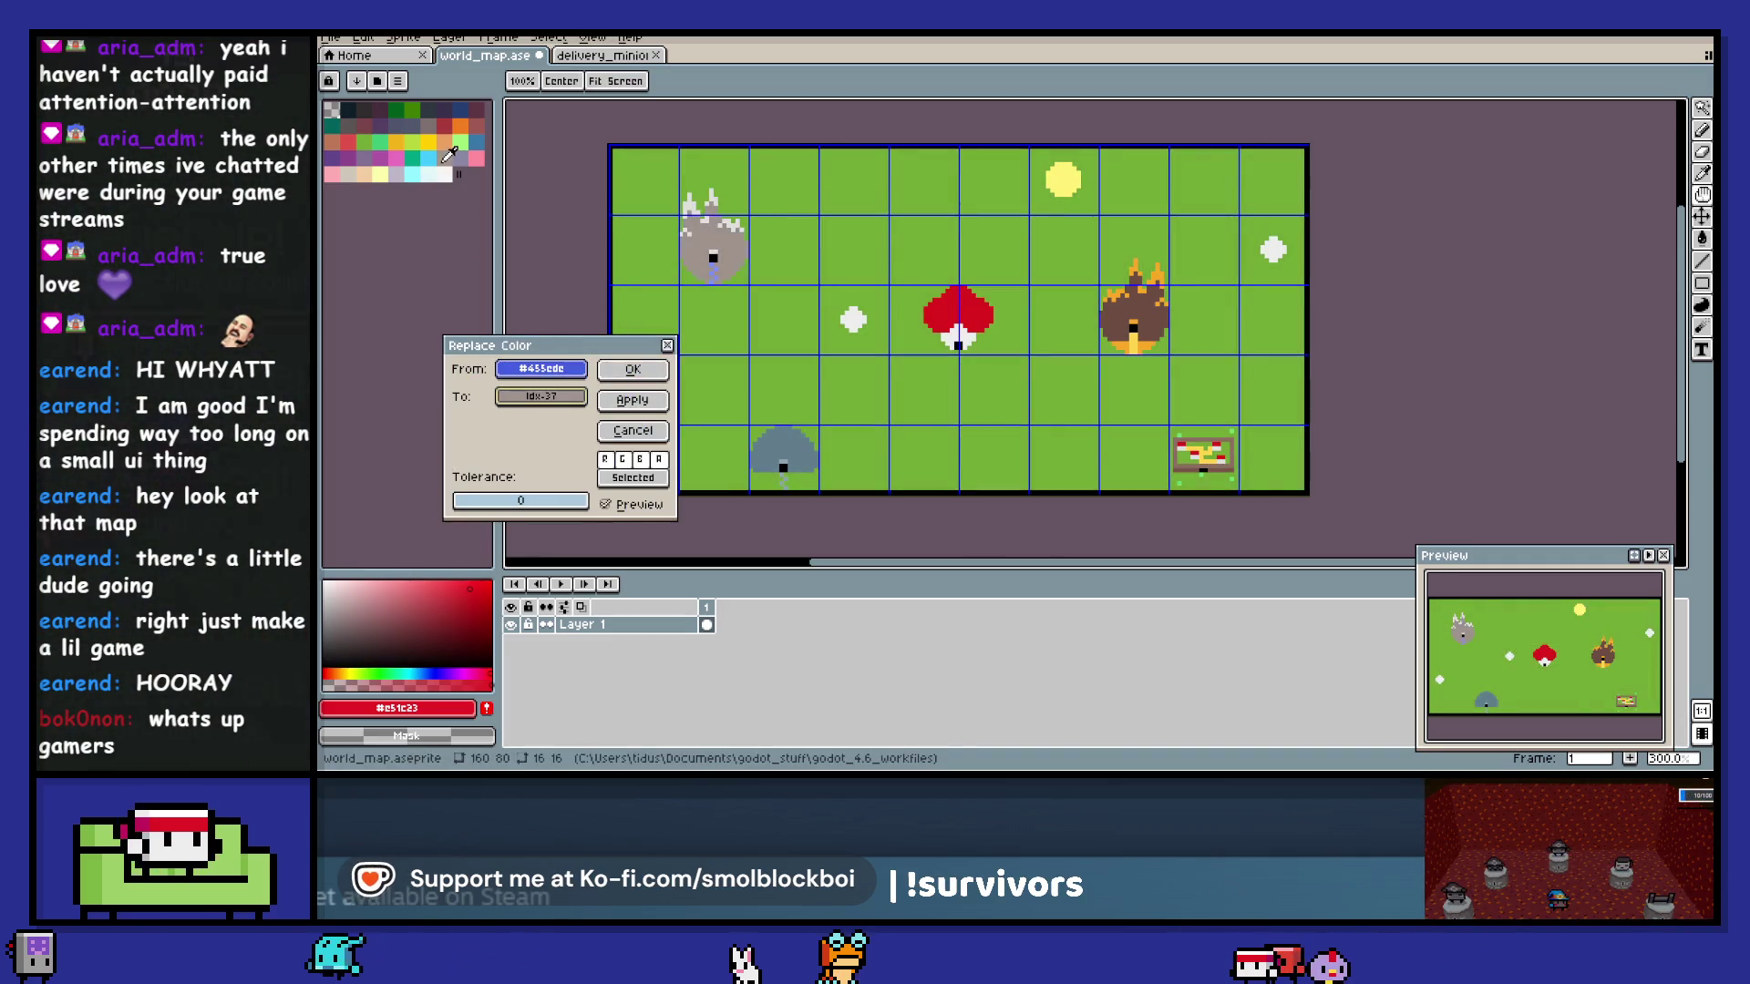
pyautogui.click(635, 372)
pyautogui.hotkey('shift', 'r')
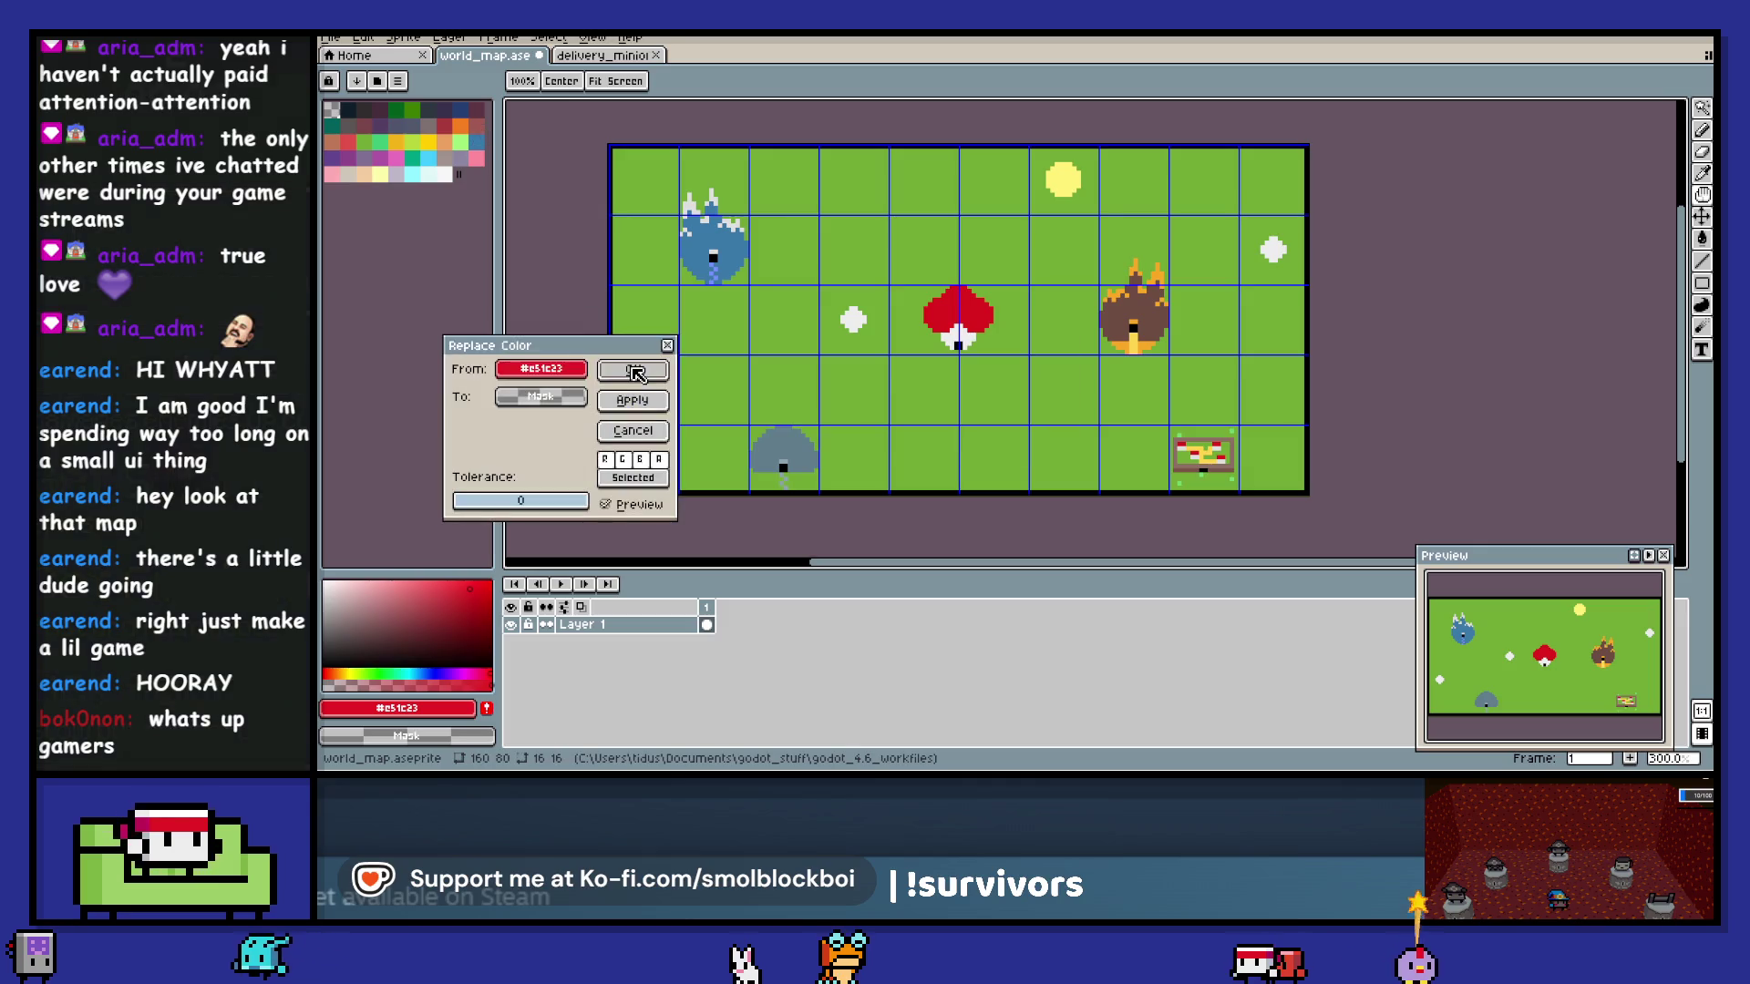
pyautogui.moveTo(556, 372)
pyautogui.mouseDown()
pyautogui.moveTo(638, 383)
pyautogui.moveTo(719, 241)
pyautogui.moveTo(583, 218)
pyautogui.moveTo(487, 168)
pyautogui.mouseUp()
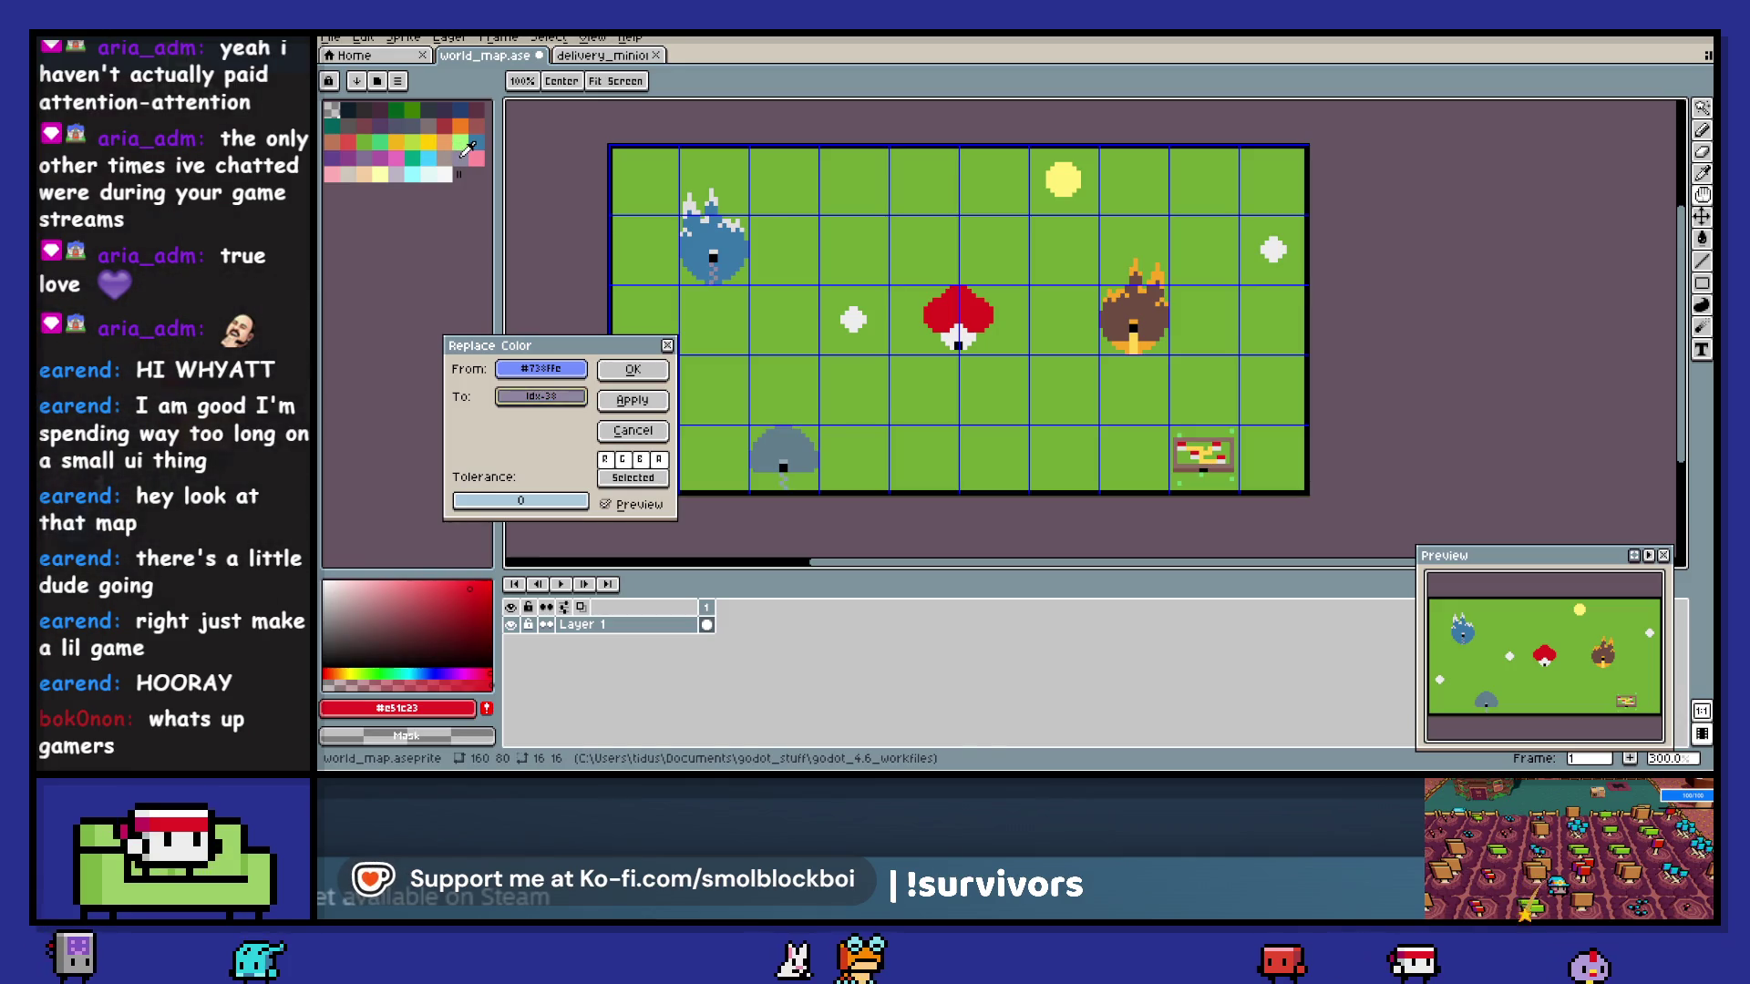
pyautogui.moveTo(467, 144); pyautogui.dragTo(399, 167)
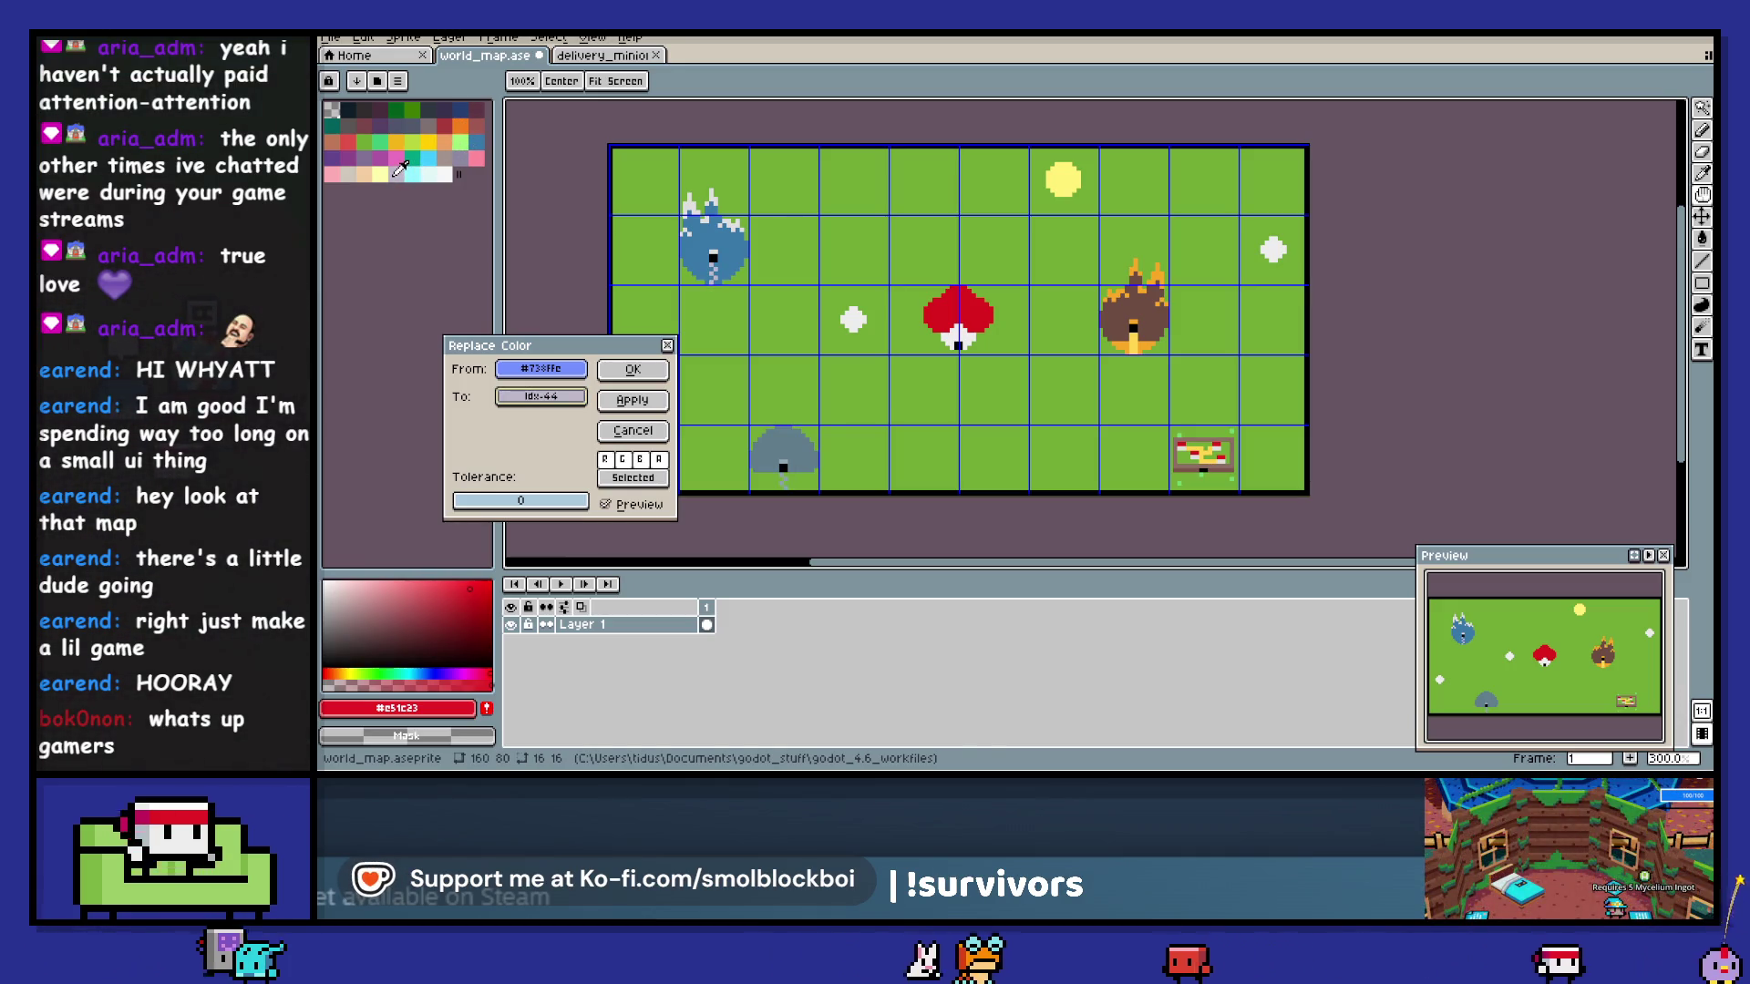
pyautogui.click(650, 370)
# - Recolour the white diamond markers with the mountain snow's pale peach
pyautogui.hotkey('shift', 'r')
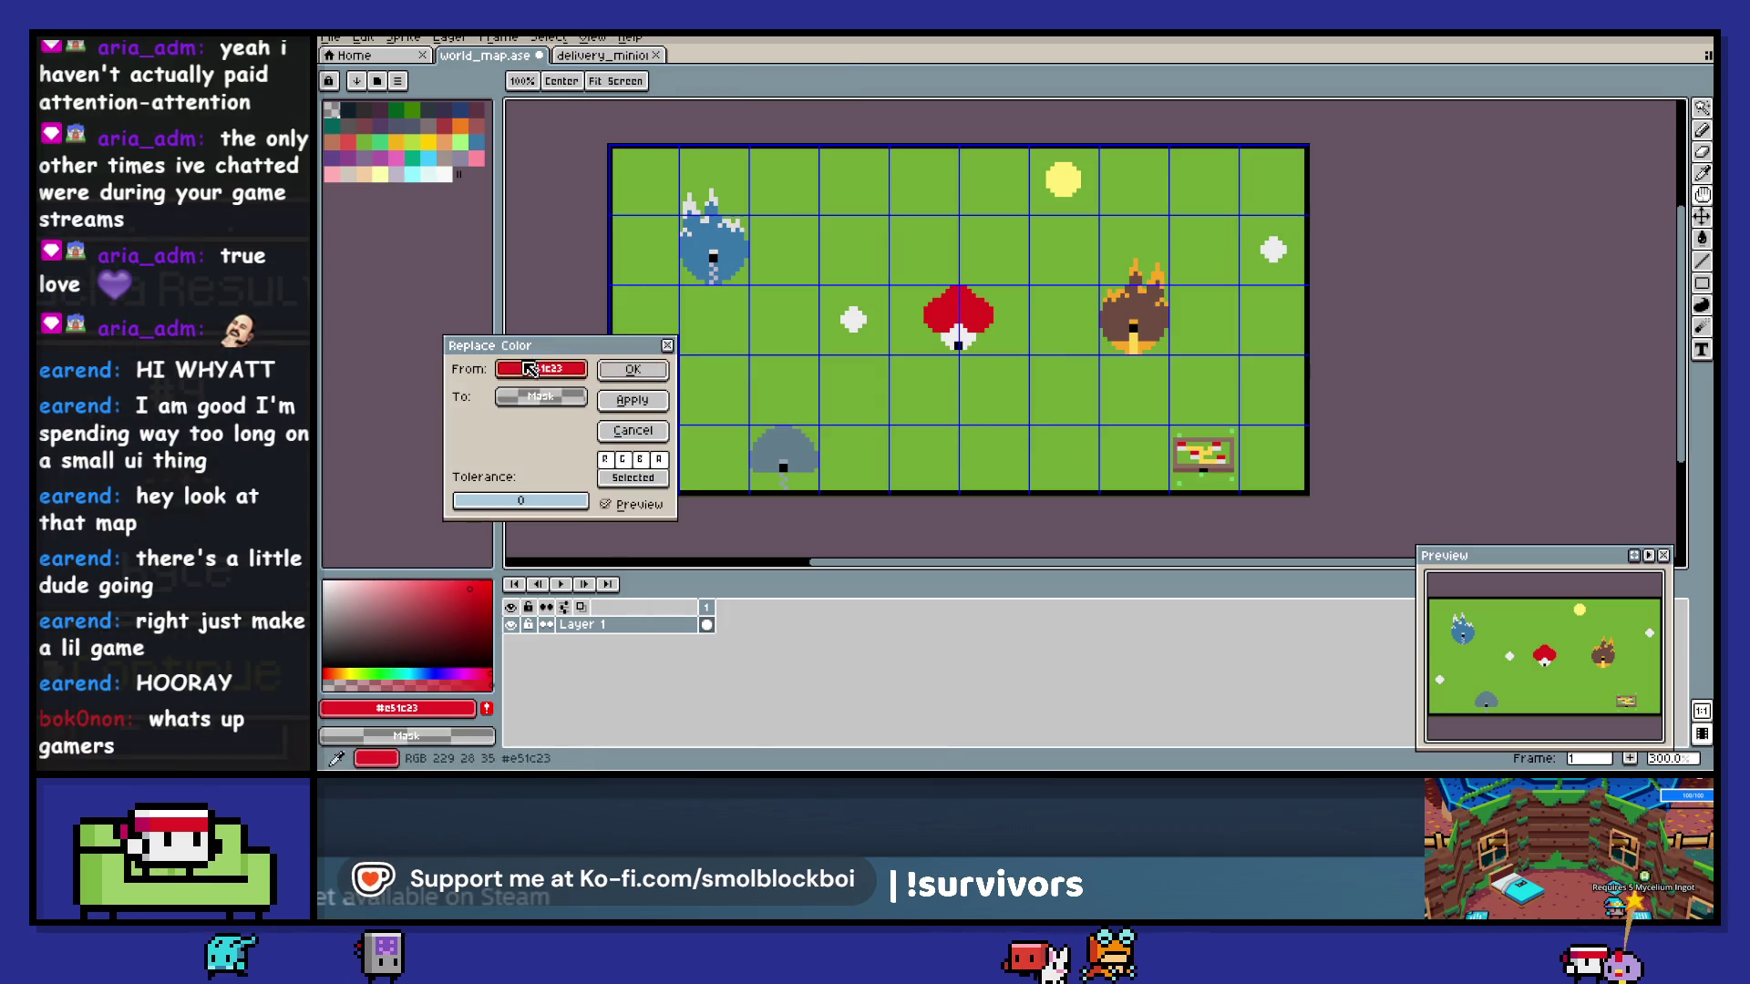
pyautogui.click(697, 194)
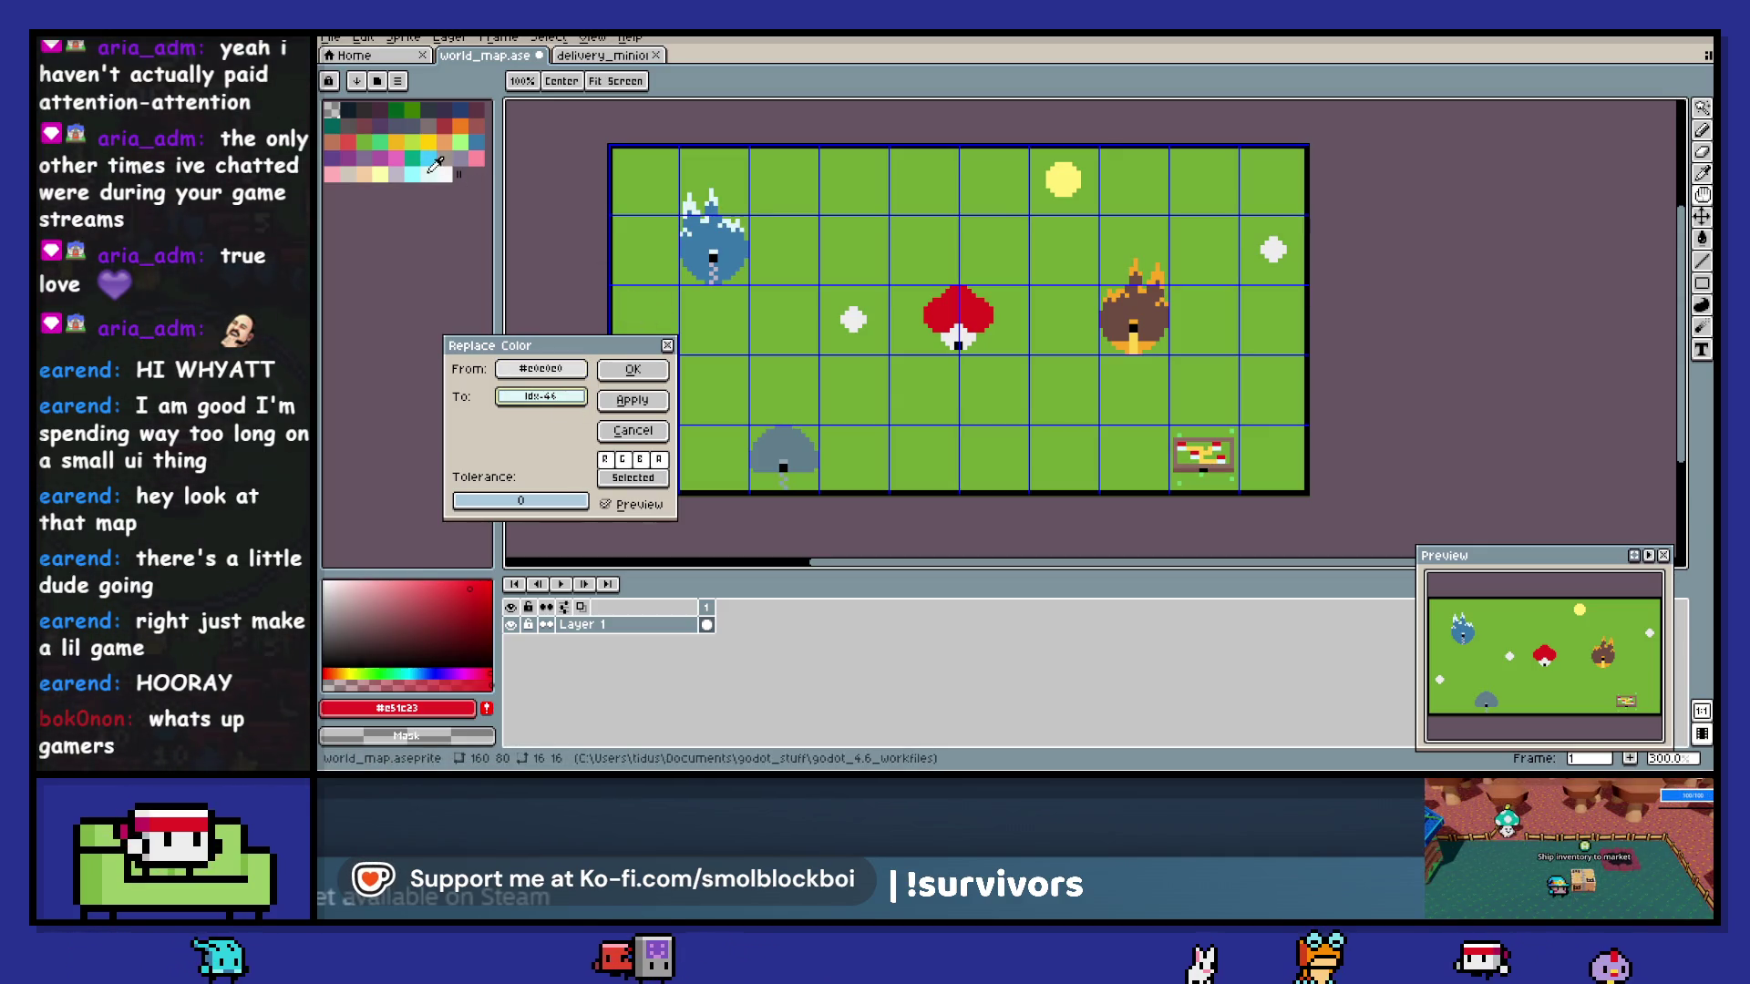
pyautogui.click(855, 317)
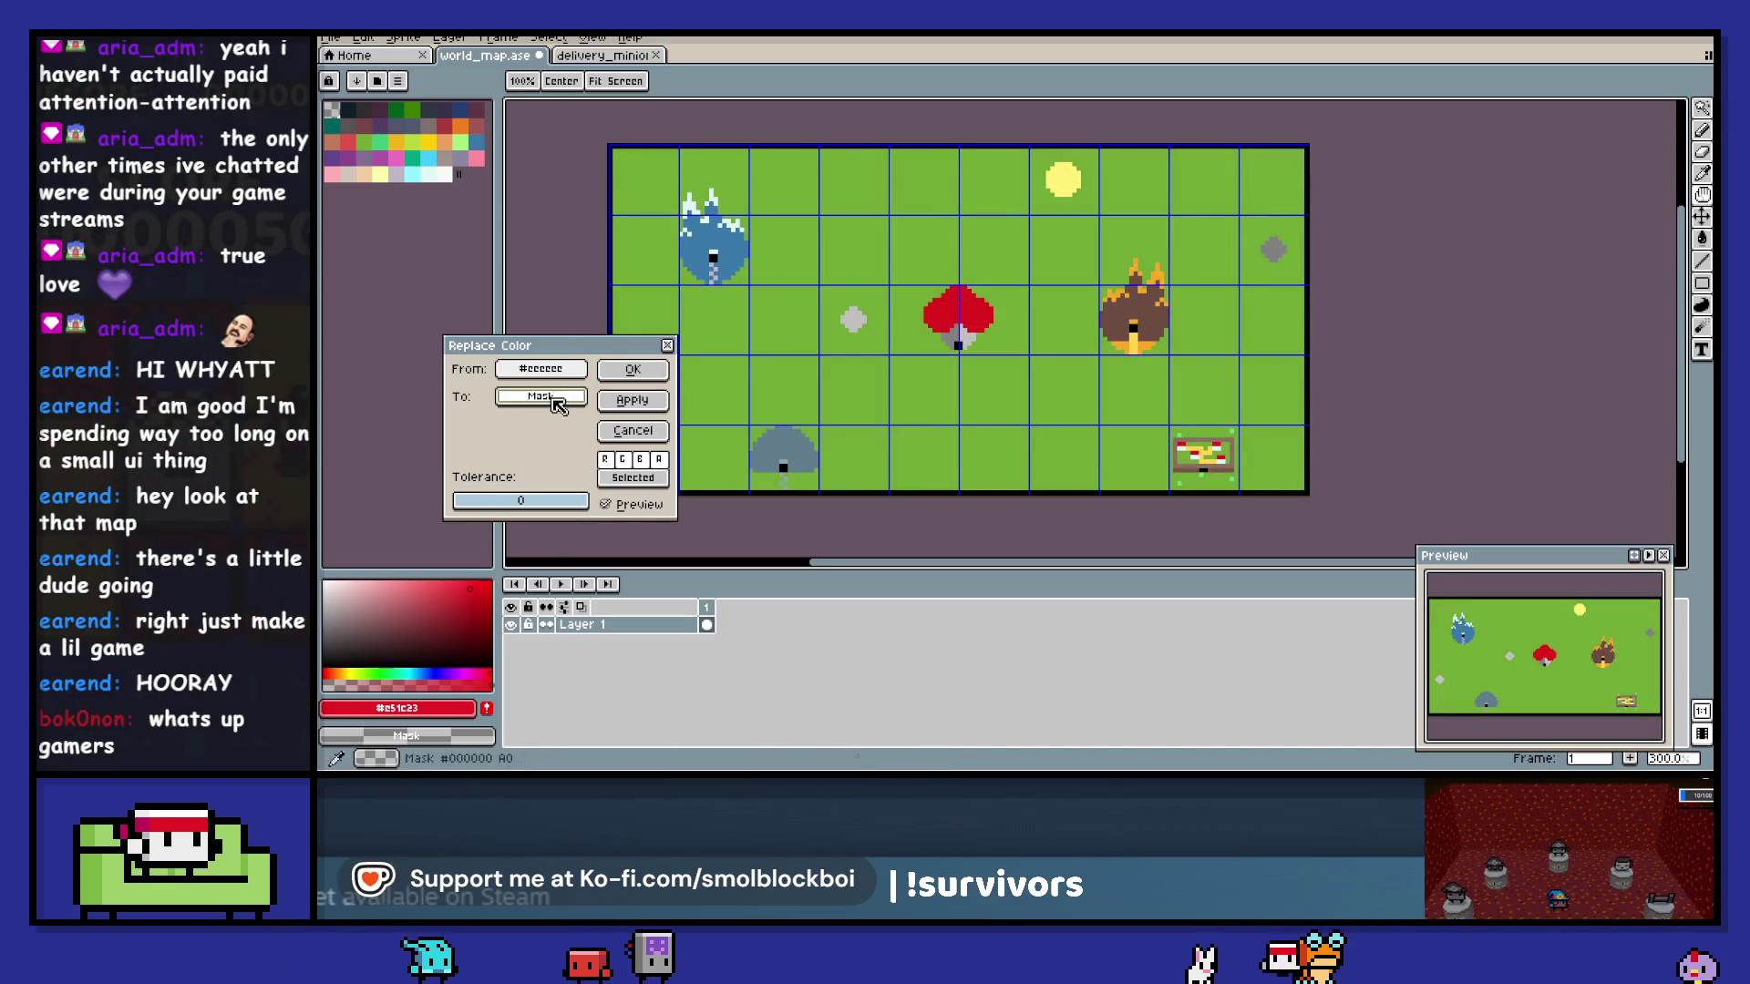
pyautogui.click(692, 193)
pyautogui.press('Return')
# - Replace the pale white pixels with yellow after trying orange and blue
pyautogui.hotkey('shift', 'r')
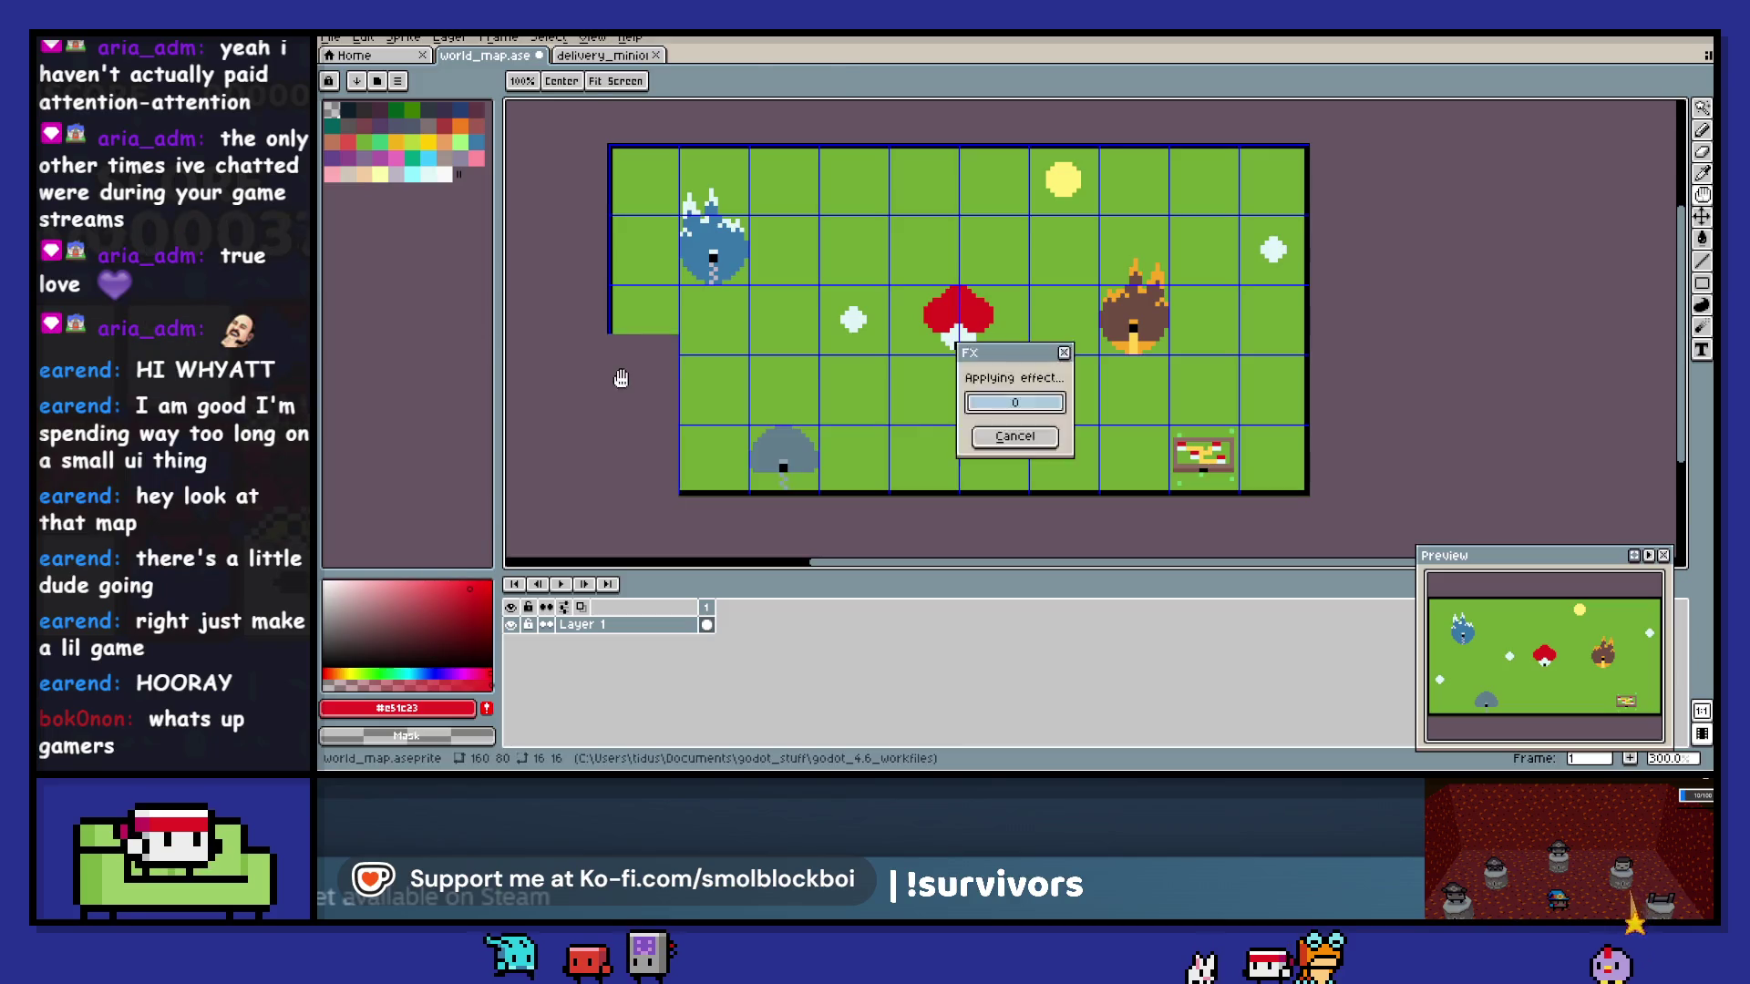
pyautogui.click(455, 116)
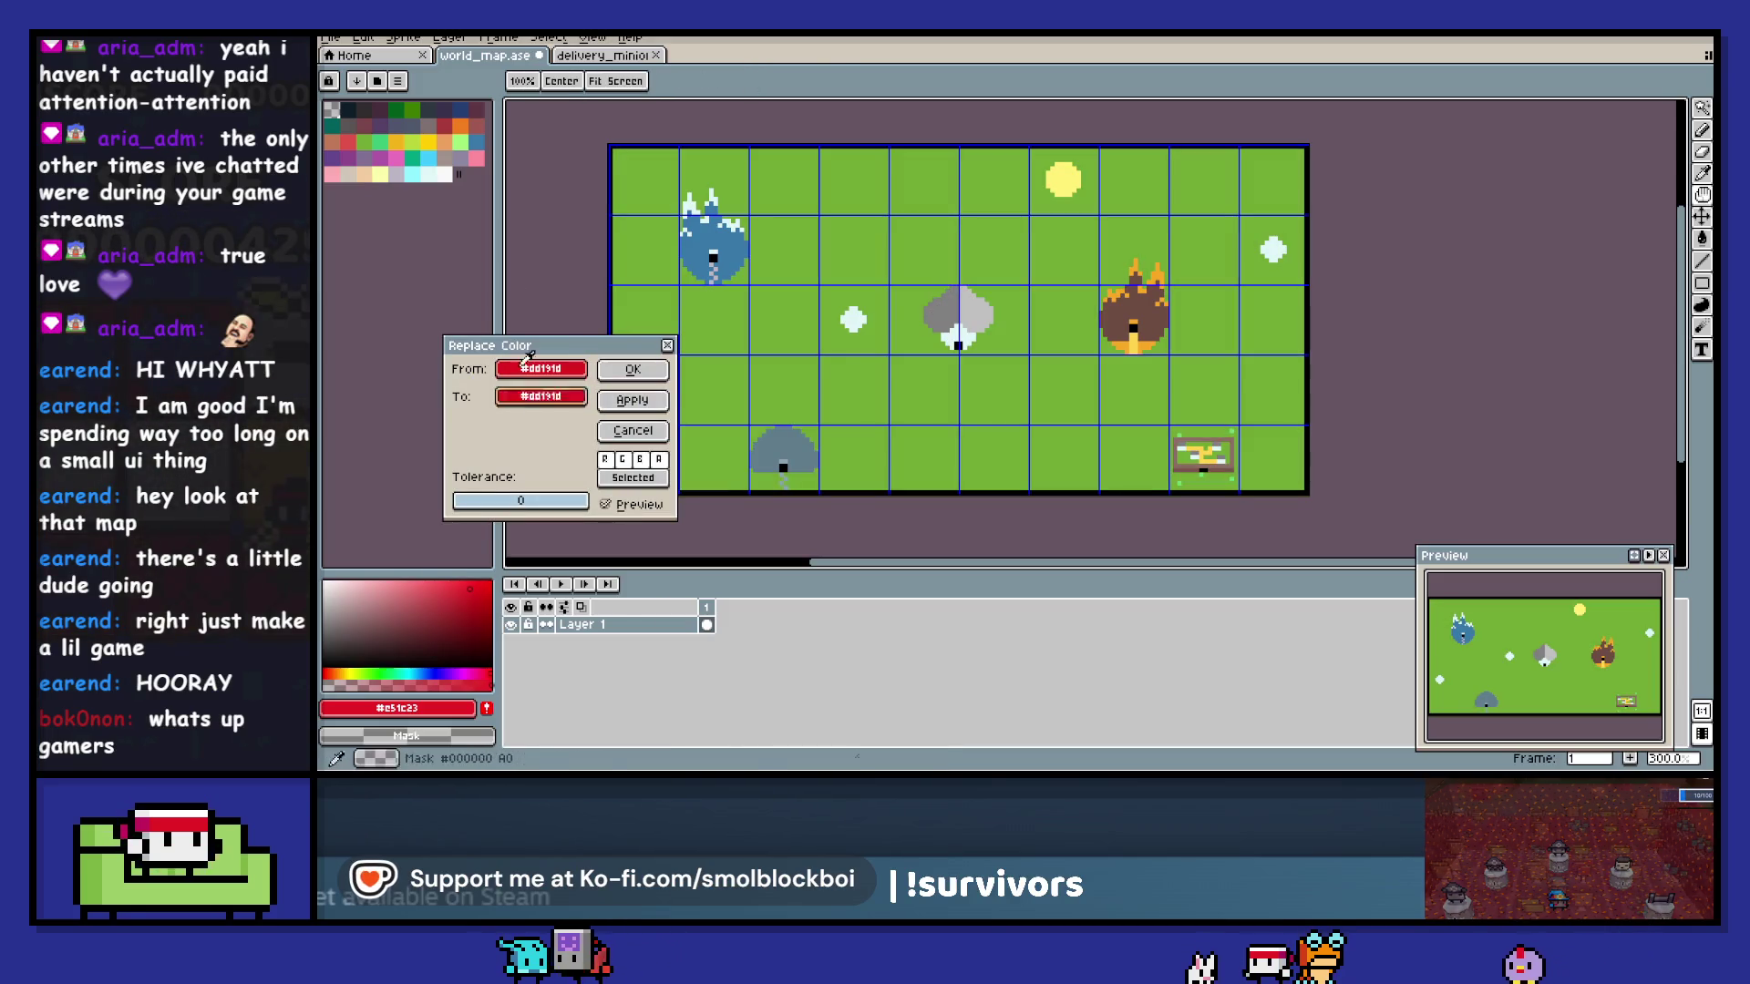
pyautogui.click(471, 120)
pyautogui.click(477, 140)
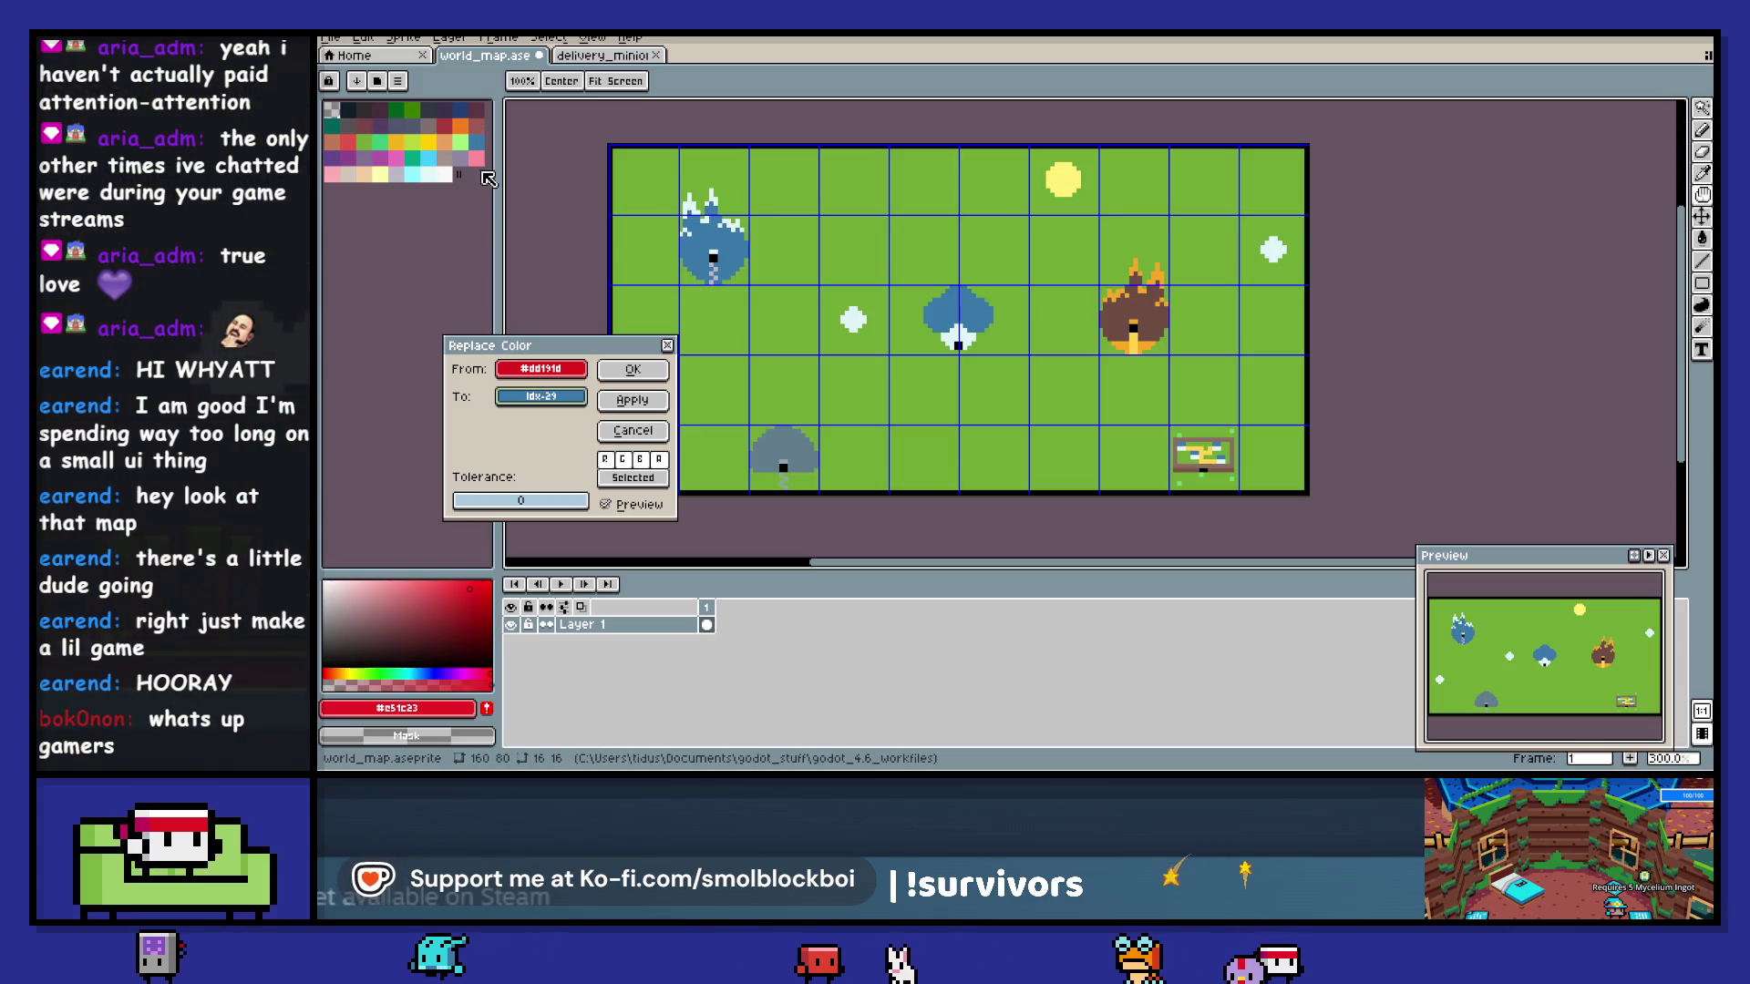
pyautogui.click(963, 331)
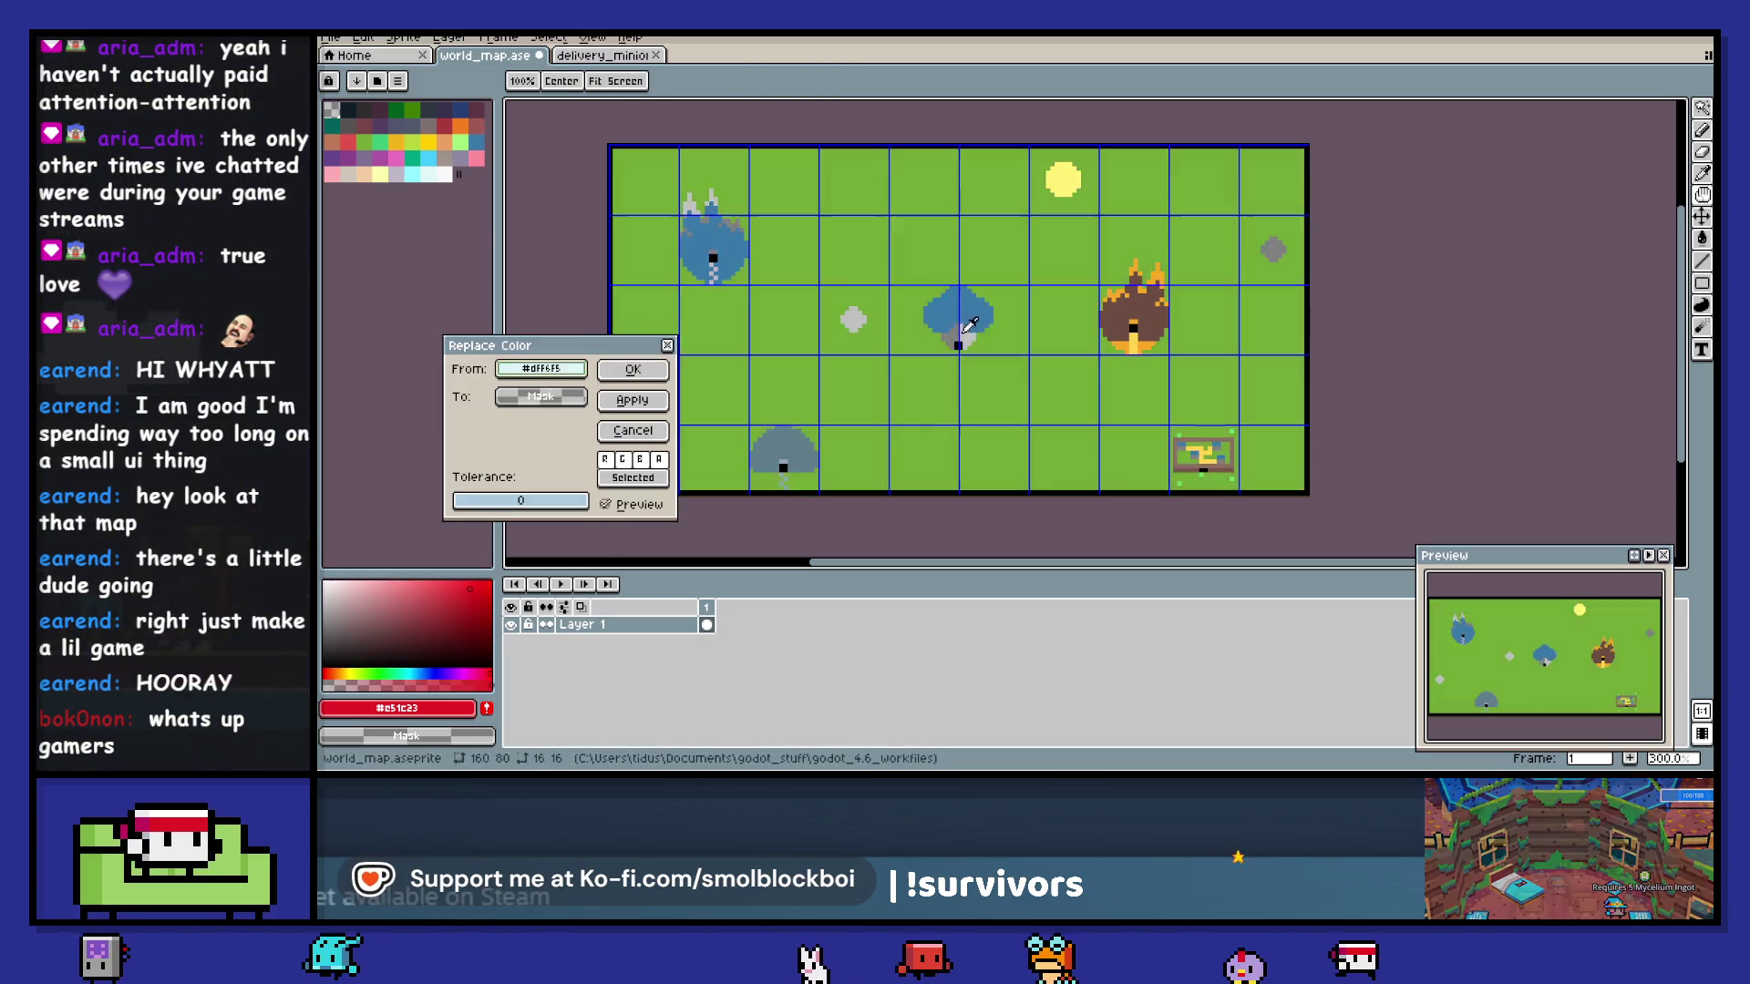
pyautogui.click(431, 138)
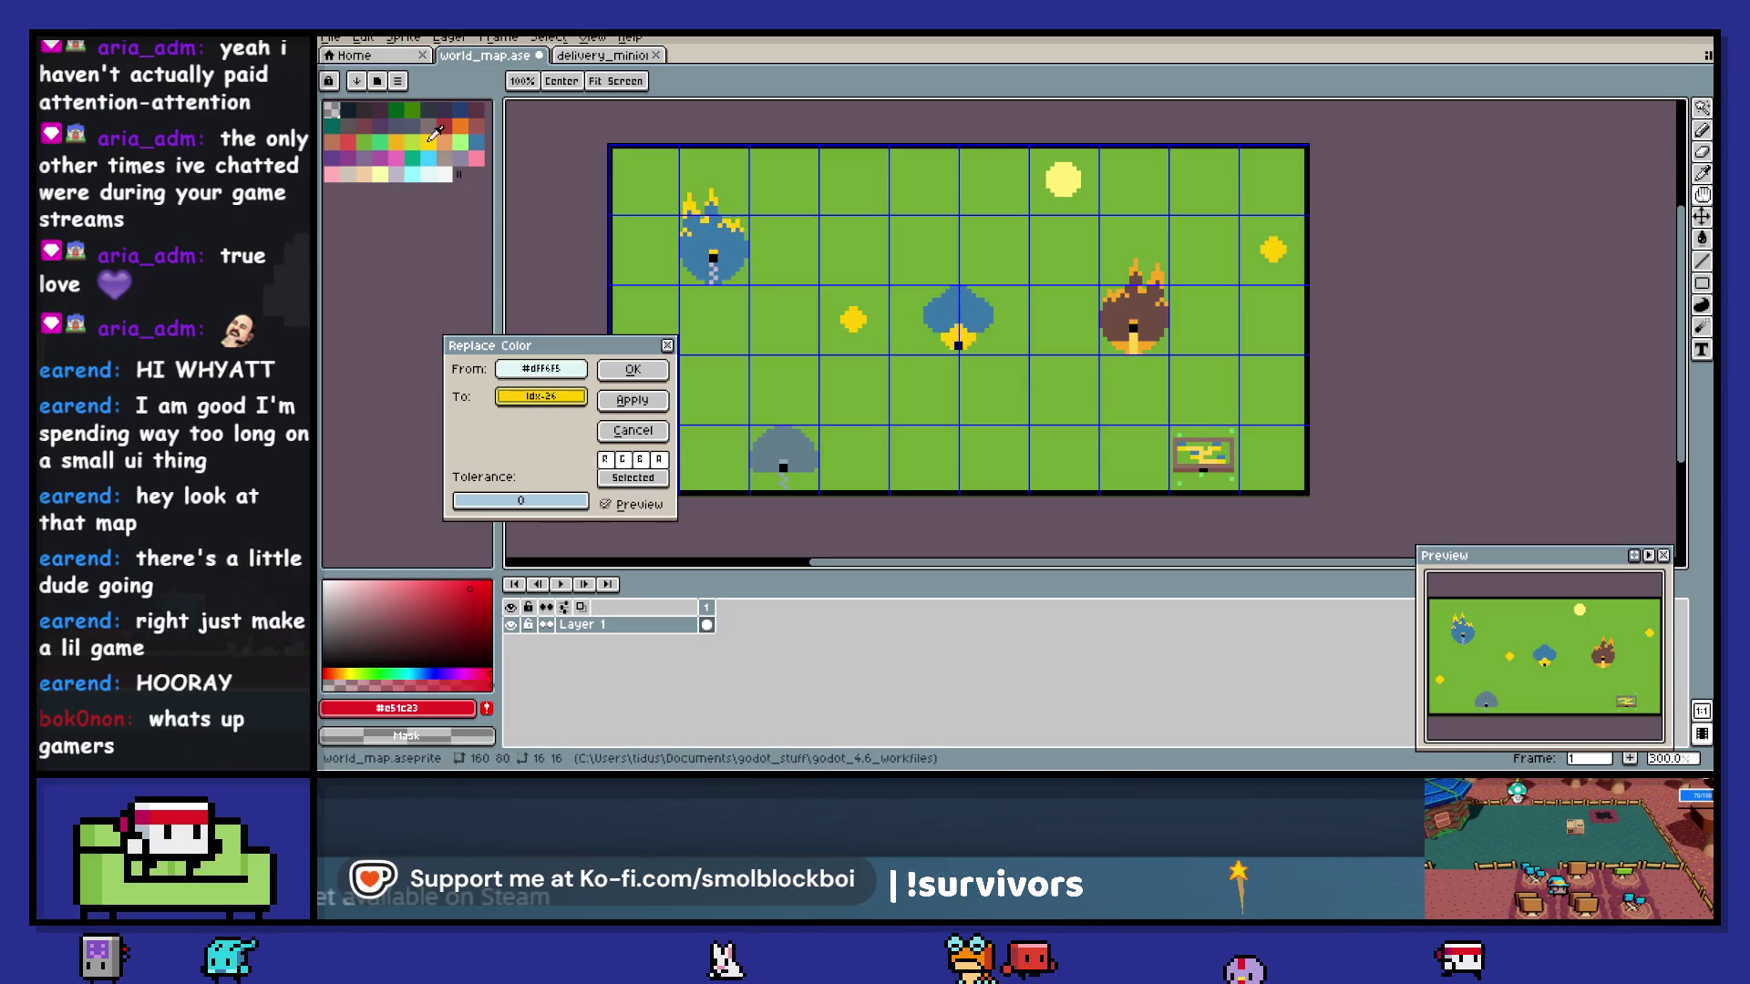
pyautogui.click(649, 366)
# - Give the fire creature's body a red-brown colour
pyautogui.hotkey('shift', 'r')
pyautogui.click(1133, 314)
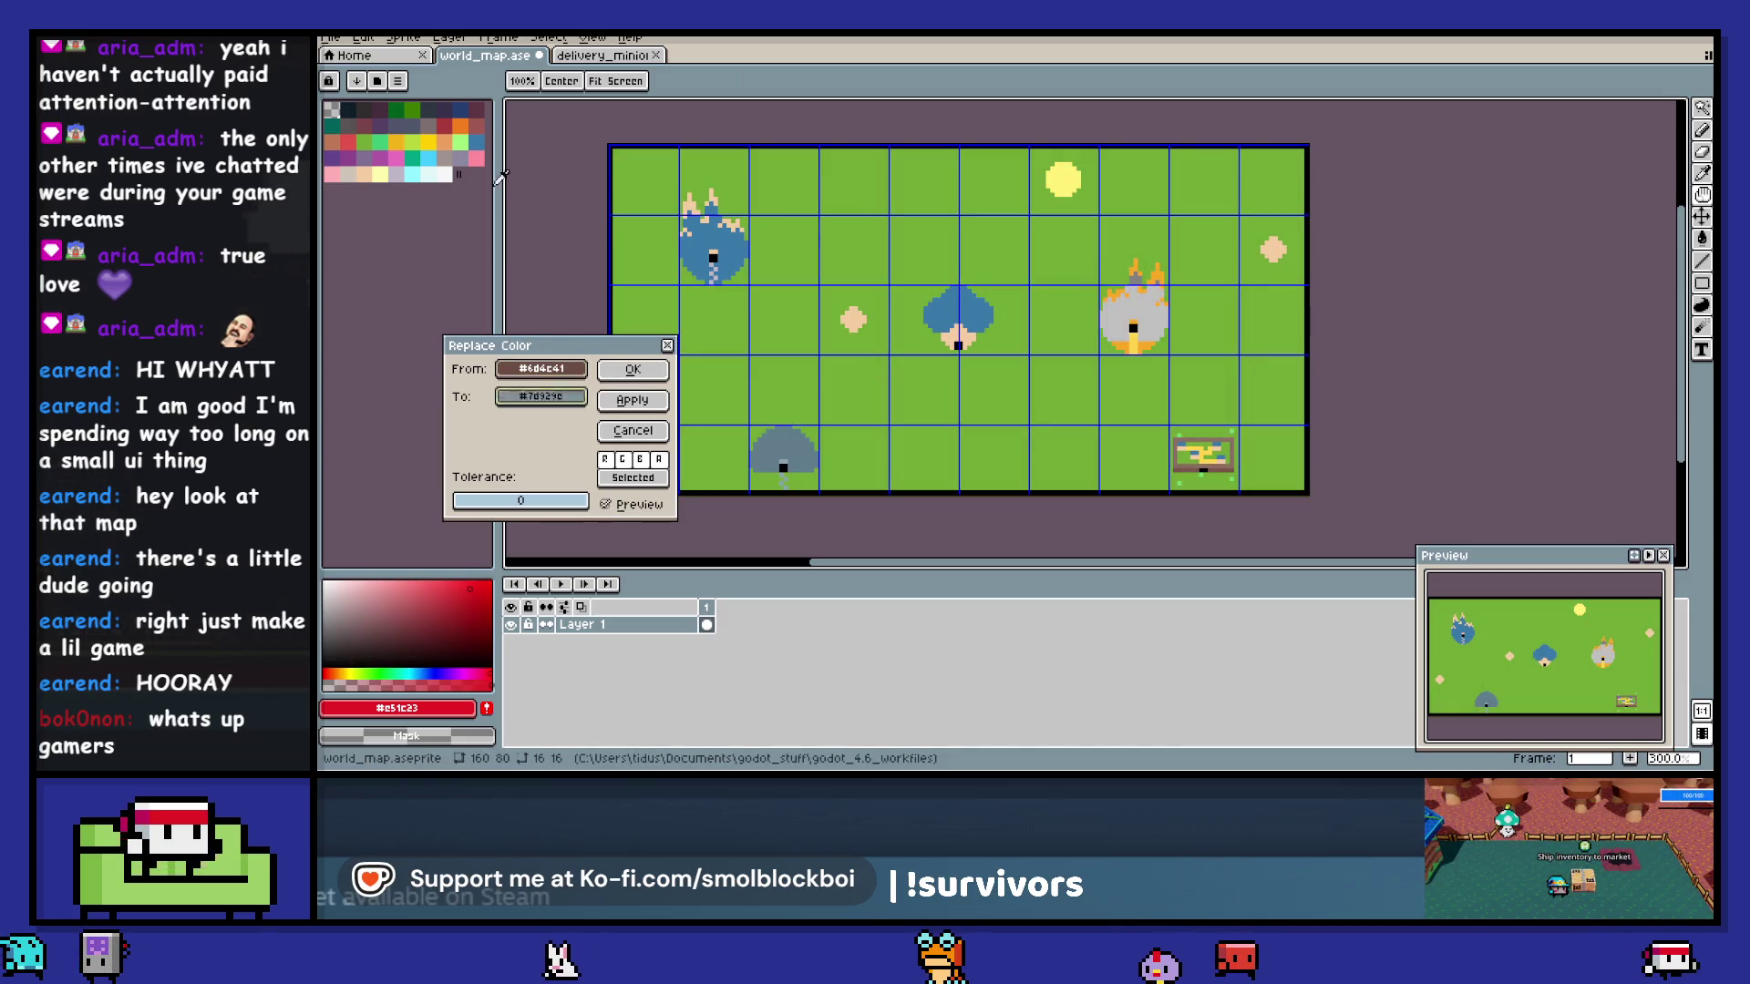
pyautogui.click(475, 109)
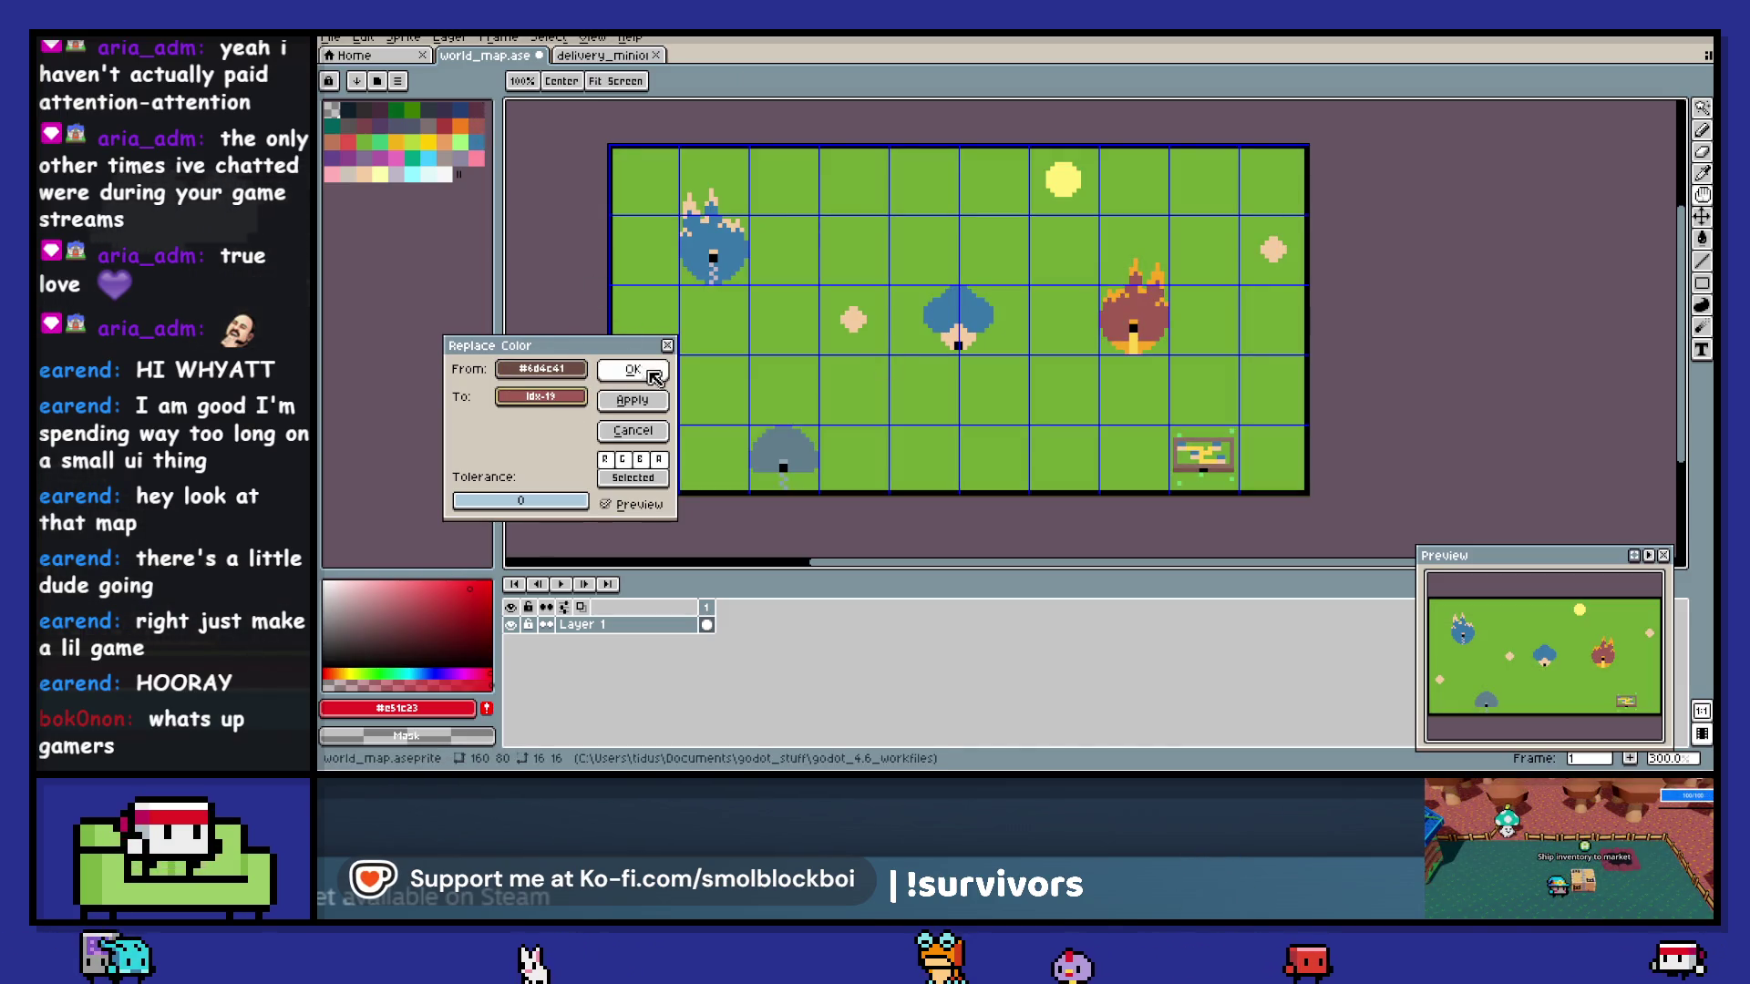
pyautogui.click(1011, 401)
# - Recolour the fire creature's flames orange after trying reds and browns
pyautogui.click(448, 135)
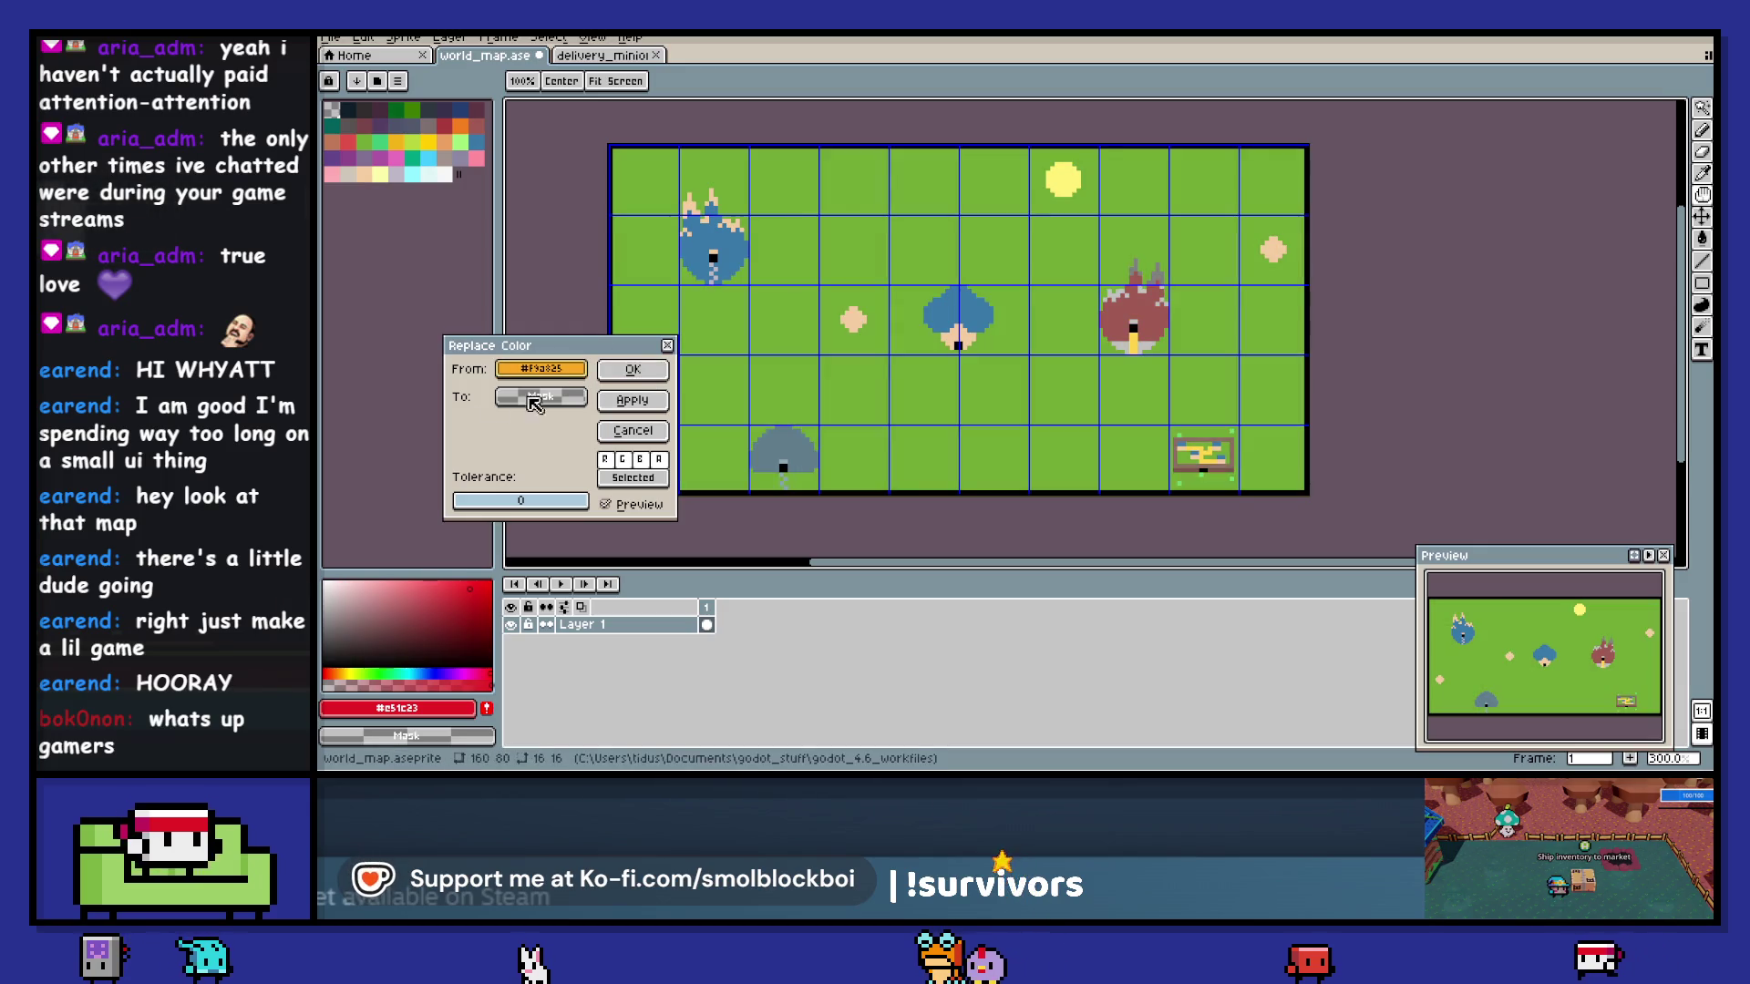
pyautogui.rightClick(448, 135)
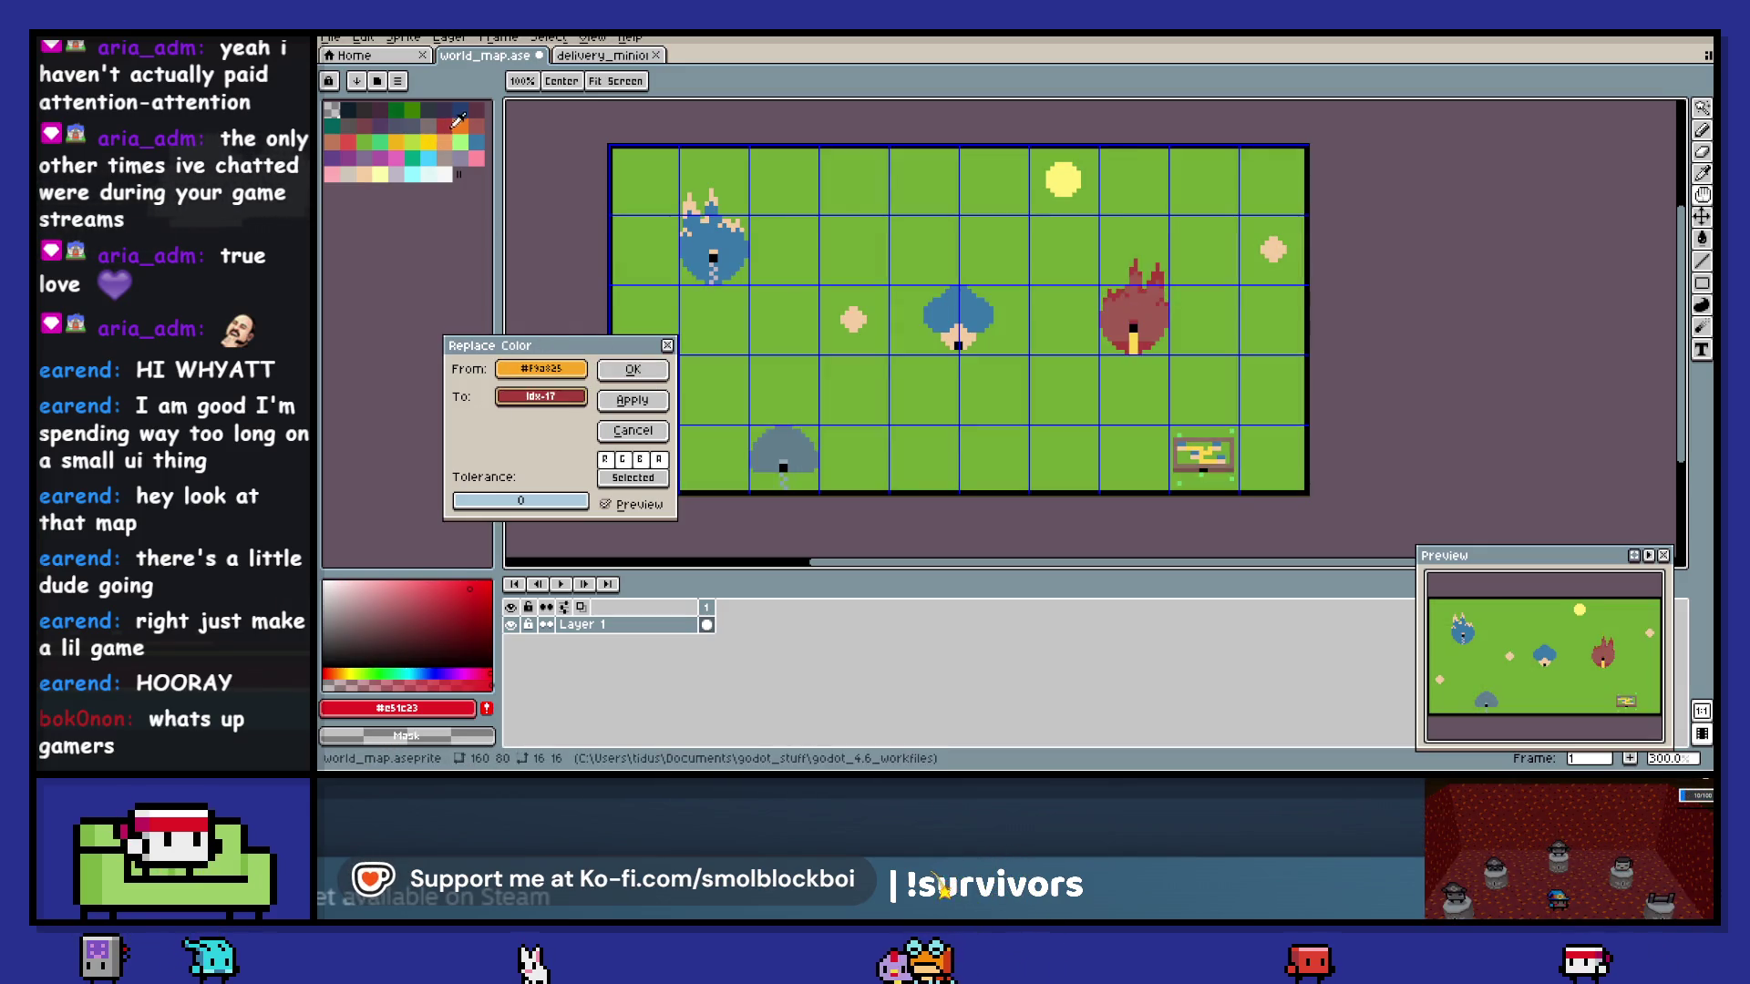
pyautogui.rightClick(446, 133)
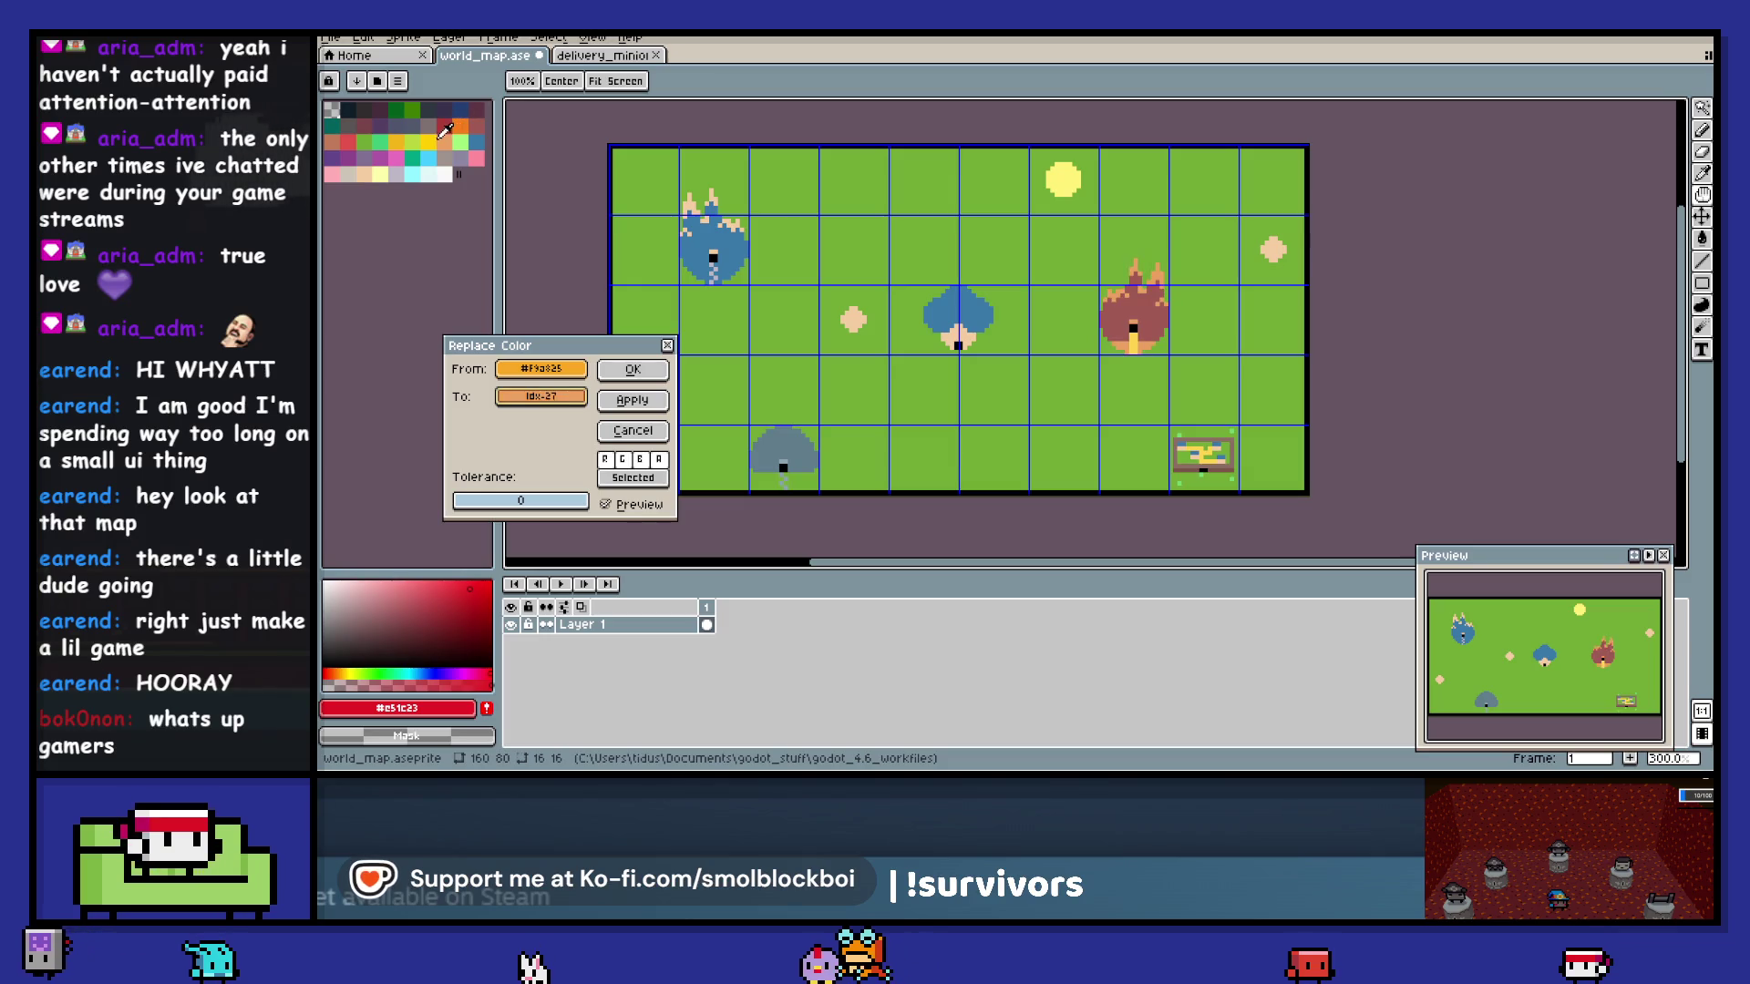
pyautogui.rightClick(464, 123)
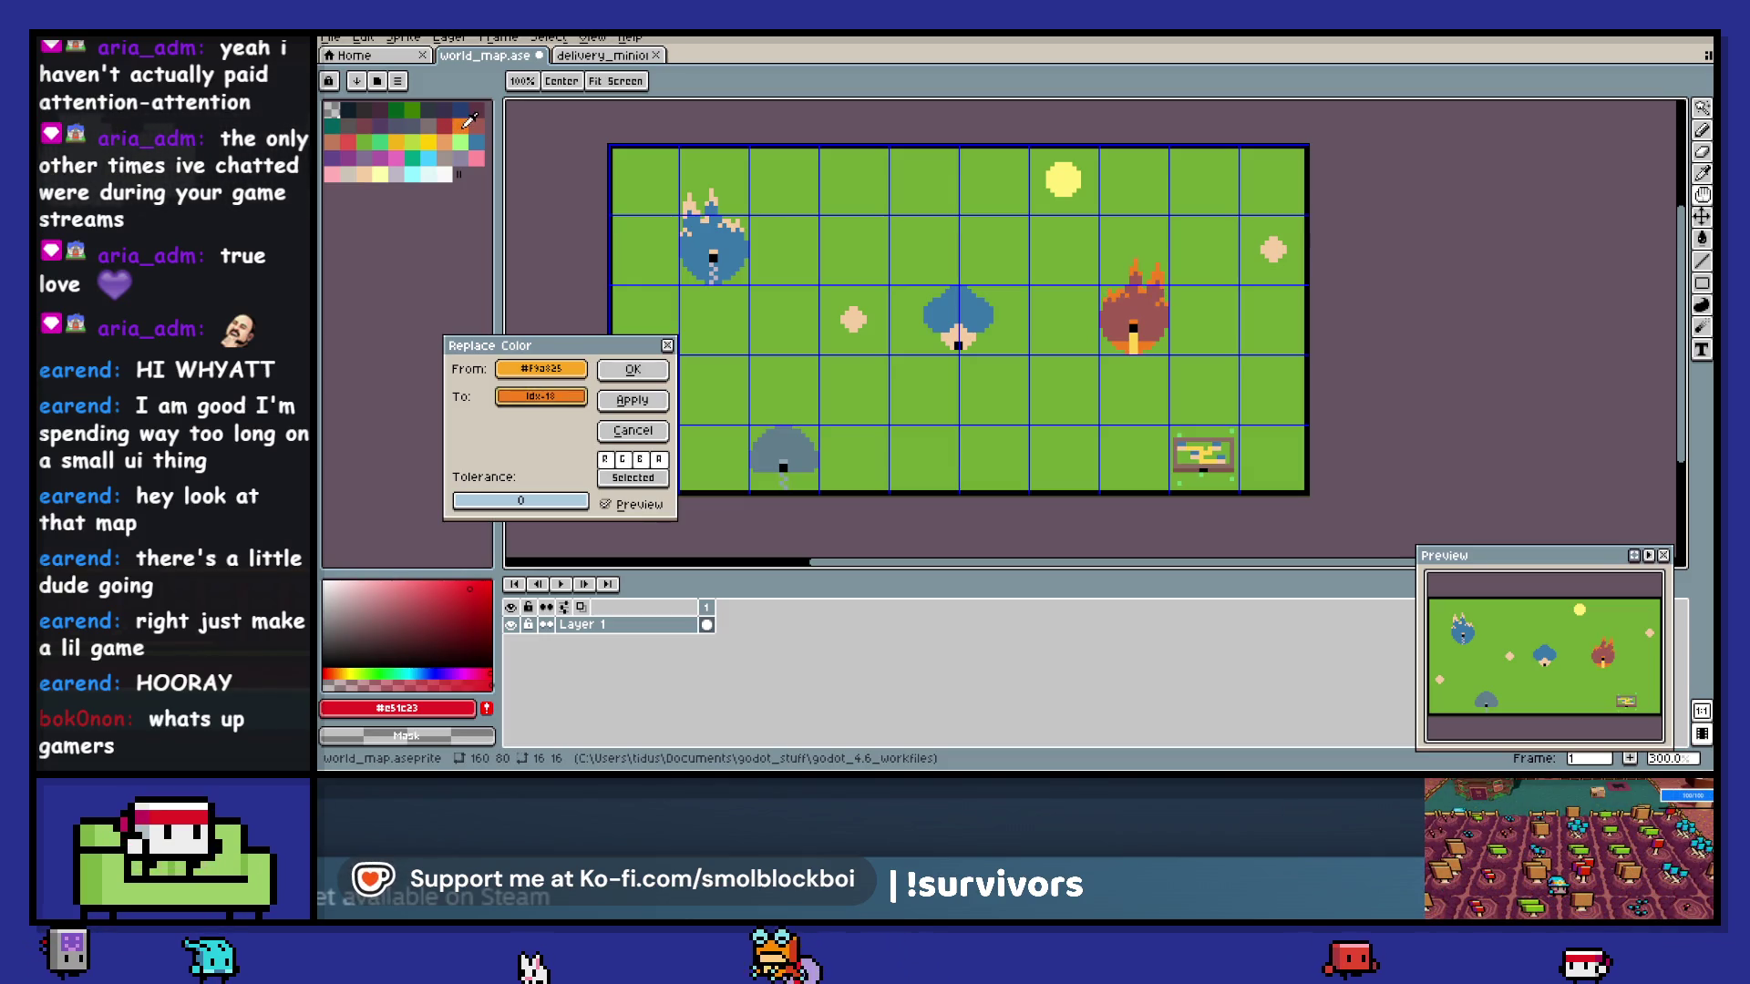
pyautogui.rightClick(335, 141)
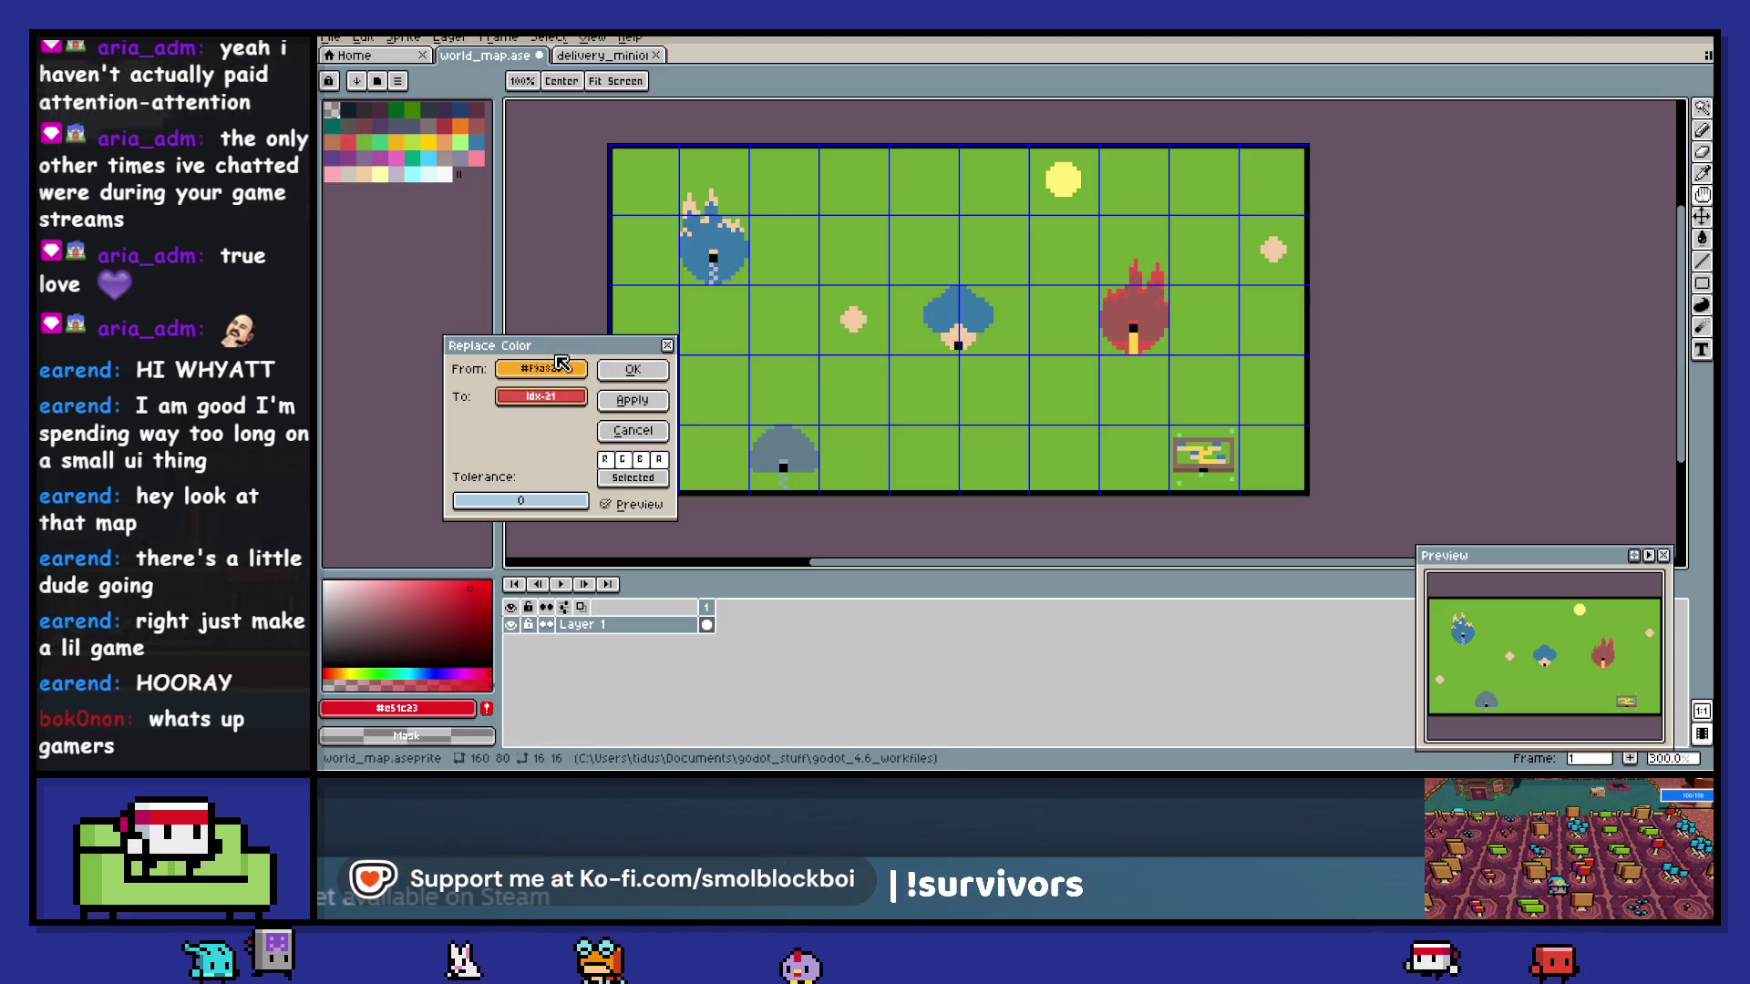
pyautogui.rightClick(464, 118)
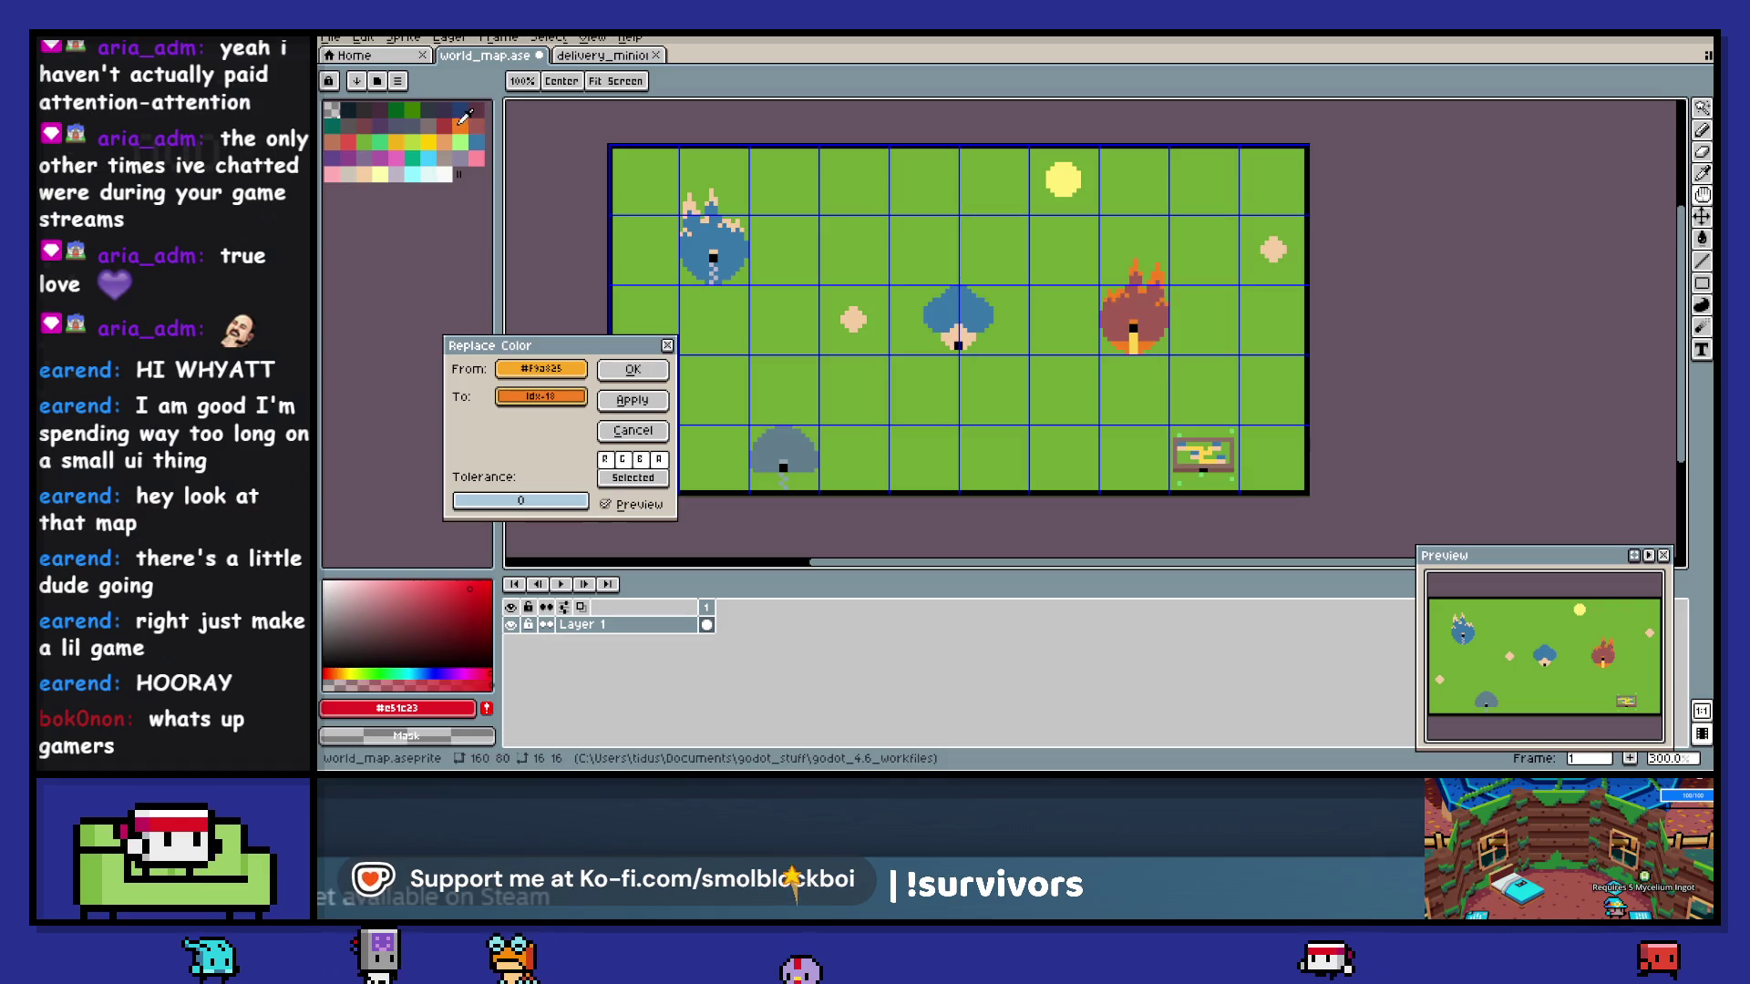
pyautogui.press('Escape')
# - Replace the flame highlight colour with a yellow
pyautogui.hotkey('shift', 'r')
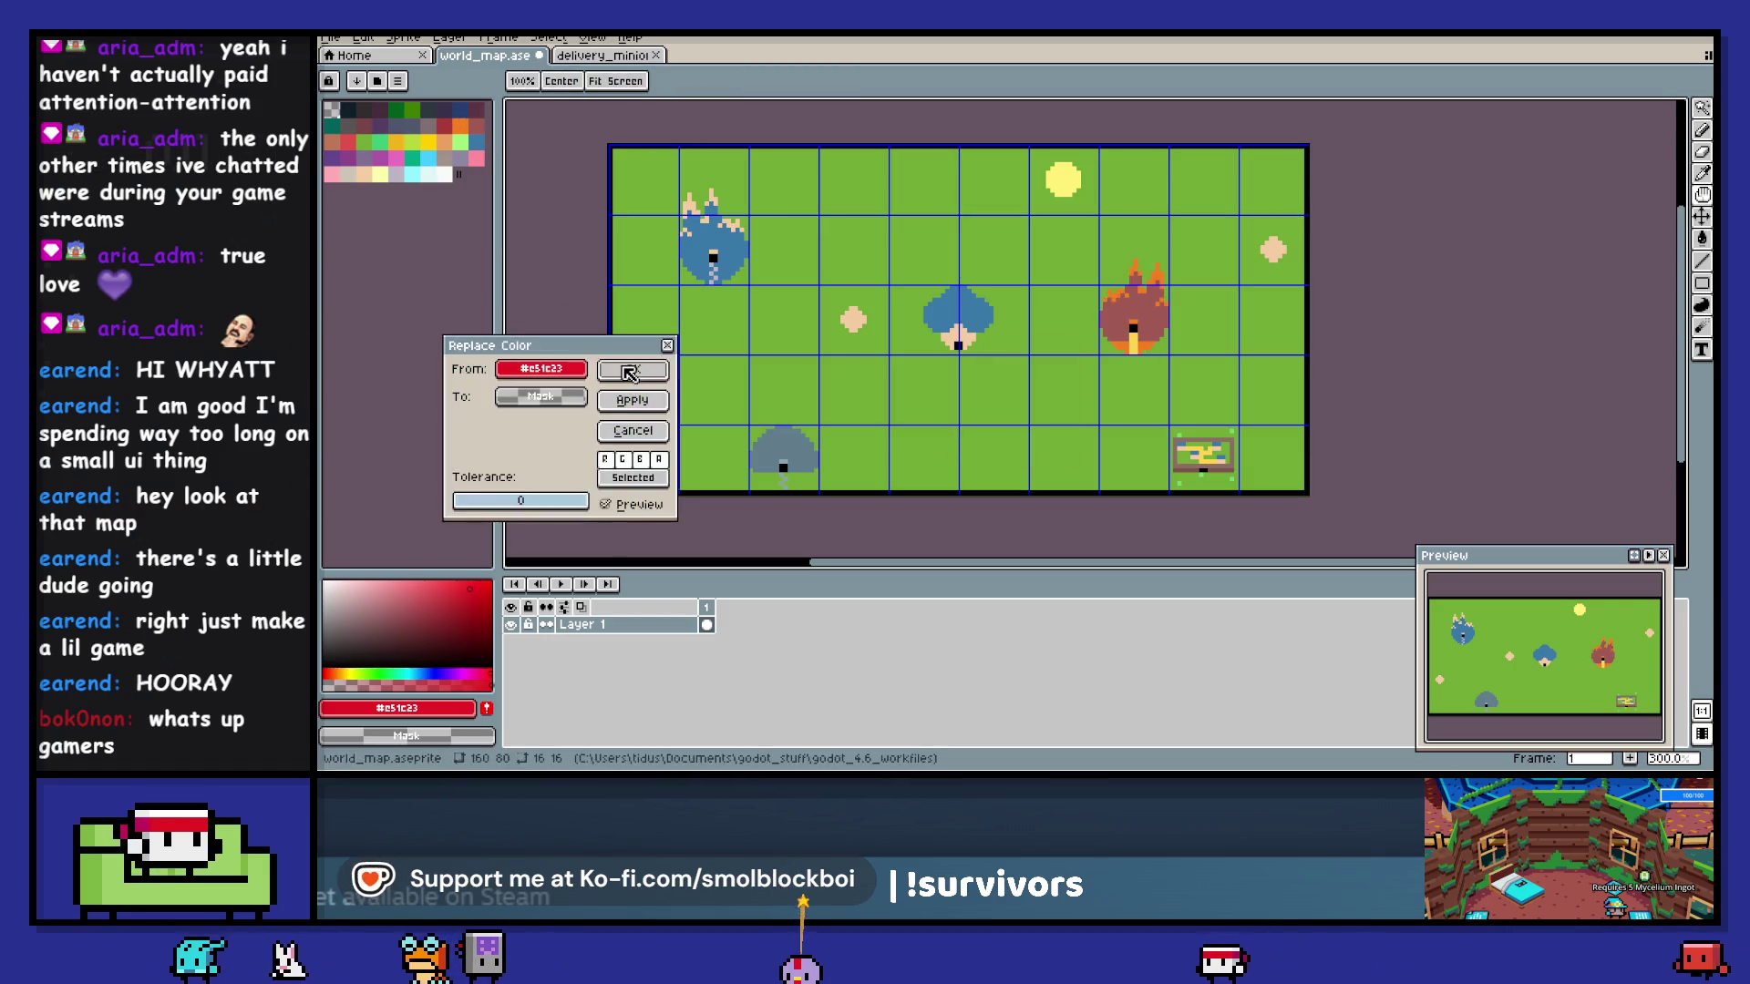
pyautogui.click(1164, 333)
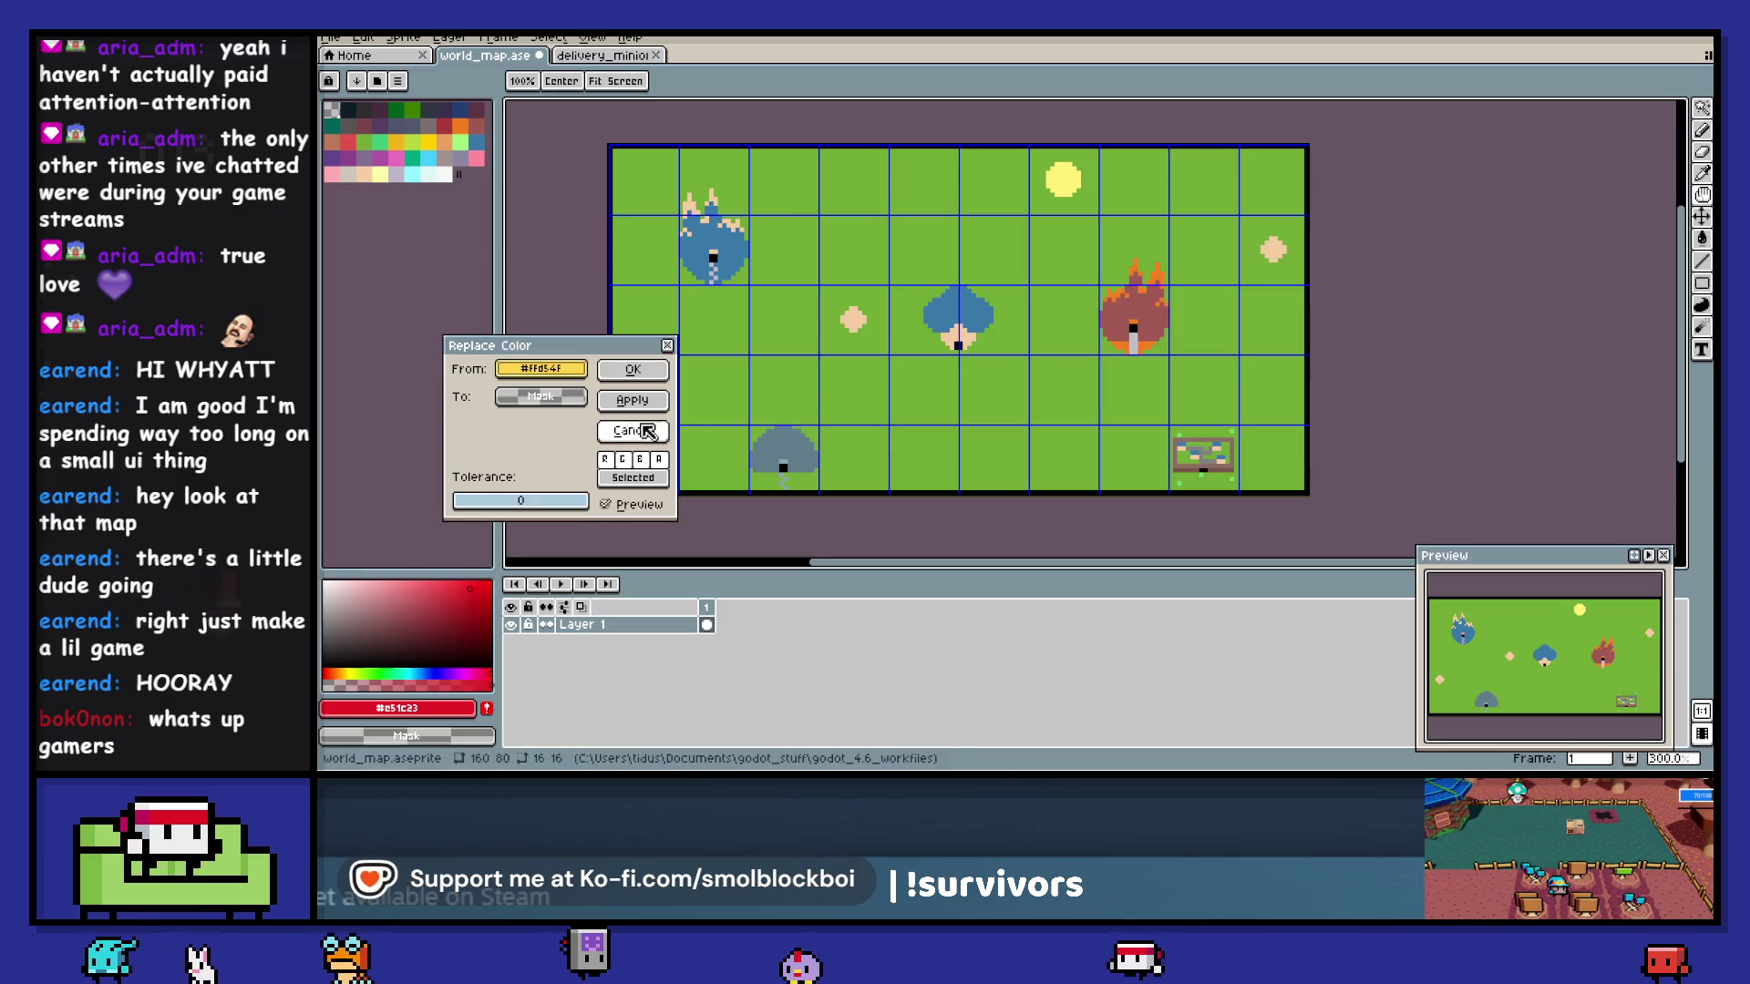
pyautogui.click(443, 159)
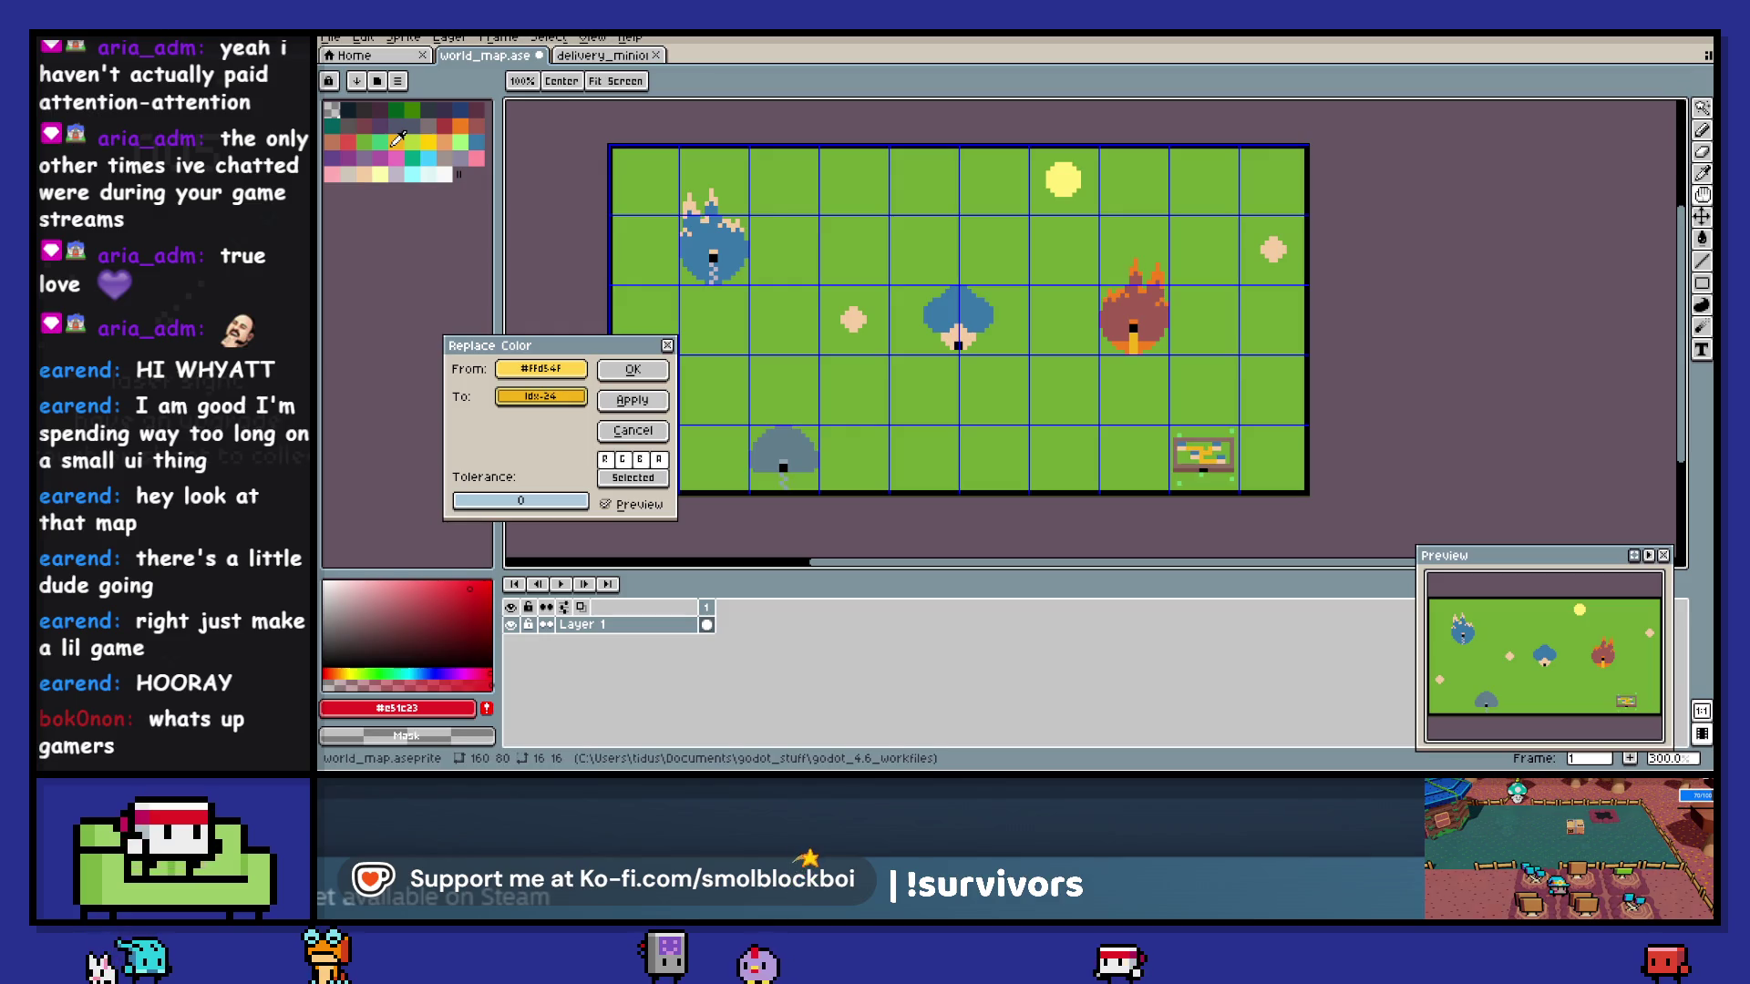
pyautogui.click(620, 373)
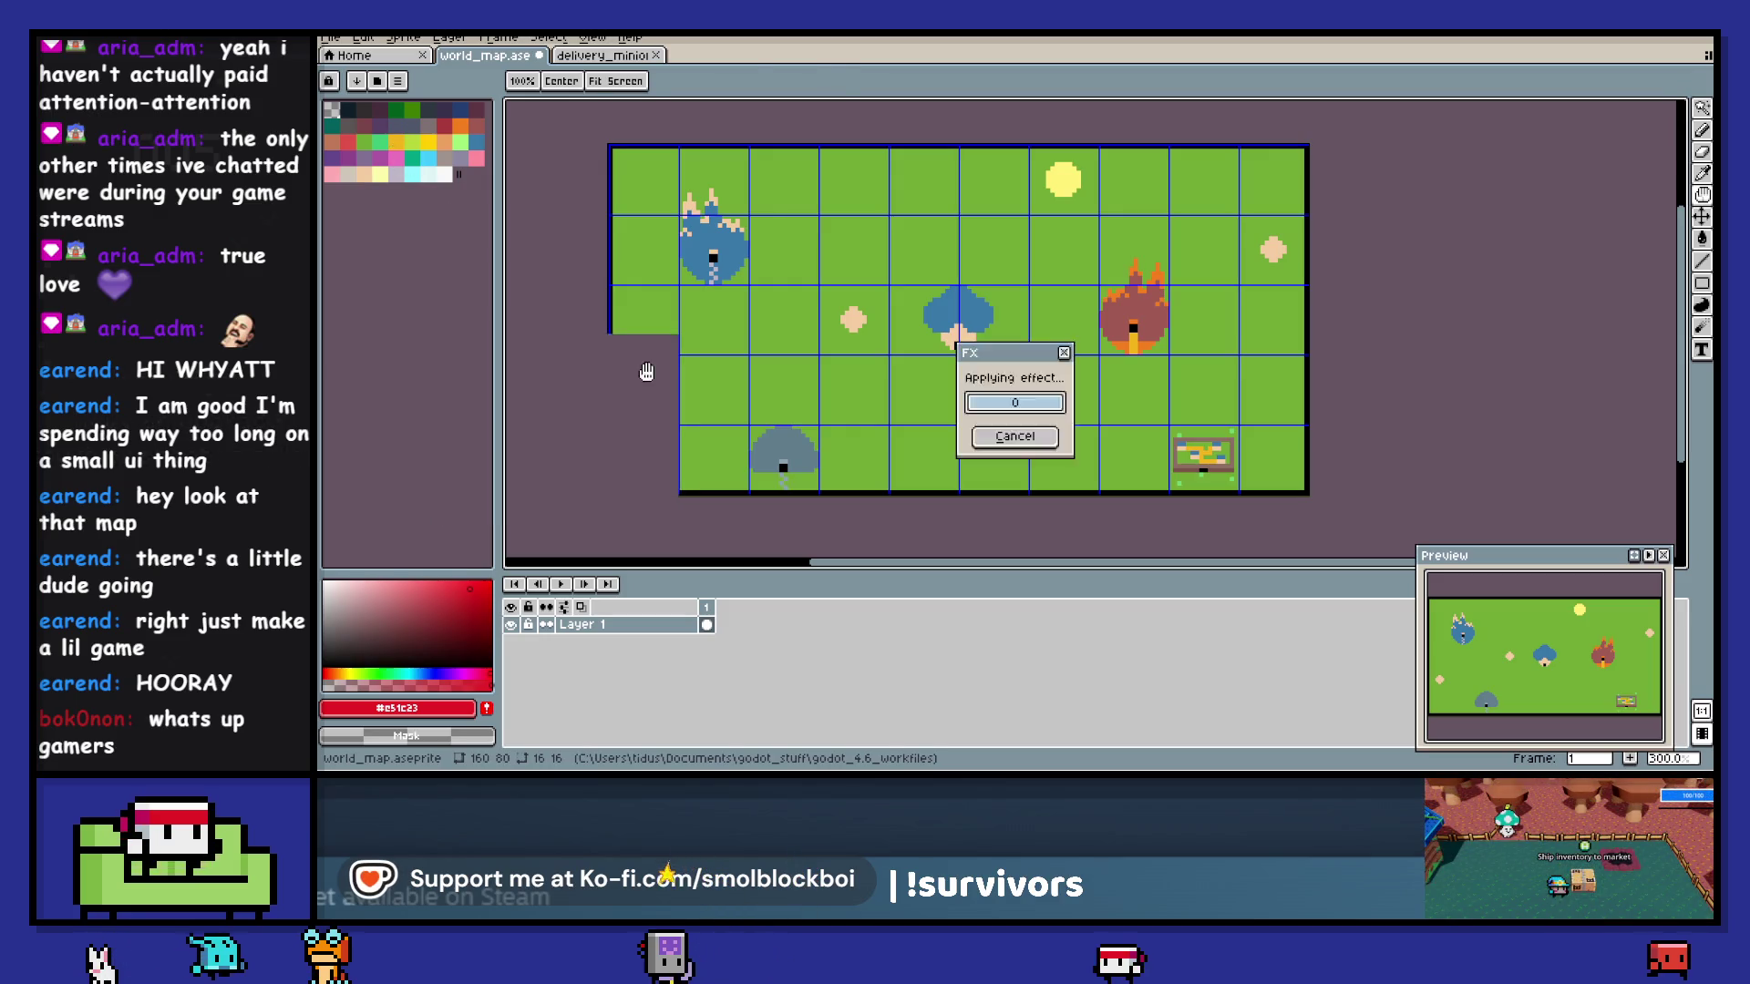
# - Recolour the bottom-right signboard's brown frame tones to orange
pyautogui.hotkey('shift', 'r')
pyautogui.click(1187, 461)
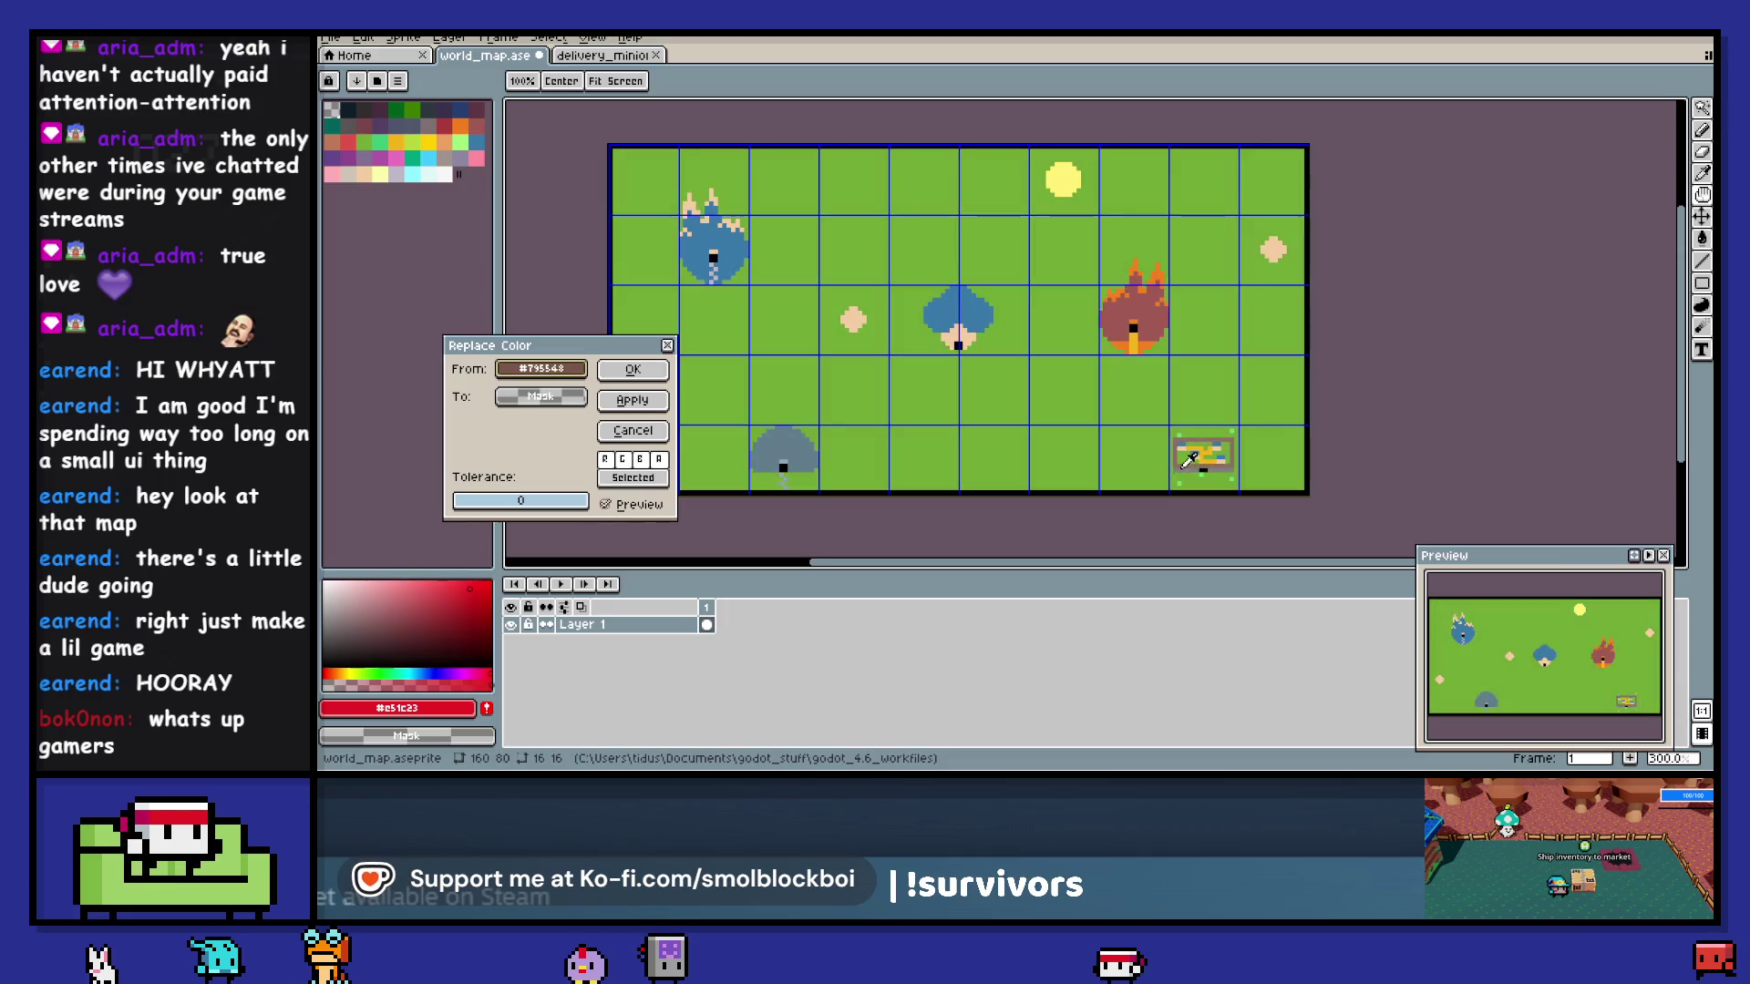
pyautogui.rightClick(848, 347)
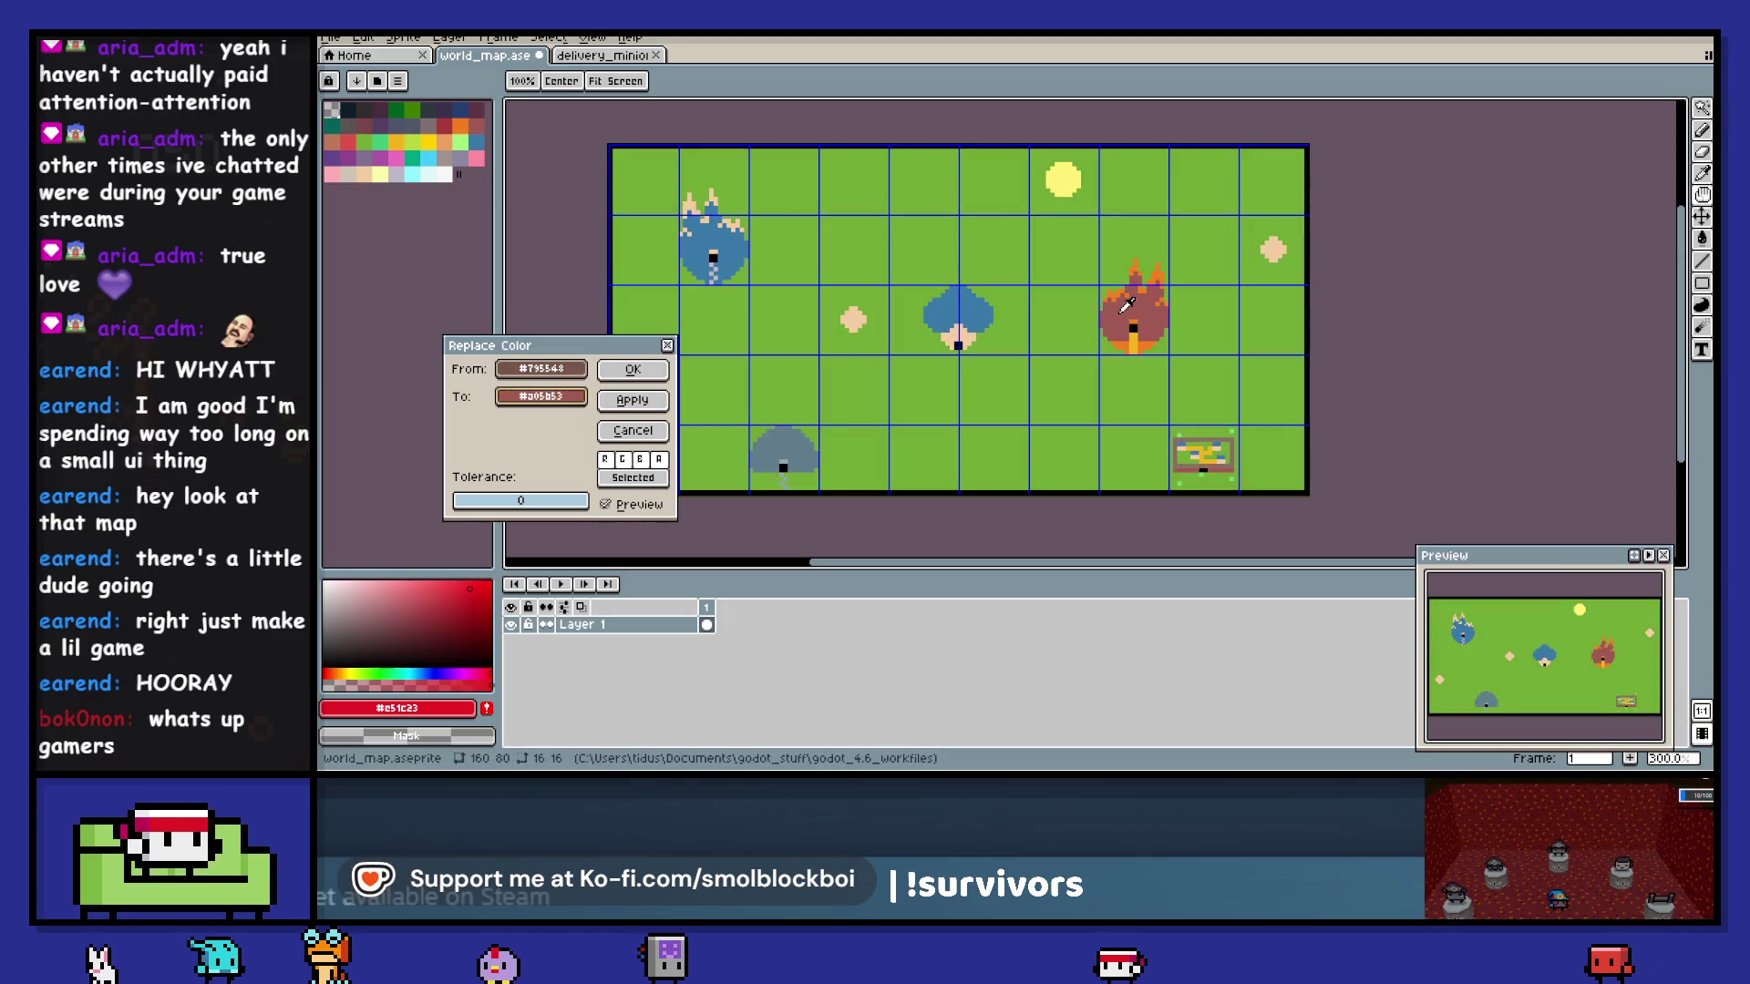
pyautogui.click(633, 369)
pyautogui.hotkey('shift', 'r')
pyautogui.click(1187, 460)
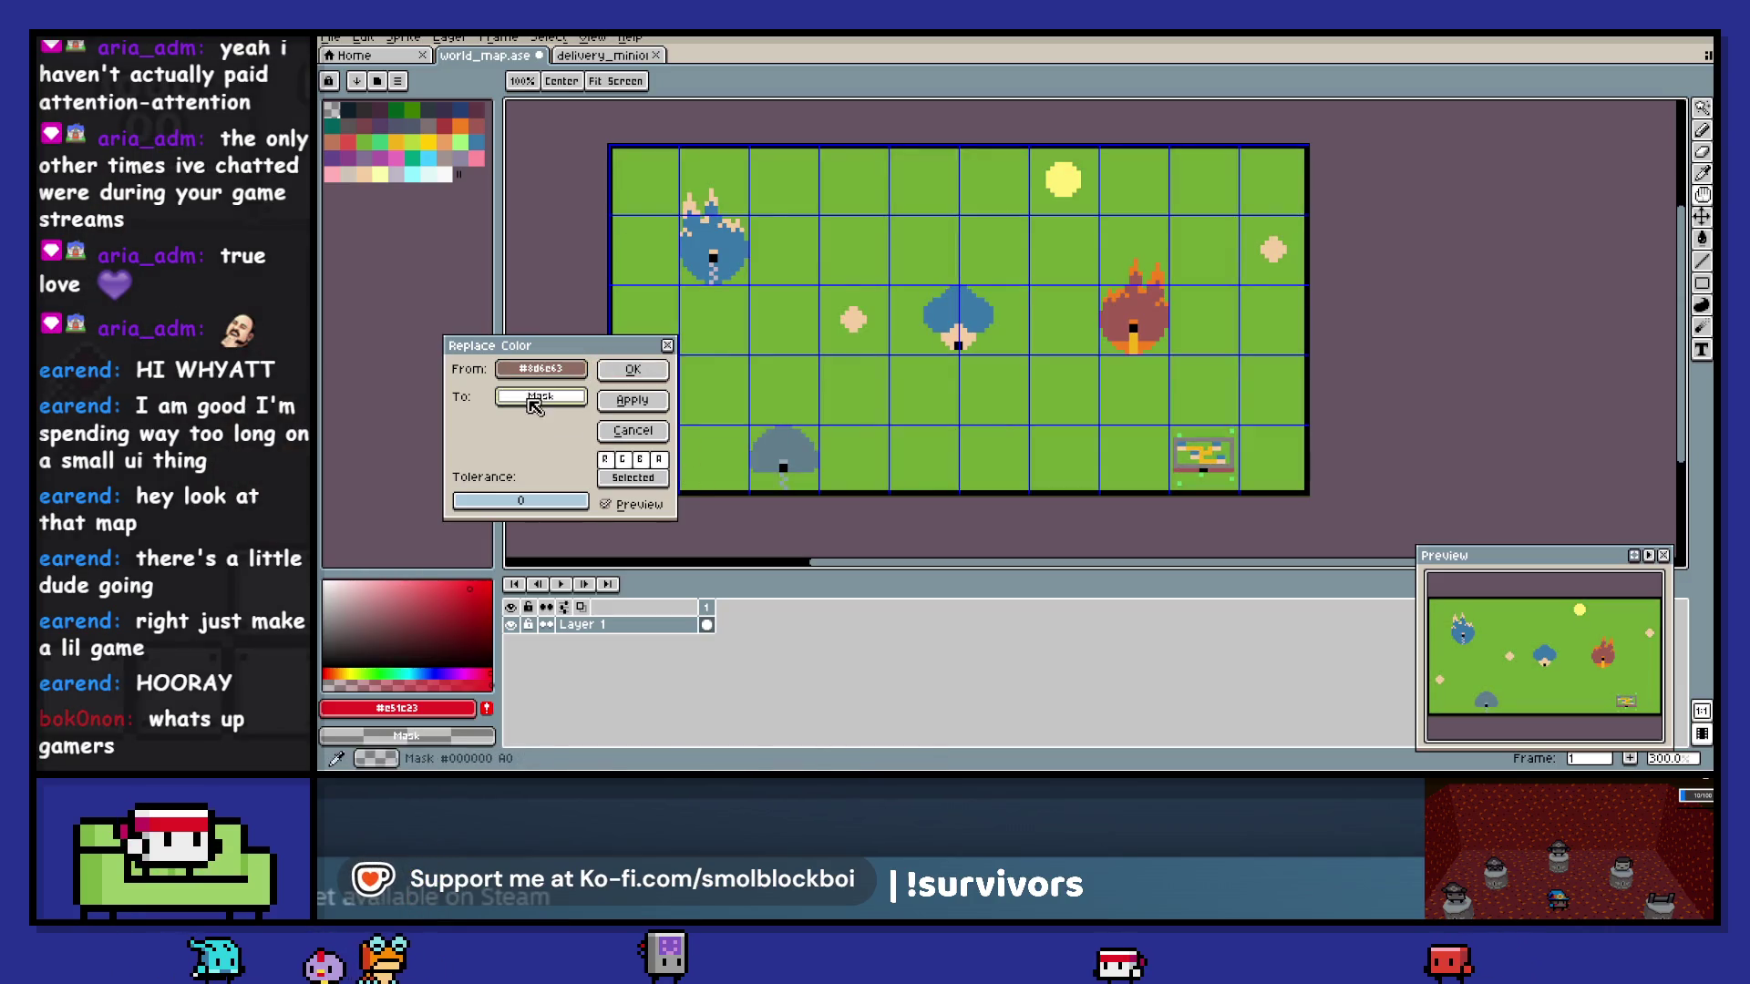
pyautogui.rightClick(477, 127)
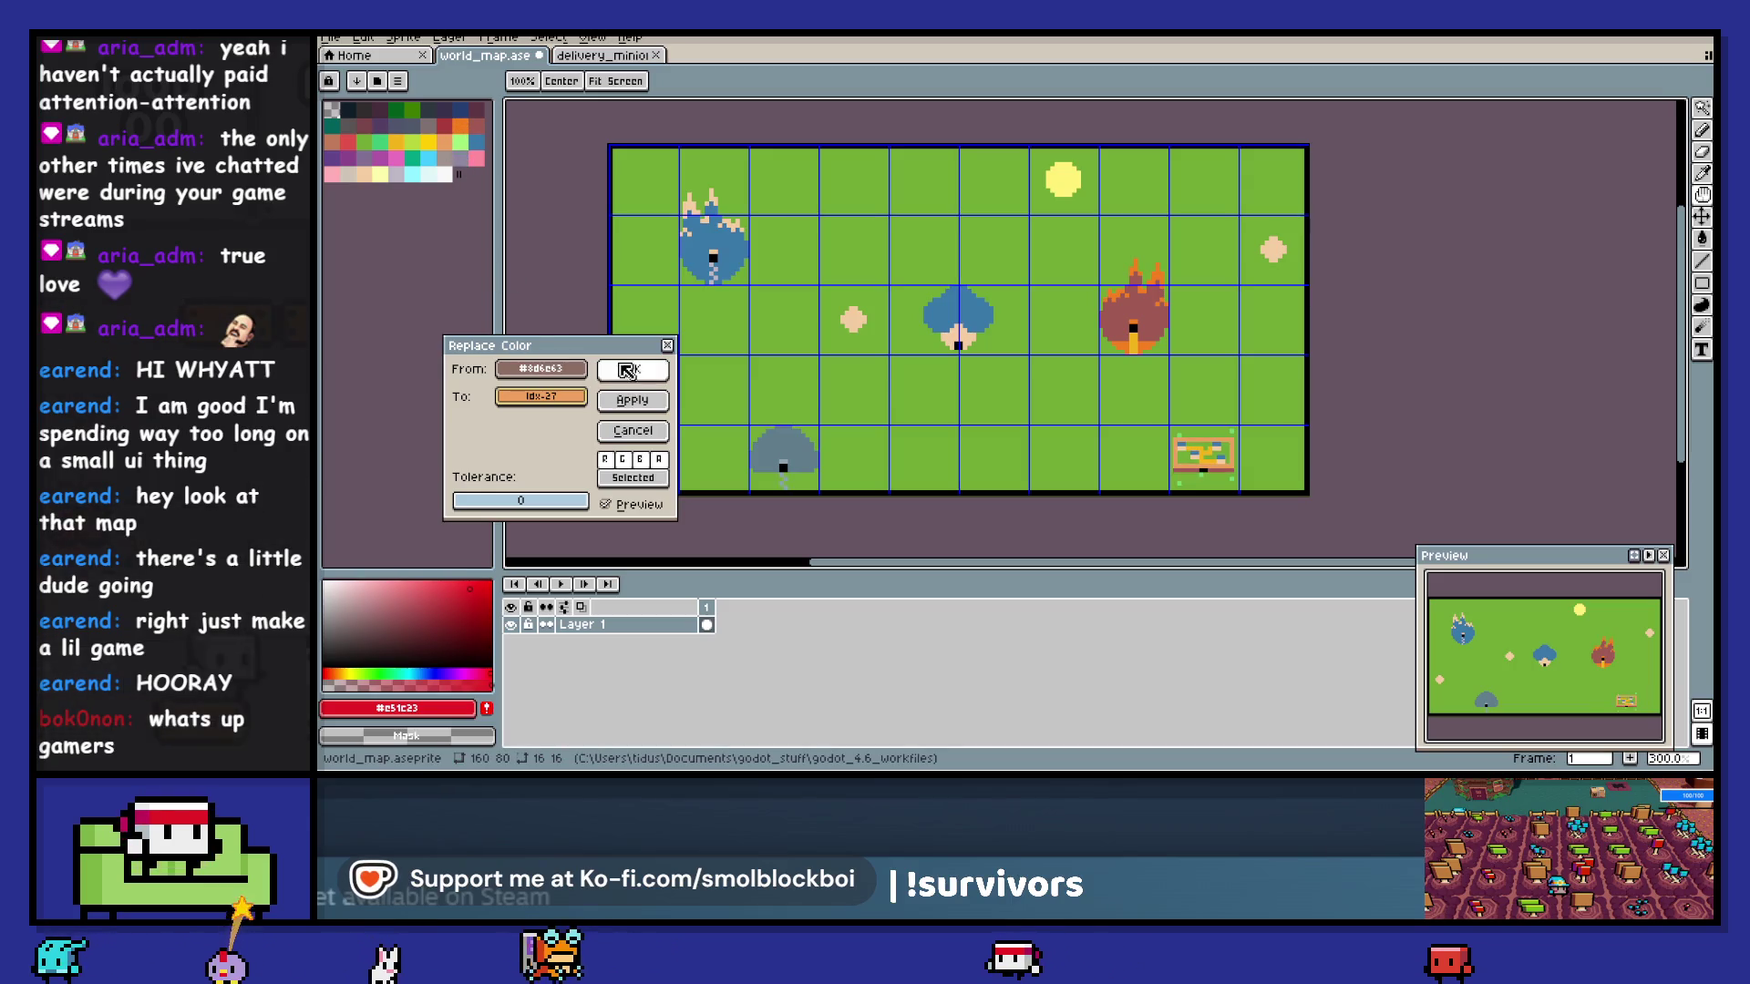
pyautogui.press('Return')
pyautogui.scroll(3, 1150, 474)
# - Replace the lower-left mushroom house's grey tones with darker palette colours
pyautogui.scroll(1, 1150, 475)
pyautogui.click(1064, 359)
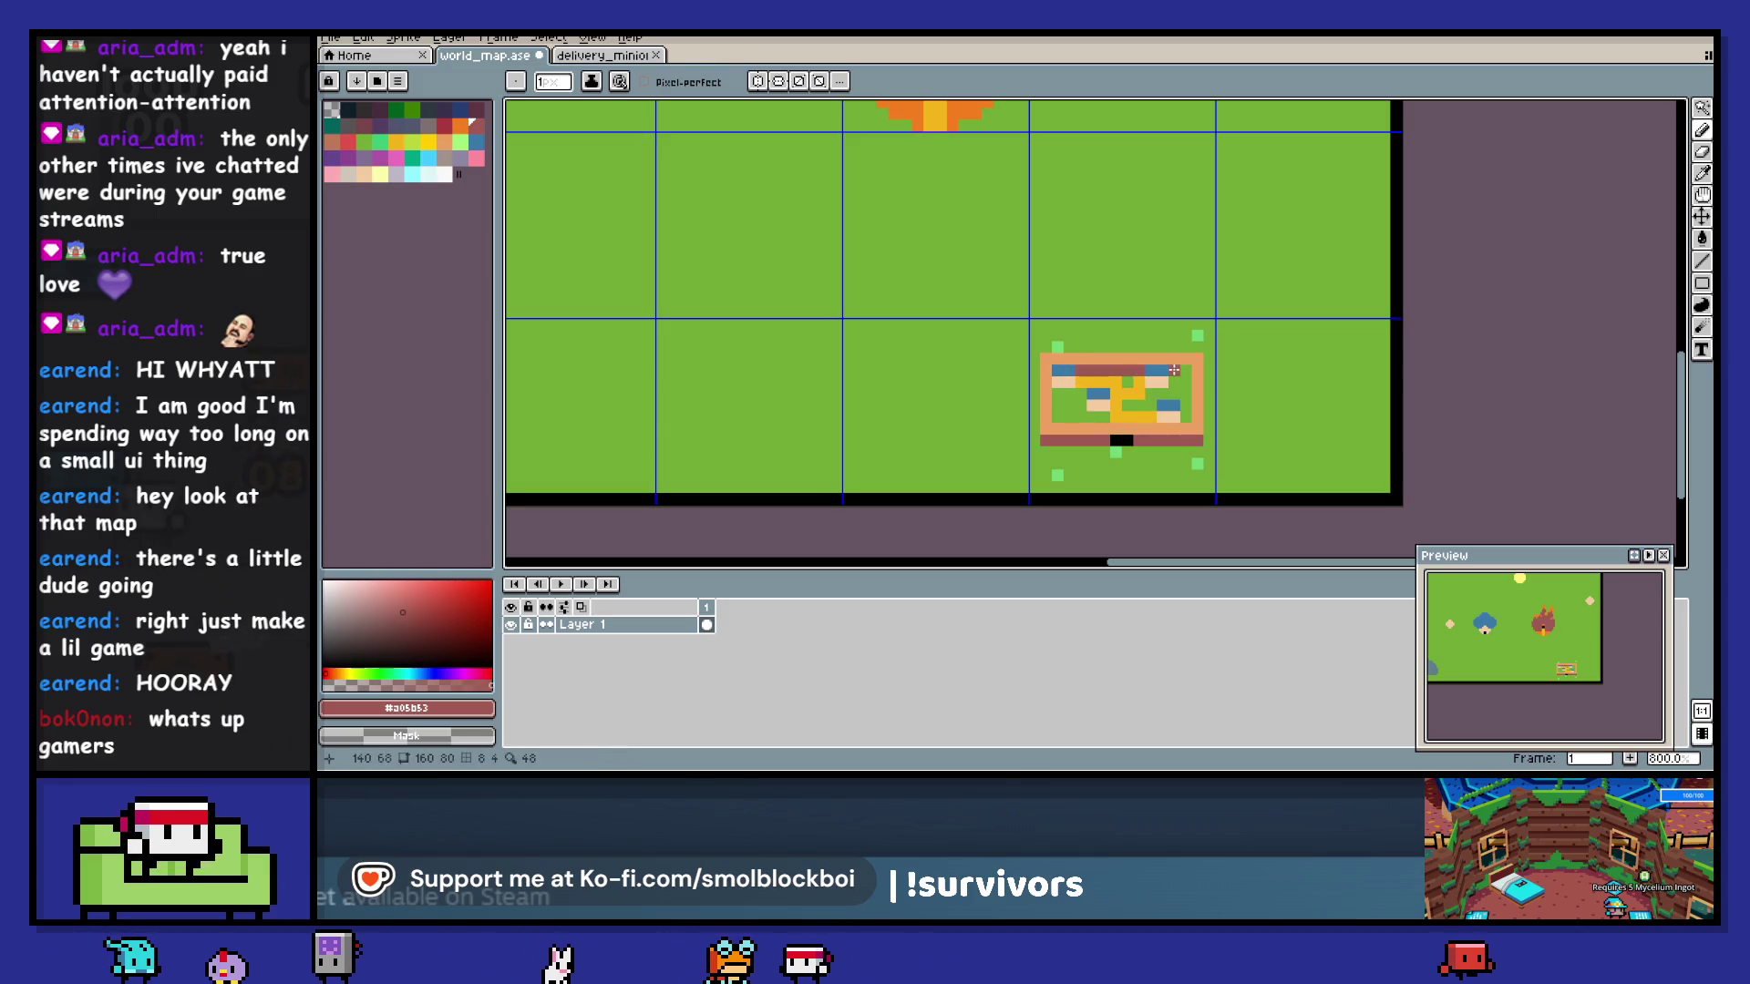
pyautogui.scroll(-3, 1093, 365)
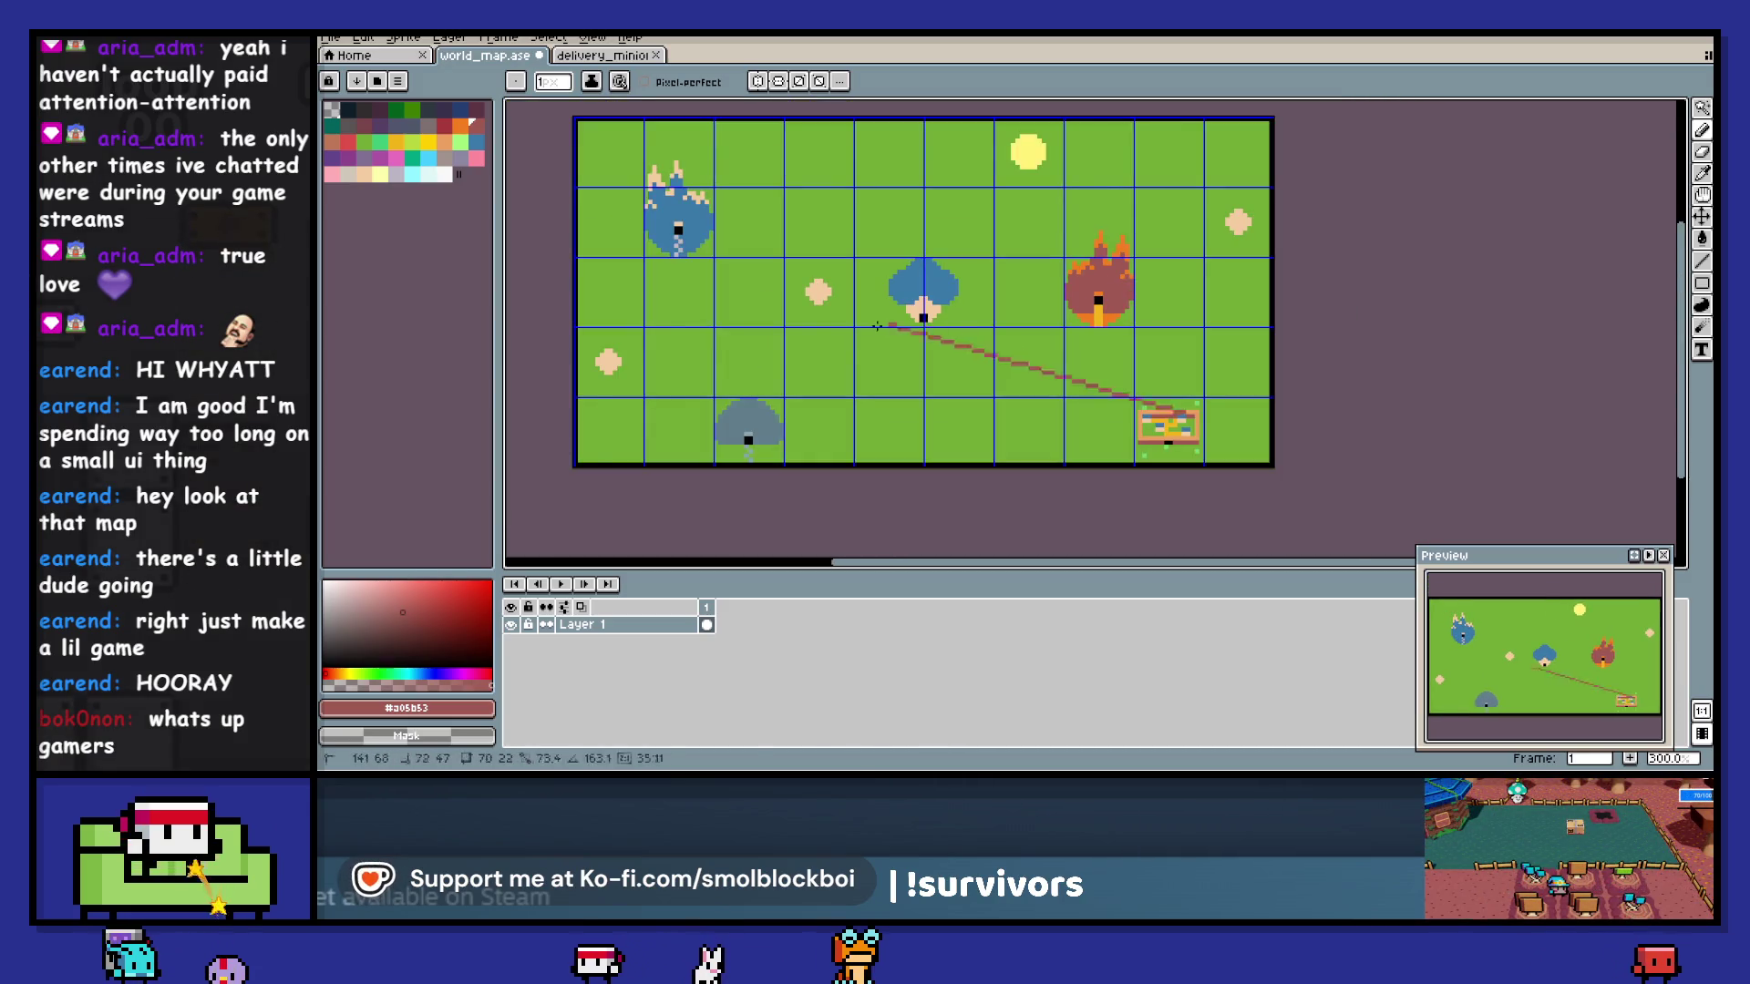
pyautogui.hotkey('shift', 'r')
pyautogui.click(793, 373)
pyautogui.click(718, 418)
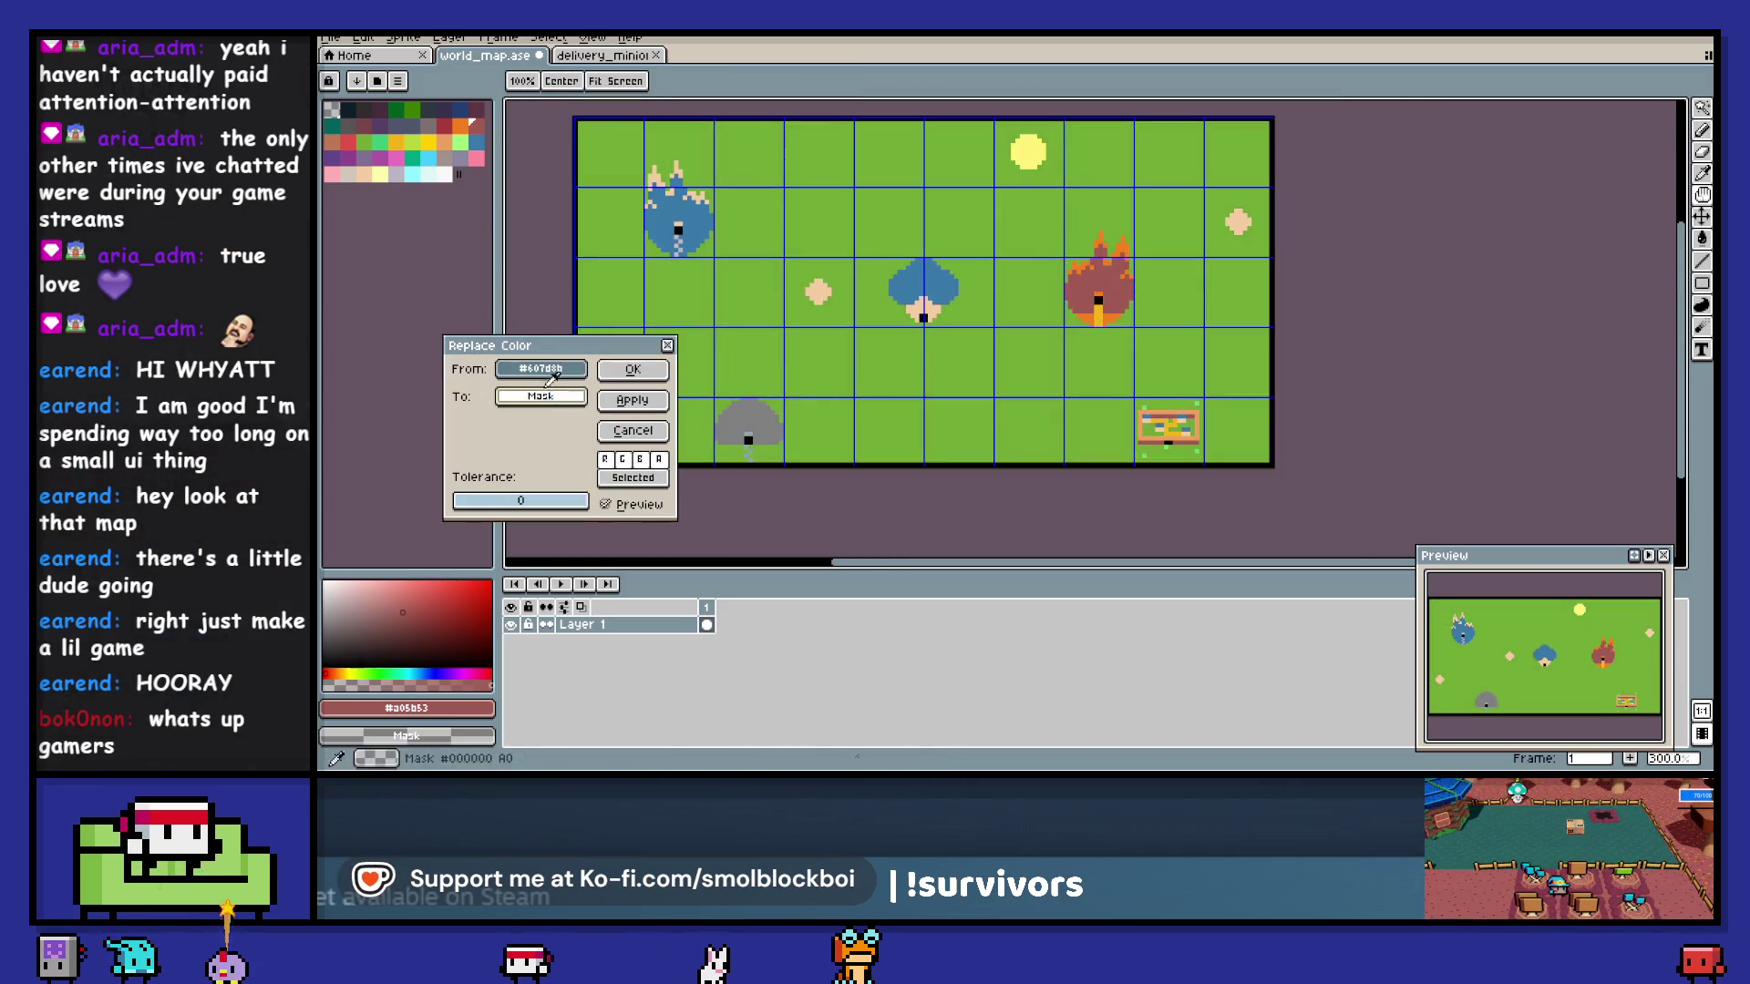
pyautogui.click(461, 154)
pyautogui.click(628, 400)
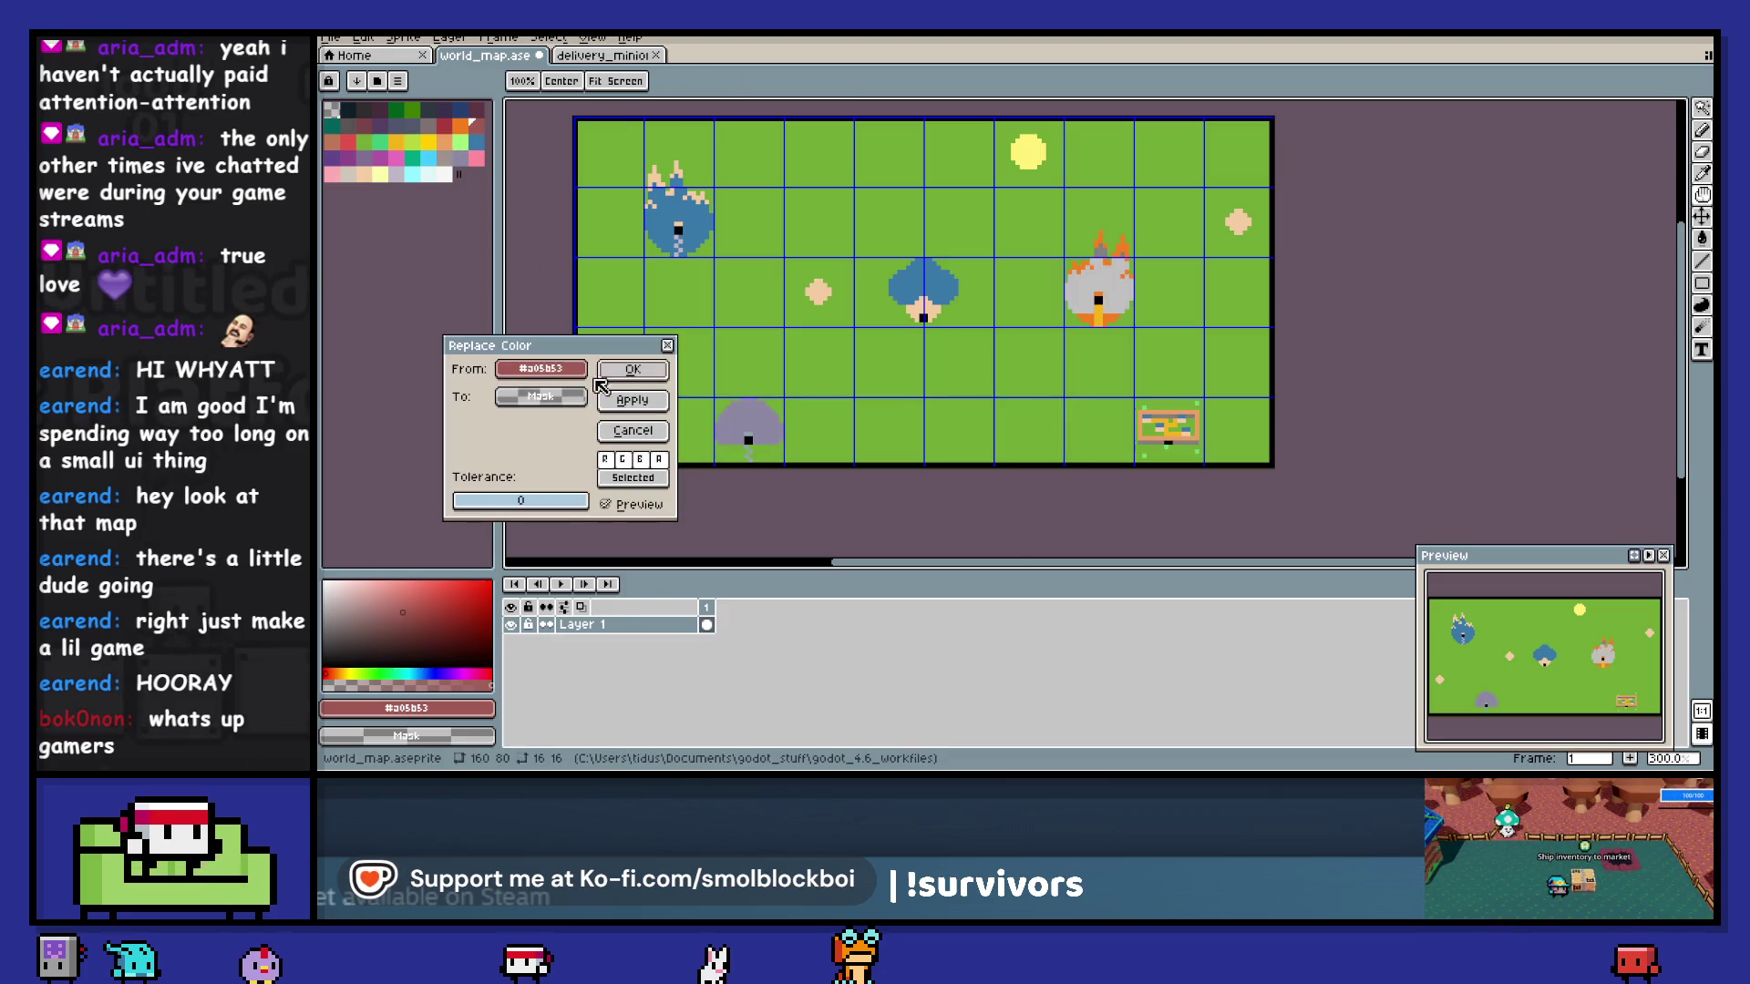
pyautogui.click(747, 421)
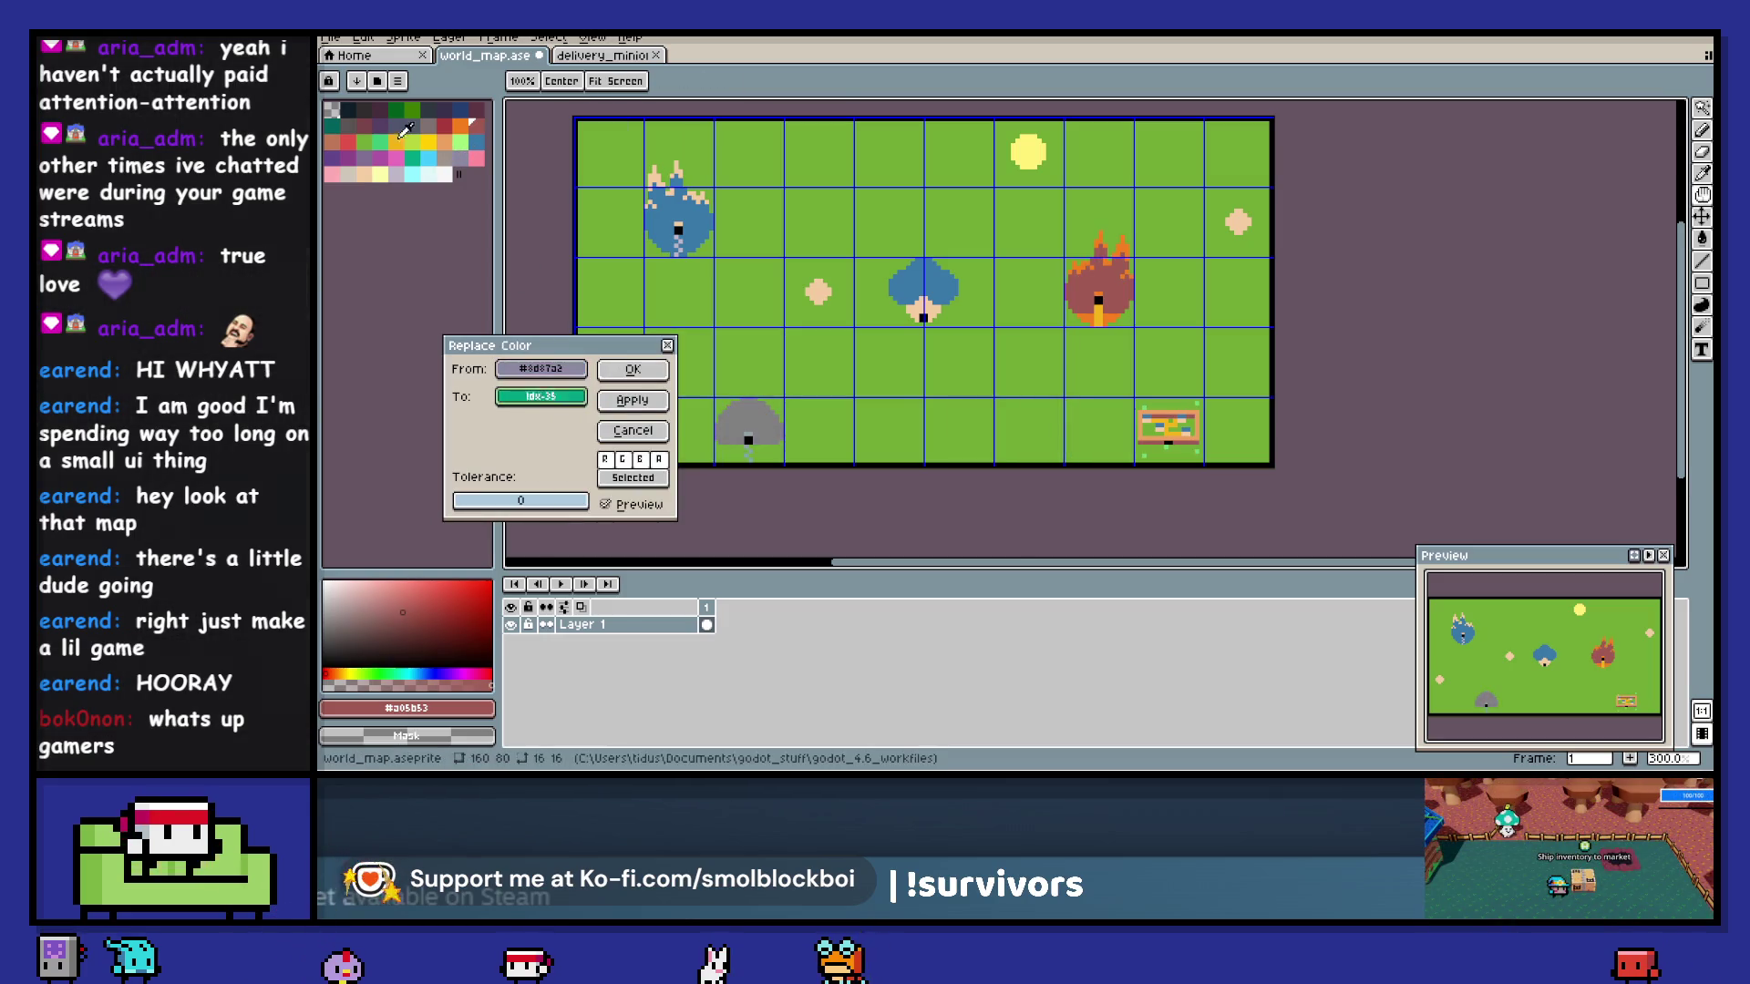
pyautogui.click(364, 166)
pyautogui.click(359, 170)
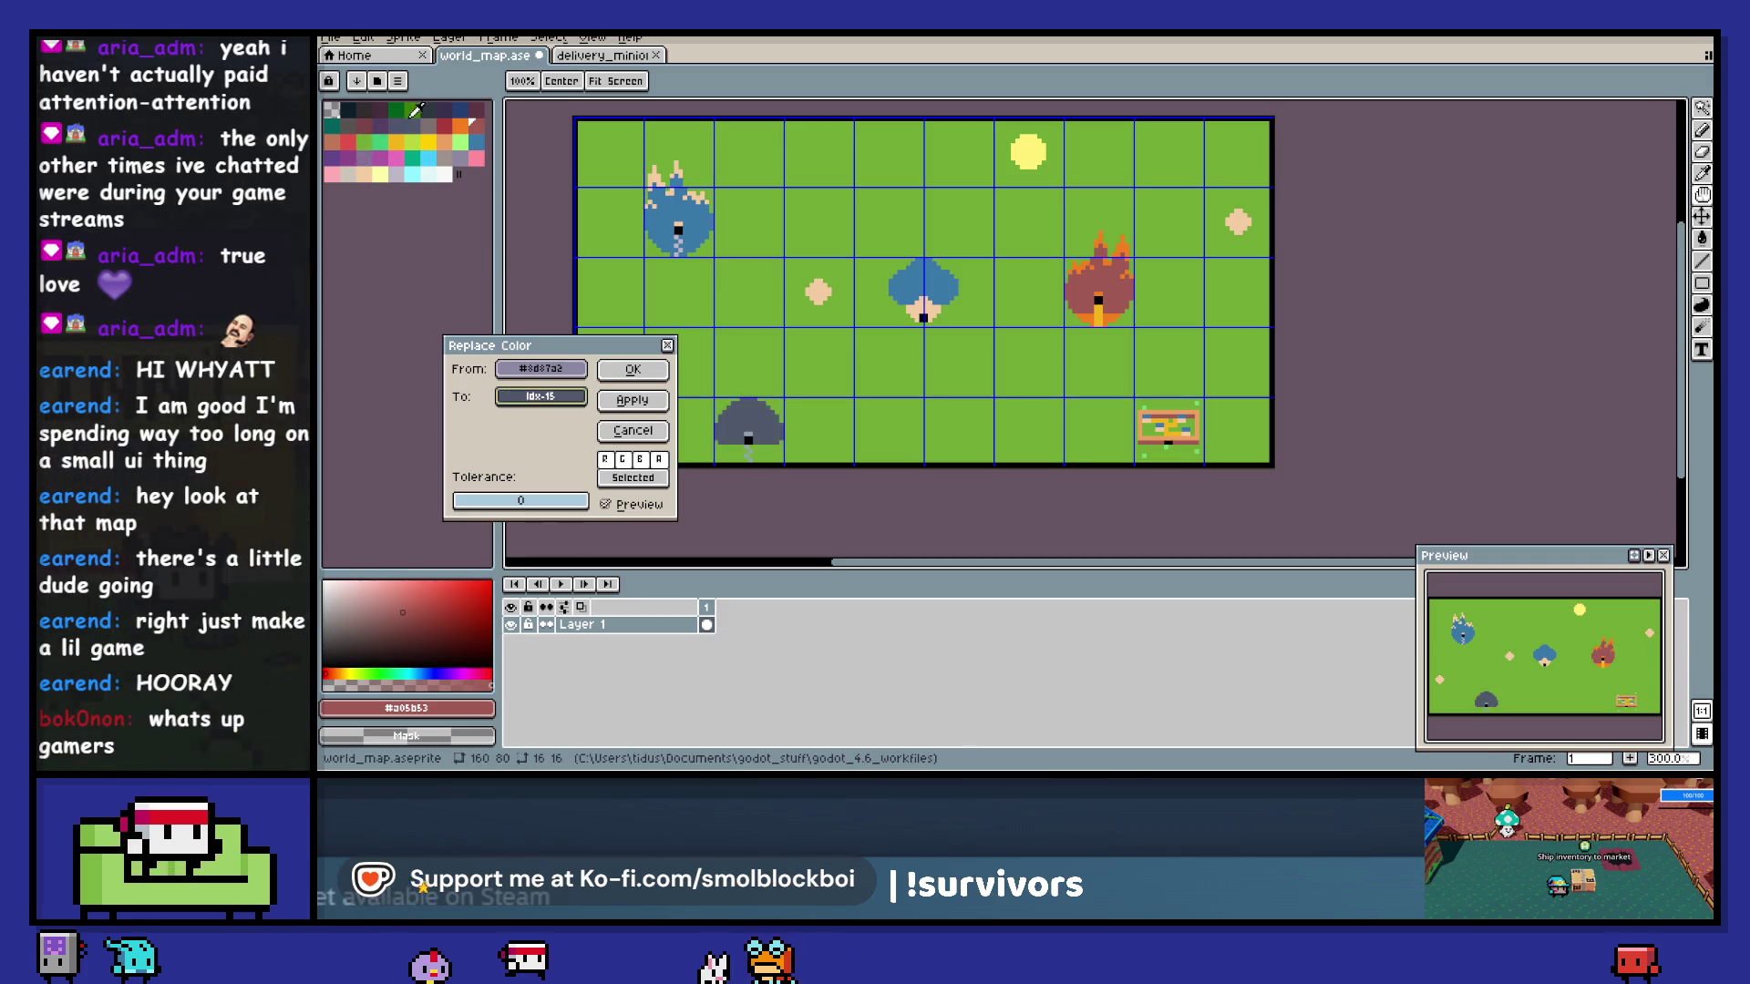
pyautogui.click(756, 426)
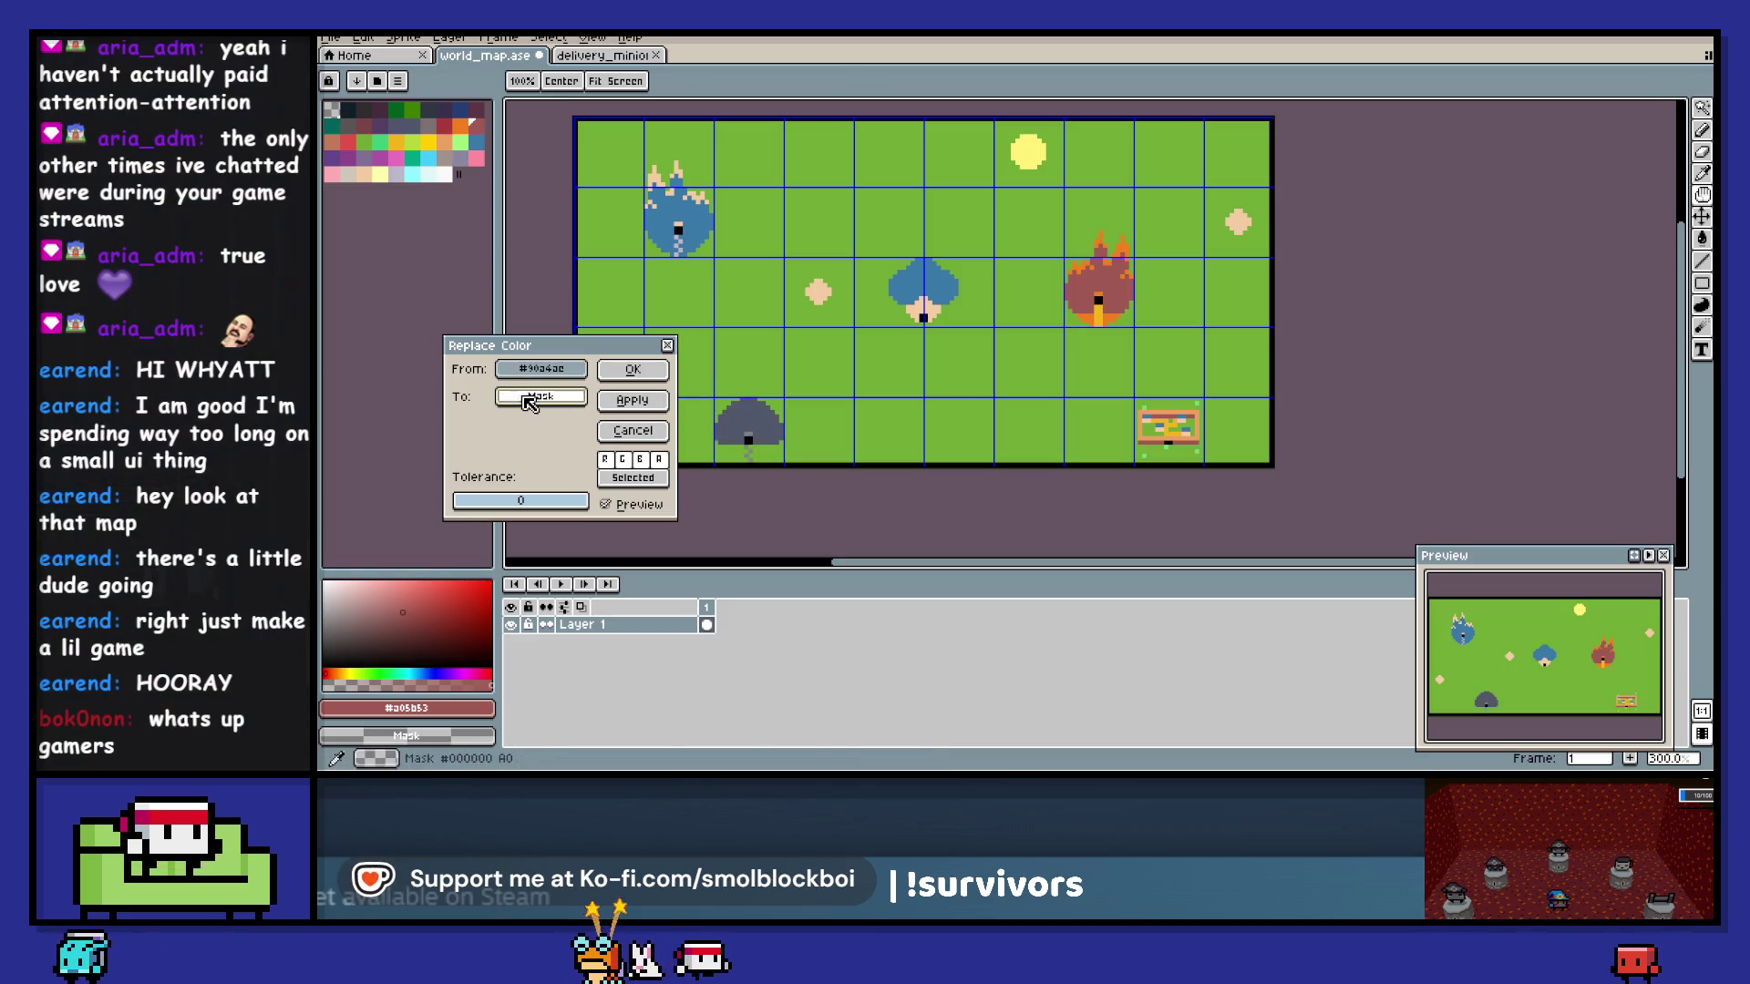
pyautogui.click(412, 113)
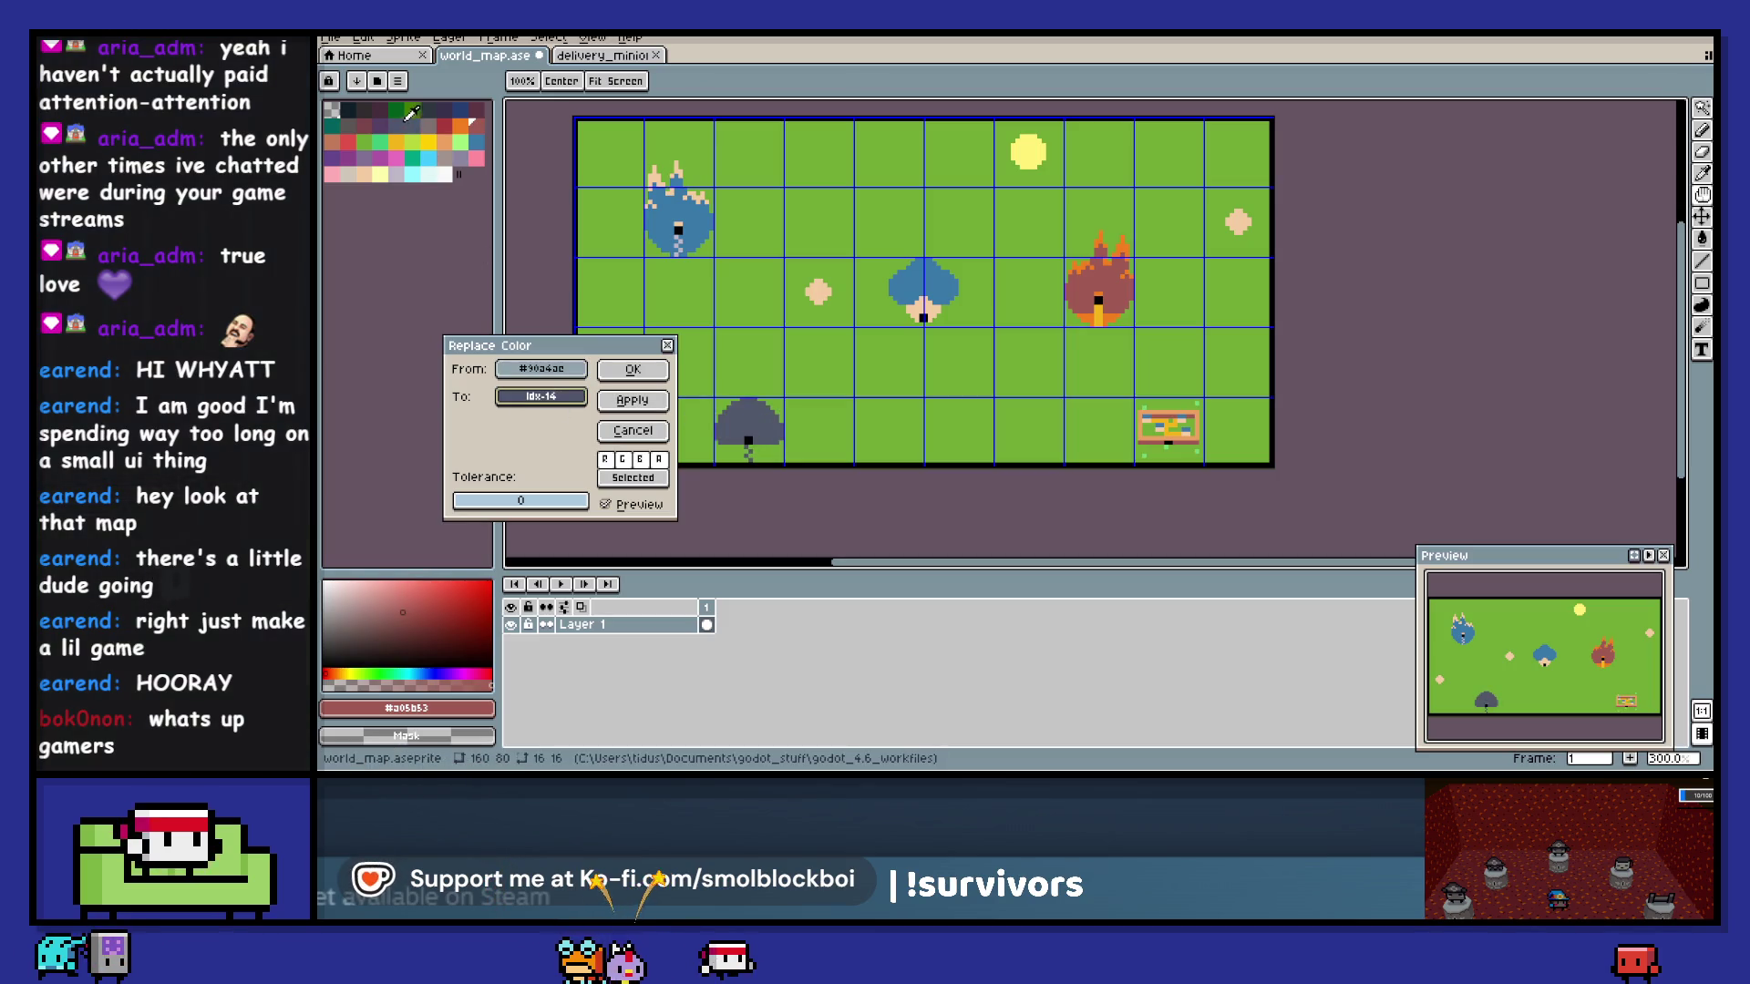
pyautogui.click(618, 365)
# - Replace the mushroom house's black pixels with the palette's black
pyautogui.hotkey('shift', 'r')
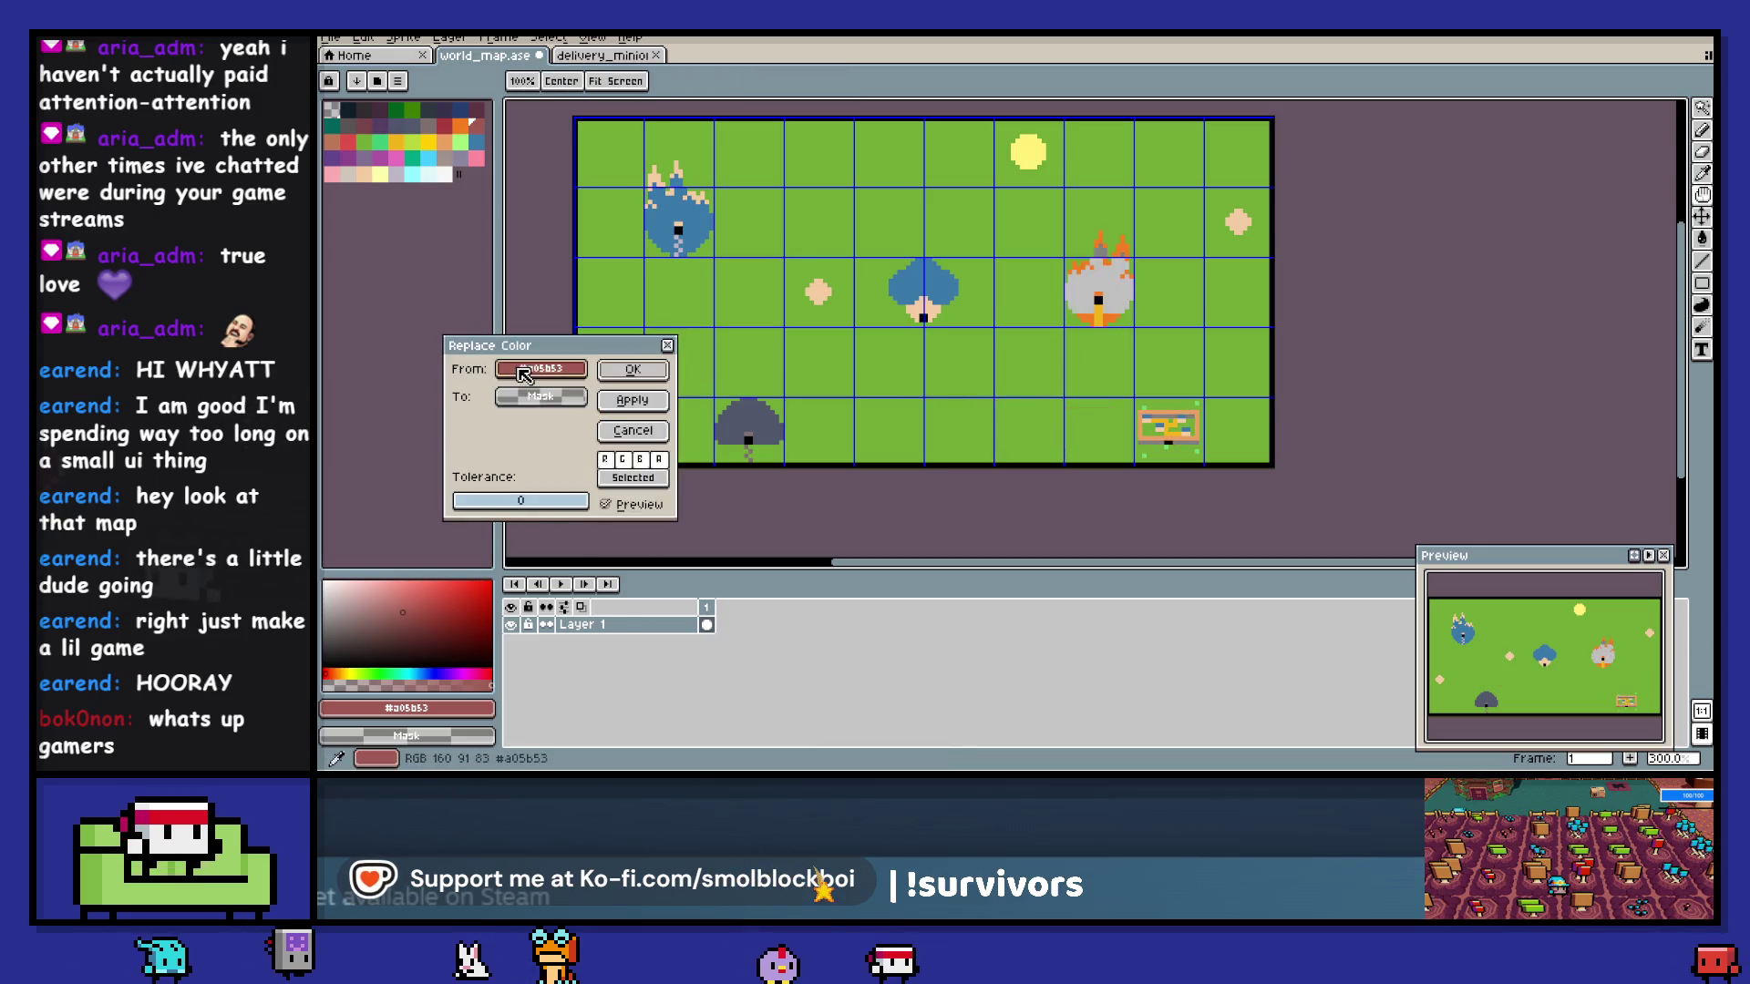
pyautogui.click(770, 463)
pyautogui.click(766, 463)
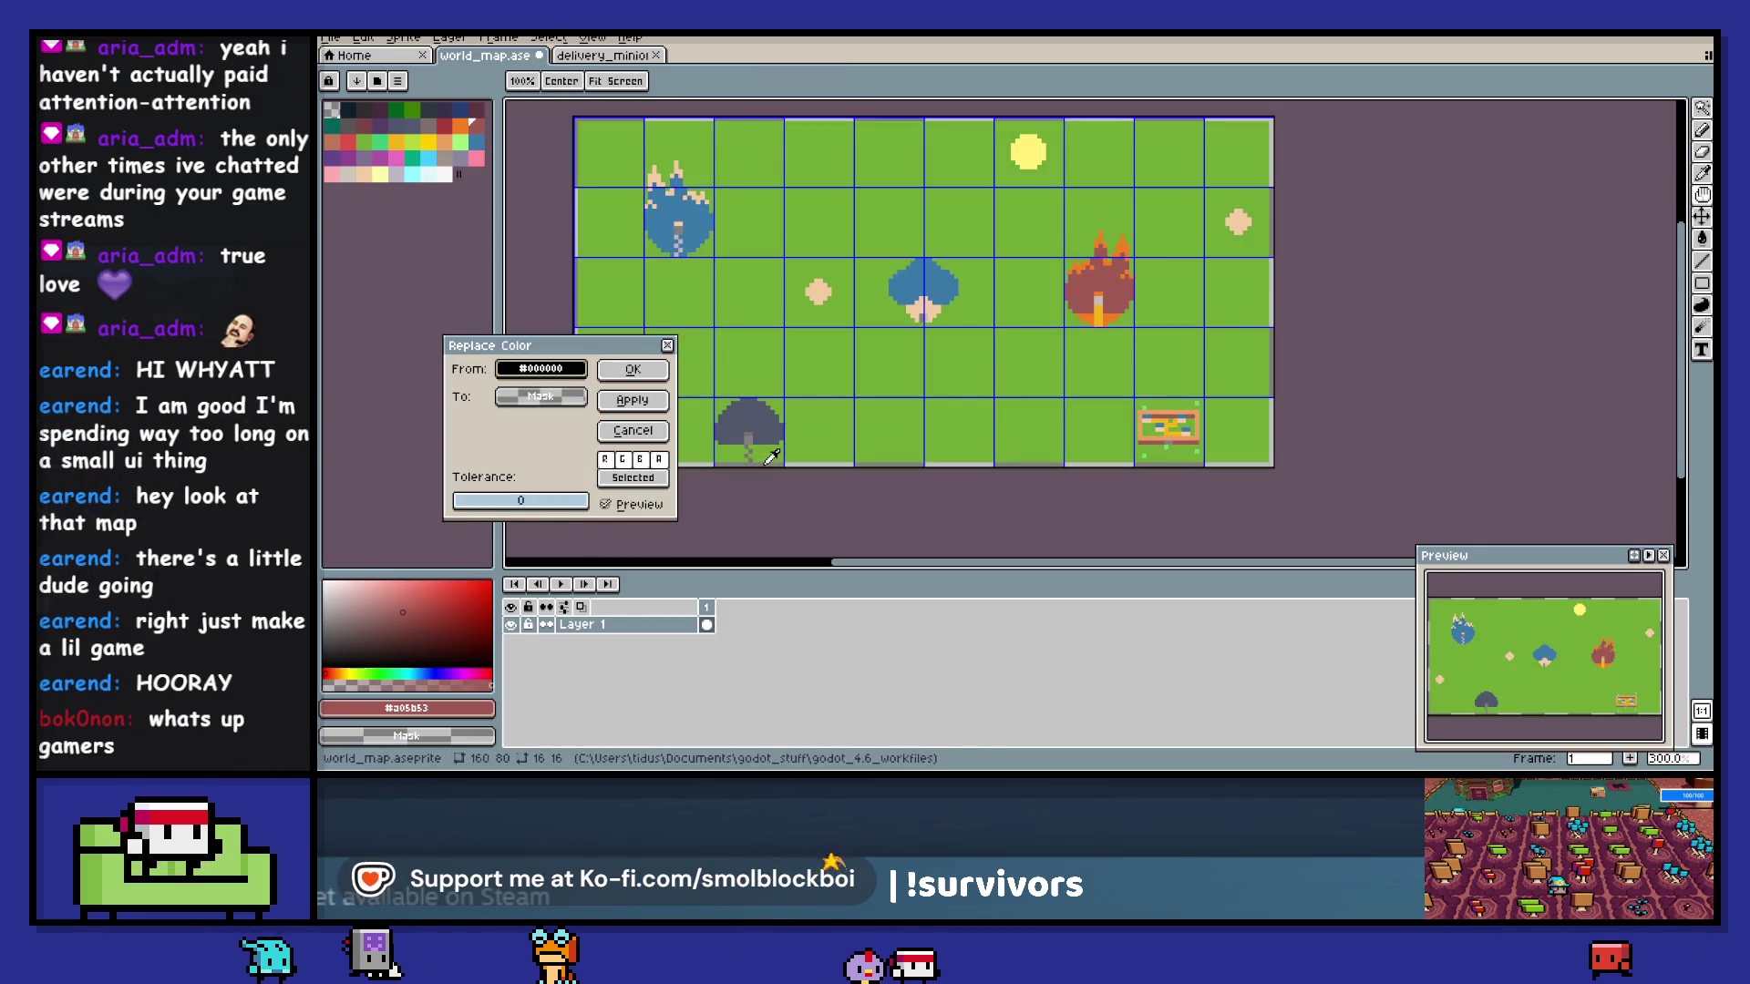
pyautogui.rightClick(349, 108)
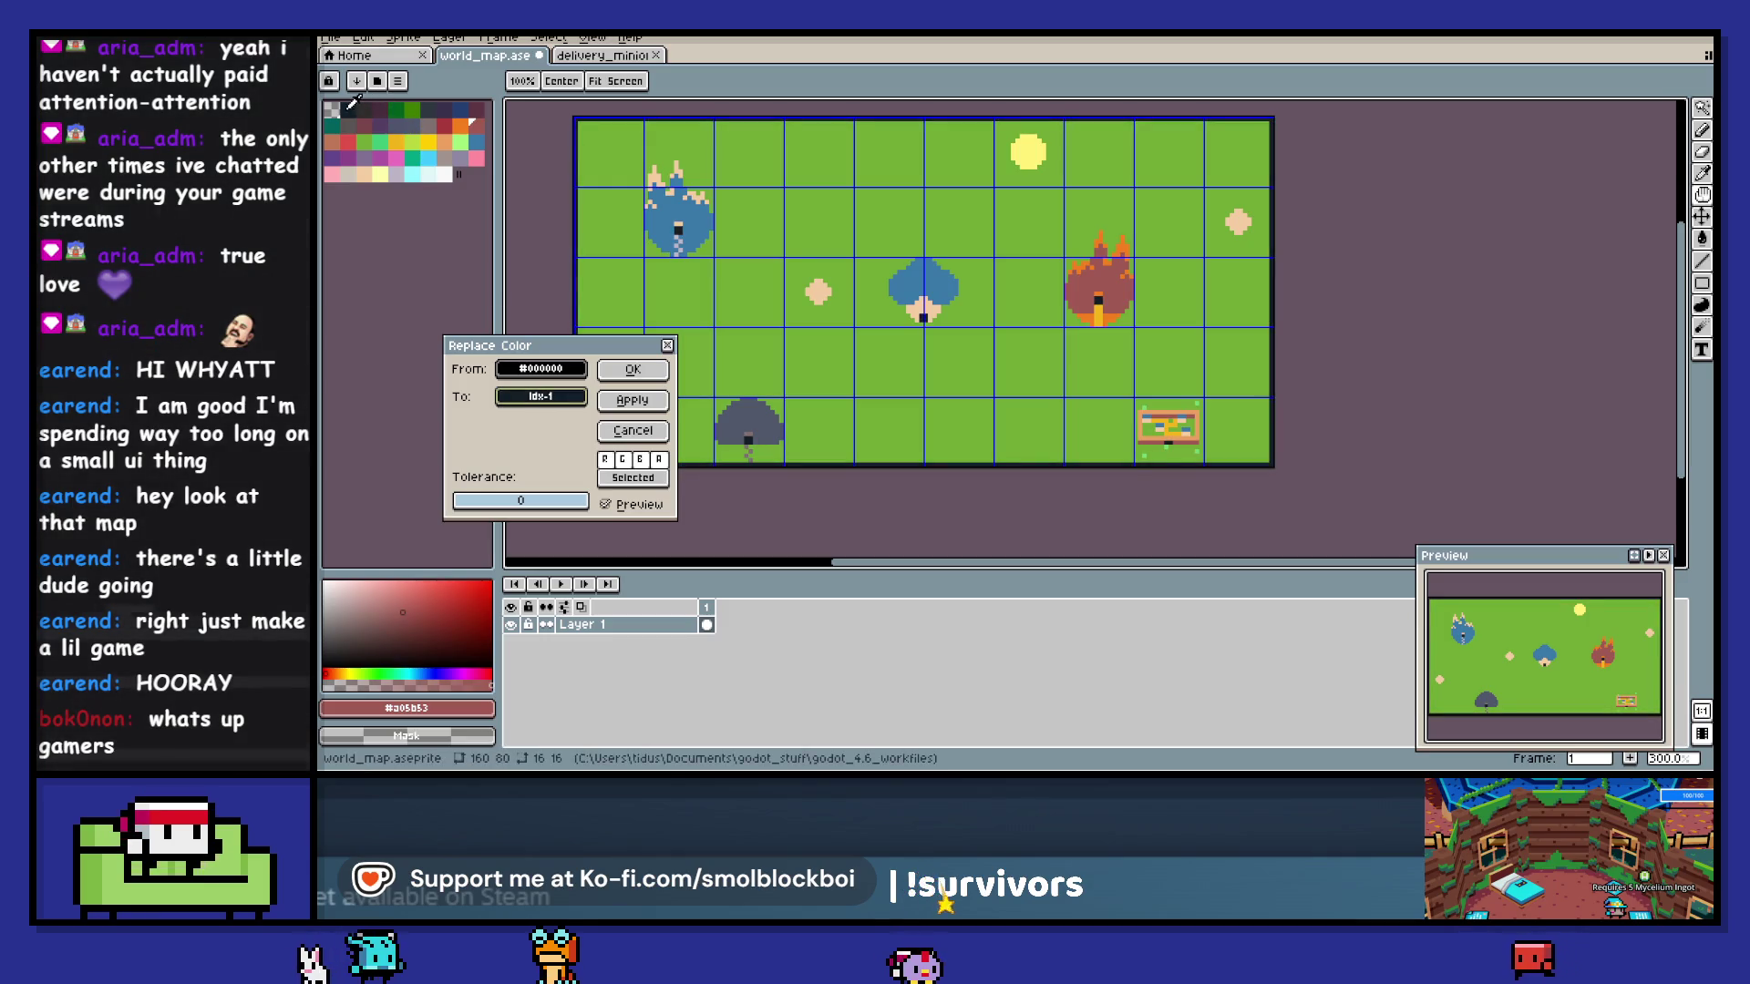
pyautogui.click(645, 378)
# - Export the map as world_map.png, overwriting the existing image
pyautogui.hotkey('ctrl', 'alt', 'shift', 's')
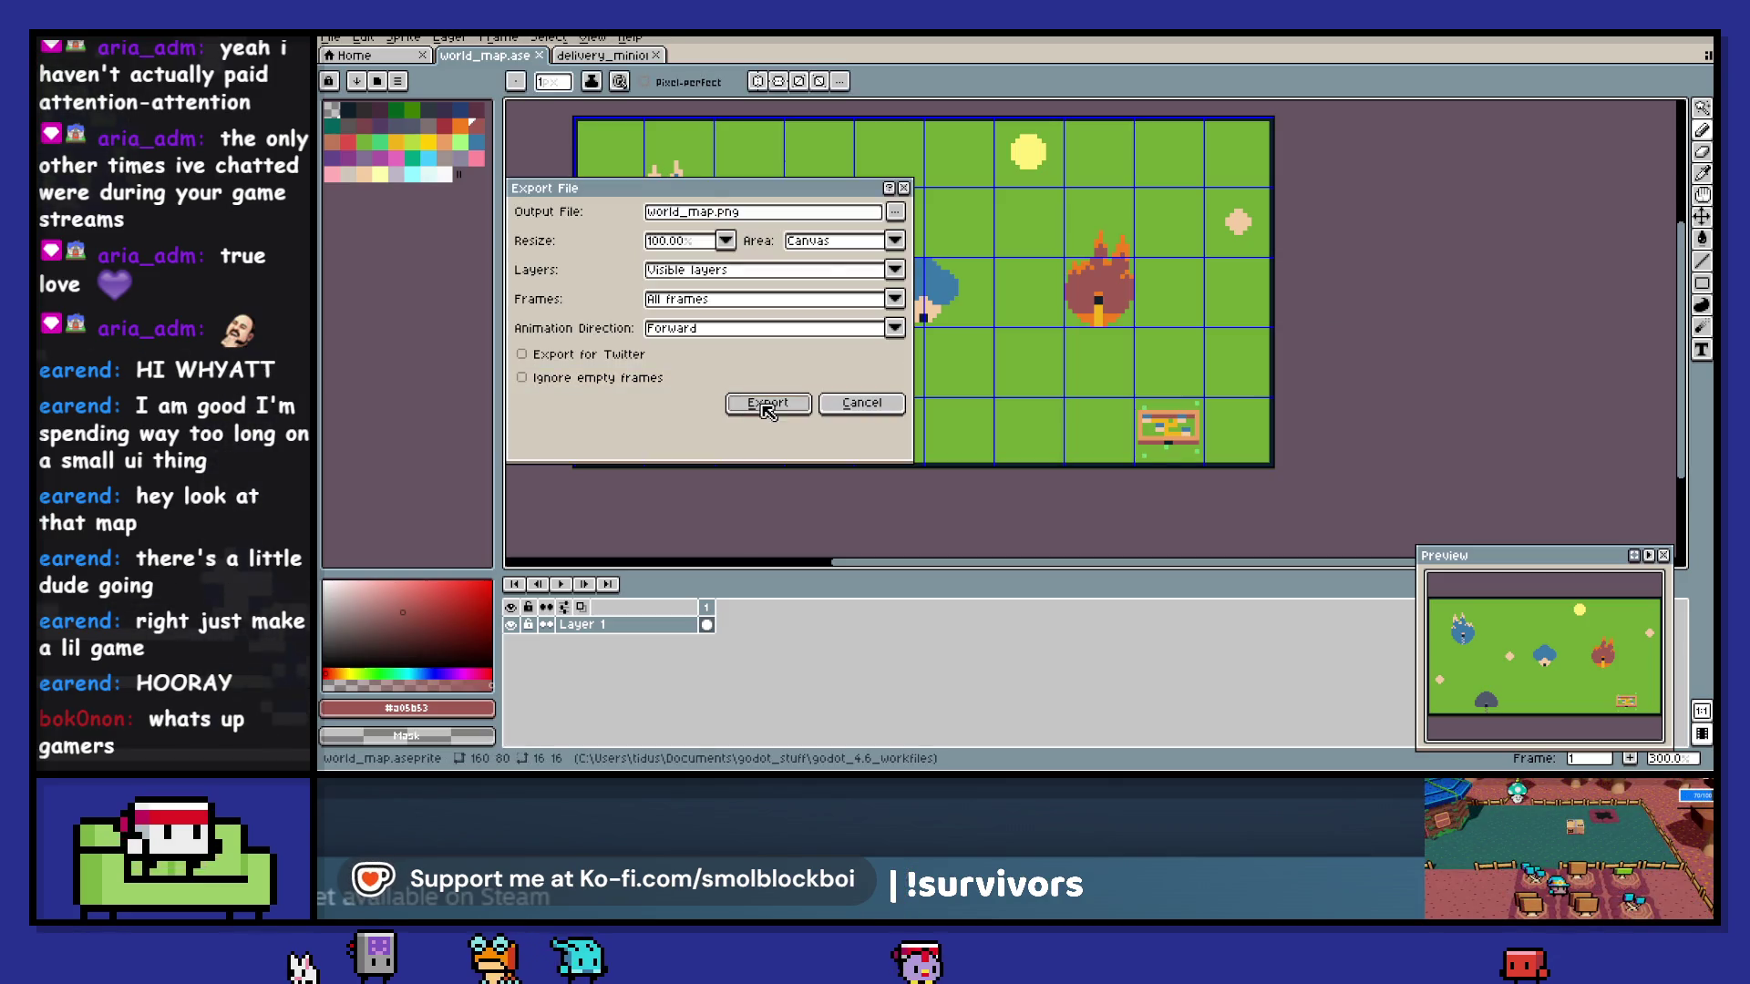
pyautogui.click(768, 404)
pyautogui.click(953, 441)
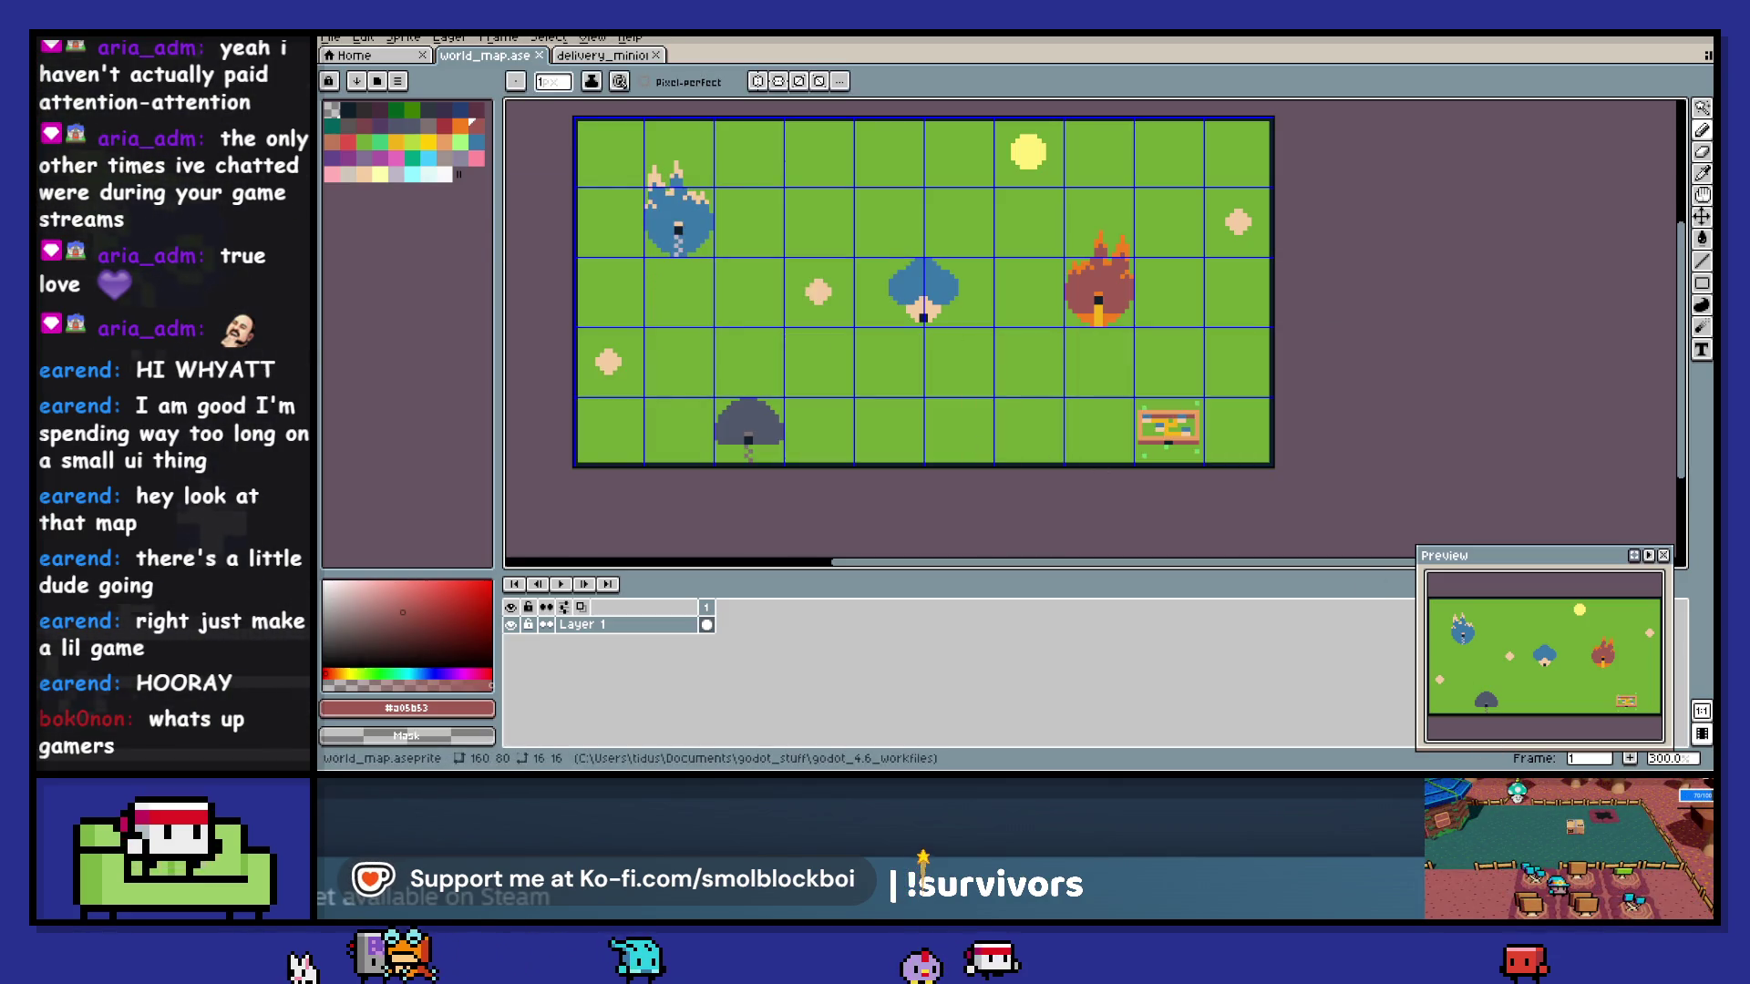
pyautogui.hotkey('alt', 'Tab')
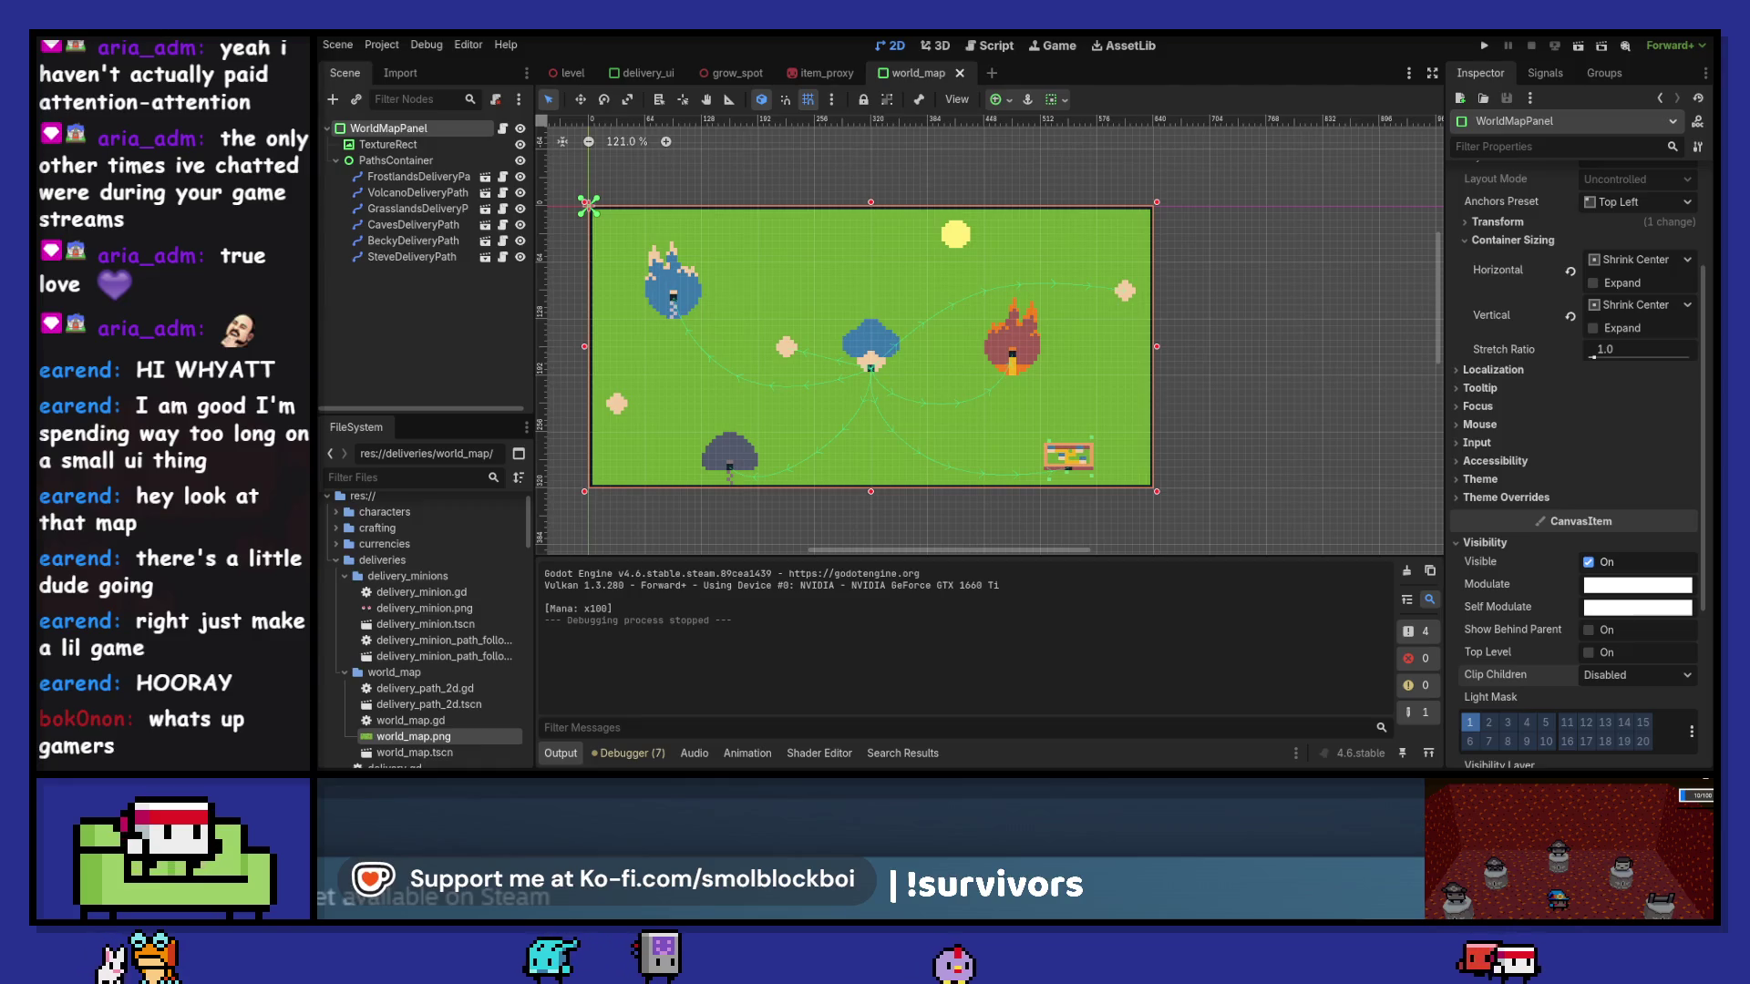
# - Bring the Aseprite window with world_map.ase back to the front
pyautogui.hotkey('alt', 'Tab')
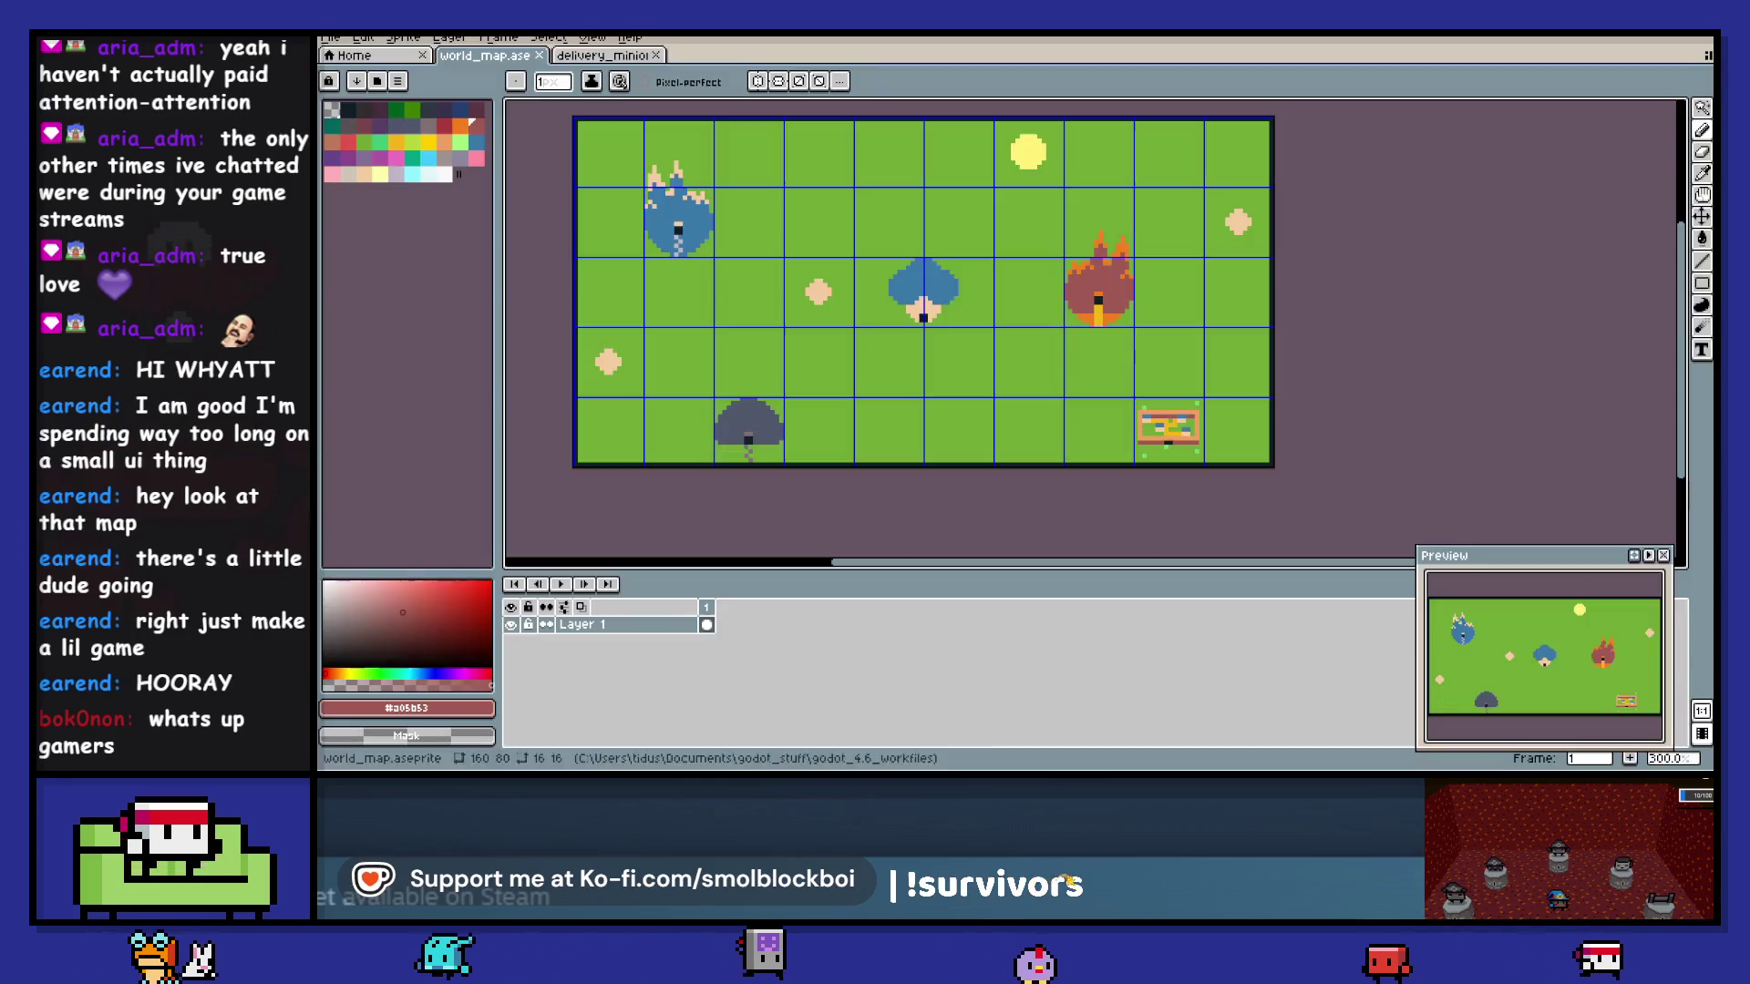
# - Replace the minion hat's red with a lighter red and the white faces with peach
pyautogui.hotkey('ctrl', 'Tab')
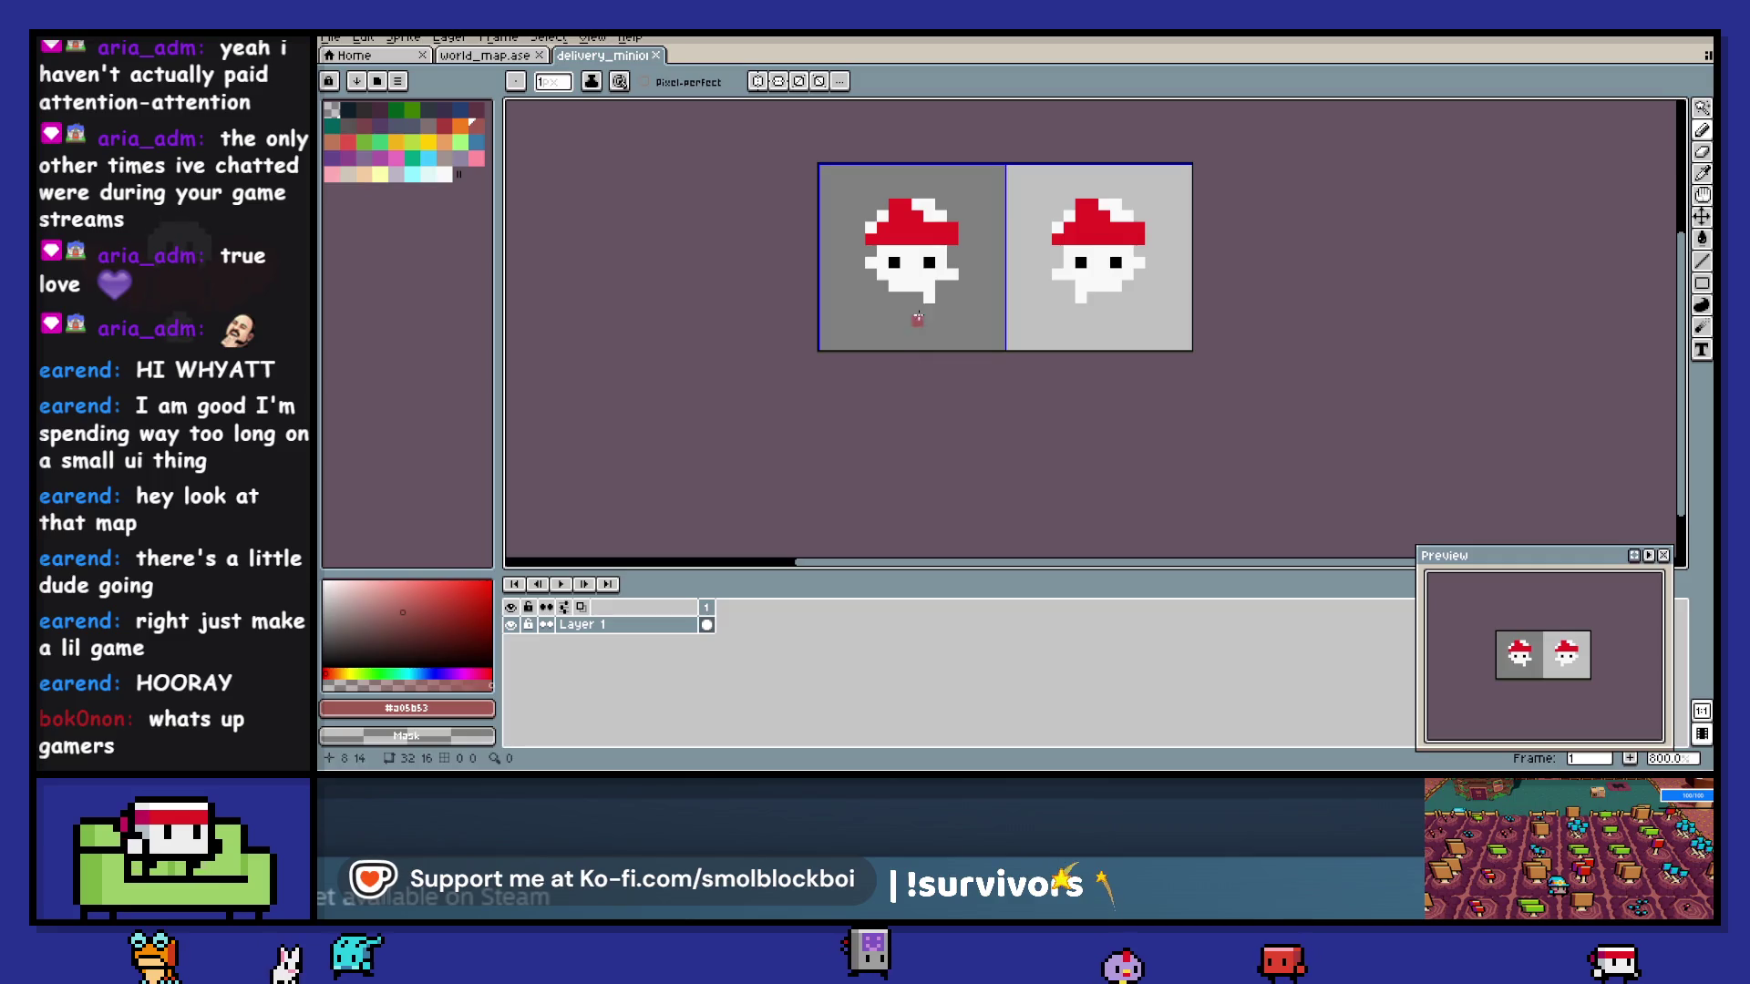
pyautogui.moveTo(917, 318); pyautogui.dragTo(904, 359)
pyautogui.hotkey('shift', 'r')
pyautogui.moveTo(565, 373)
pyautogui.mouseDown()
pyautogui.moveTo(897, 266)
pyautogui.moveTo(349, 138)
pyautogui.mouseUp()
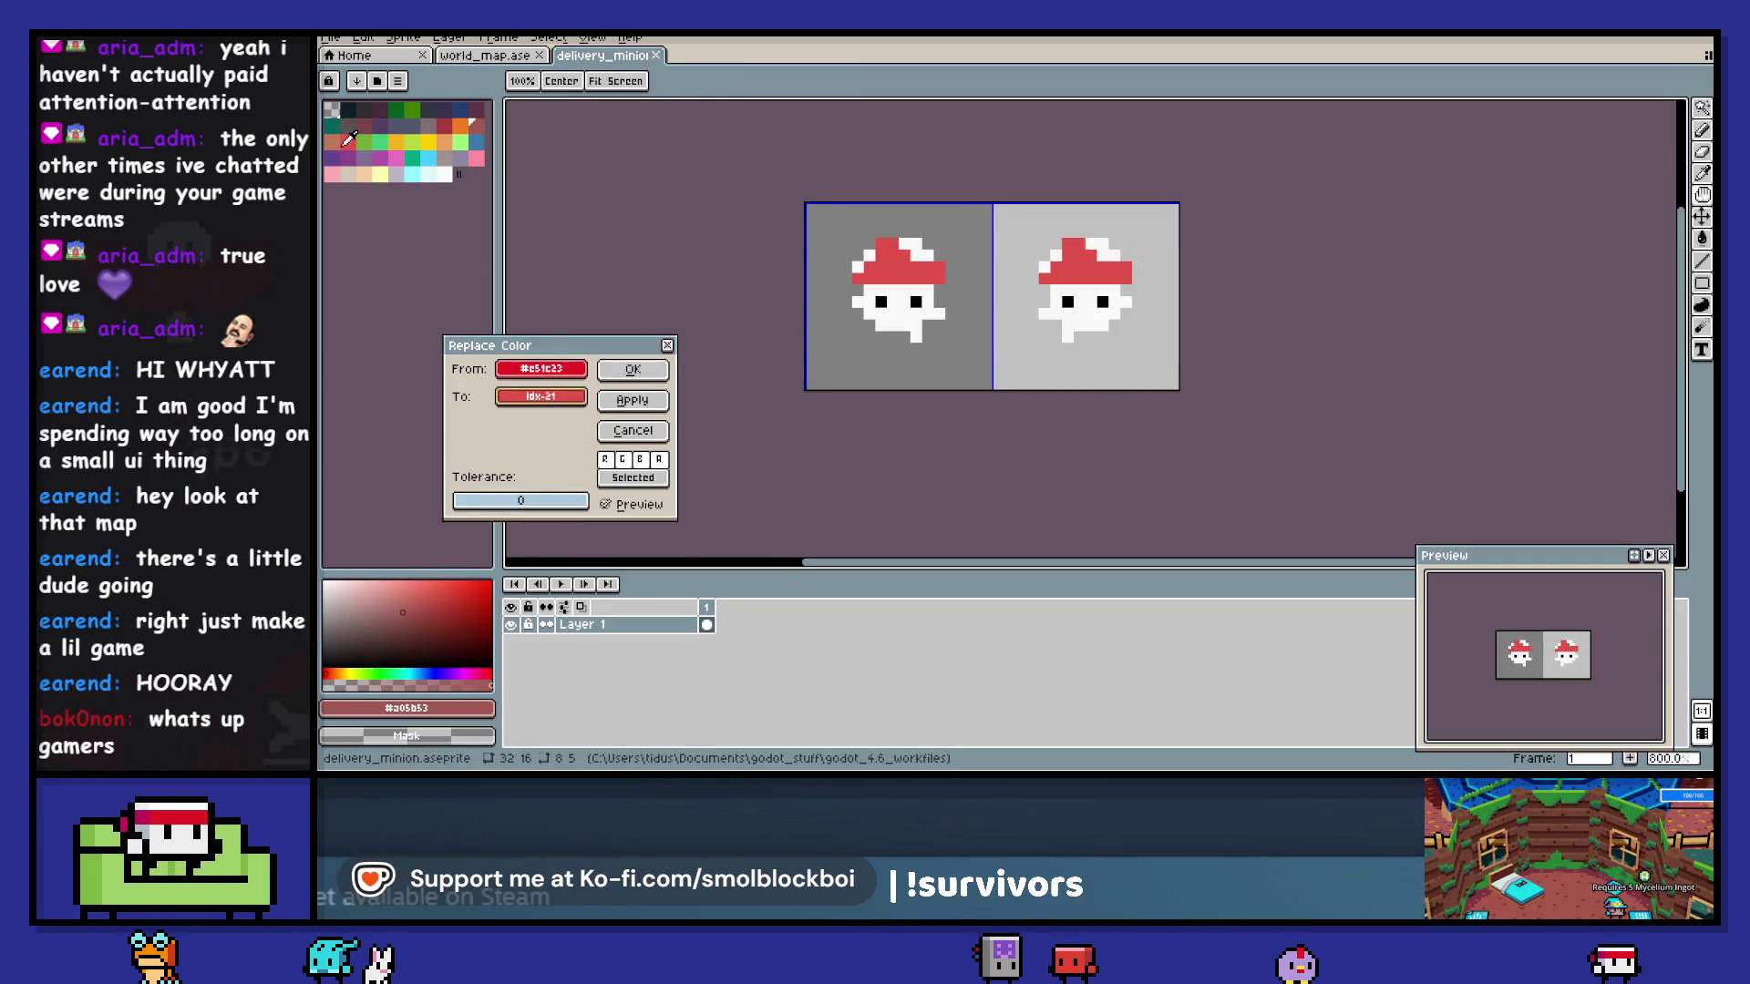
pyautogui.moveTo(540, 369)
pyautogui.mouseDown()
pyautogui.moveTo(889, 319)
pyautogui.moveTo(332, 109)
pyautogui.mouseUp()
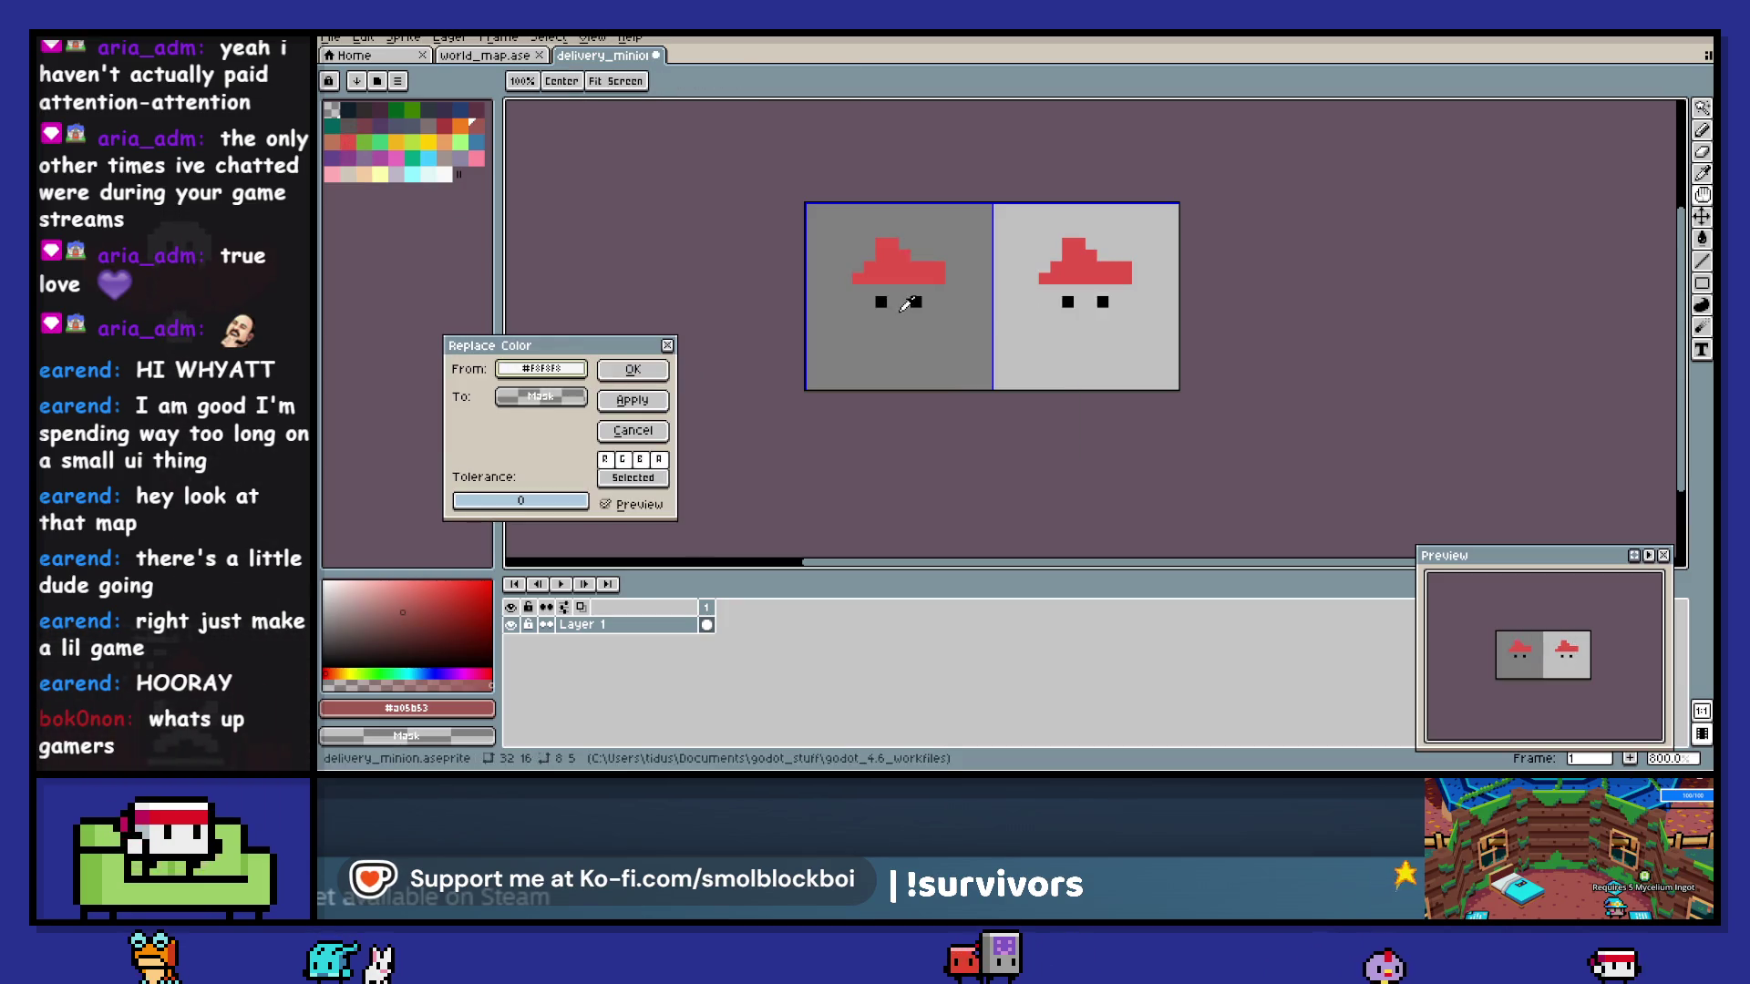
pyautogui.moveTo(557, 405); pyautogui.dragTo(374, 169)
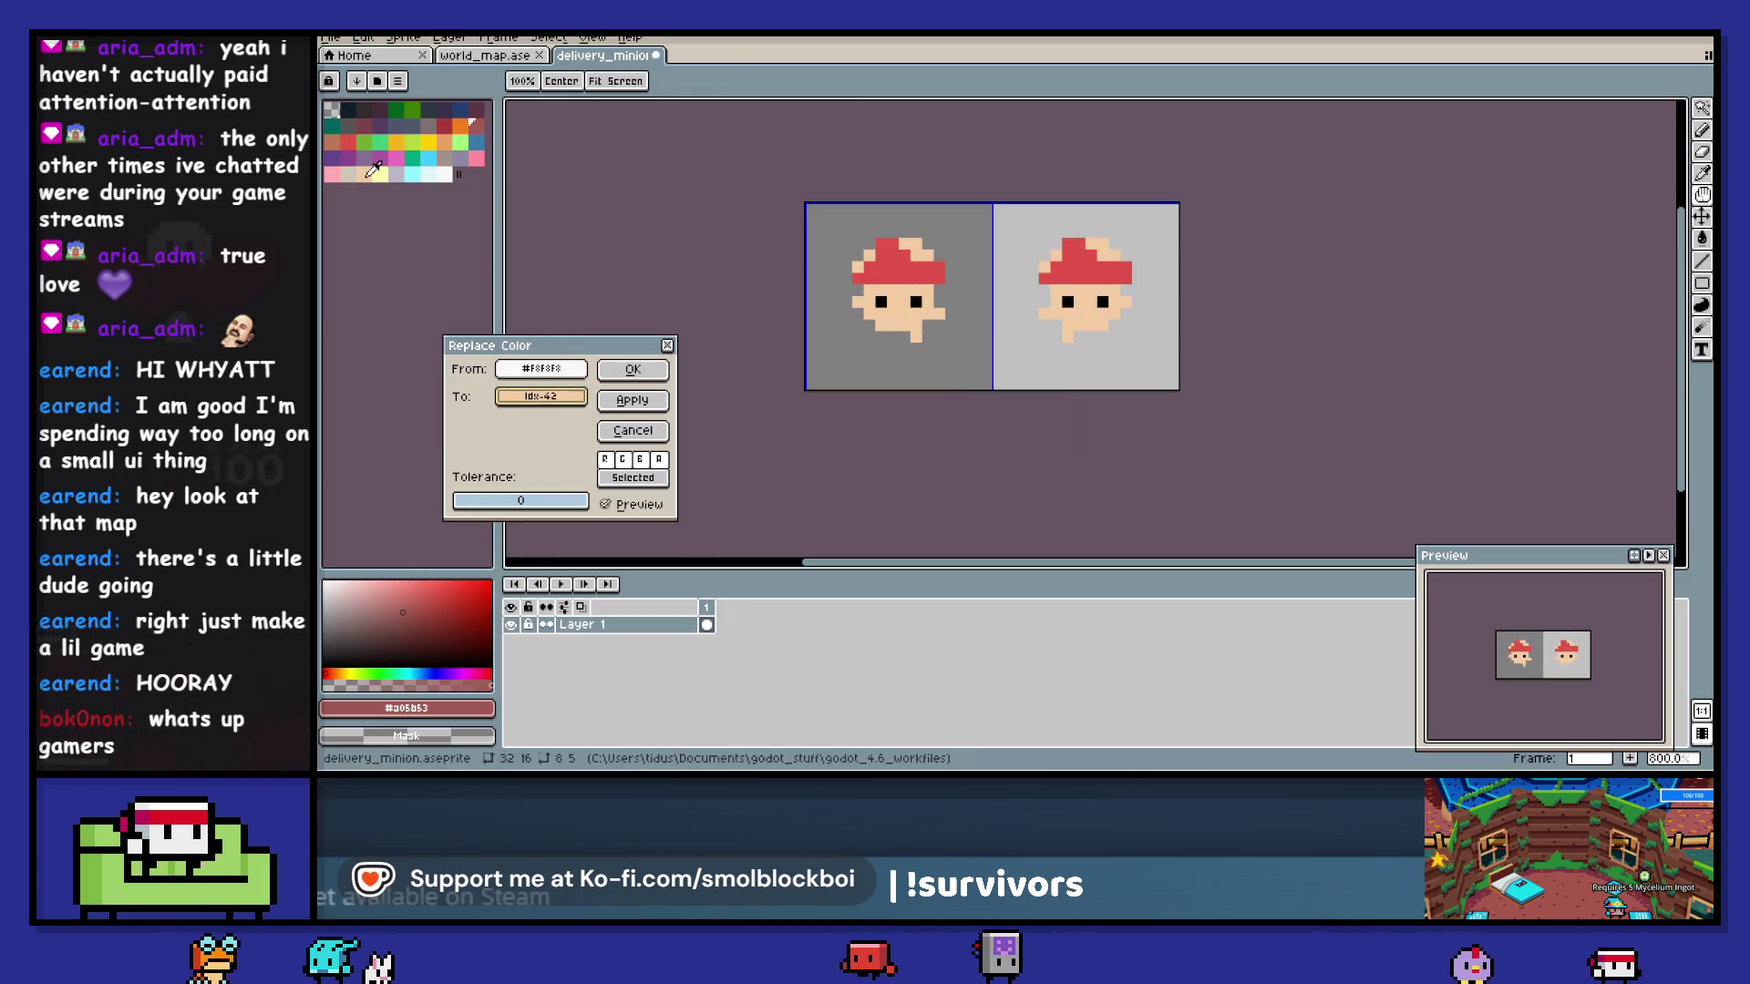
pyautogui.click(632, 369)
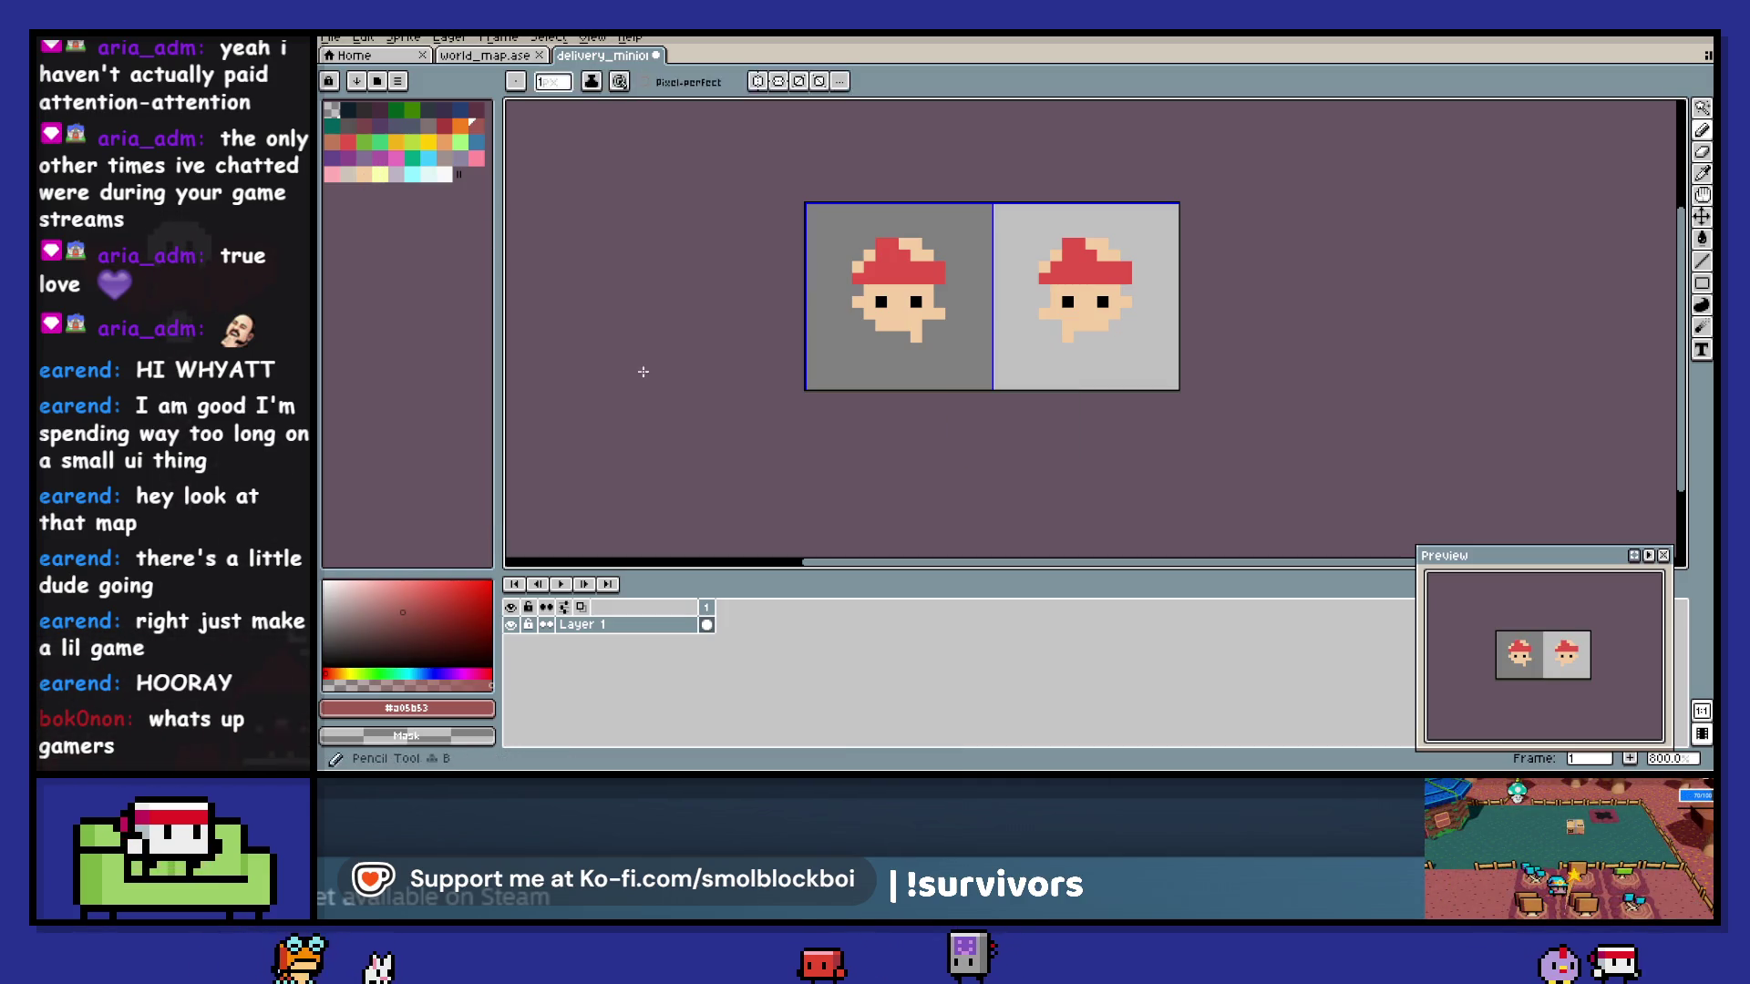
# - Save the sprite and export it over delivery_minion.png, then return to Godot
pyautogui.hotkey('ctrl', 's')
pyautogui.hotkey('ctrl', 'alt', 'shift', 's')
pyautogui.click(775, 414)
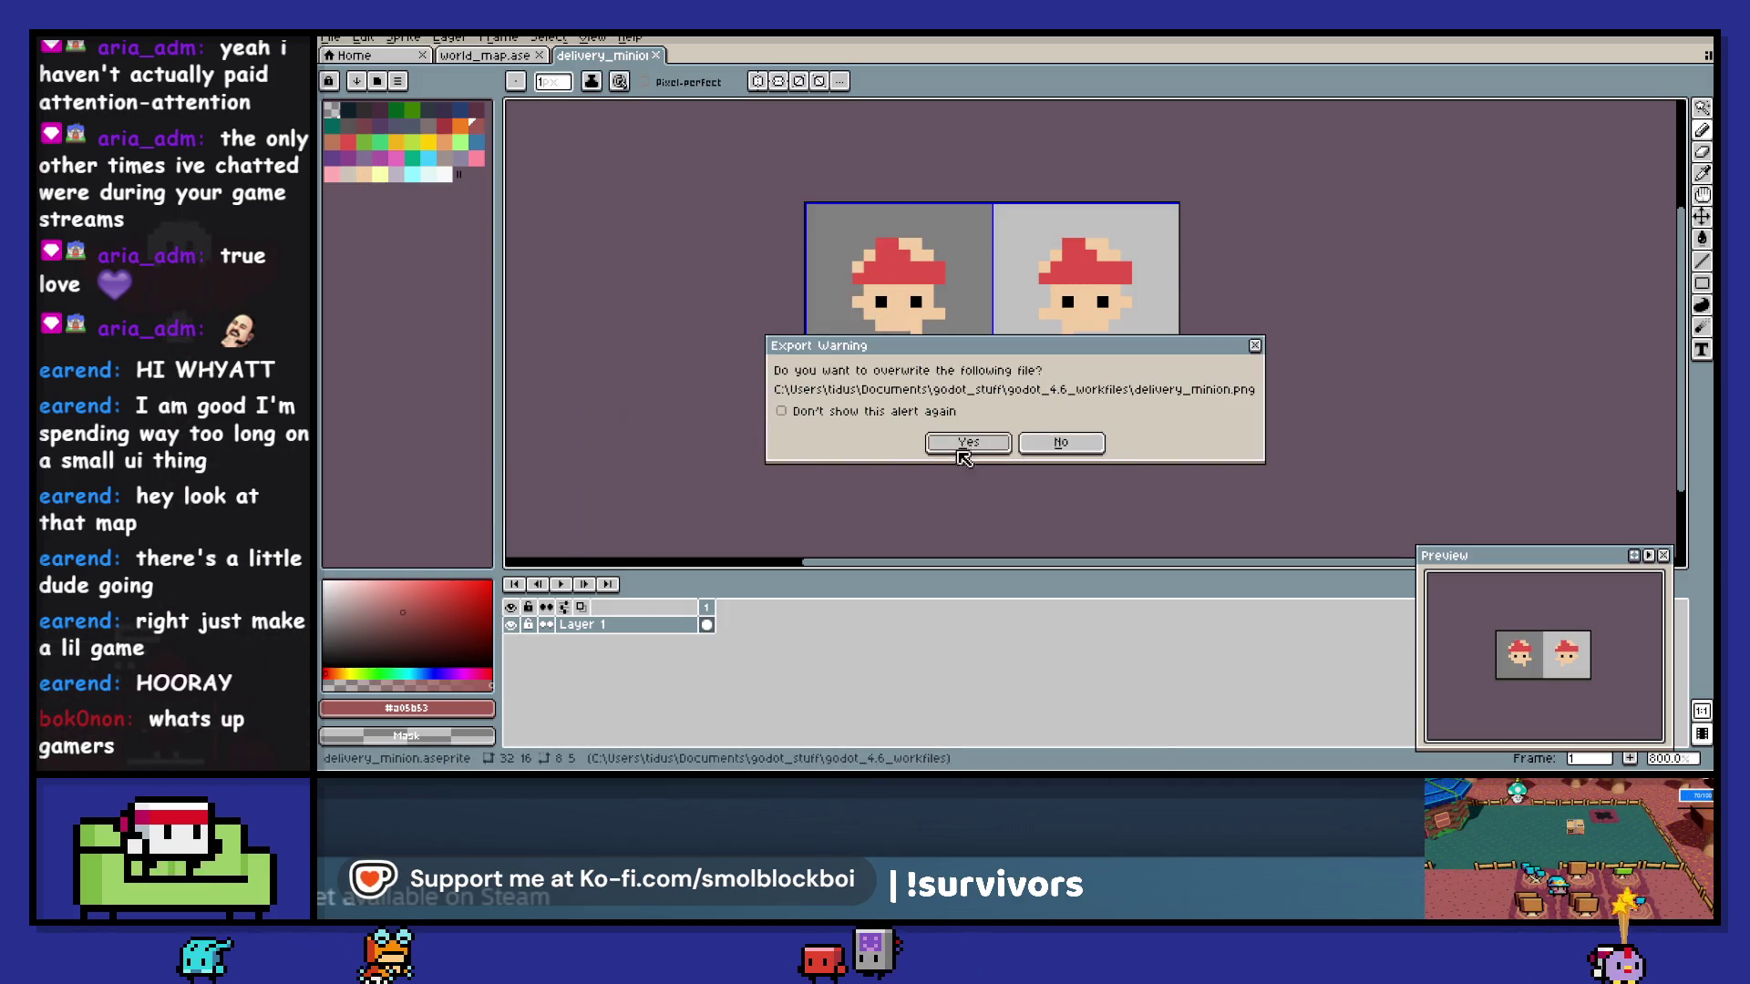
pyautogui.click(964, 442)
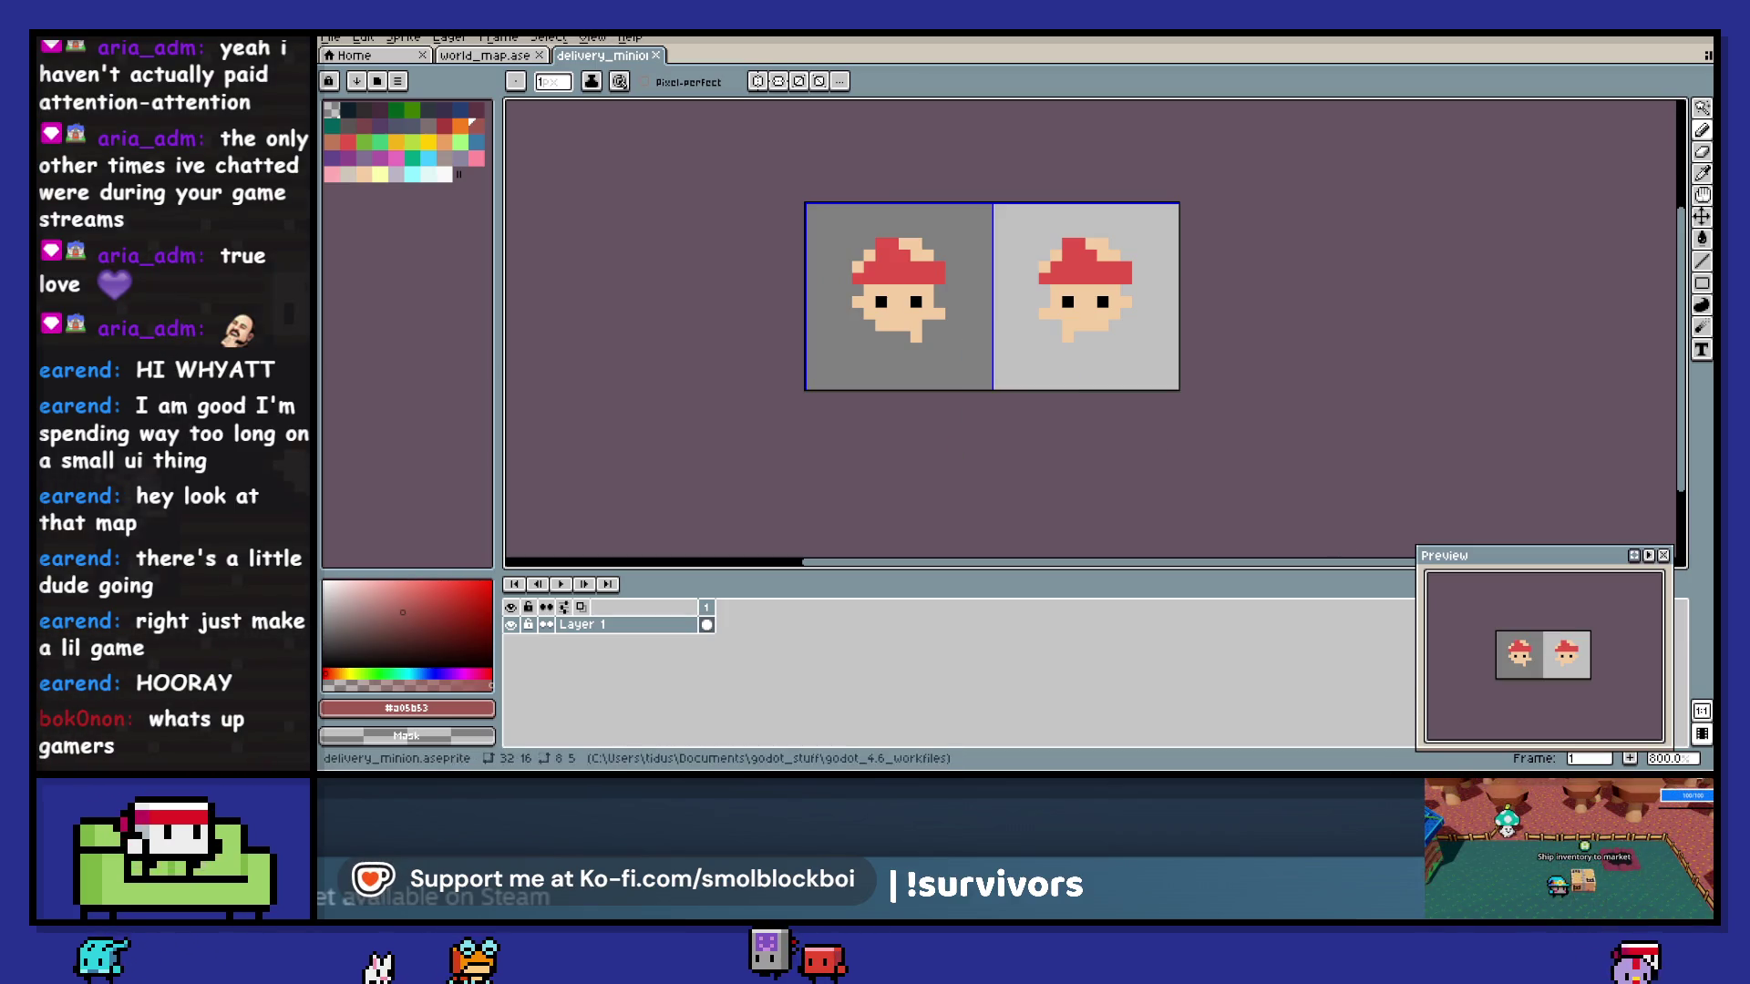
pyautogui.hotkey('alt', 'Tab')
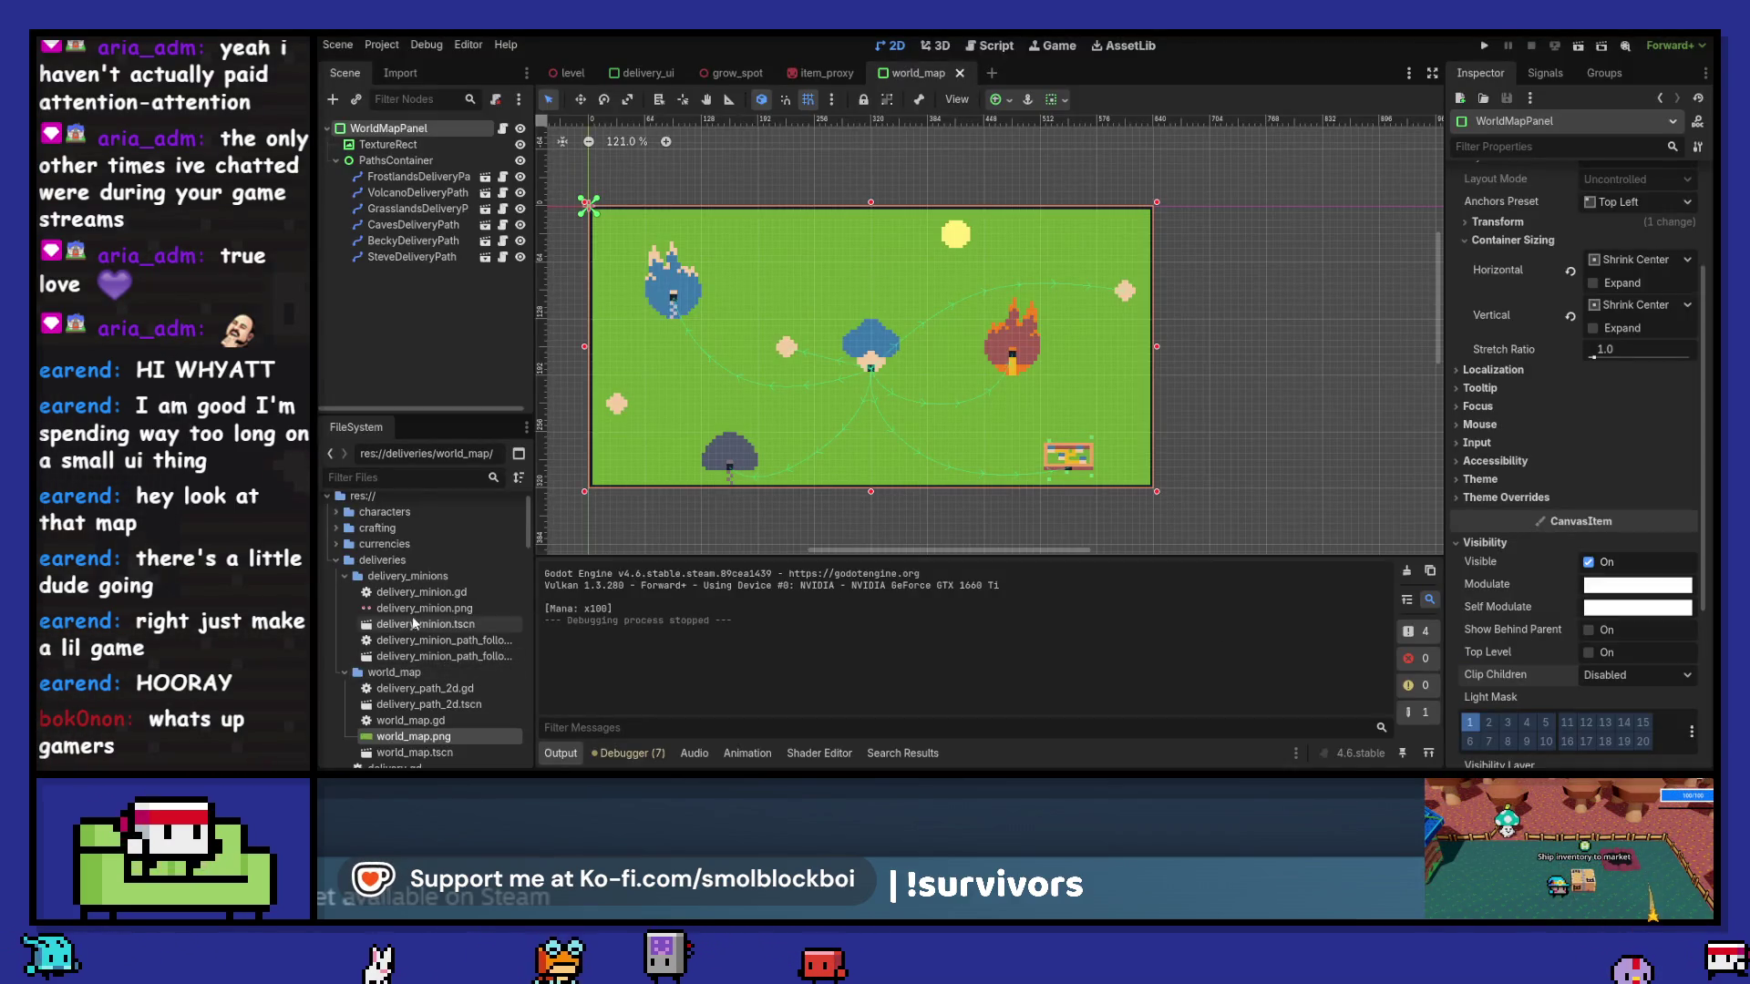
pyautogui.click(408, 607)
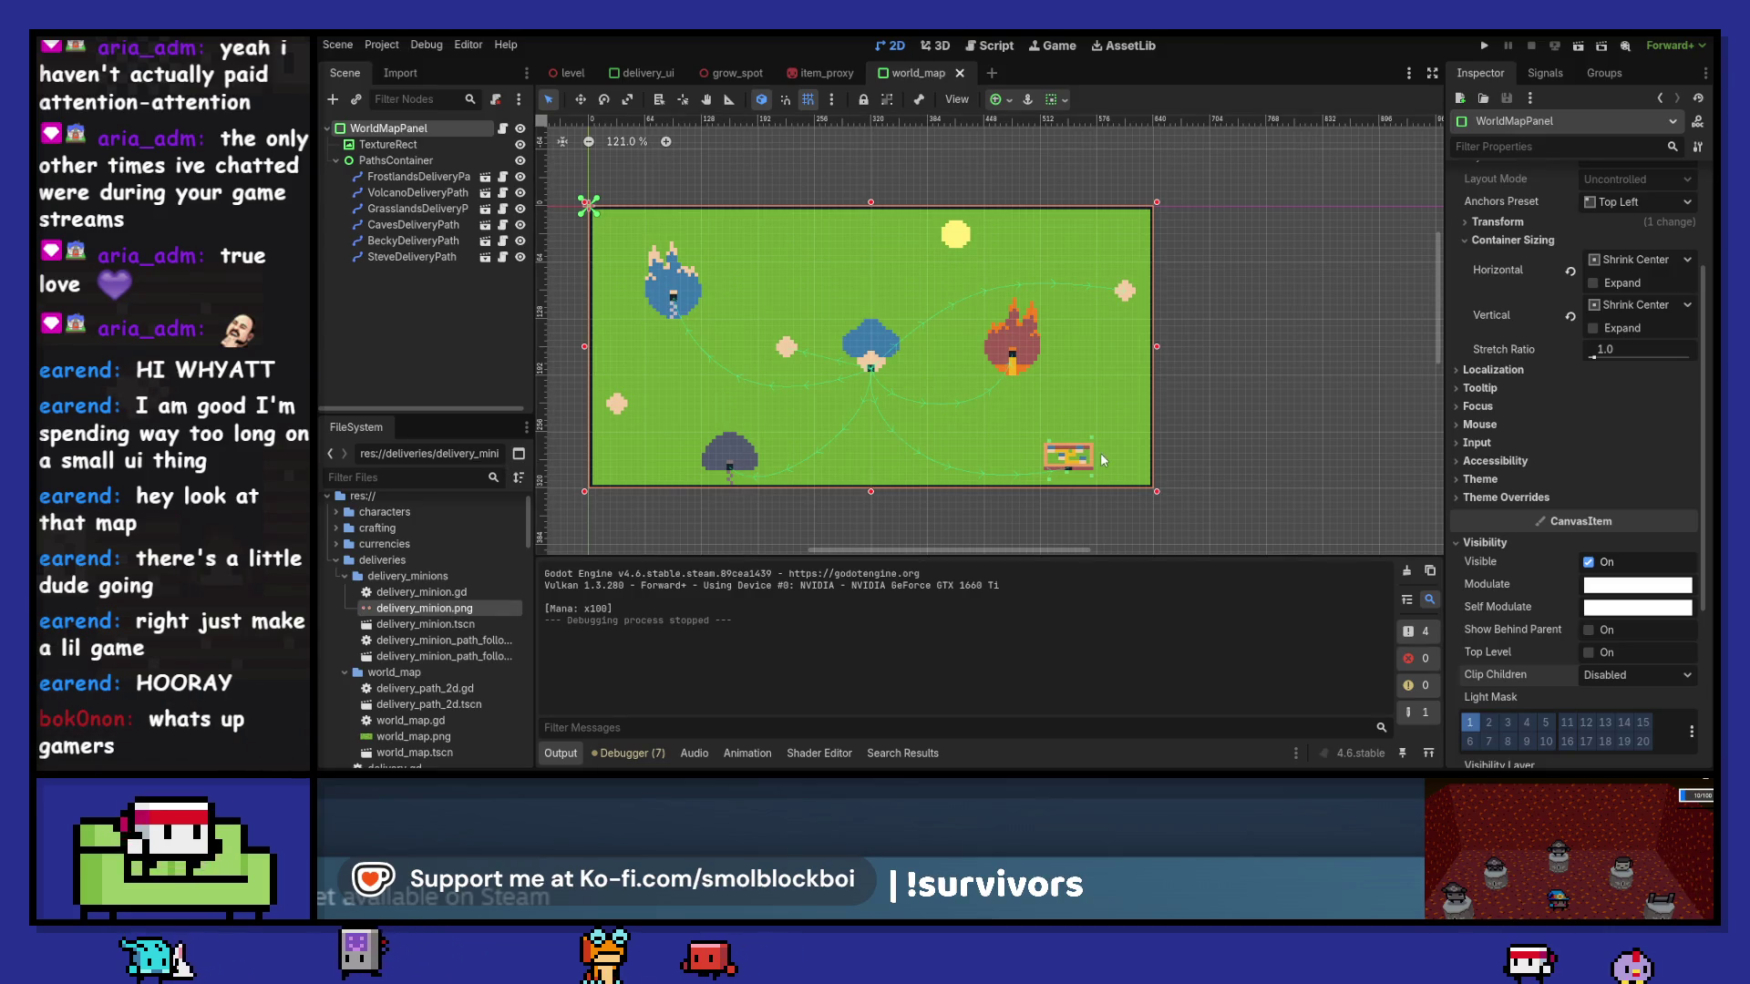
pyautogui.scroll(-1, 1152, 346)
pyautogui.hscroll(-1, 1151, 346)
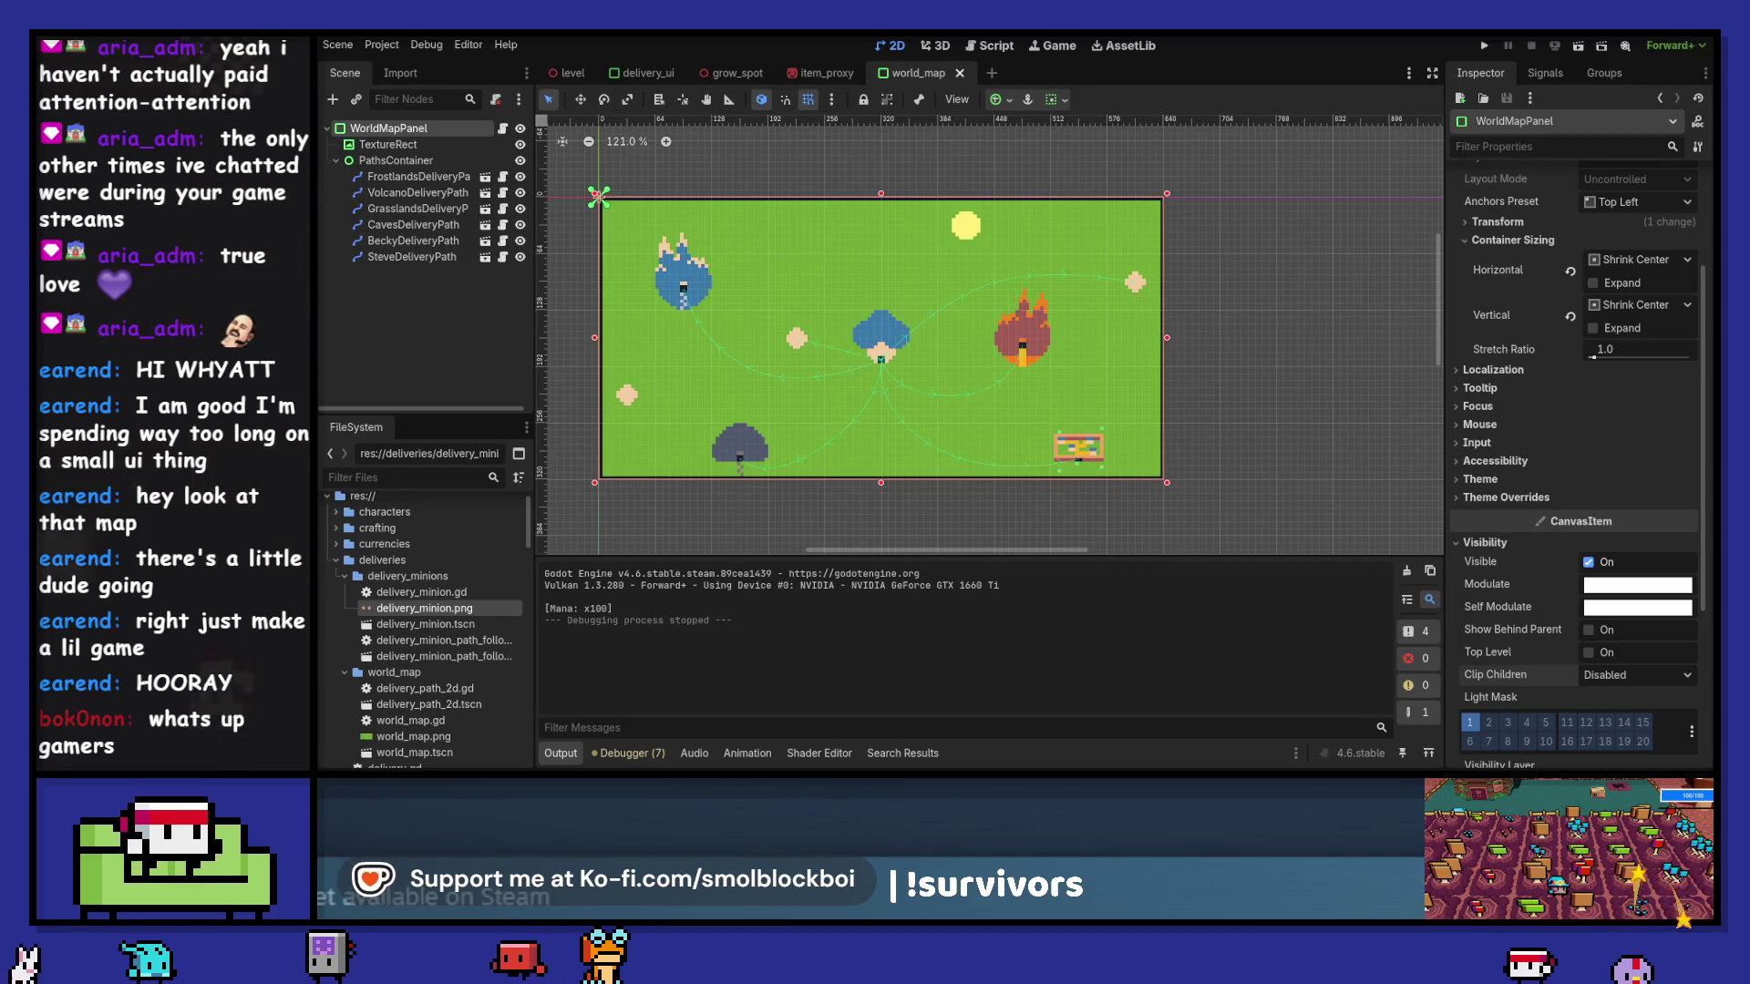
pyautogui.hotkey('alt', 'Tab')
# - Cancel the top-anchored canvas resize, save the sprite, and run the project in Godot
pyautogui.hotkey('ctrl', 'alt', 'c')
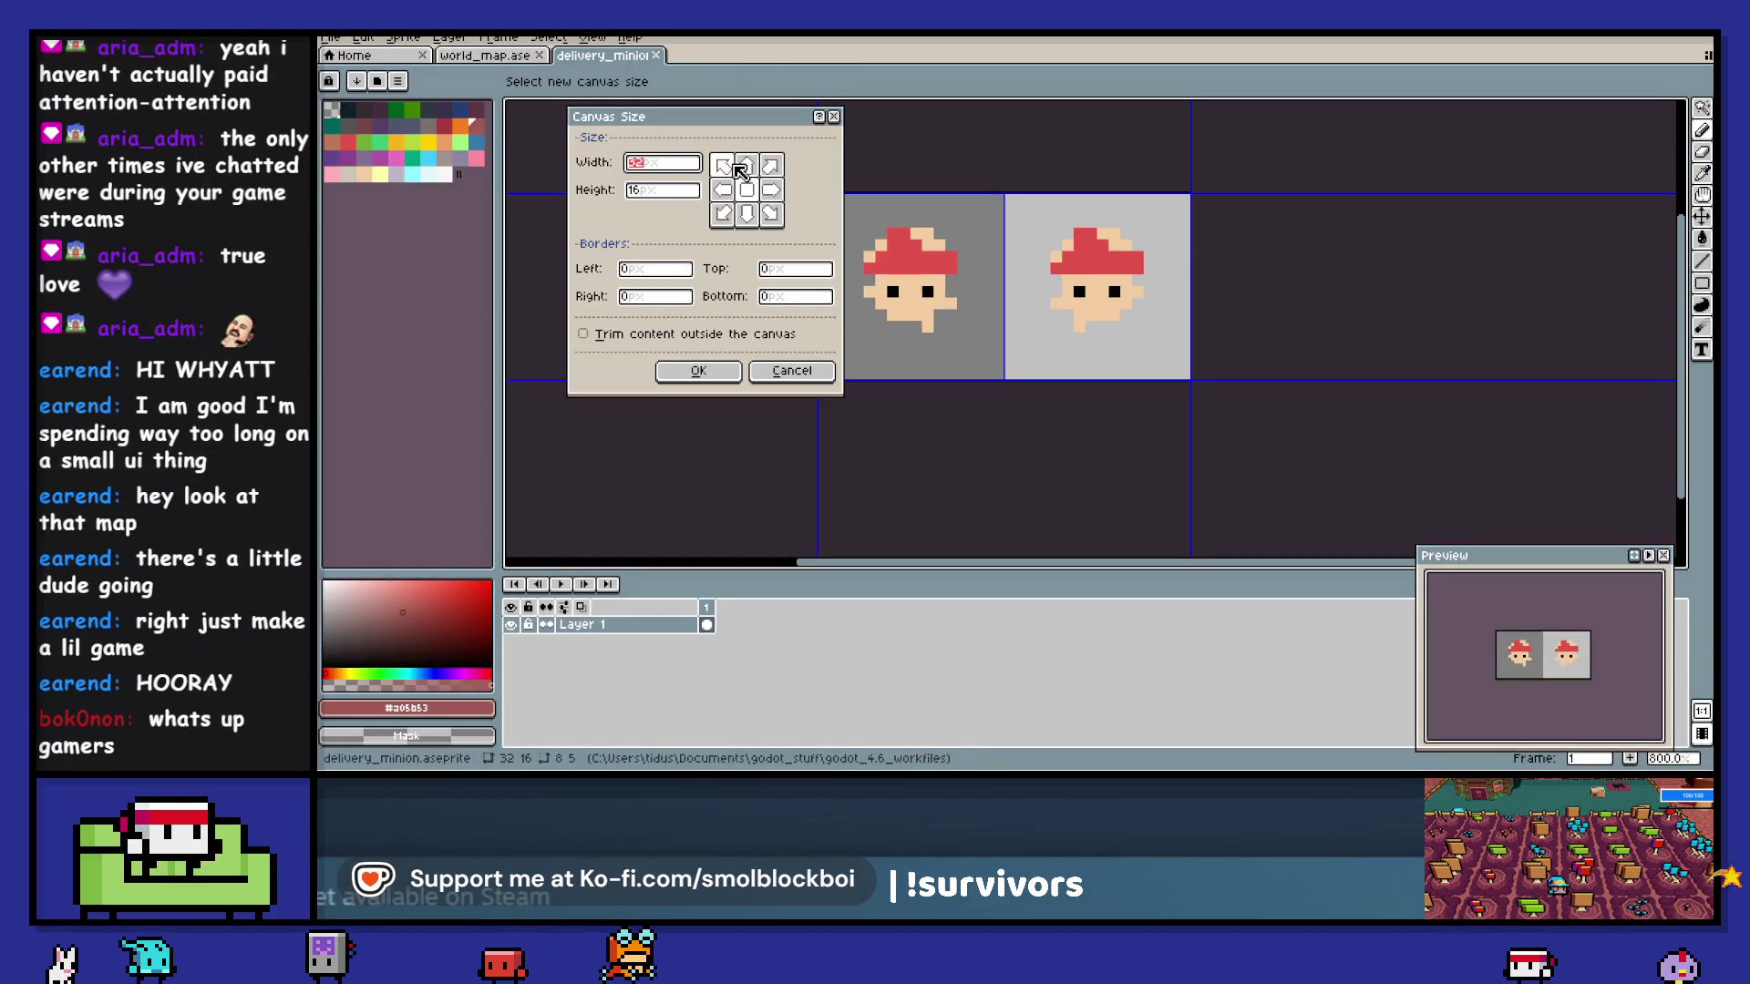
pyautogui.click(743, 167)
pyautogui.write('32')
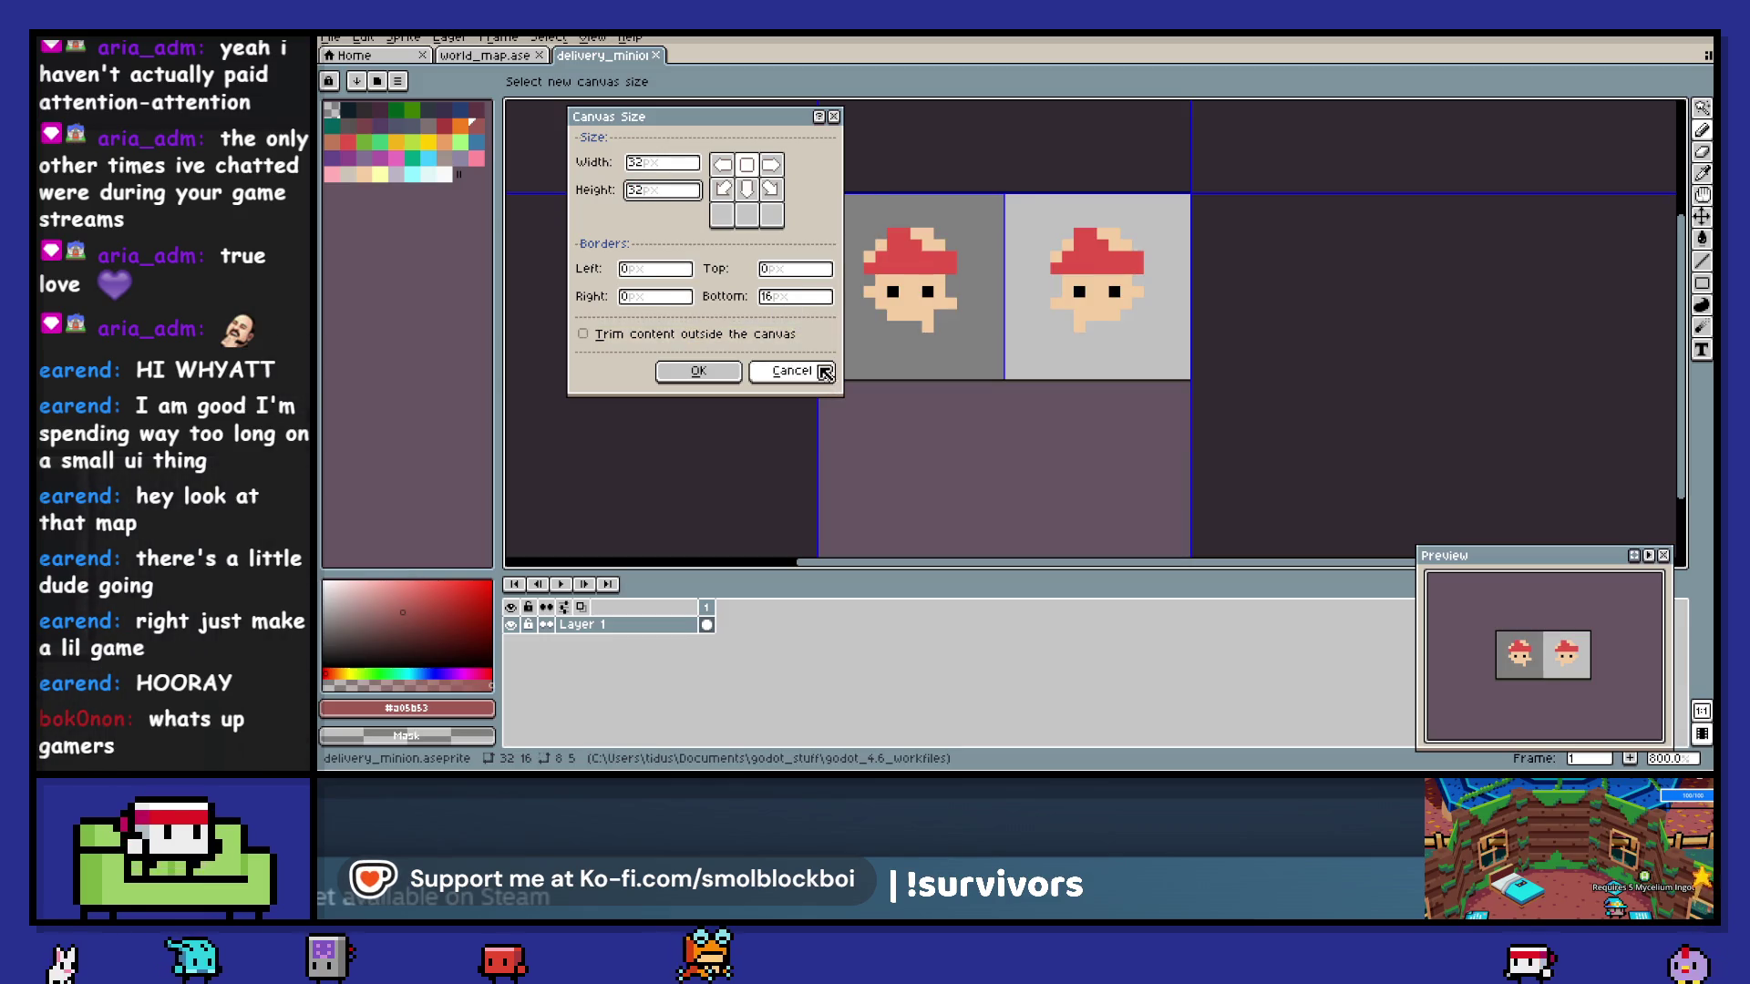
pyautogui.press('Return')
pyautogui.hotkey('ctrl', 's')
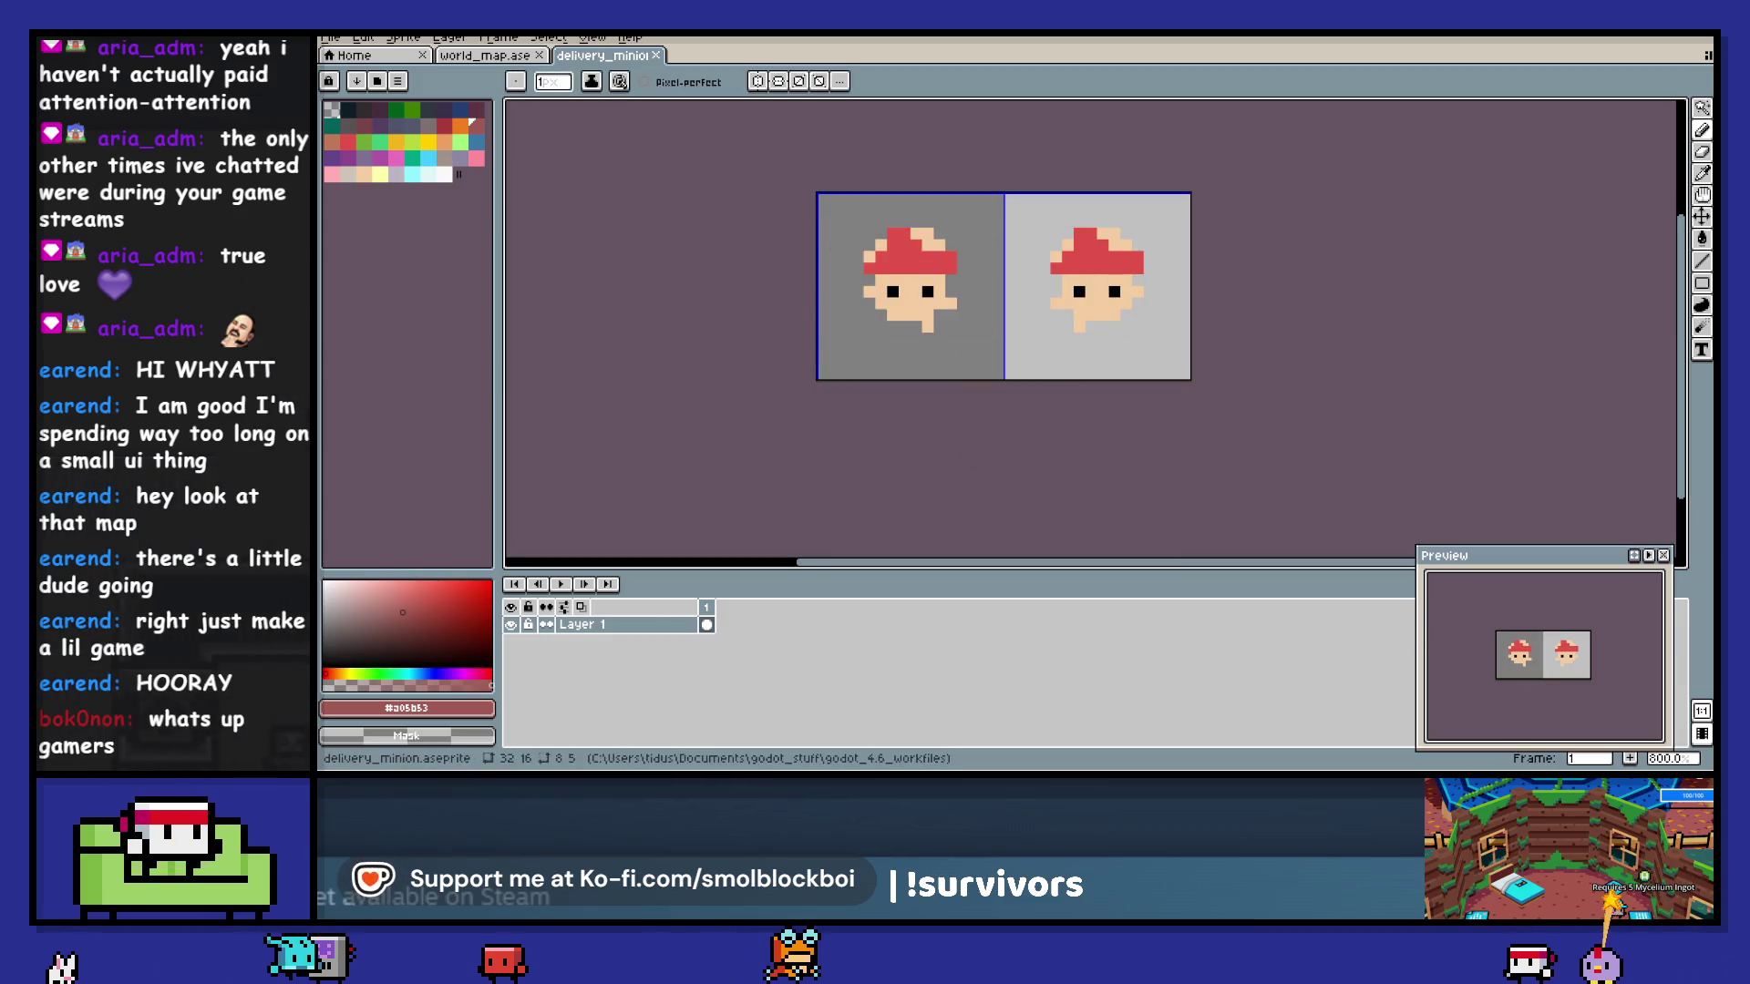
pyautogui.hotkey('alt', 'Tab')
pyautogui.click(1483, 46)
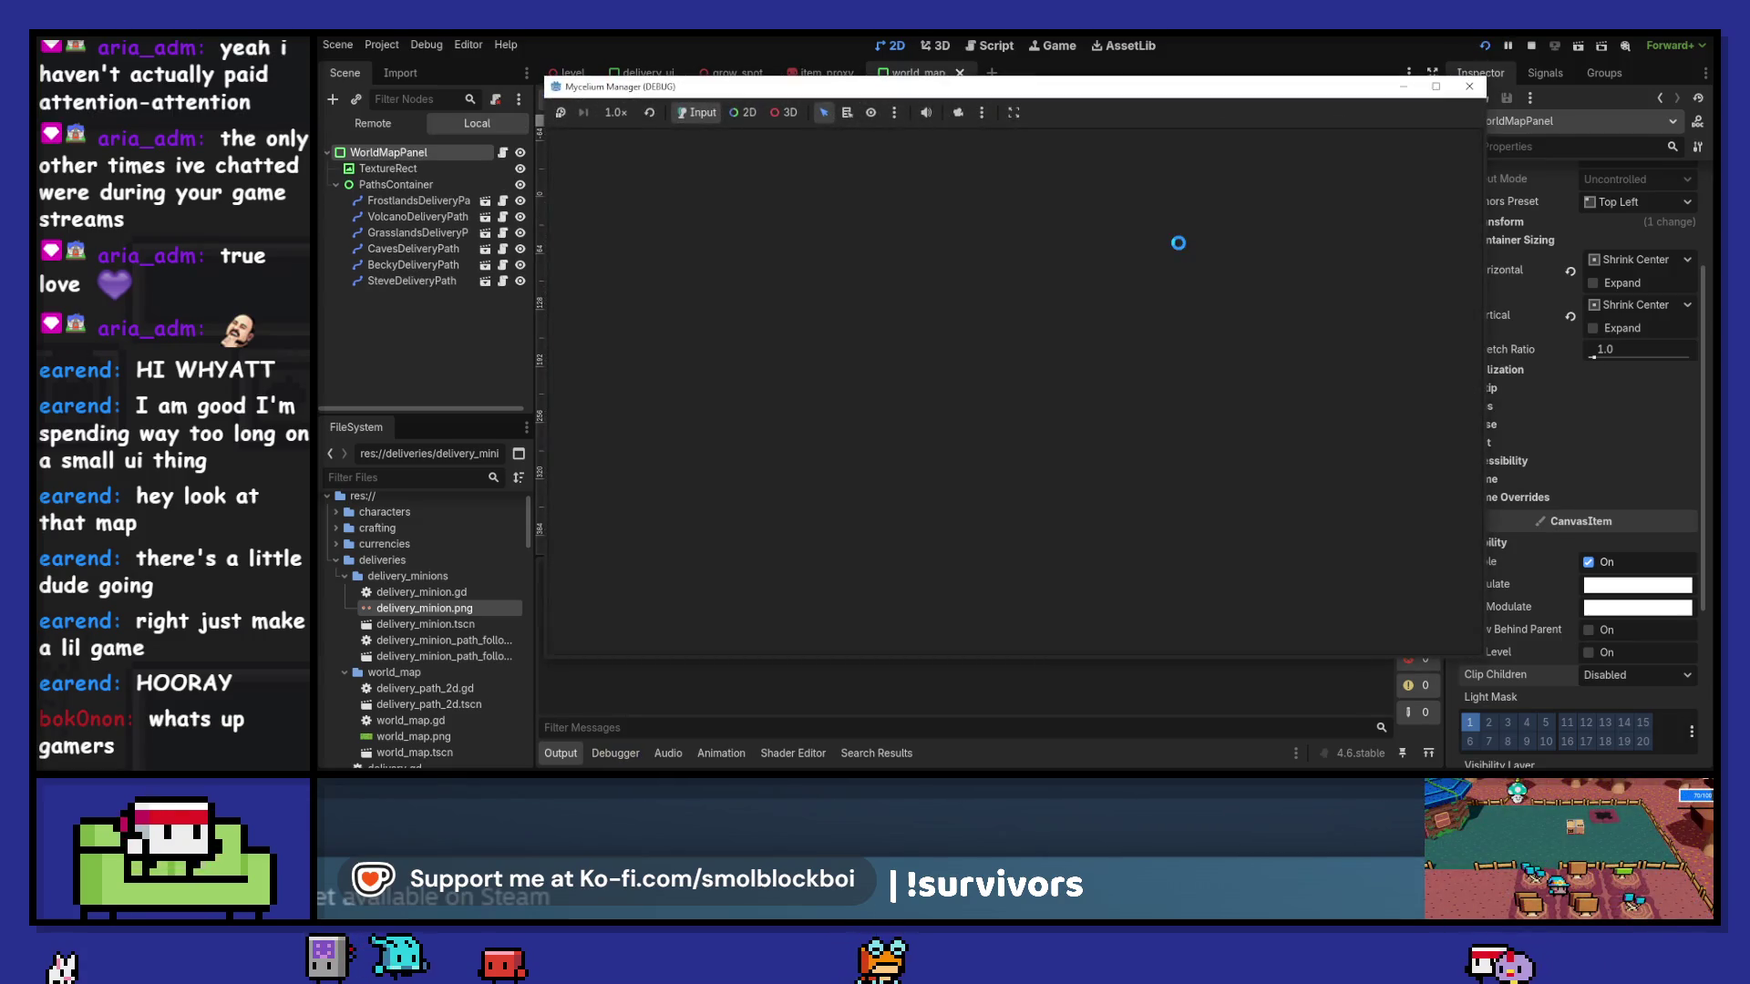
# - Close the Mycelium Manager debug window and go back to the delivery_minion sprite in Aseprite
pyautogui.click(1466, 84)
pyautogui.hotkey('alt', 'Tab')
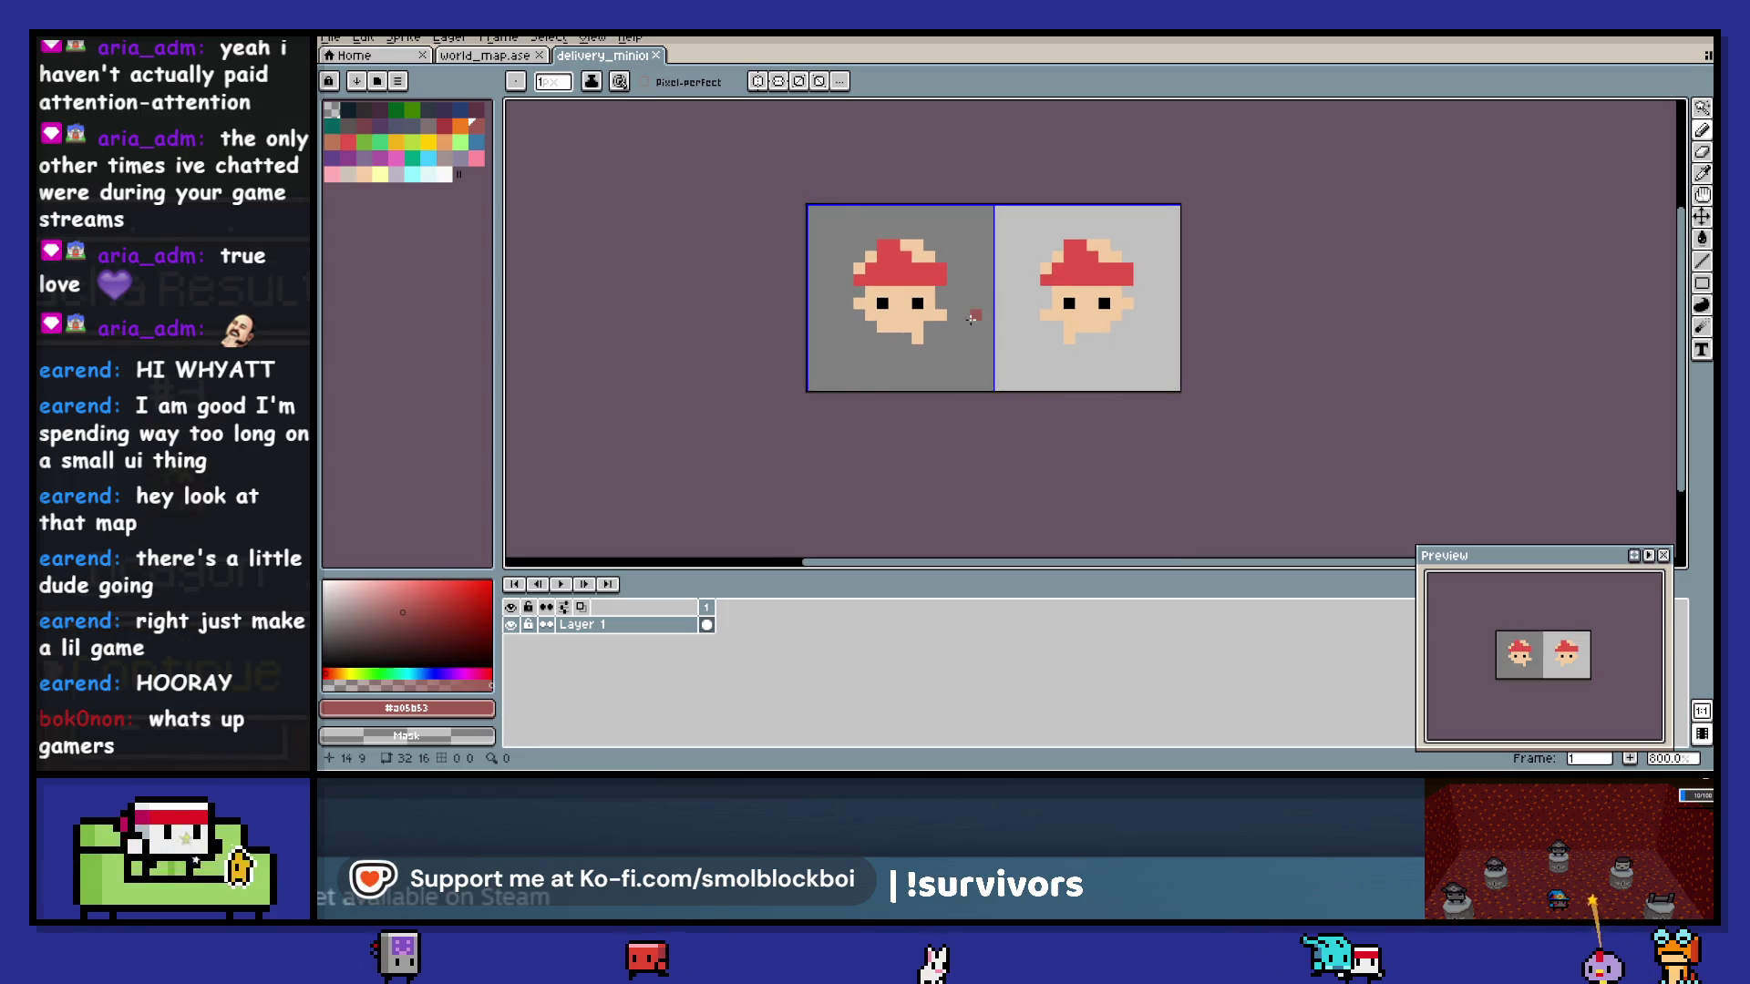
# - Enlarge the sprite canvas to 32 pixels tall
pyautogui.hotkey('ctrl', 'alt', 'c')
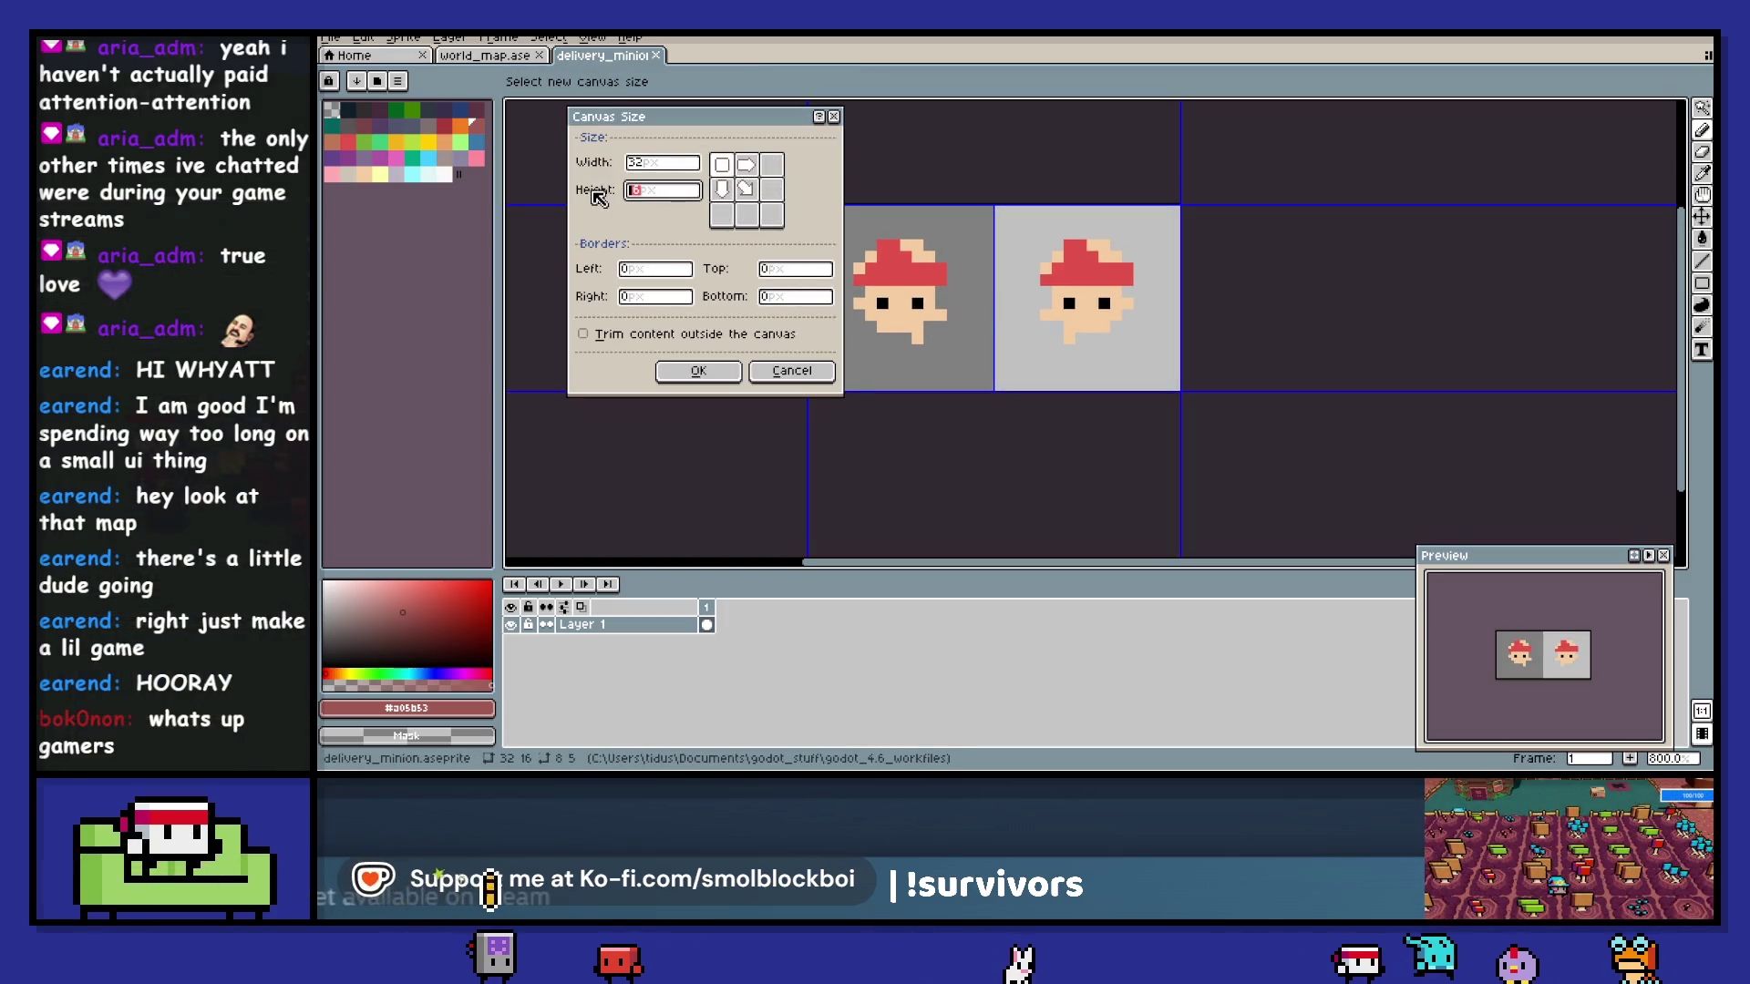
pyautogui.write('32')
pyautogui.click(700, 369)
pyautogui.moveTo(915, 384); pyautogui.dragTo(910, 335)
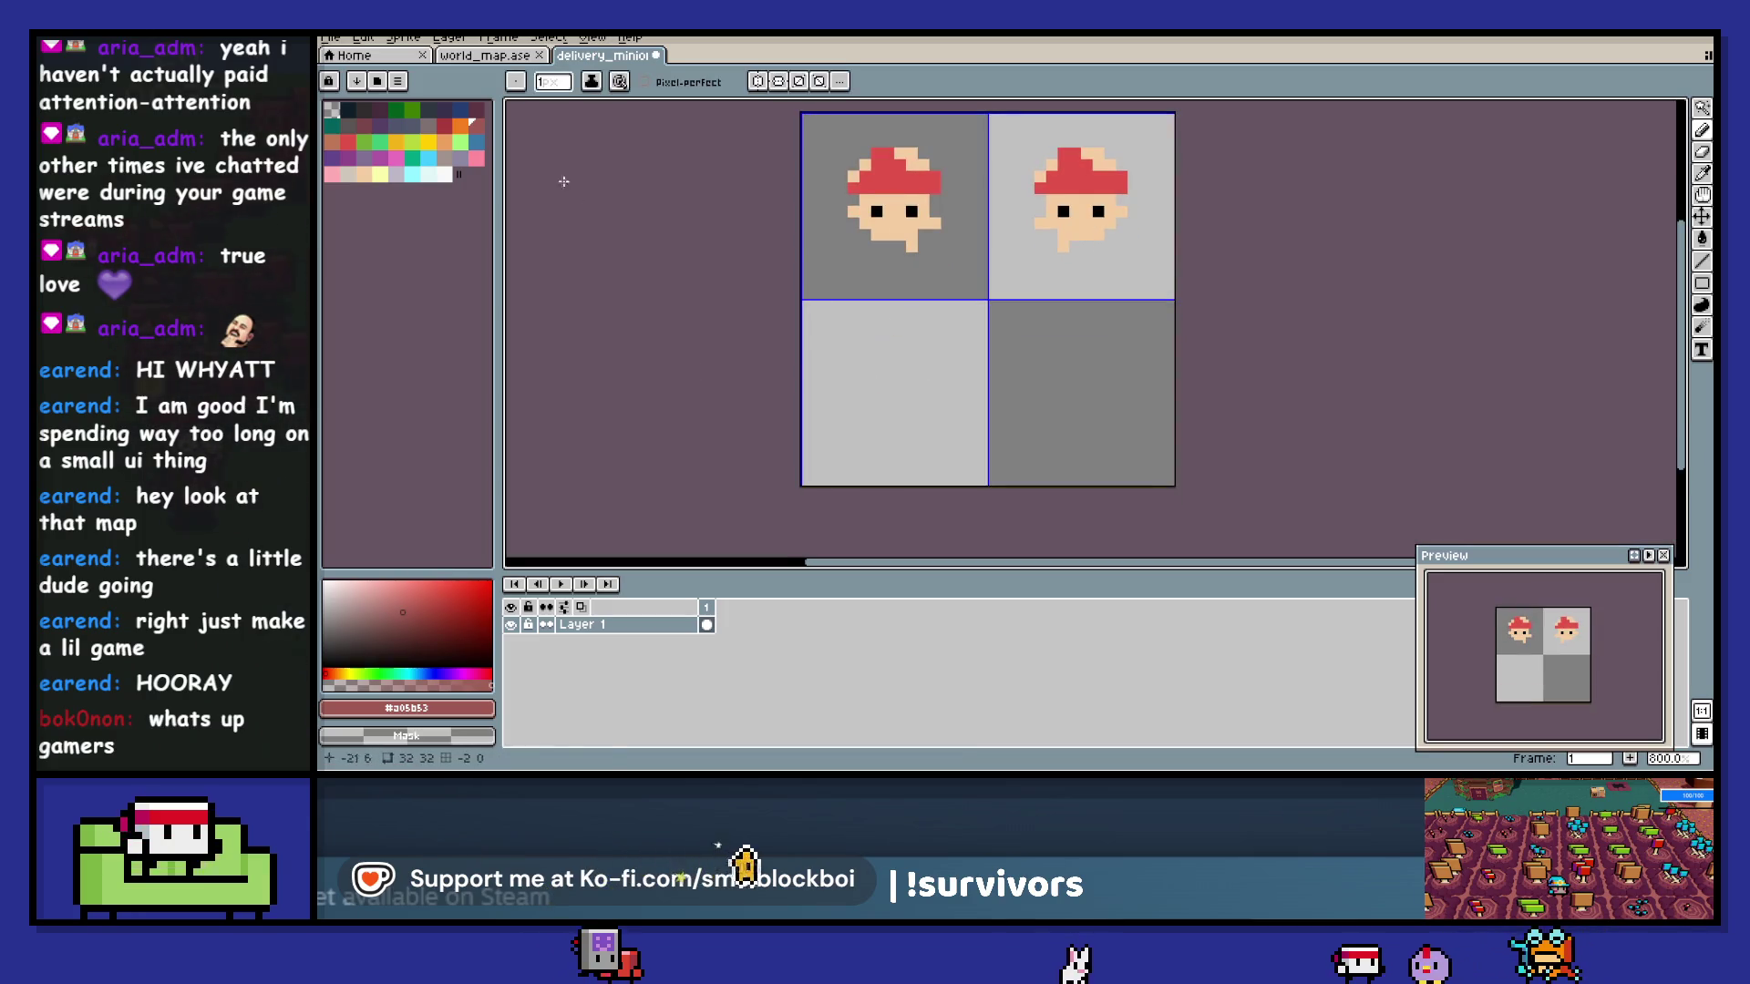
# - Draw a dark blue-grey cat in the lower-left cell: 2-pixel body, curled tail, 4-pixel head
pyautogui.click(427, 109)
pyautogui.press('+')
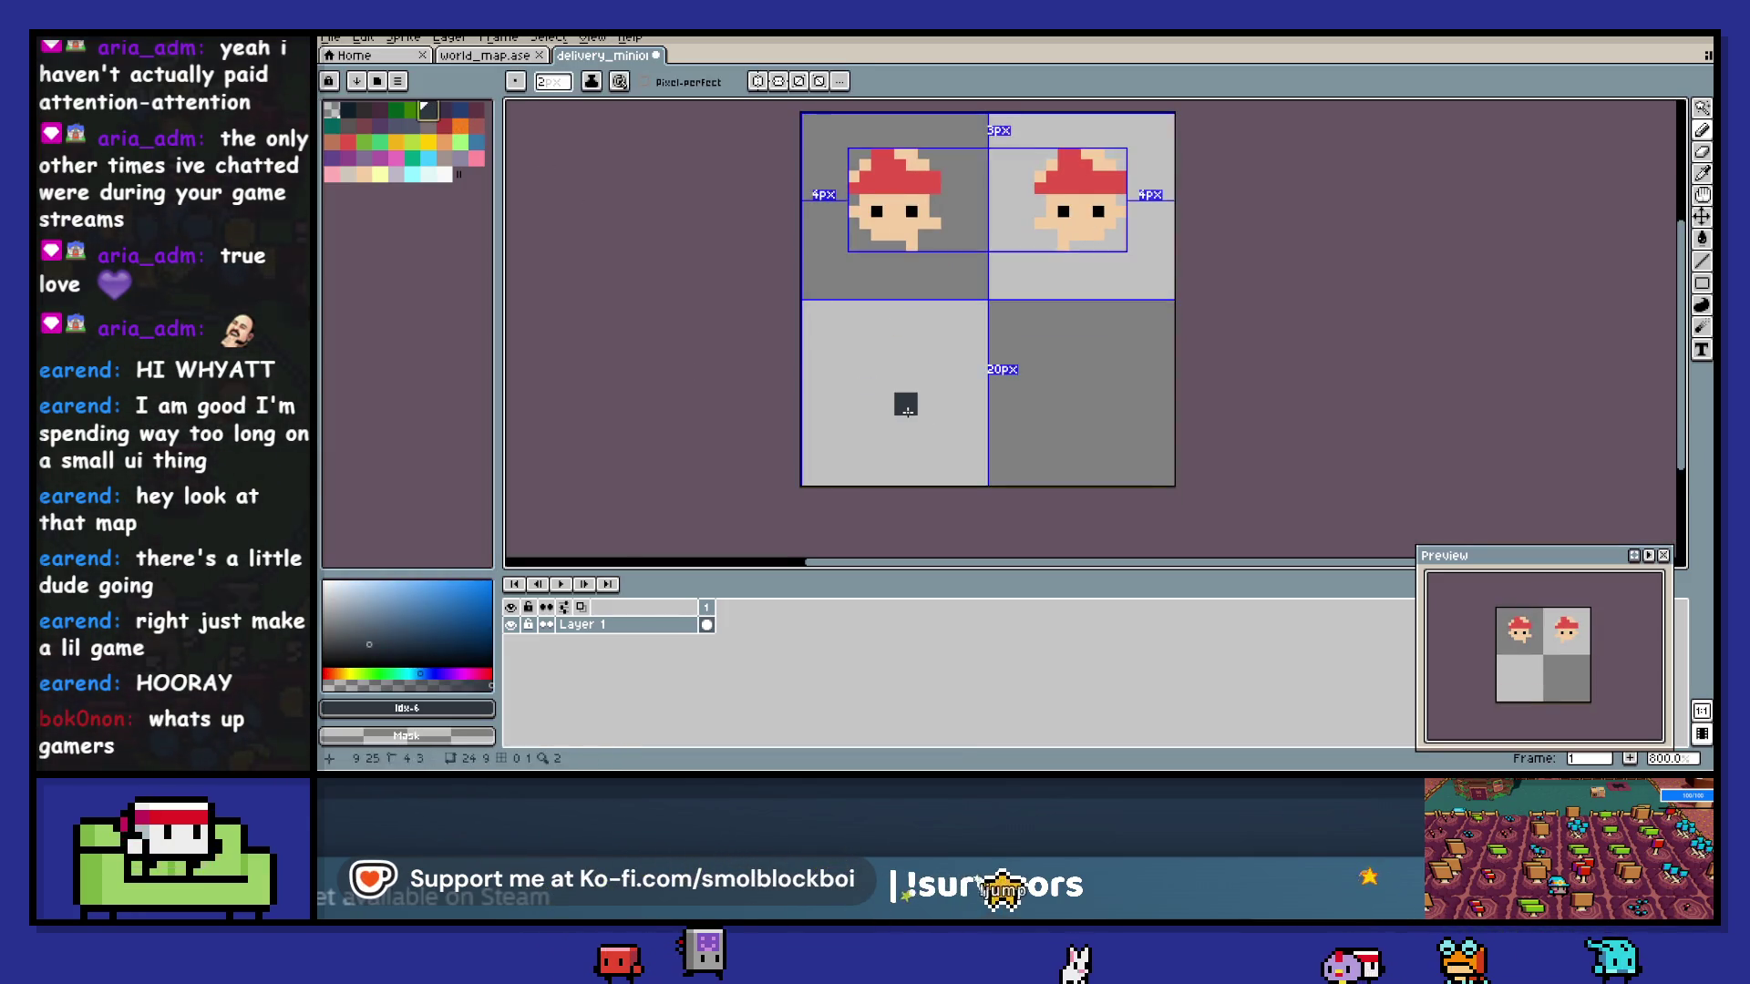
pyautogui.moveTo(897, 405)
pyautogui.mouseDown()
pyautogui.moveTo(939, 407)
pyautogui.moveTo(851, 403)
pyautogui.mouseUp()
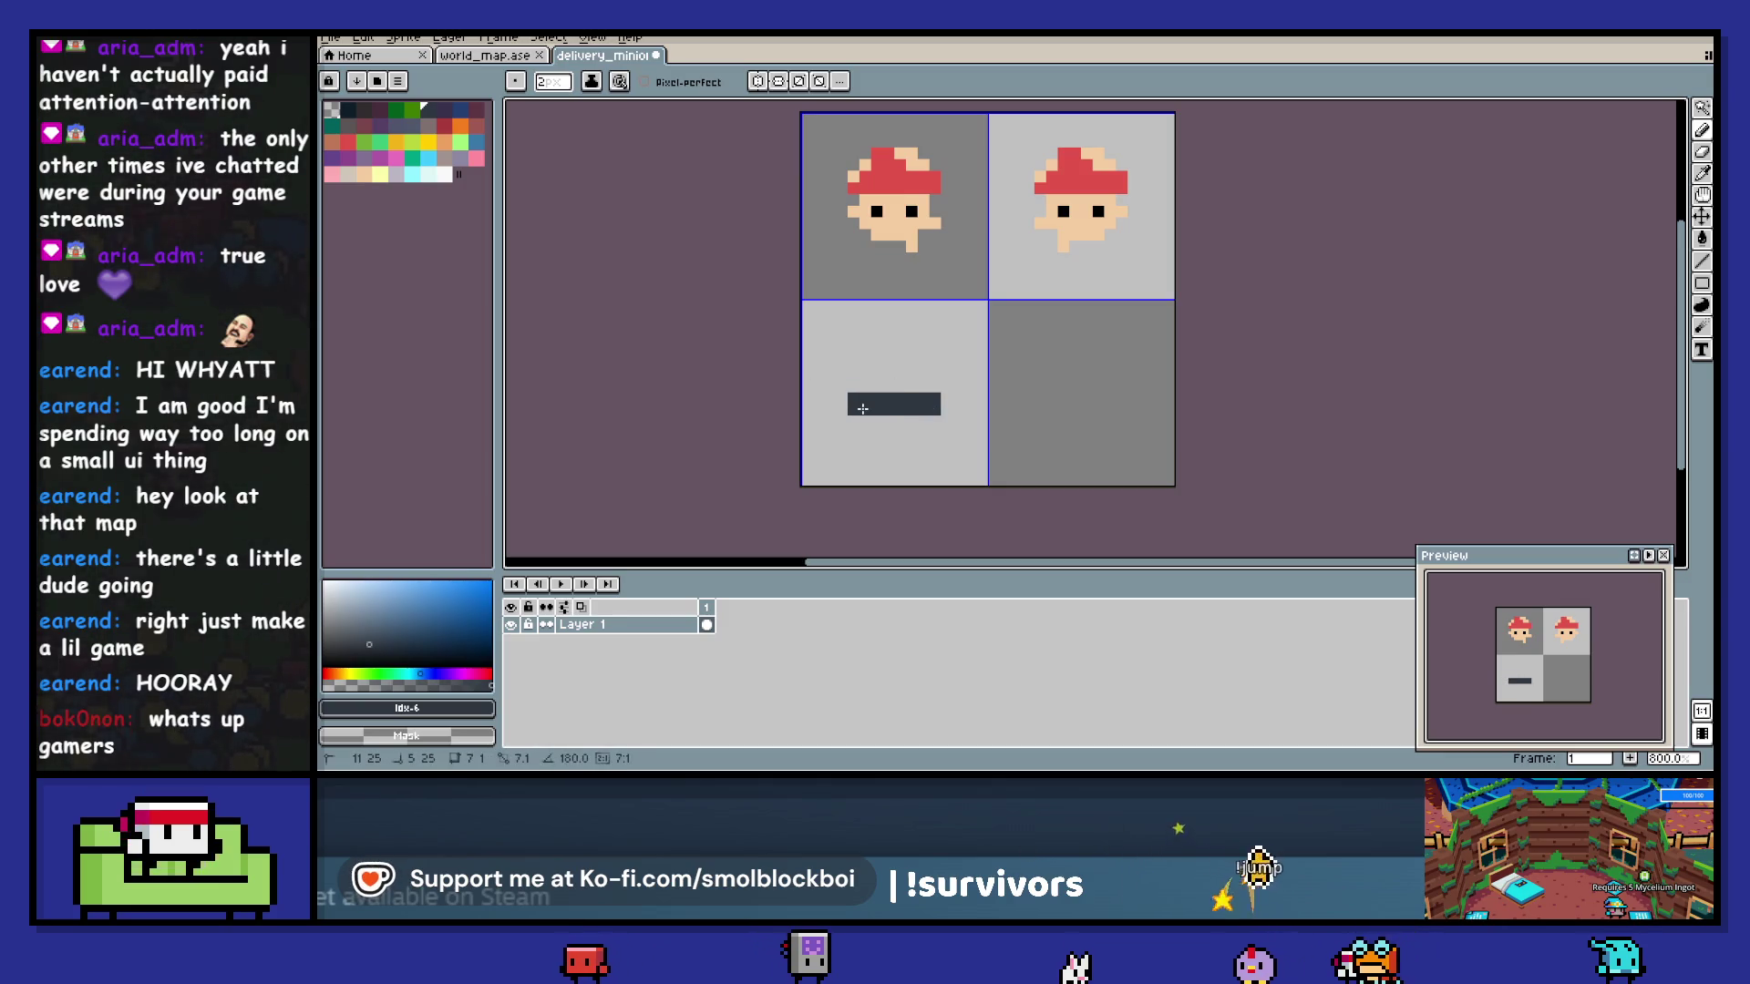
pyautogui.press('-')
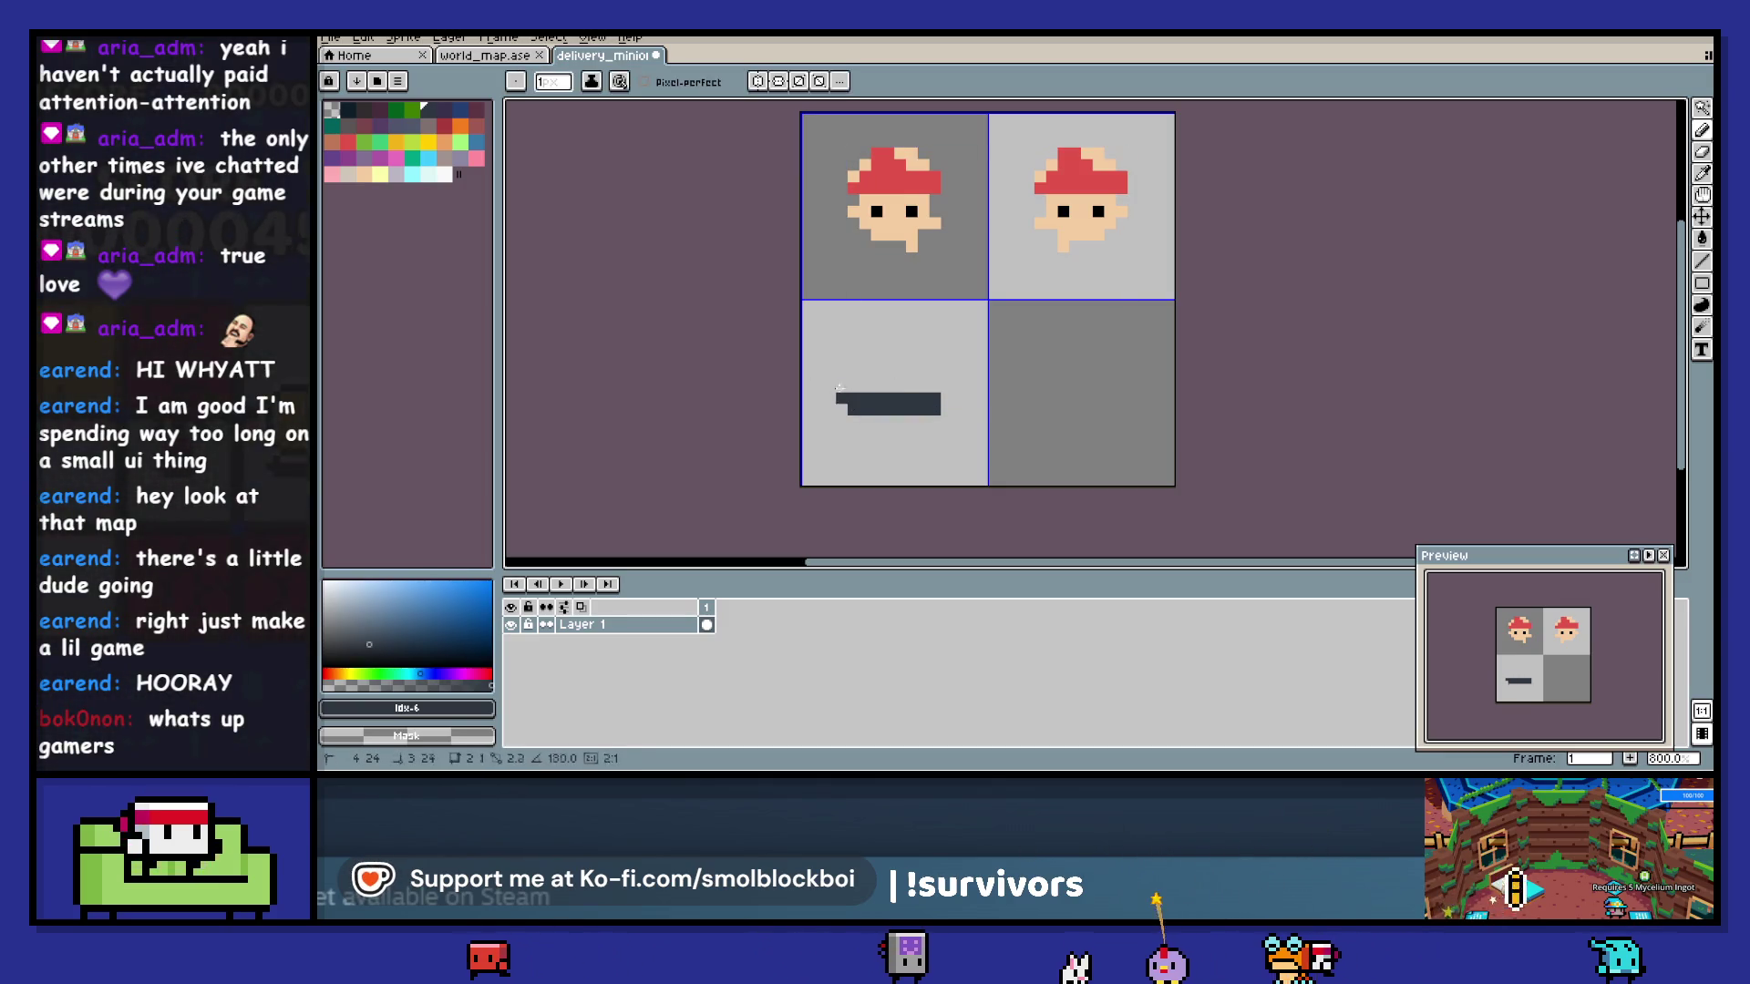
pyautogui.click(841, 386)
pyautogui.click(830, 375)
pyautogui.click(831, 363)
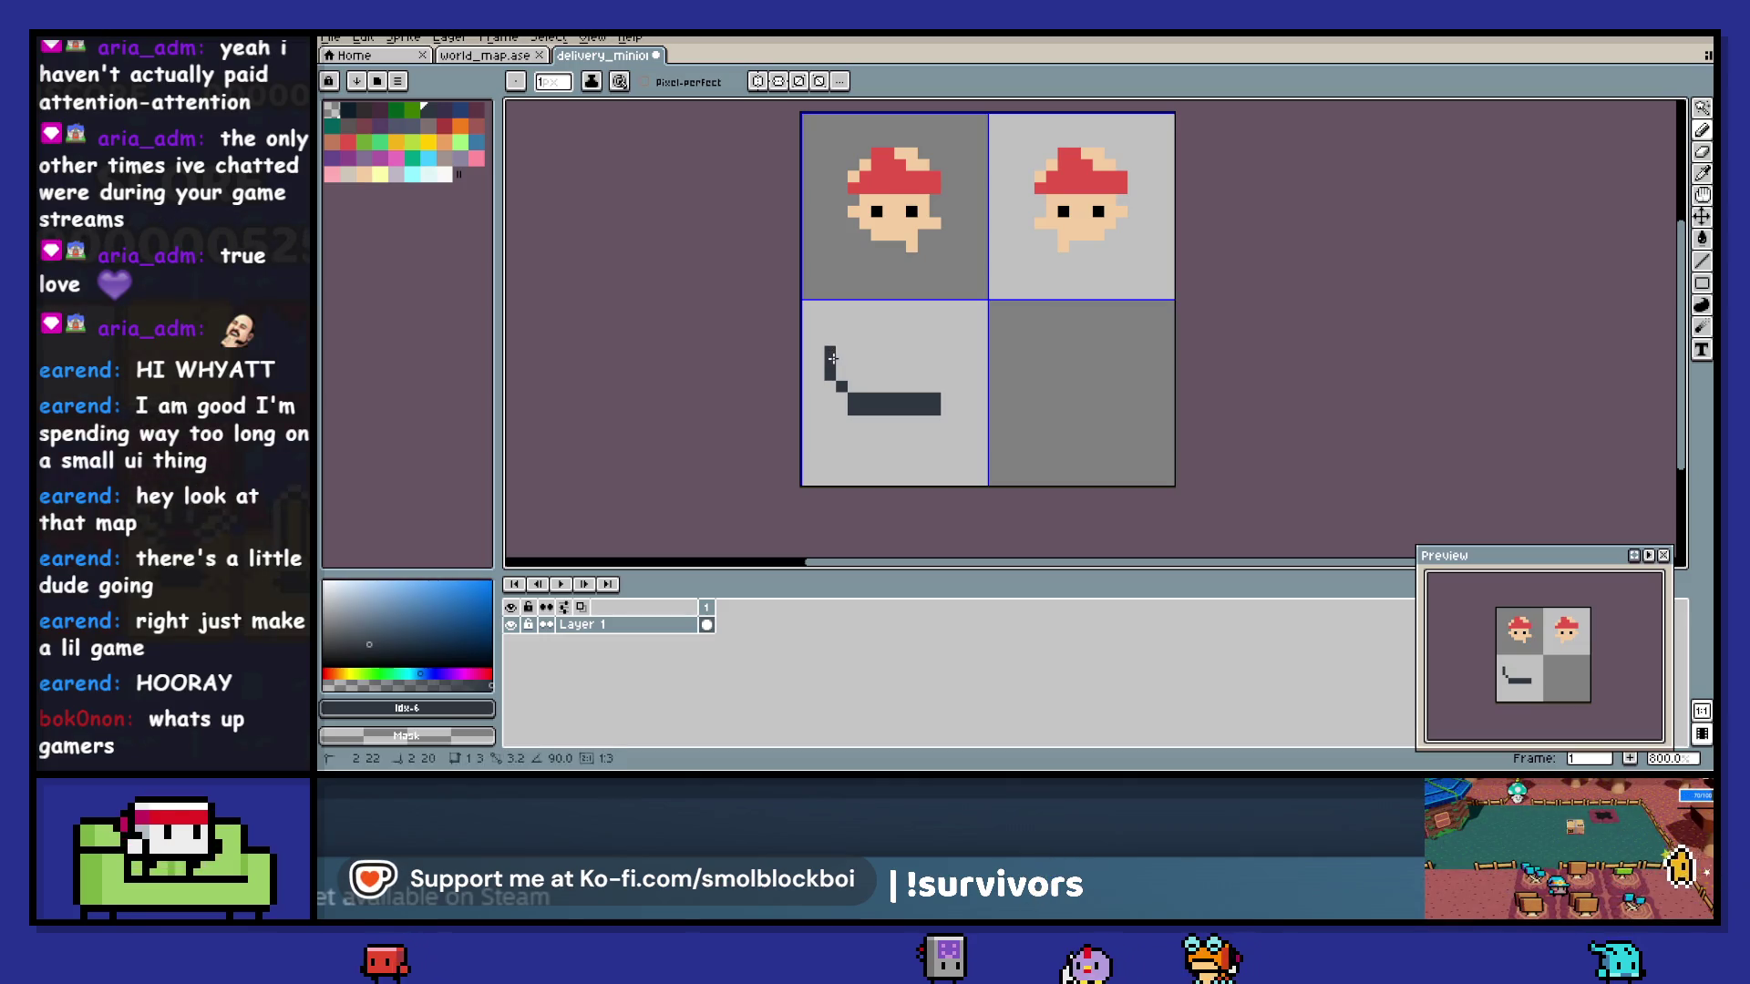
pyautogui.moveTo(842, 352); pyautogui.dragTo(857, 349)
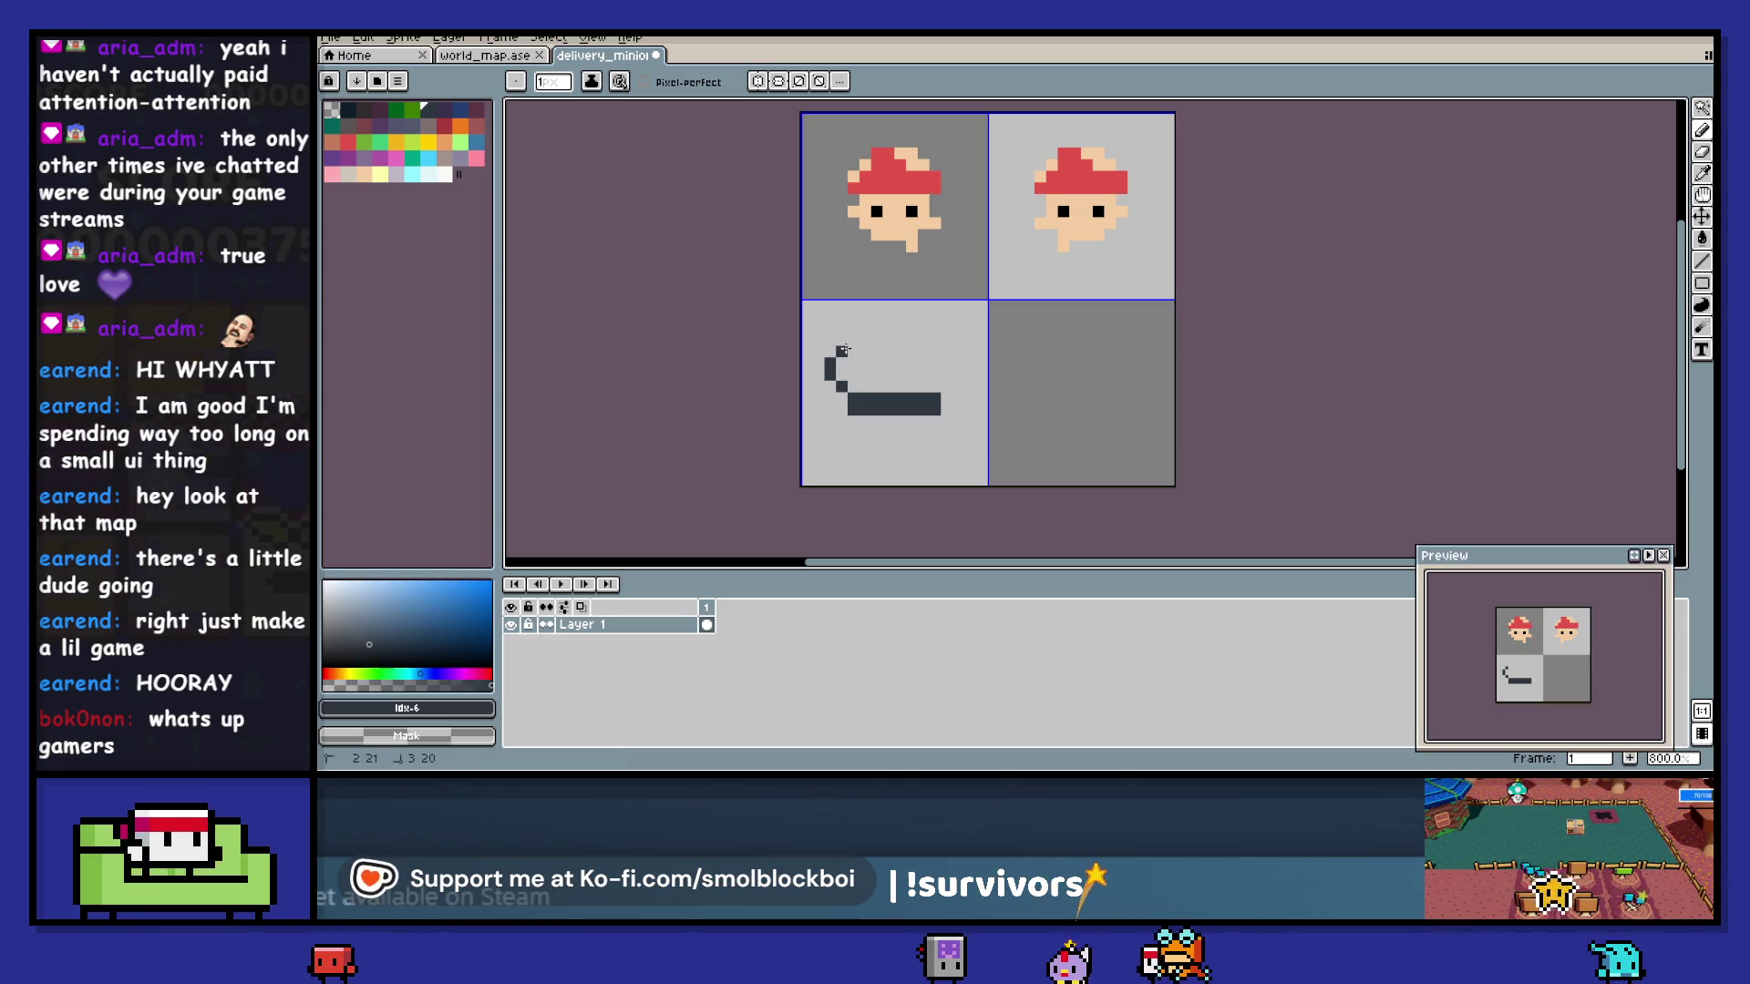
pyautogui.press('+')
pyautogui.press('+')
pyautogui.press('+')
pyautogui.click(934, 393)
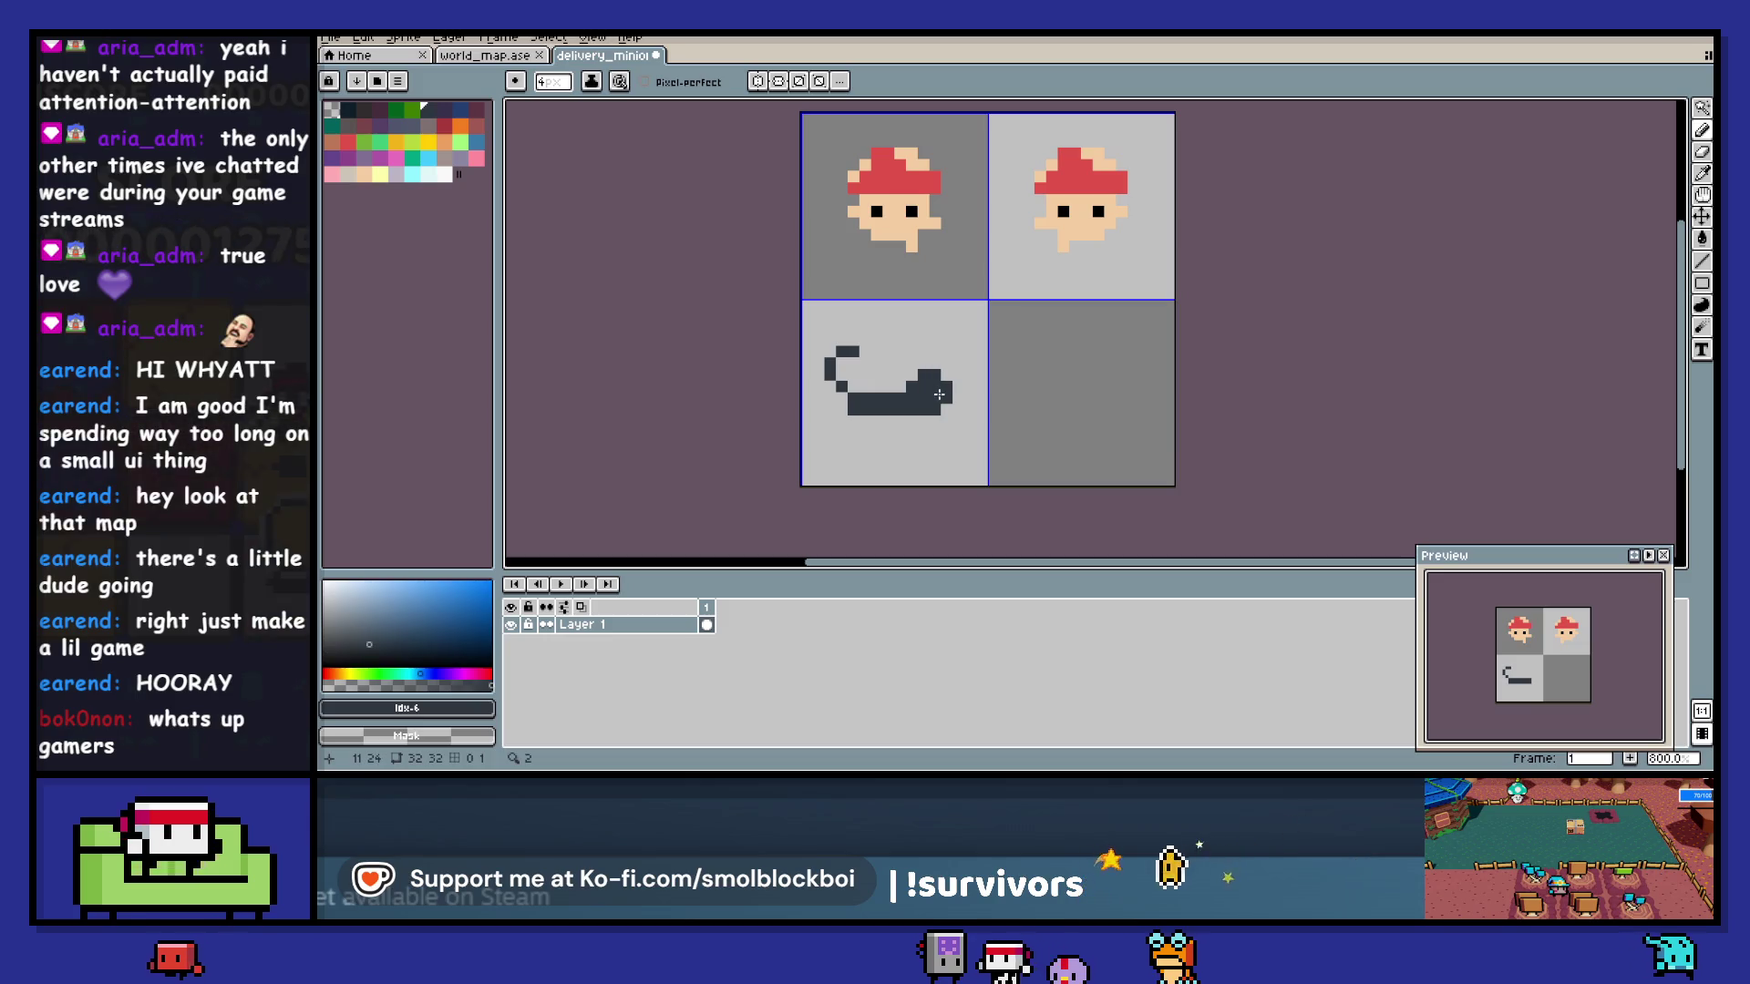
# - Shrink the brush back to 1 pixel and draw a leg under the cat's body
pyautogui.hotkey('ctrl', 'a')
pyautogui.scroll(-1, 939, 393)
pyautogui.hotkey('ctrl', 'd')
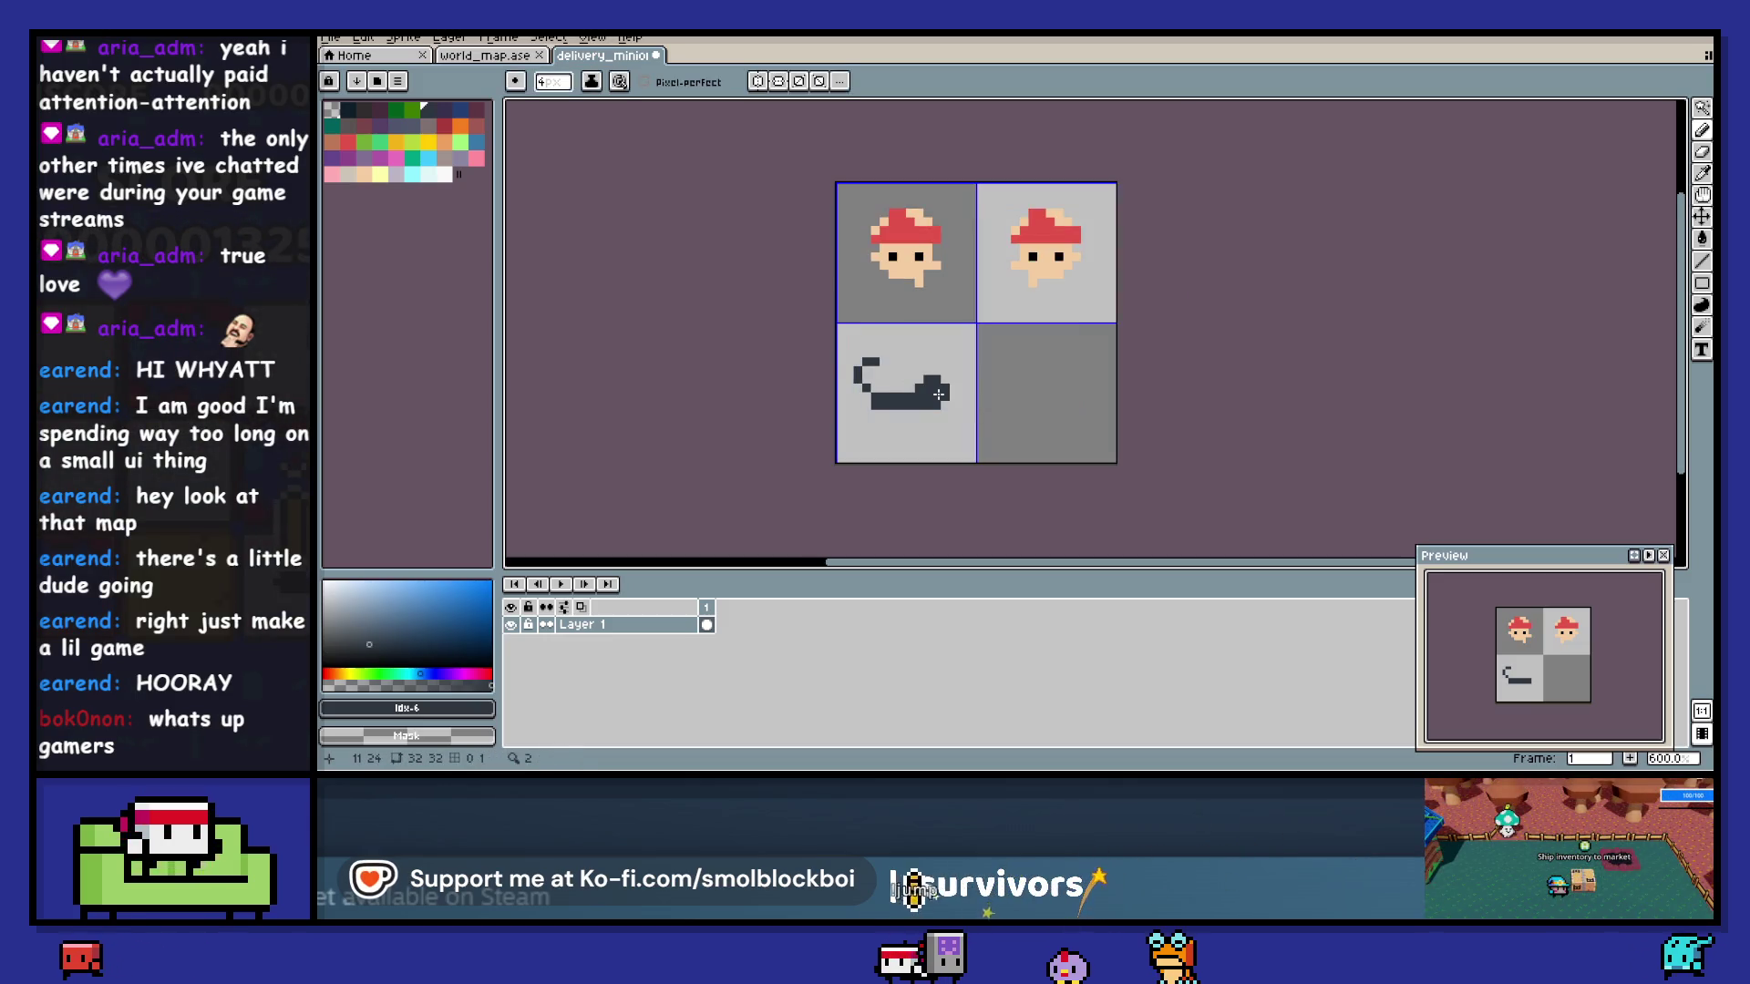
pyautogui.press('-')
pyautogui.hotkey('ctrl', 'shift', 'd')
pyautogui.hotkey('ctrl', 'd')
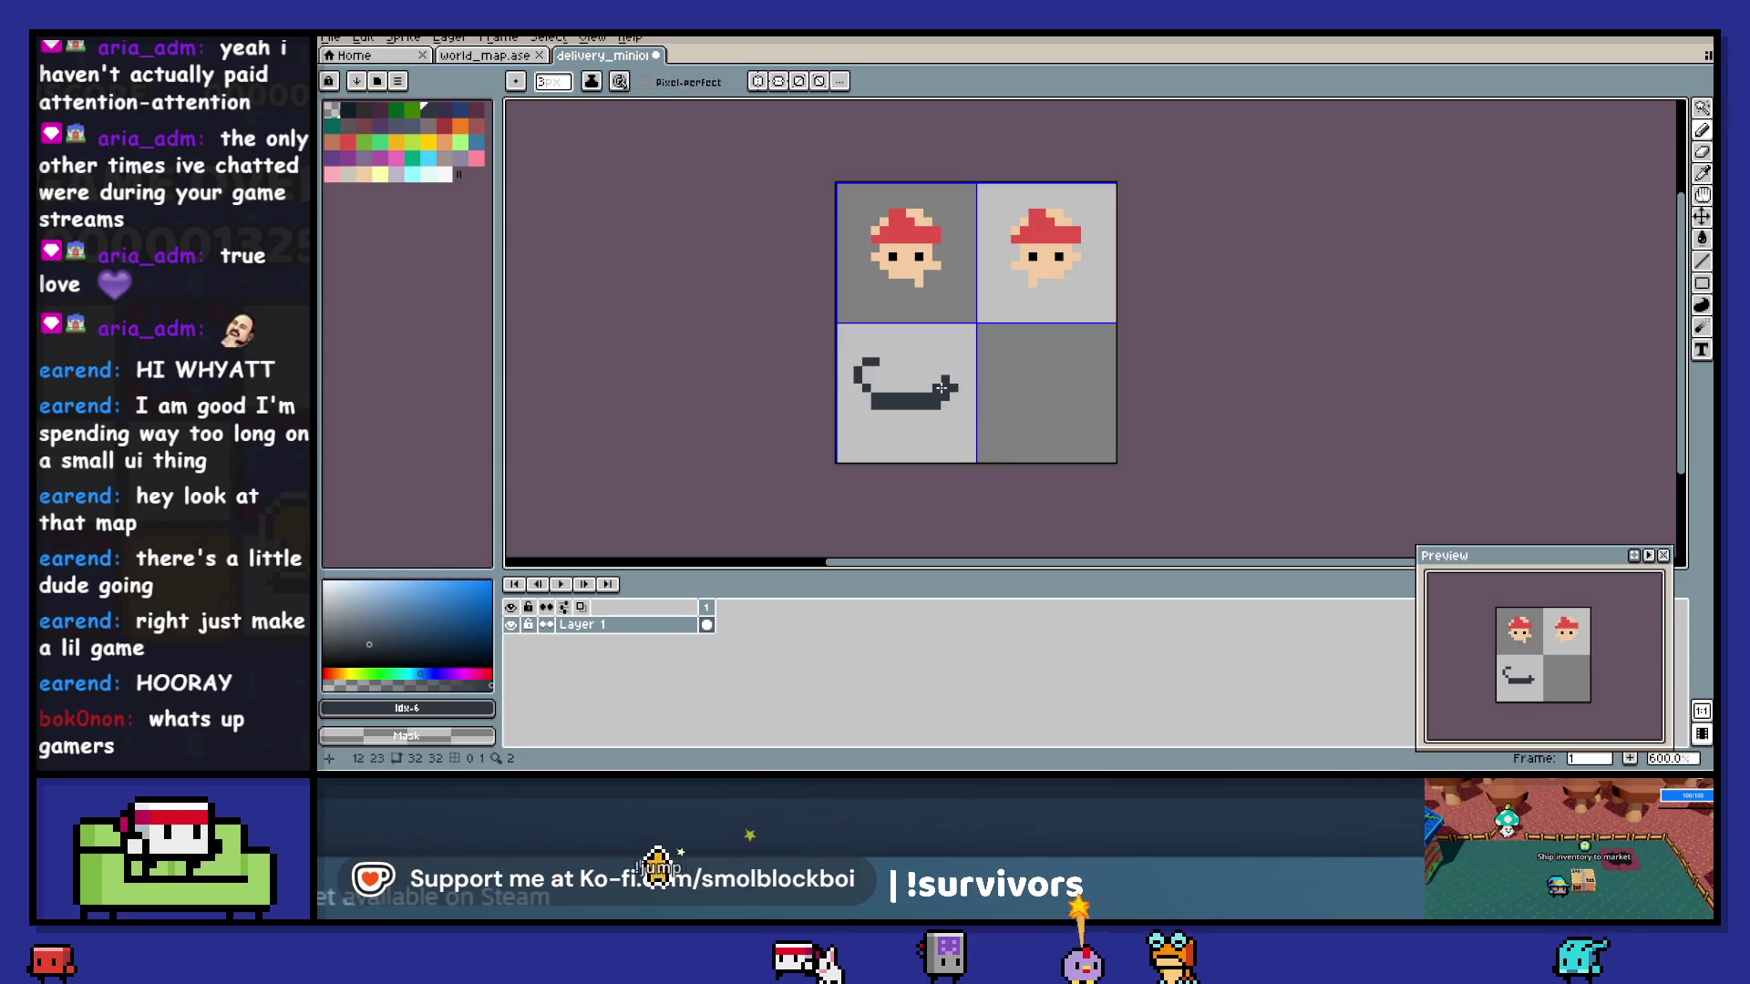
pyautogui.press('-')
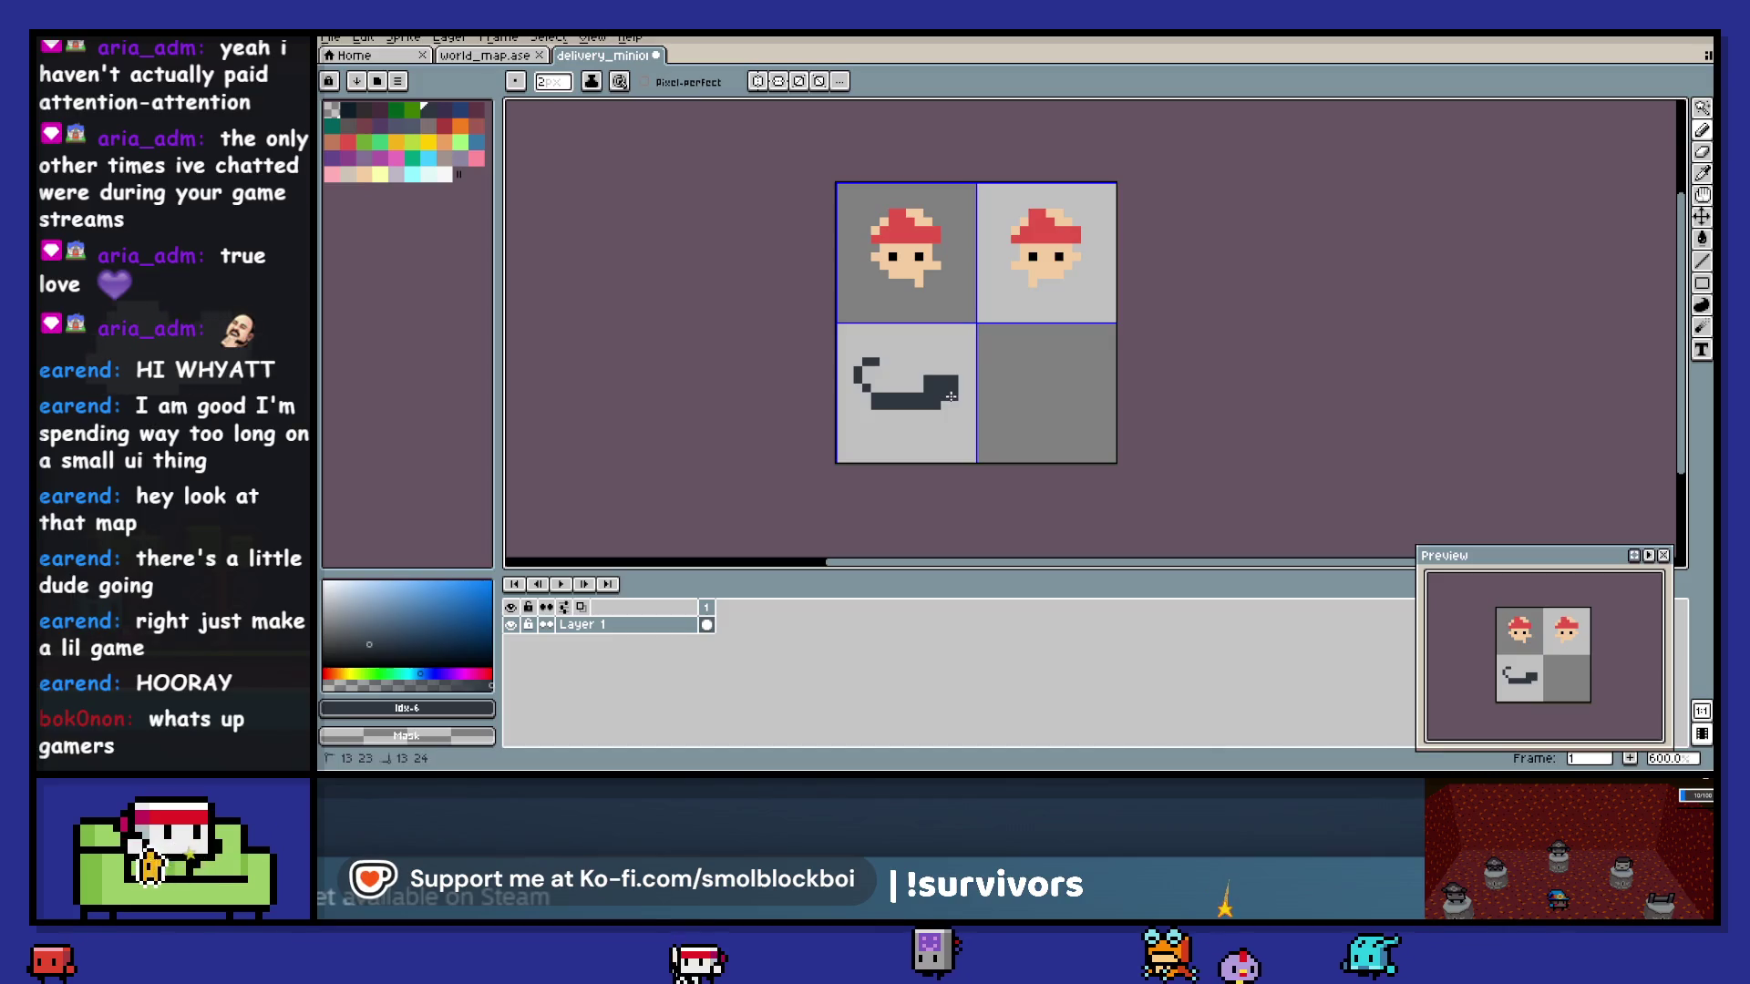
pyautogui.press('-')
pyautogui.moveTo(934, 410)
pyautogui.mouseDown()
pyautogui.moveTo(876, 416)
pyautogui.moveTo(893, 425)
pyautogui.mouseUp()
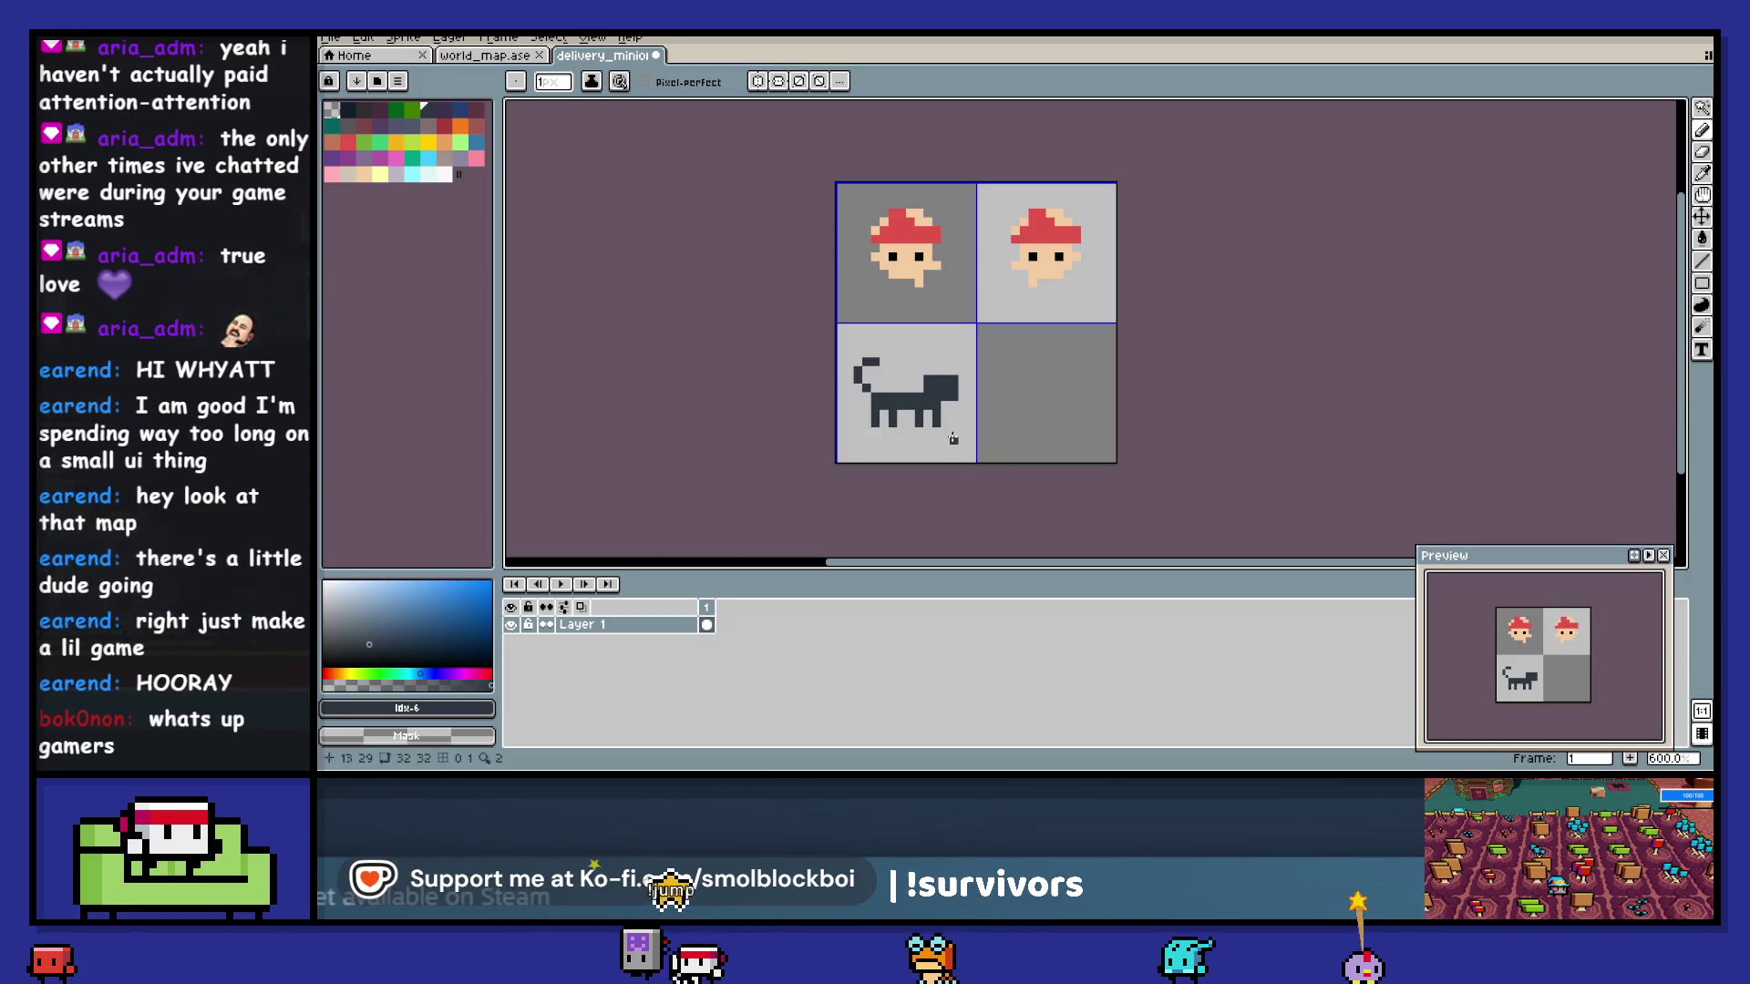
# - Select along the cat's back, then add a dark pixel under the first mushroom head
pyautogui.scroll(1, 953, 439)
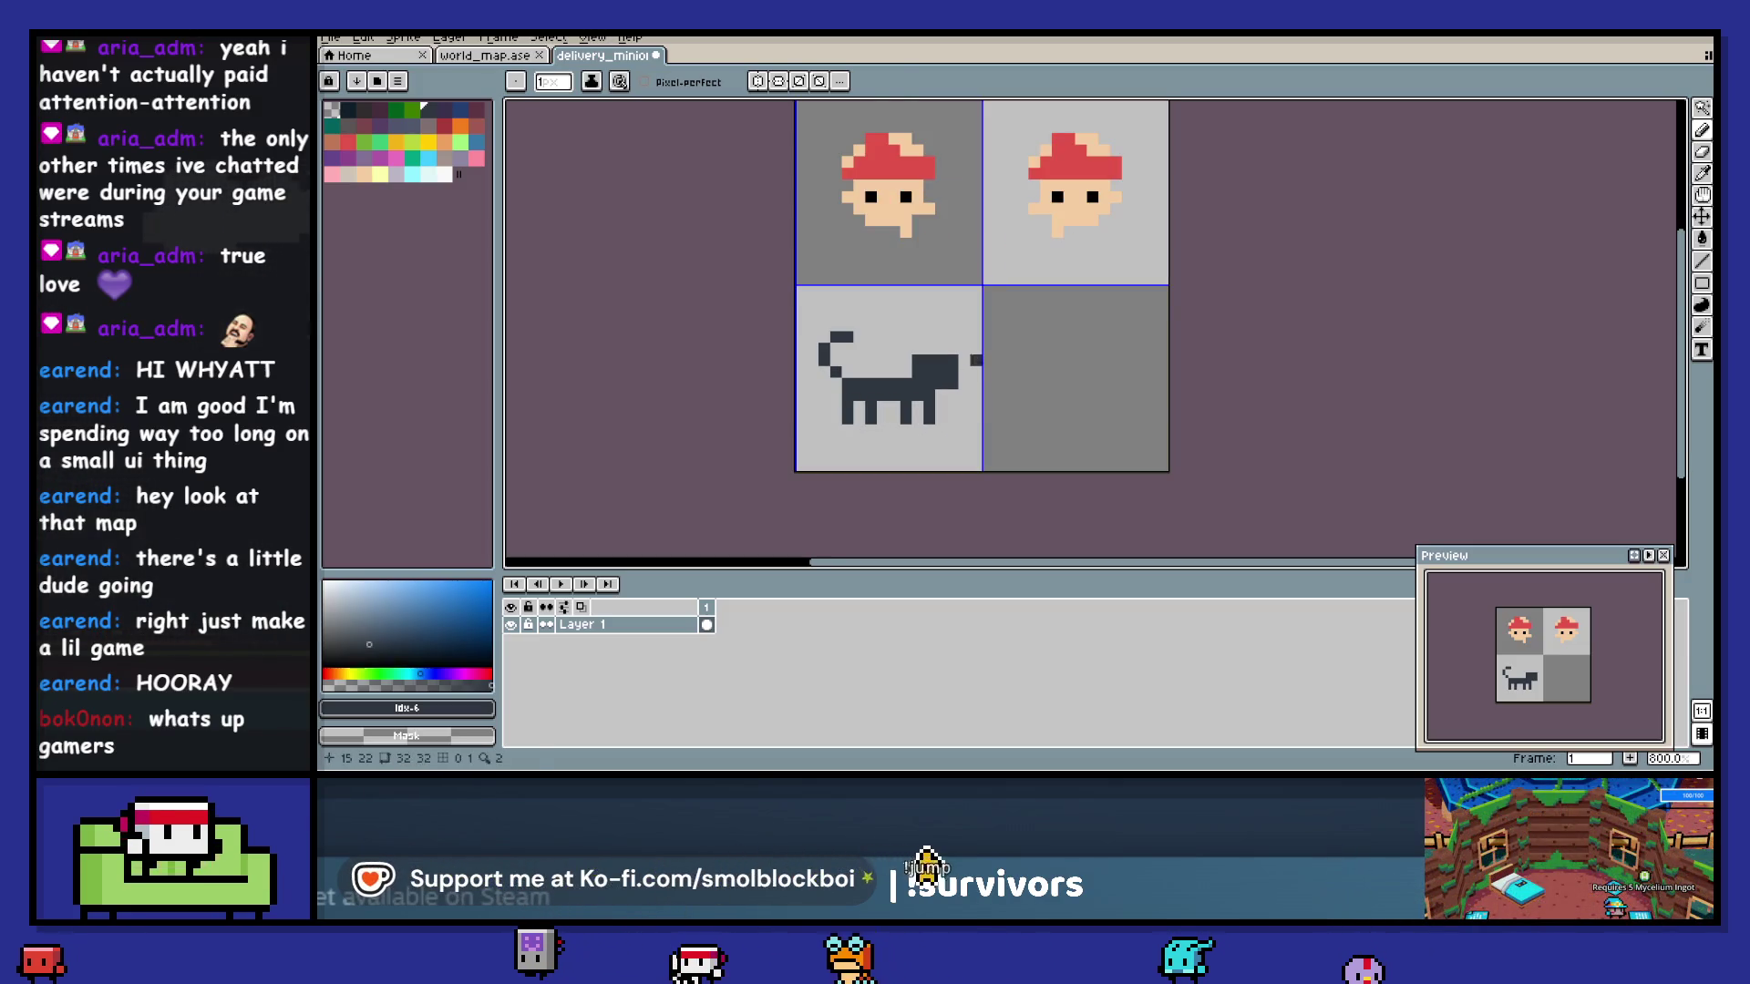
pyautogui.press('m')
pyautogui.moveTo(982, 355); pyautogui.dragTo(903, 430)
pyautogui.hotkey('ctrl', 'd')
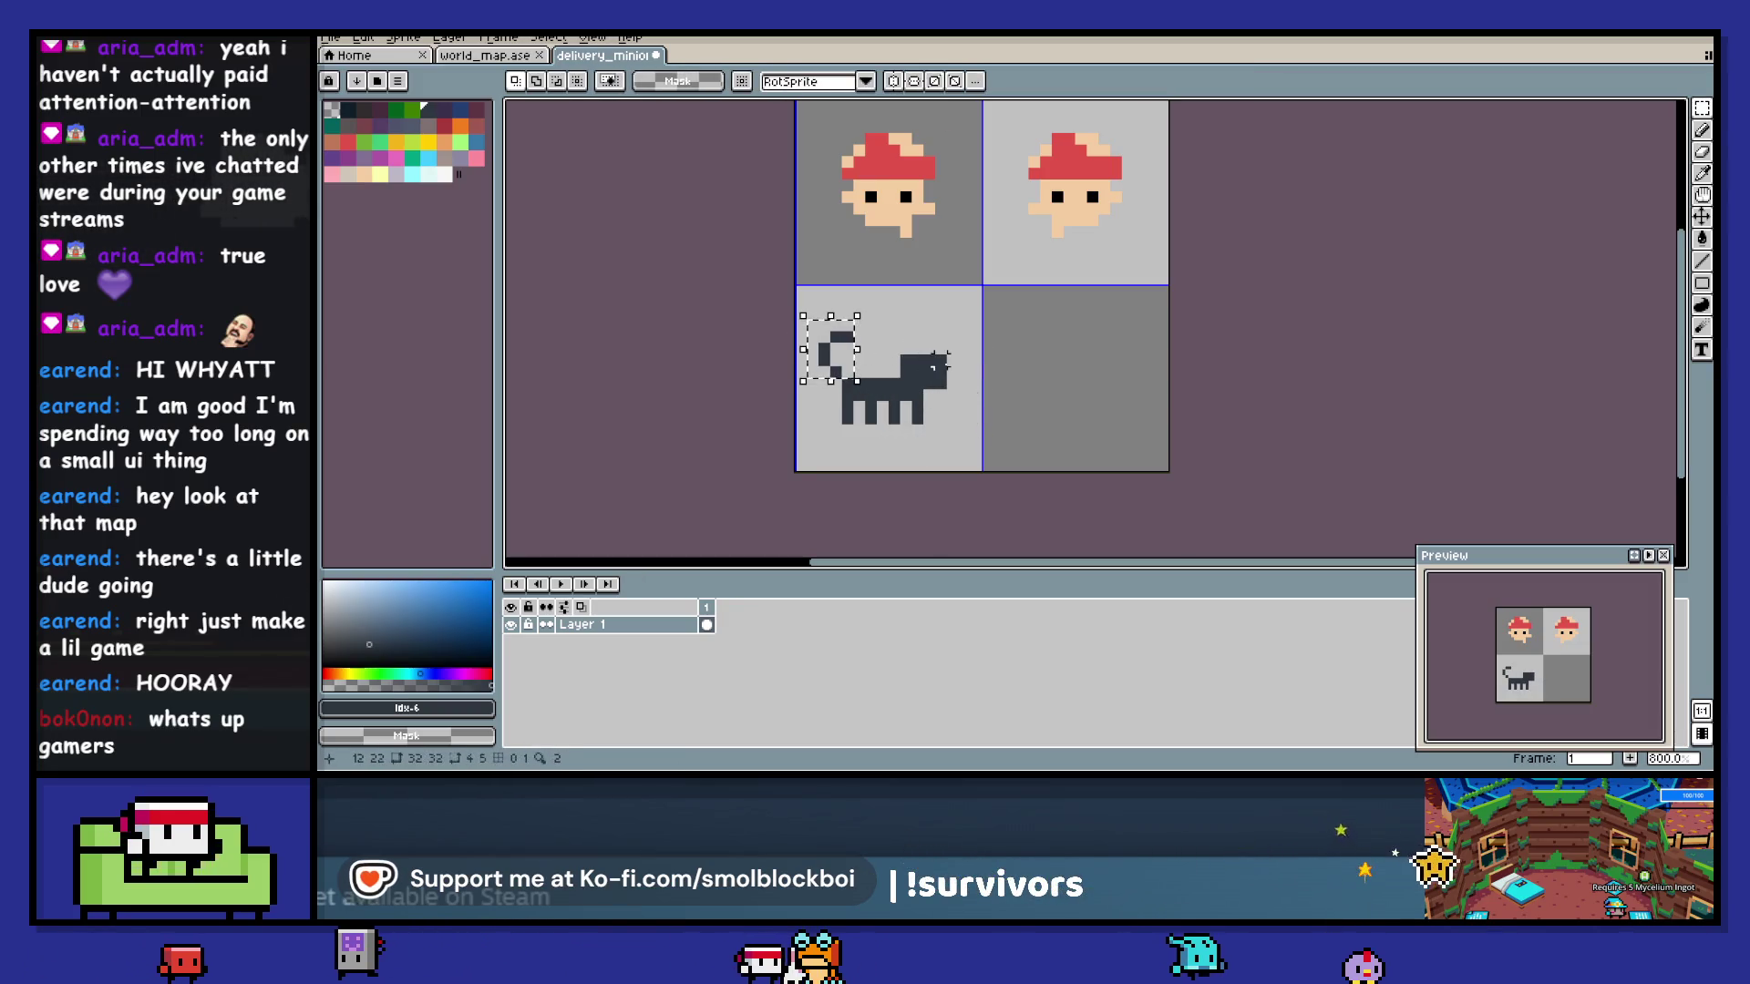
pyautogui.press('b')
pyautogui.click(905, 266)
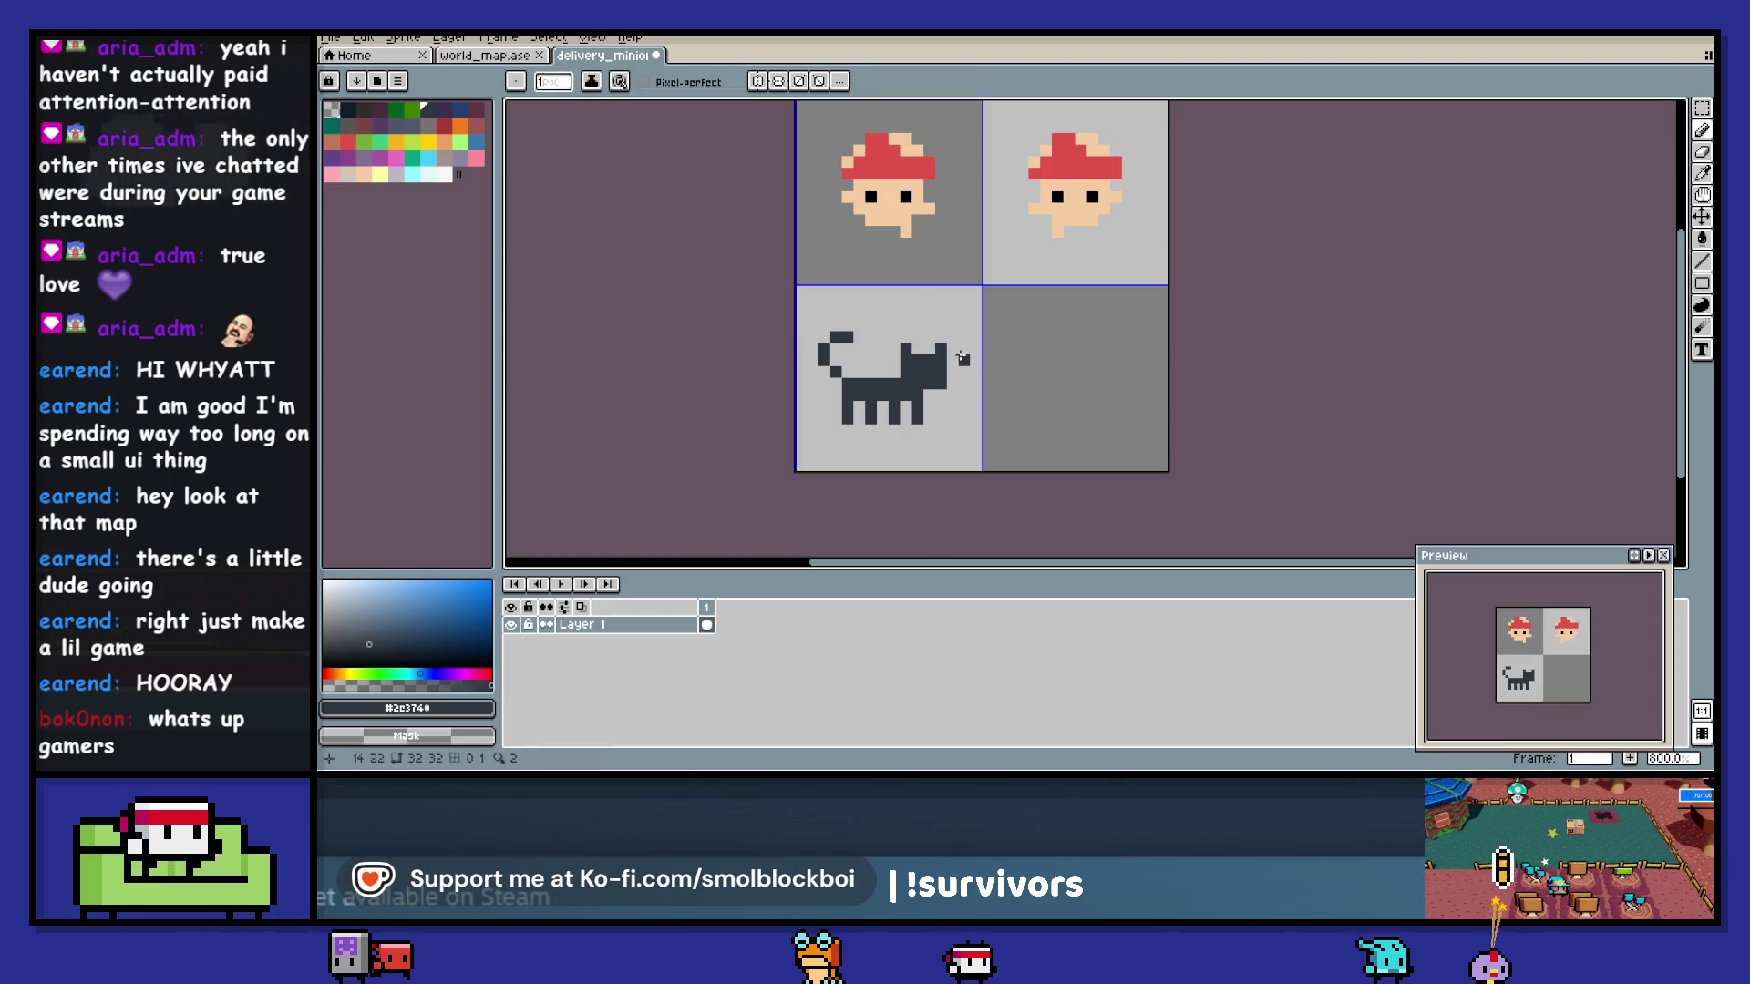
# - Move the cat's head pixels and shift the whole cat one pixel right
pyautogui.press('m')
pyautogui.moveTo(938, 337); pyautogui.dragTo(952, 407)
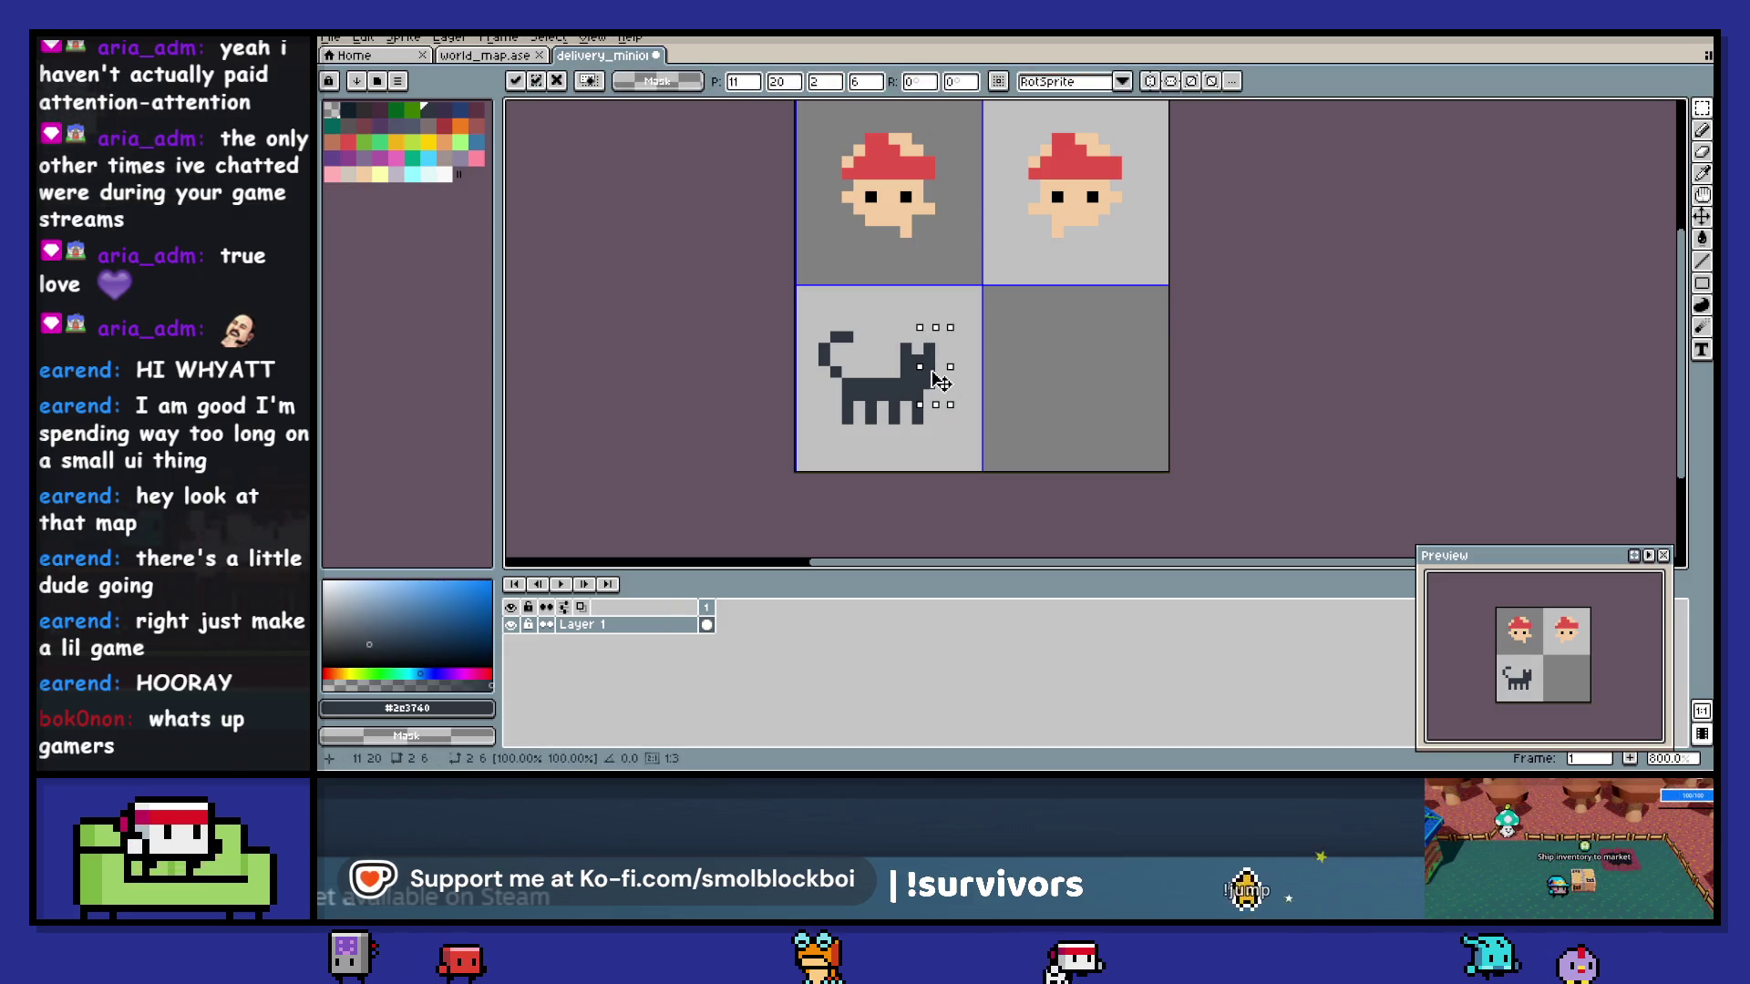
pyautogui.moveTo(885, 341); pyautogui.dragTo(922, 377)
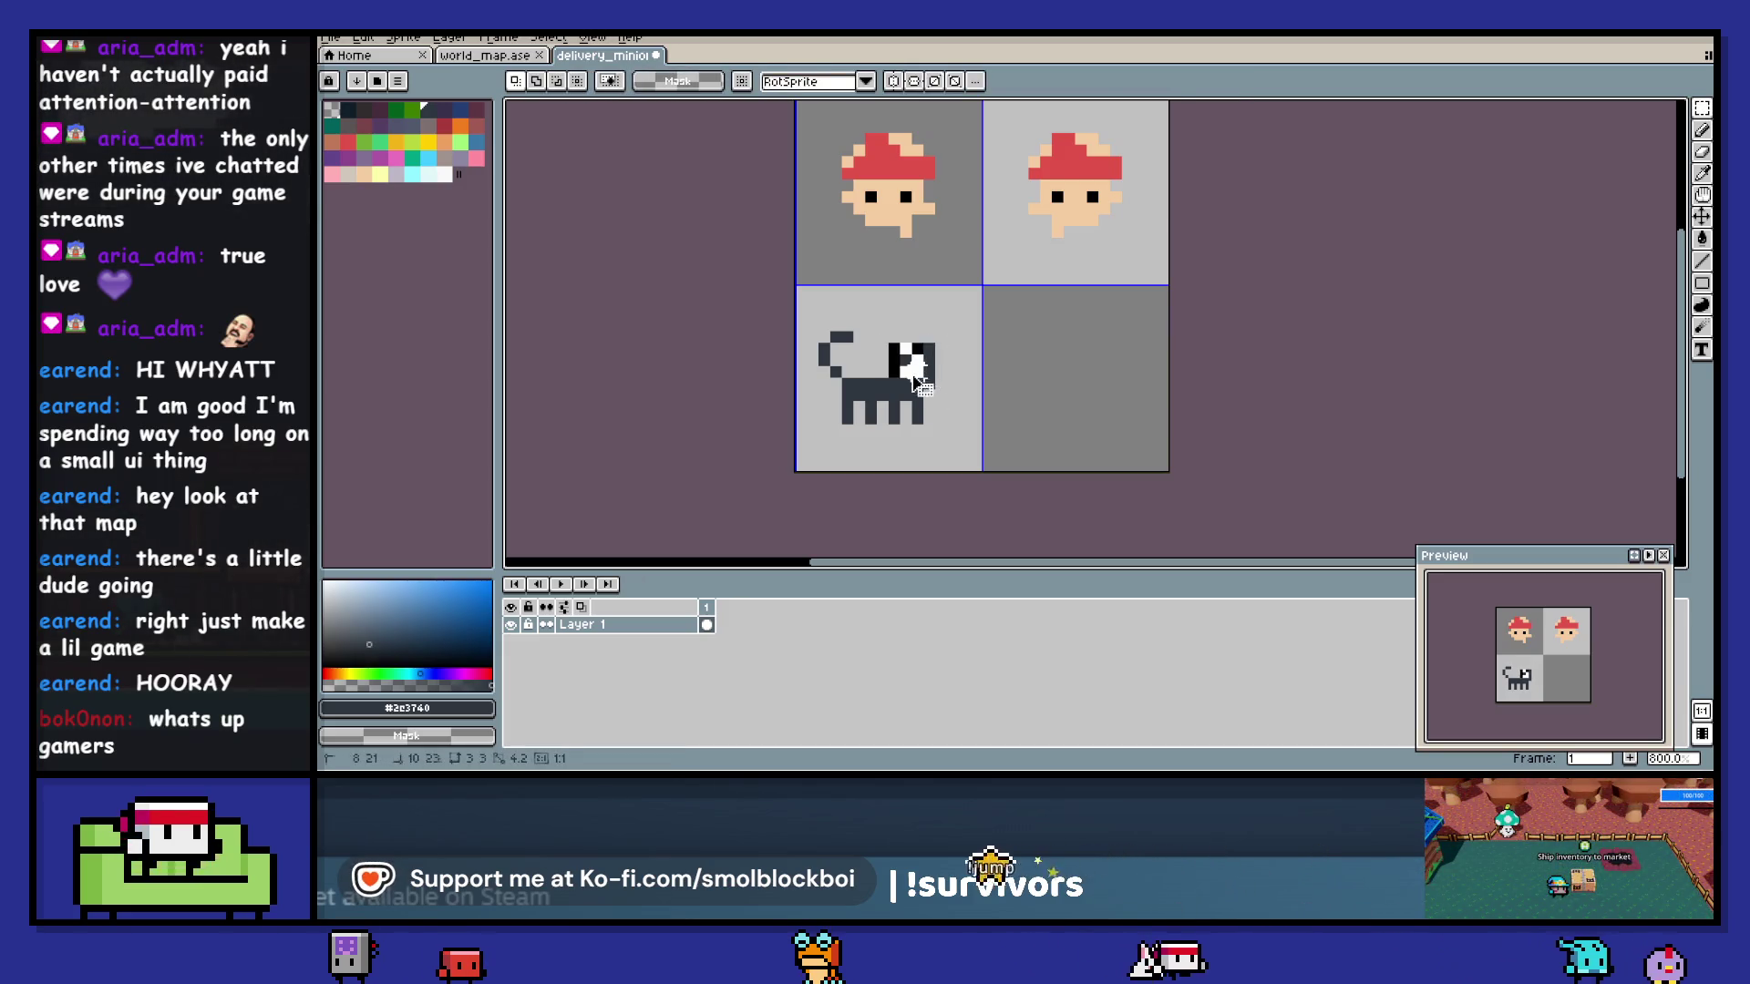
pyautogui.click(911, 378)
pyautogui.press('Return')
pyautogui.press('b')
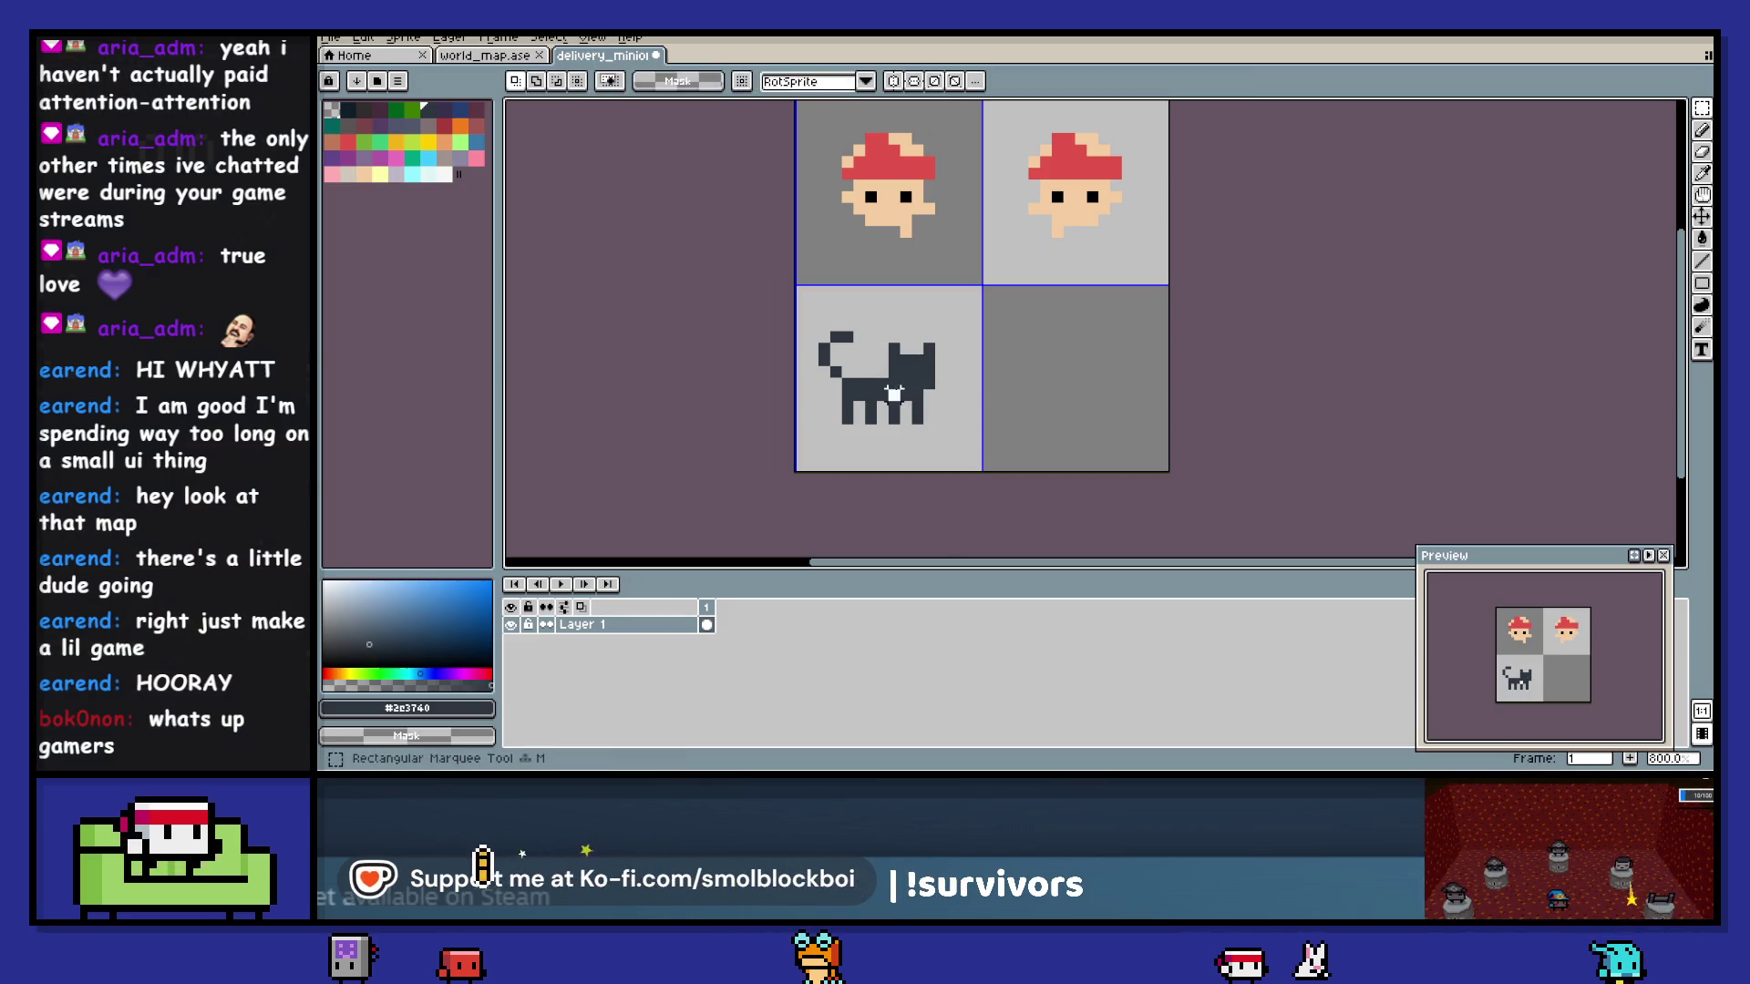
pyautogui.moveTo(911, 401); pyautogui.dragTo(923, 401)
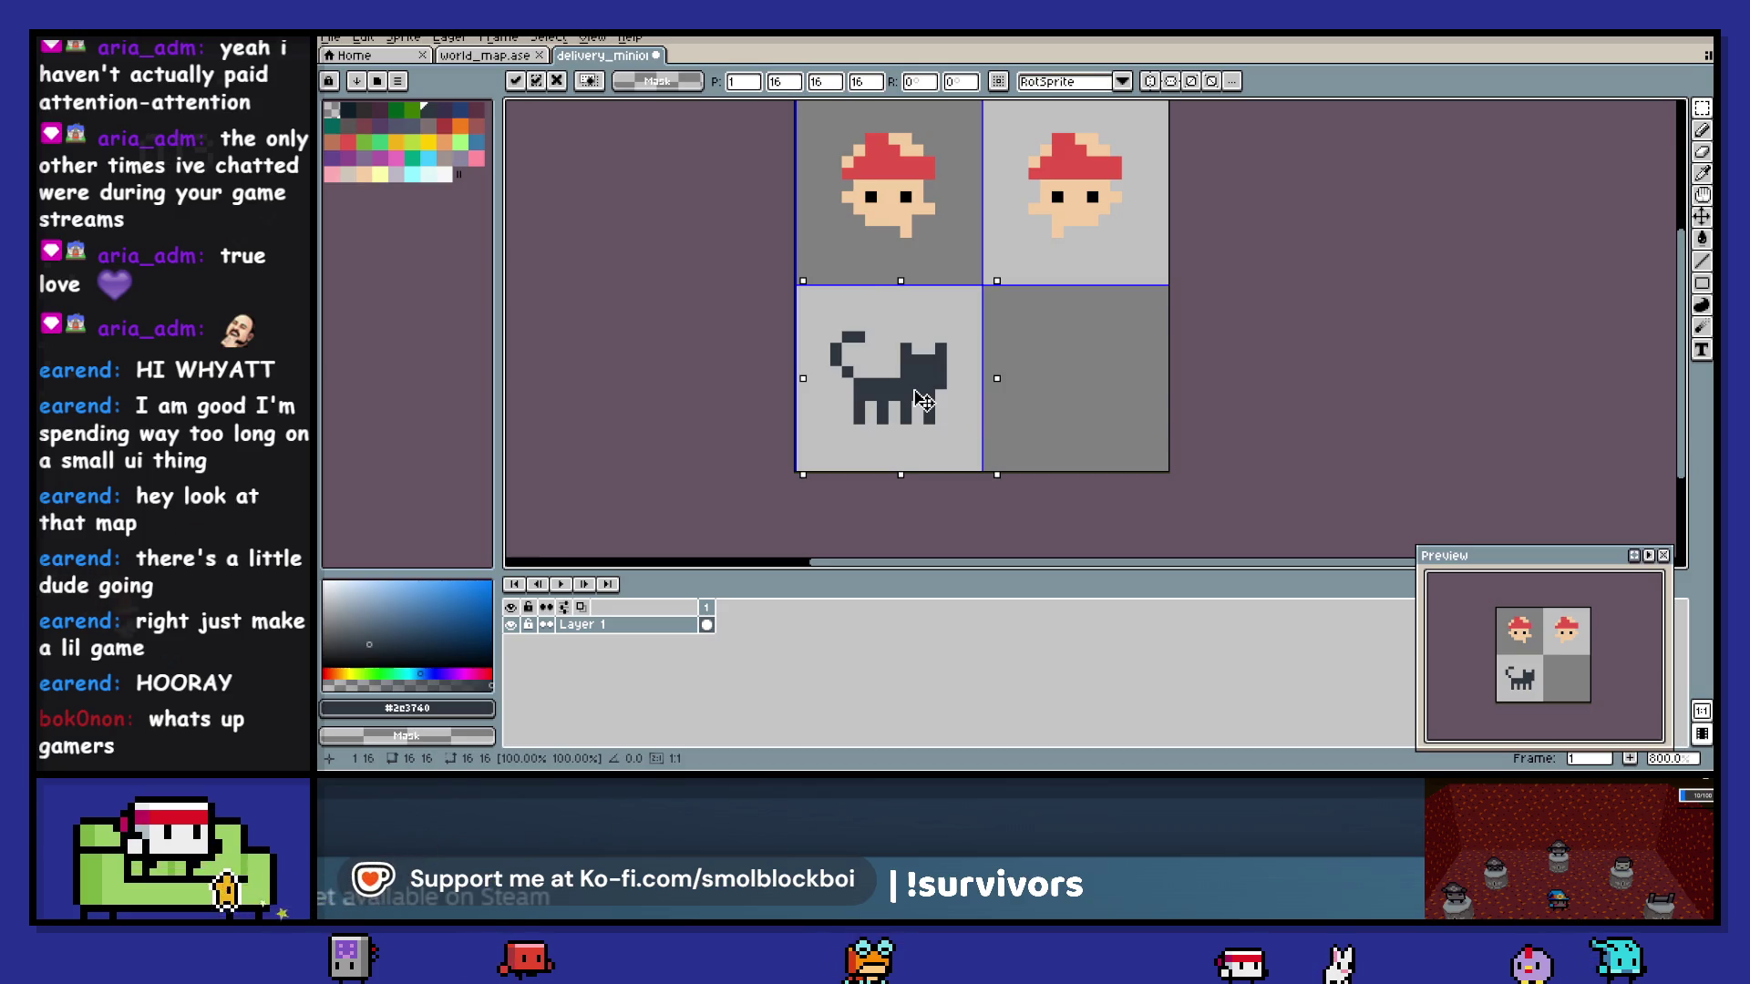
pyautogui.press('Return')
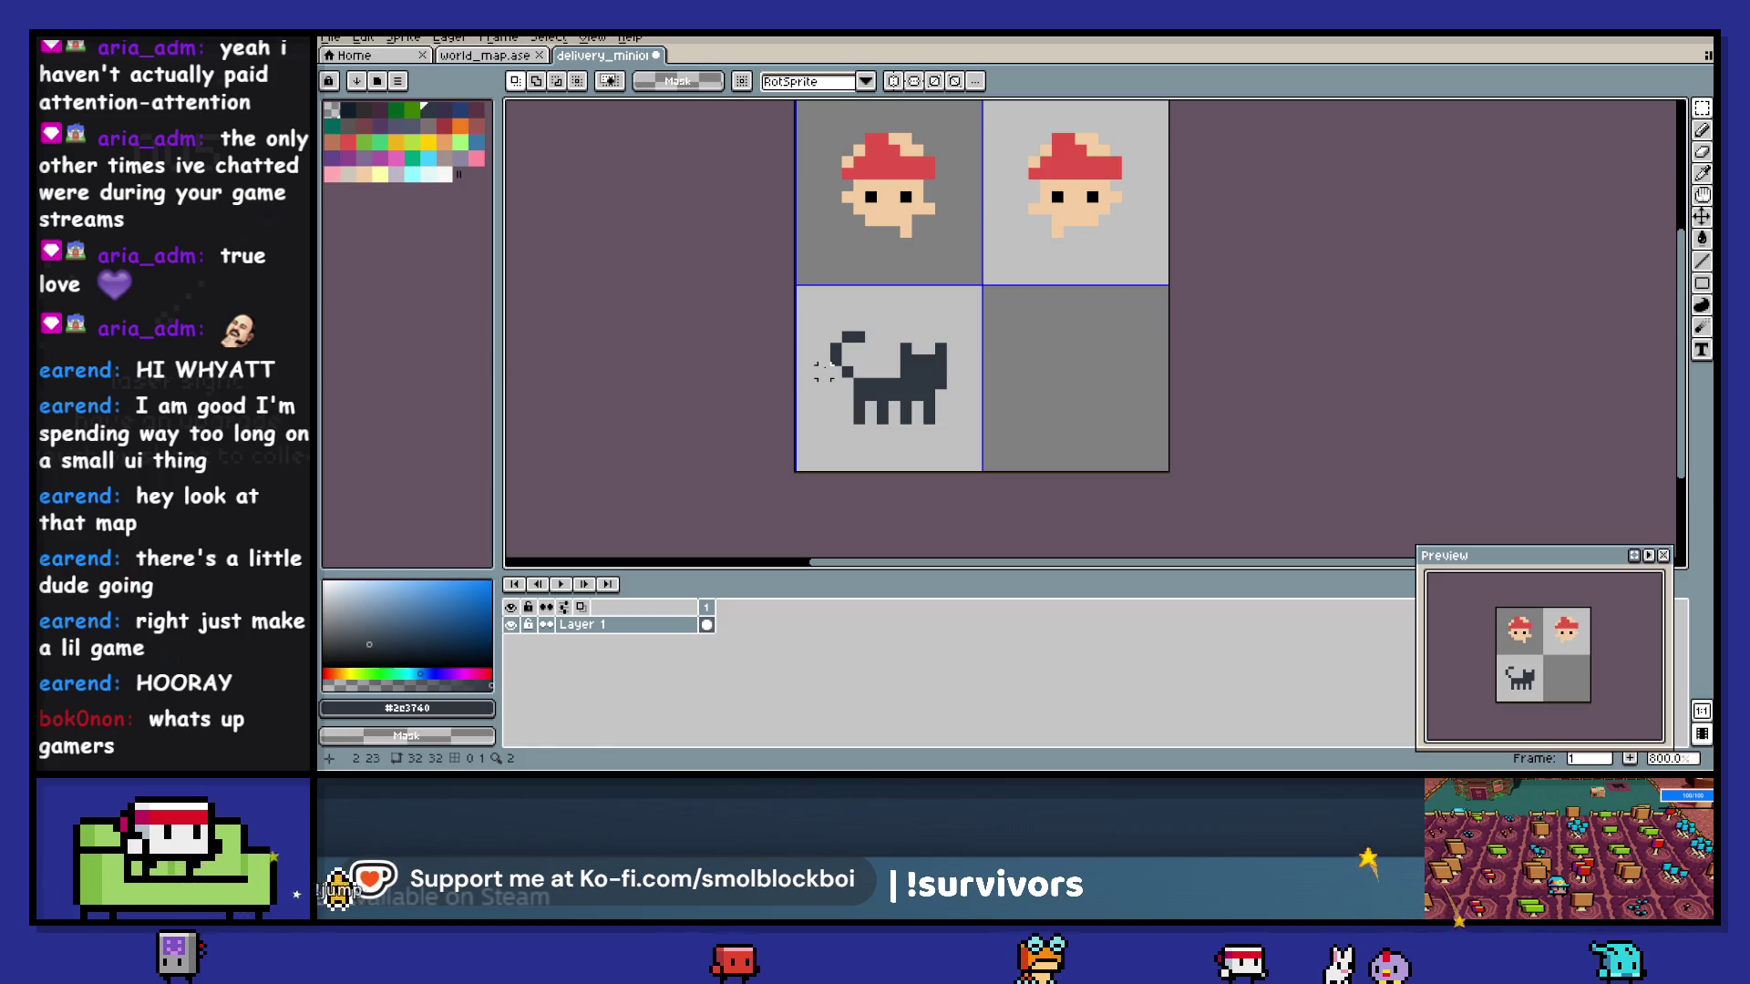
# - Remove the tail's top row and test a yellow eye pixel before restoring the dark colour
pyautogui.press('b')
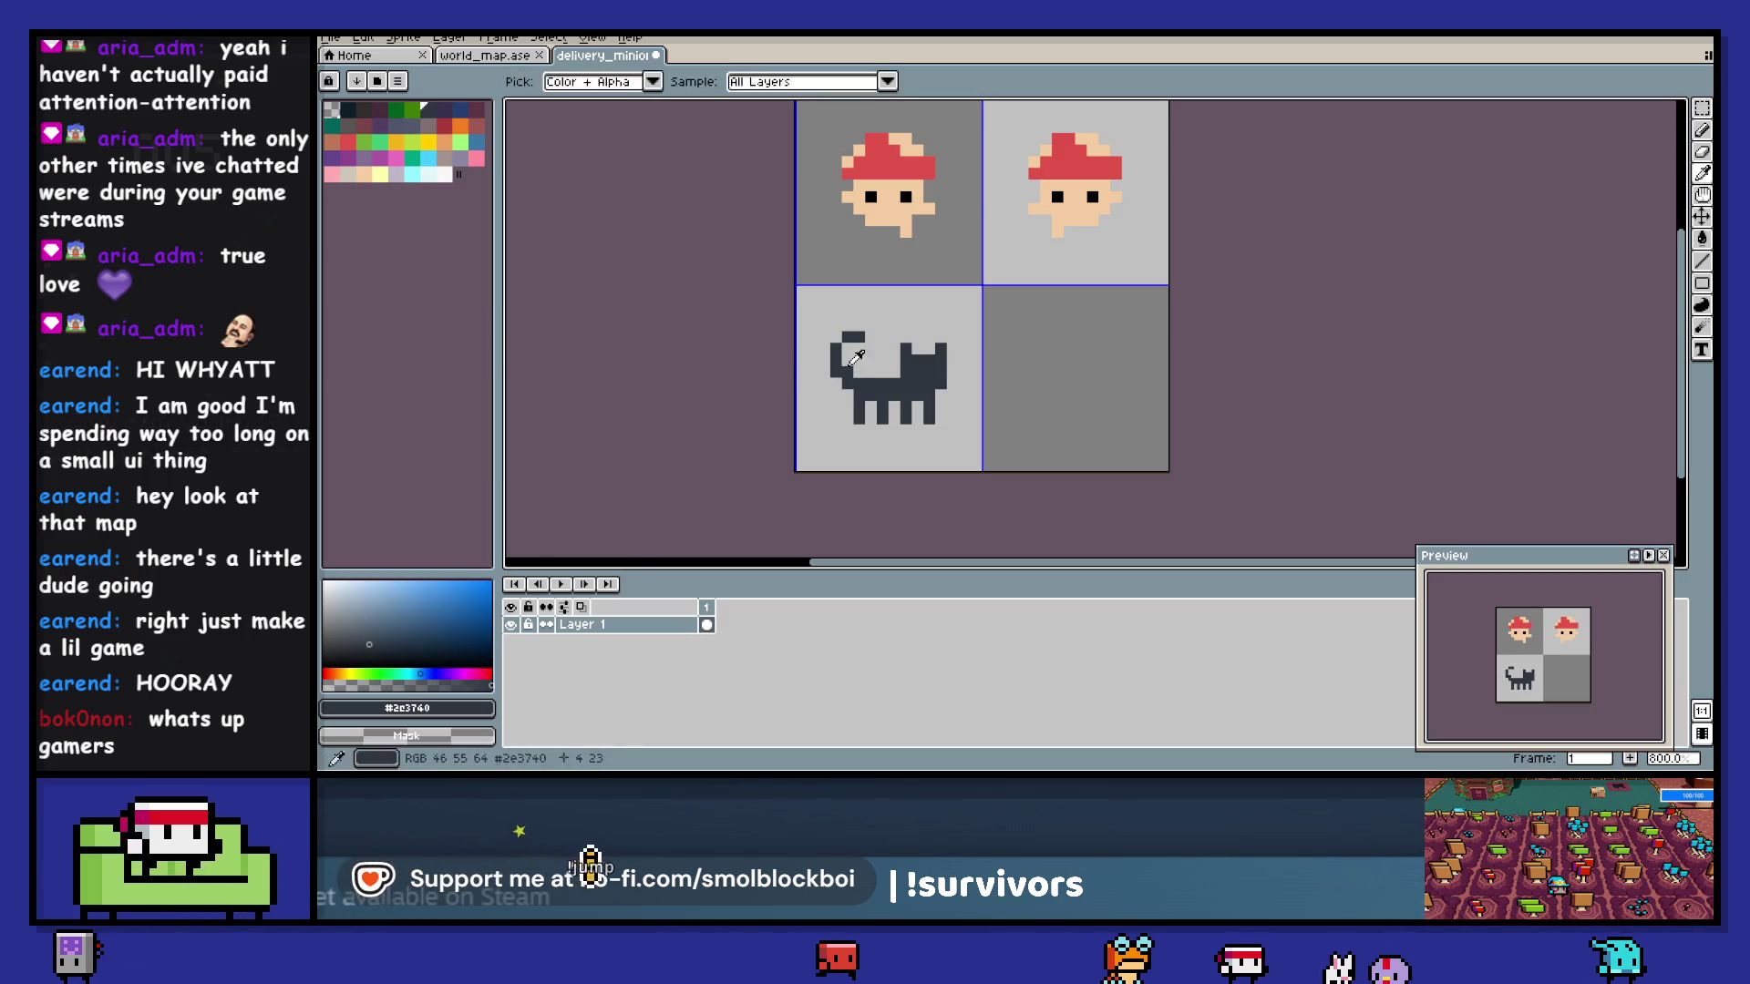
pyautogui.press('e')
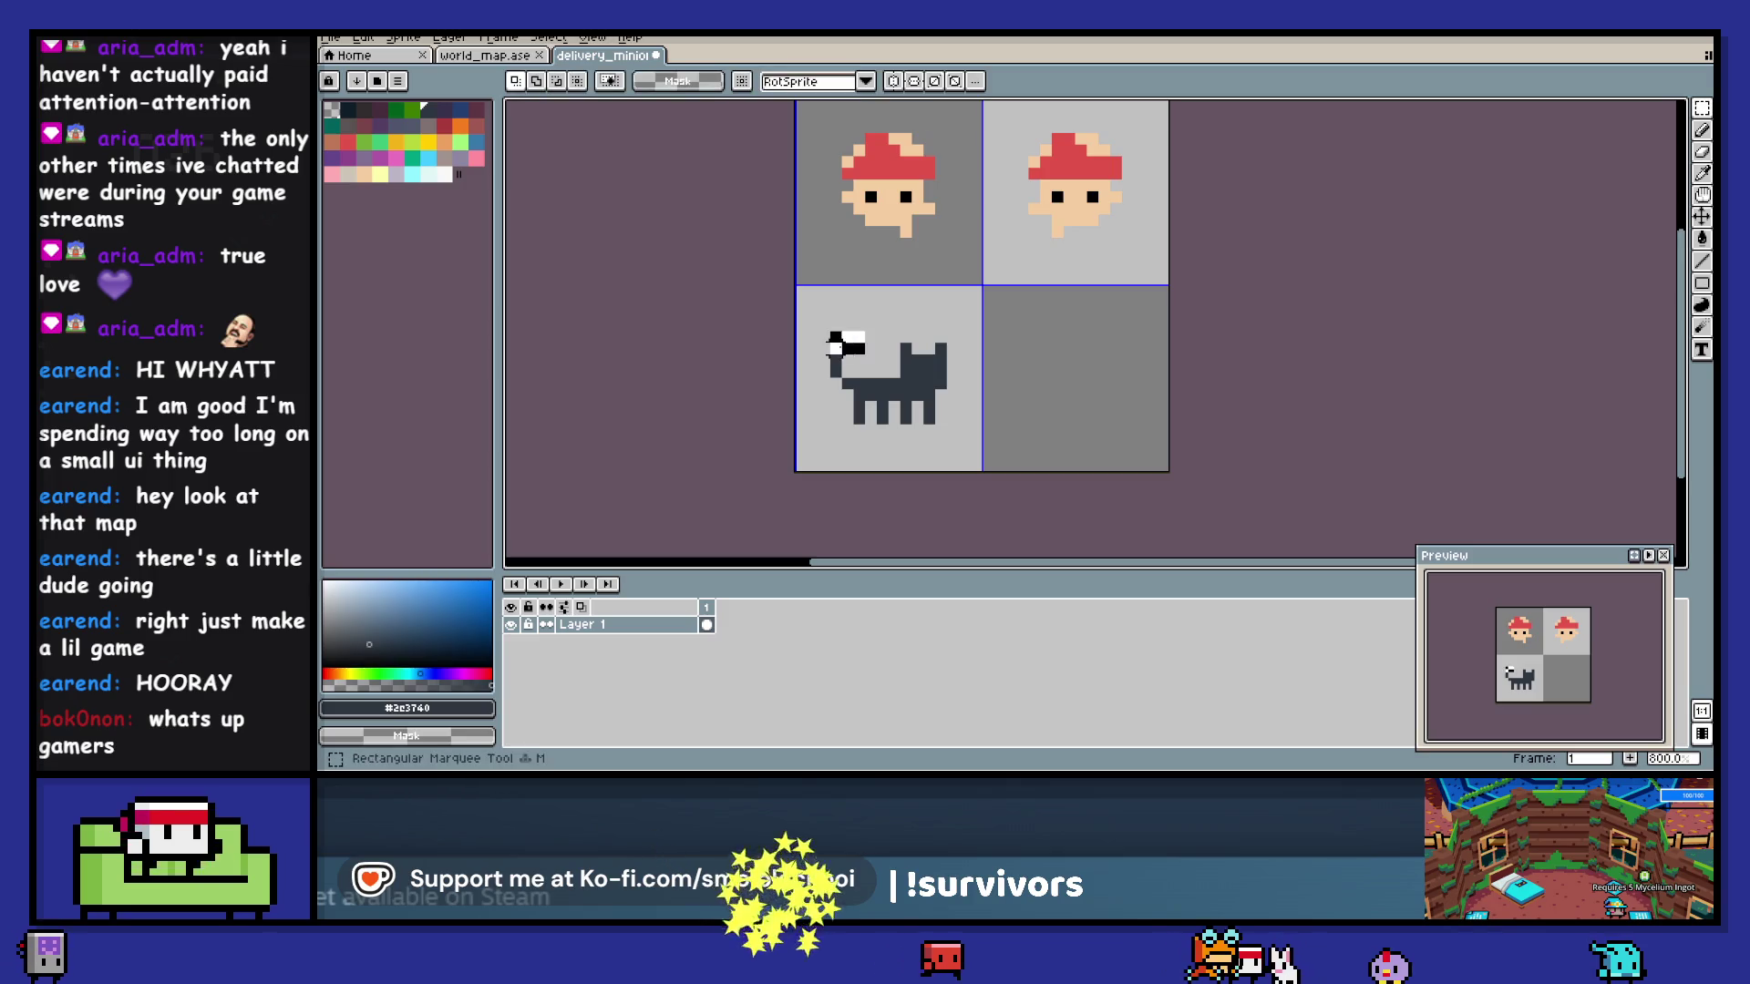
pyautogui.press('m')
pyautogui.hotkey('ctrl', 'z')
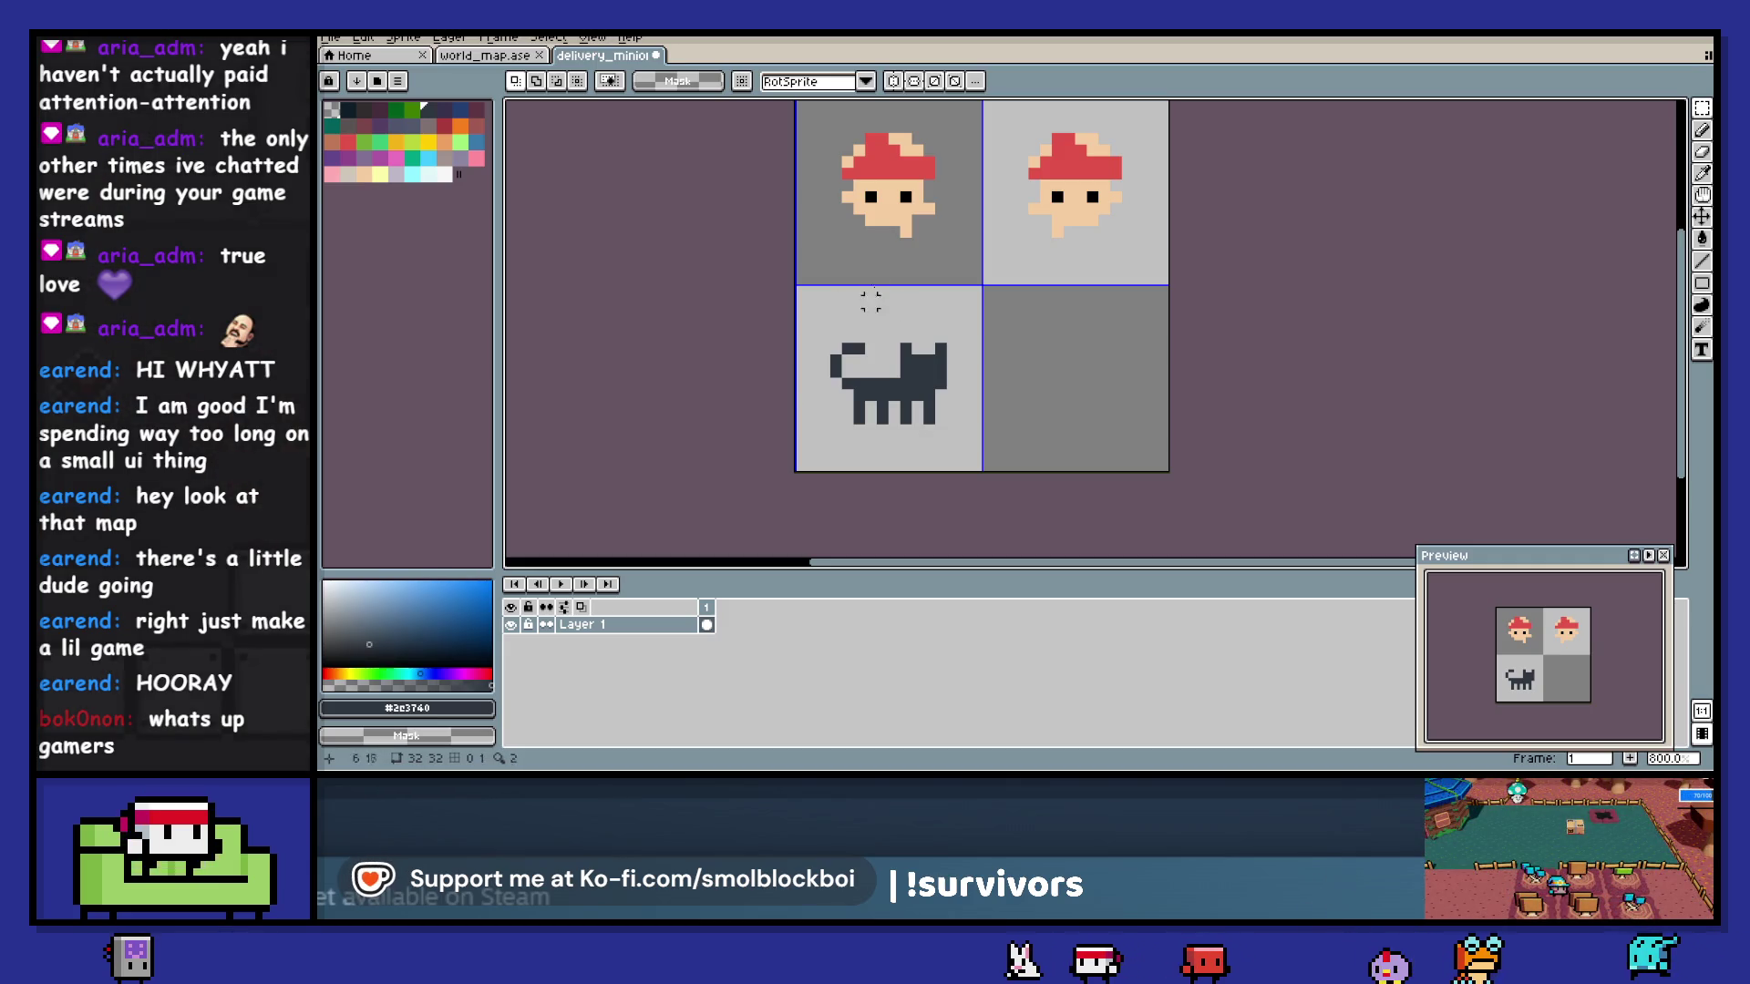
pyautogui.click(396, 141)
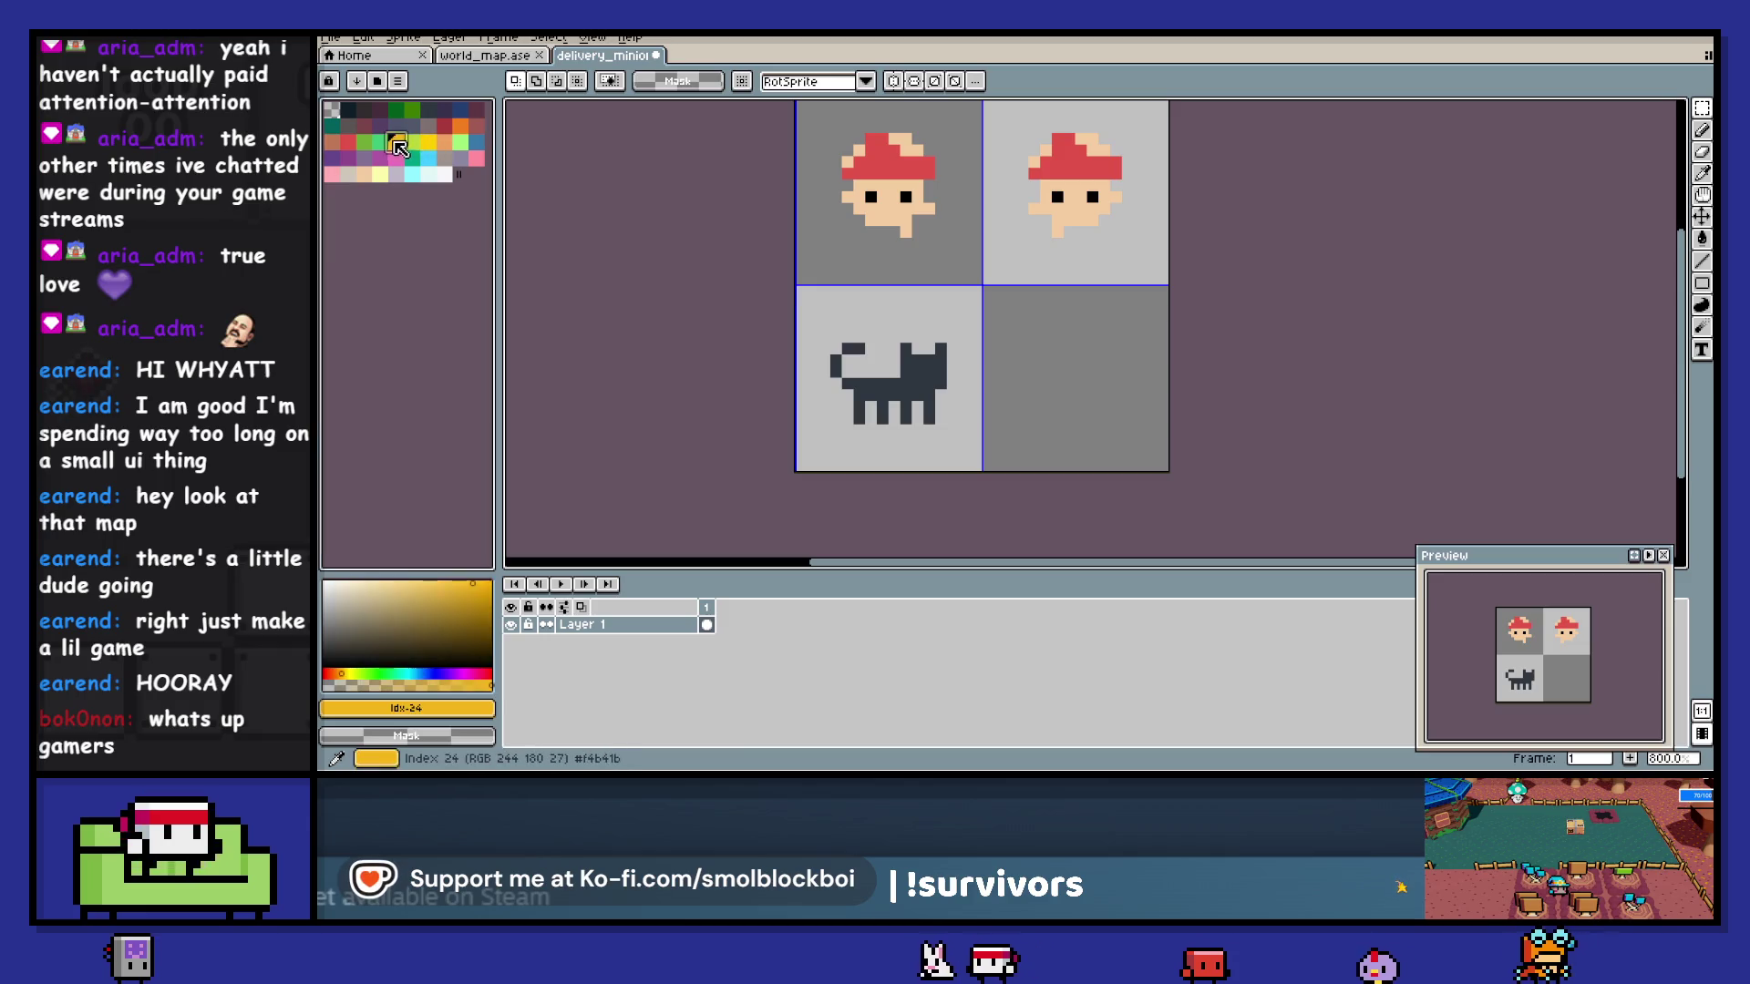
pyautogui.press('b')
pyautogui.click(905, 374)
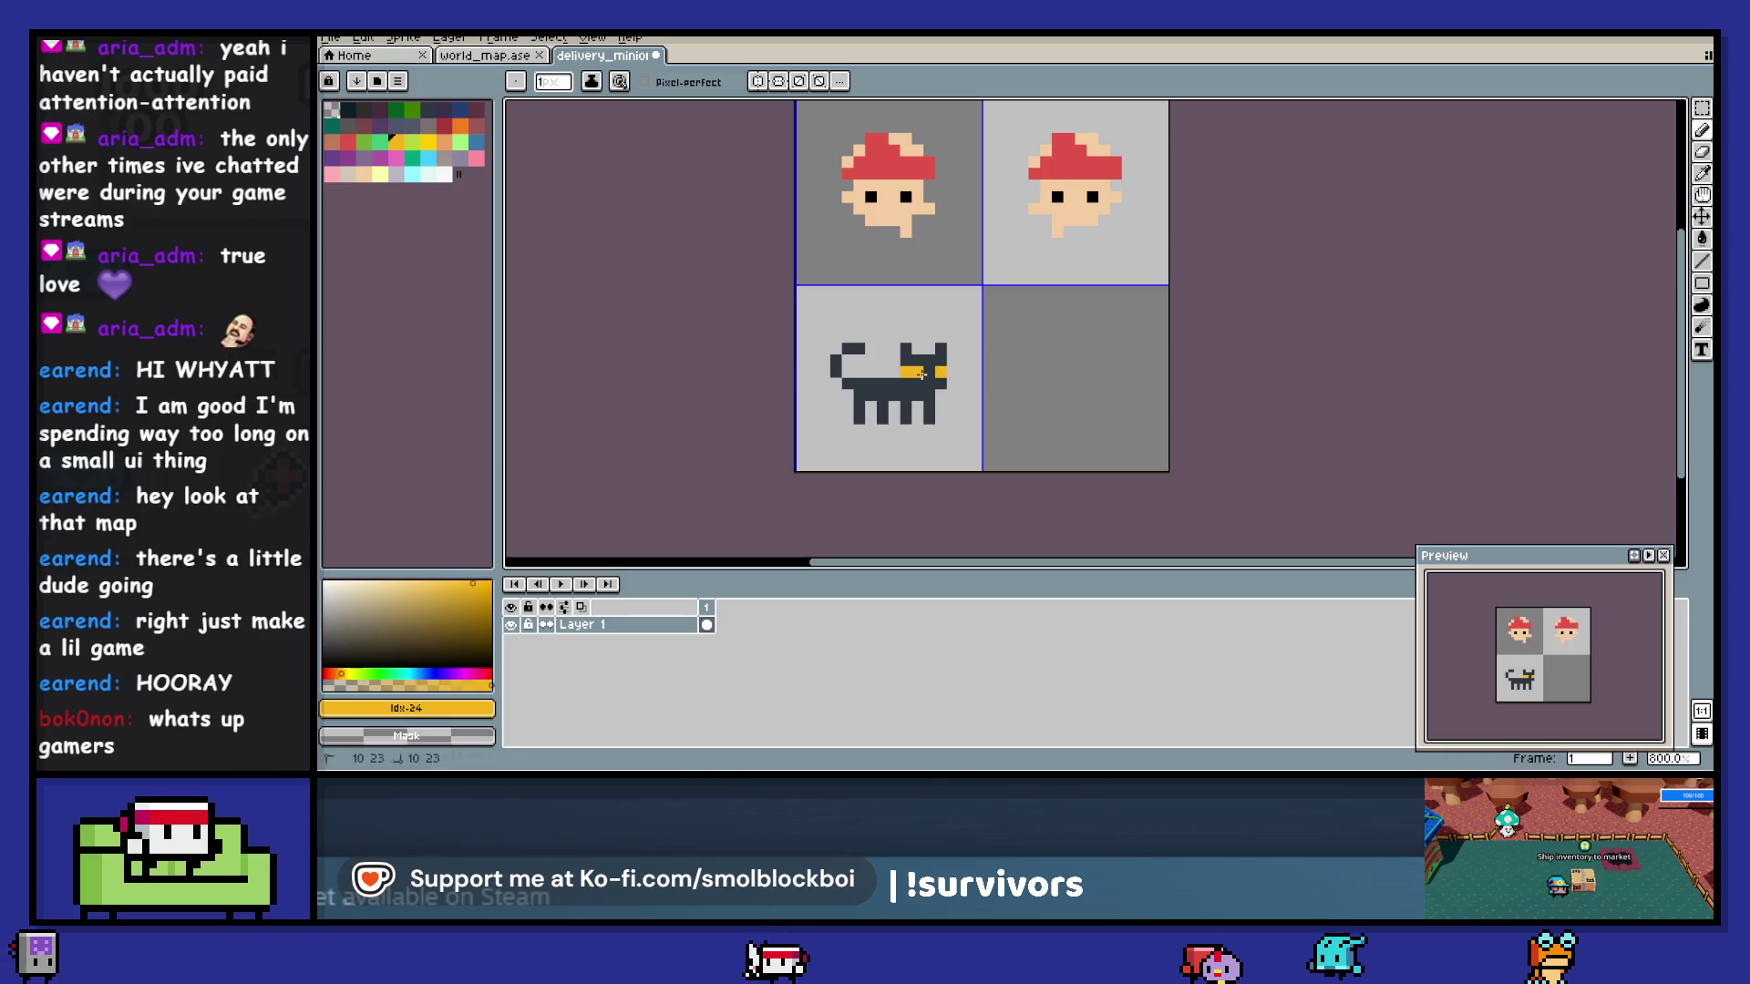
pyautogui.hotkey('ctrl', 'z')
pyautogui.keyDown('alt'); pyautogui.click(907, 373); pyautogui.keyUp('alt')
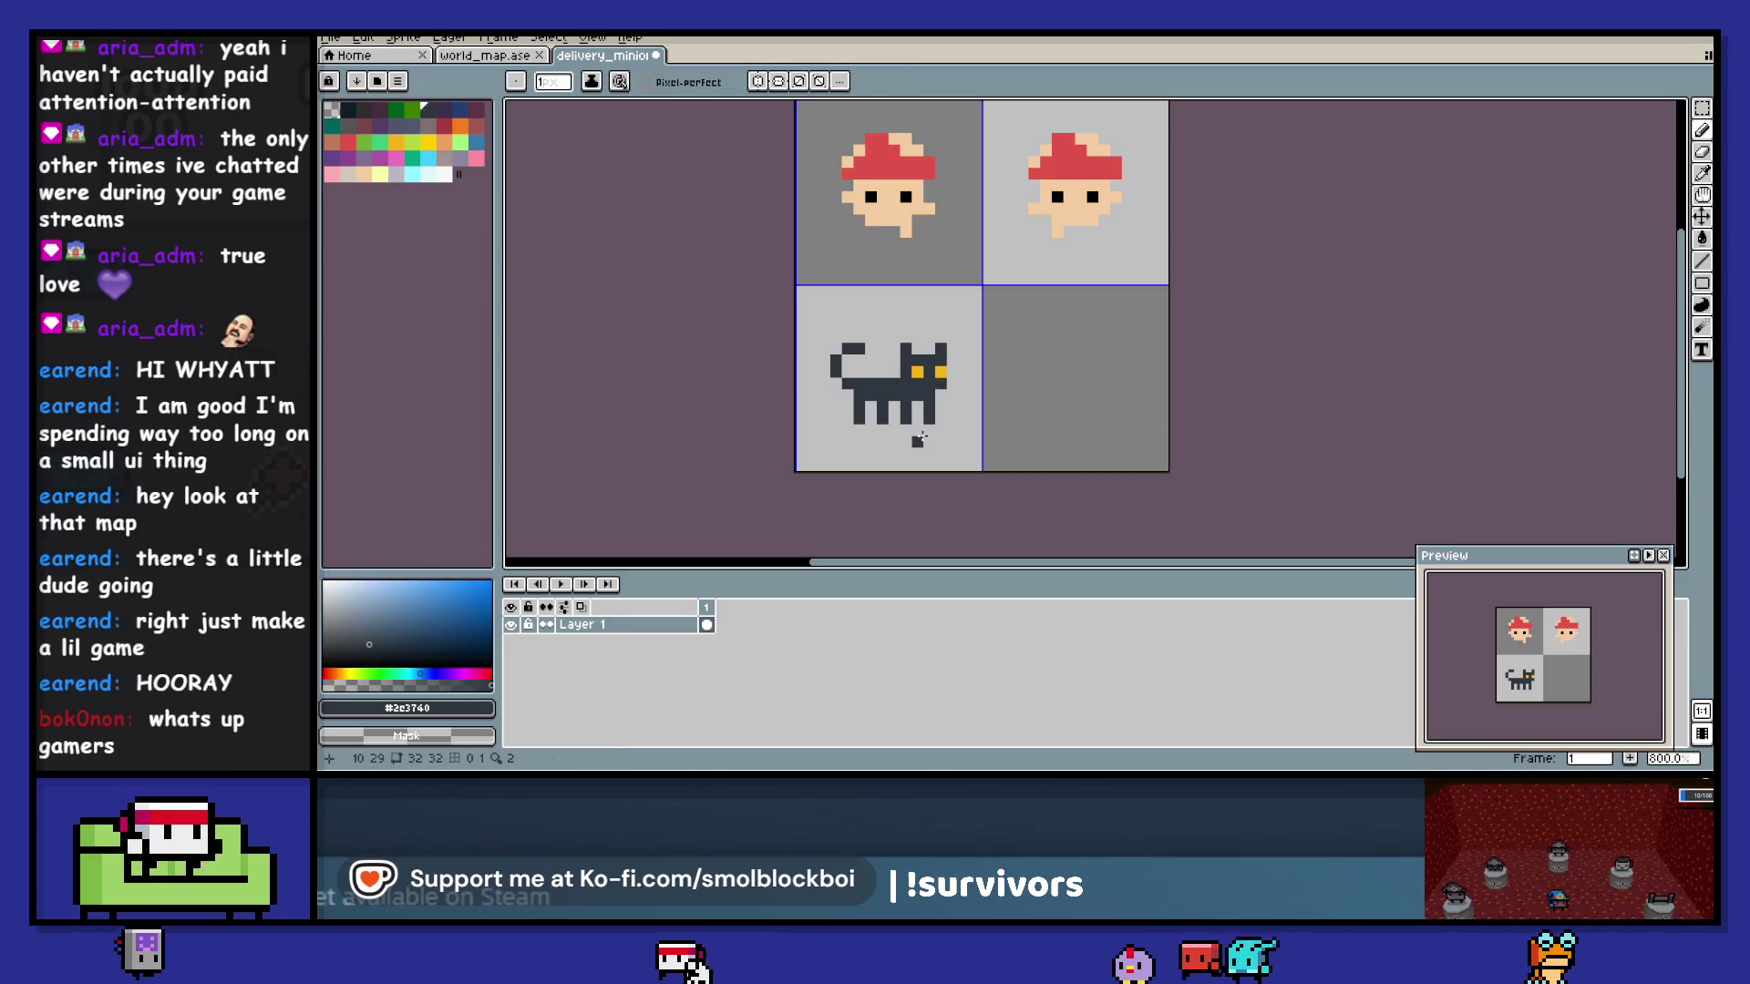
pyautogui.press('m')
pyautogui.click(914, 433)
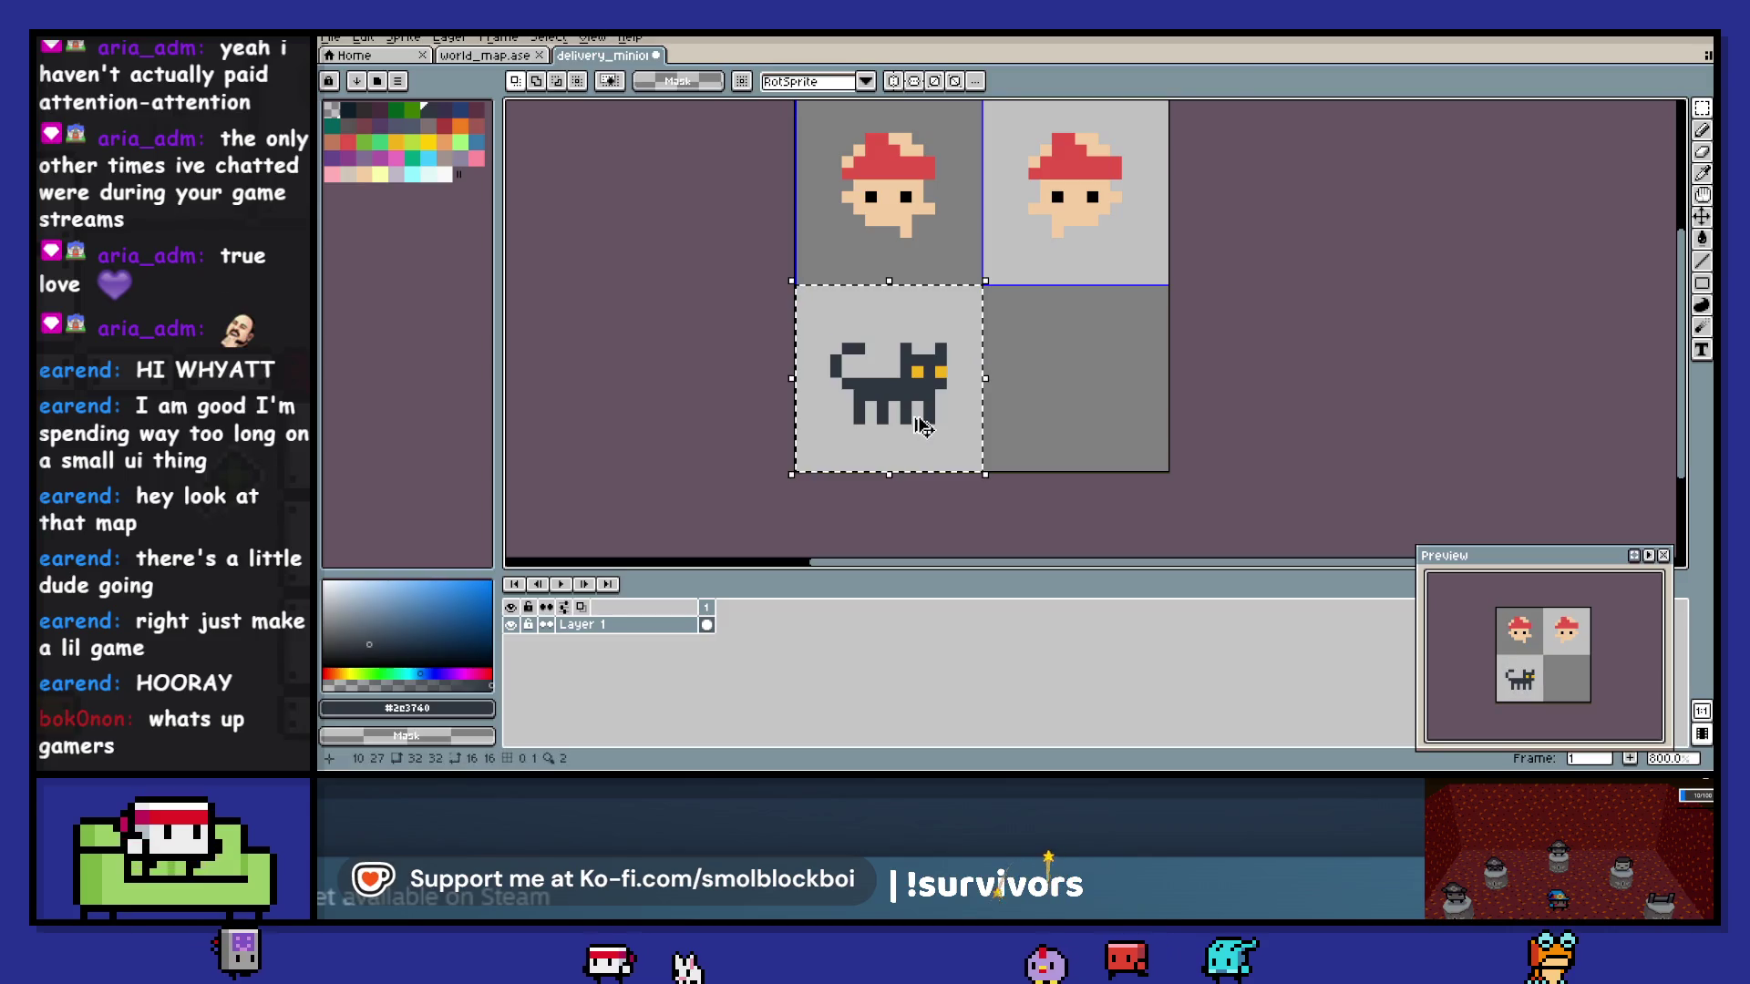
# - Copy the cat into the lower-right cell, nudge it up one pixel, and rework its legs into a stride
pyautogui.moveTo(914, 433)
pyautogui.mouseDown()
pyautogui.moveTo(1042, 410)
pyautogui.moveTo(1097, 425)
pyautogui.mouseUp()
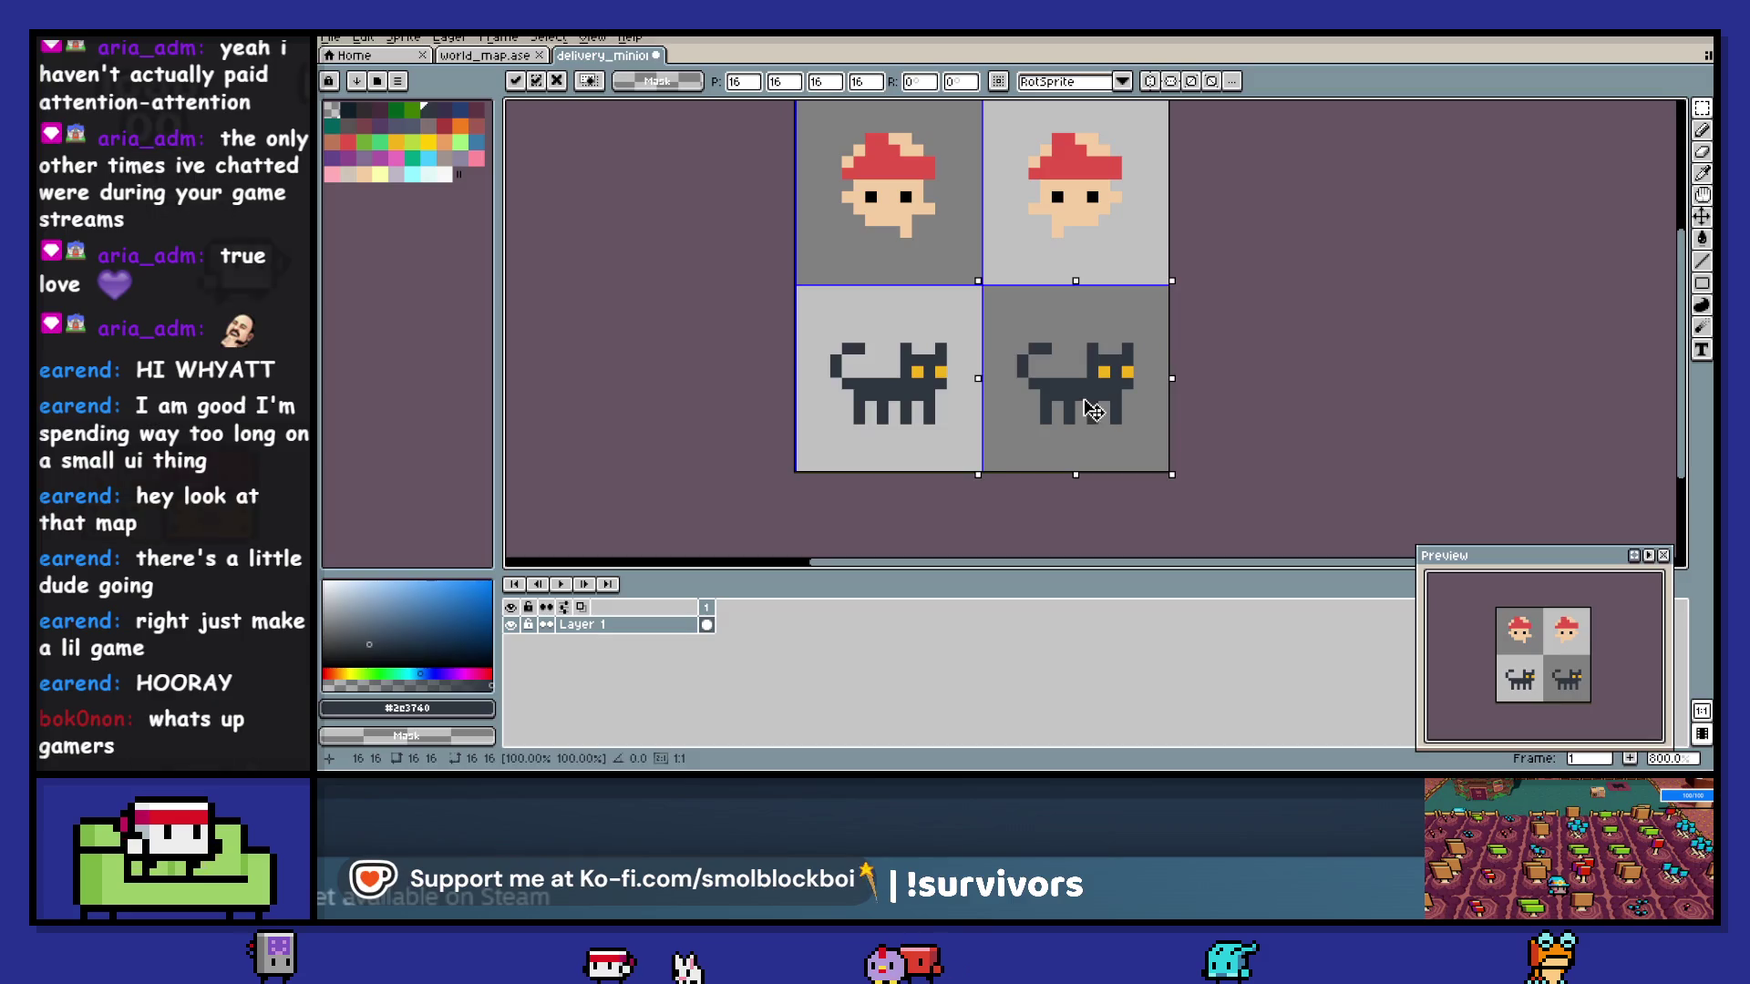
pyautogui.press('Up')
pyautogui.press('b')
pyautogui.scroll(2, 1084, 401)
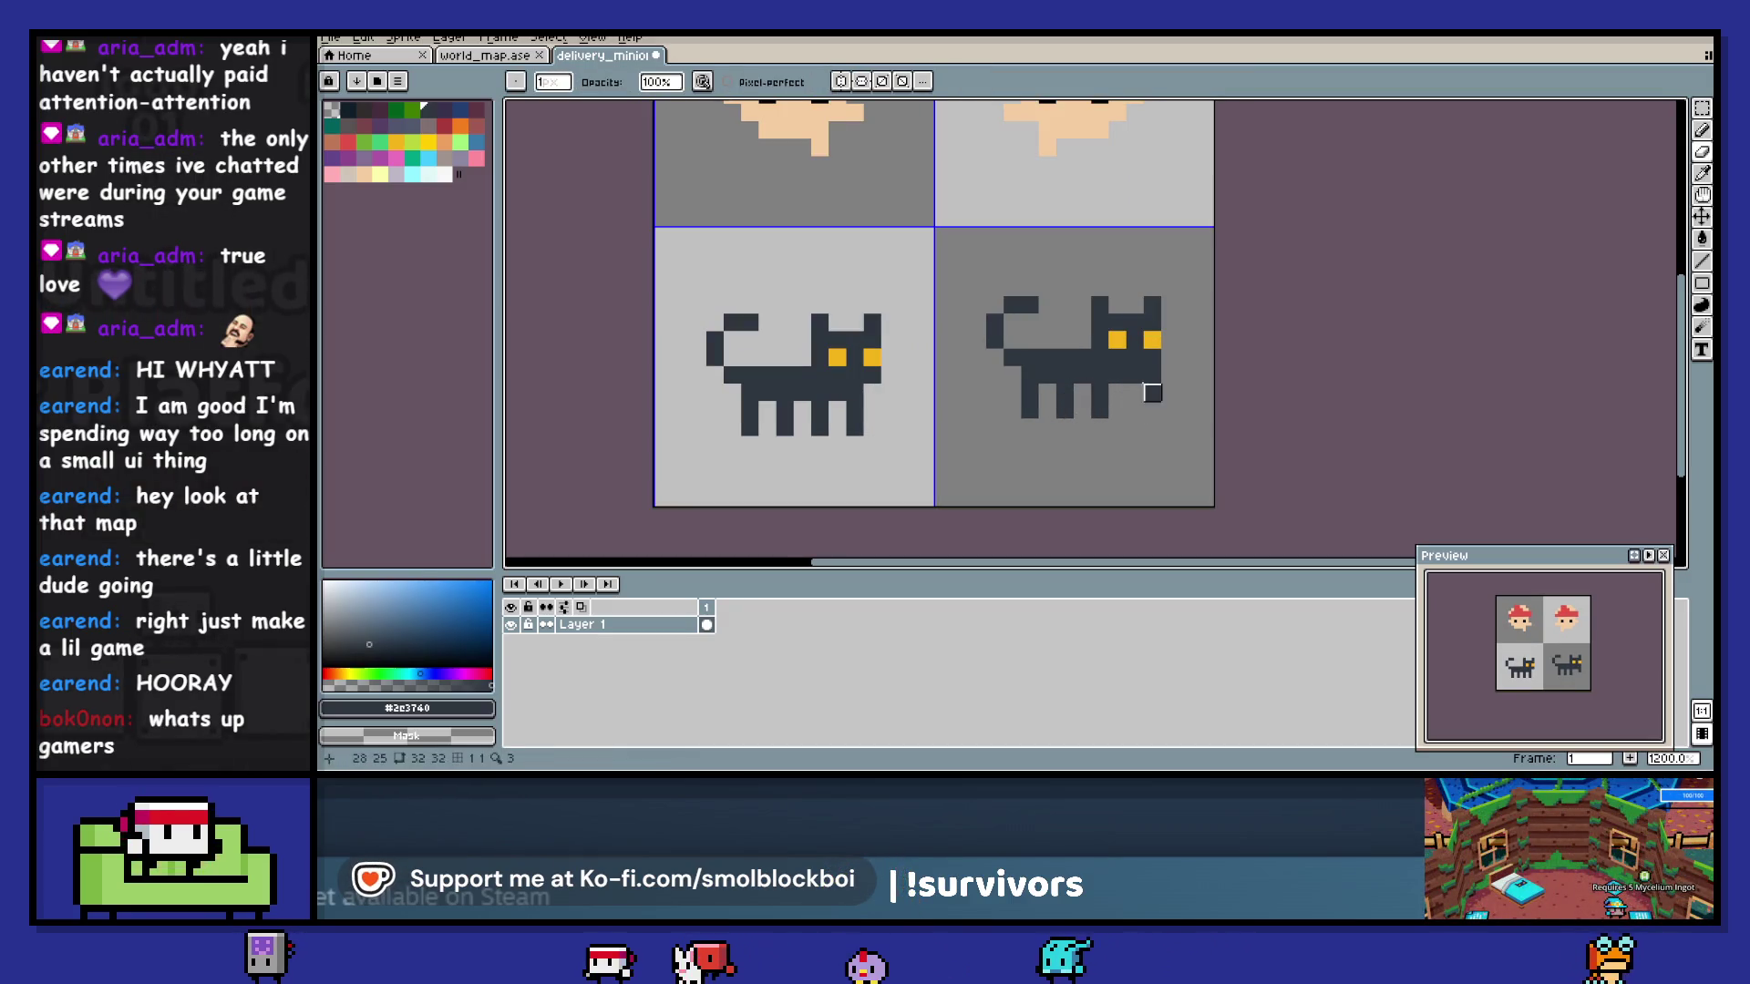
pyautogui.press('e')
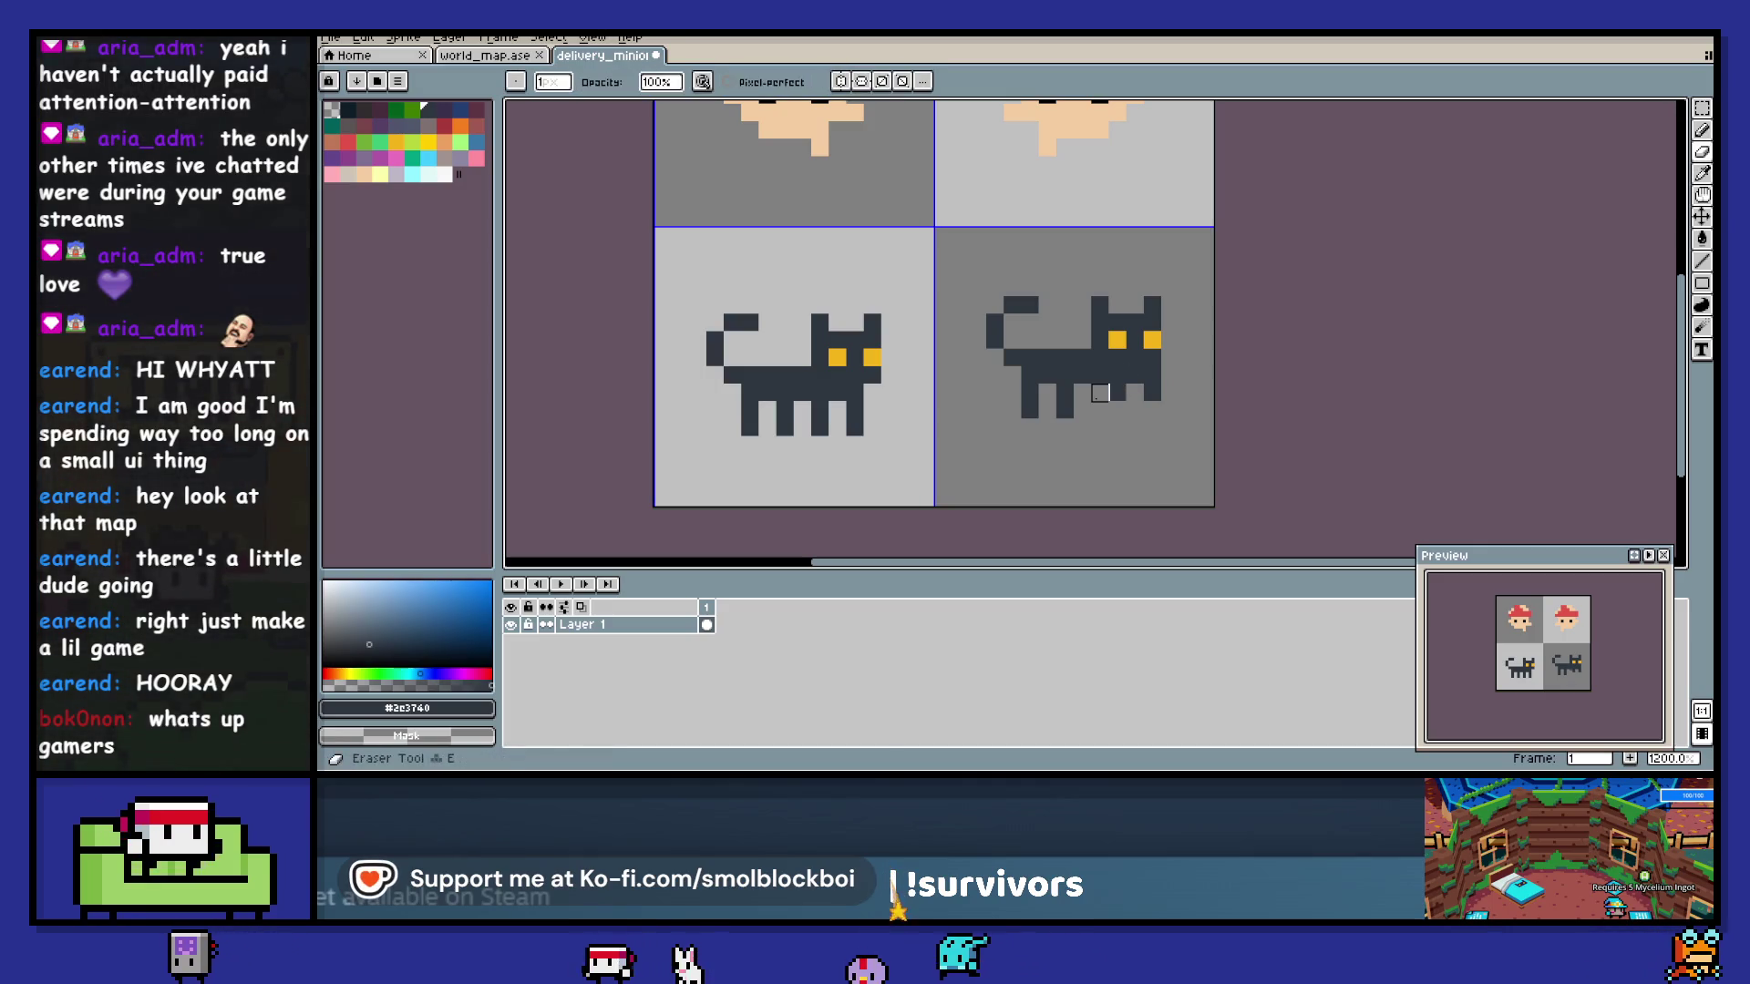
pyautogui.press('b')
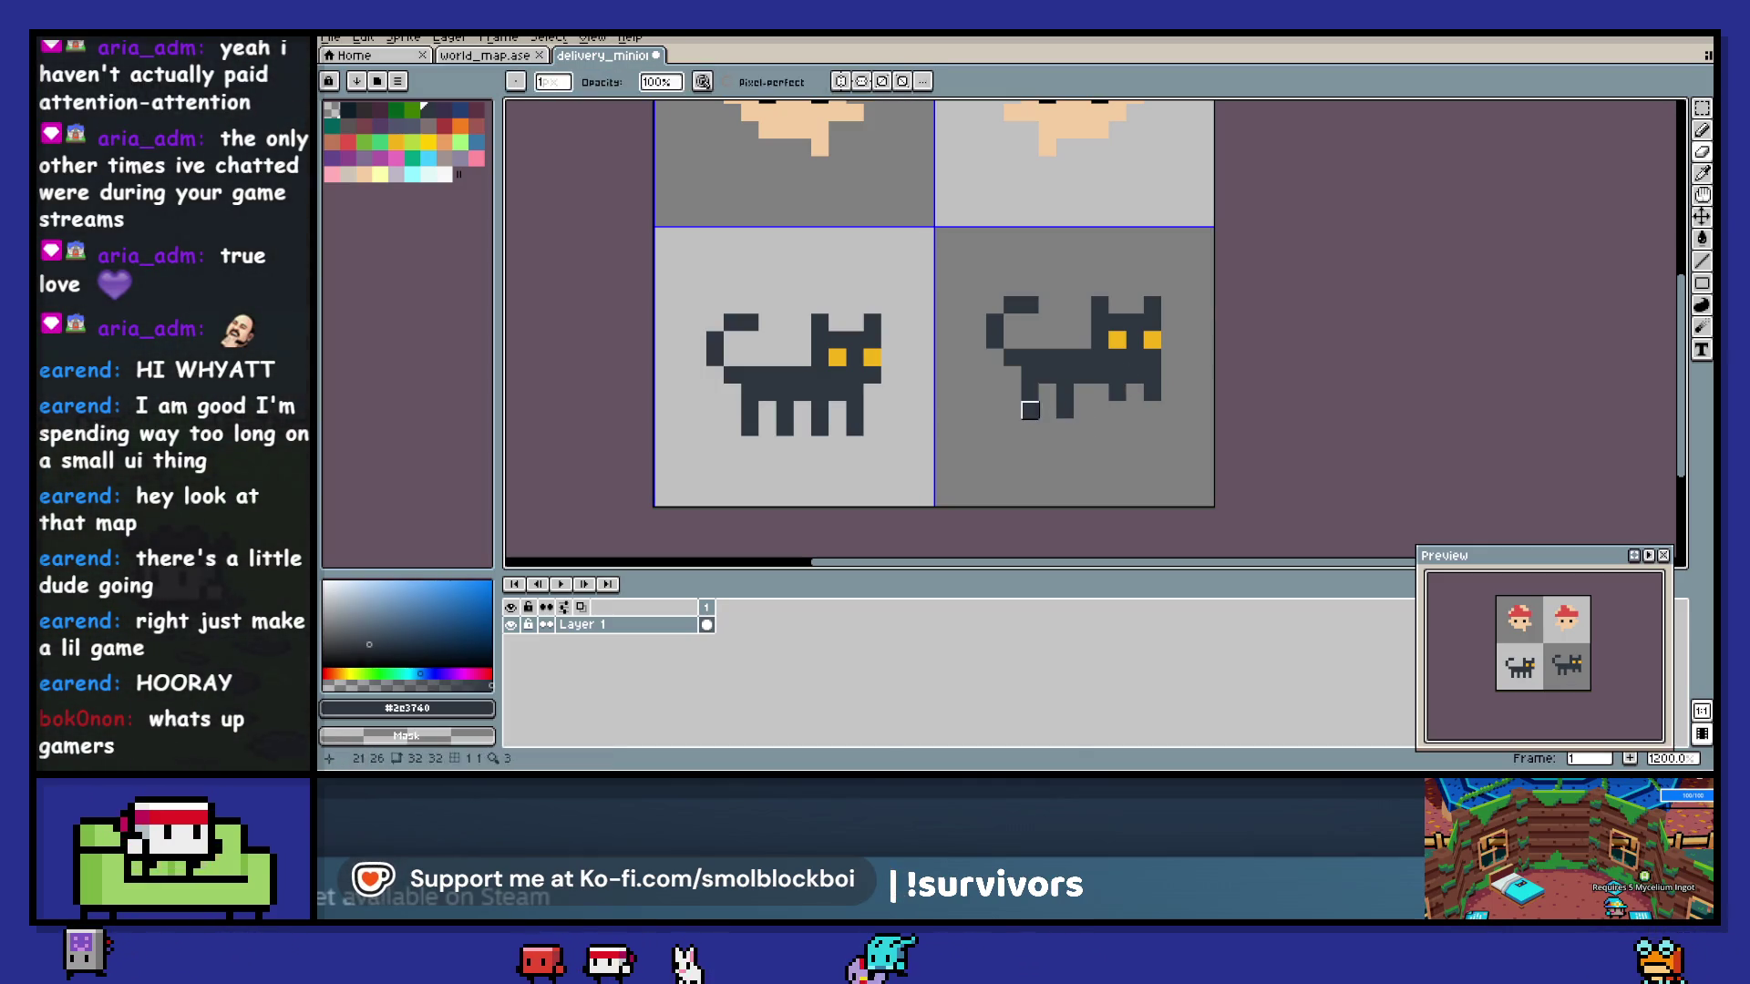
pyautogui.click(1009, 393)
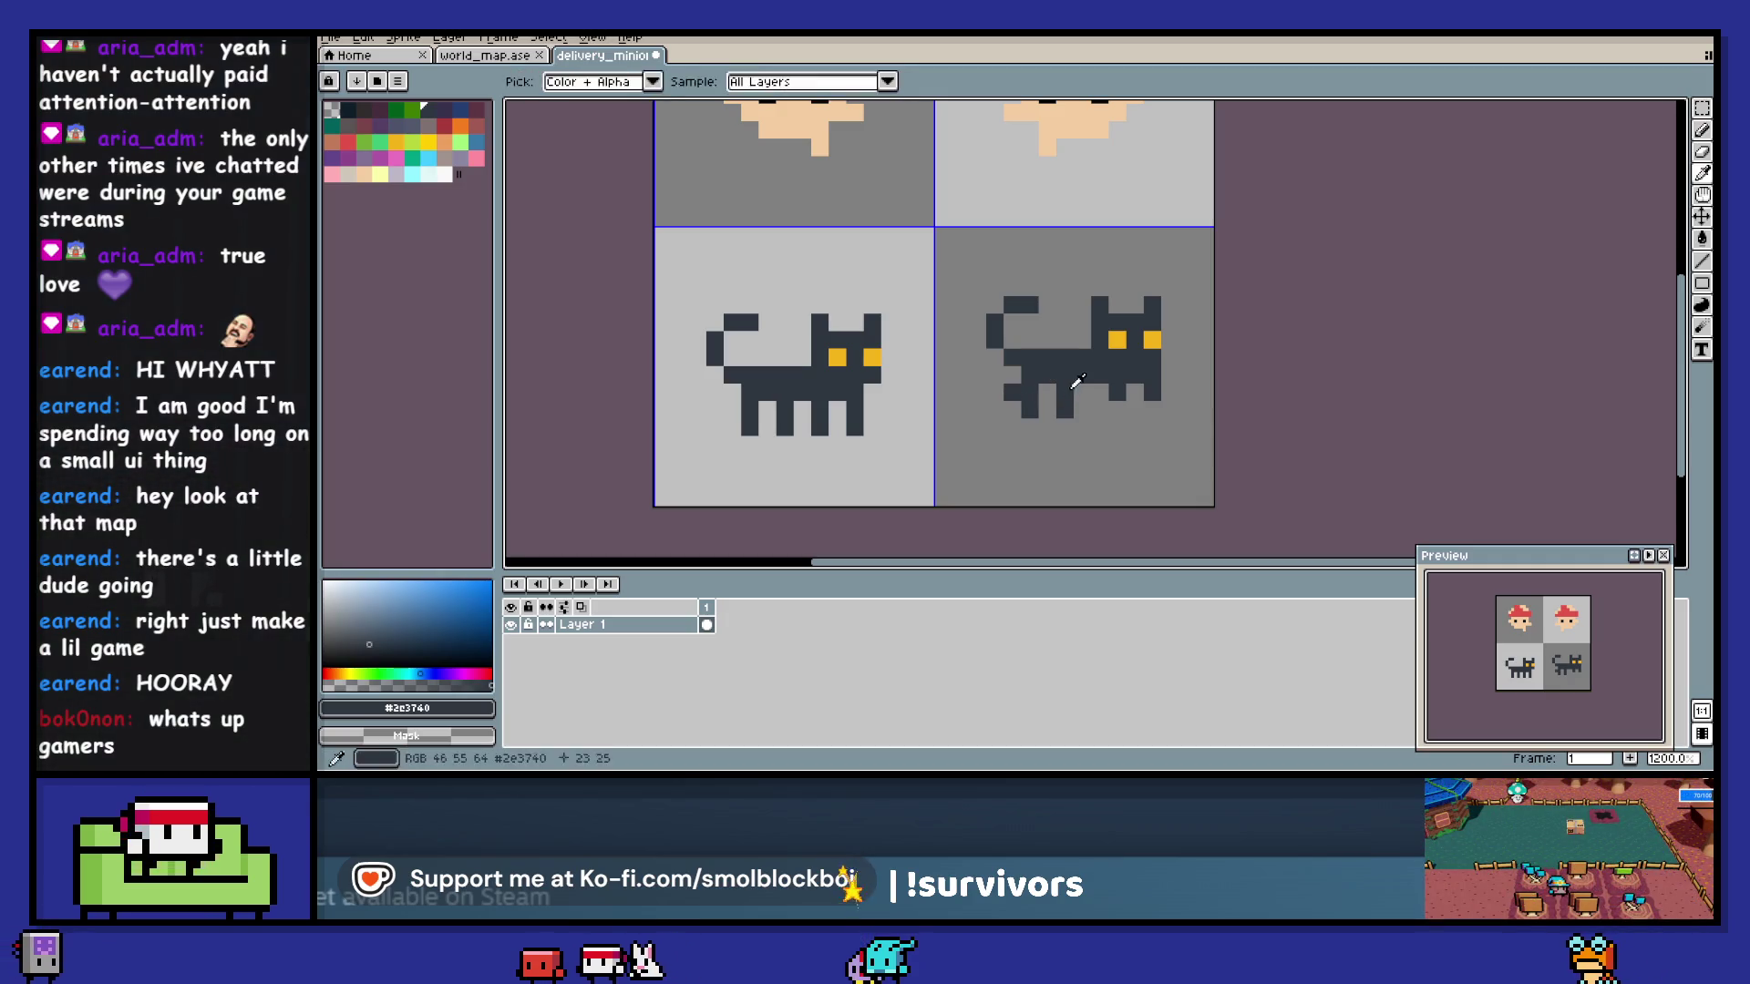
pyautogui.press('e')
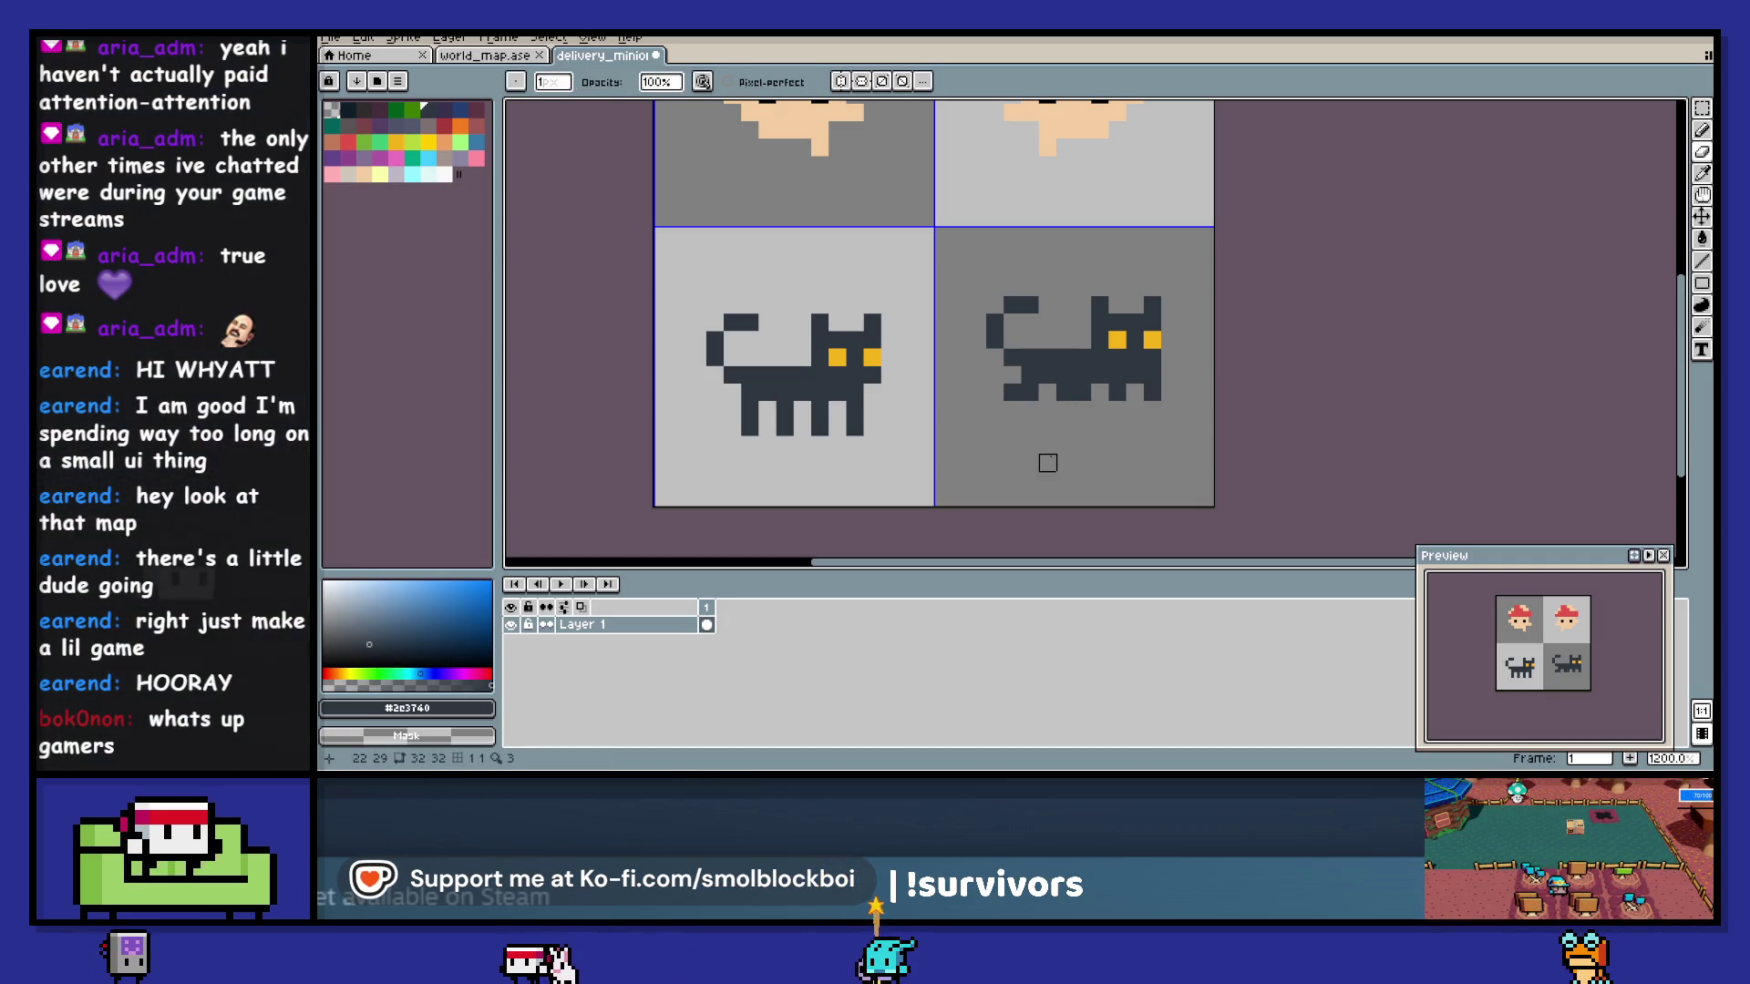
pyautogui.press('b')
pyautogui.moveTo(1169, 374); pyautogui.dragTo(1169, 392)
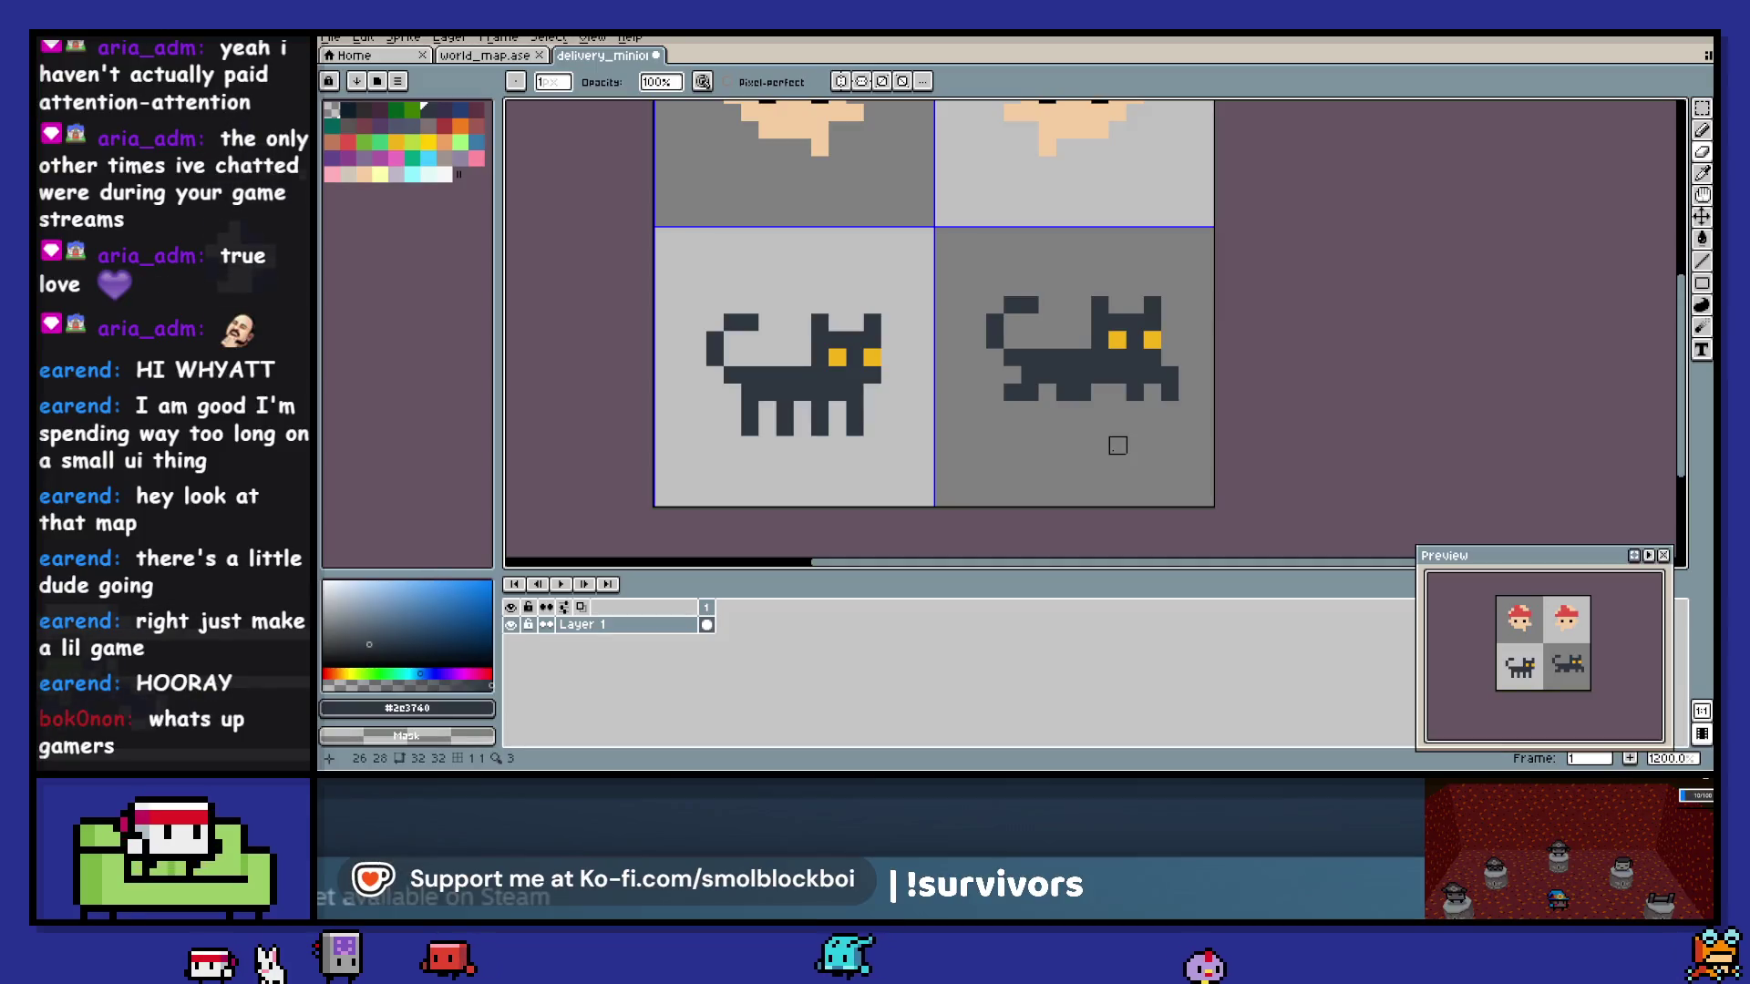
pyautogui.scroll(-3, 1118, 445)
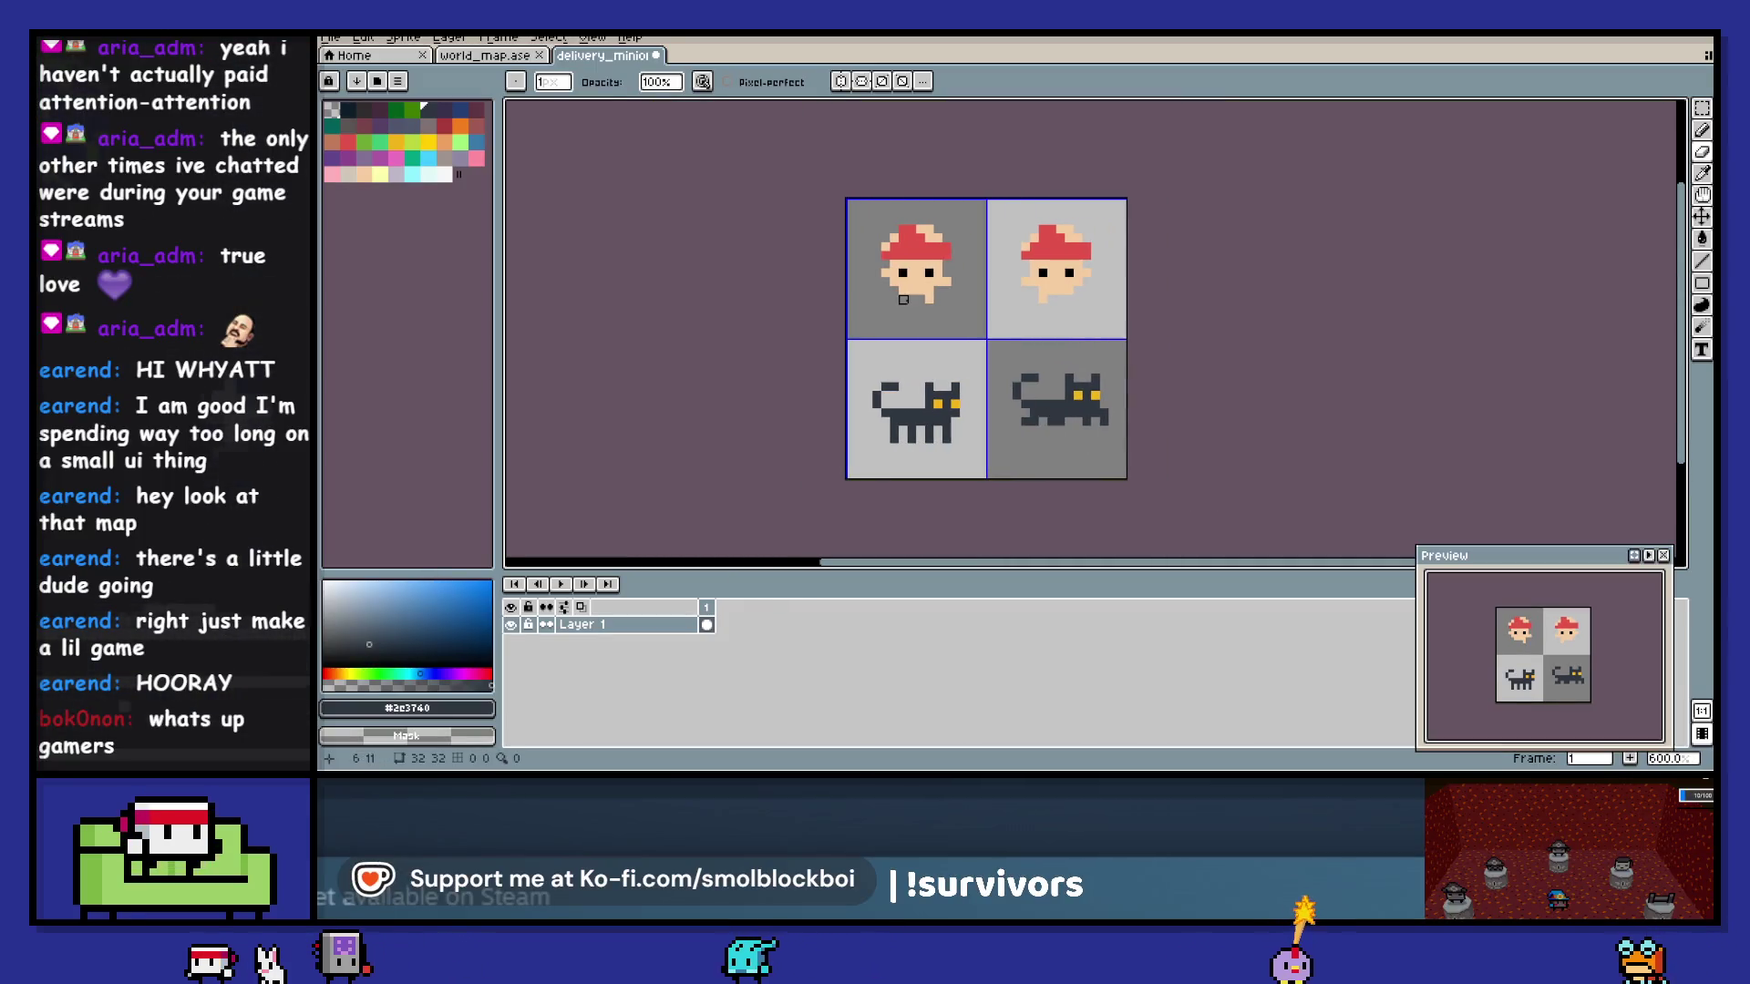
# - Delete the mushroom heads from the top row and move both cats up into it
pyautogui.press('m')
pyautogui.press('Delete')
pyautogui.click(1080, 278)
pyautogui.press('Delete')
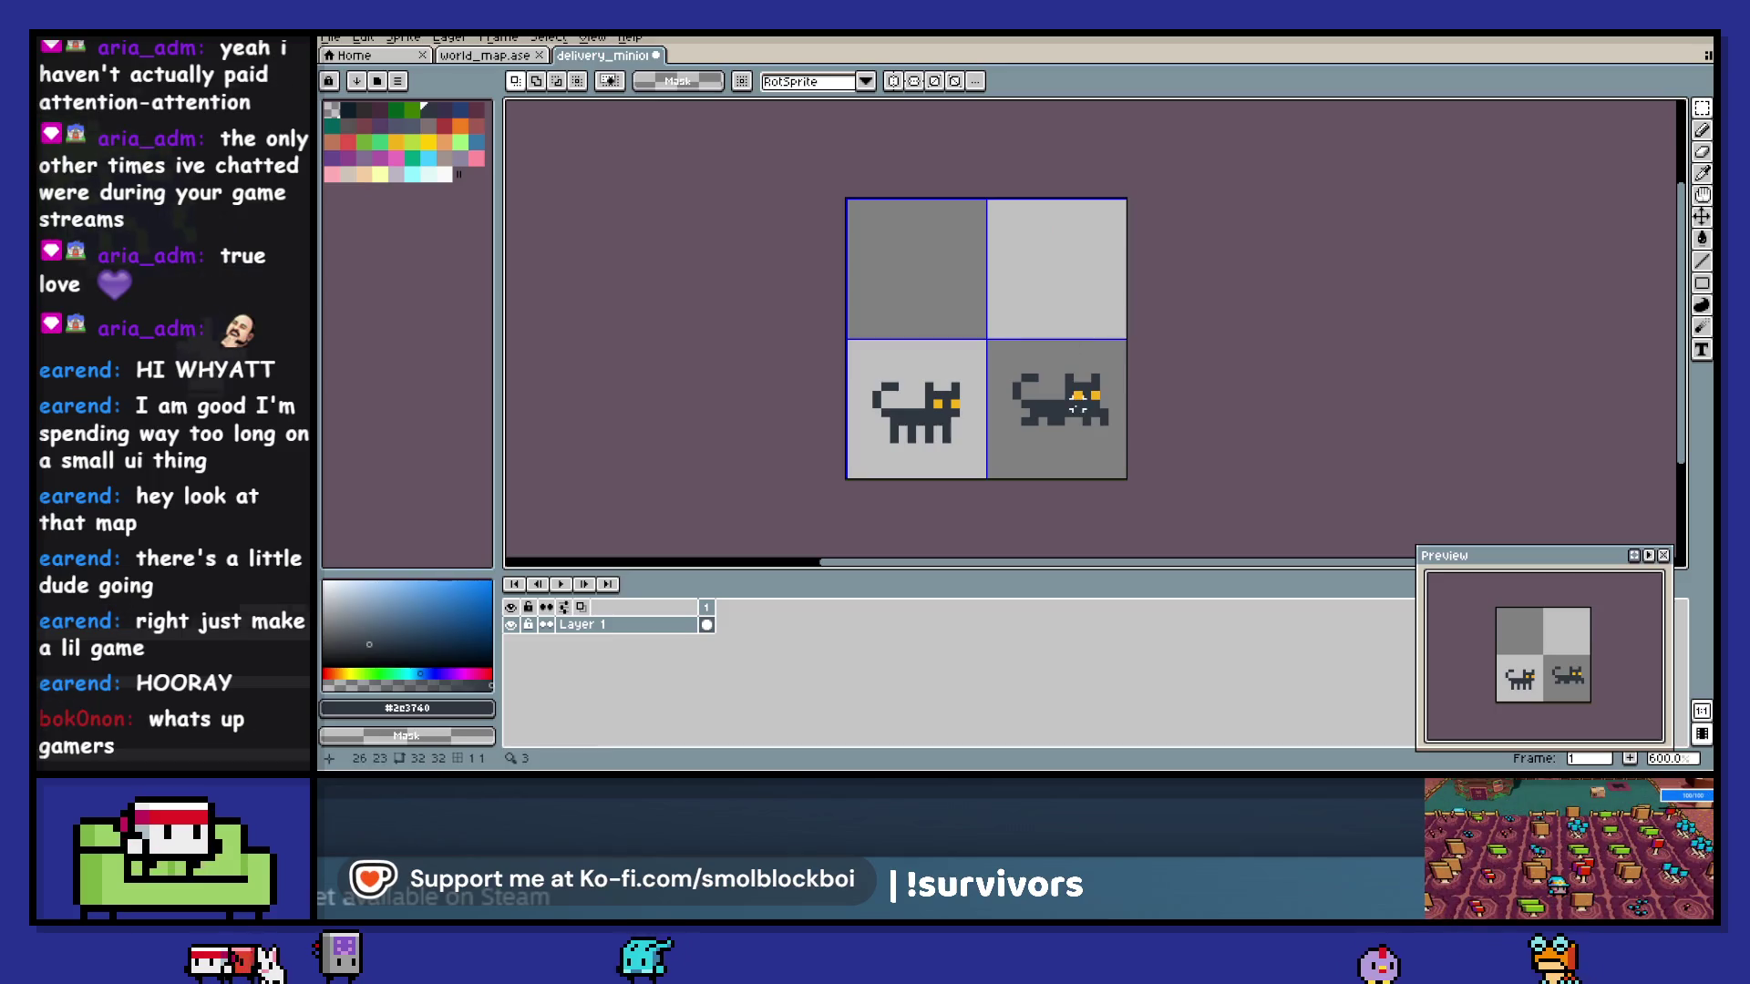
pyautogui.keyDown('shift'); pyautogui.click(1085, 410); pyautogui.keyUp('shift')
pyautogui.moveTo(1062, 461); pyautogui.dragTo(1066, 344)
pyautogui.press('Return')
# - Nudge the second cat down one pixel to line it up with the first
pyautogui.click(1080, 278)
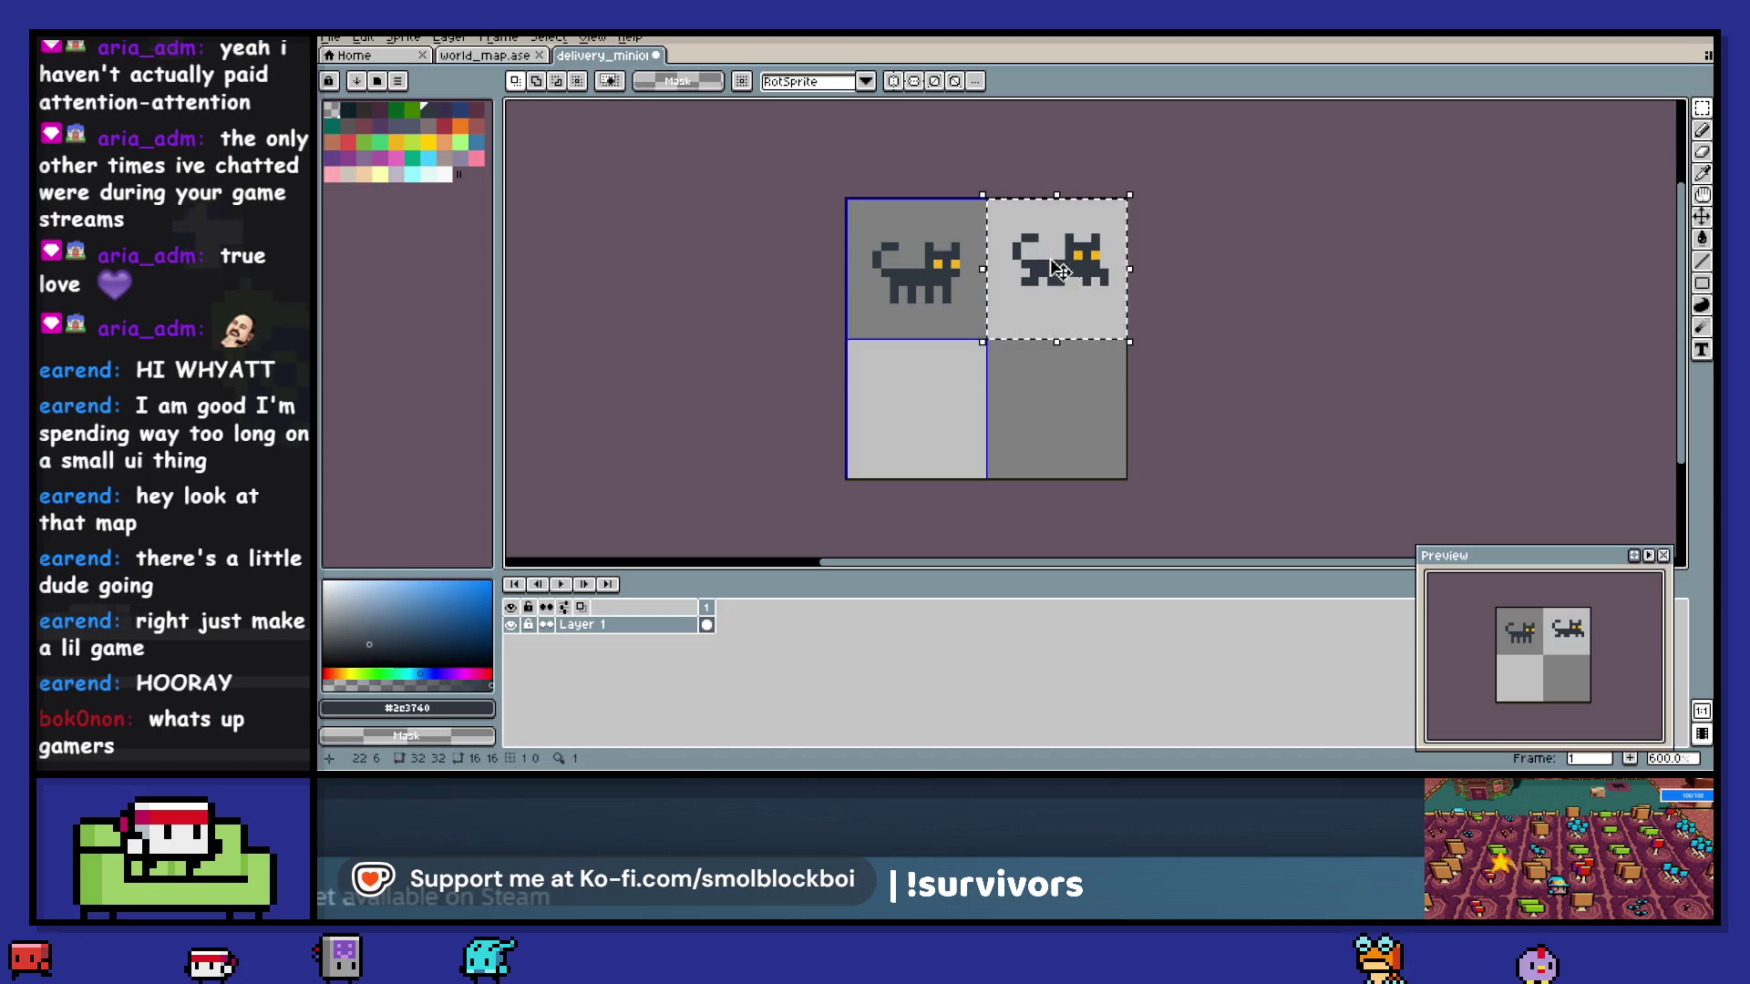
pyautogui.scroll(1, 1082, 280)
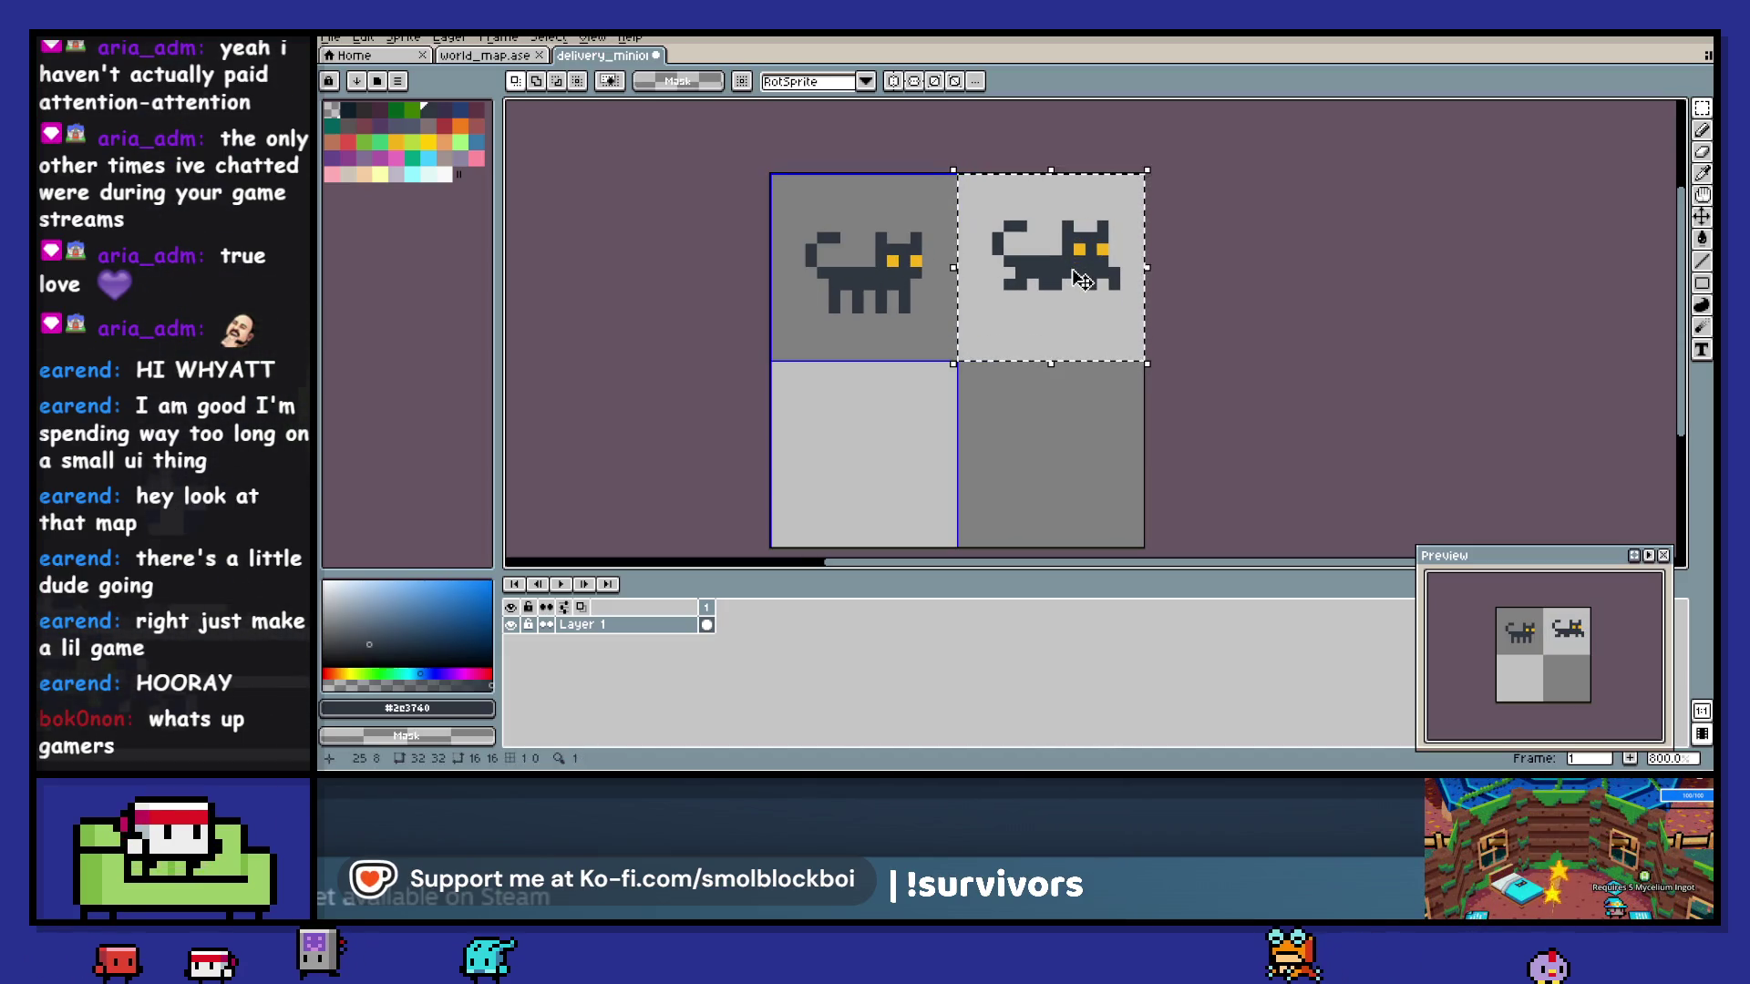
pyautogui.press('Down')
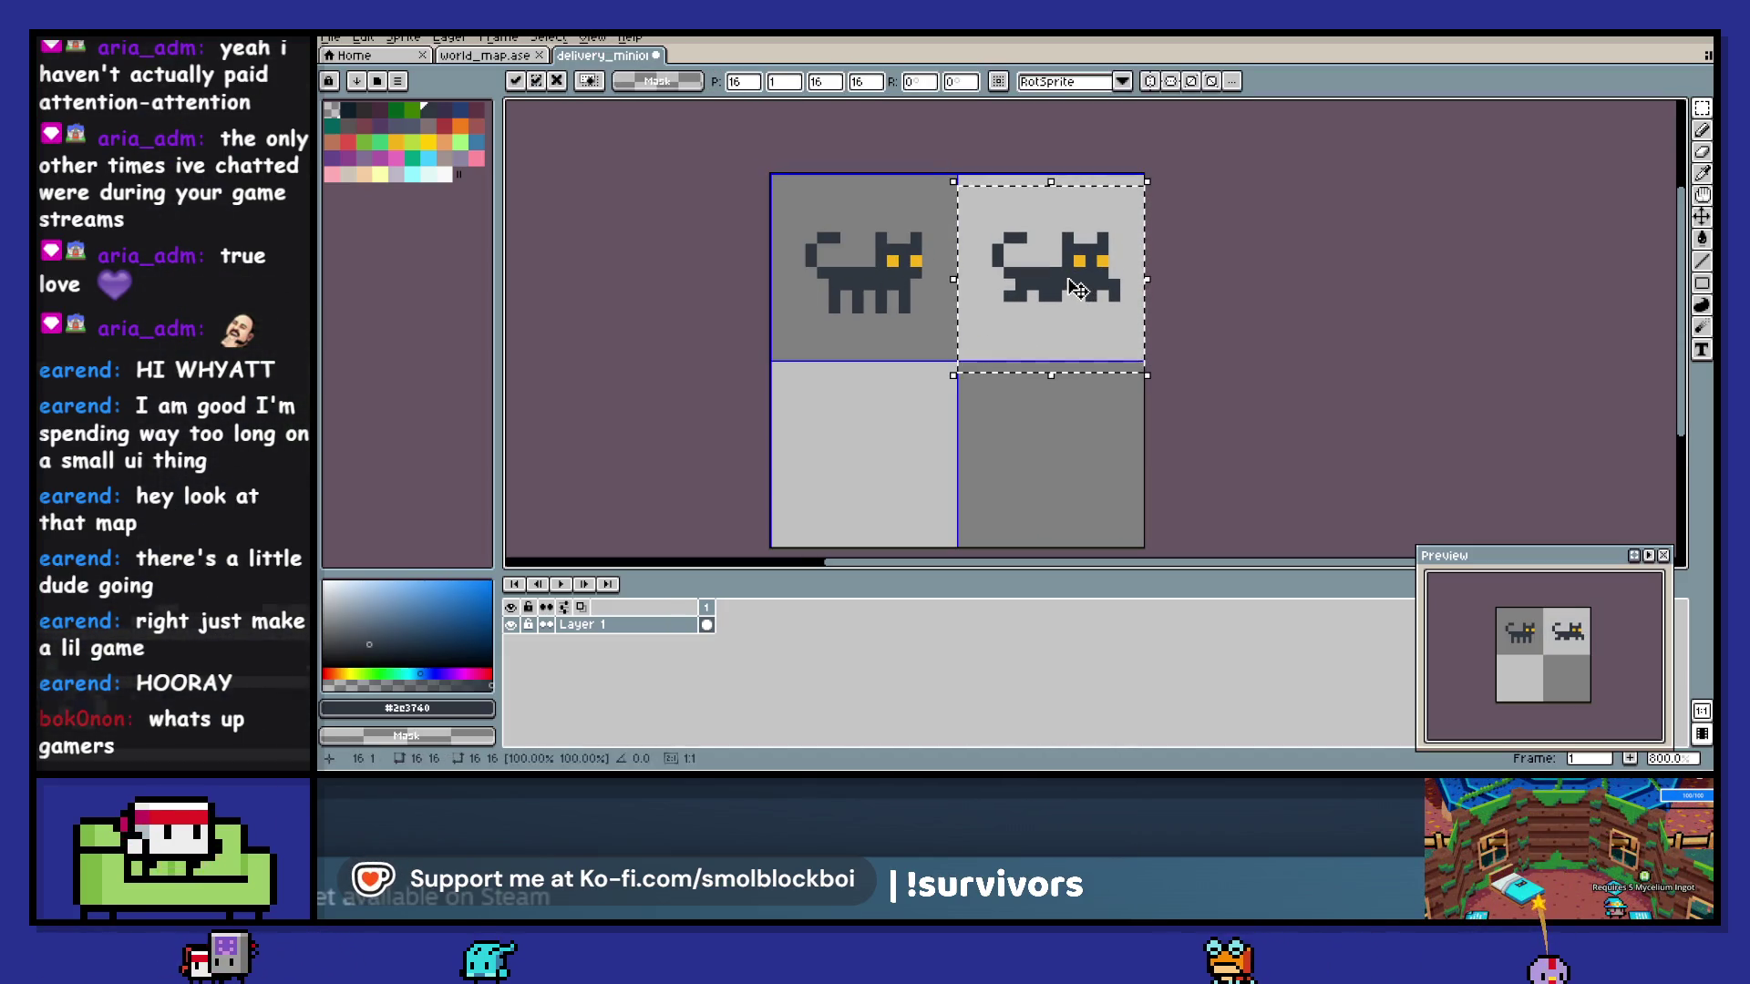
pyautogui.press('Up')
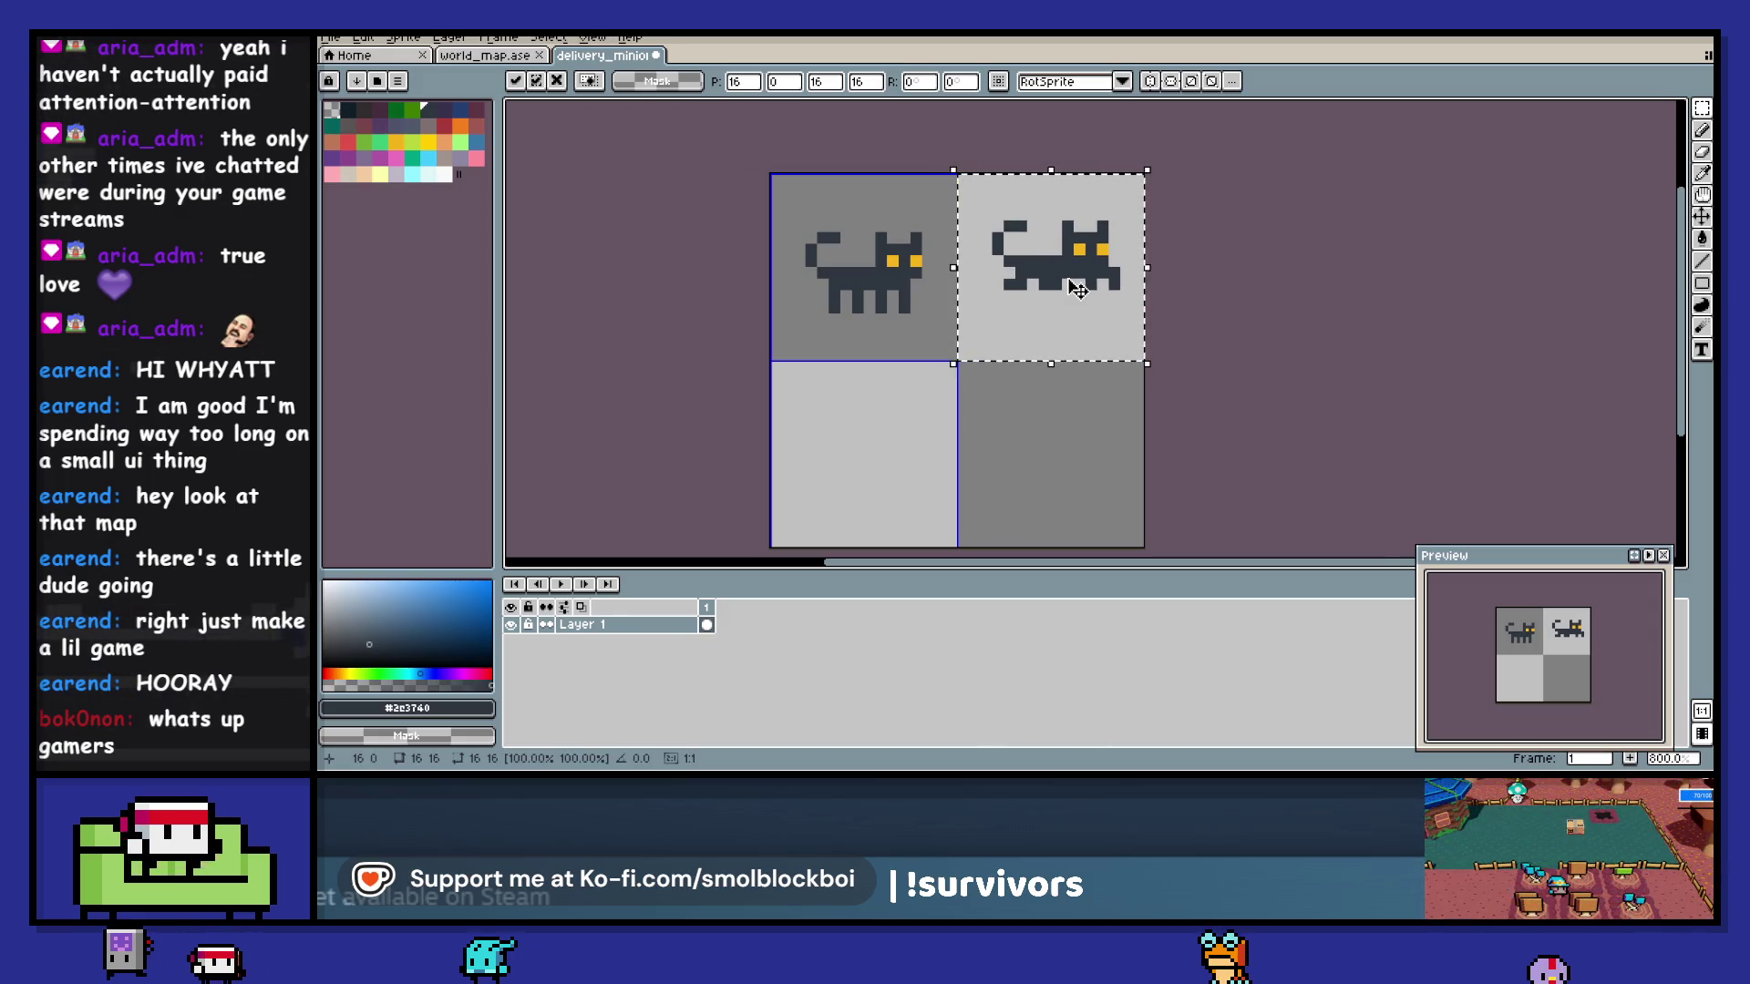
pyautogui.hotkey('ctrl', 'd')
pyautogui.scroll(2, 1068, 282)
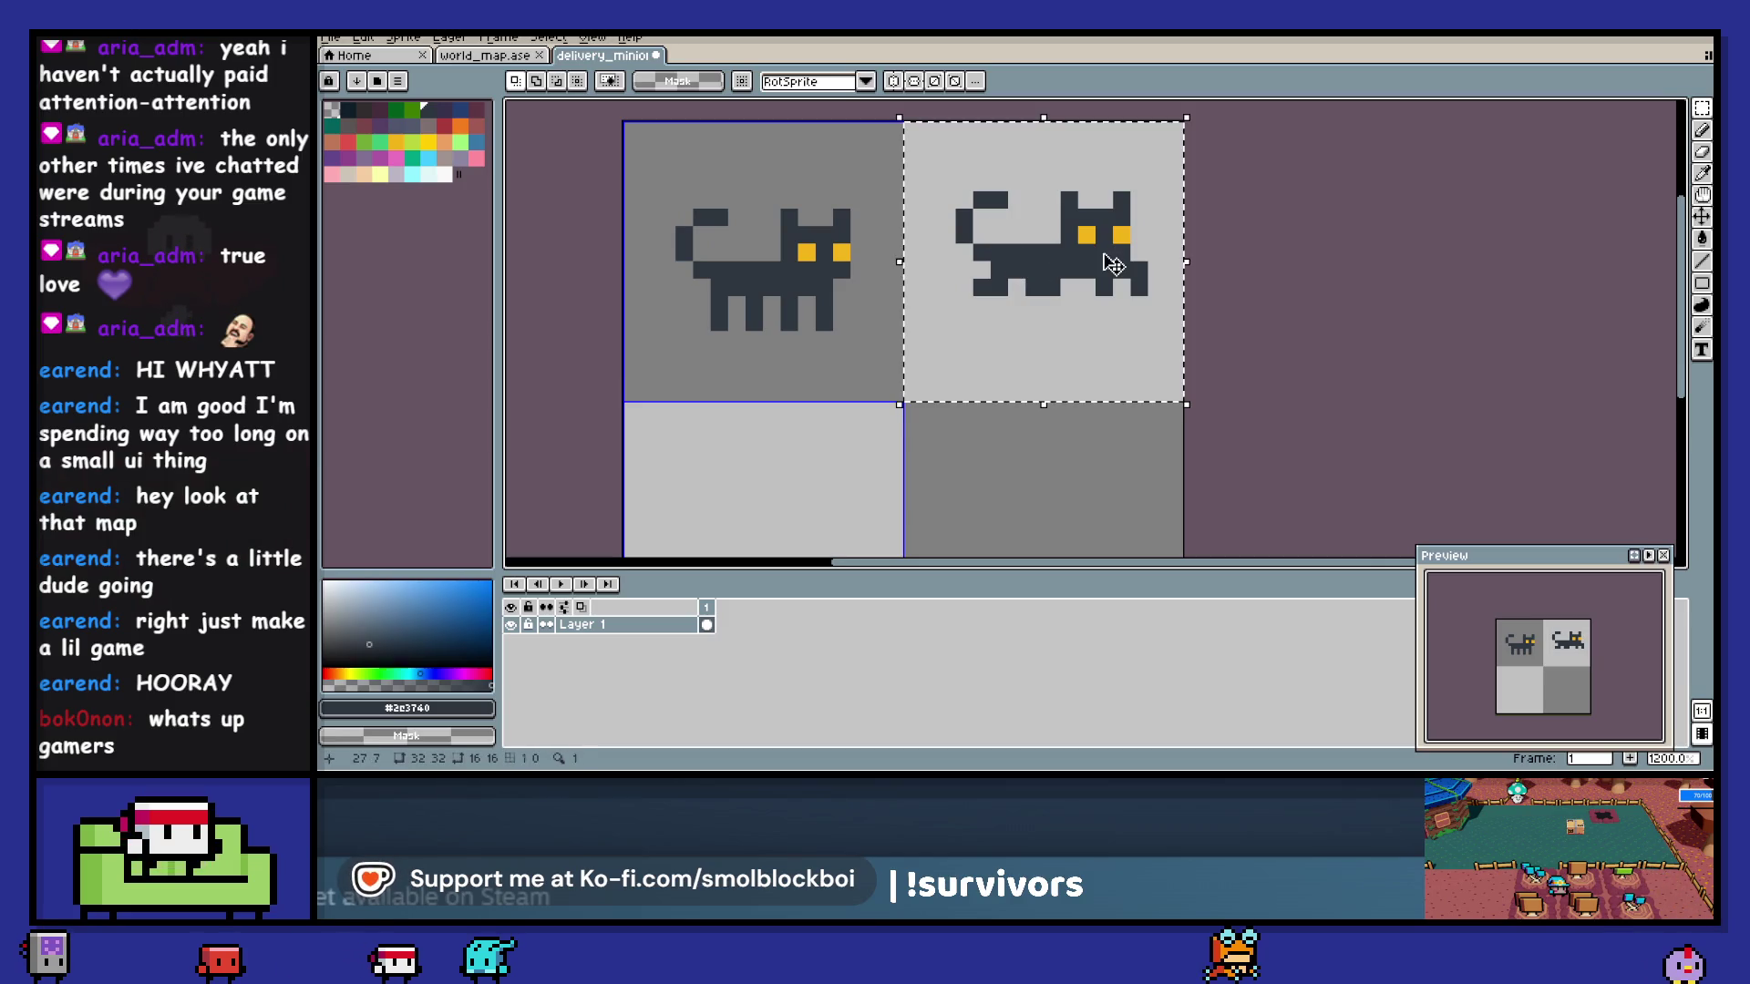
pyautogui.press('Down')
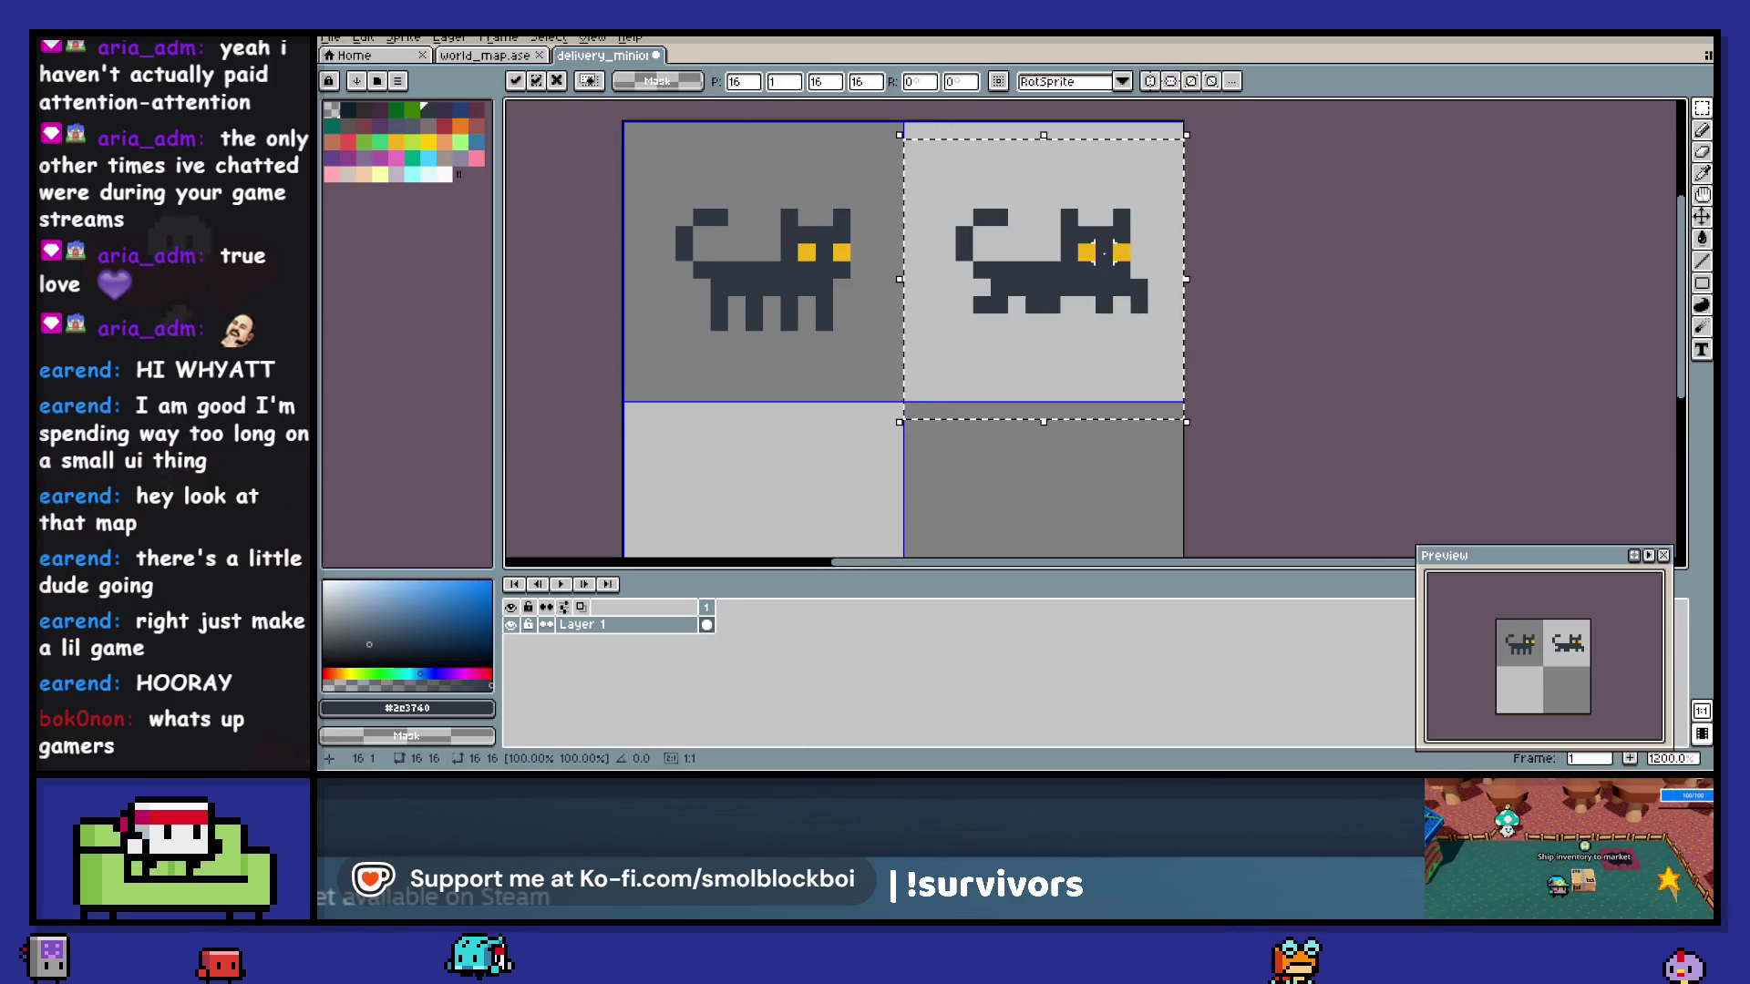
pyautogui.hotkey('ctrl', 'd')
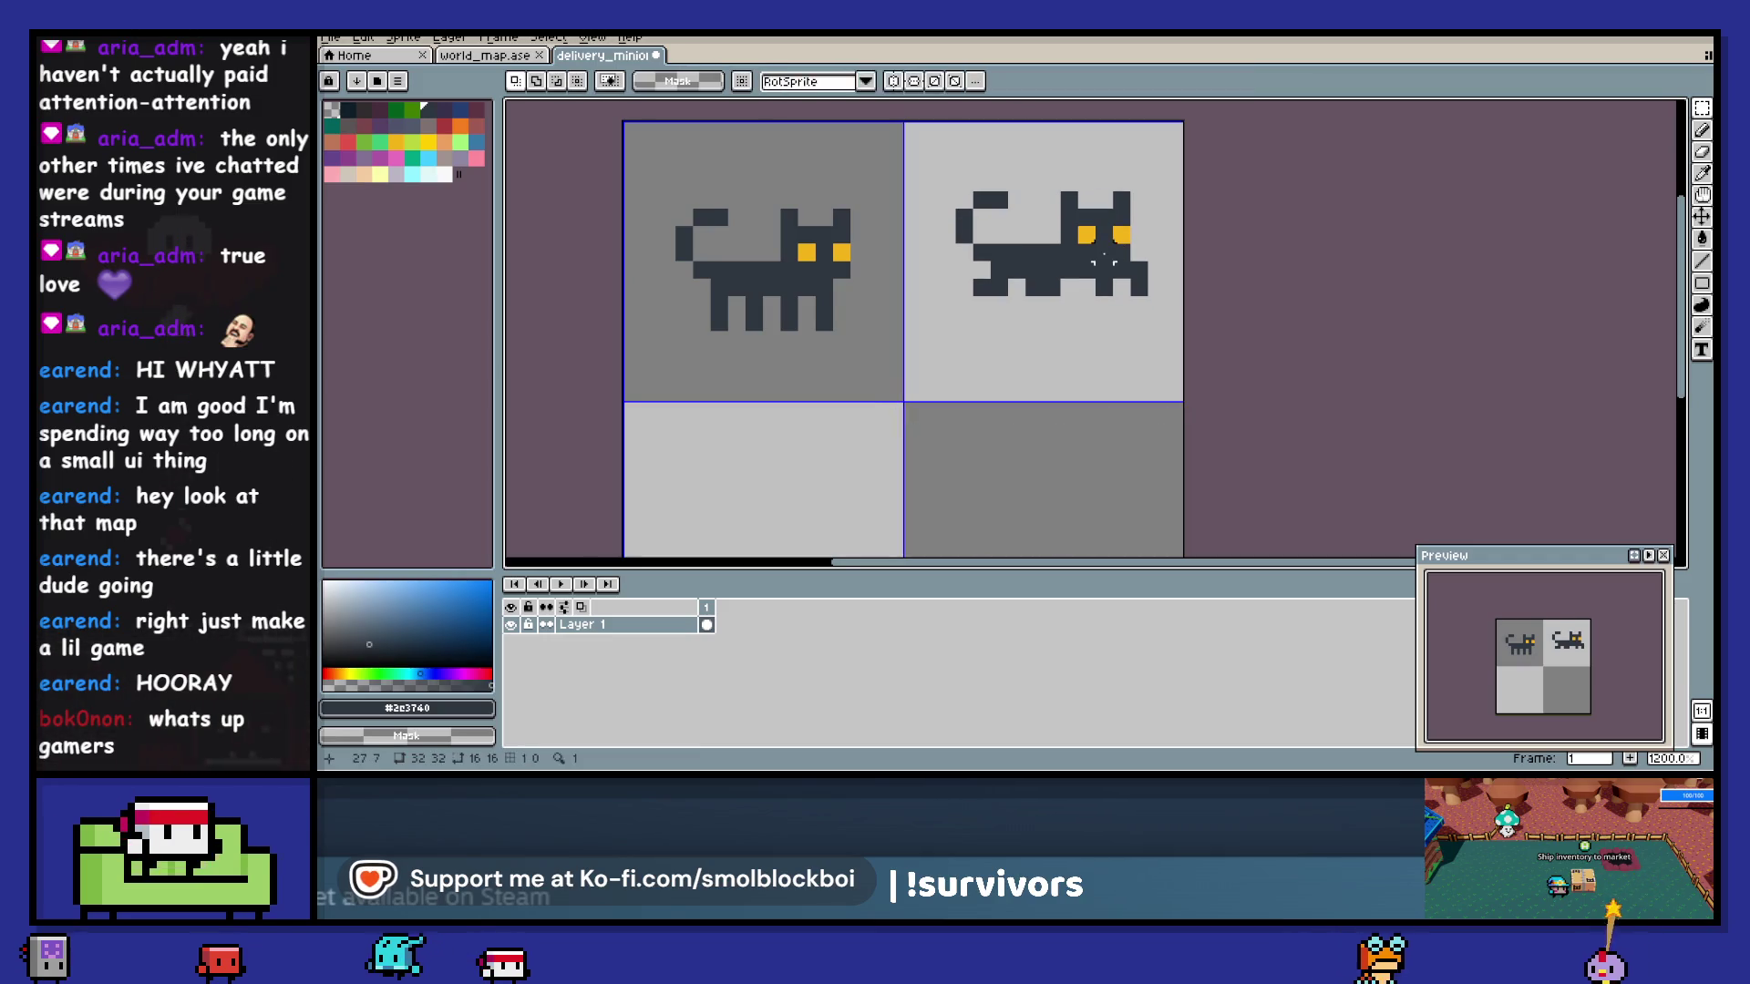
# - Set the canvas height to 16 anchored top-left, save the sprite, and switch to Godot
pyautogui.hotkey('ctrl', 'alt', 'c')
pyautogui.click(722, 165)
pyautogui.click(662, 190)
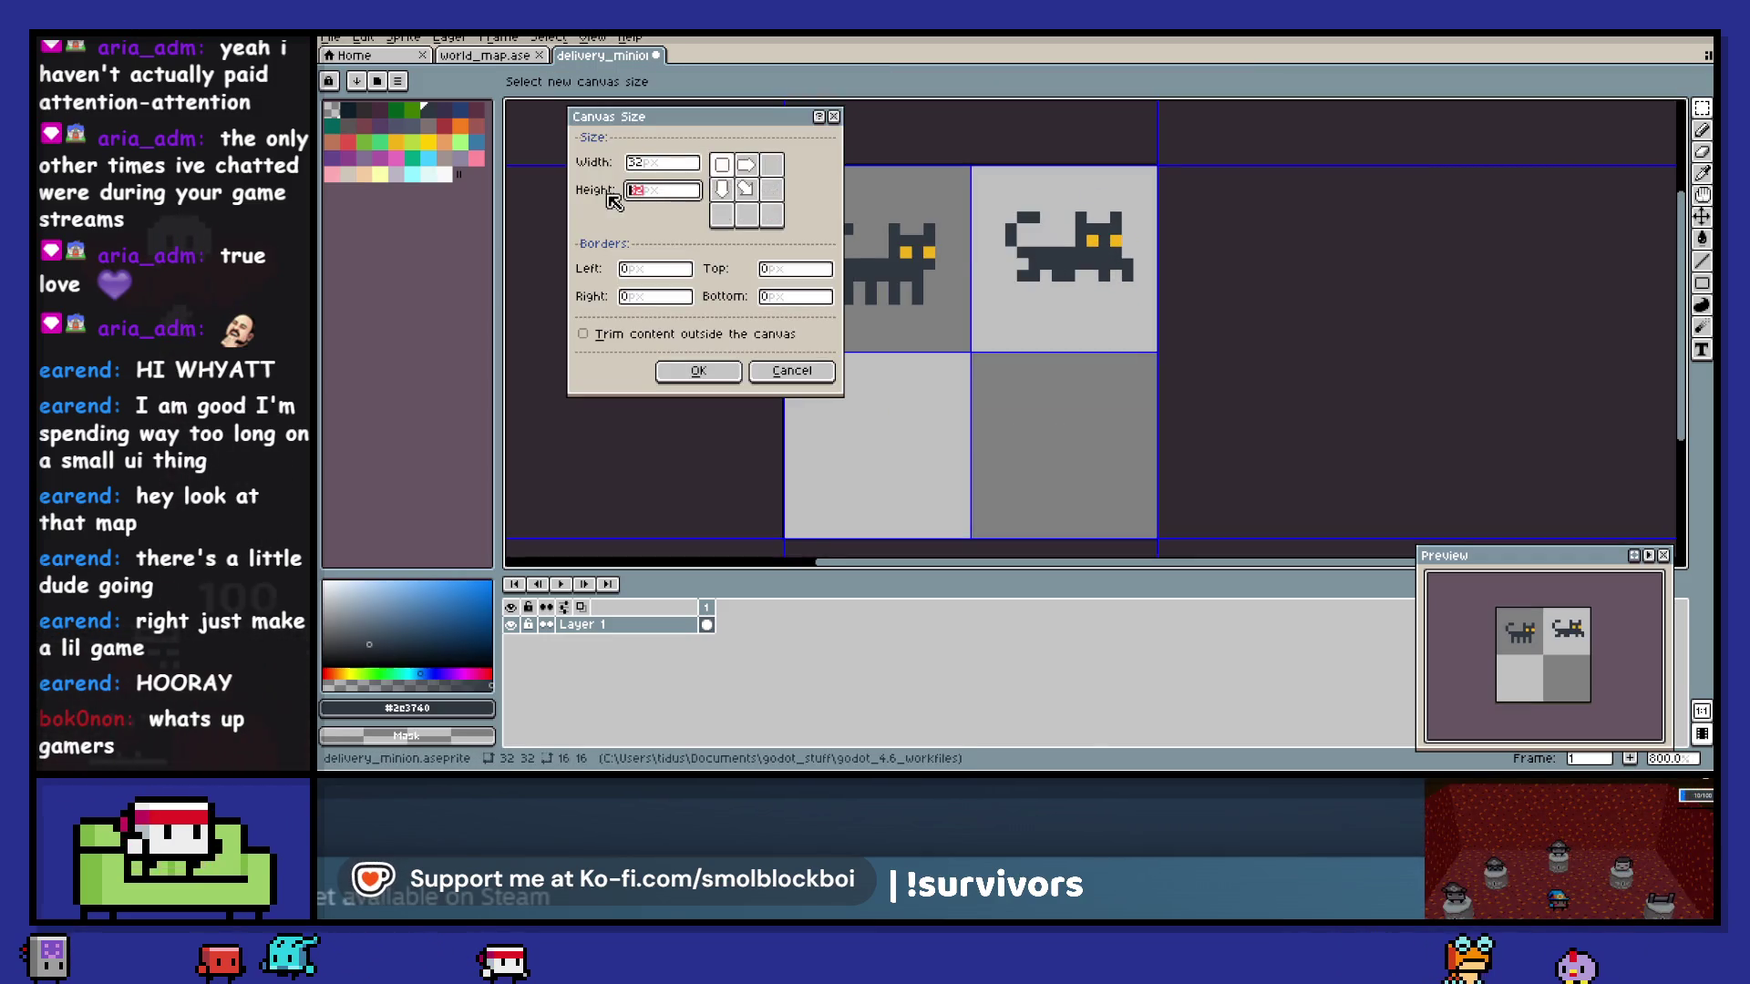
pyautogui.write('16')
pyautogui.click(684, 364)
pyautogui.hotkey('ctrl', 's')
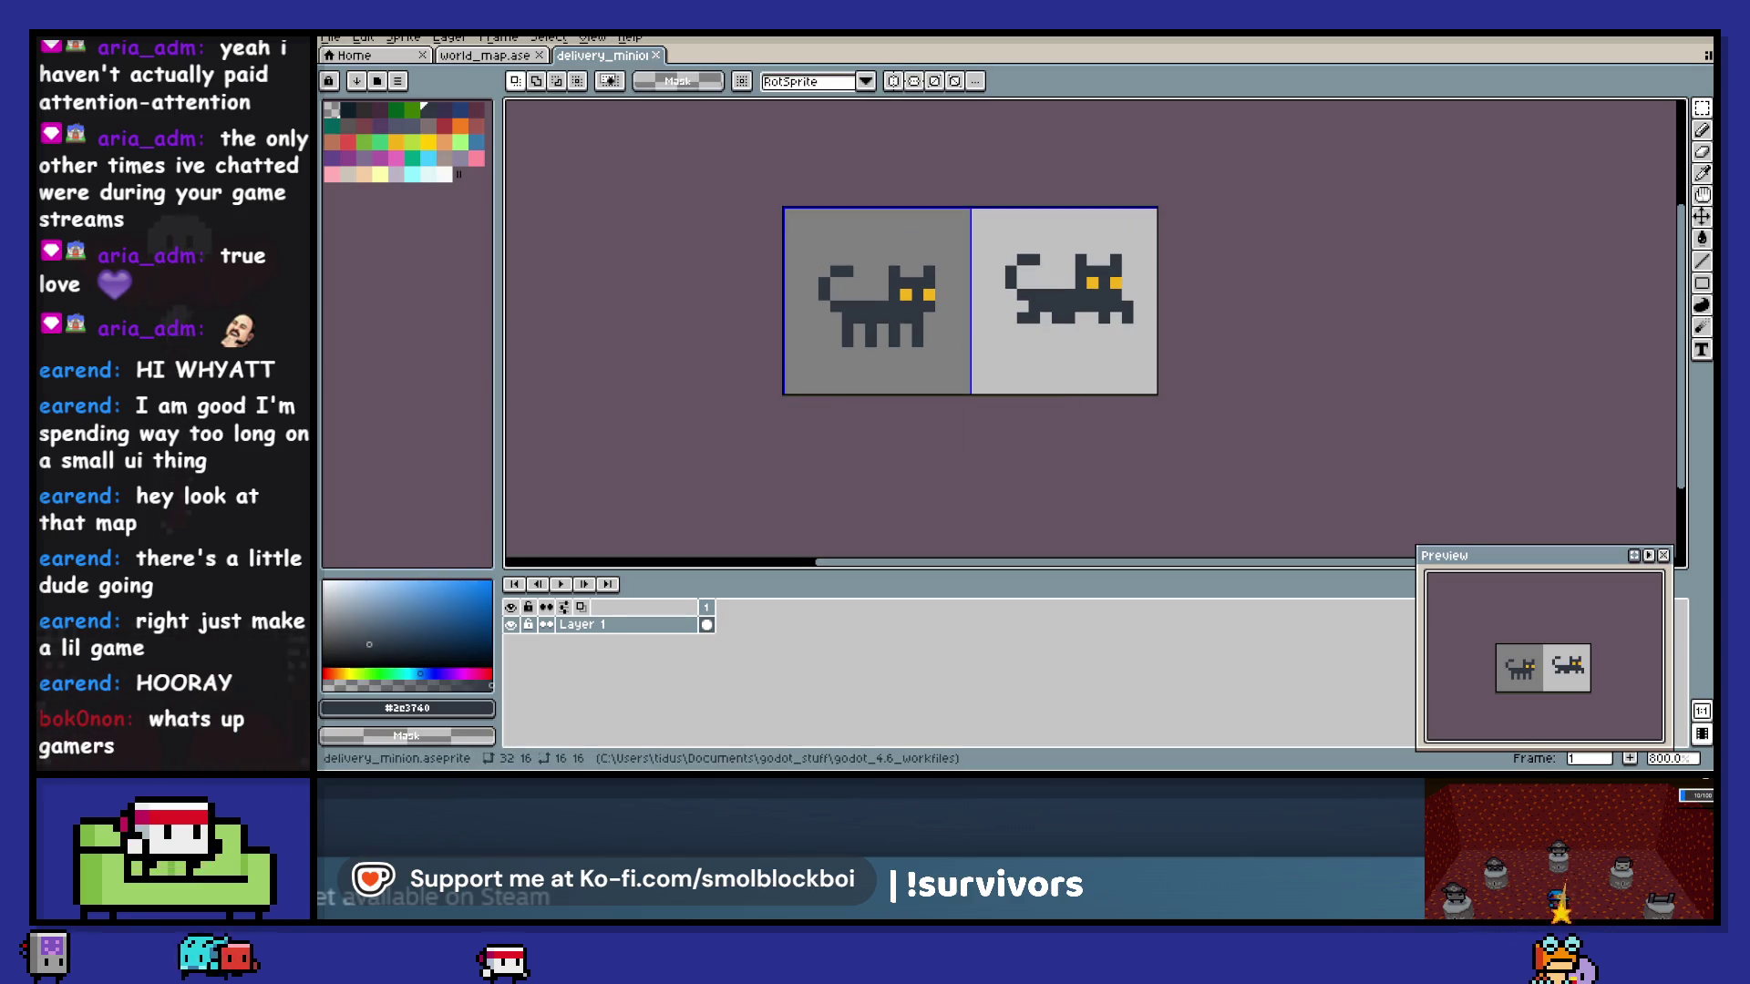
pyautogui.hotkey('alt', 'Tab')
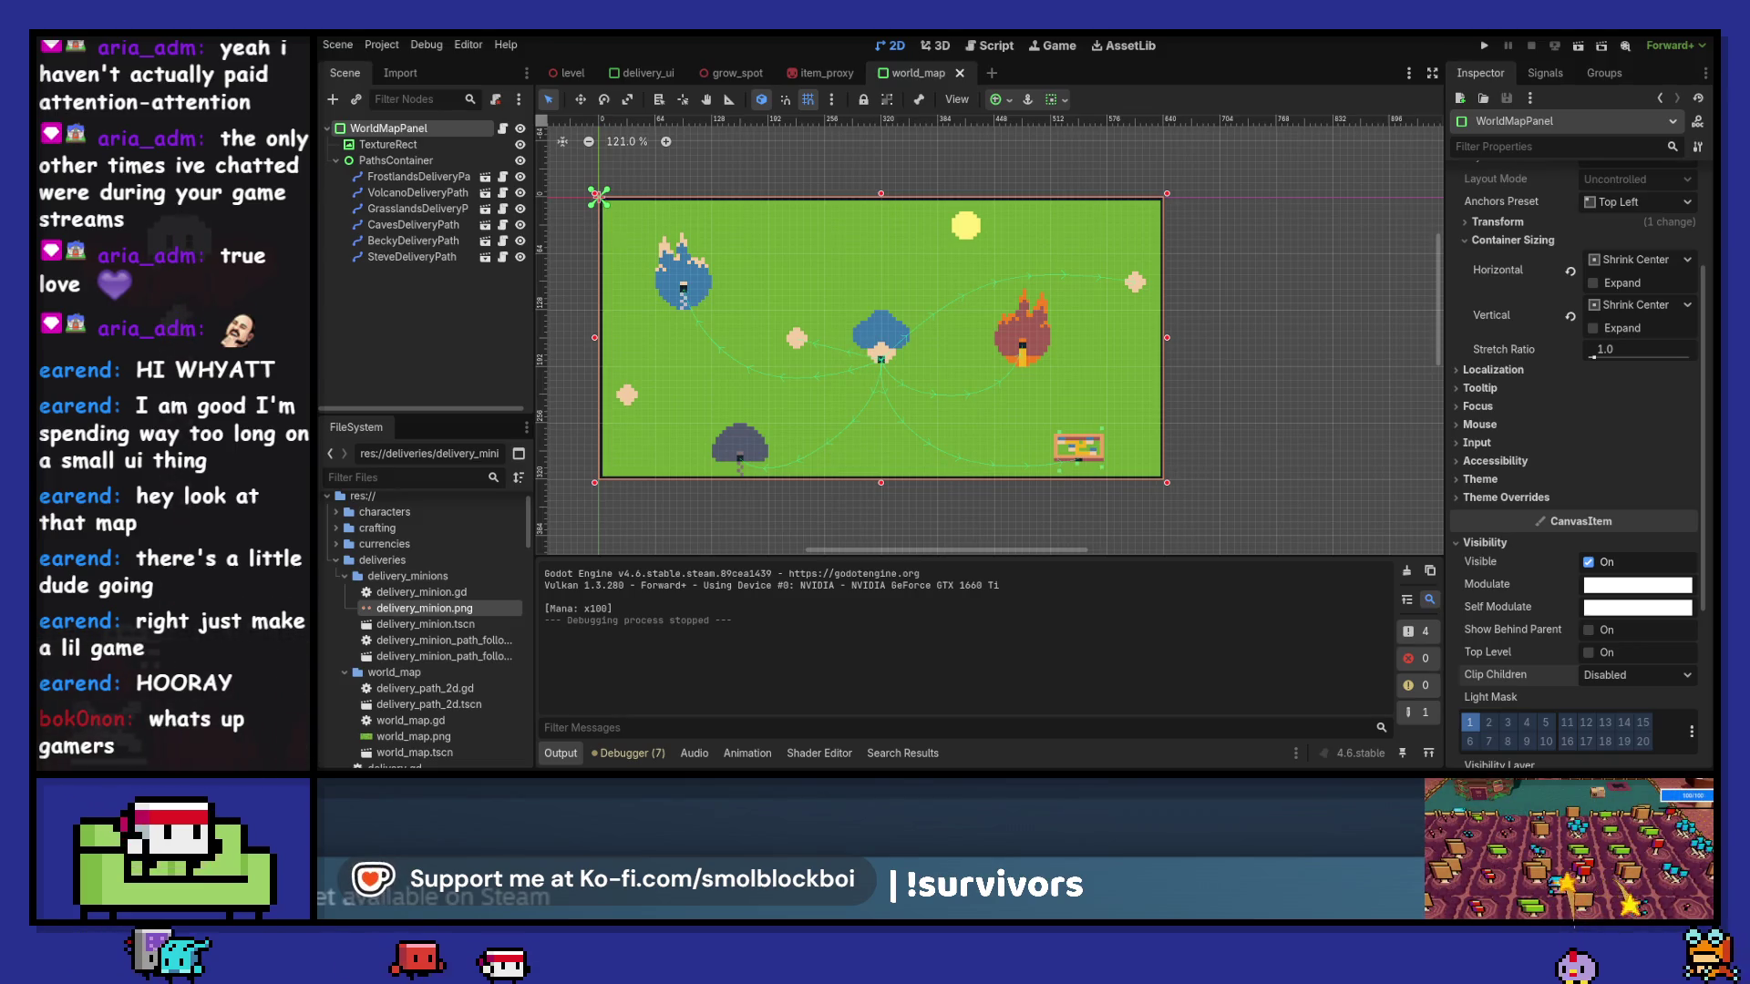
# - Export the two-cat sheet over delivery_minion.png, then launch the game in Godot with F5
pyautogui.hotkey('alt', 'Tab')
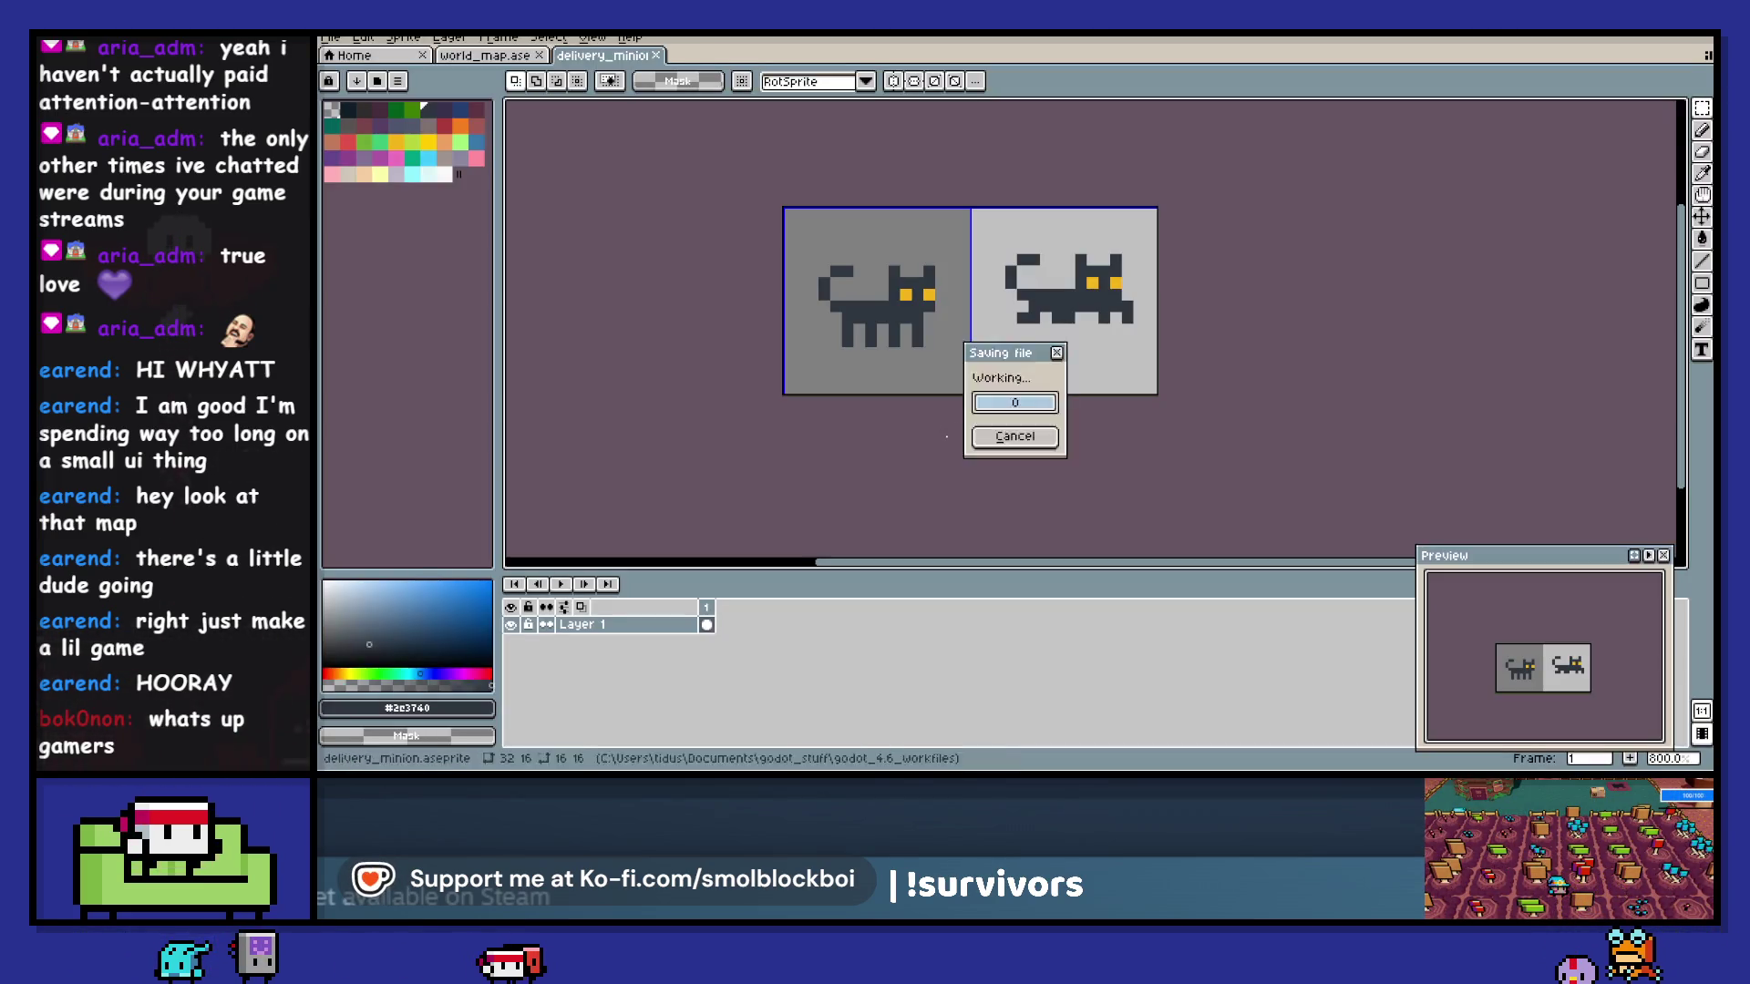
pyautogui.hotkey('ctrl', 'e')
pyautogui.click(768, 399)
pyautogui.click(955, 441)
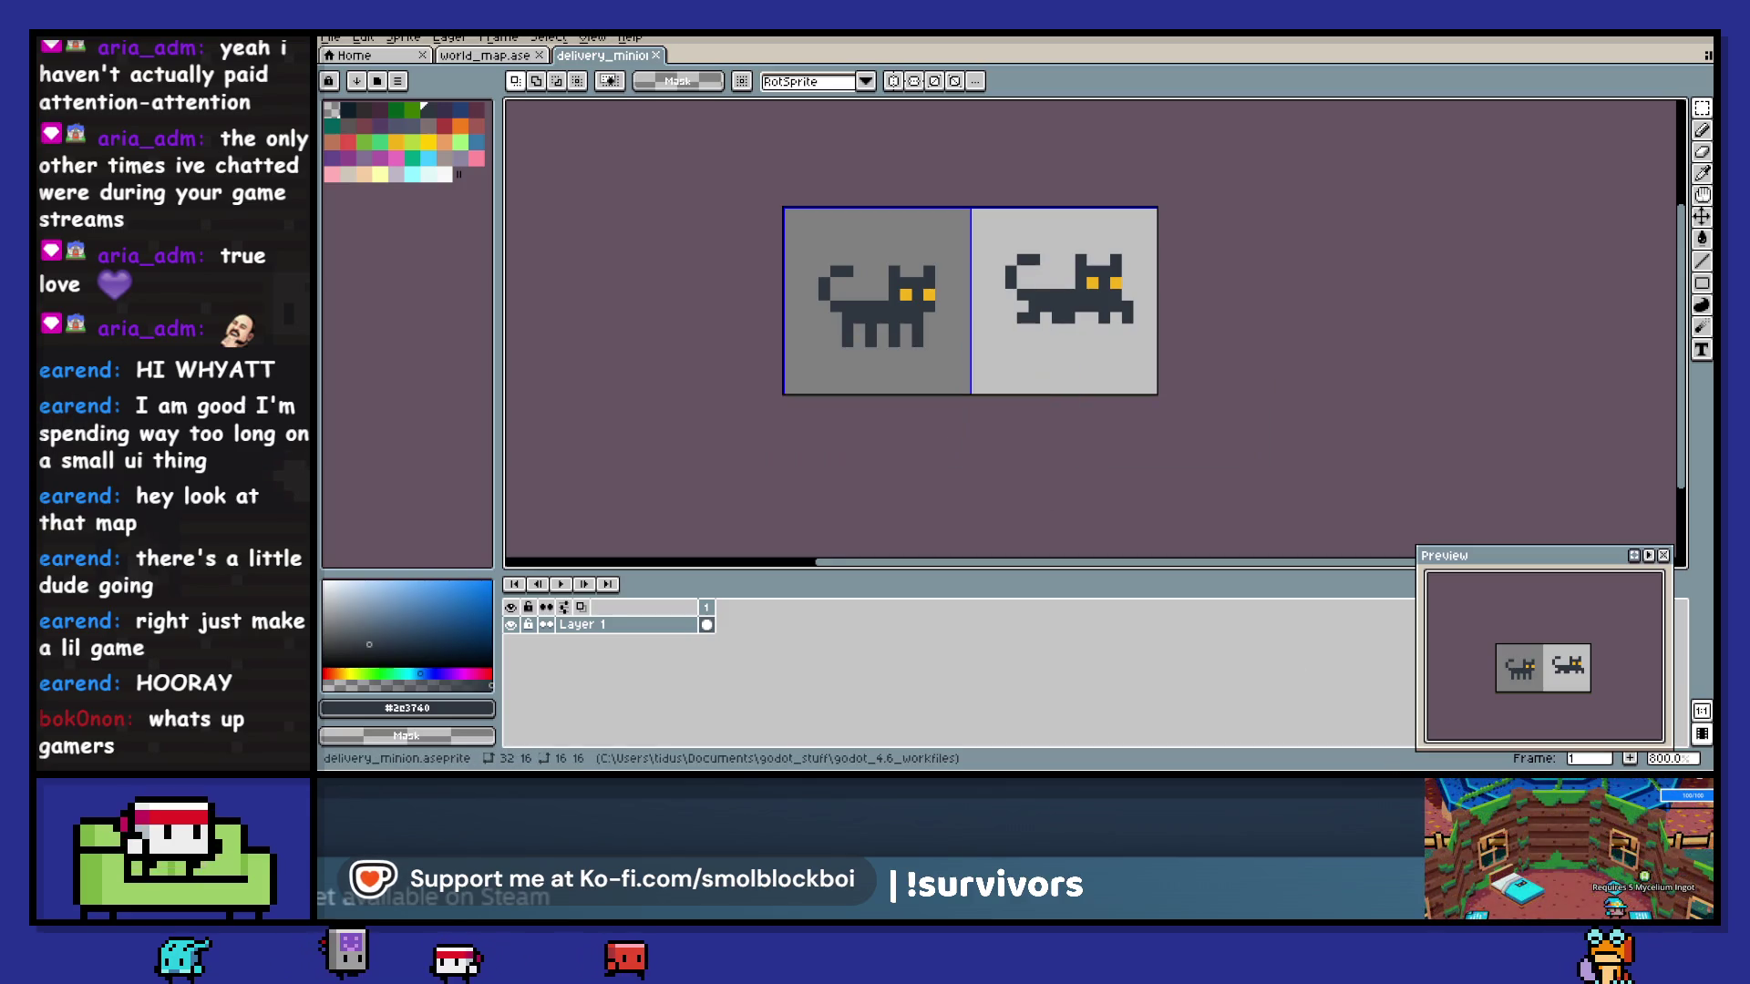
pyautogui.hotkey('alt', 'Tab')
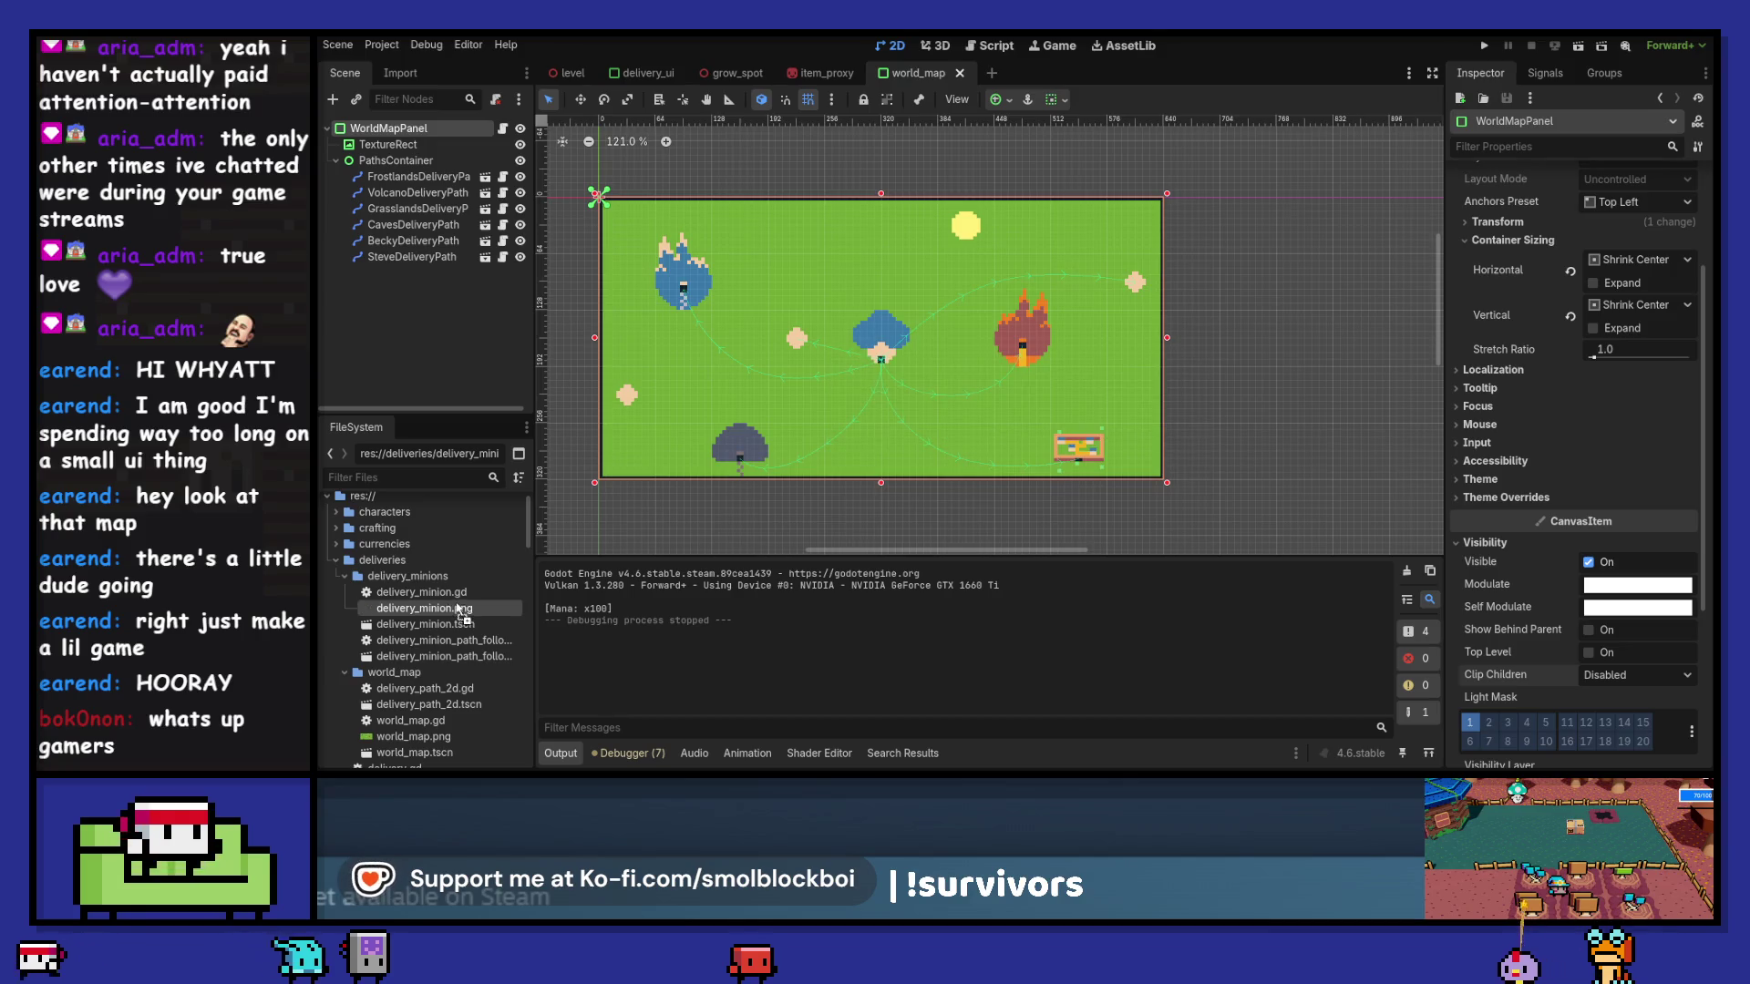
pyautogui.press('F5')
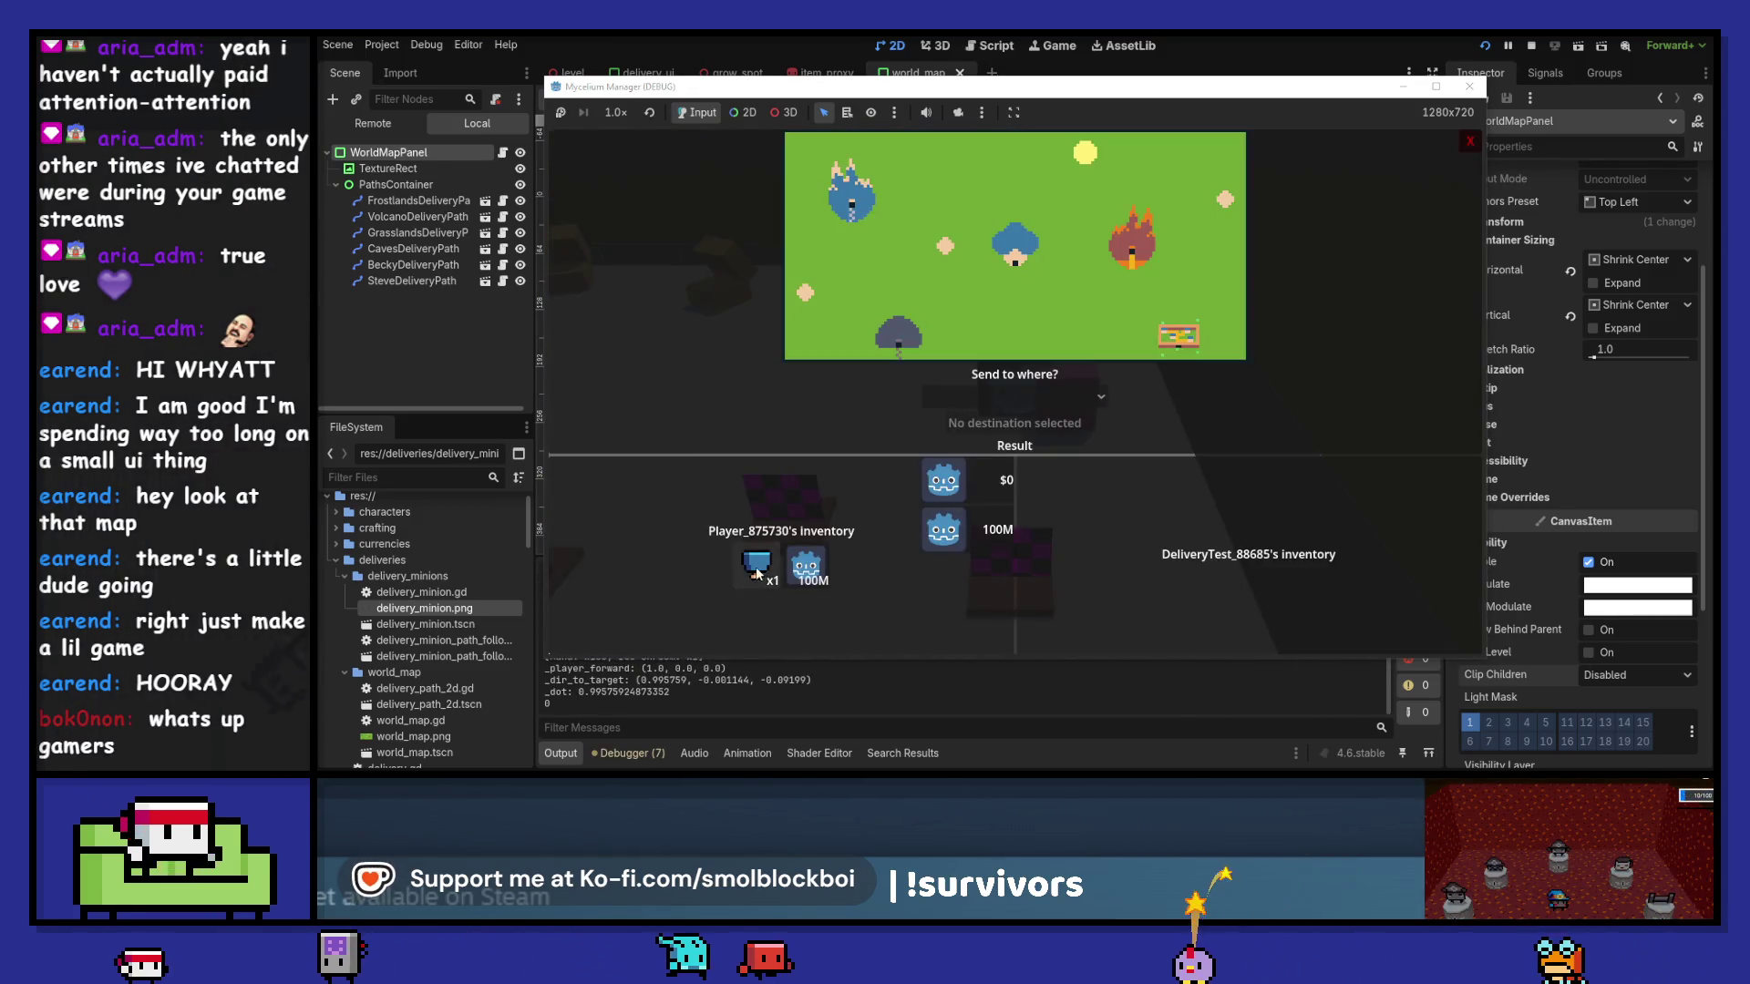
# - Load the Ice Shroom, send it to Becky's Business, then close the game and return to Aseprite
pyautogui.click(757, 572)
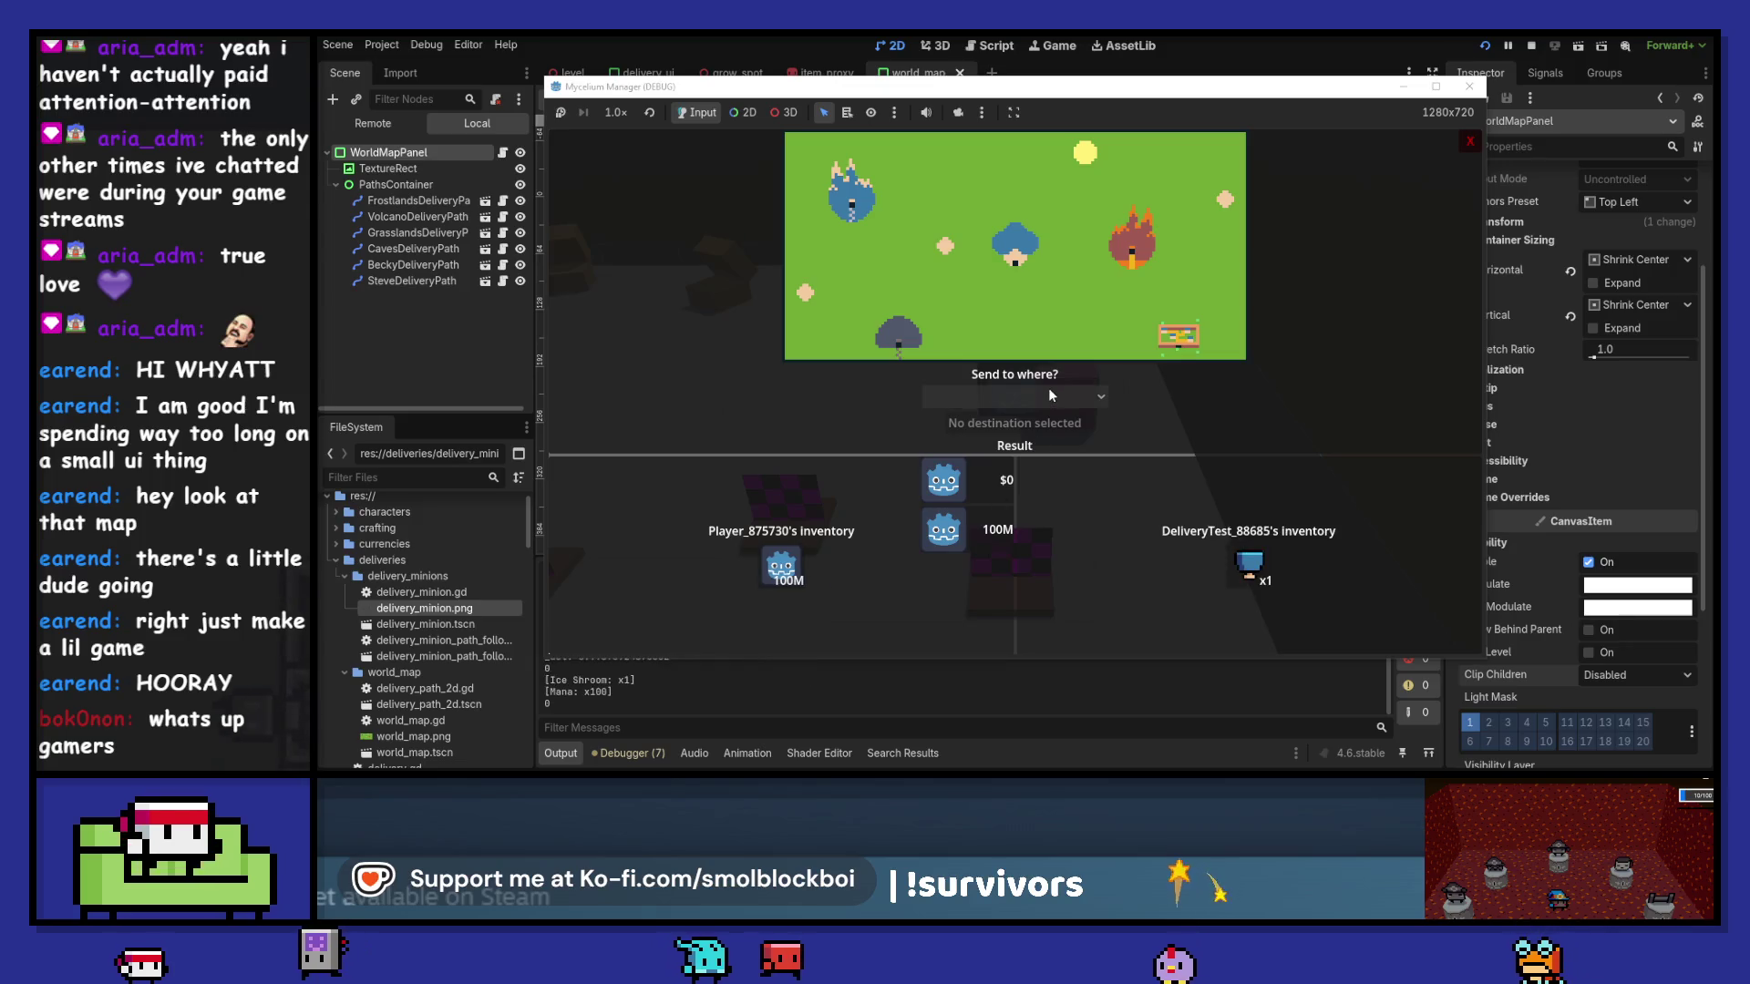
pyautogui.click(1046, 393)
pyautogui.click(1024, 440)
pyautogui.click(1019, 423)
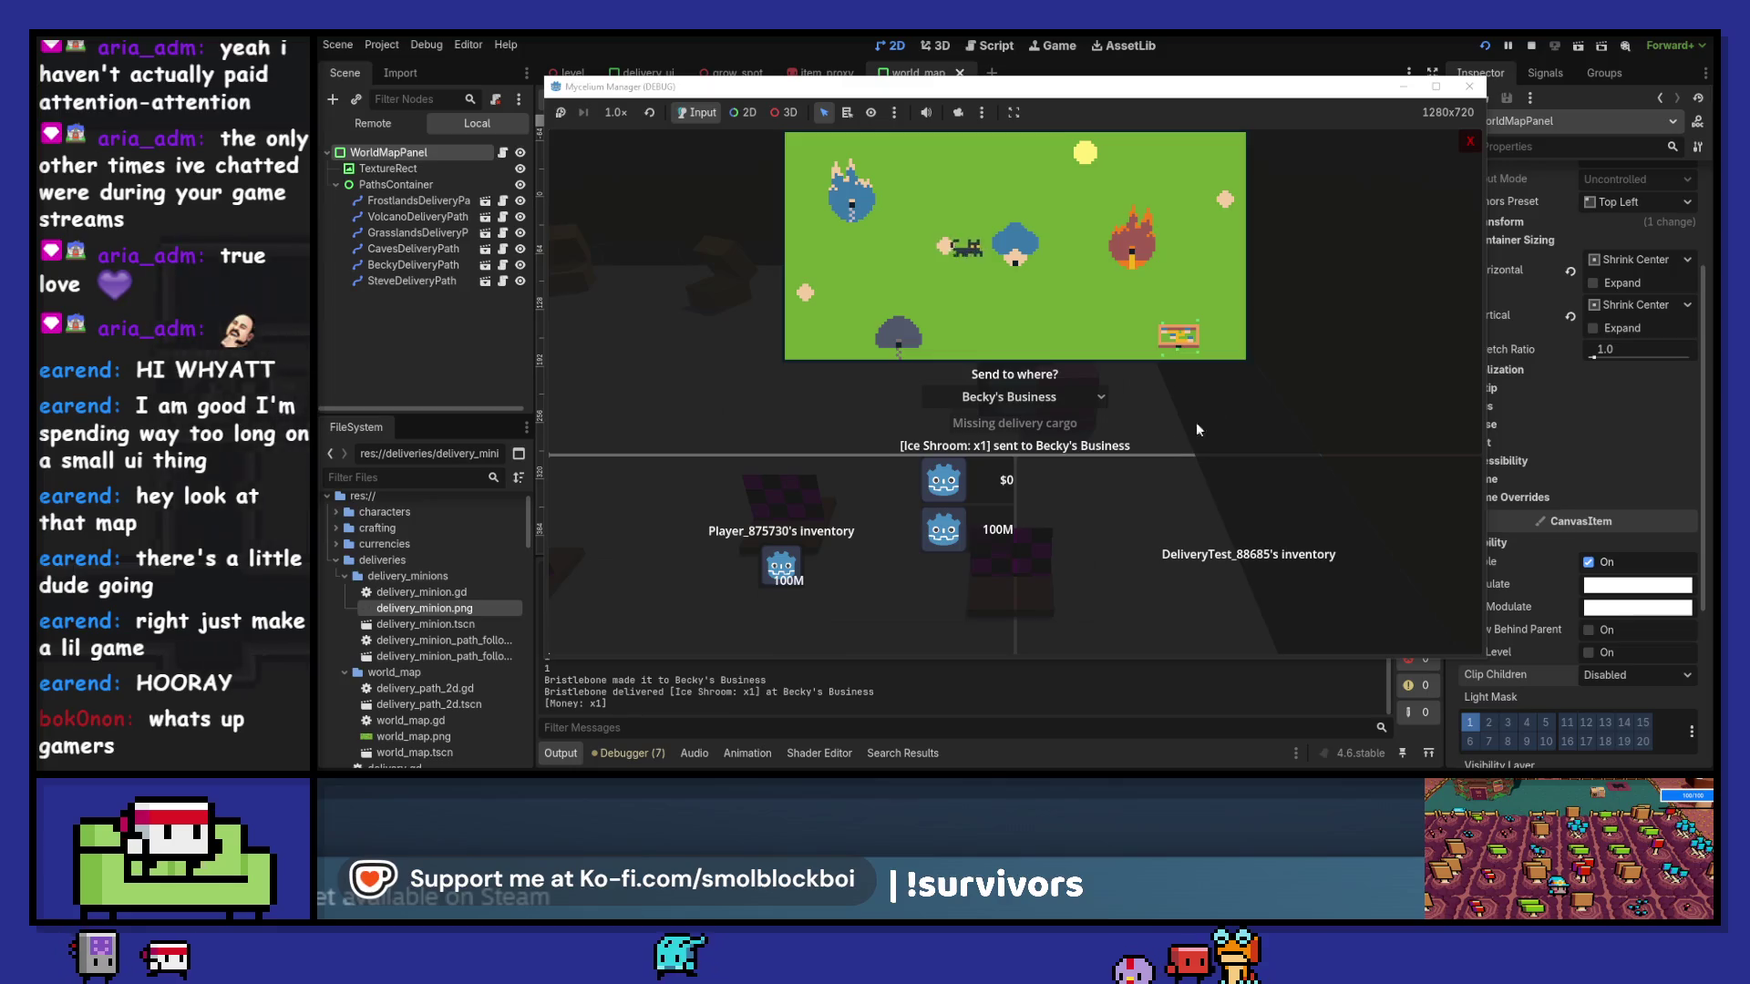
pyautogui.click(1473, 86)
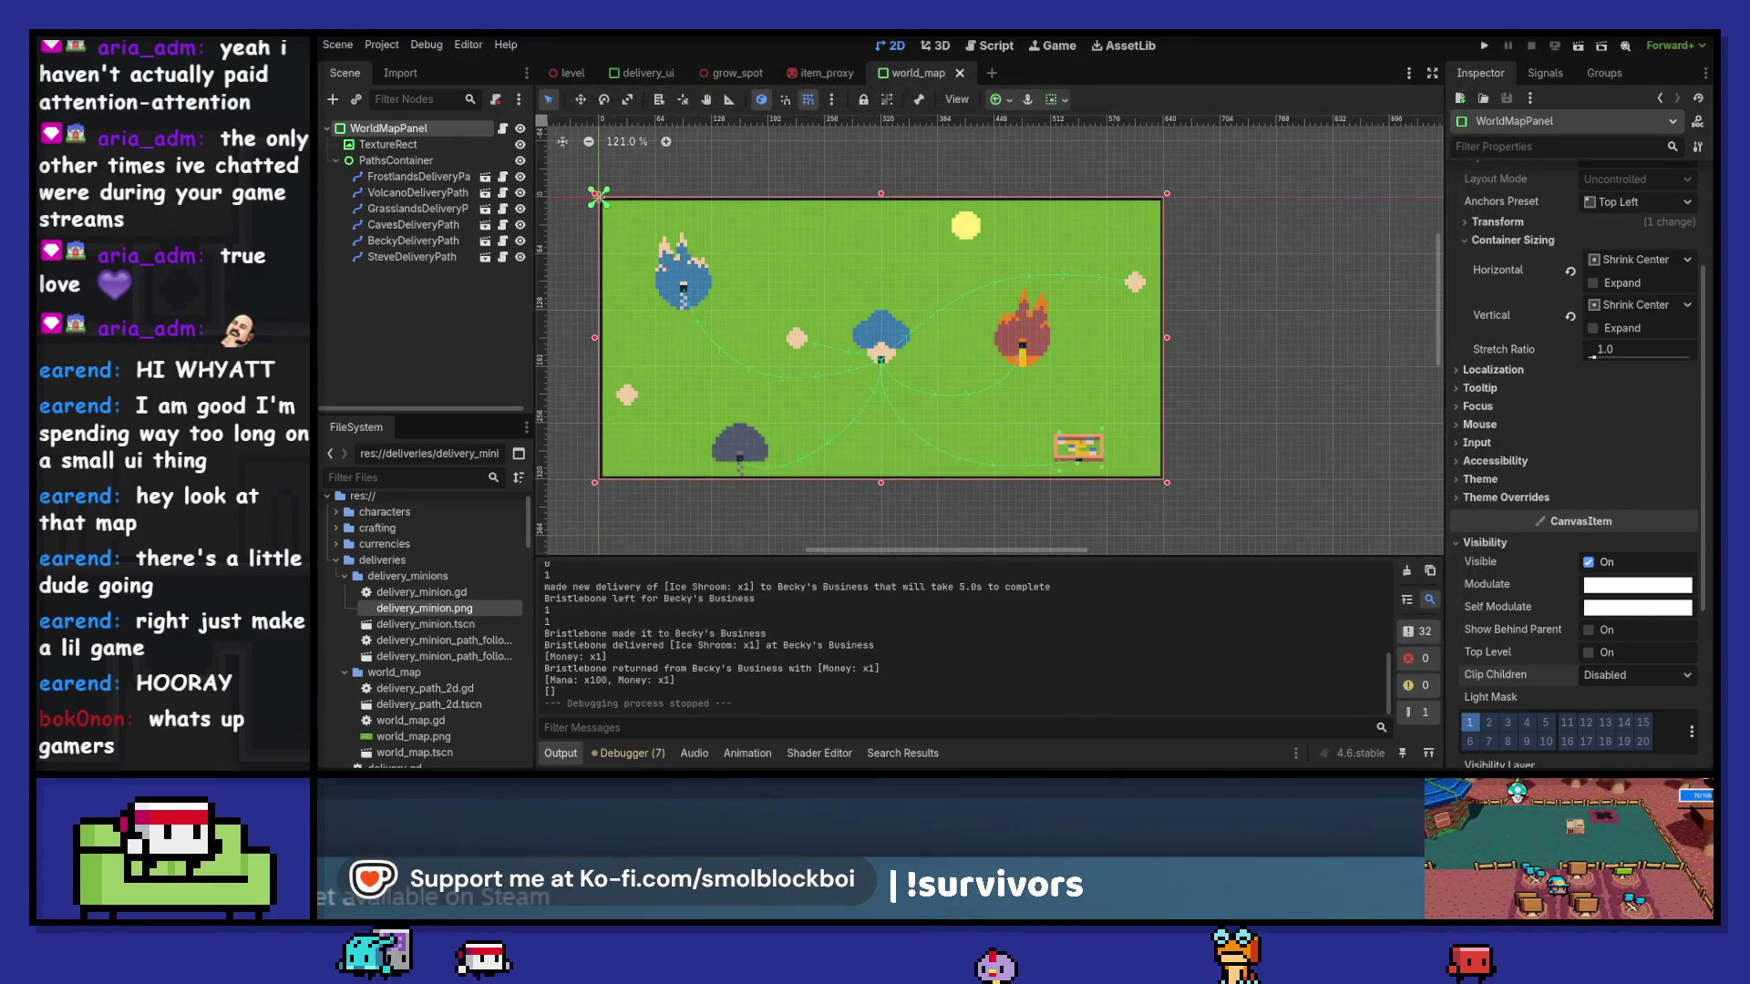
pyautogui.hotkey('alt', 'Tab')
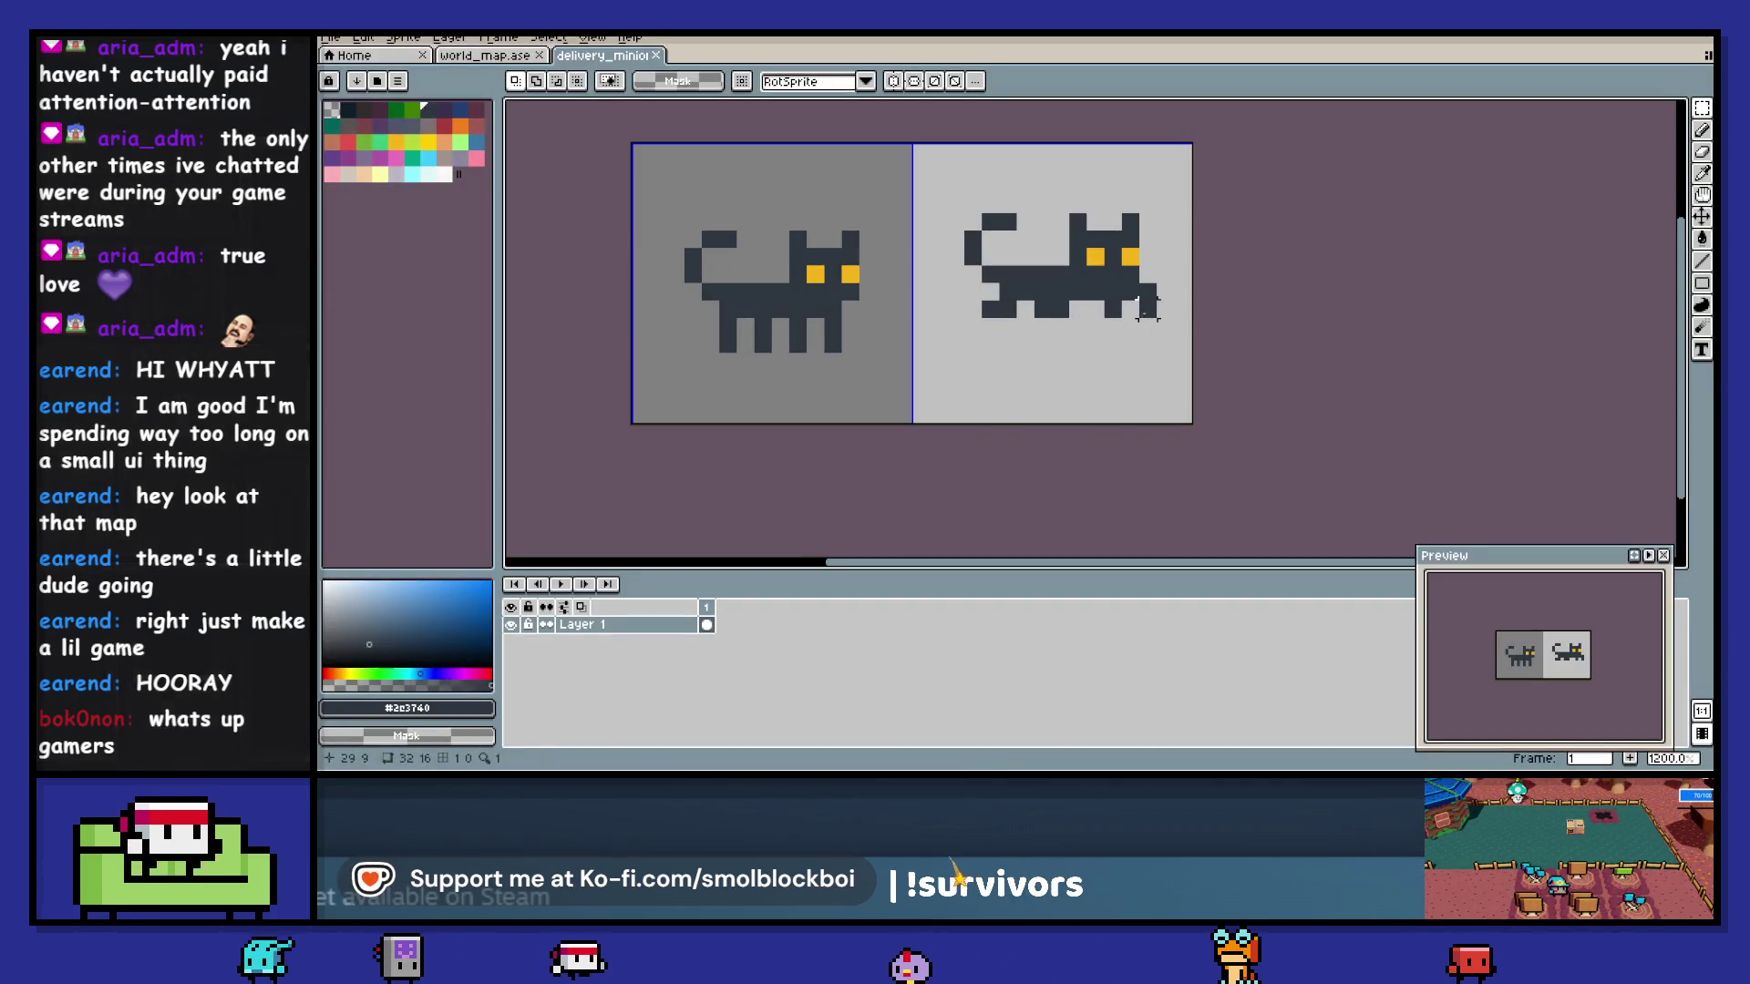
# - Erase the stray front pixel and the legs under the right cat's body
pyautogui.click(1147, 292)
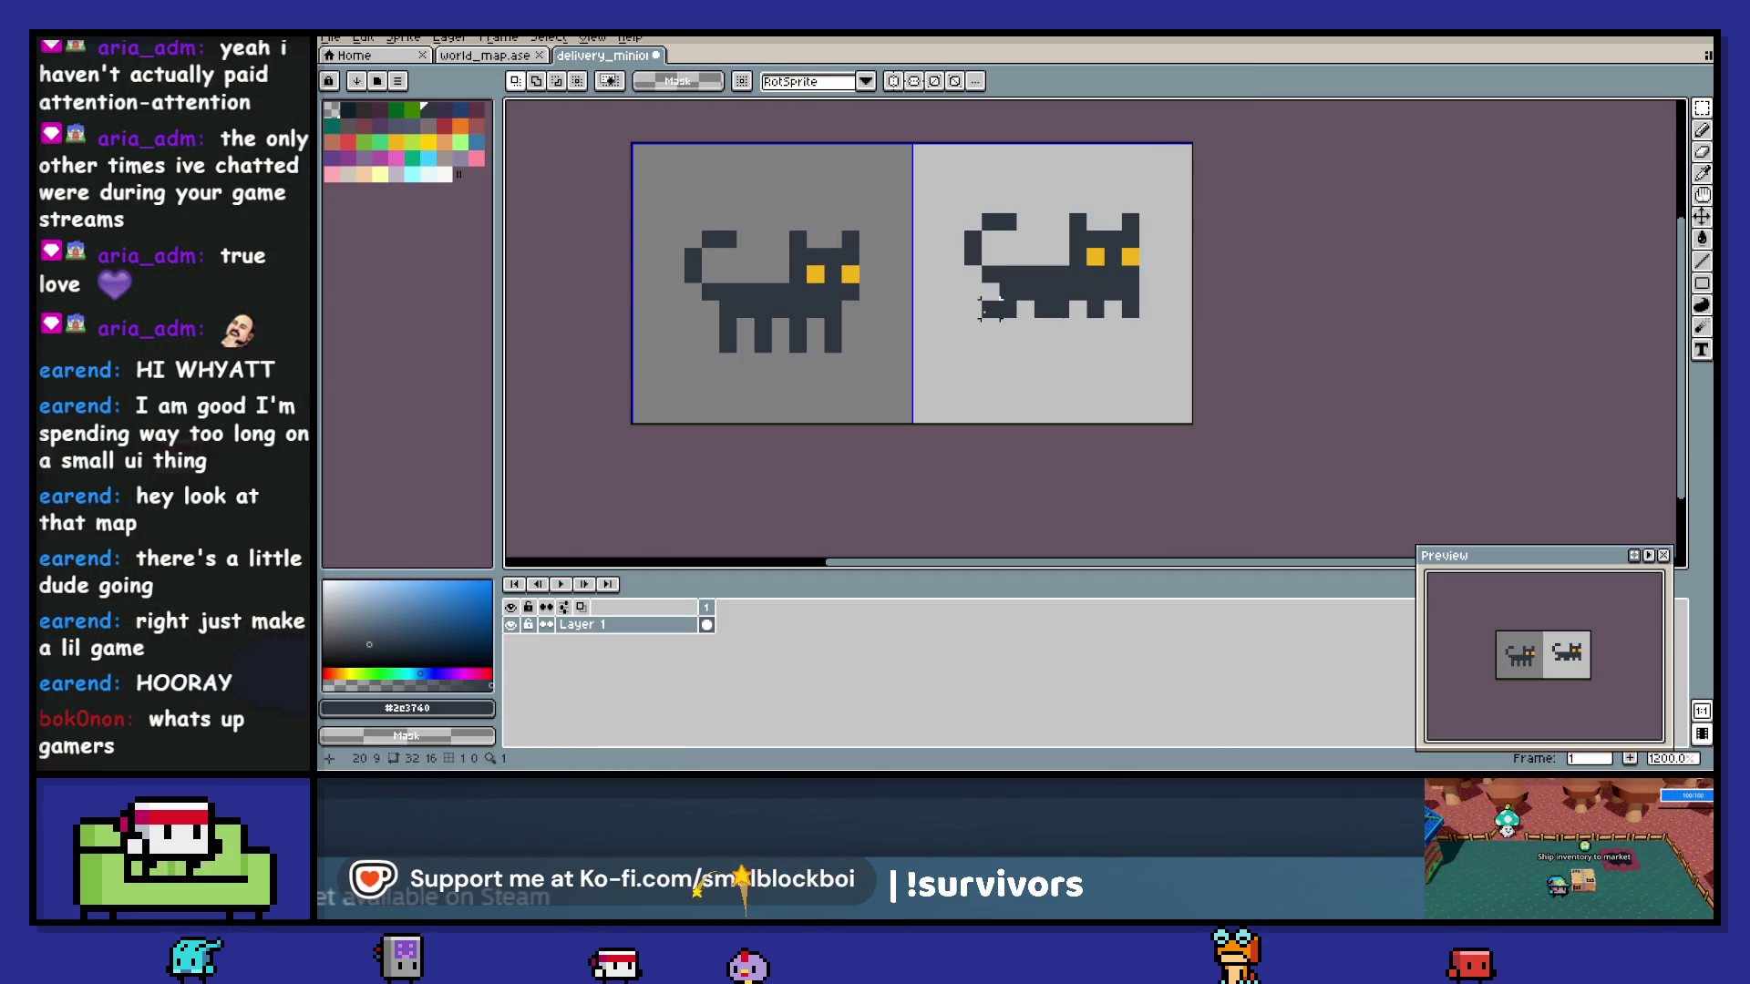
pyautogui.moveTo(1057, 310); pyautogui.dragTo(1046, 309)
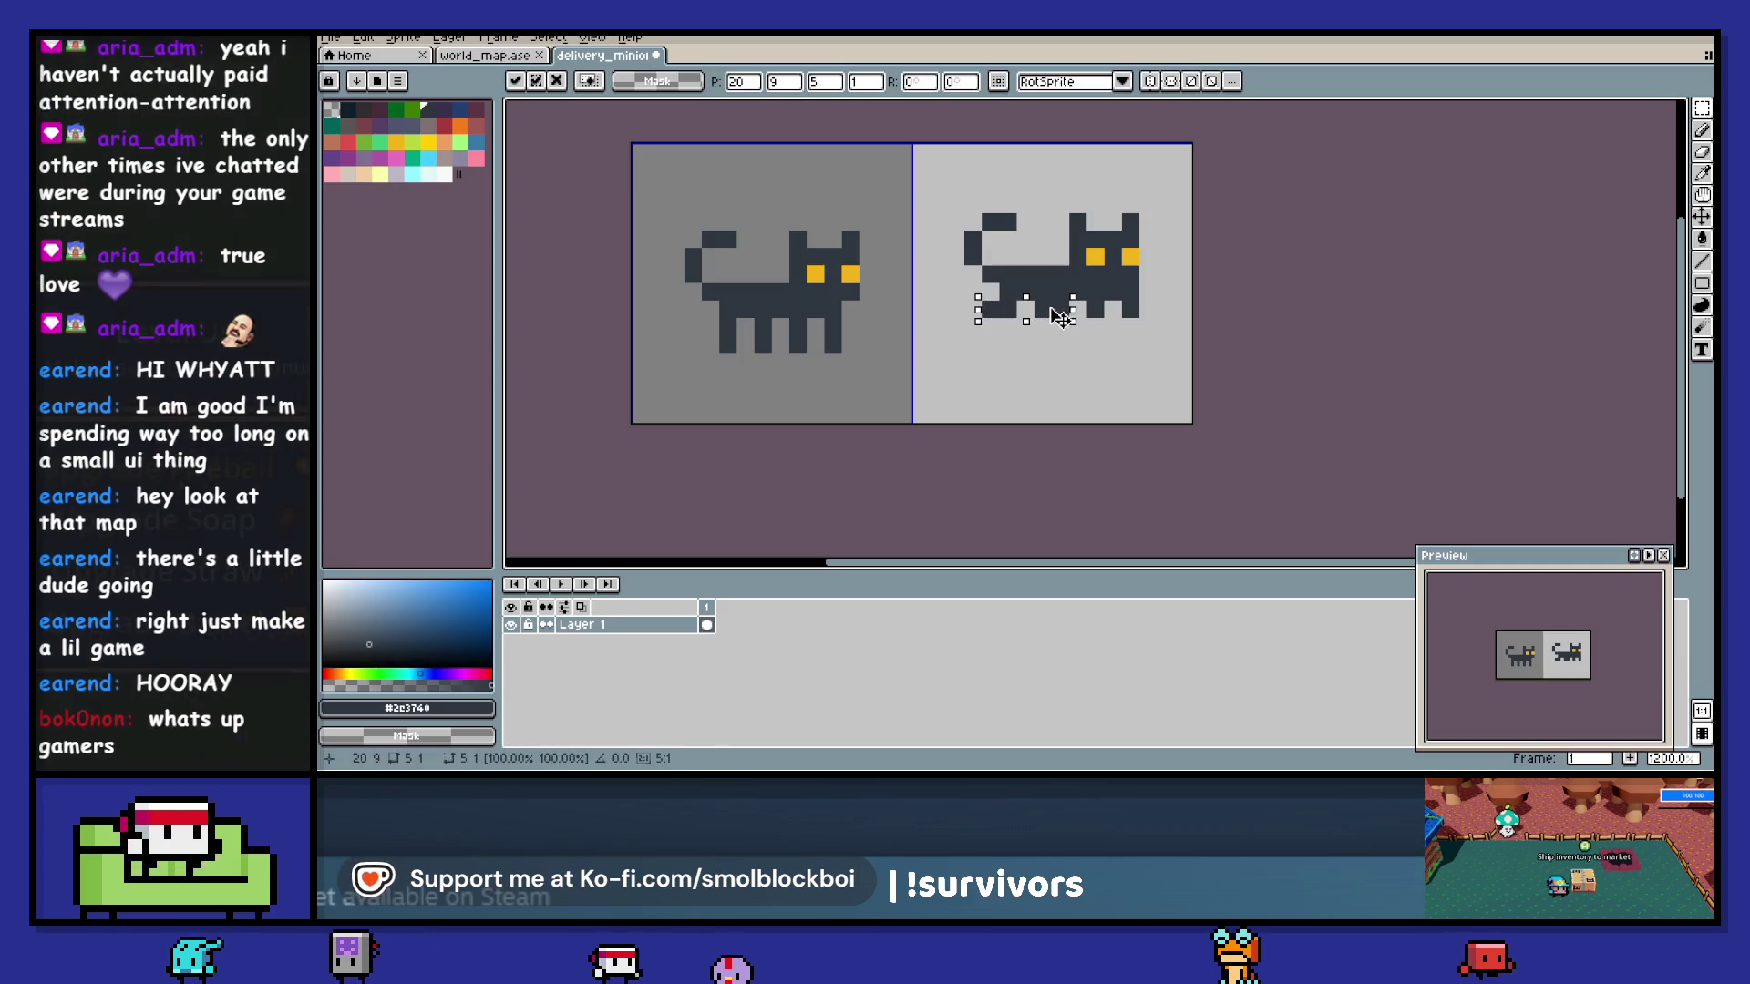
pyautogui.click(1079, 309)
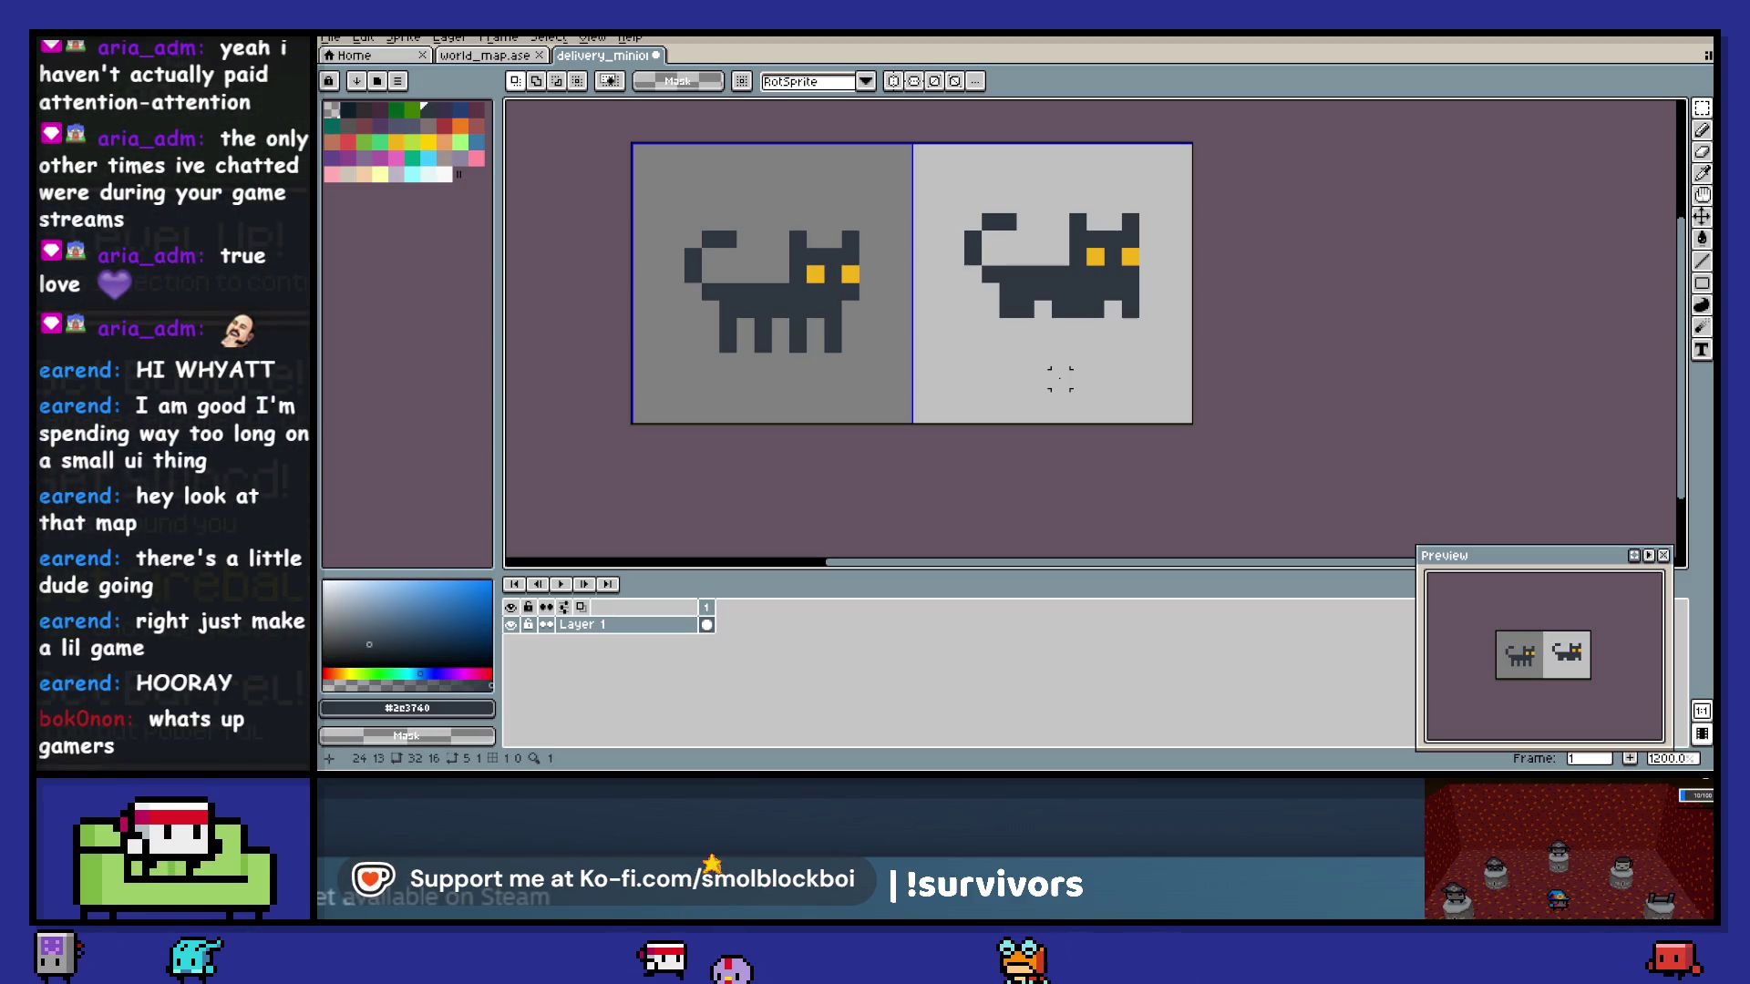
pyautogui.hotkey('ctrl', 'z')
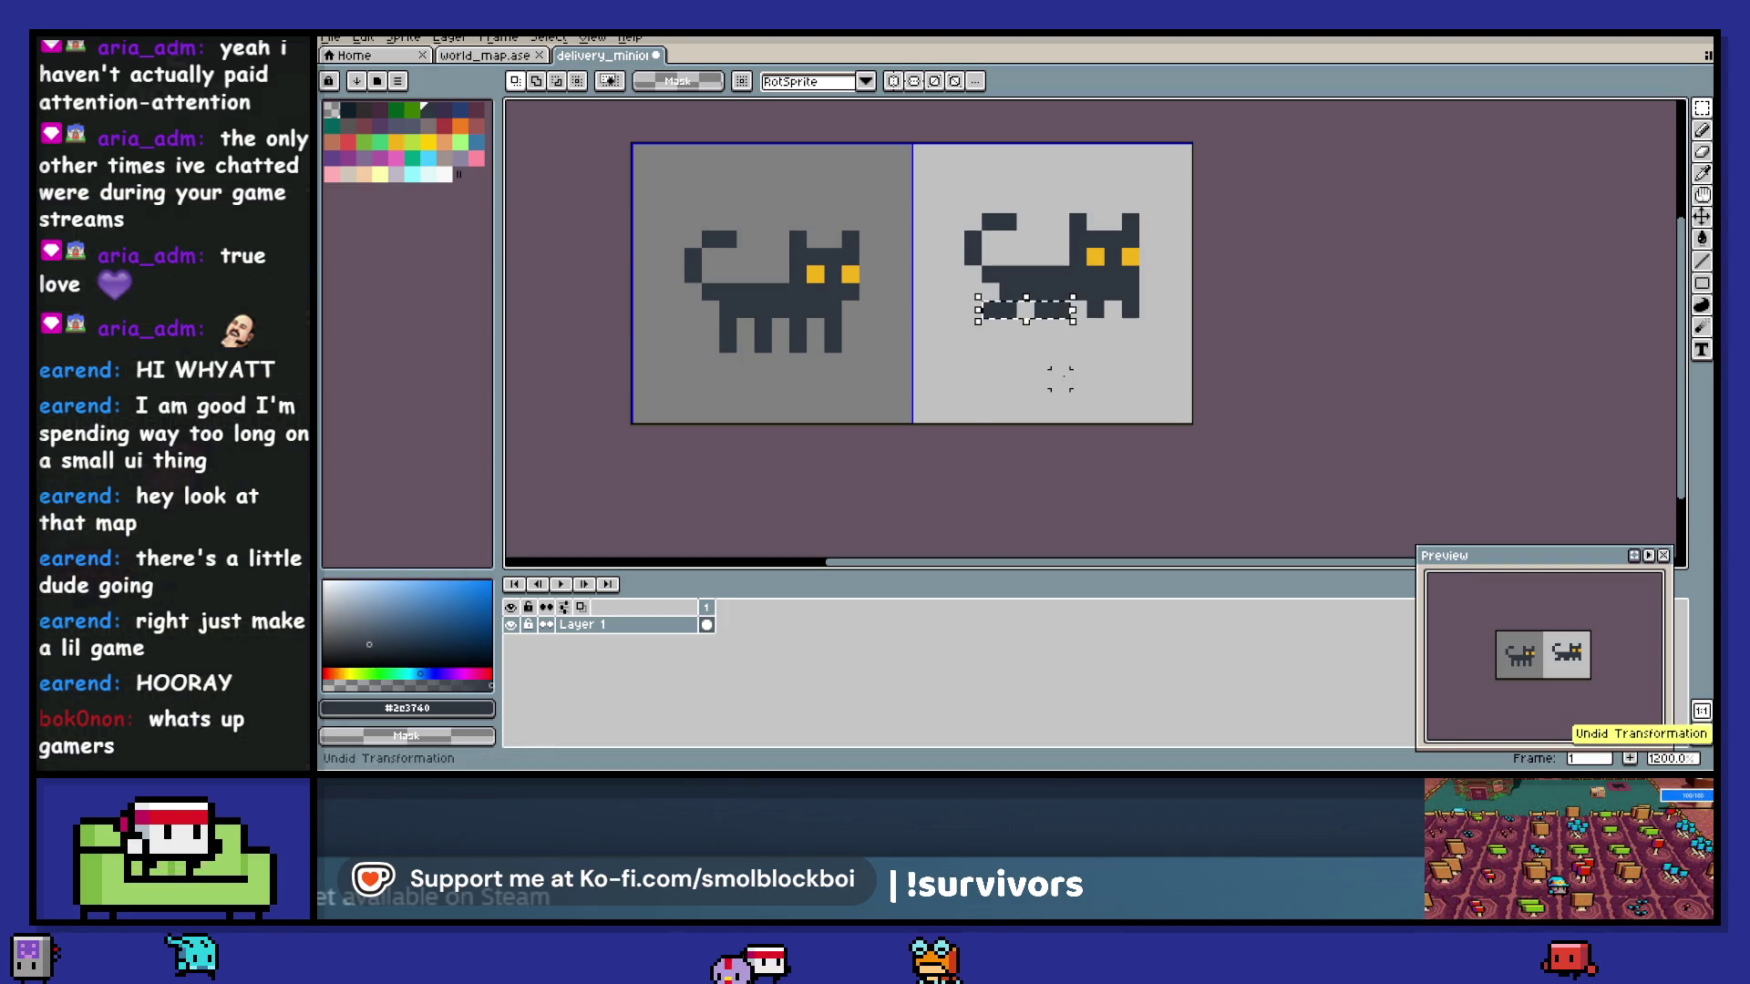
pyautogui.hotkey('ctrl', 'd')
pyautogui.press('i')
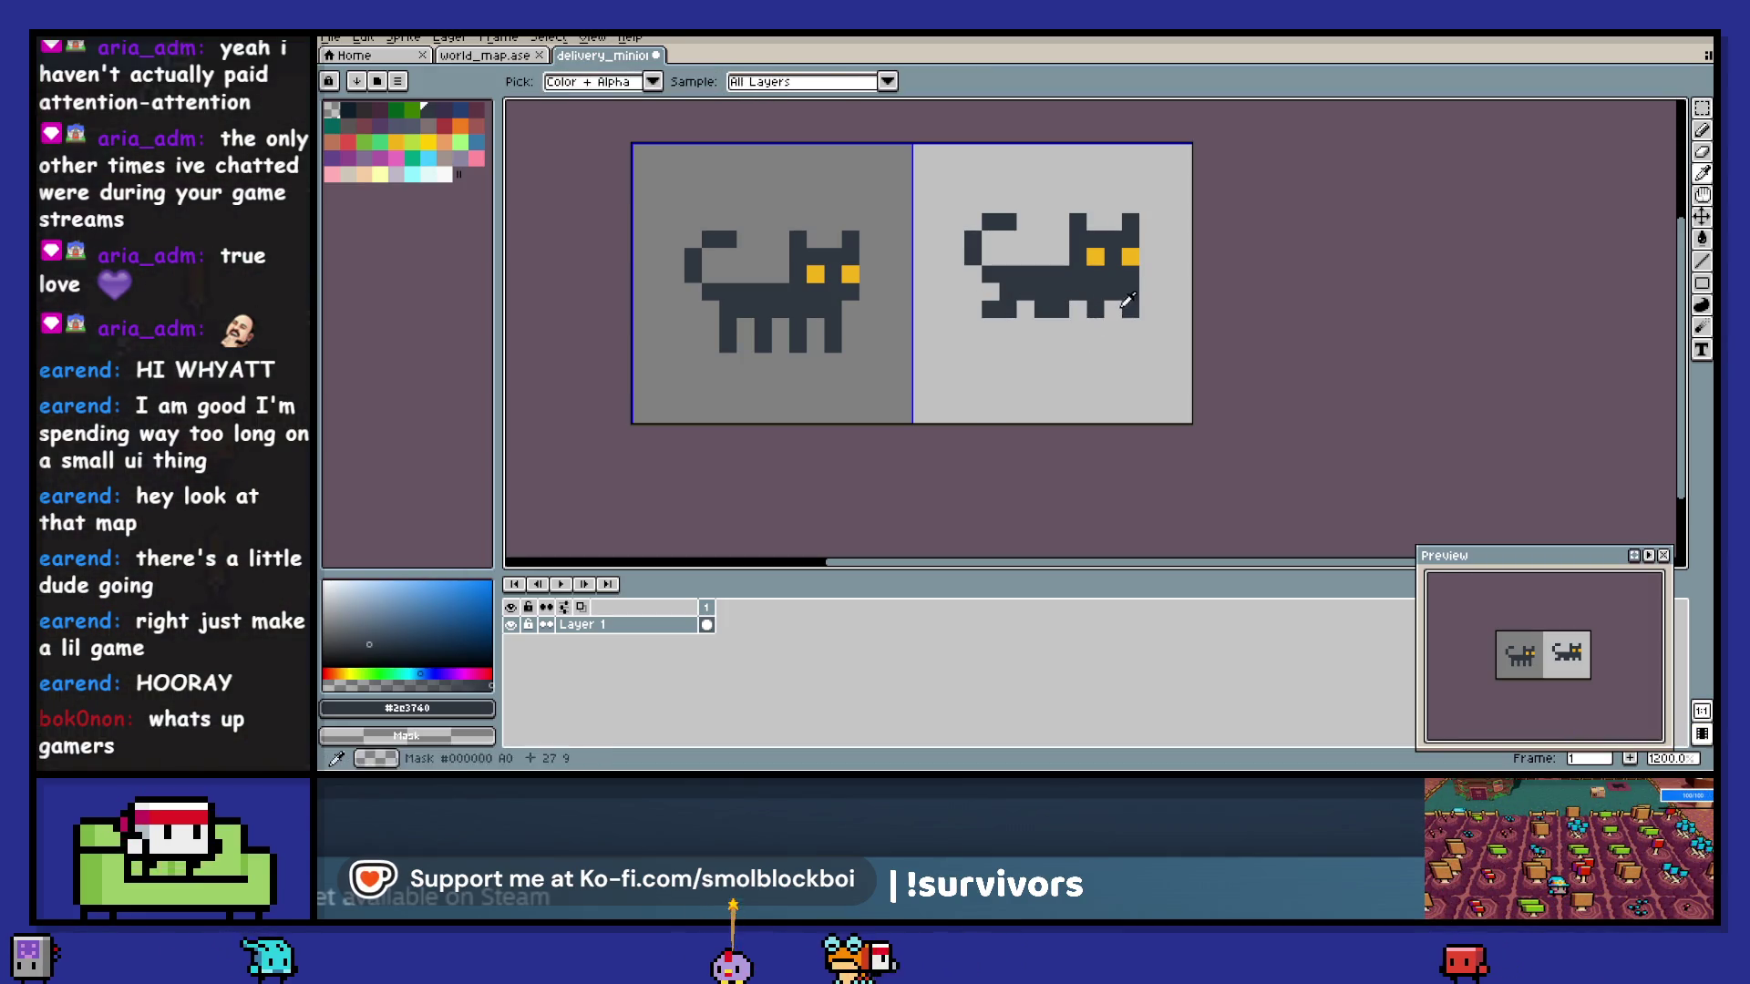
pyautogui.press('e')
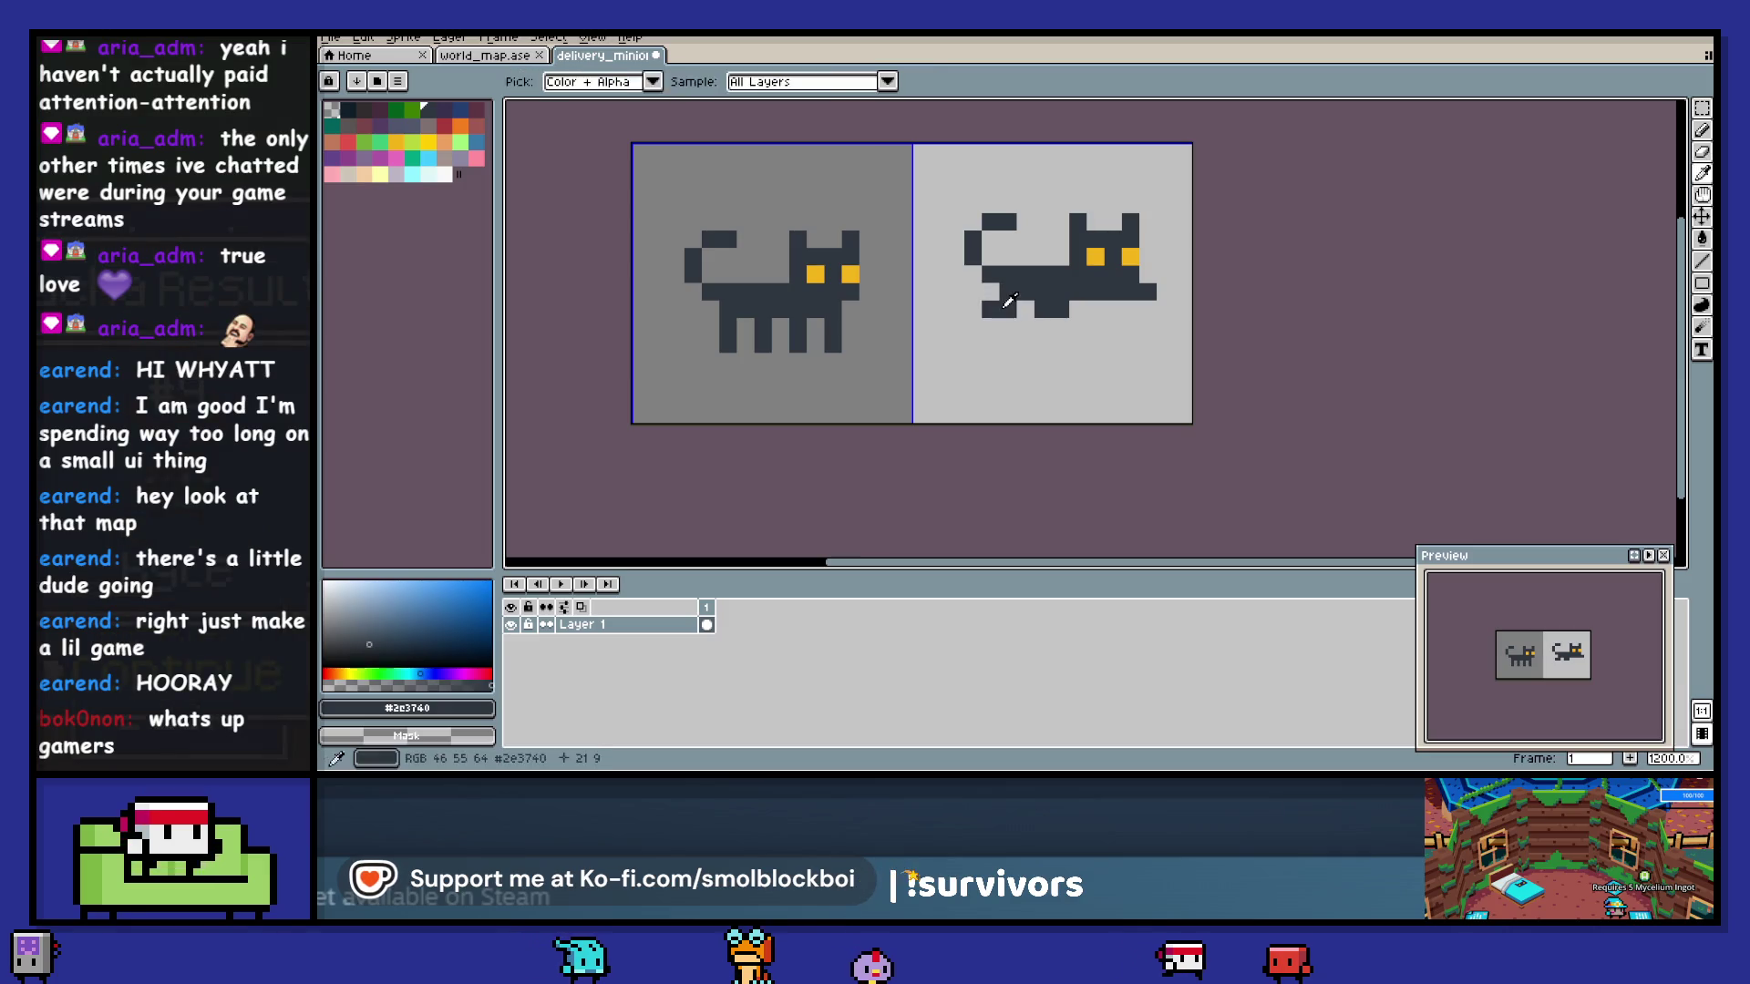
pyautogui.moveTo(990, 310); pyautogui.dragTo(1078, 310)
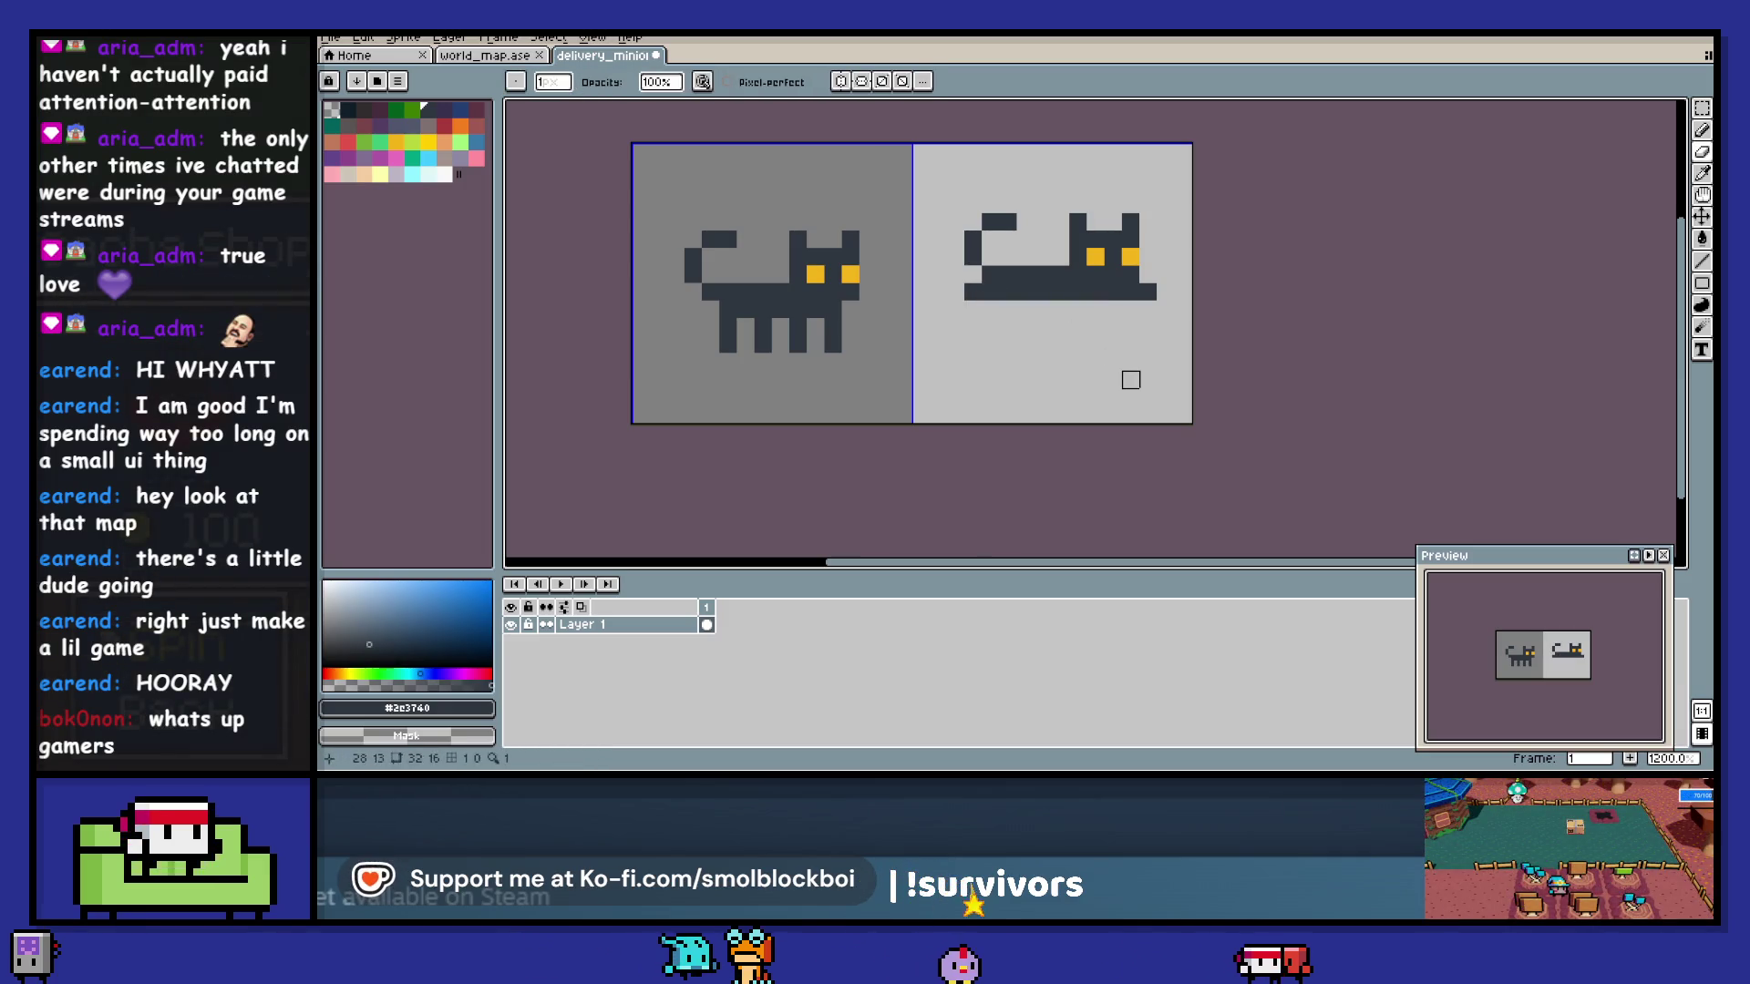
# - Save the sprite and re-export it over delivery_minion.png, then return to Godot
pyautogui.hotkey('ctrl', 's')
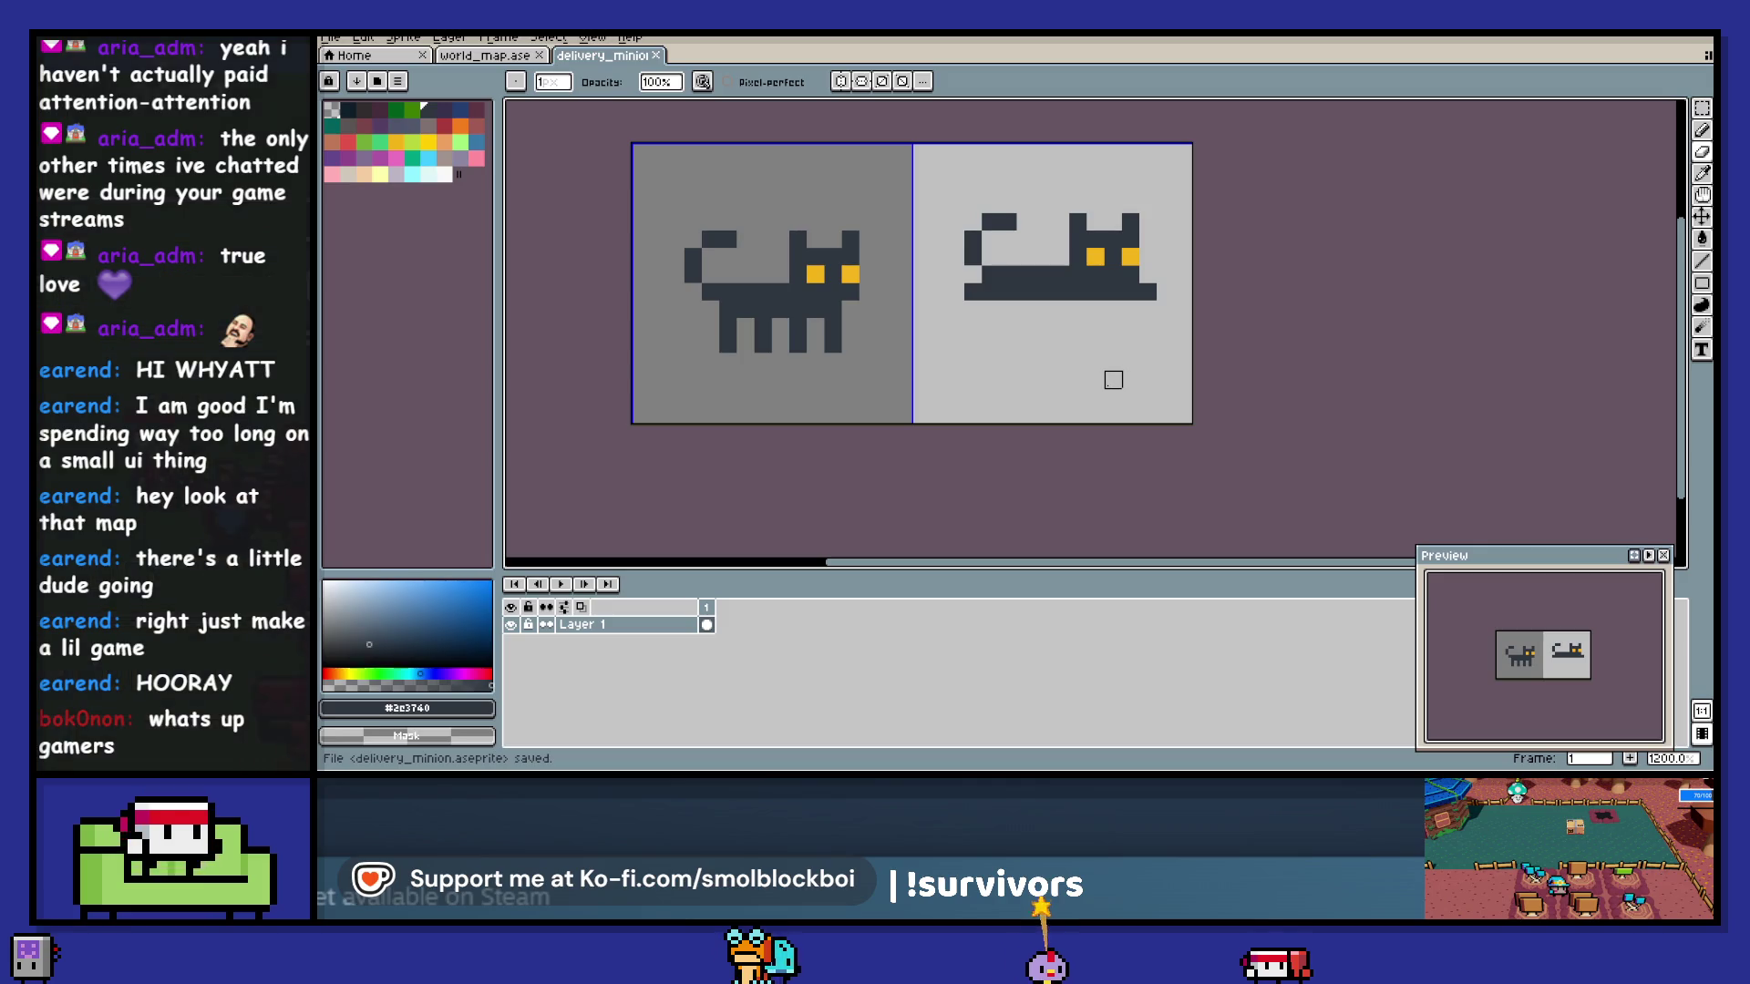
pyautogui.hotkey('ctrl', 'alt', 'shift', 's')
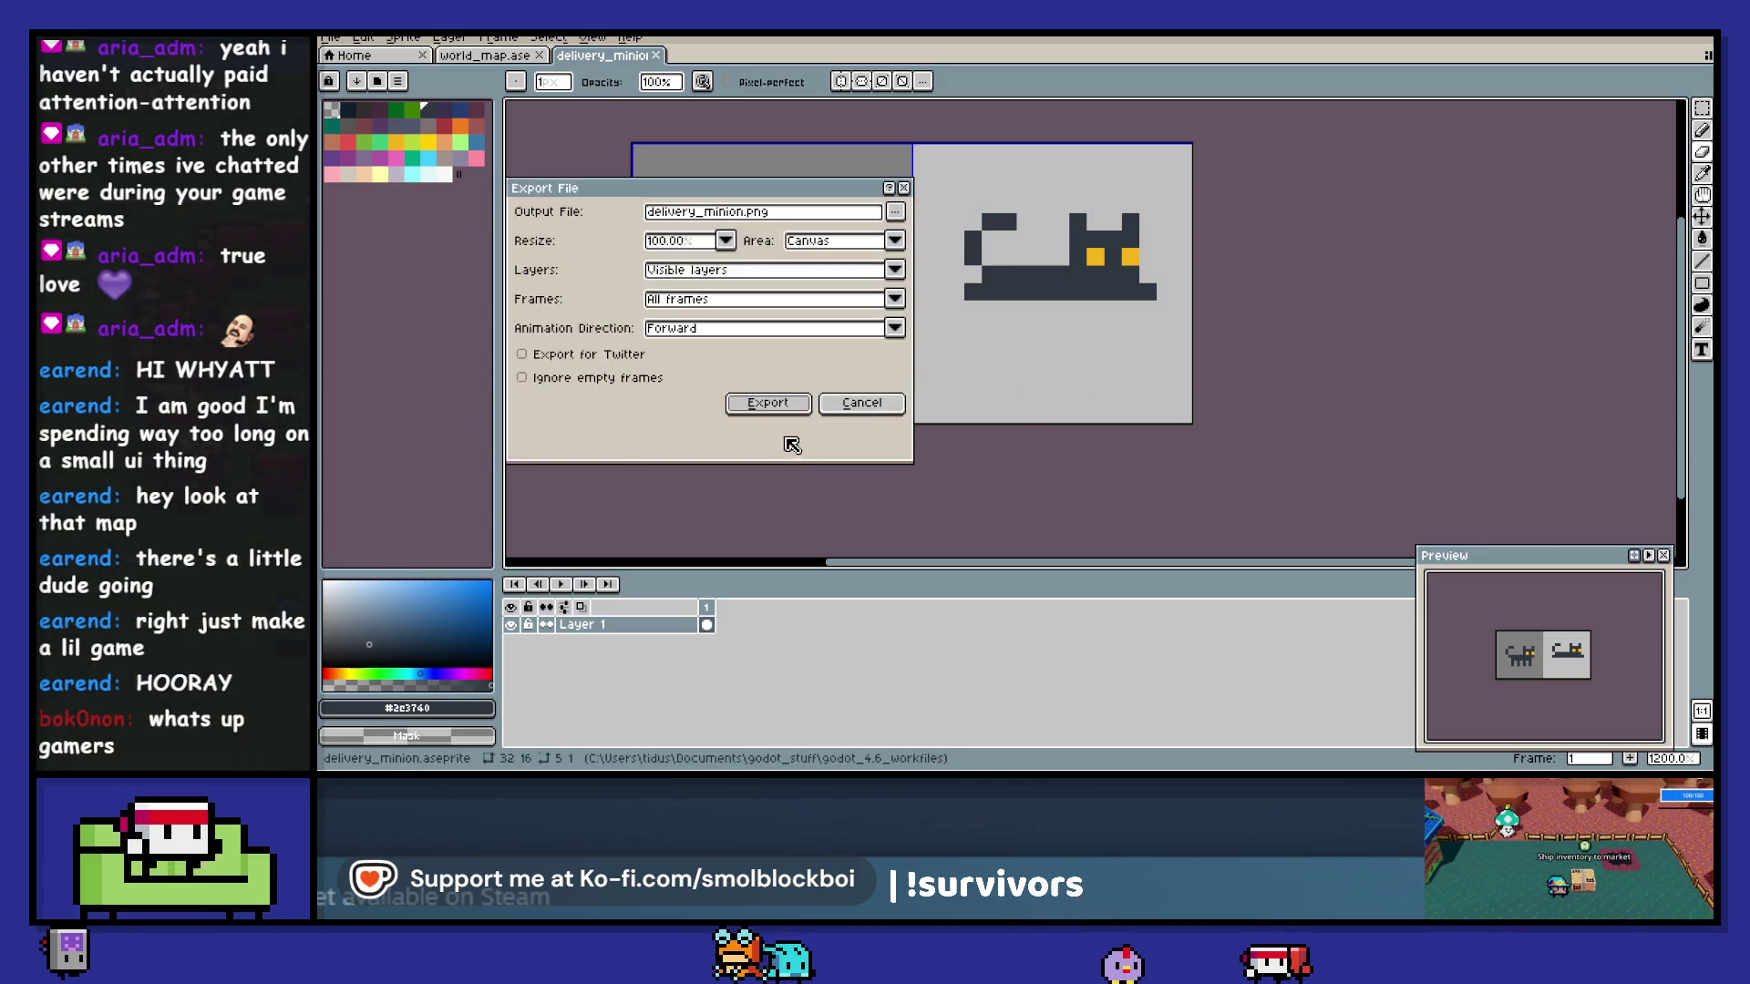
pyautogui.click(770, 407)
pyautogui.click(1005, 446)
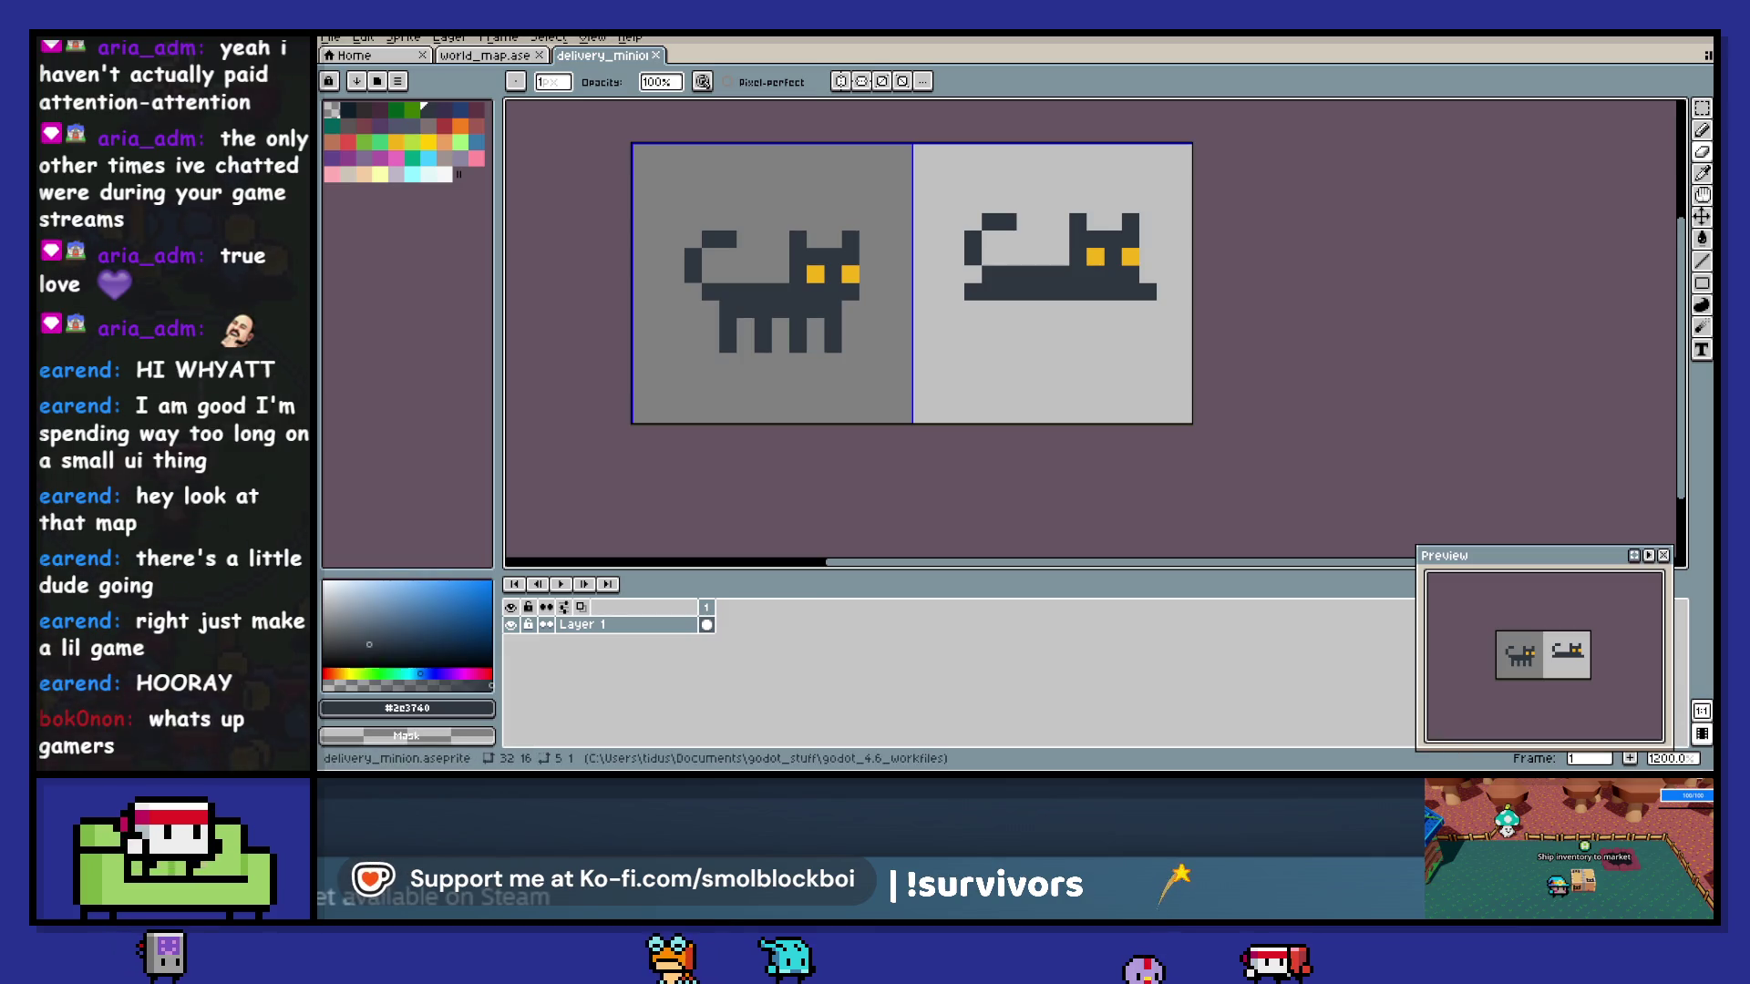
pyautogui.hotkey('alt', 'Tab')
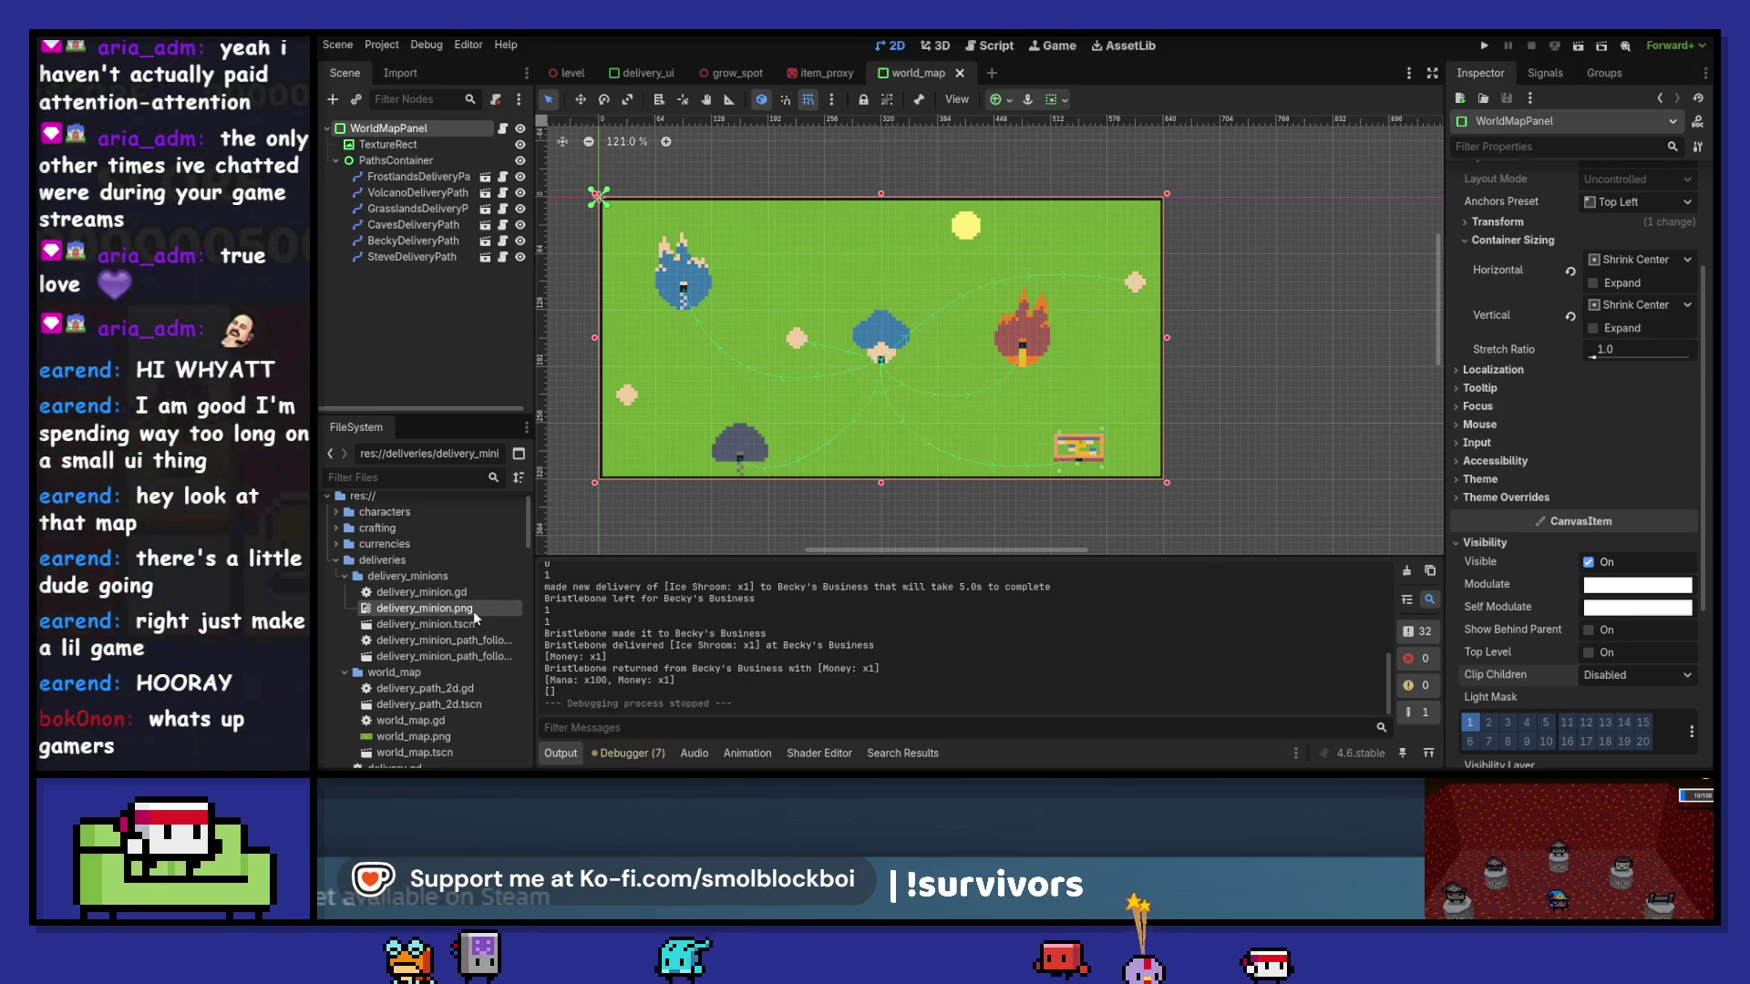
# - Run the game, send an Ice Shroom to Cramped Cavern Town, then close it and return to Aseprite
pyautogui.press('F5')
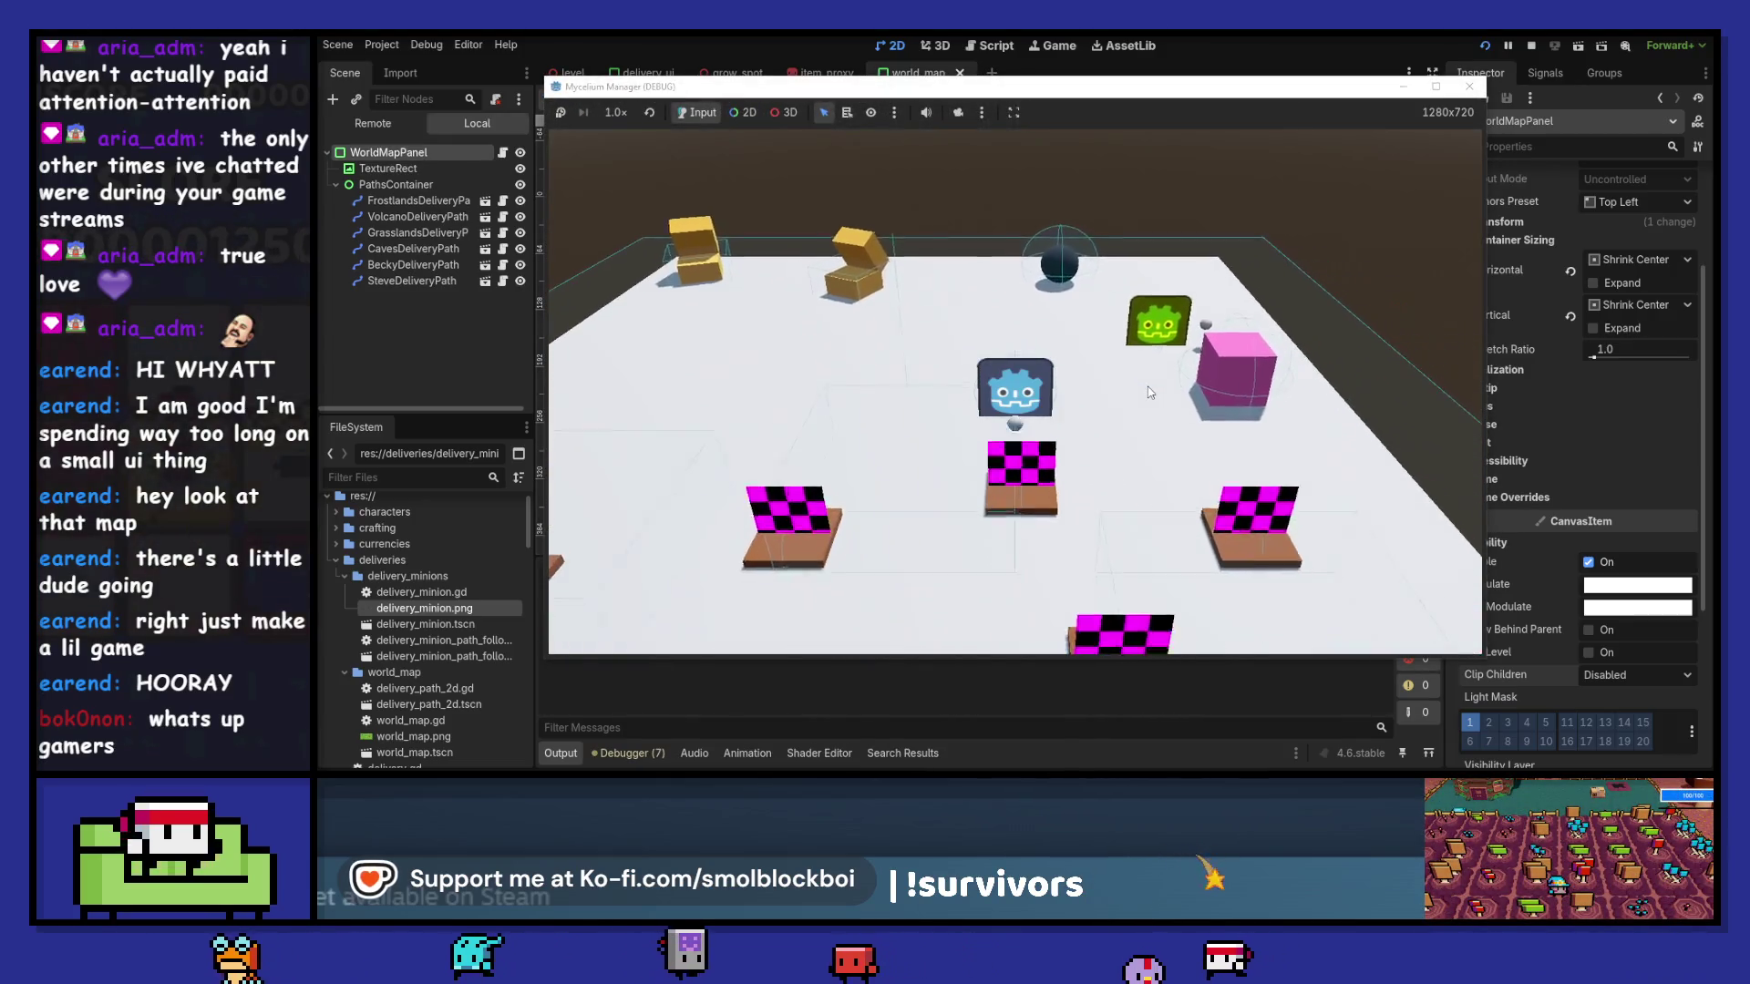
pyautogui.click(1150, 392)
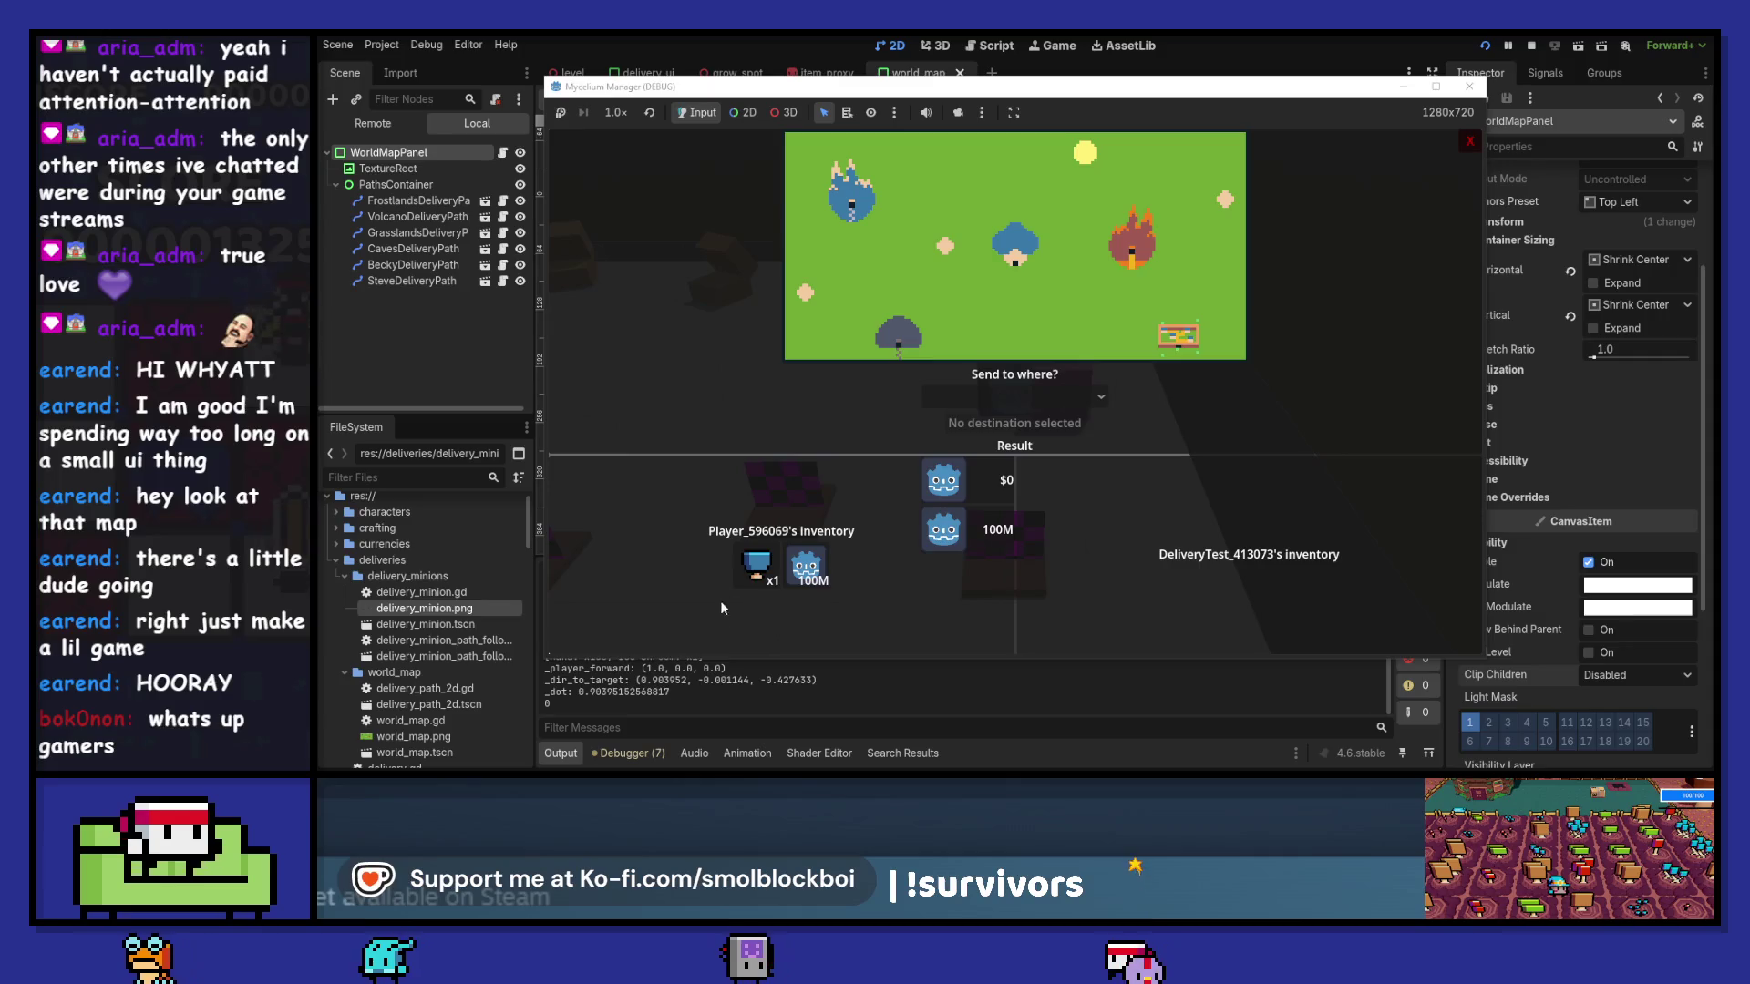
pyautogui.click(1002, 397)
pyautogui.click(988, 461)
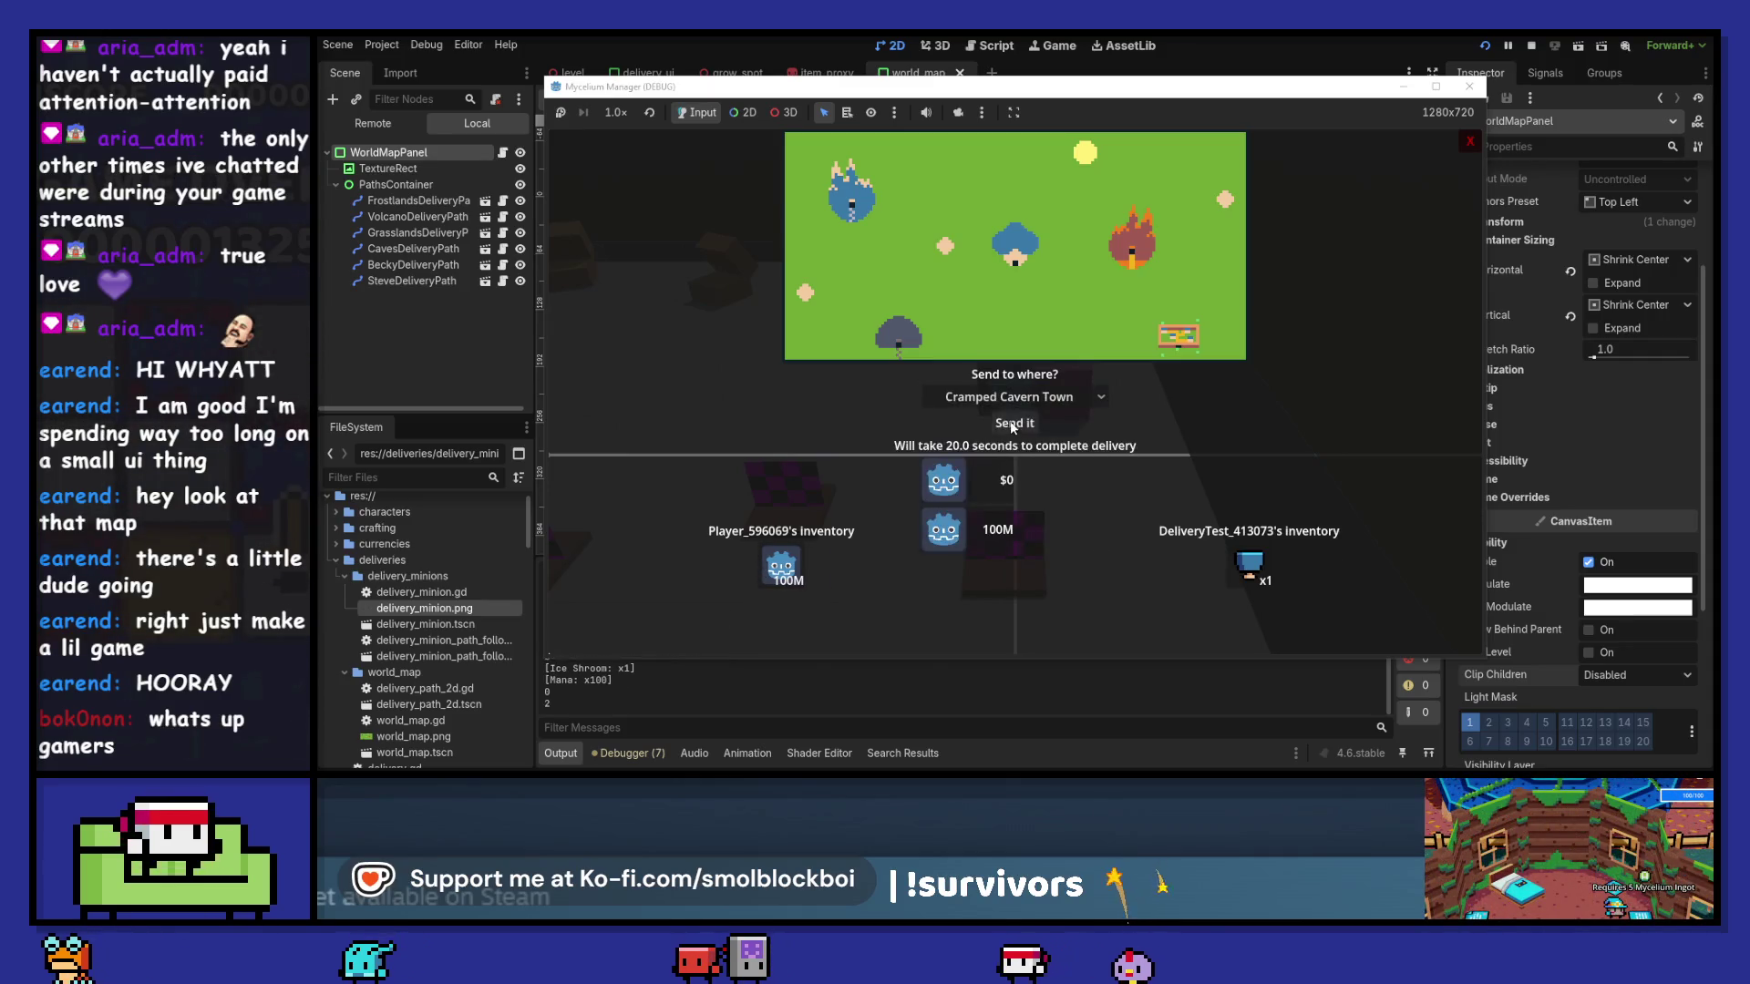
pyautogui.click(1019, 424)
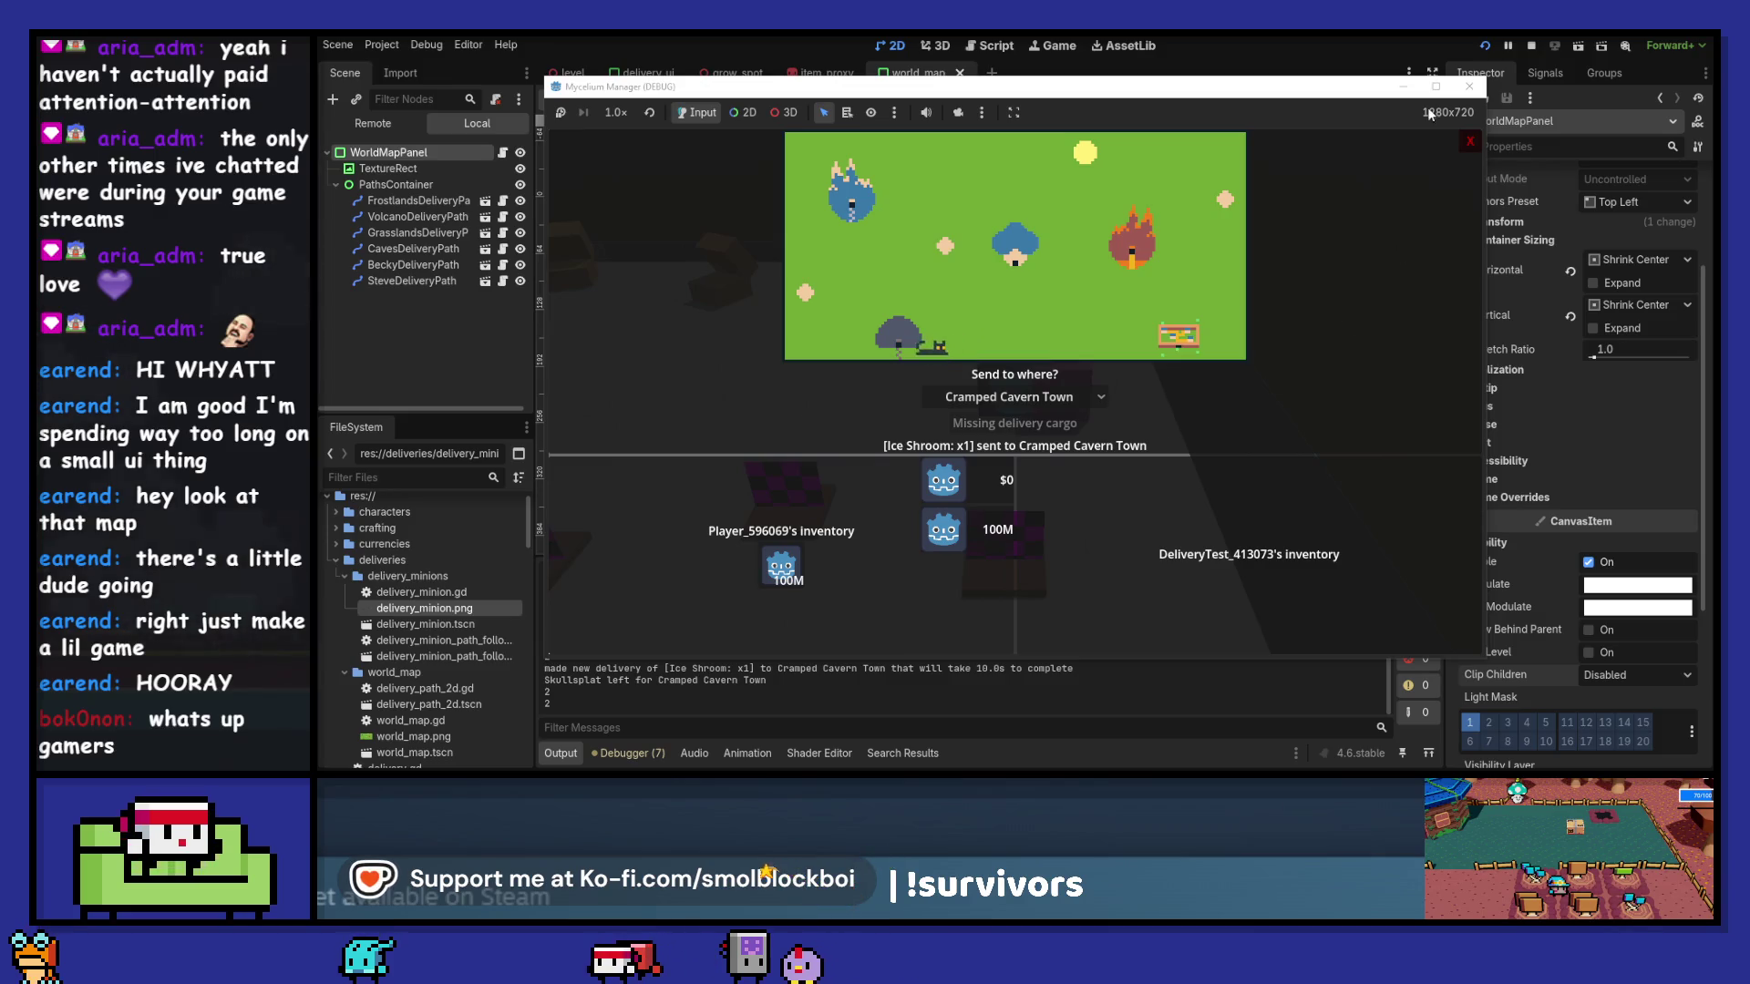
pyautogui.click(1469, 86)
pyautogui.hotkey('alt', 'Tab')
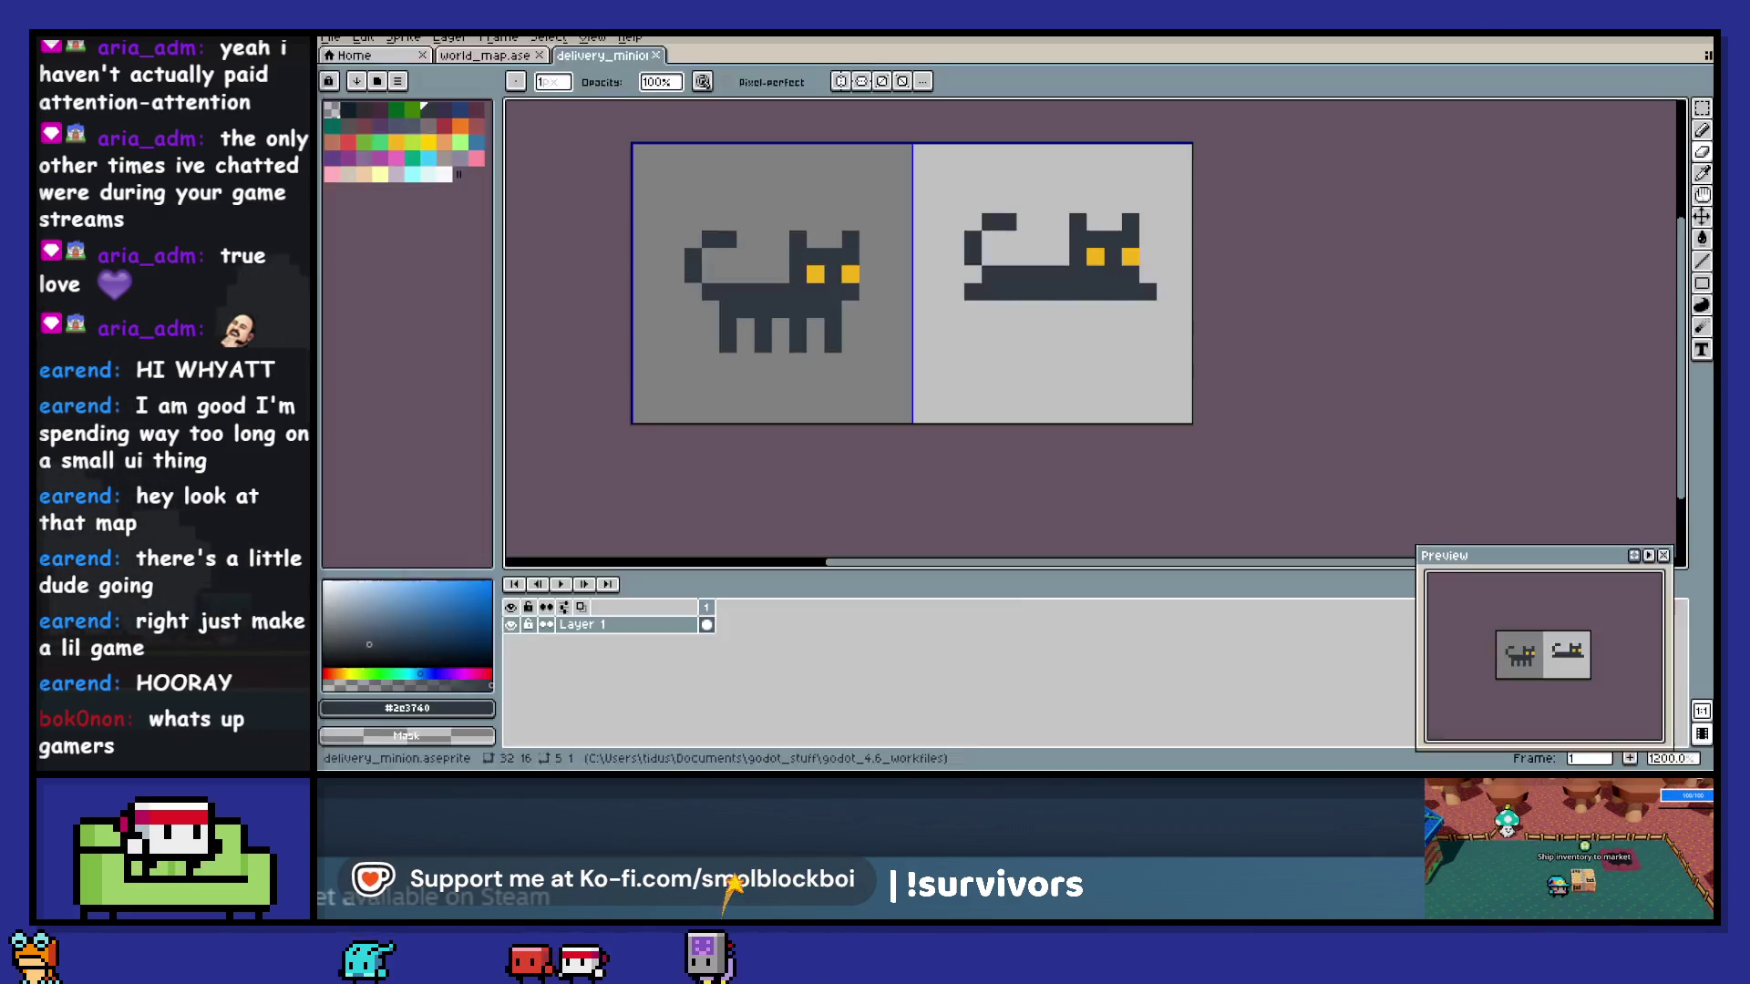
# - Draw a short line on the first cat and a dark row under the second cat's body
pyautogui.moveTo(766, 311); pyautogui.dragTo(765, 309)
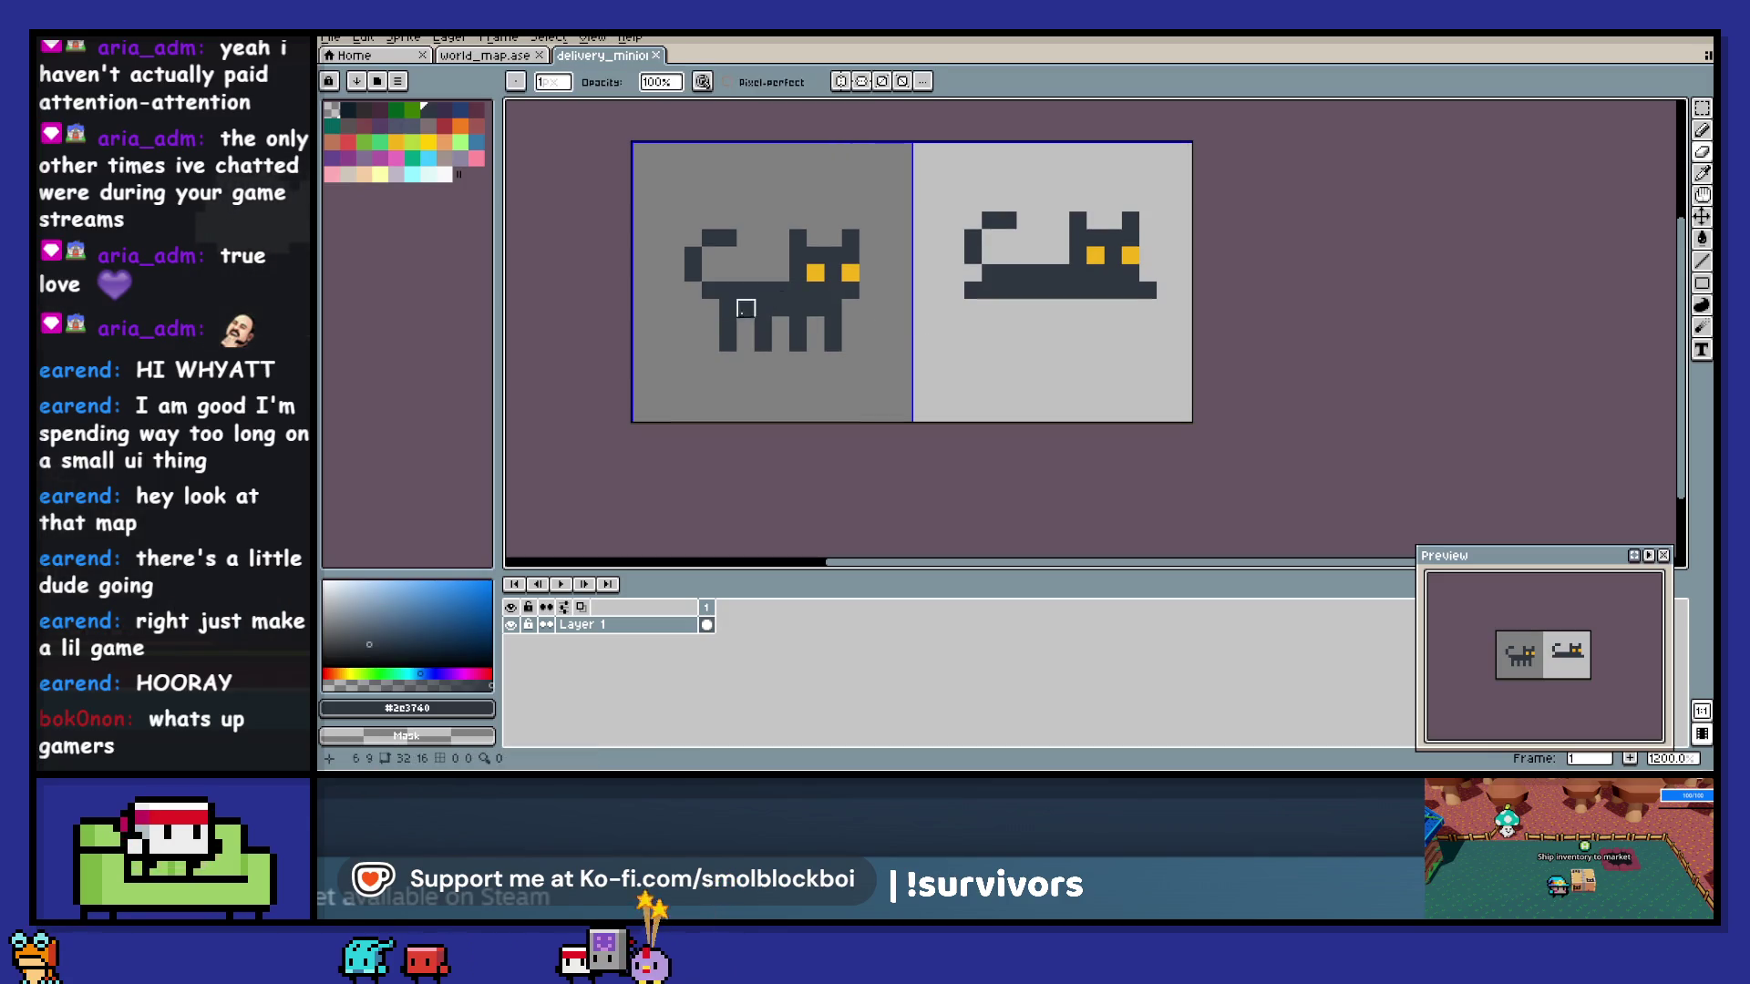
pyautogui.press('l')
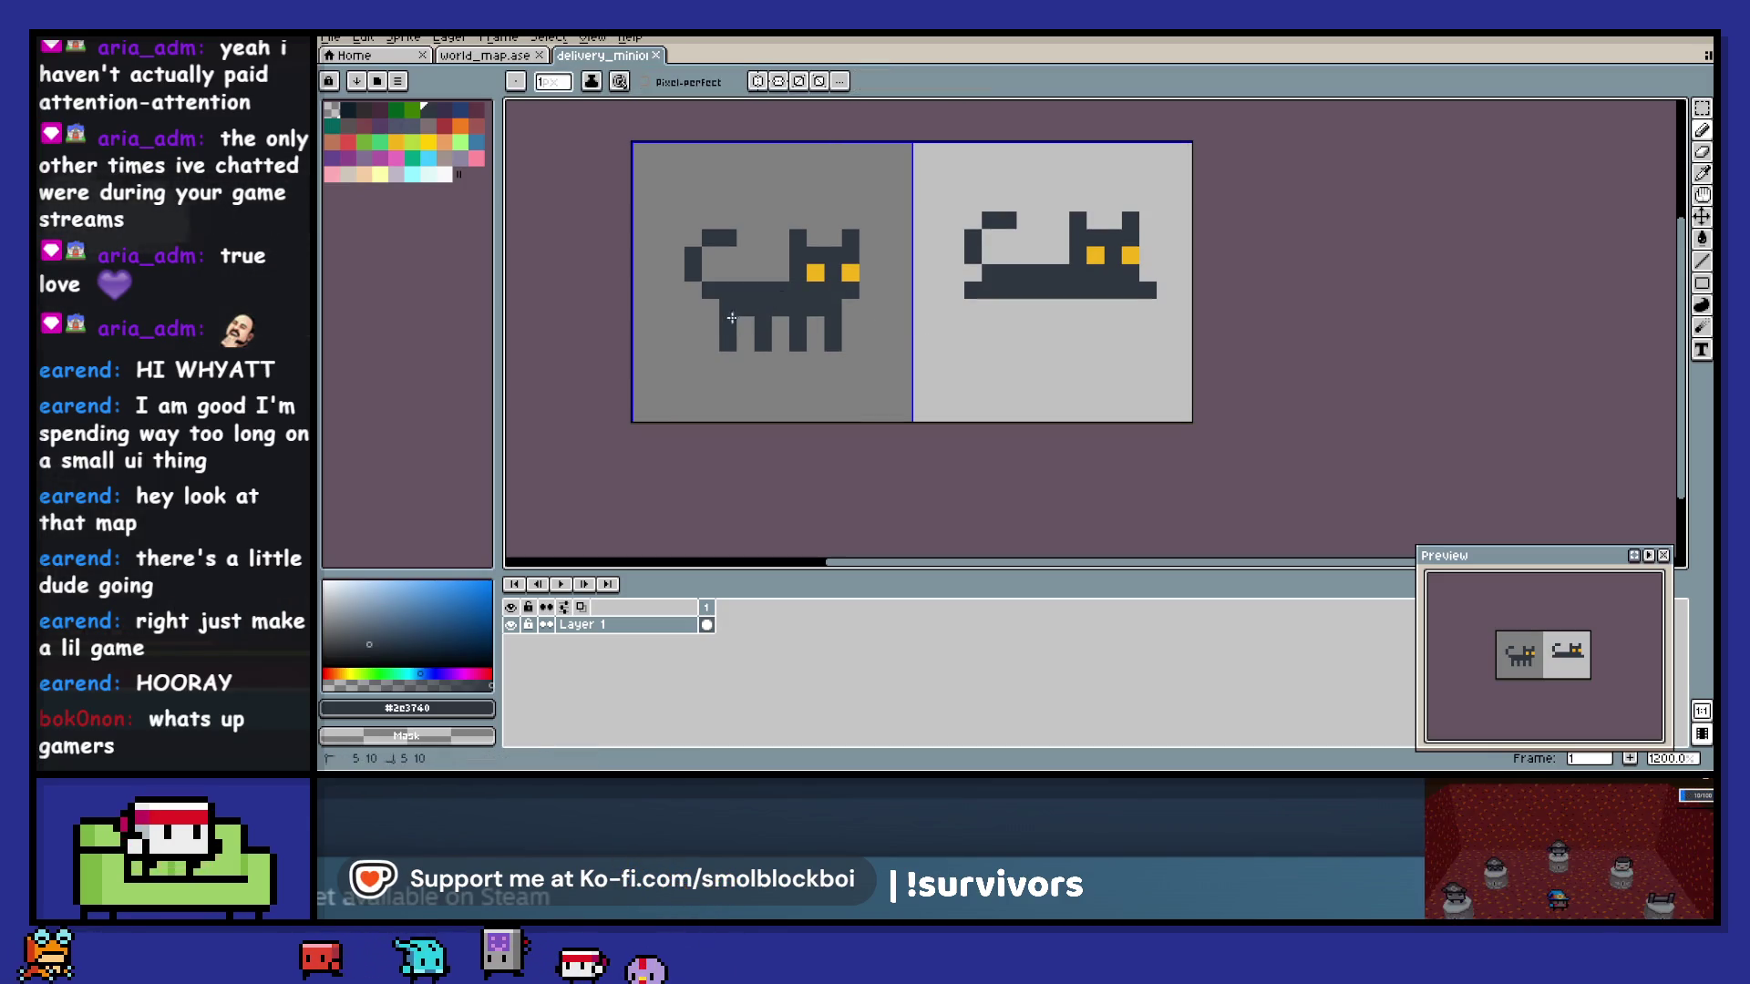
pyautogui.moveTo(831, 323); pyautogui.dragTo(832, 323)
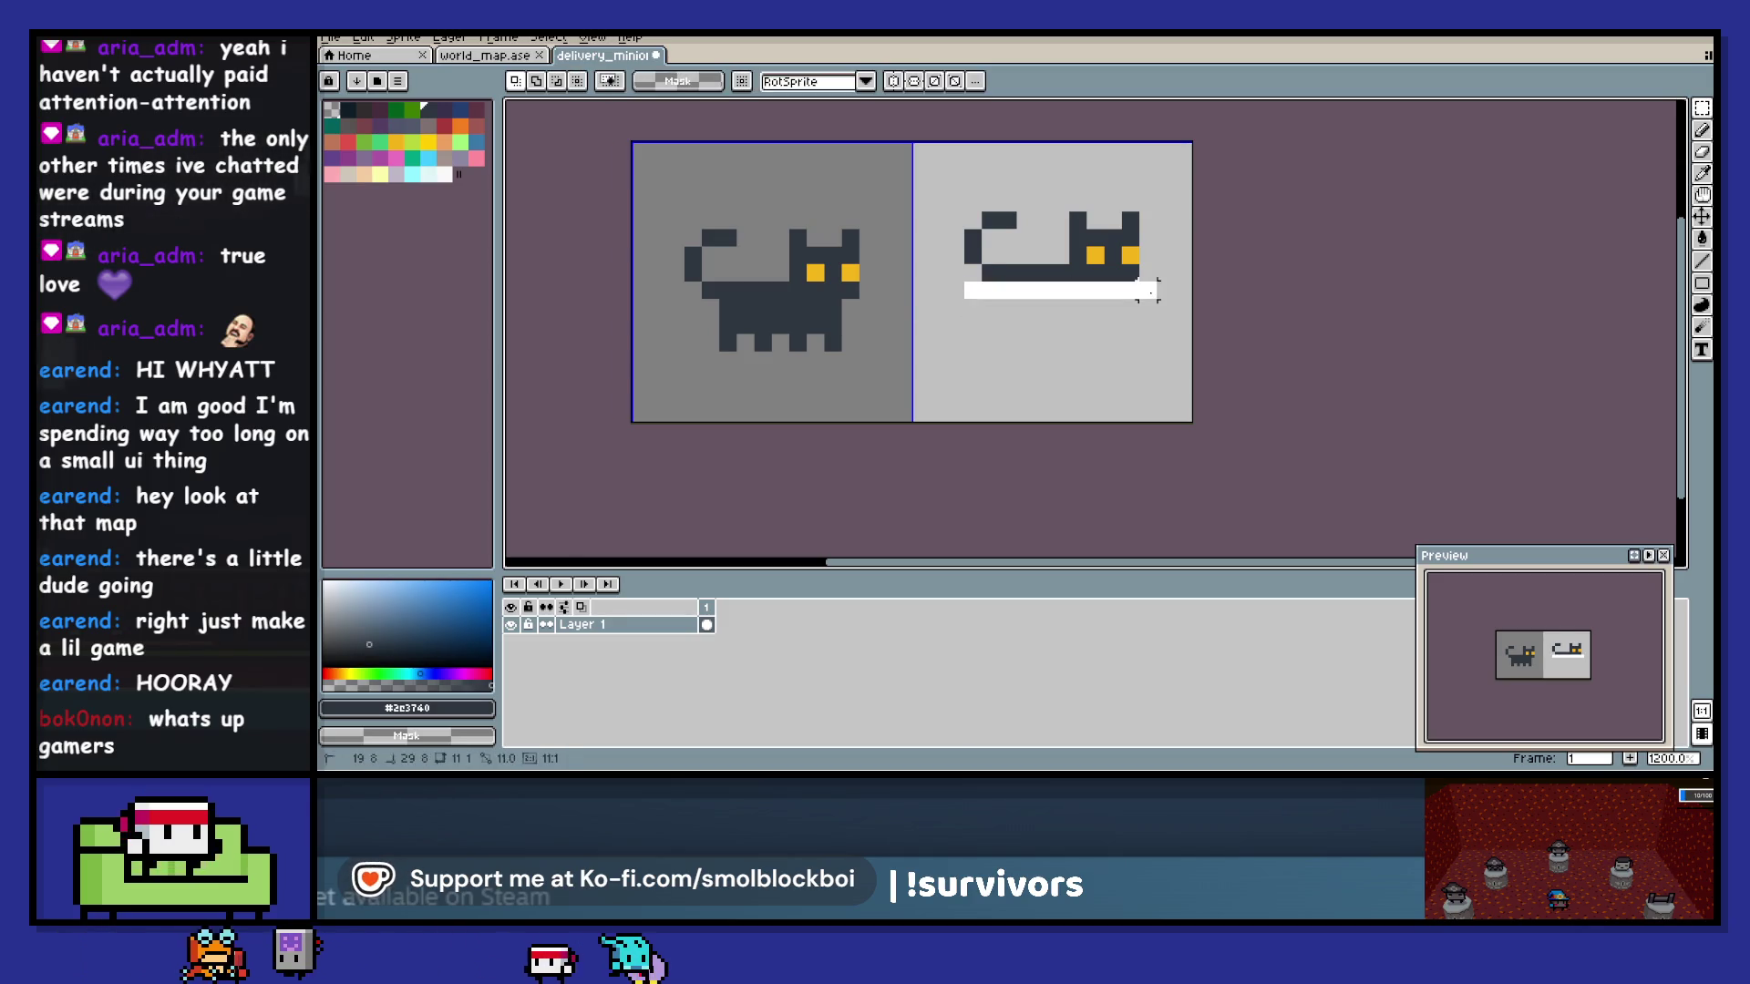
pyautogui.press('i')
pyautogui.press('b')
pyautogui.moveTo(1130, 307); pyautogui.dragTo(990, 307)
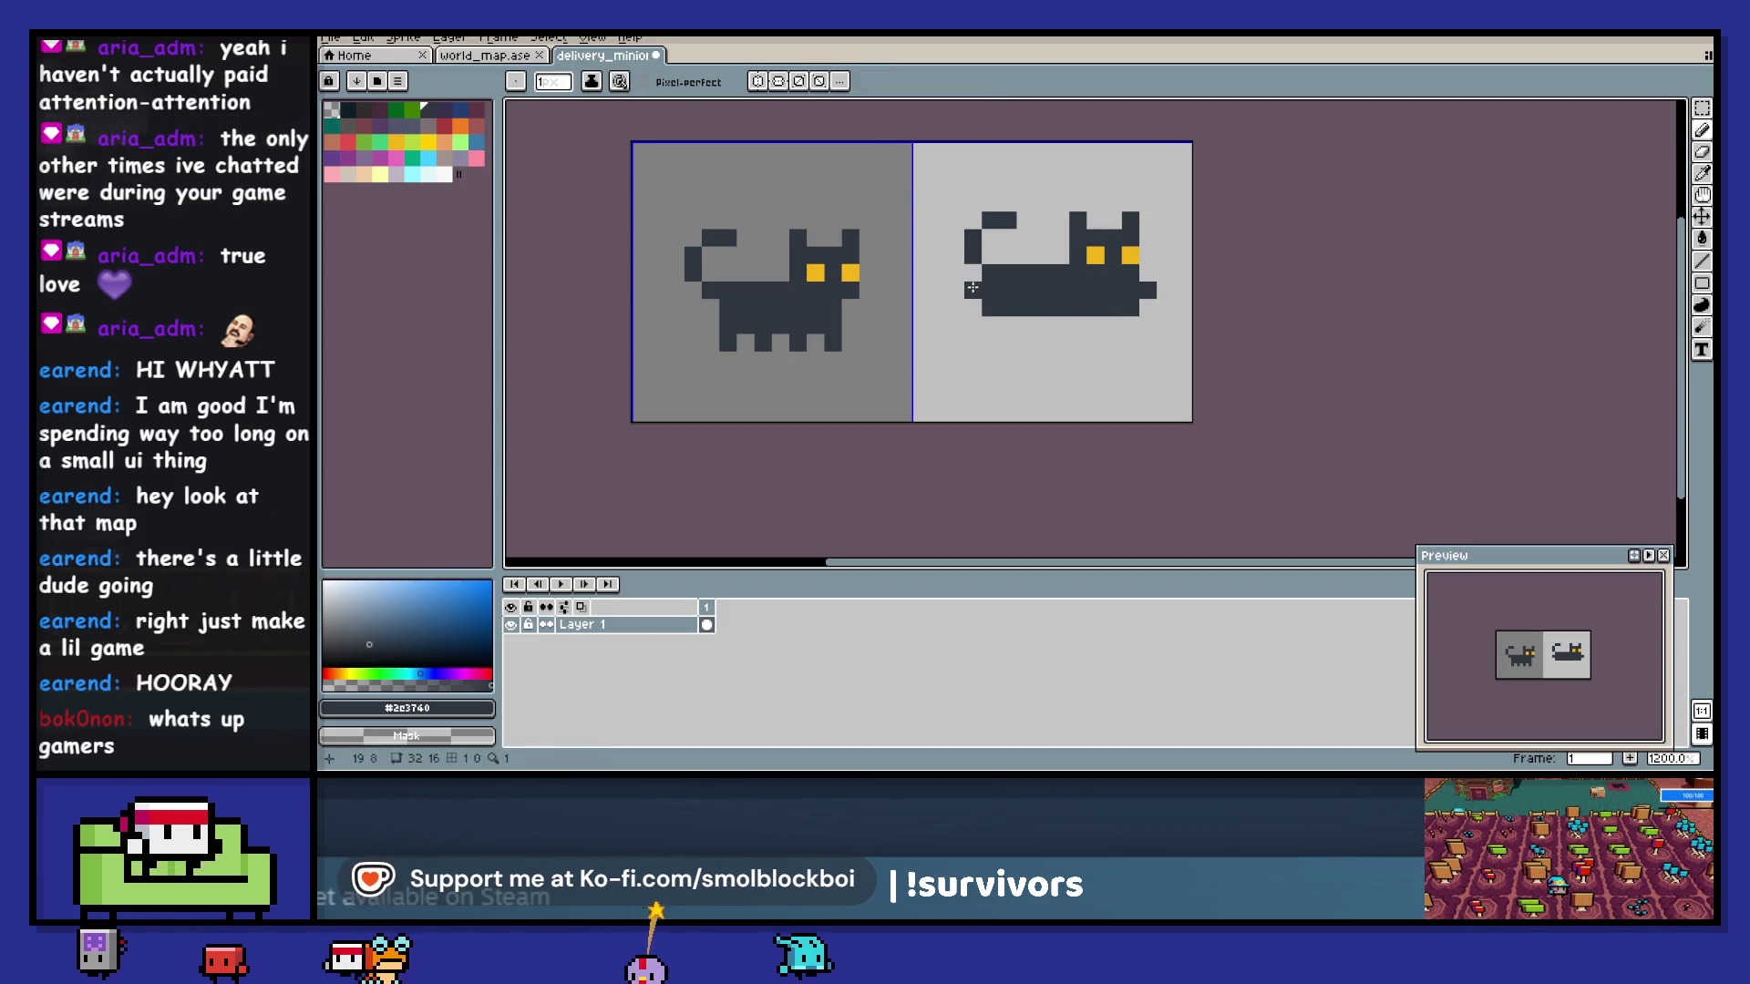
# - Undo the row, move the second cat's middle body row, erase pixels and save the sprite
pyautogui.hotkey('ctrl', 'z')
pyautogui.press('m')
pyautogui.moveTo(962, 280)
pyautogui.mouseDown()
pyautogui.moveTo(1158, 301)
pyautogui.moveTo(1113, 315)
pyautogui.mouseUp()
pyautogui.press('b')
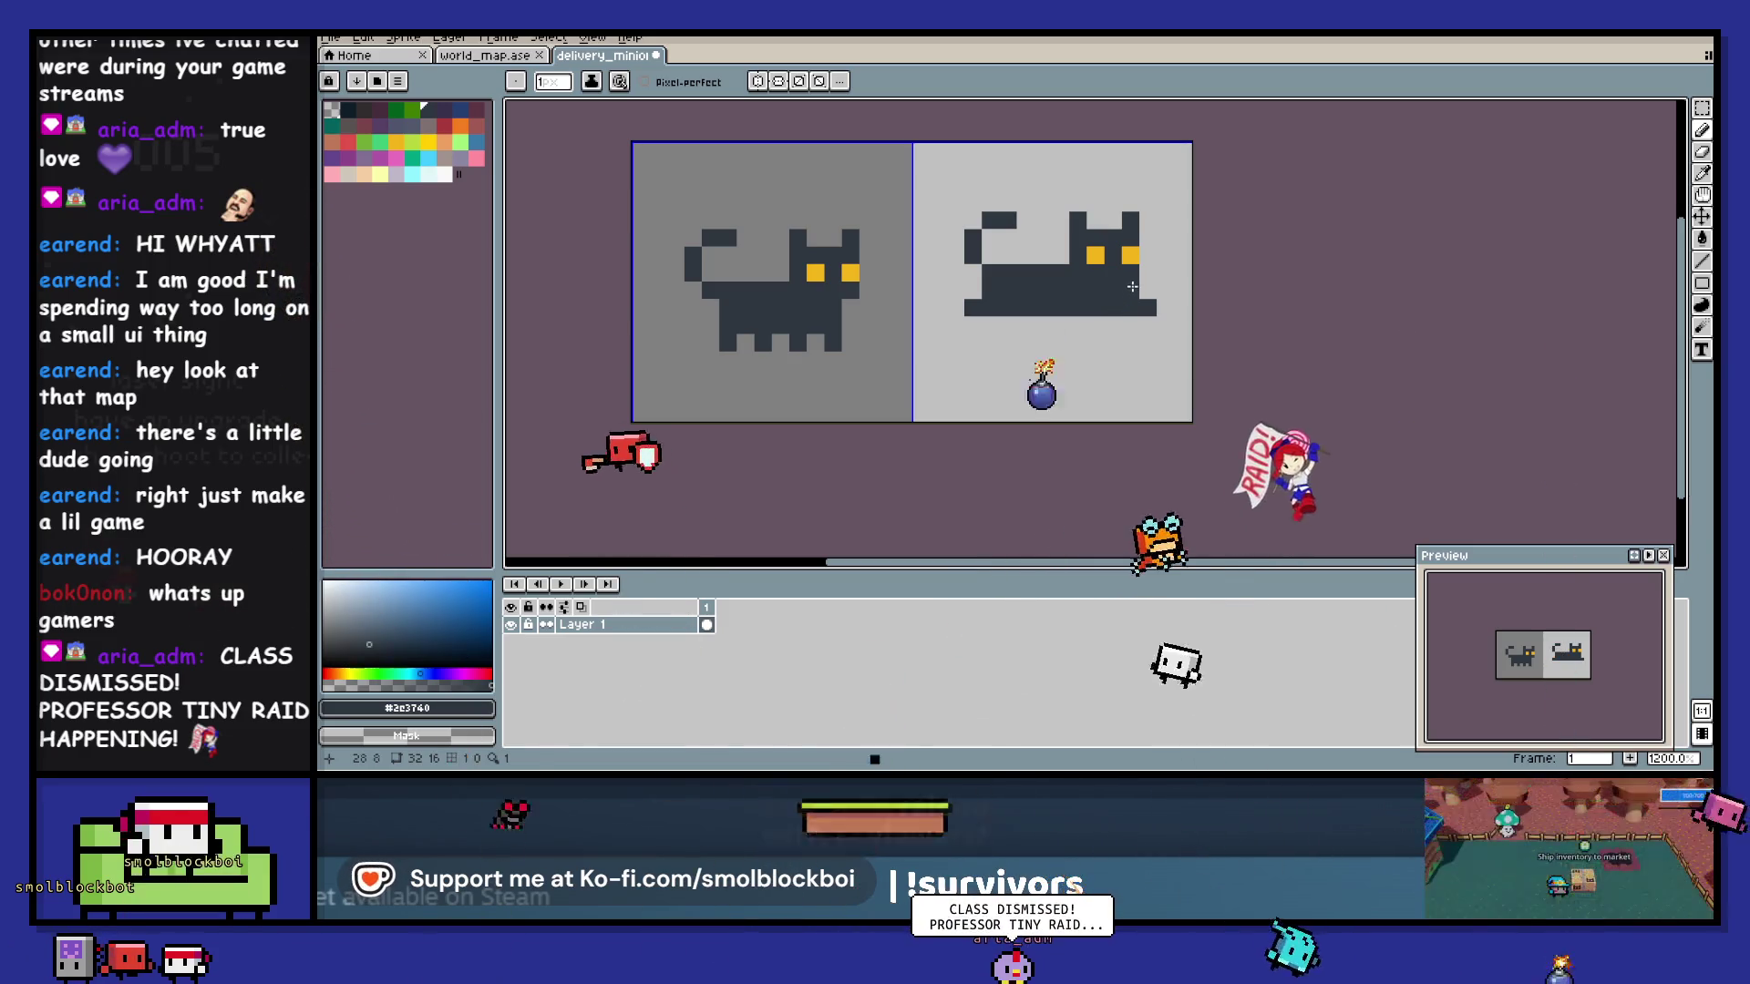
pyautogui.press('e')
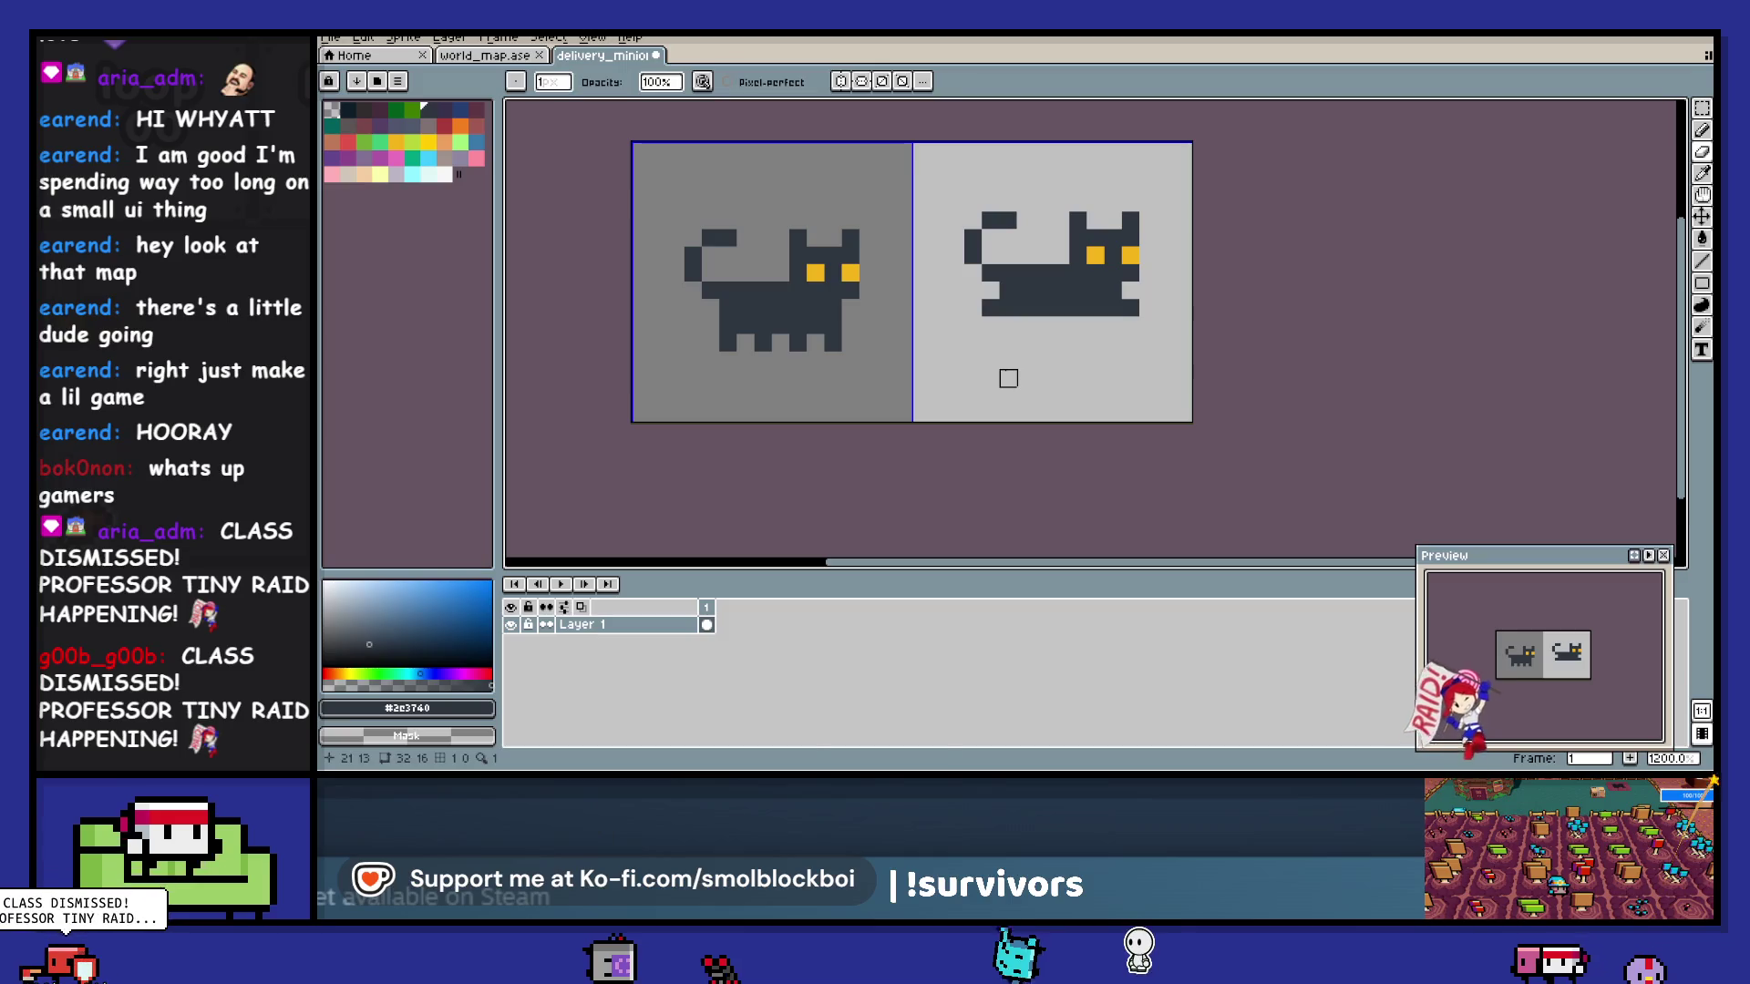
pyautogui.hotkey('ctrl', 's')
pyautogui.hotkey('ctrl', 'z')
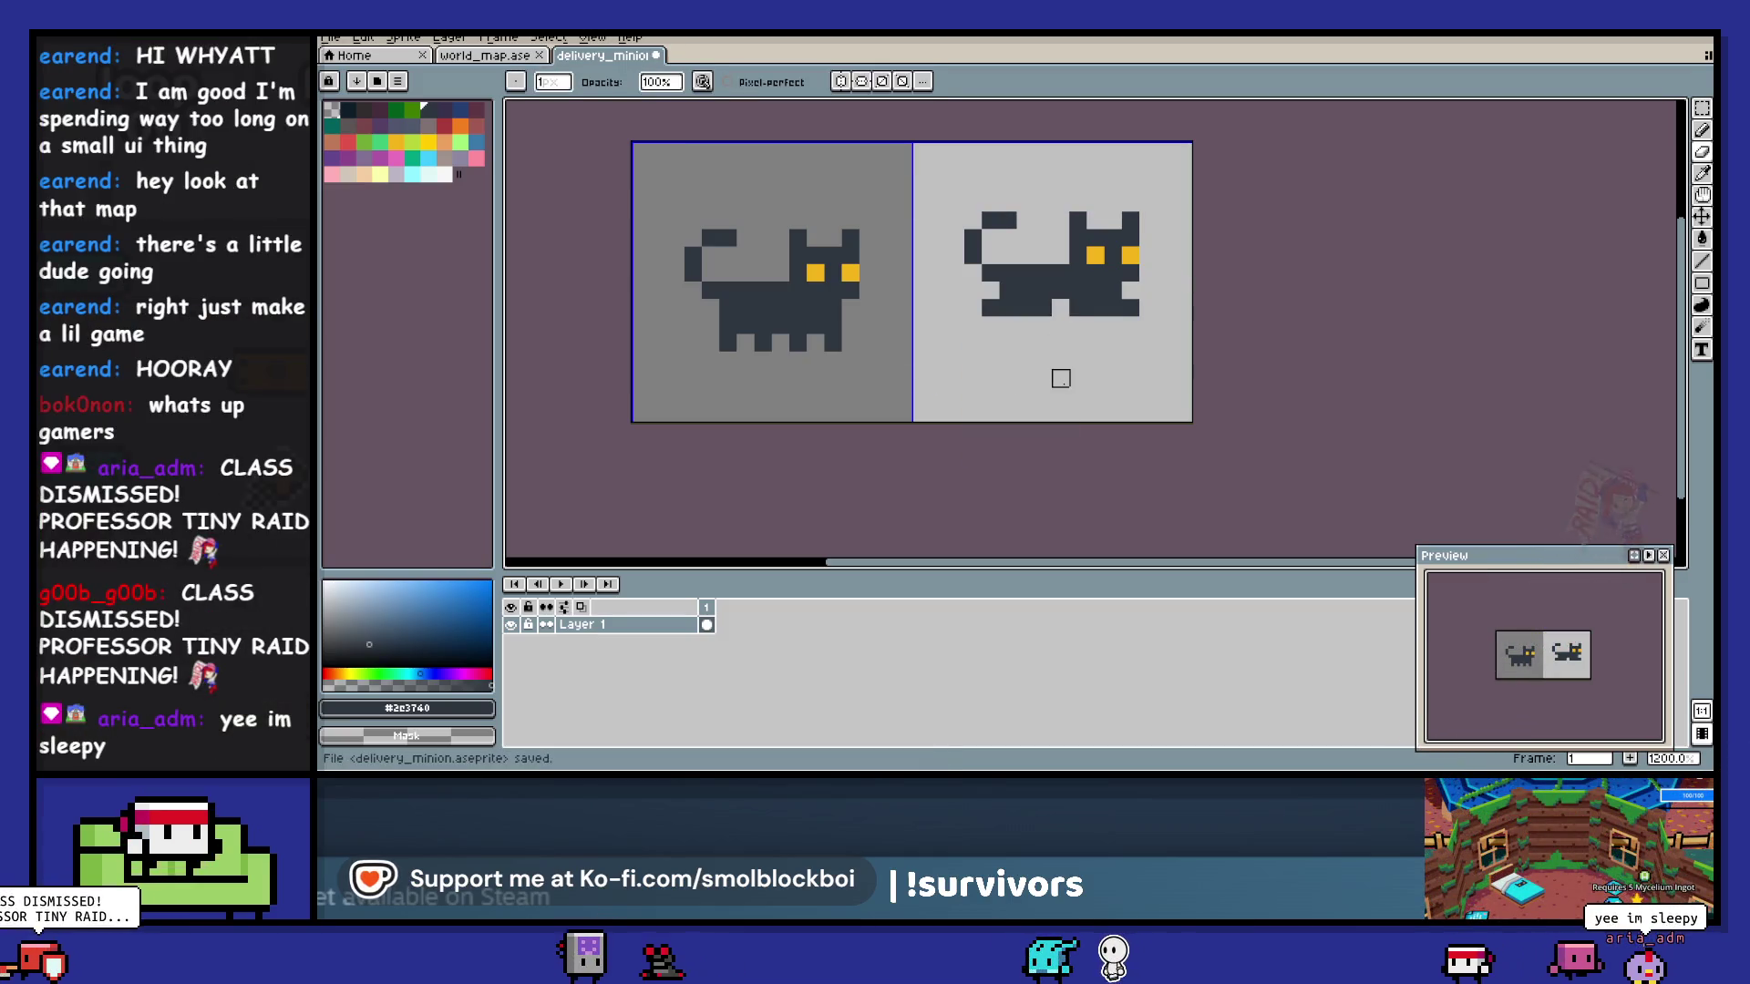
pyautogui.hotkey('ctrl', 's')
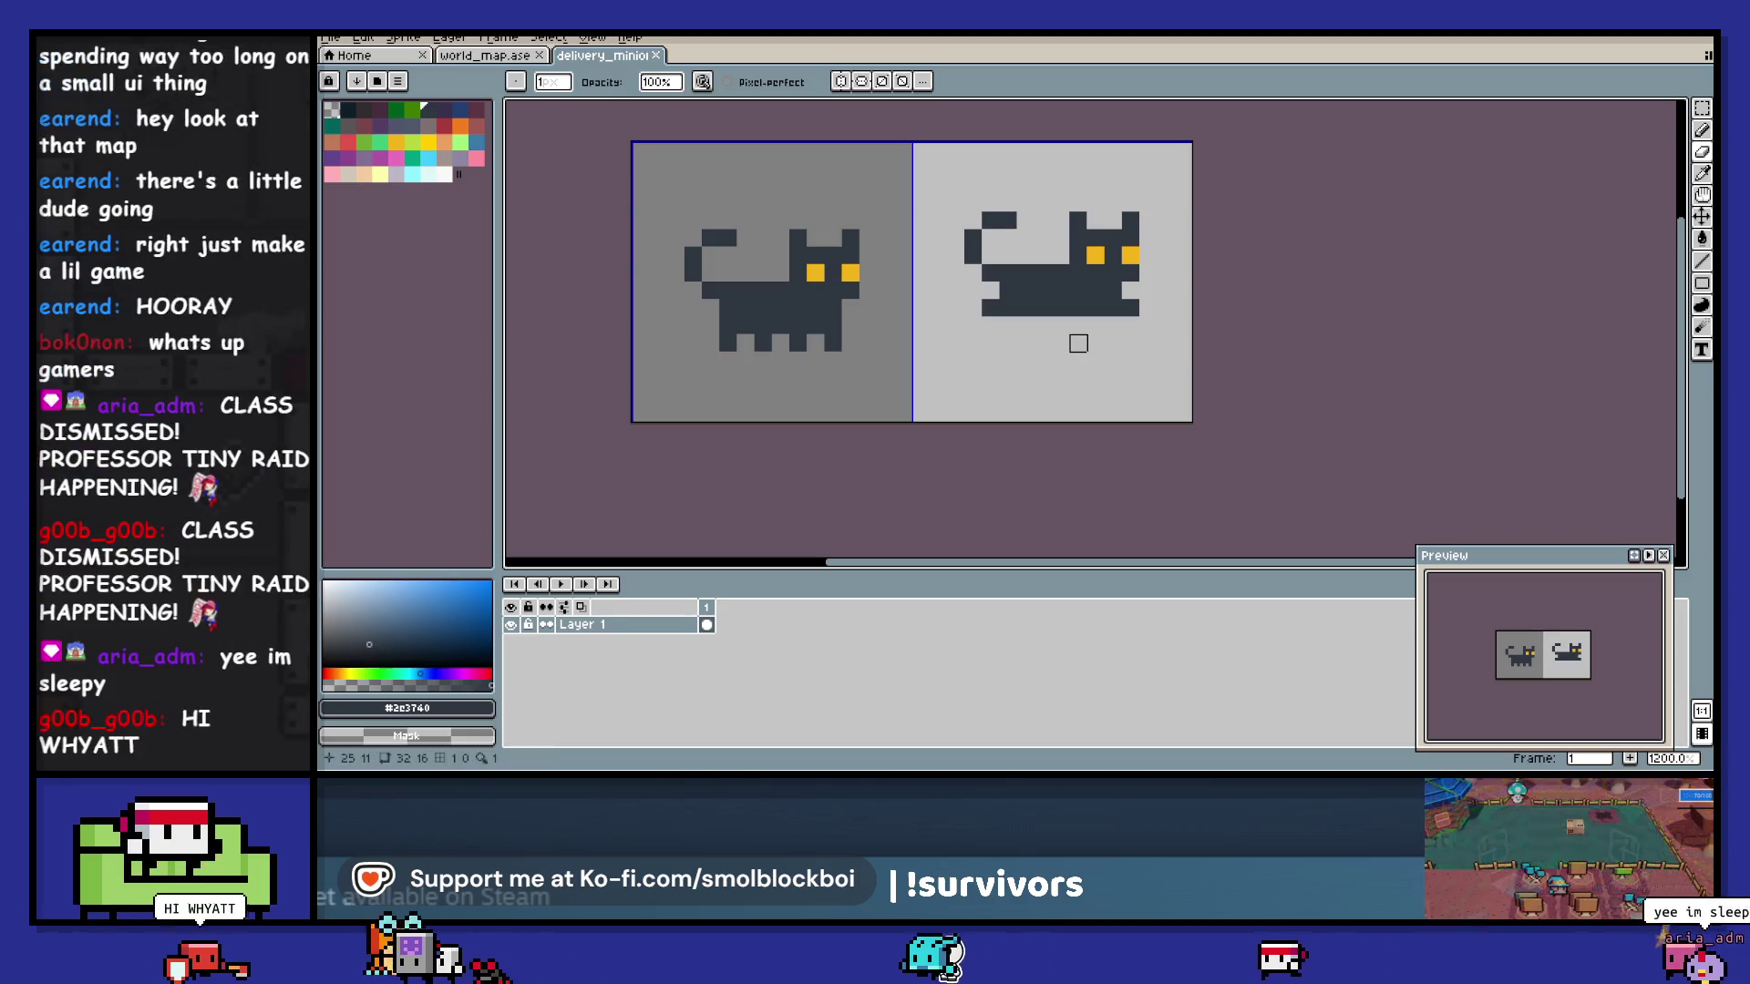
# - Export the sheet as delivery_minion.png, overwriting the existing file
pyautogui.hotkey('ctrl', 'alt', 'shift', 's')
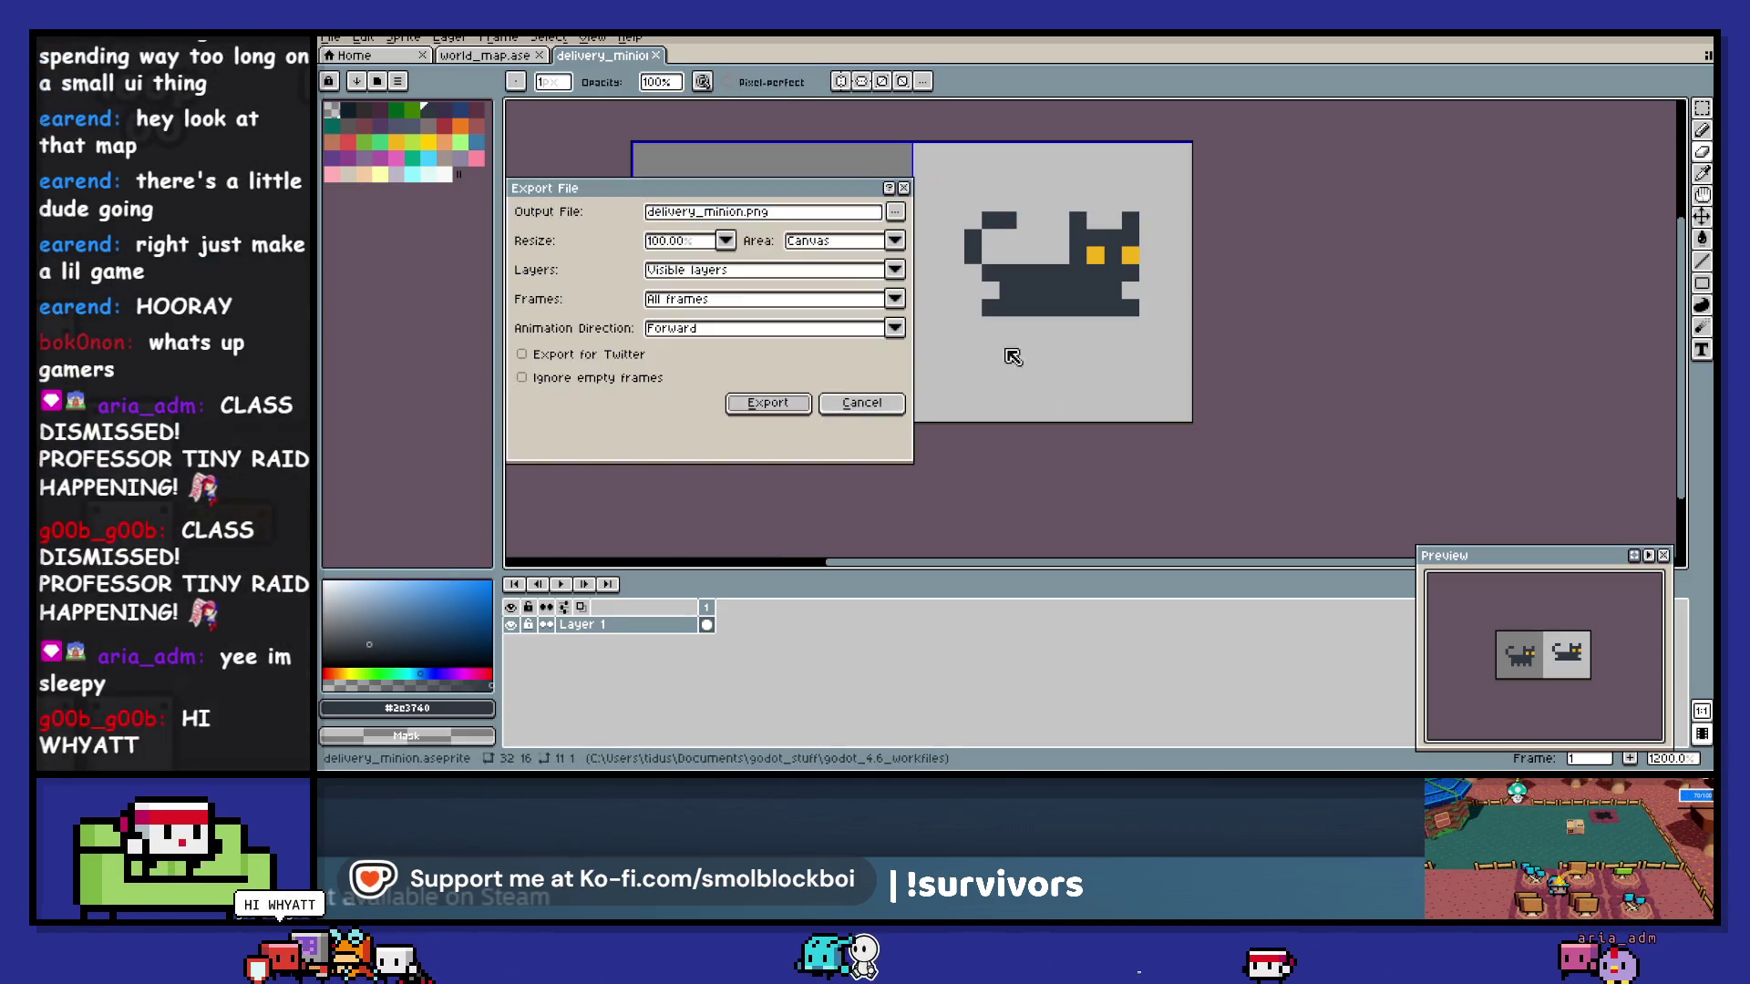
pyautogui.click(771, 402)
pyautogui.click(968, 443)
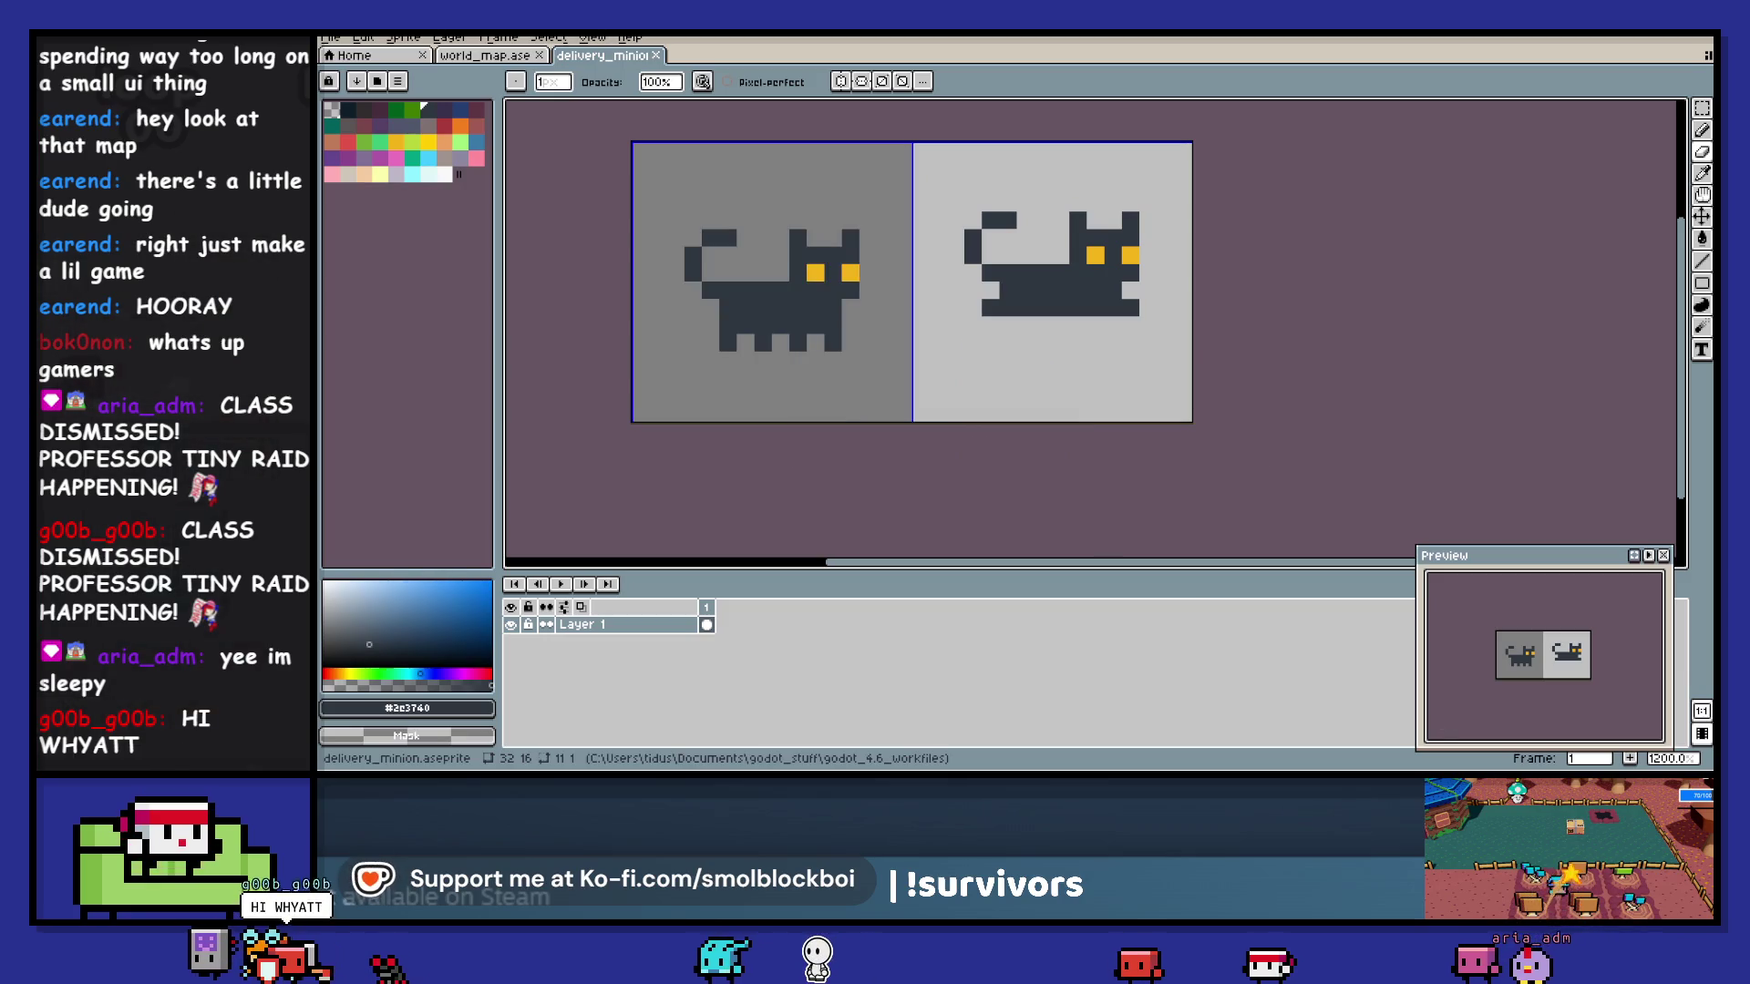
pyautogui.hotkey('alt', 'Tab')
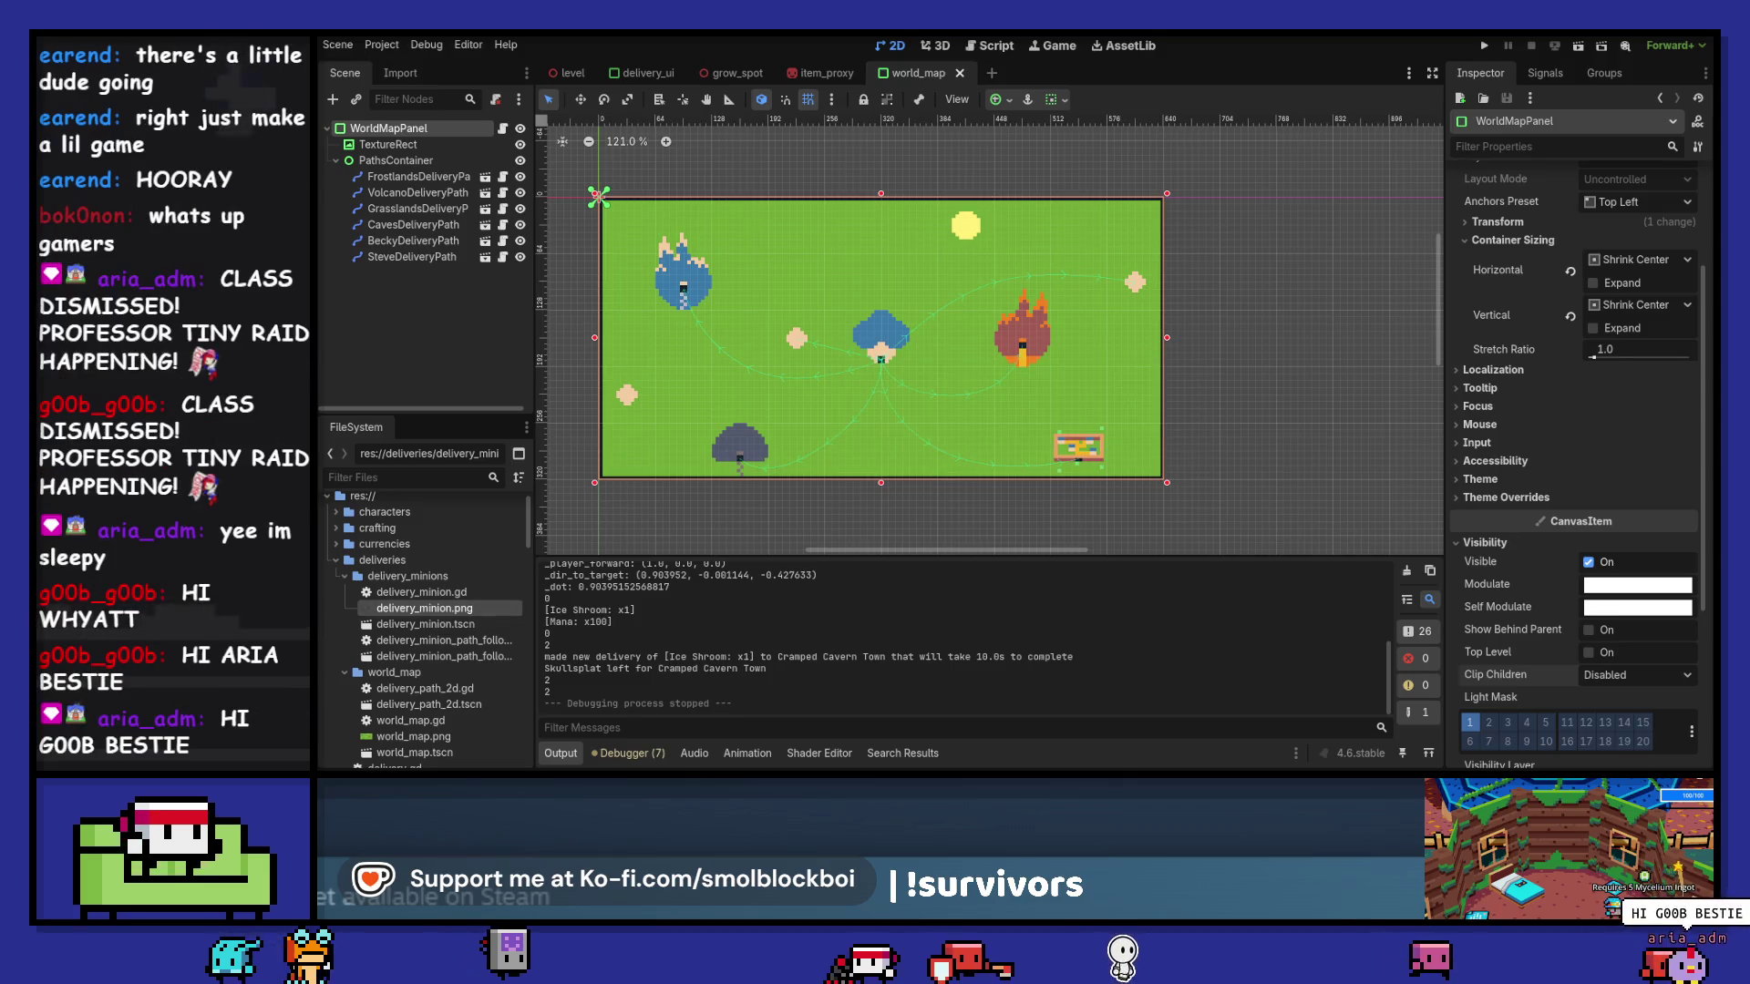
# - Run the project with F5 to test the new black cat sprite
pyautogui.press('F5')
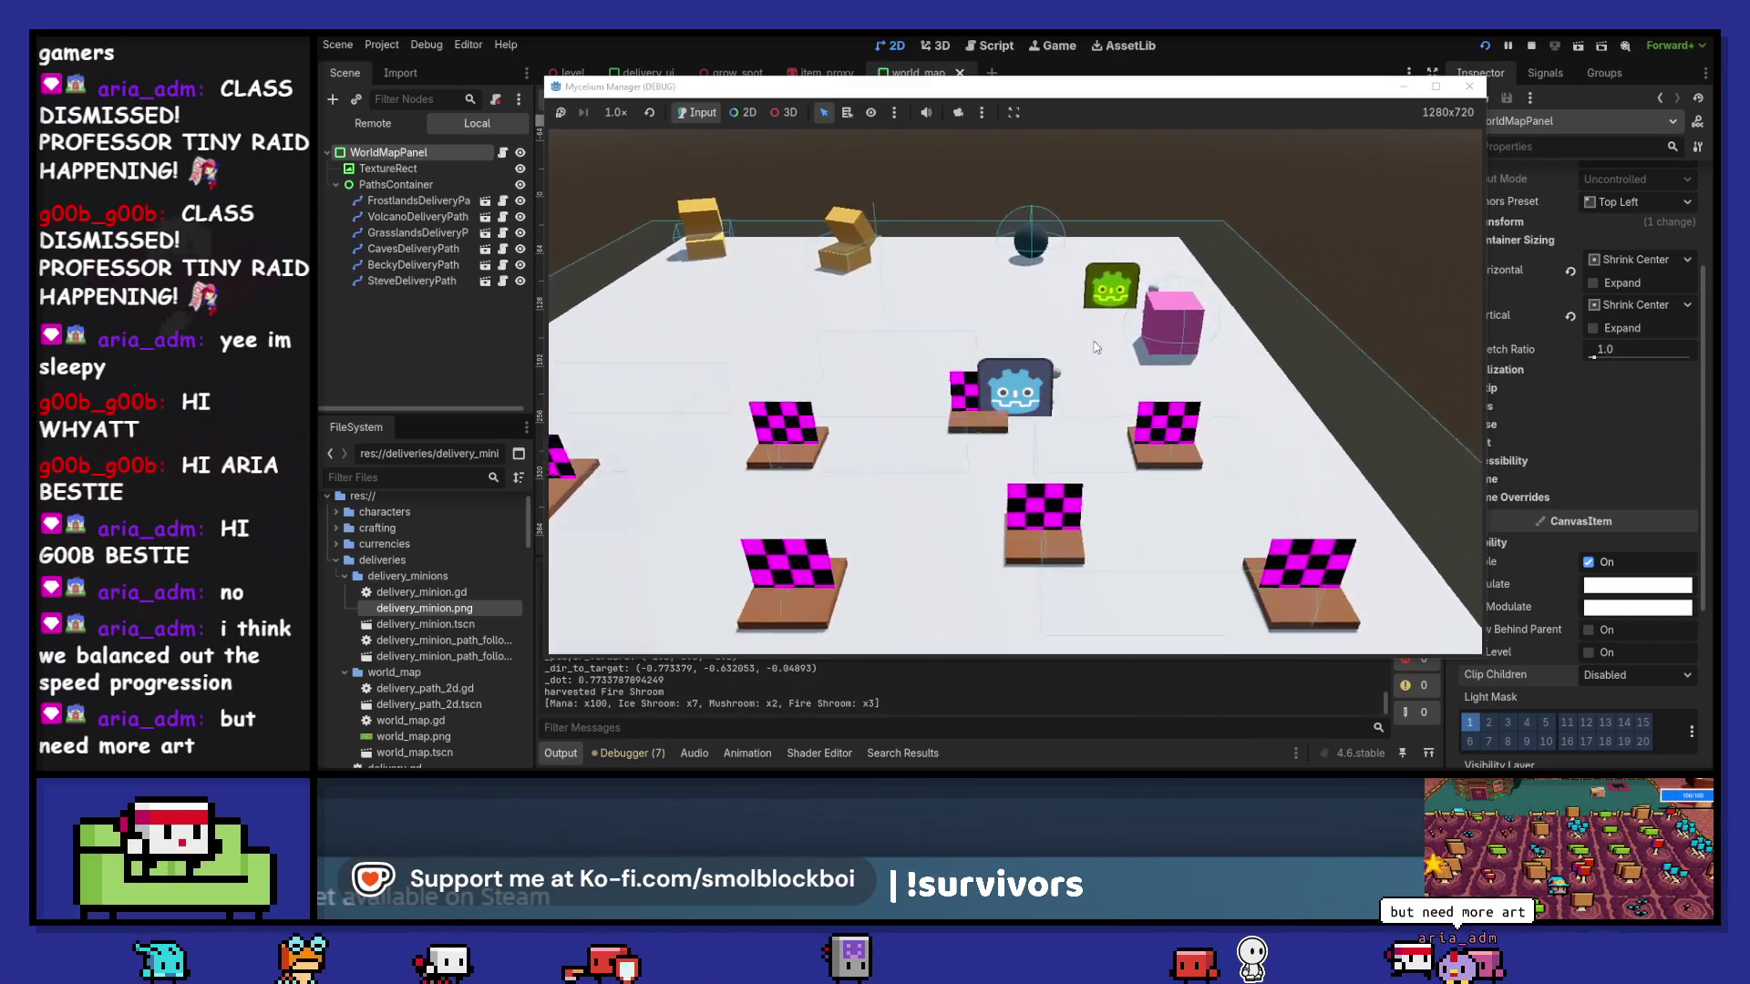
# - Send a Fire Shroom to Cramped Cavern Town and an Ice Shroom to Volatile Volcano Village
pyautogui.press('e')
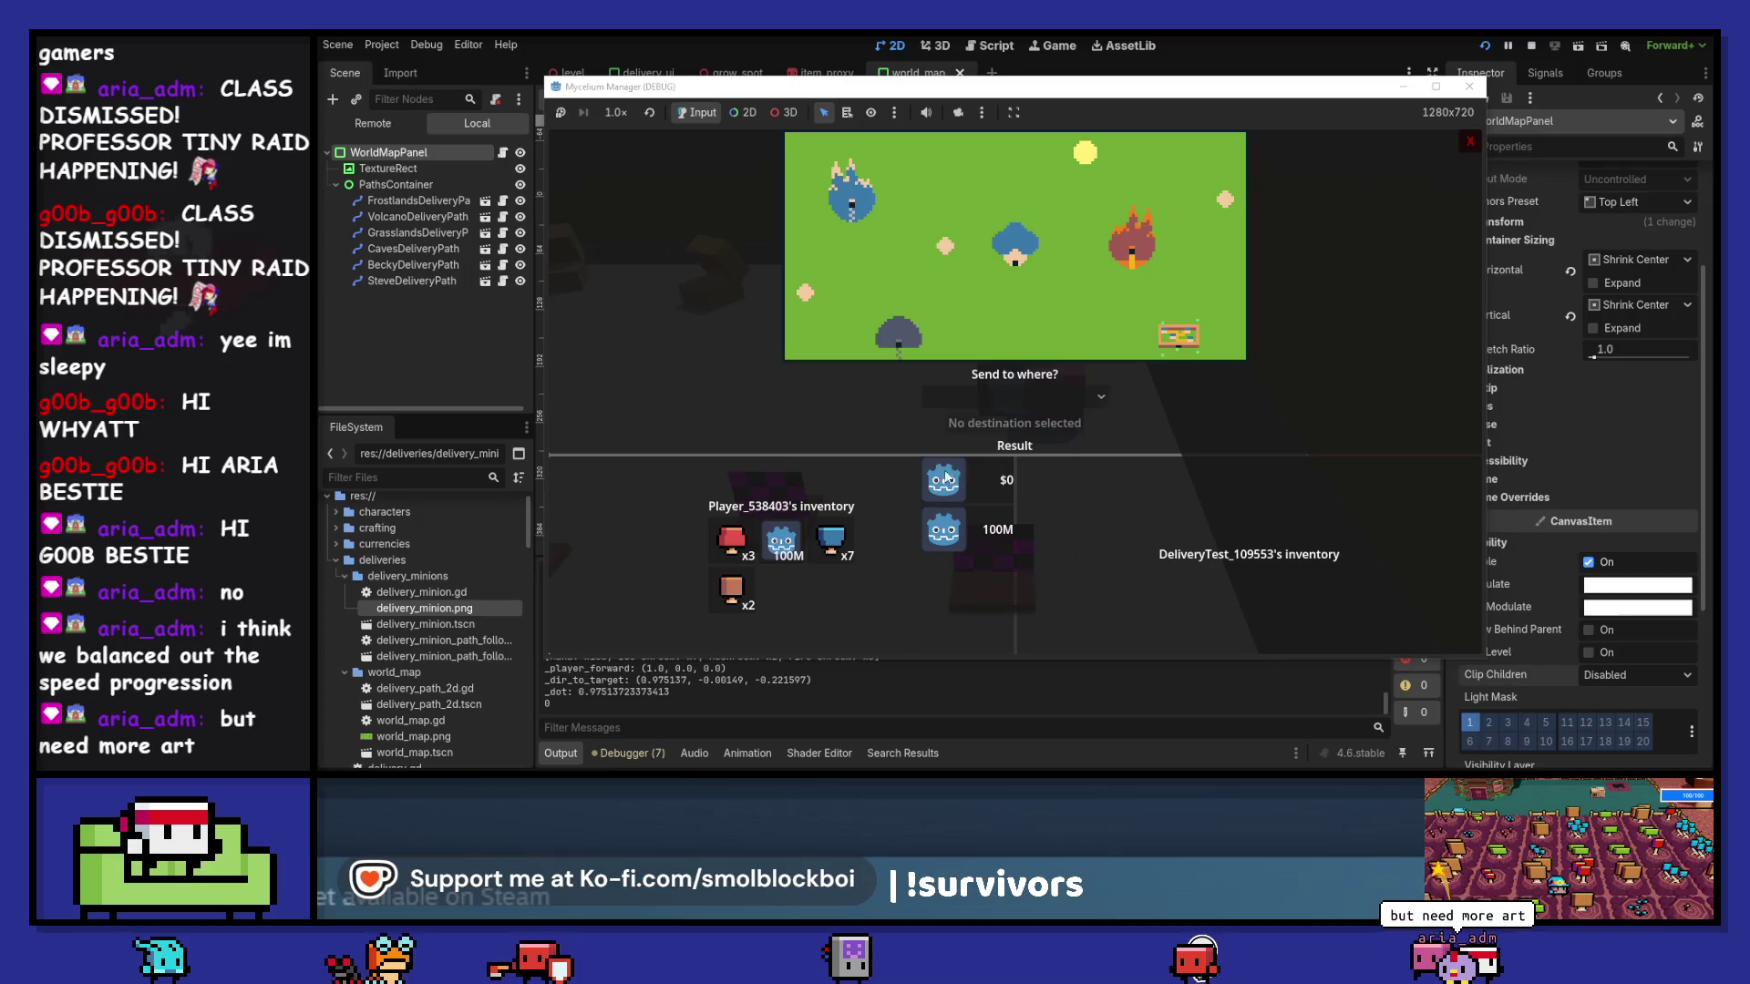
pyautogui.click(992, 392)
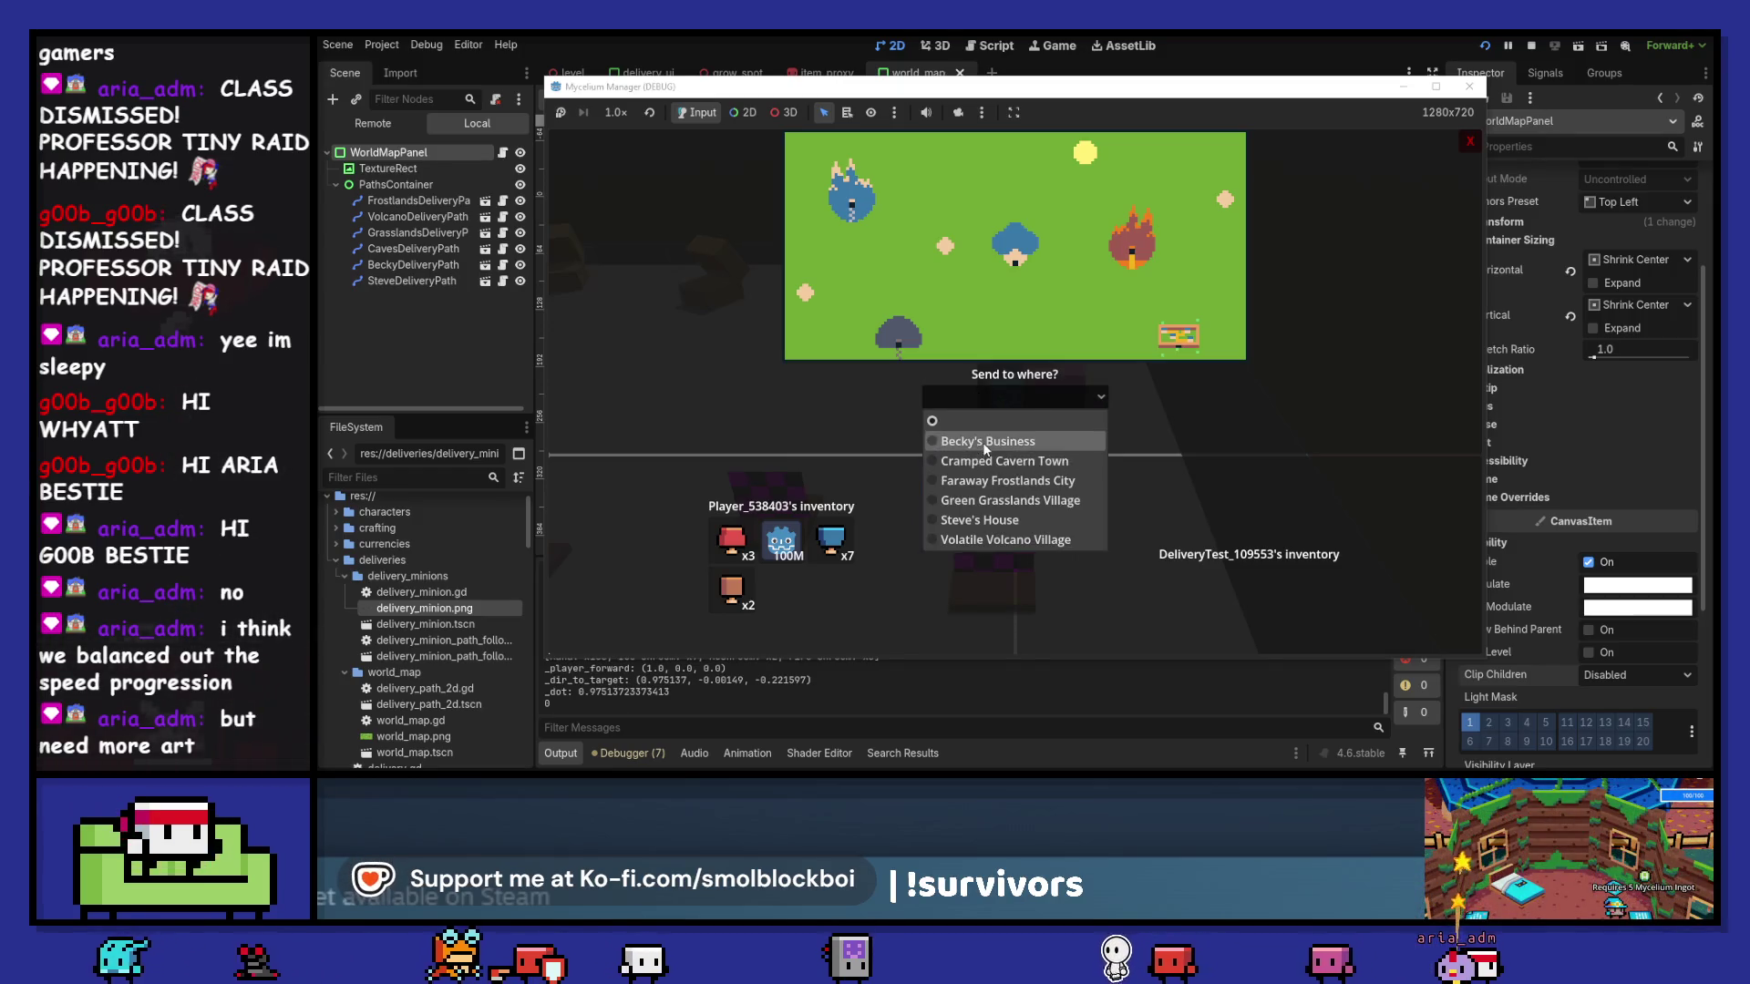
pyautogui.click(1008, 461)
pyautogui.click(1005, 425)
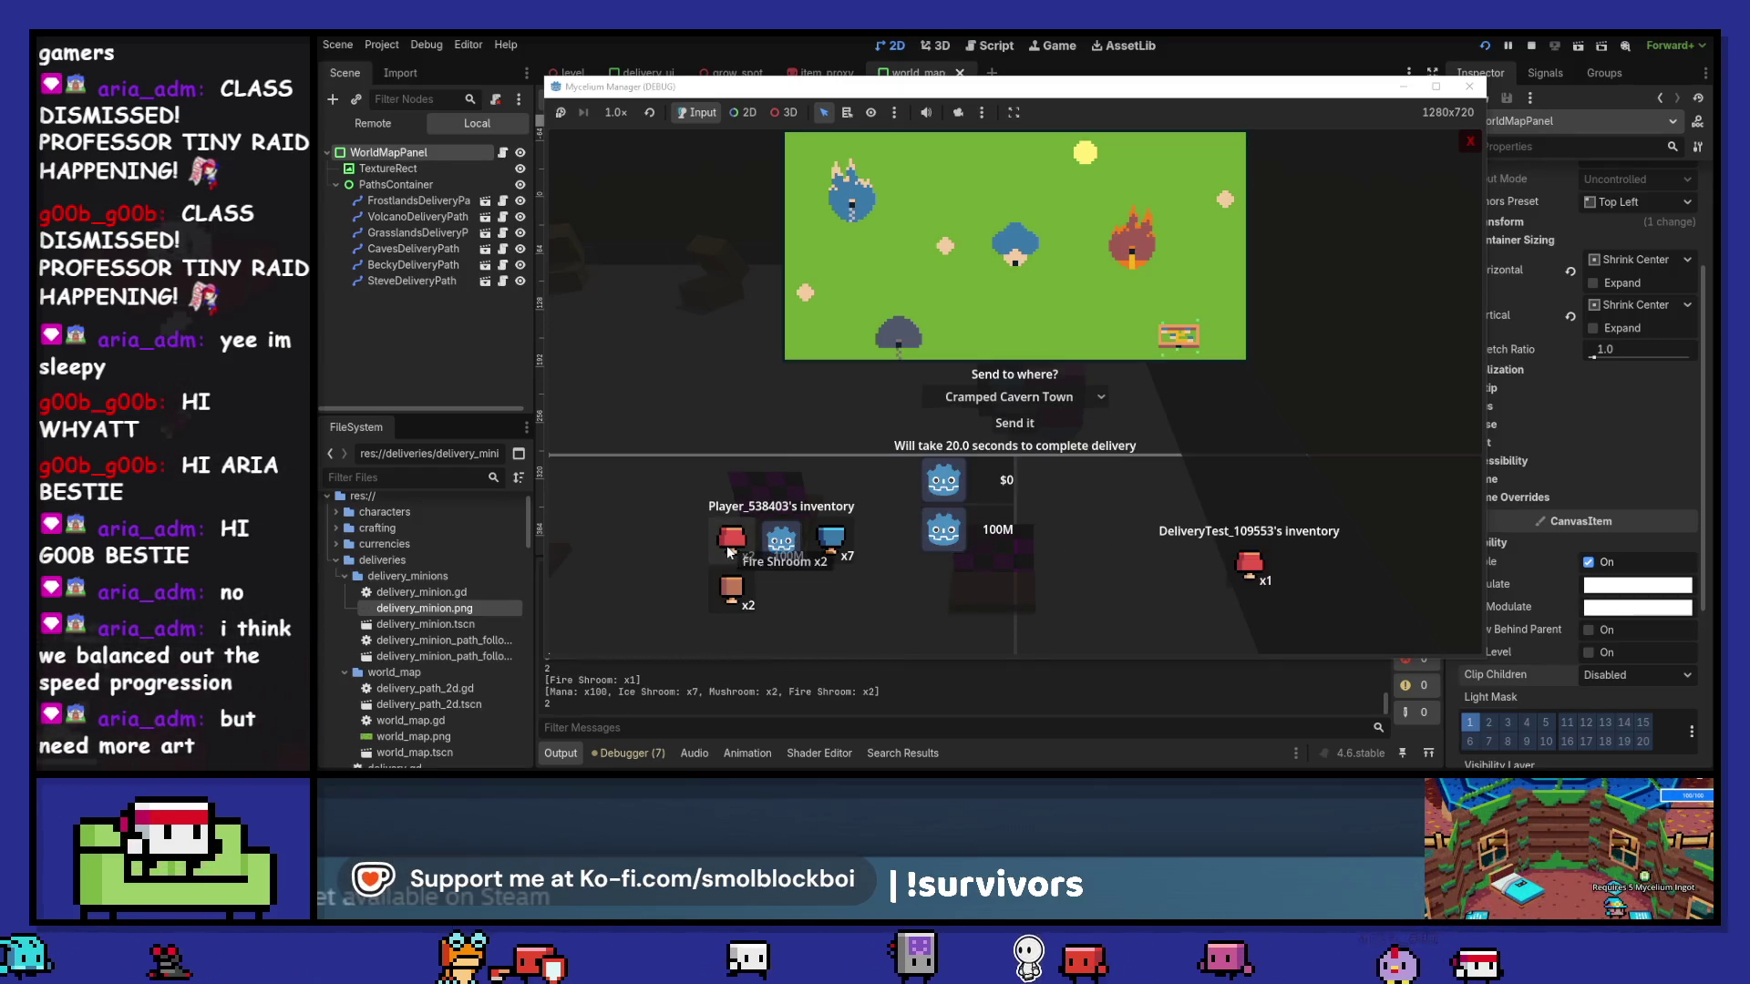
pyautogui.click(1005, 425)
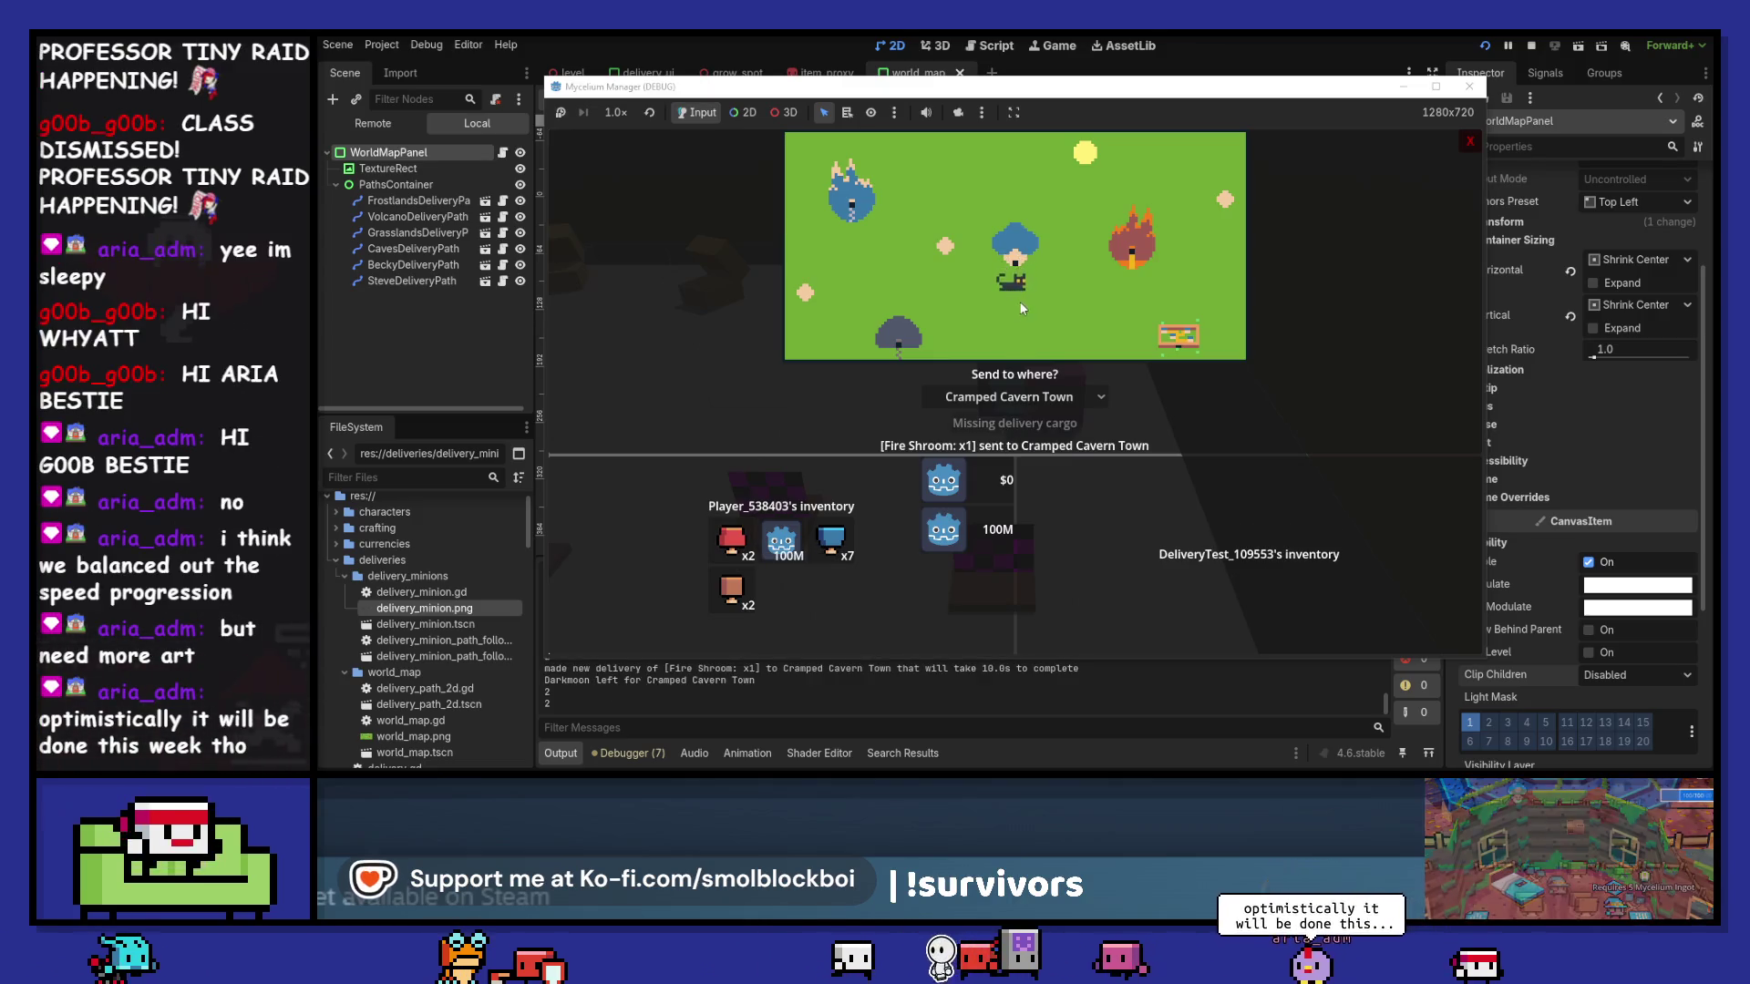
pyautogui.click(831, 537)
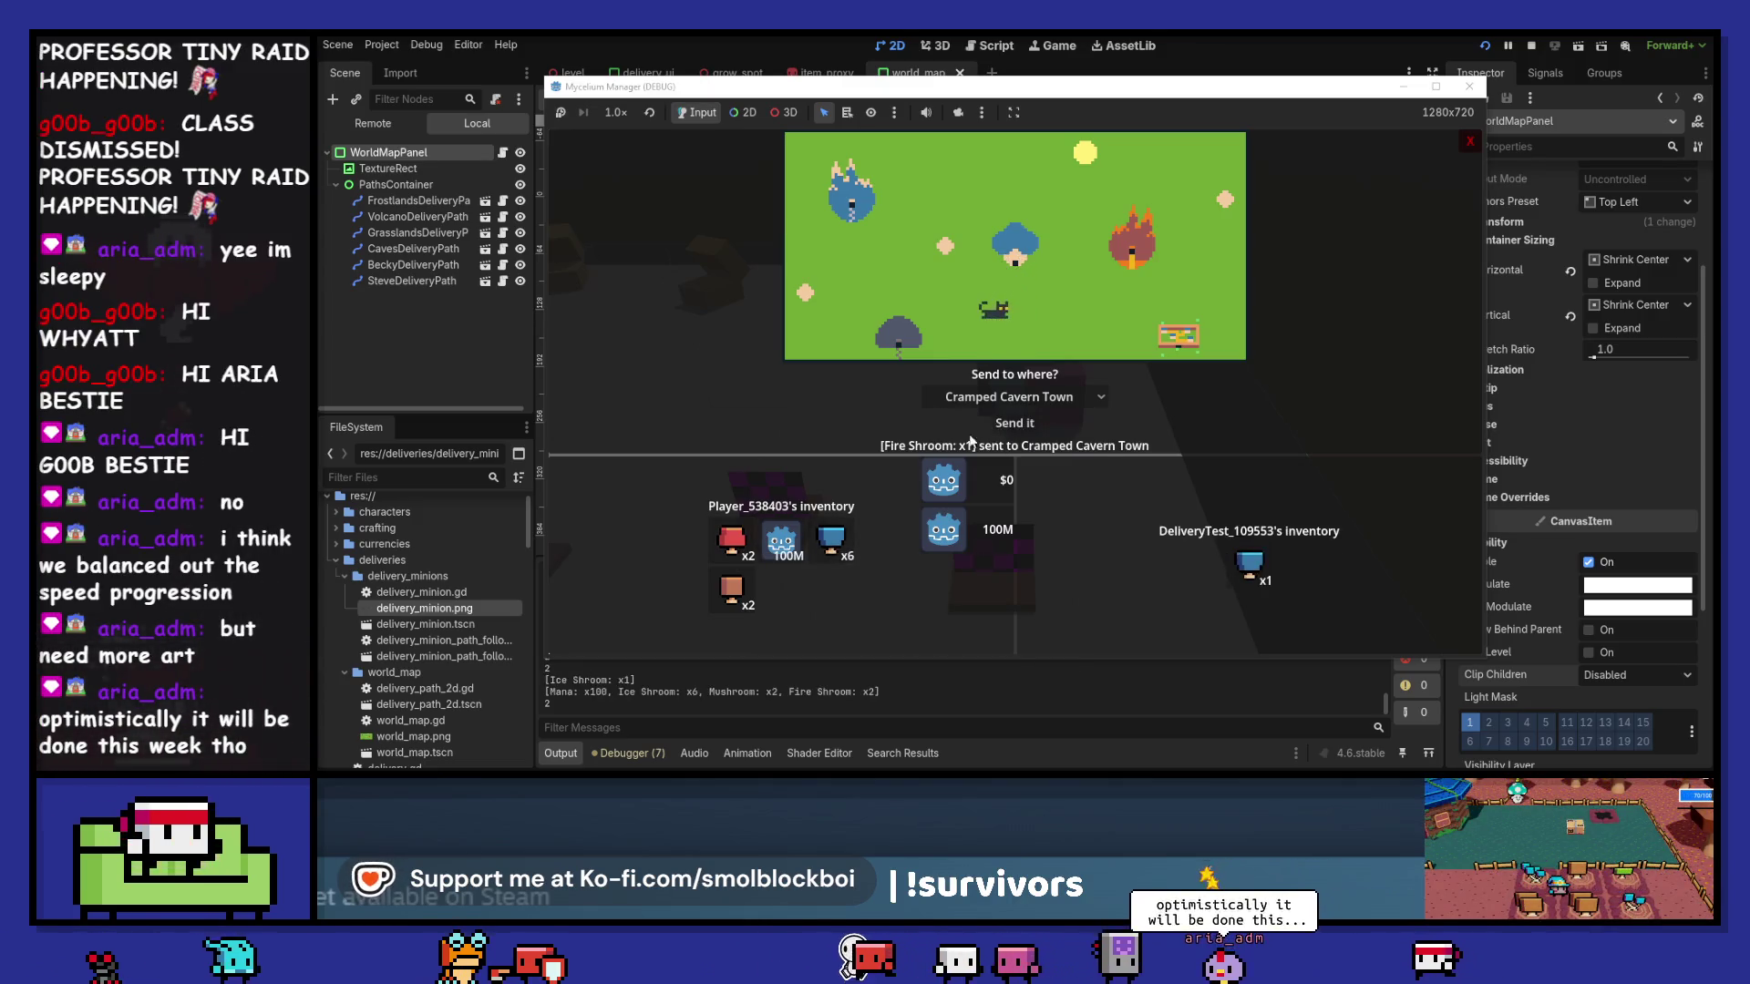
pyautogui.click(1011, 396)
pyautogui.click(1005, 539)
pyautogui.click(1006, 424)
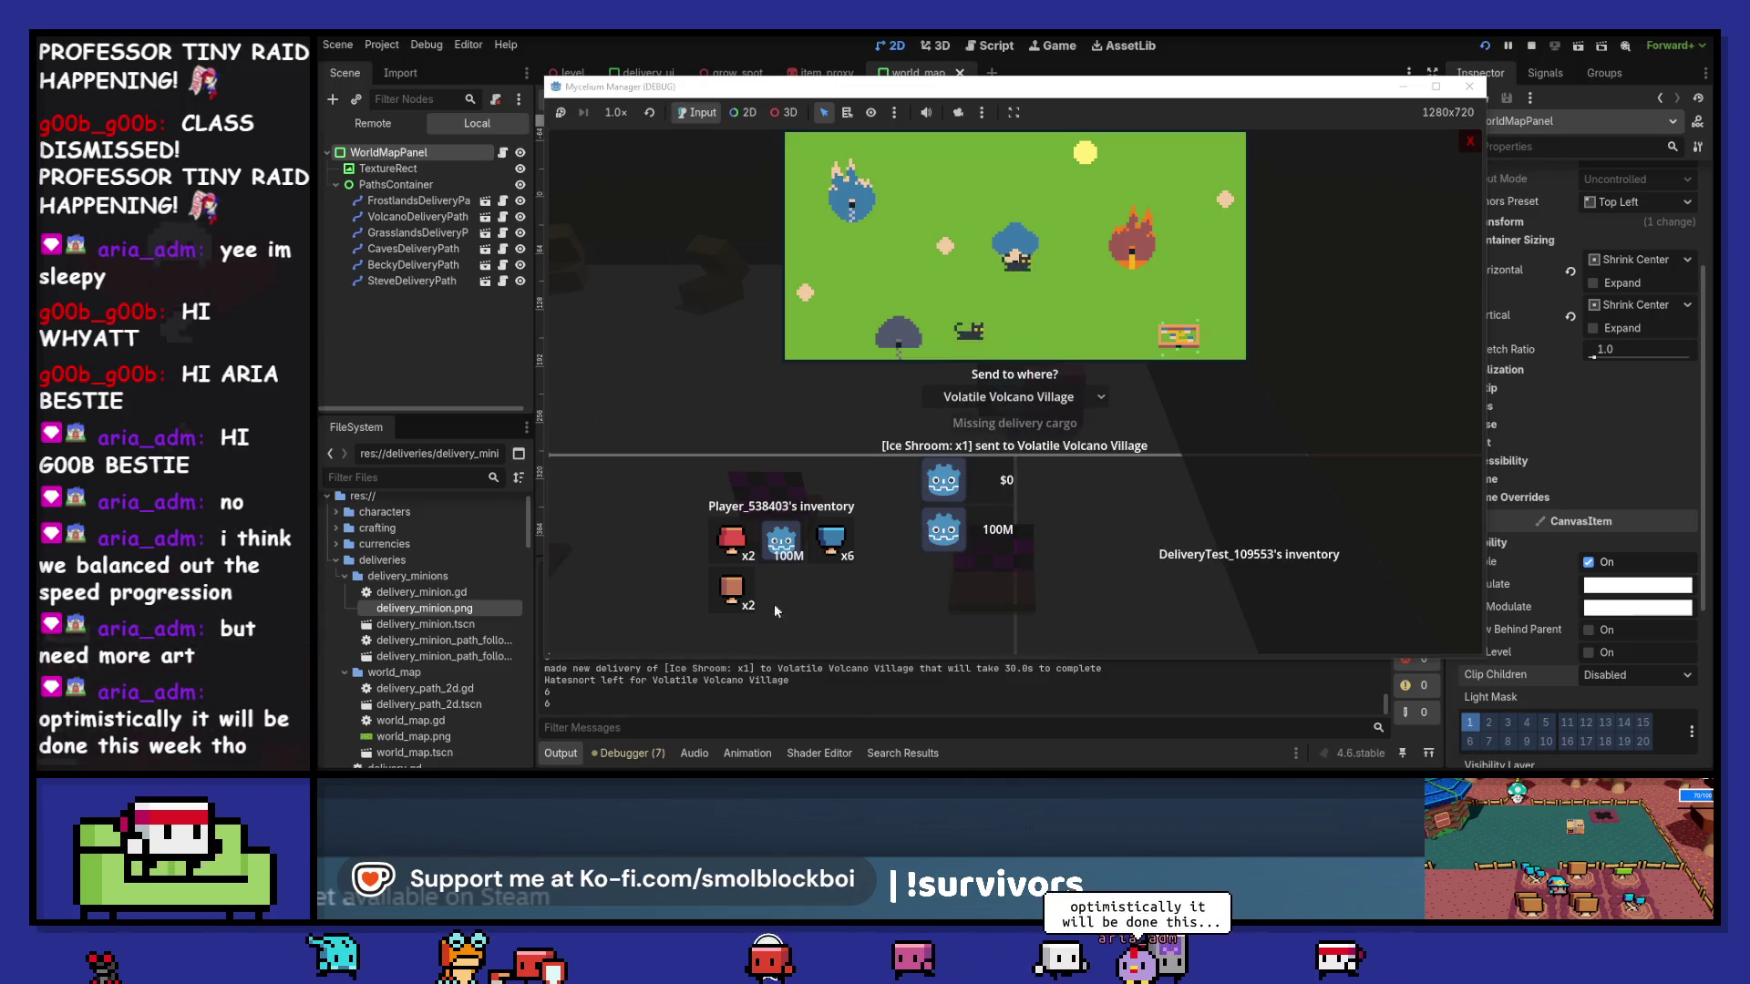
# - Send a Mushroom to Steve's House and one Mana to Faraway Frostlands City
pyautogui.click(726, 597)
pyautogui.click(1012, 397)
pyautogui.click(1016, 513)
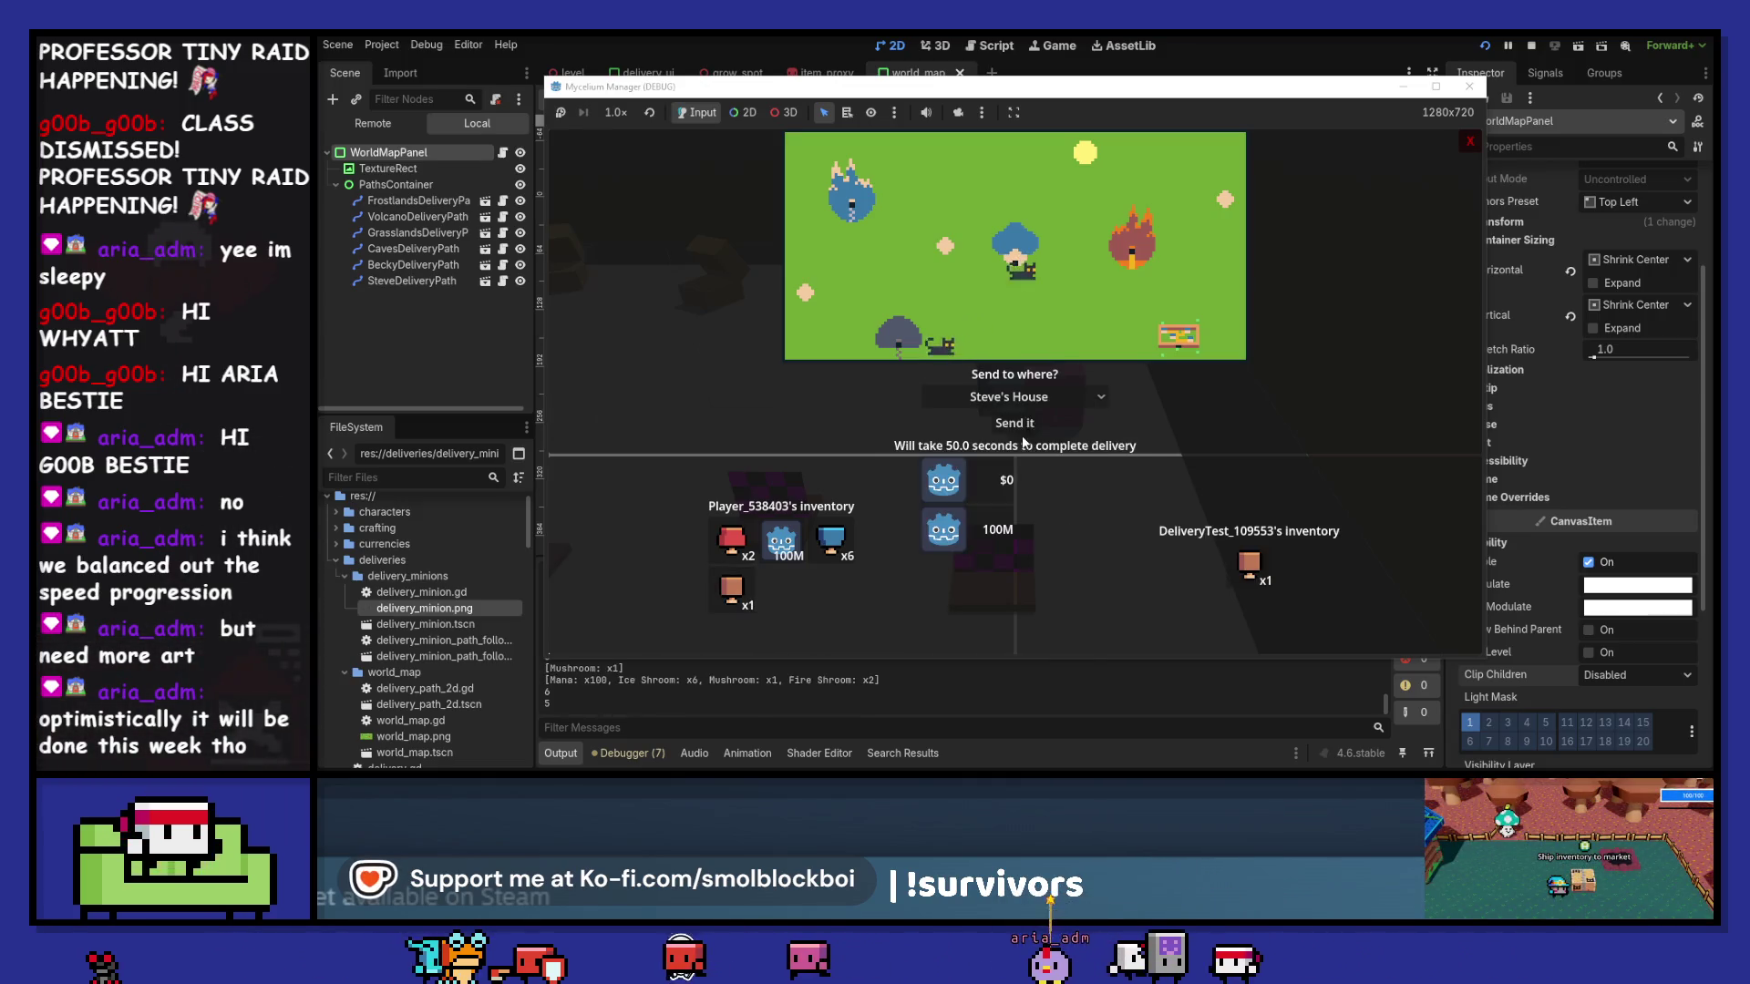
pyautogui.click(1005, 425)
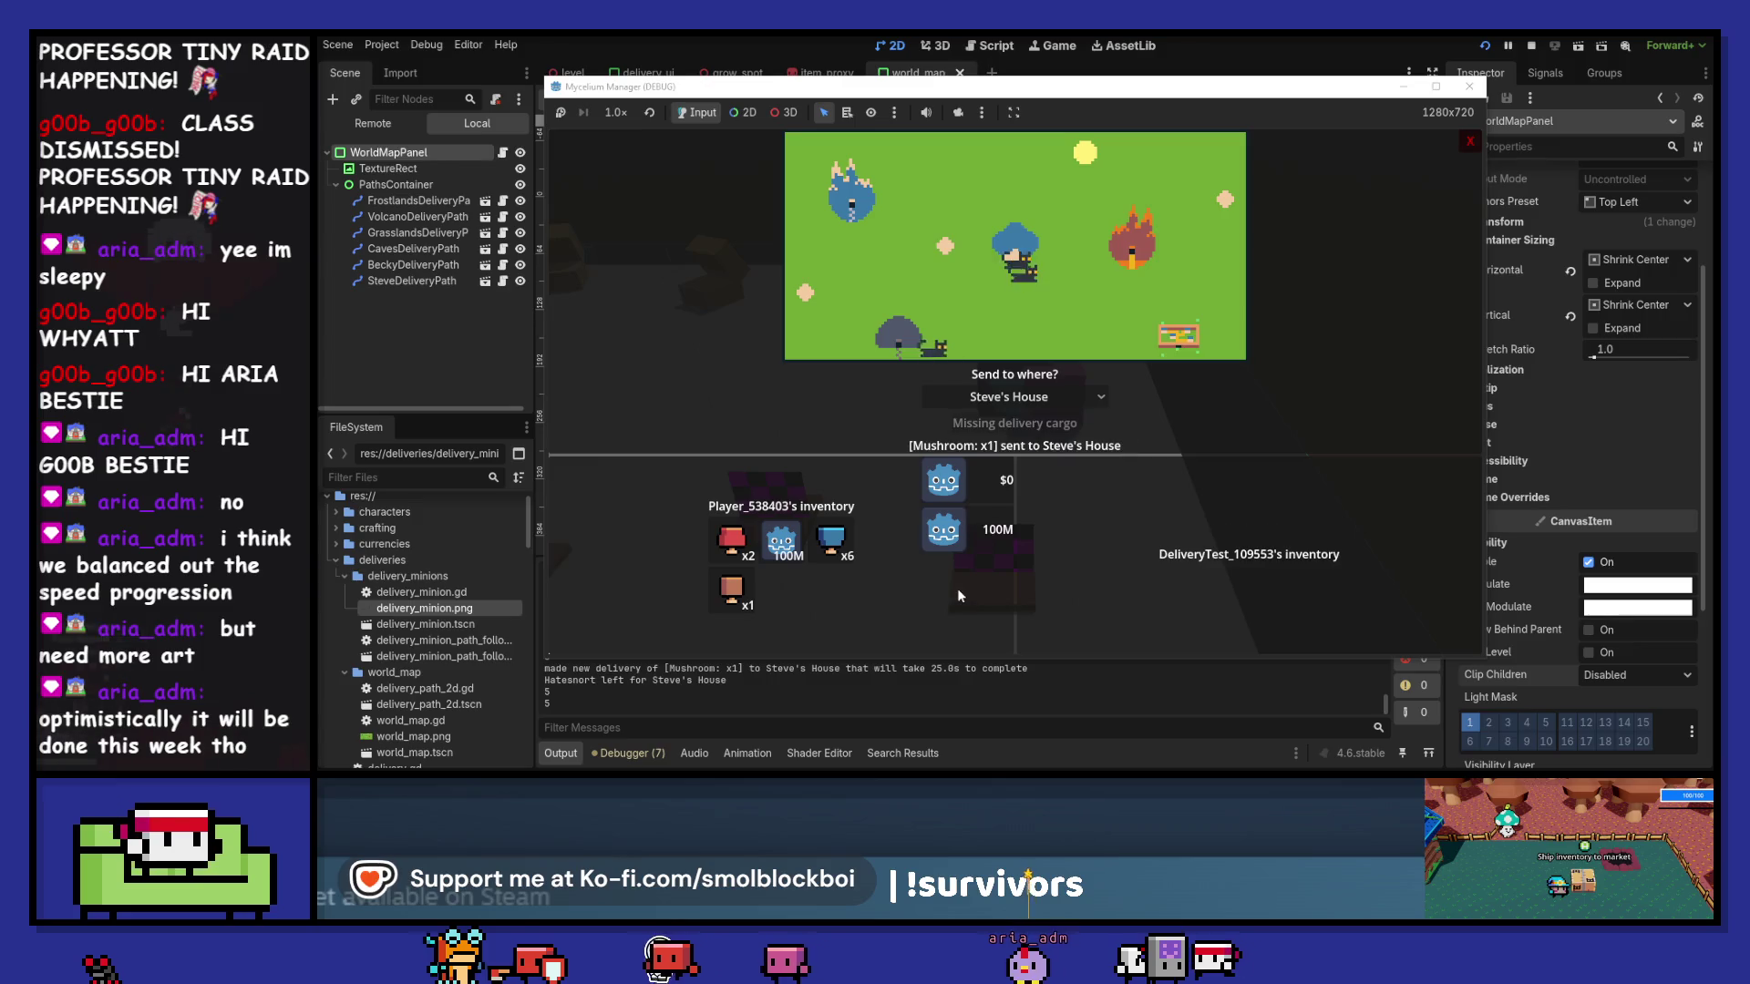
pyautogui.click(781, 540)
pyautogui.click(1055, 399)
pyautogui.click(1016, 483)
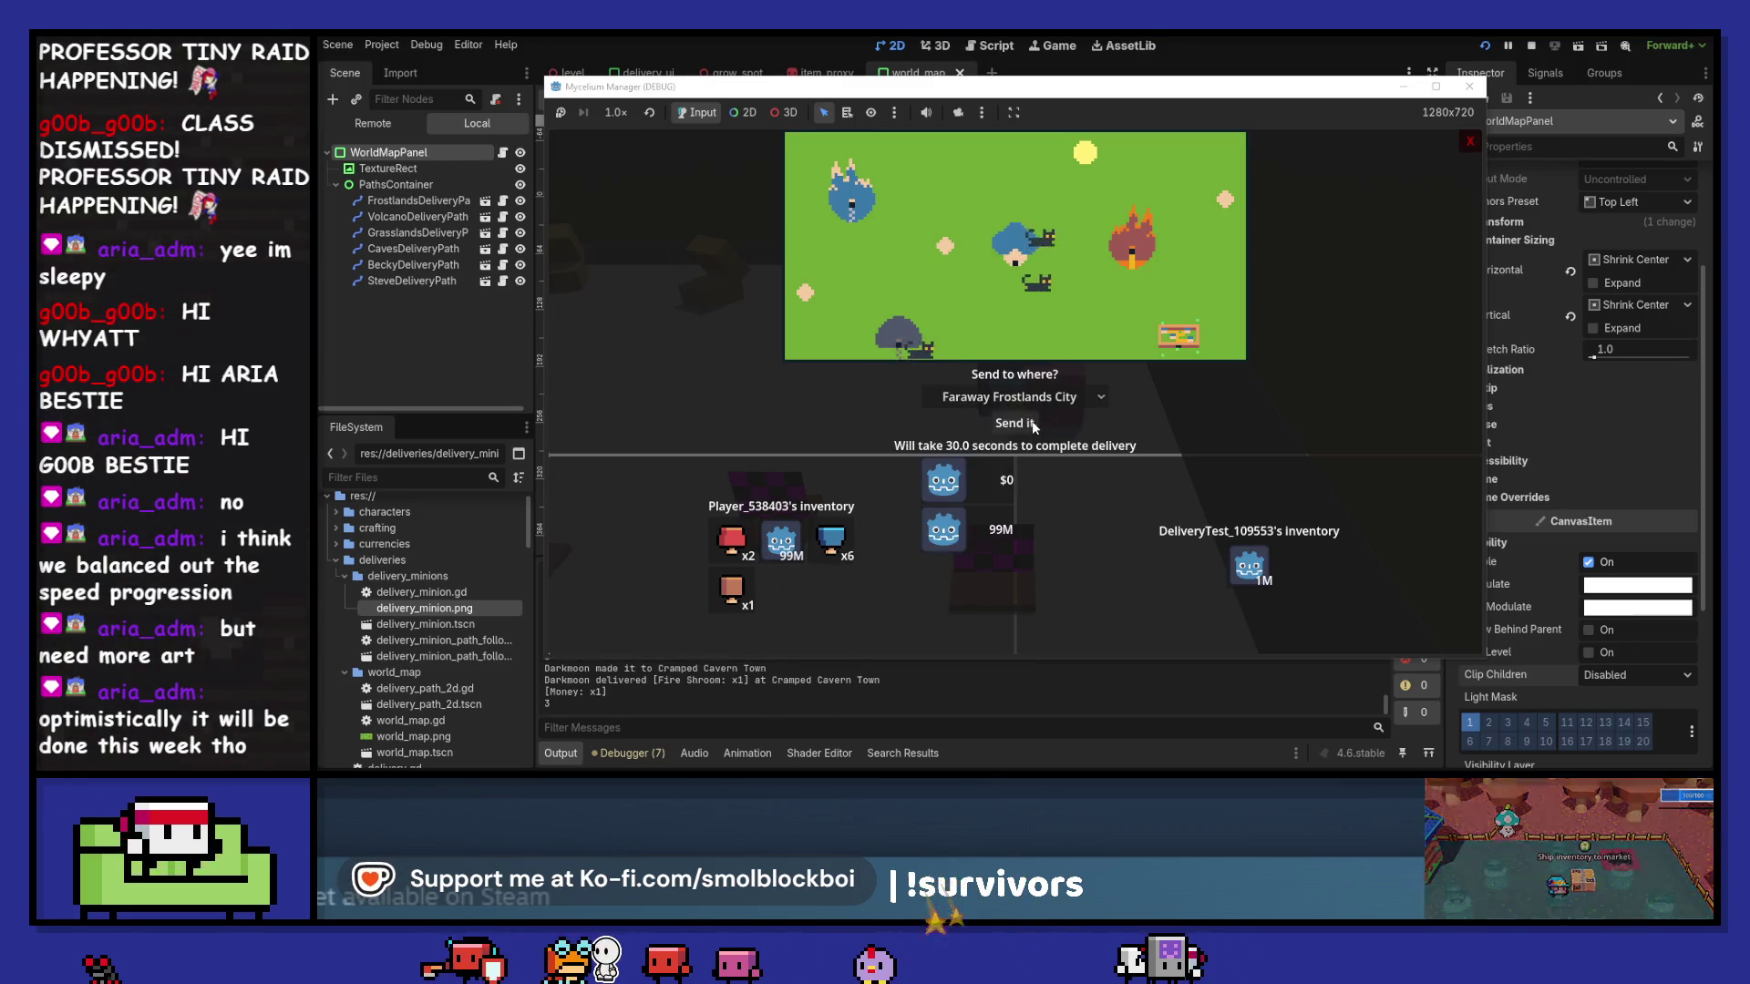
pyautogui.click(1028, 424)
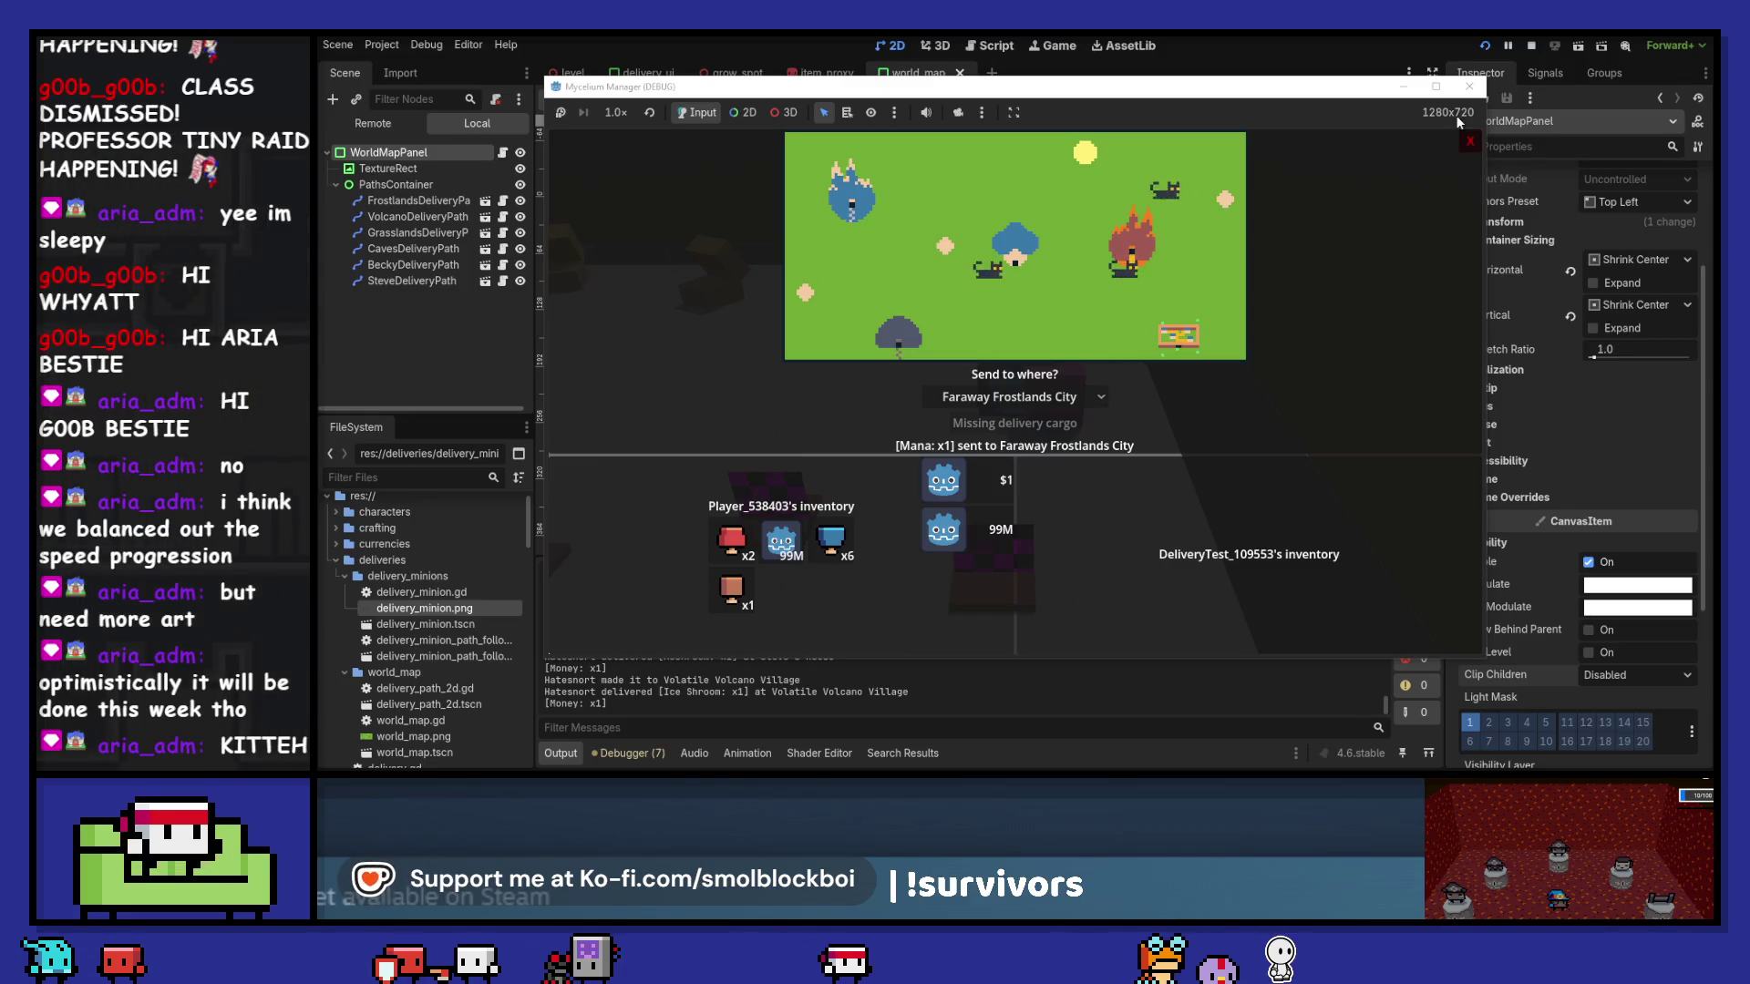
# - Reopen the delivery panel to check earnings, then stop the running game
pyautogui.click(1470, 141)
pyautogui.press('e')
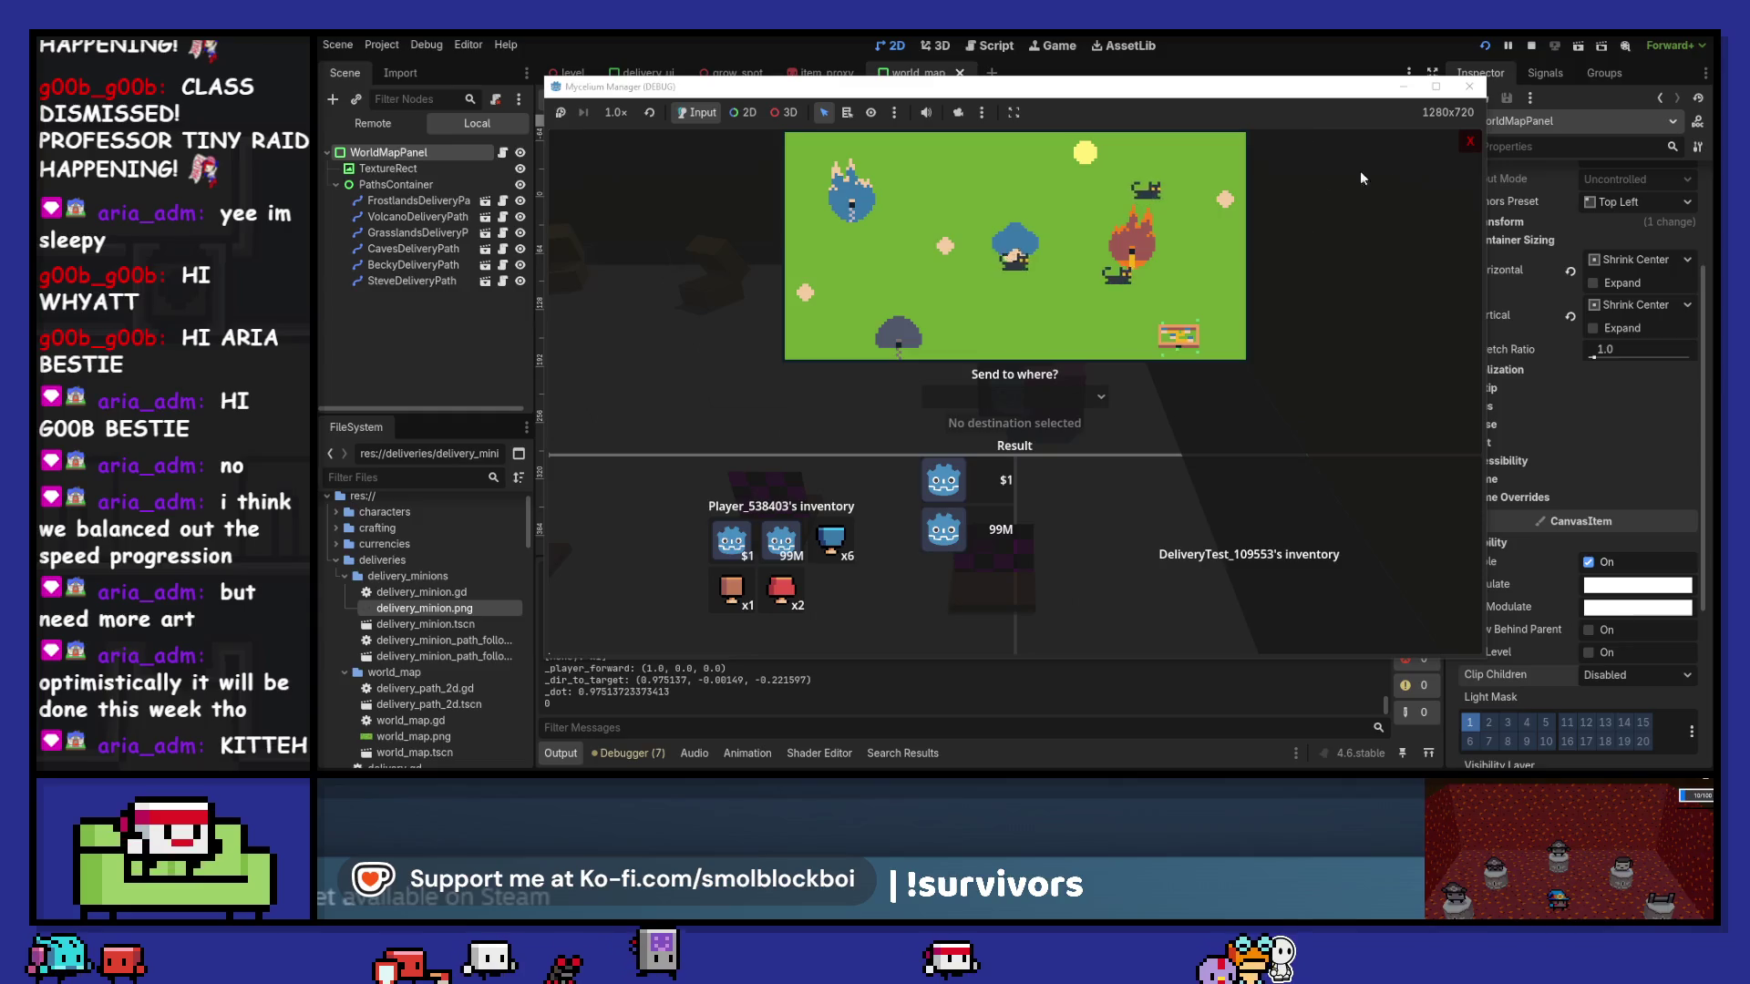
pyautogui.click(1470, 140)
pyautogui.press('e')
pyautogui.click(1470, 140)
pyautogui.press('e')
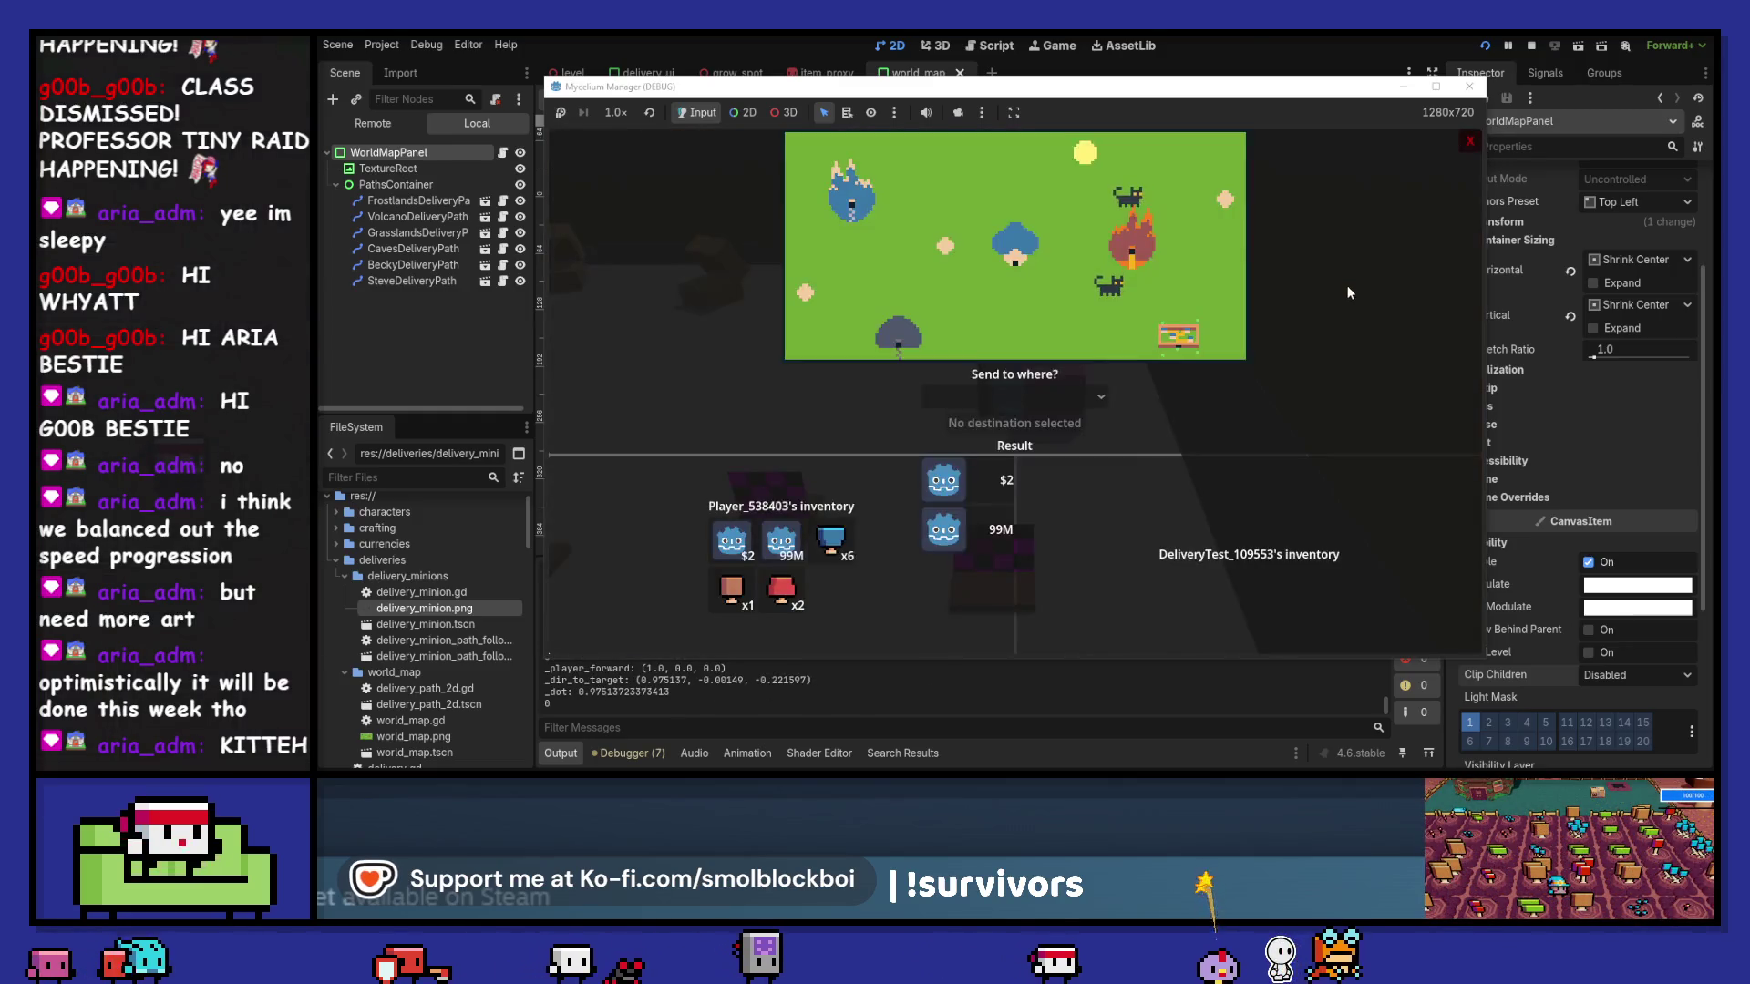
pyautogui.click(1469, 86)
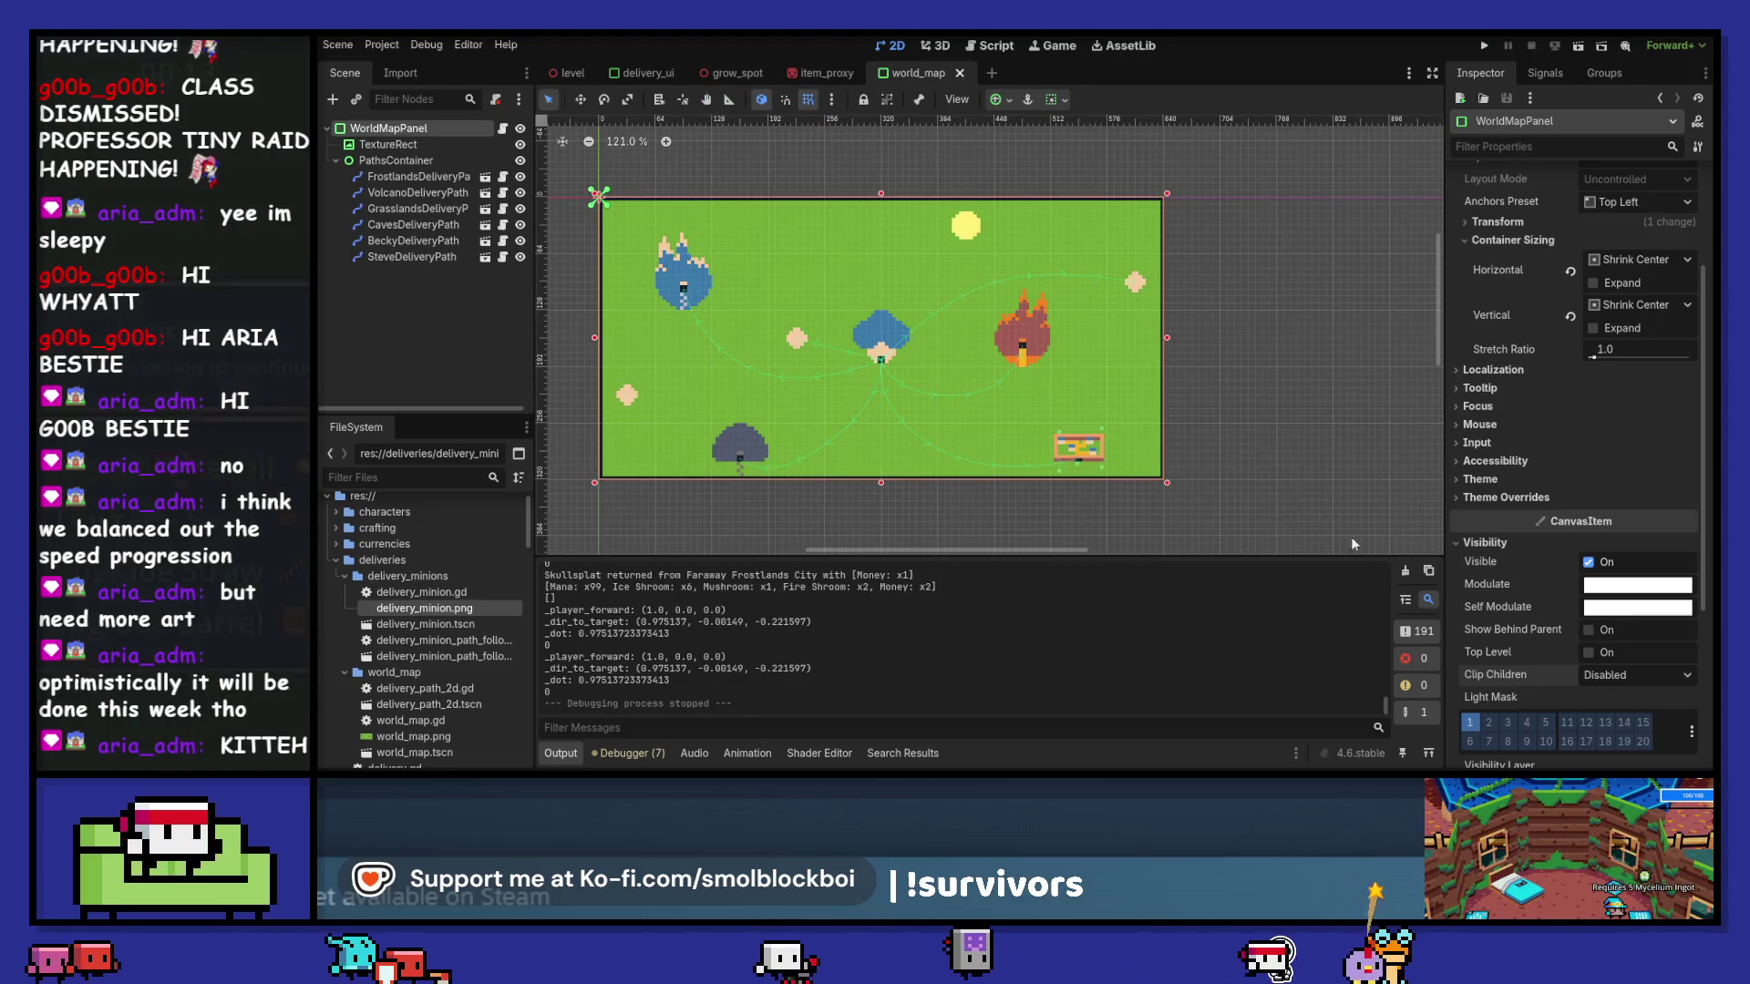
# - Clear the Output log, open delivery_minion_path_follow.tscn and its root node's script
pyautogui.click(1396, 573)
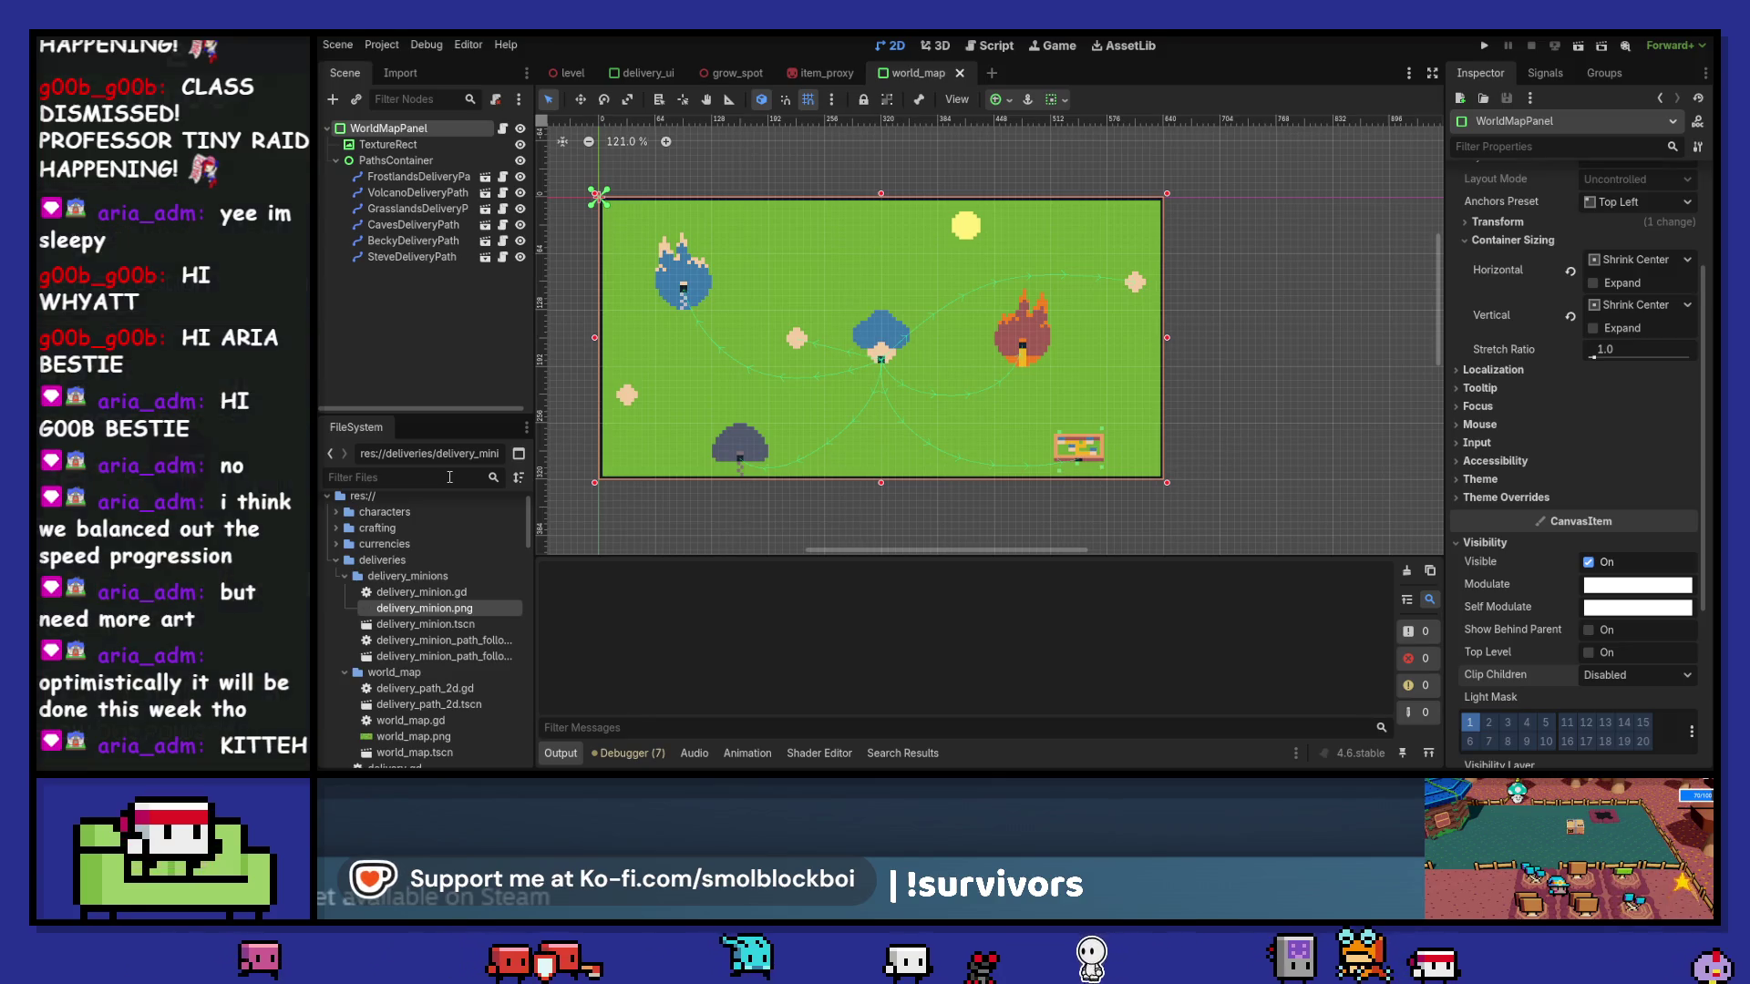
pyautogui.doubleClick(465, 656)
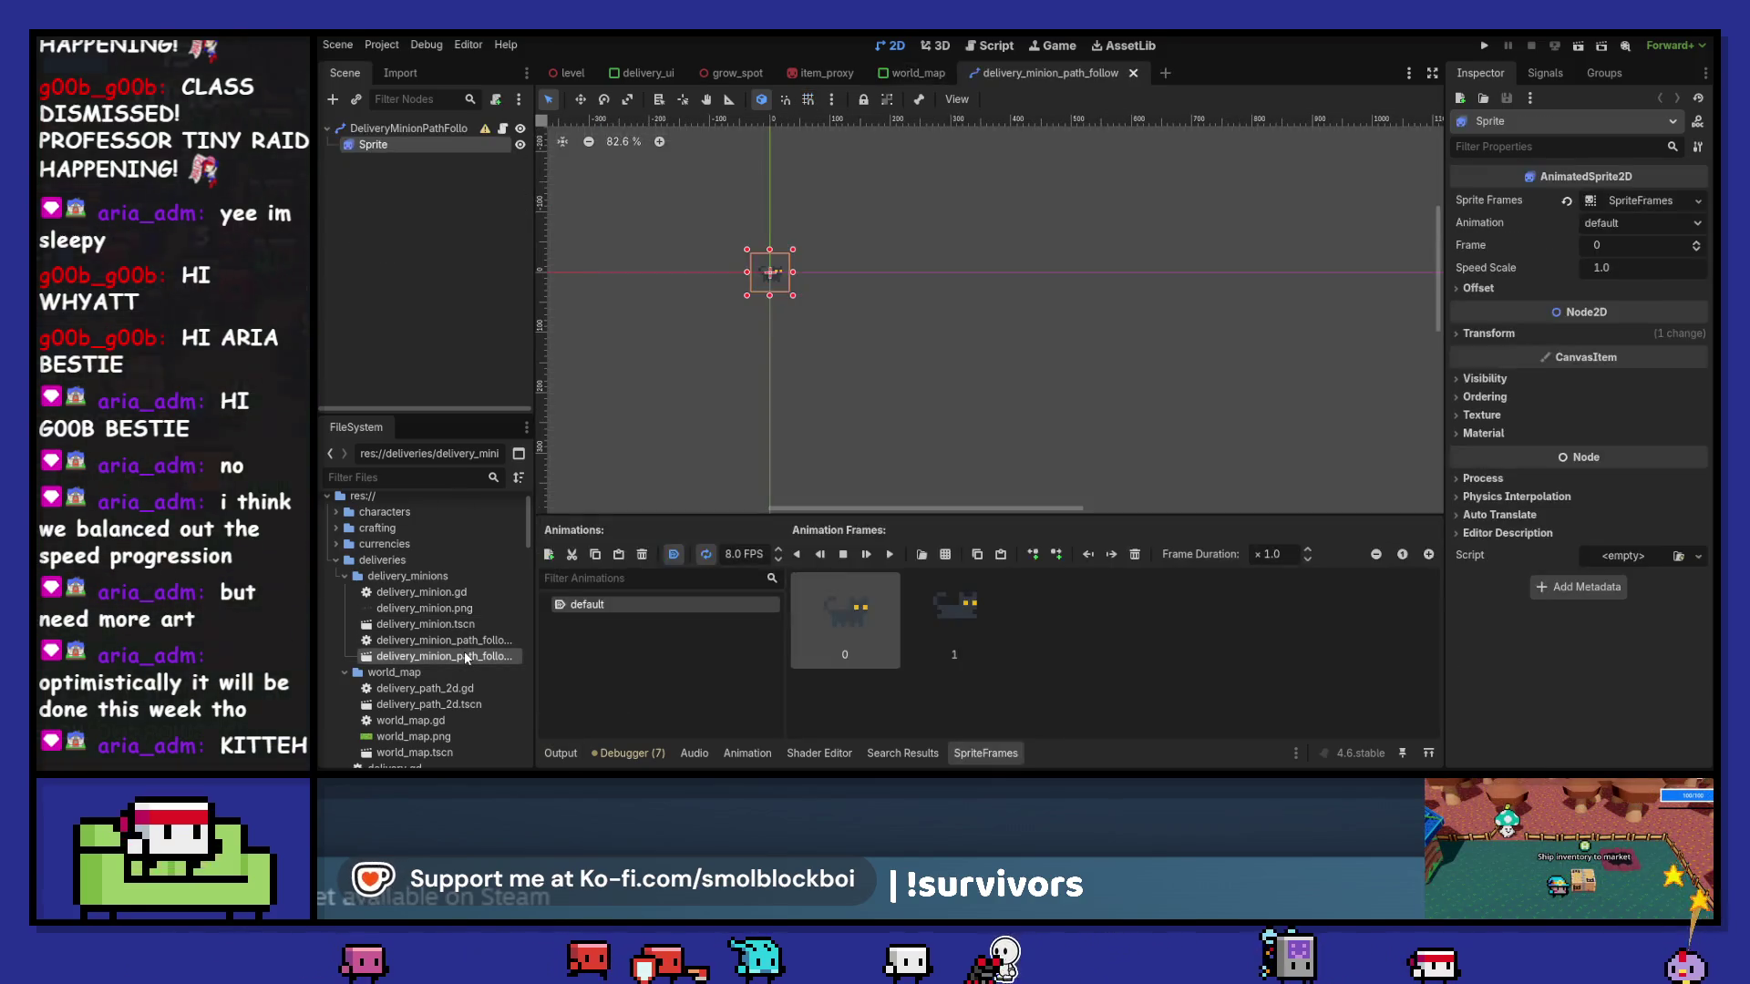
pyautogui.click(413, 128)
pyautogui.click(505, 127)
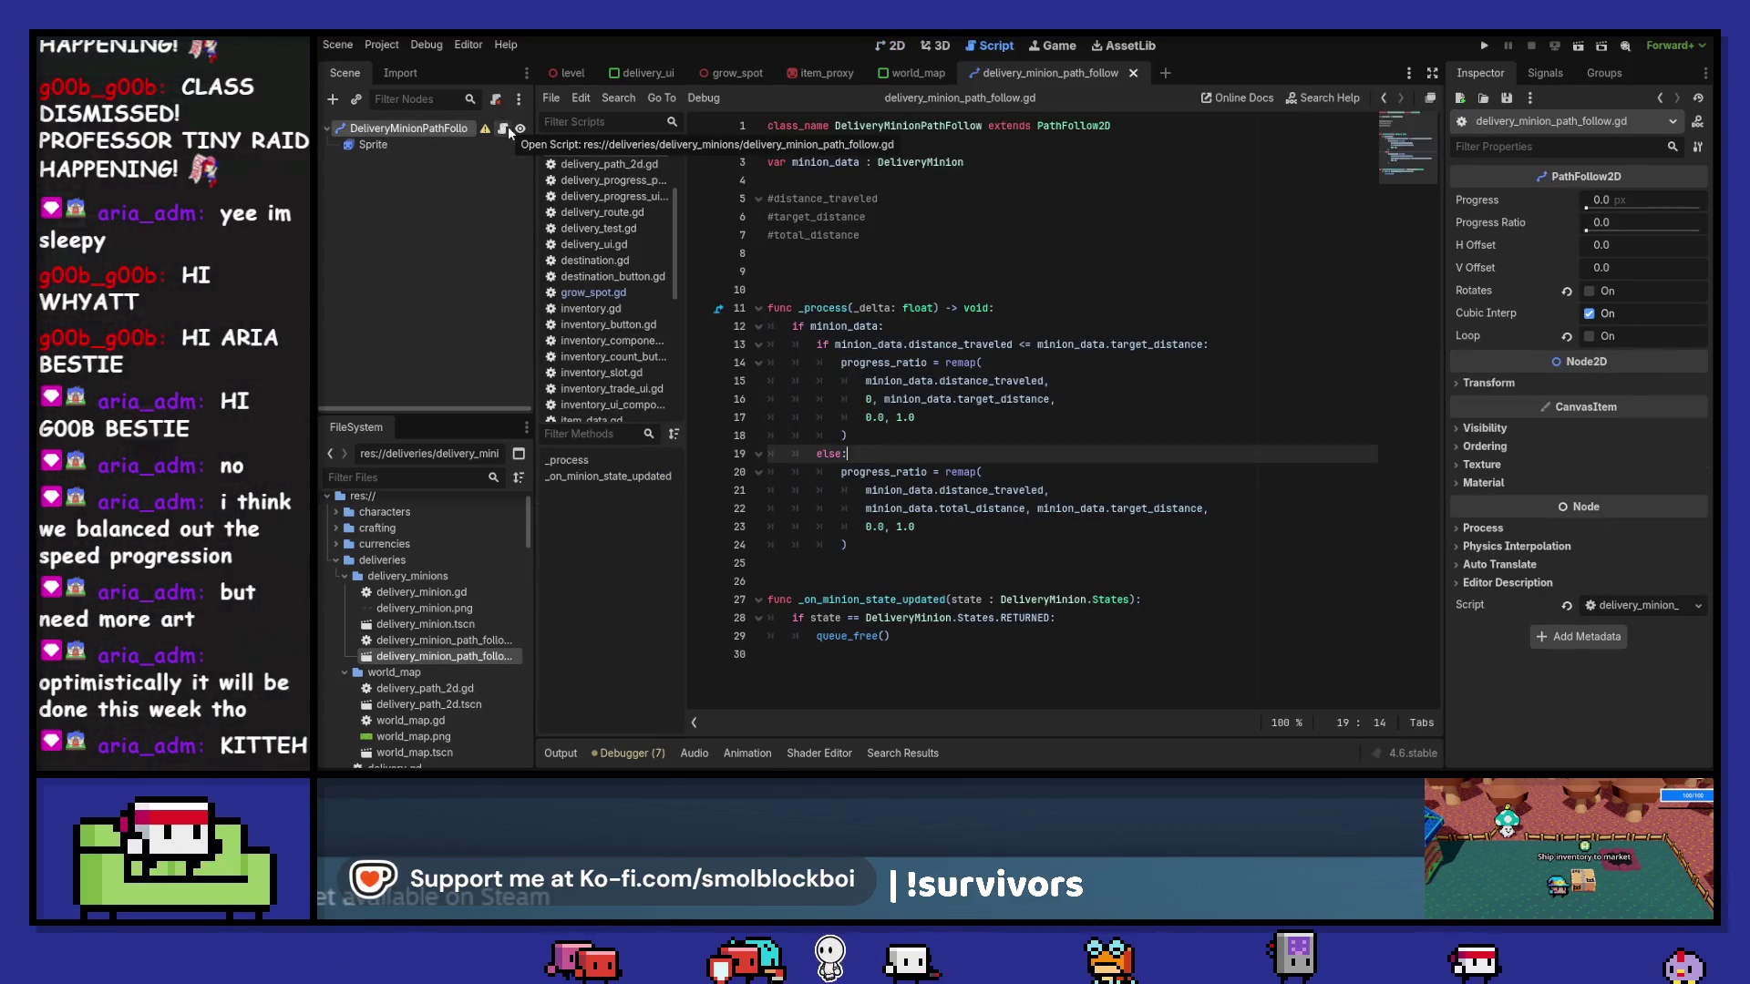
pyautogui.moveTo(1043, 376)
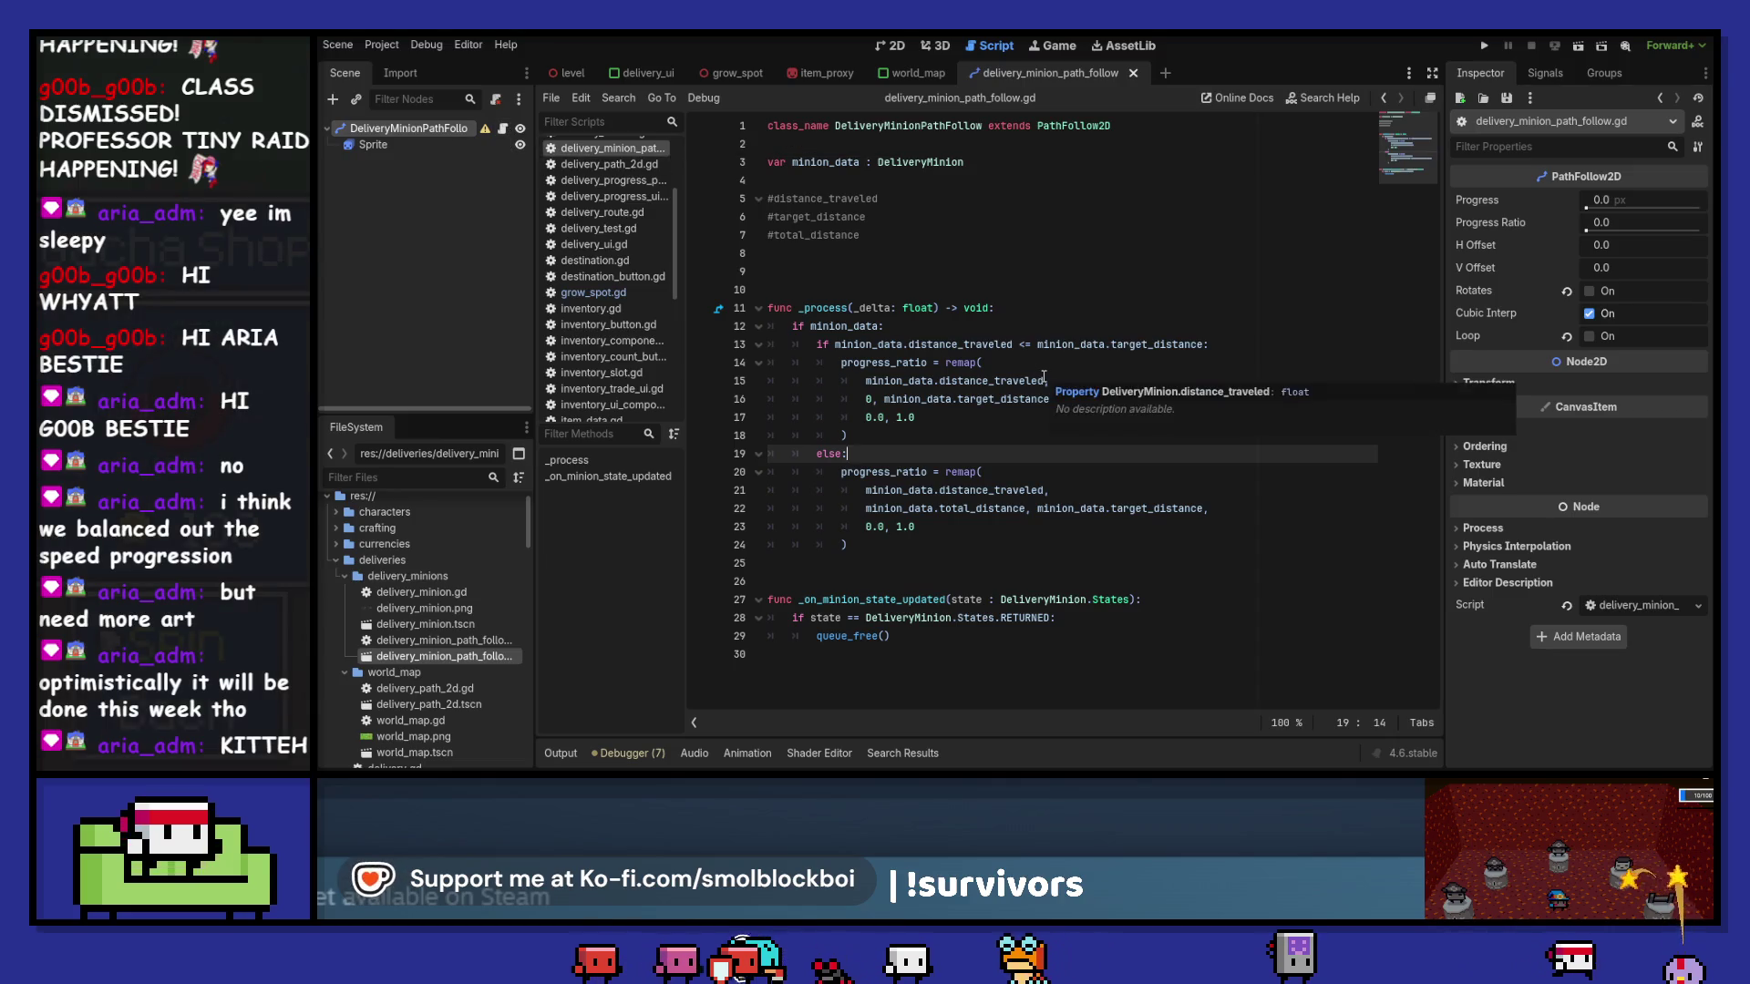
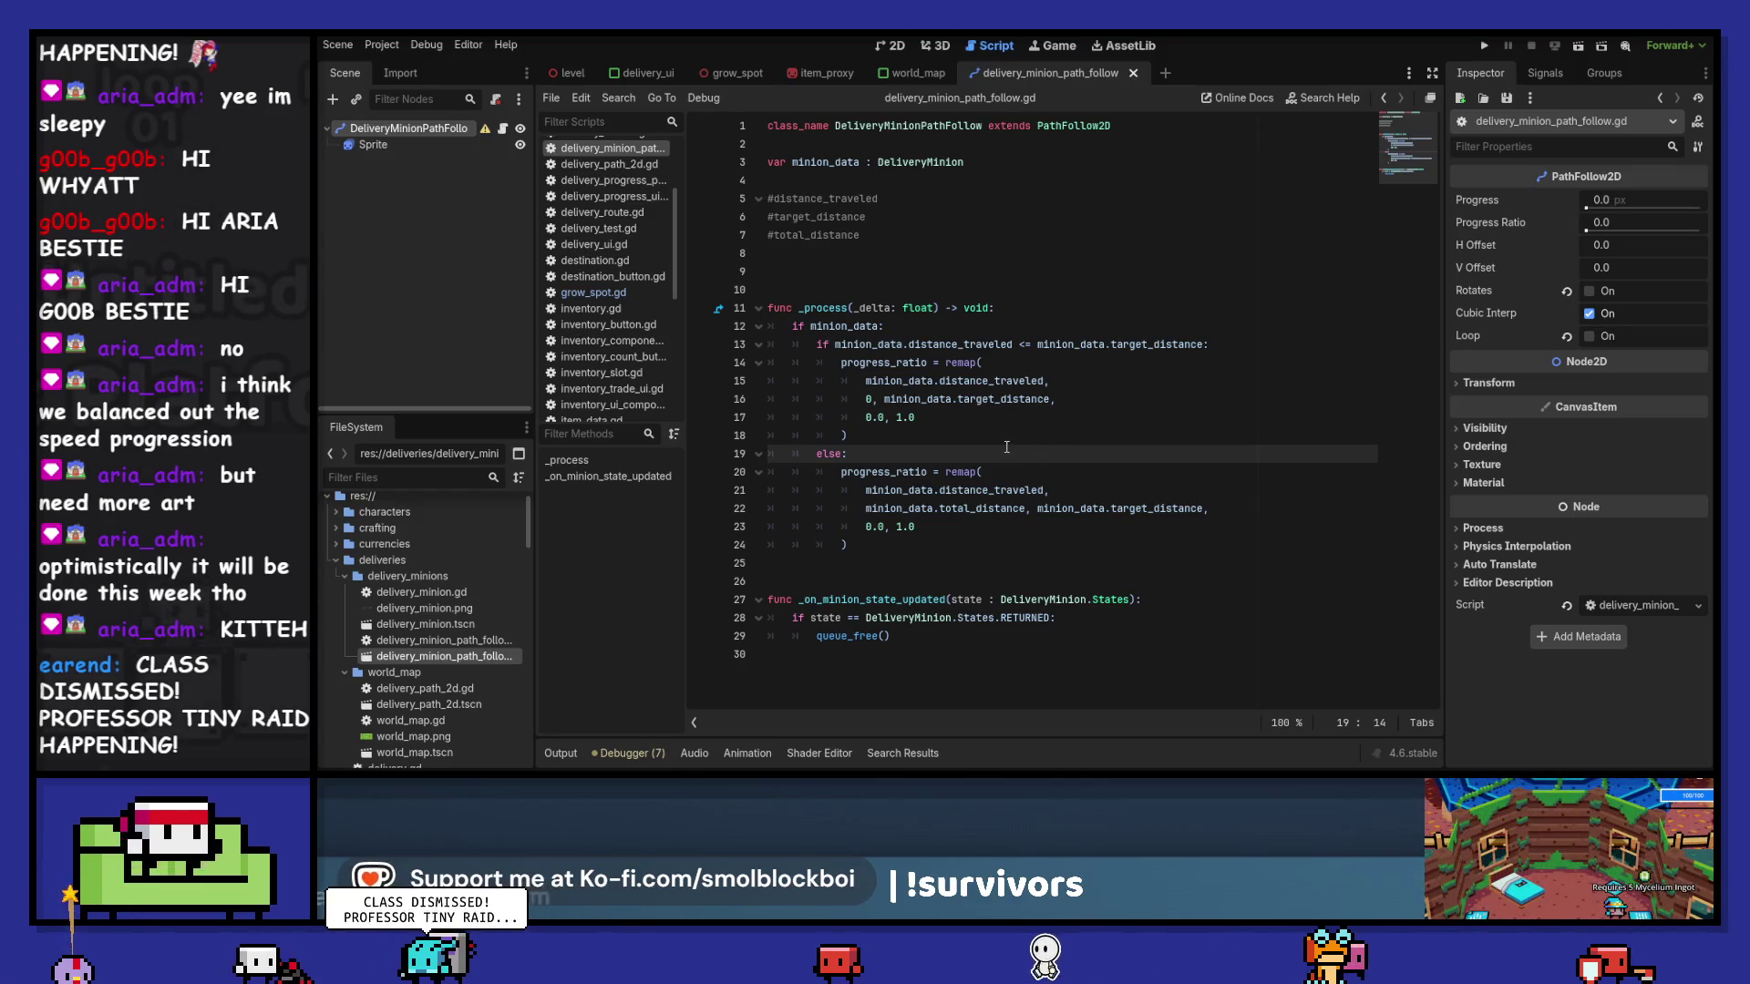
# - Insert a blank line near the script's top, drag in a Sprite reference, then undo it
pyautogui.click(1039, 545)
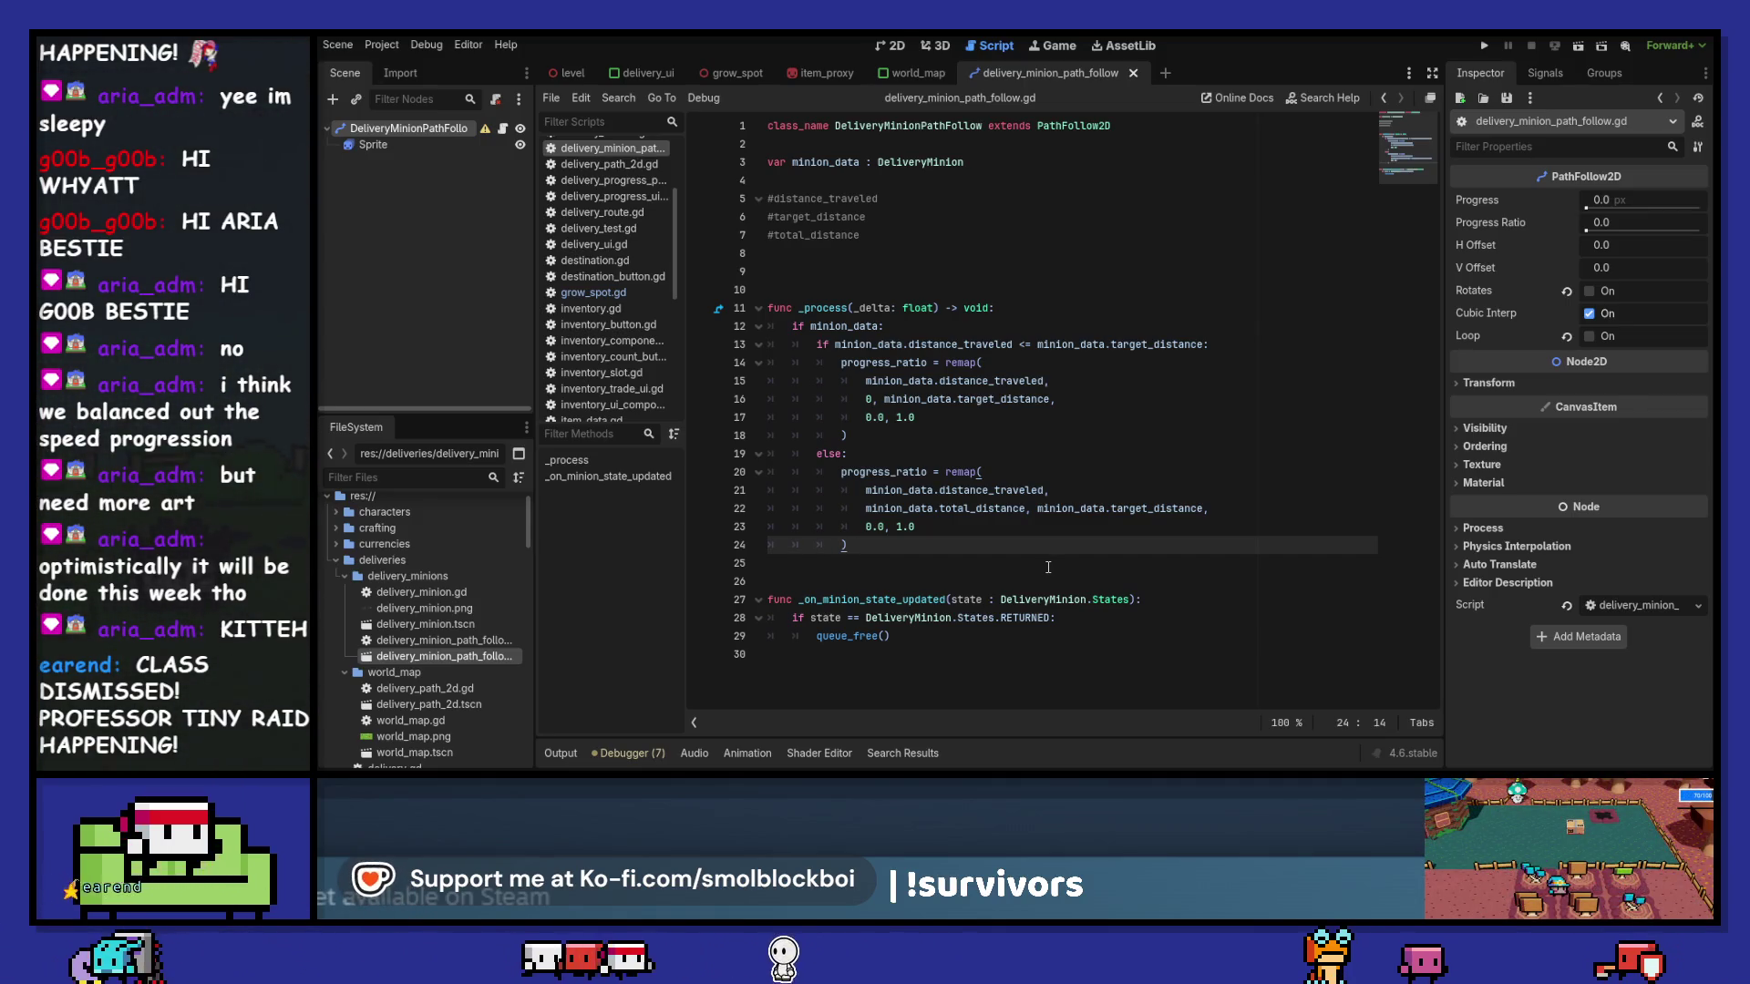
pyautogui.click(856, 133)
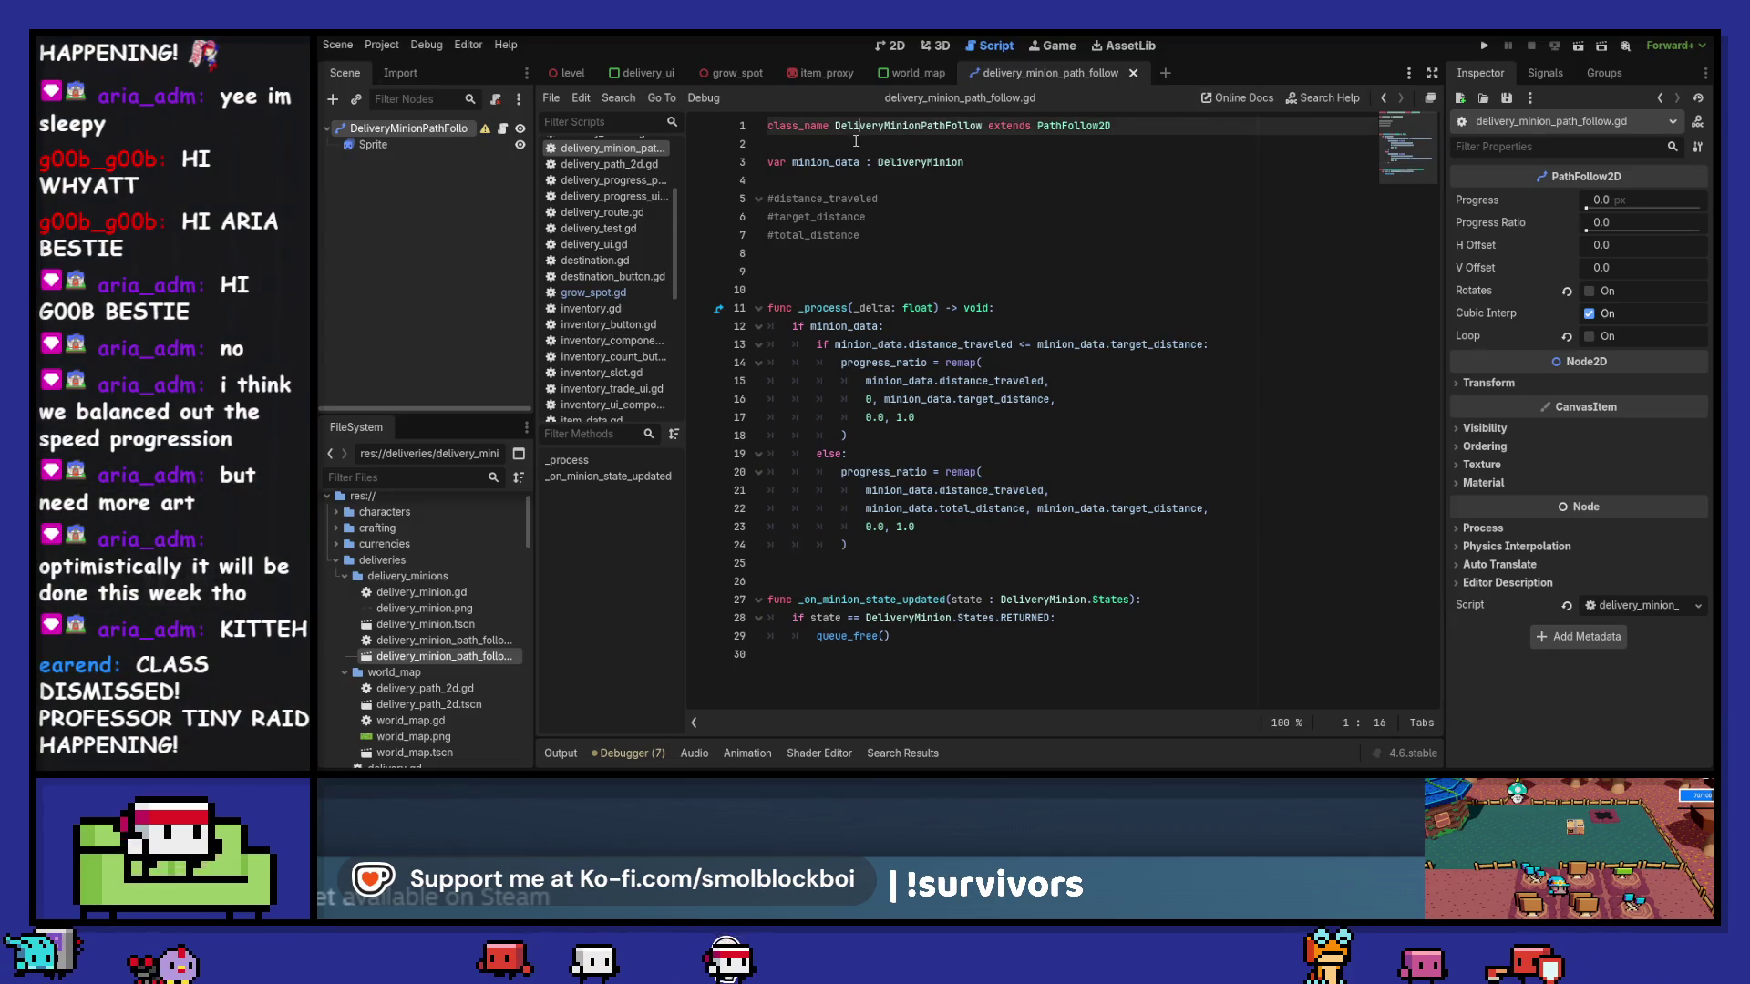
pyautogui.click(878, 147)
pyautogui.press('Return')
pyautogui.keyDown('ctrl'); pyautogui.moveTo(374, 145); pyautogui.dragTo(869, 158); pyautogui.keyUp('ctrl')
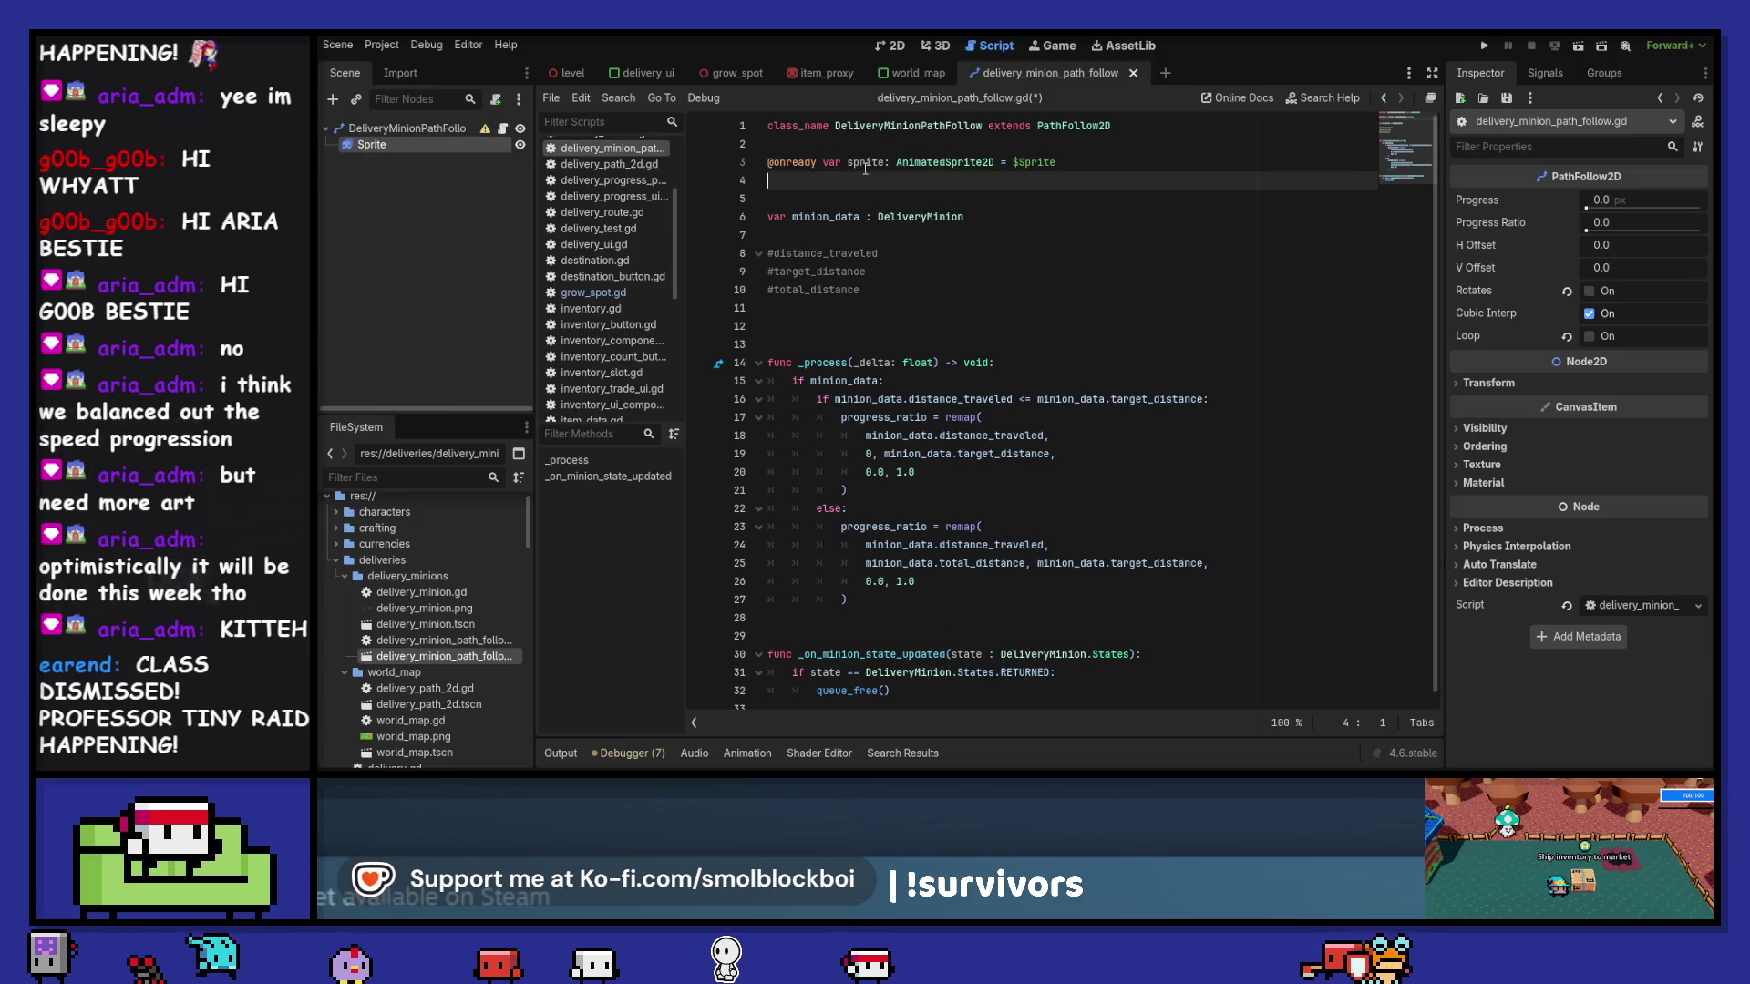
pyautogui.hotkey('ctrl', 'z')
# - Rename the Sprite node to MinionSprite
pyautogui.press('F2')
pyautogui.press('Home')
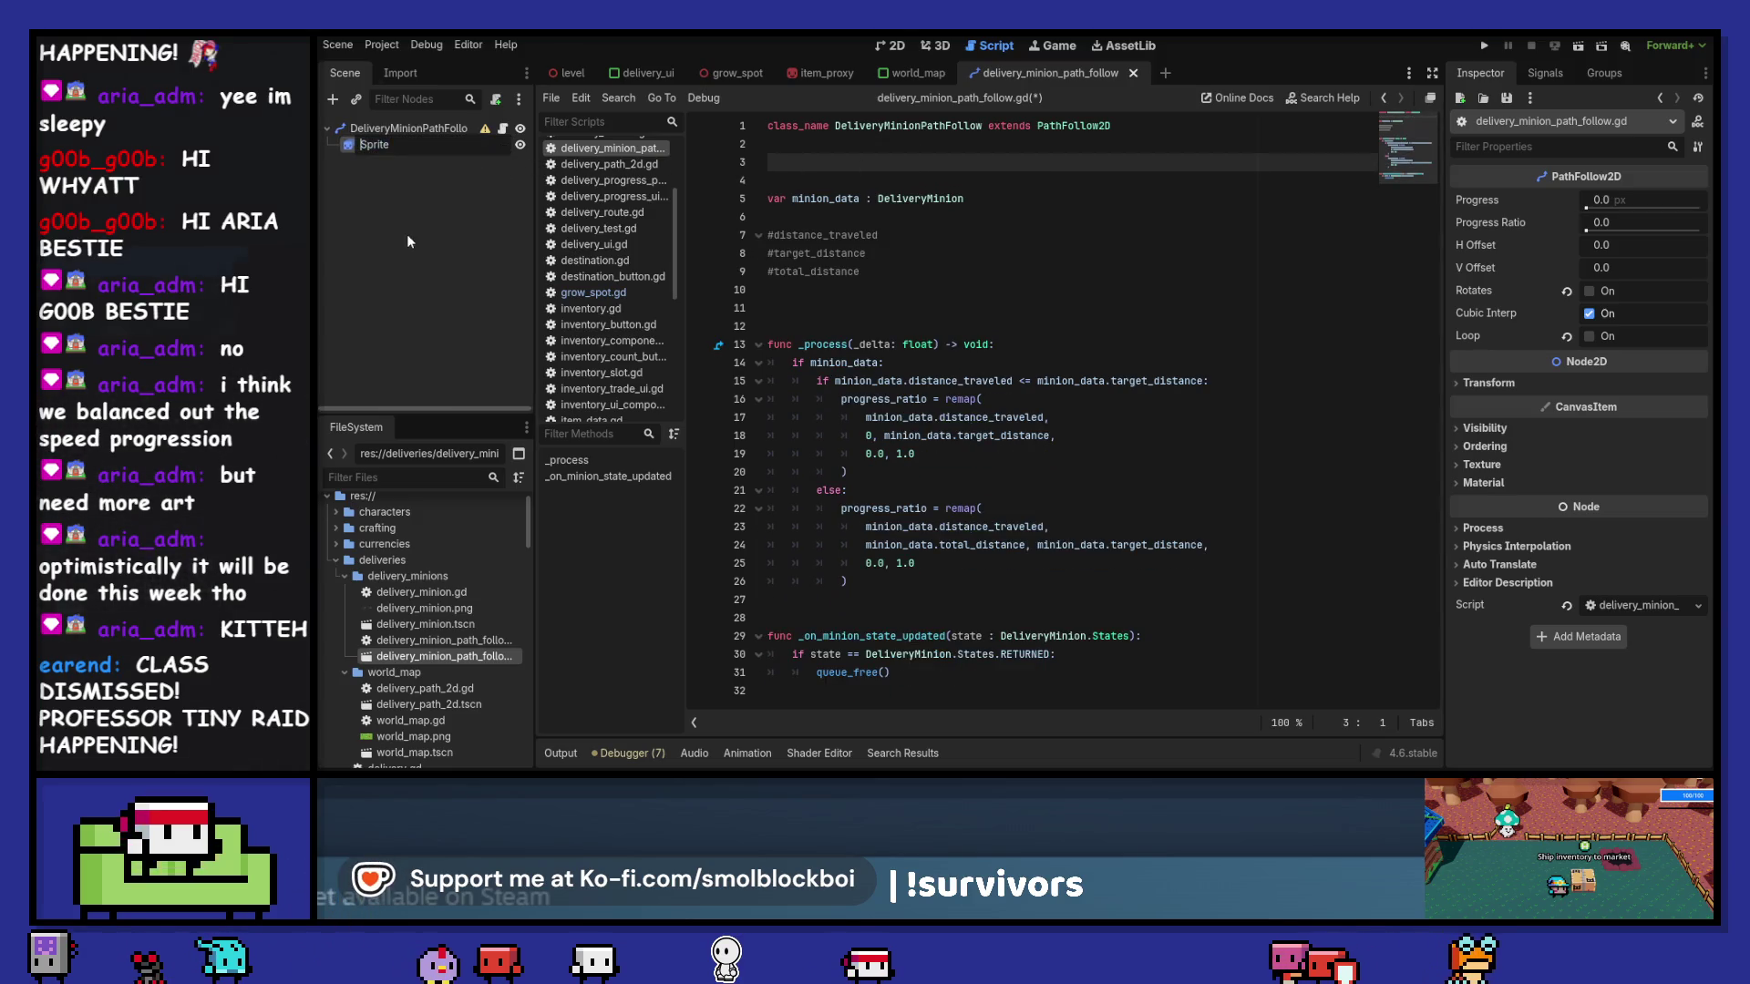
pyautogui.write('Minion')
pyautogui.press('Return')
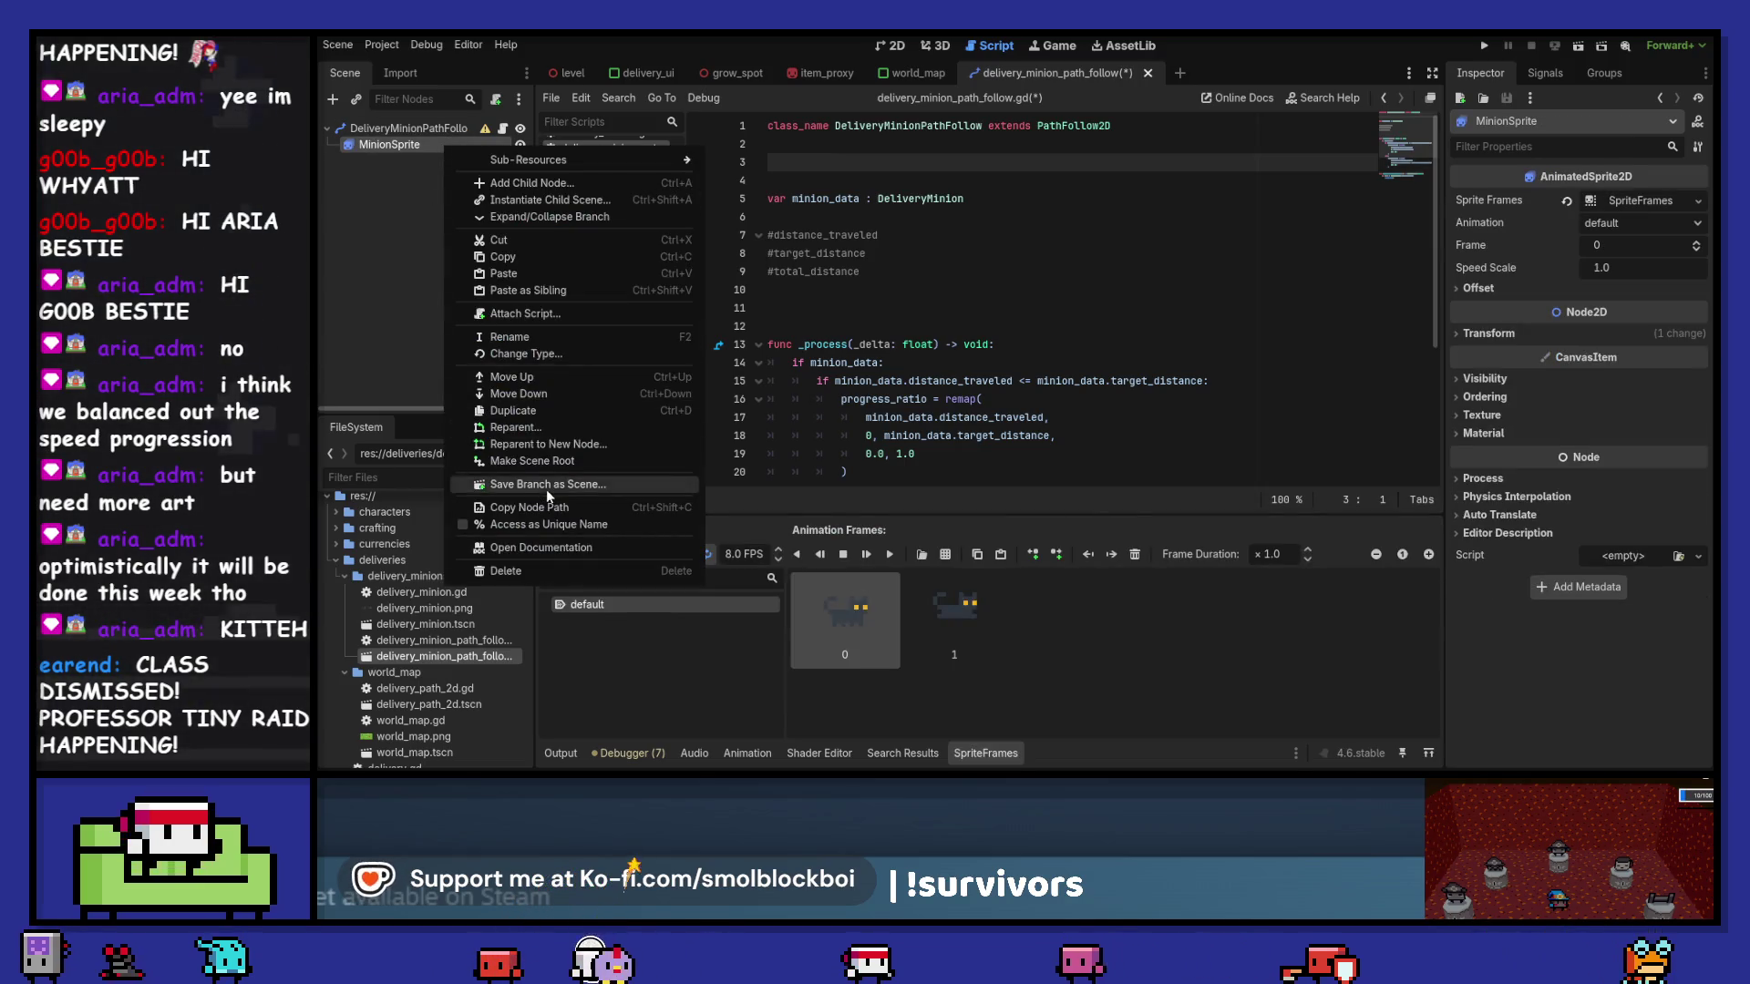
pyautogui.click(550, 517)
pyautogui.moveTo(423, 144); pyautogui.dragTo(929, 162)
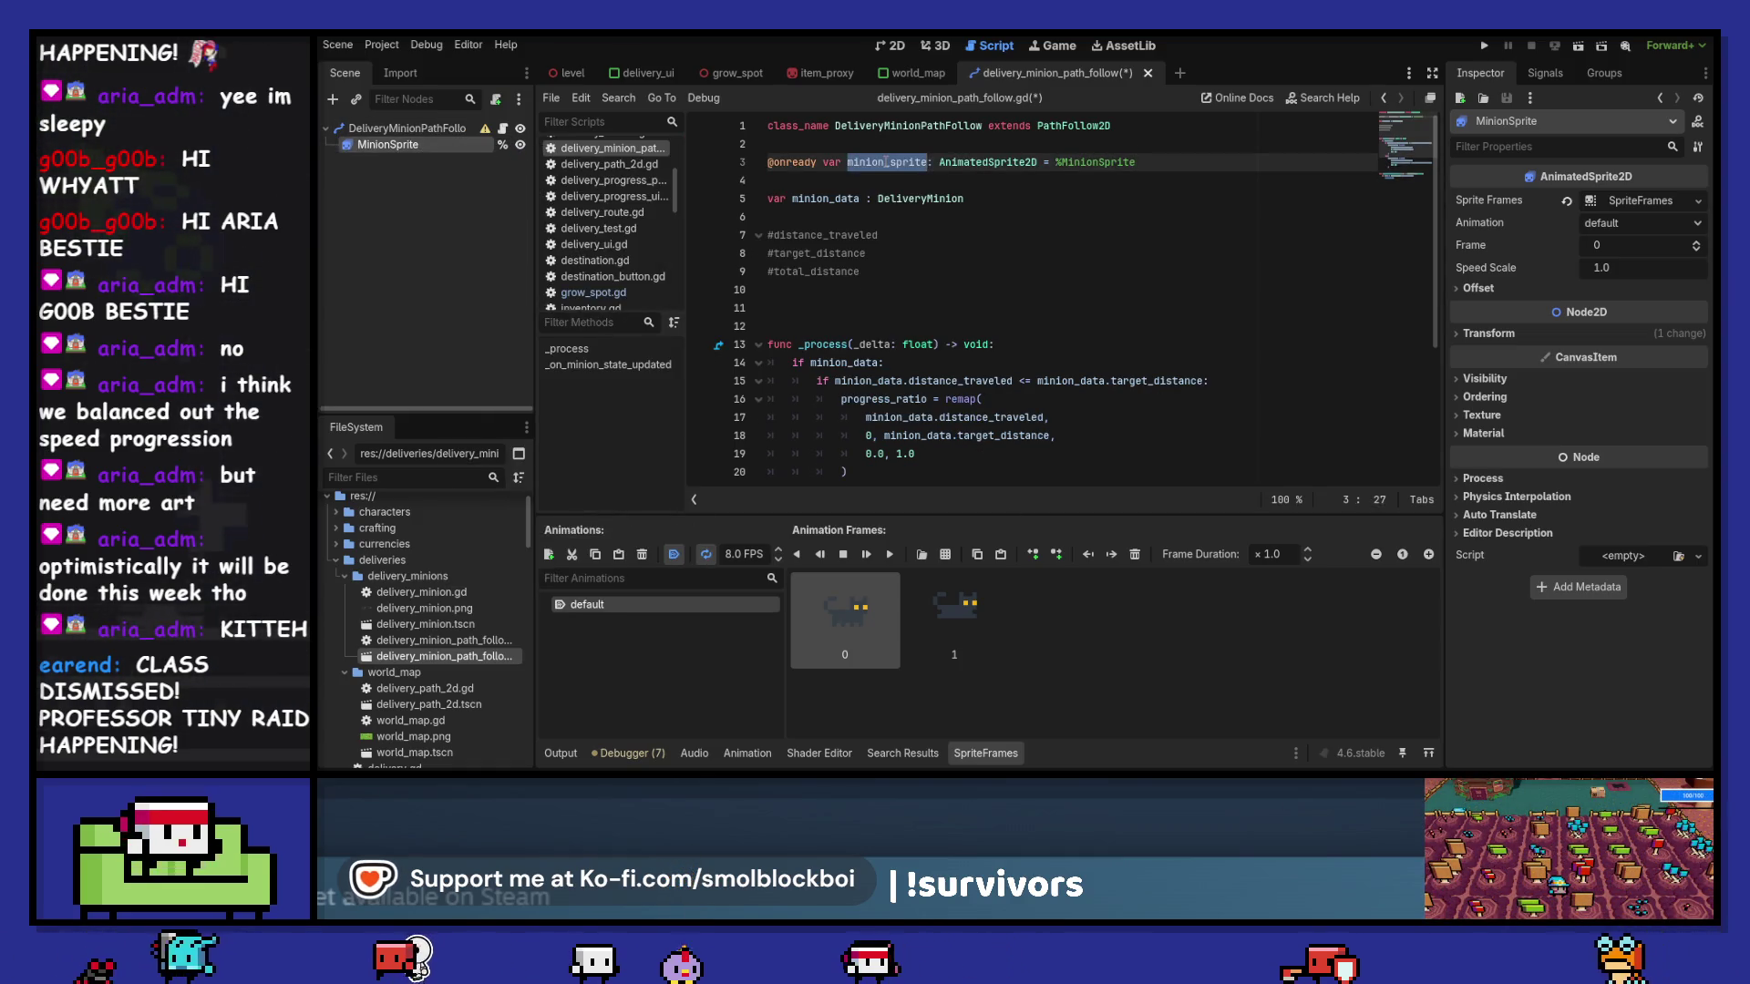
pyautogui.hotkey('ctrl', 's')
pyautogui.doubleClick(885, 161)
pyautogui.scroll(-4, 902, 319)
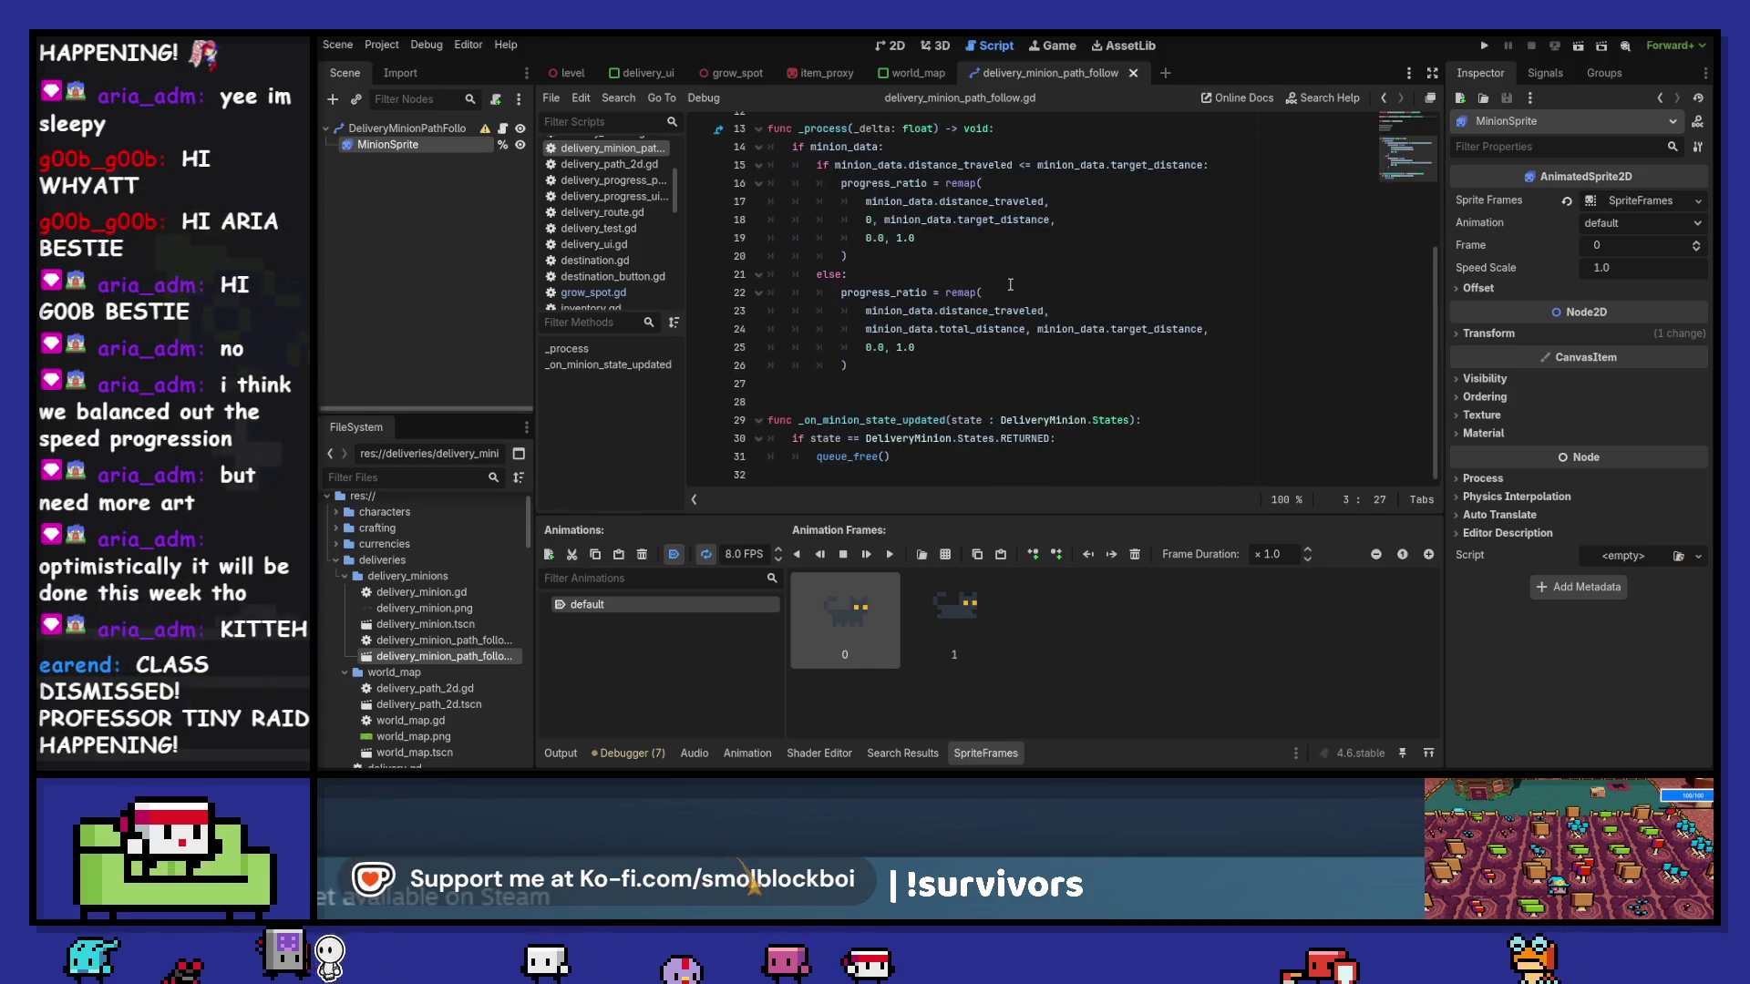
pyautogui.click(904, 372)
pyautogui.press('Return')
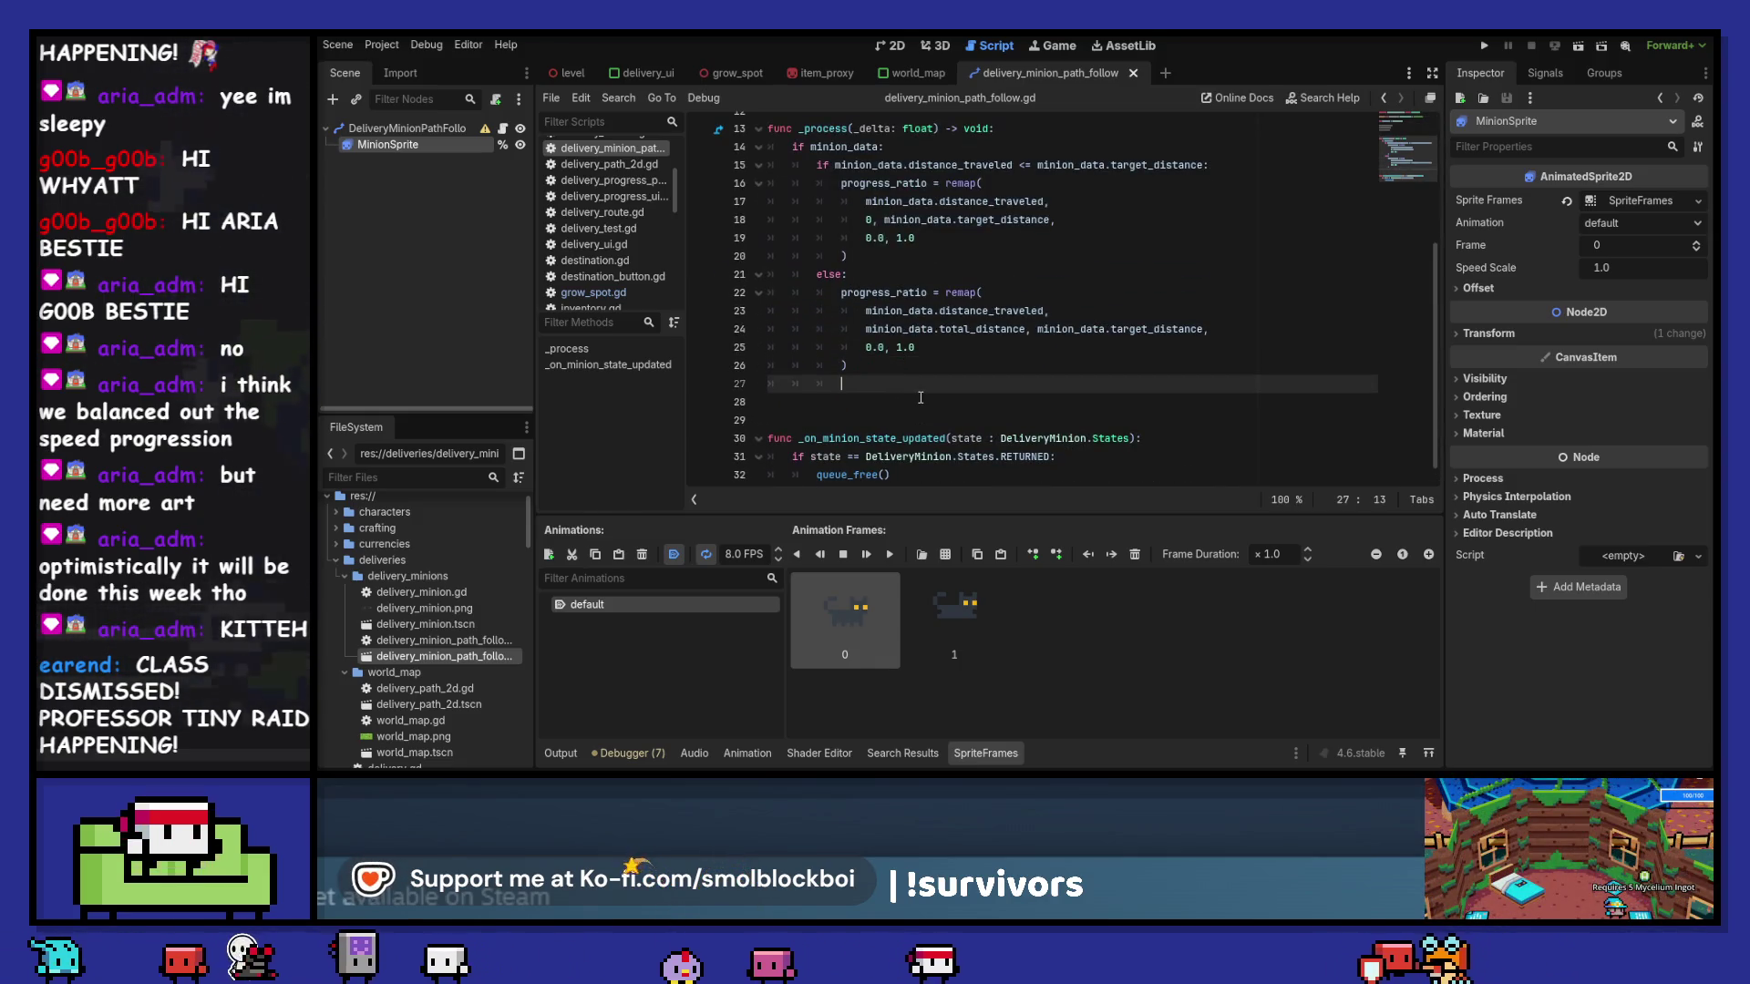
pyautogui.write('minion_sprite.')
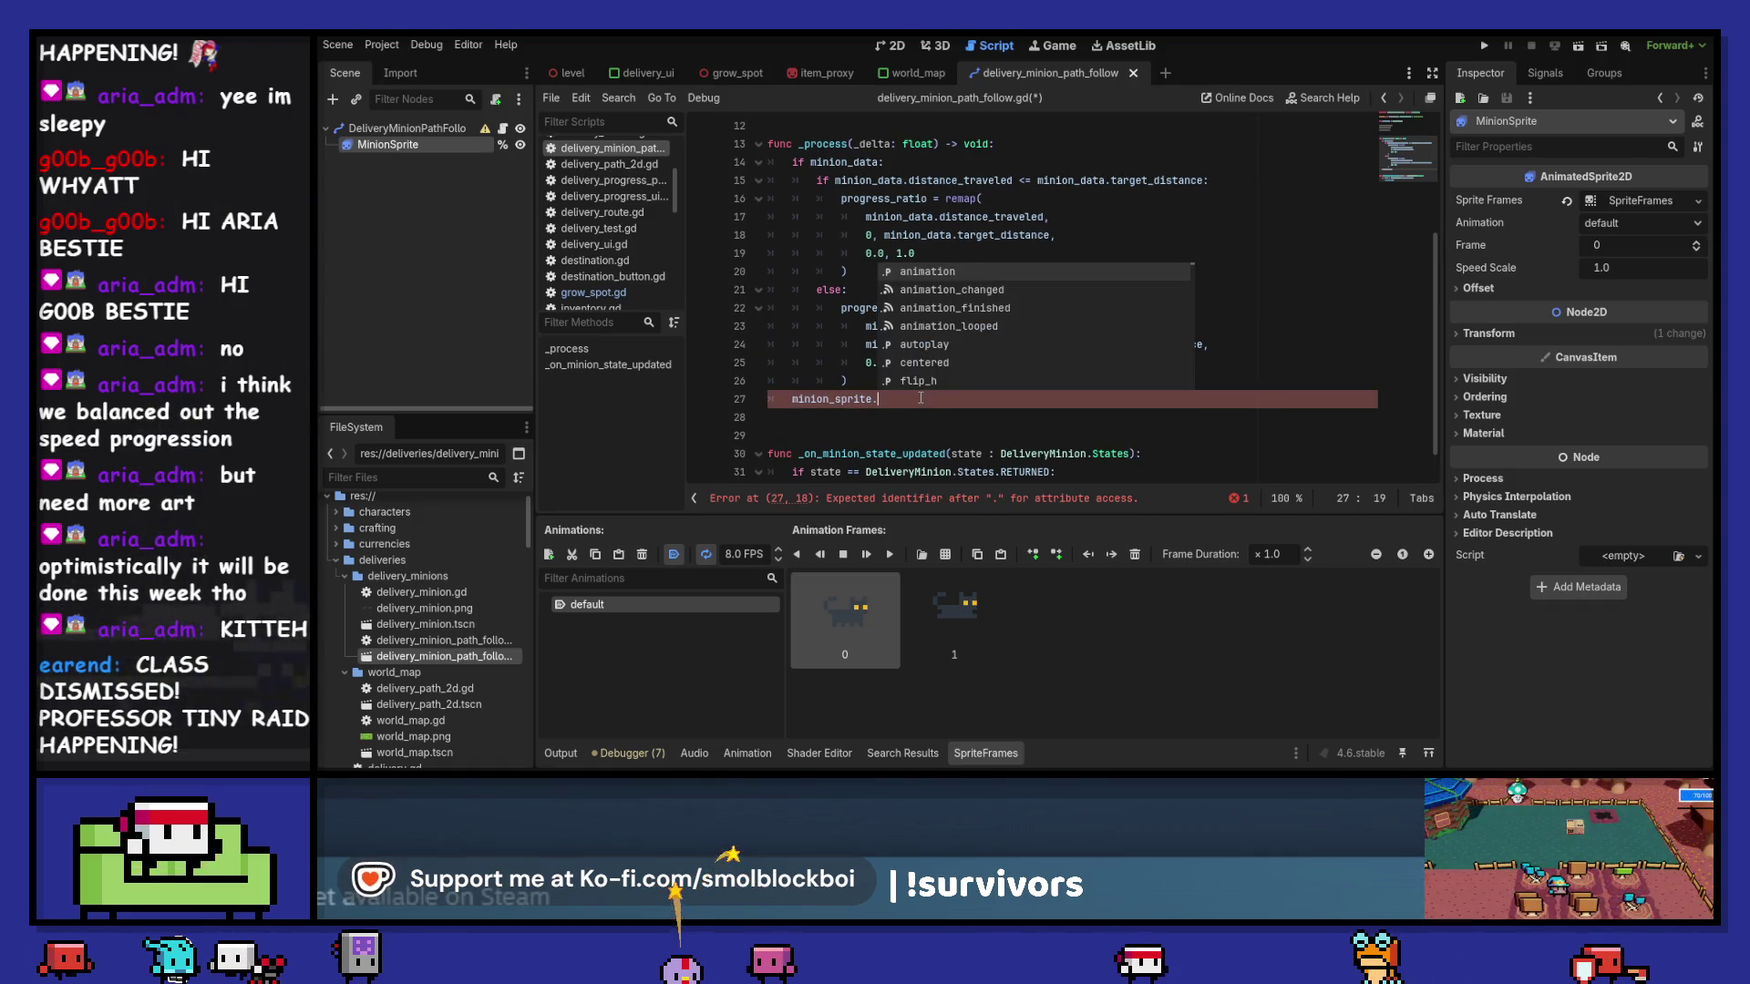
pyautogui.click(1489, 289)
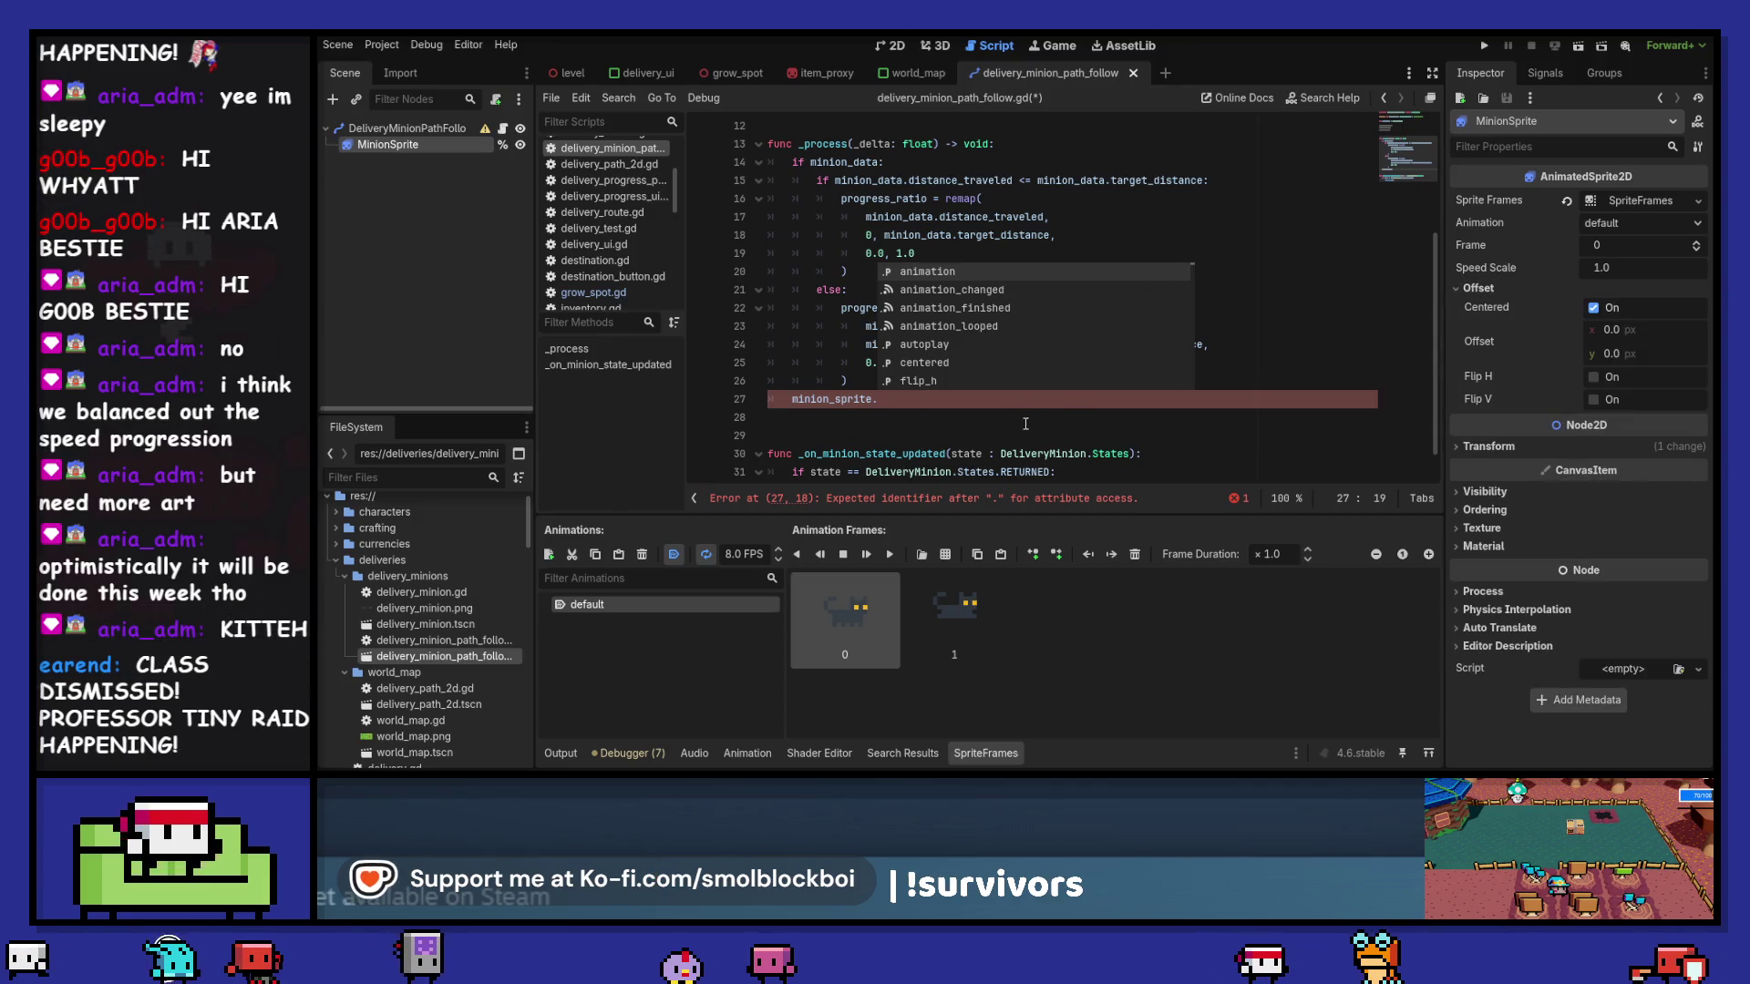
pyautogui.click(957, 398)
pyautogui.write('flip')
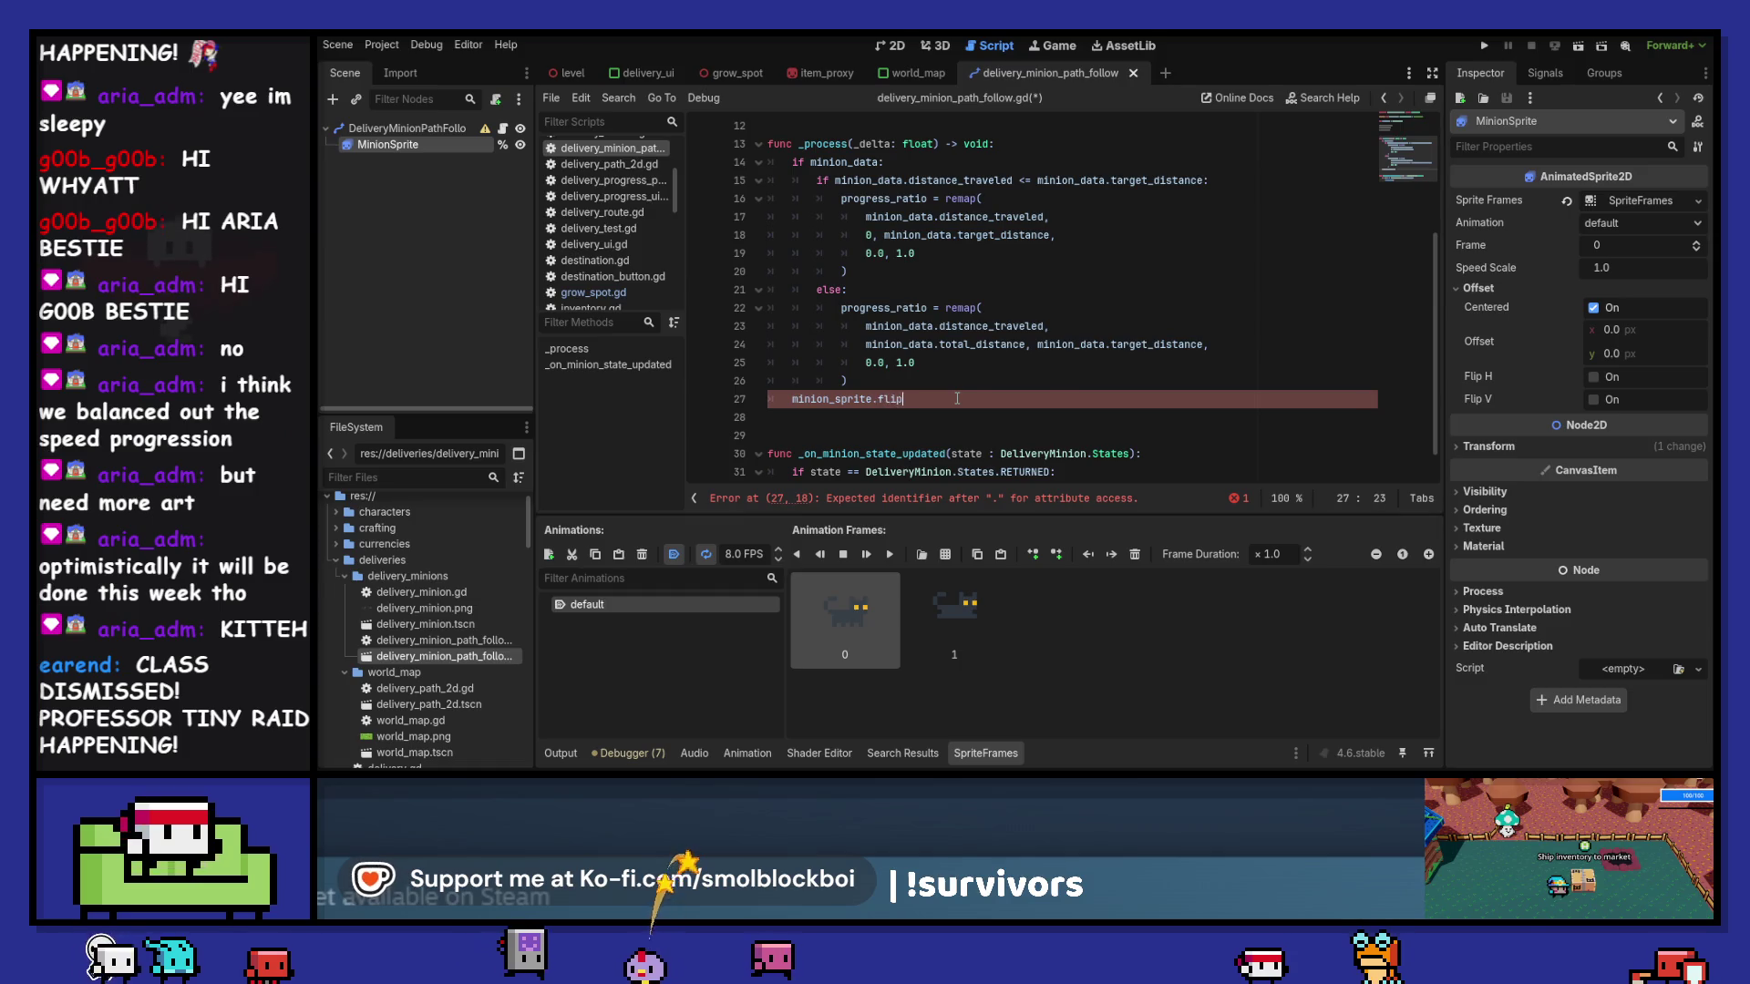
pyautogui.write('_h')
pyautogui.press('Return')
pyautogui.write('et_')
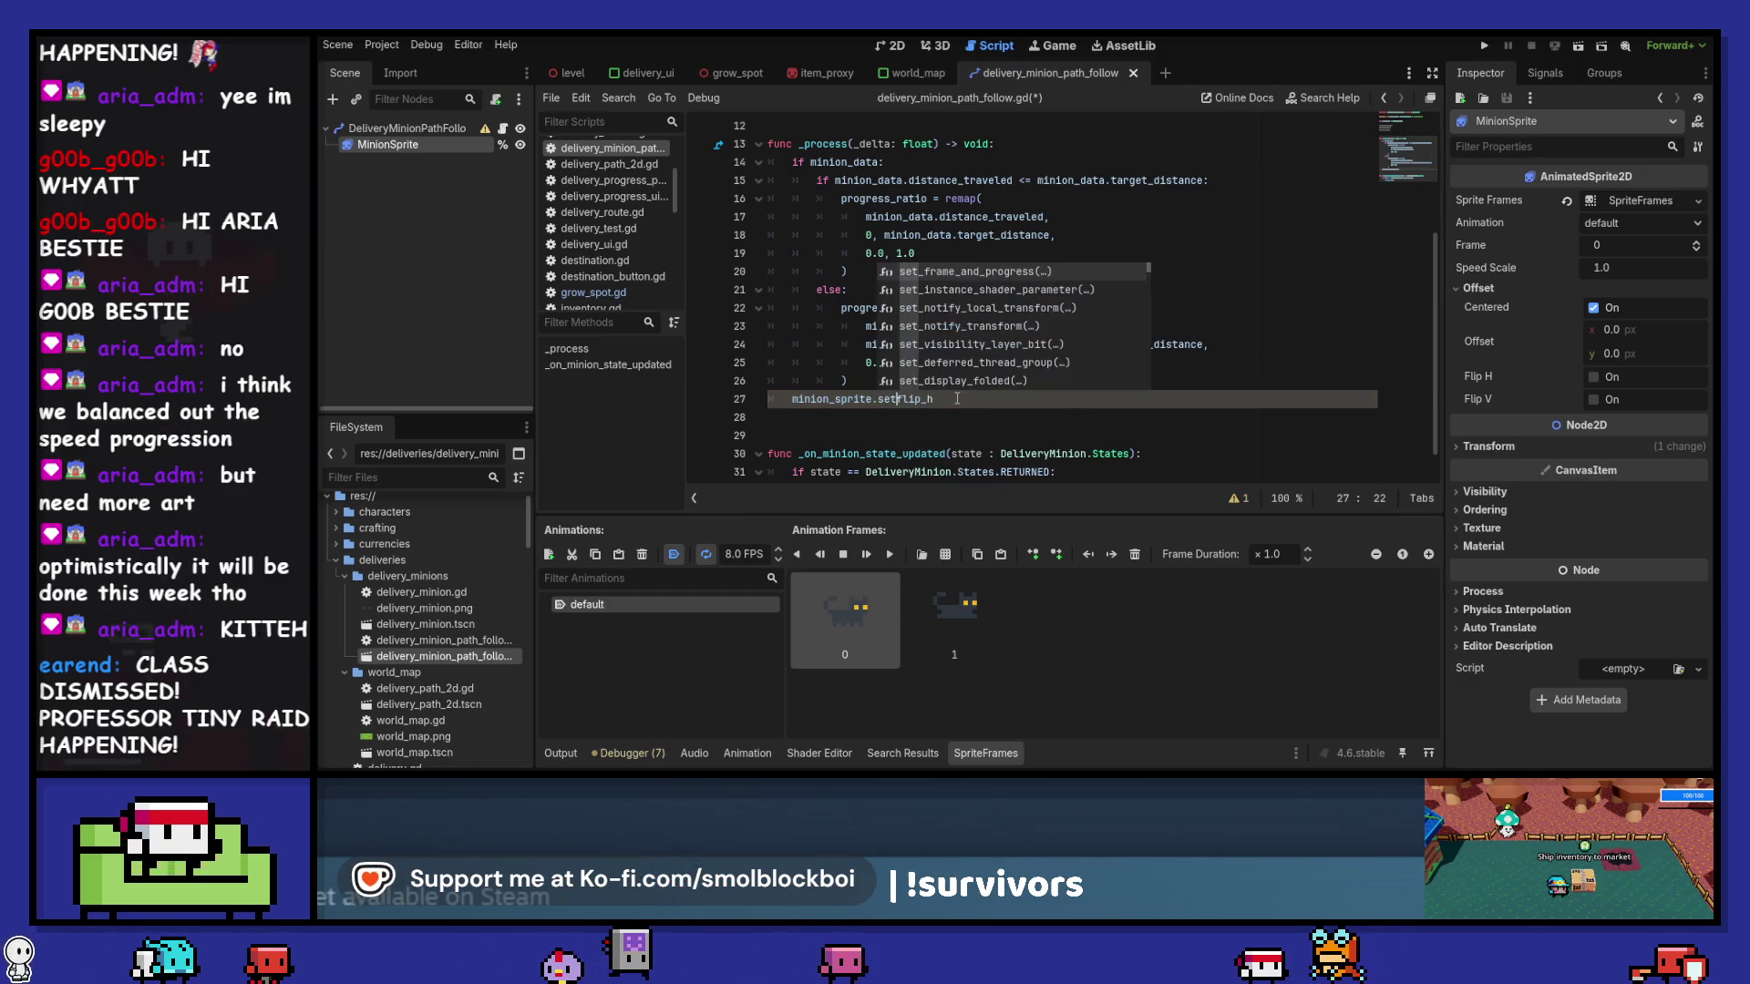
pyautogui.keyDown('ctrl'); pyautogui.click(927, 401); pyautogui.keyUp('ctrl')
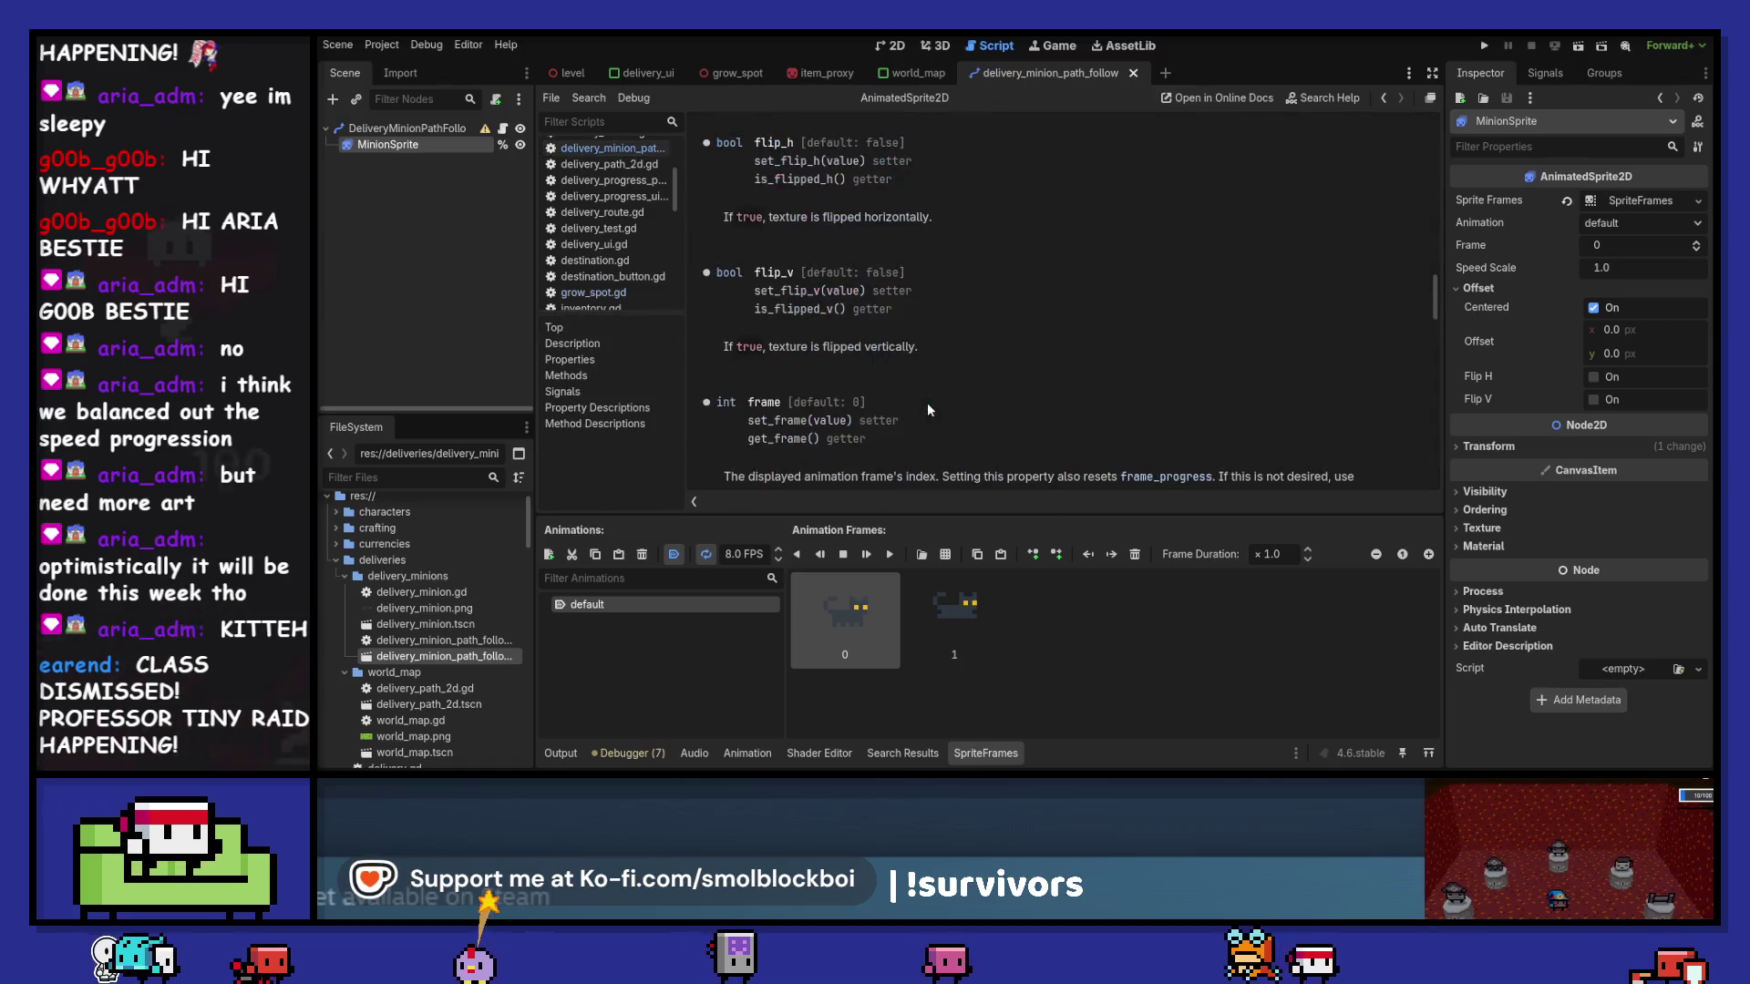
pyautogui.click(609, 147)
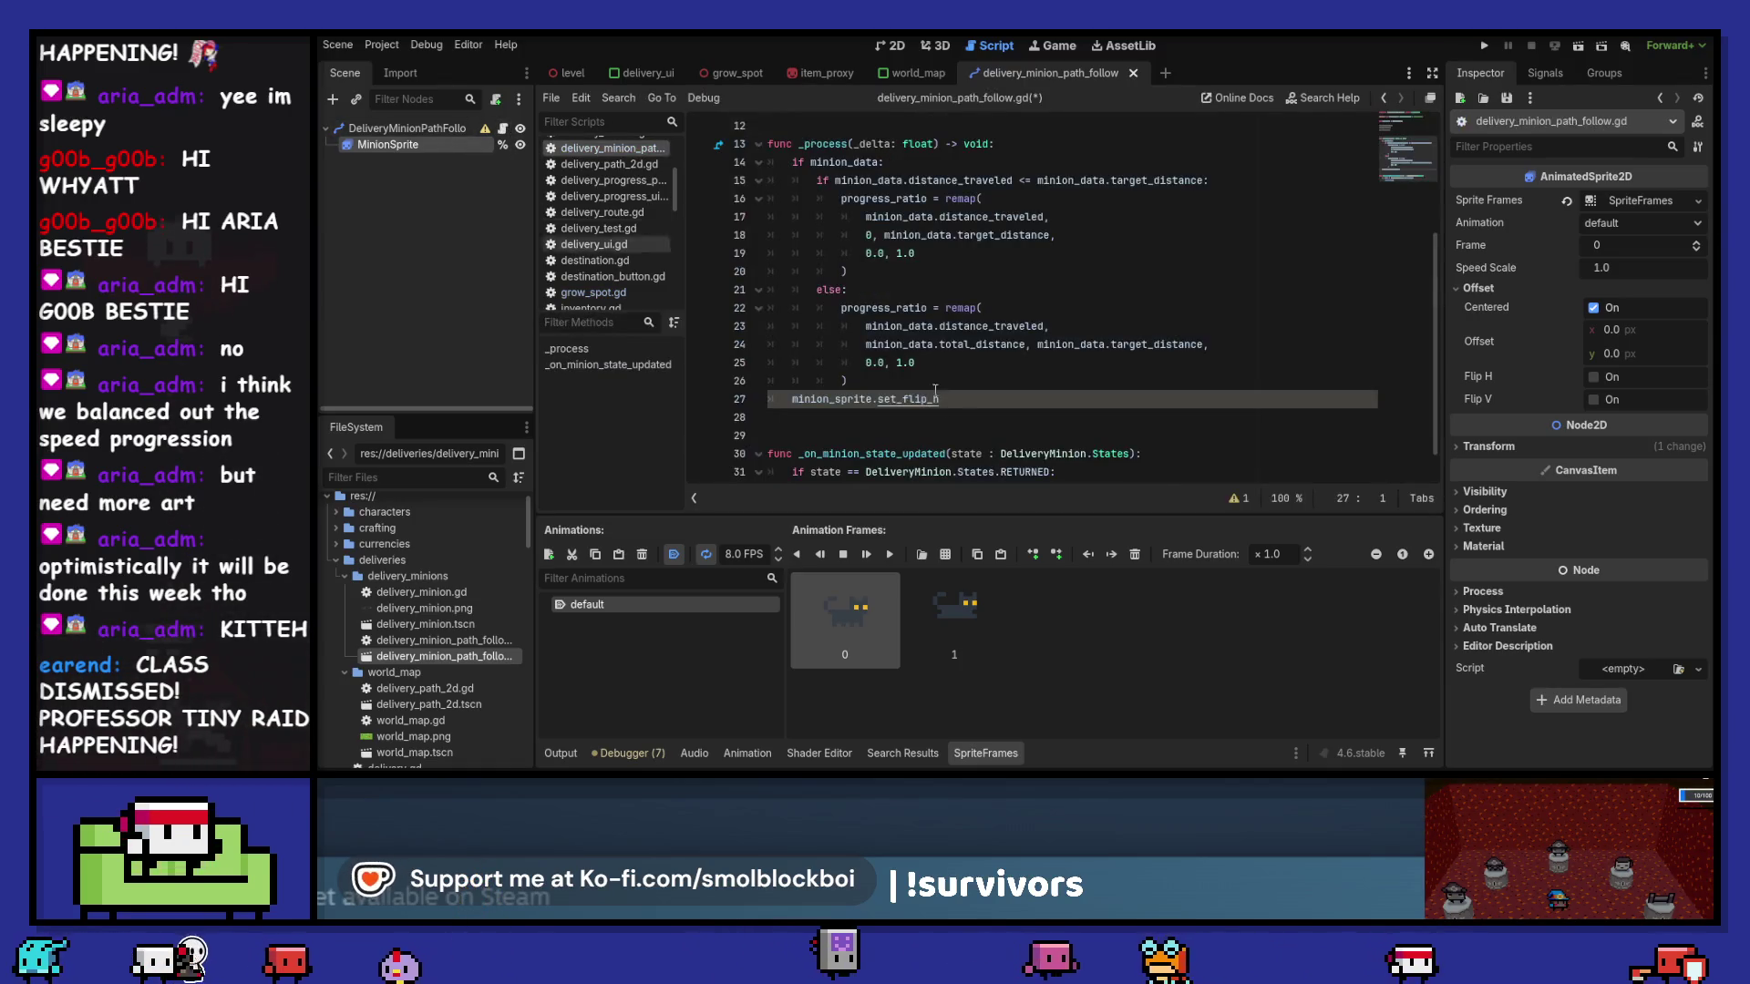
pyautogui.write('()')
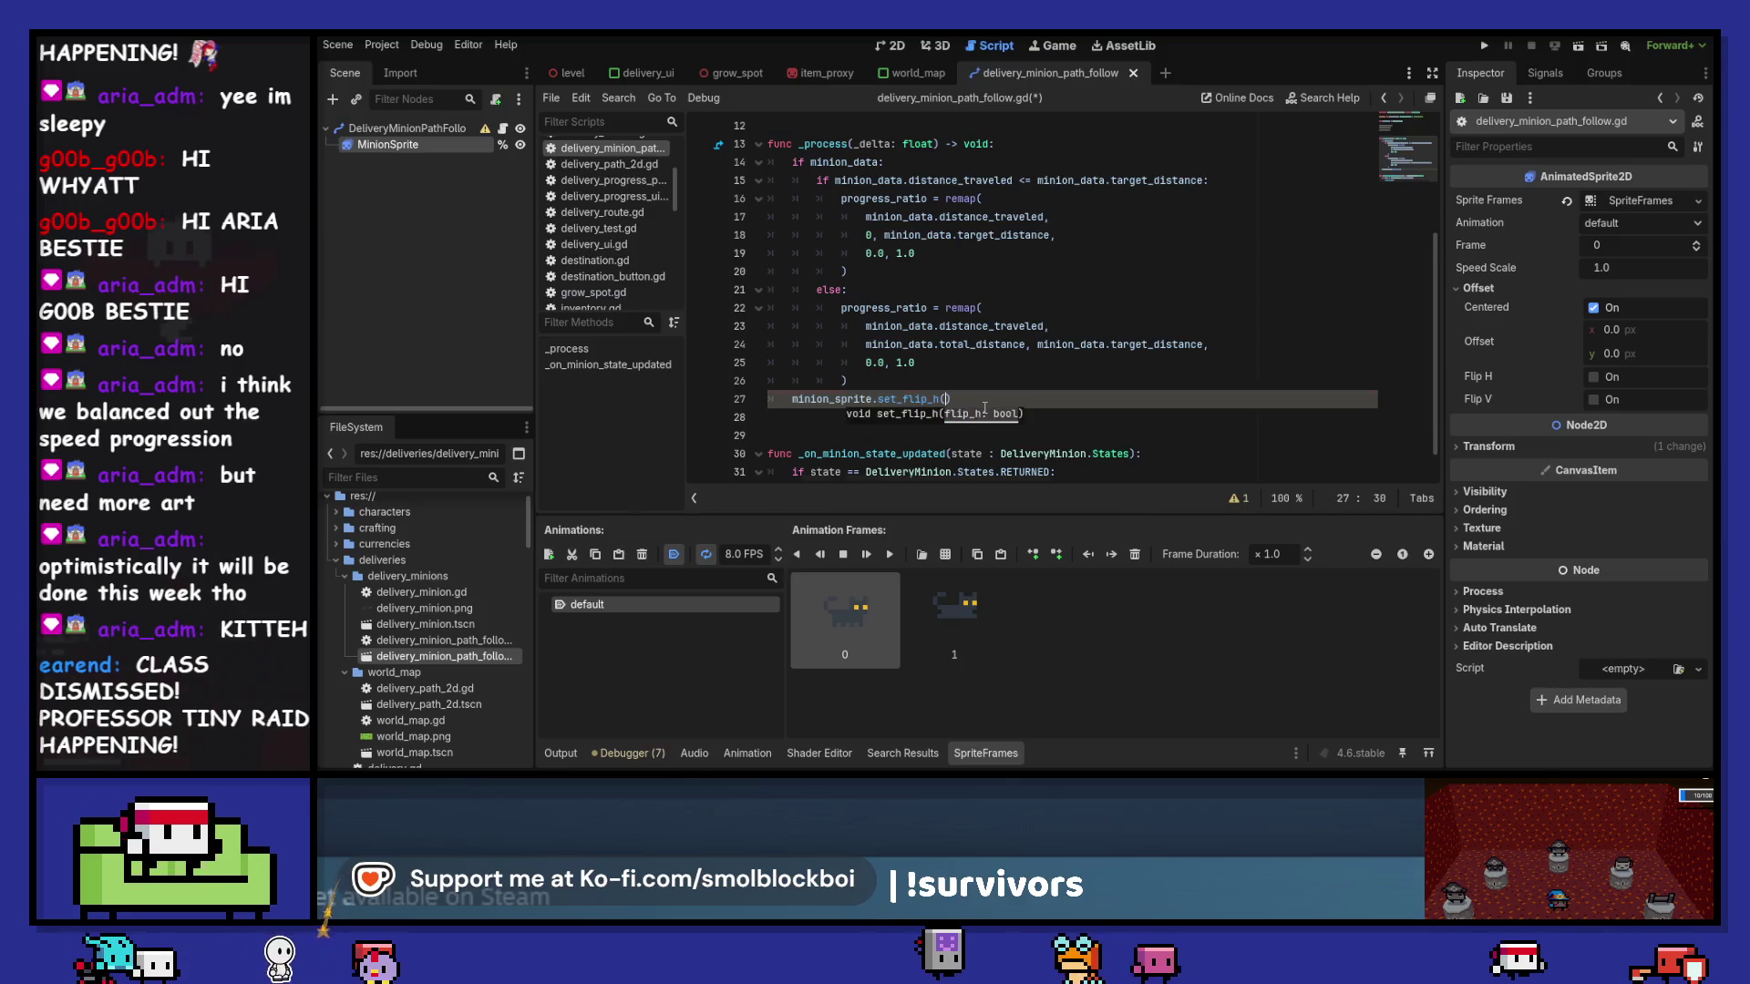
pyautogui.press('Home')
pyautogui.press('Return')
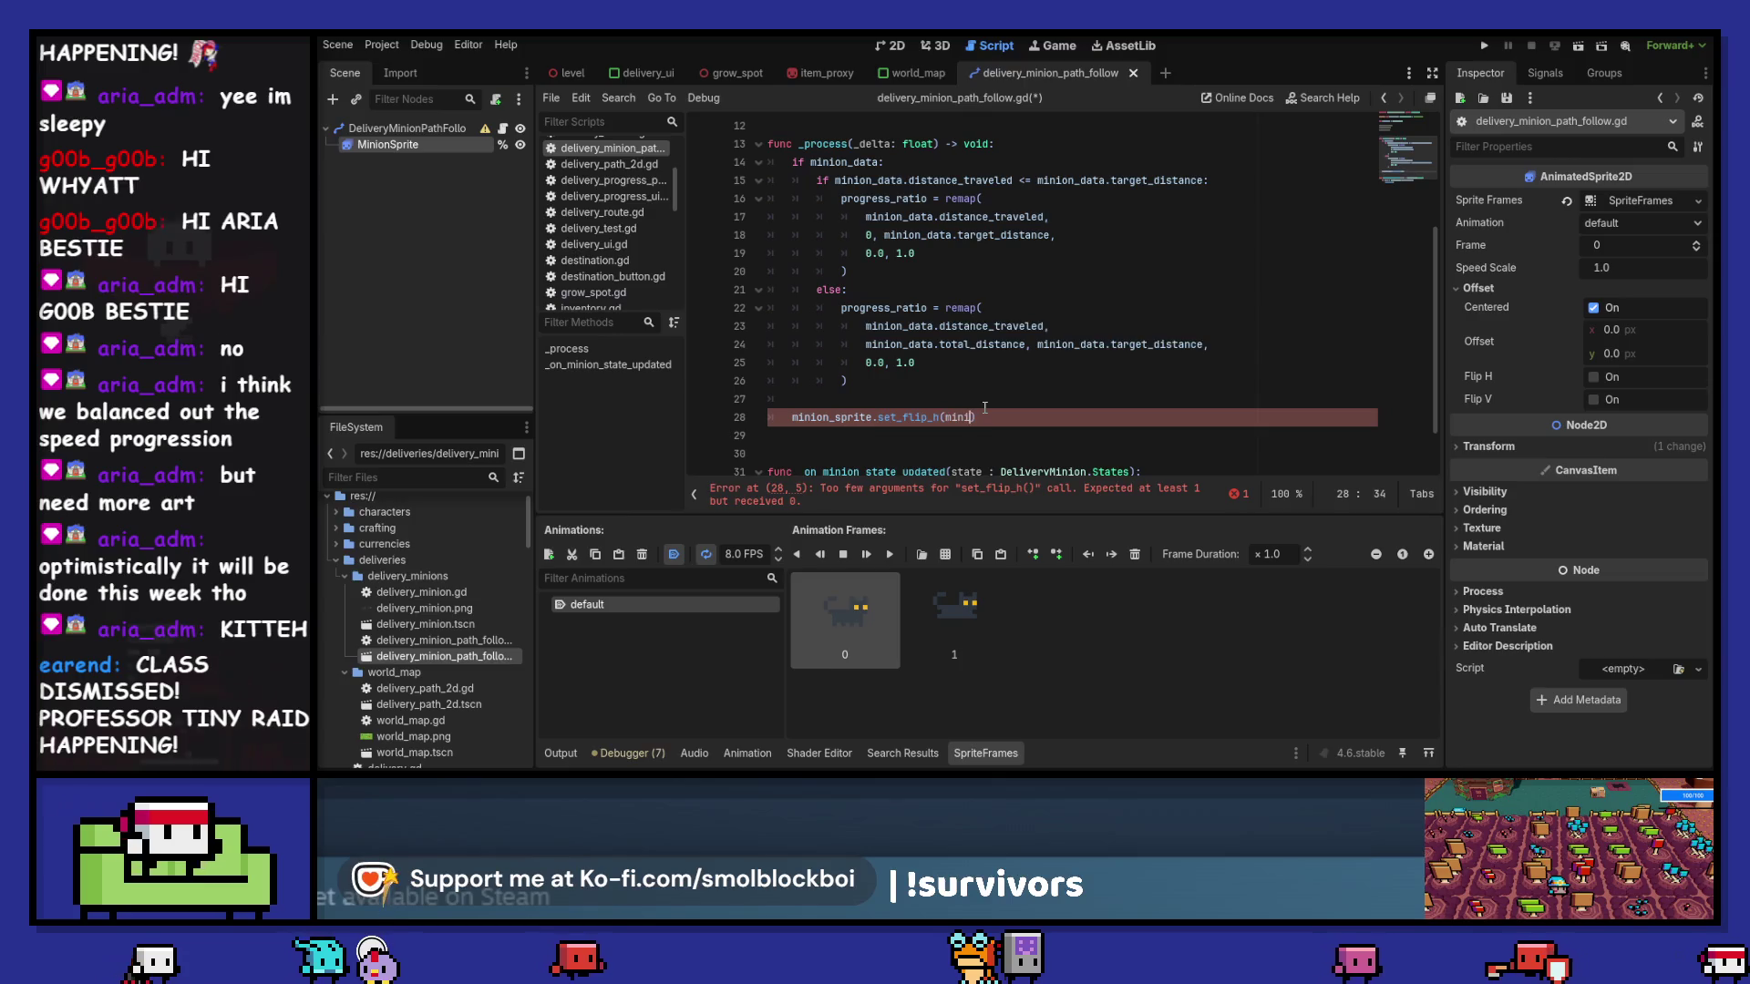
pyautogui.write('on')
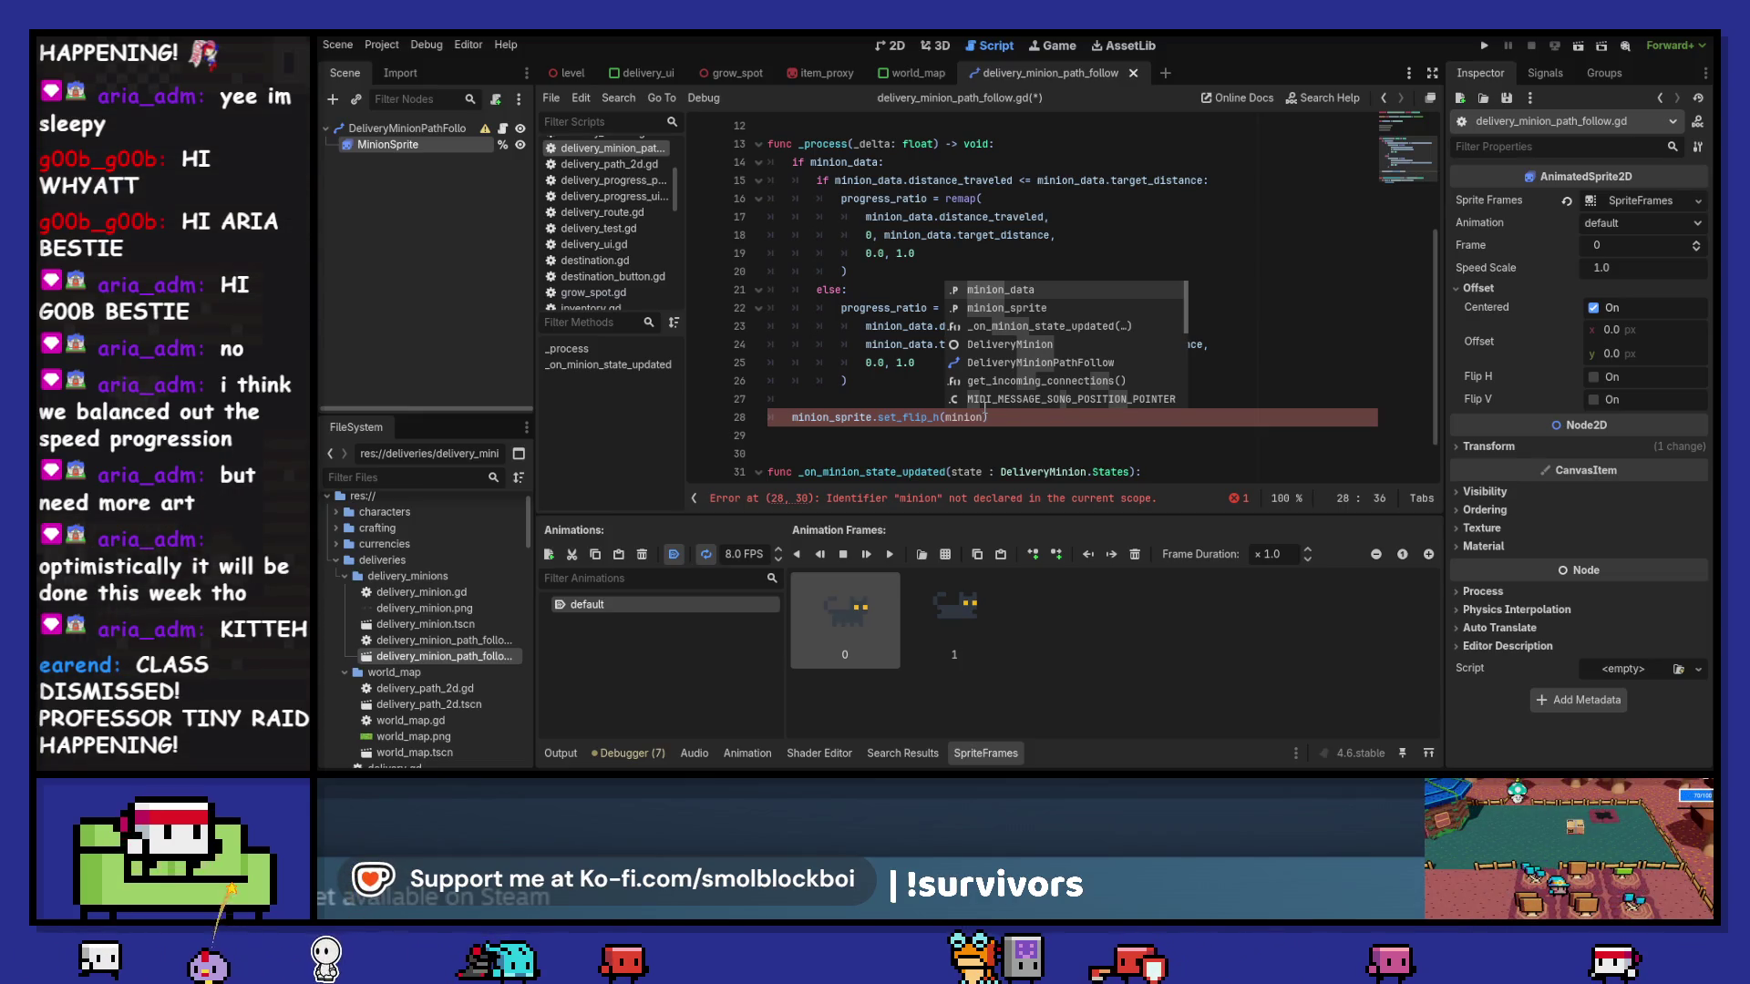
pyautogui.hotkey('ctrl', 'shift', 'Left')
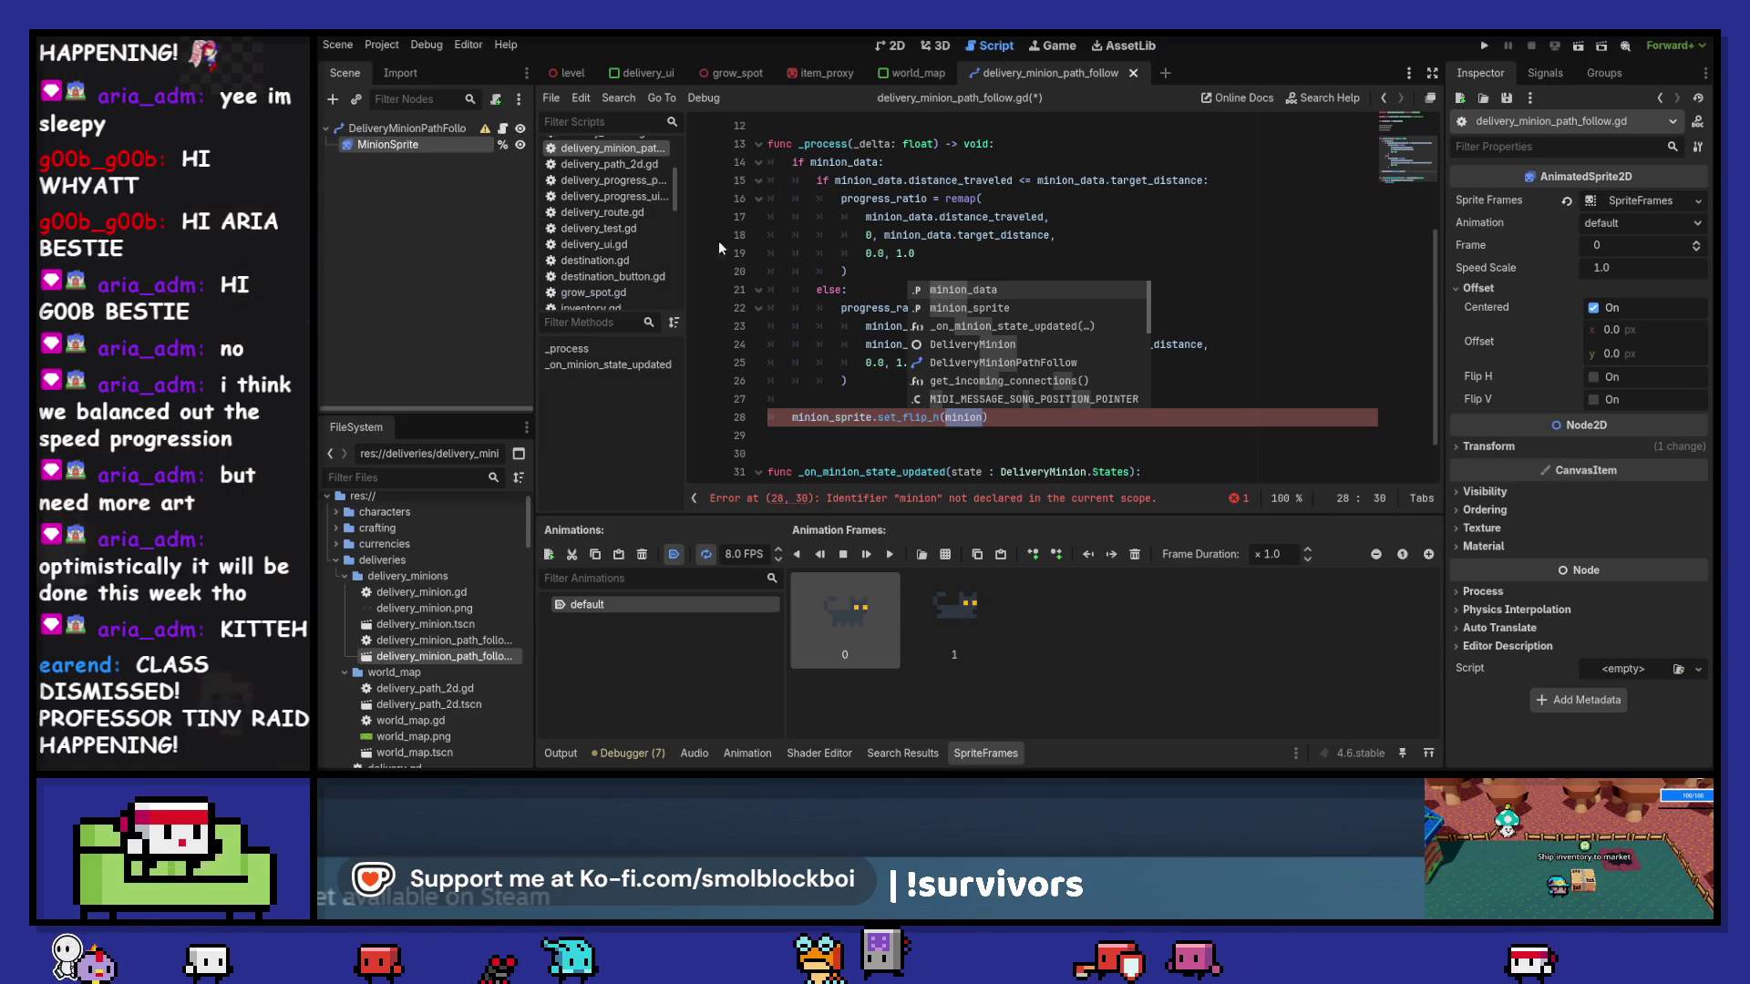
pyautogui.click(440, 129)
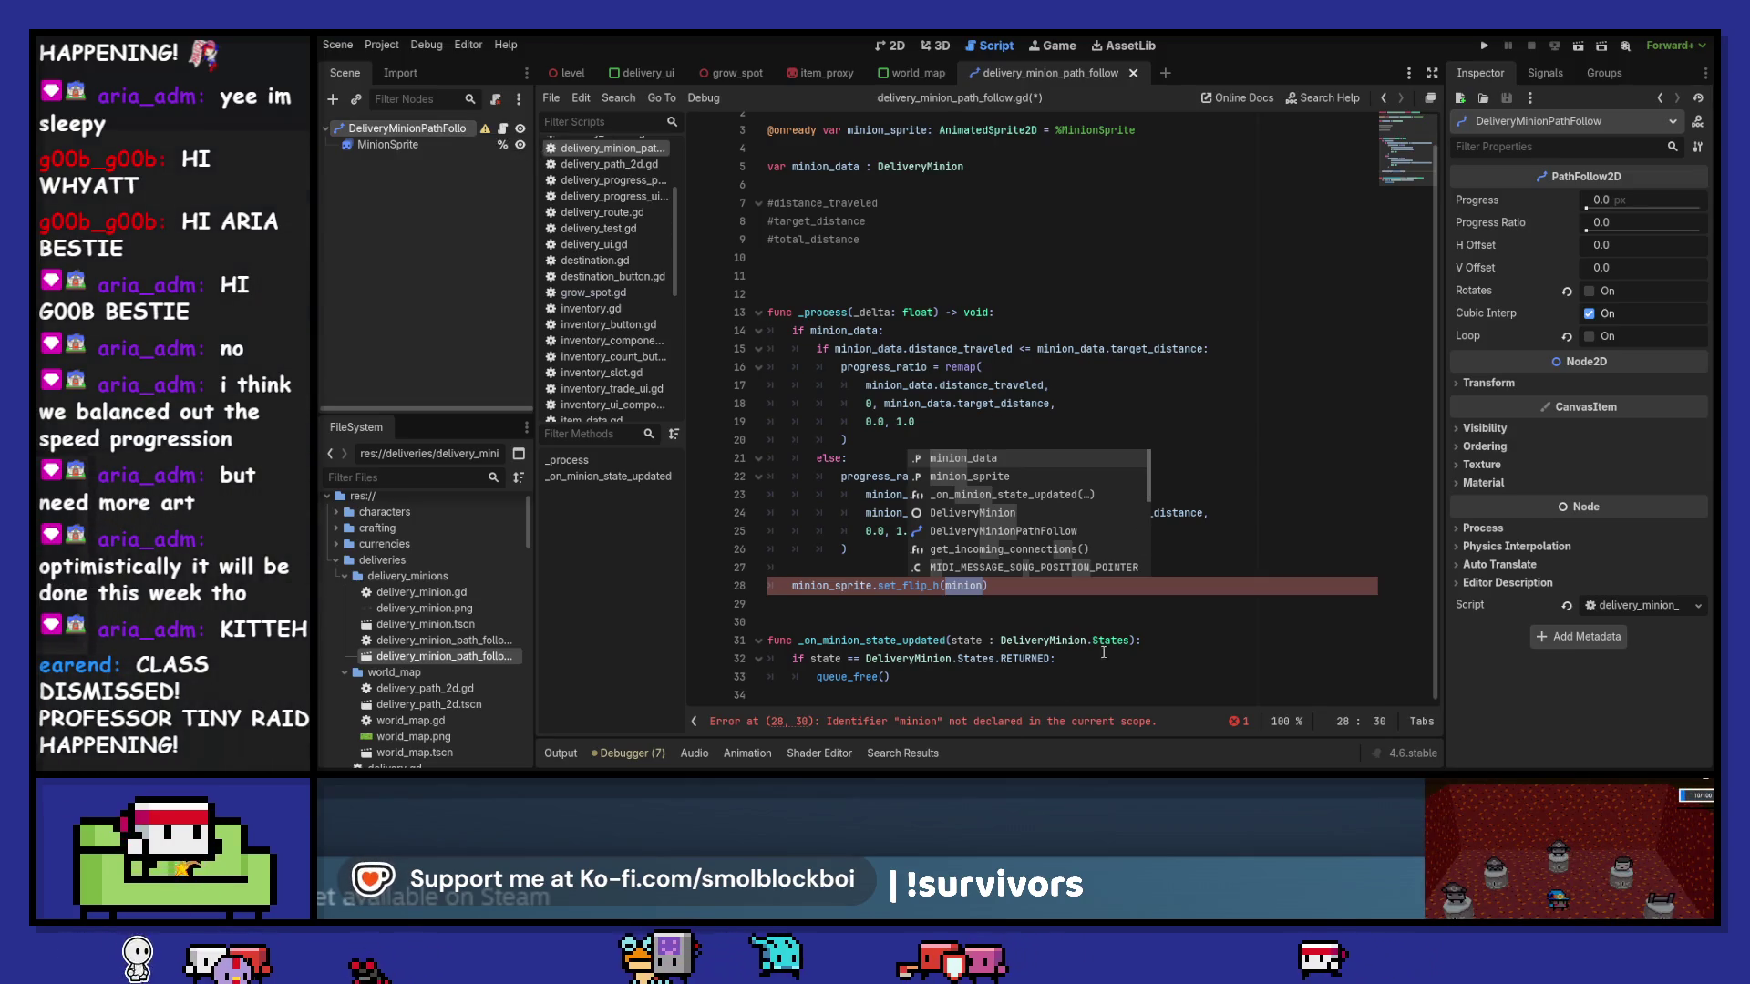
pyautogui.doubleClick(963, 585)
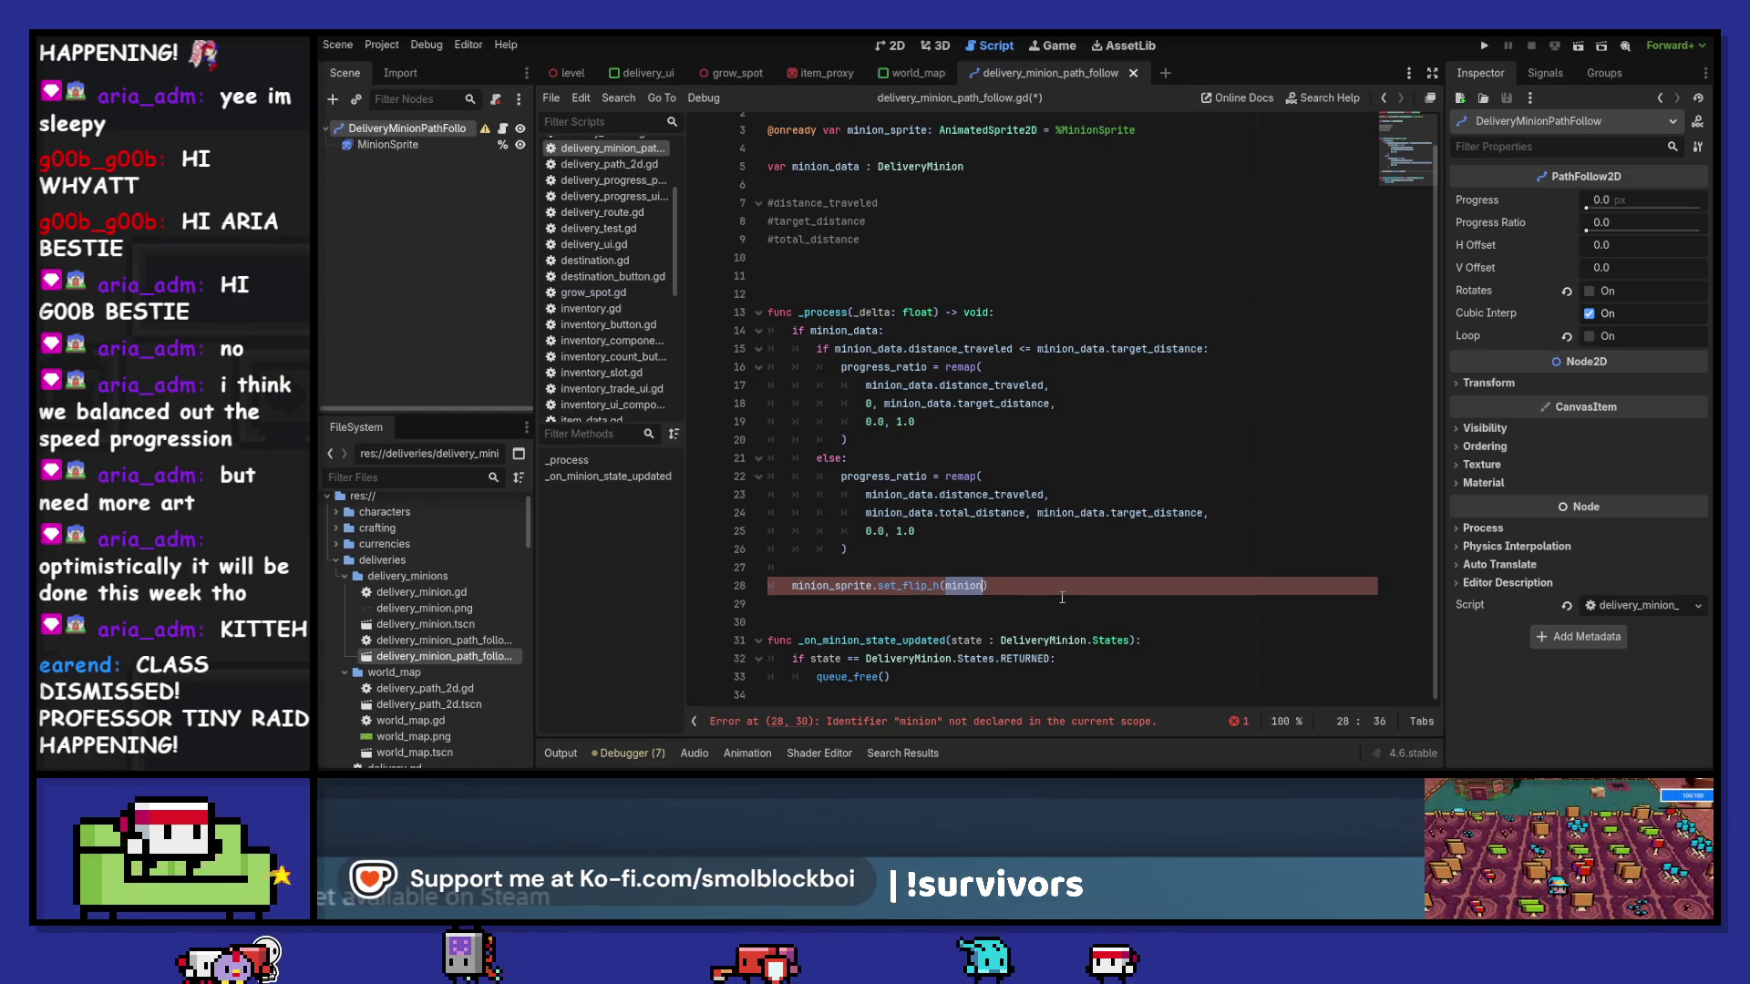
pyautogui.press('Up')
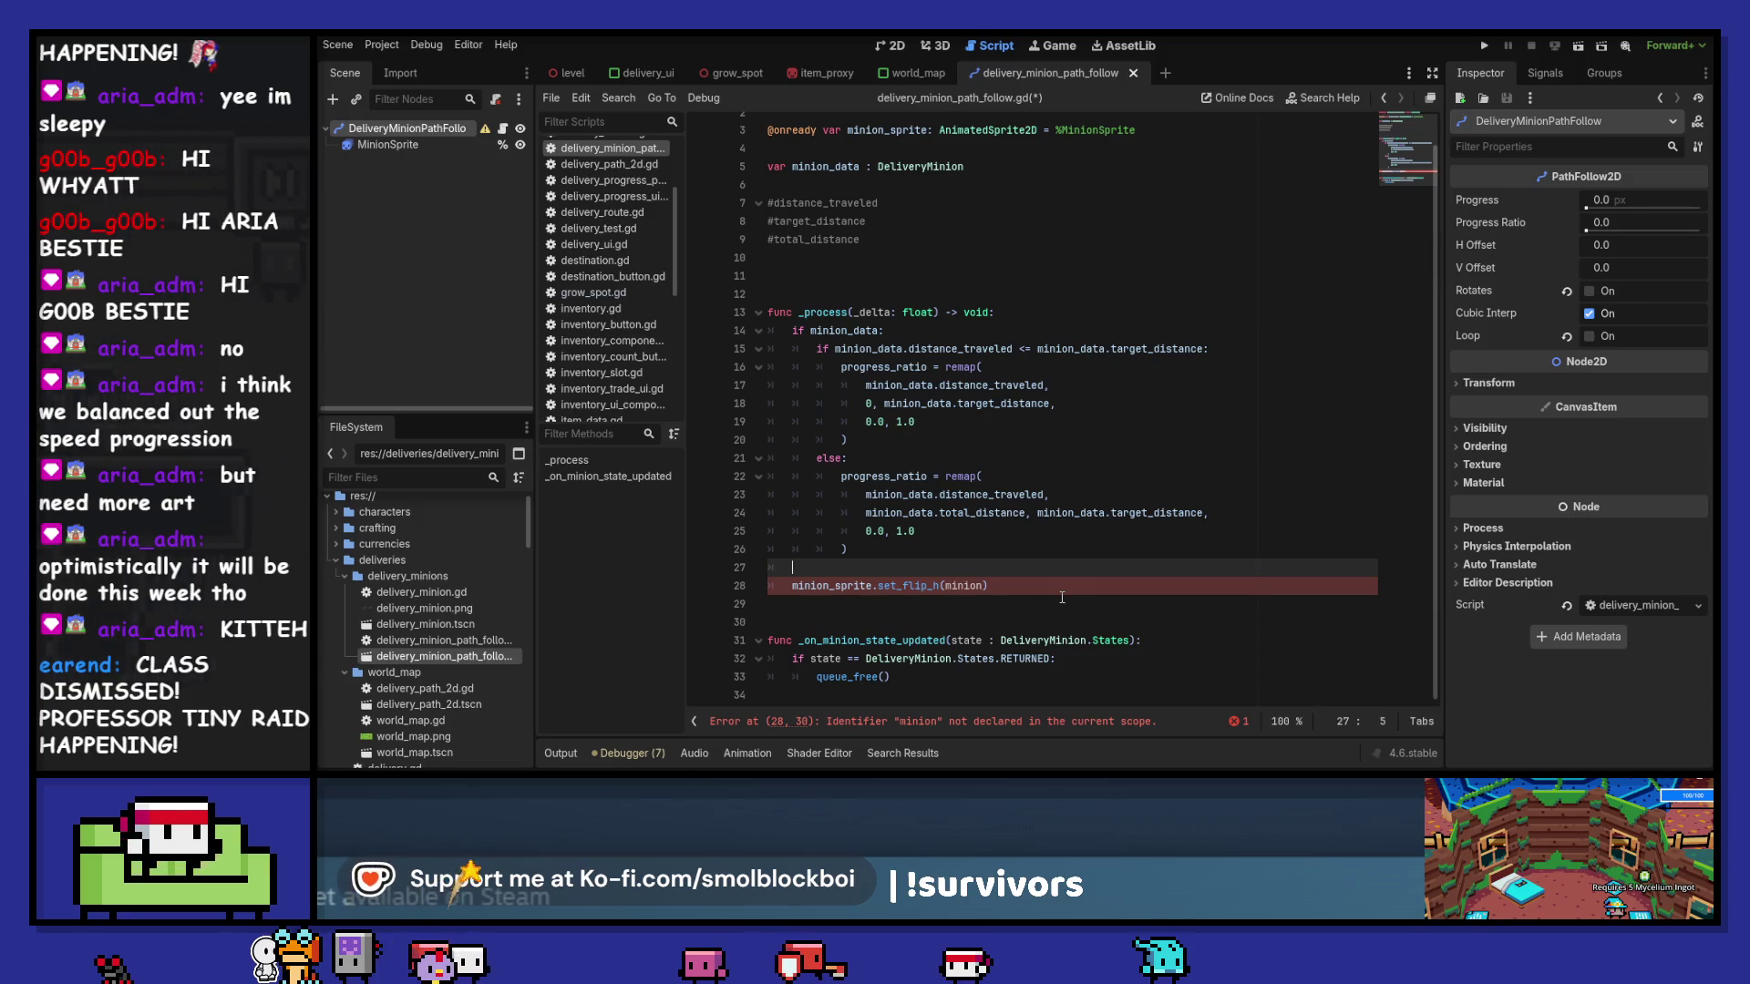
pyautogui.hotkey('ctrl', 'z')
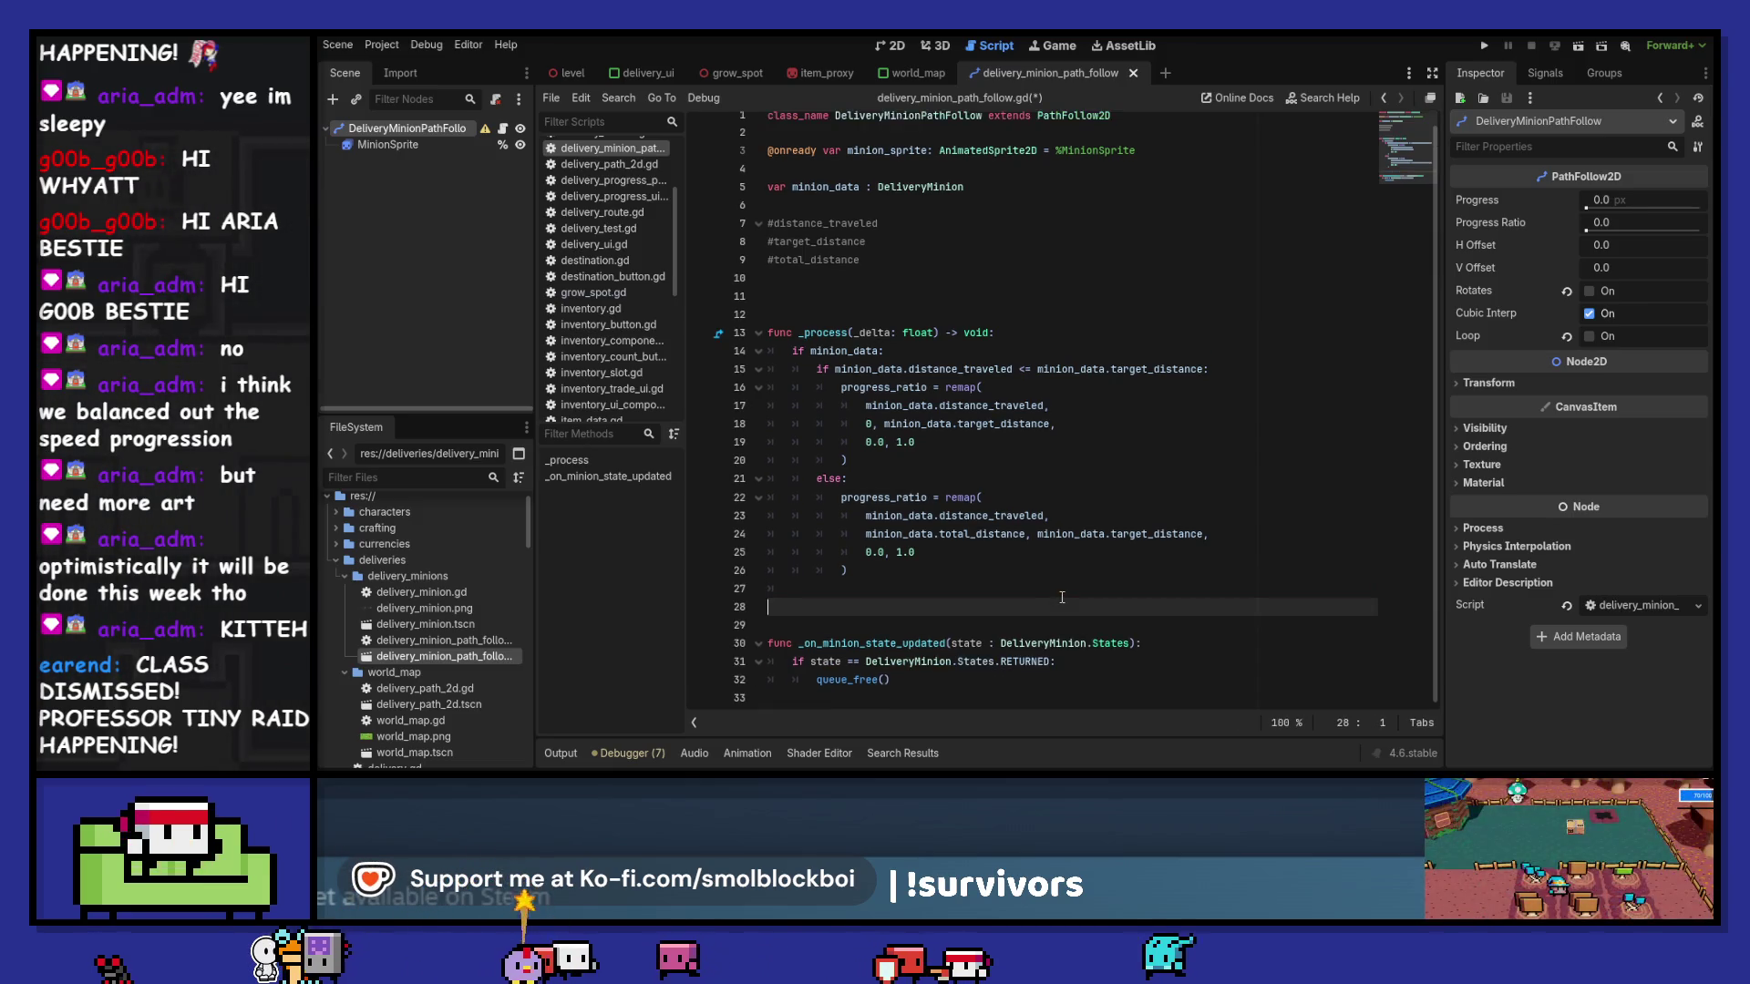
pyautogui.hotkey('ctrl', 'z')
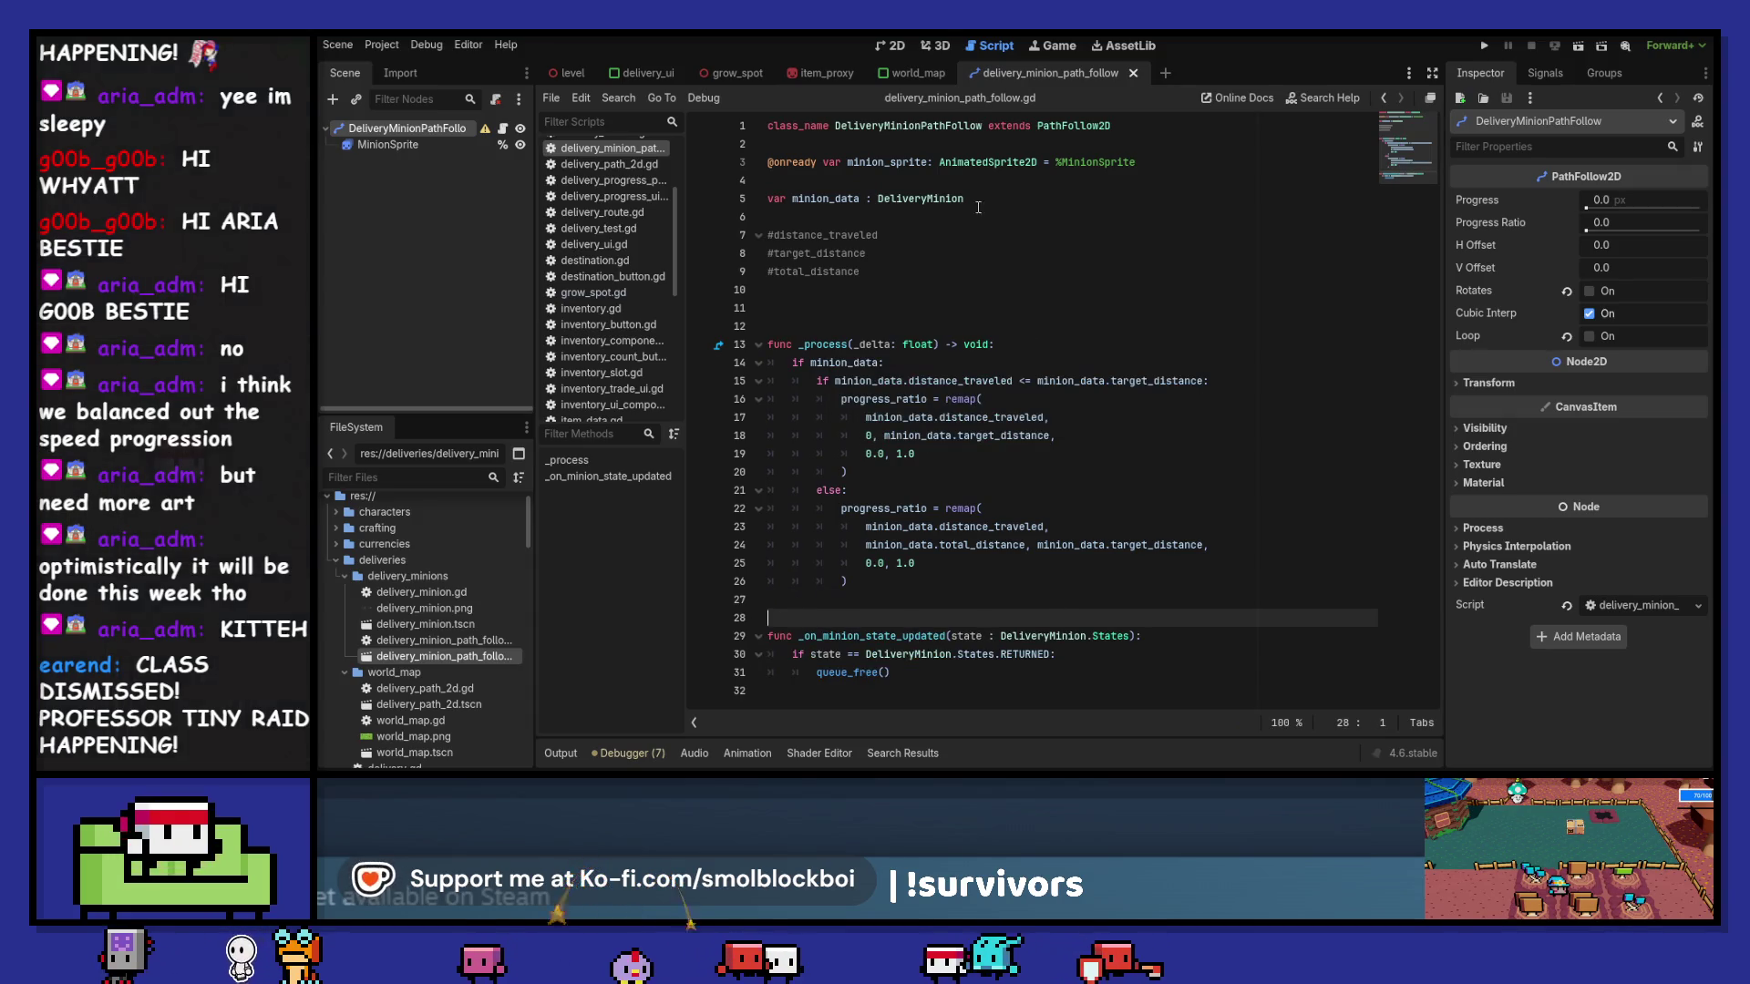
pyautogui.click(894, 46)
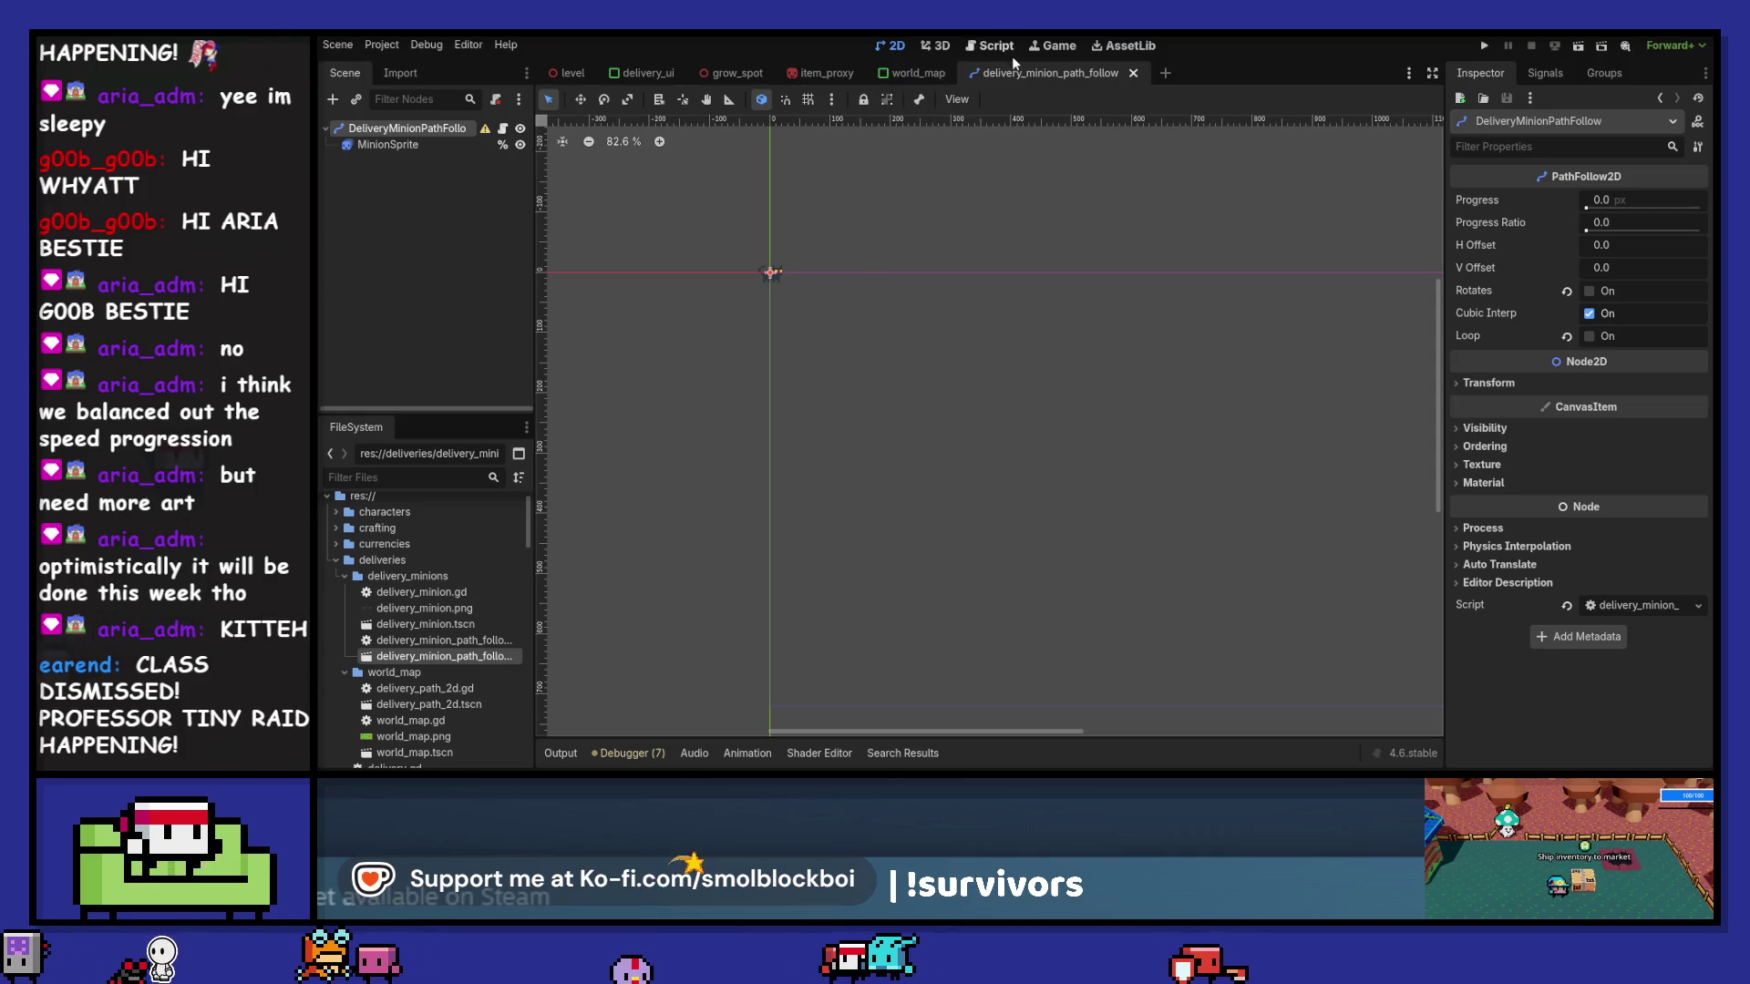
# - Run the project and open the in-game delivery panel, choosing Volatile Volcano Village
pyautogui.click(996, 46)
pyautogui.click(1483, 46)
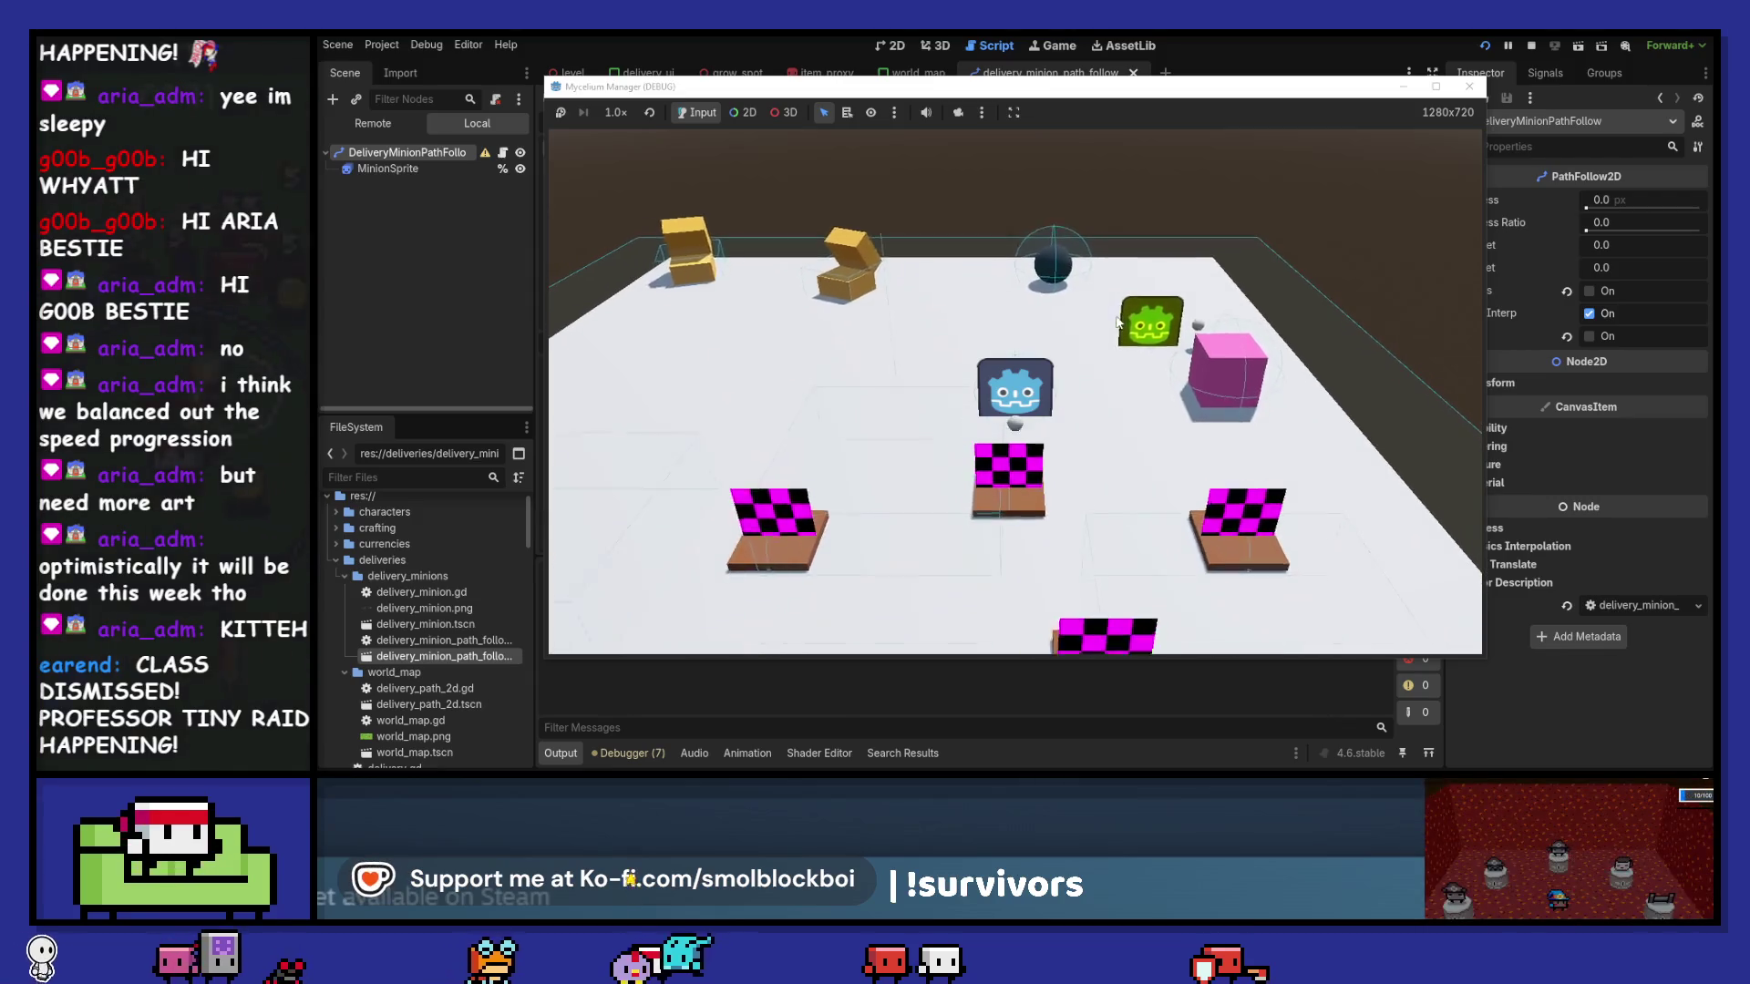
pyautogui.click(1118, 323)
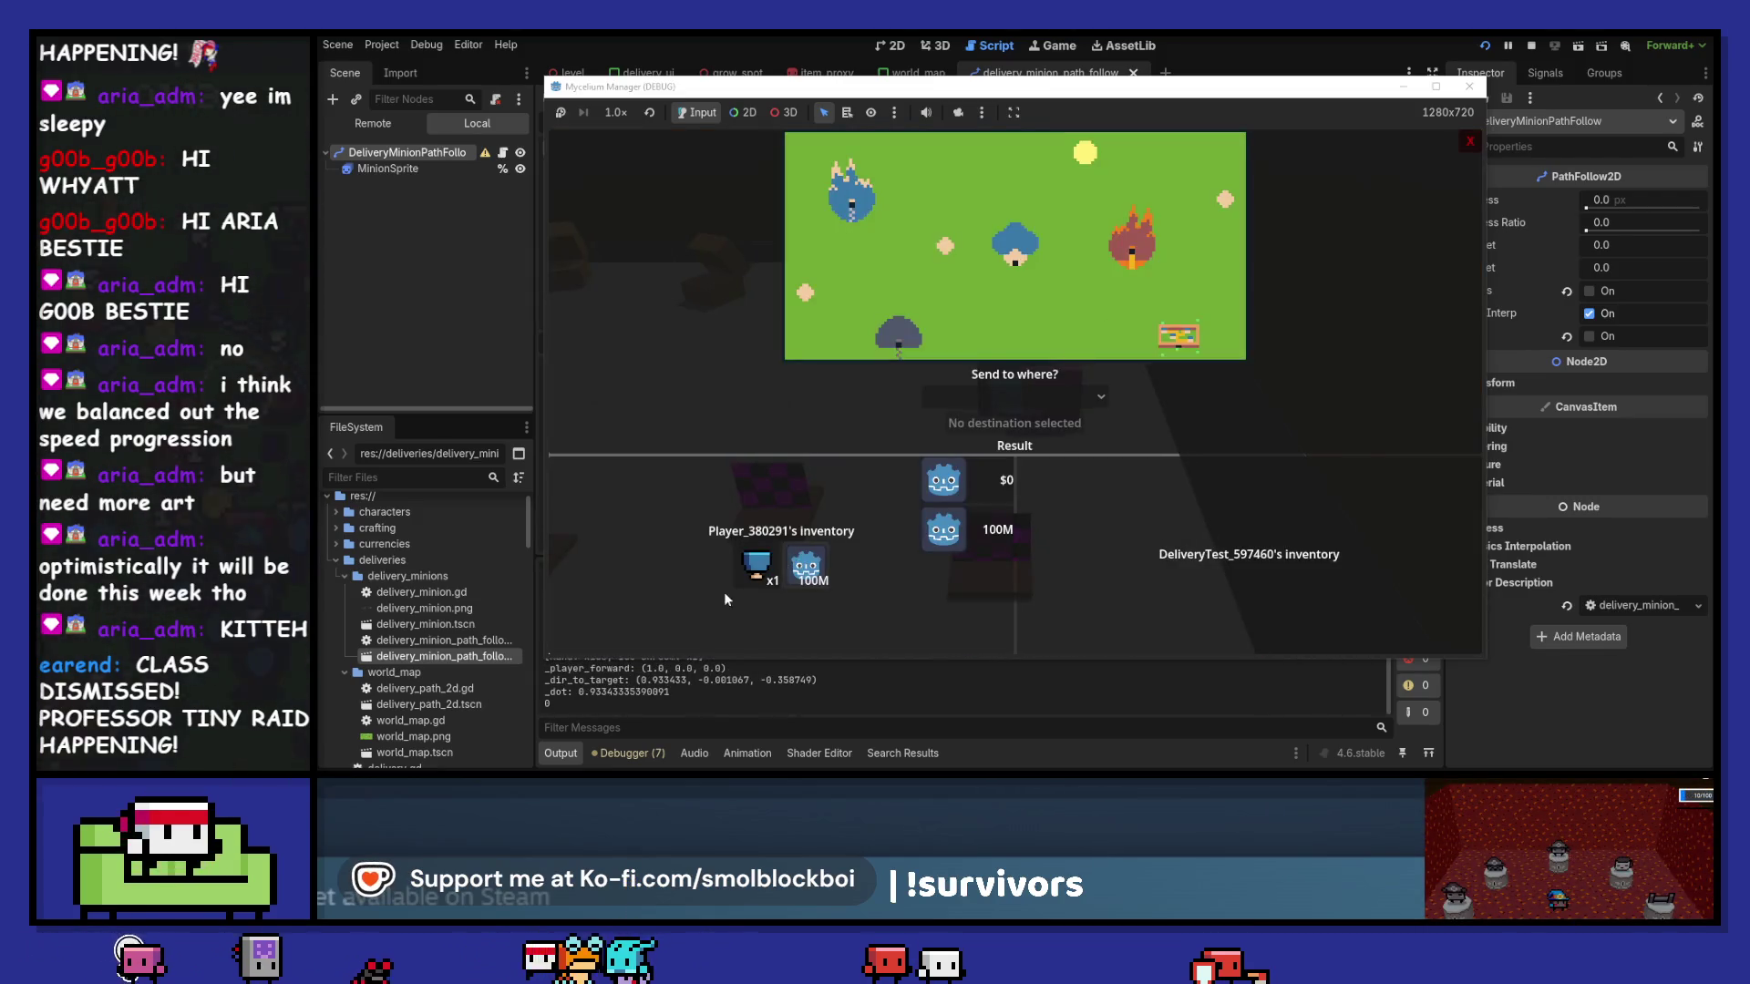
pyautogui.click(756, 565)
# - Change the delivery destination to Green Grasslands Village and send it
pyautogui.click(1002, 397)
pyautogui.click(1002, 539)
pyautogui.click(1007, 398)
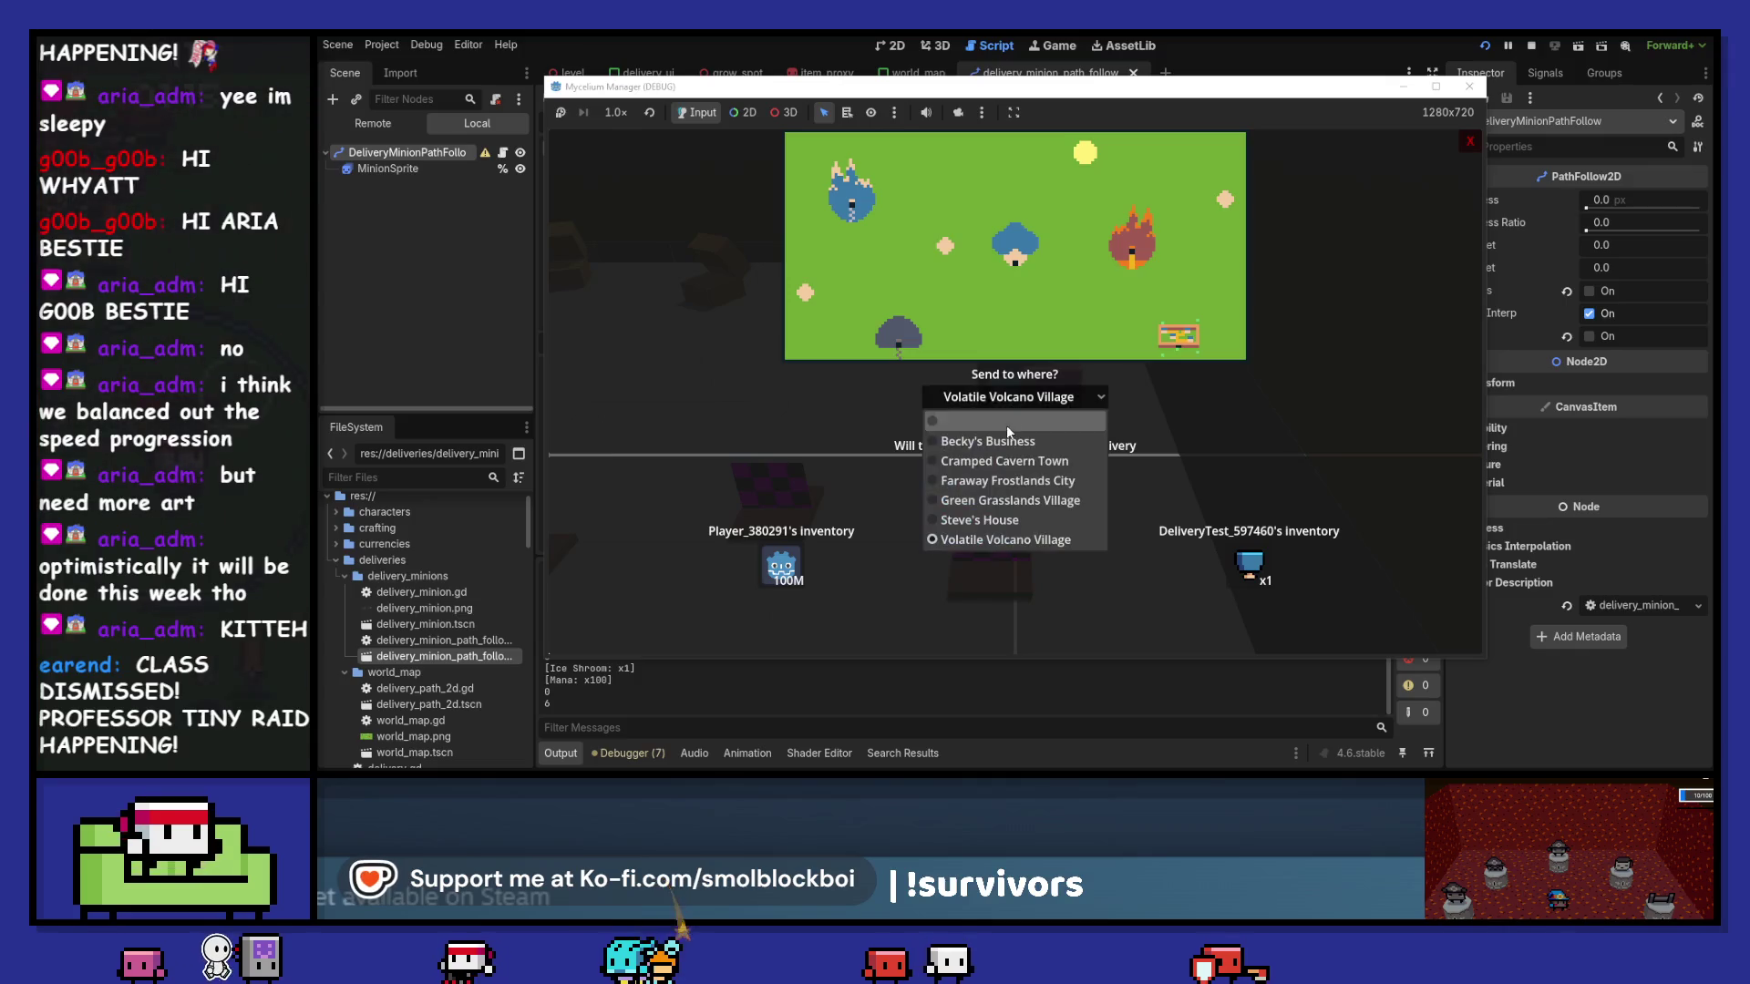
pyautogui.click(1034, 398)
pyautogui.click(1034, 401)
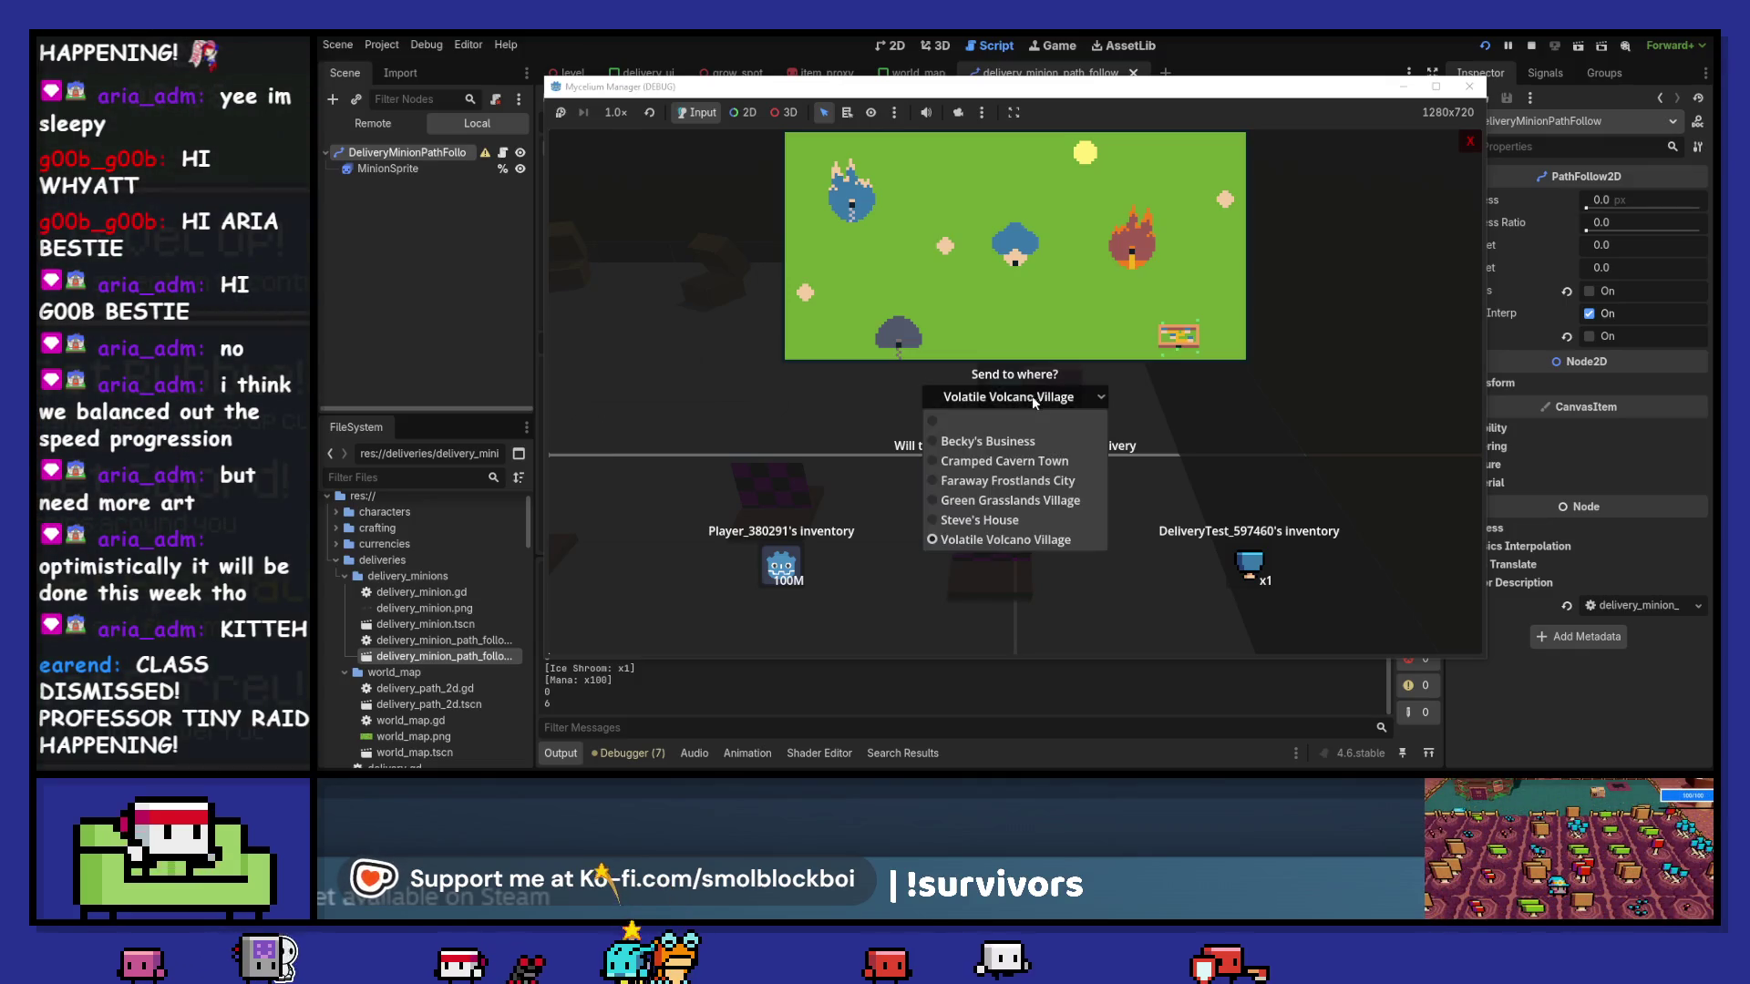
pyautogui.click(1002, 501)
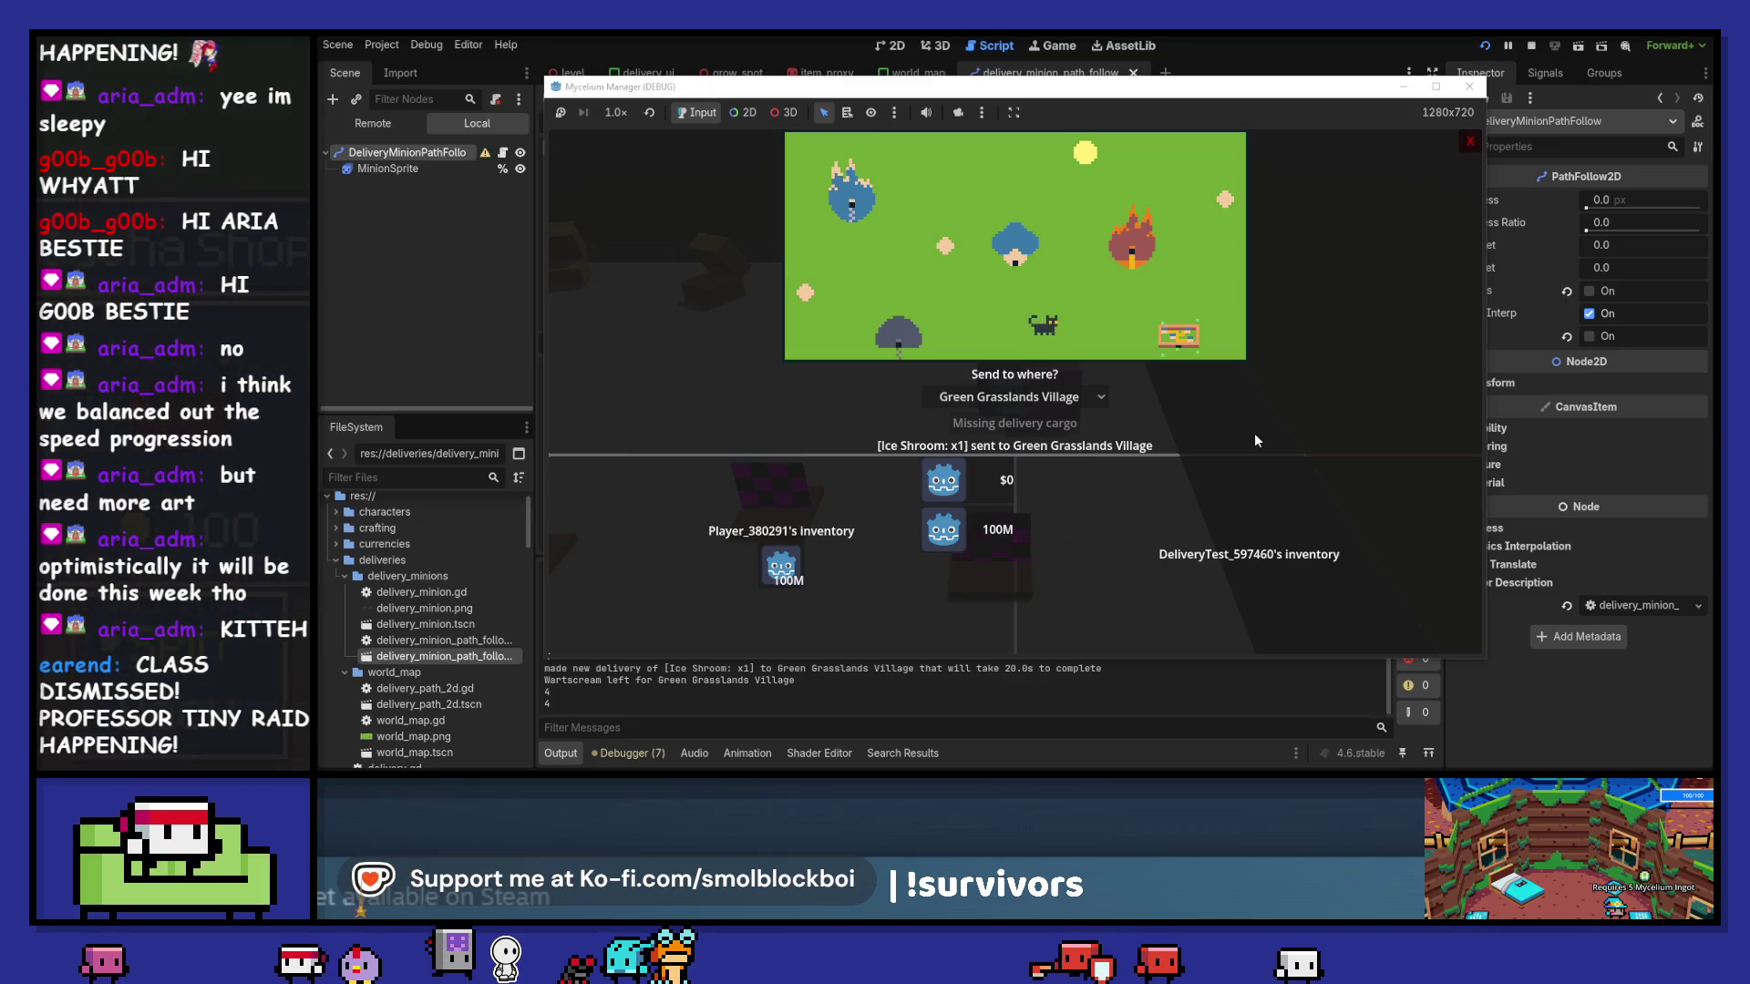
# - Stop the running game and switch to the cat sprite sheet in Aseprite
pyautogui.click(1468, 87)
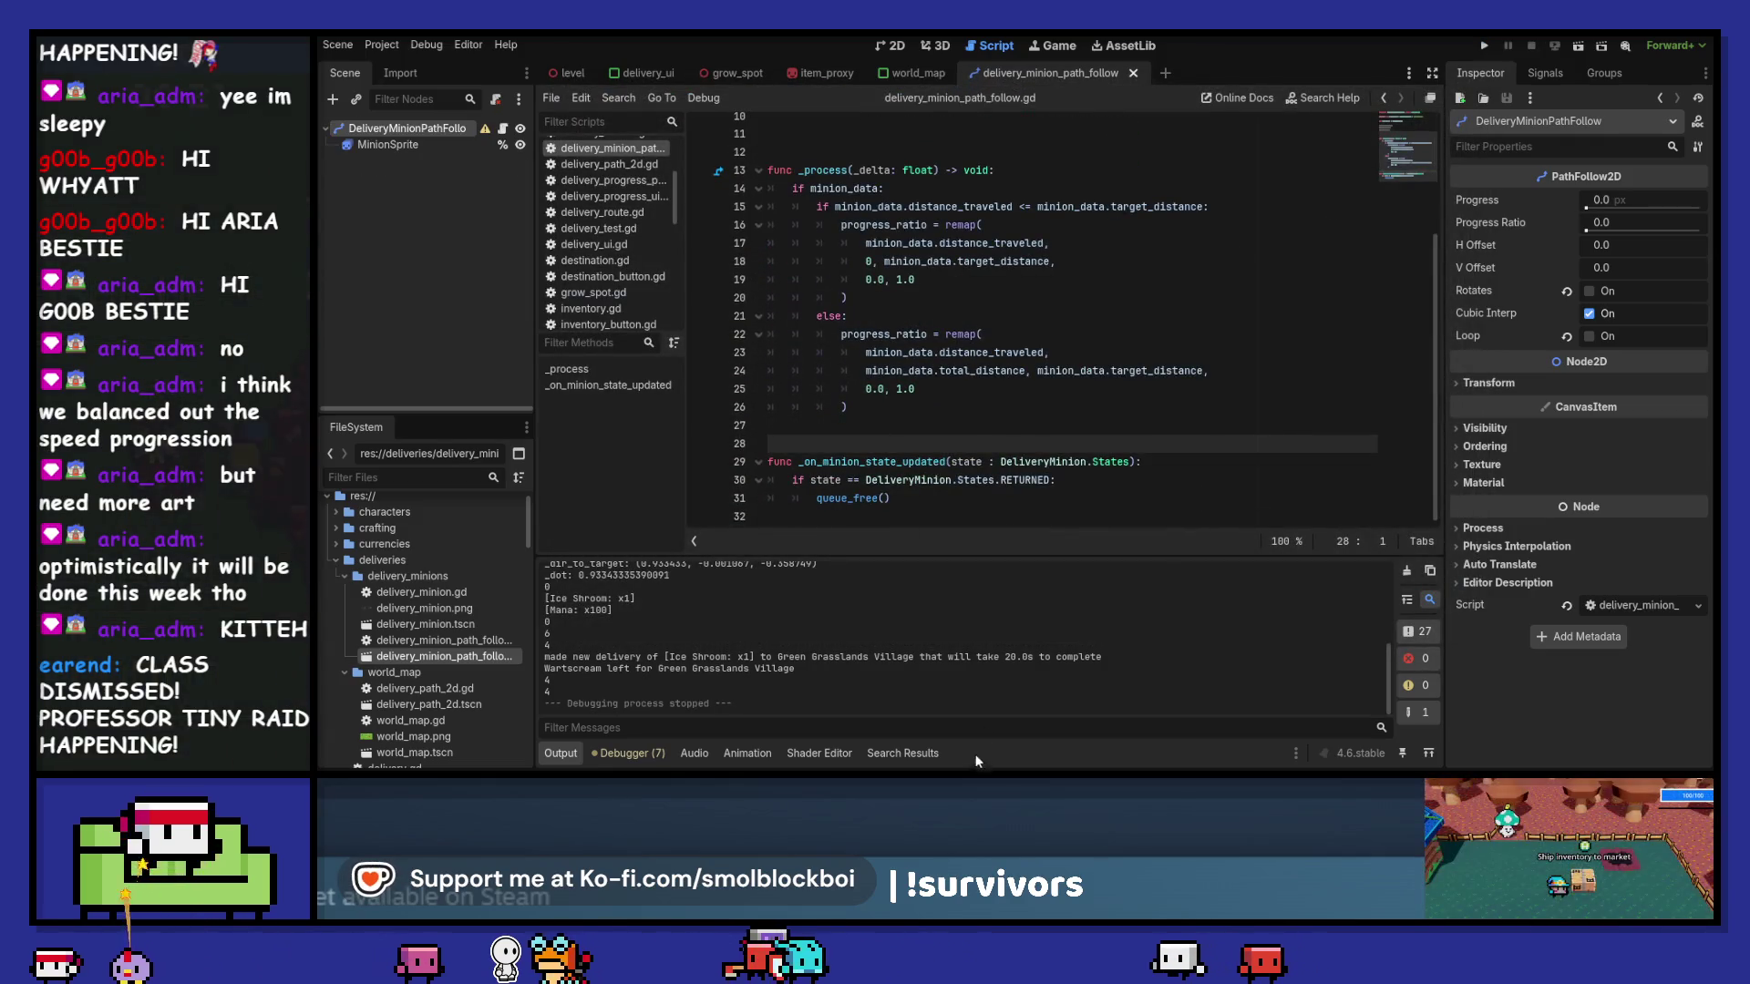
pyautogui.hotkey('alt', 'Tab')
pyautogui.hotkey('ctrl', 'alt', 'c')
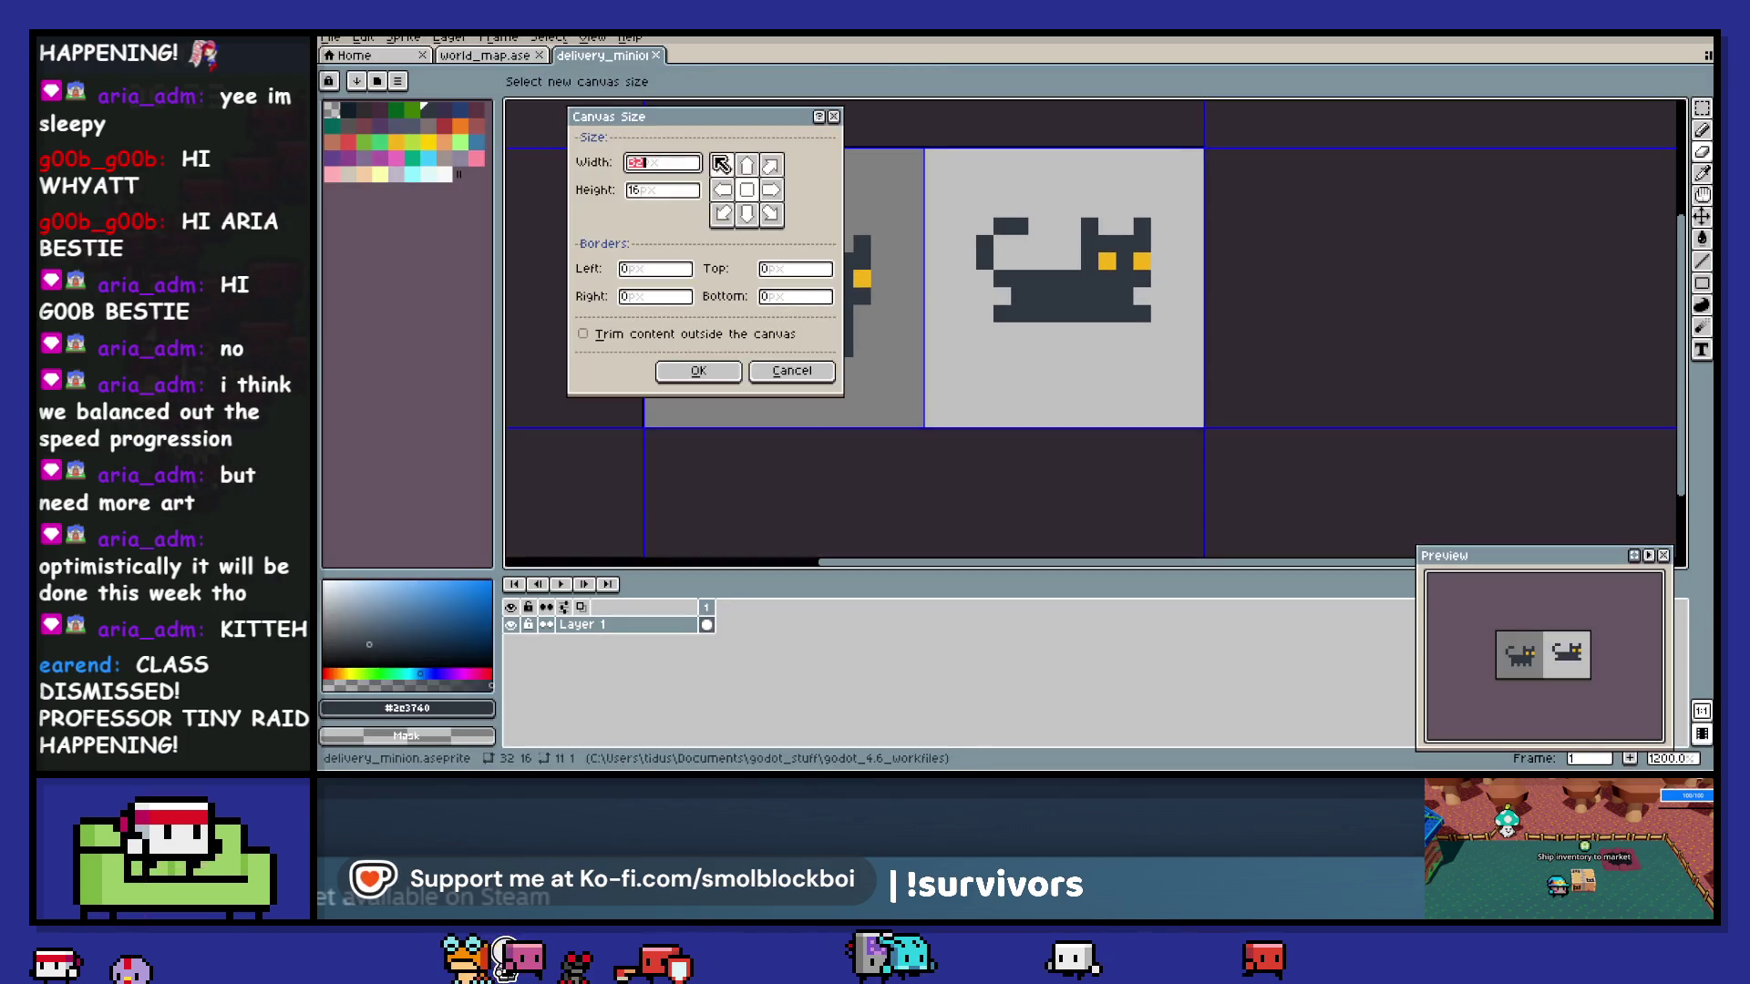
# - Set the canvas height to 32 and duplicate the top row of cats into the bottom row
pyautogui.click(679, 190)
pyautogui.write('32')
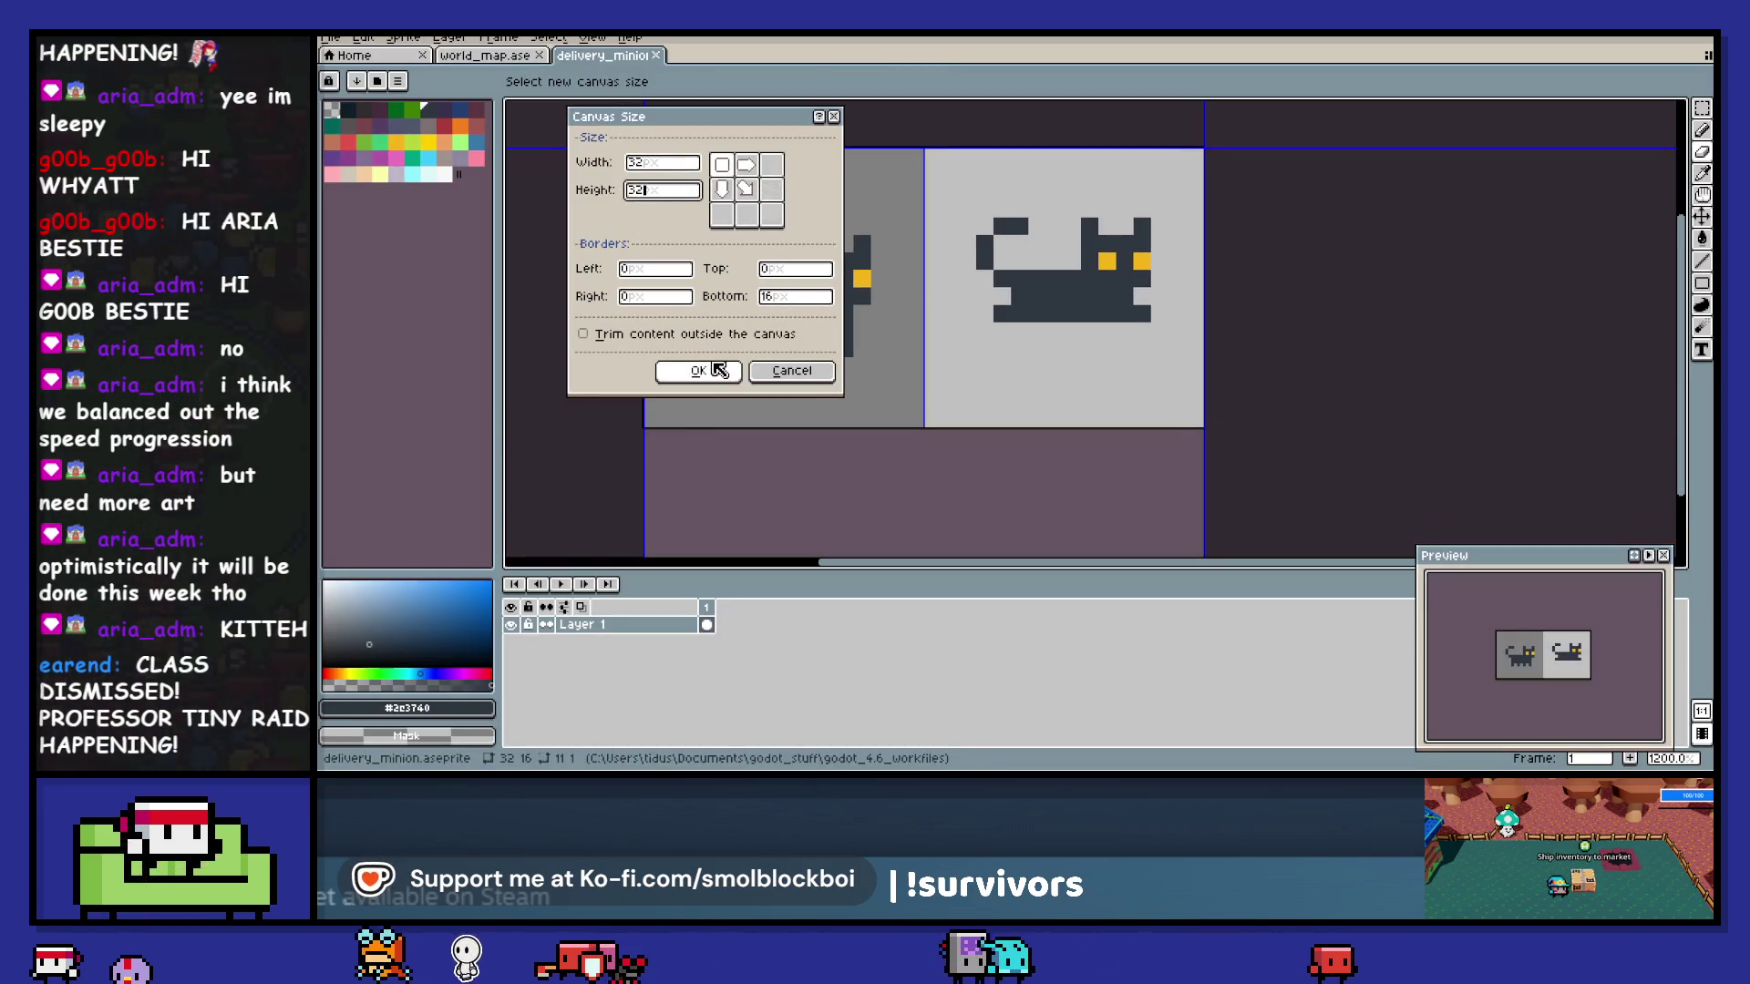
pyautogui.press('Return')
pyautogui.scroll(-3, 842, 277)
pyautogui.press('m')
pyautogui.moveTo(759, 177)
pyautogui.mouseDown()
pyautogui.moveTo(1039, 317)
pyautogui.moveTo(1003, 402)
pyautogui.mouseUp()
pyautogui.hotkey('ctrl', 'd')
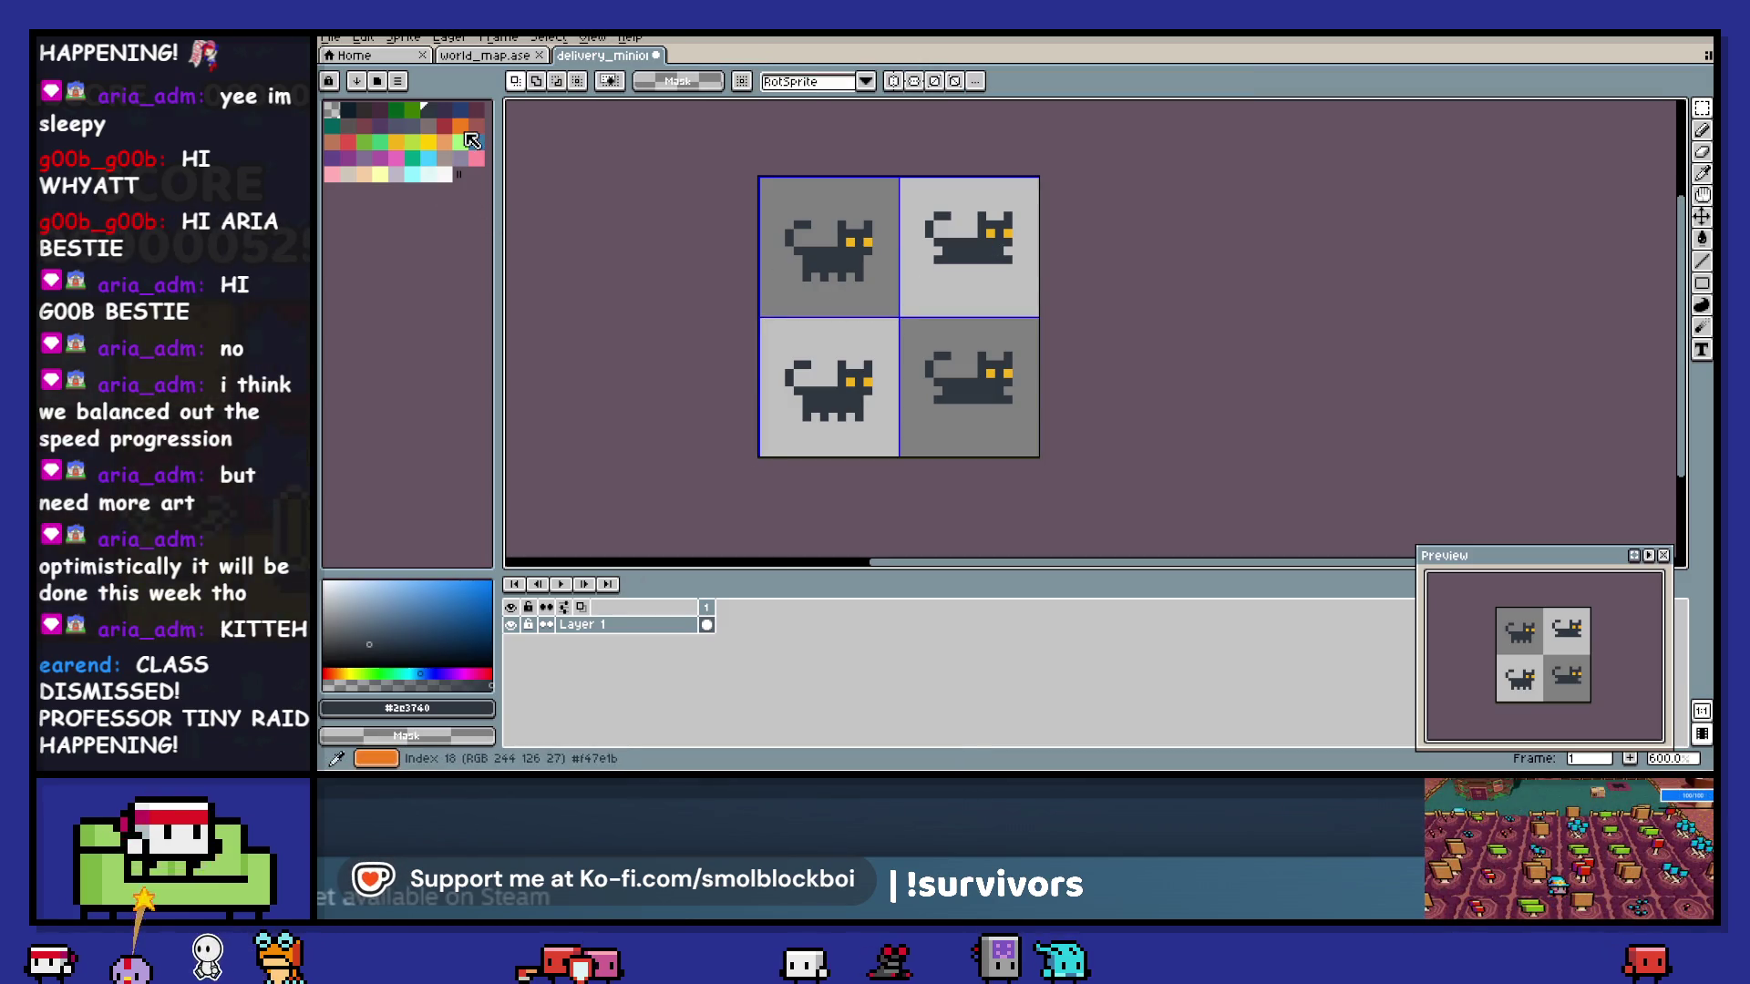
# - Paint an orange patch on the lower-left cat's back and near its leg
pyautogui.click(460, 126)
pyautogui.scroll(4, 785, 396)
pyautogui.press('b')
pyautogui.click(906, 366)
pyautogui.moveTo(906, 365)
pyautogui.mouseDown()
pyautogui.moveTo(862, 360)
pyautogui.moveTo(871, 337)
pyautogui.moveTo(913, 335)
pyautogui.moveTo(842, 339)
pyautogui.moveTo(889, 405)
pyautogui.mouseUp()
pyautogui.keyDown('alt'); pyautogui.click(893, 344); pyautogui.keyUp('alt')
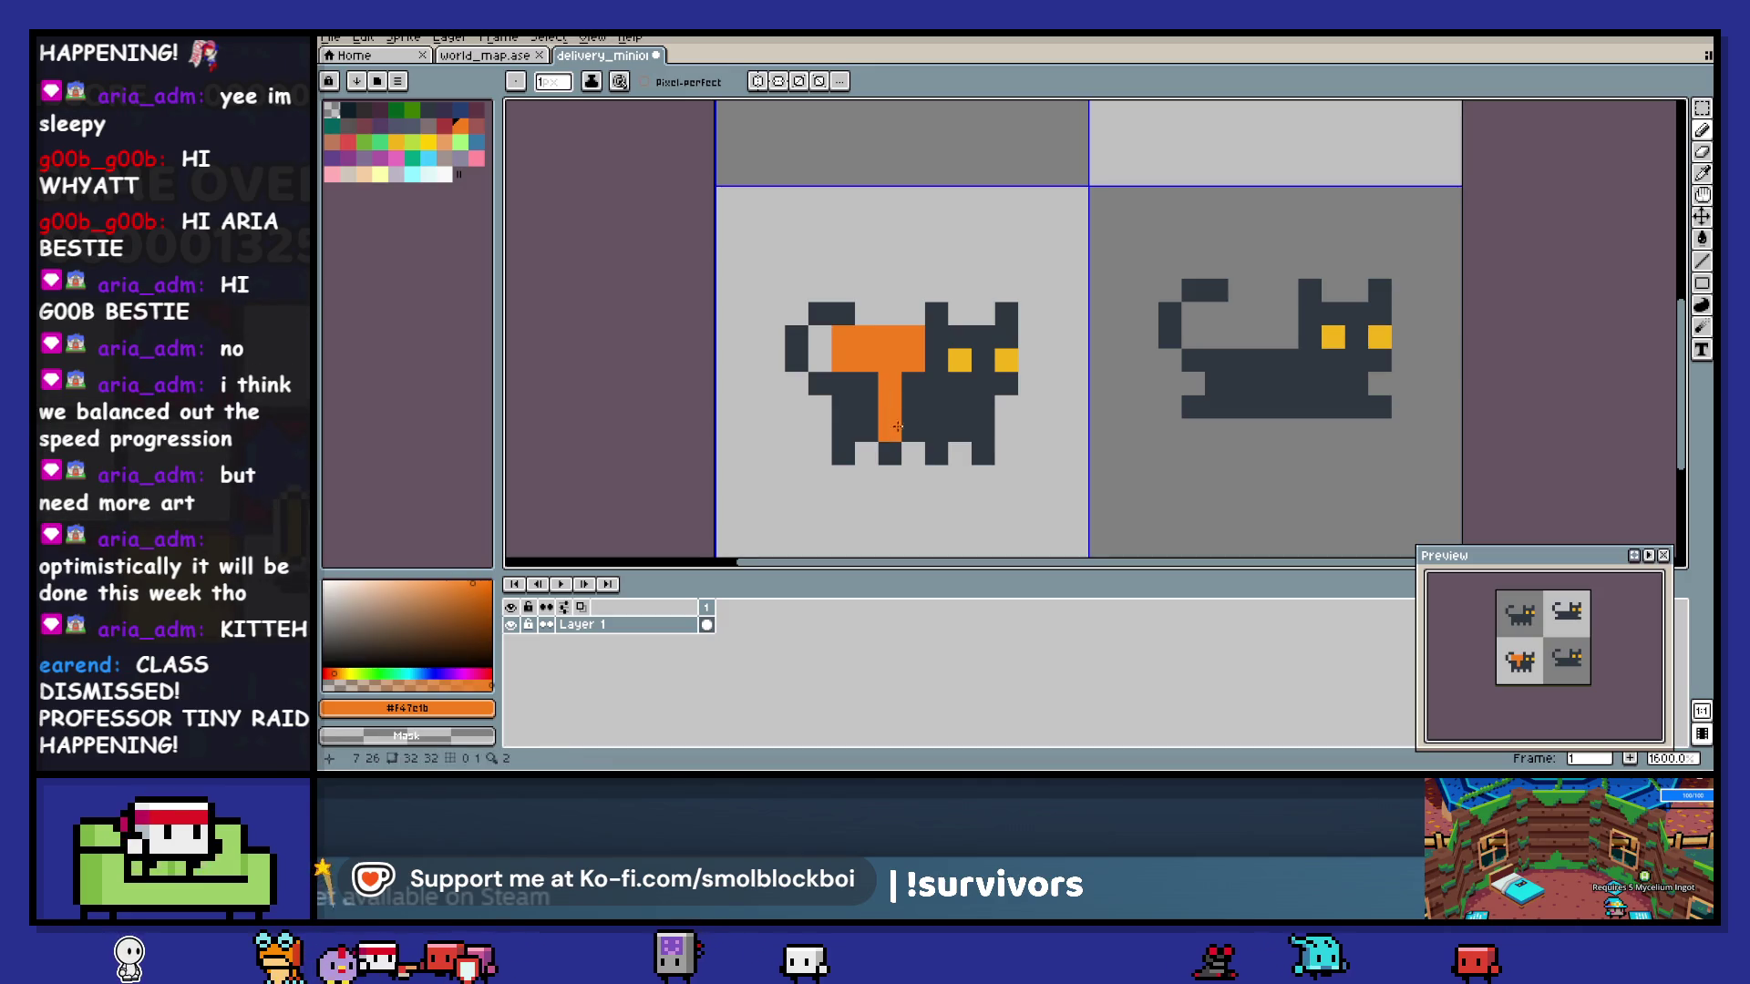
pyautogui.click(913, 430)
# - Paint an orange stripe and patch on the lower-right cat, plus orange pixels along both cats' tops
pyautogui.moveTo(1027, 441); pyautogui.dragTo(918, 434)
pyautogui.click(713, 328)
pyautogui.moveTo(1106, 310)
pyautogui.mouseDown()
pyautogui.moveTo(1179, 322)
pyautogui.moveTo(1107, 333)
pyautogui.moveTo(1153, 387)
pyautogui.mouseUp()
pyautogui.click(1178, 401)
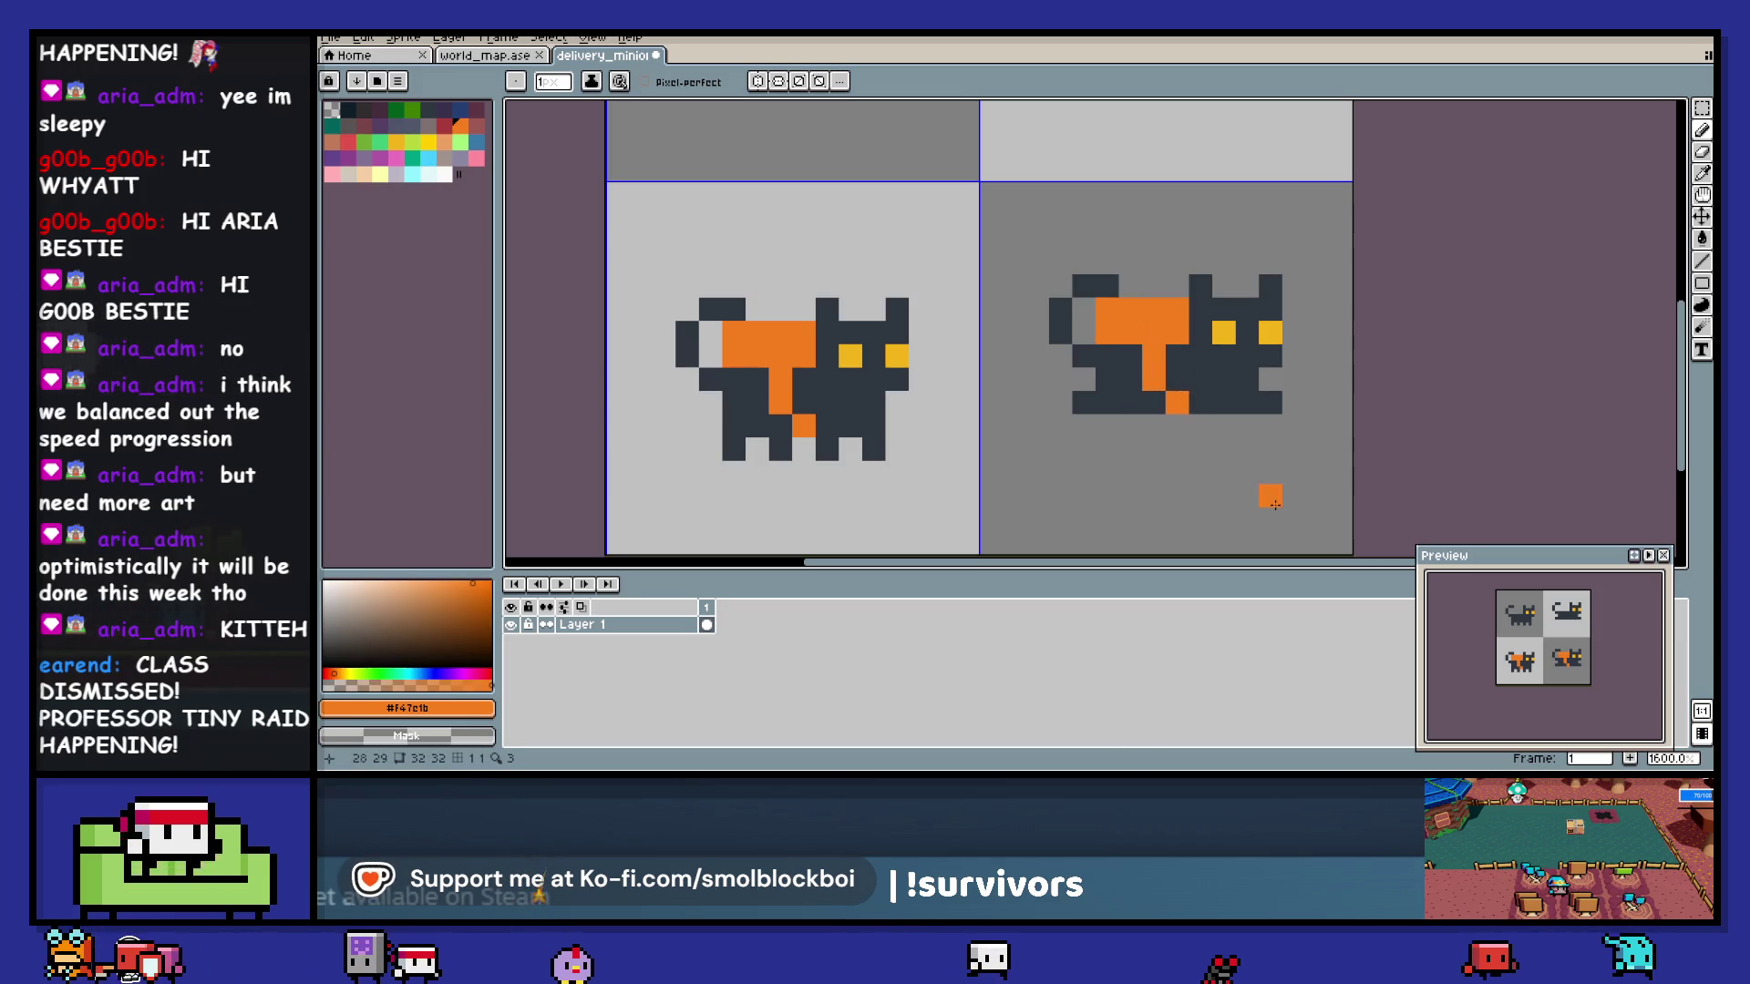
pyautogui.moveTo(756, 310); pyautogui.dragTo(804, 310)
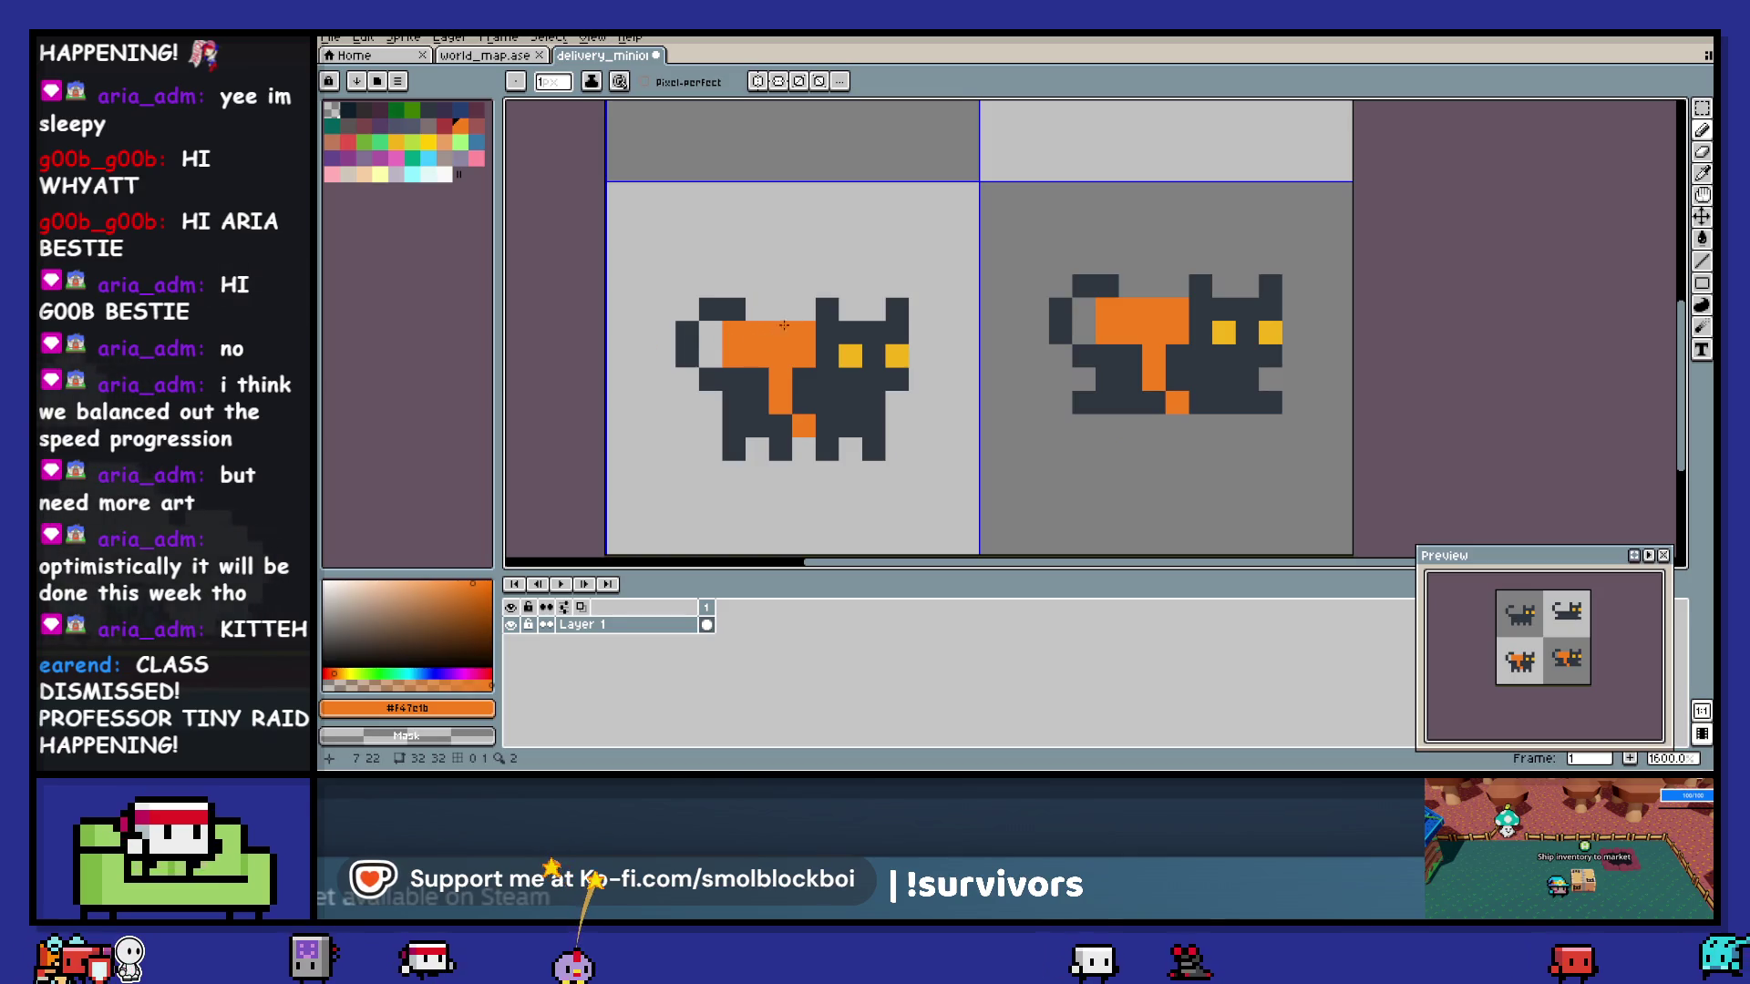
pyautogui.click(1178, 286)
pyautogui.click(1143, 289)
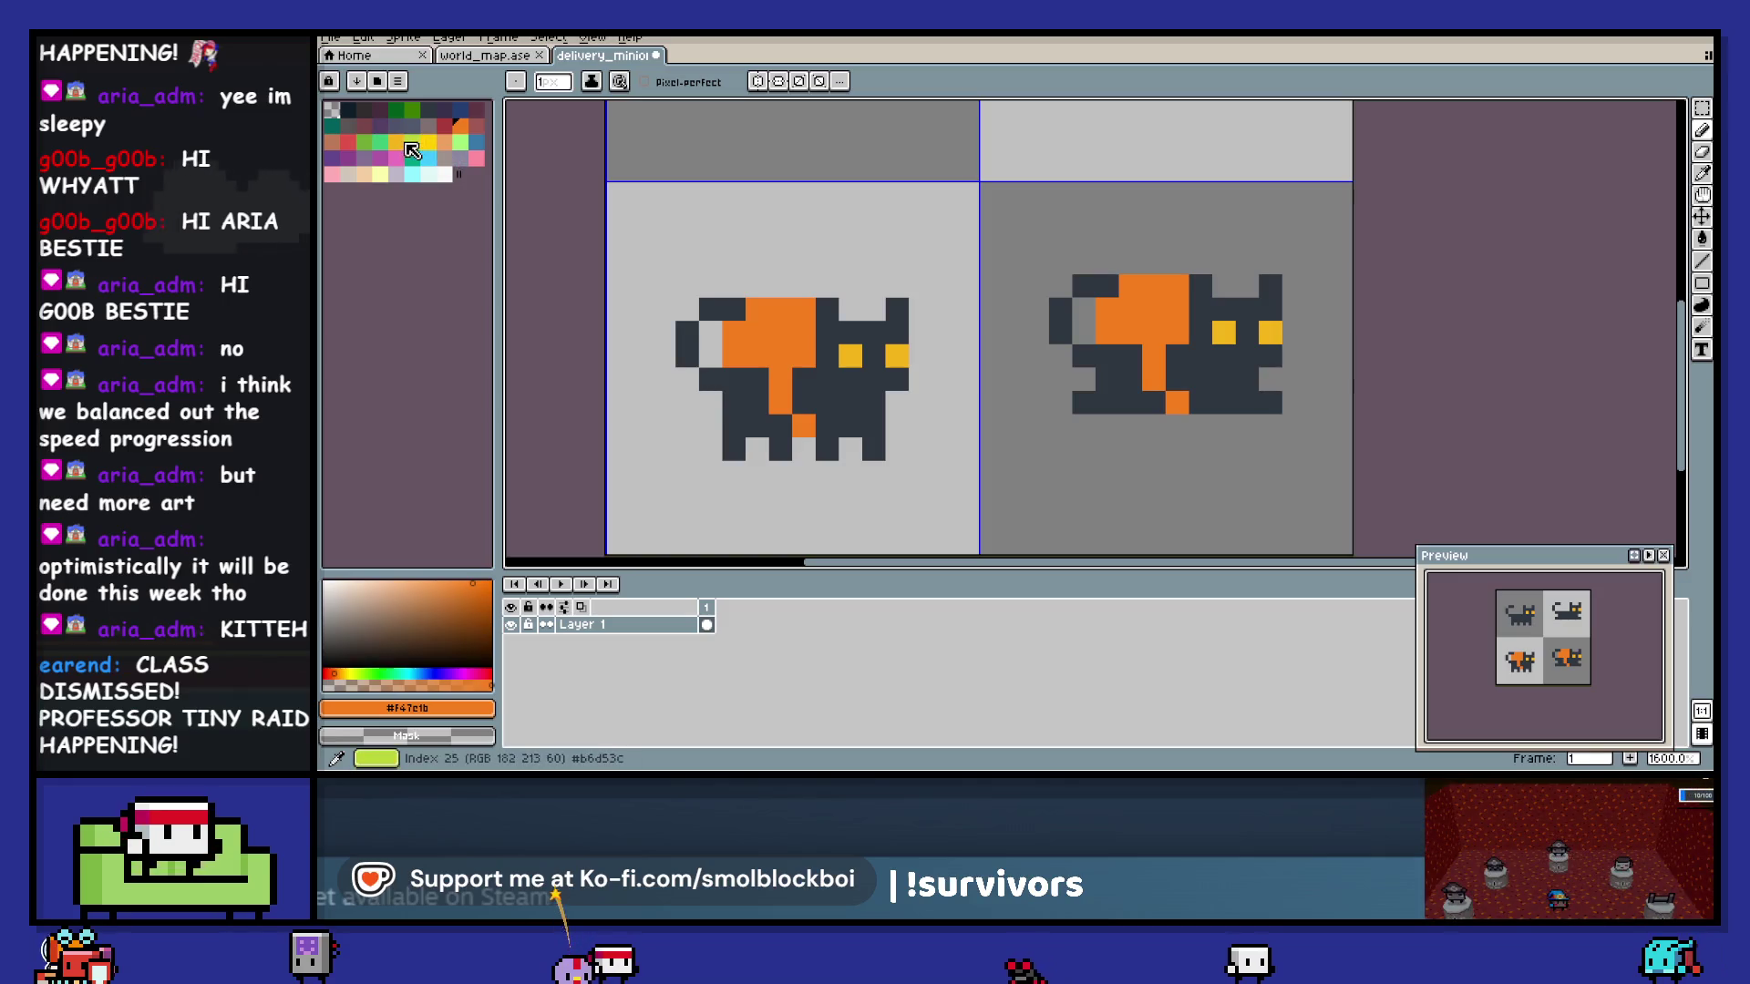
# - Add another orange pixel to the left cat's top row, undoing a stray pixel below the right cat
pyautogui.click(412, 141)
pyautogui.press('[')
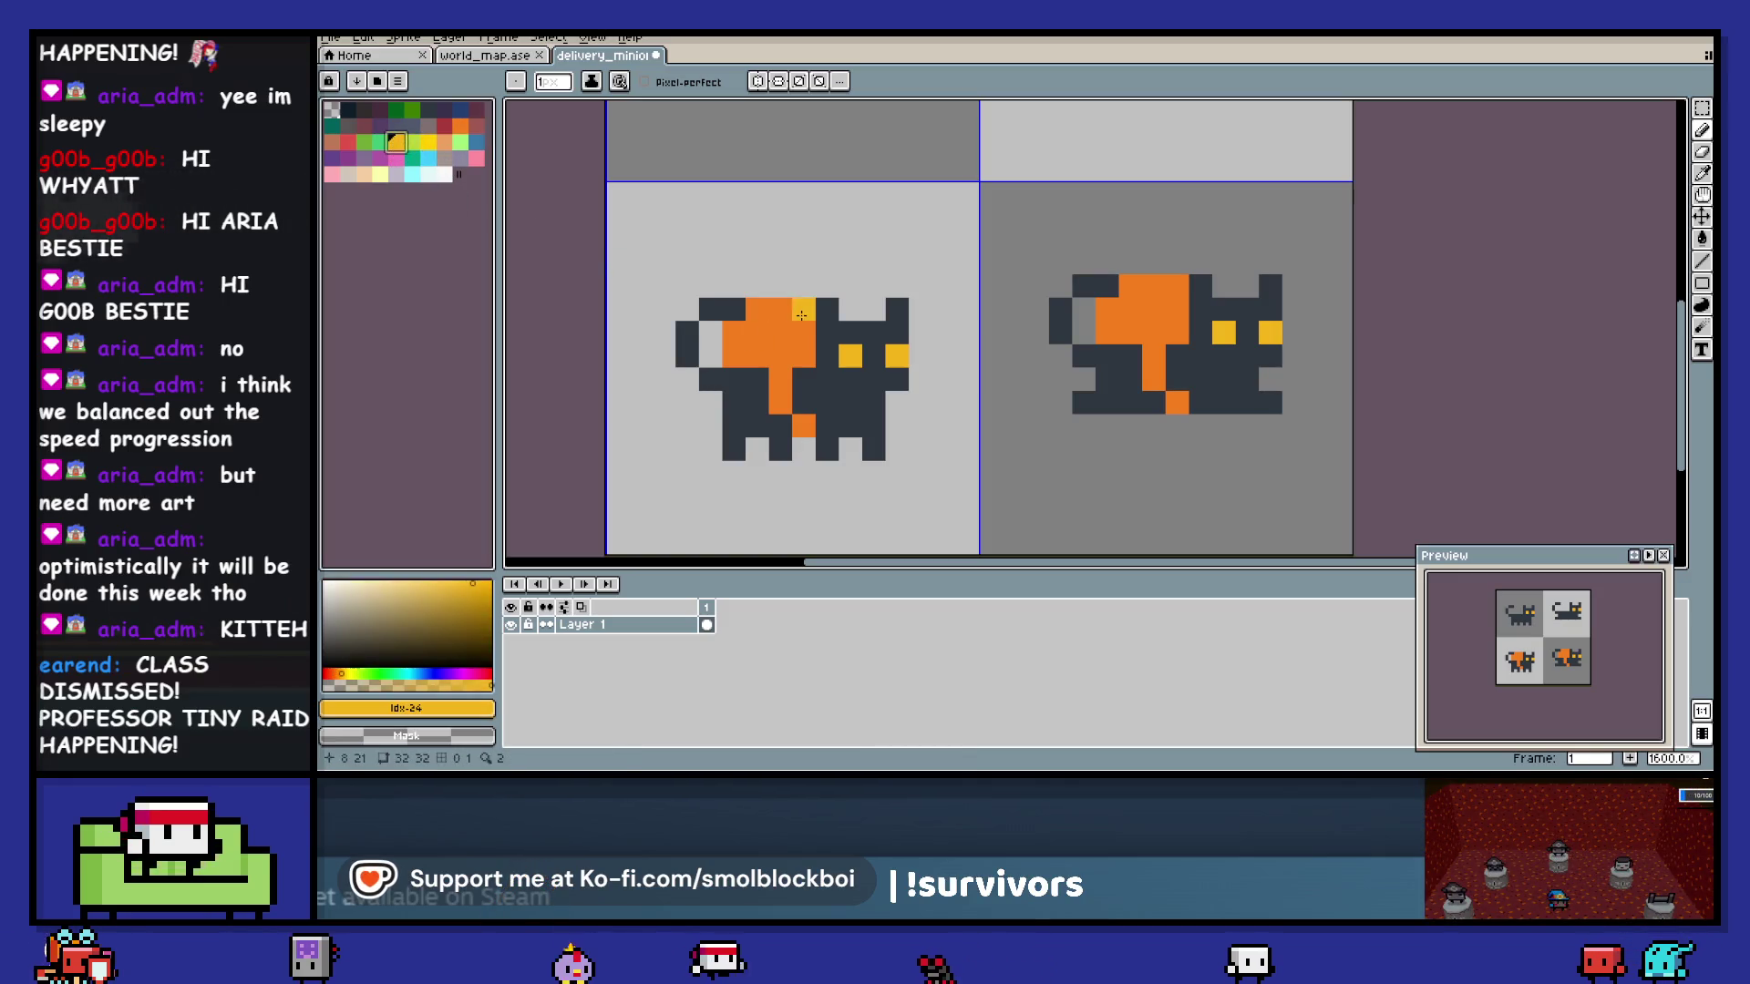
pyautogui.keyDown('alt'); pyautogui.click(807, 308); pyautogui.keyUp('alt')
pyautogui.click(846, 307)
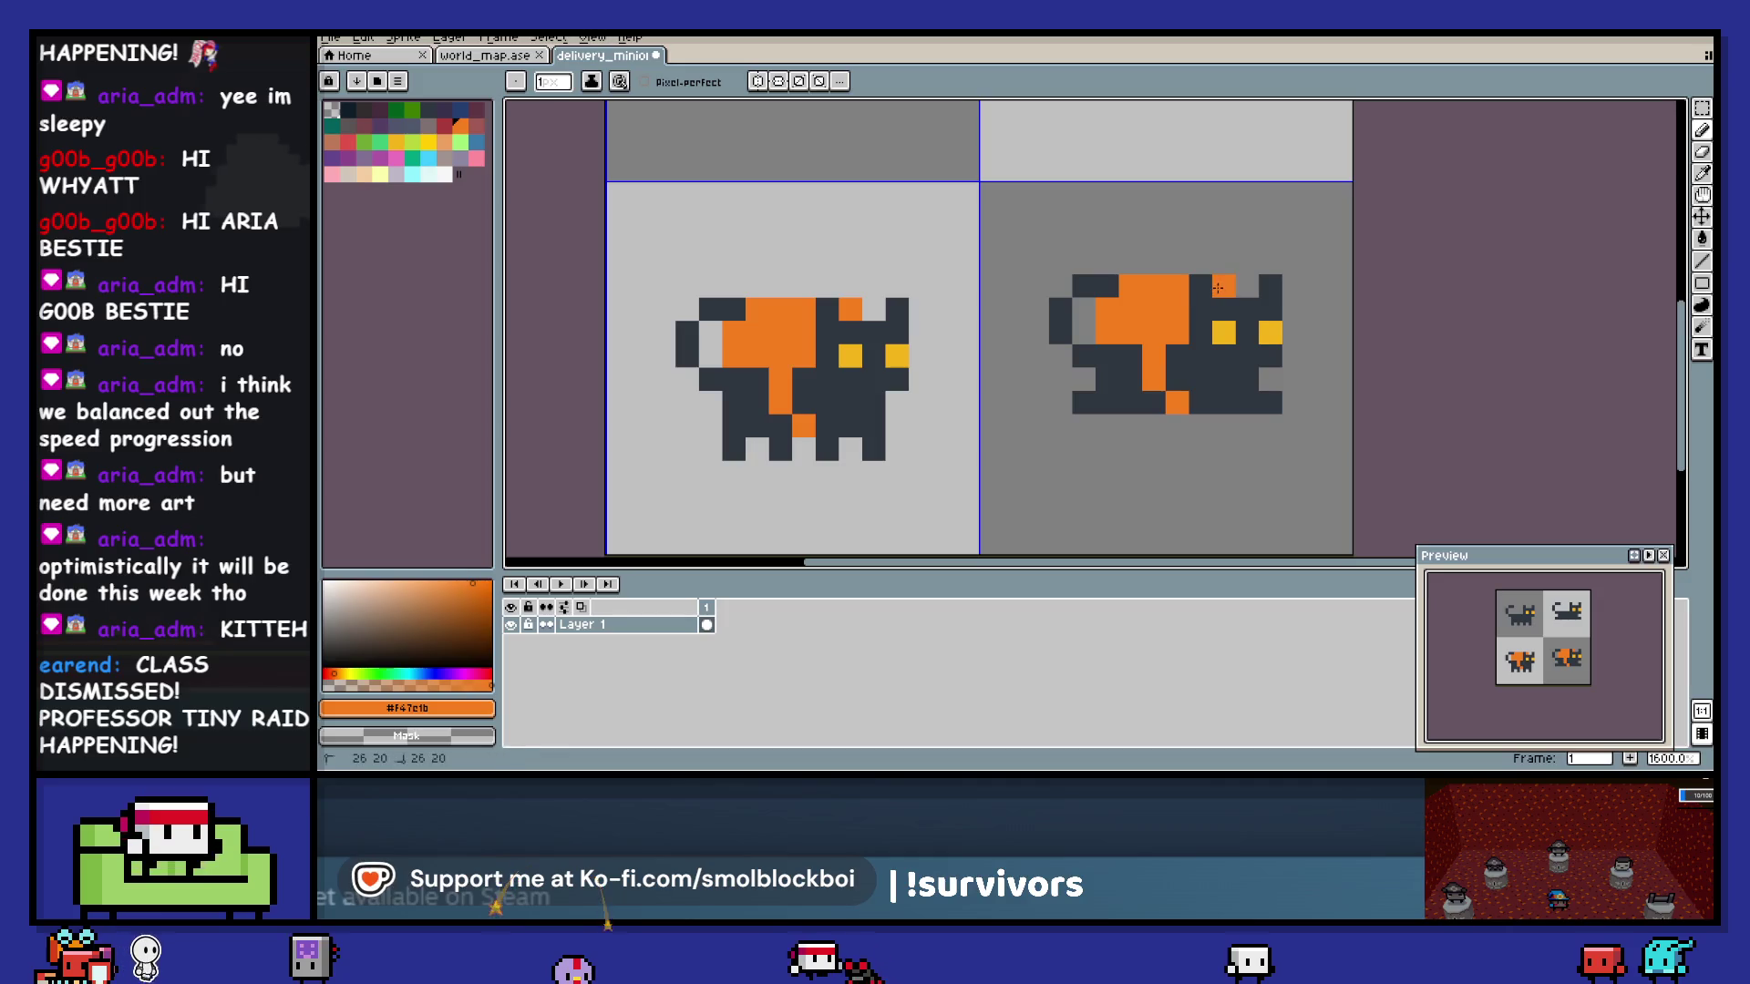
pyautogui.hscroll(3, 1217, 288)
pyautogui.click(1054, 447)
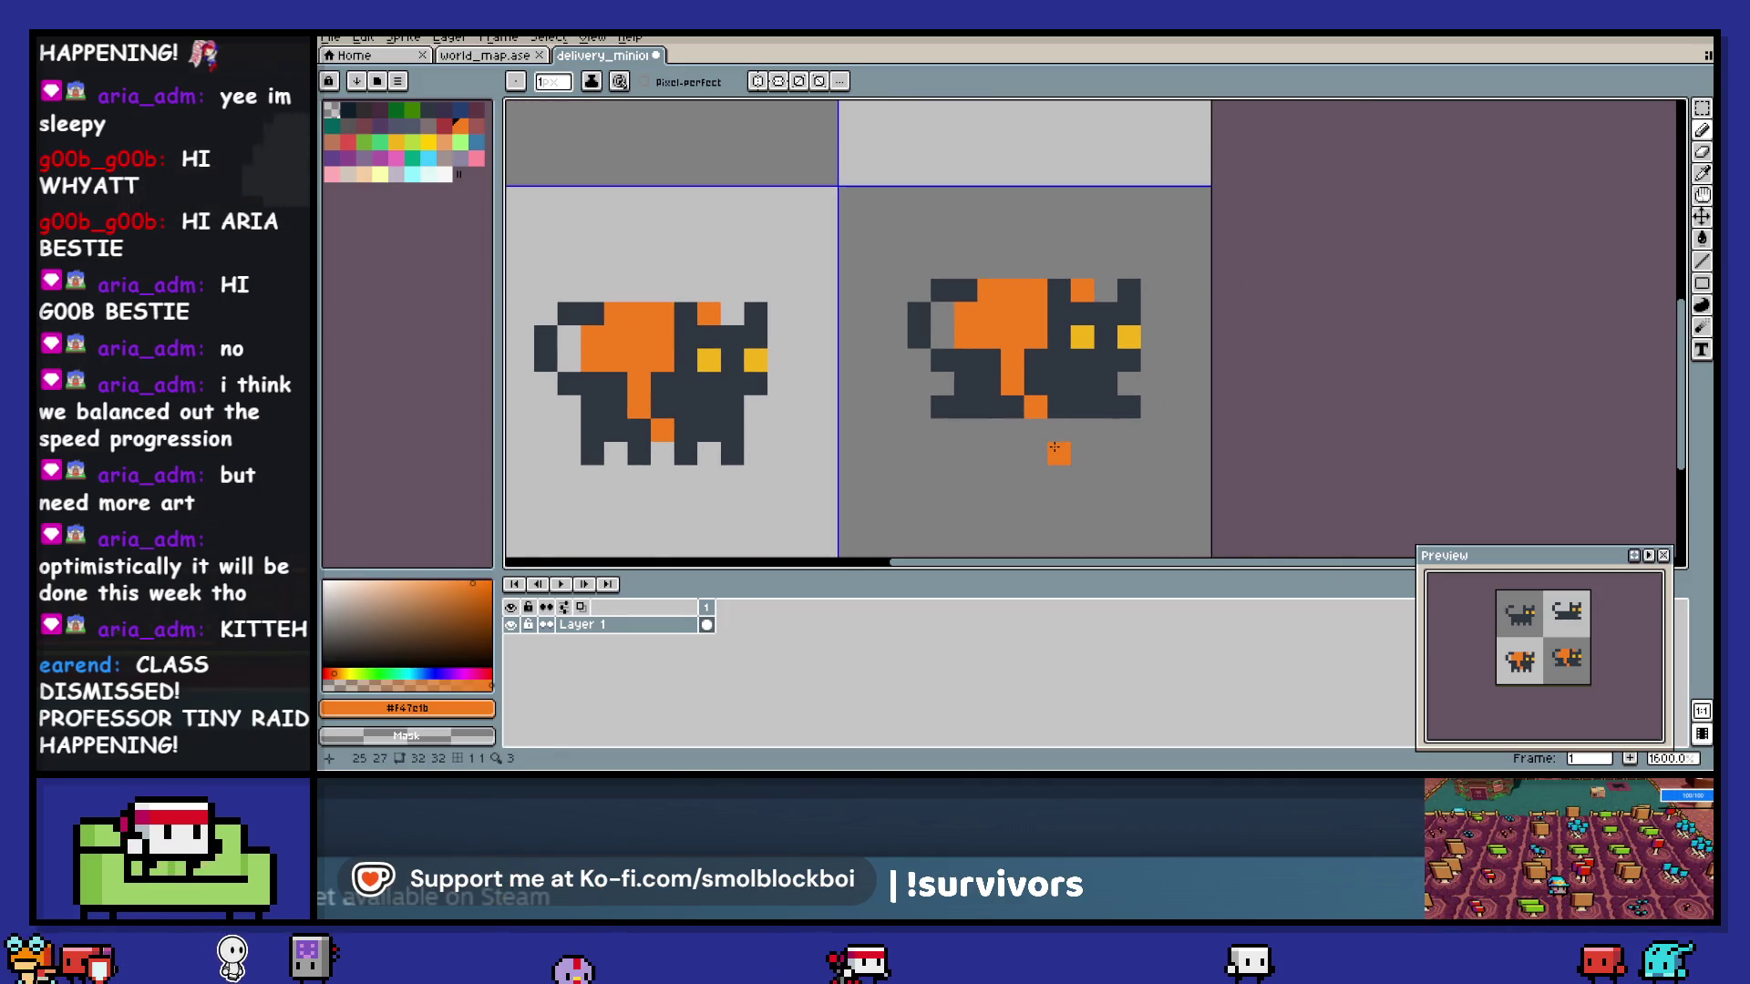
pyautogui.hotkey('ctrl', 'z')
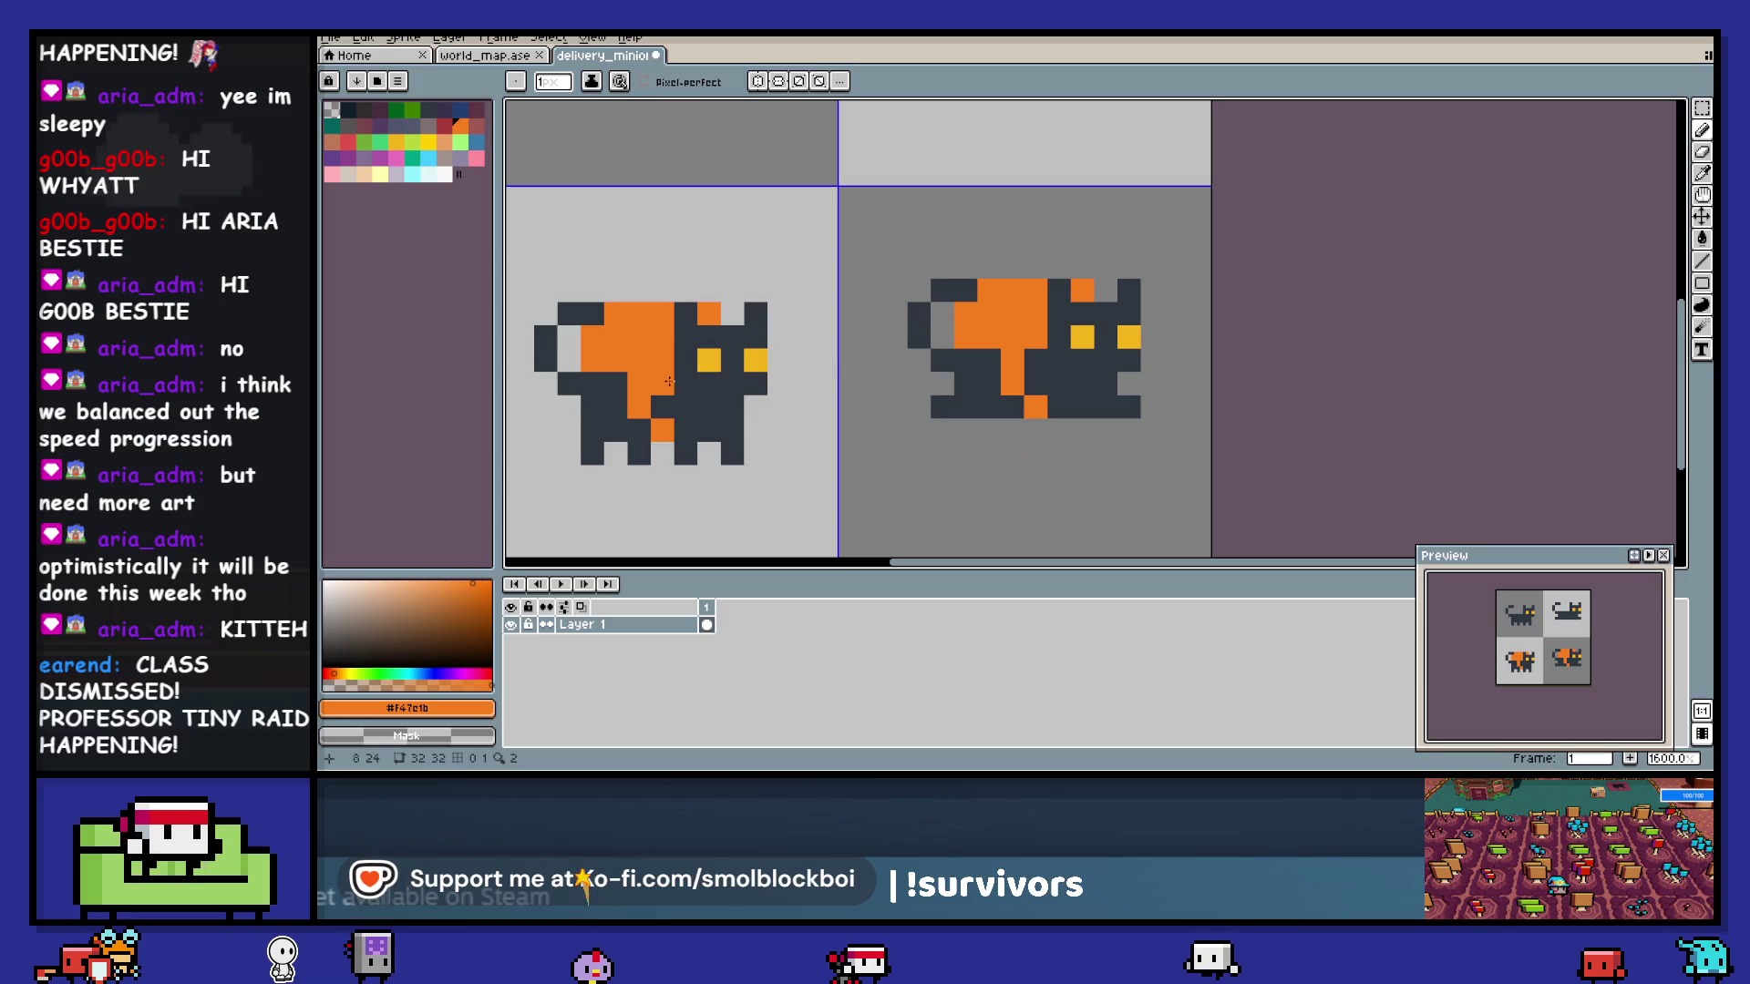
# - Draw yellow stripes down the lower-left and lower-right cats, undoing stray strokes
pyautogui.press('alt')
pyautogui.keyDown('alt'); pyautogui.click(709, 360); pyautogui.keyUp('alt')
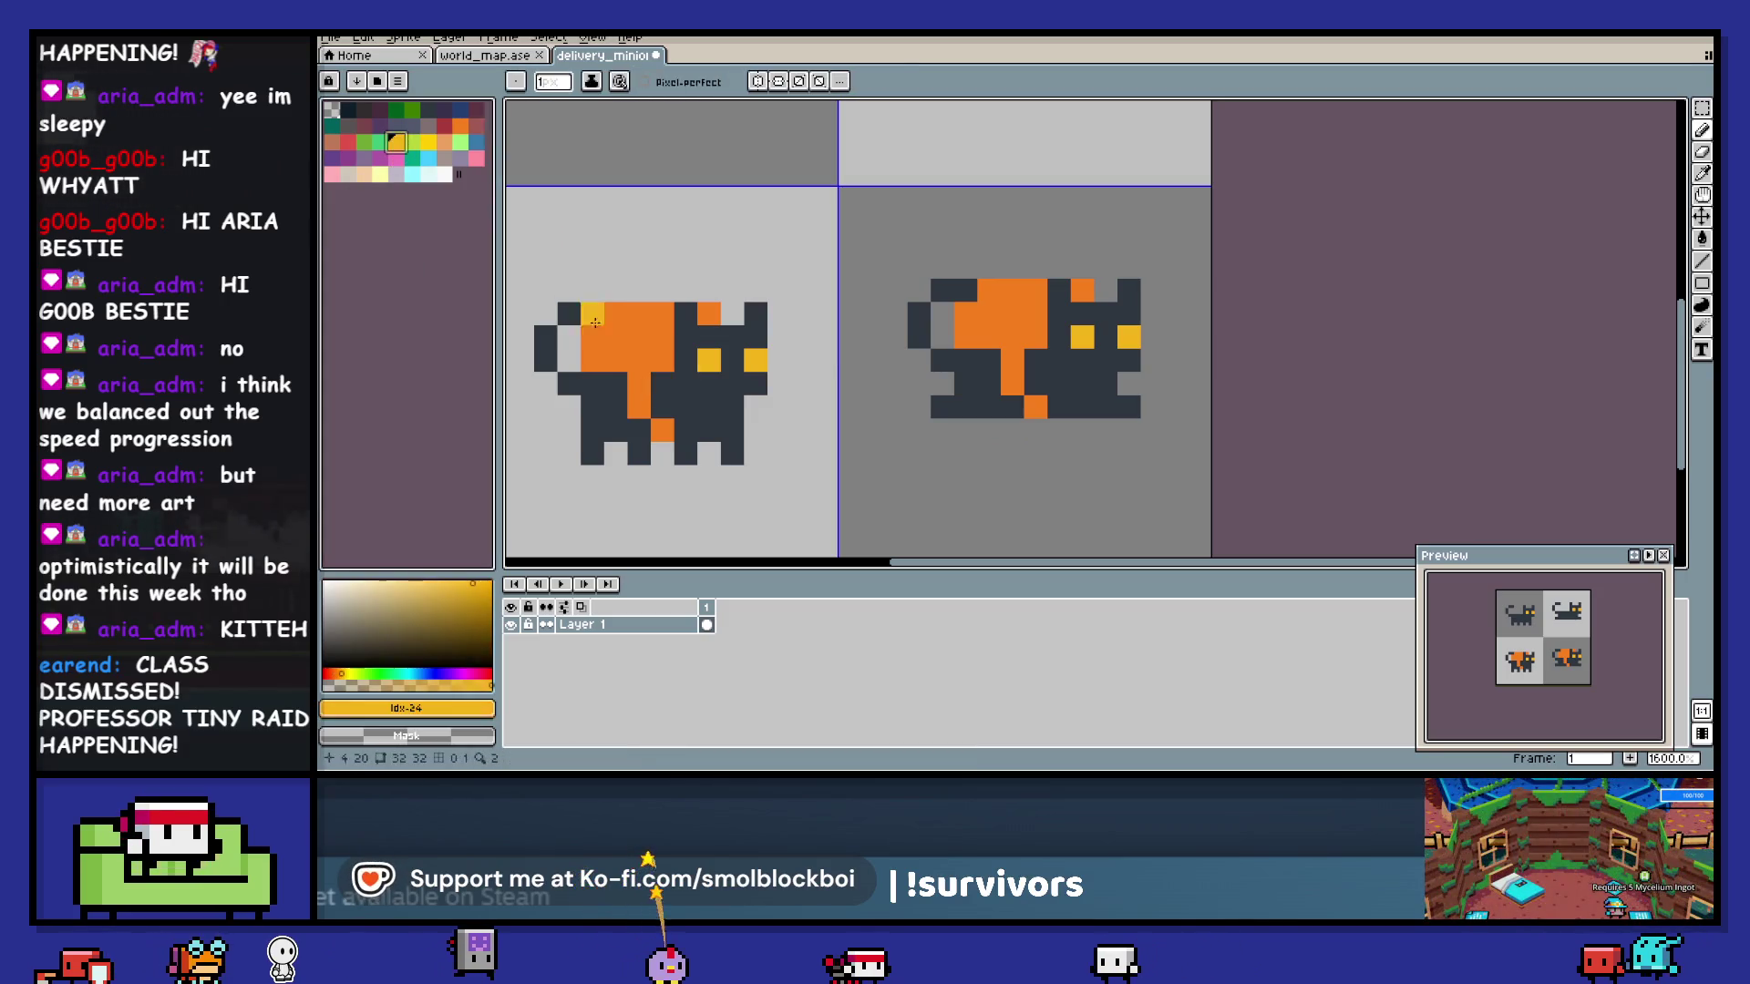
pyautogui.moveTo(639, 360); pyautogui.dragTo(641, 399)
pyautogui.click(662, 429)
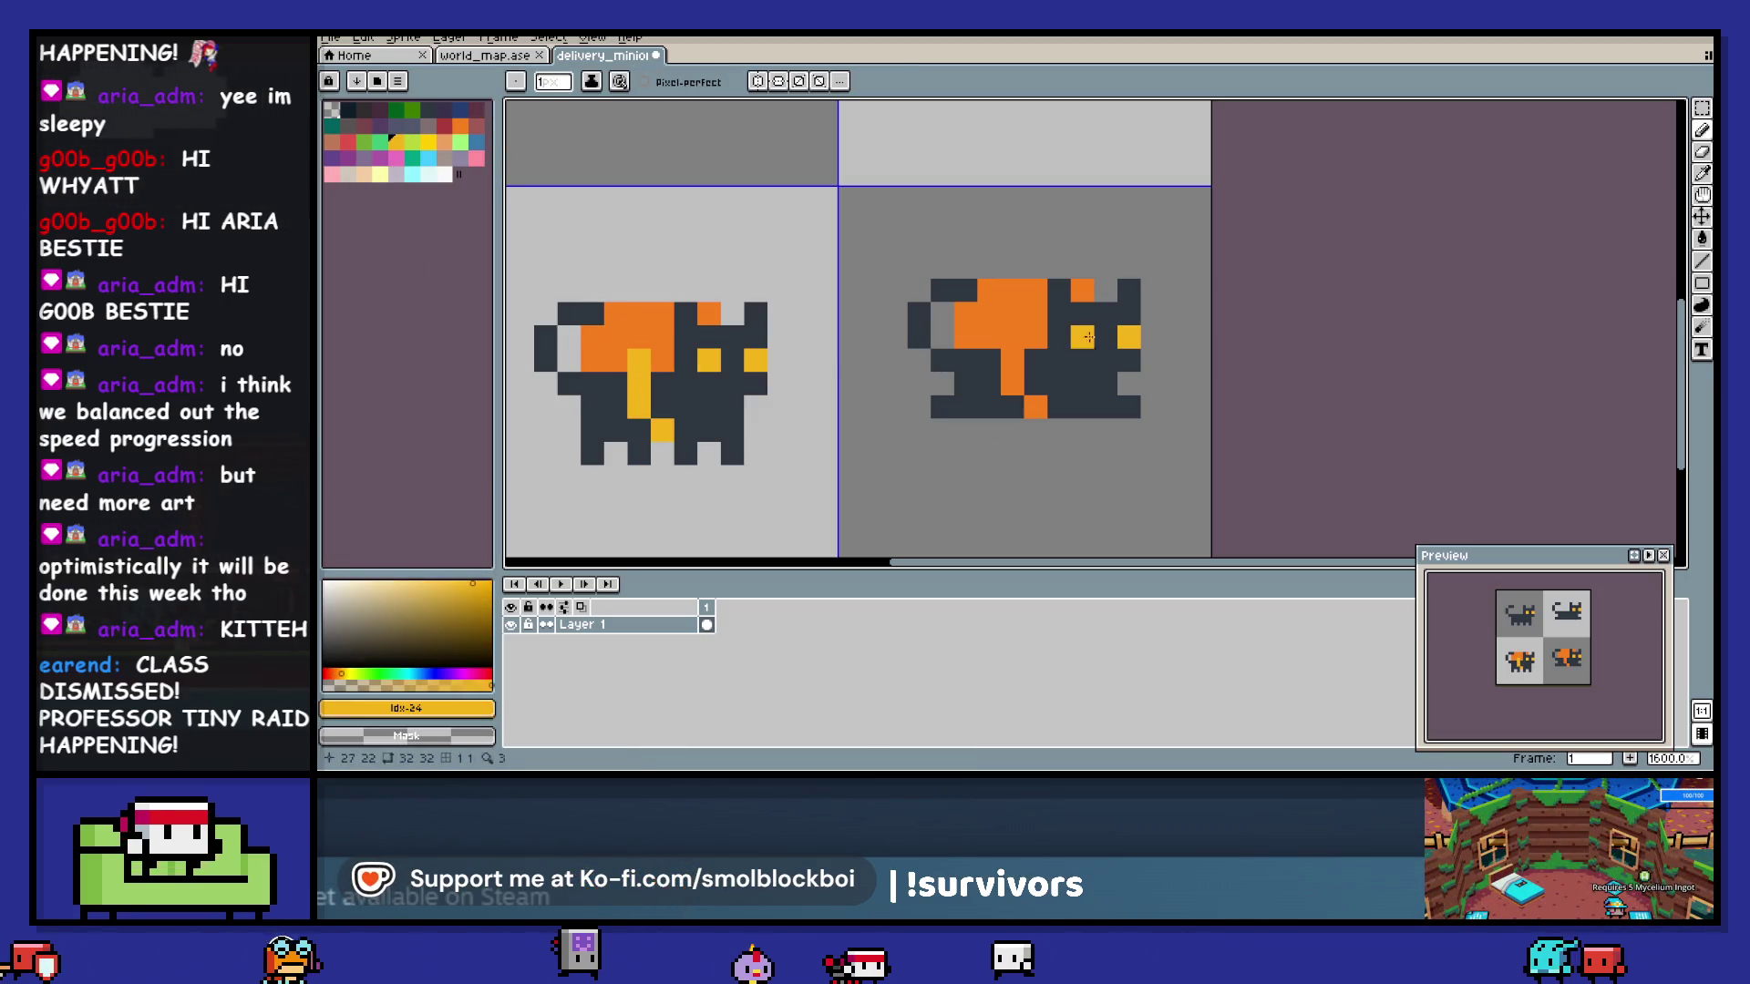
pyautogui.moveTo(1012, 337); pyautogui.dragTo(1011, 382)
pyautogui.click(1036, 406)
pyautogui.moveTo(1035, 289); pyautogui.dragTo(1011, 337)
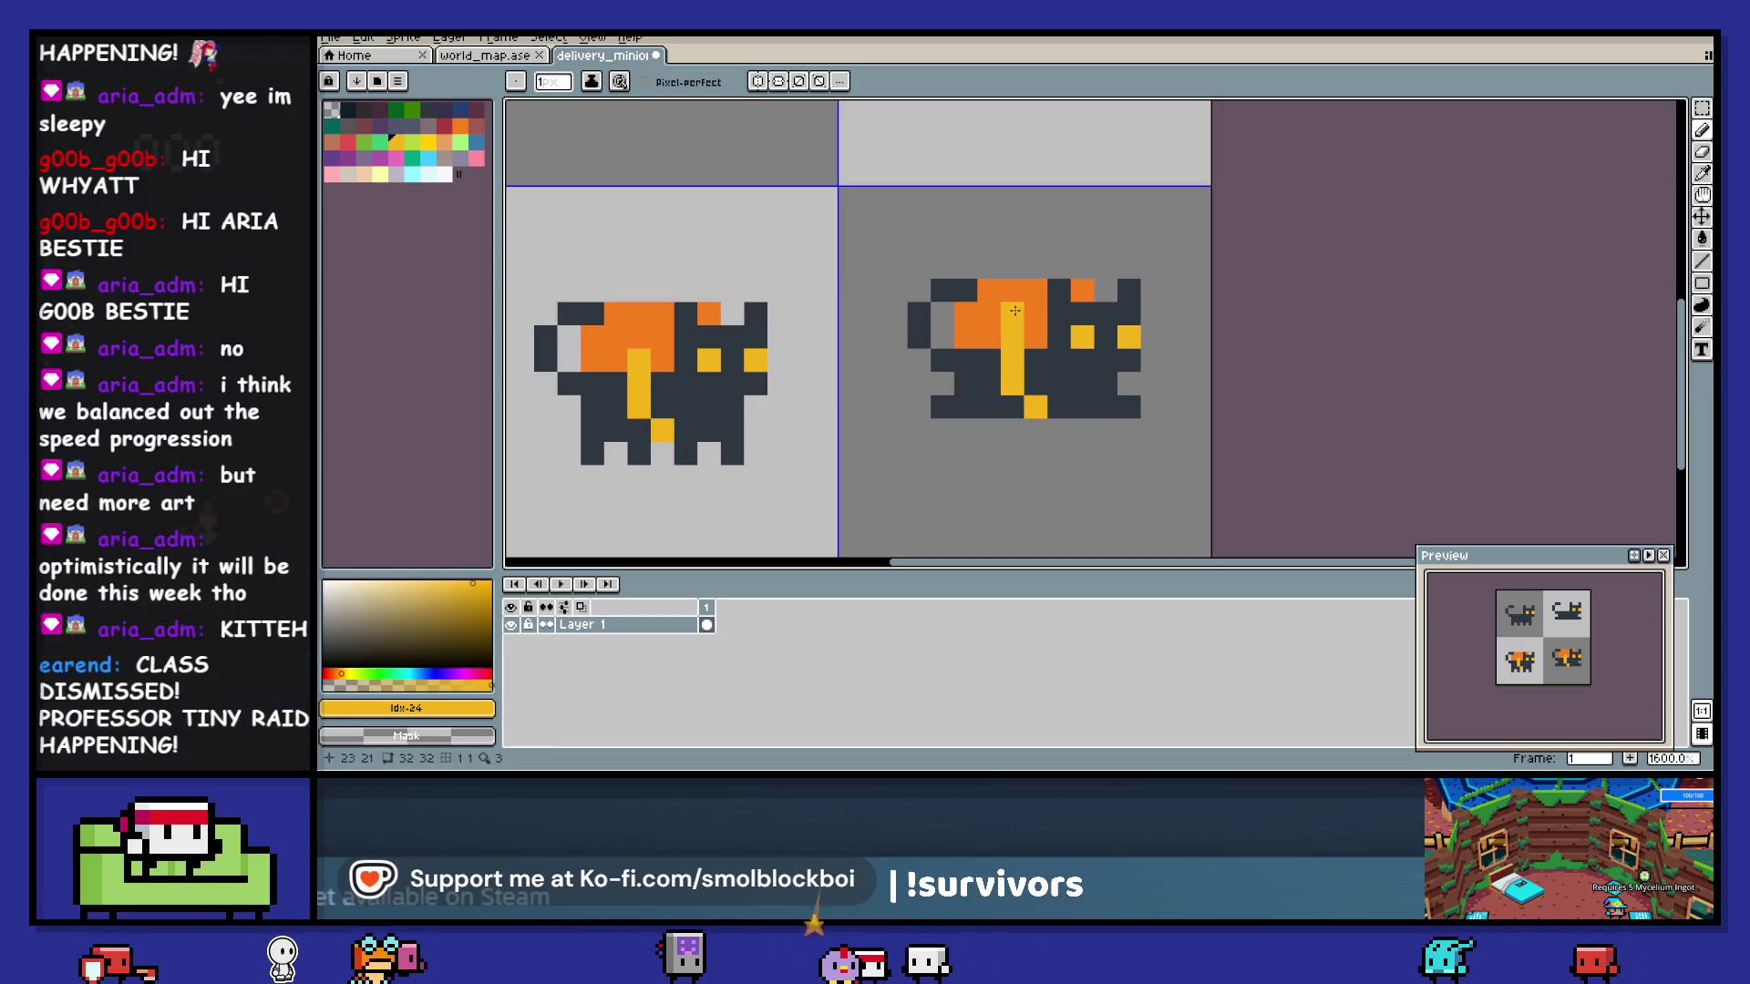
pyautogui.click(685, 384)
pyautogui.hotkey('ctrl', 'z')
pyautogui.moveTo(663, 313); pyautogui.dragTo(639, 336)
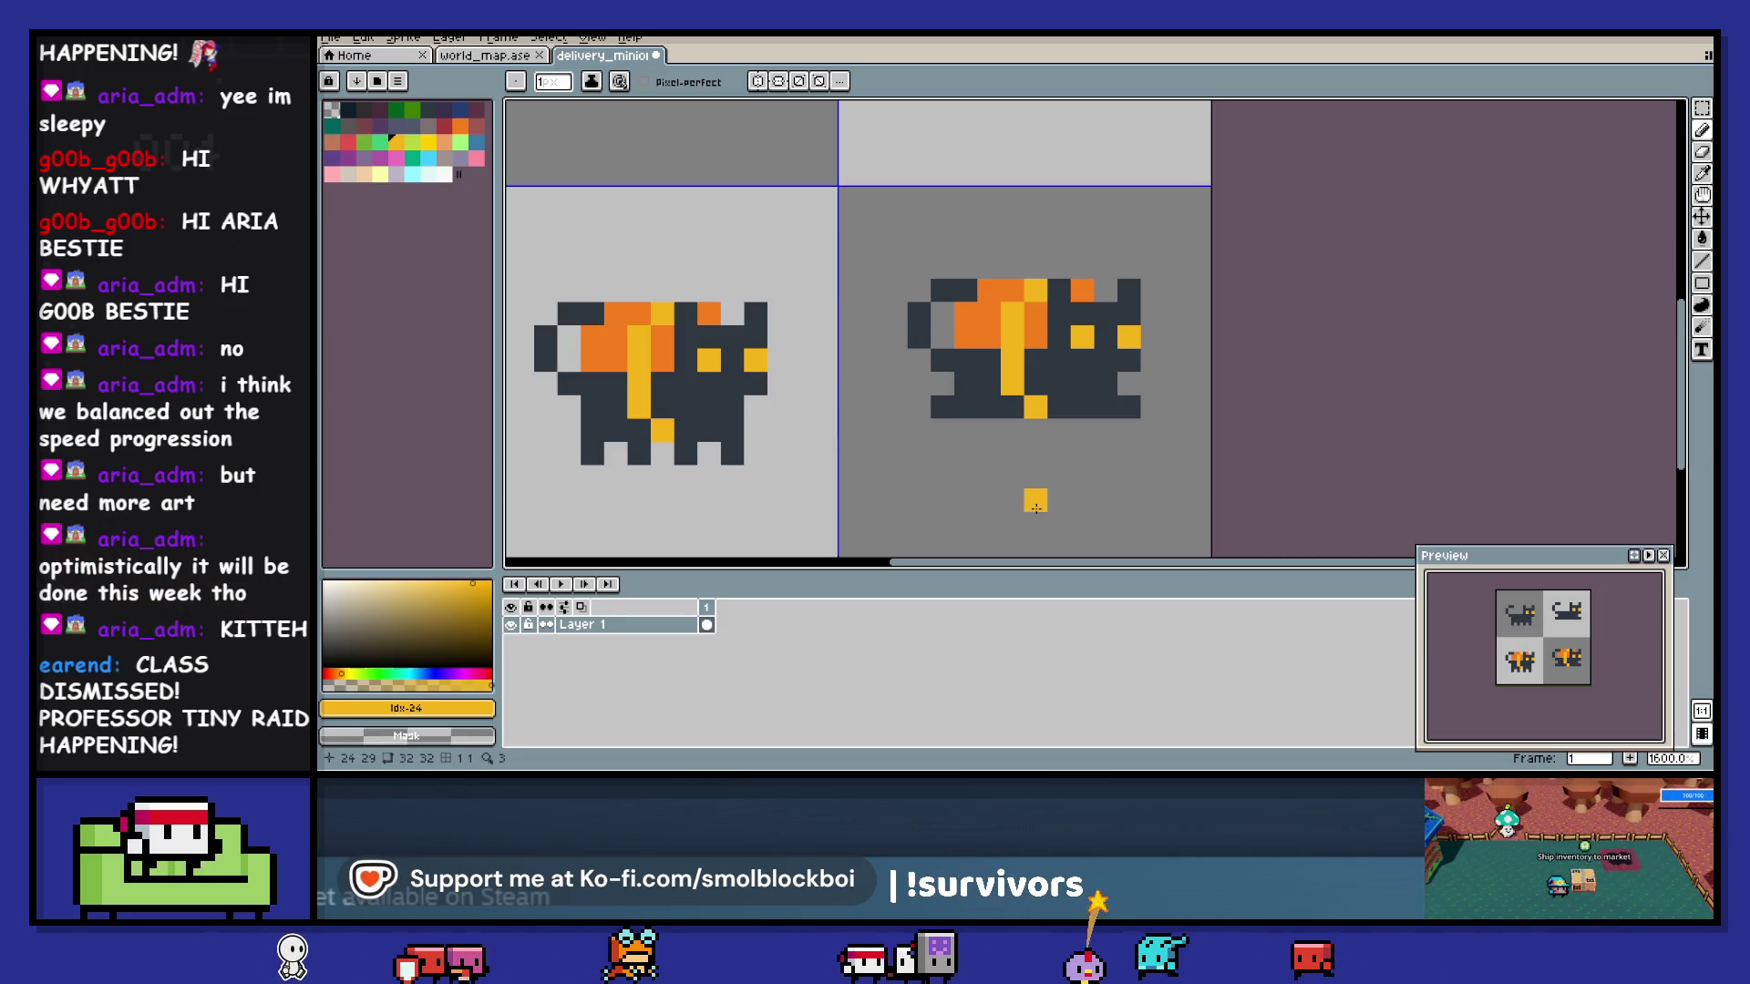
pyautogui.hotkey('ctrl', 'z')
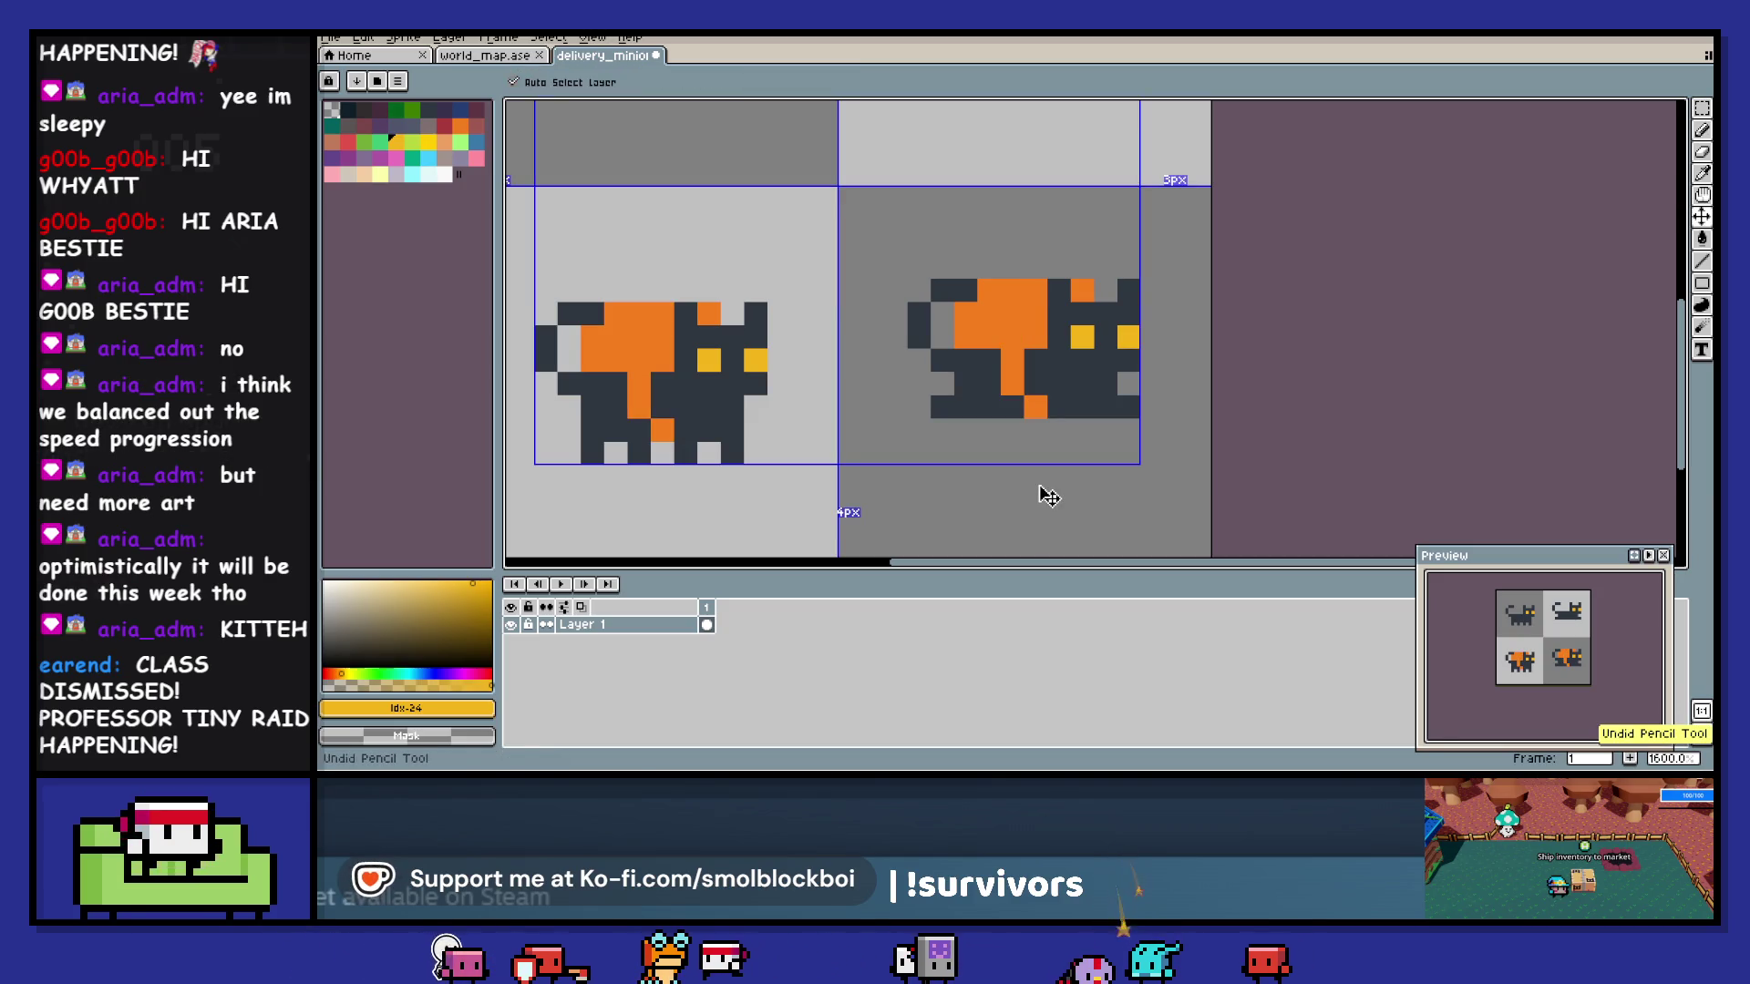
# - Save the sheet and export it, overwriting delivery_minion.png
pyautogui.hotkey('ctrl', 's')
pyautogui.scroll(-2, 1034, 476)
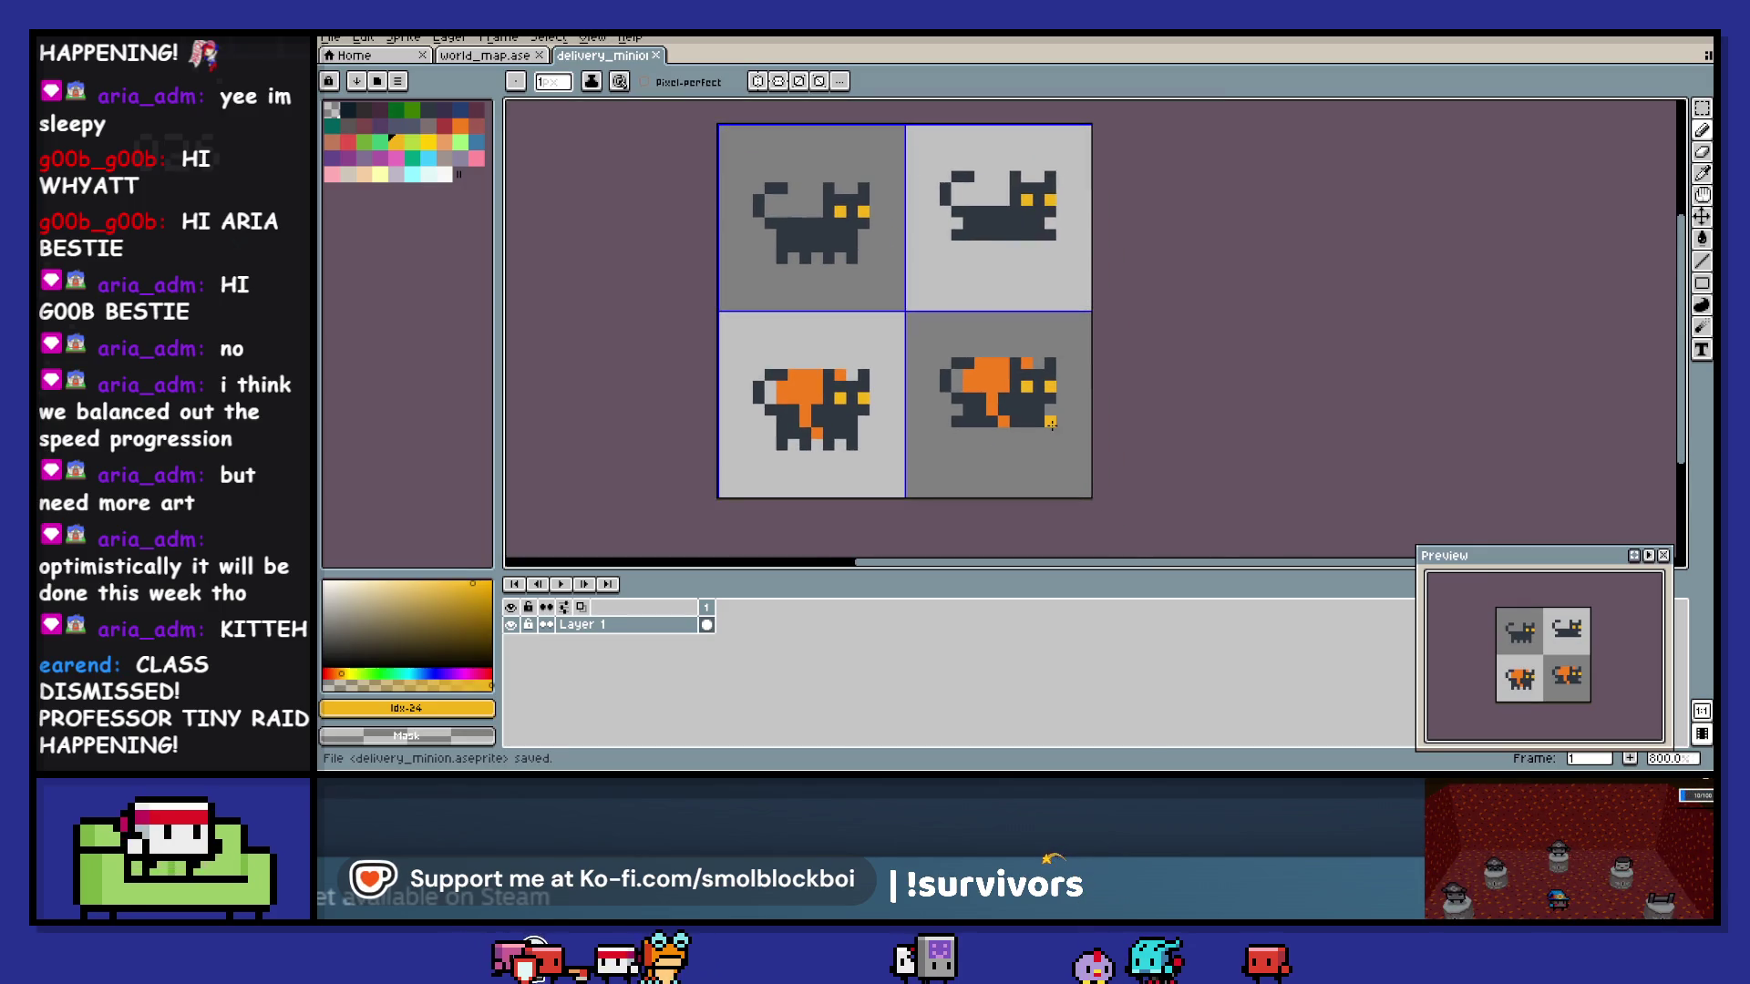
pyautogui.hotkey('ctrl', 'alt', 'shift', 's')
pyautogui.click(739, 402)
pyautogui.click(992, 444)
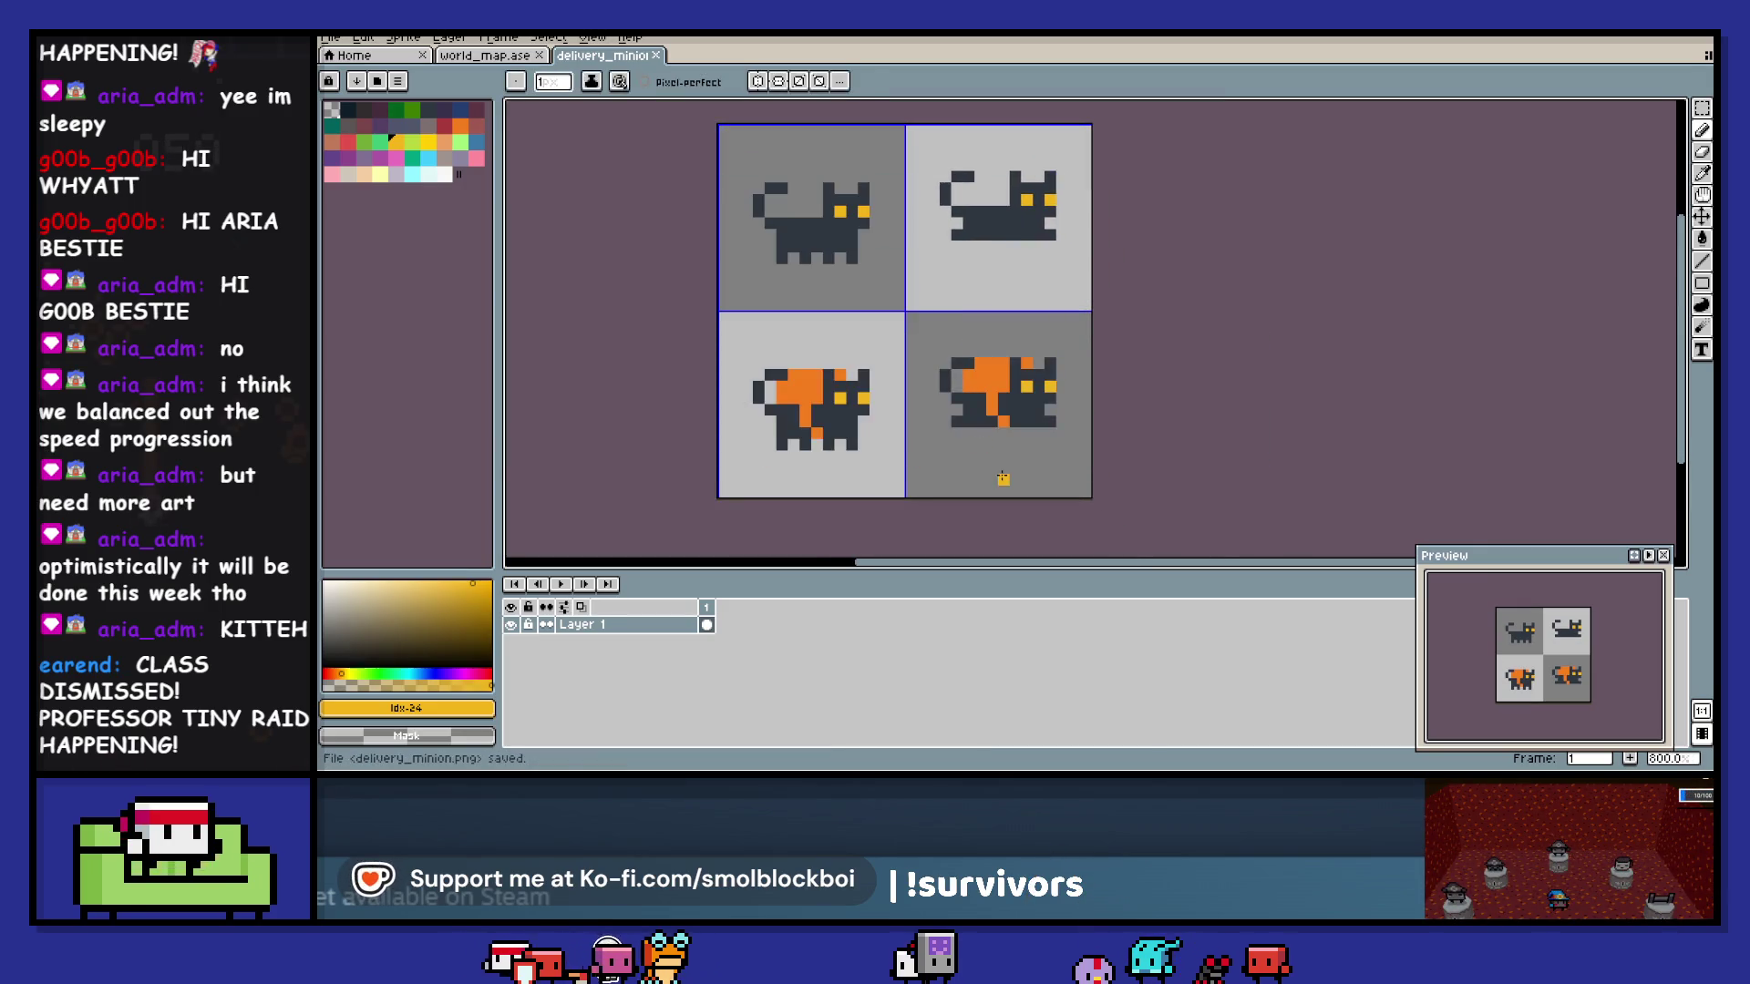
pyautogui.hotkey('alt', 'Tab')
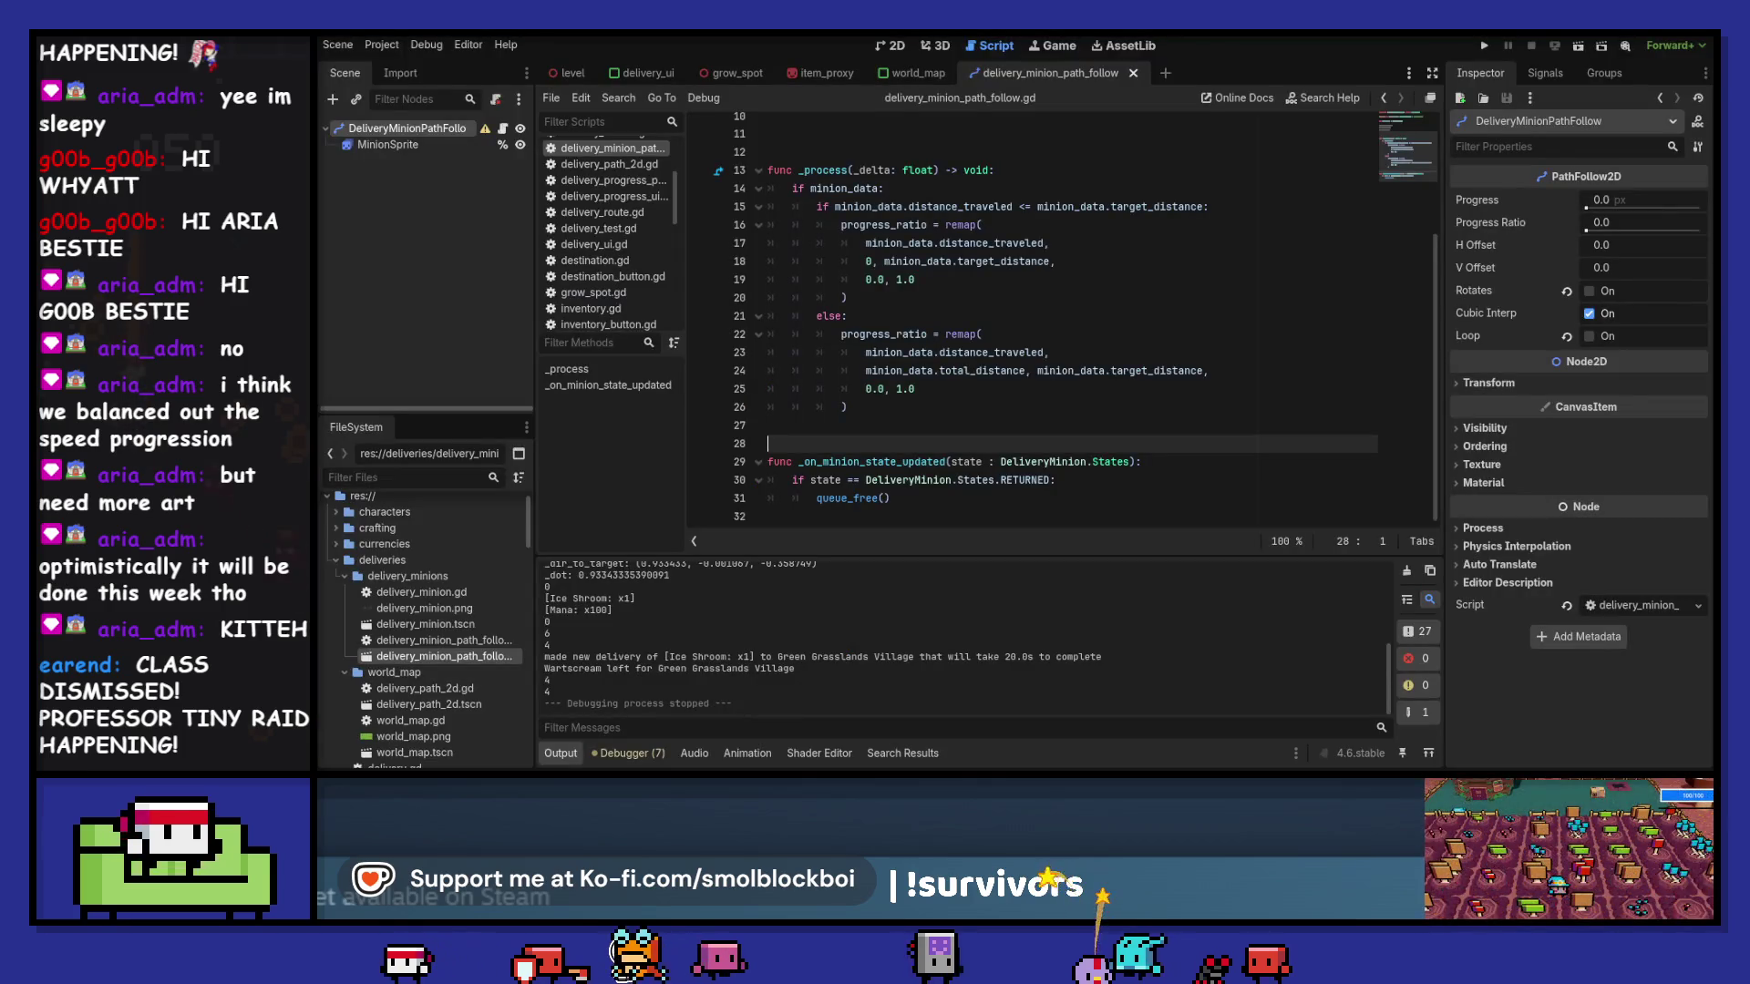
# - Select delivery_minion.png and the MinionSprite node, and bring up its SpriteFrames panel
pyautogui.scroll(-1, 474, 644)
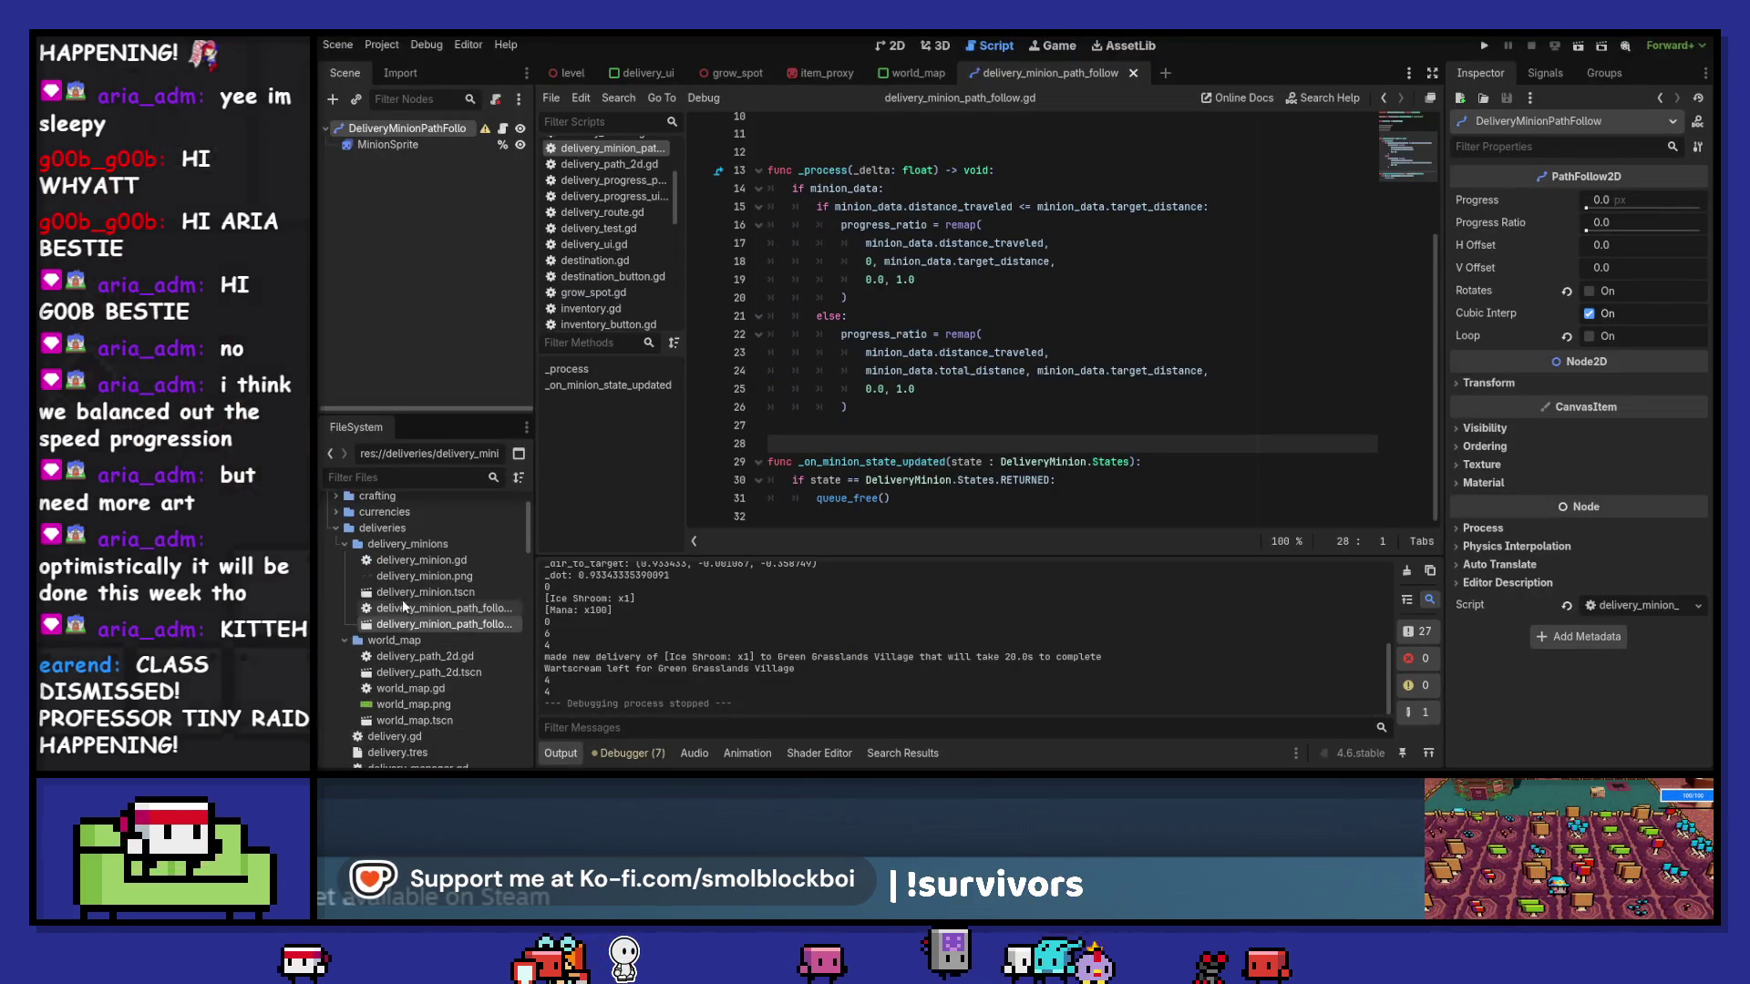
pyautogui.click(405, 578)
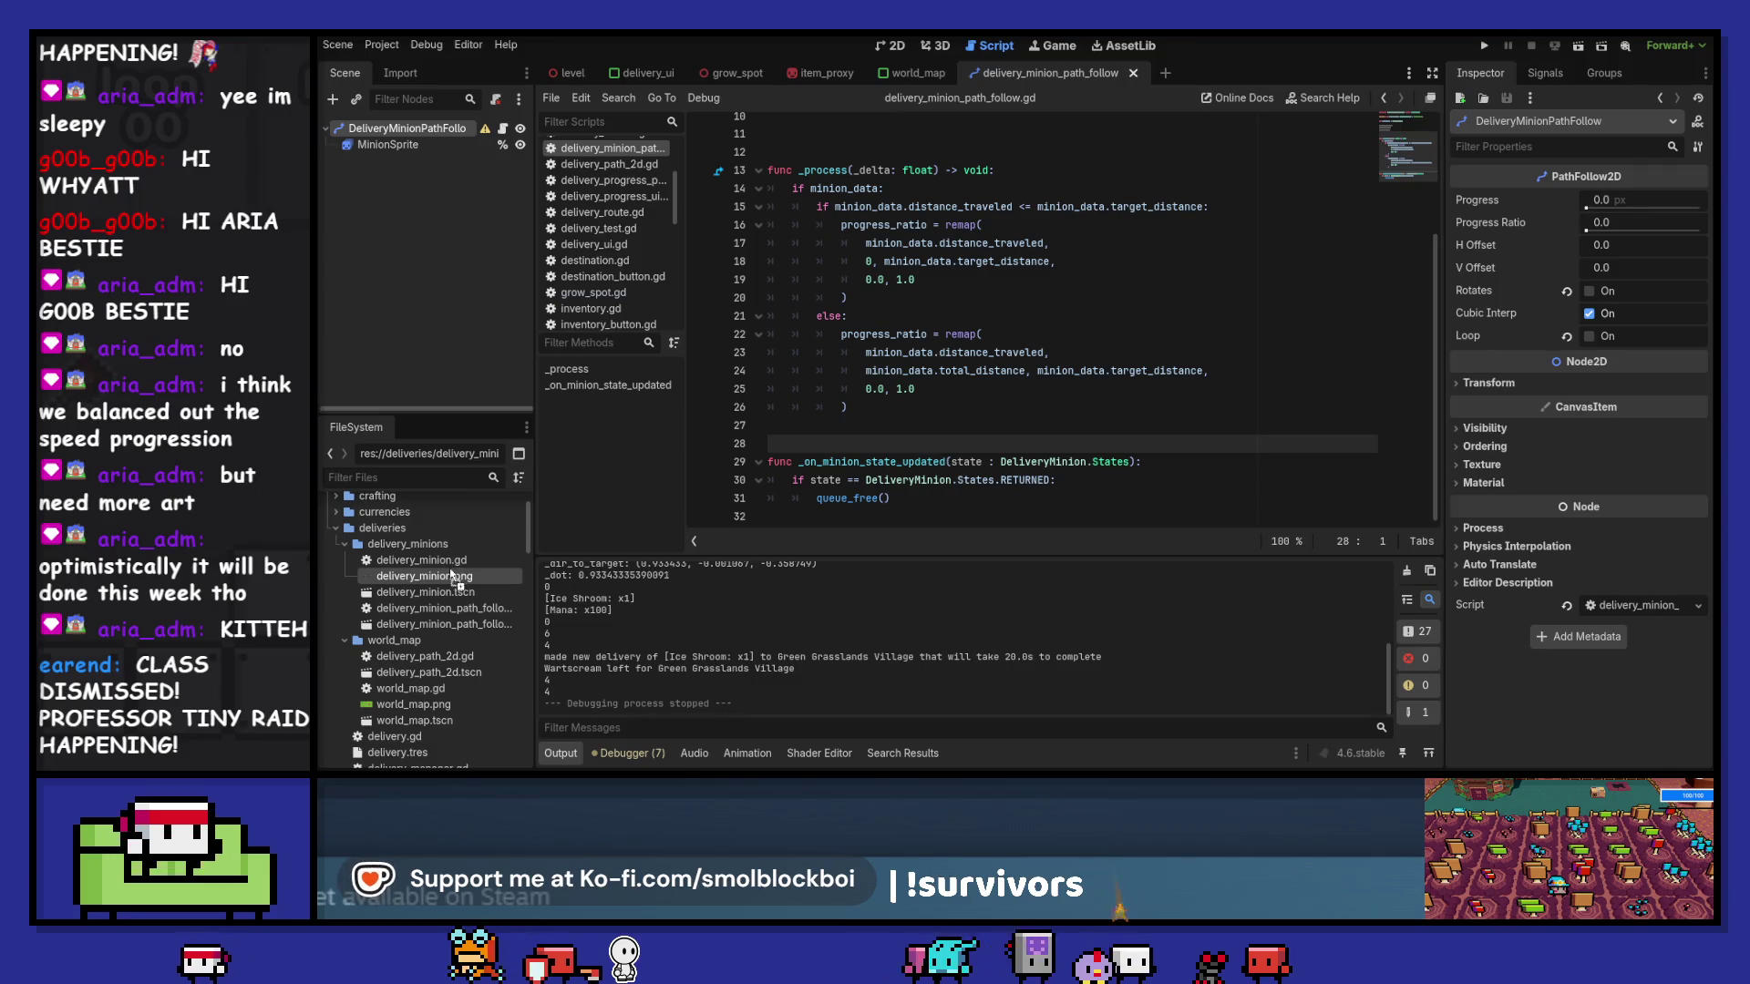
pyautogui.click(429, 146)
pyautogui.click(890, 46)
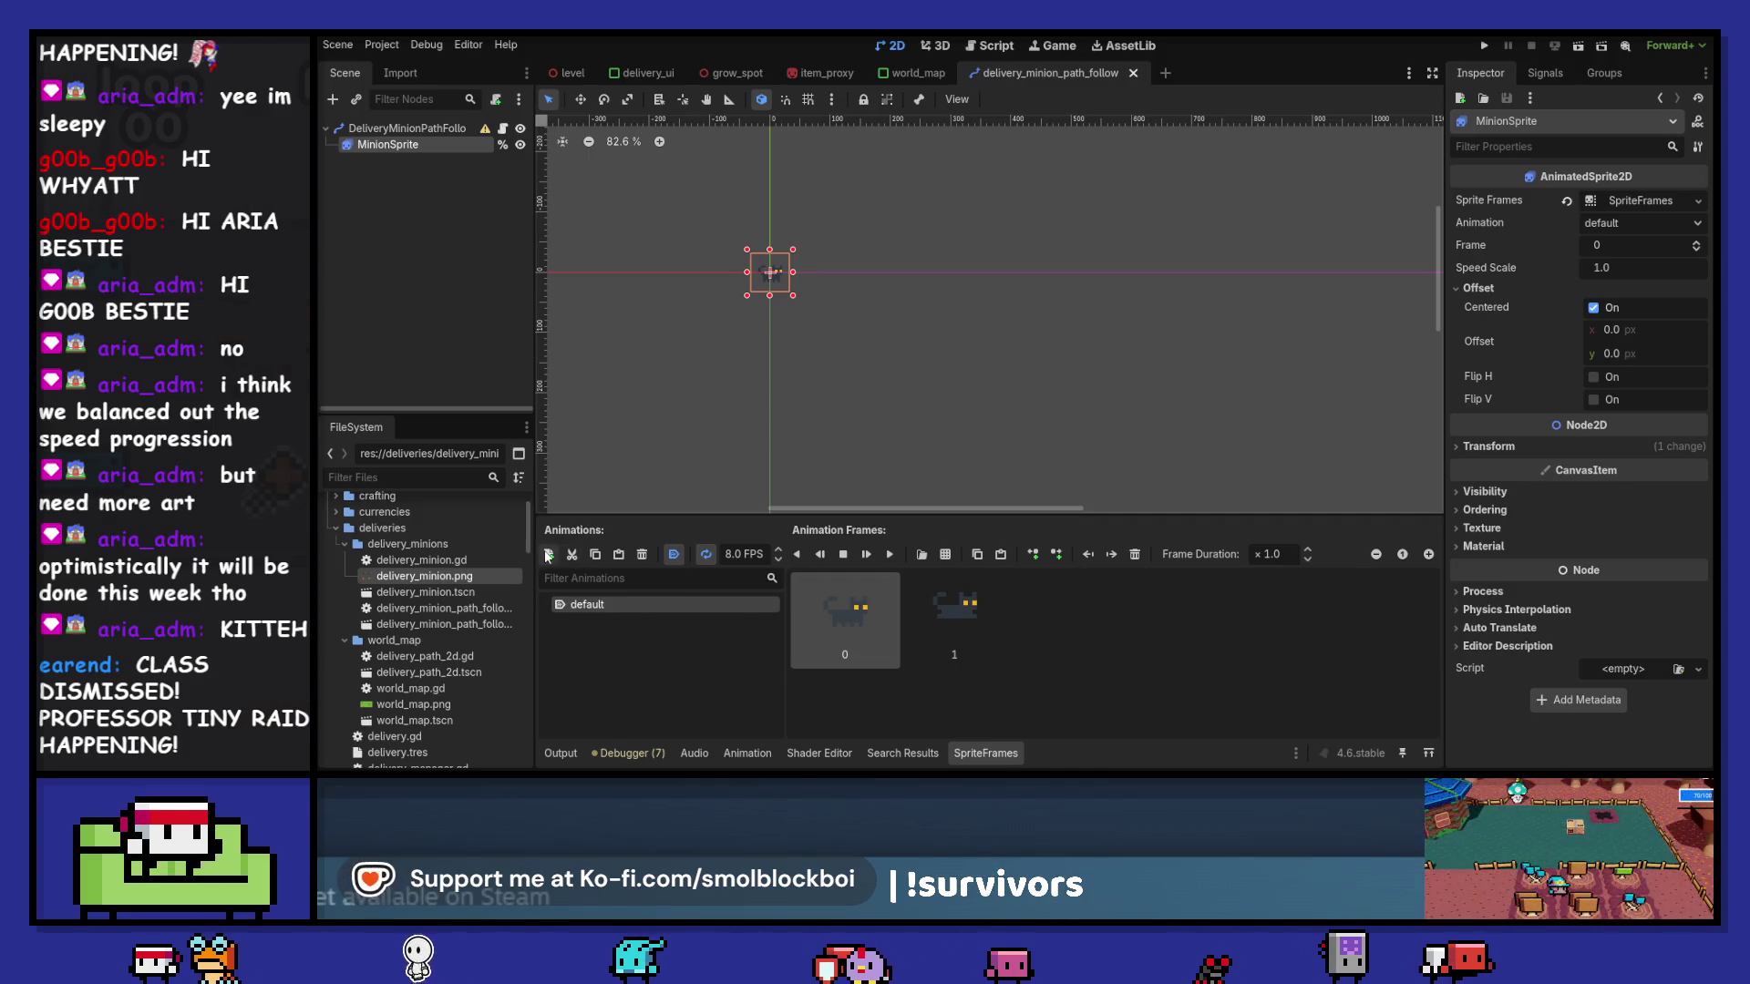
# - Add a new animation named 'empty' and pick delivery_minion.png as the frame sprite sheet
pyautogui.click(618, 554)
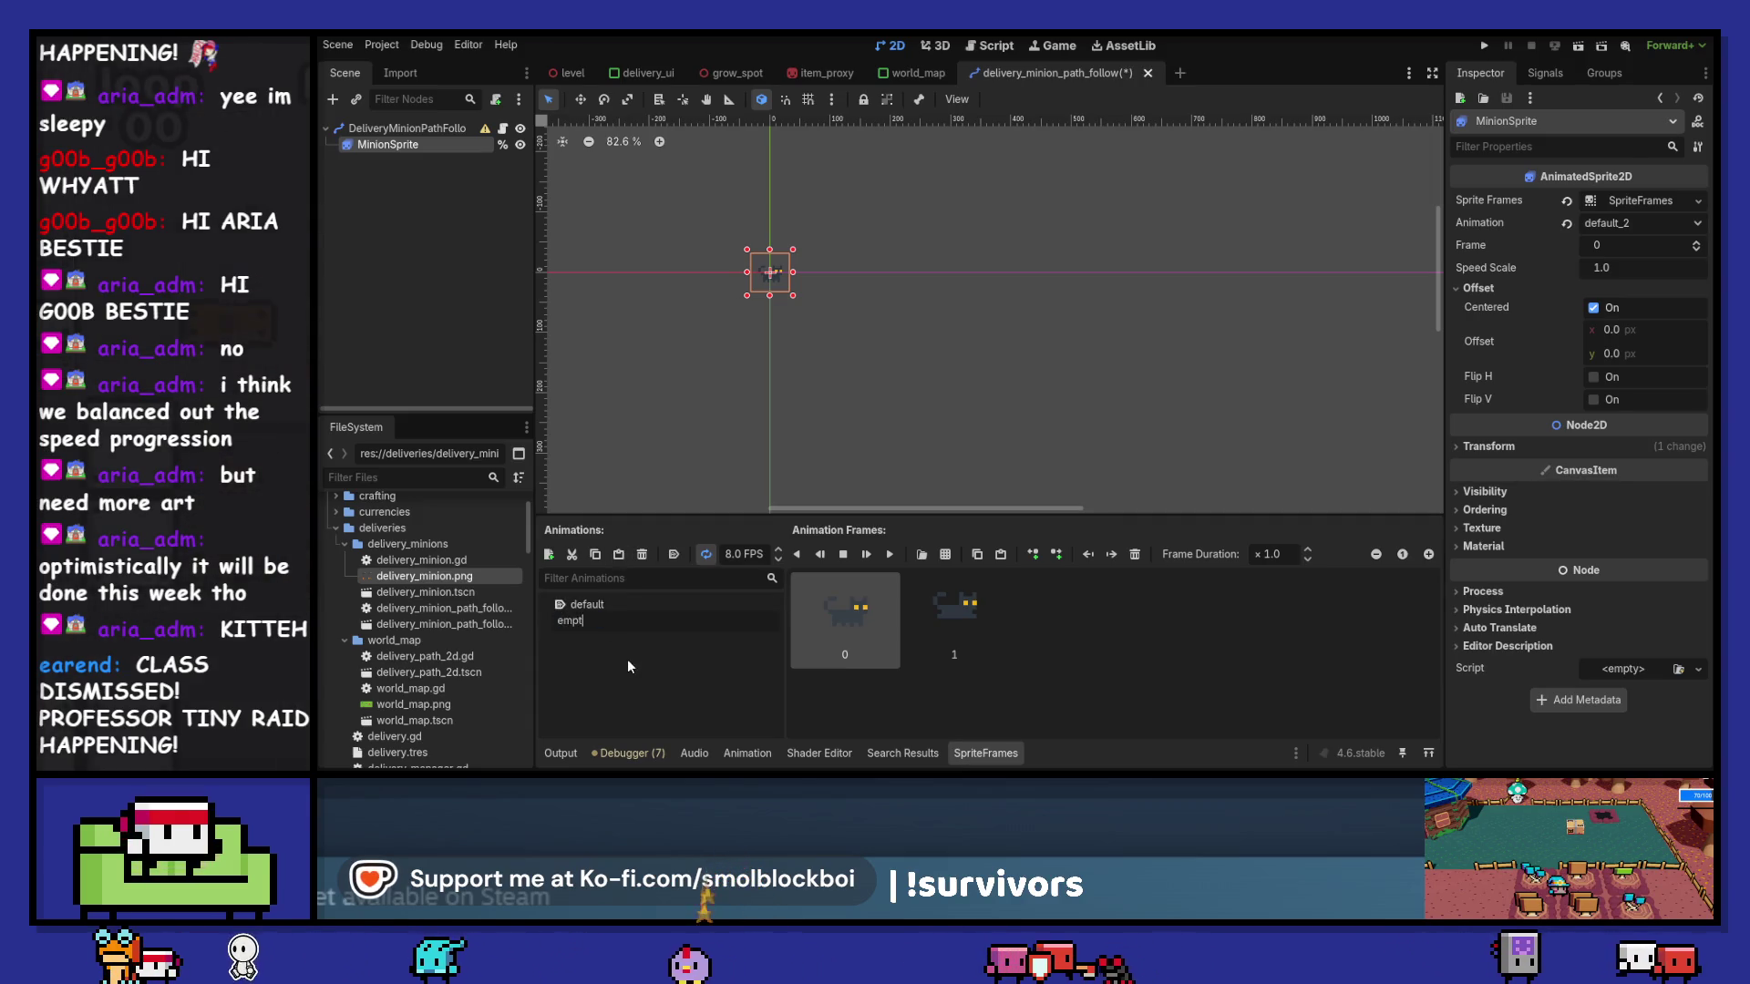
pyautogui.write('empty')
pyautogui.press('Return')
pyautogui.click(667, 603)
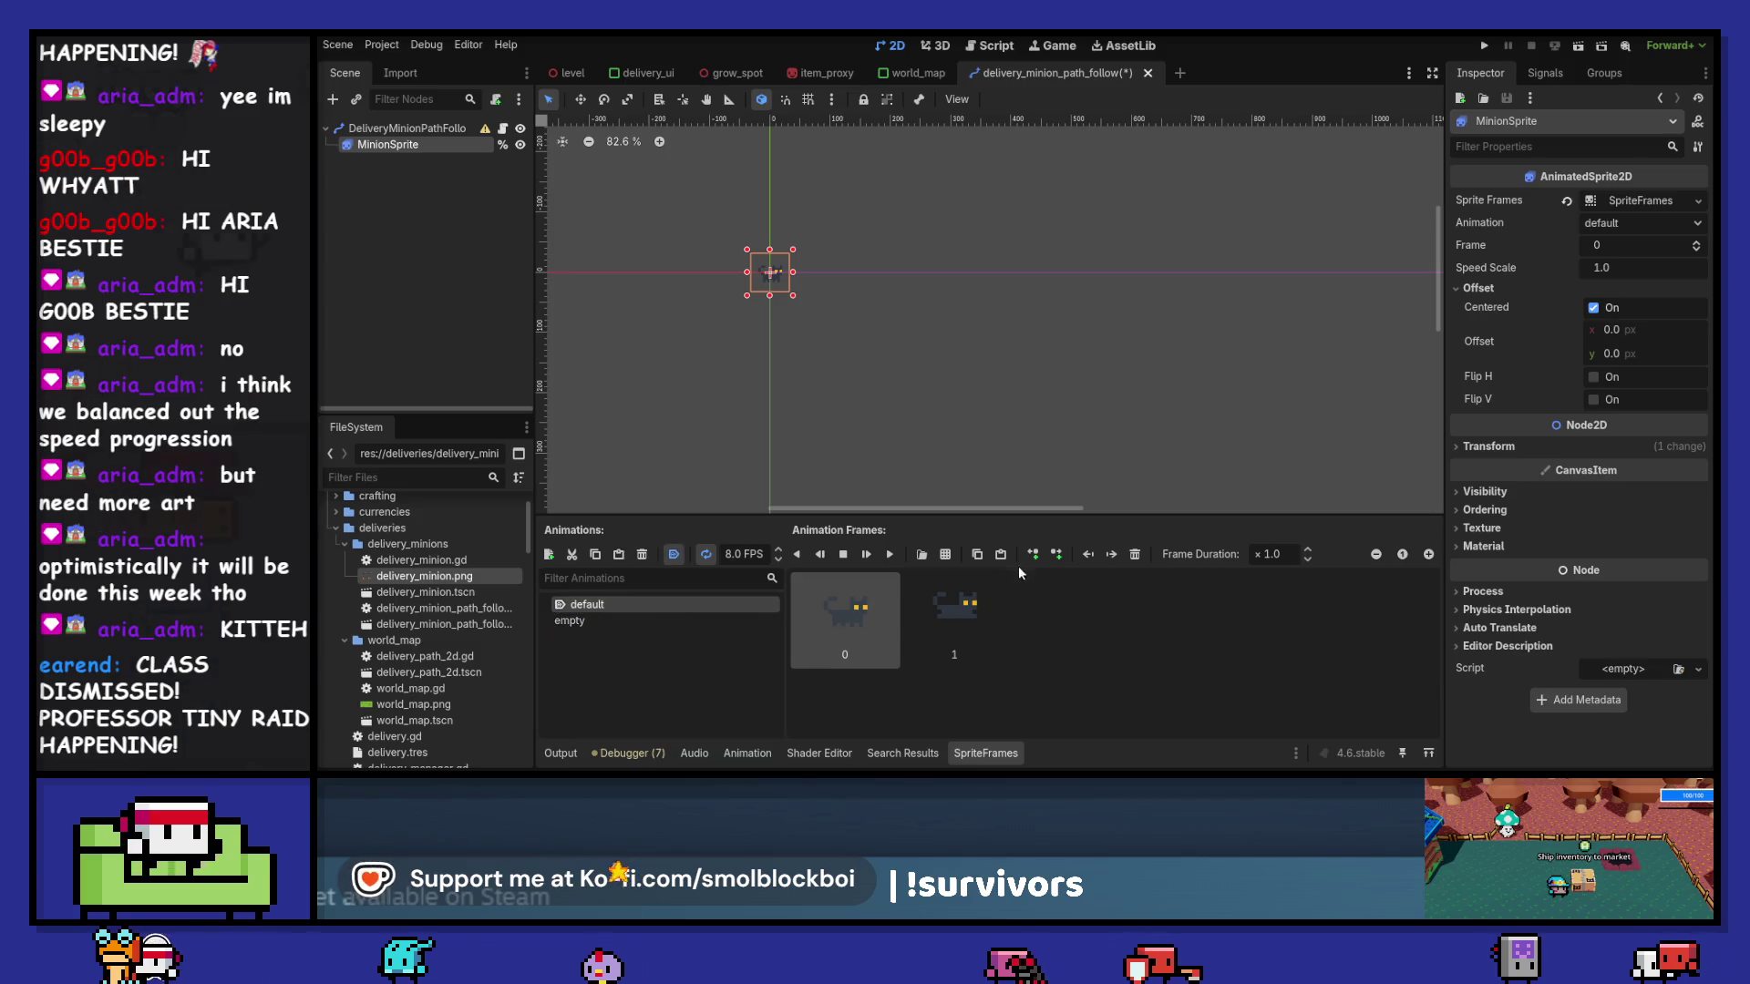
pyautogui.click(945, 555)
pyautogui.doubleClick(786, 248)
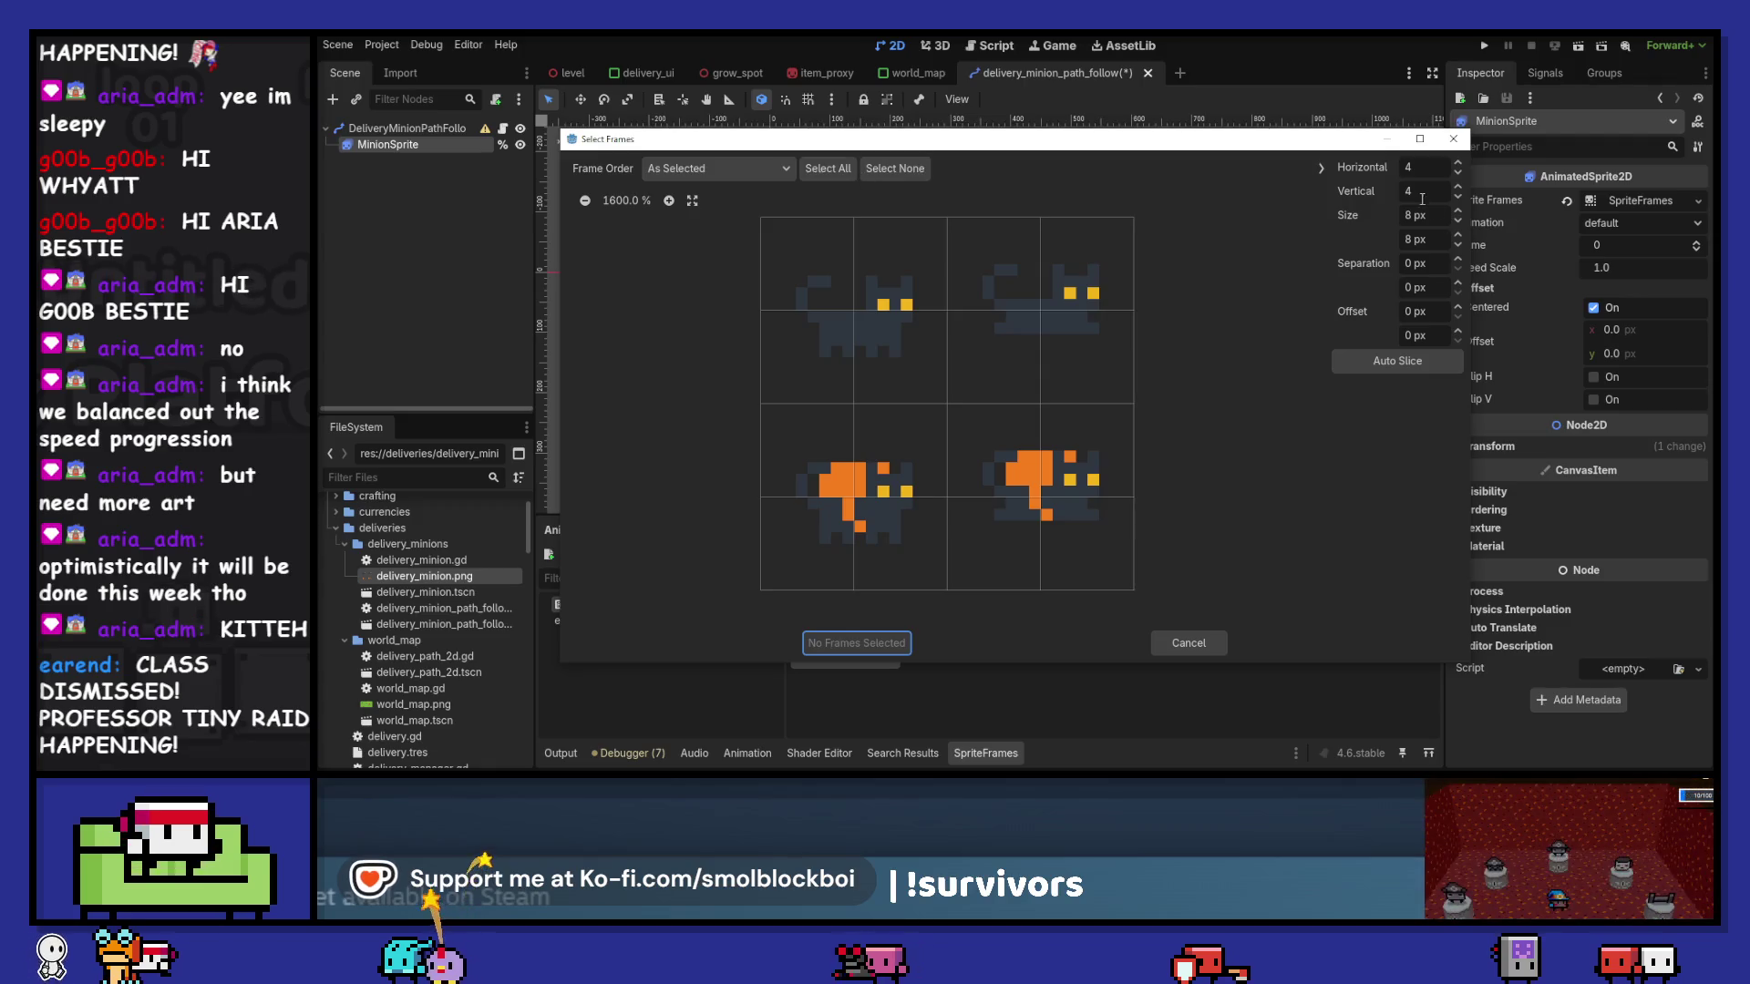
# - Slice the sheet into a 2x2 grid and add the two bottom orange-patched cat frames
pyautogui.click(1458, 195)
pyautogui.click(1458, 195)
pyautogui.click(1458, 195)
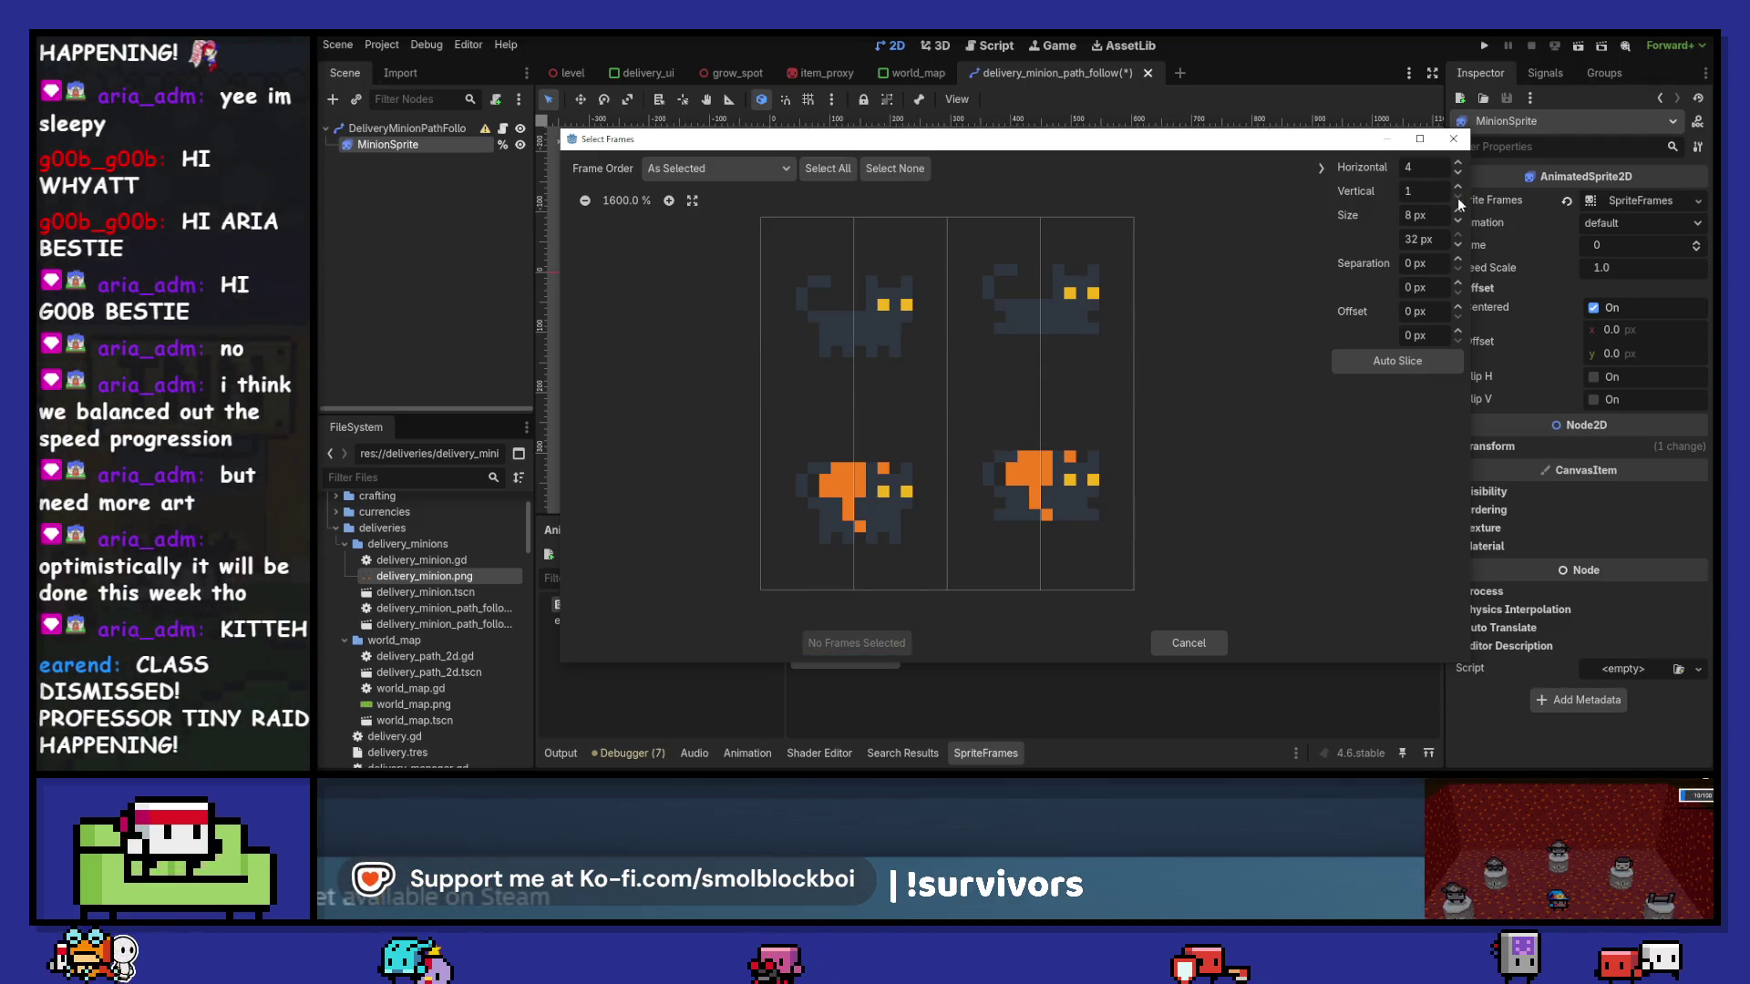
pyautogui.doubleClick(1444, 168)
pyautogui.write('2')
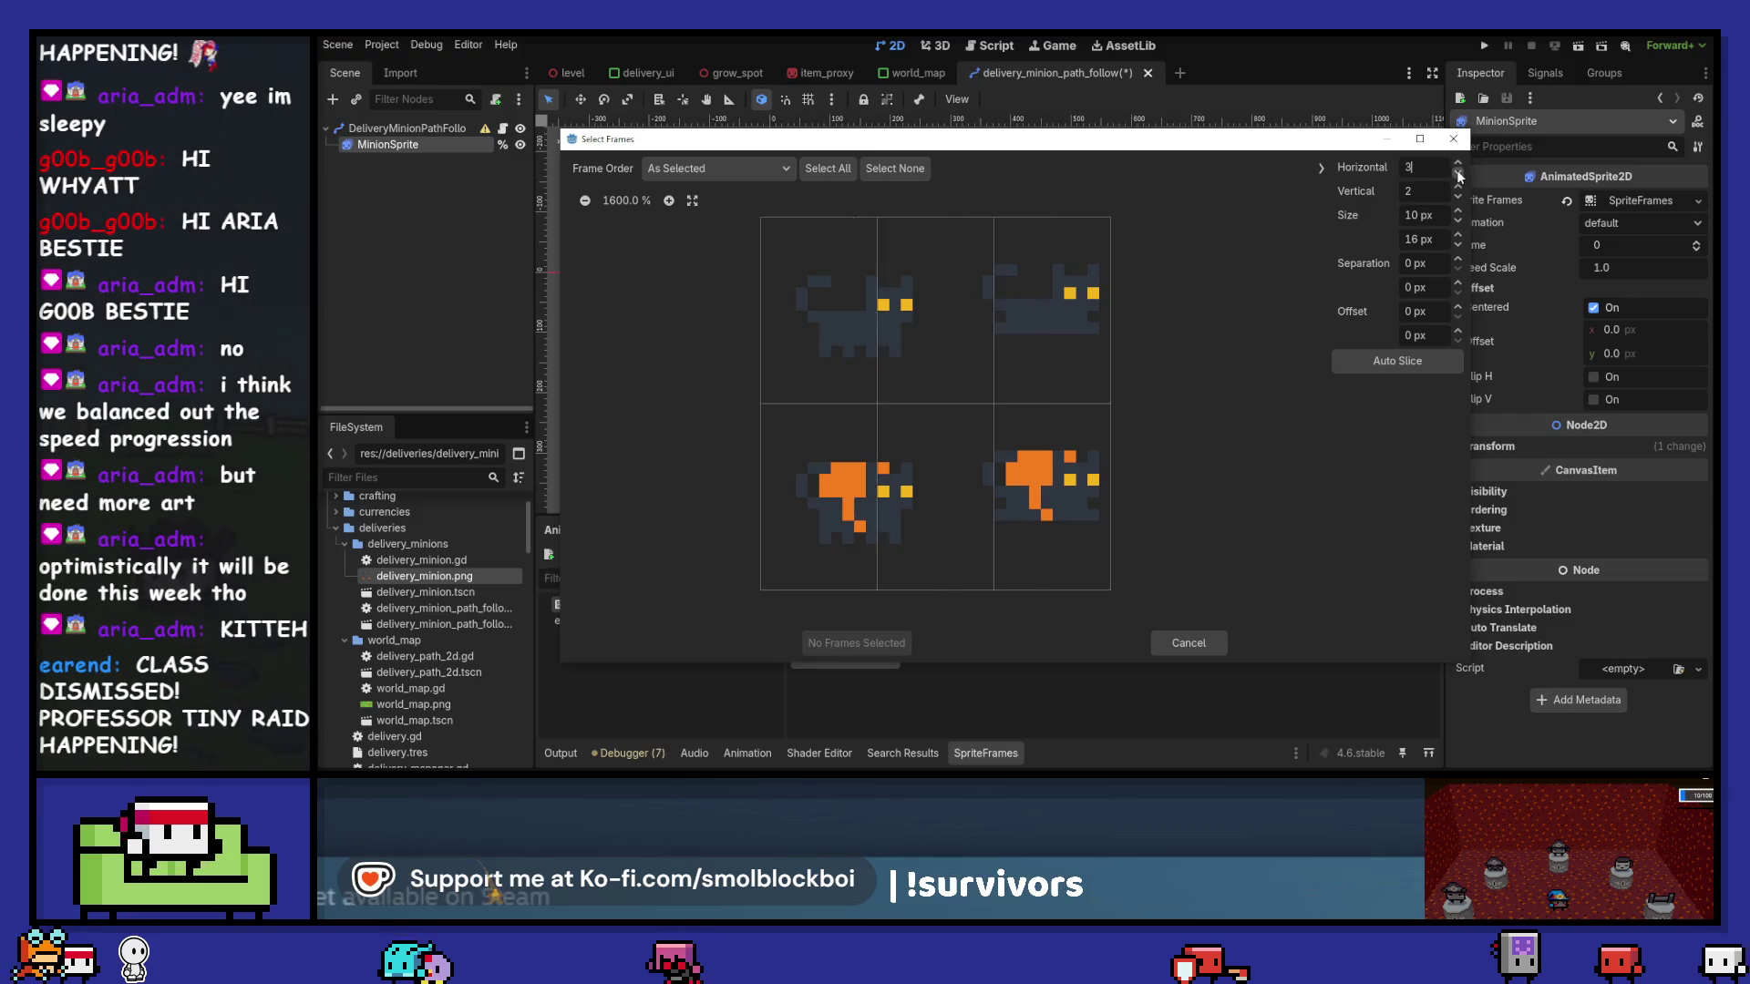
pyautogui.click(856, 497)
pyautogui.click(968, 512)
pyautogui.click(870, 644)
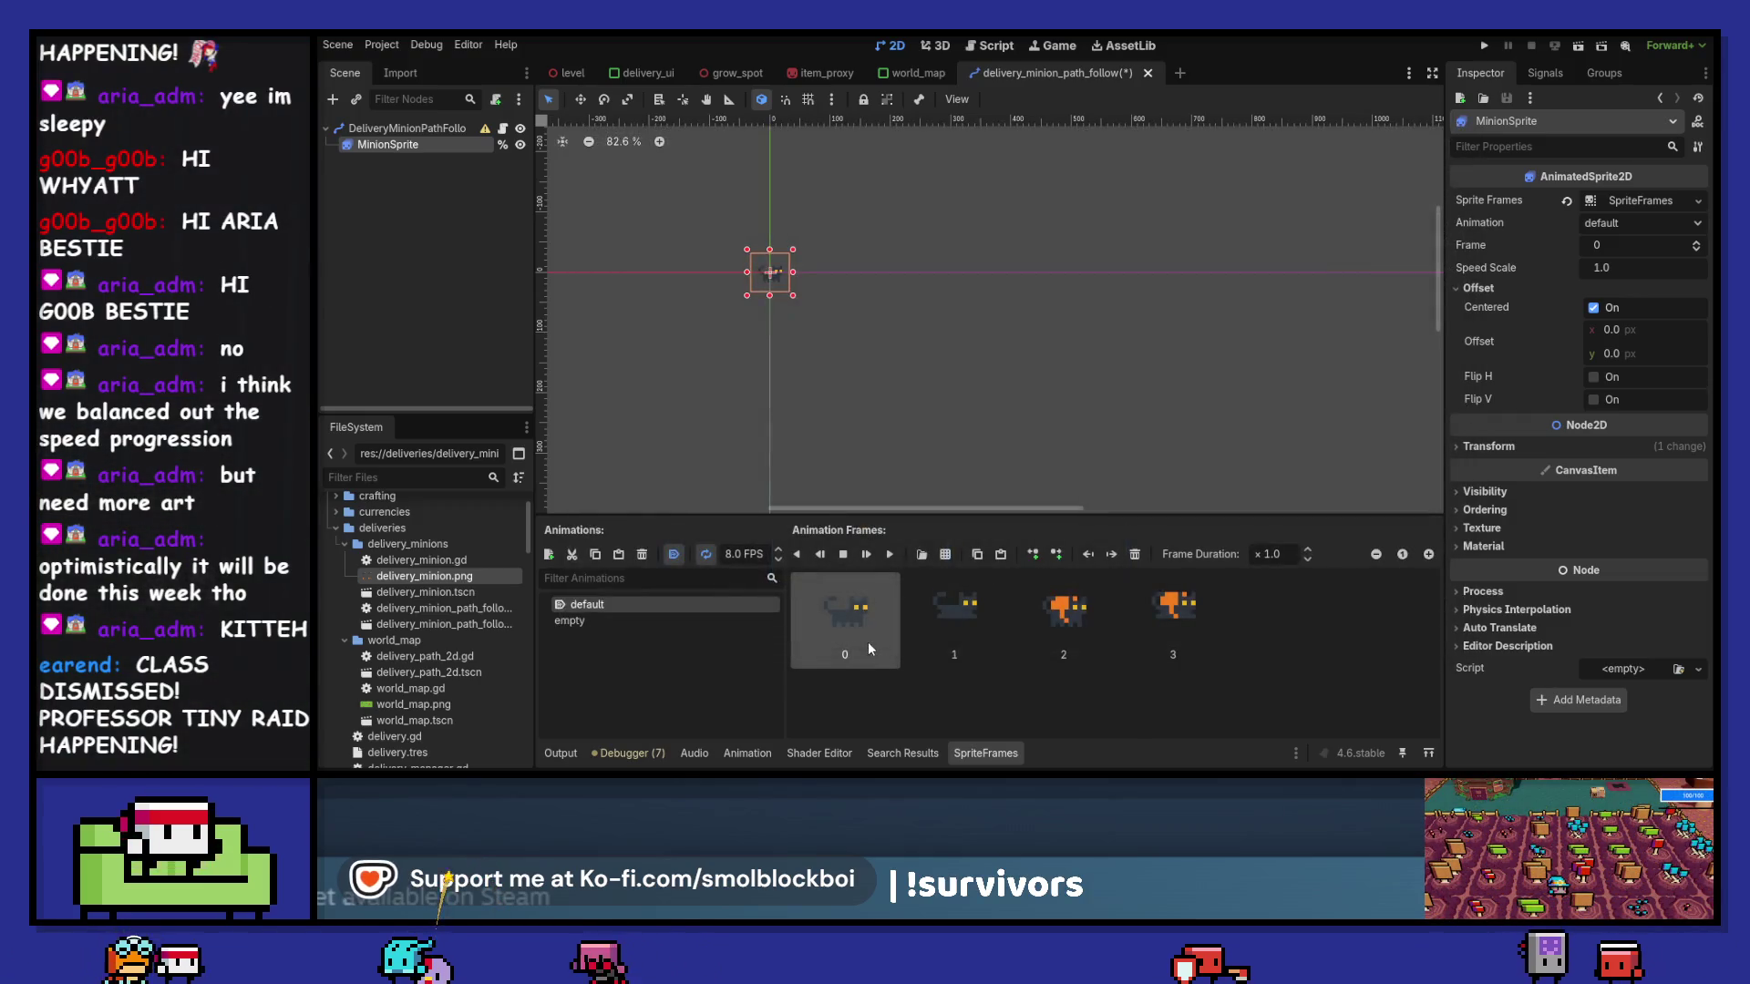
# - Review the empty animation's frames and save the DeliveryMinionPathFollow scene
pyautogui.click(565, 622)
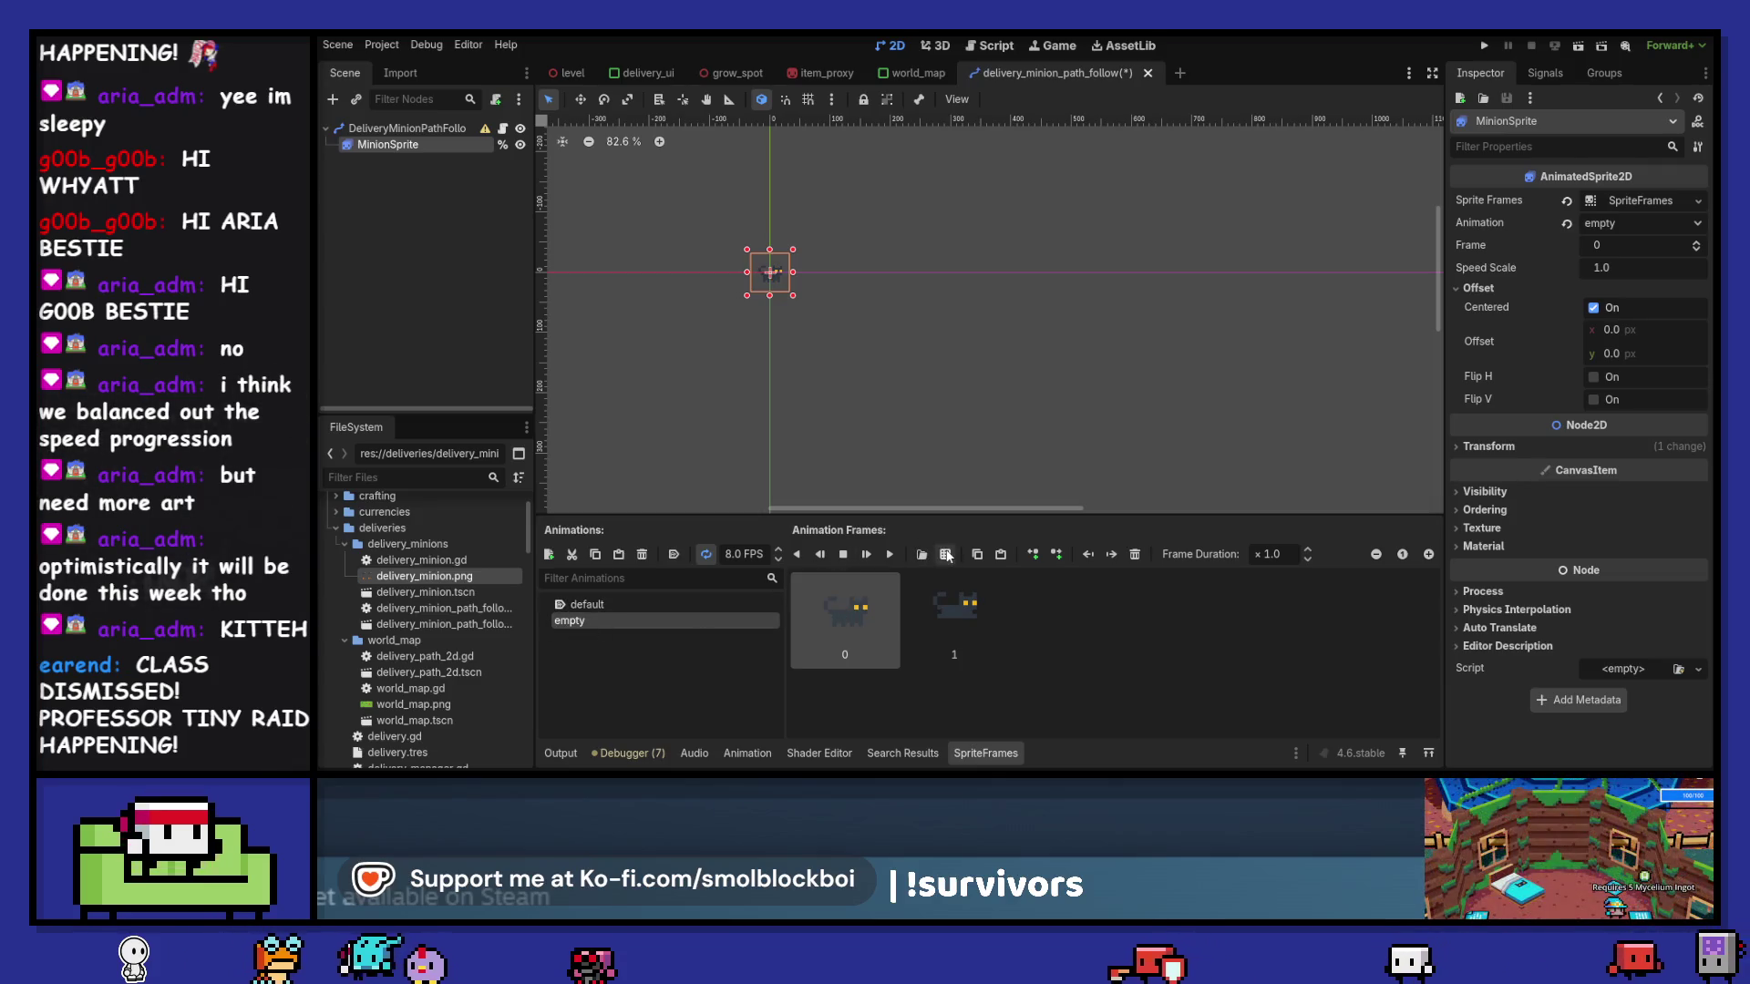
pyautogui.click(463, 128)
pyautogui.hotkey('ctrl', 's')
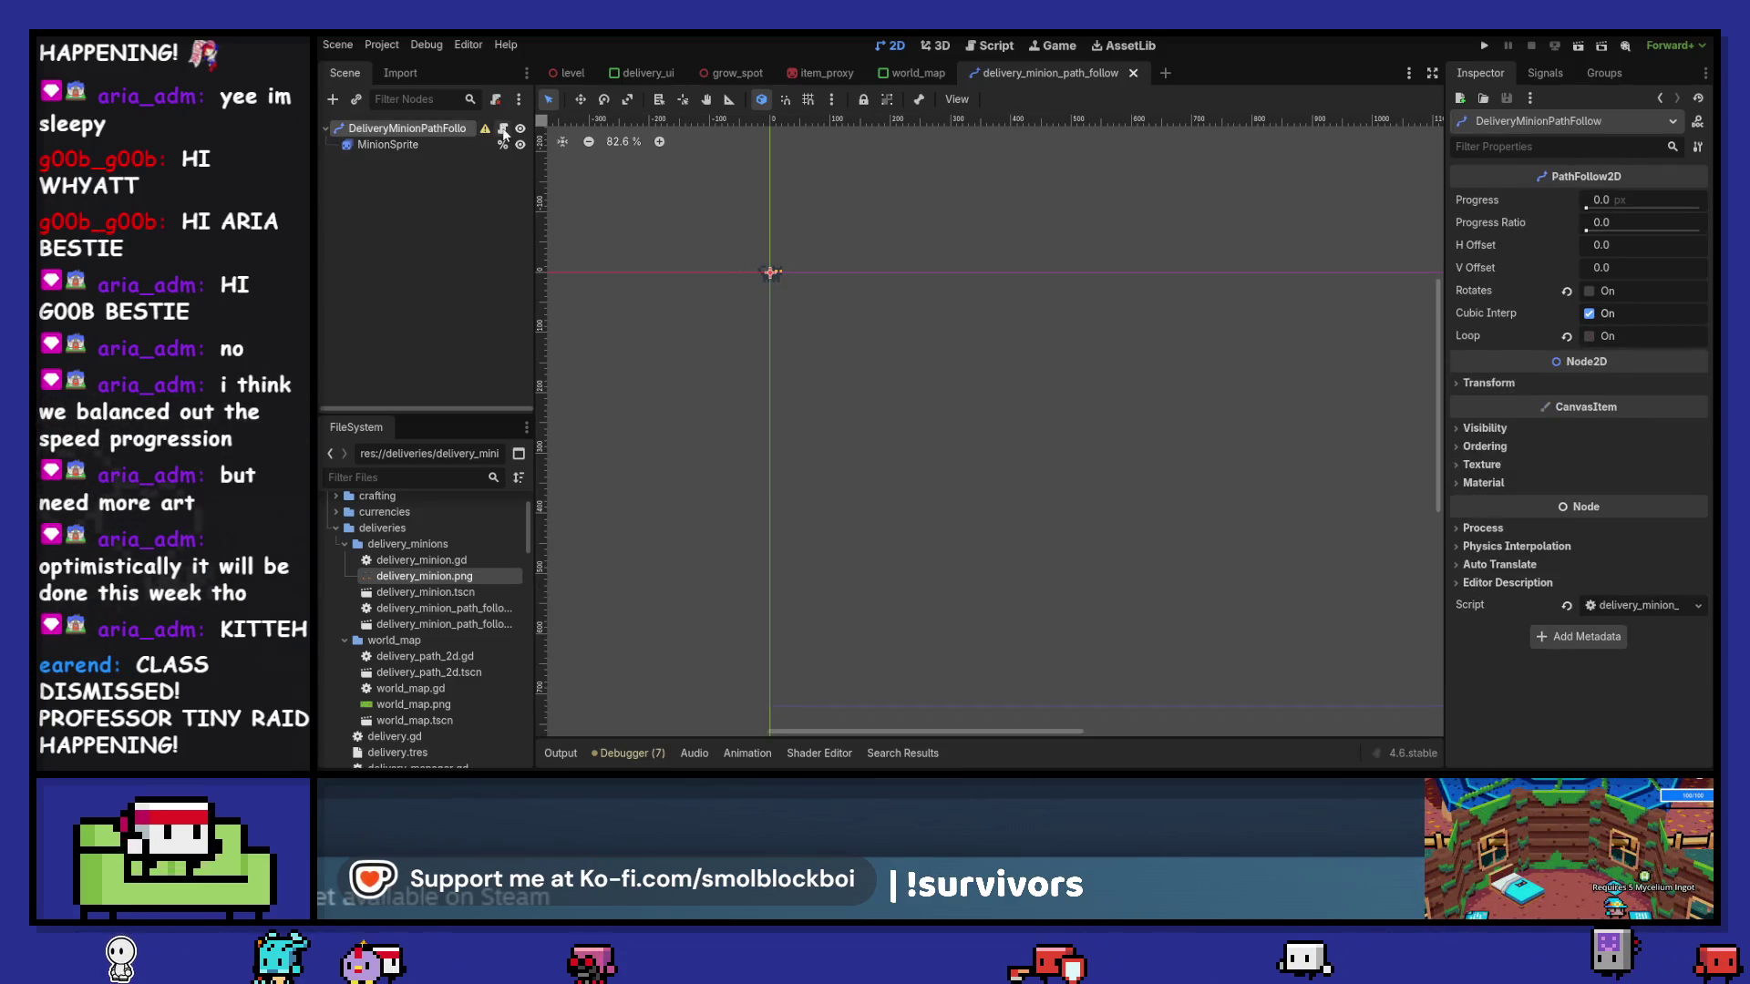
pyautogui.click(419, 144)
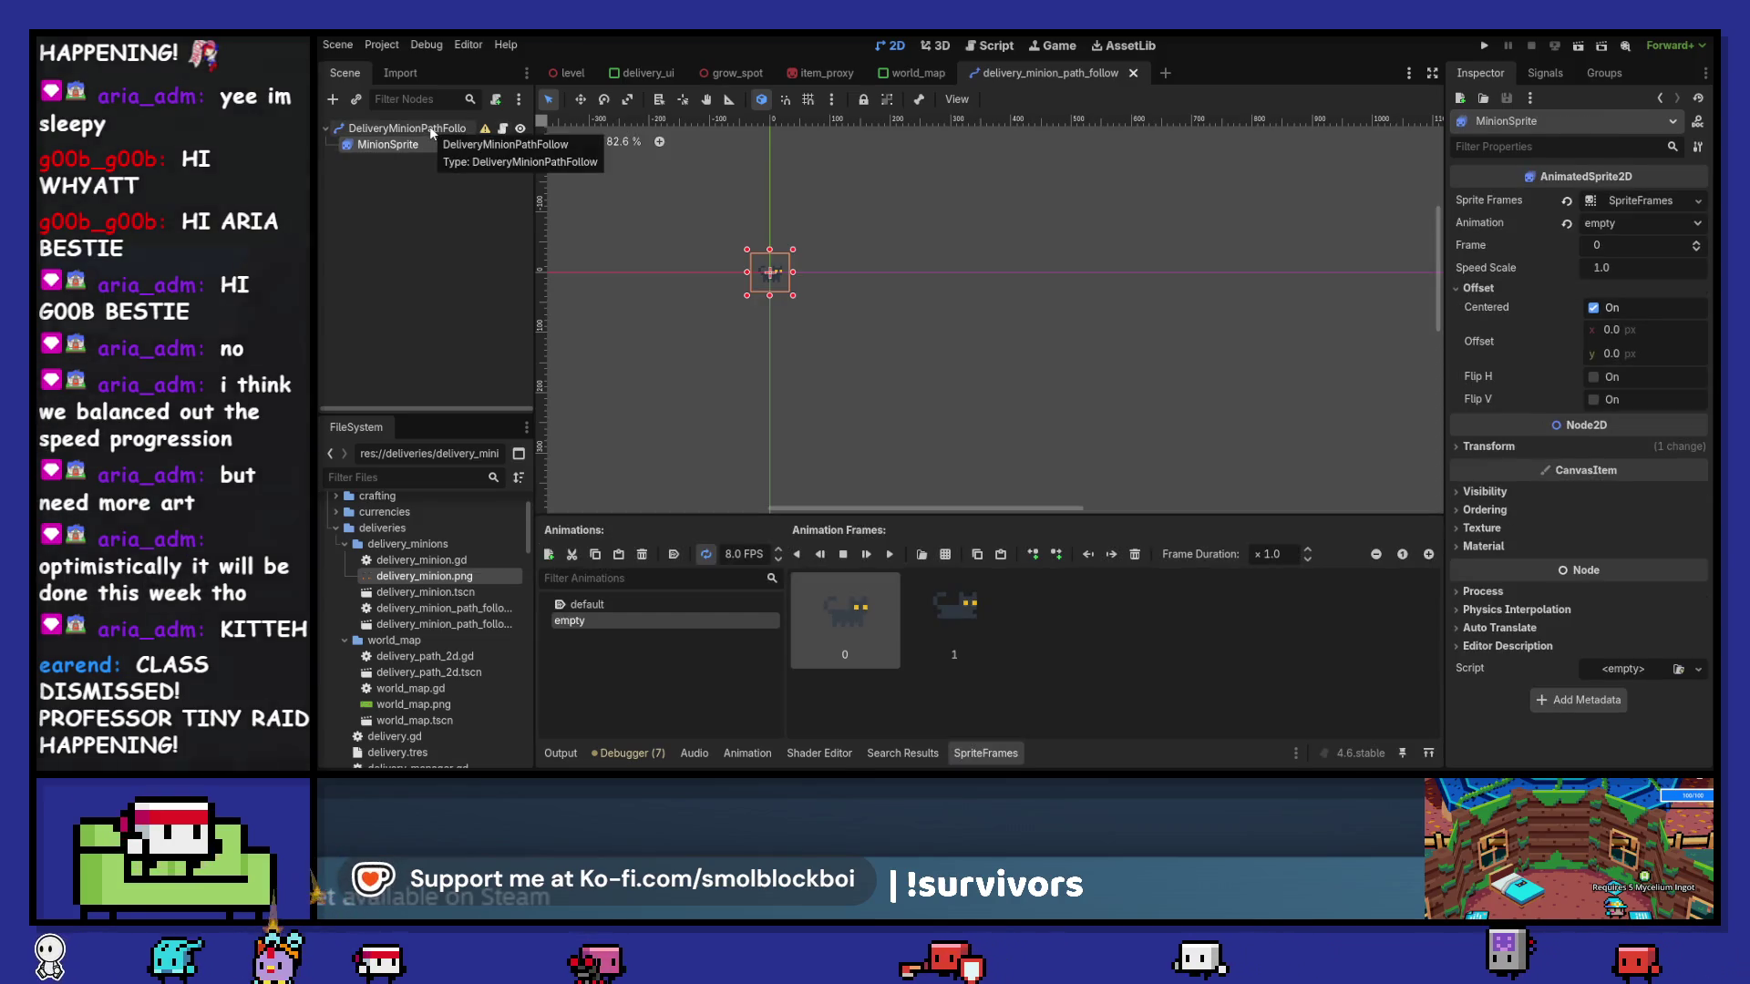
pyautogui.click(502, 127)
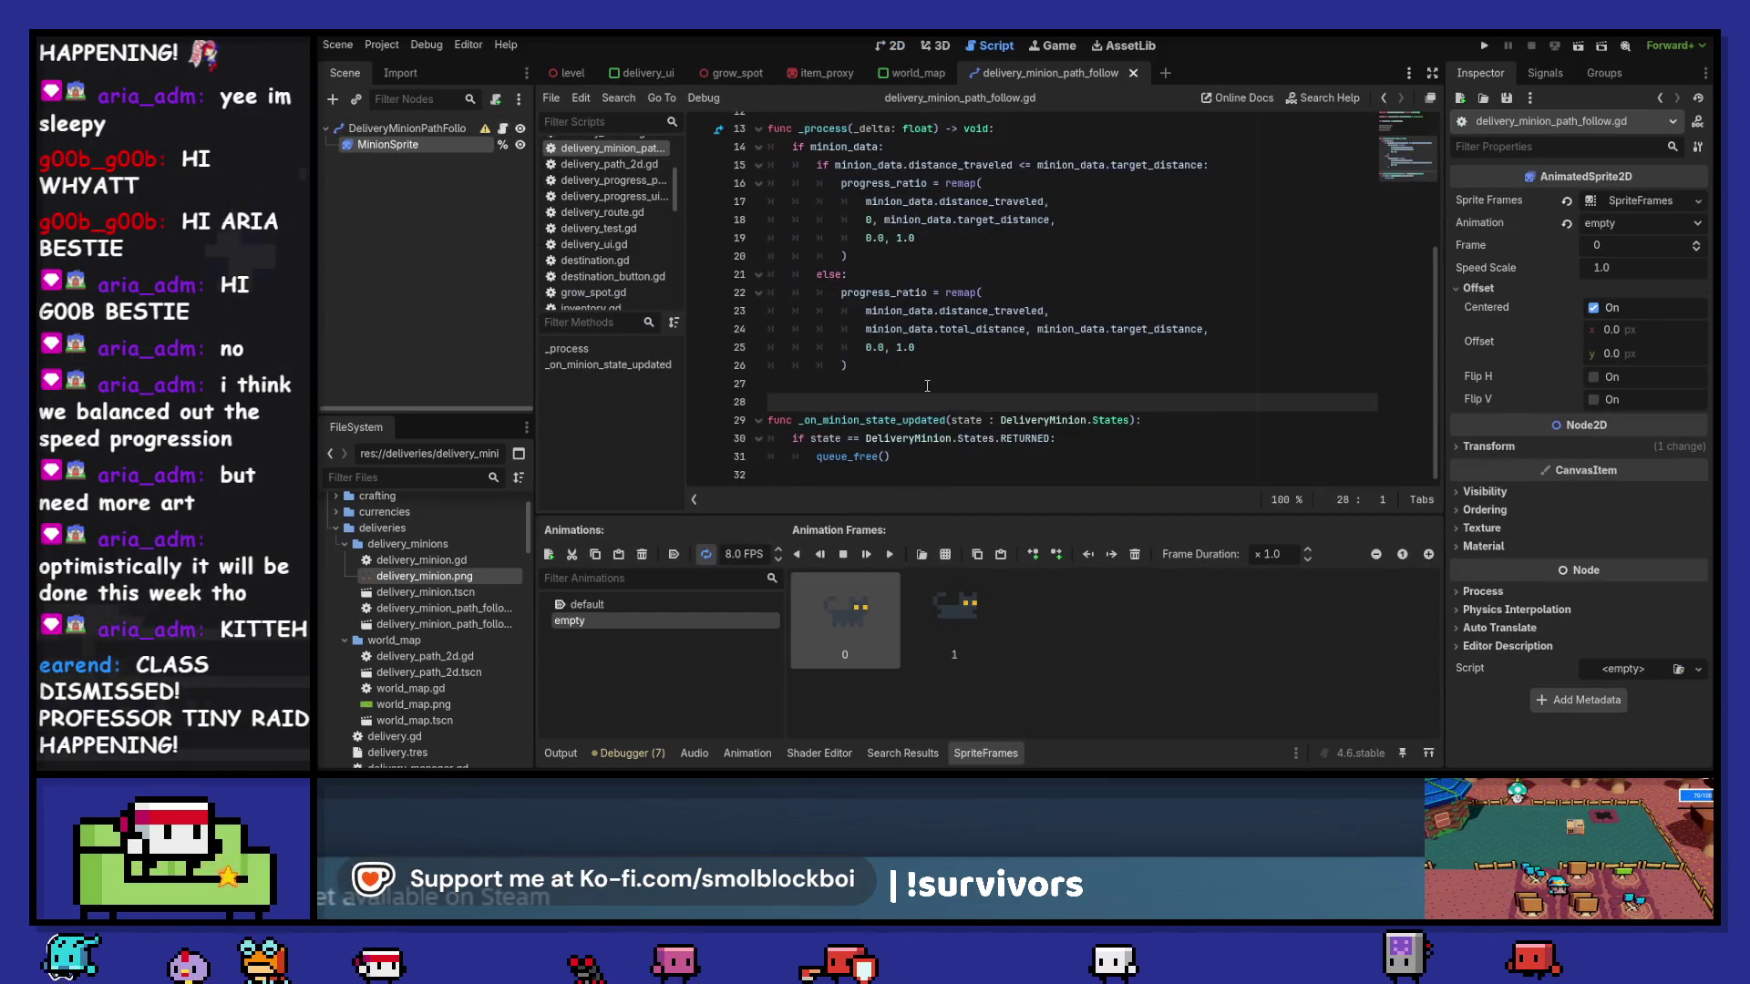
# - Add 'if state == DeliveryMinion.States.DELIVERED:' above the RETURNED check
pyautogui.click(805, 441)
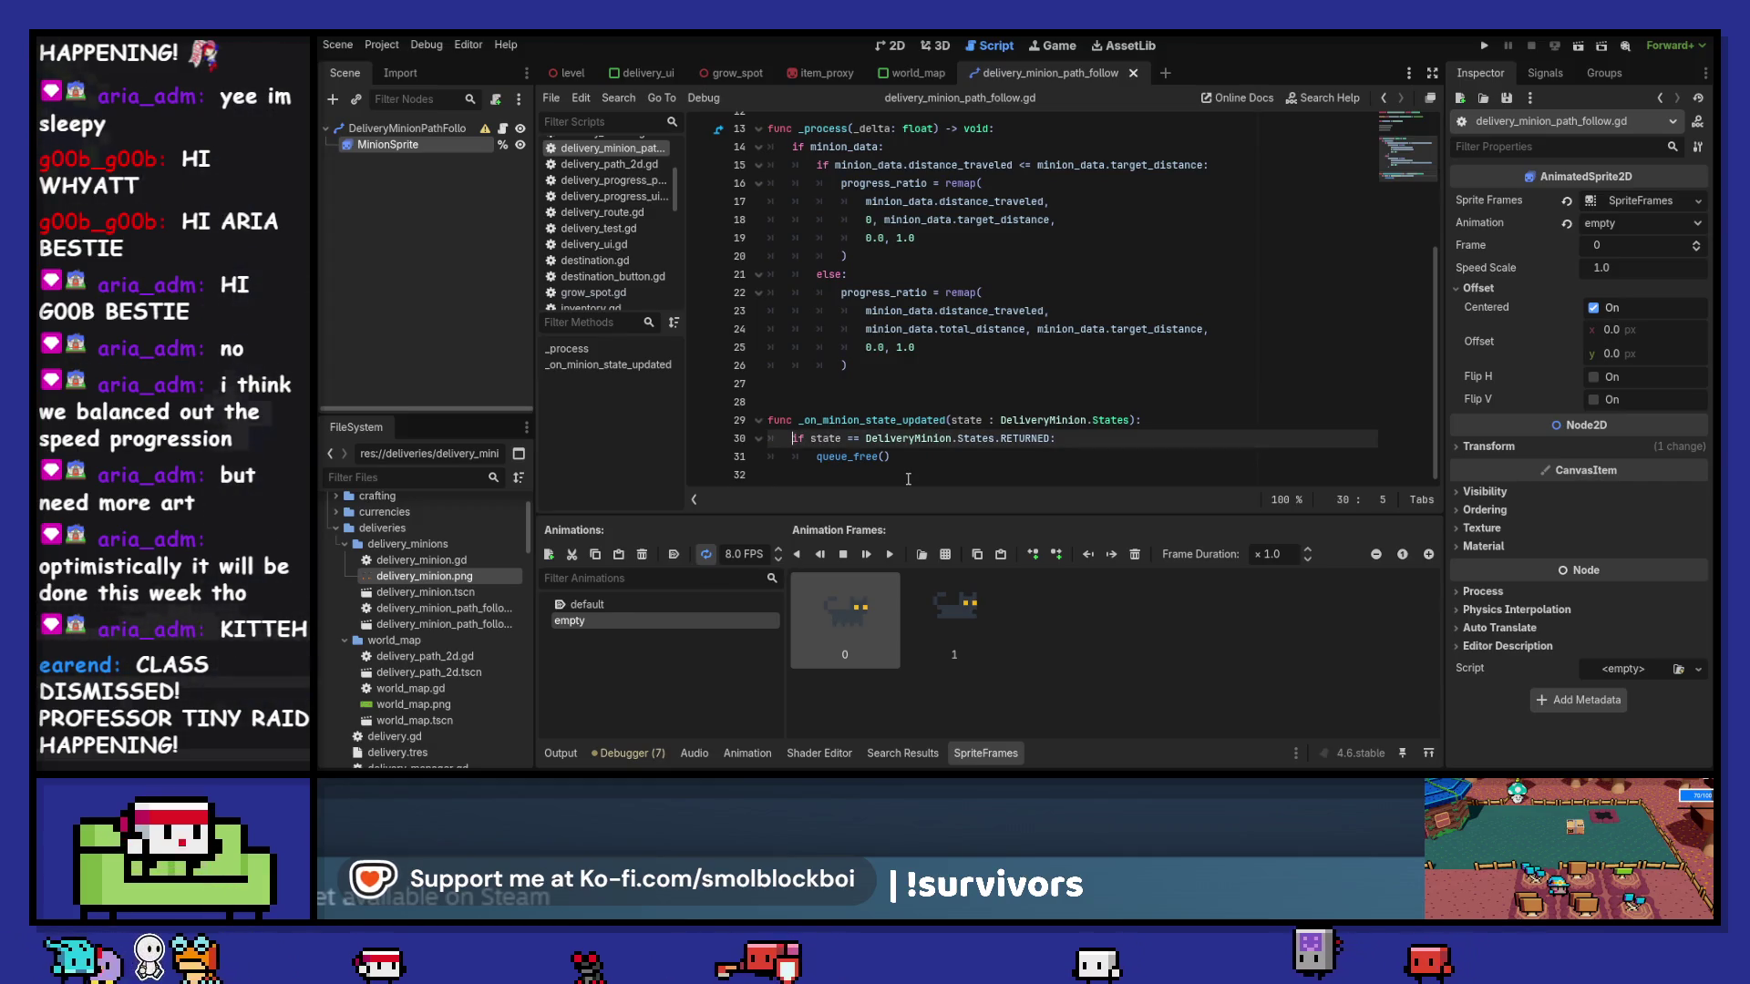
pyautogui.hotkey('ctrl', 'shift', 'Return')
pyautogui.write('if sta')
pyautogui.write('te == Deliv')
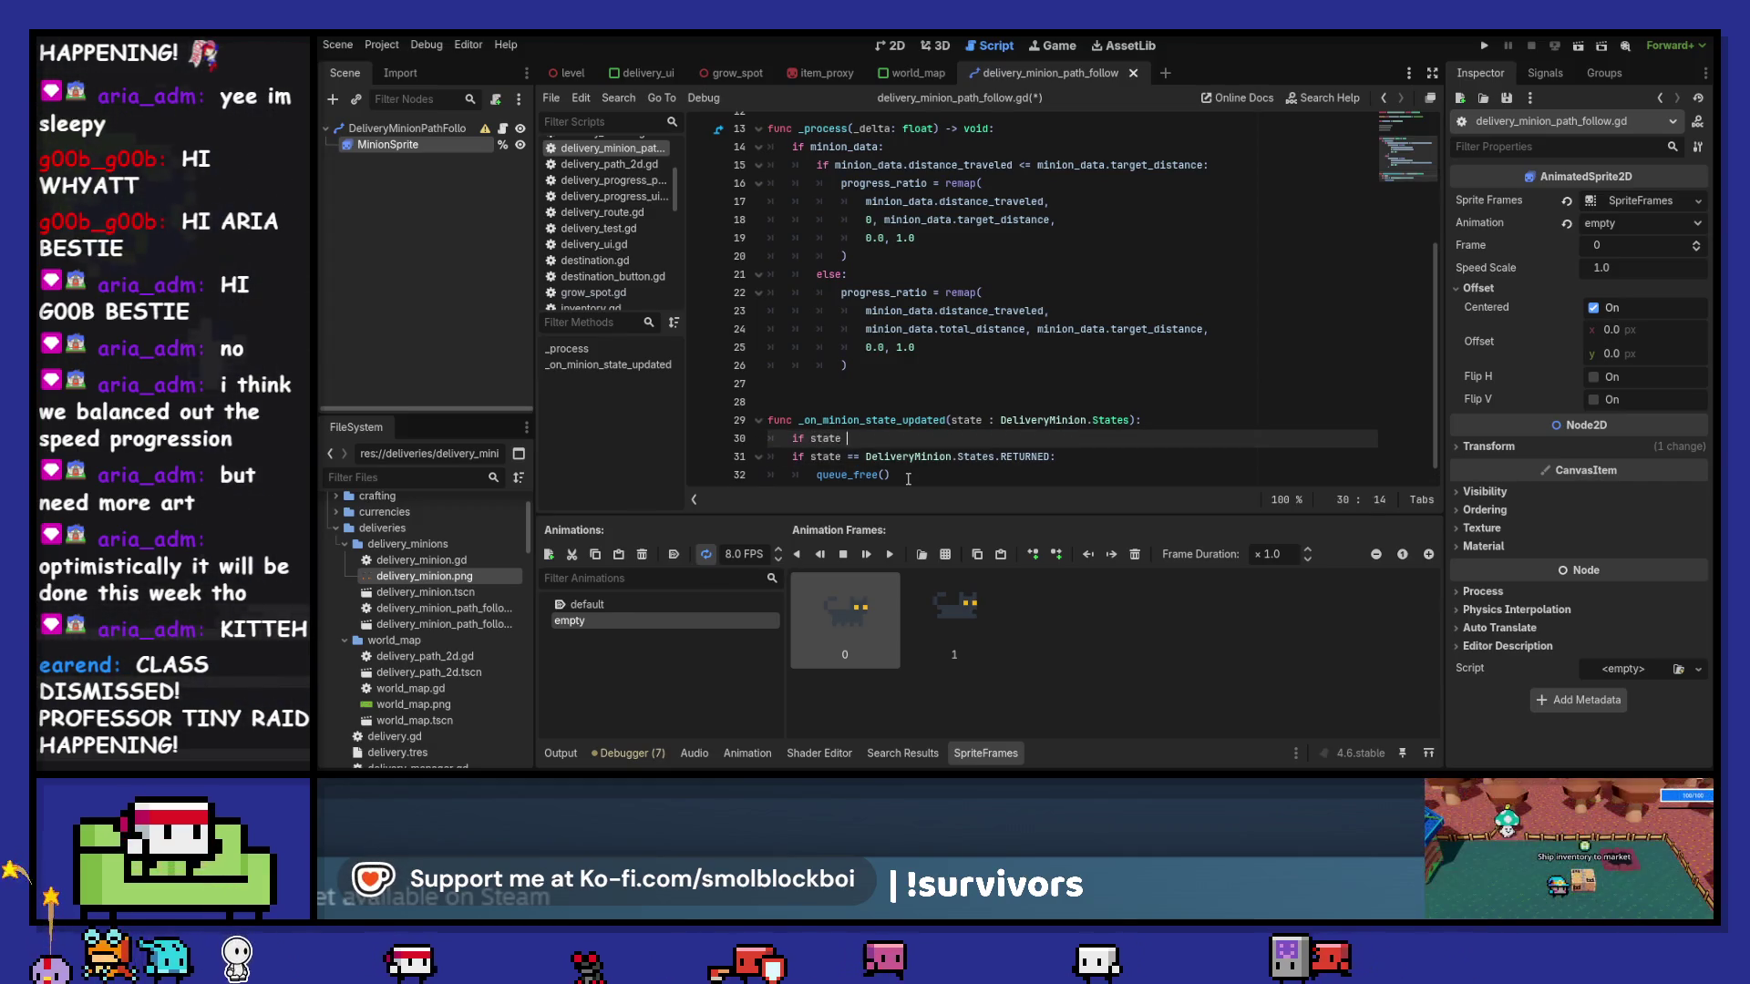
pyautogui.press('Down')
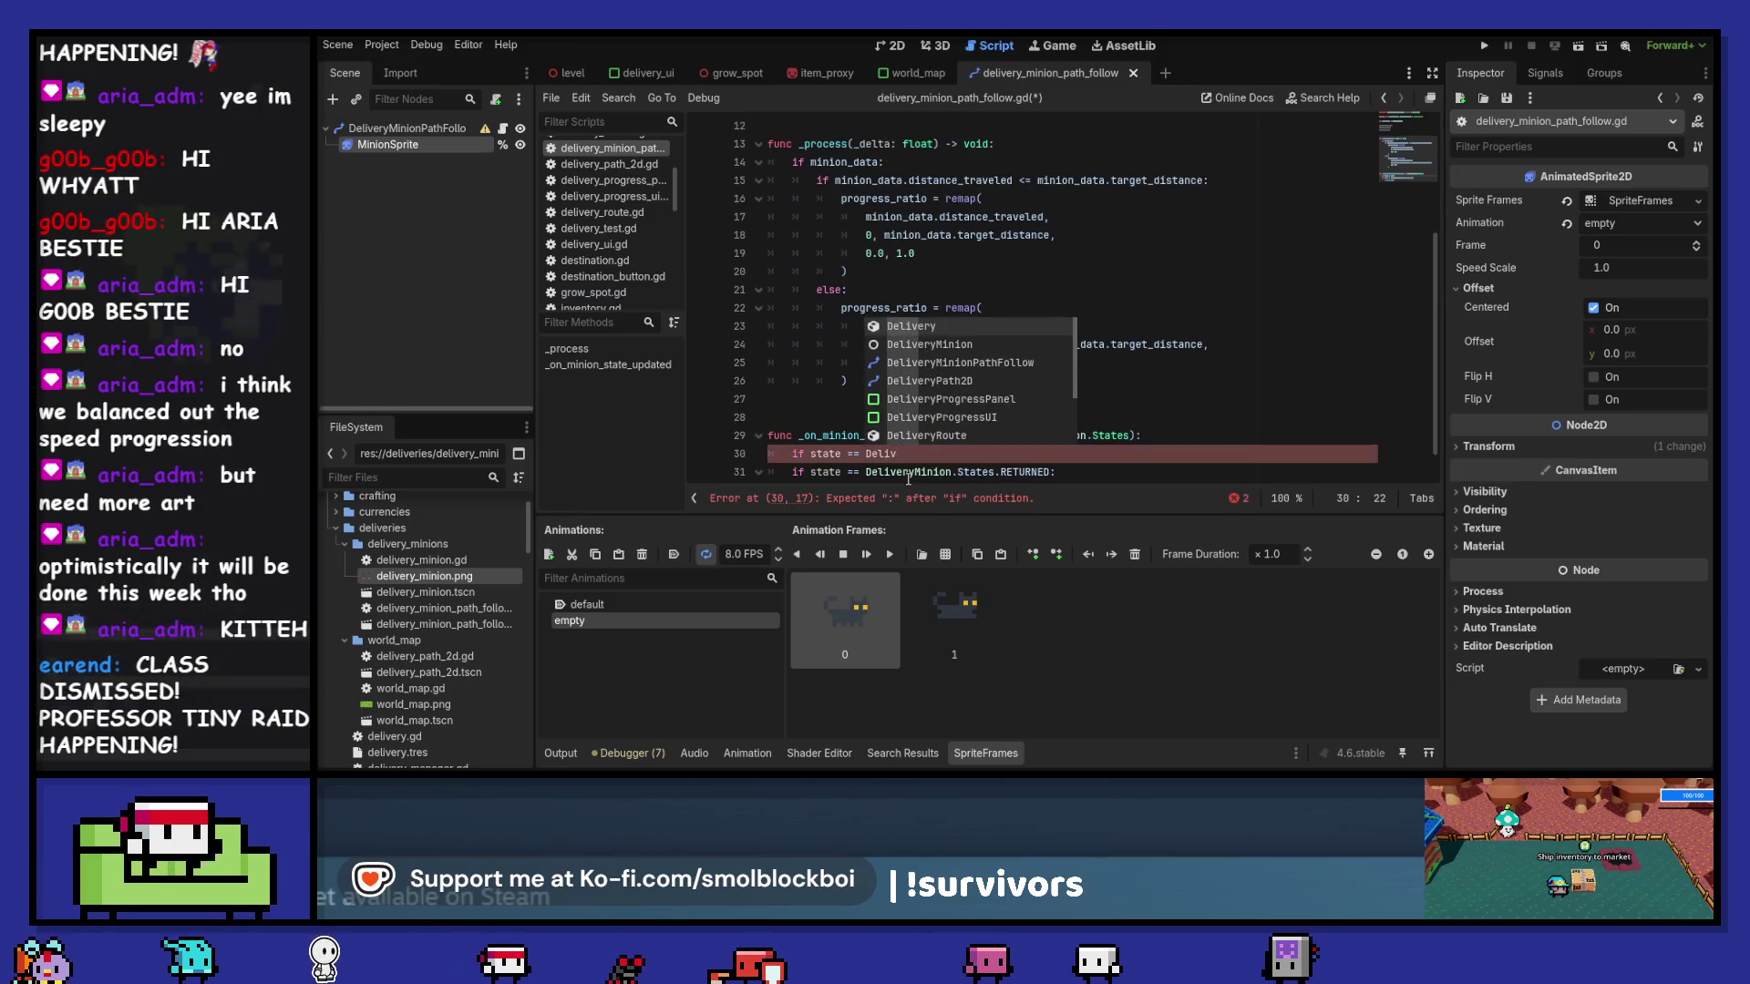
pyautogui.press('Return')
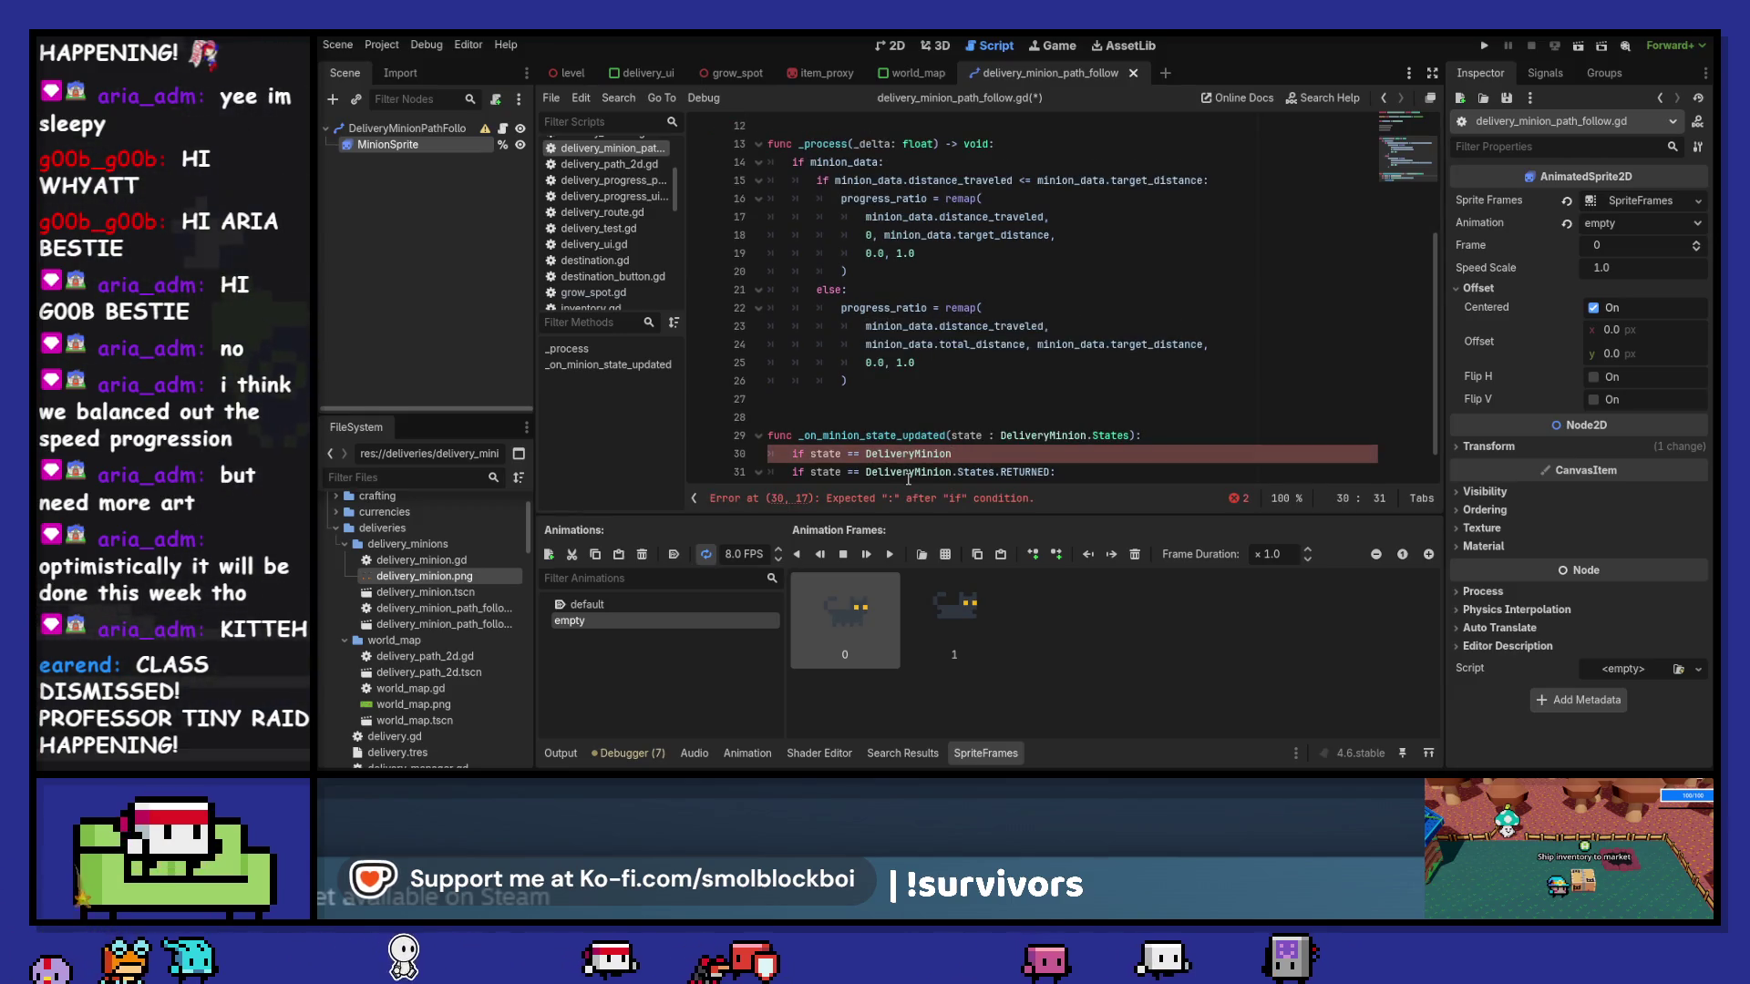
pyautogui.write('.States.')
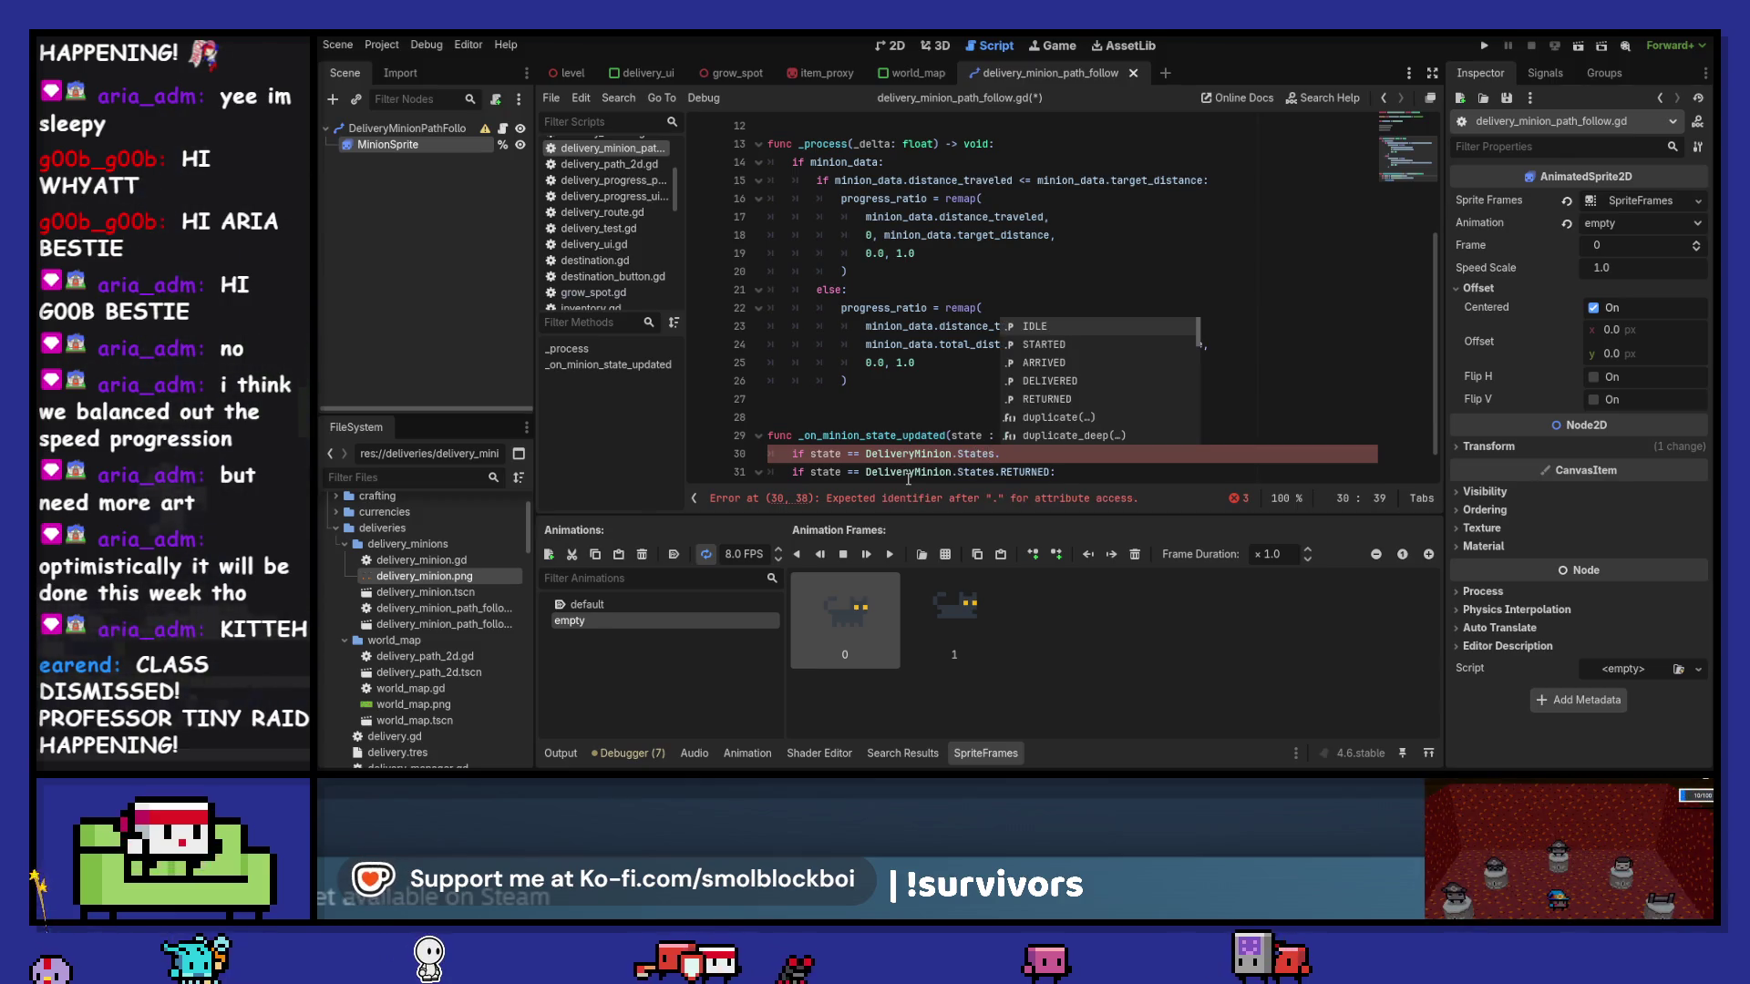
pyautogui.press('Down')
pyautogui.press('Down')
pyautogui.press('Down')
pyautogui.press('Return')
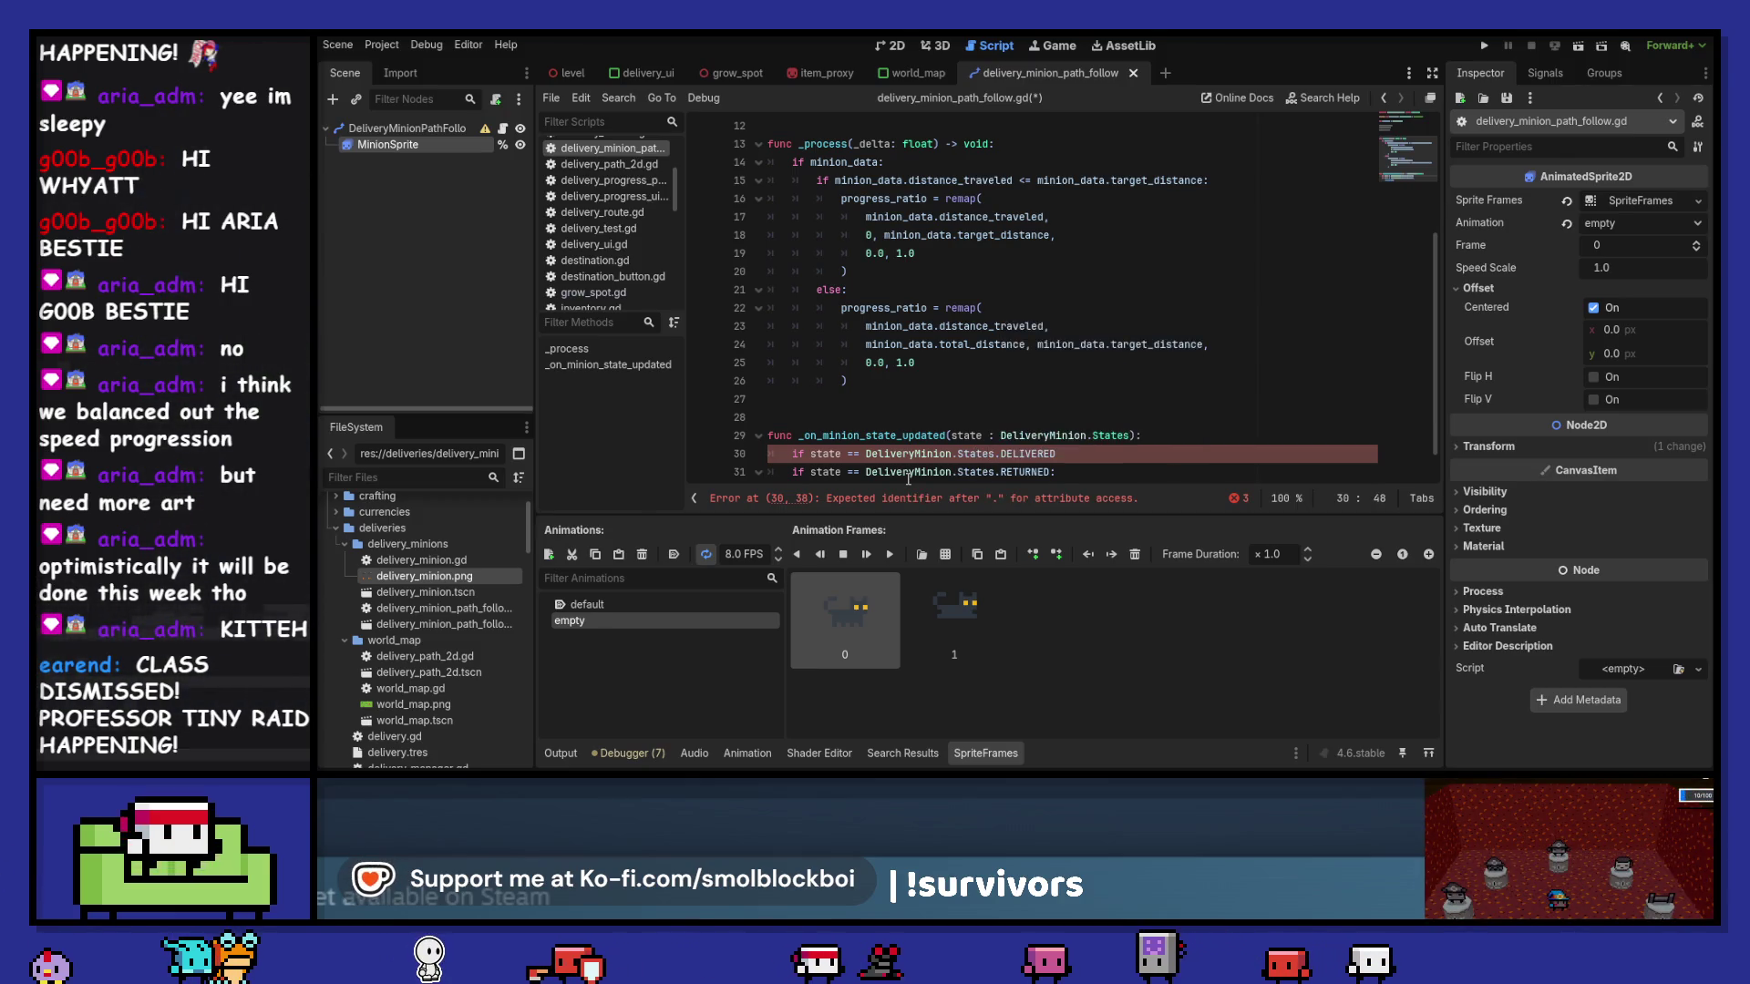
# - Call minion_sprite.play("empty") inside the DELIVERED branch and run the game
pyautogui.press('Return')
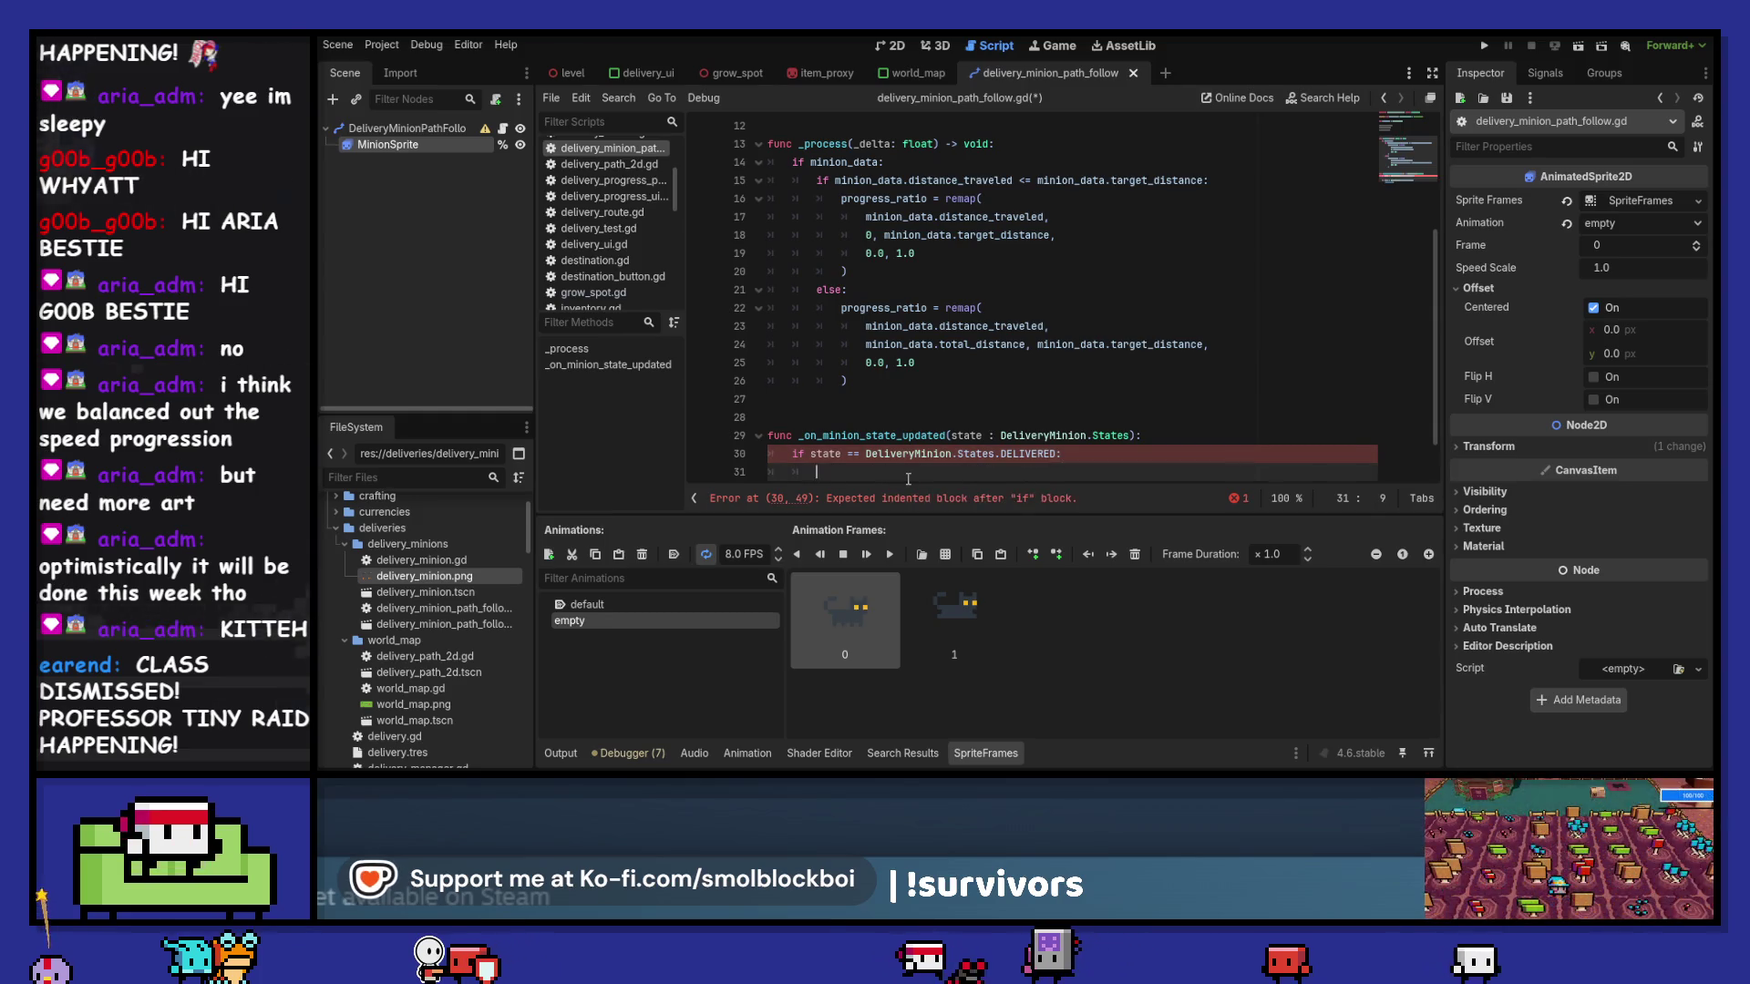
pyautogui.write('mini')
pyautogui.press('Return')
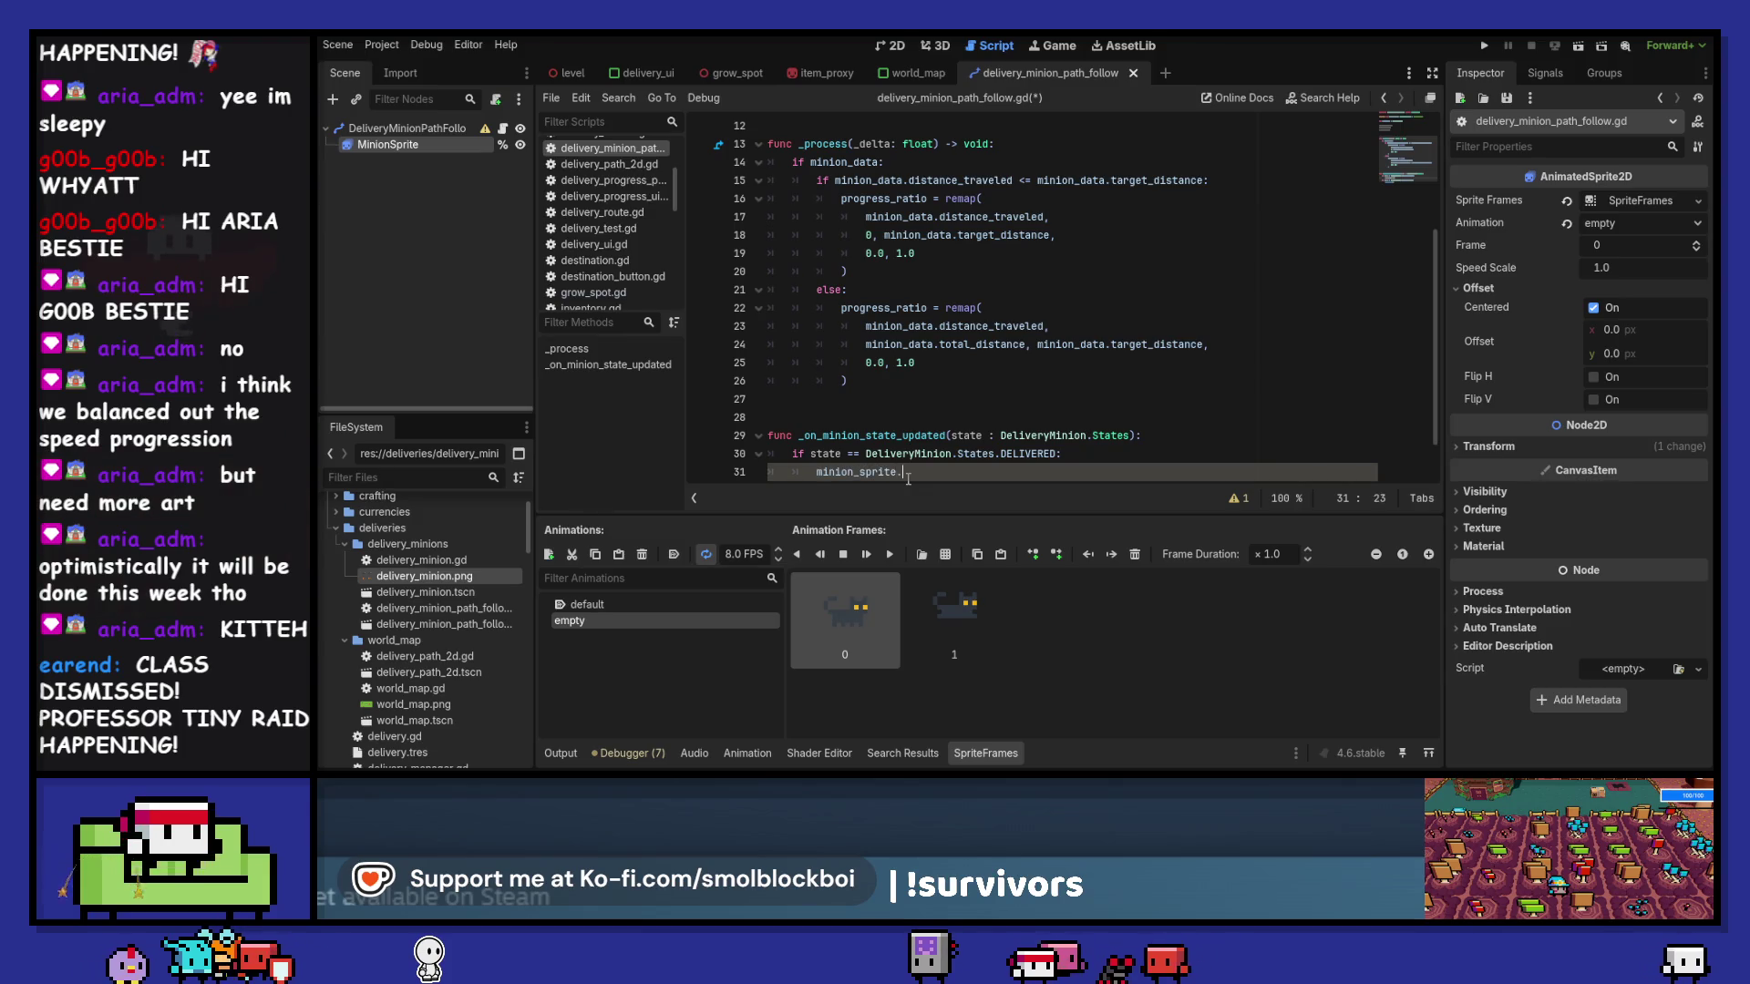
pyautogui.write('play(')
pyautogui.press('Return')
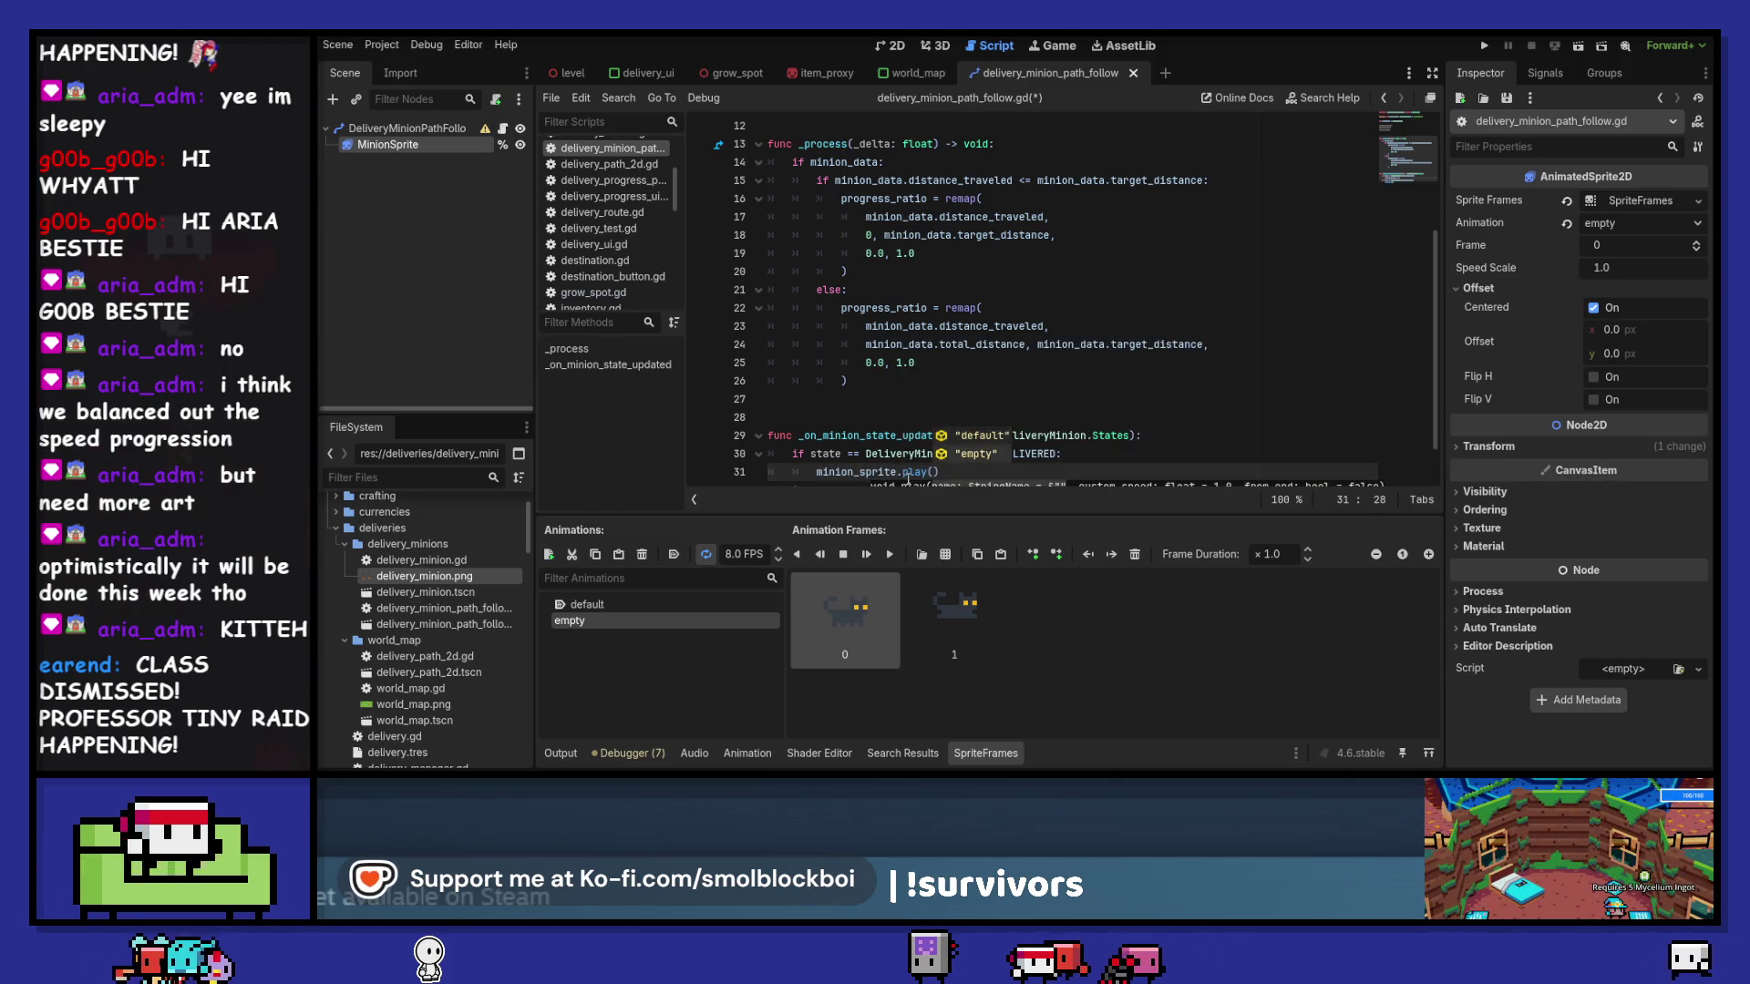
pyautogui.write('queue_free()')
pyautogui.scroll(-1, 908, 479)
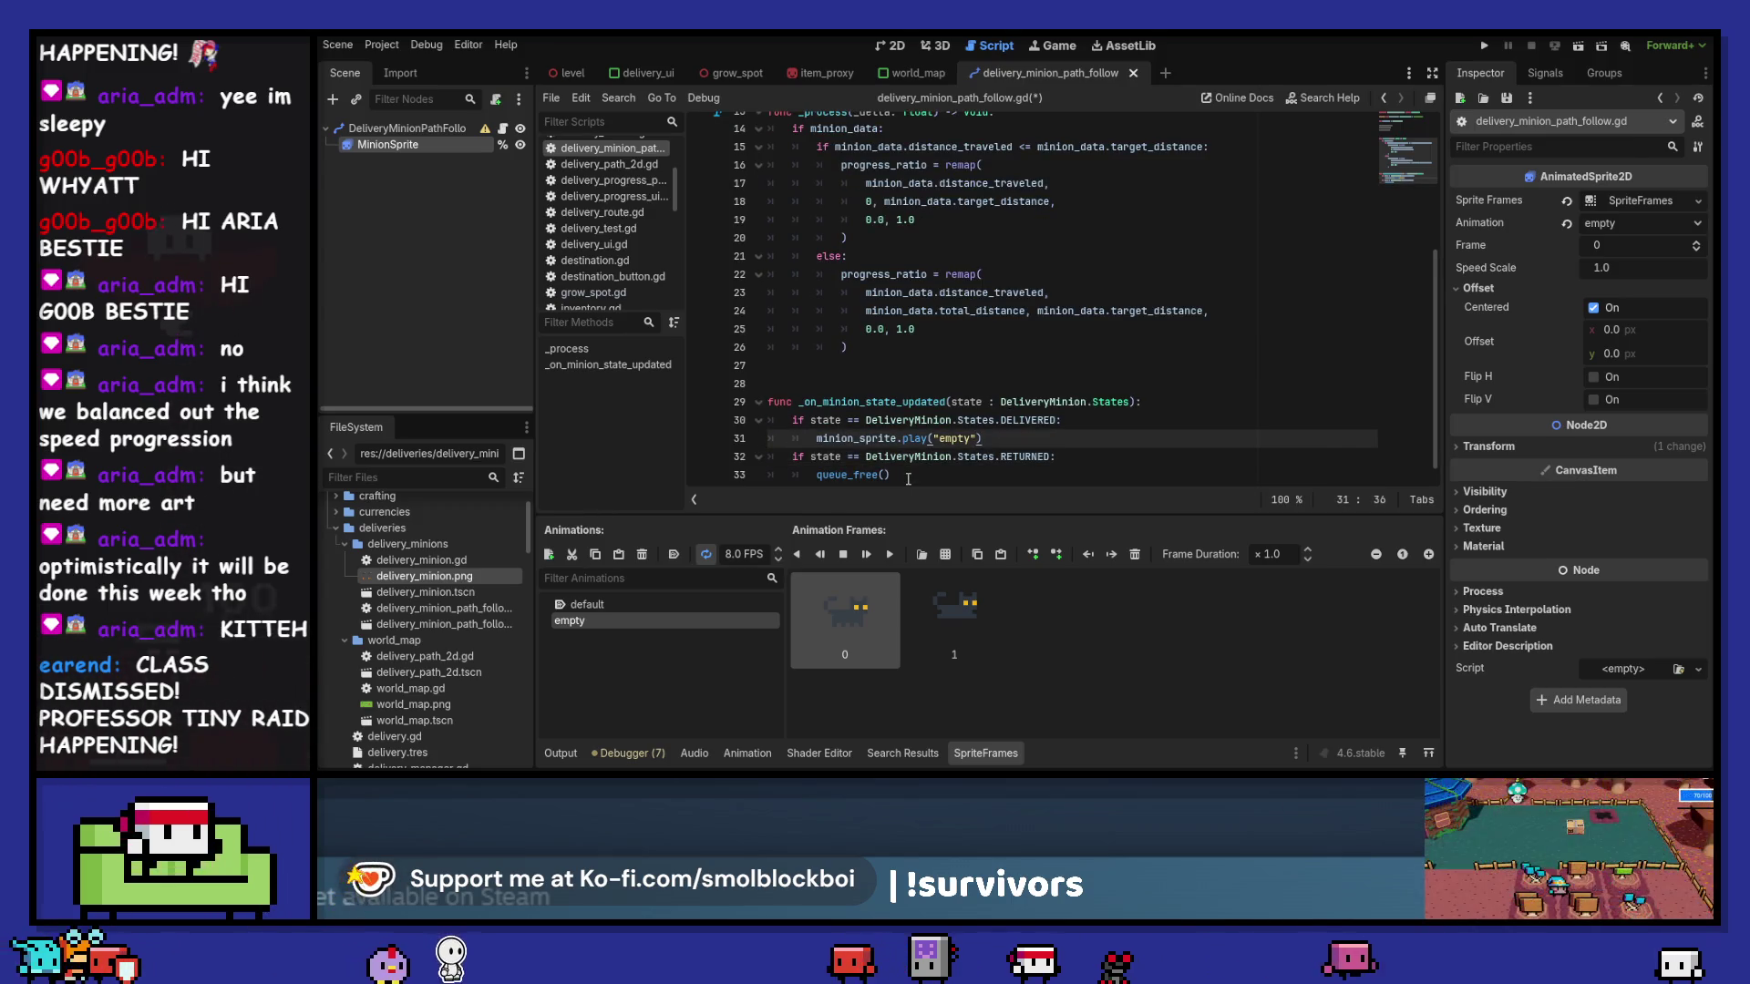
pyautogui.scroll(-1, 999, 399)
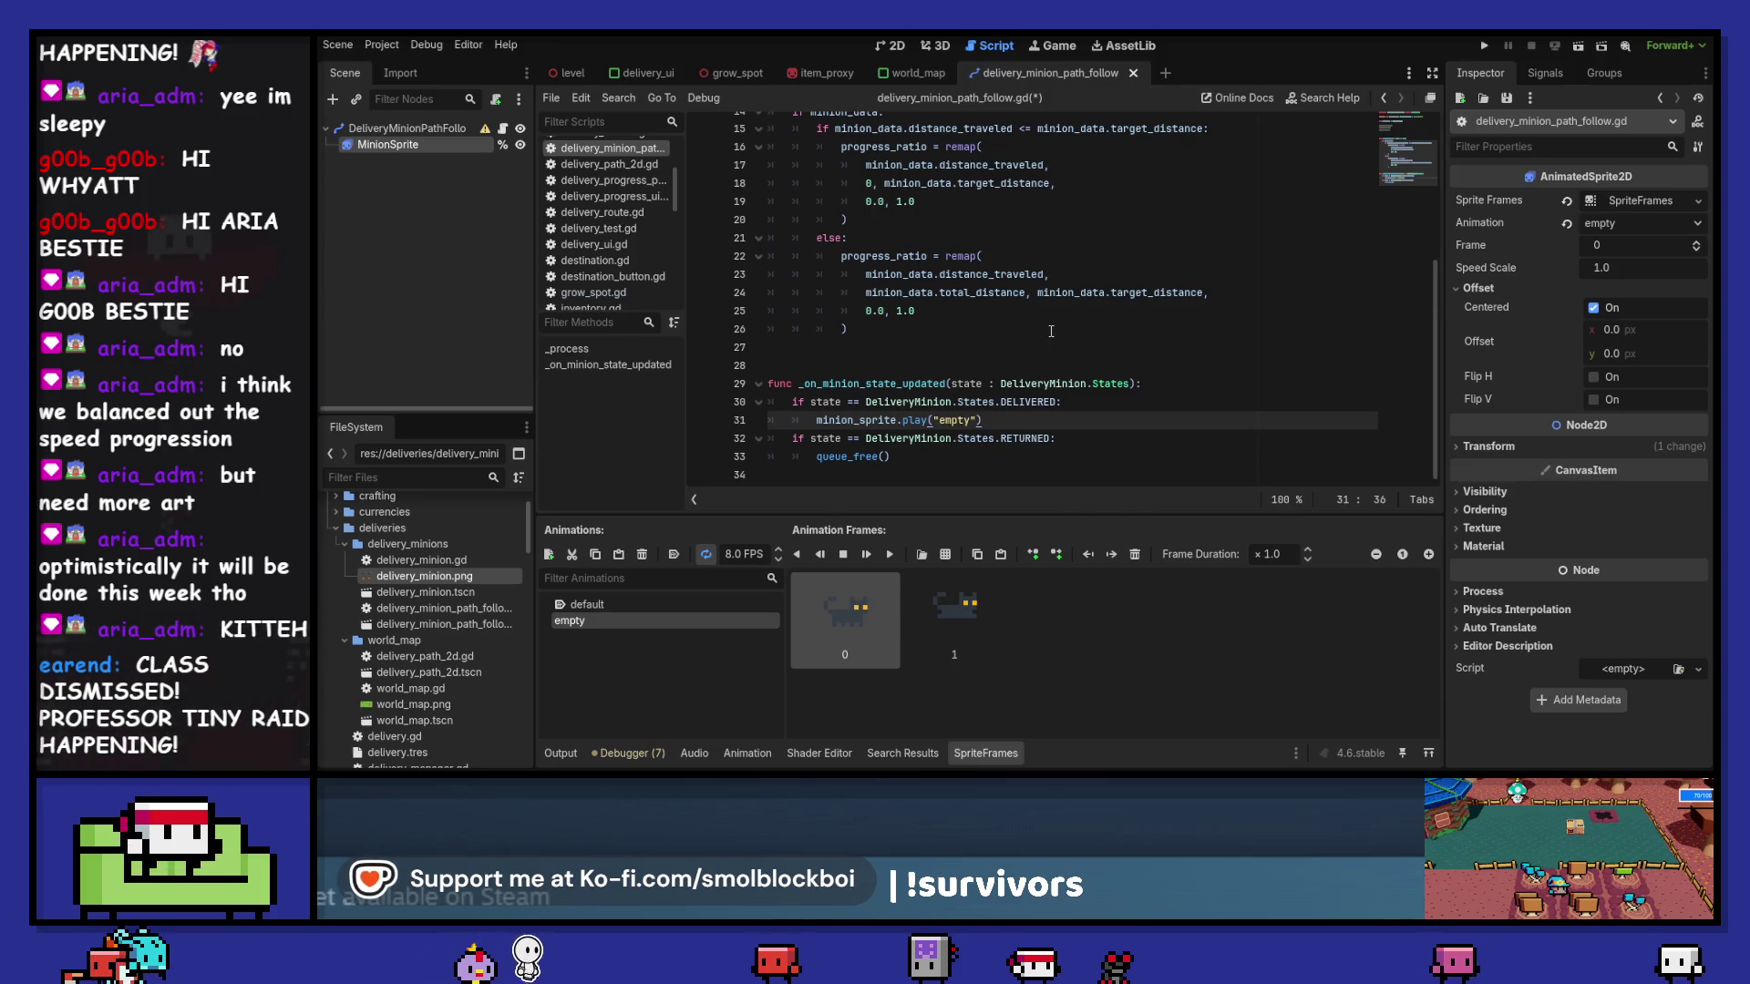
pyautogui.press('F5')
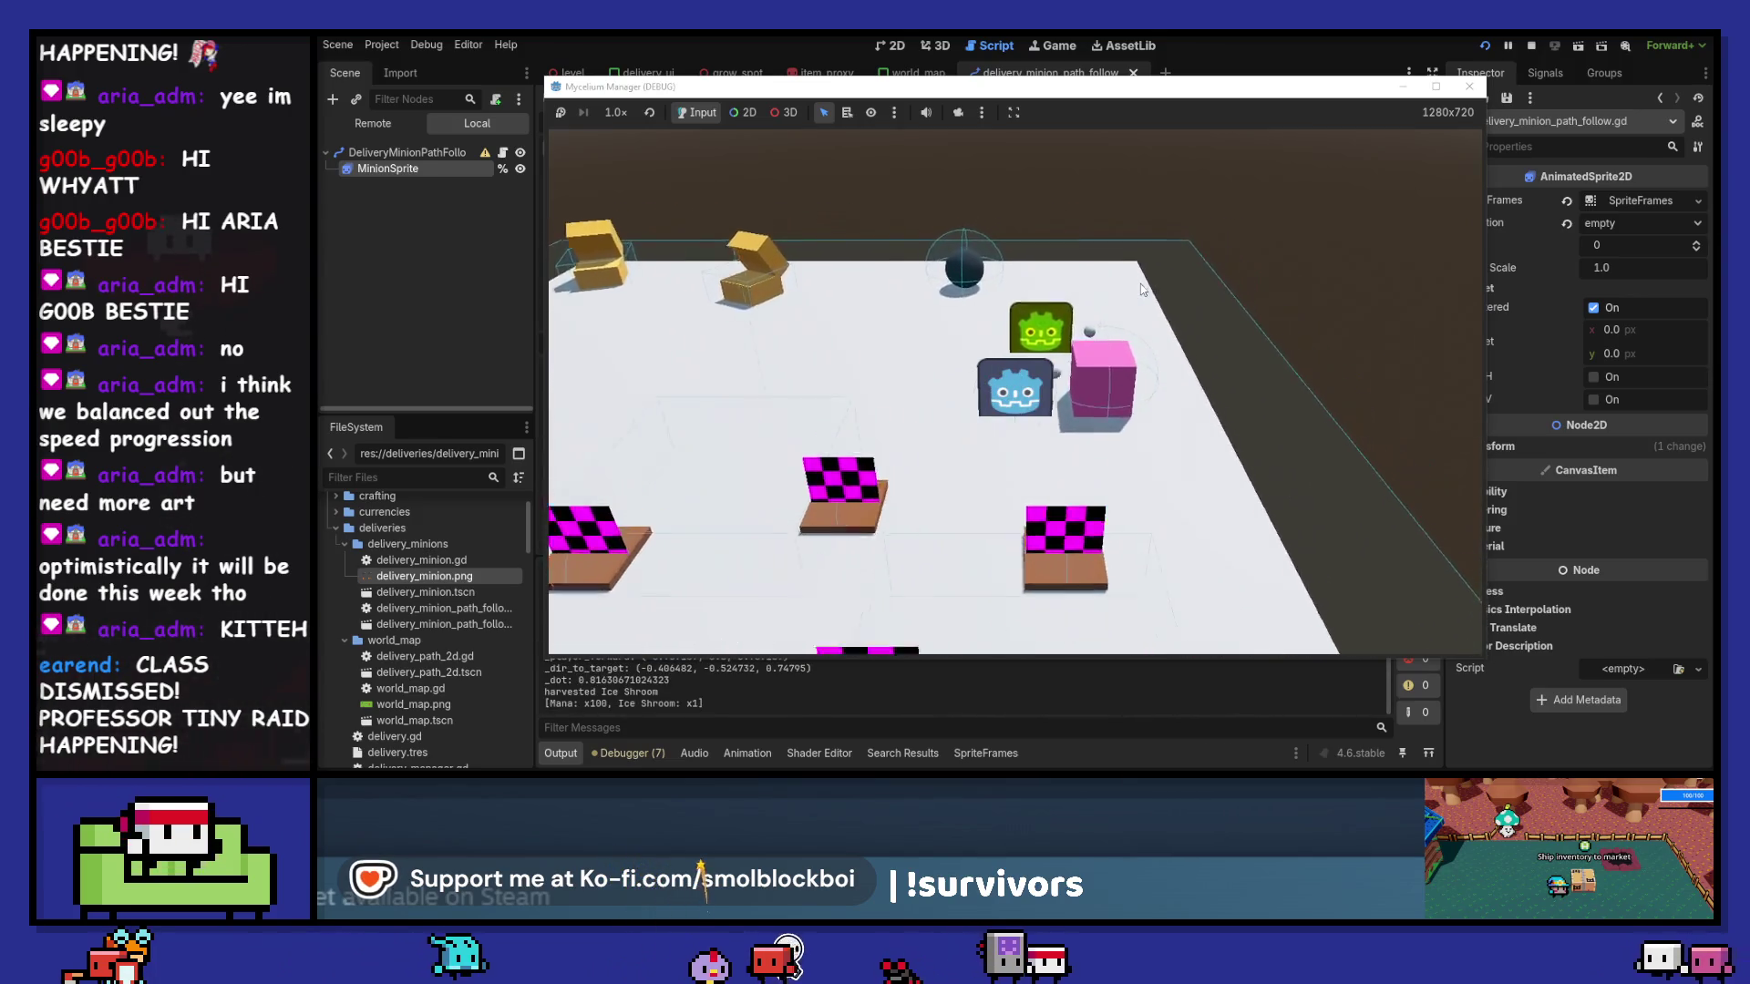
# - Send the Ice Shroom delivery to the first listed destination, then close the game and return to Aseprite
pyautogui.click(1024, 395)
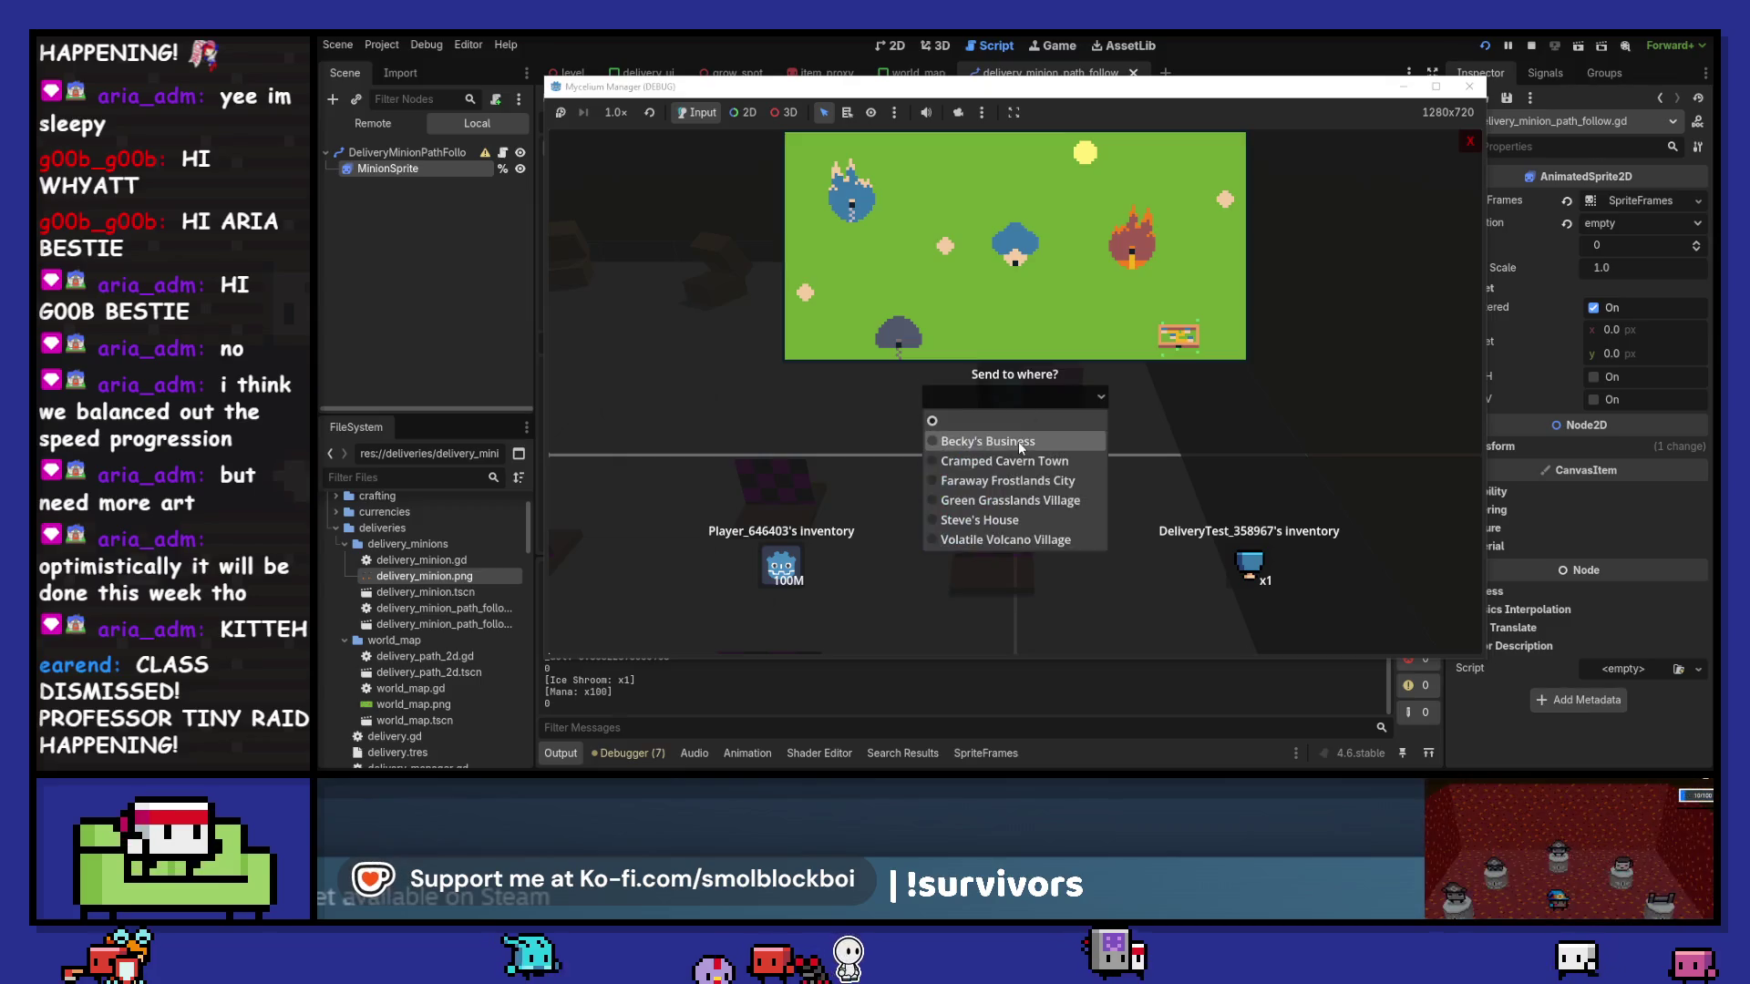
pyautogui.click(1019, 441)
pyautogui.click(1014, 420)
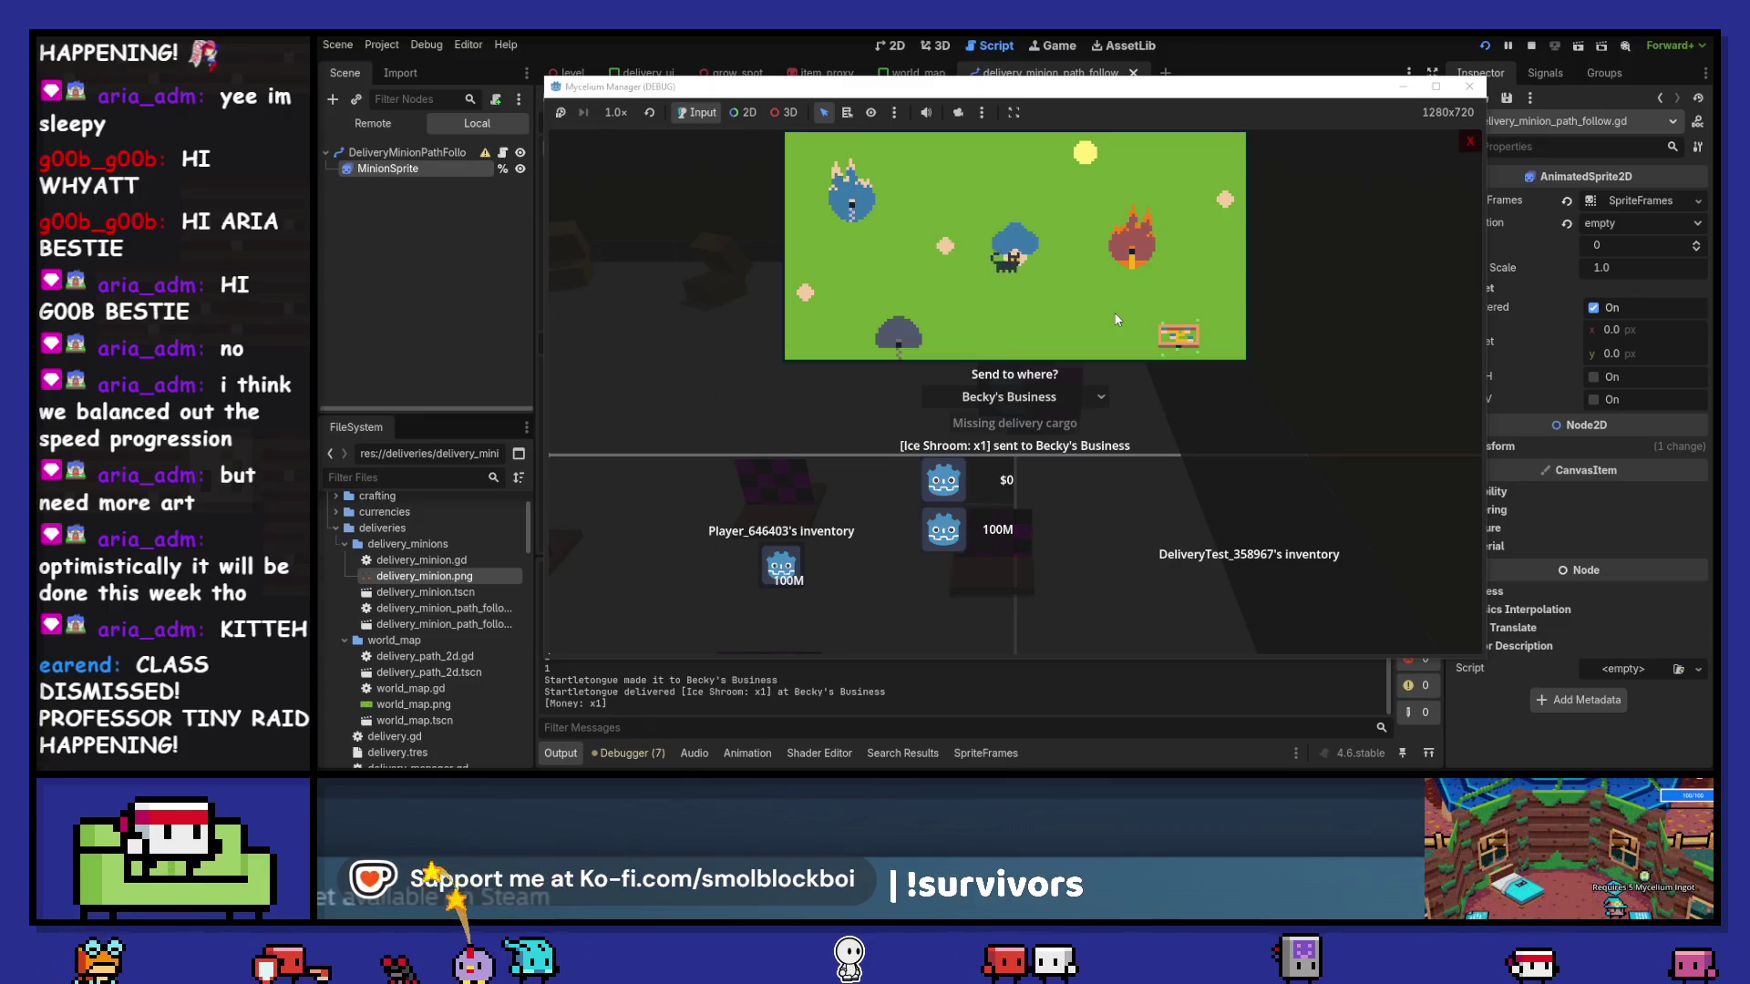
pyautogui.click(1468, 91)
pyautogui.hotkey('alt', 'Tab')
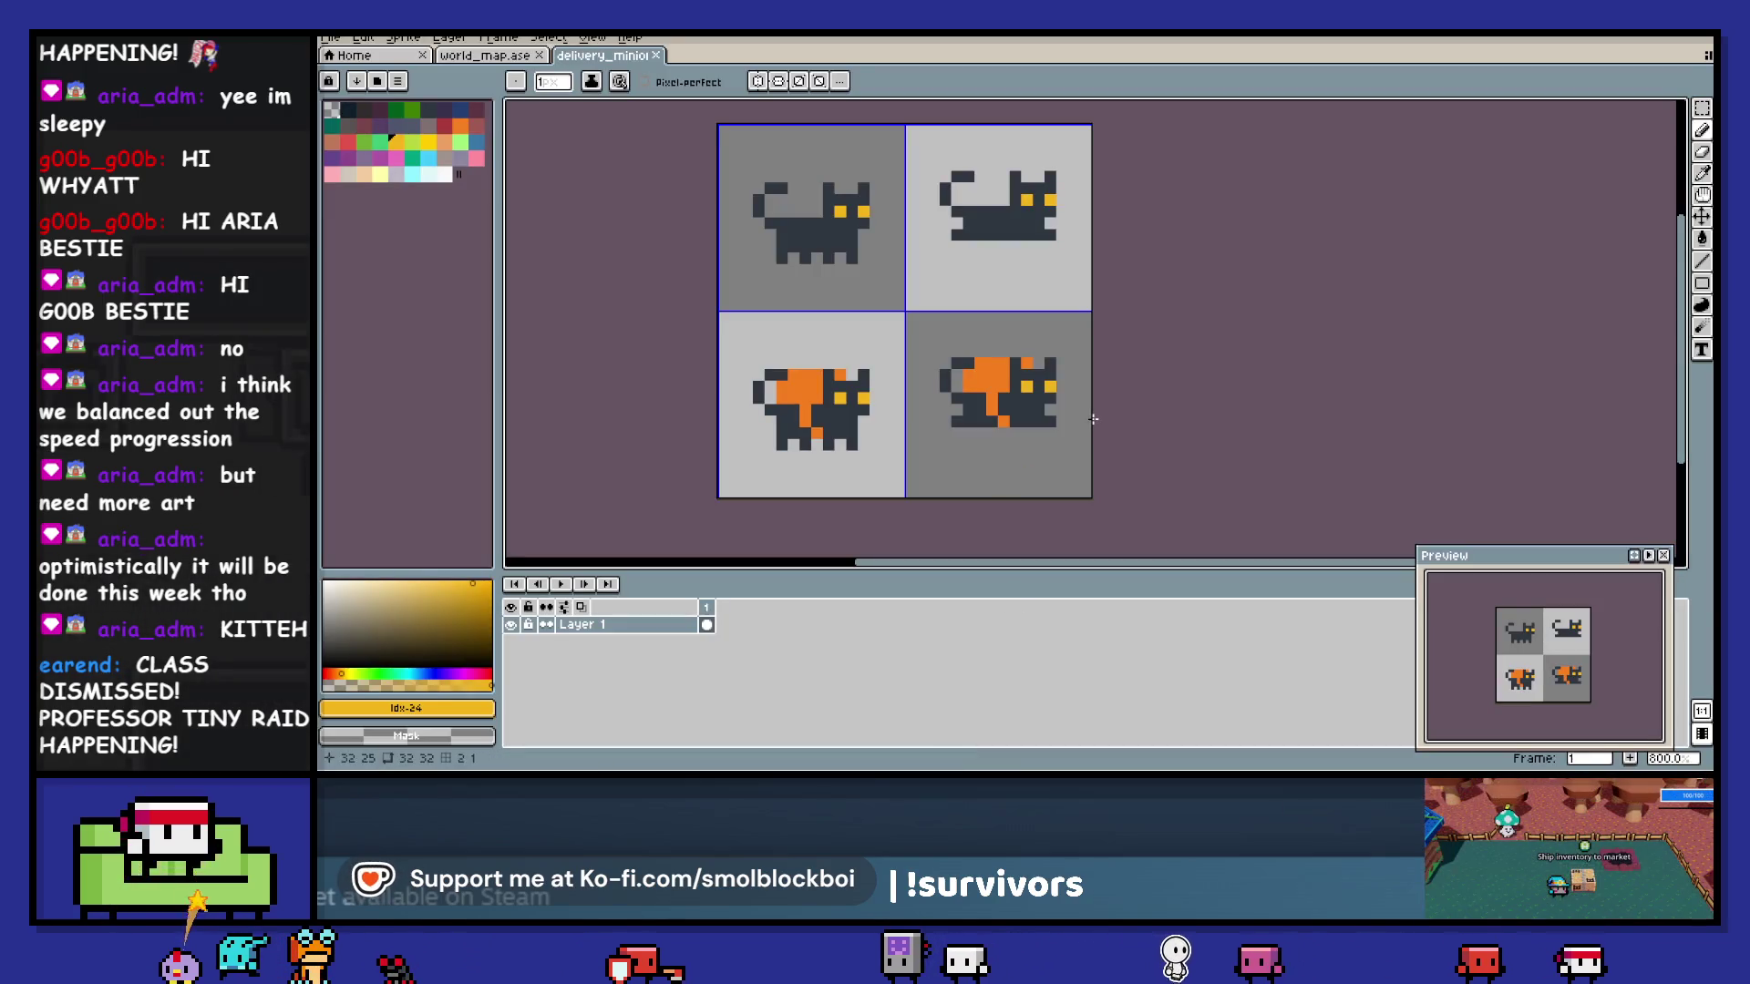
# - Paint a lime stroke over the first cat's head, undo it, and save the sheet
pyautogui.press('b')
pyautogui.press(']')
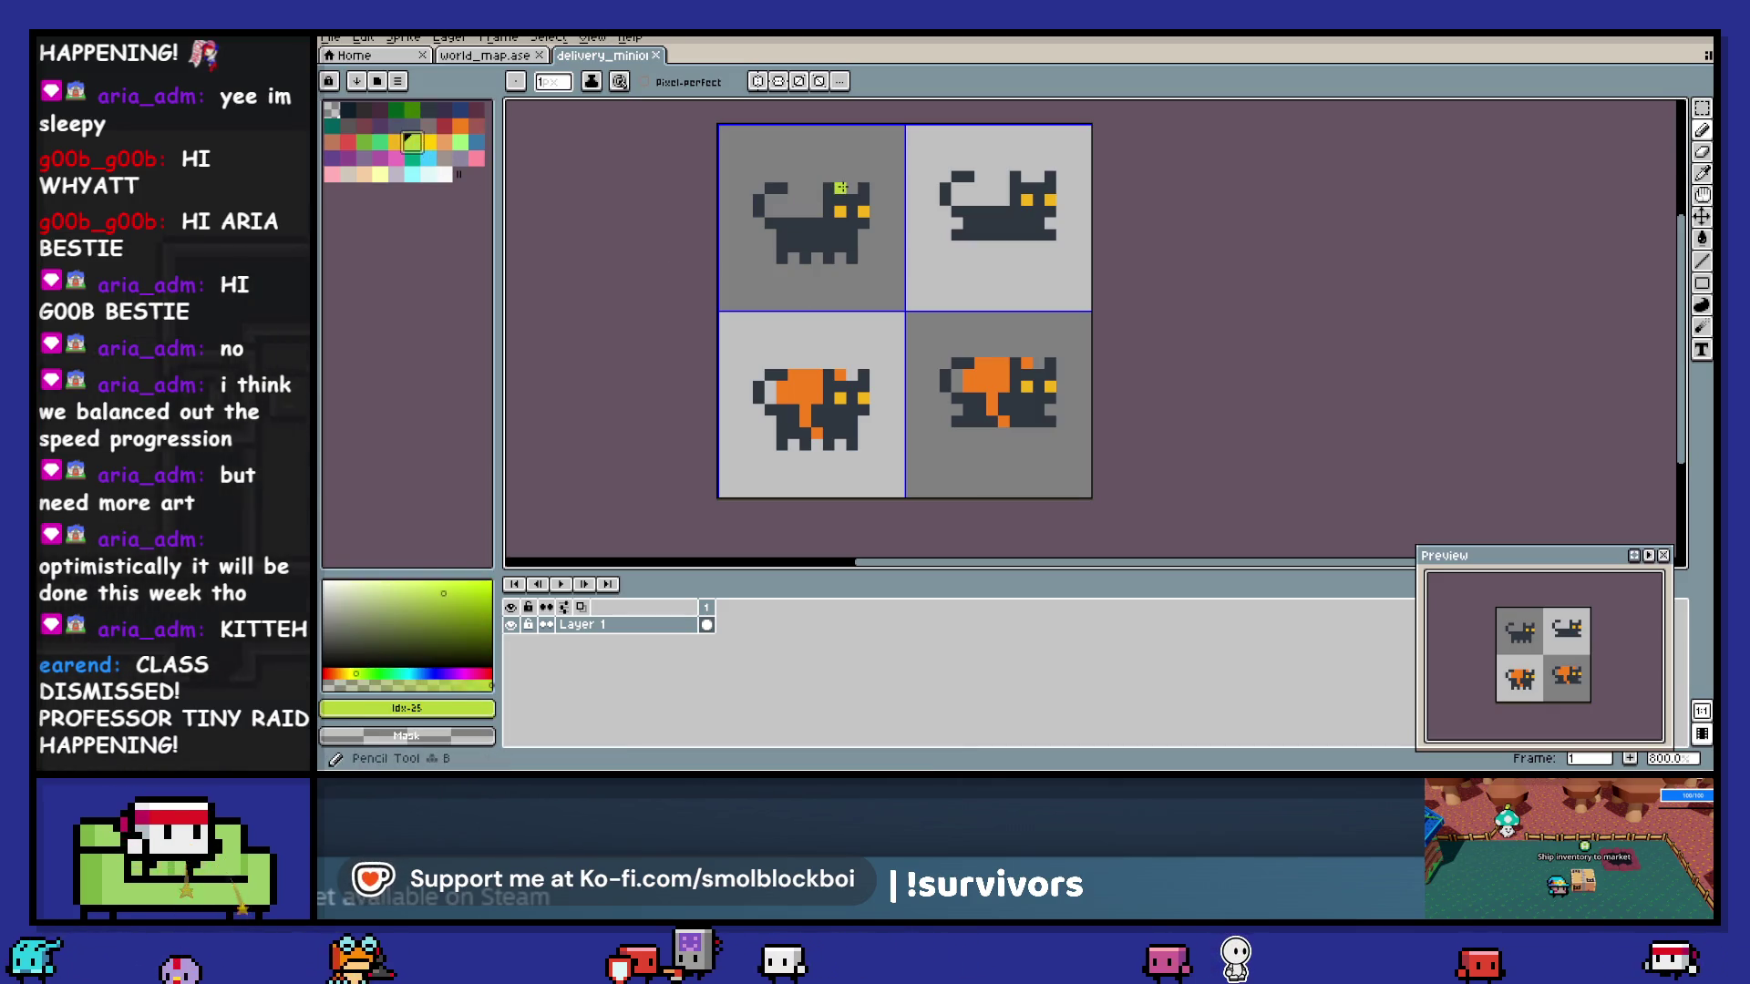
pyautogui.moveTo(840, 186); pyautogui.dragTo(860, 185)
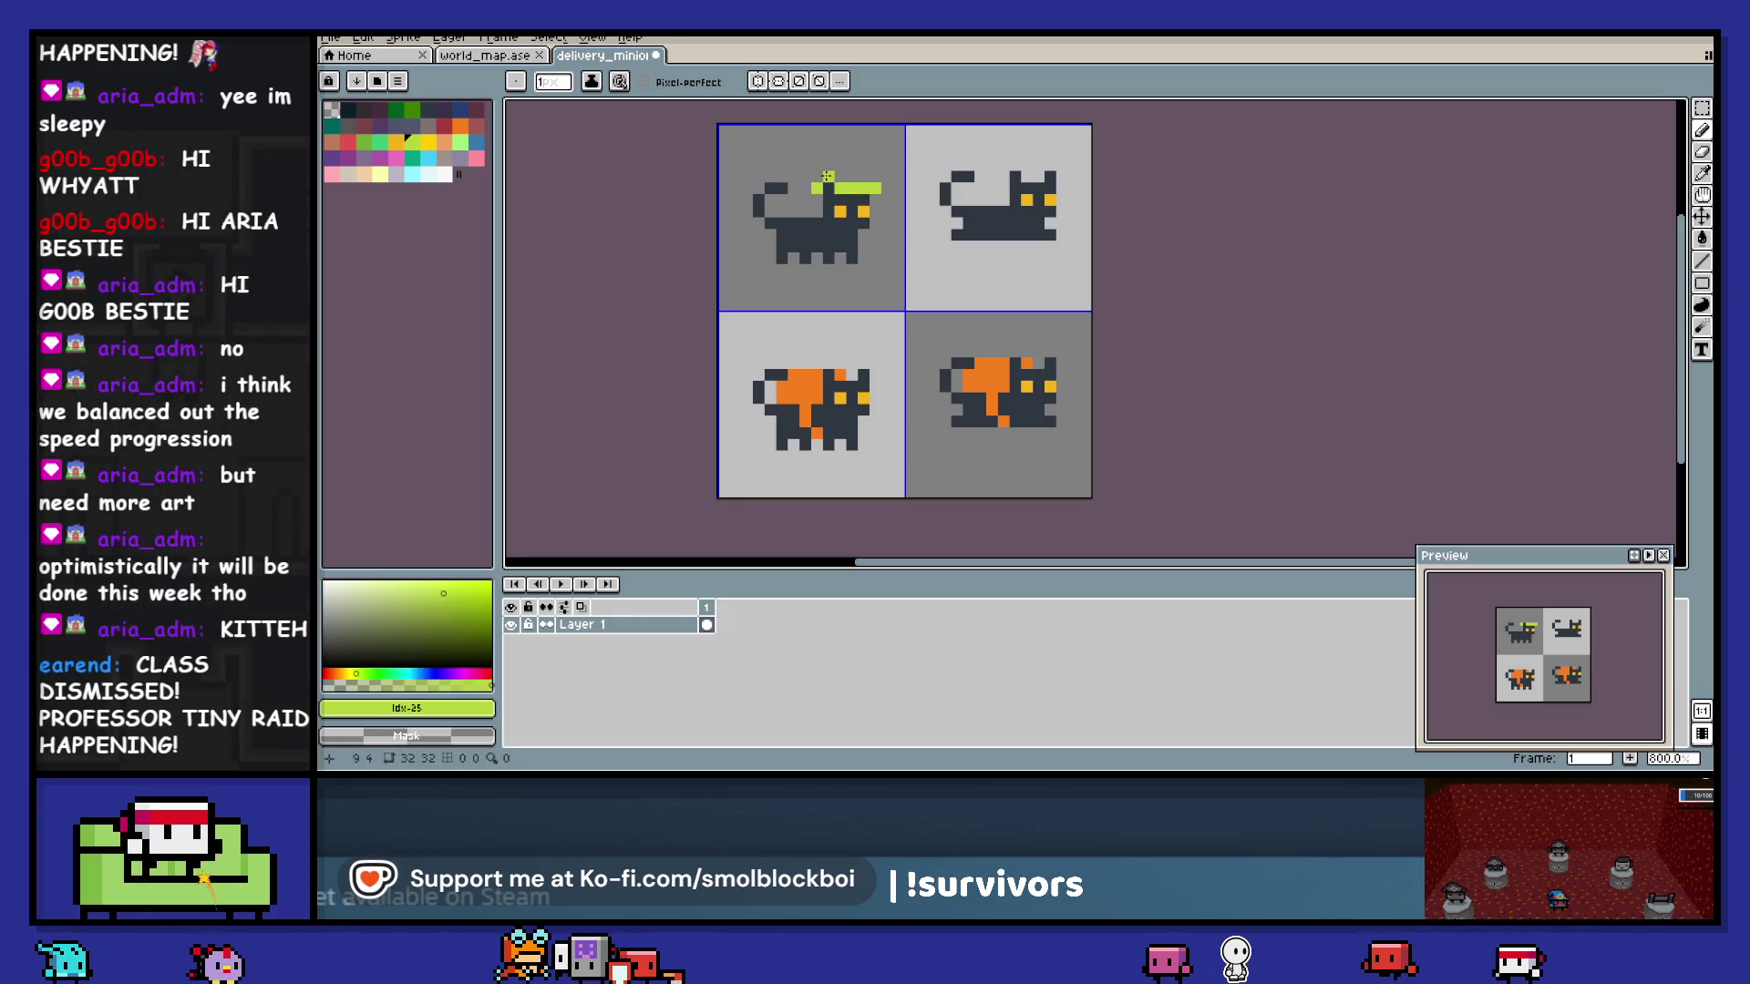
pyautogui.moveTo(813, 178); pyautogui.dragTo(873, 178)
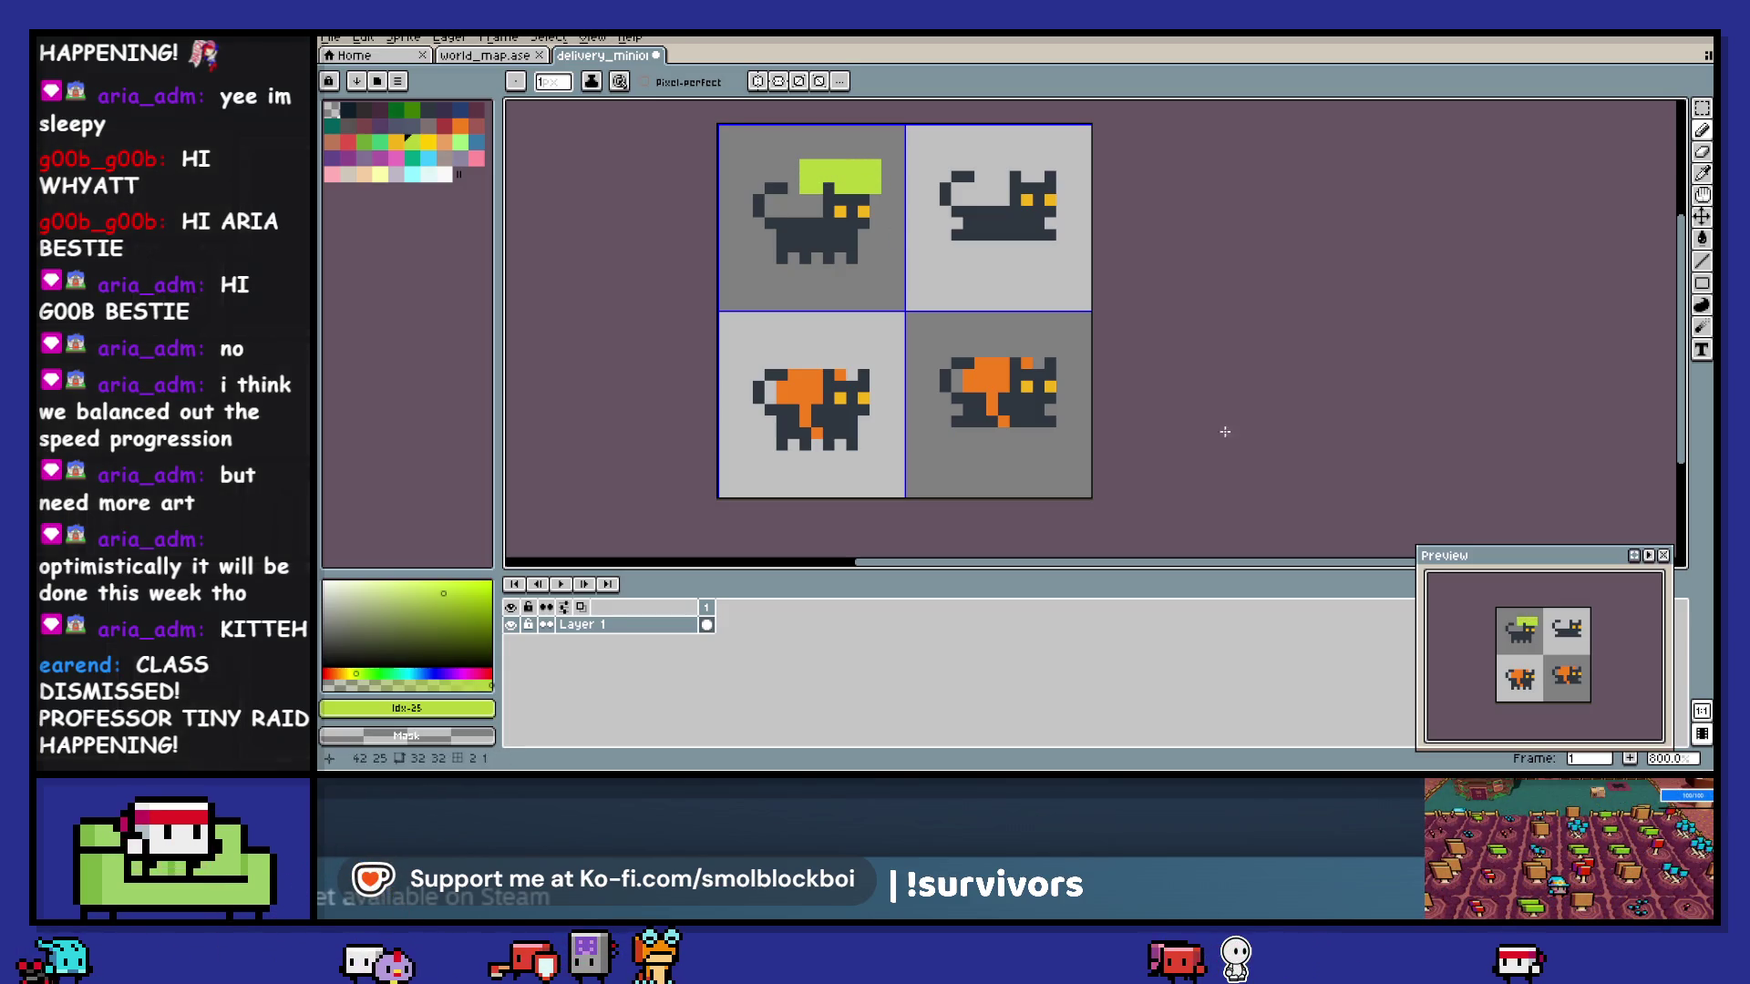
pyautogui.hotkey('ctrl', 'z')
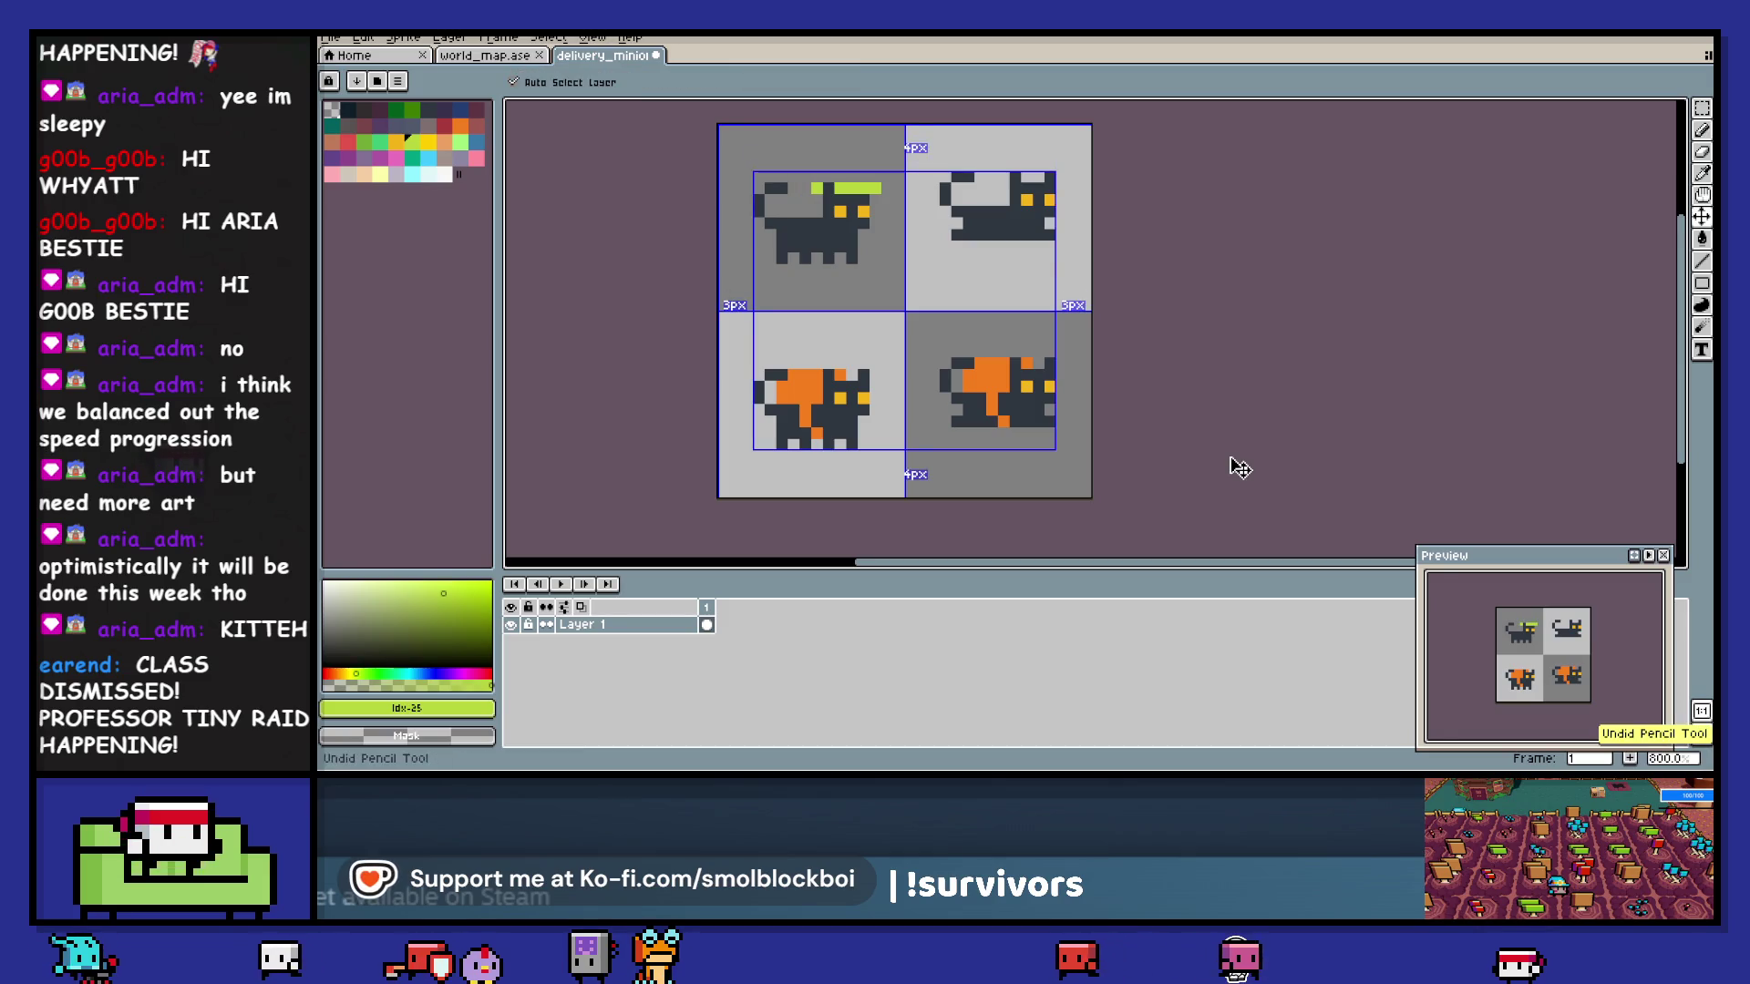
pyautogui.hotkey('ctrl', 's')
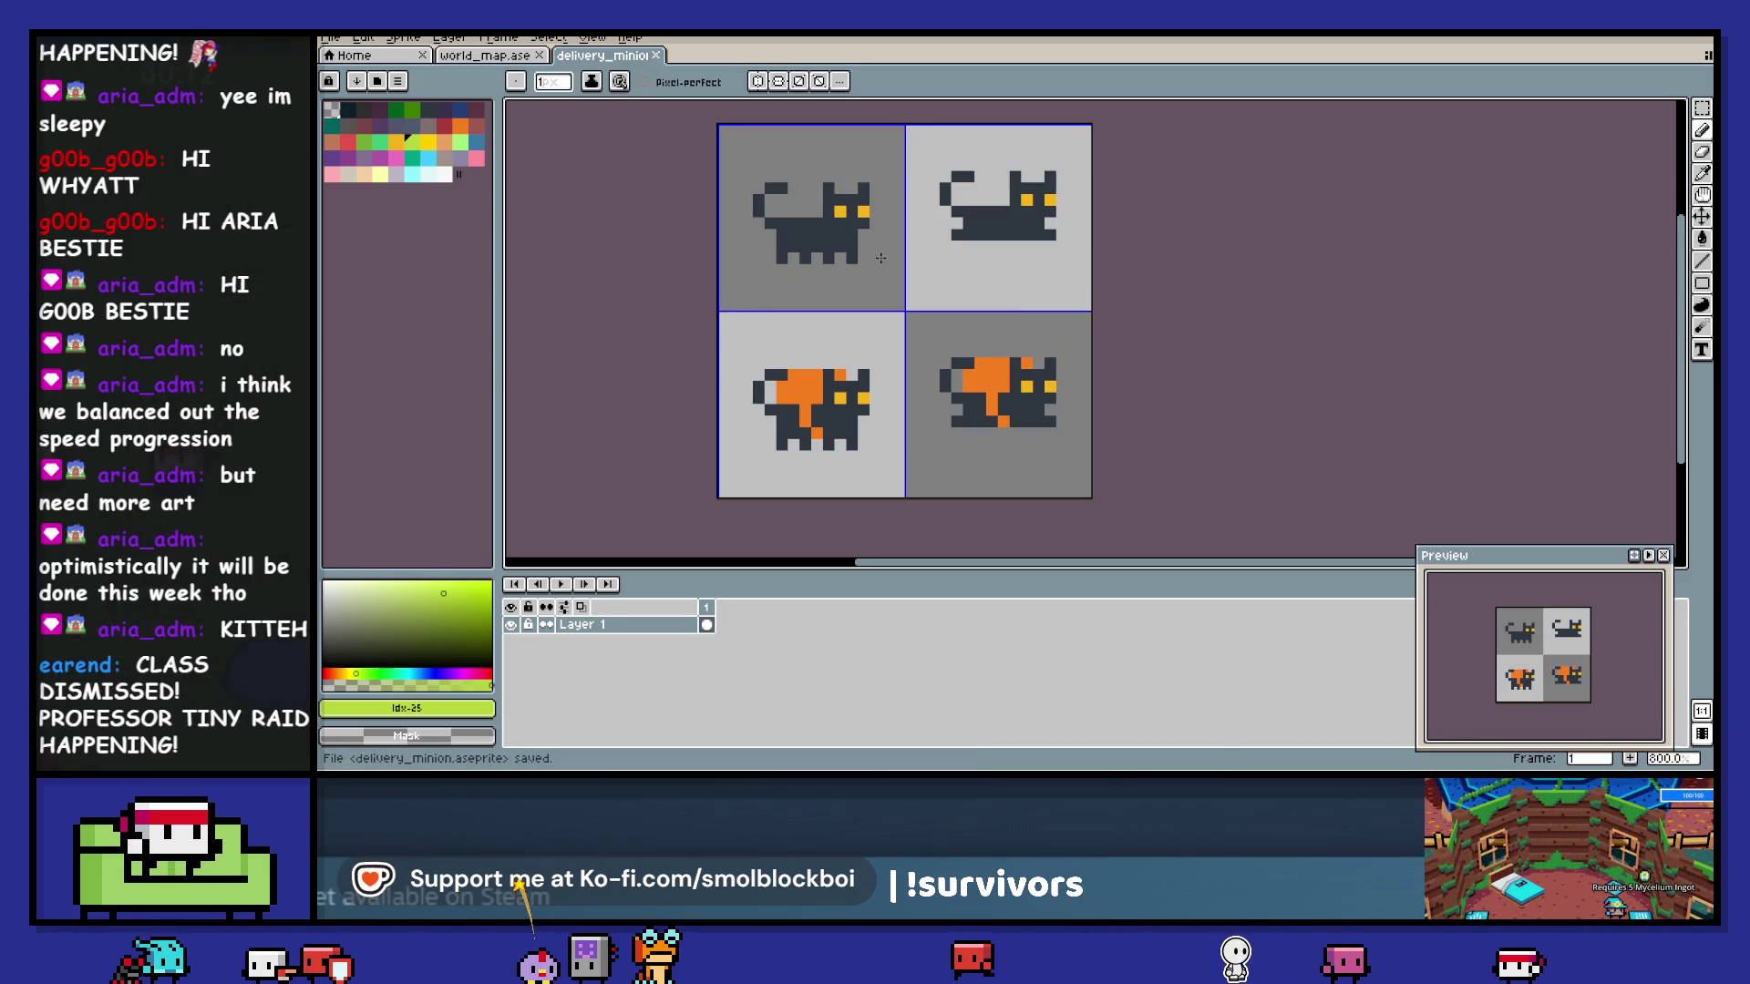
# - Try a darker body-colour patch on the first cat, then undo it
pyautogui.keyDown('alt'); pyautogui.click(846, 244); pyautogui.keyUp('alt')
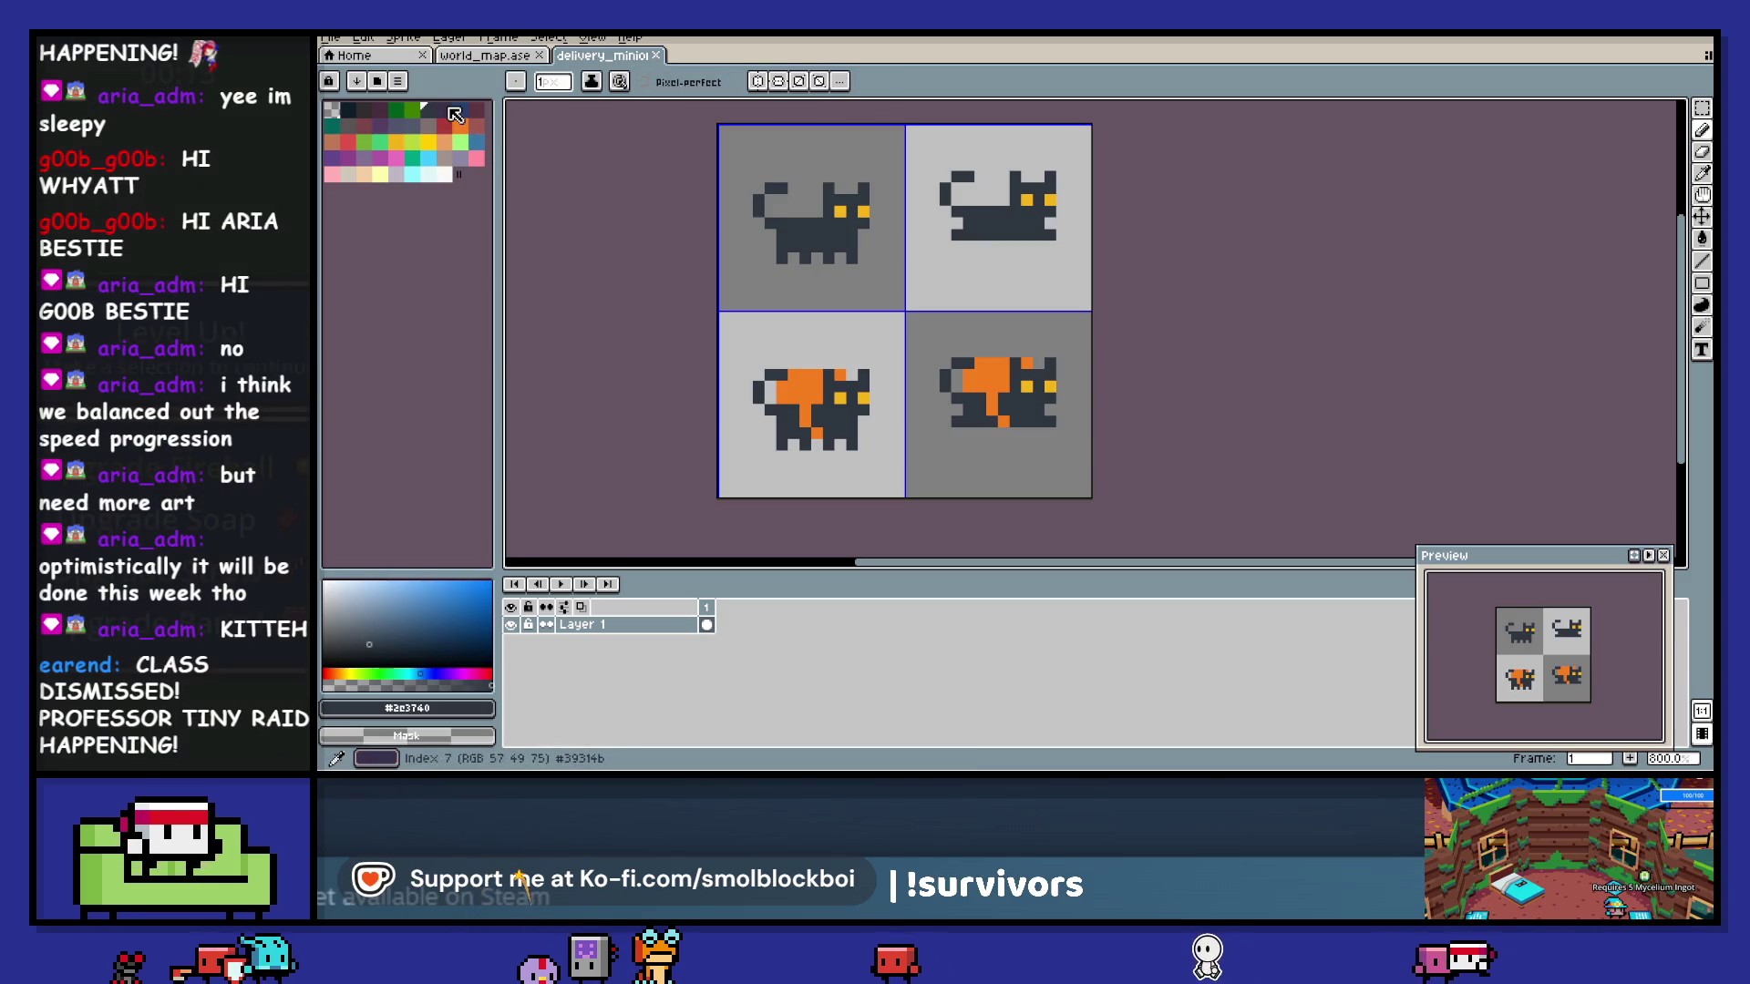
pyautogui.keyDown('alt'); pyautogui.click(852, 236); pyautogui.keyUp('alt')
pyautogui.keyDown('alt'); pyautogui.click(851, 235); pyautogui.keyUp('alt')
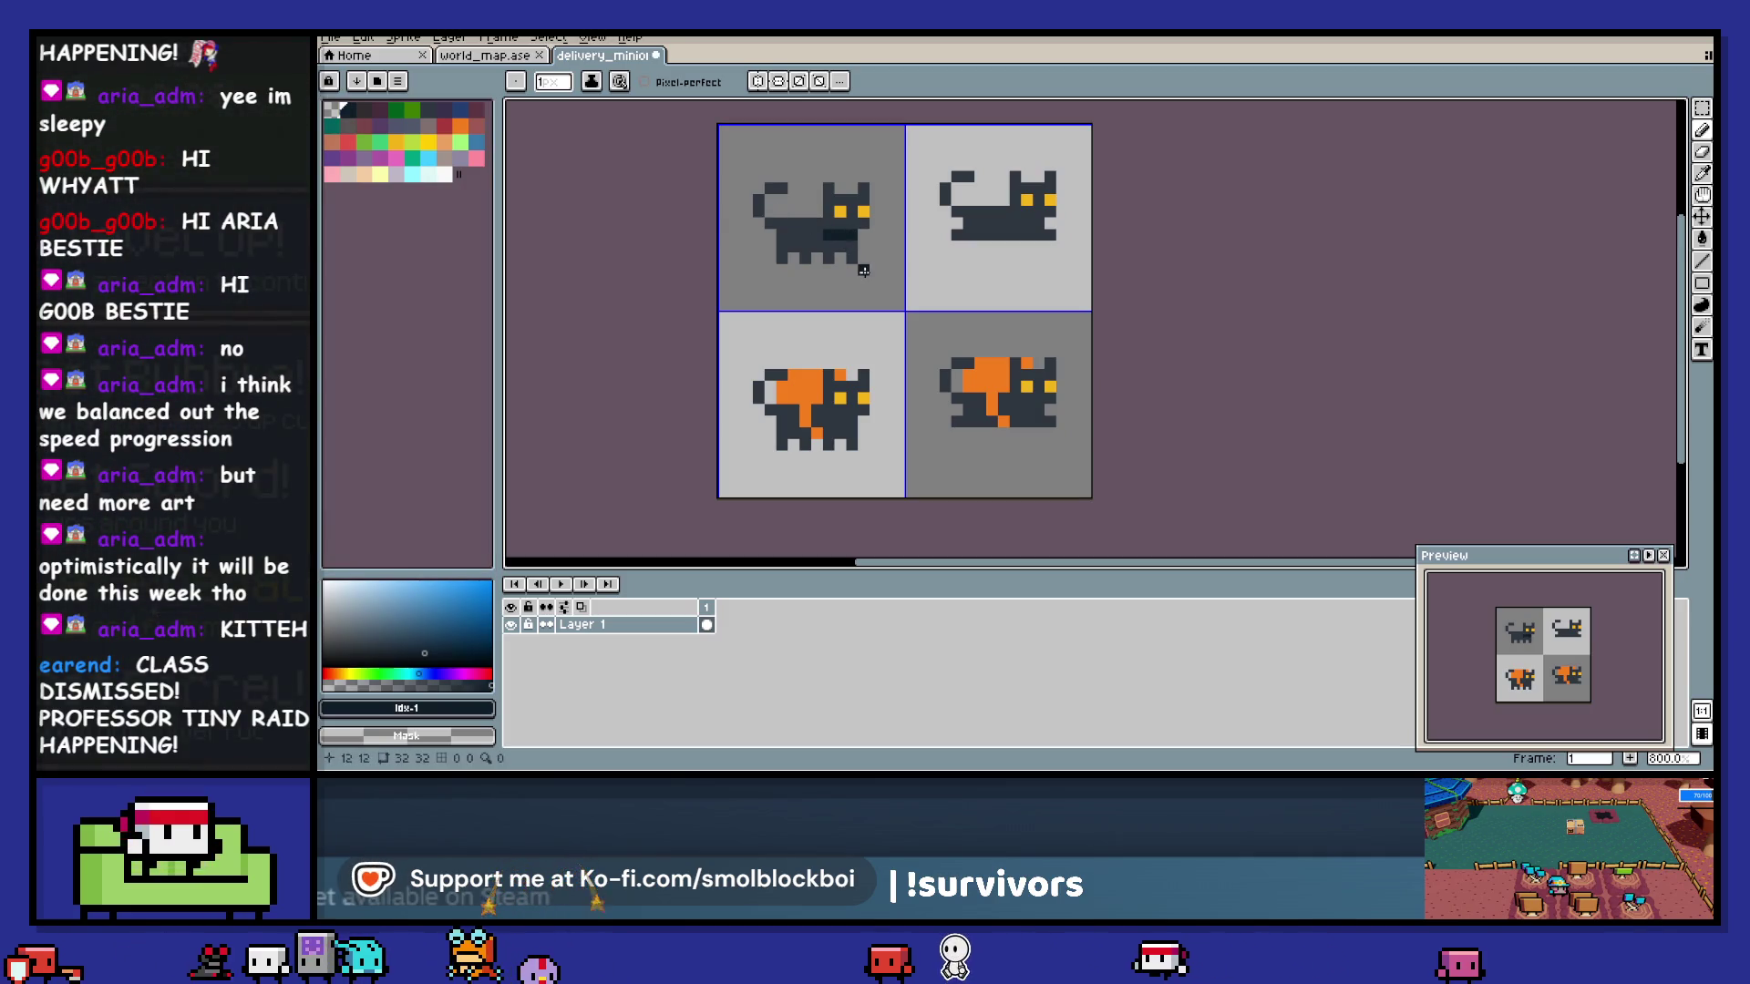
pyautogui.hotkey('ctrl', 'z')
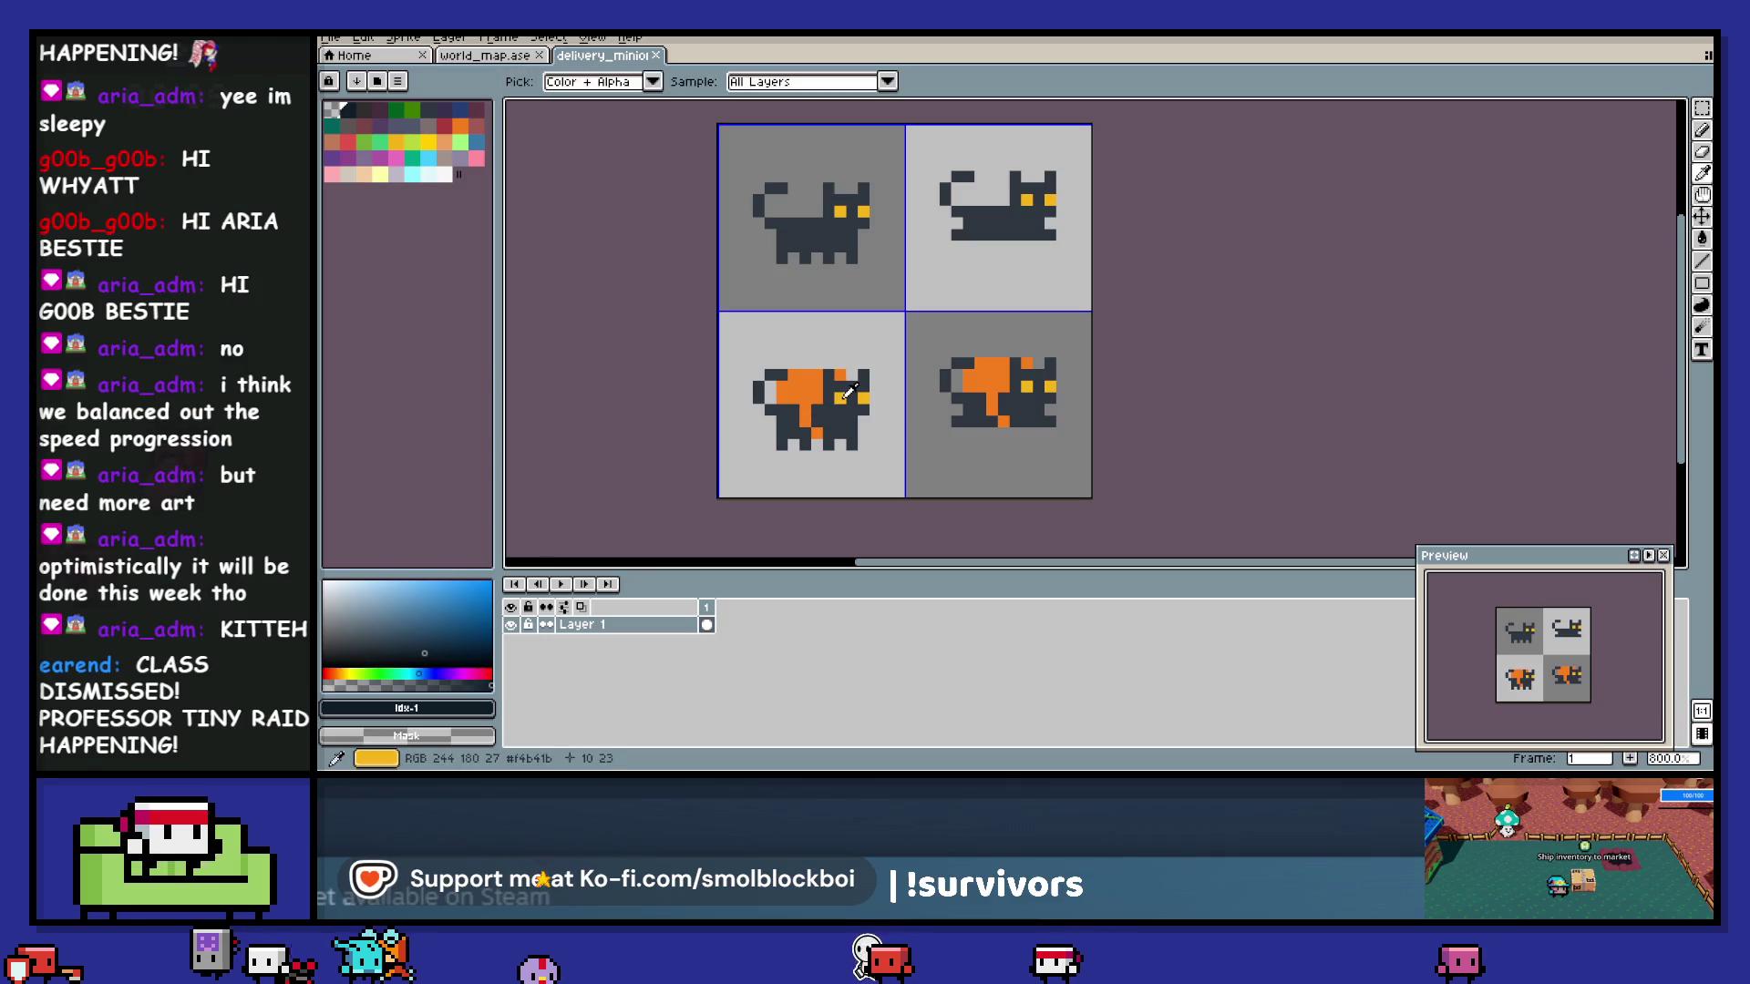
# - Dot yellow eye-colour pixels onto the top-left cat's chest and bottom-right cat's chin
pyautogui.keyDown('alt'); pyautogui.click(841, 222); pyautogui.keyUp('alt')
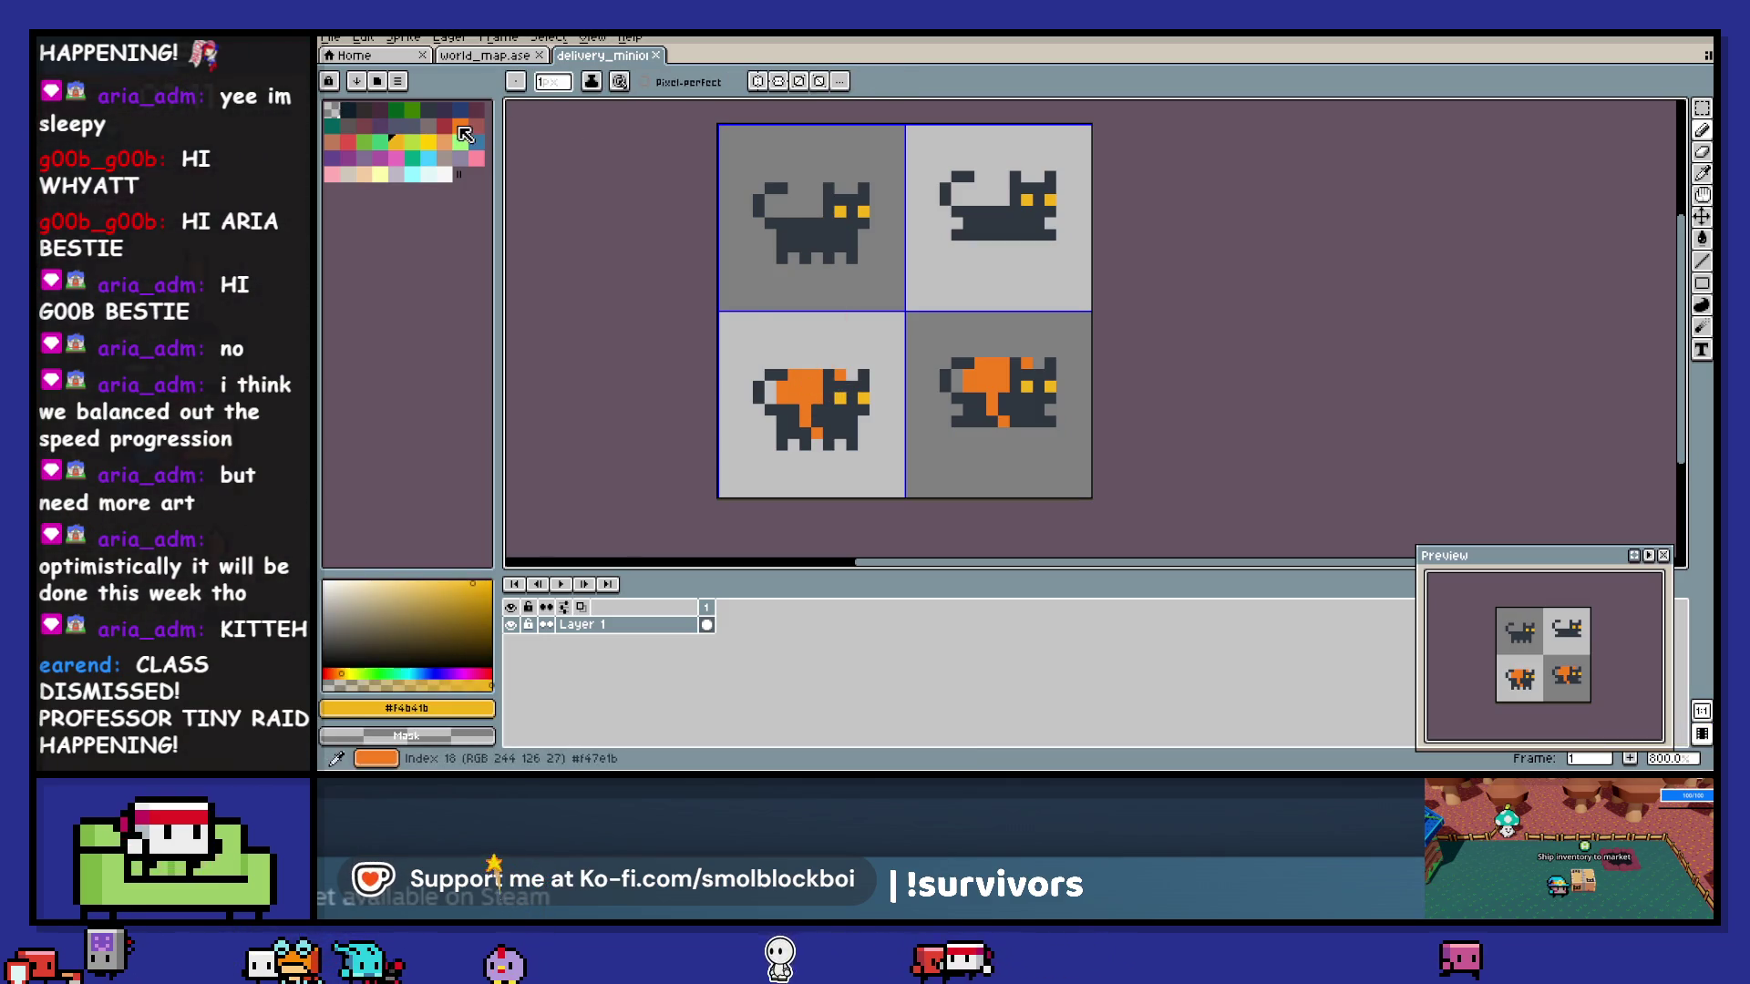
pyautogui.click(351, 144)
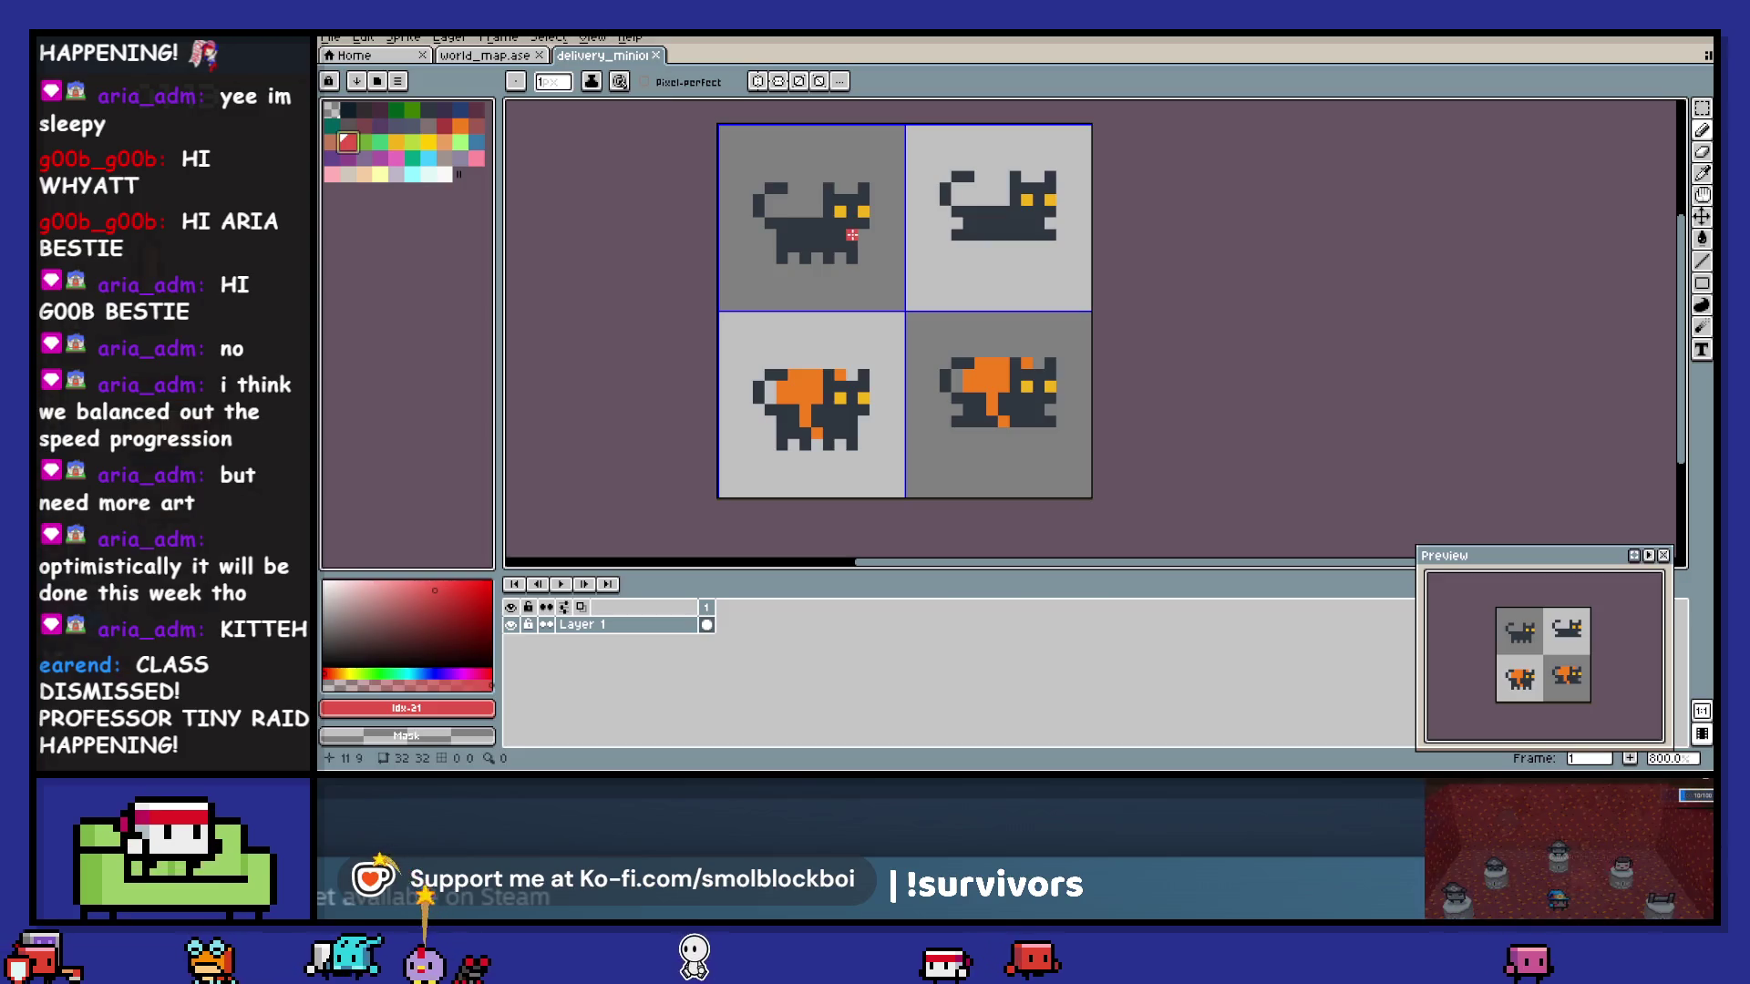
pyautogui.keyDown('alt'); pyautogui.click(840, 211); pyautogui.keyUp('alt')
pyautogui.click(852, 235)
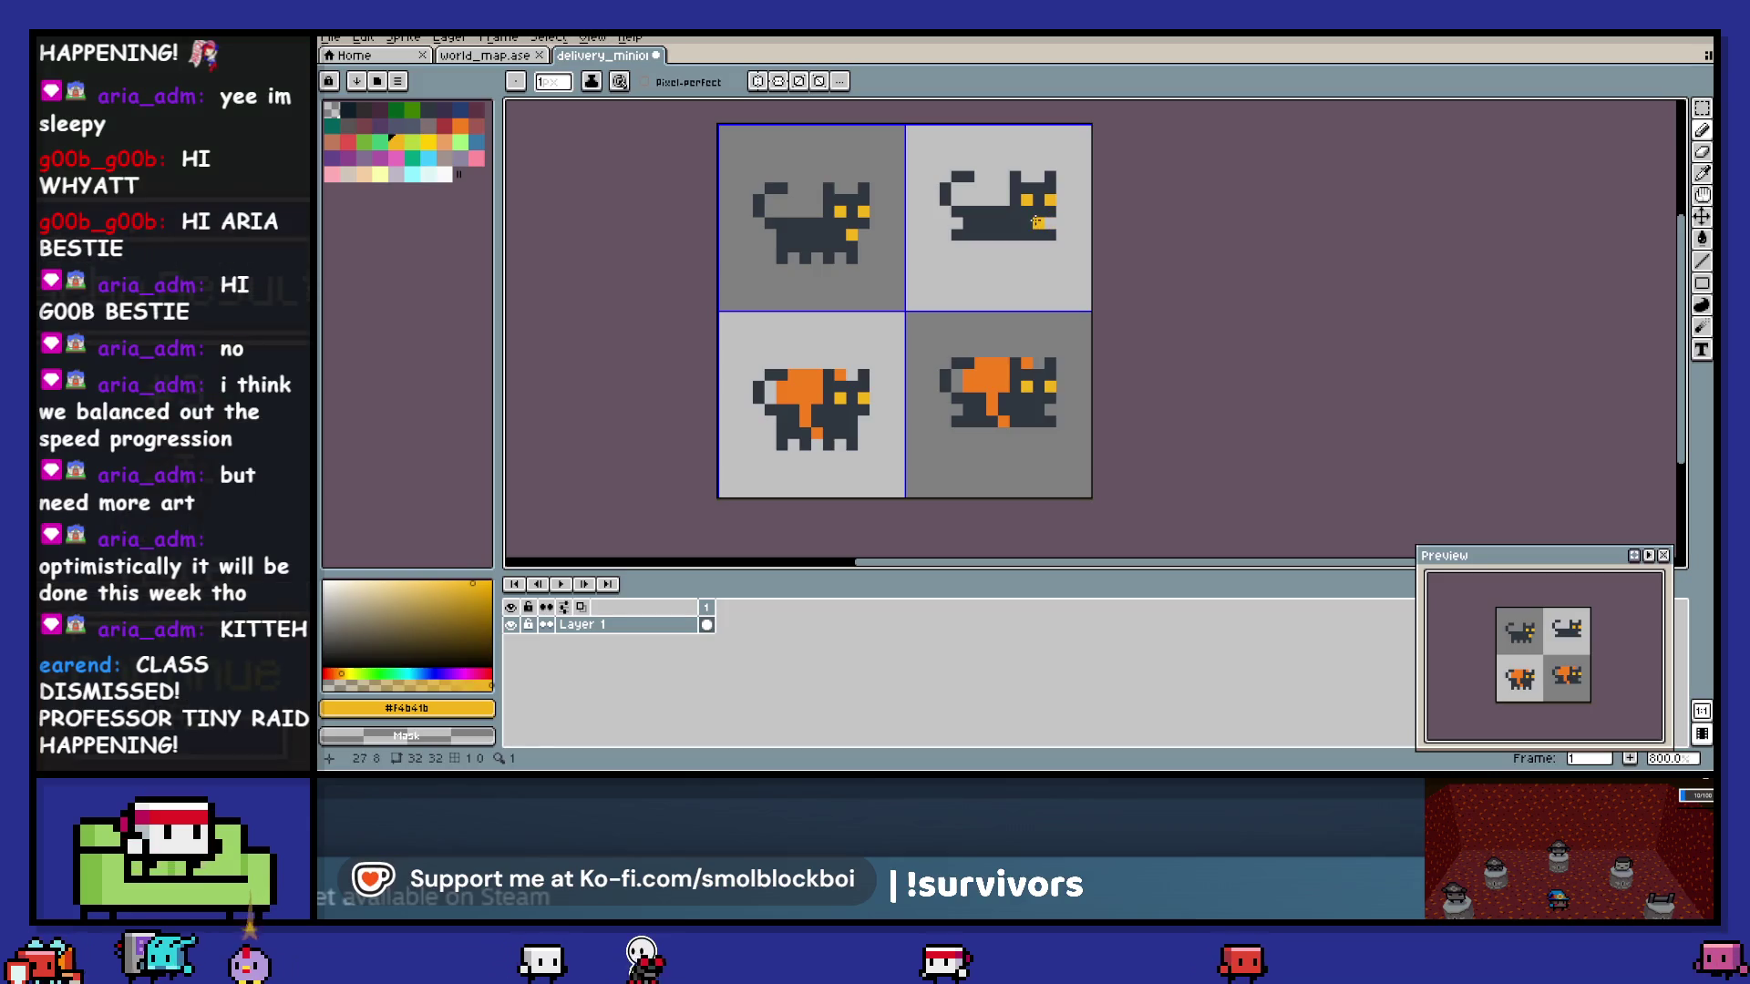
pyautogui.click(1039, 409)
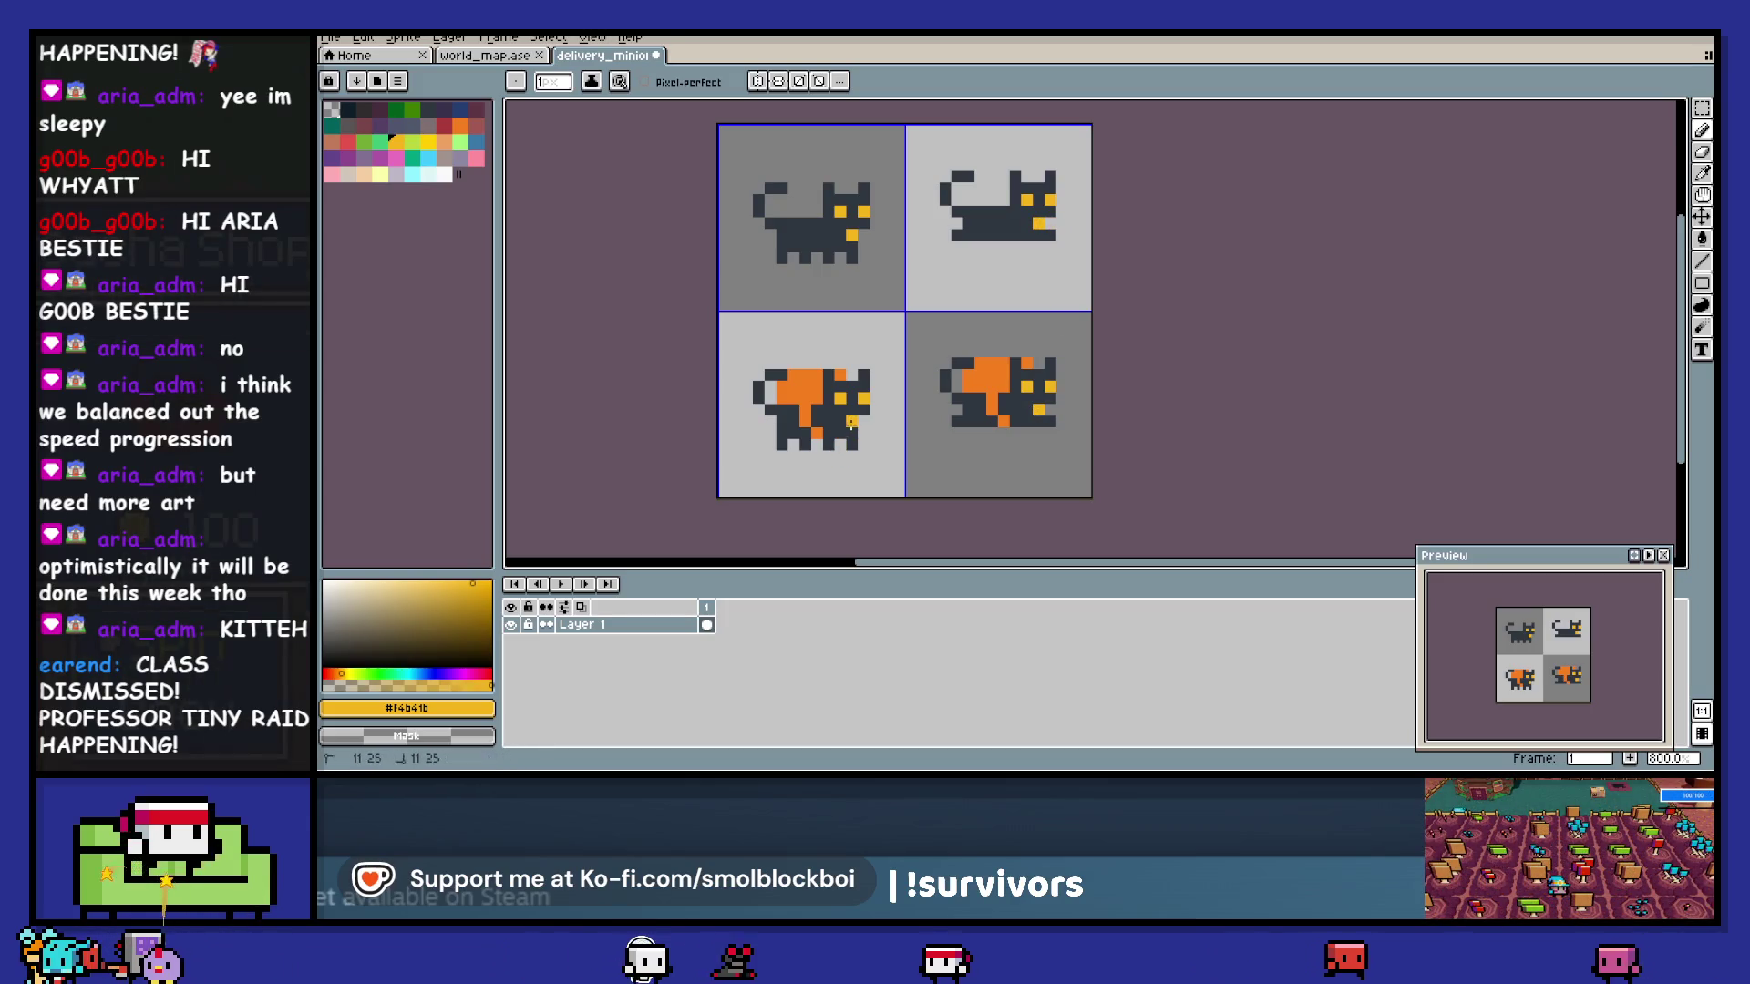
pyautogui.keyDown('alt'); pyautogui.click(778, 419); pyautogui.keyUp('alt')
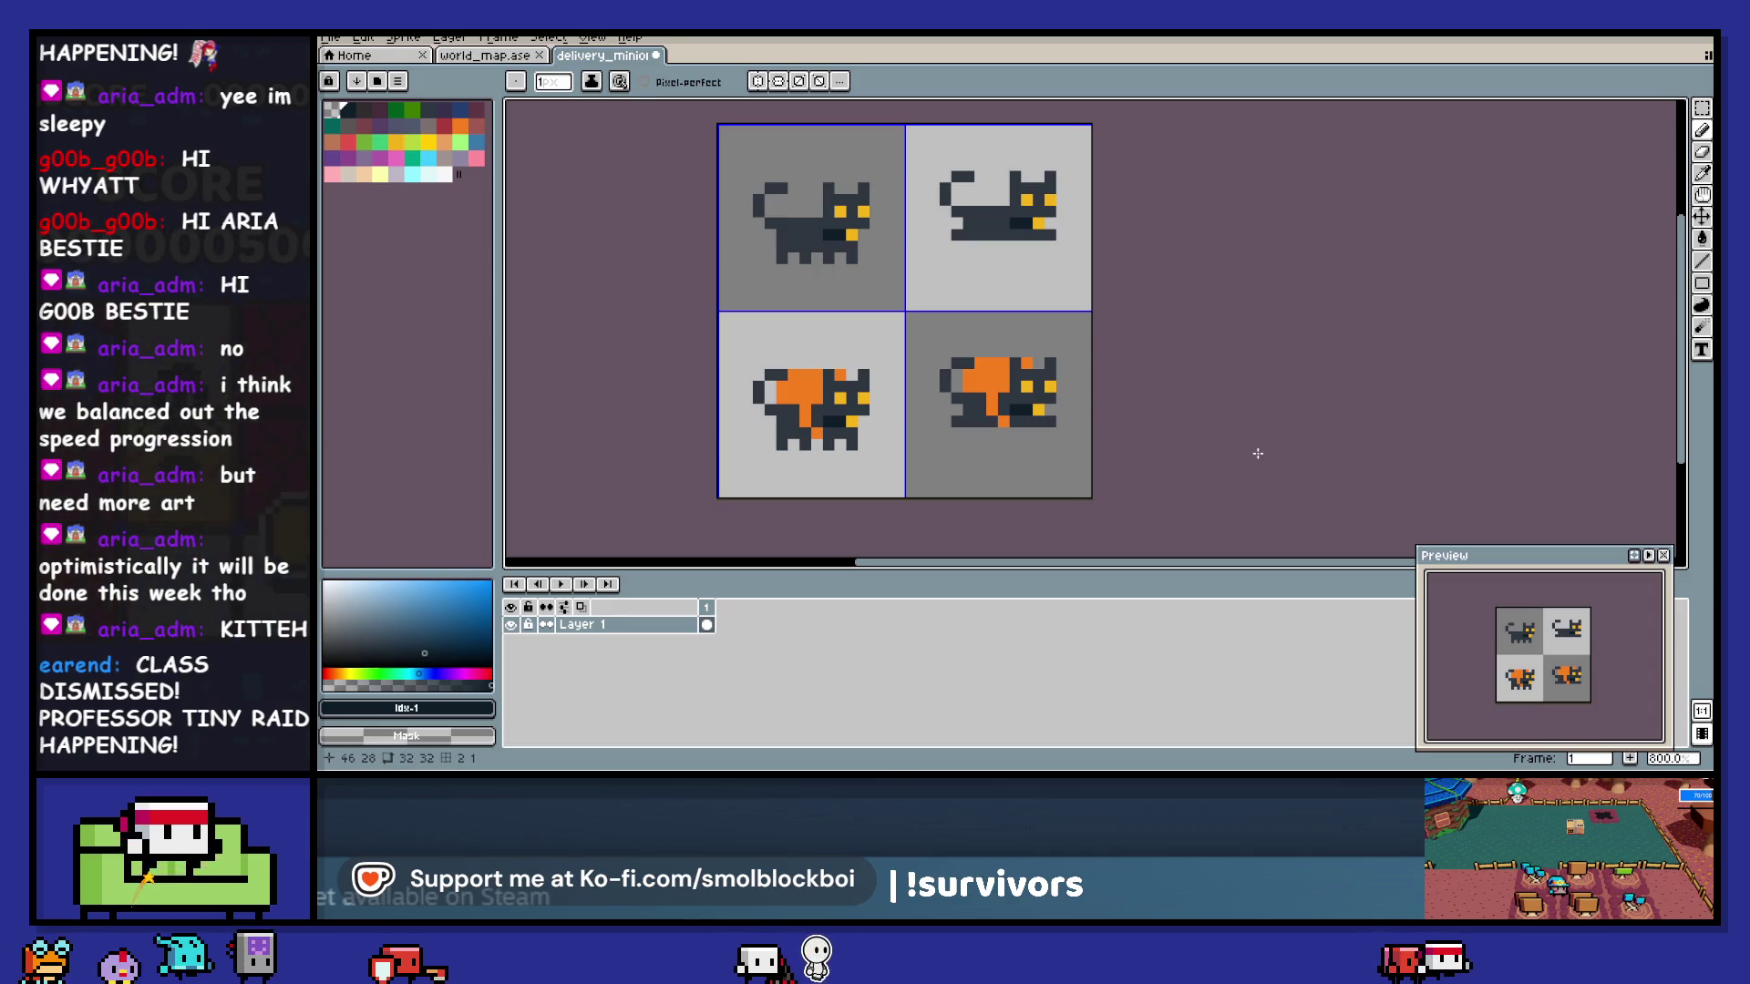
pyautogui.hotkey('ctrl', 'z')
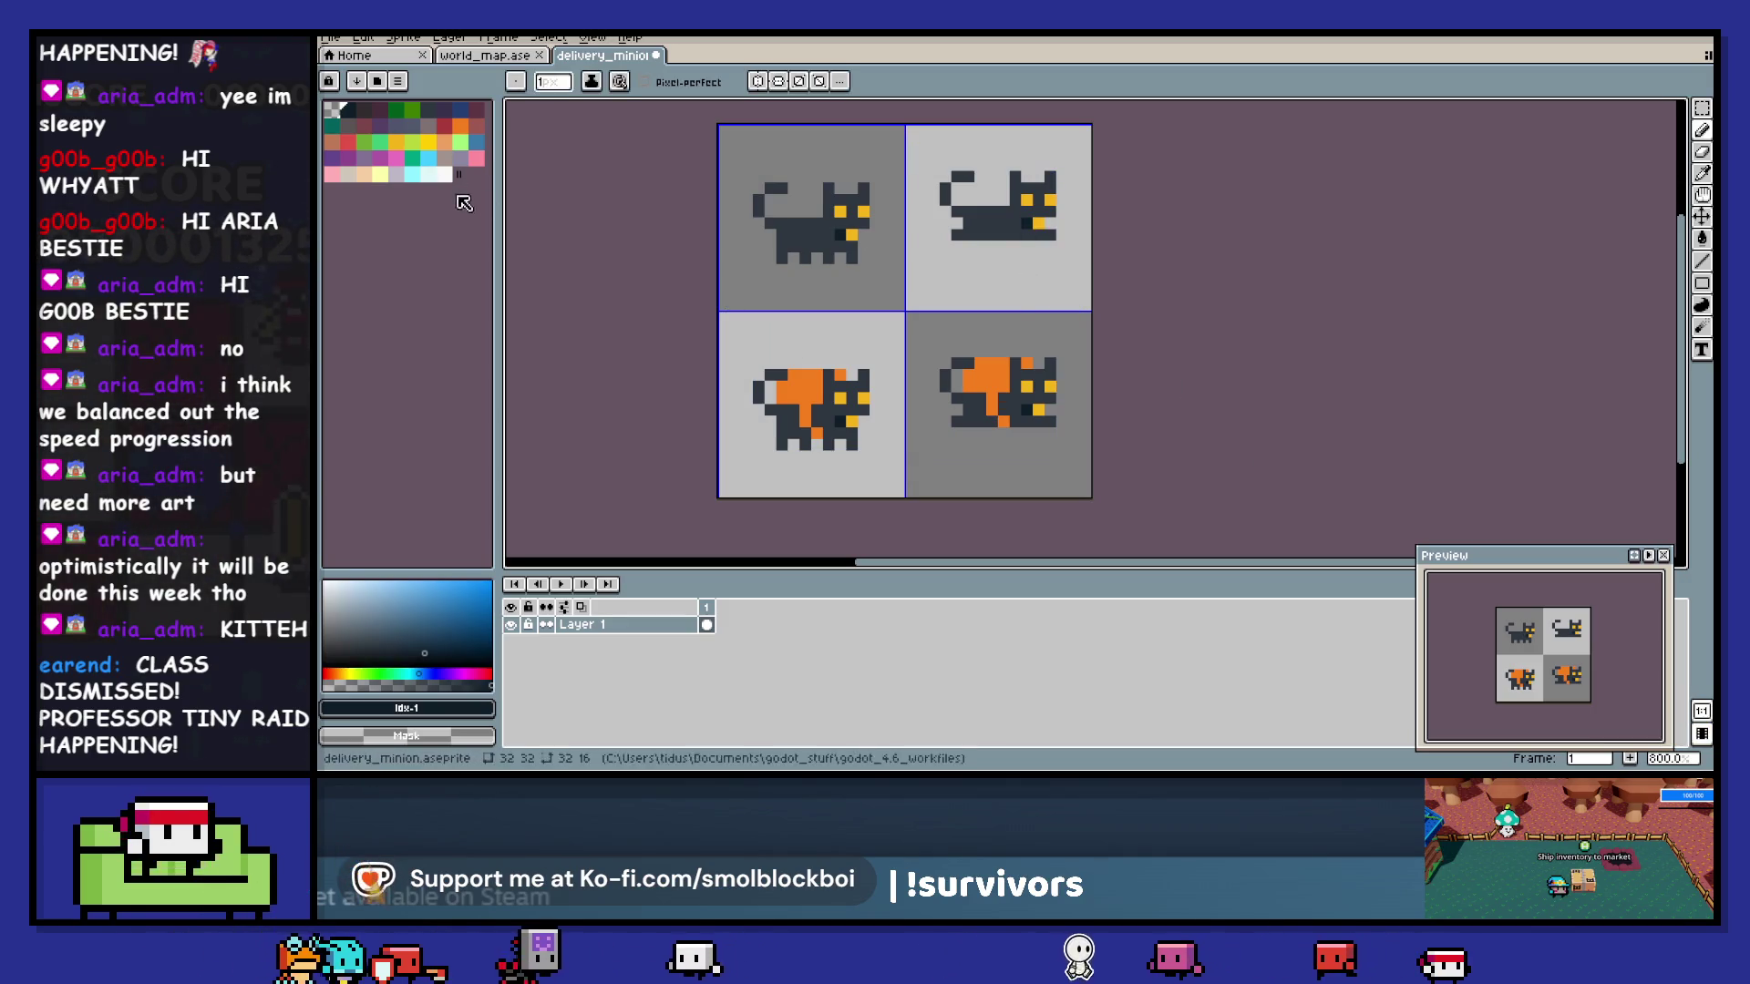
# - Pencil trial pale paw and foot pixels onto the first, second and orange cats
pyautogui.click(422, 173)
pyautogui.click(781, 257)
pyautogui.click(804, 257)
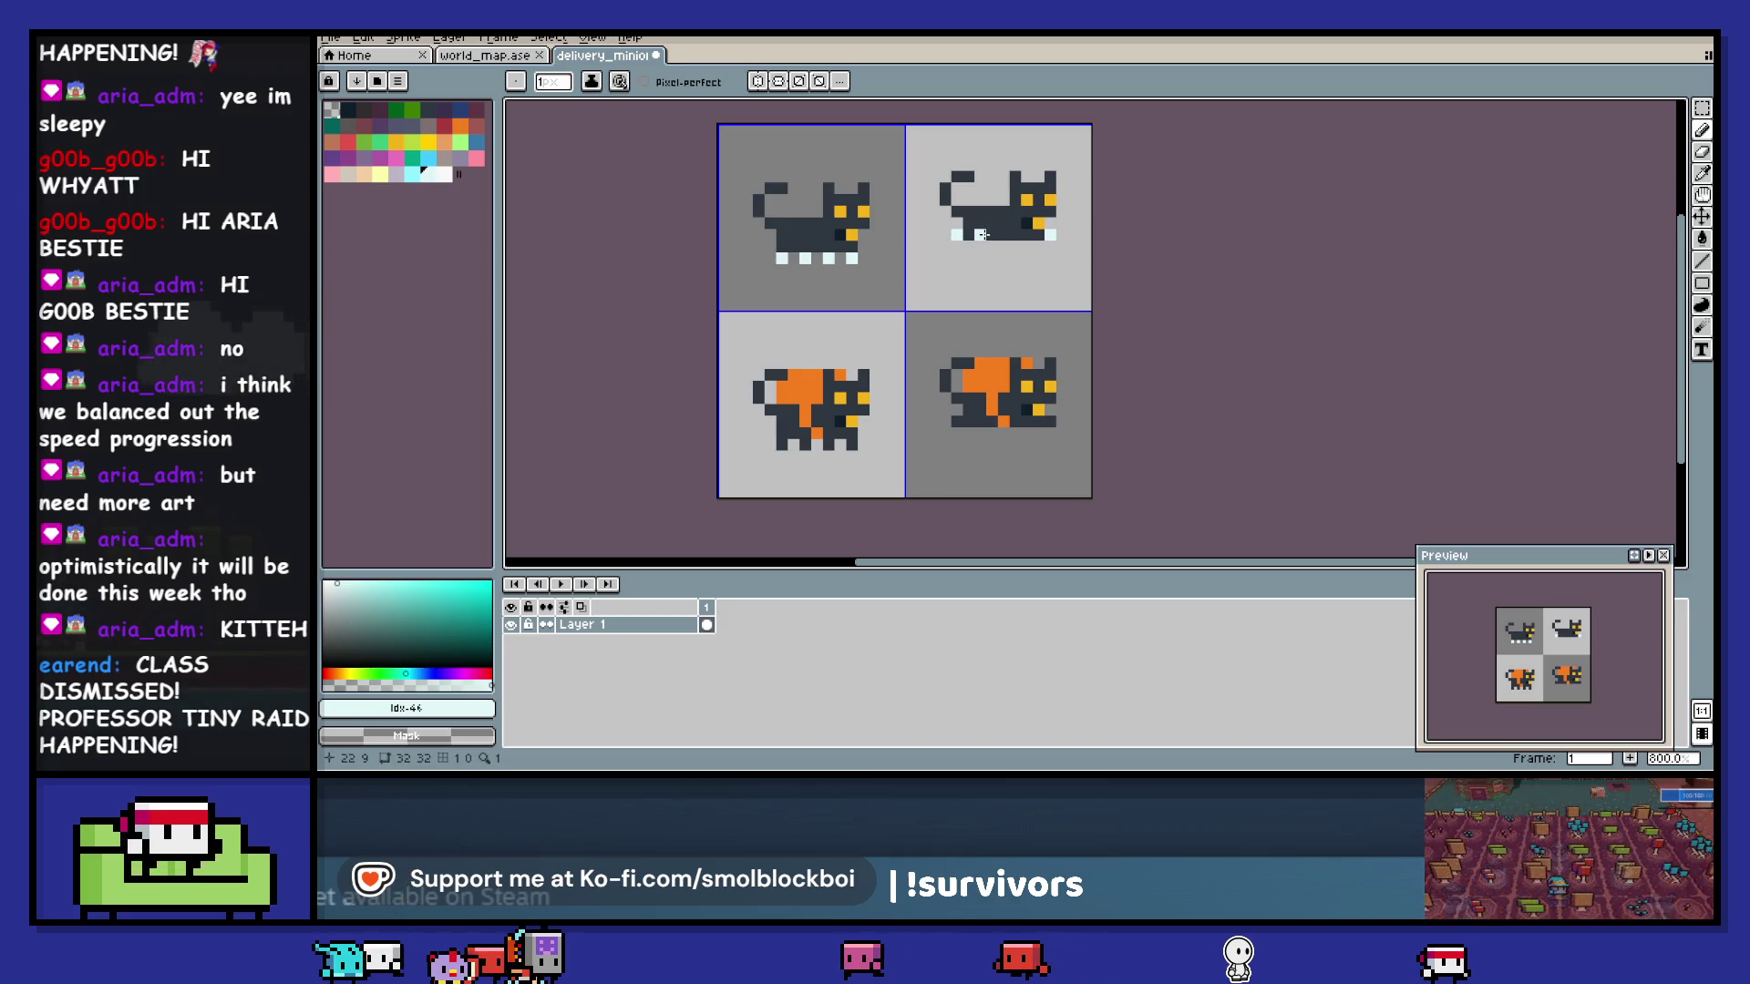
pyautogui.click(1015, 234)
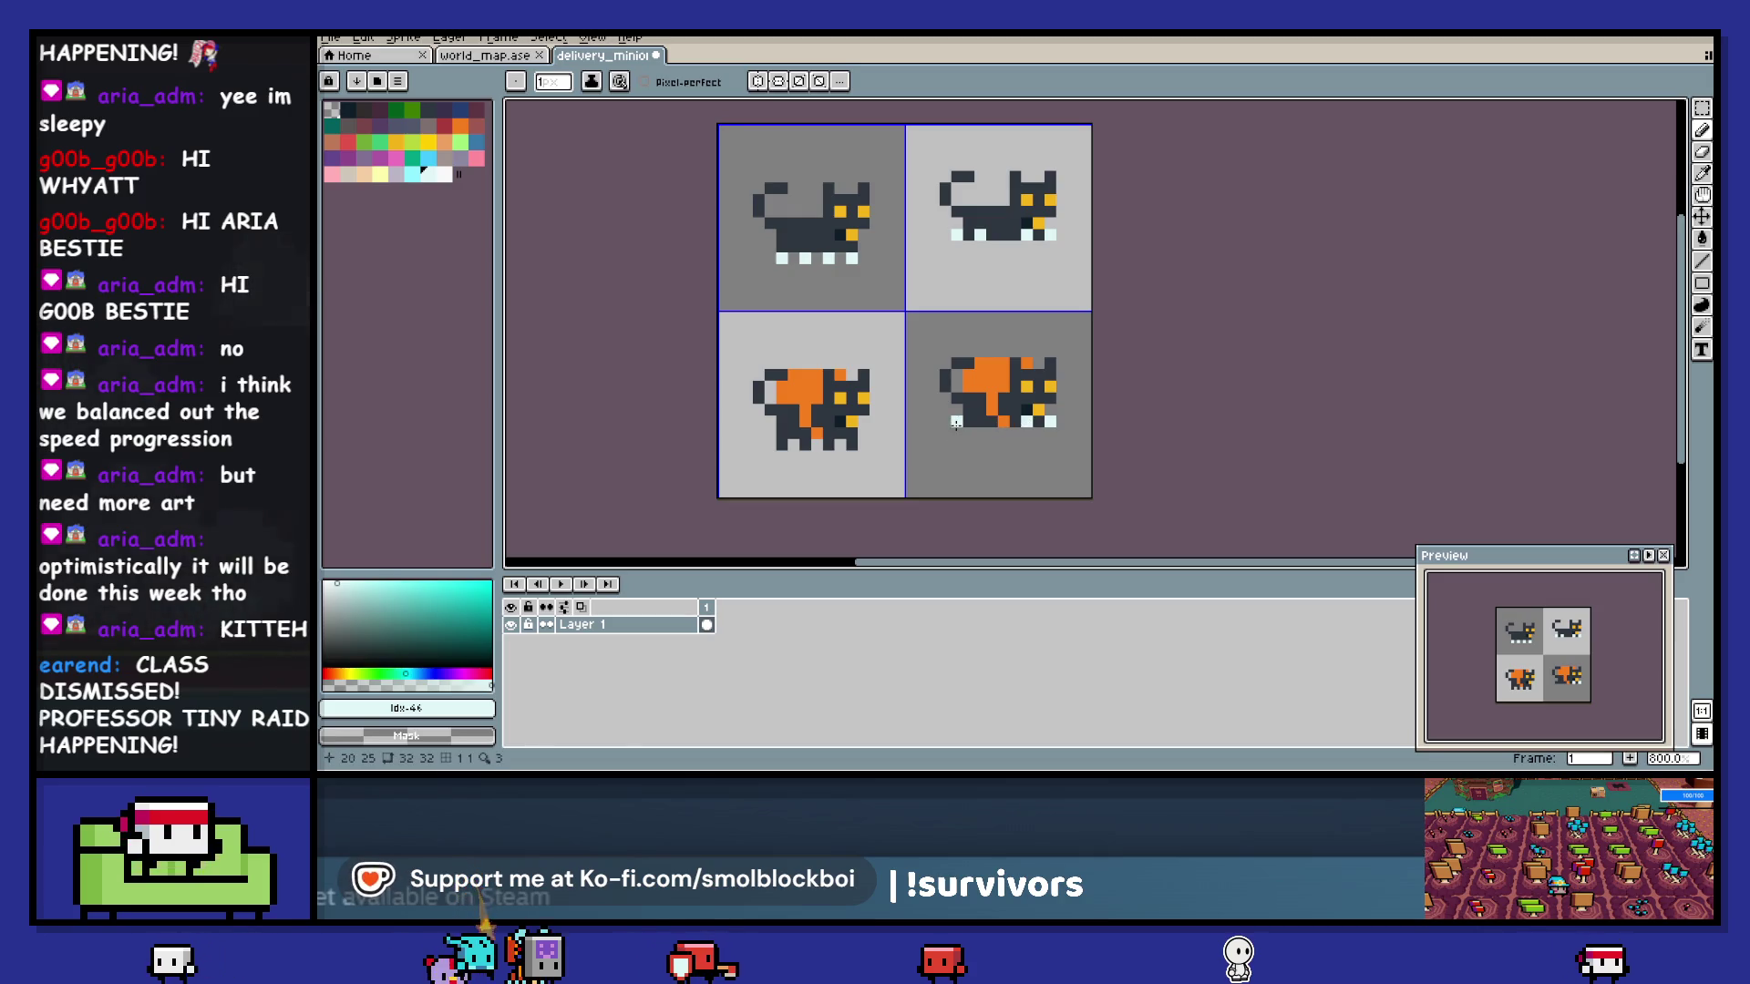
pyautogui.click(852, 445)
pyautogui.click(828, 446)
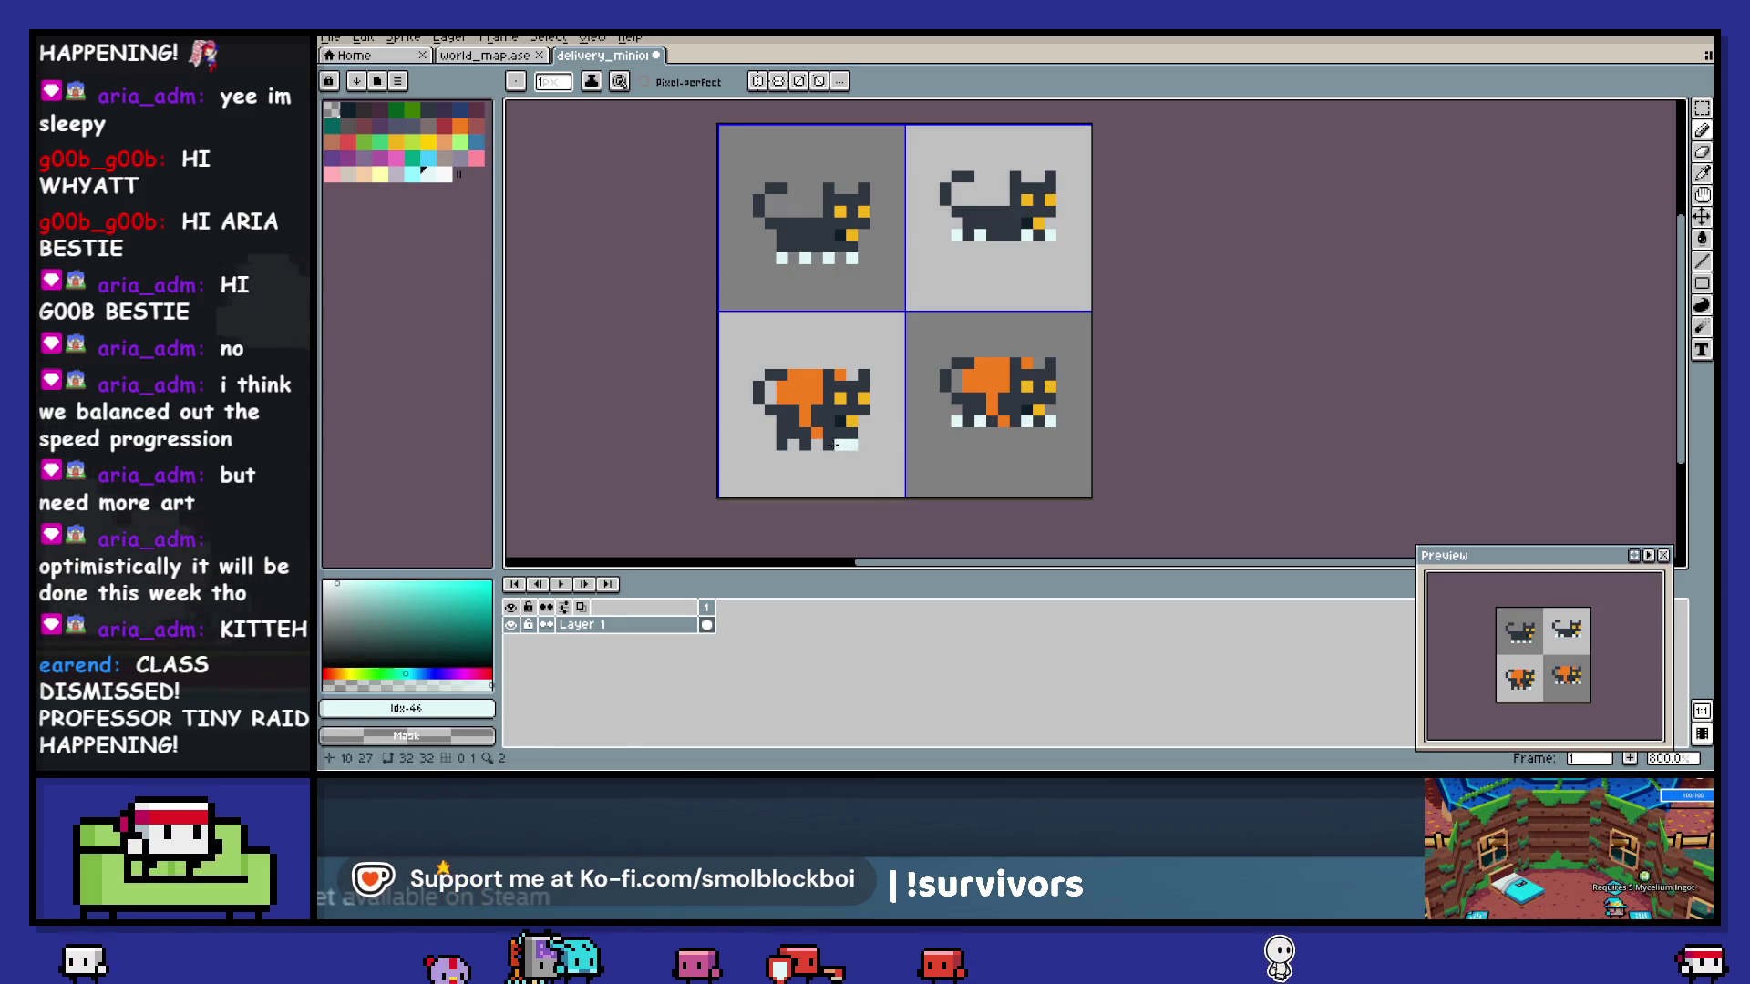
pyautogui.click(806, 446)
pyautogui.click(782, 446)
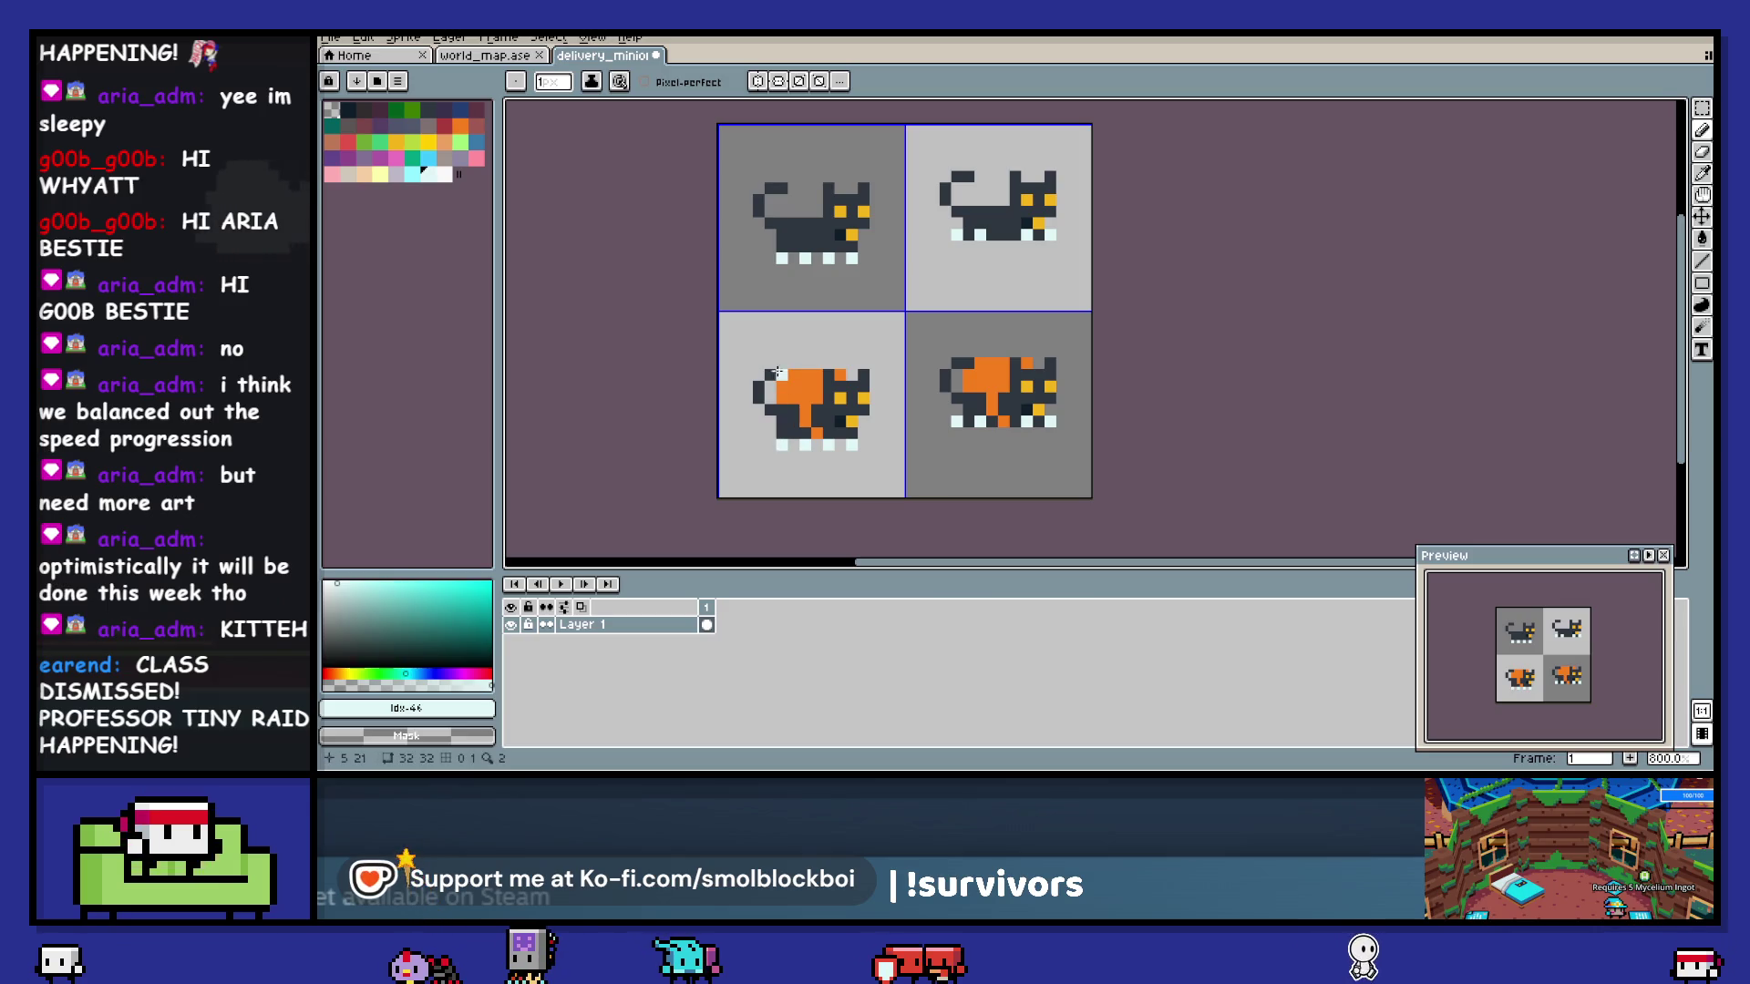
pyautogui.moveTo(771, 374); pyautogui.dragTo(784, 372)
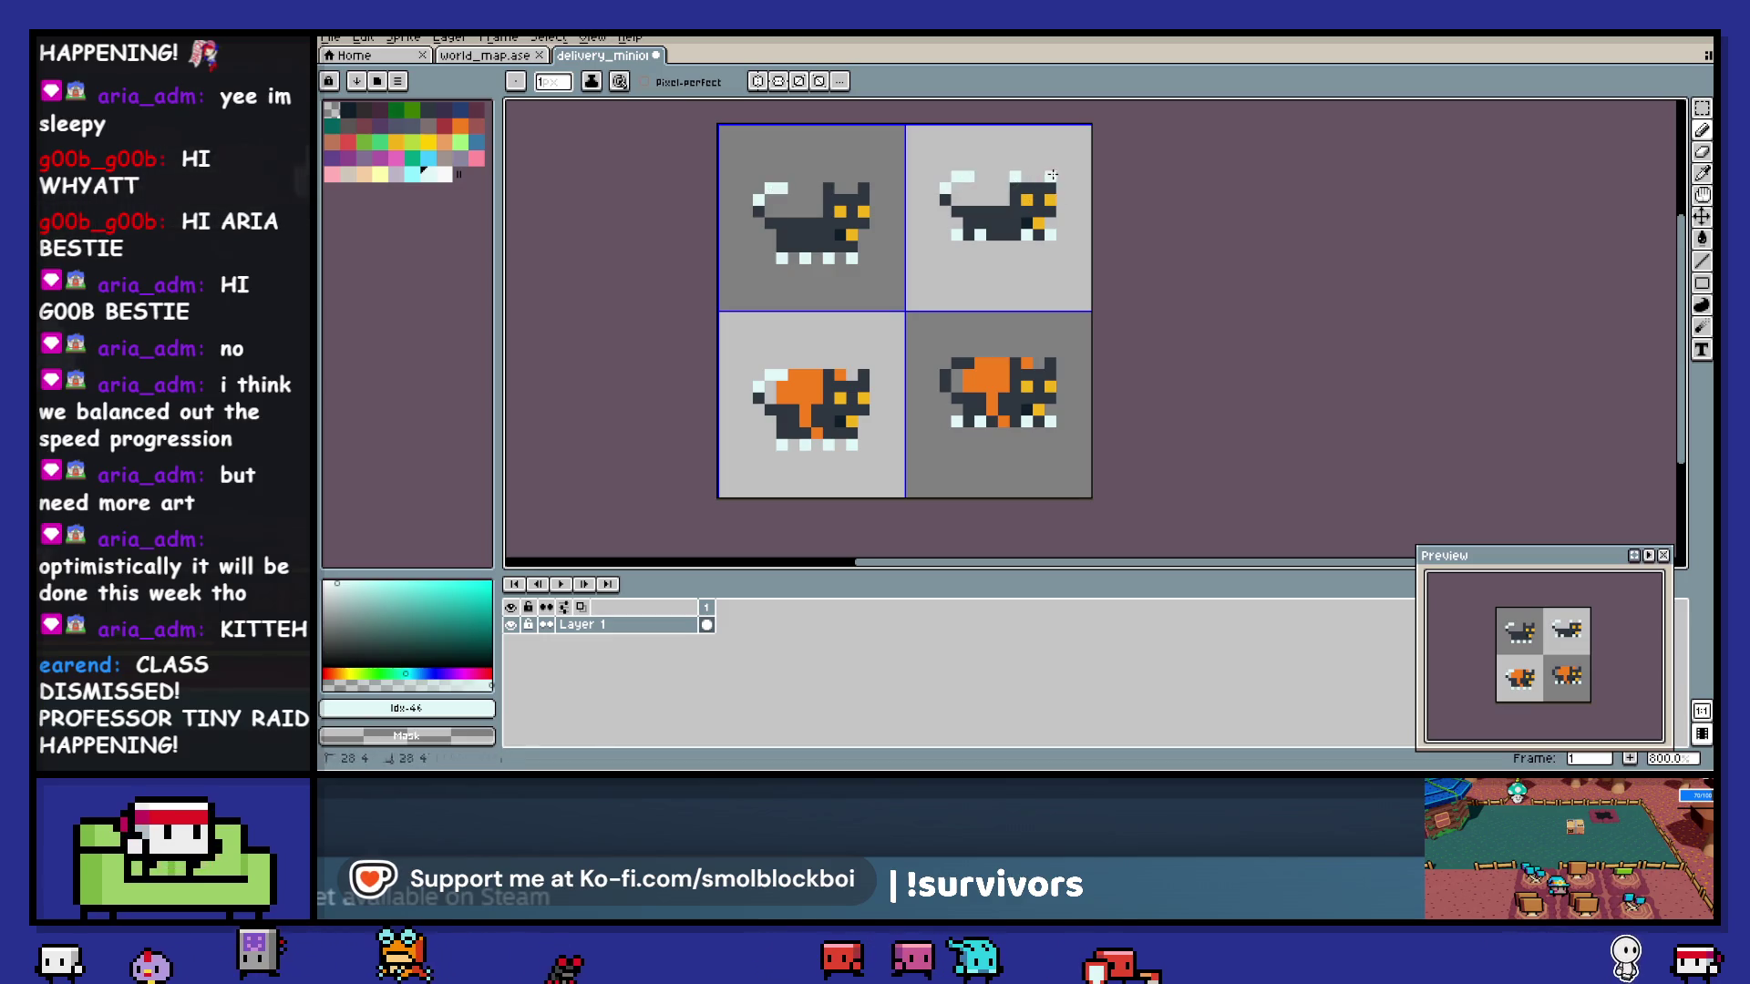
# - Undo the pale paw strokes and save the cat sprite sheet
pyautogui.hotkey('ctrl', 'z')
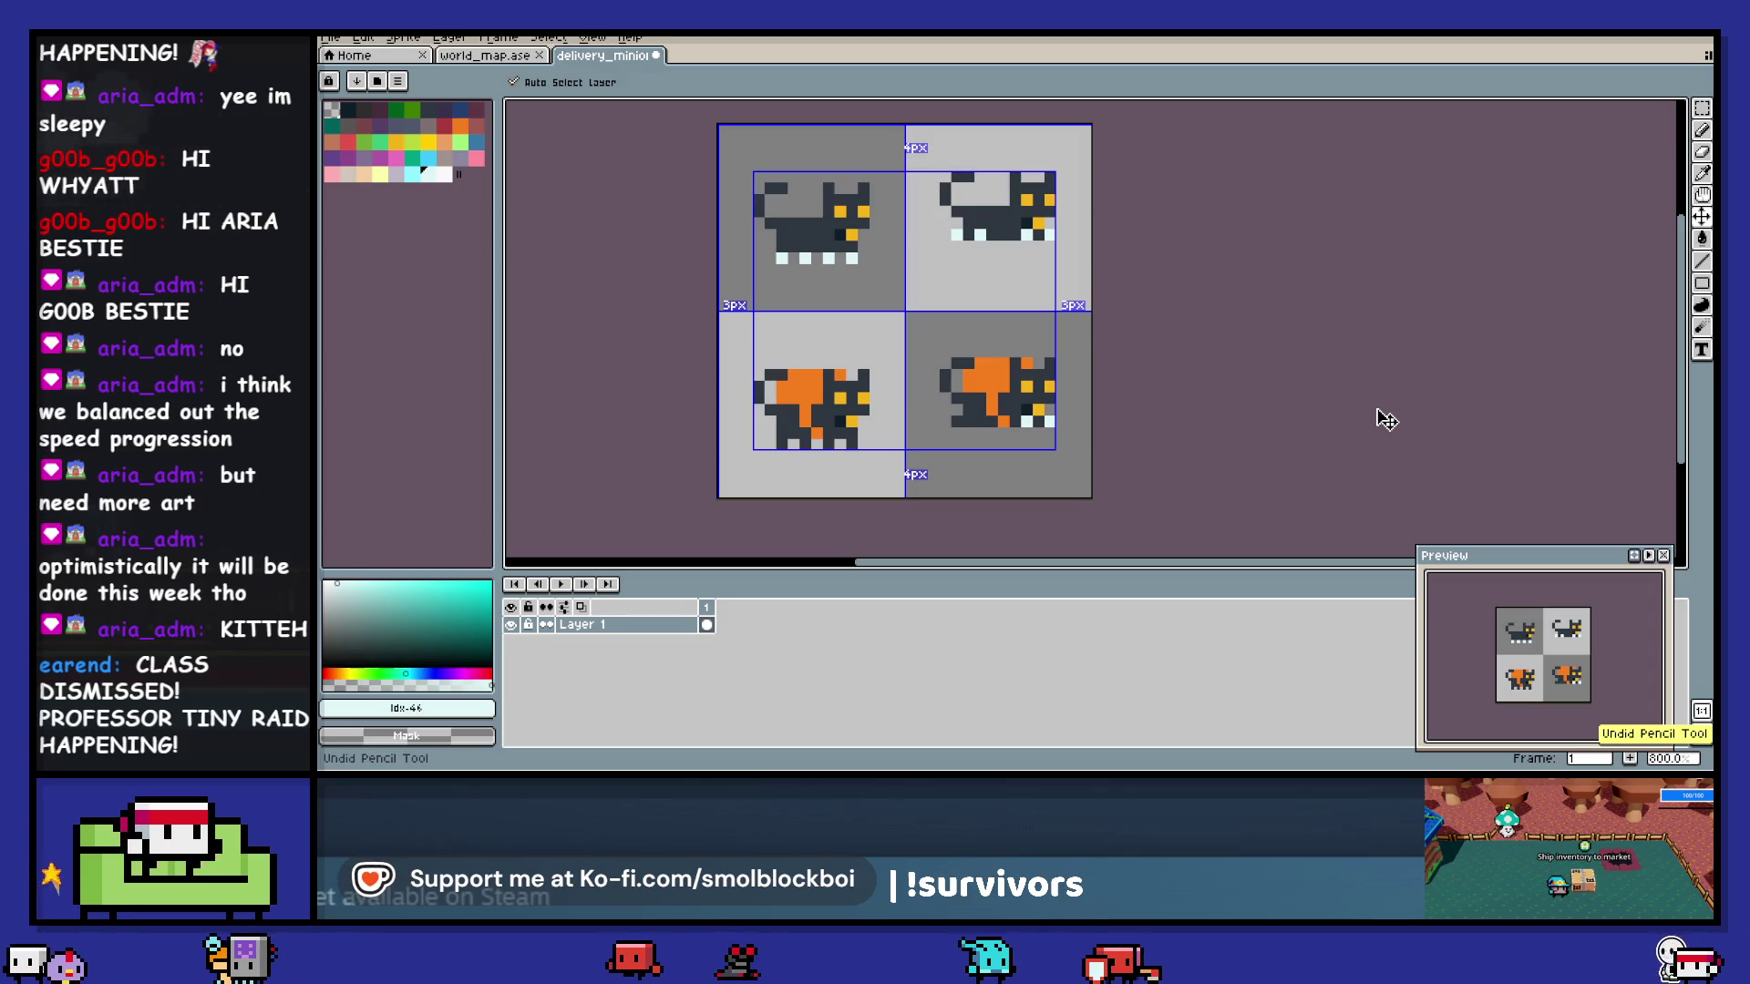
pyautogui.hotkey('ctrl', 'z')
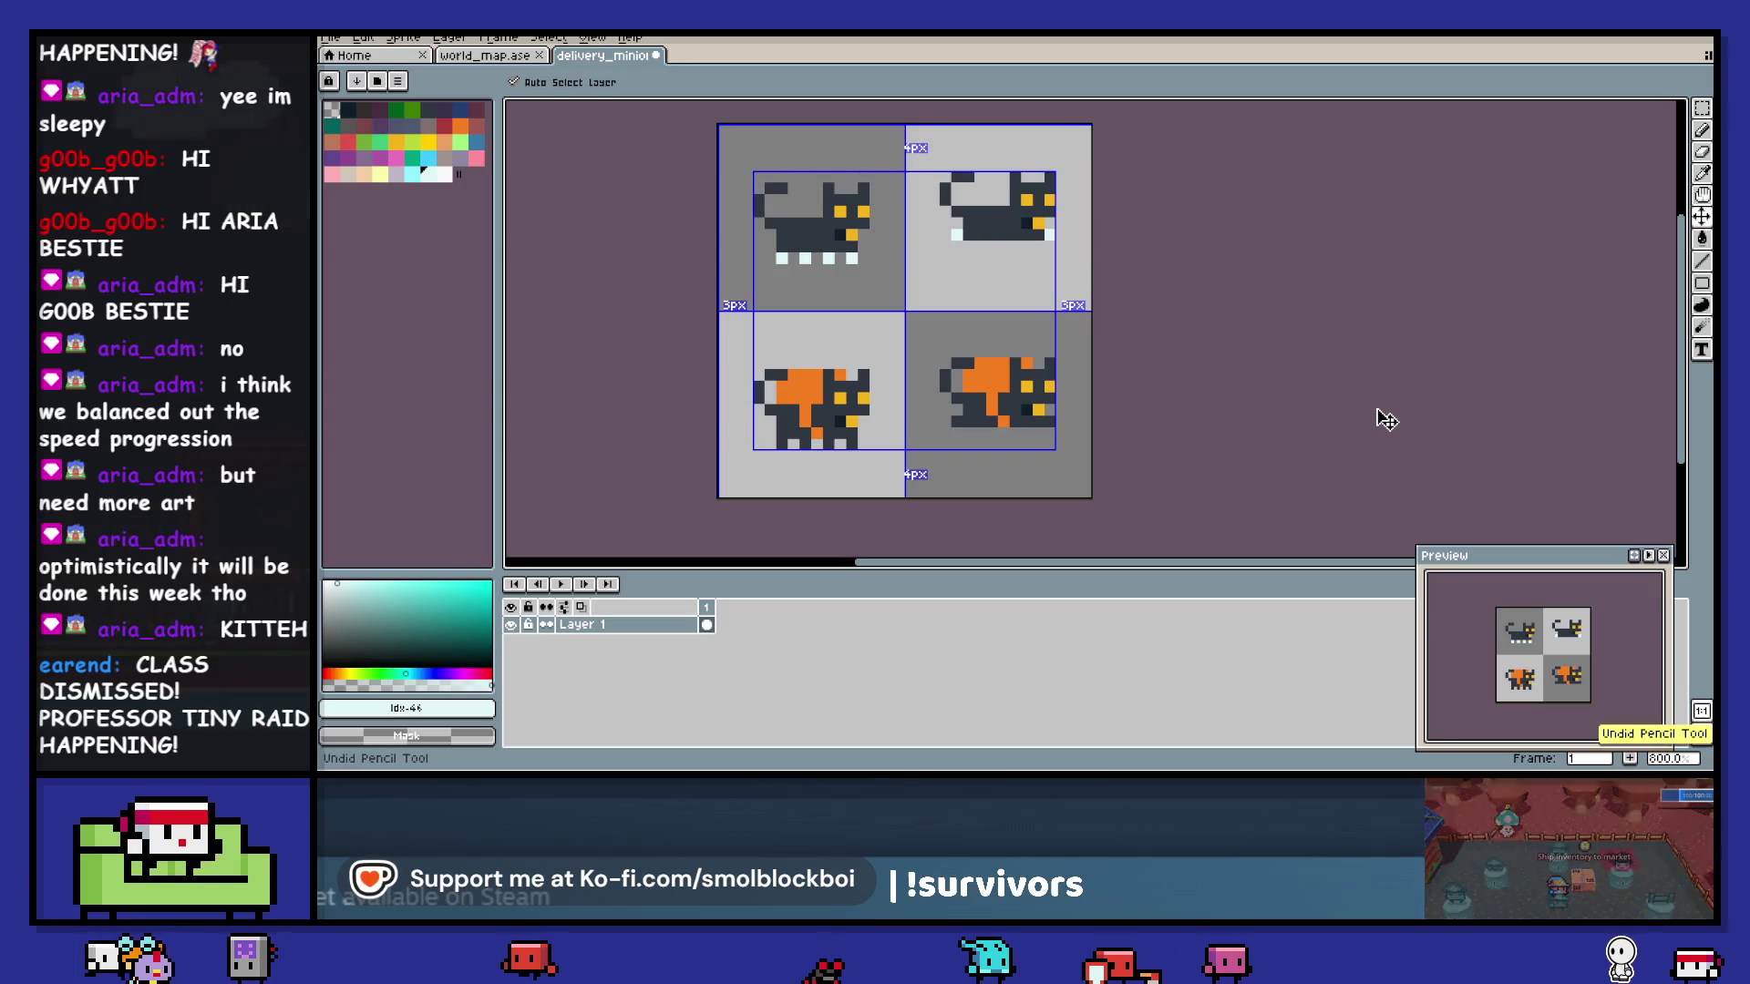
pyautogui.hotkey('ctrl', 'z')
pyautogui.hotkey('ctrl', 's')
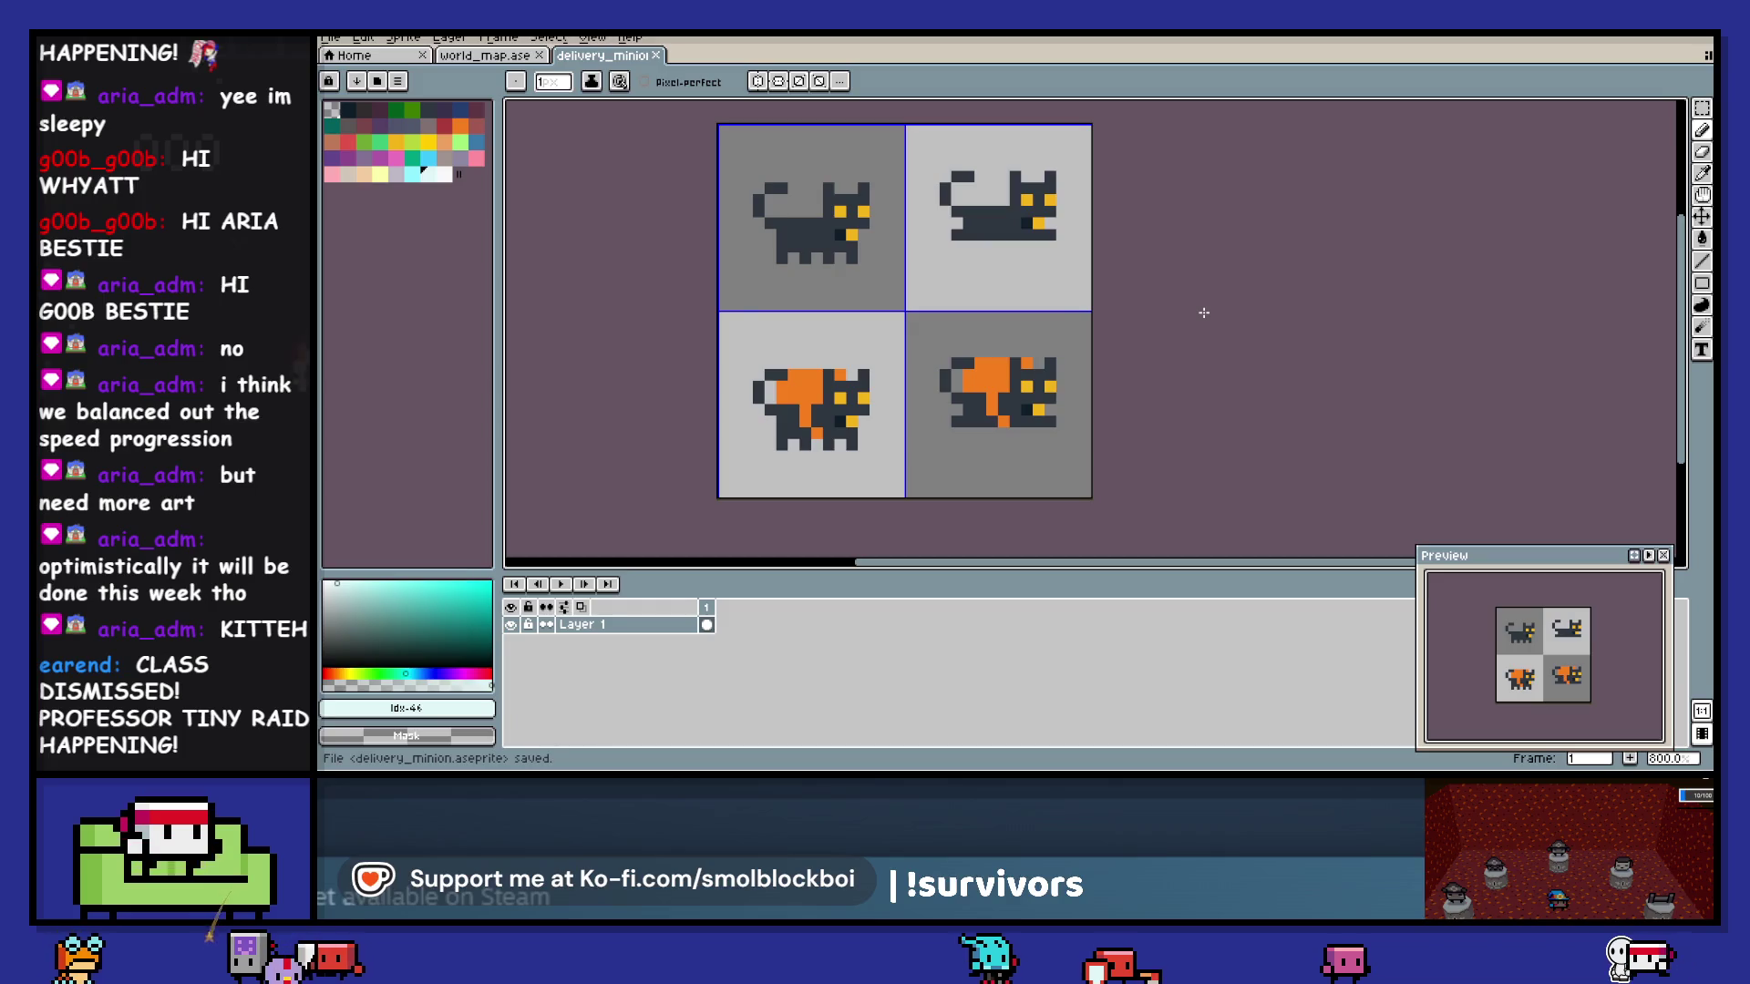
pyautogui.hotkey('ctrl', 'z')
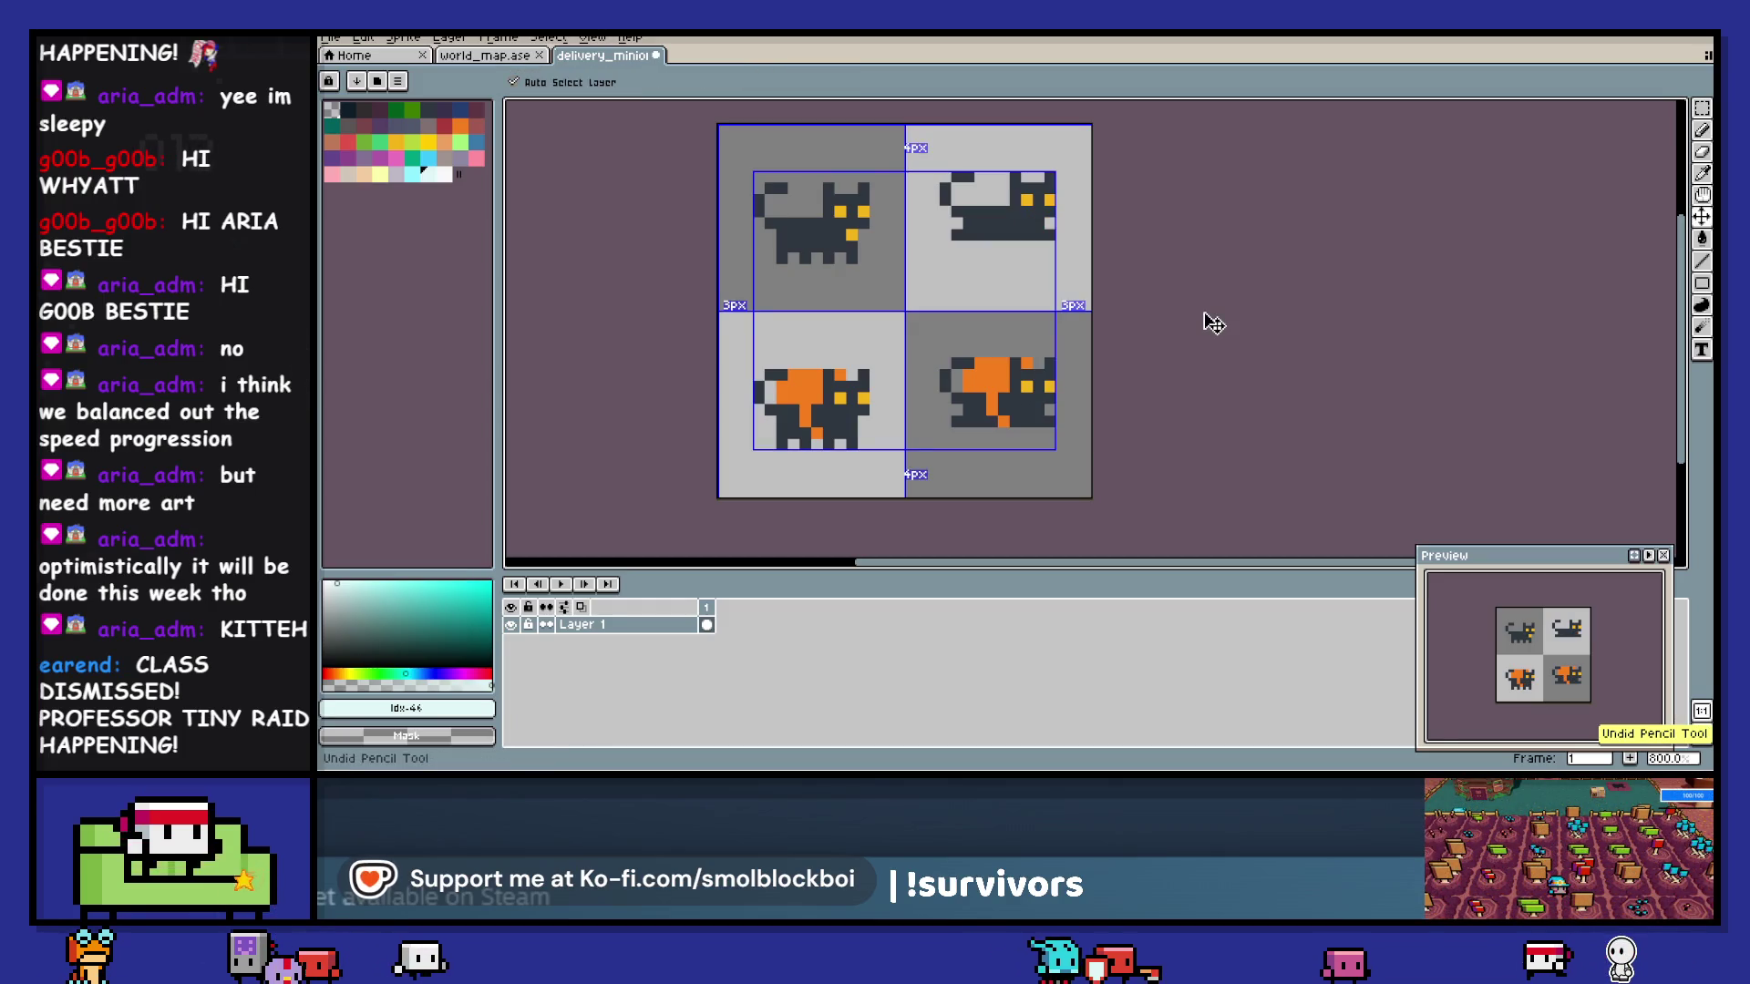
# - Export the sheet over delivery_minion.png and switch back to Godot
pyautogui.hotkey('ctrl', 'alt', 'shift', 's')
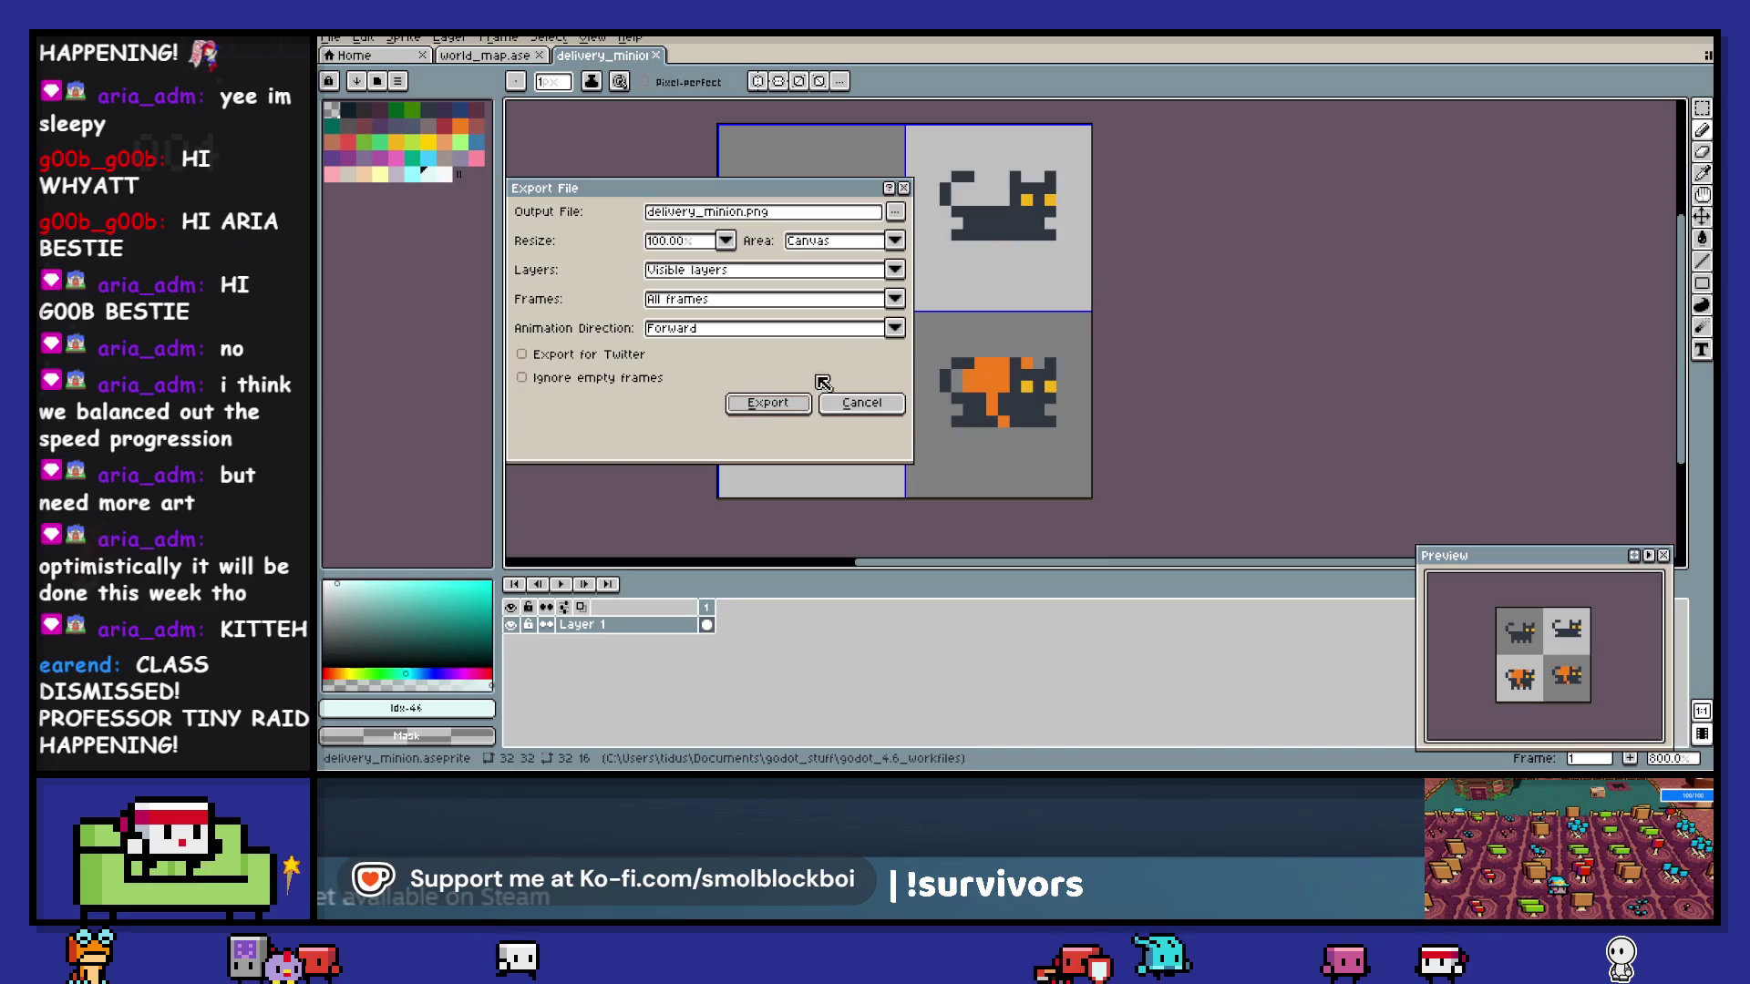
pyautogui.press('Return')
pyautogui.click(982, 446)
pyautogui.hotkey('alt', 'Tab')
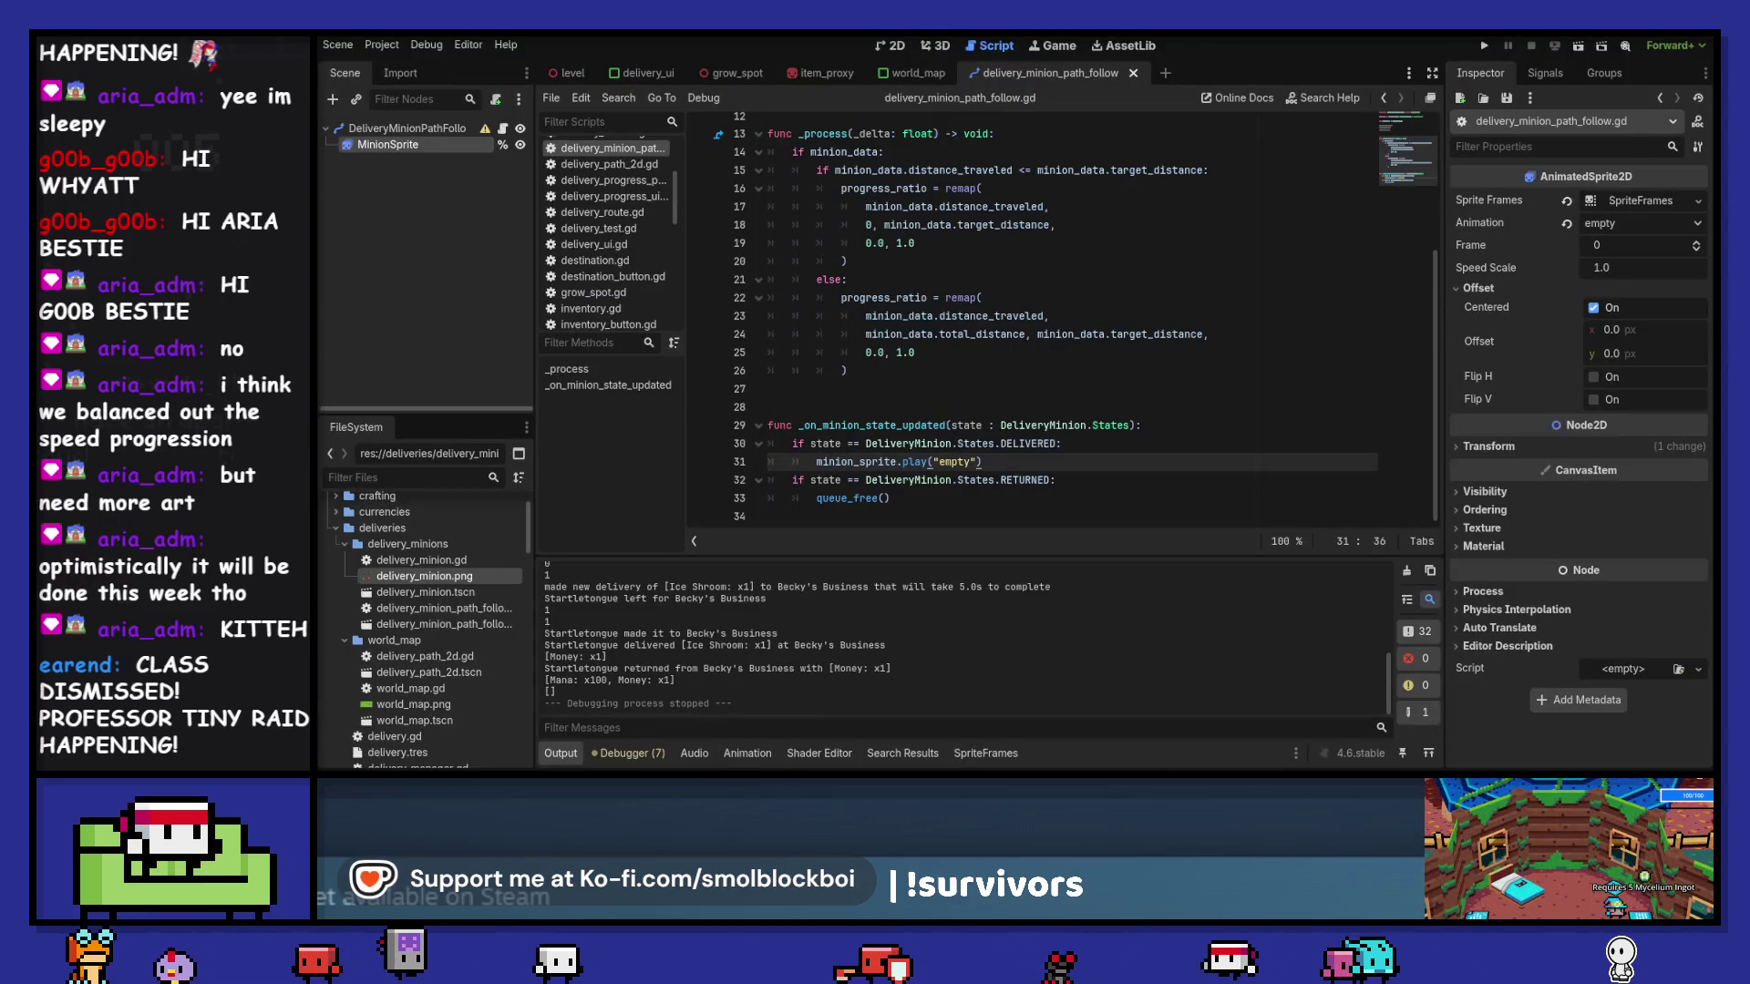
# - Run the game and dispatch an Ice Shroom x1 delivery to Green Grasslands Village
pyautogui.click(911, 388)
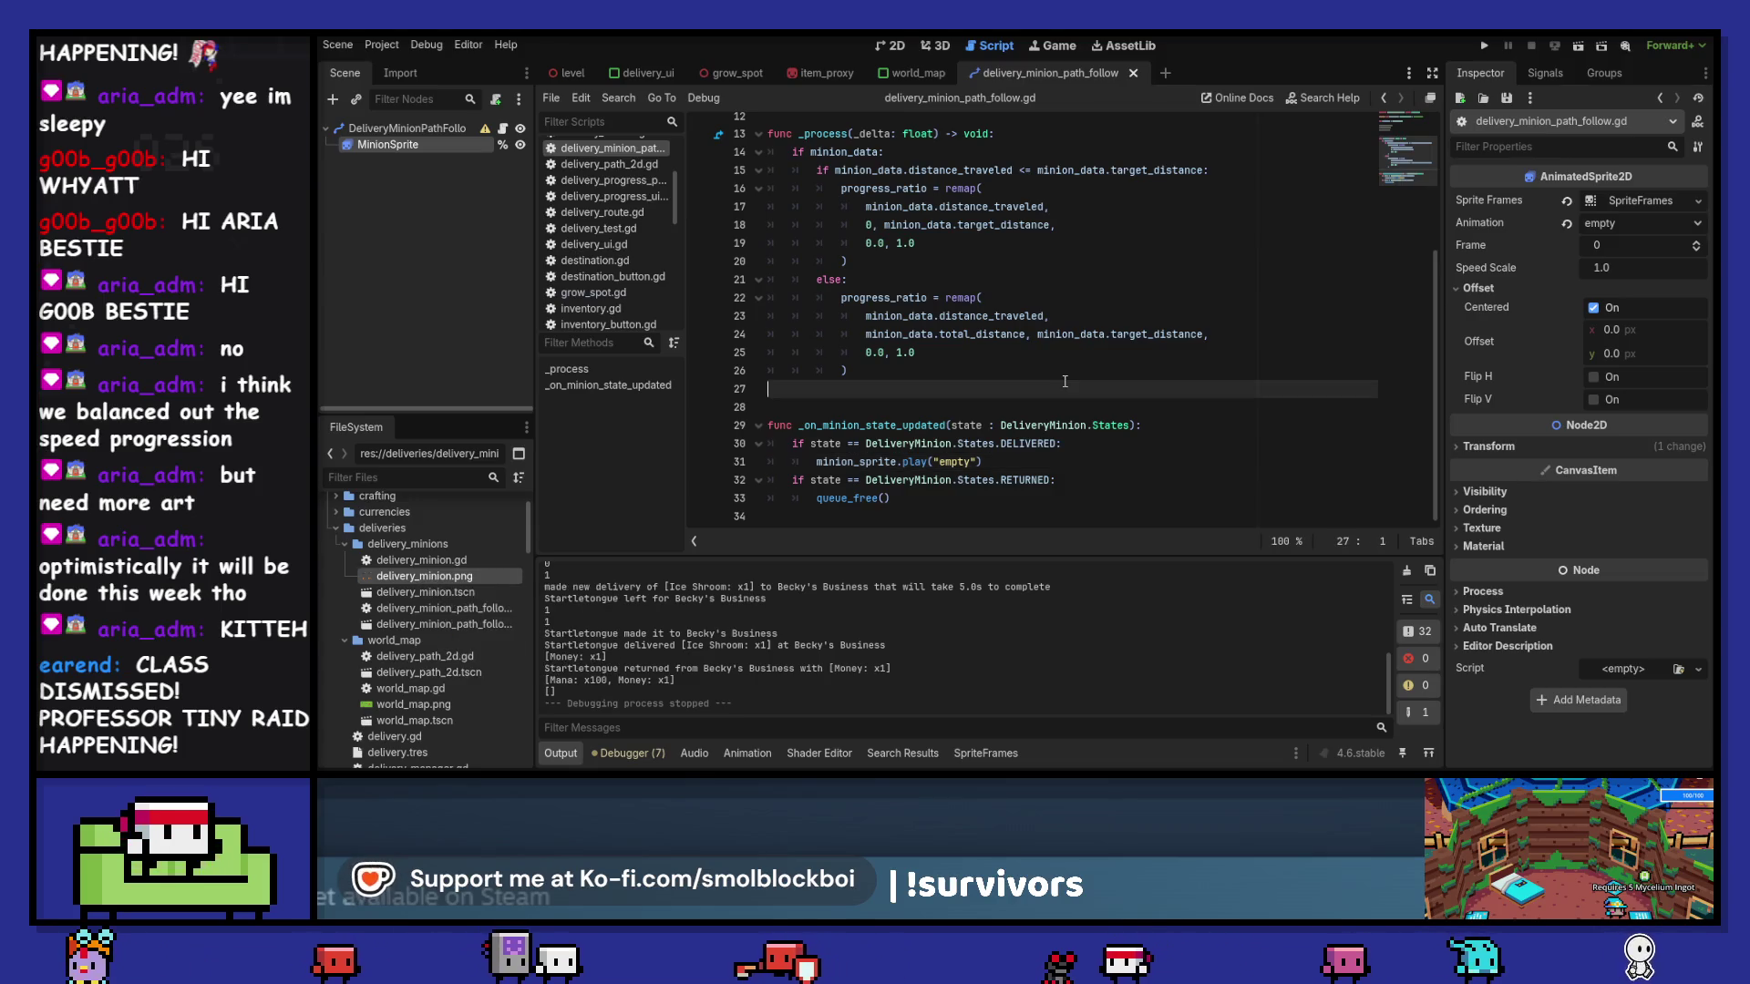
pyautogui.click(1483, 44)
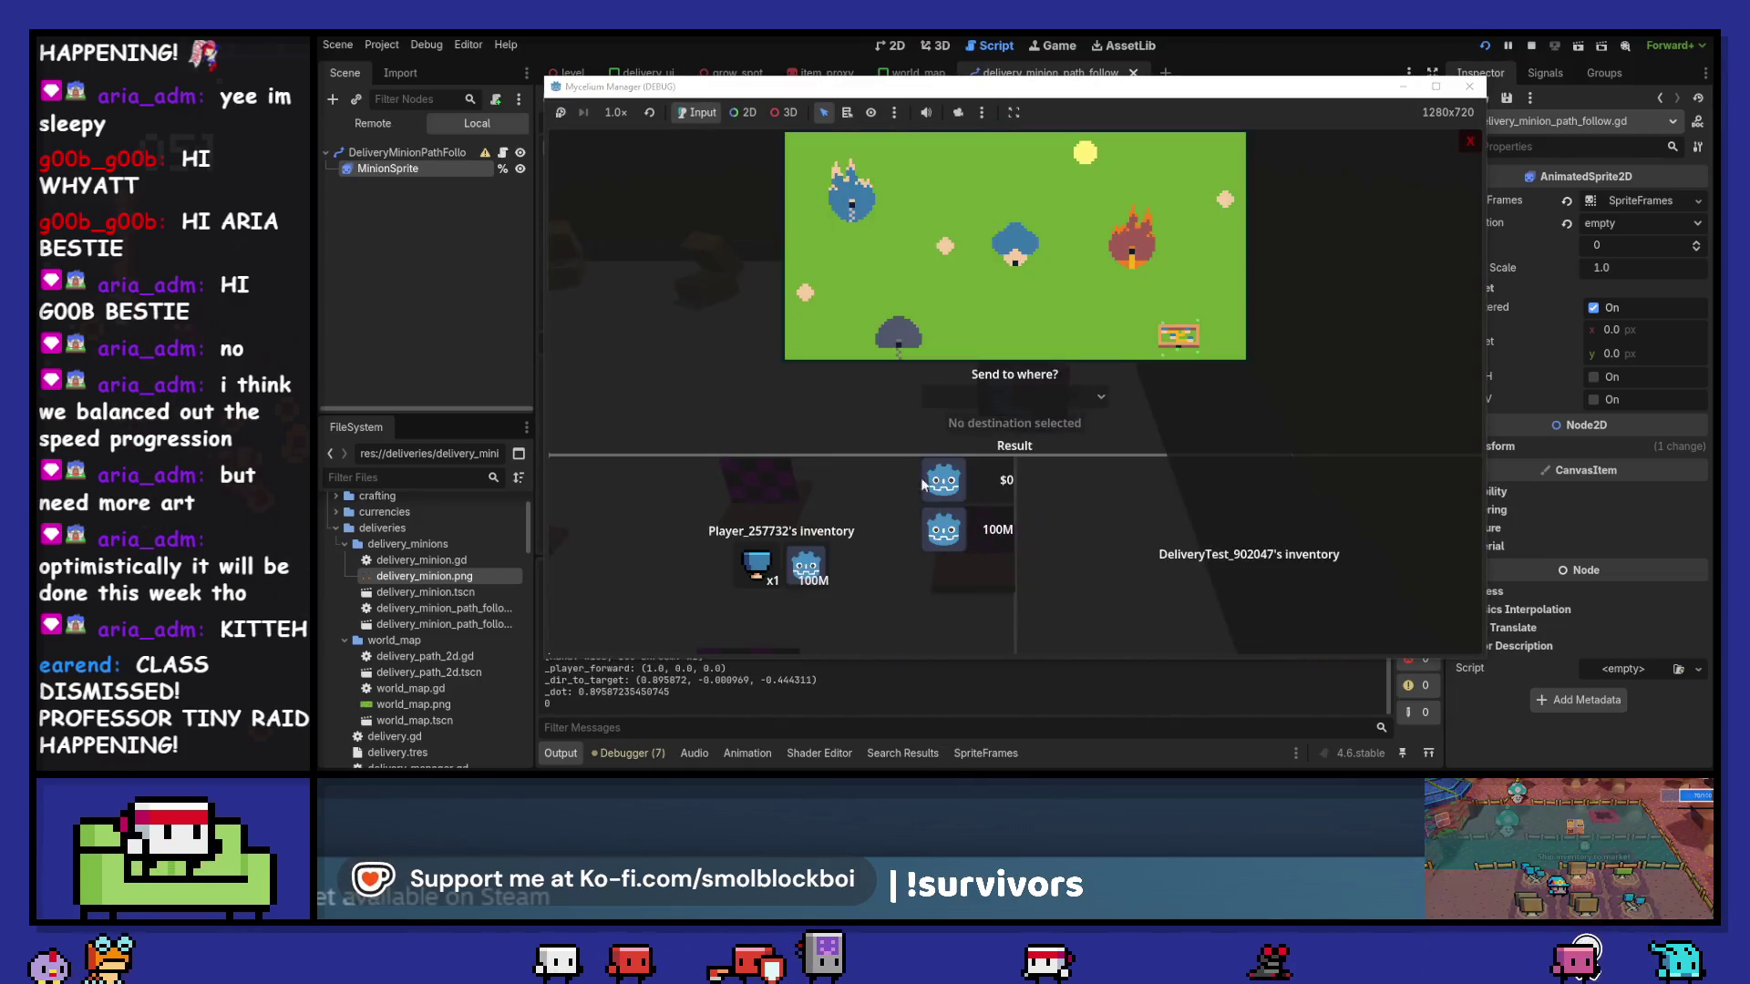
pyautogui.click(1016, 395)
pyautogui.click(1010, 501)
pyautogui.click(1019, 397)
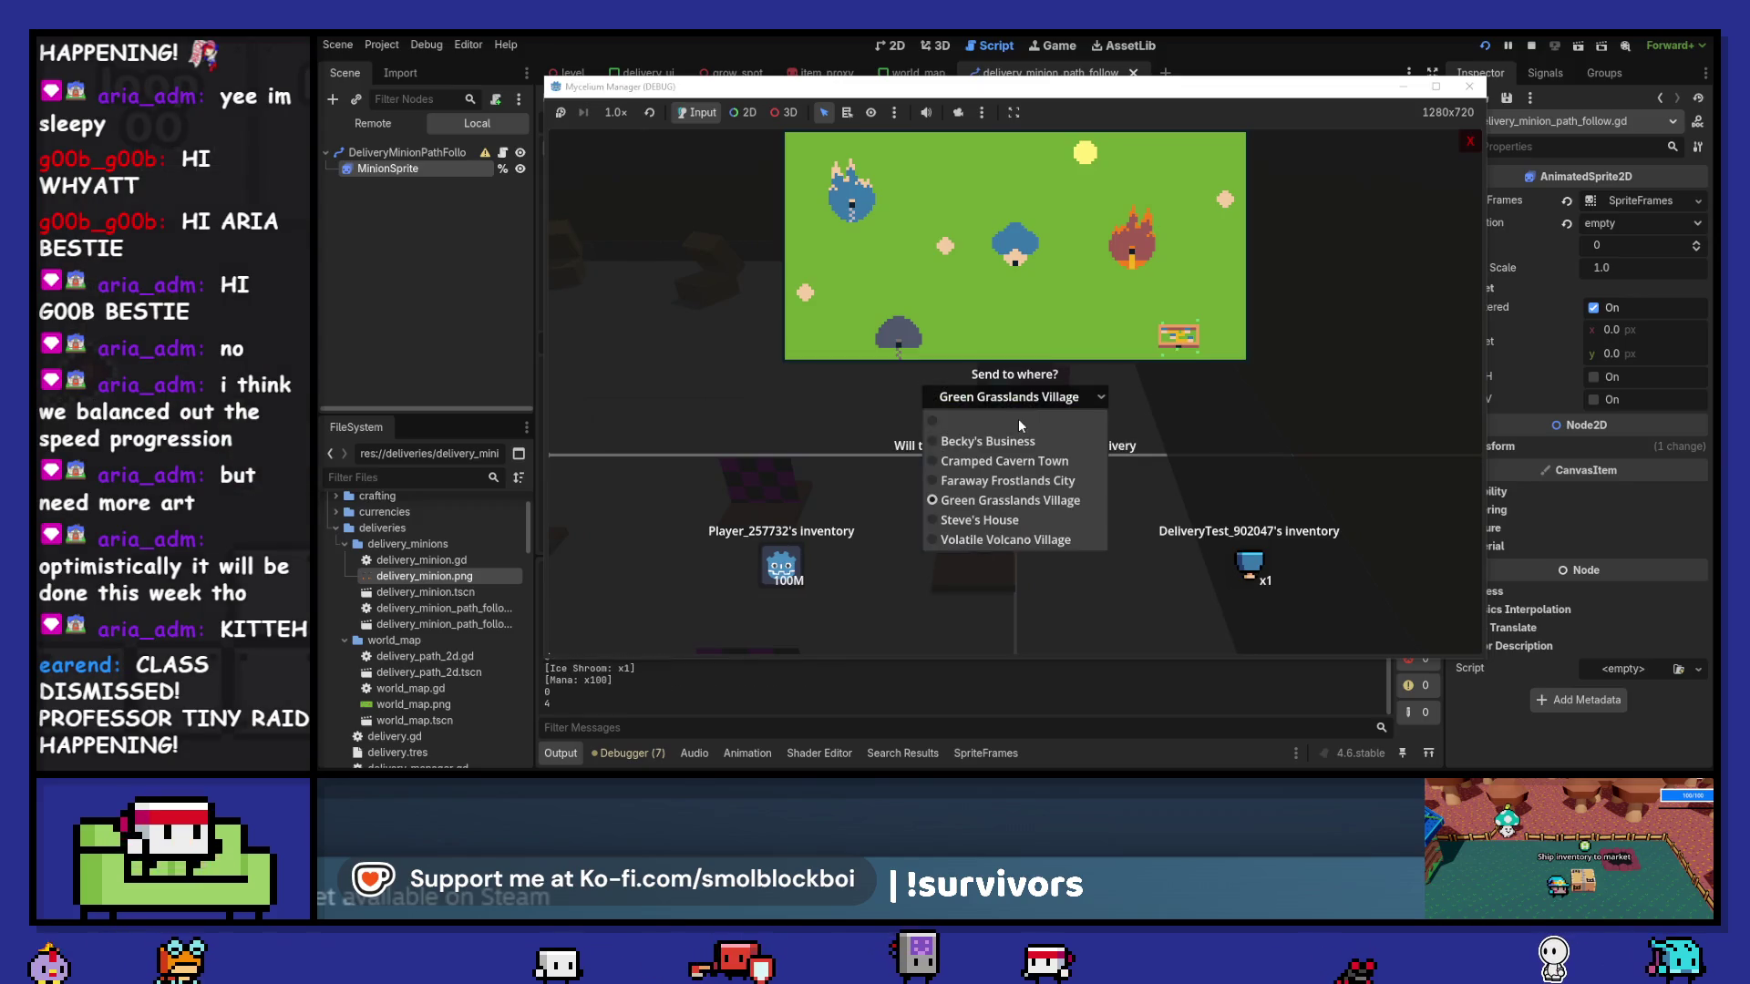
pyautogui.click(1080, 401)
pyautogui.click(1014, 423)
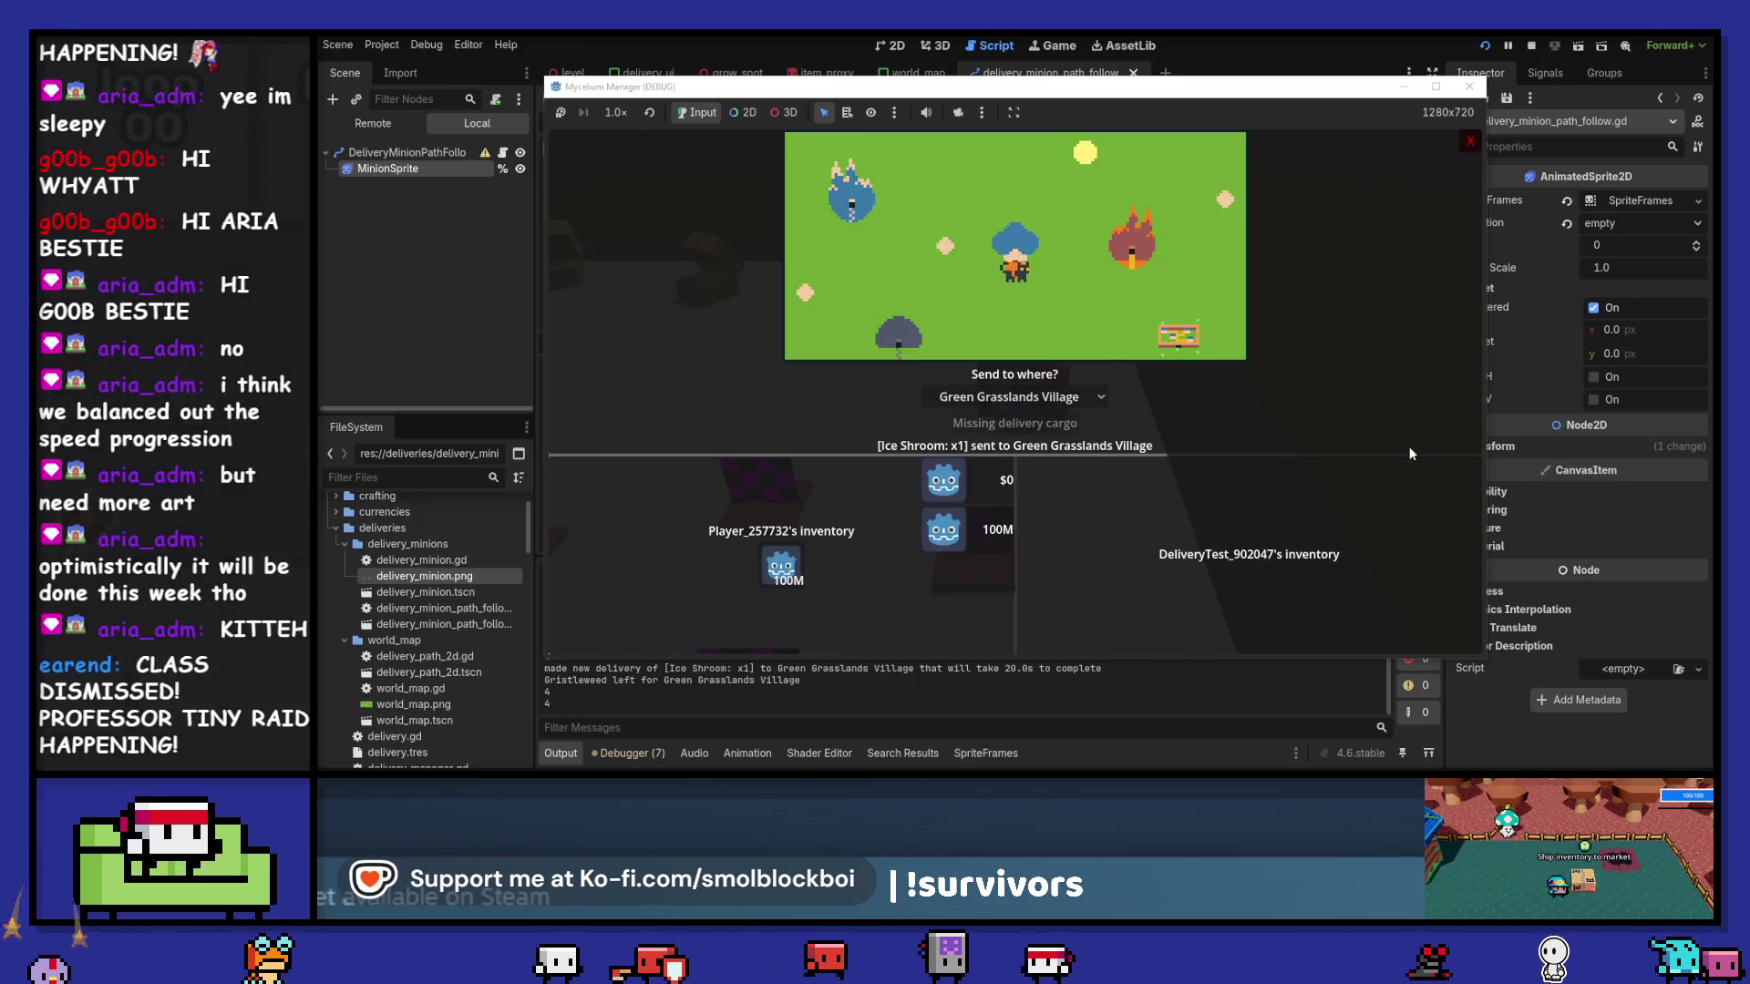